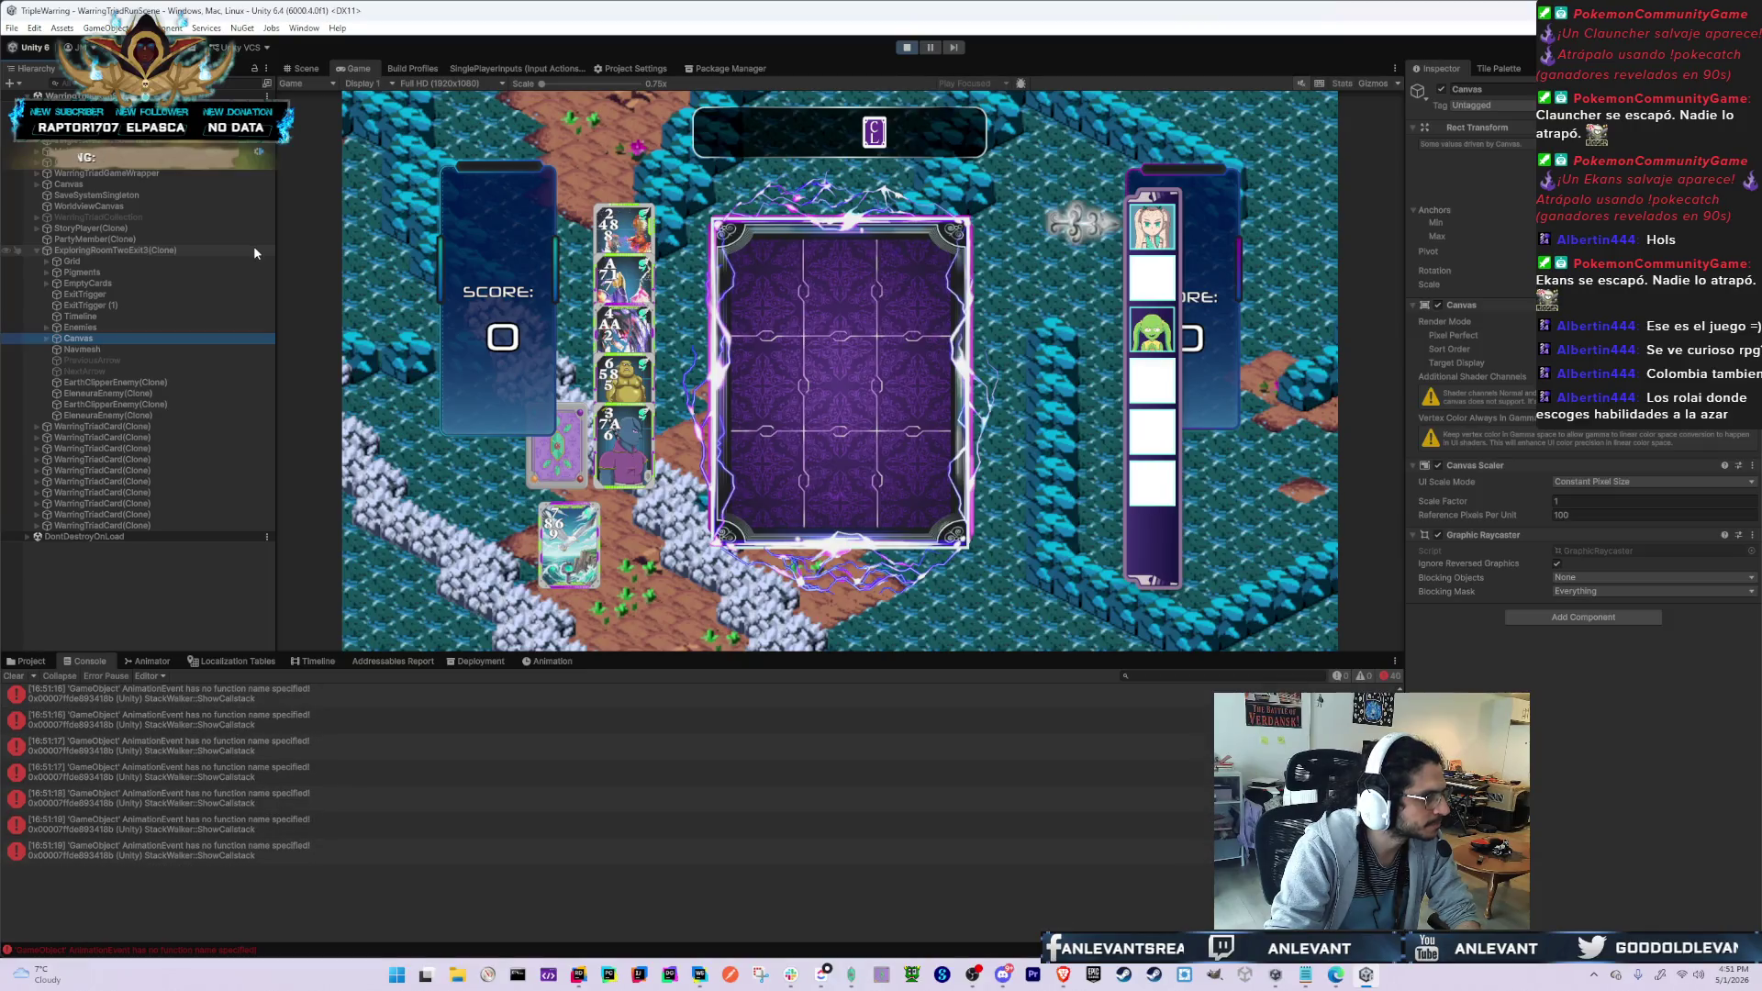
{"action": "key", "text": "Up"}
{"action": "key", "text": "Up"}
{"action": "key", "text": "Up"}
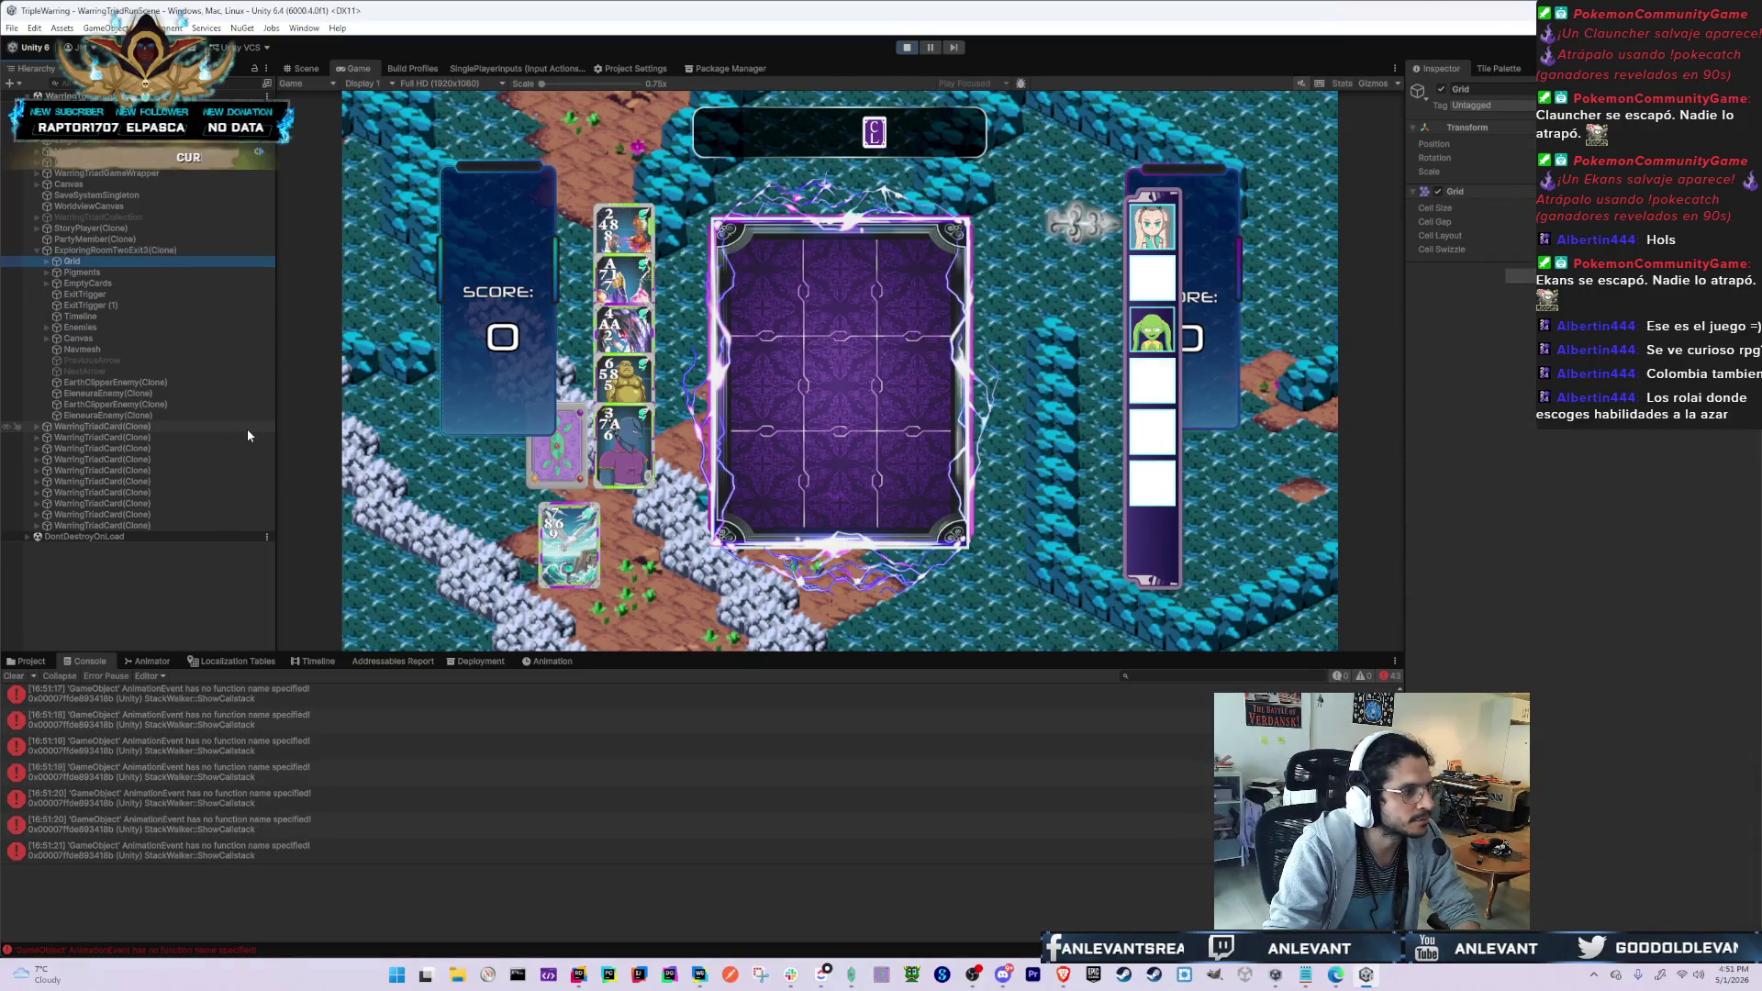
Browse EmptyCards, Canvas and its DialogUI and RawImage children, and PartyMember(Clone) in the Hierarchy.
{"action": "key", "text": "Down"}
{"action": "key", "text": "Down"}
{"action": "key", "text": "Down"}
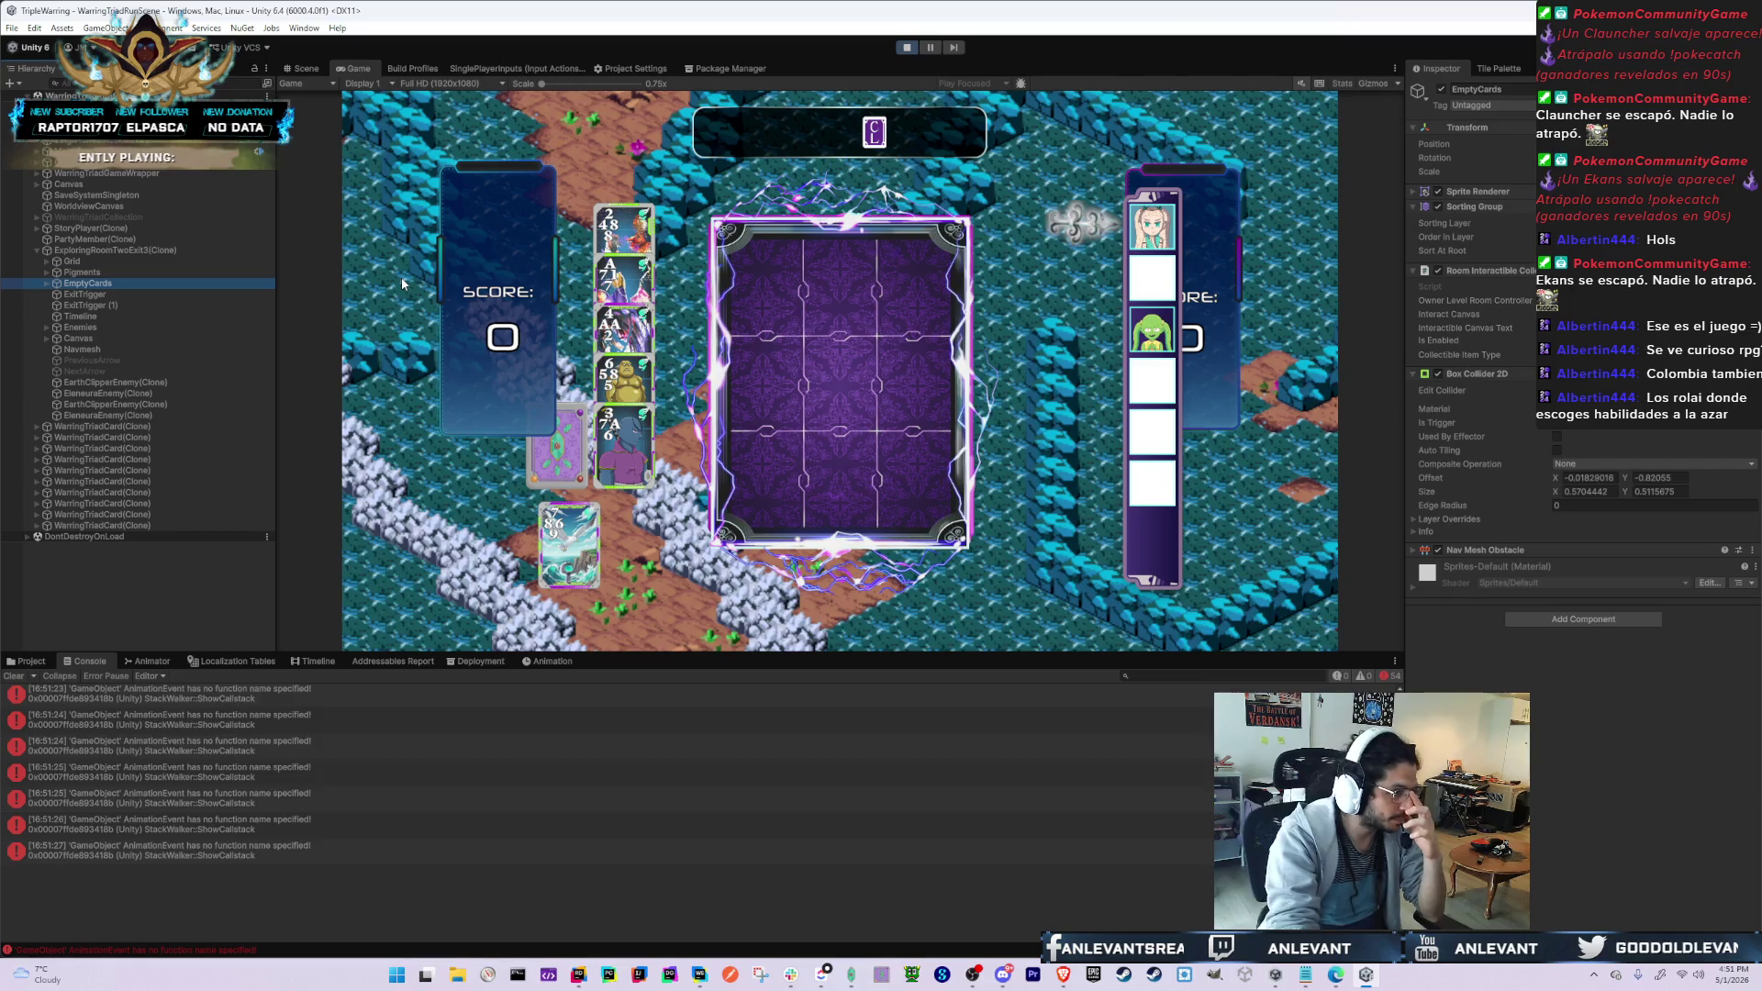
{"action": "key", "text": "Down"}
{"action": "key", "text": "Down"}
{"action": "key", "text": "Down"}
{"action": "key", "text": "Down"}
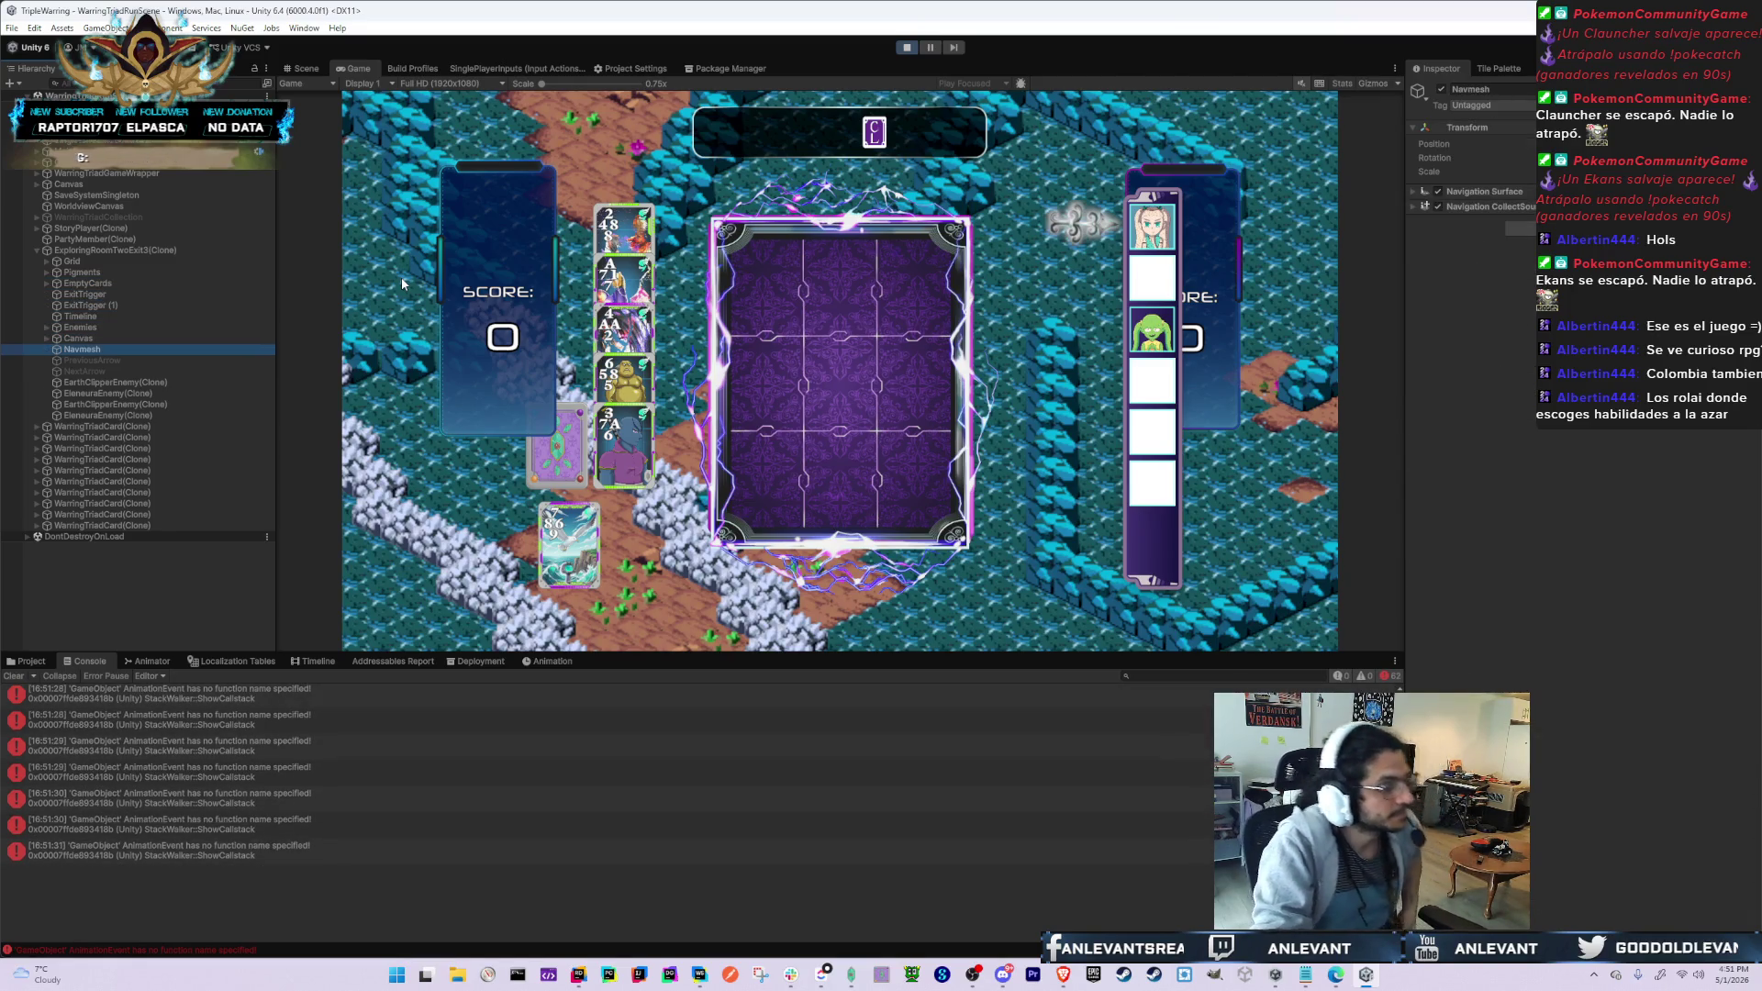
{"action": "key", "text": "Up"}
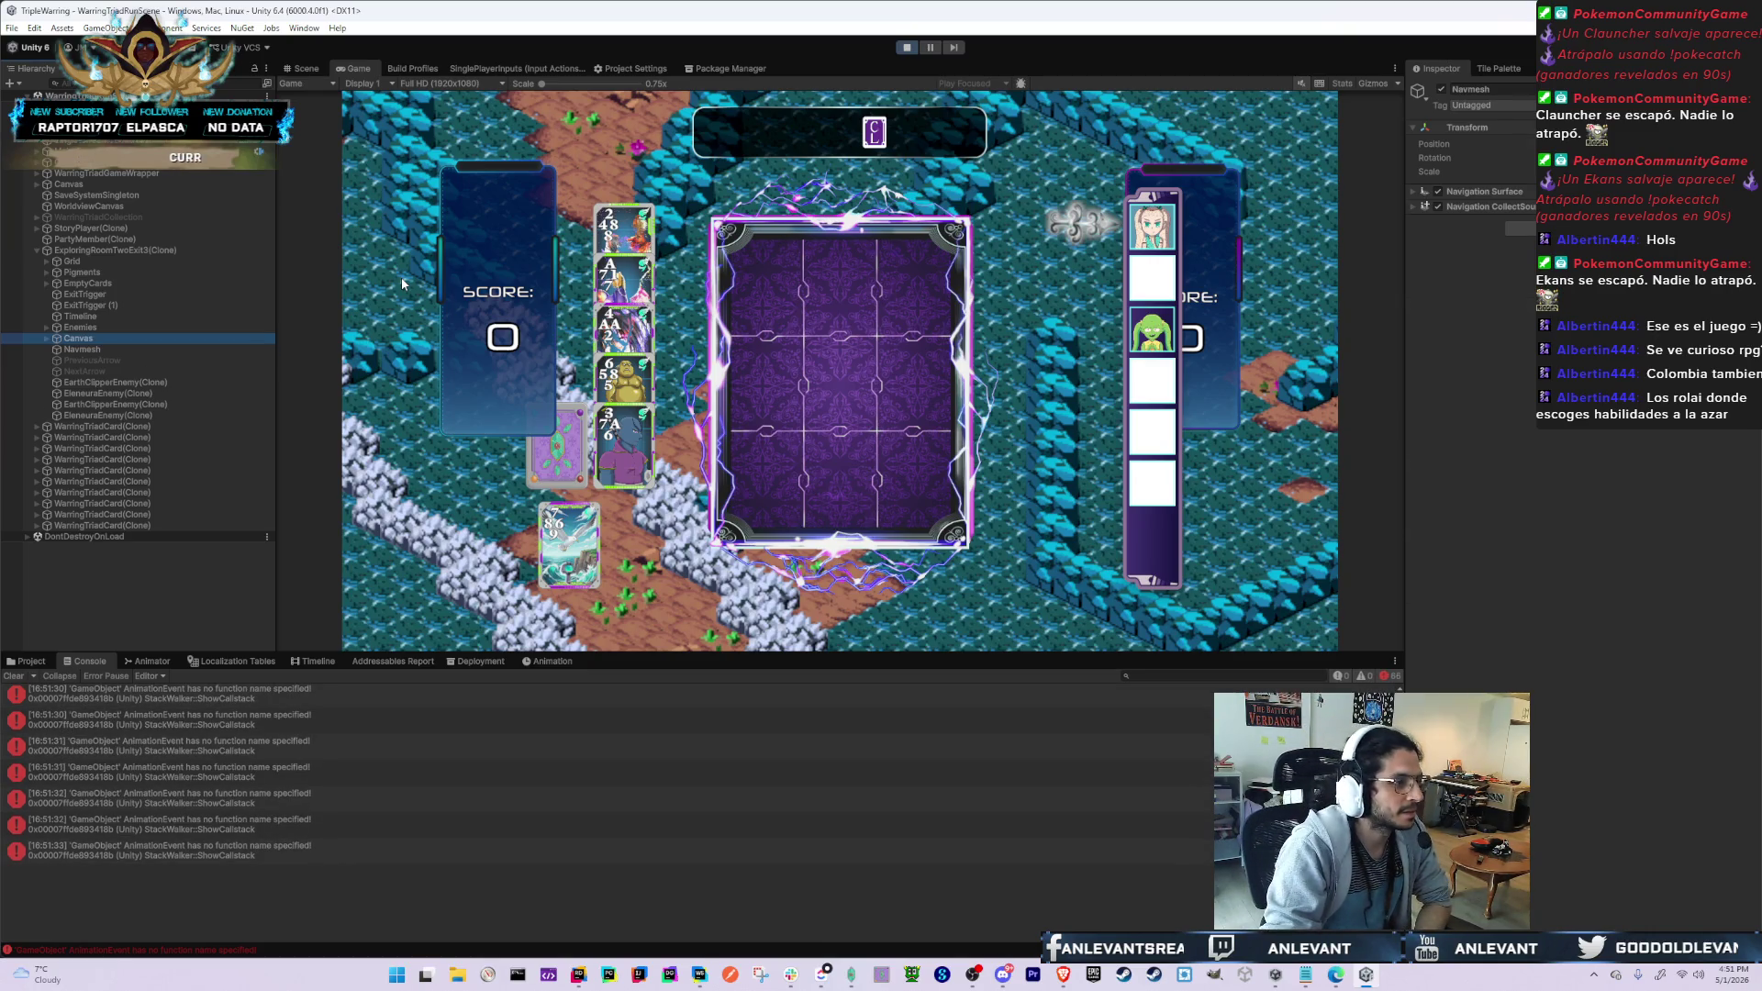
{"action": "key", "text": "Right"}
{"action": "key", "text": "Down"}
{"action": "key", "text": "Left"}
{"action": "key", "text": "Left"}
{"action": "key", "text": "Left"}
{"action": "key", "text": "Left"}
{"action": "key", "text": "Up"}
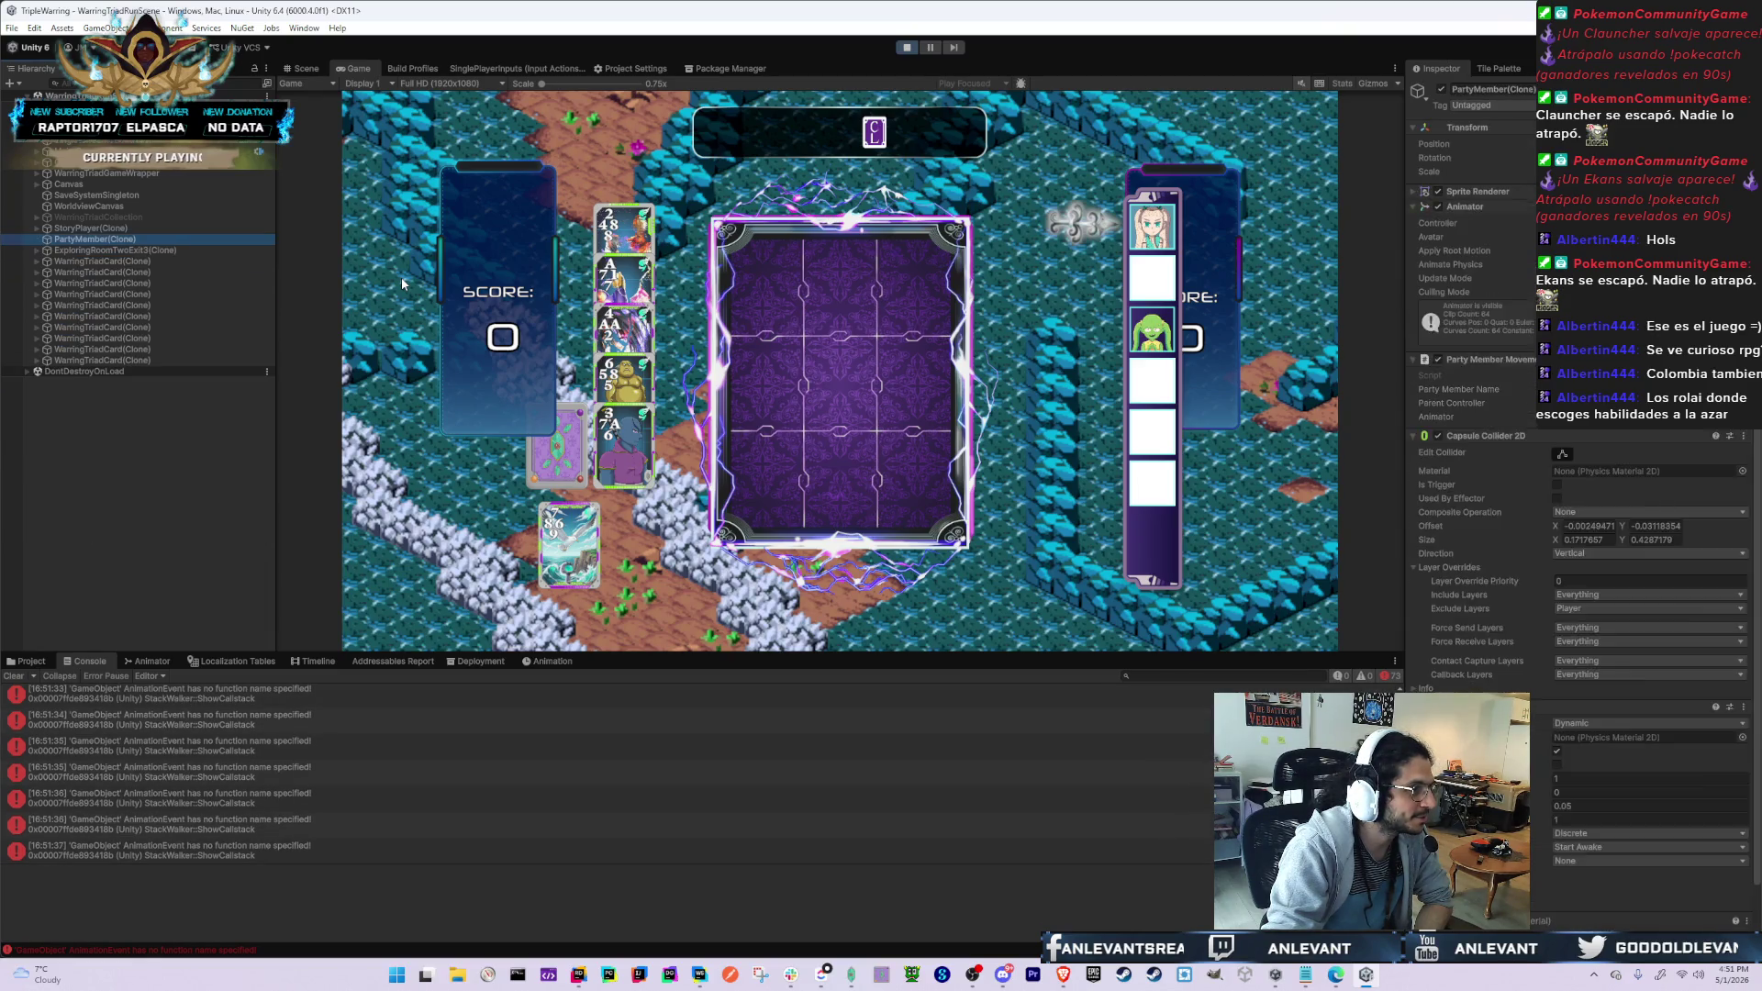
{"action": "key", "text": "Up"}
{"action": "key", "text": "Up"}
{"action": "key", "text": "Up"}
{"action": "key", "text": "Right"}
{"action": "key", "text": "Down"}
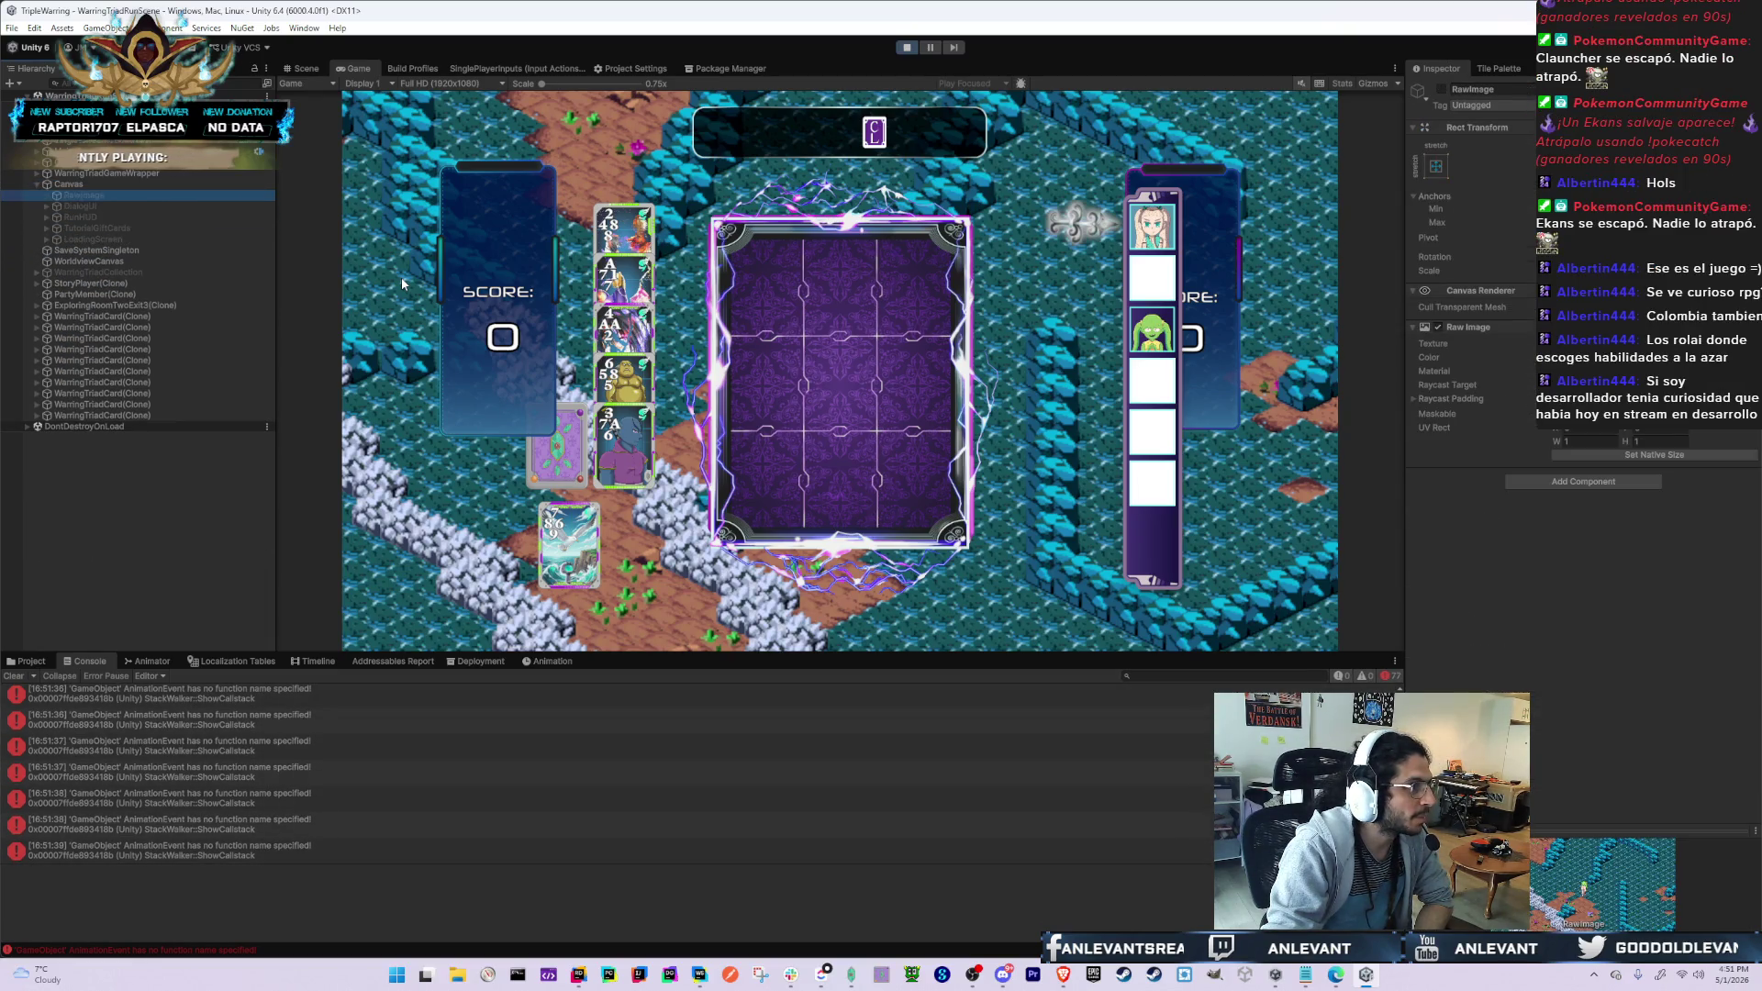
Expand the game UI wrapper's branches down to EndGameObject.
{"action": "key", "text": "Up"}
{"action": "key", "text": "Up"}
{"action": "key", "text": "Right"}
{"action": "key", "text": "Down"}
{"action": "key", "text": "Down"}
{"action": "key", "text": "Right"}
{"action": "key", "text": "Down"}
{"action": "key", "text": "Right"}
{"action": "key", "text": "Down"}
{"action": "key", "text": "Down"}
Expand TurnIndicator > ImagedGrid to show its TurnTemplate children and bring up the Mask component's options.
{"action": "key", "text": "Down"}
{"action": "key", "text": "Down"}
{"action": "key", "text": "Down"}
{"action": "key", "text": "Up"}
{"action": "key", "text": "Down"}
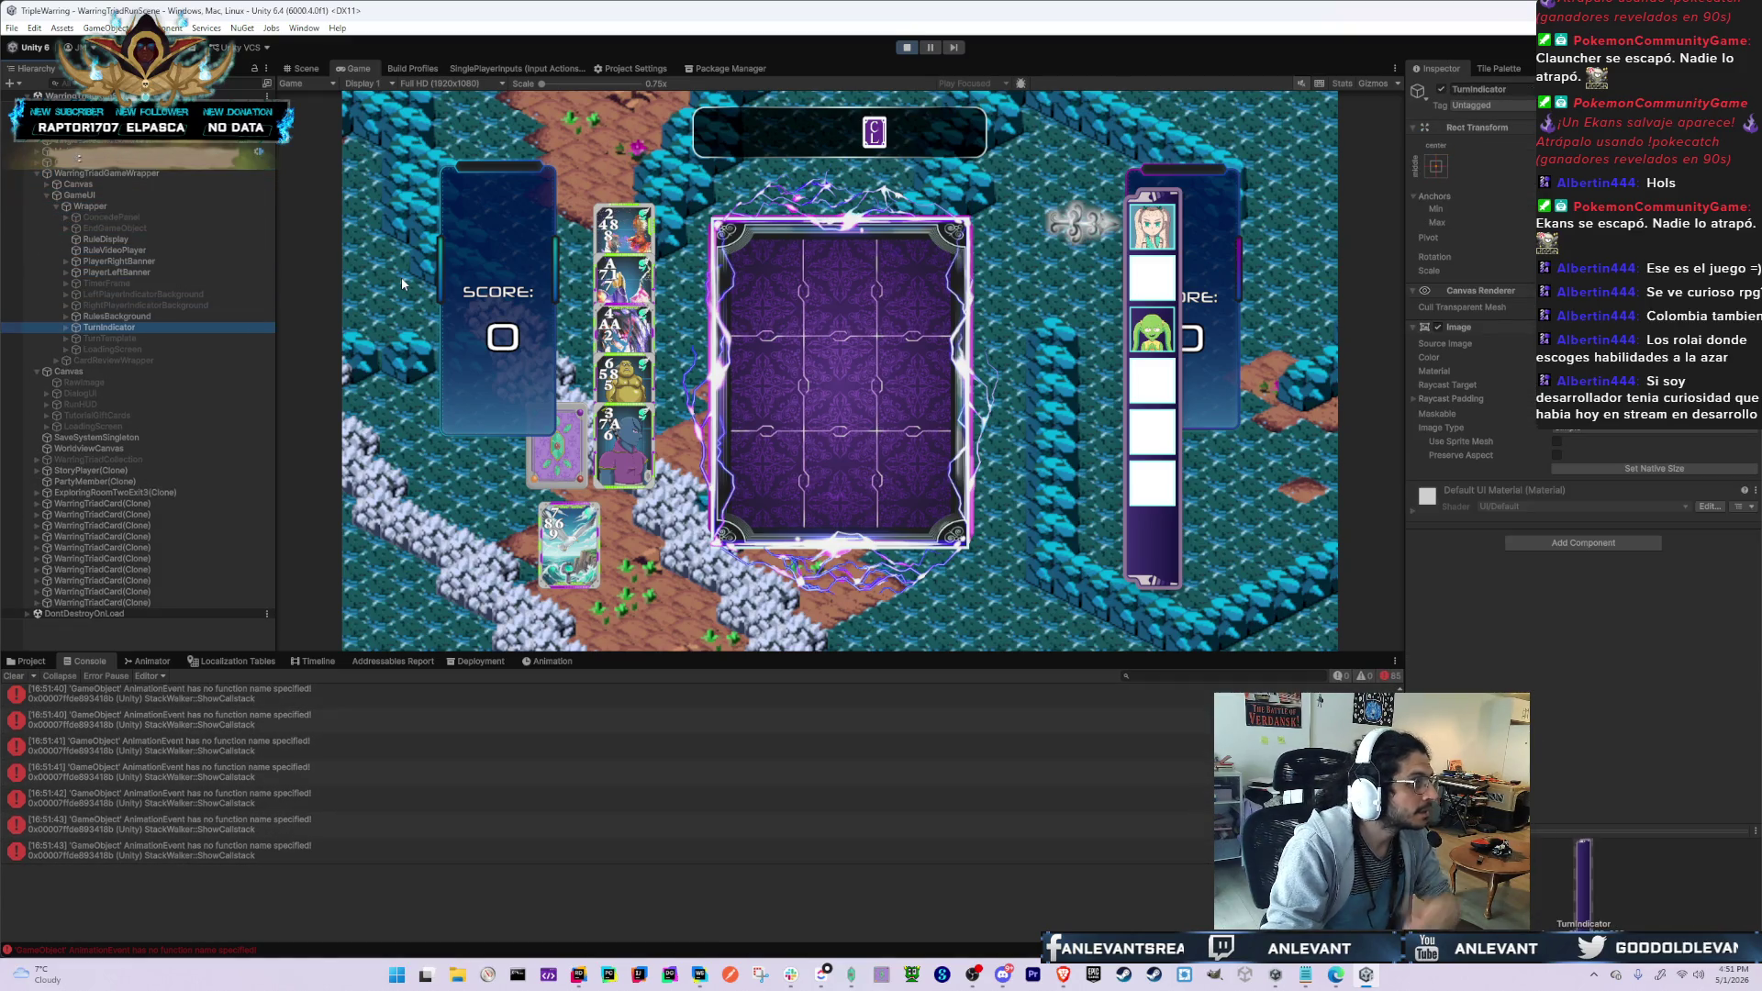
{"action": "key", "text": "Up"}
{"action": "key", "text": "Up"}
{"action": "key", "text": "Up"}
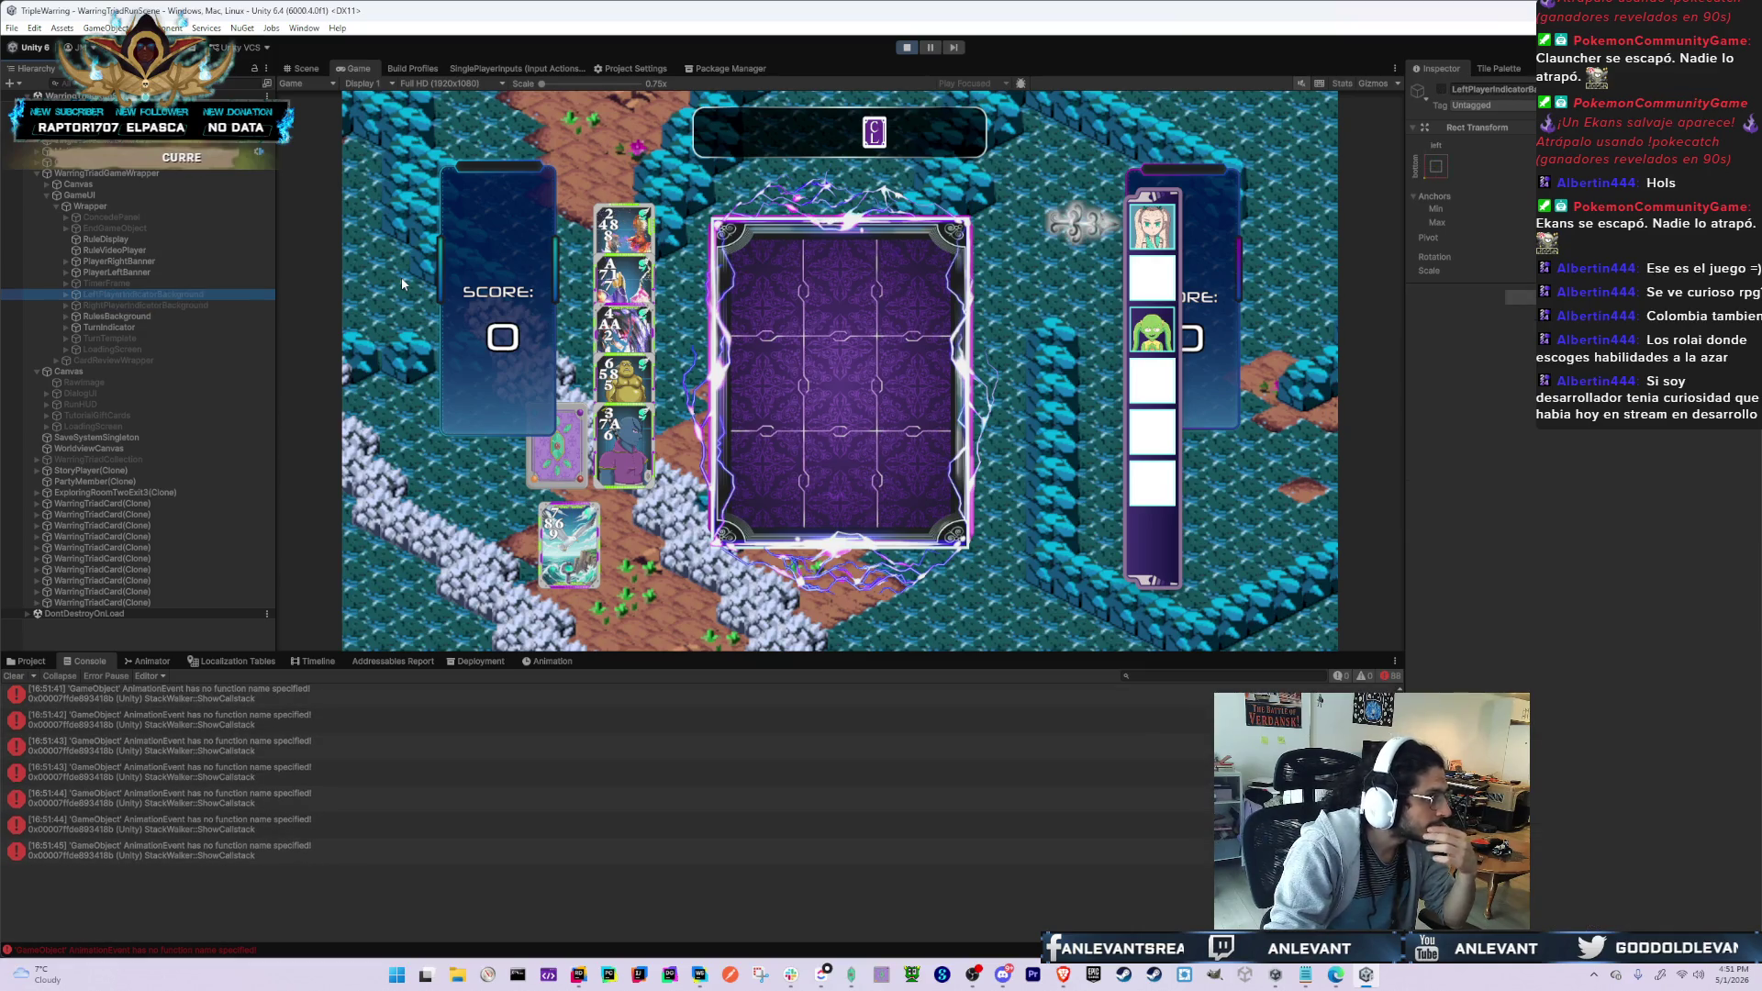
{"action": "key", "text": "Down"}
{"action": "key", "text": "Down"}
{"action": "key", "text": "Down"}
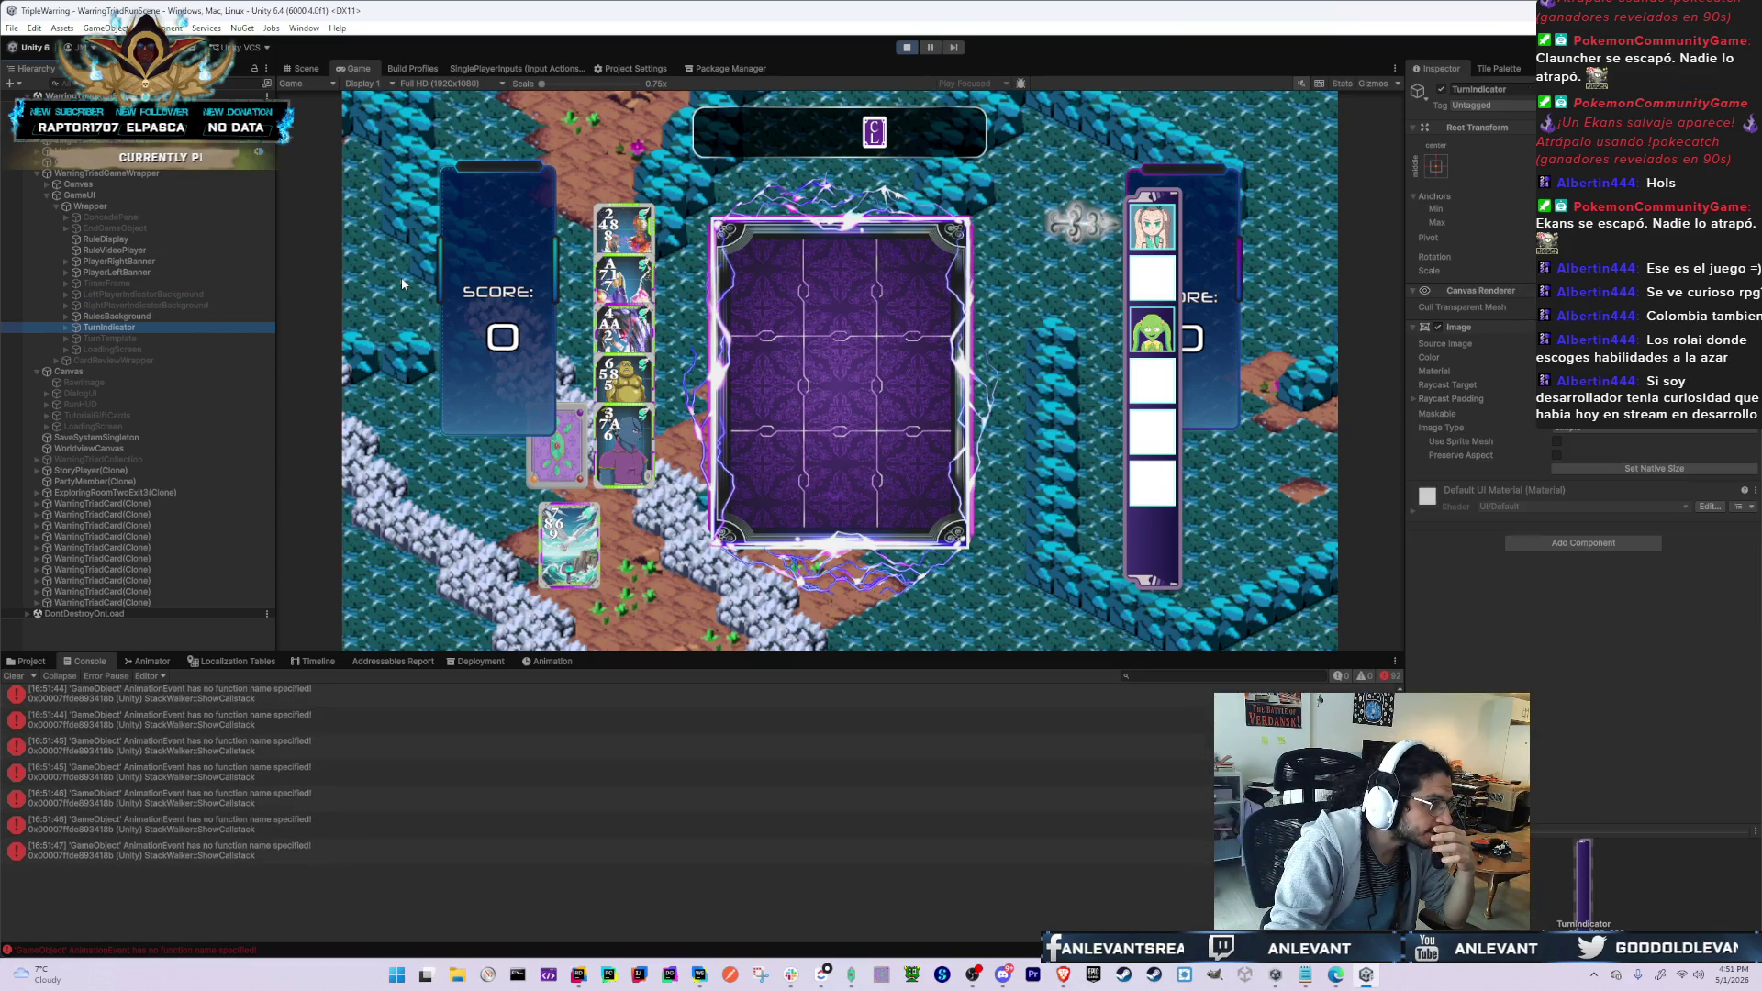
{"action": "key", "text": "Right"}
{"action": "key", "text": "Down"}
{"action": "key", "text": "Right"}
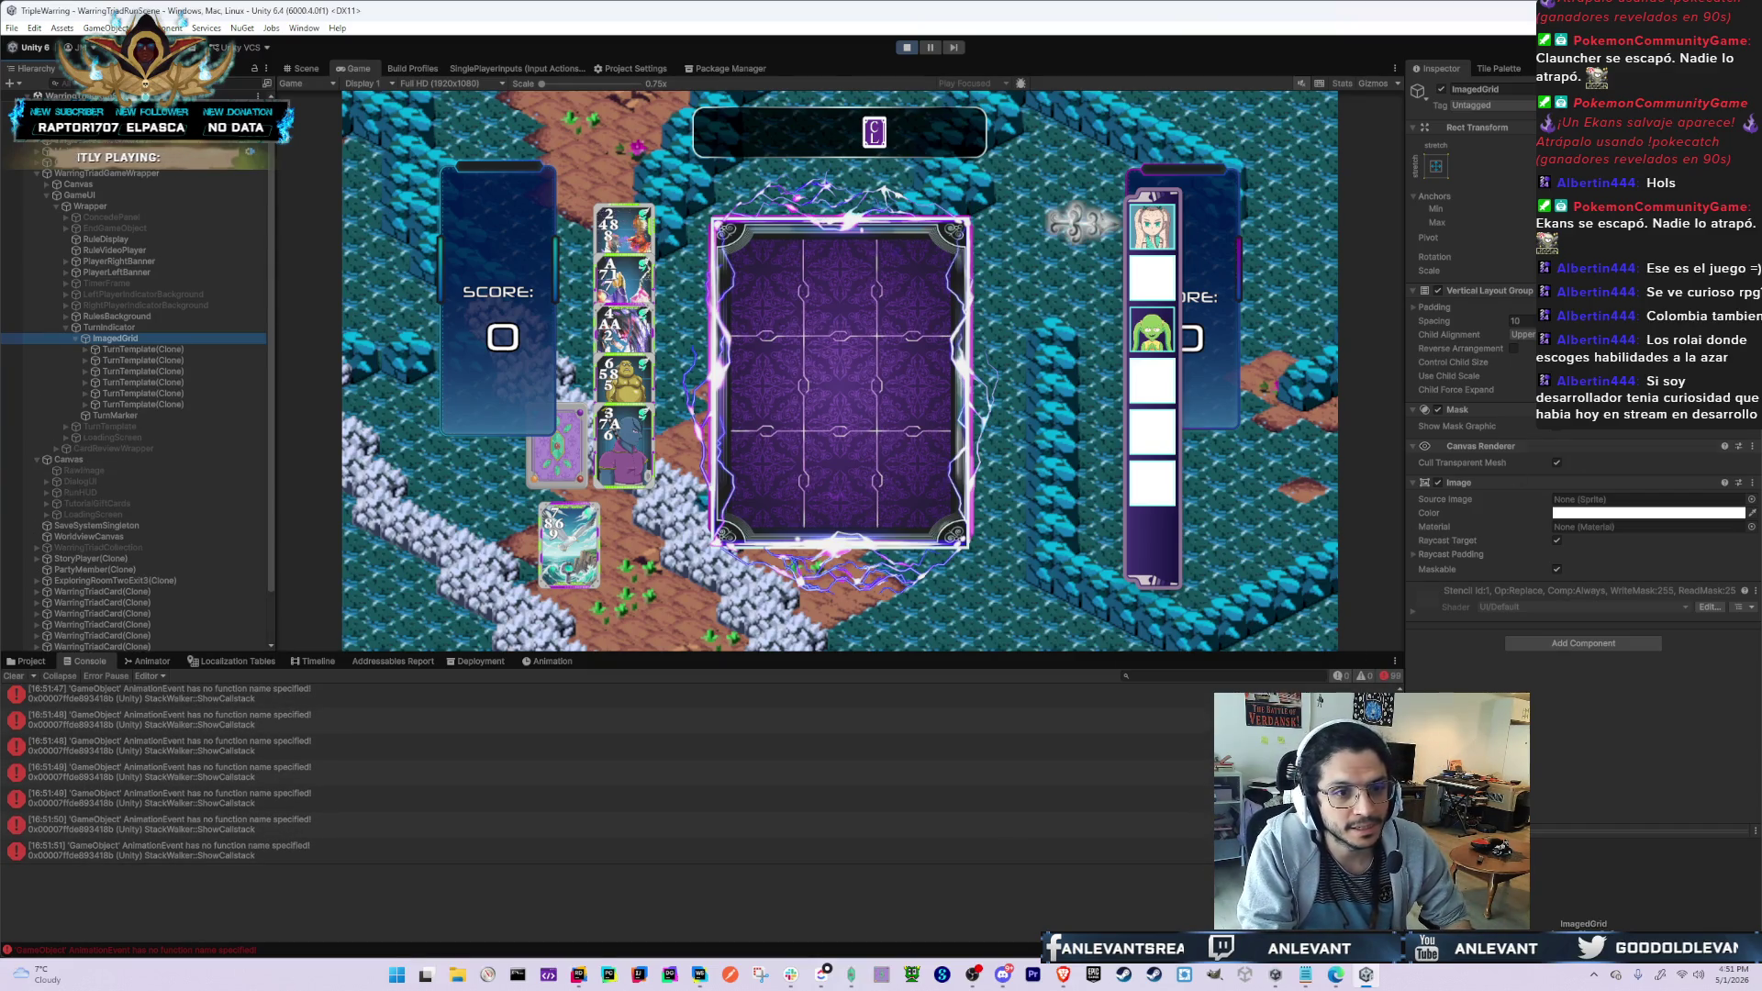
{"action": "right_click", "coordinate": [1714, 445]}
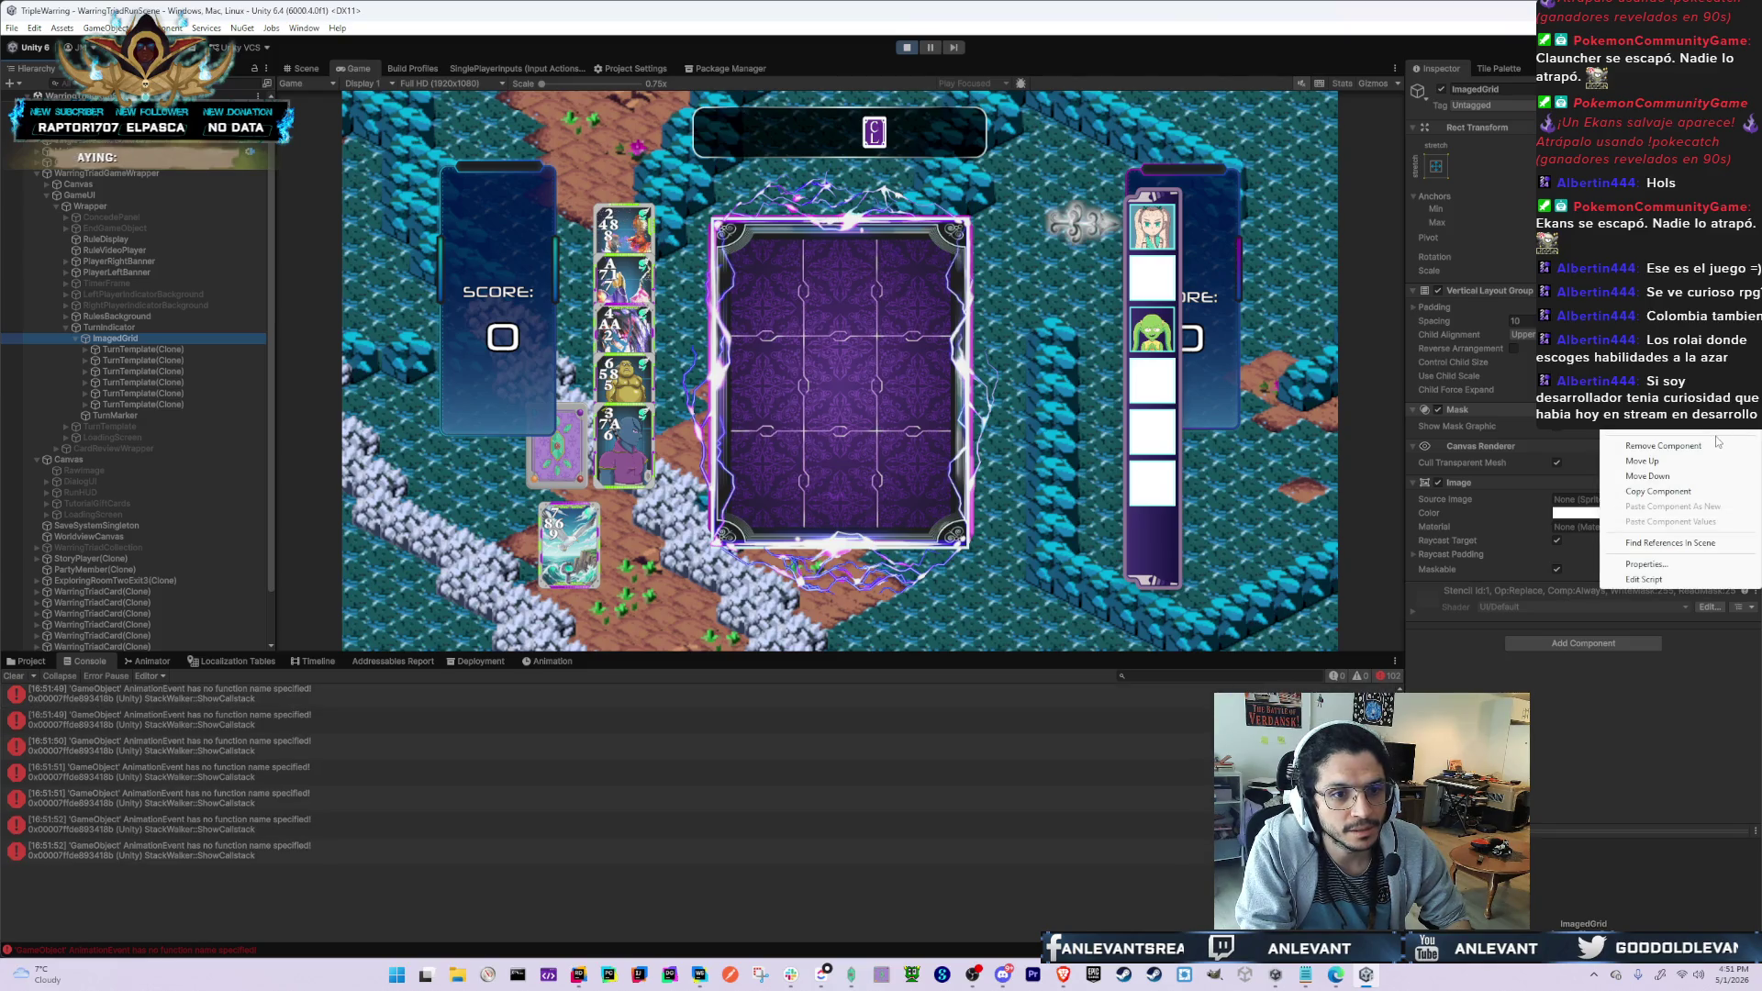
Remove ImagedGrid's Mask component, dismiss the snake card preview, and select a Console error entry.
{"action": "left_click", "coordinate": [1714, 446]}
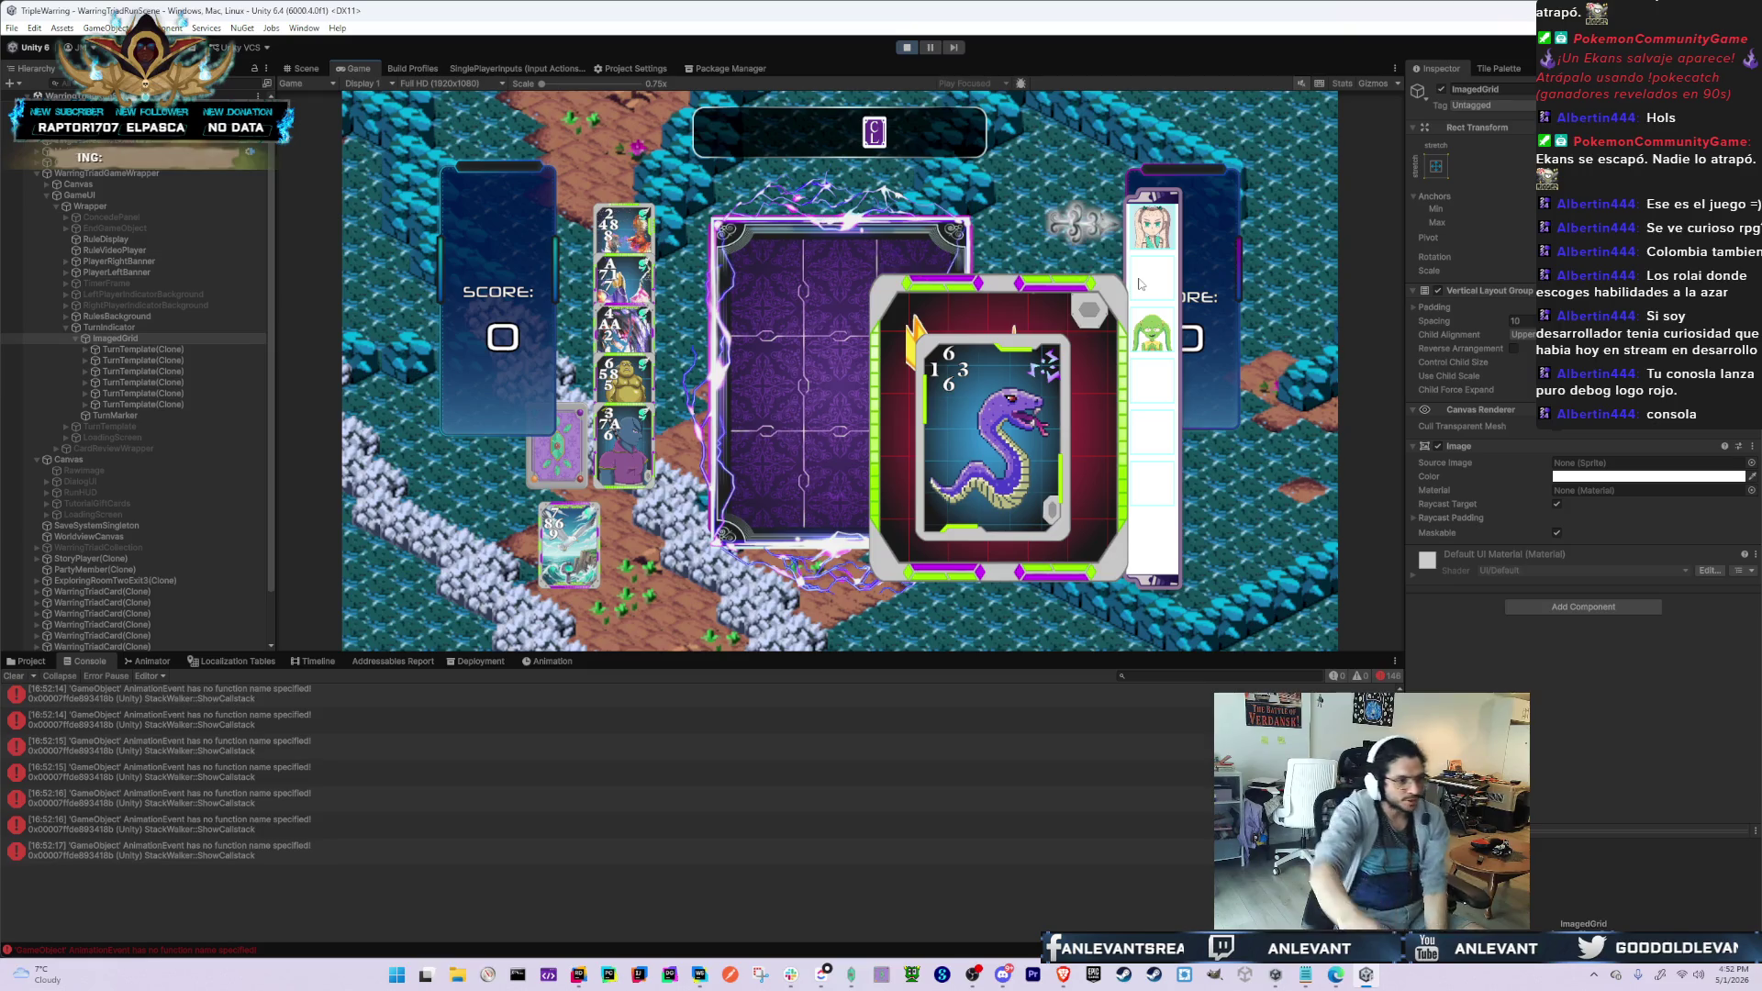
{"action": "left_click", "coordinate": [1257, 260]}
{"action": "left_click", "coordinate": [295, 775]}
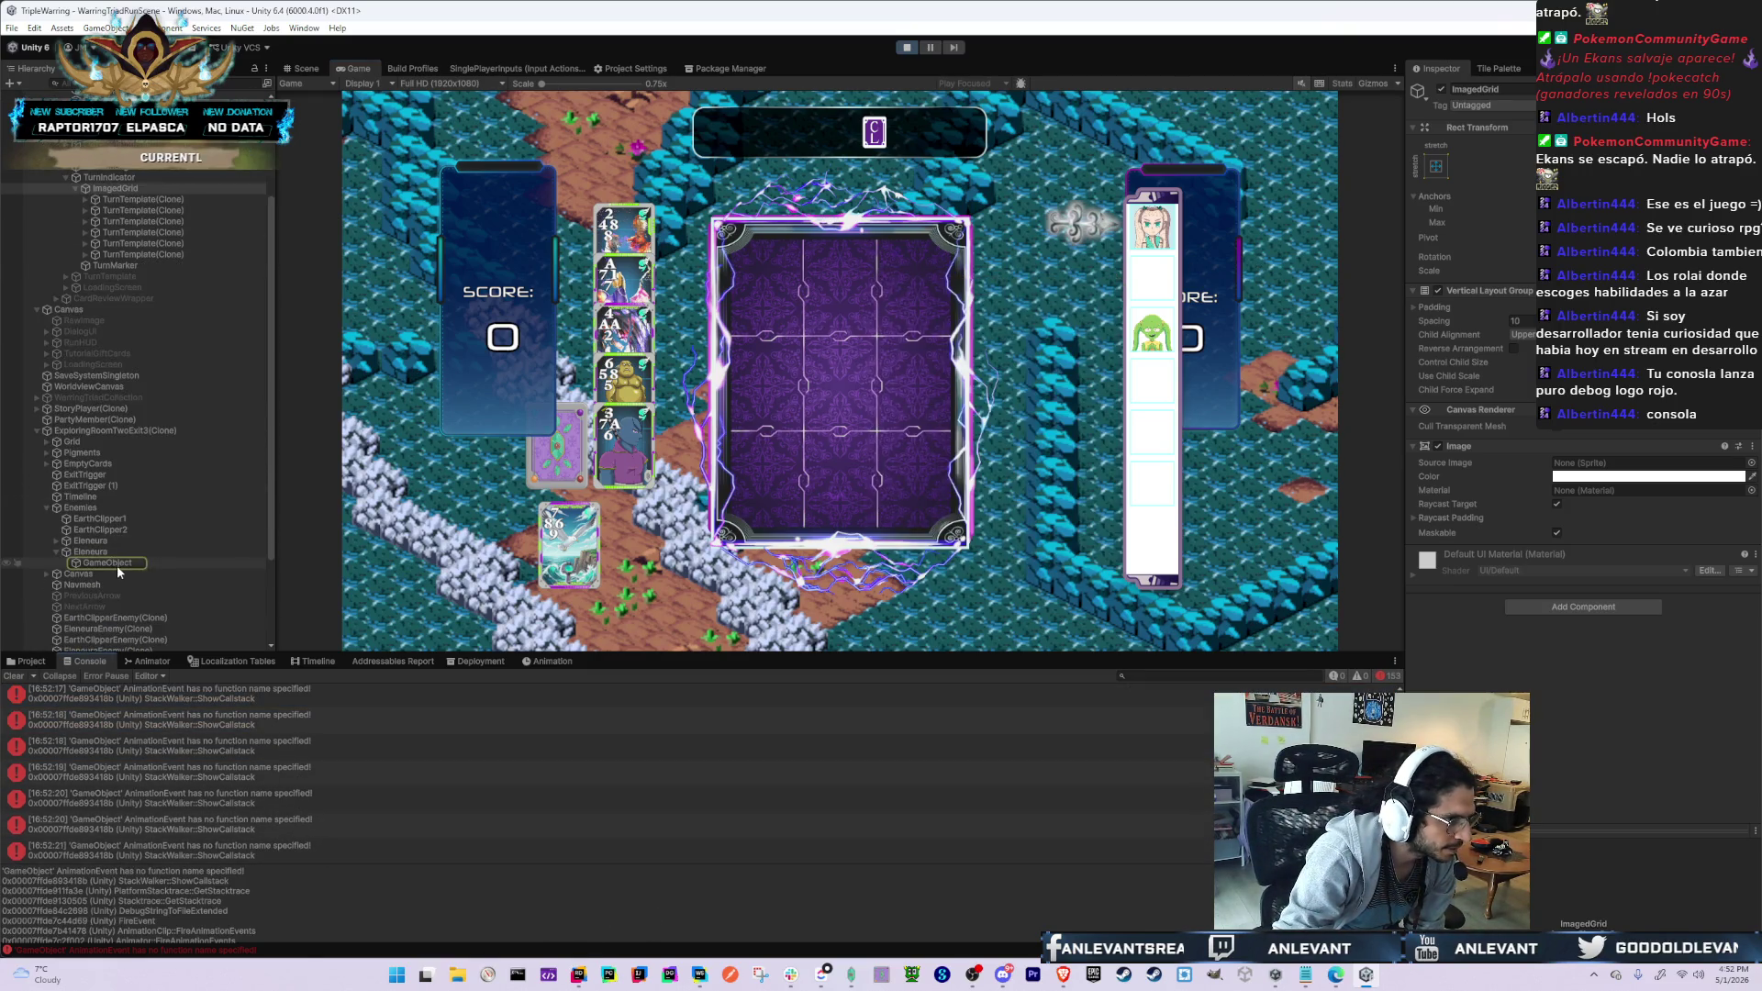
{"action": "left_click", "coordinate": [118, 564]}
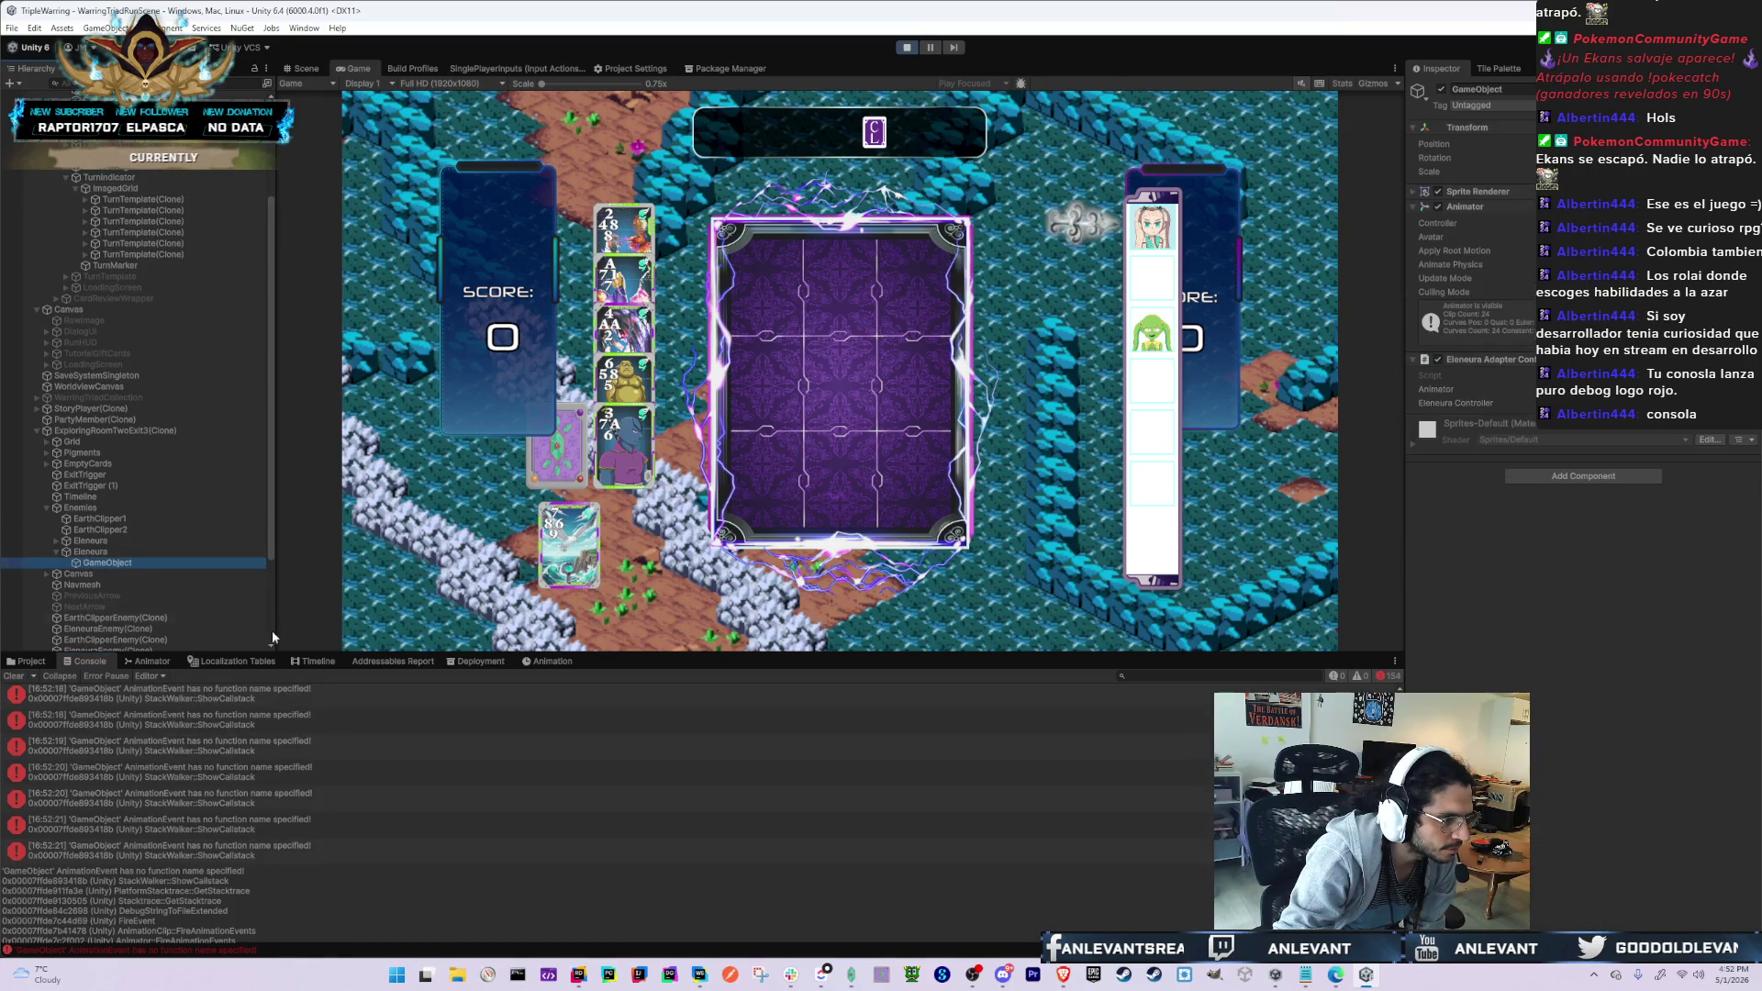
{"action": "left_click", "coordinate": [554, 661]}
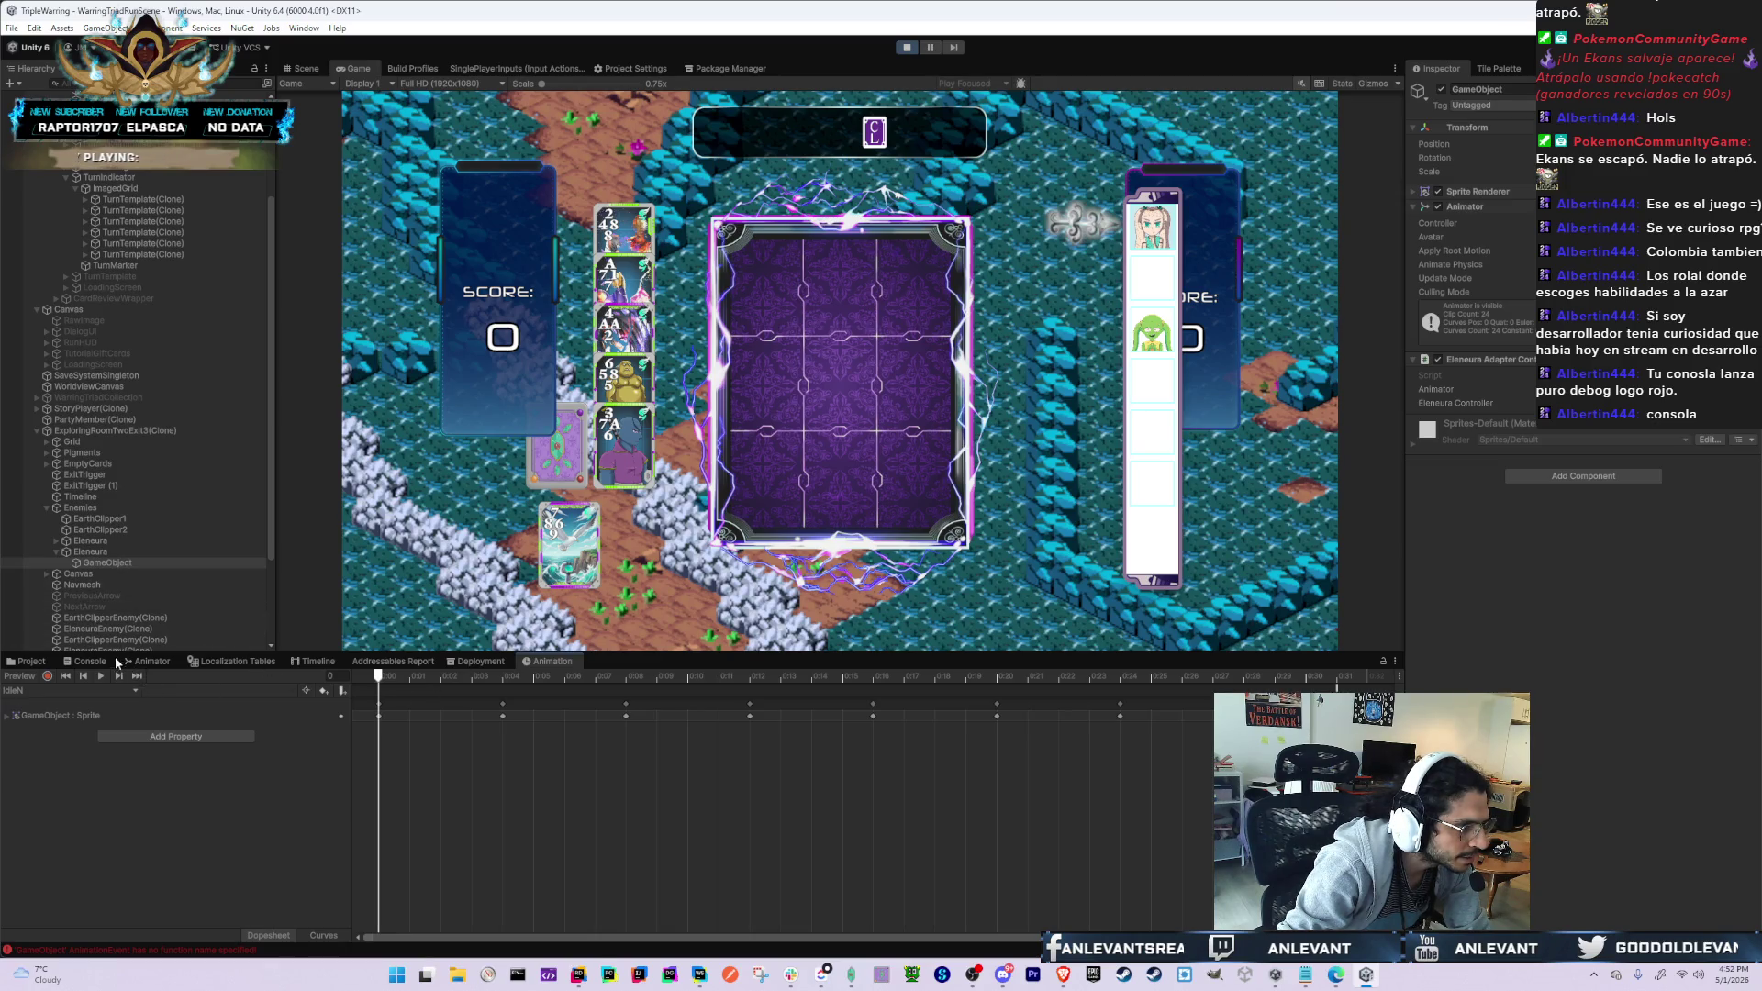
{"action": "left_click", "coordinate": [138, 661]}
{"action": "left_click", "coordinate": [598, 826]}
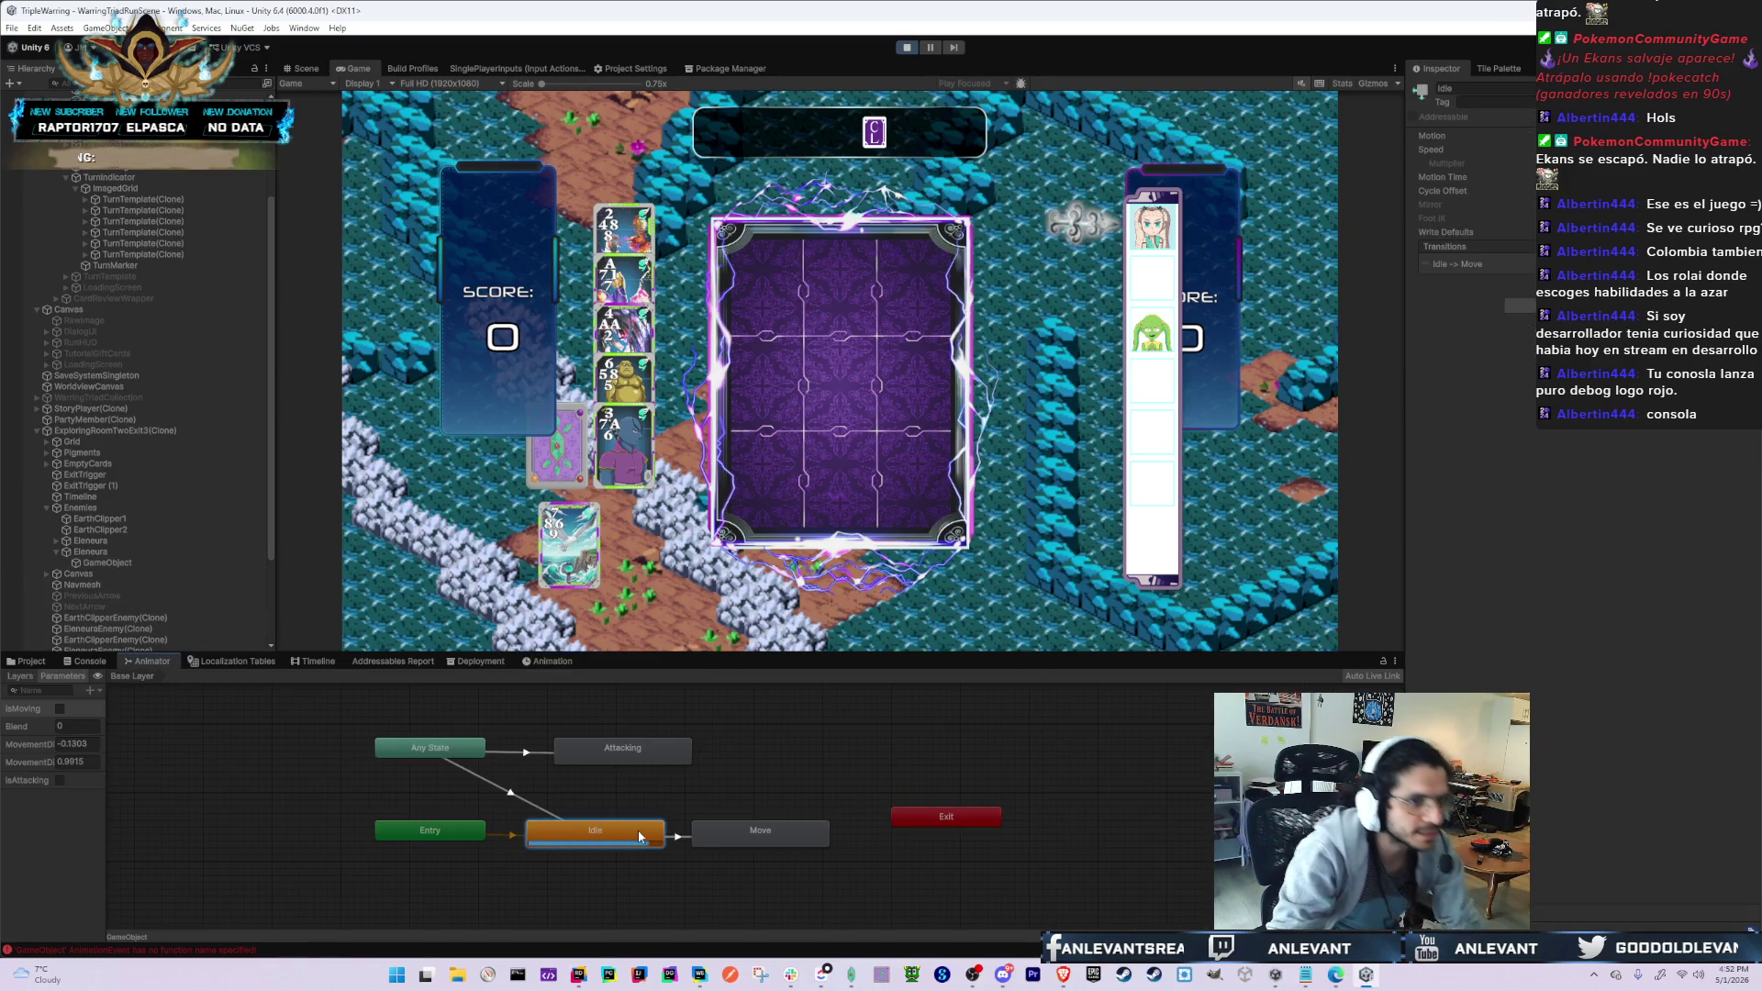
{"action": "double_click", "coordinate": [629, 837]}
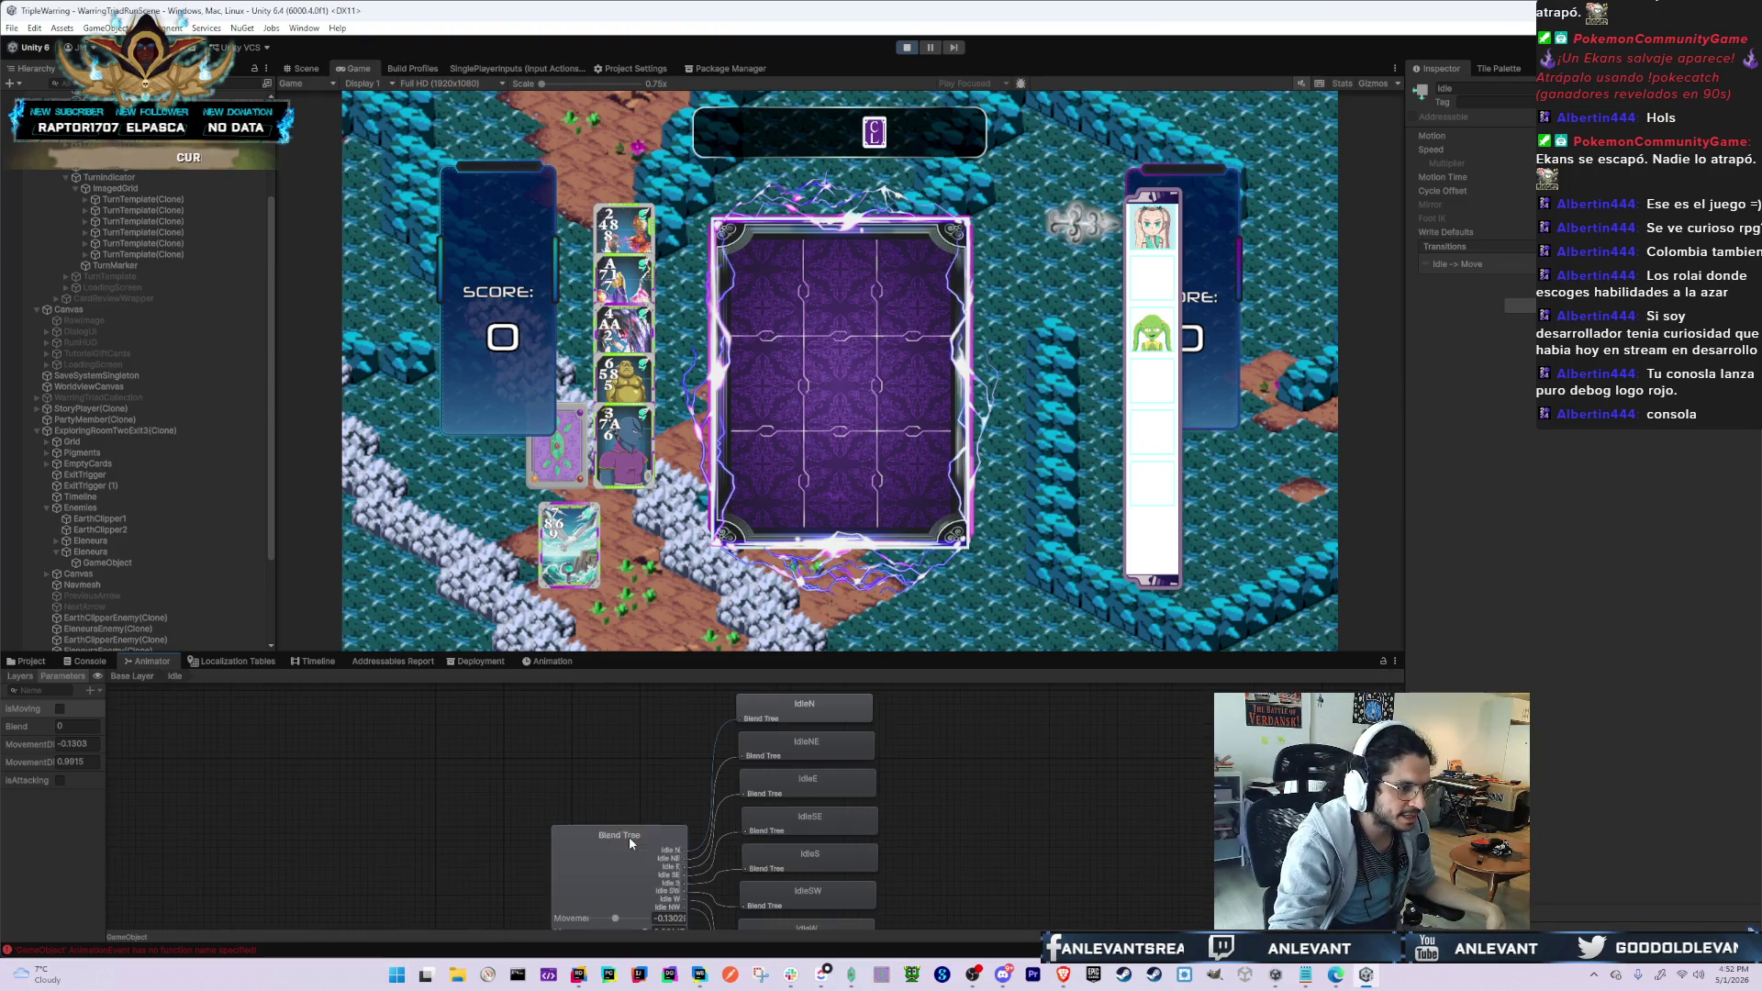
{"action": "left_click", "coordinate": [837, 717]}
{"action": "left_click", "coordinate": [844, 757]}
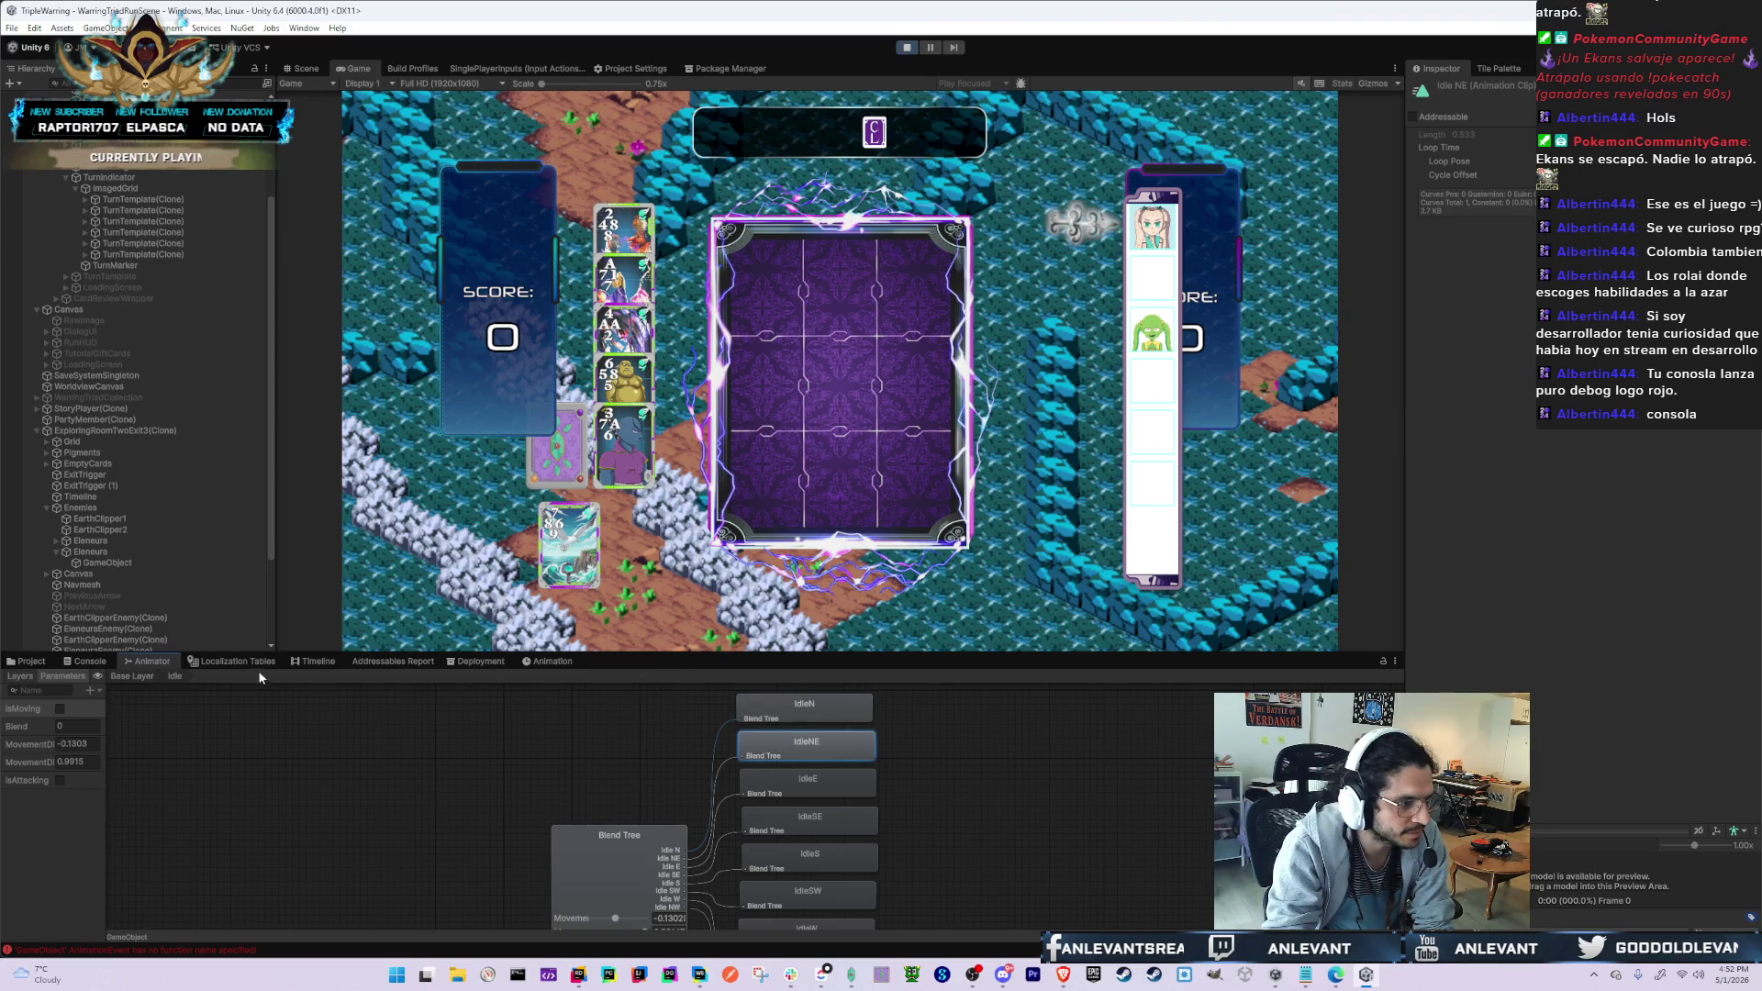
{"action": "left_click", "coordinate": [87, 661]}
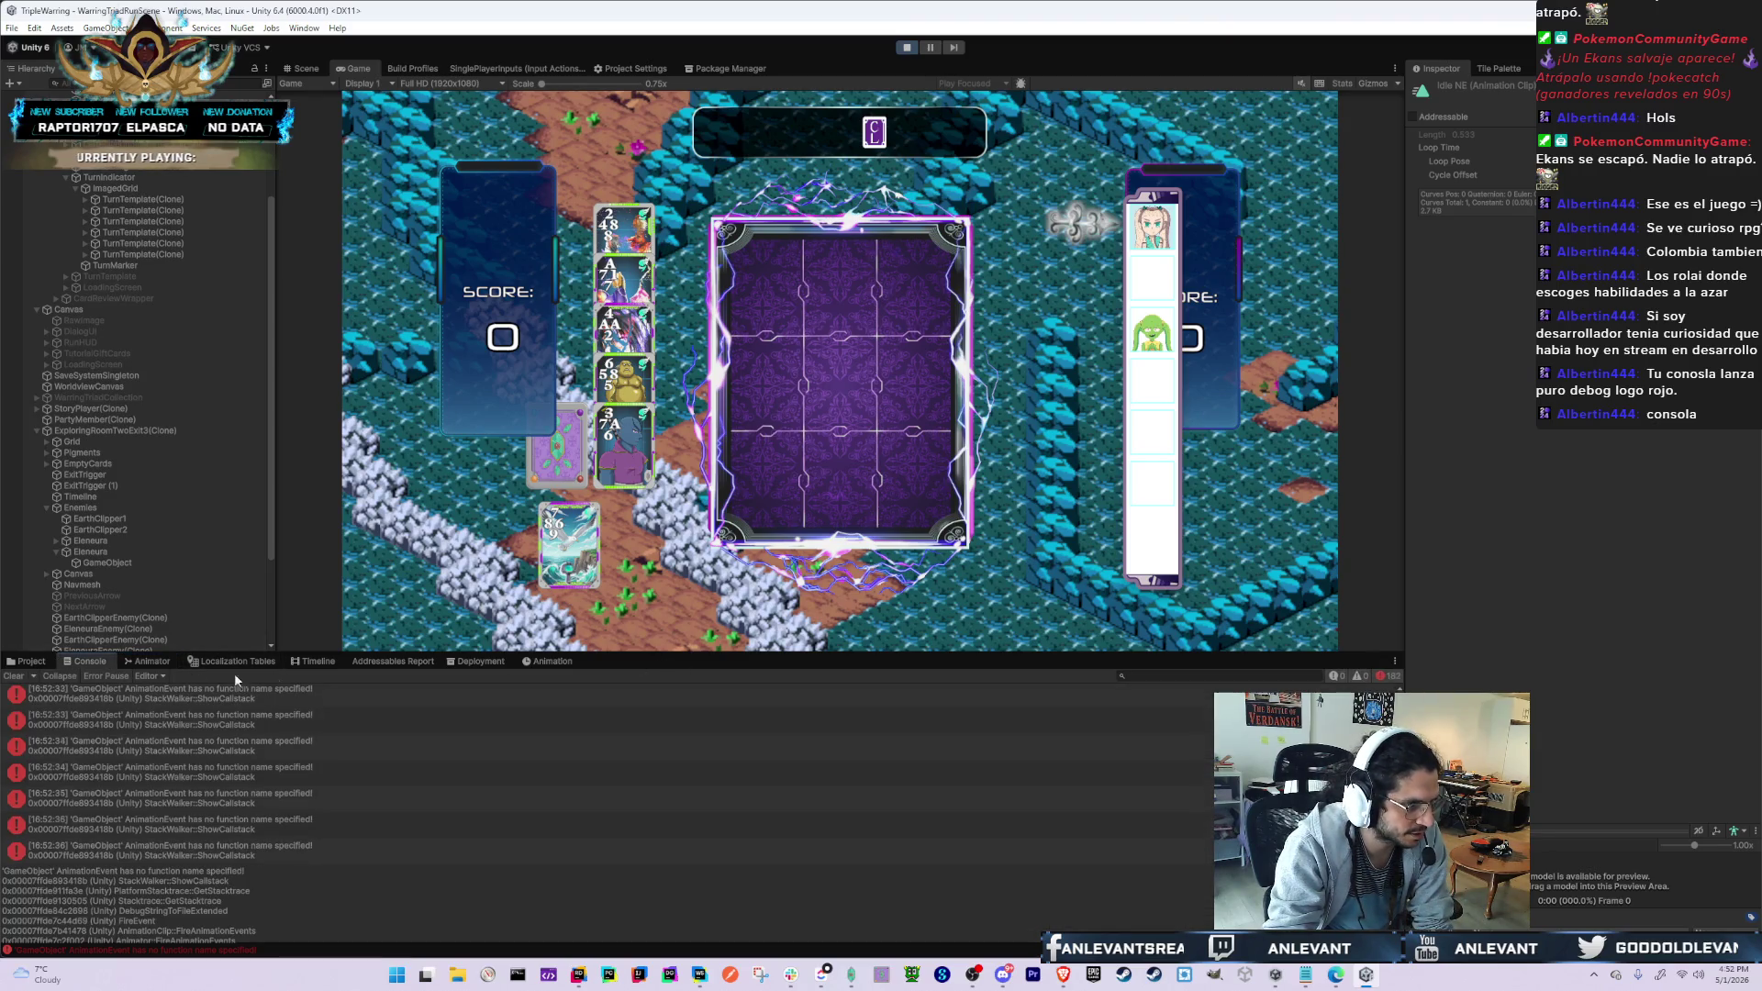
{"action": "left_click", "coordinate": [564, 660]}
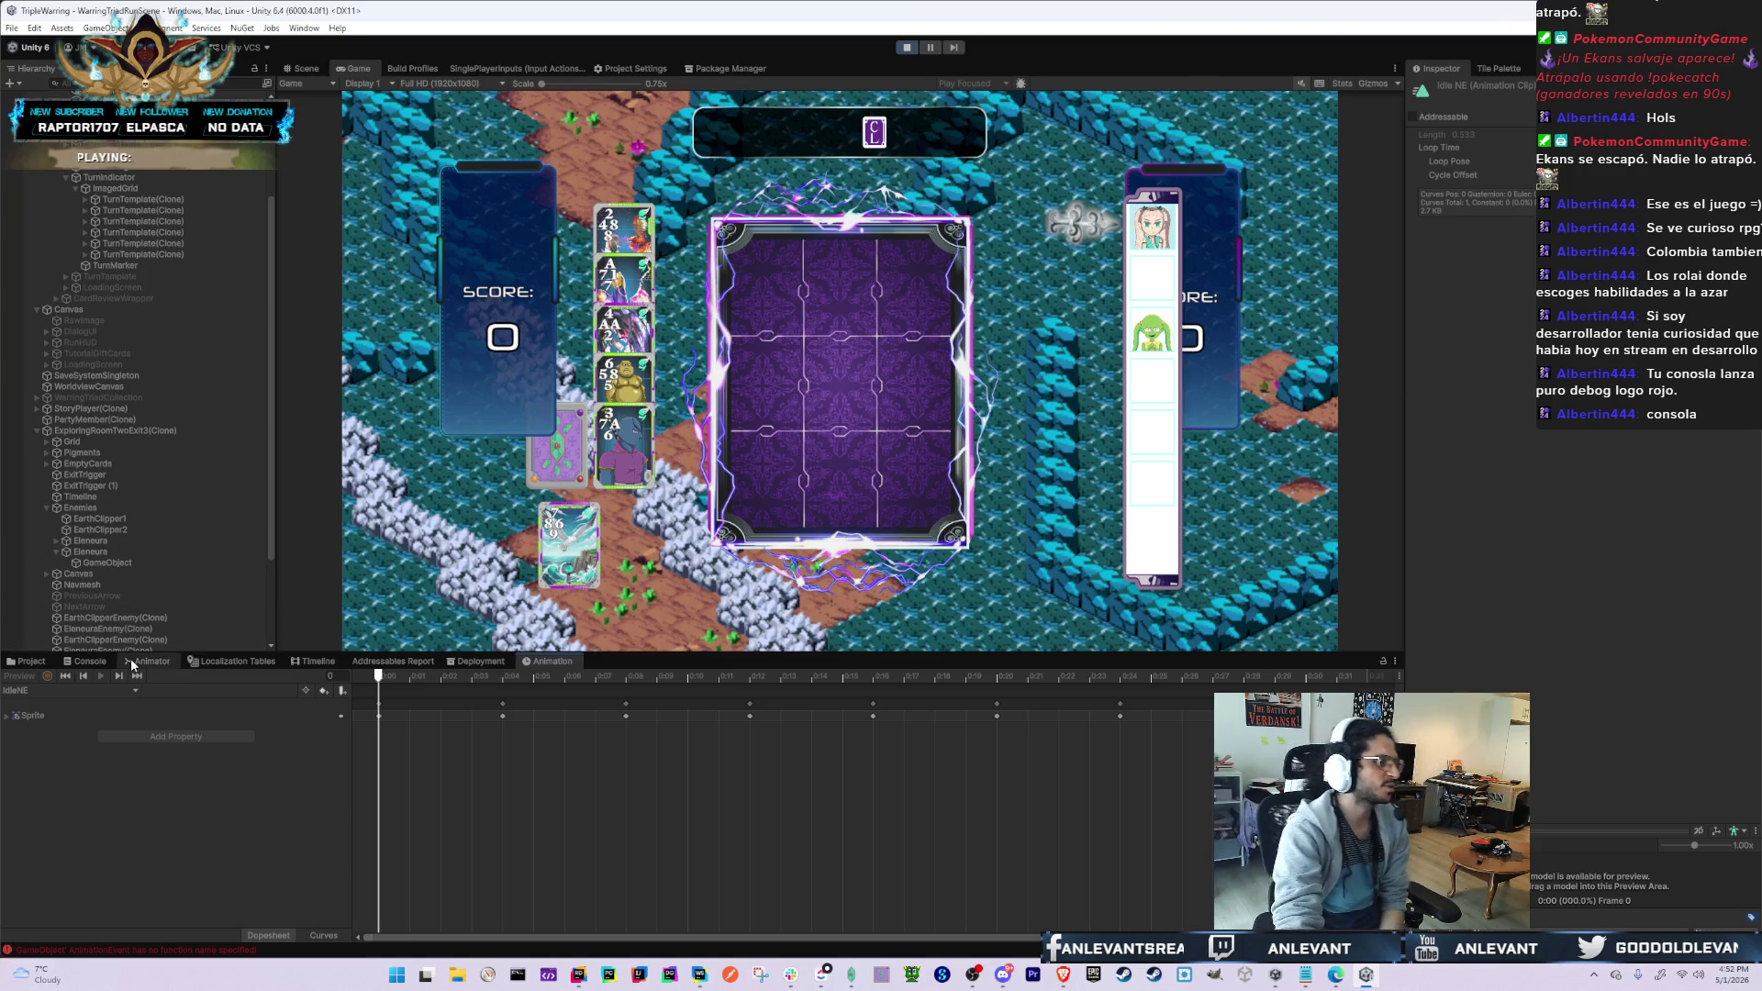
{"action": "left_click", "coordinate": [103, 662]}
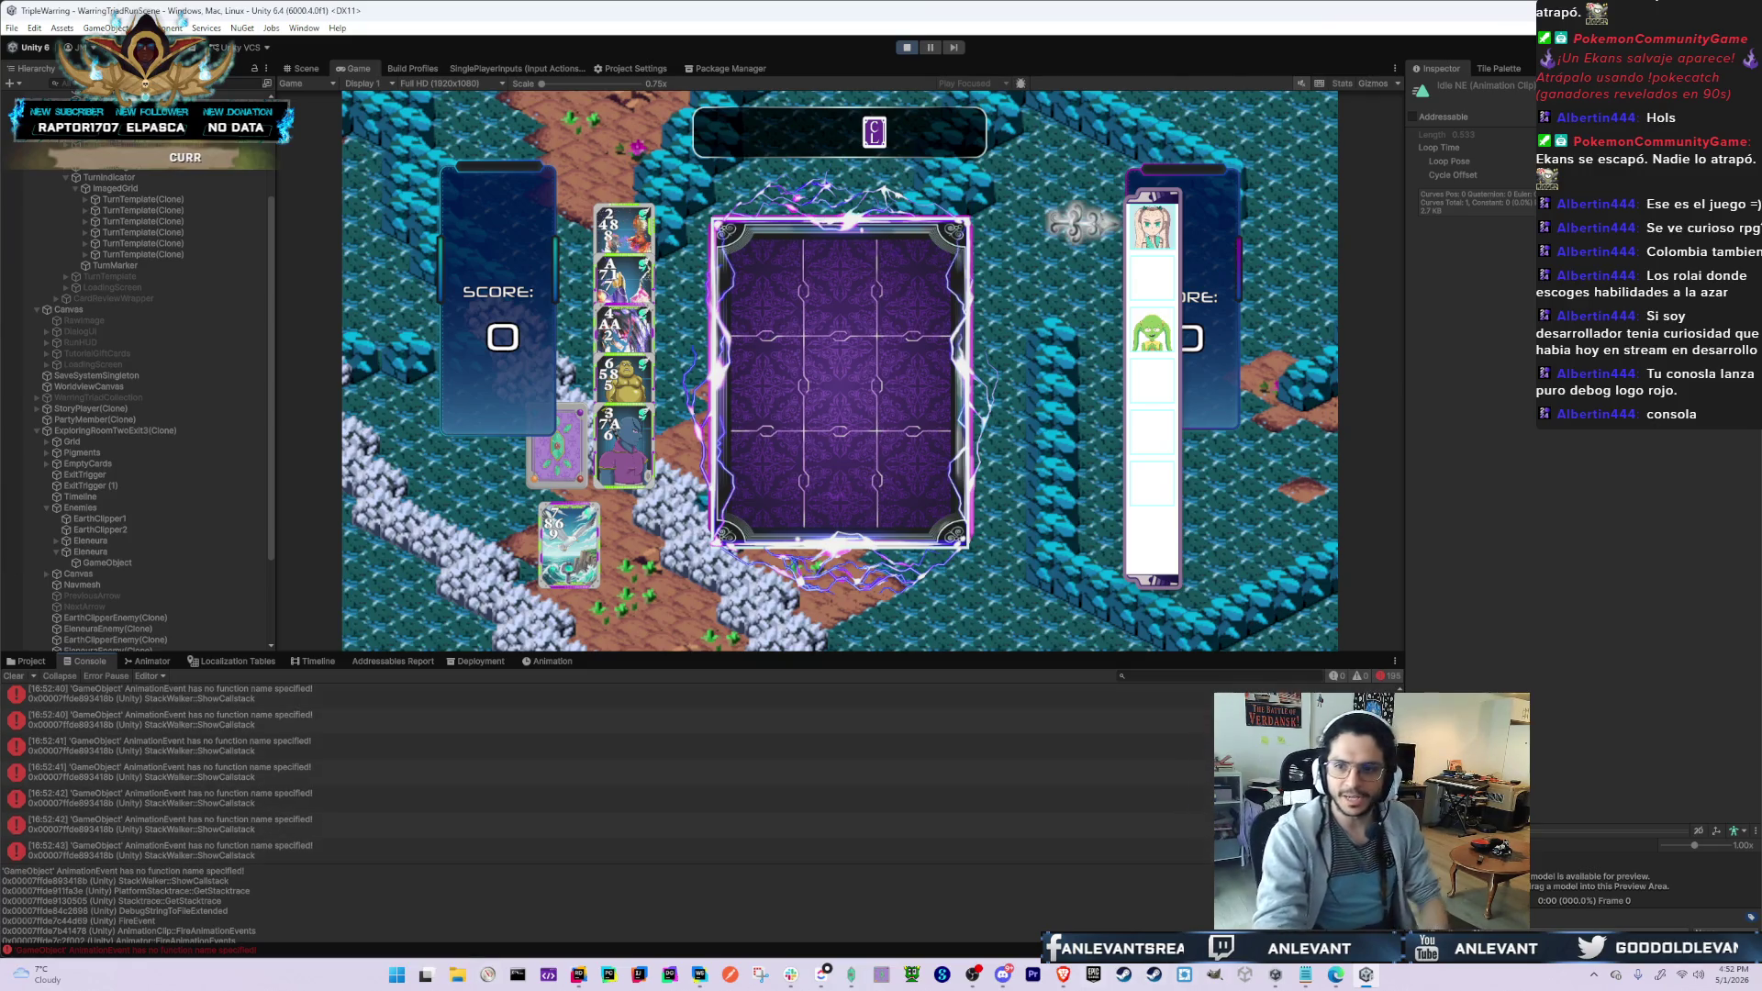
{"action": "mouse_move", "coordinate": [1166, 349]}
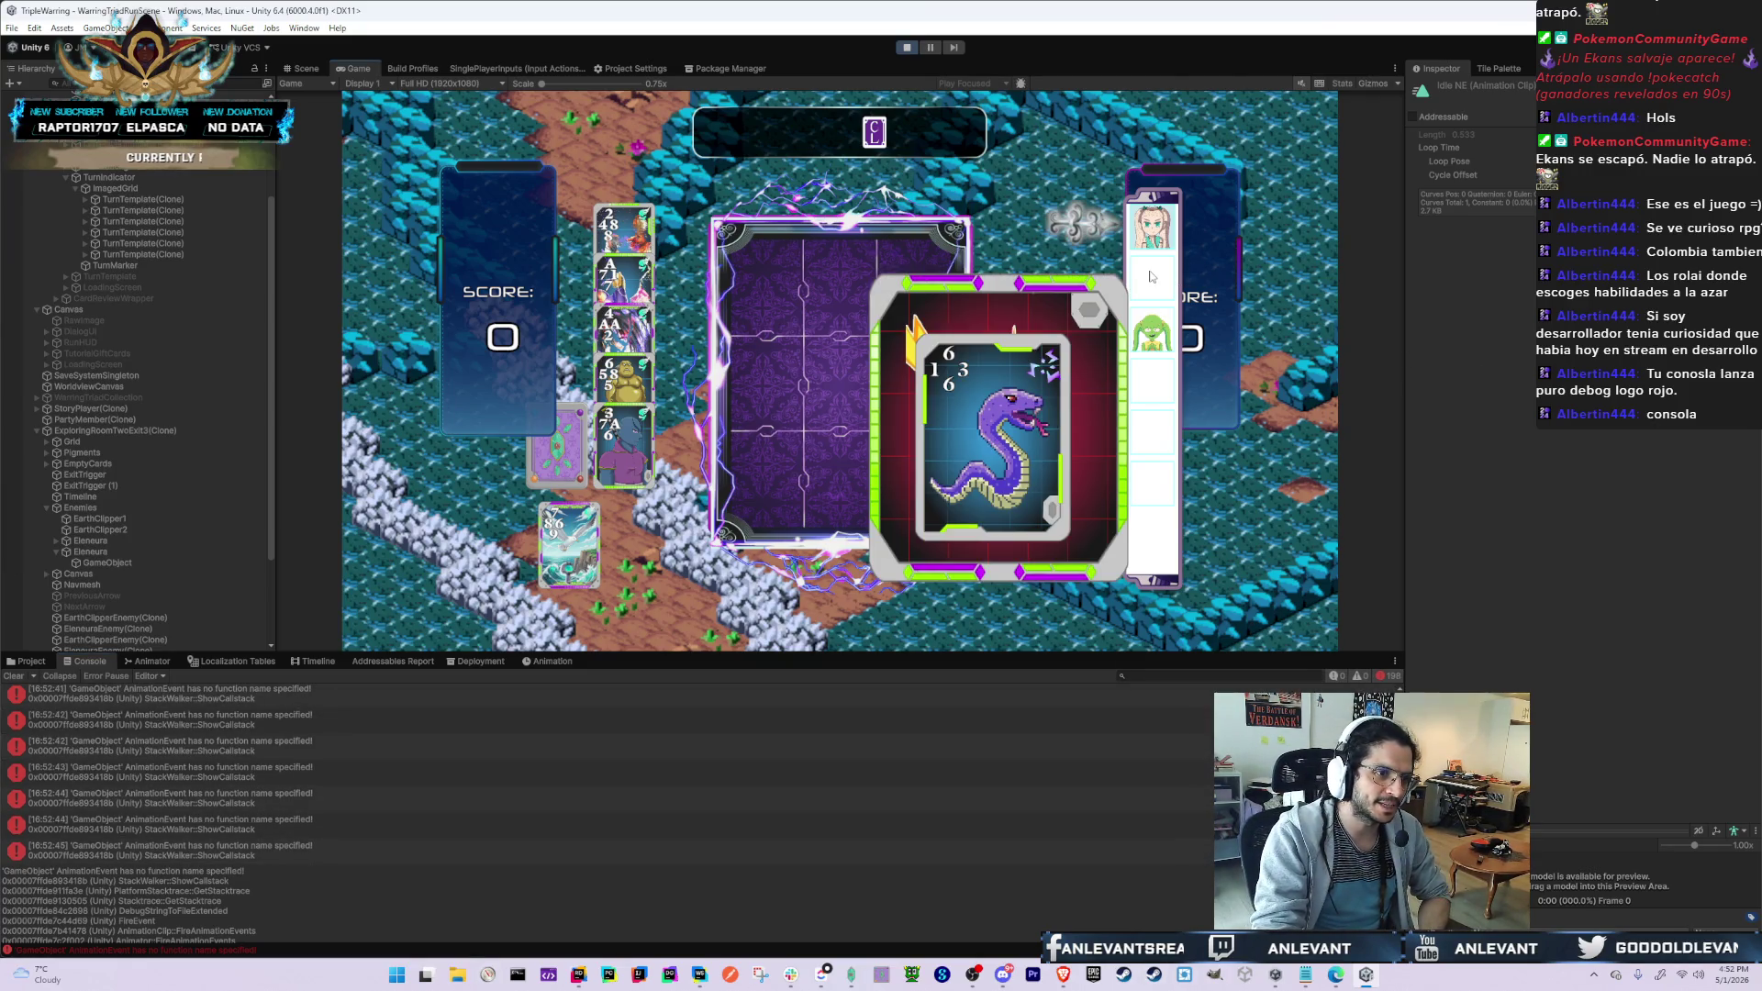
{"action": "key", "text": "ctrl+p"}
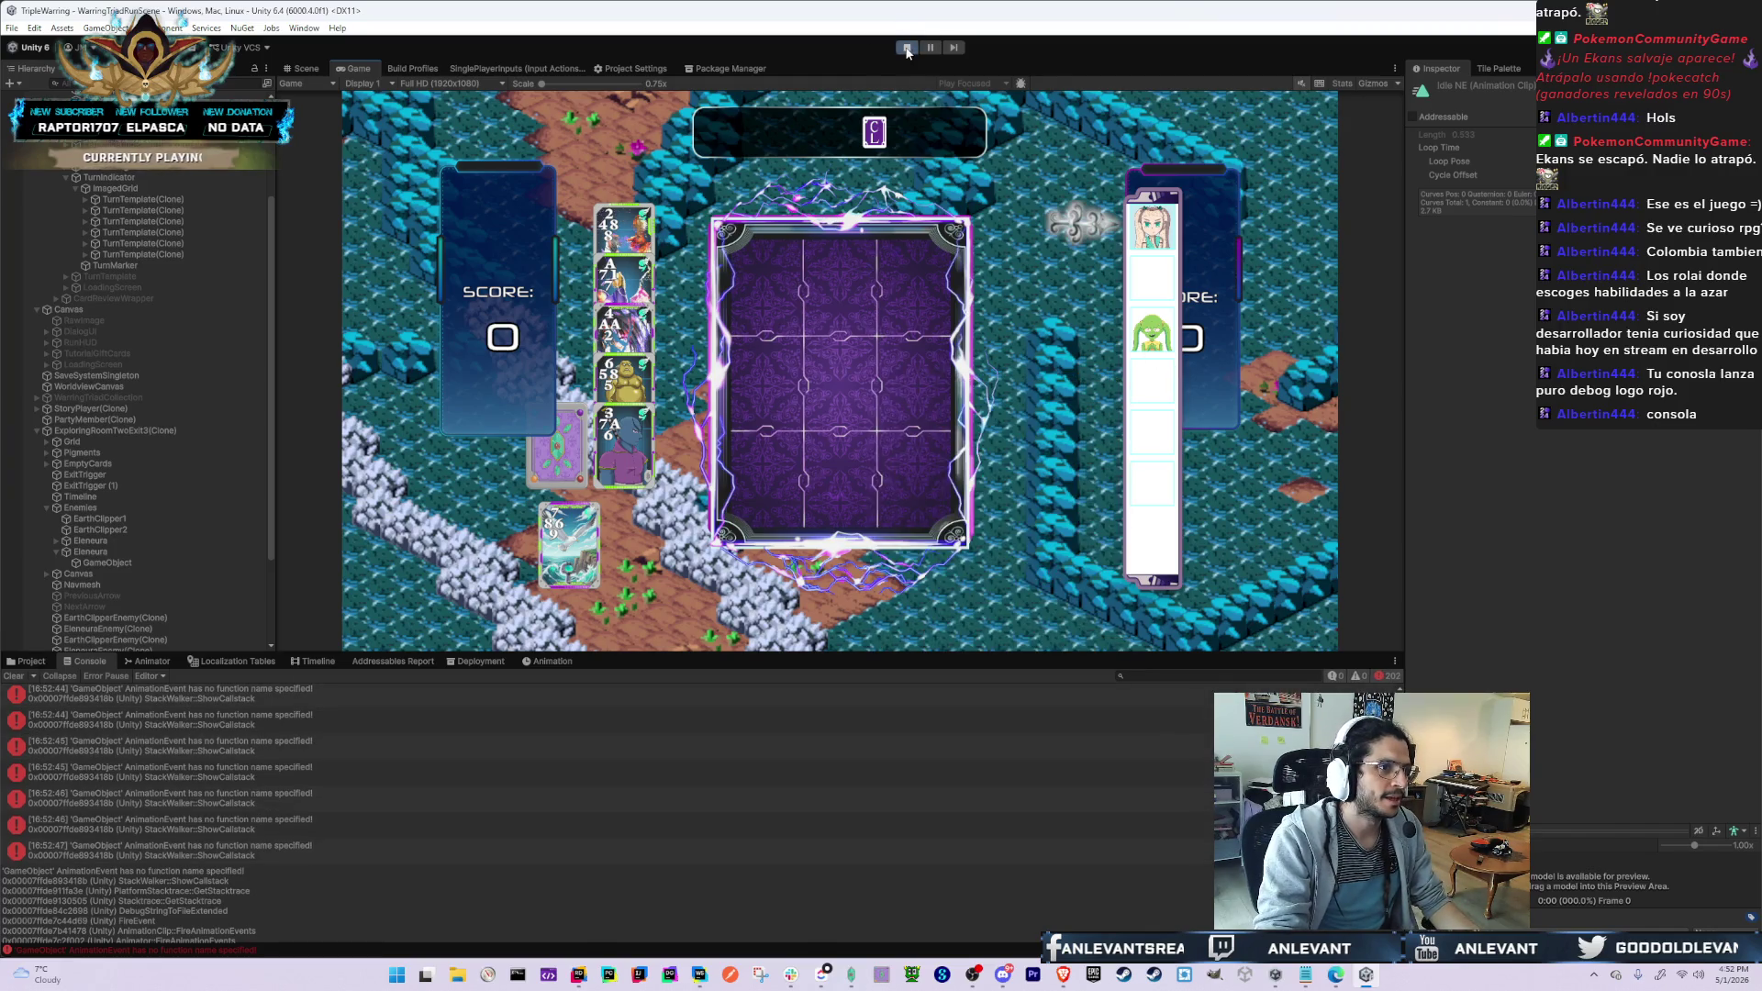
Exit play mode, clear the Console, then find and open WarringTriadRunScene from the Project search.
{"action": "mouse_move", "coordinate": [37, 975]}
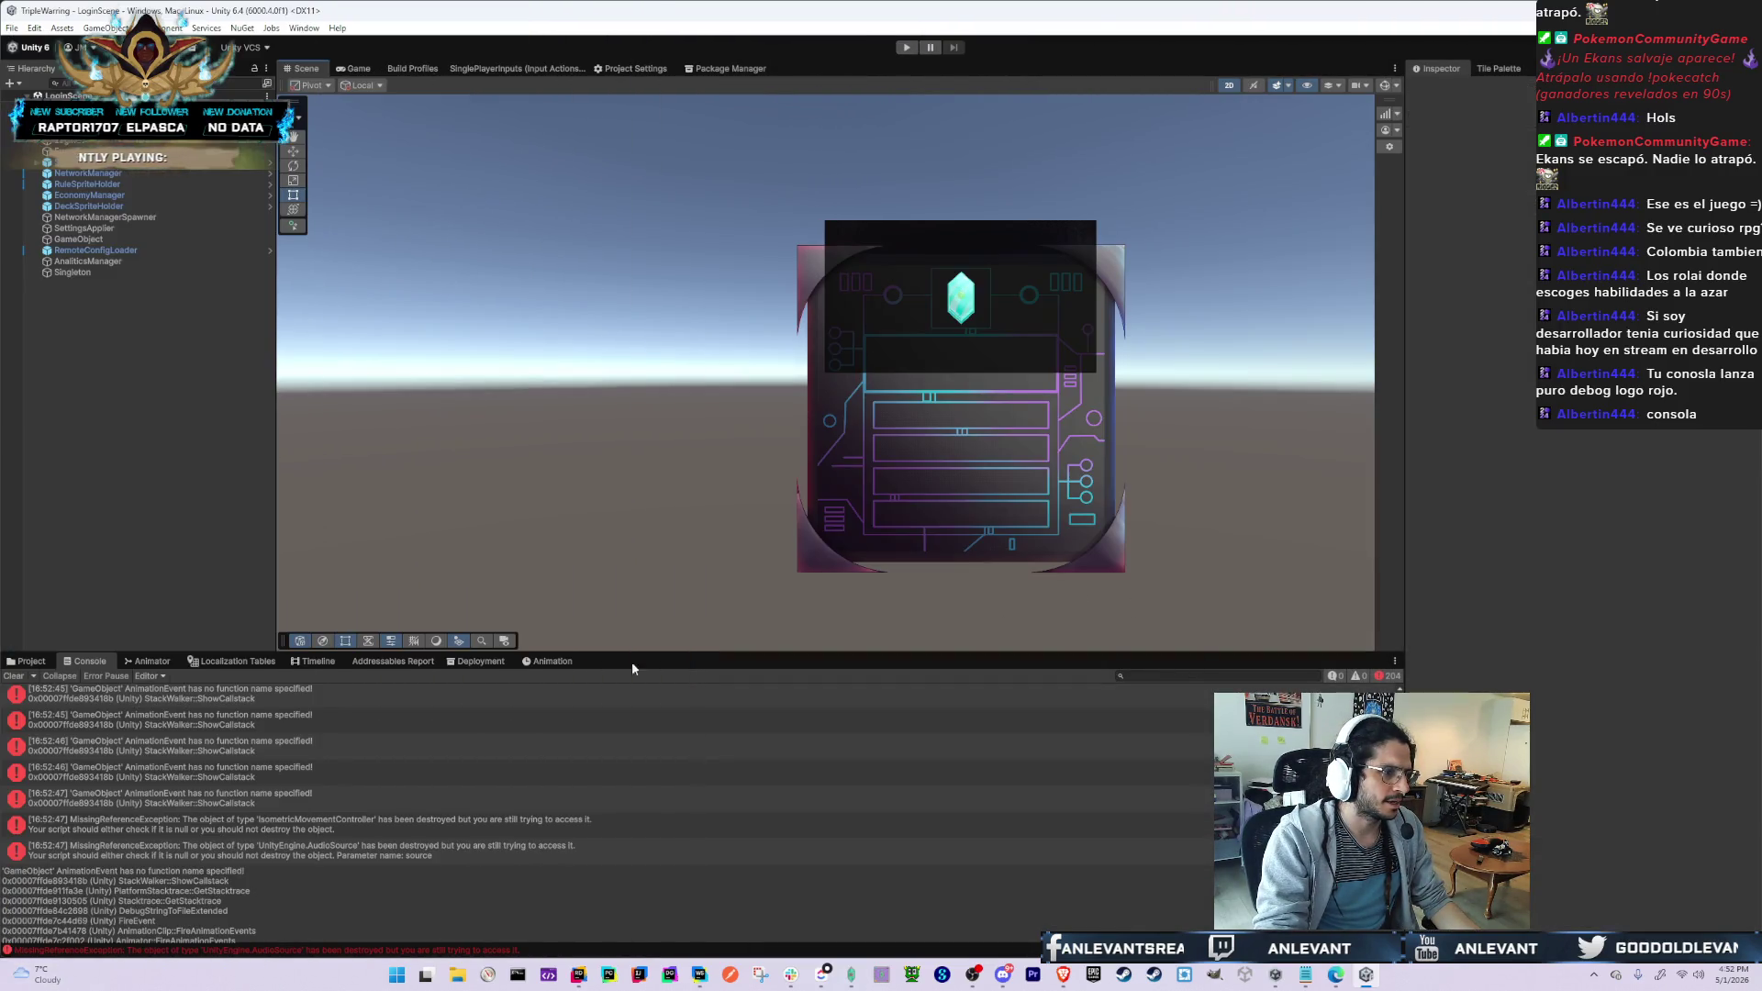
{"action": "left_click", "coordinate": [15, 678]}
{"action": "left_click", "coordinate": [32, 662]}
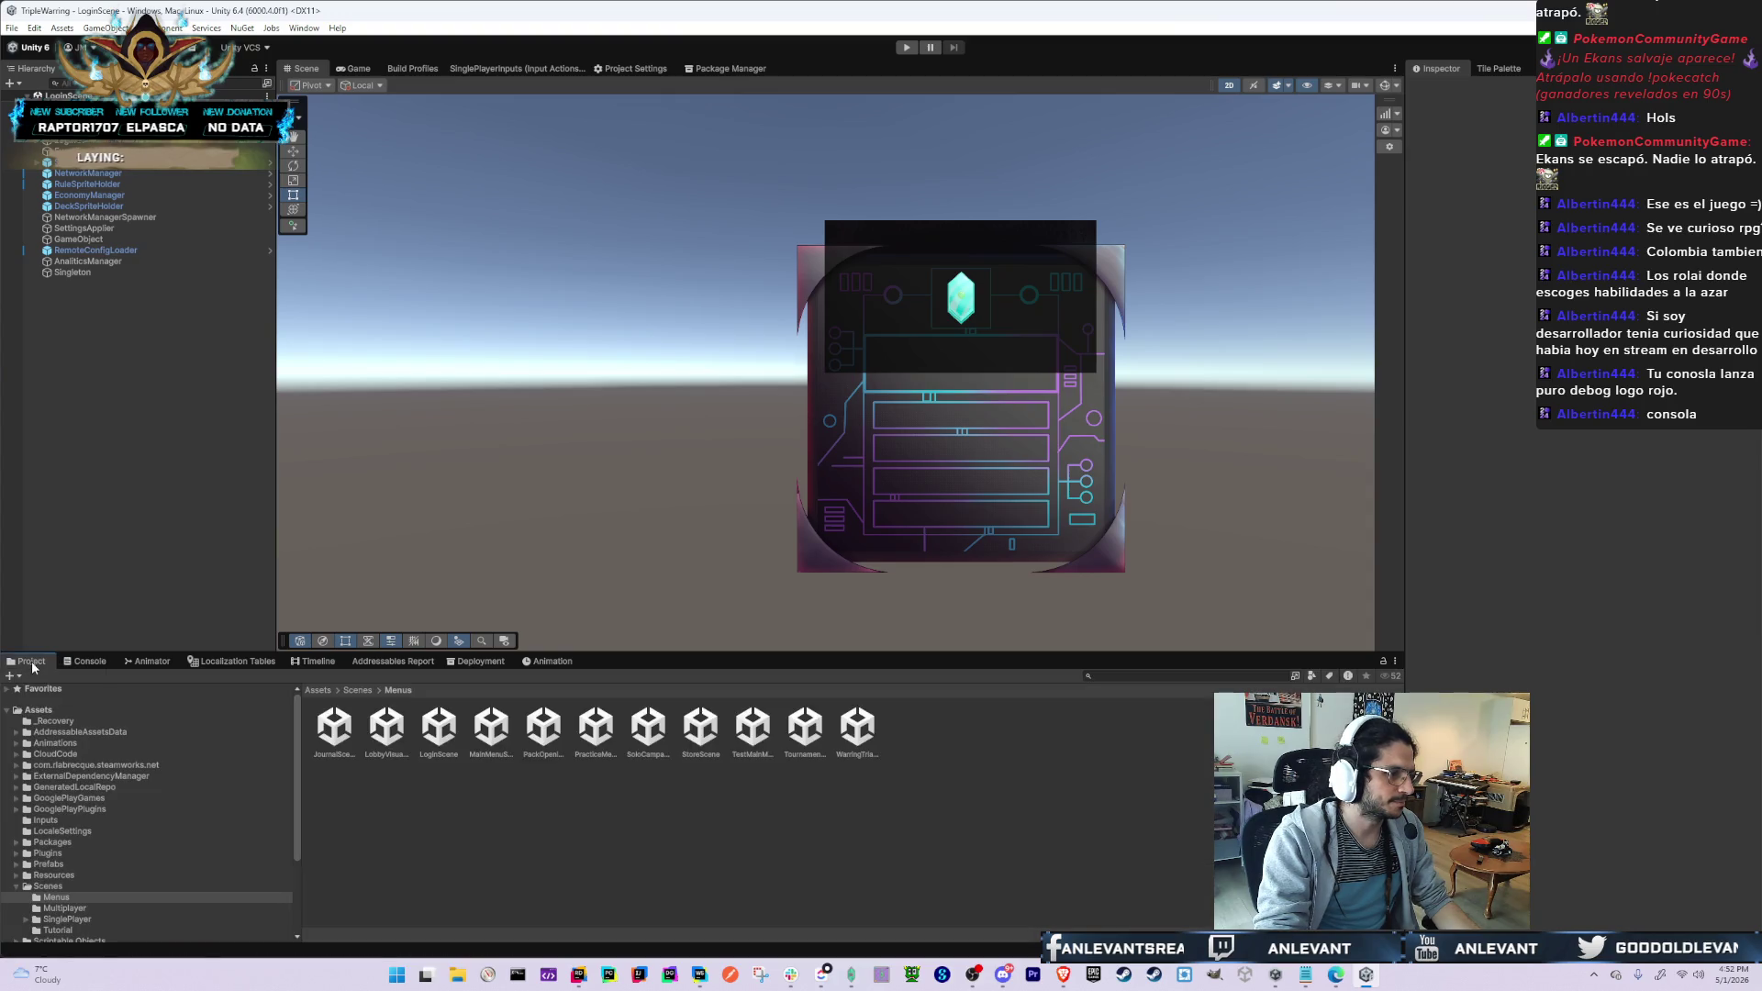
{"action": "left_click", "coordinate": [1116, 674]}
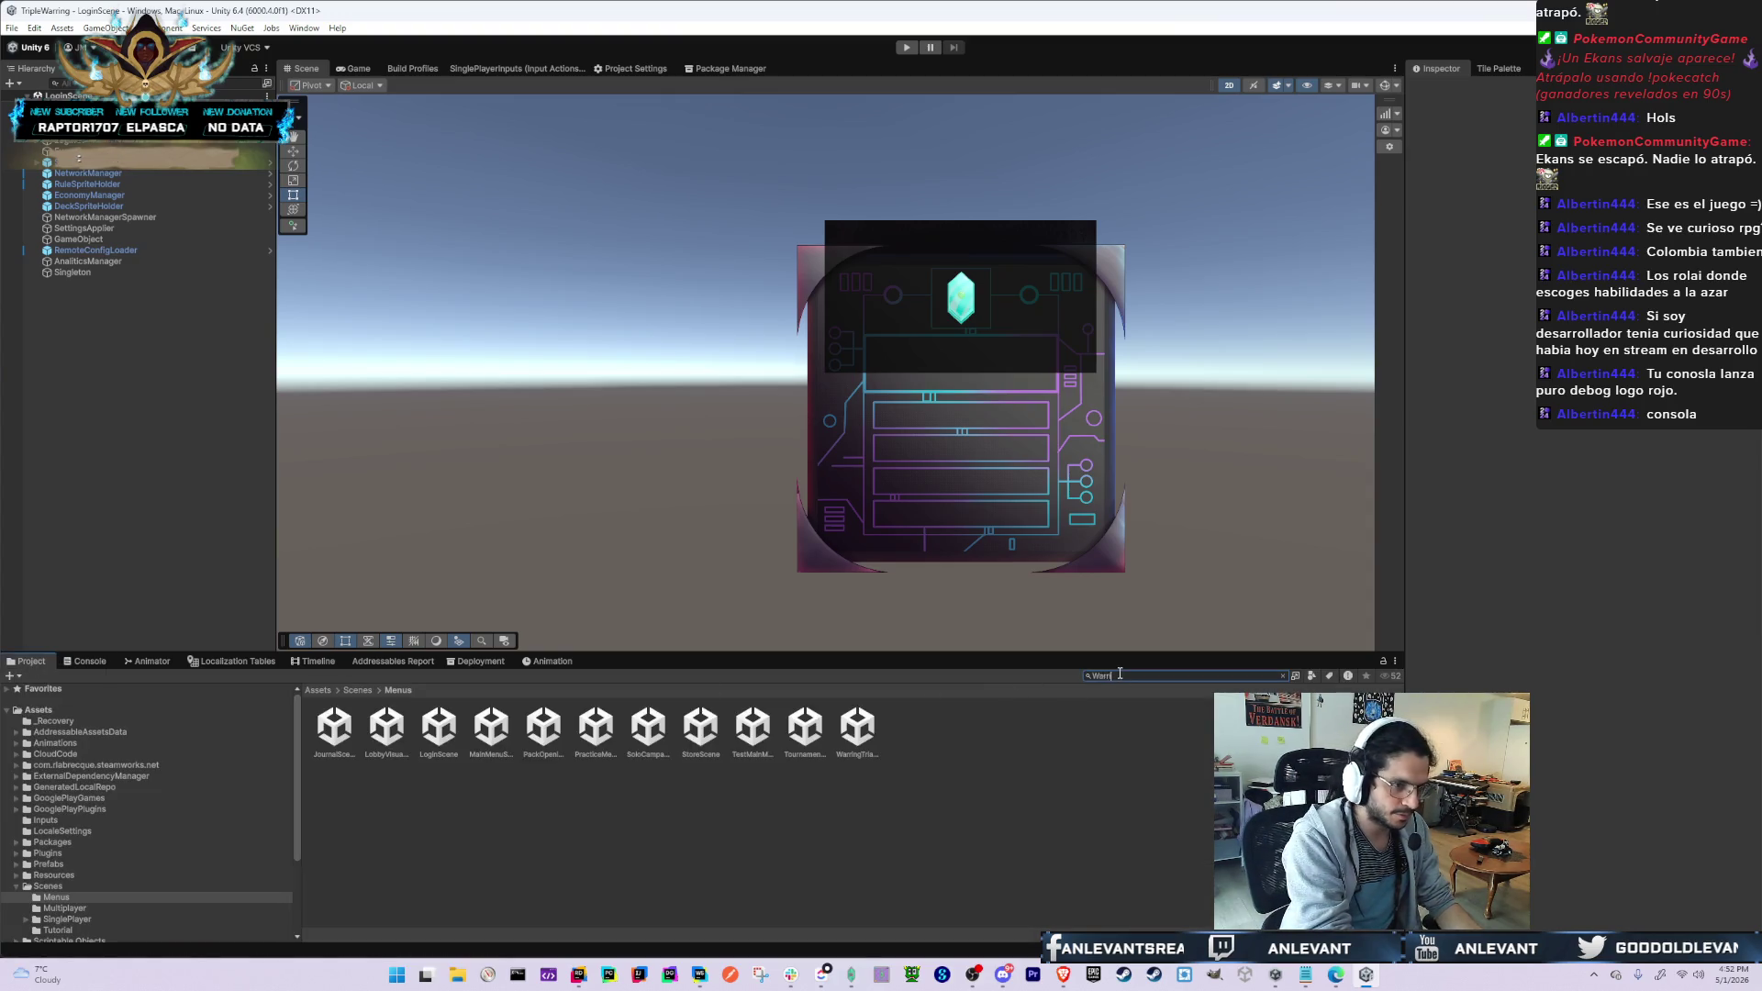
{"action": "type", "text": "ng"}
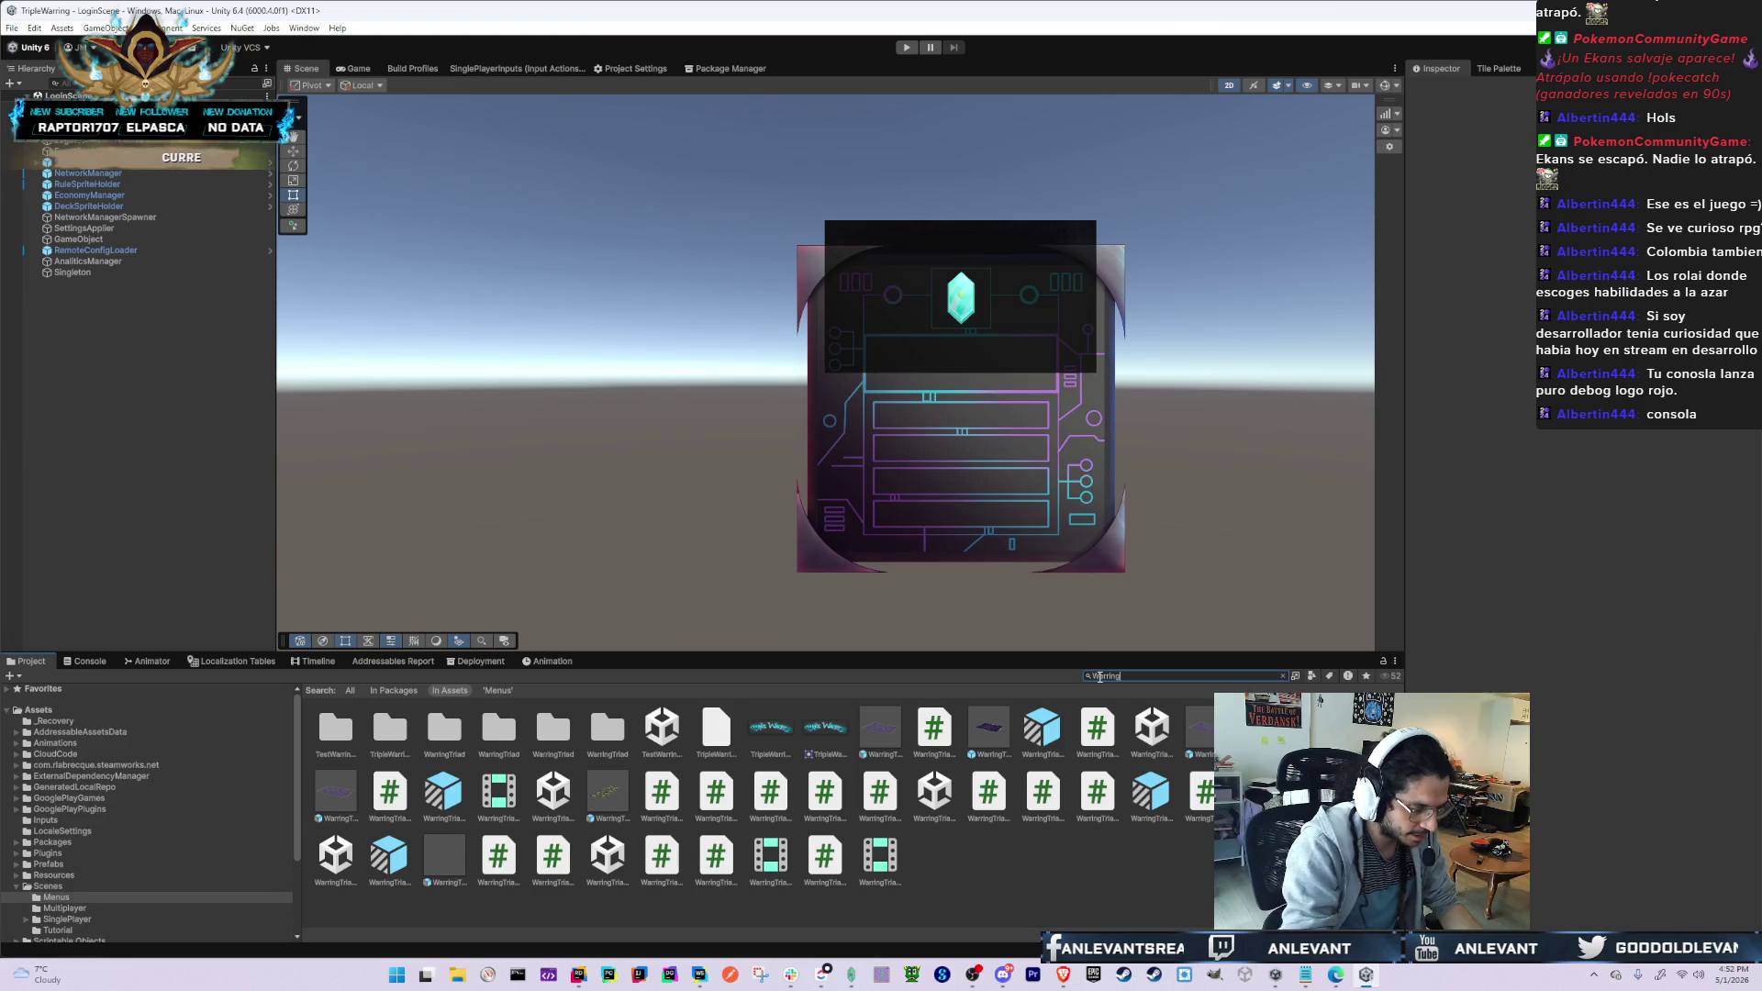
{"action": "double_click", "coordinate": [330, 857]}
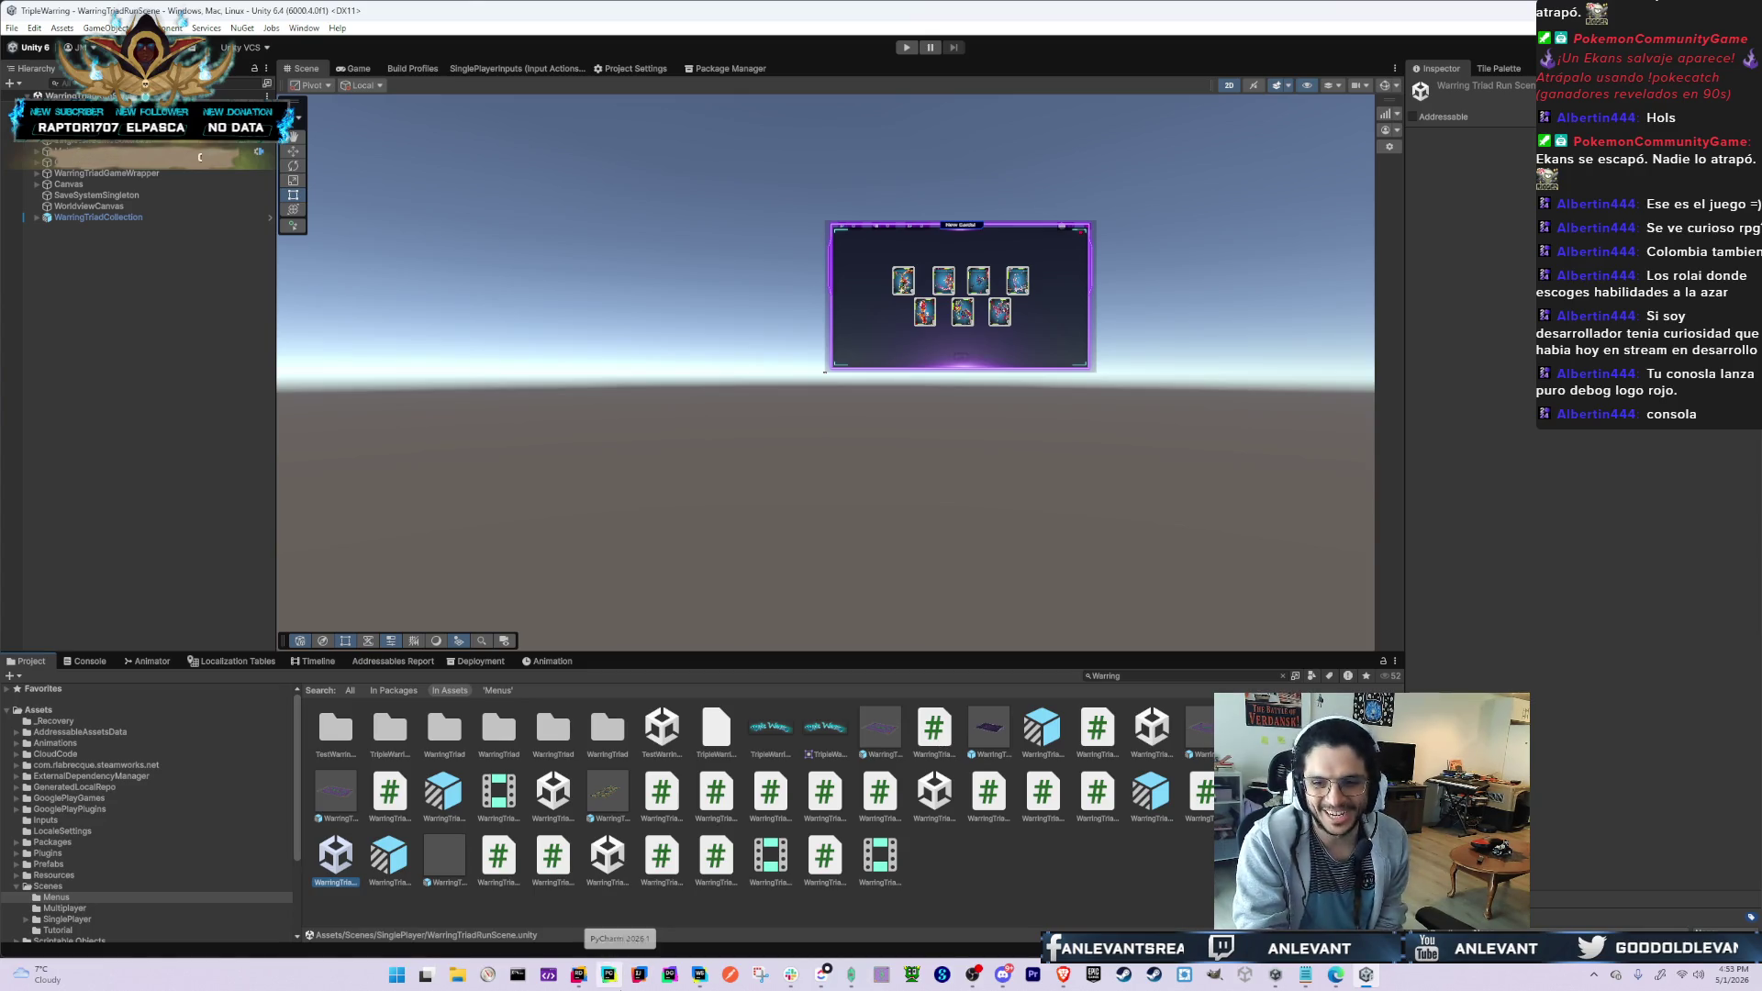
{"action": "scroll", "coordinate": [884, 448], "scroll_direction": "up", "scroll_amount": 5}
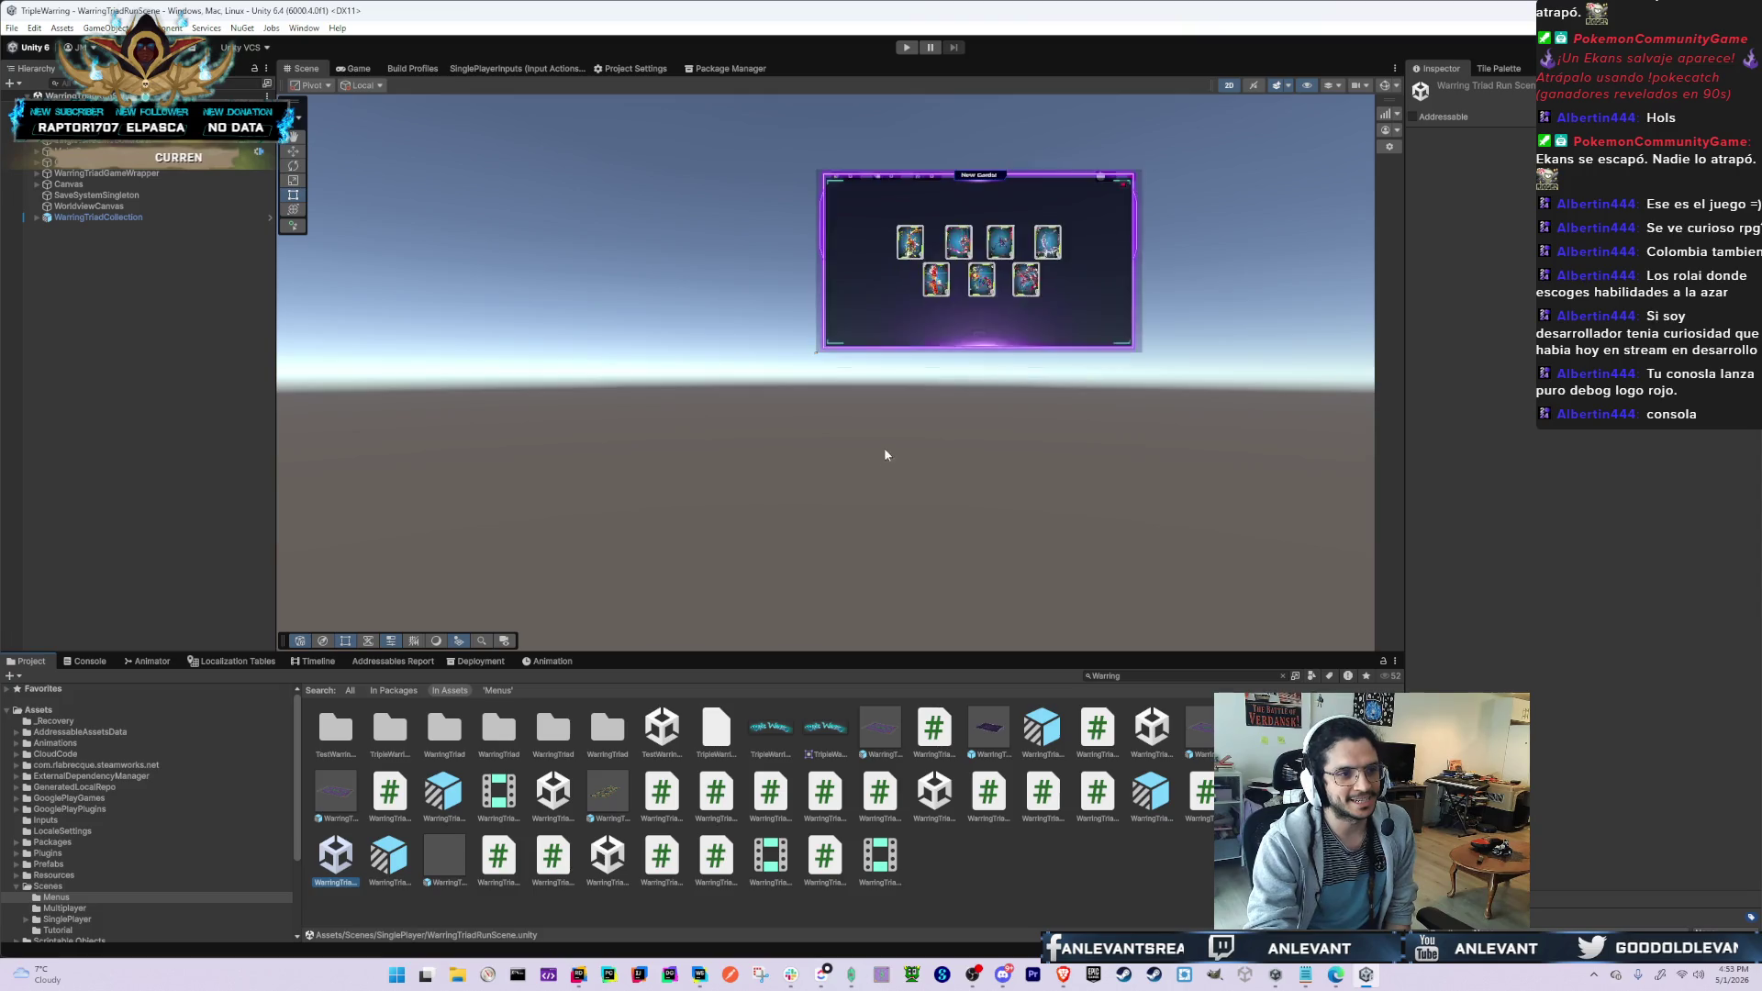
{"action": "left_click_drag", "start_coordinate": [1046, 350], "coordinate": [888, 663]}
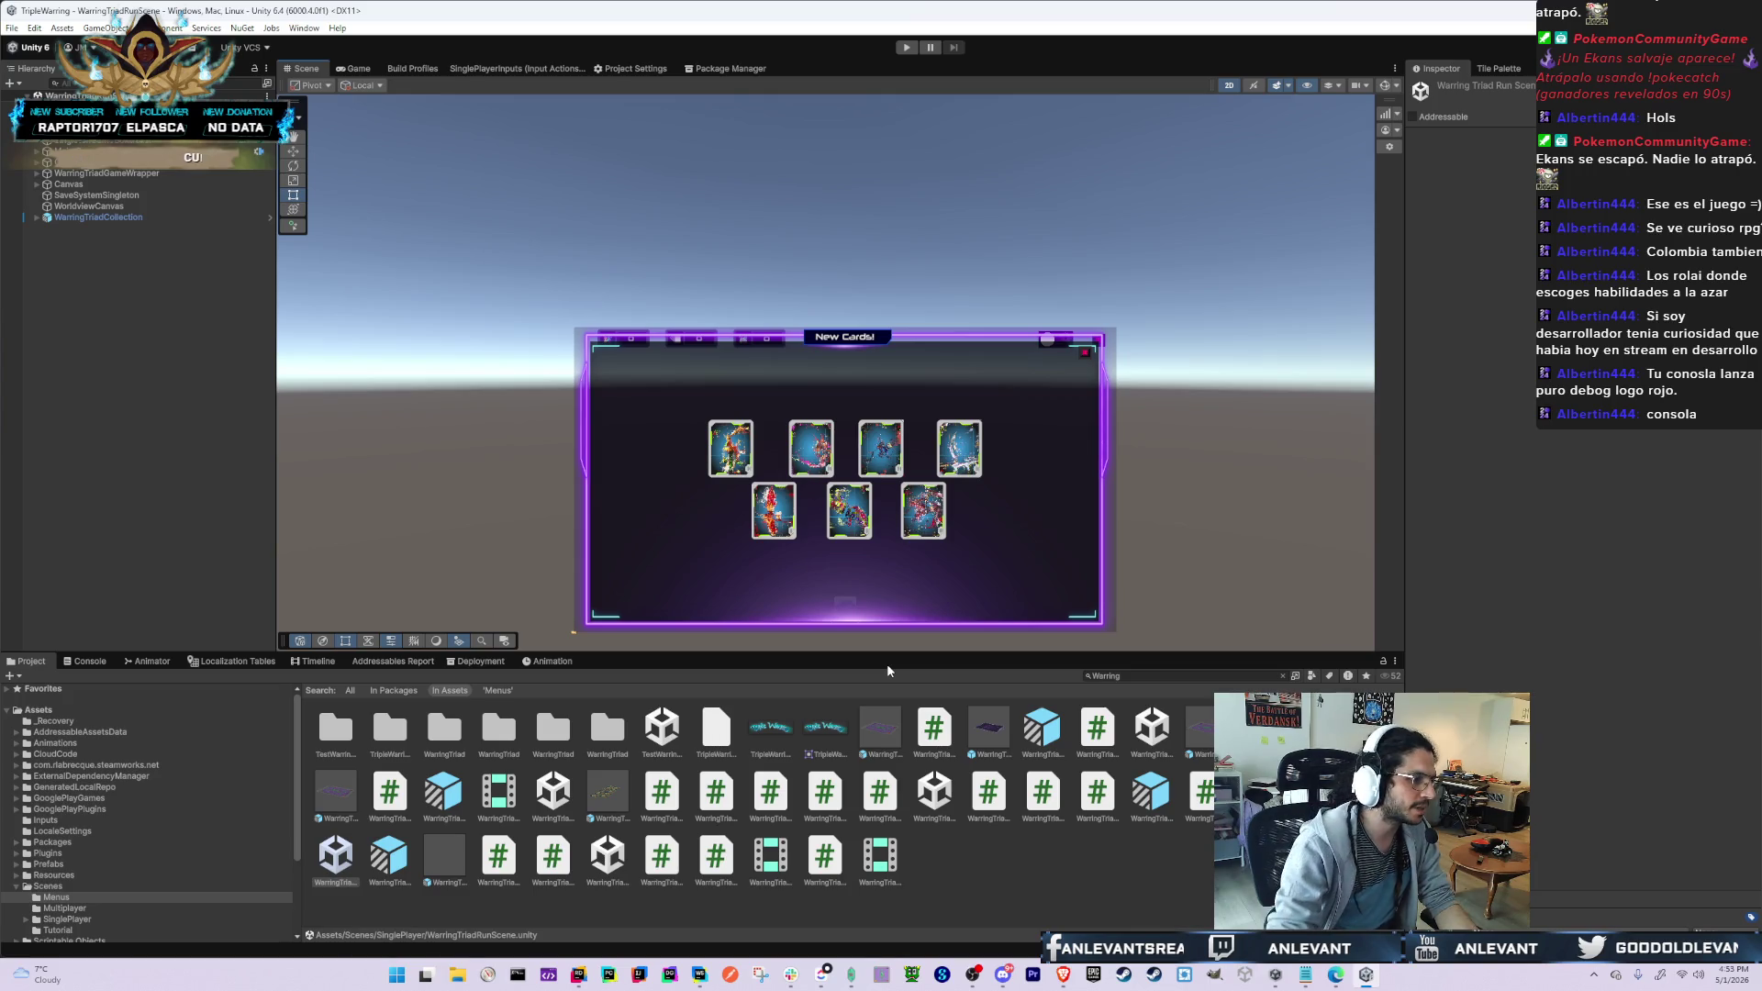
{"action": "left_click", "coordinate": [88, 661]}
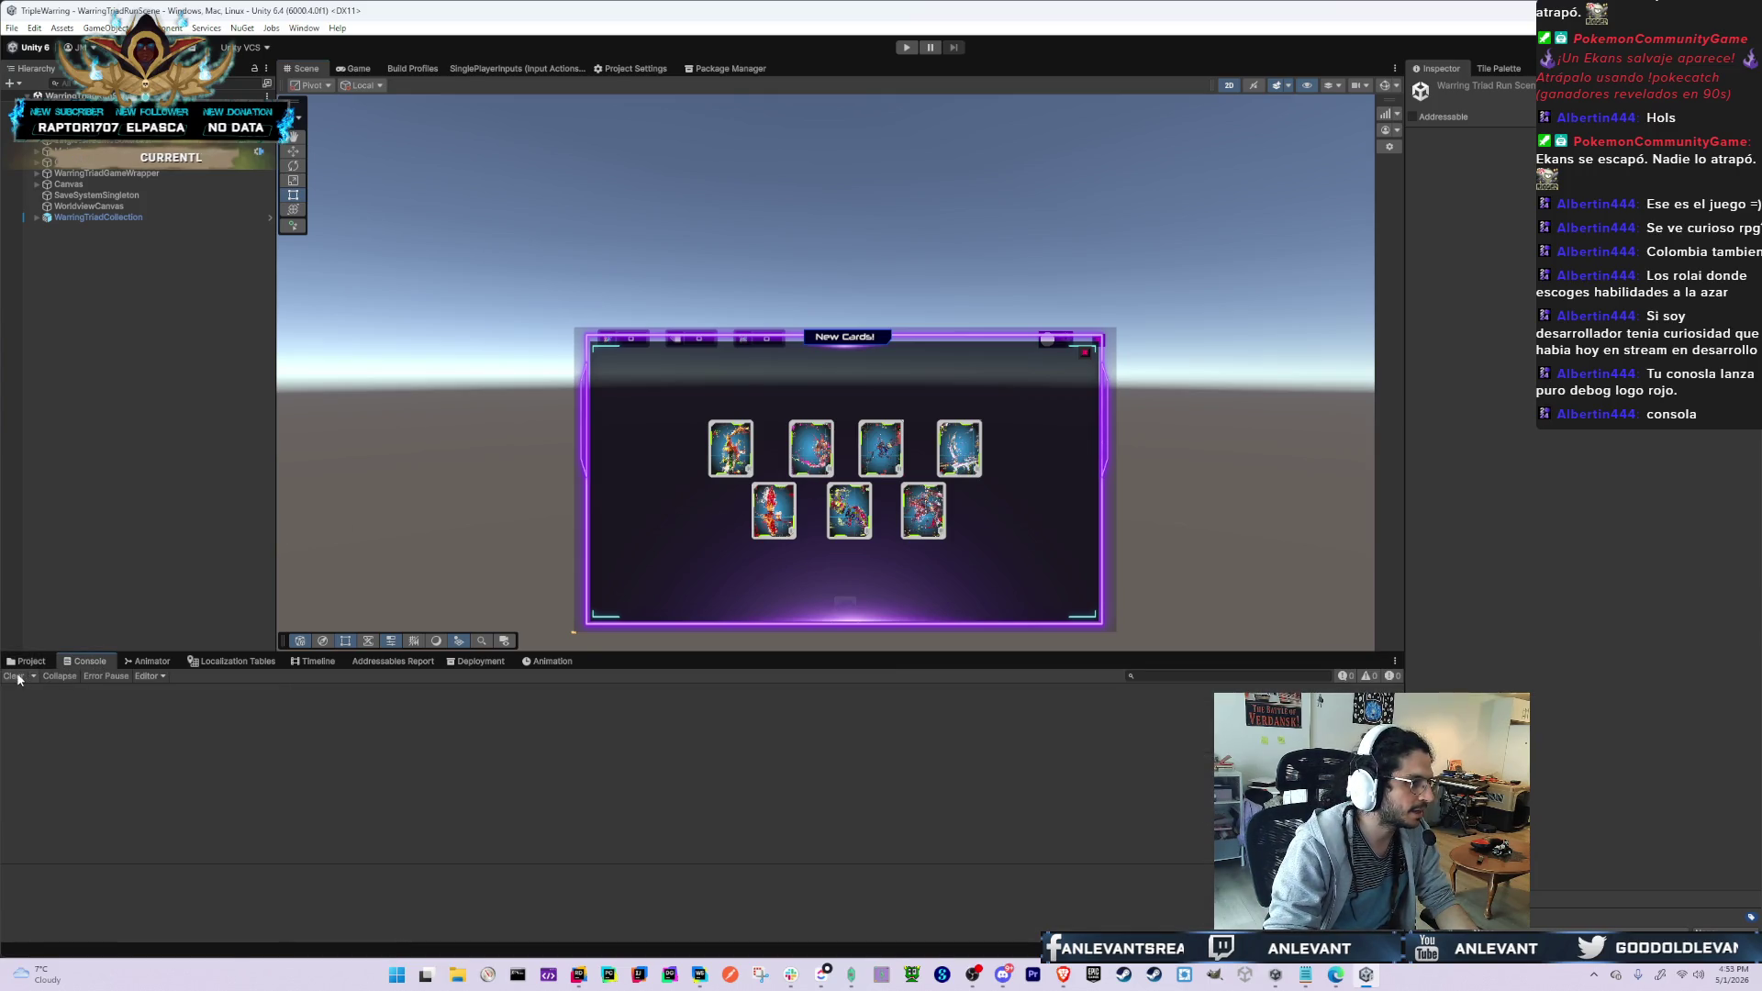
{"action": "left_click", "coordinate": [28, 662]}
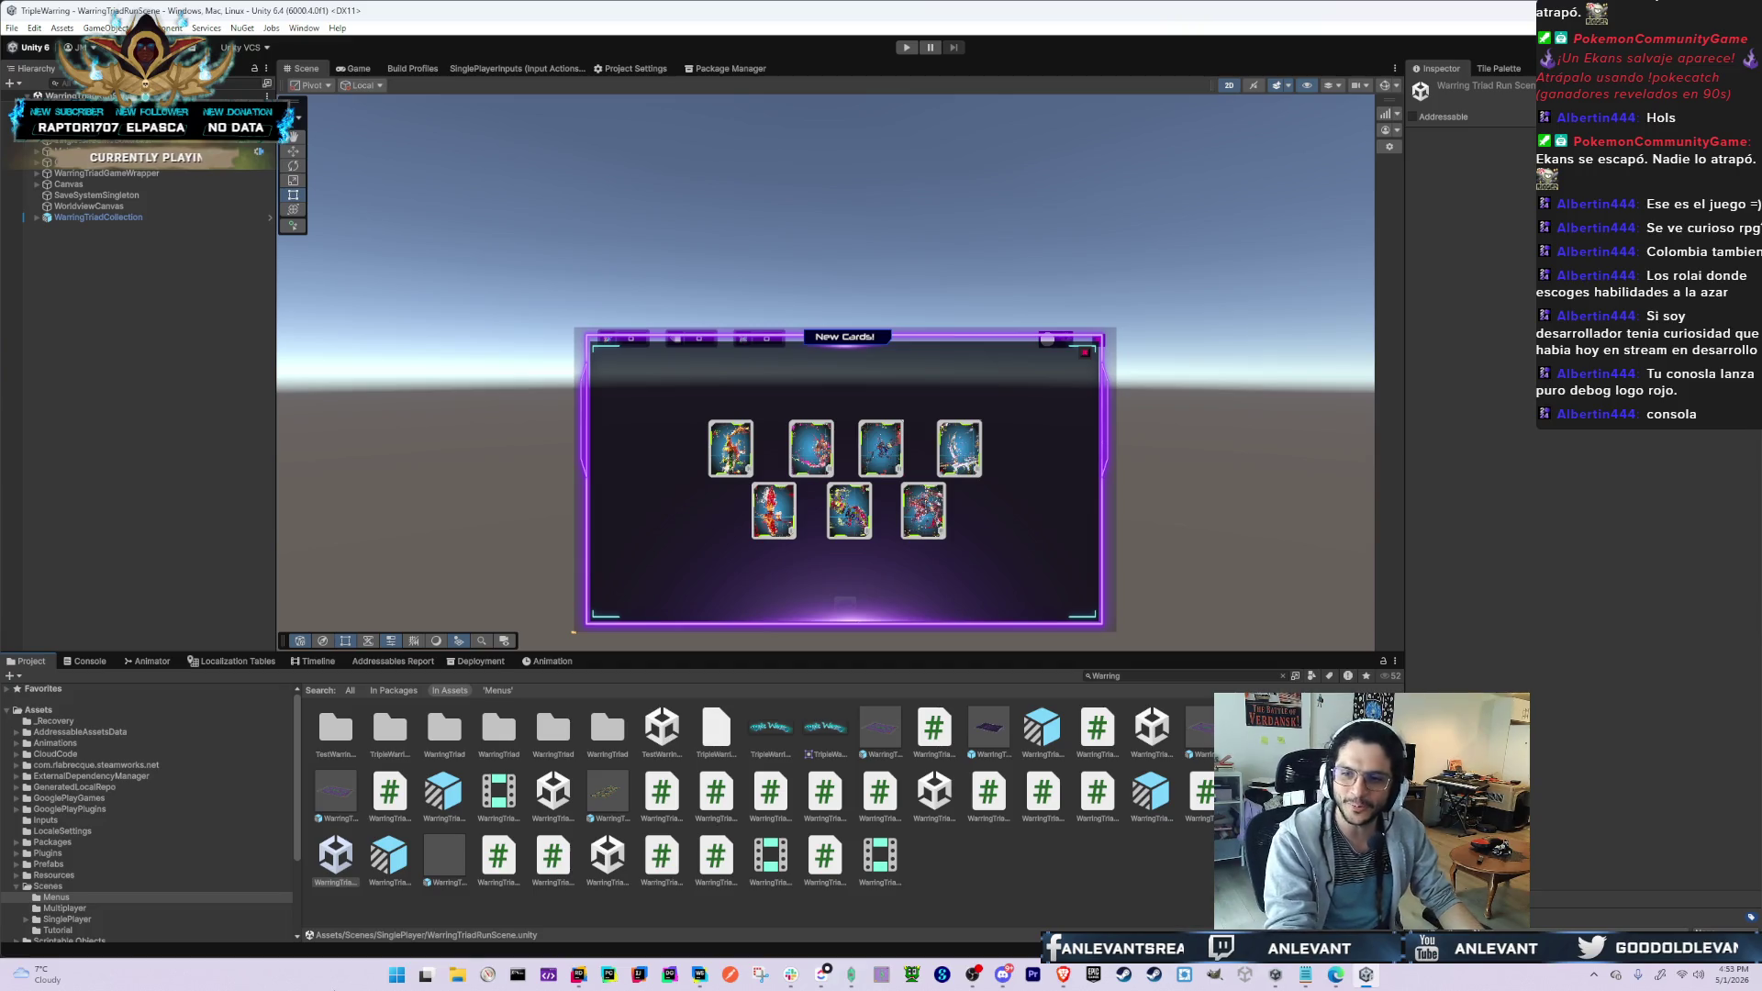
{"action": "left_click", "coordinate": [90, 660]}
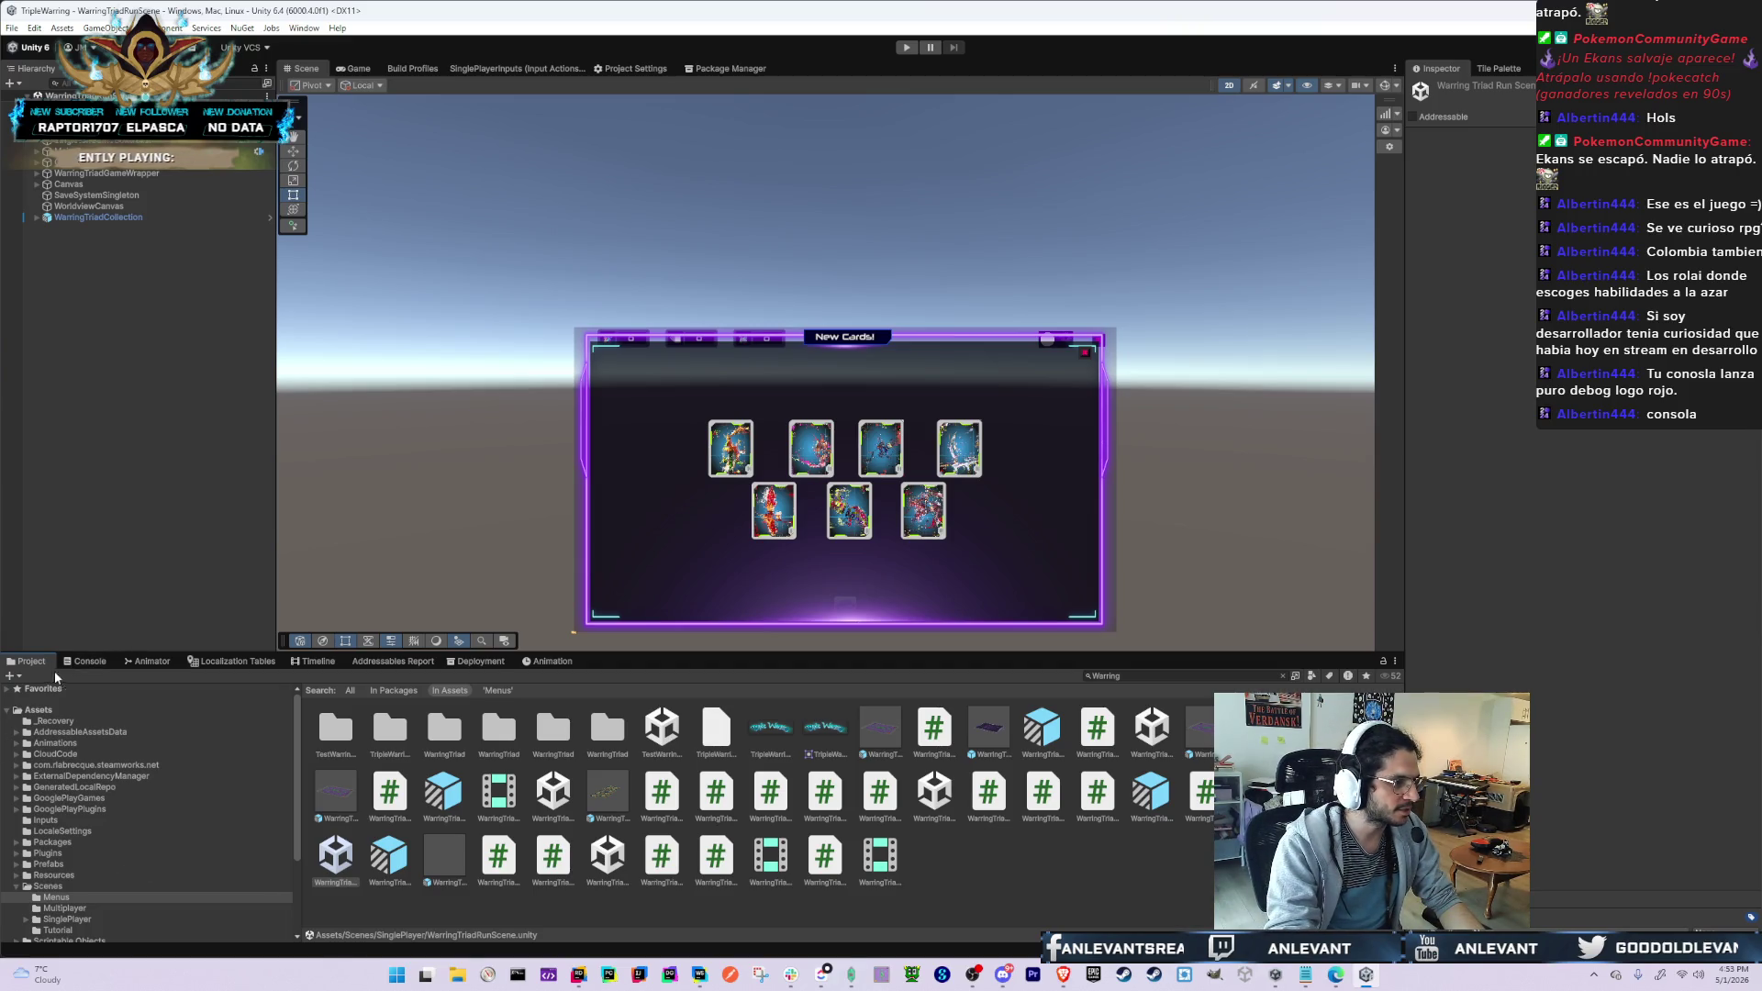
{"action": "left_click", "coordinate": [28, 661]}
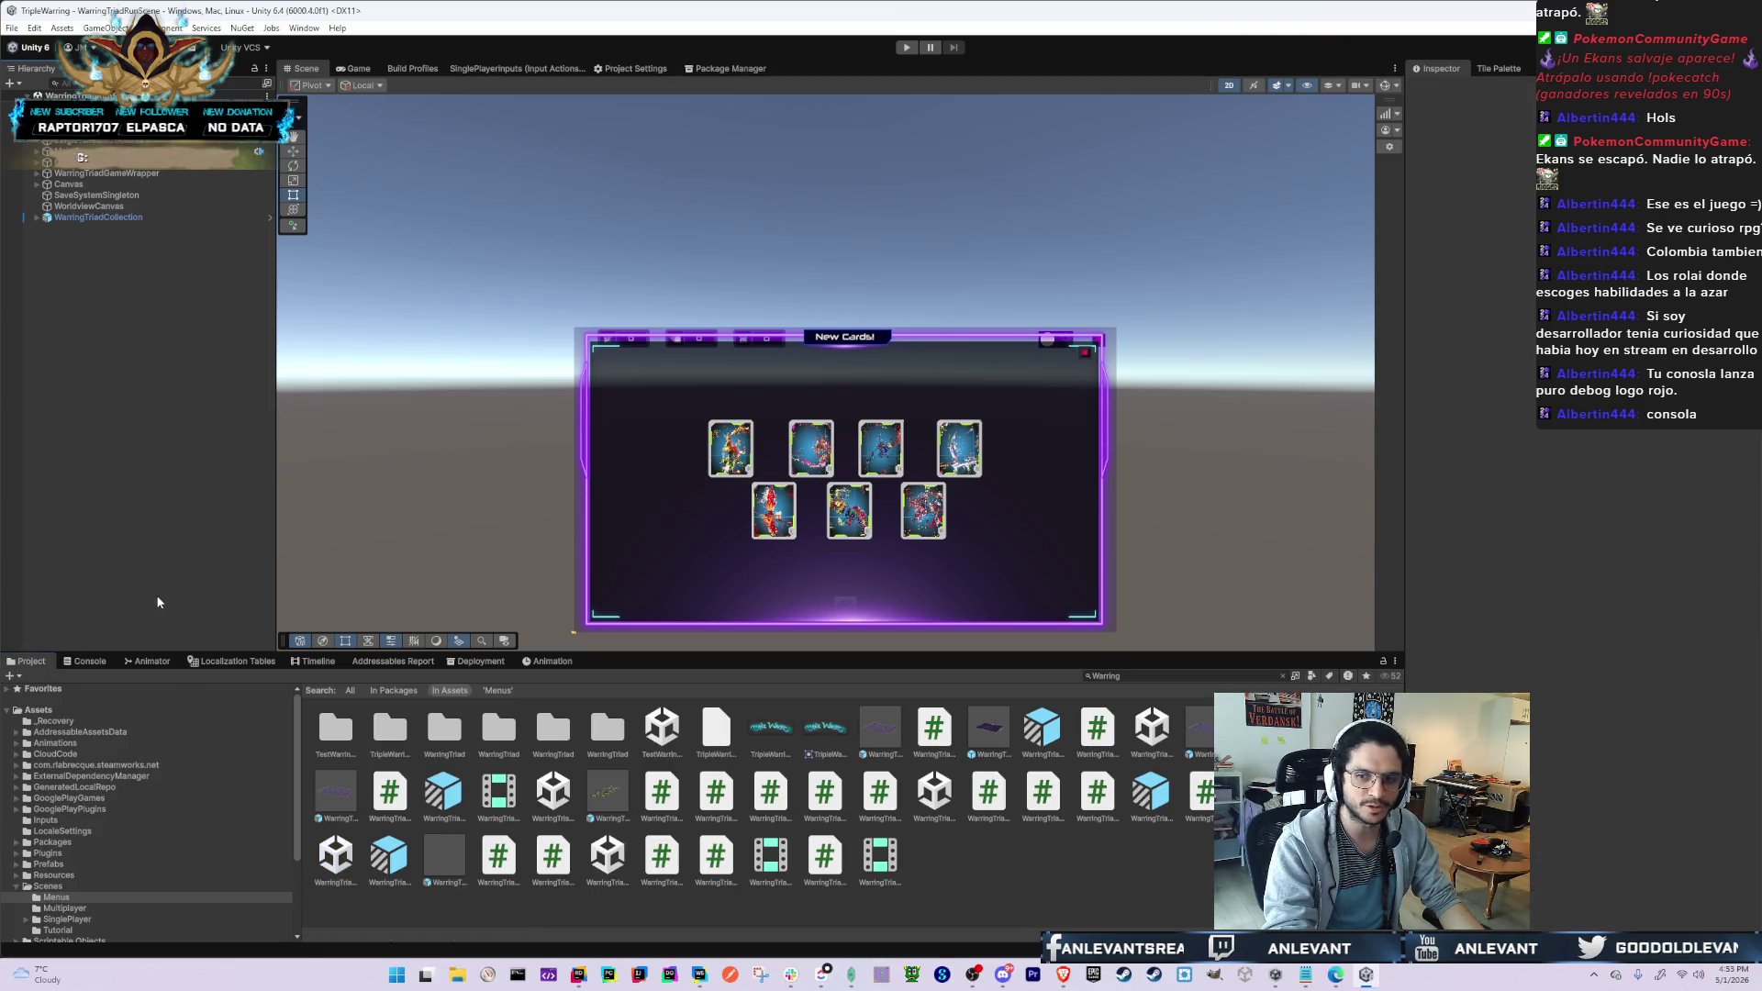
{"action": "right_click", "coordinate": [162, 96]}
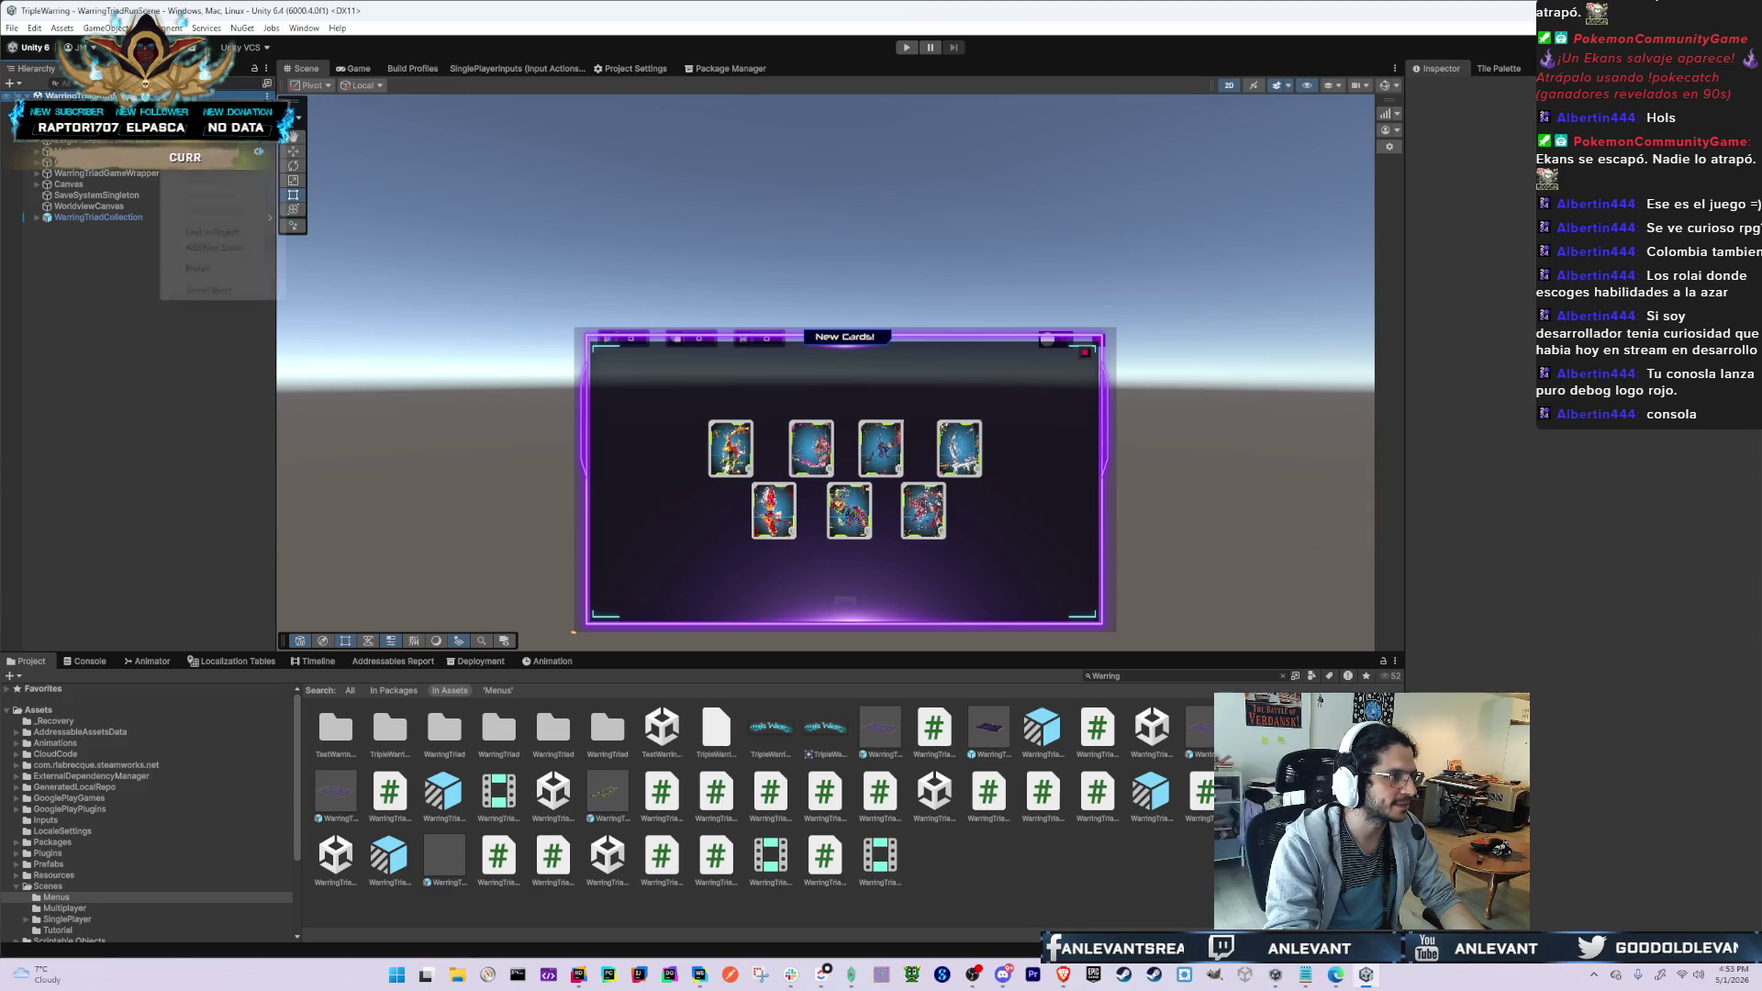
Reveal the scene asset, then browse WarringTriadGameWrapper, the Camera and CinemachineCamera objects.
{"action": "left_click", "coordinate": [220, 231]}
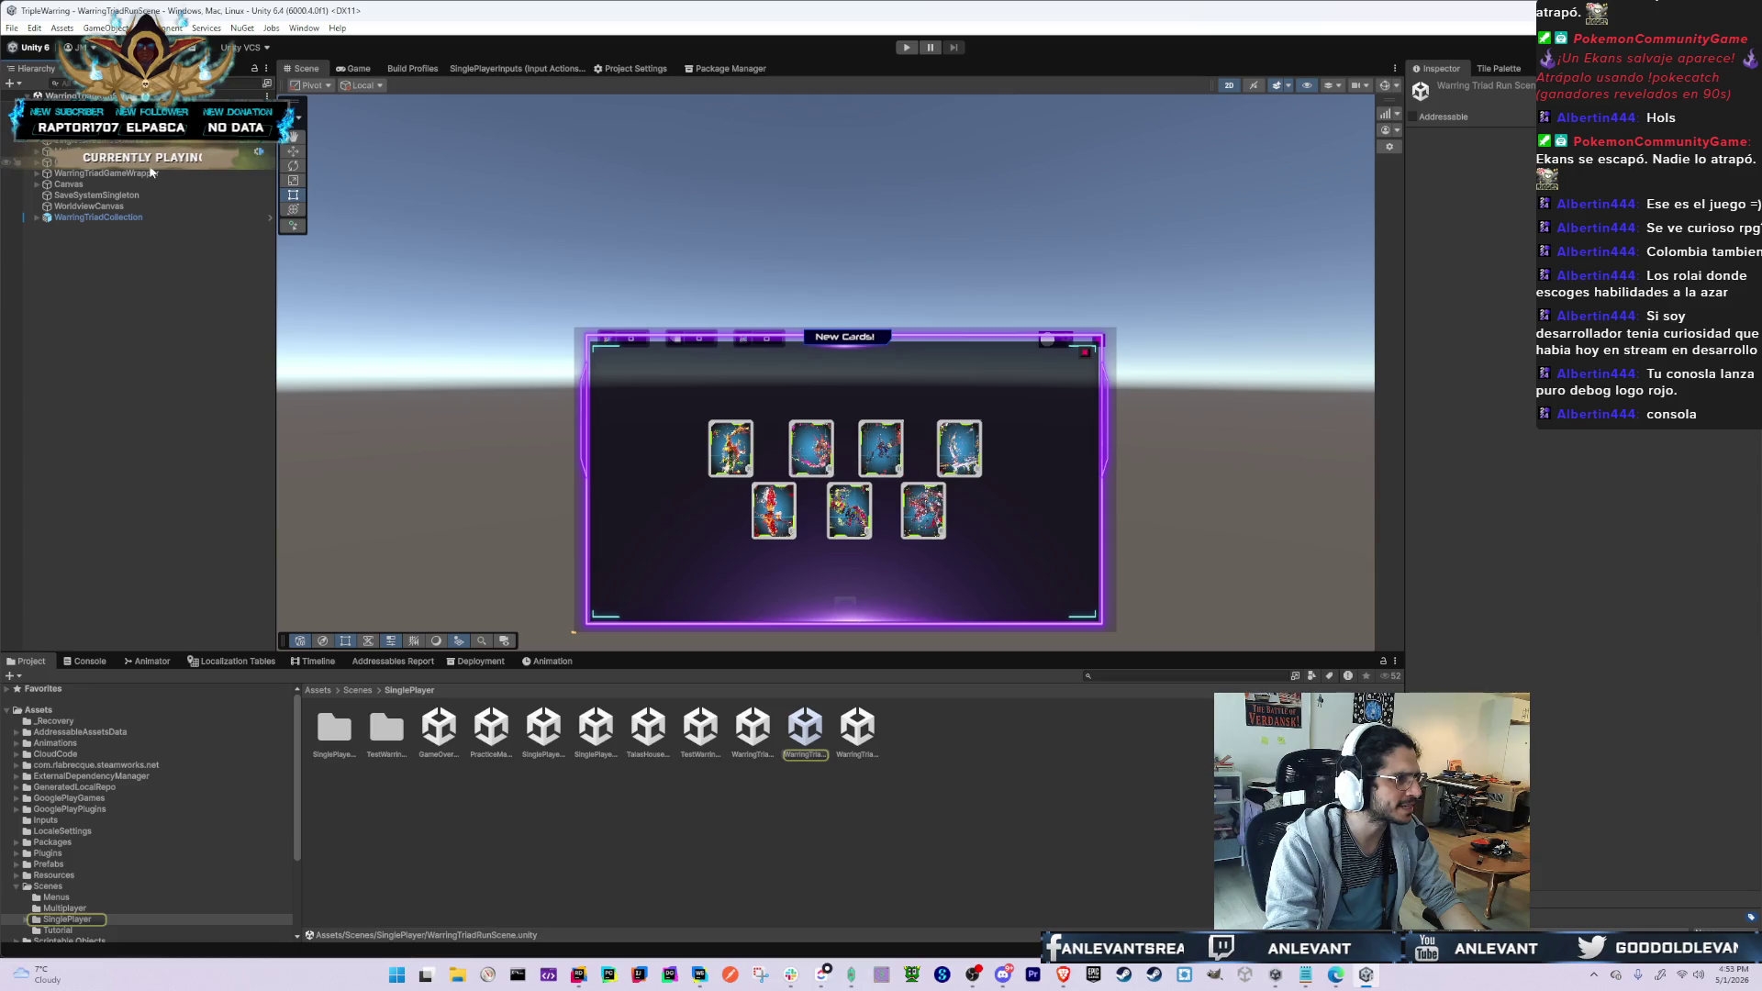
{"action": "left_click", "coordinate": [96, 195]}
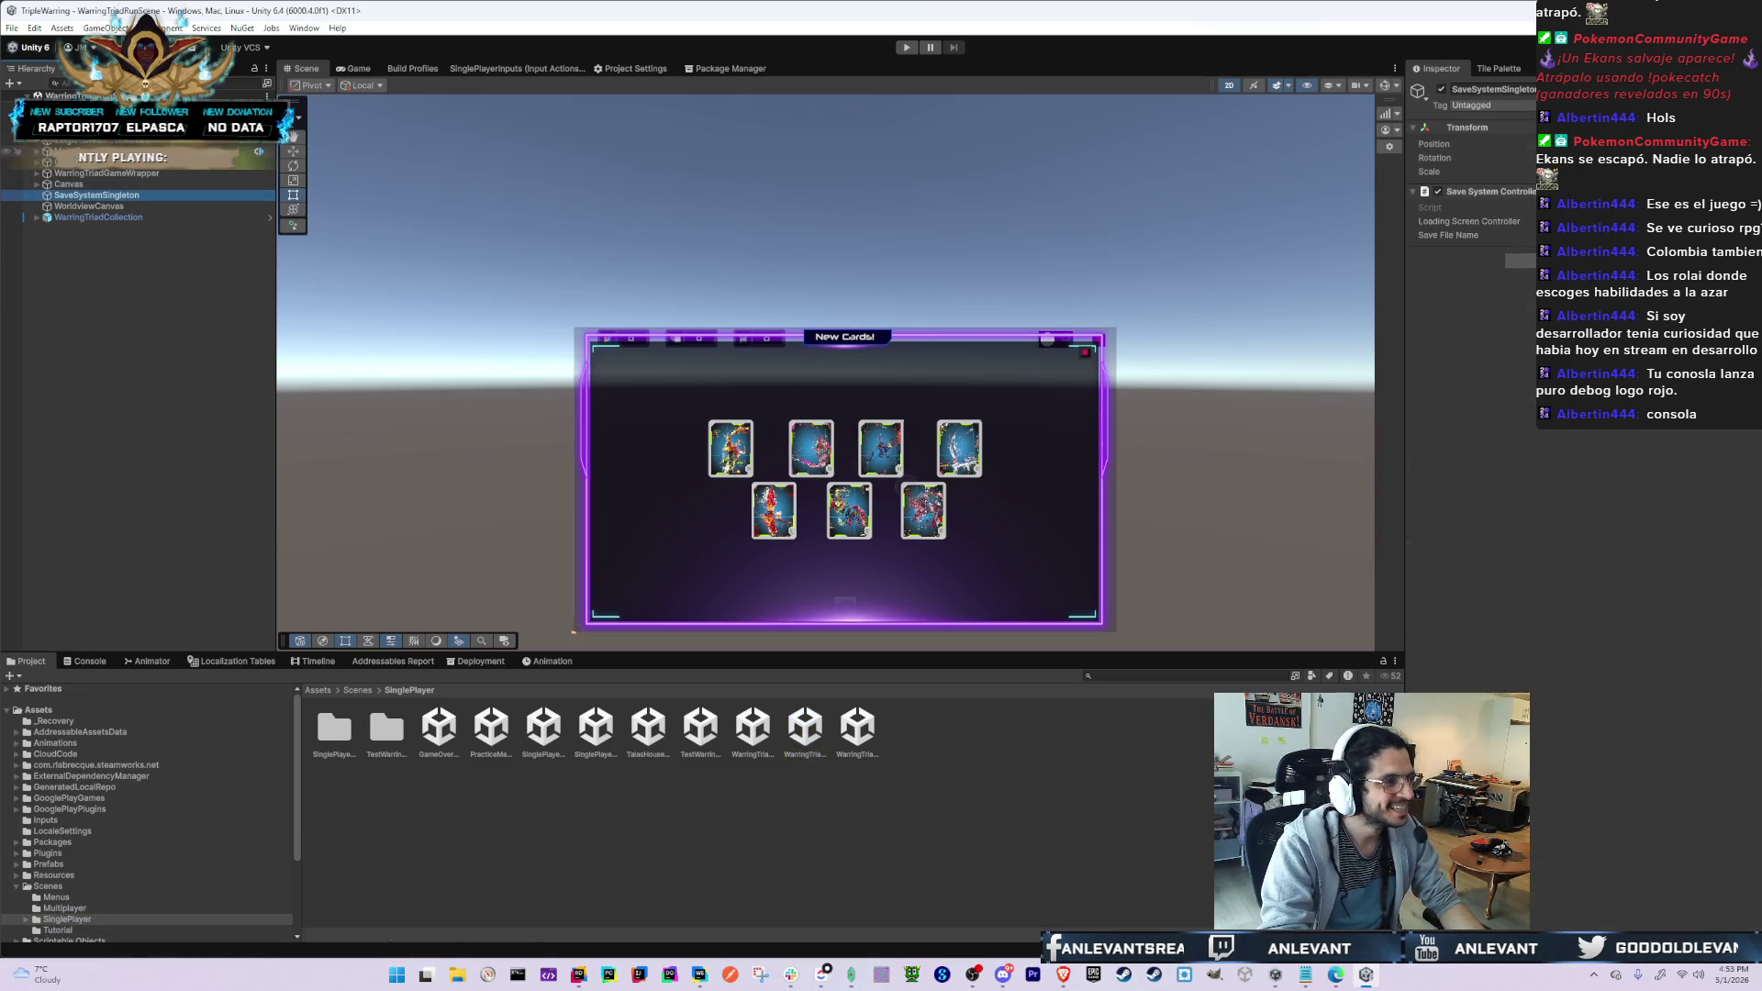
{"action": "key", "text": "Up"}
{"action": "key", "text": "Up"}
{"action": "key", "text": "Right"}
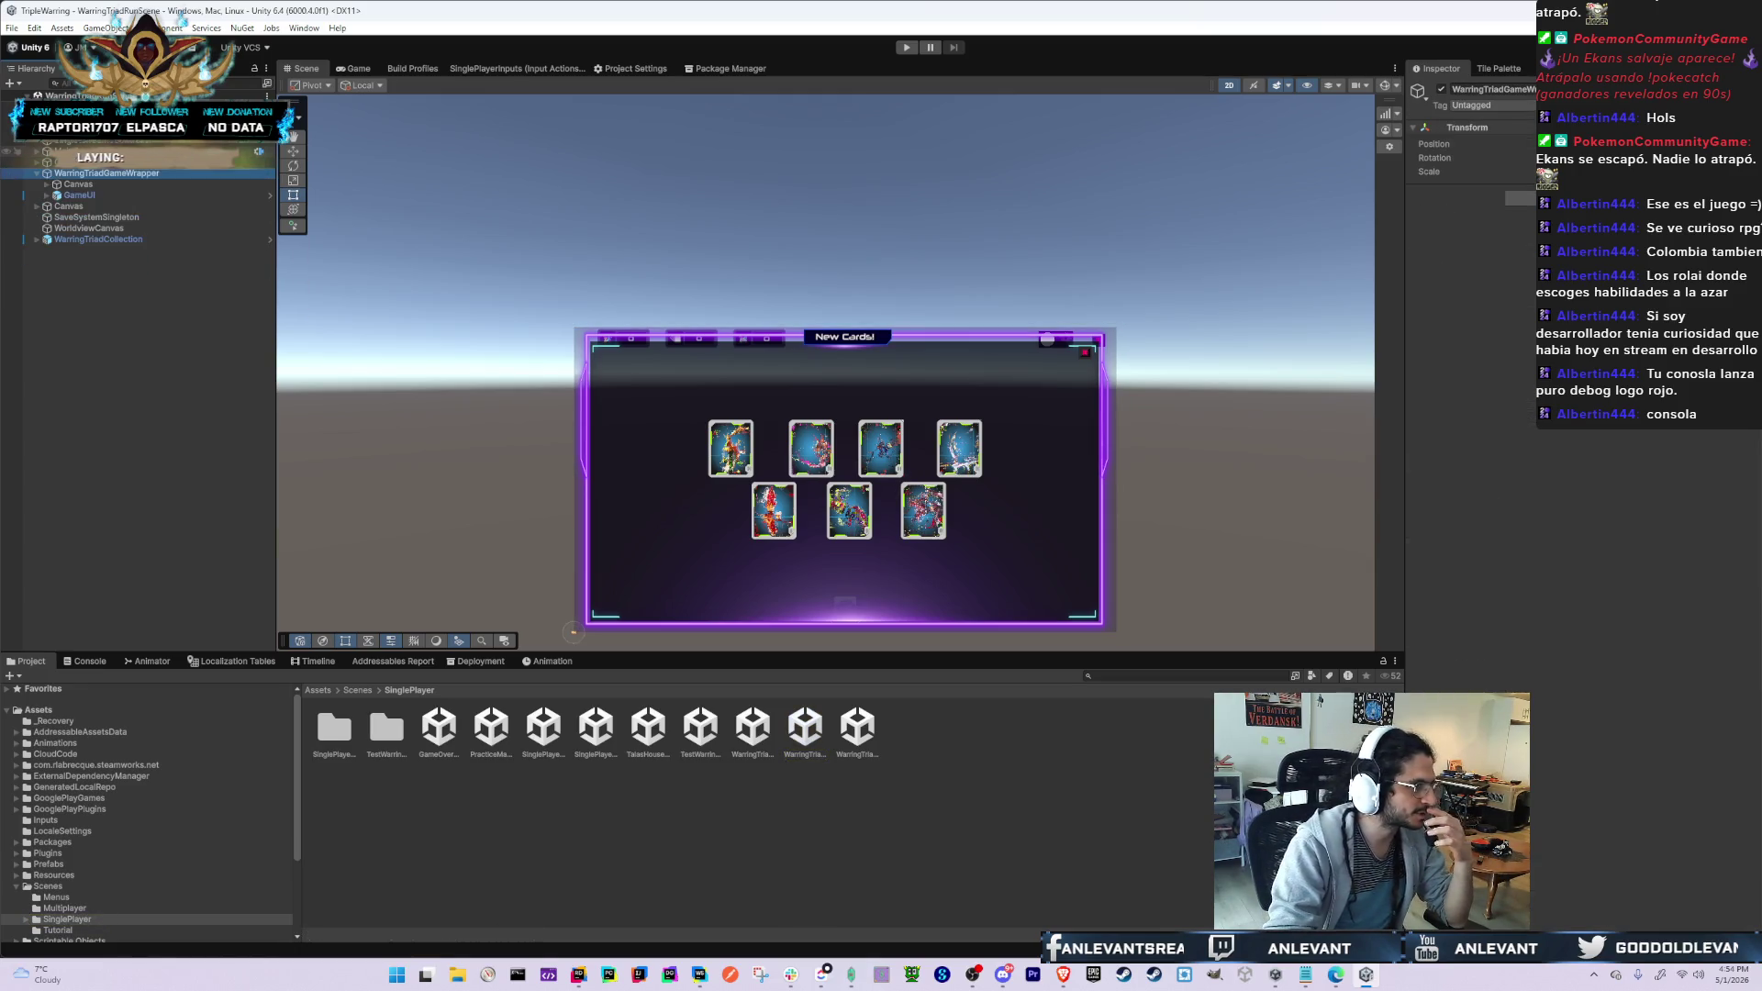
{"action": "key", "text": "Down"}
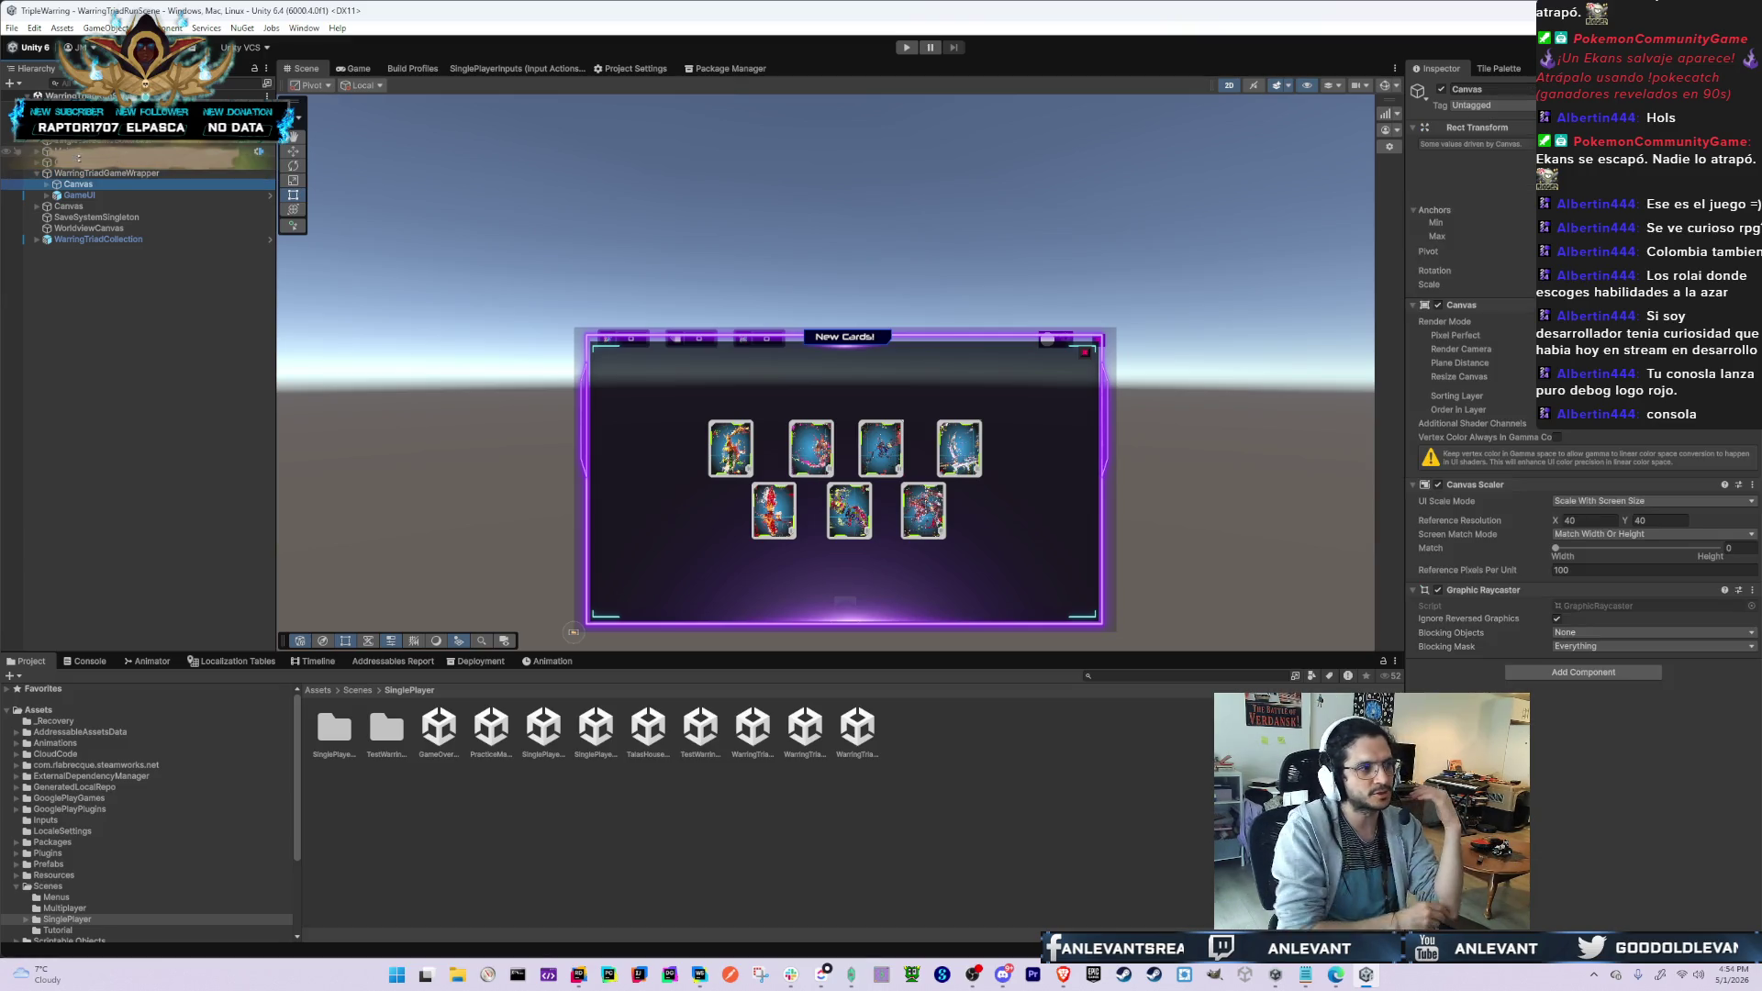
{"action": "key", "text": "Left"}
{"action": "key", "text": "Left"}
{"action": "key", "text": "Up"}
{"action": "key", "text": "Up"}
{"action": "key", "text": "Right"}
{"action": "key", "text": "Down"}
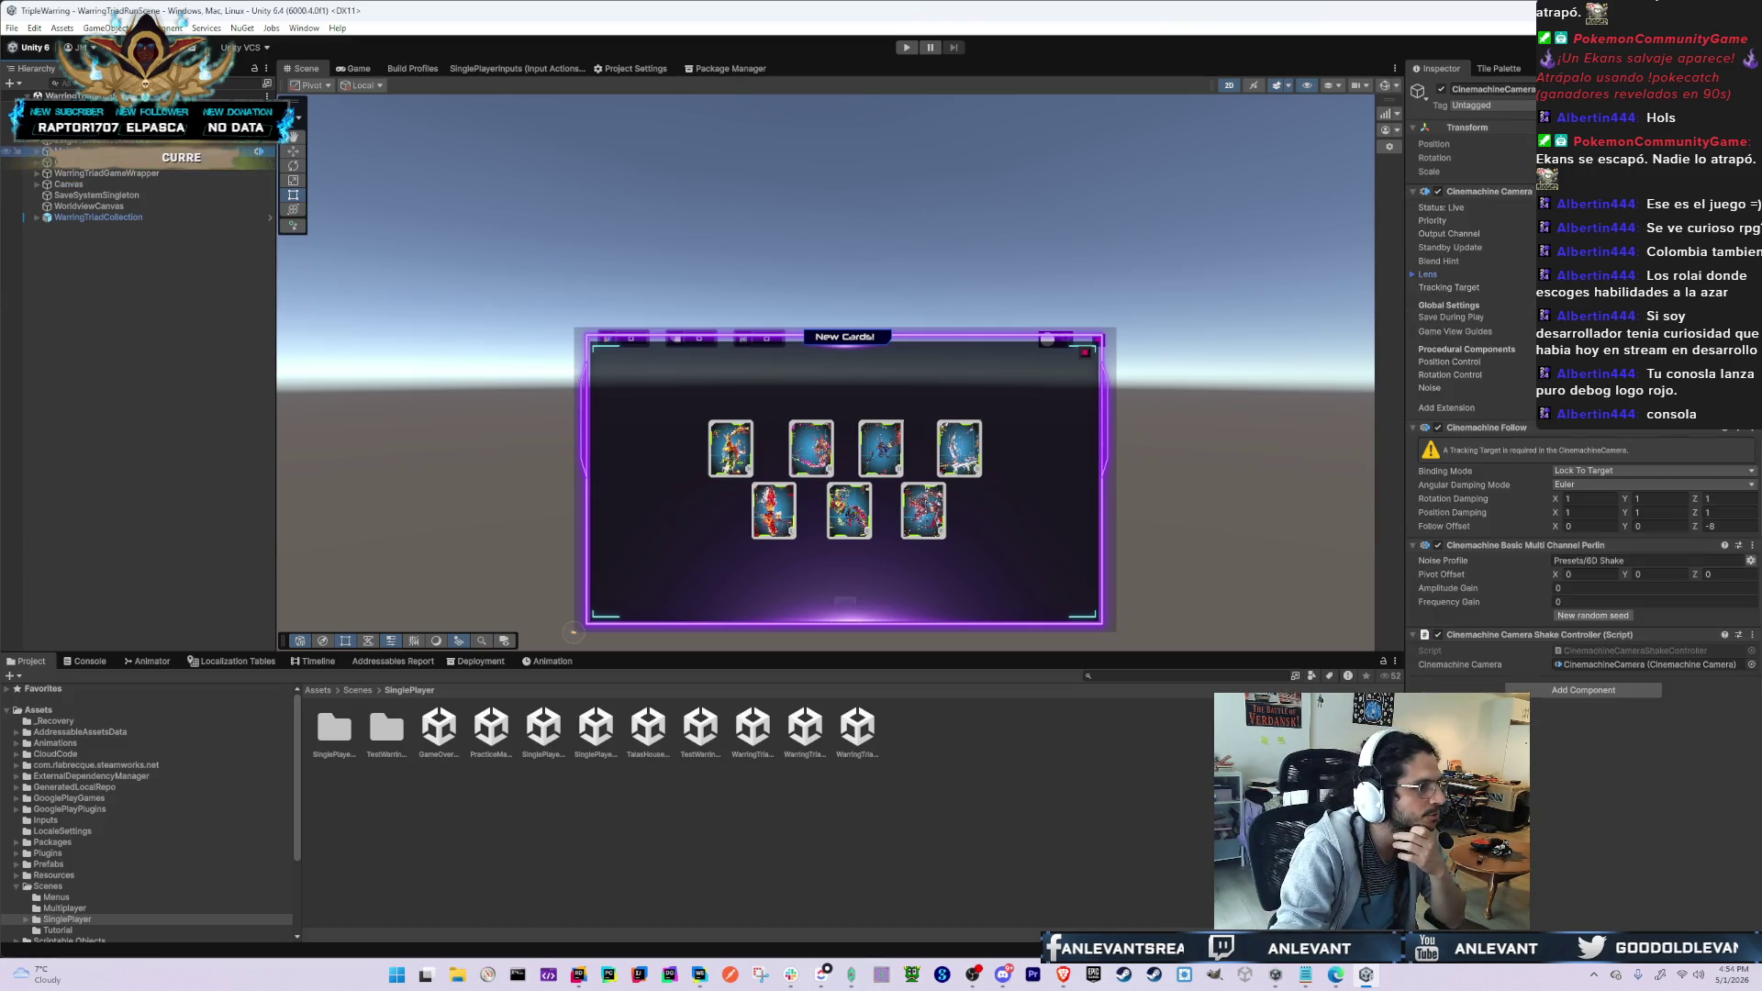
{"action": "key", "text": "Down"}
{"action": "key", "text": "Right"}
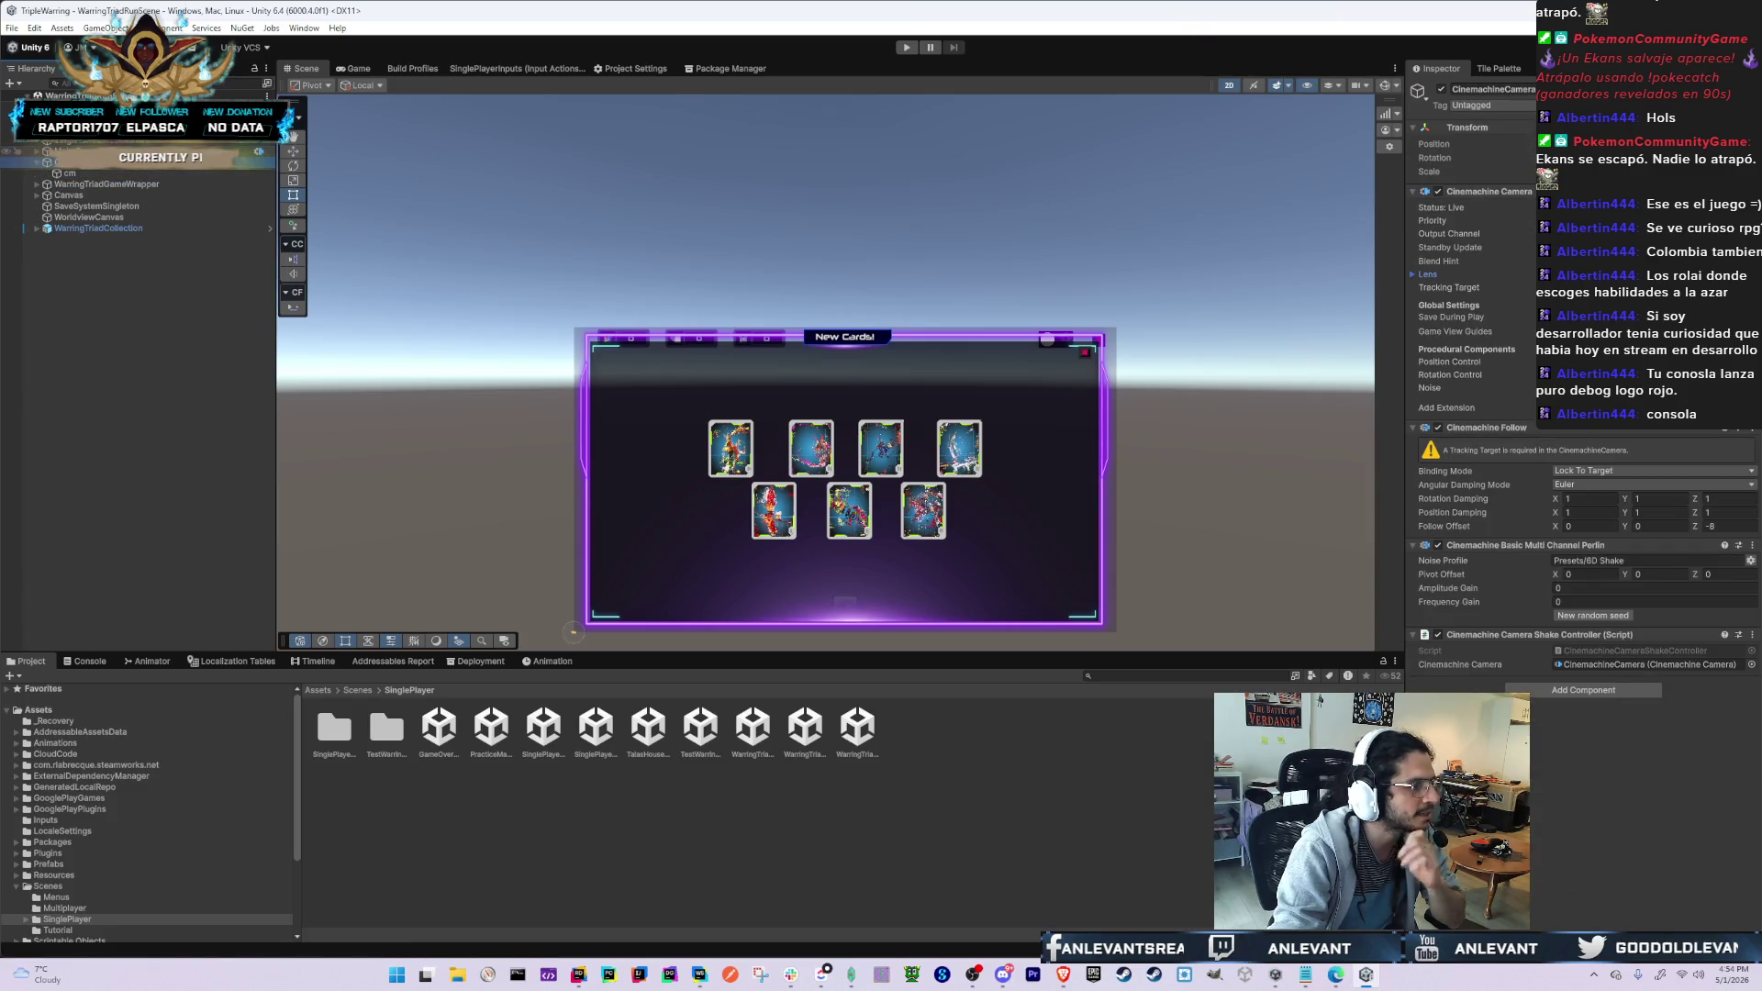
{"action": "key", "text": "Left"}
{"action": "key", "text": "Down"}
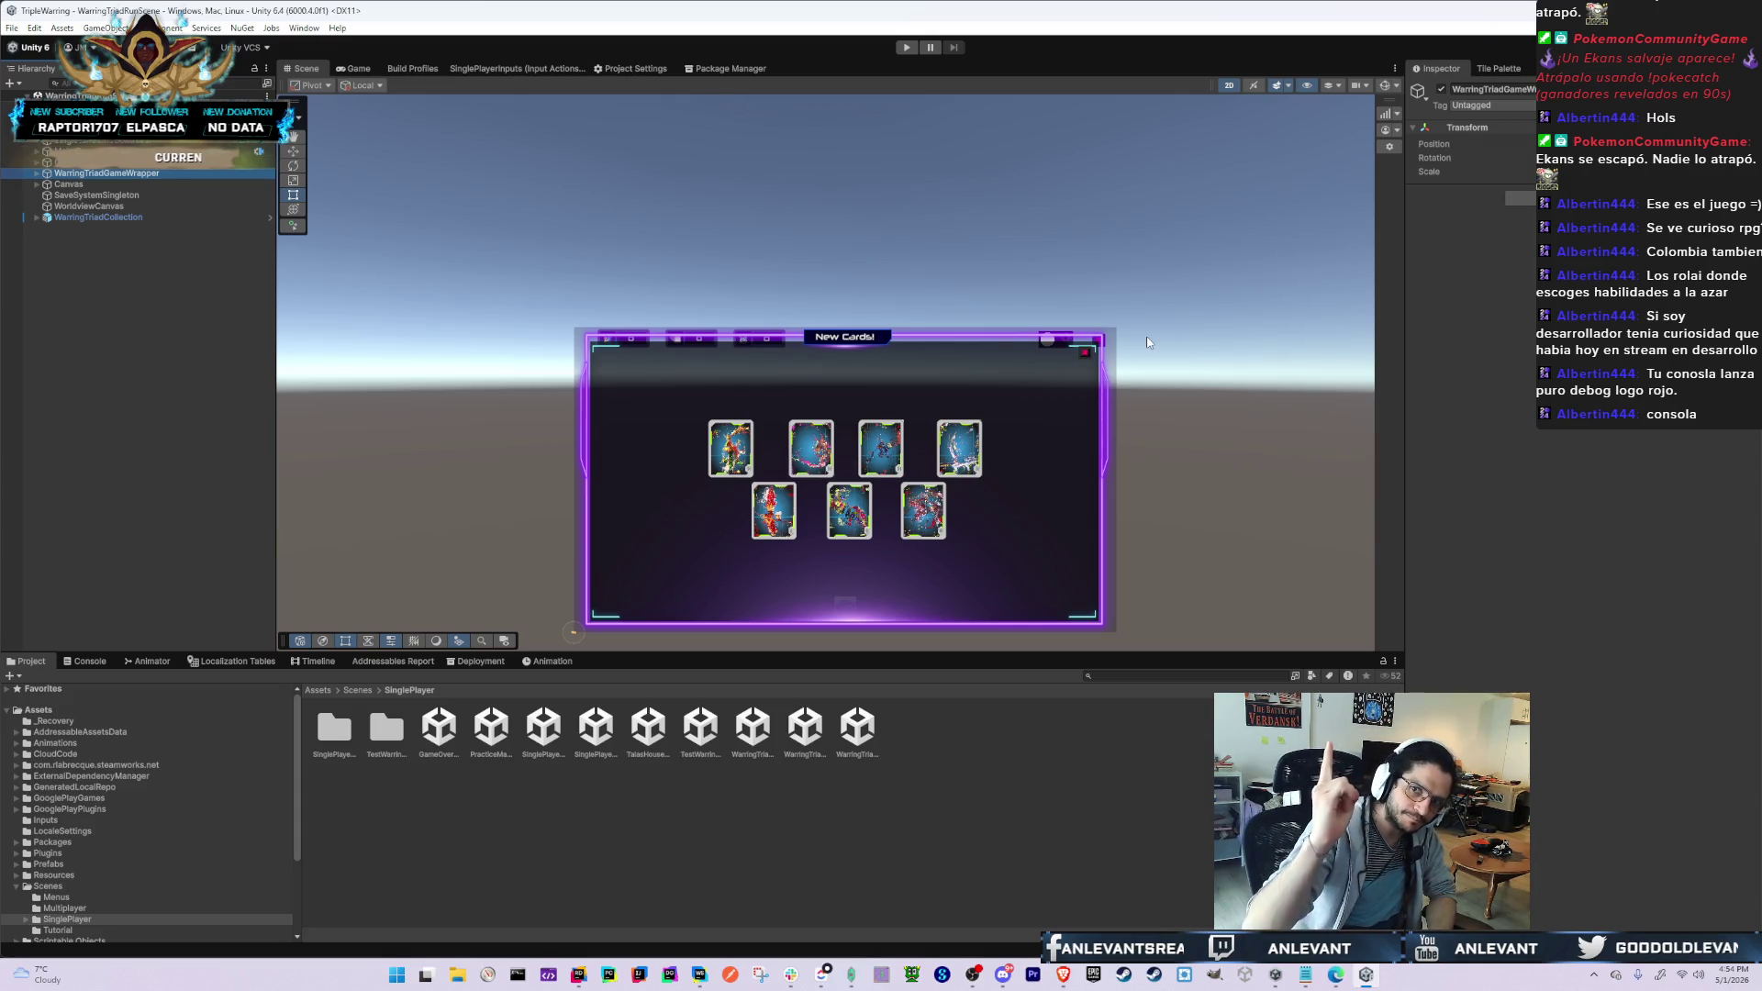
Browse the wrapper's Canvas children (Timeline, Deck1, WarringTriadBoardCamera) and move down to GameUI.
{"action": "left_click", "coordinate": [120, 184]}
{"action": "key", "text": "Up"}
{"action": "key", "text": "Right"}
{"action": "key", "text": "Down"}
{"action": "key", "text": "Down"}
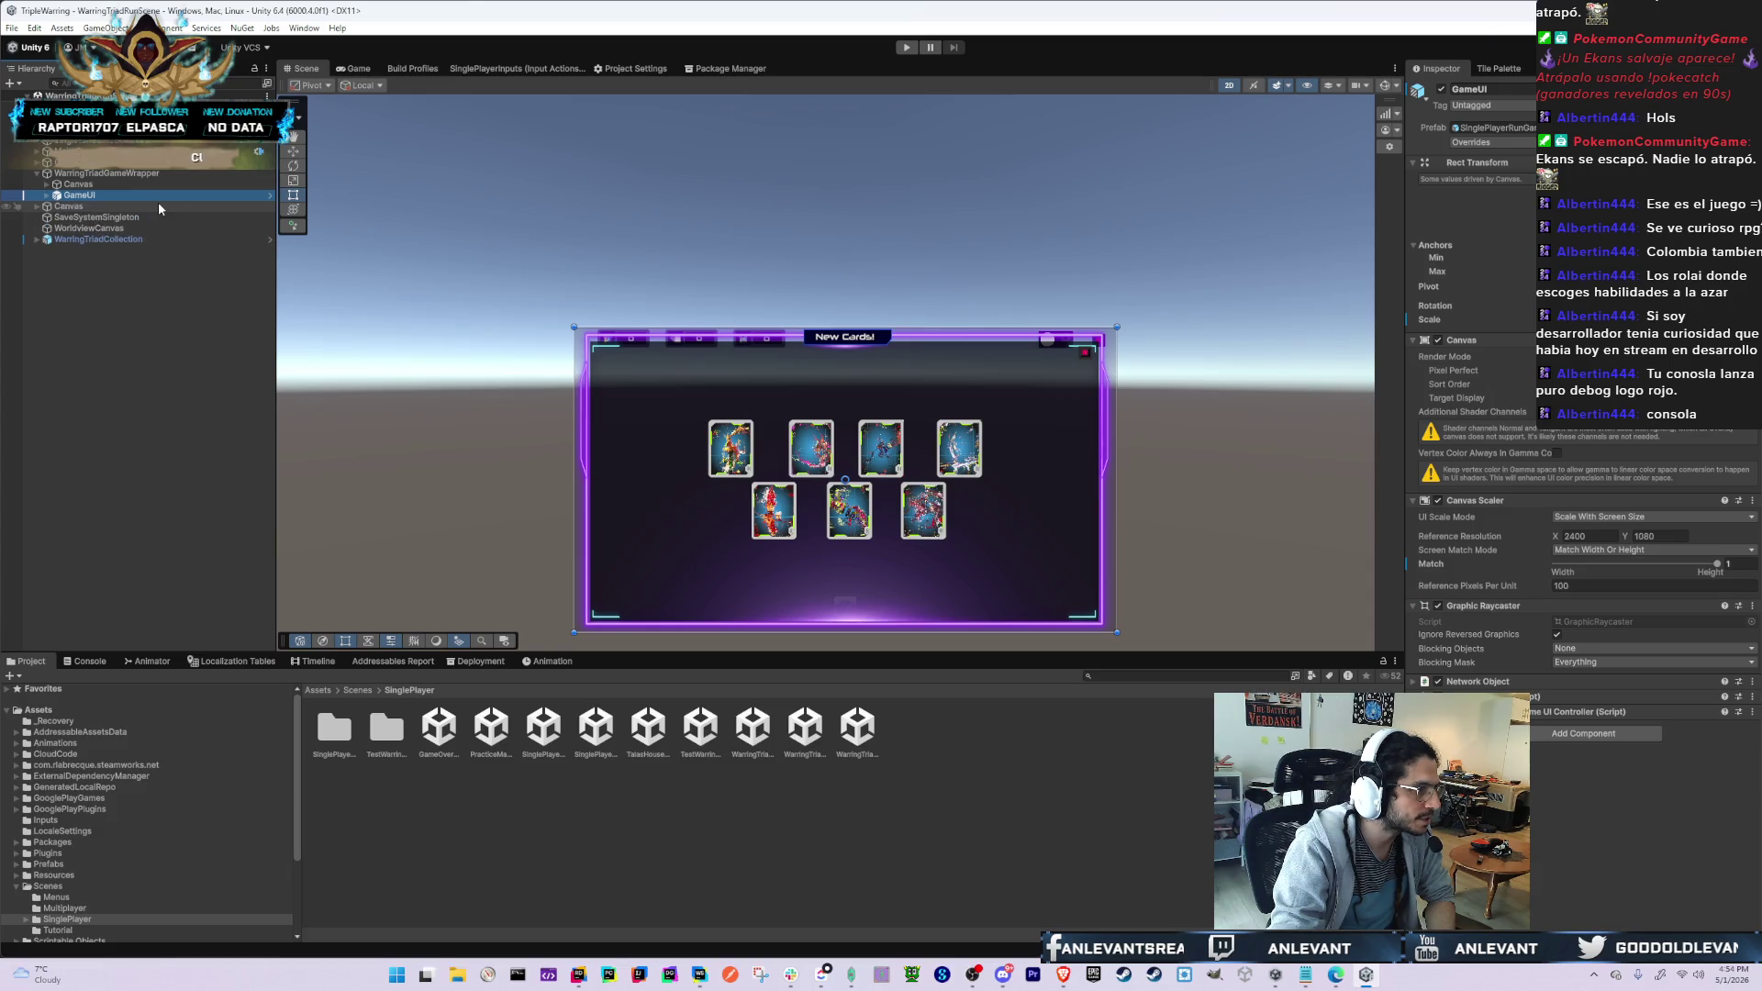
{"action": "key", "text": "Up"}
{"action": "key", "text": "Right"}
{"action": "key", "text": "Down"}
{"action": "key", "text": "Down"}
{"action": "key", "text": "Down"}
{"action": "key", "text": "Down"}
{"action": "key", "text": "Down"}
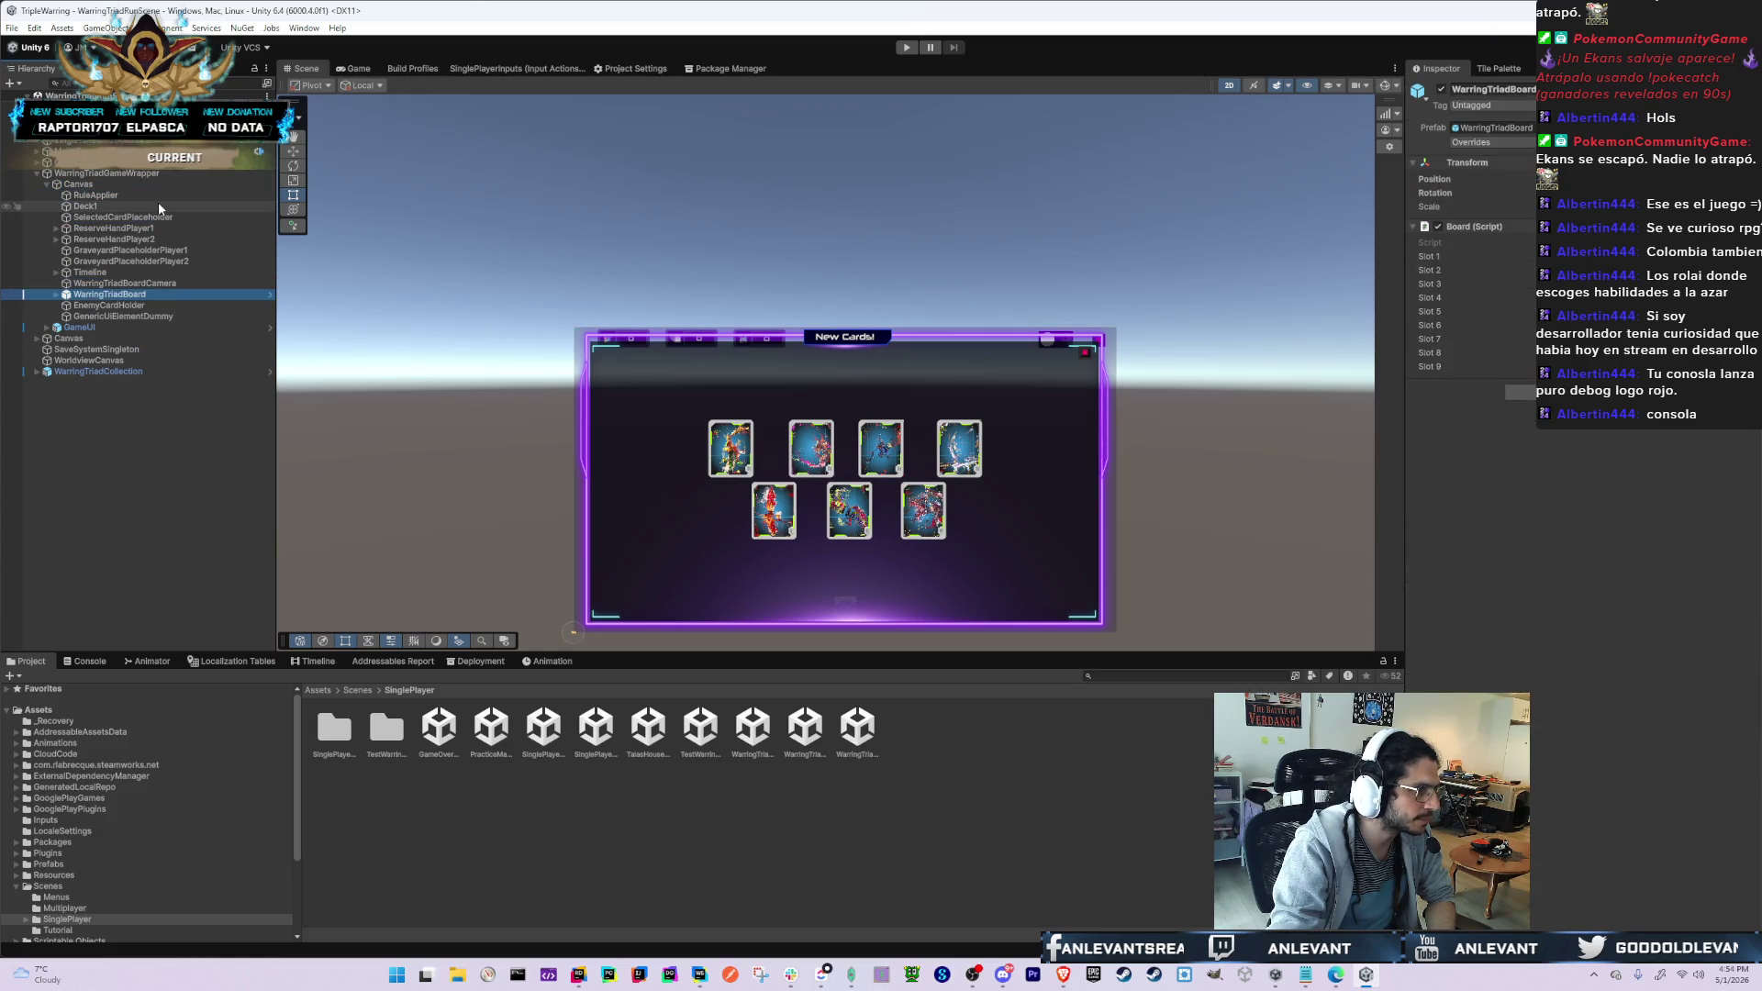
{"action": "key", "text": "Left"}
{"action": "key", "text": "Left"}
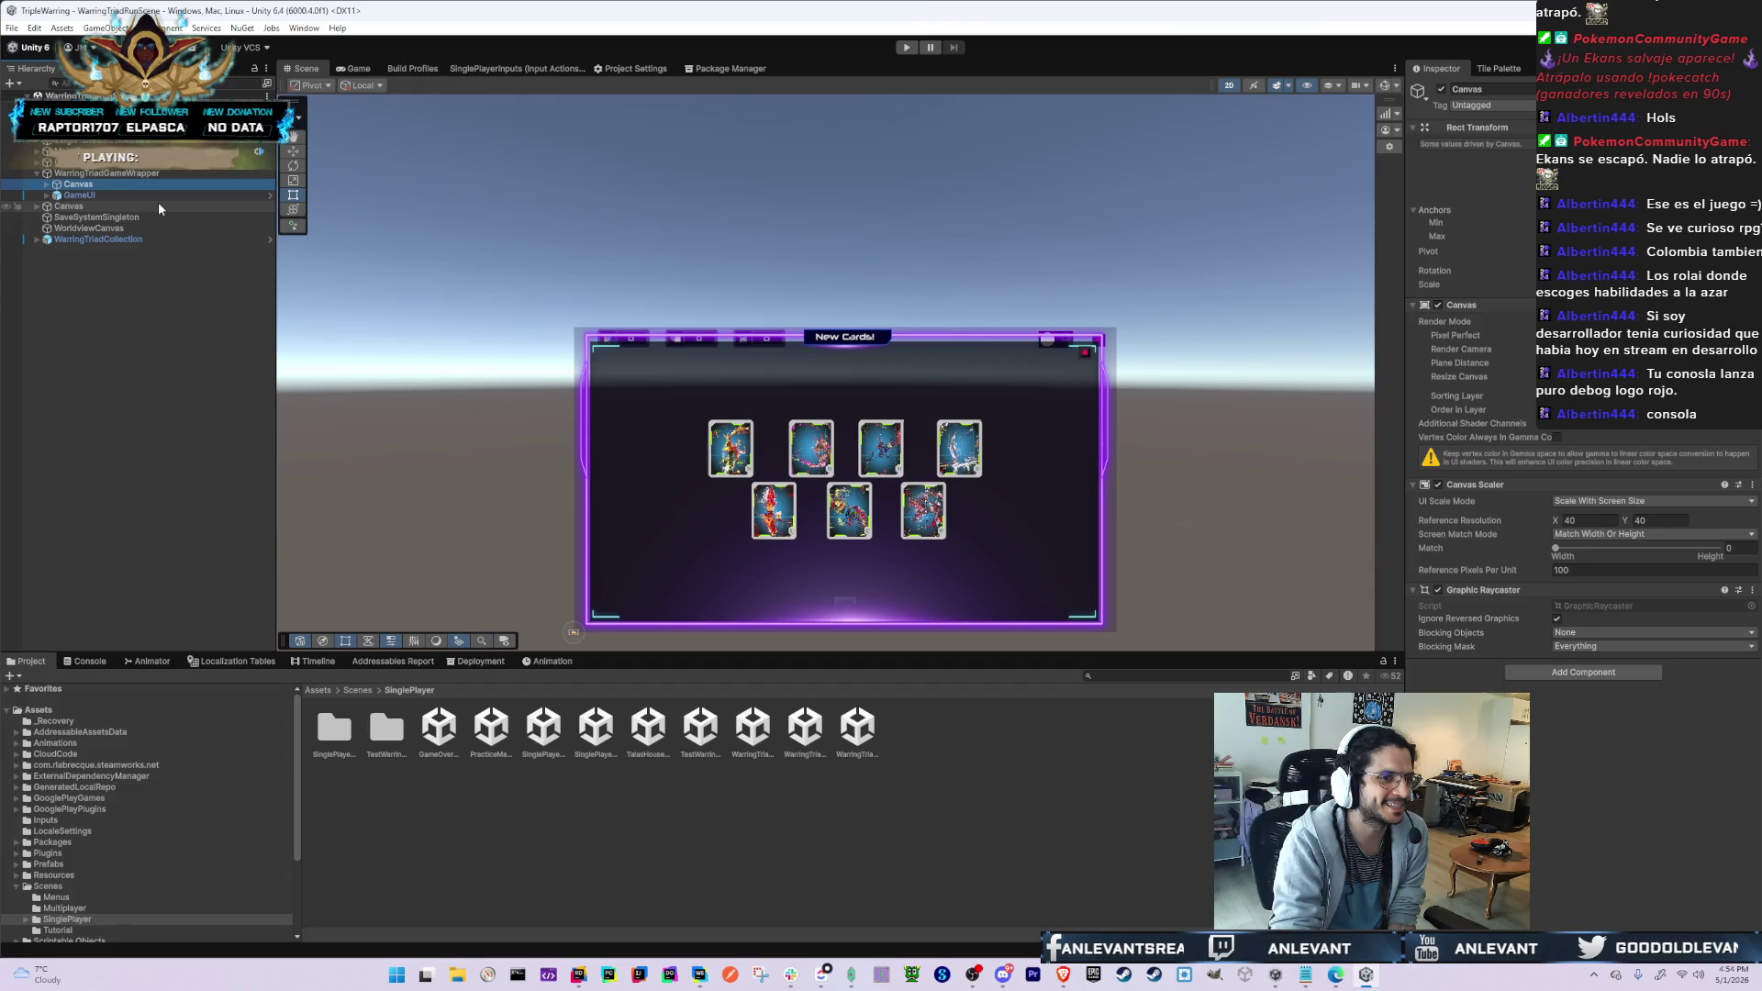
{"action": "key", "text": "Right"}
{"action": "left_click", "coordinate": [158, 205]}
{"action": "key", "text": "Down"}
{"action": "key", "text": "Down"}
{"action": "key", "text": "Down"}
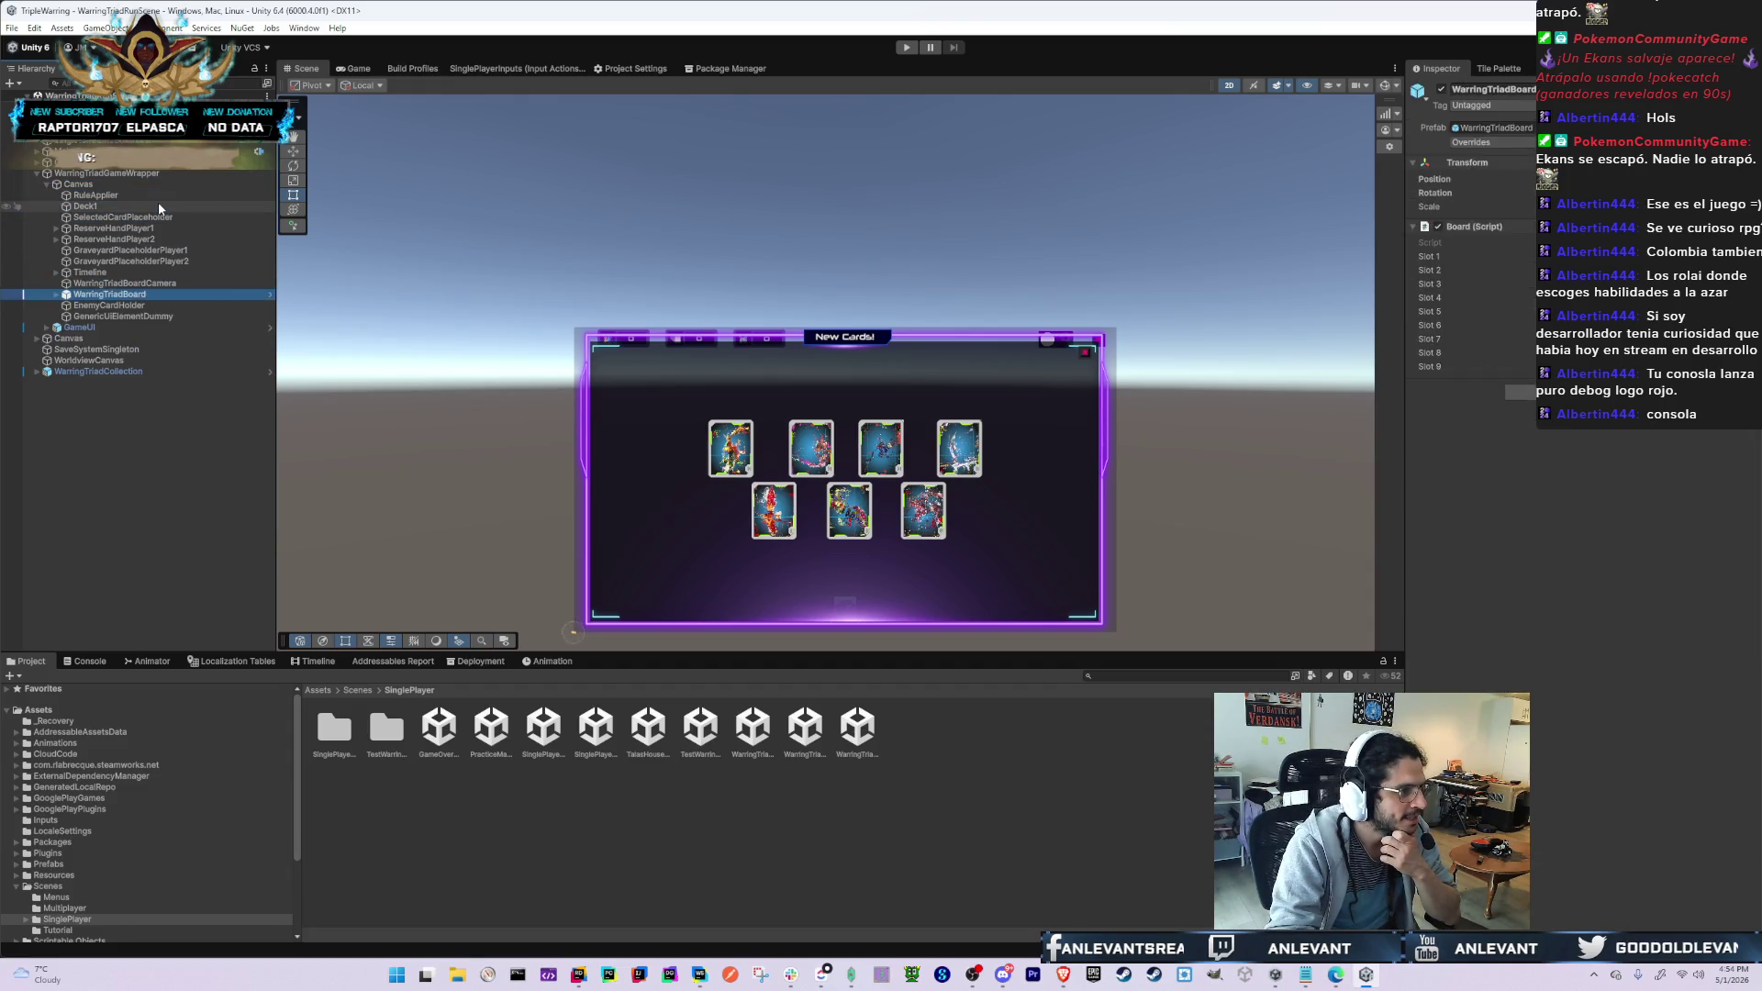
{"action": "key", "text": "Up"}
{"action": "key", "text": "Up"}
{"action": "key", "text": "Up"}
{"action": "key", "text": "Up"}
{"action": "key", "text": "Up"}
{"action": "key", "text": "Up"}
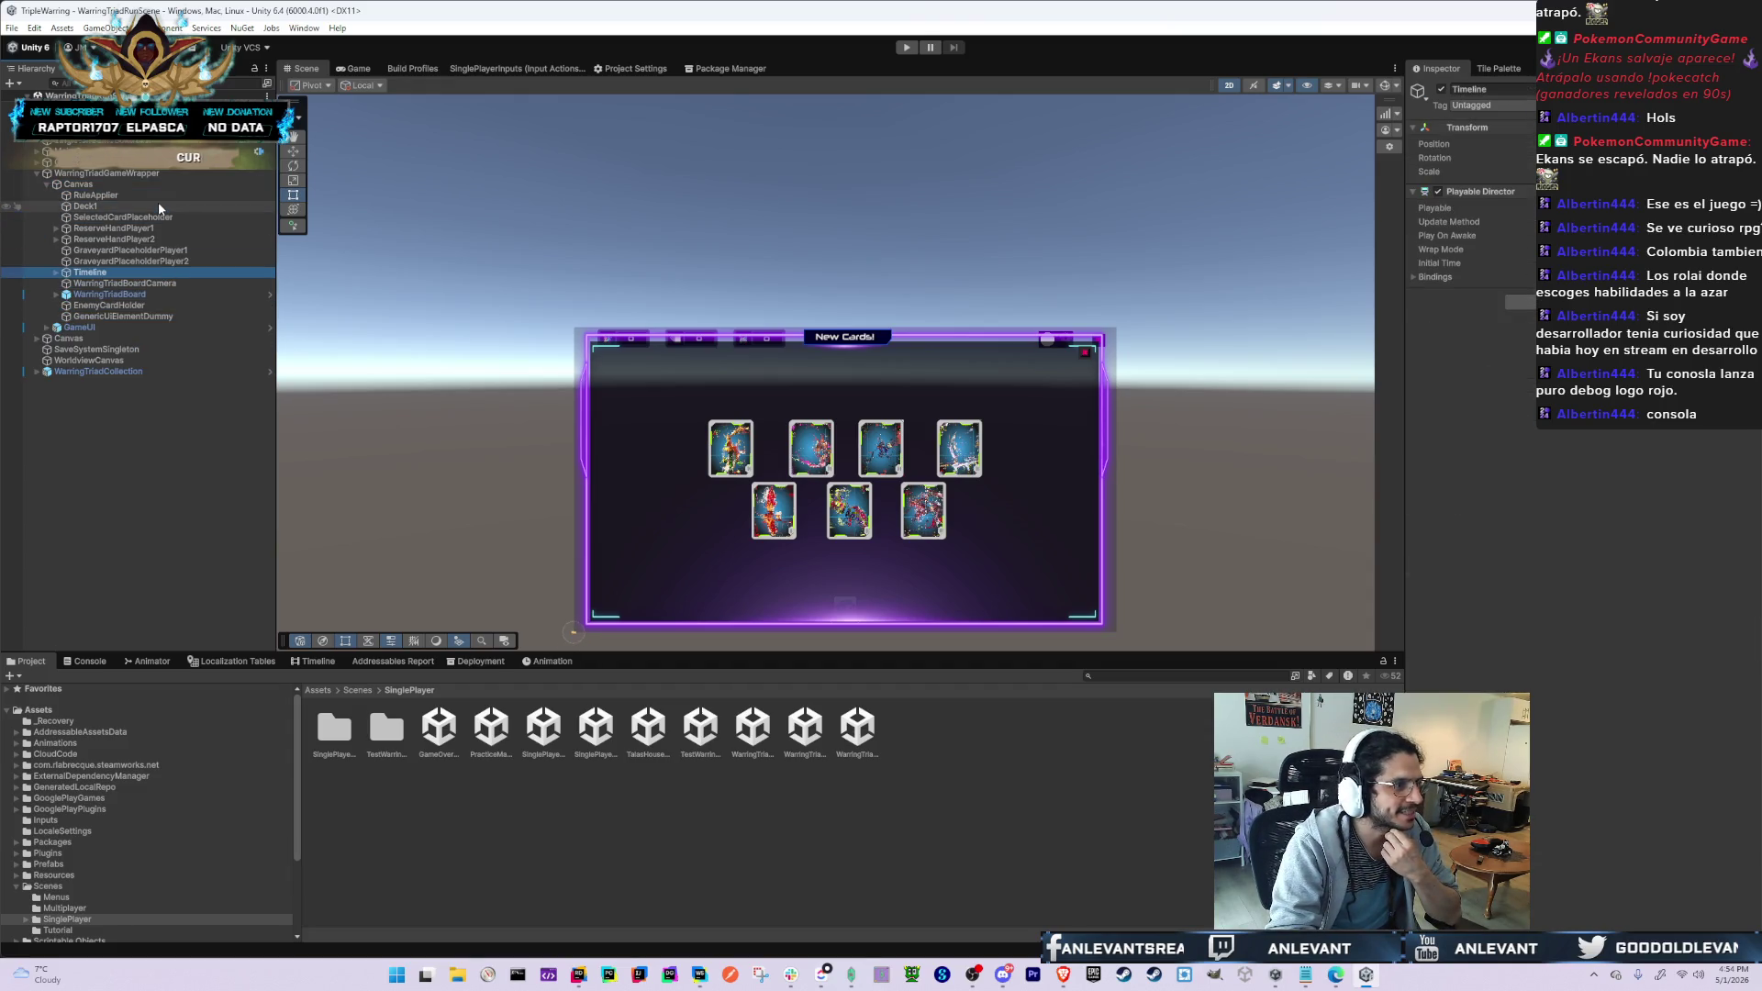
{"action": "key", "text": "Left"}
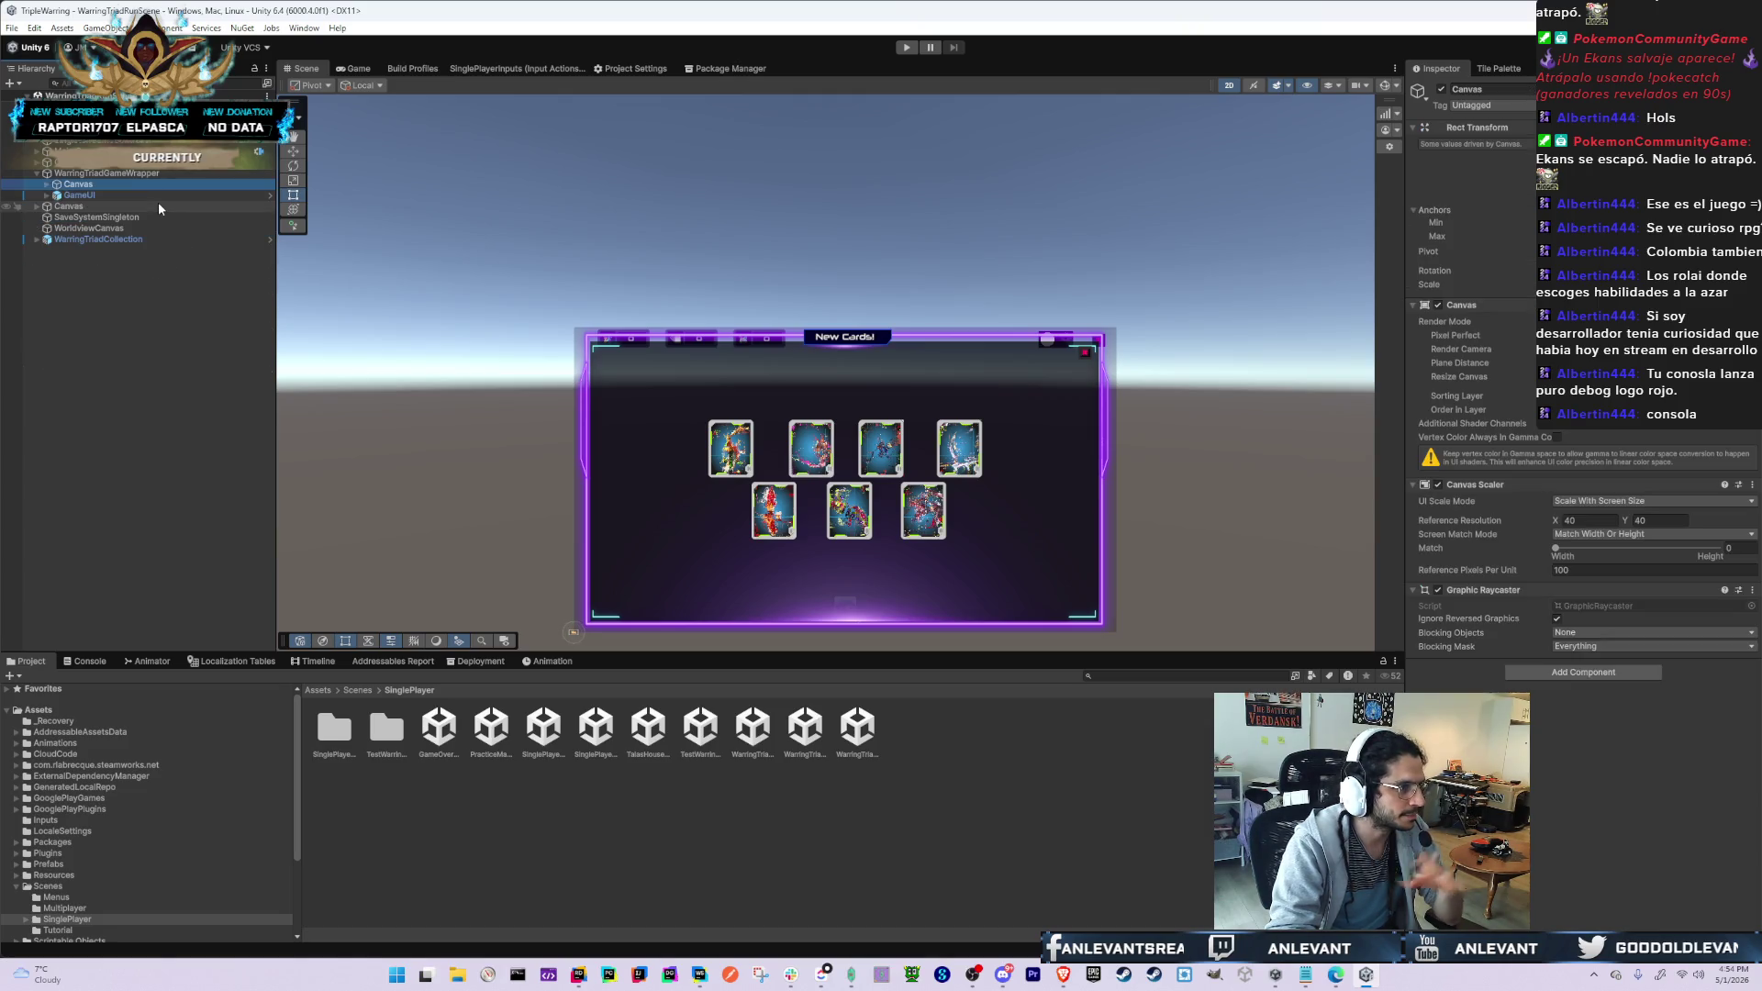
{"action": "key", "text": "Down"}
{"action": "key", "text": "Right"}
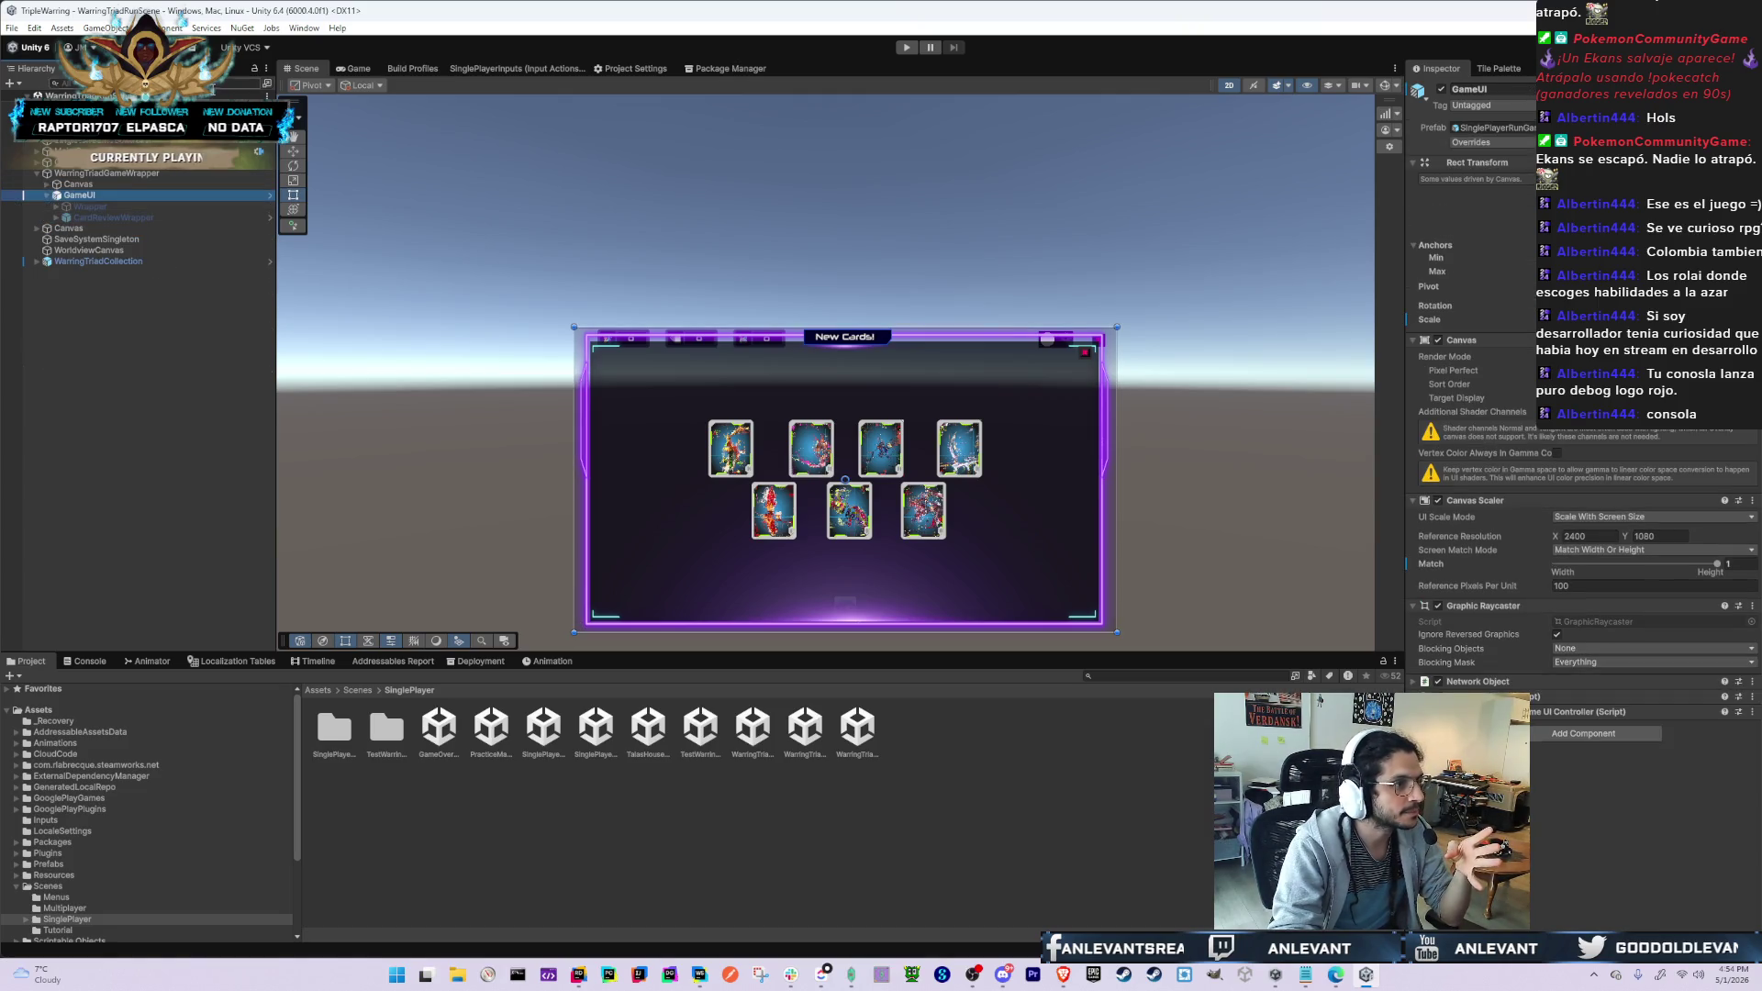
Open the GameUI prefab in isolation and close the TripleWarring login window.
{"action": "right_click", "coordinate": [163, 195]}
{"action": "mouse_move", "coordinate": [237, 431]}
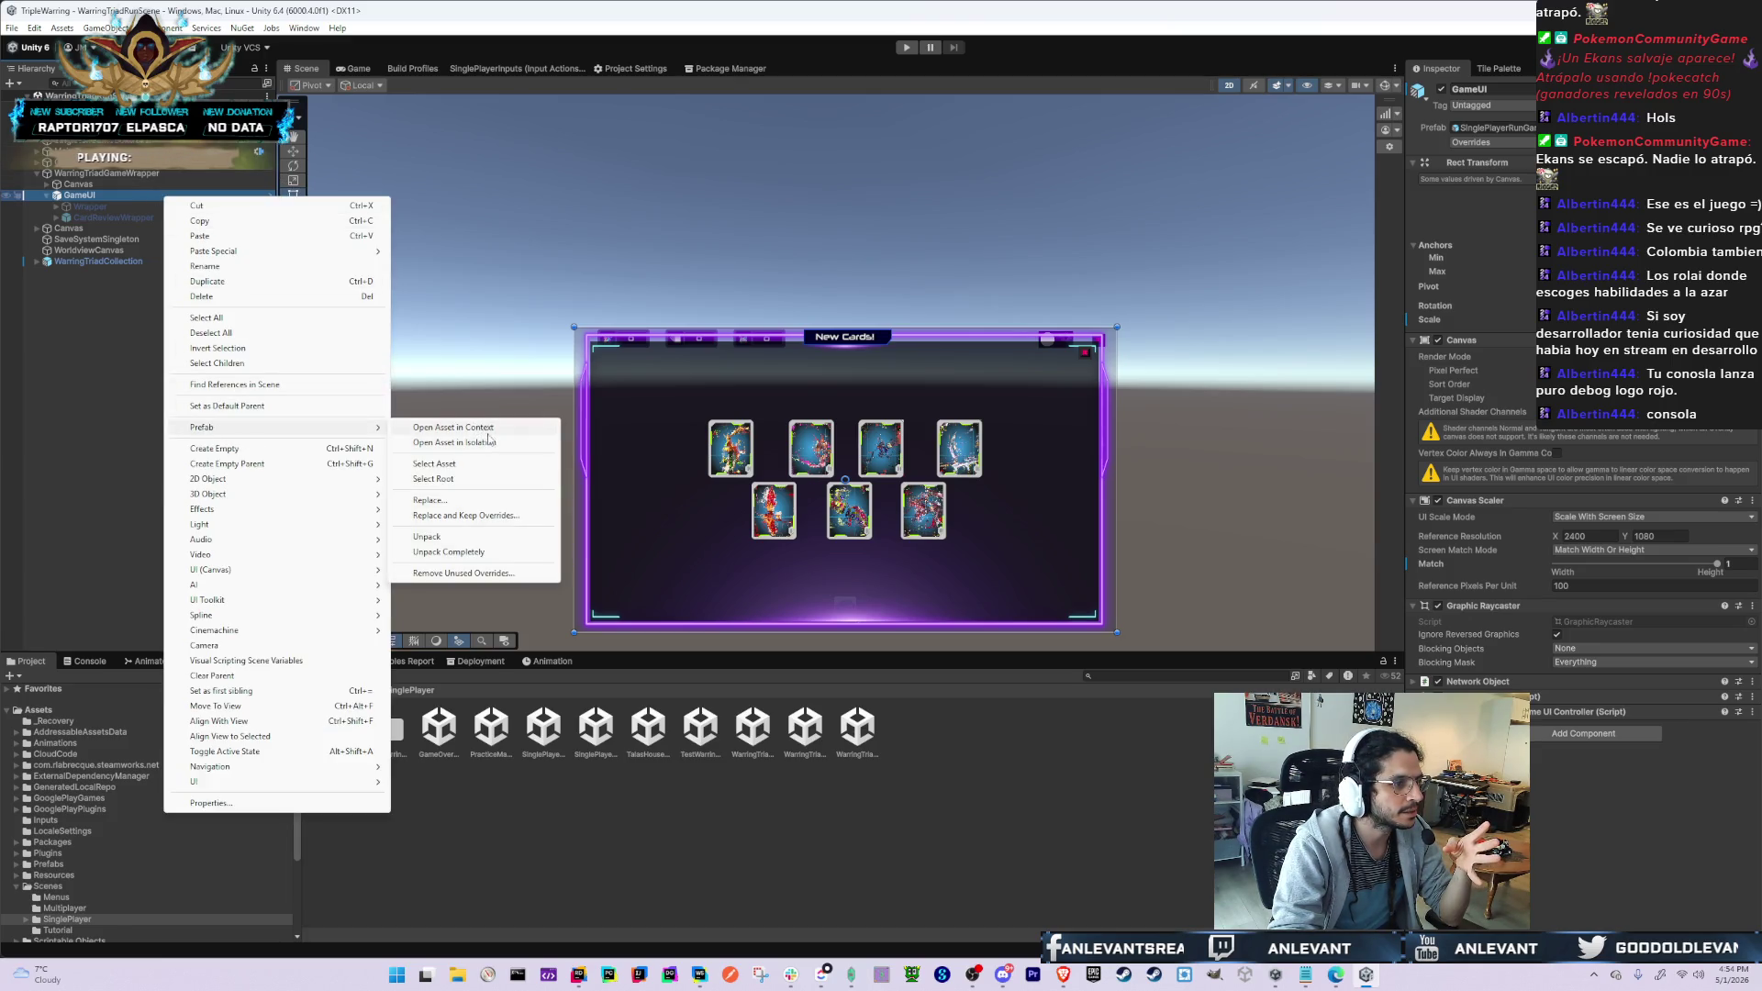
{"action": "left_click", "coordinate": [482, 443]}
{"action": "left_click", "coordinate": [158, 180]}
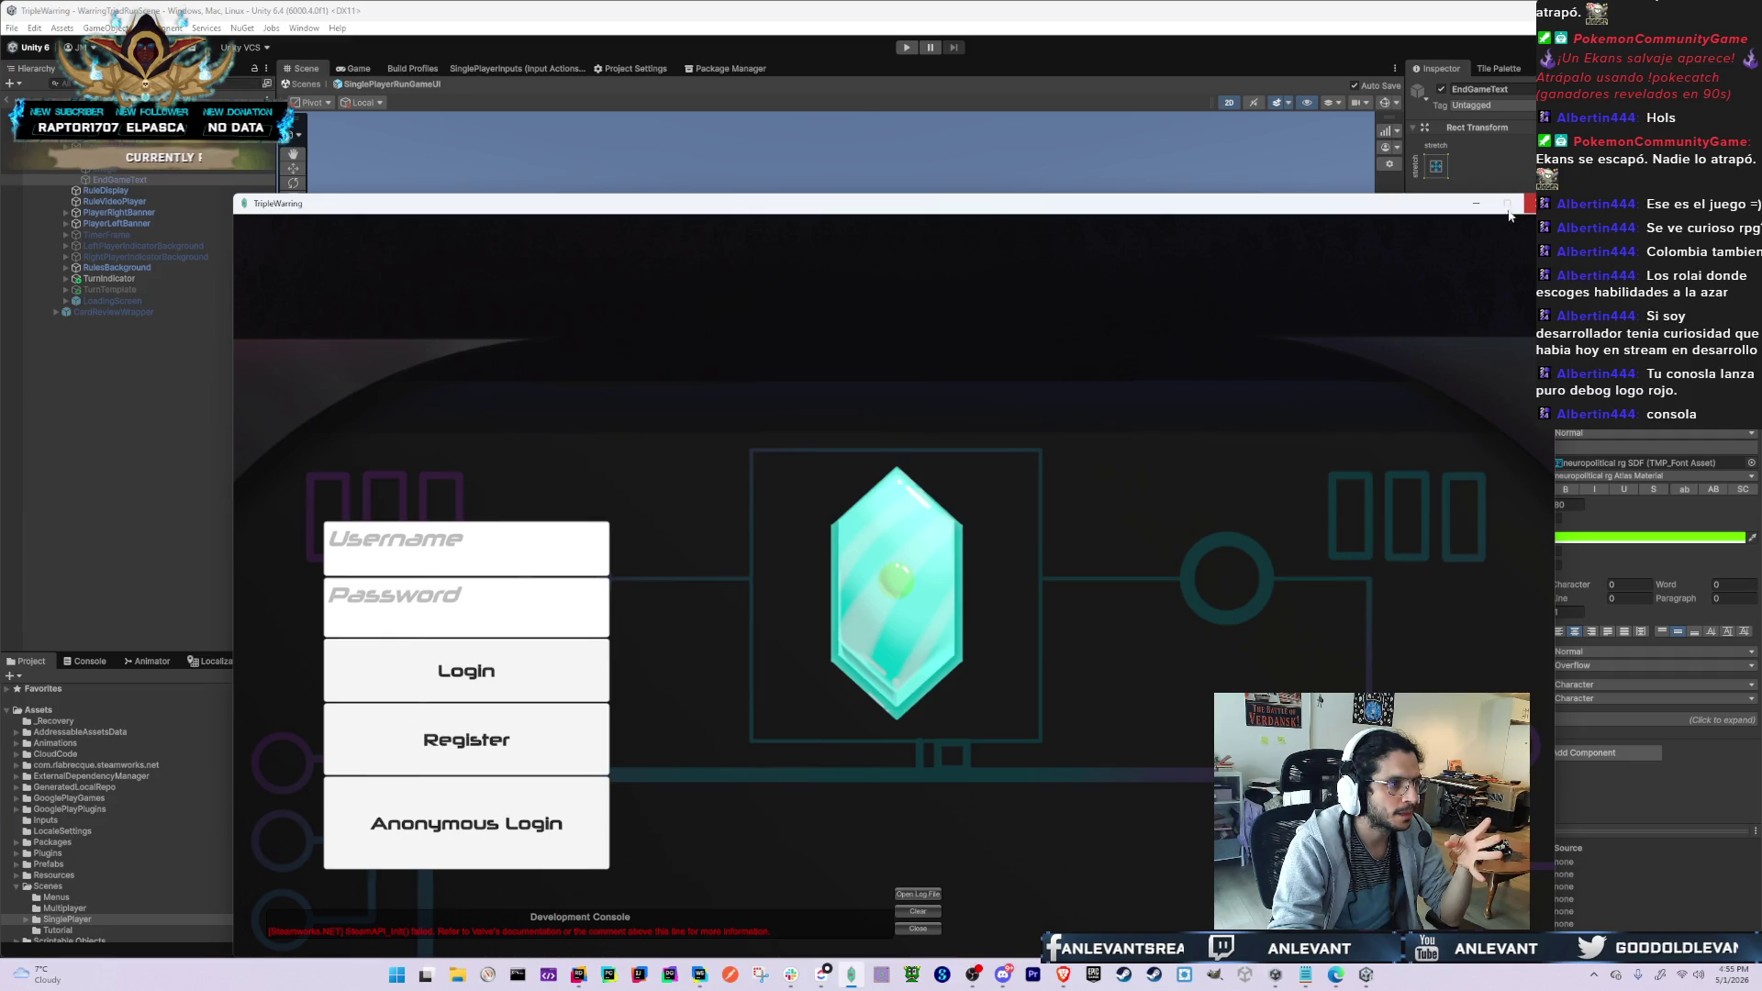
{"action": "left_click", "coordinate": [1529, 203]}
Browse the prefab from PlayerRightBanner down to TurnIndicator and its ImagedGrid child.
{"action": "left_click", "coordinate": [129, 212]}
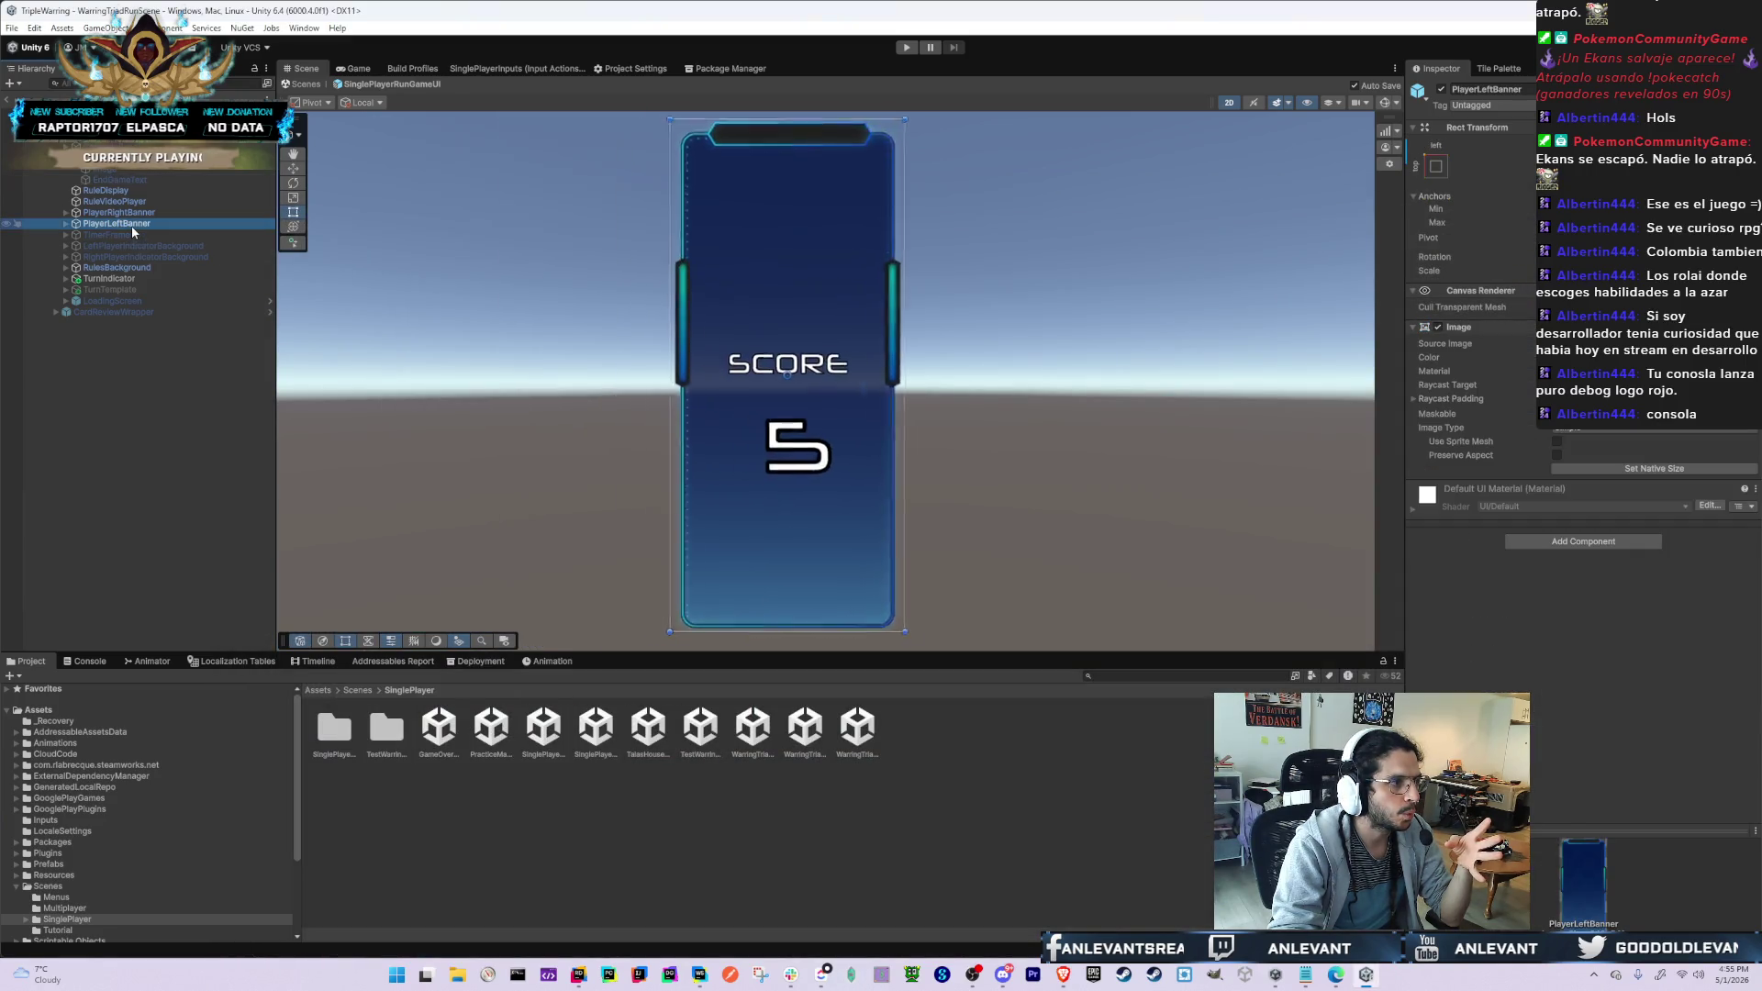
{"action": "key", "text": "Down"}
{"action": "key", "text": "Down"}
{"action": "key", "text": "Down"}
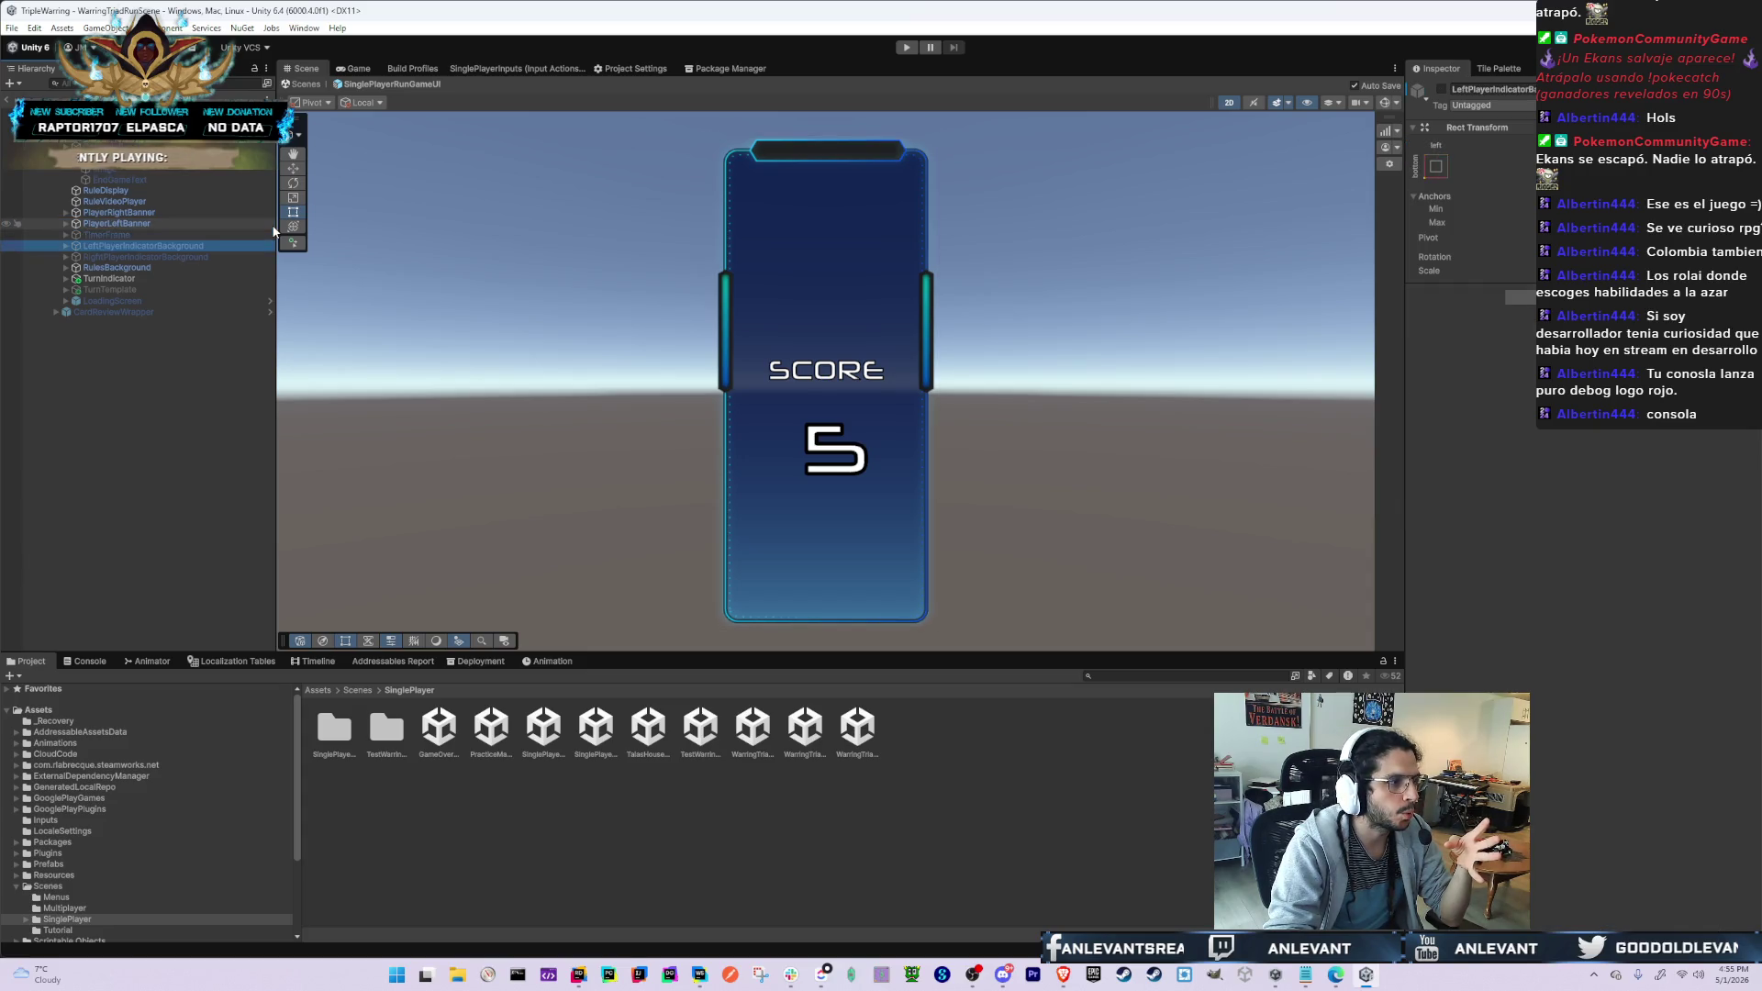
{"action": "key", "text": "Right"}
{"action": "key", "text": "Down"}
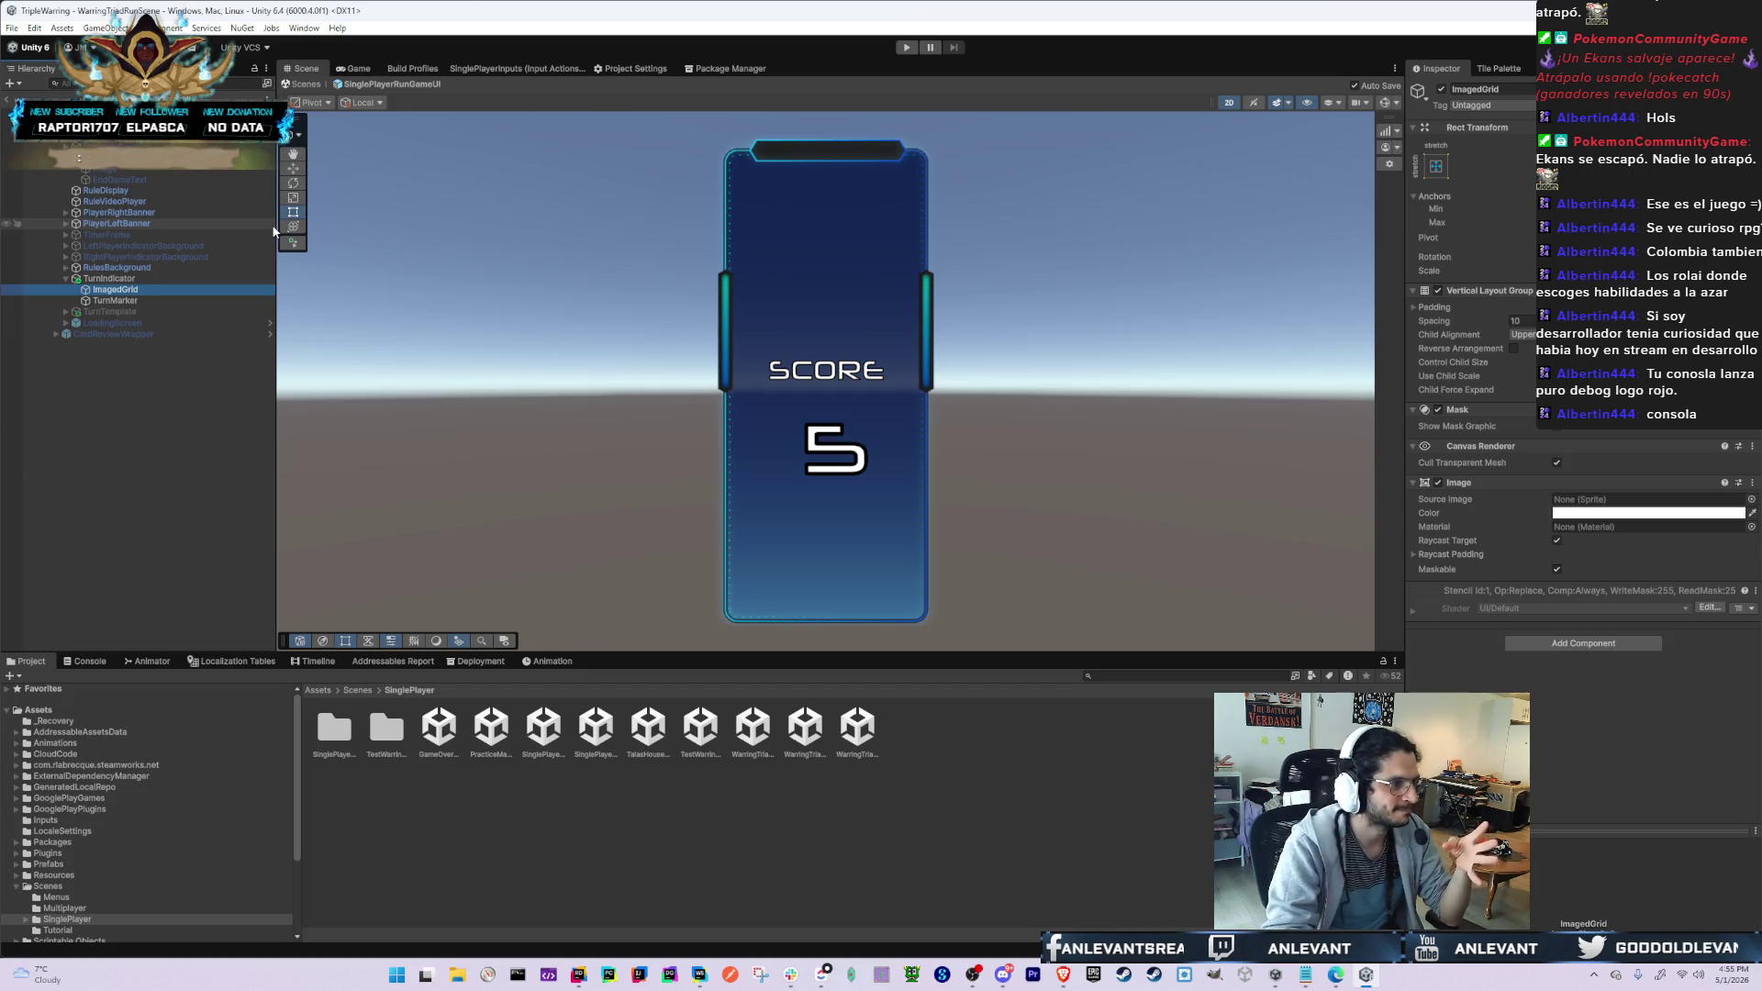
{"action": "key", "text": "Left"}
{"action": "key", "text": "Left"}
{"action": "key", "text": "Down"}
Copy TurnTemplate, paste a copy under TurnIndicator, then delete the pasted copy.
{"action": "key", "text": "Up"}
{"action": "key", "text": "Down"}
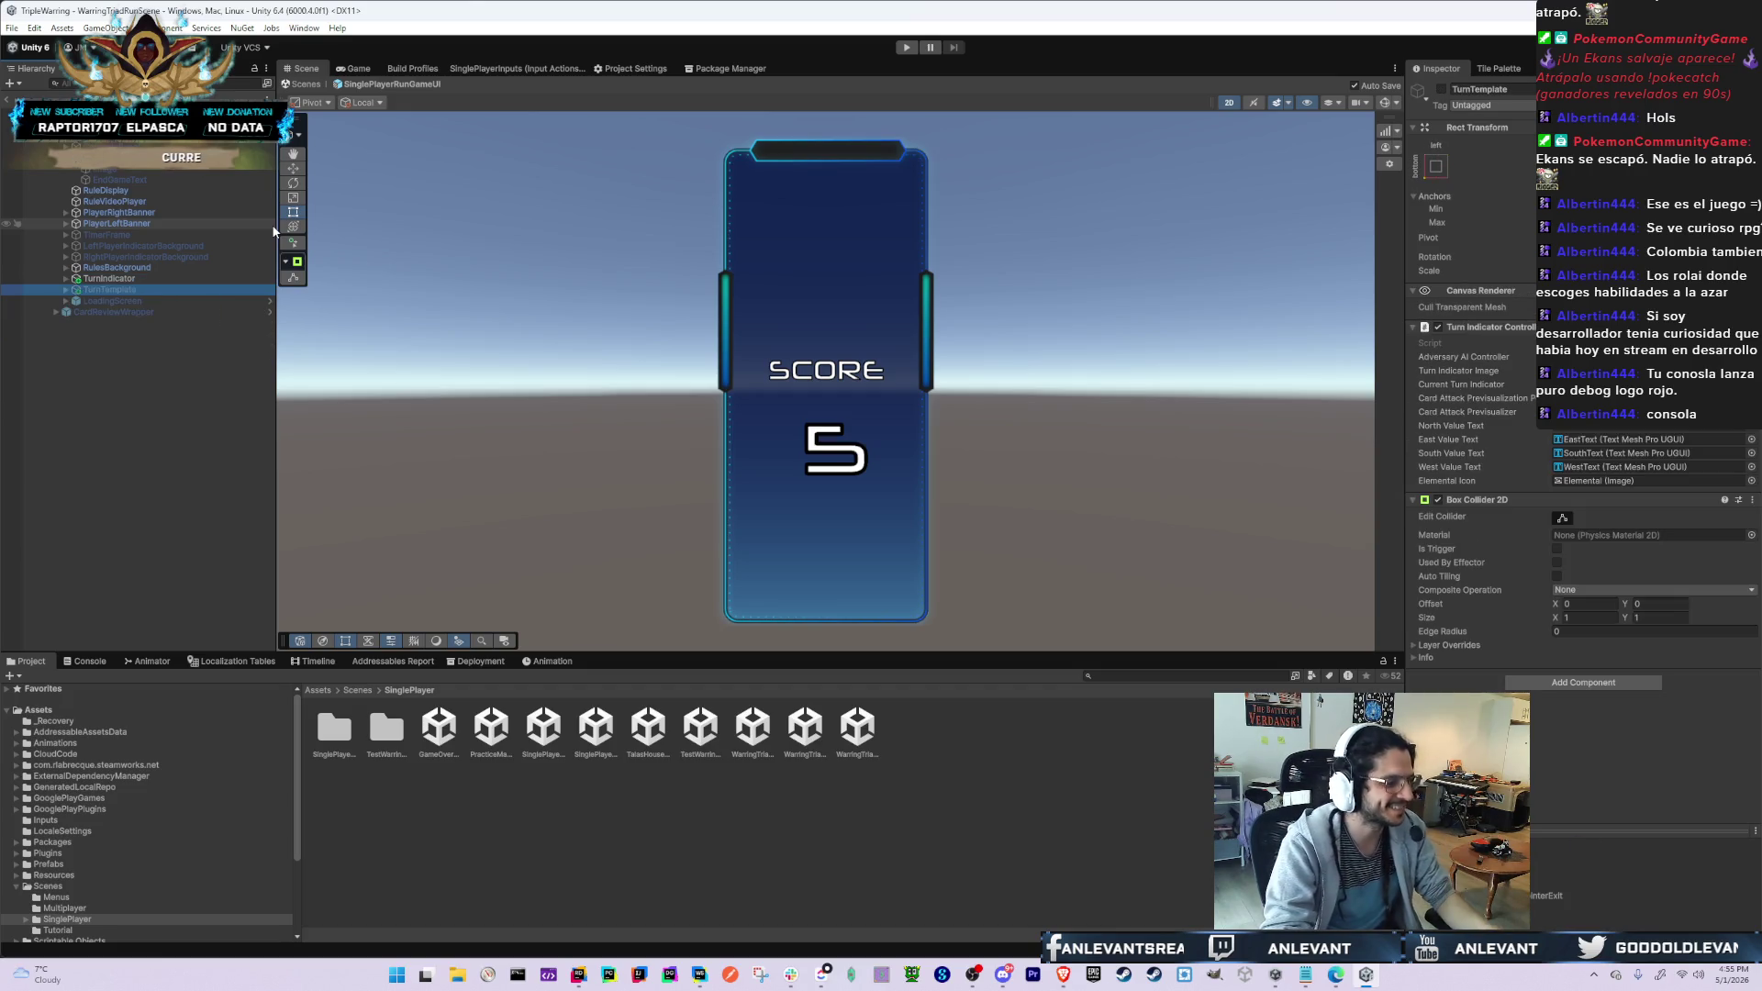
{"action": "key", "text": "Up"}
{"action": "key", "text": "ctrl+shift+v"}
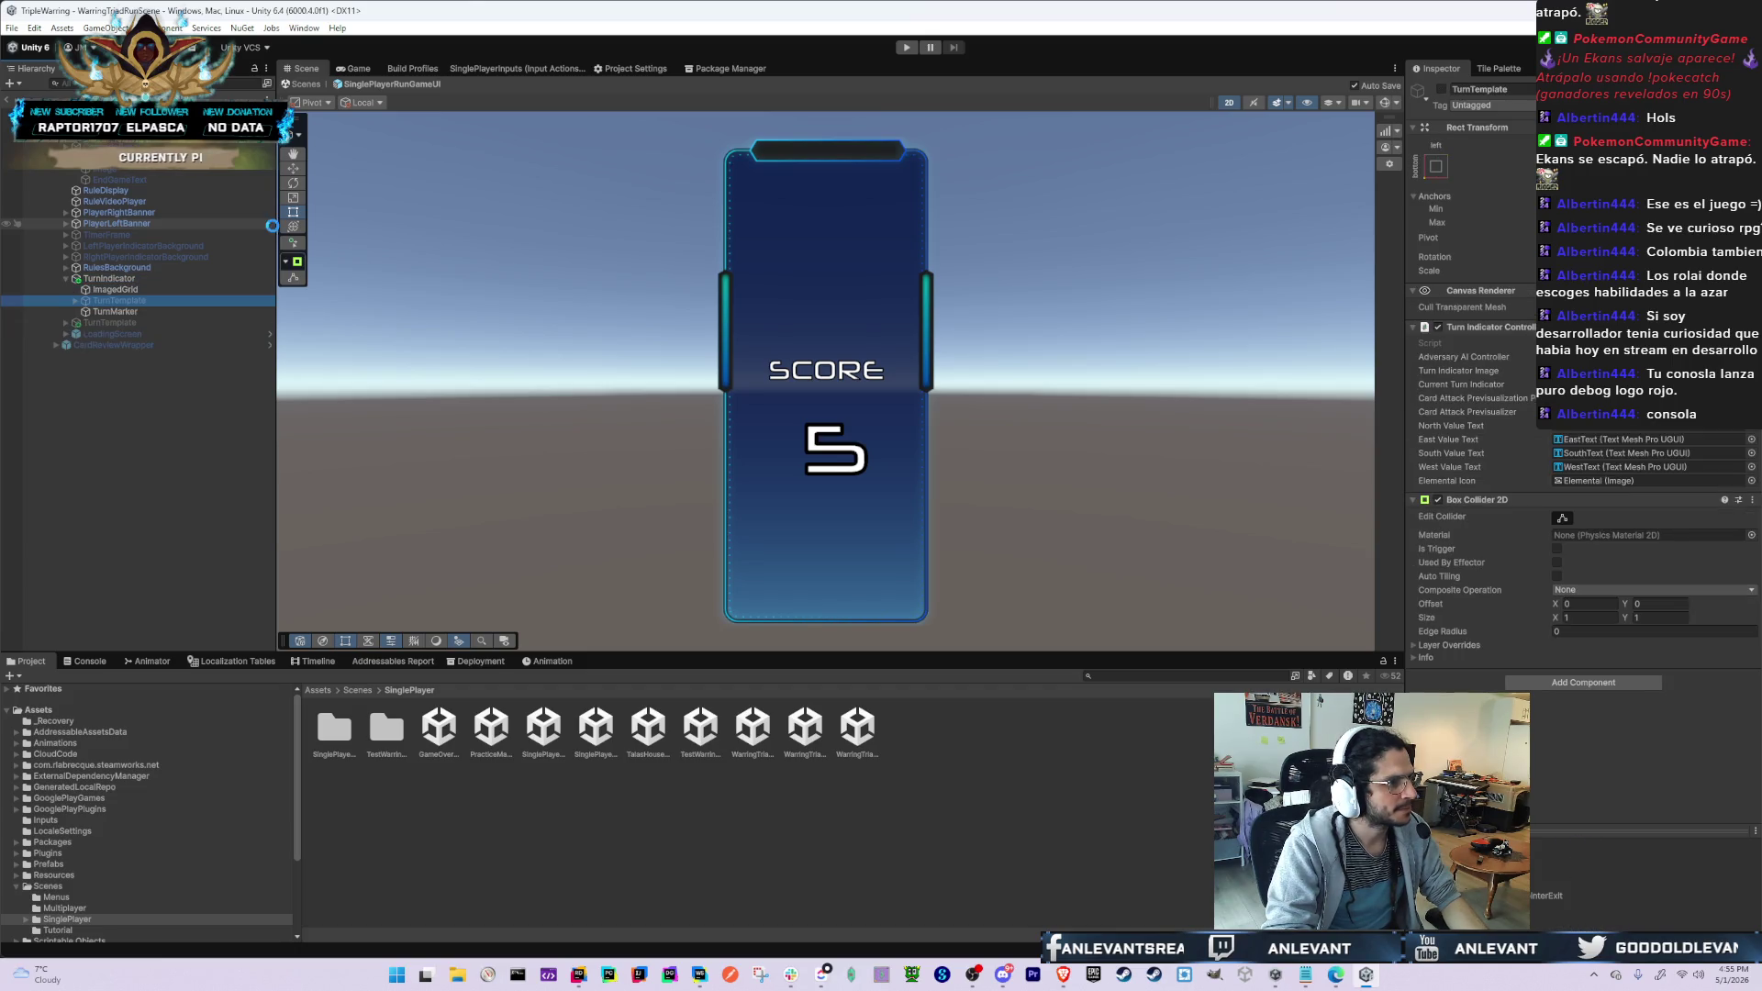
{"action": "key", "text": "Delete"}
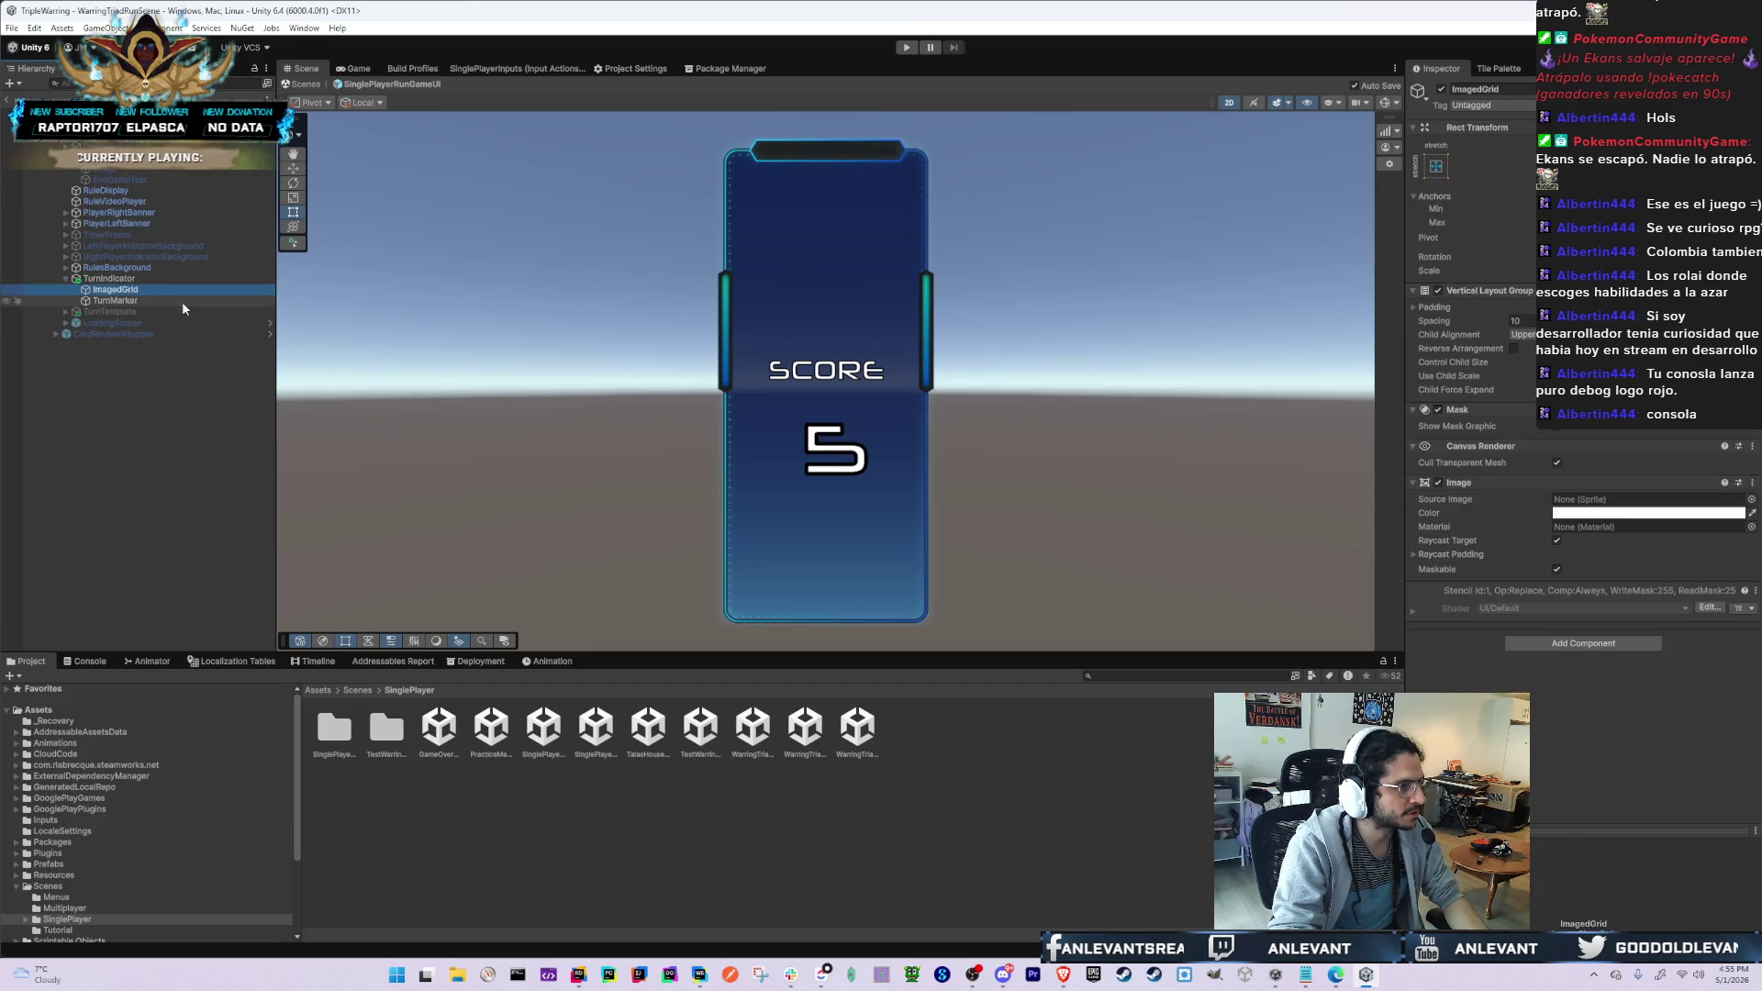
Drag TurnTemplate into ImagedGrid under TurnIndicator, then review its components and reselect ImagedGrid.
{"action": "left_click", "coordinate": [182, 311]}
{"action": "key", "text": "Right"}
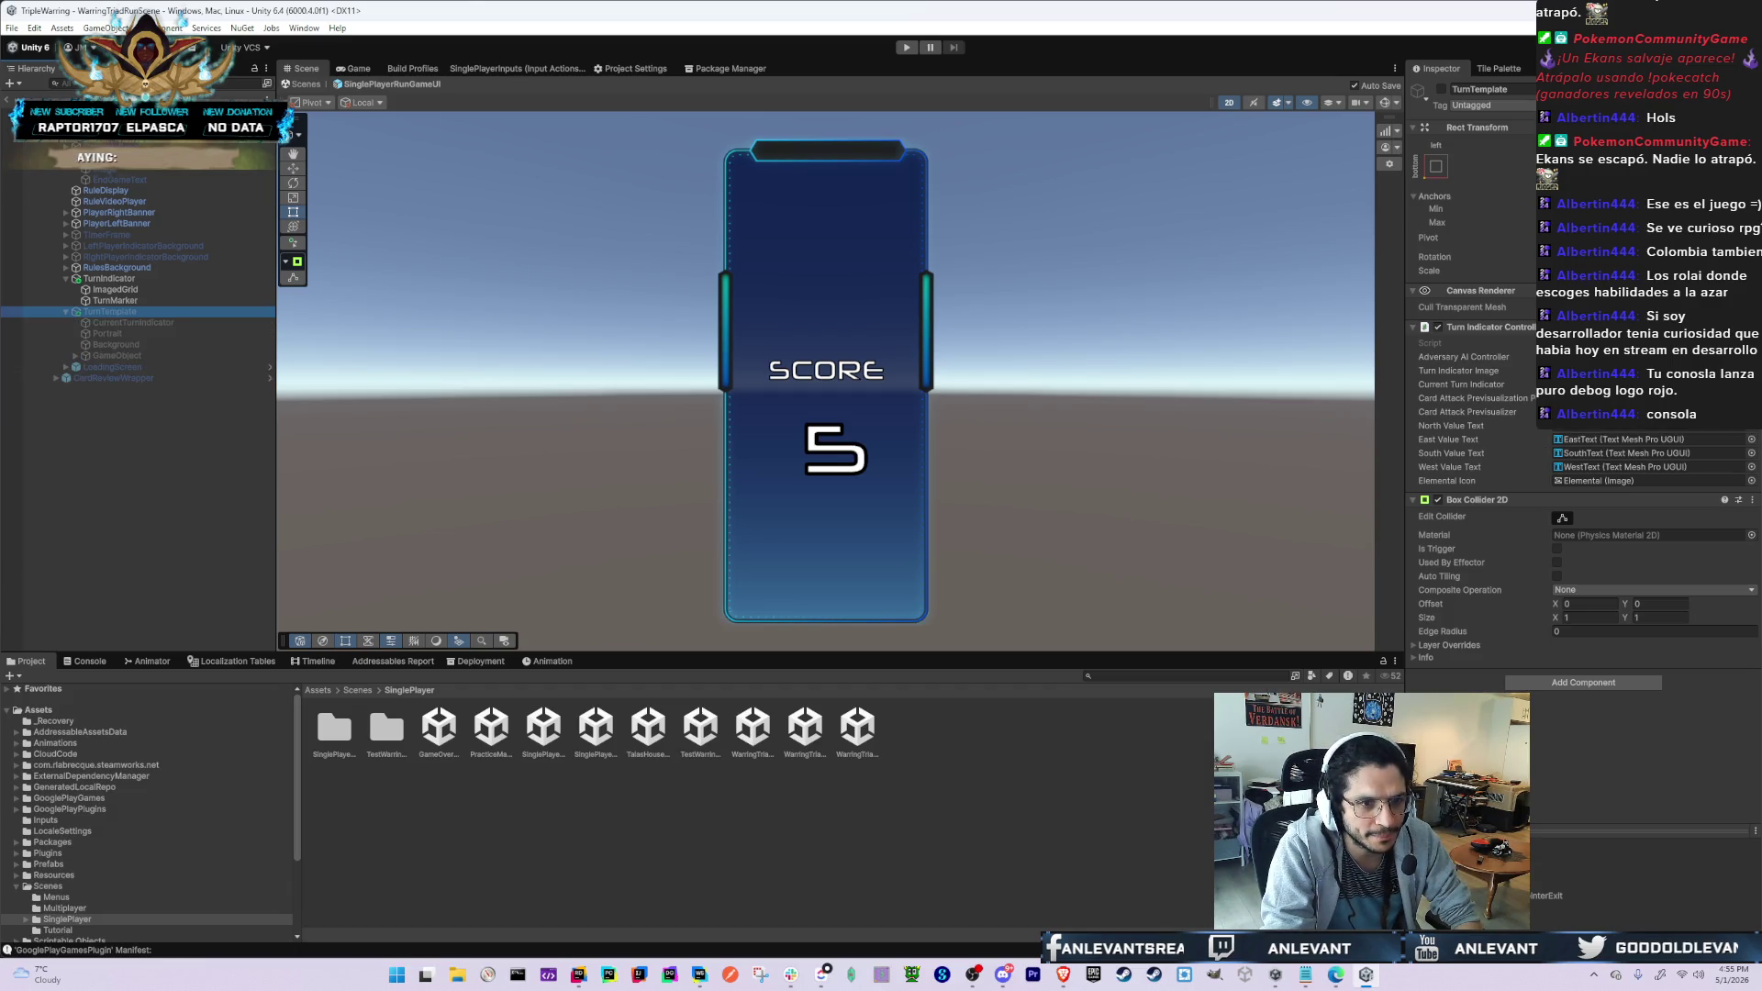
{"action": "mouse_move", "coordinate": [110, 311]}
{"action": "left_mouse_down"}
{"action": "mouse_move", "coordinate": [99, 357]}
{"action": "mouse_move", "coordinate": [79, 358]}
{"action": "mouse_move", "coordinate": [106, 377]}
{"action": "mouse_move", "coordinate": [1508, 430]}
{"action": "left_mouse_up"}
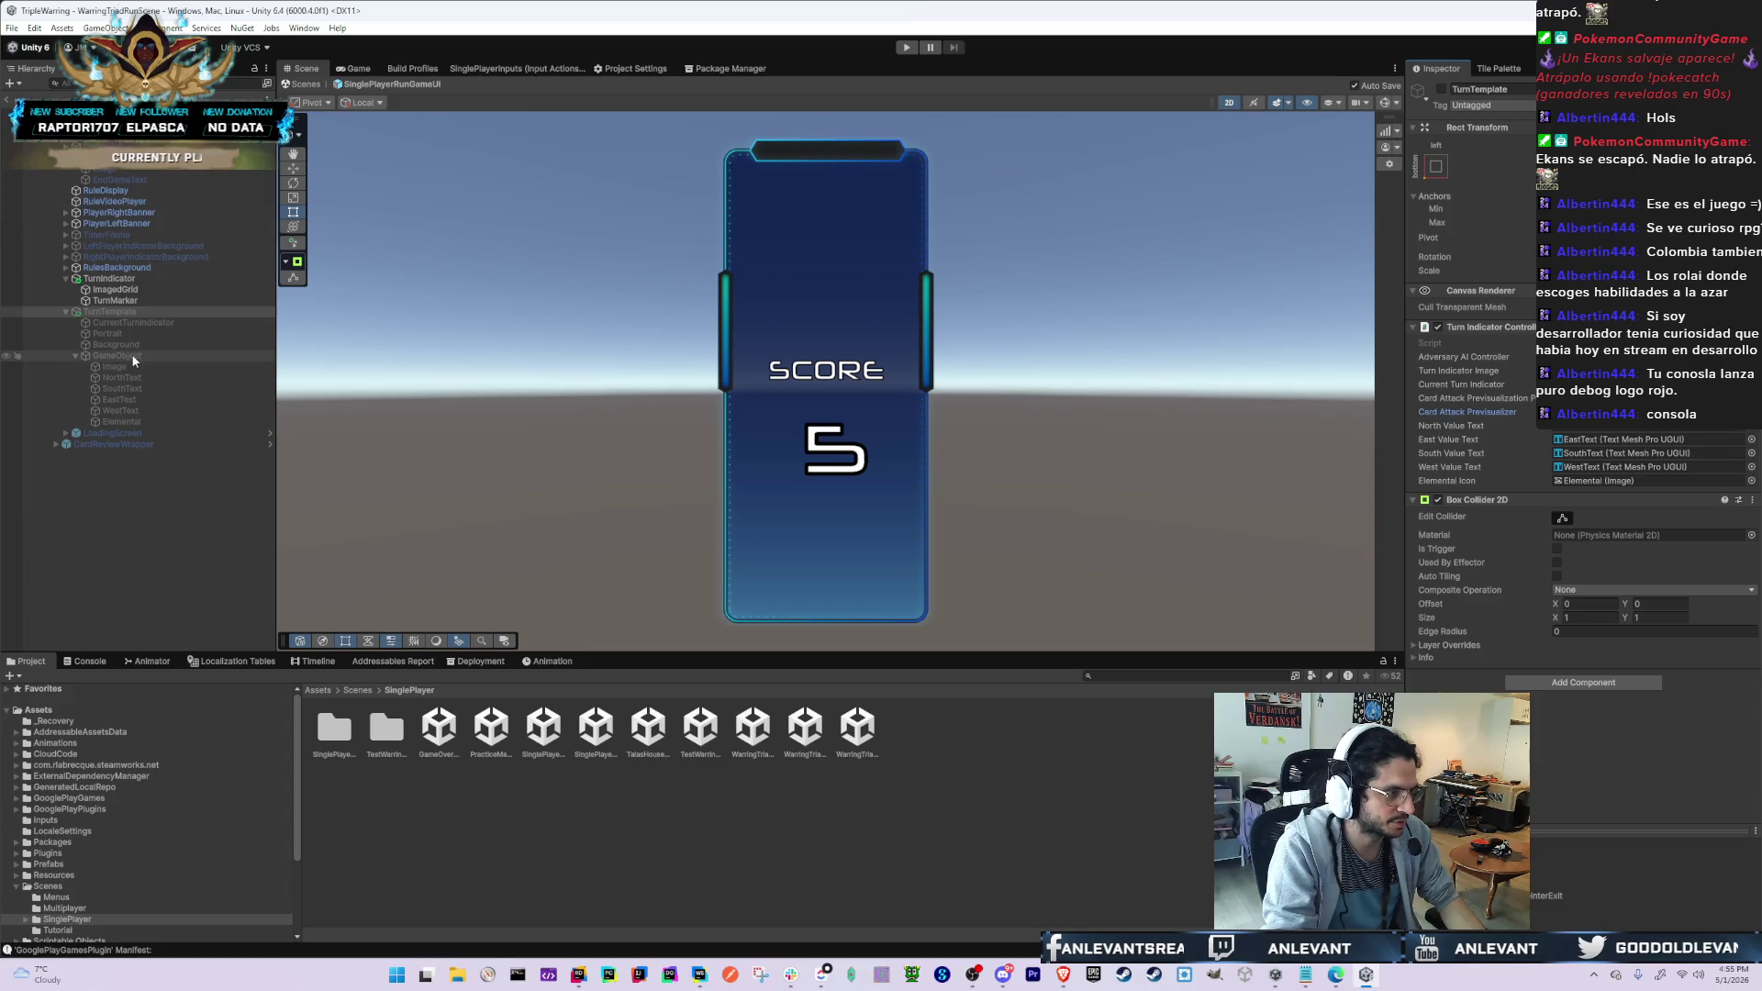
{"action": "left_click_drag", "start_coordinate": [133, 361], "coordinate": [158, 344]}
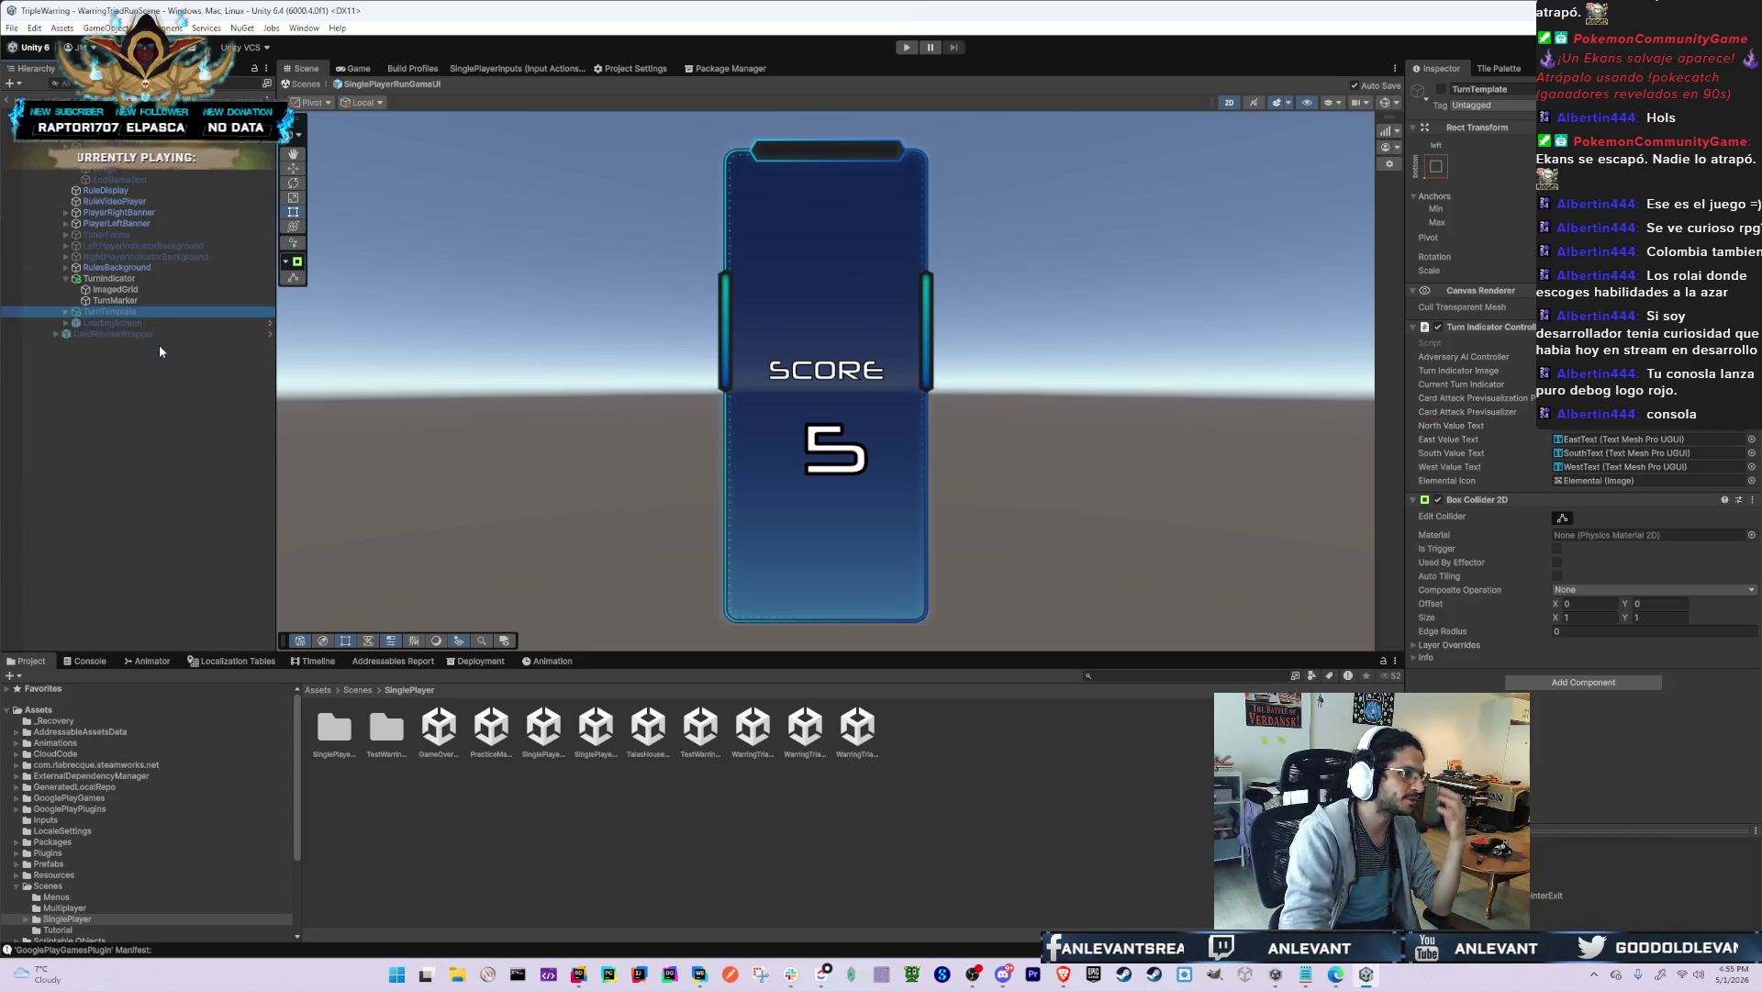
{"action": "key", "text": "Up"}
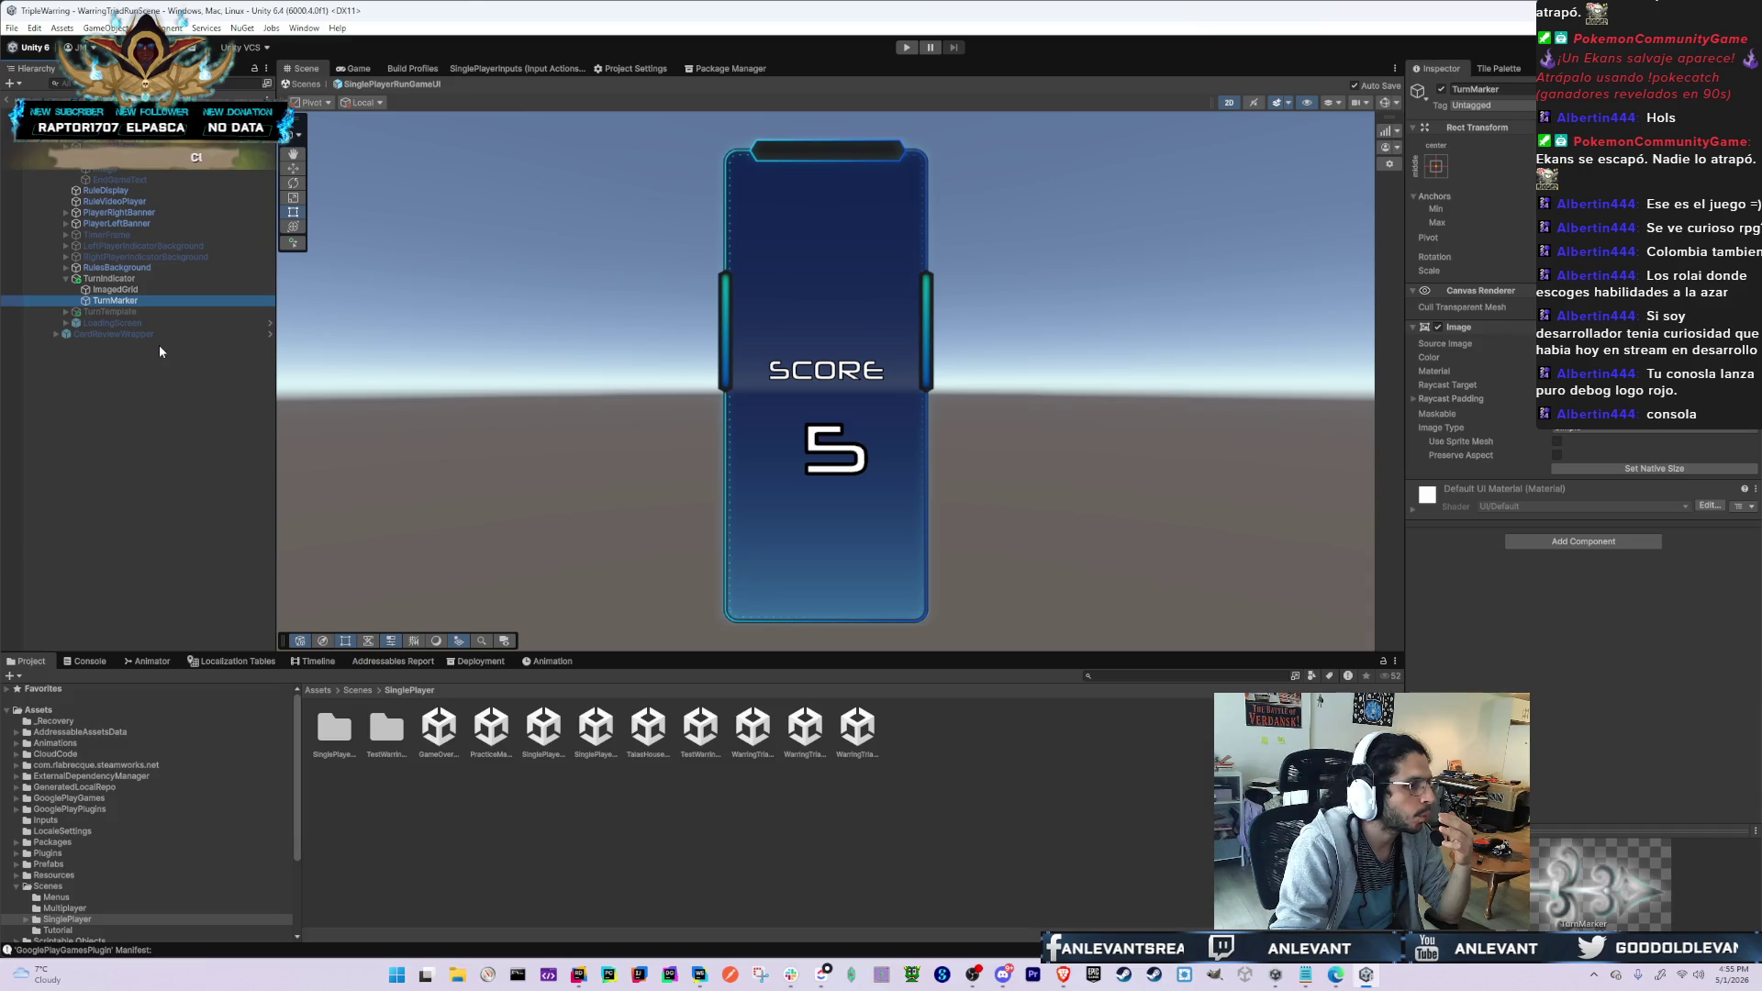
{"action": "key", "text": "Up"}
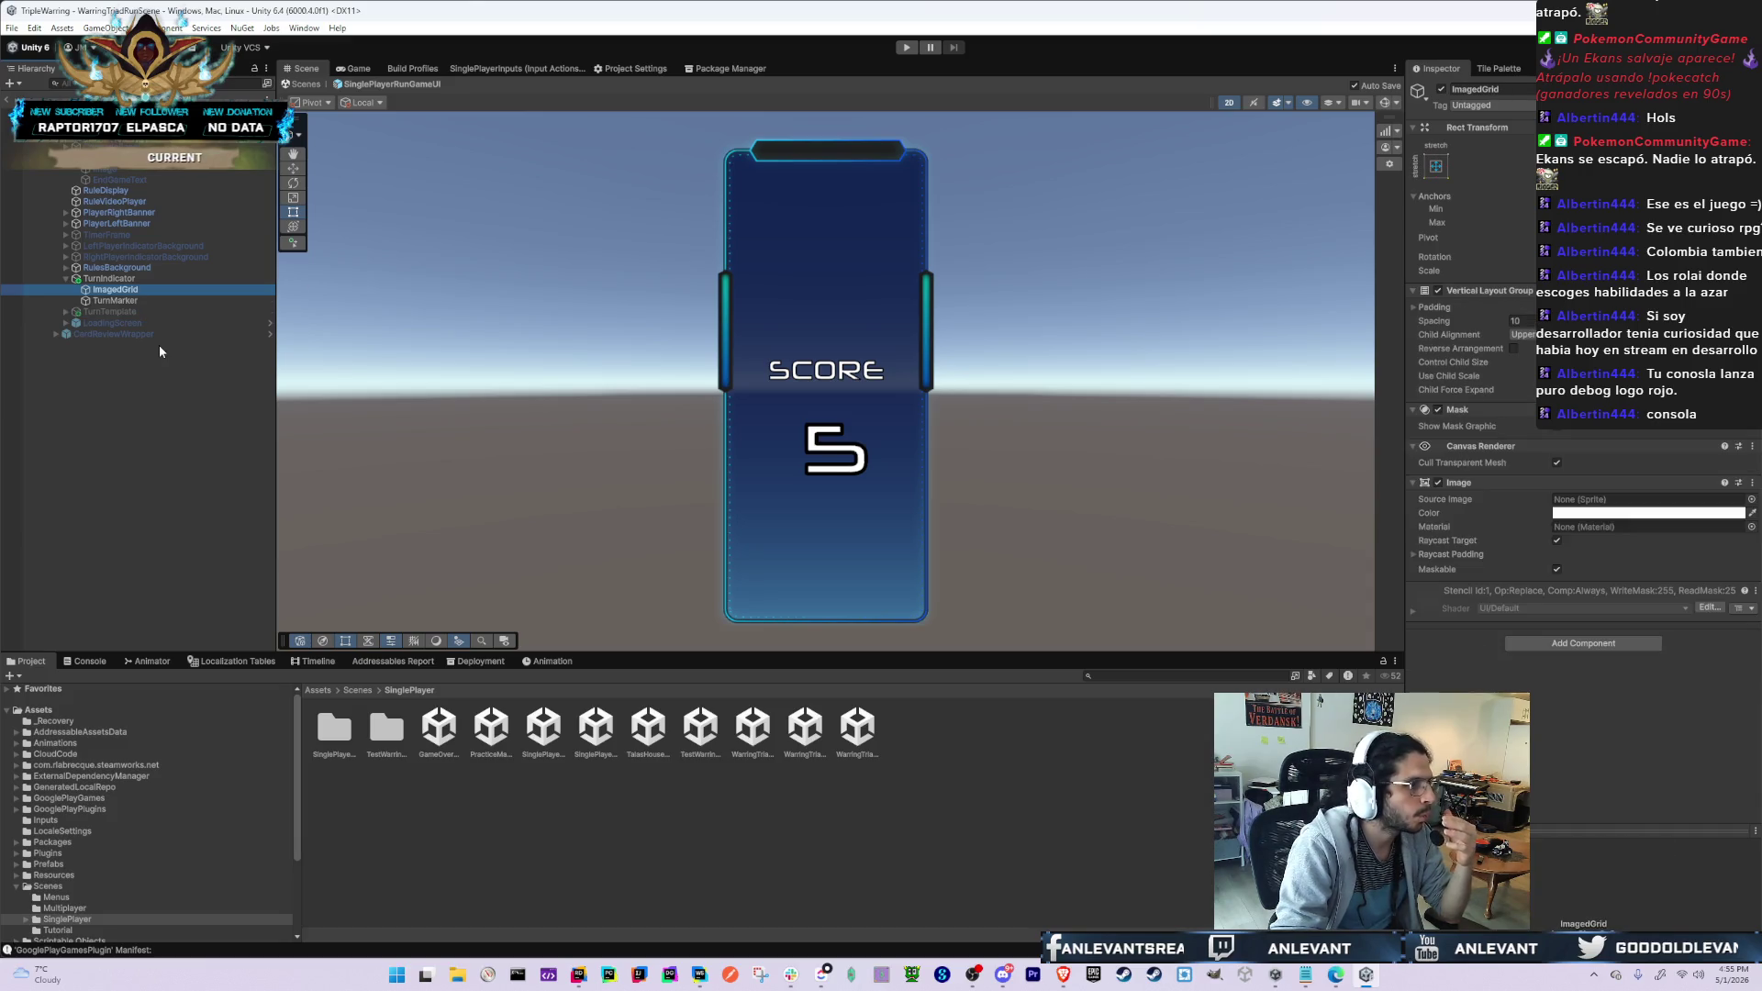
{"action": "left_click_drag", "start_coordinate": [145, 314], "coordinate": [144, 292]}
{"action": "left_click", "coordinate": [144, 292]}
{"action": "left_click", "coordinate": [161, 300]}
{"action": "left_click", "coordinate": [145, 290]}
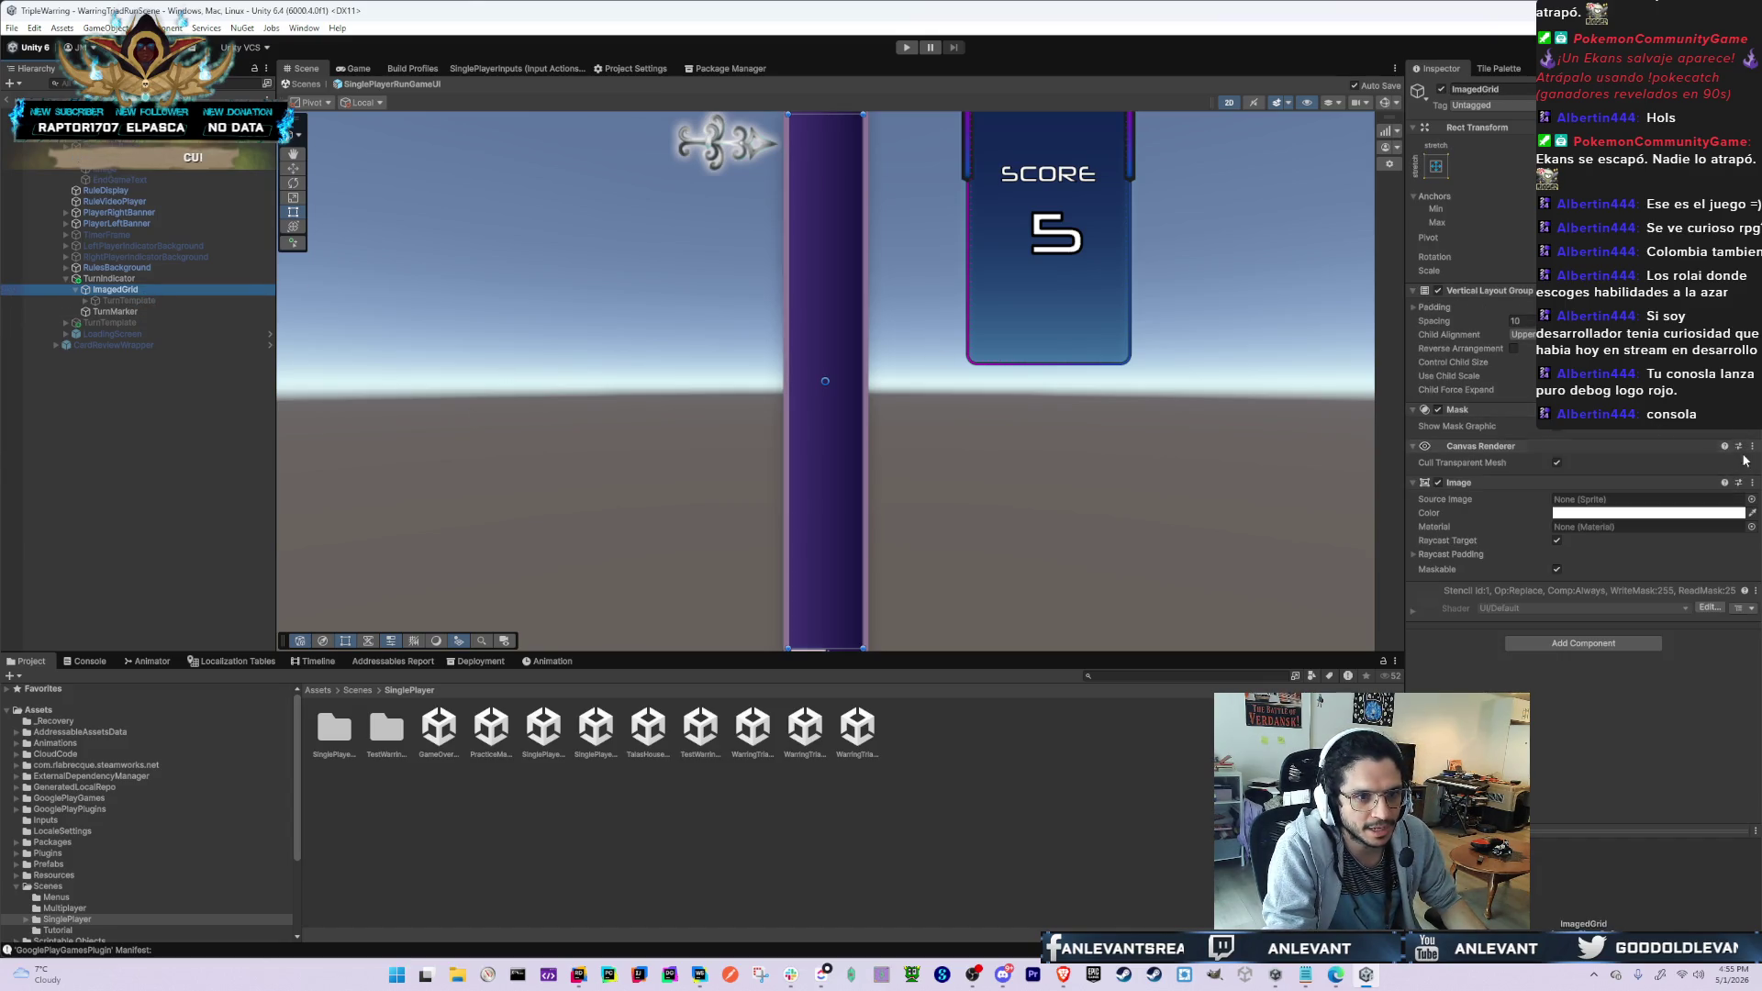
{"action": "left_click", "coordinate": [1752, 483]}
{"action": "left_click", "coordinate": [1627, 519]}
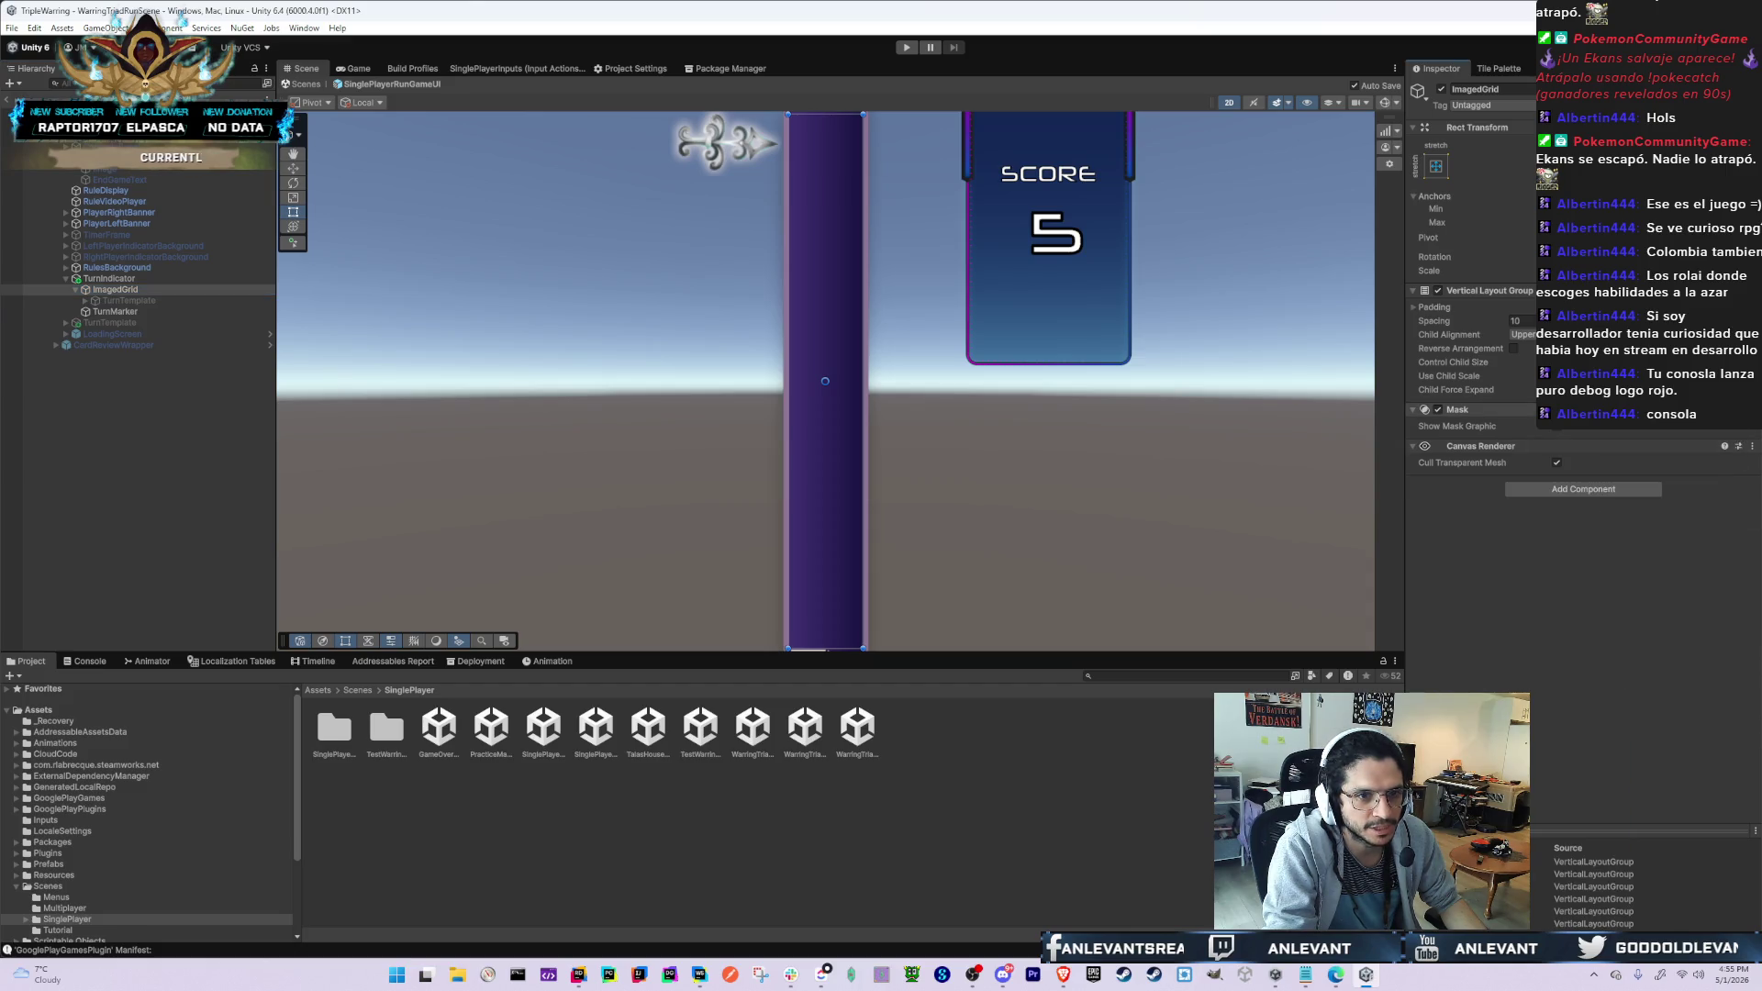
{"action": "right_click", "coordinate": [1668, 446]}
{"action": "left_click", "coordinate": [1667, 446]}
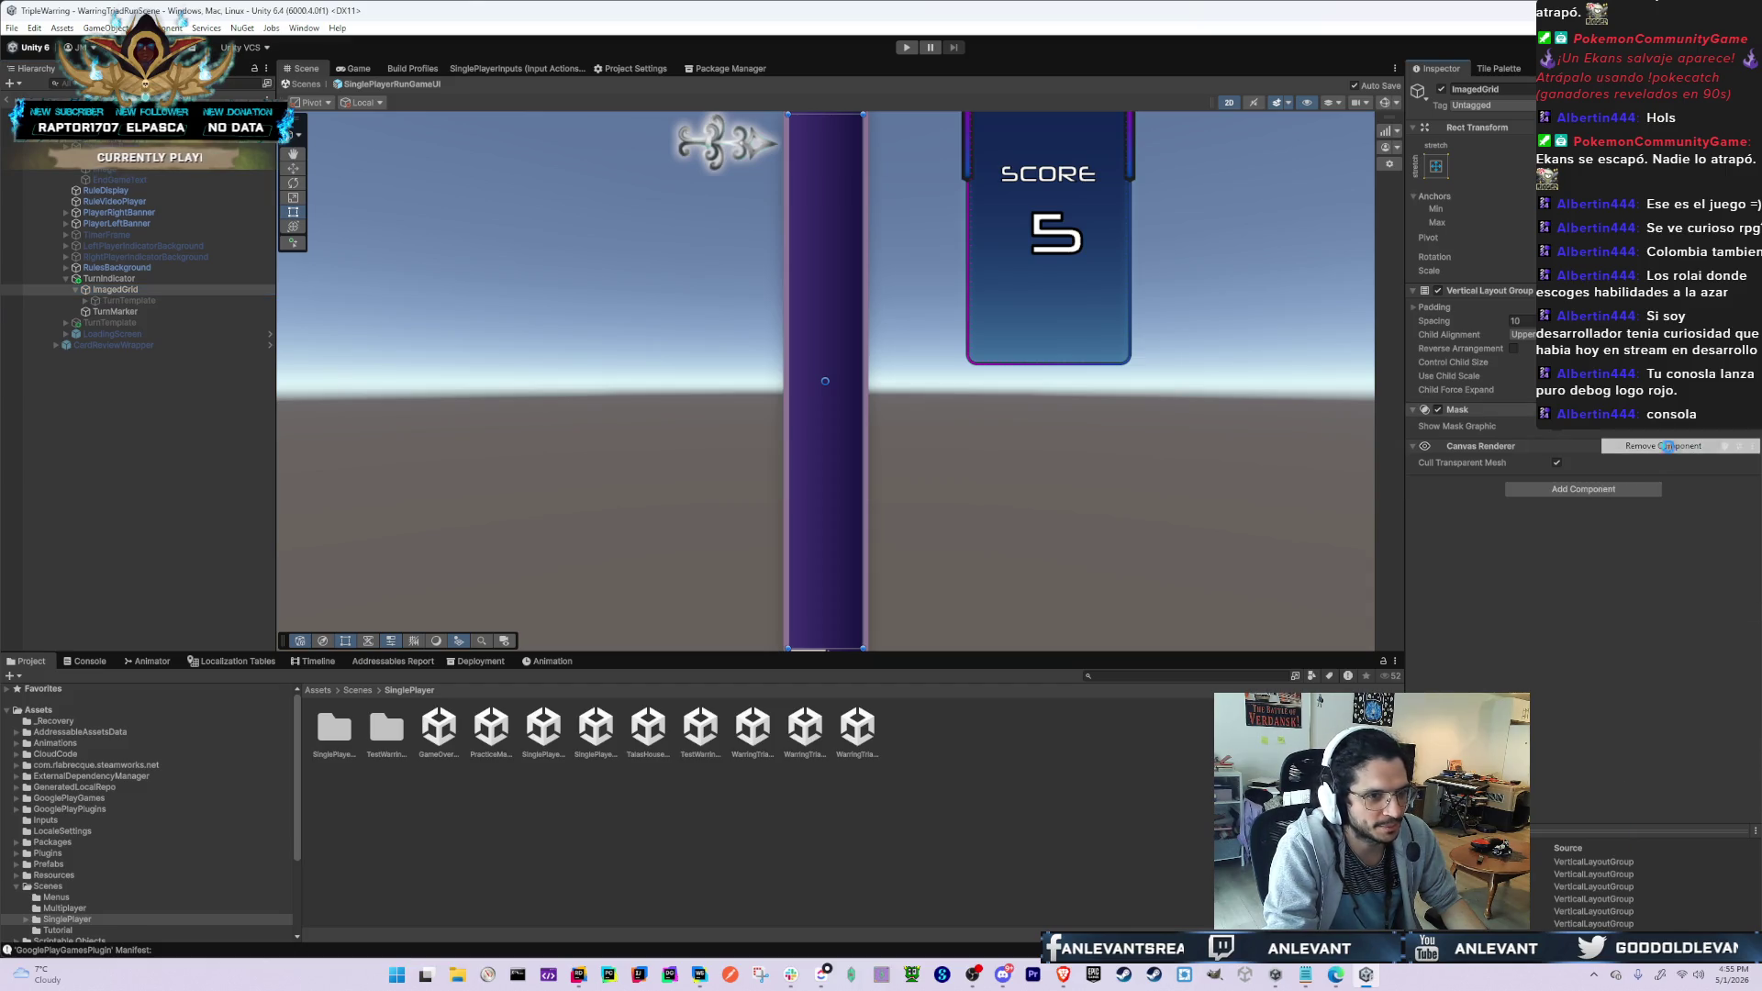
{"action": "left_click", "coordinate": [133, 301]}
{"action": "key", "text": "ctrl+d"}
{"action": "key", "text": "ctrl+d"}
{"action": "key", "text": "ctrl+d"}
{"action": "key", "text": "ctrl+d"}
{"action": "key", "text": "ctrl+d"}
{"action": "left_click", "coordinate": [151, 301]}
{"action": "left_click", "coordinate": [195, 388], "text": "shift"}
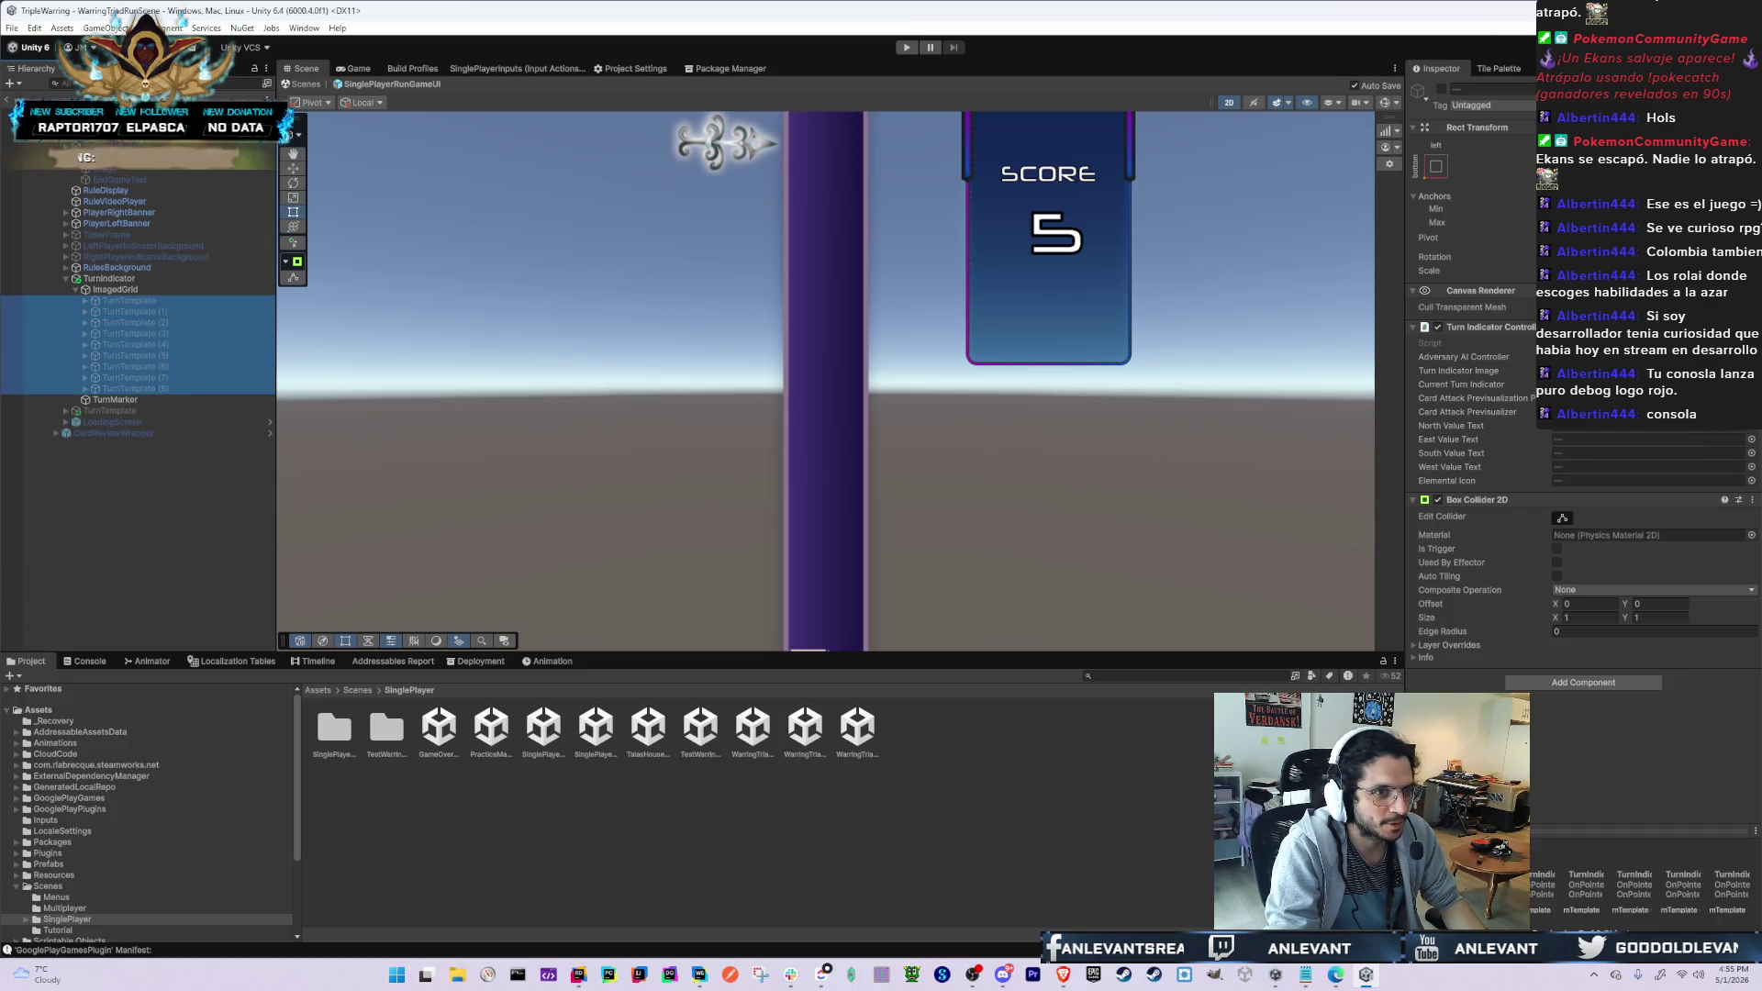
{"action": "scroll", "coordinate": [1038, 432], "scroll_direction": "down", "scroll_amount": 3}
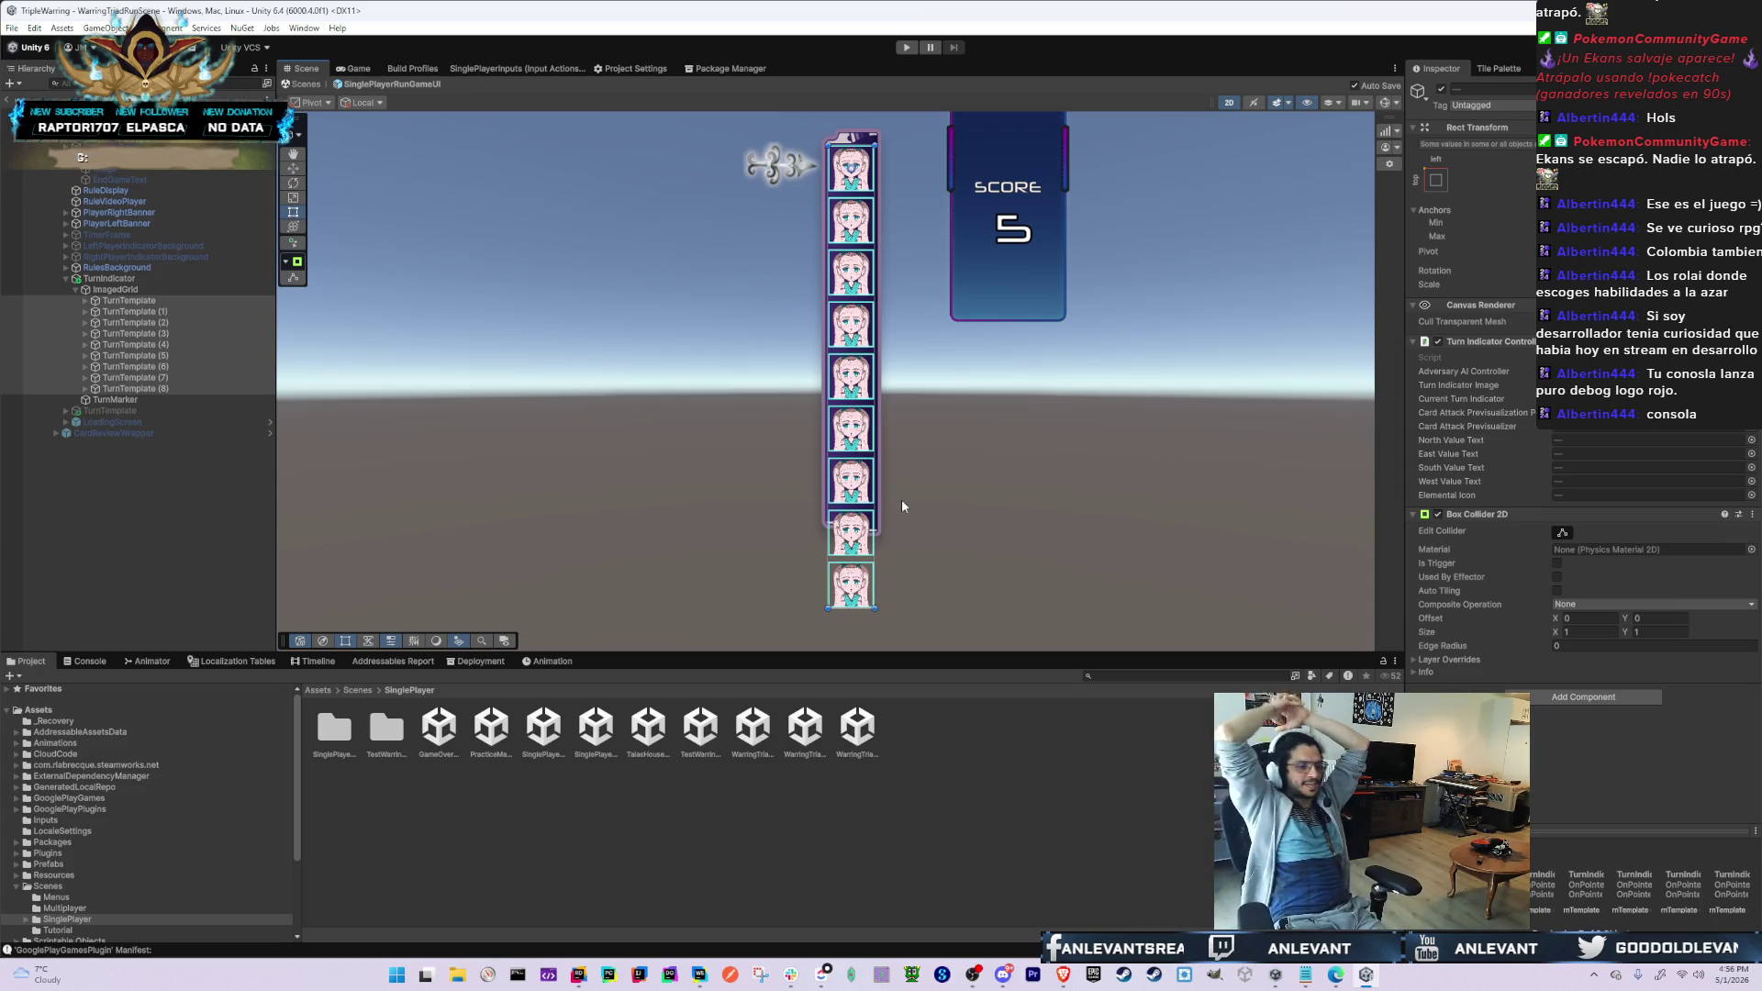
{"action": "key", "text": "ctrl+z"}
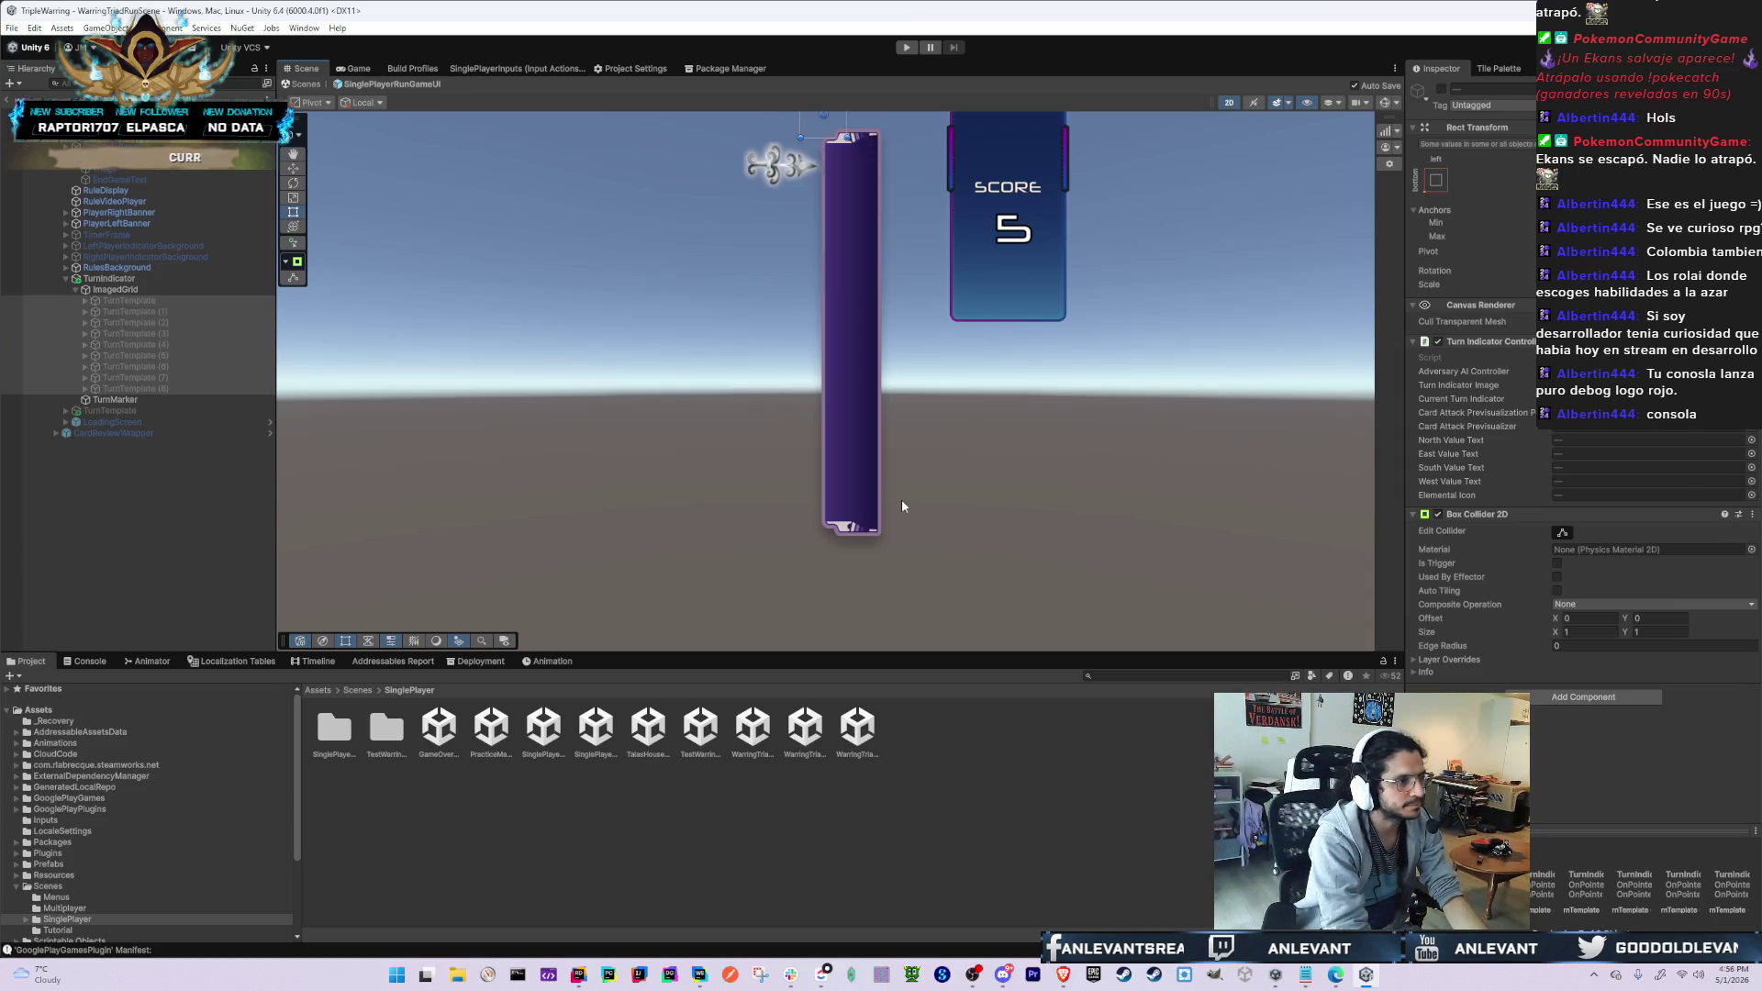
{"action": "key", "text": "ctrl+z"}
{"action": "key", "text": "ctrl+z"}
{"action": "key", "text": "ctrl+z"}
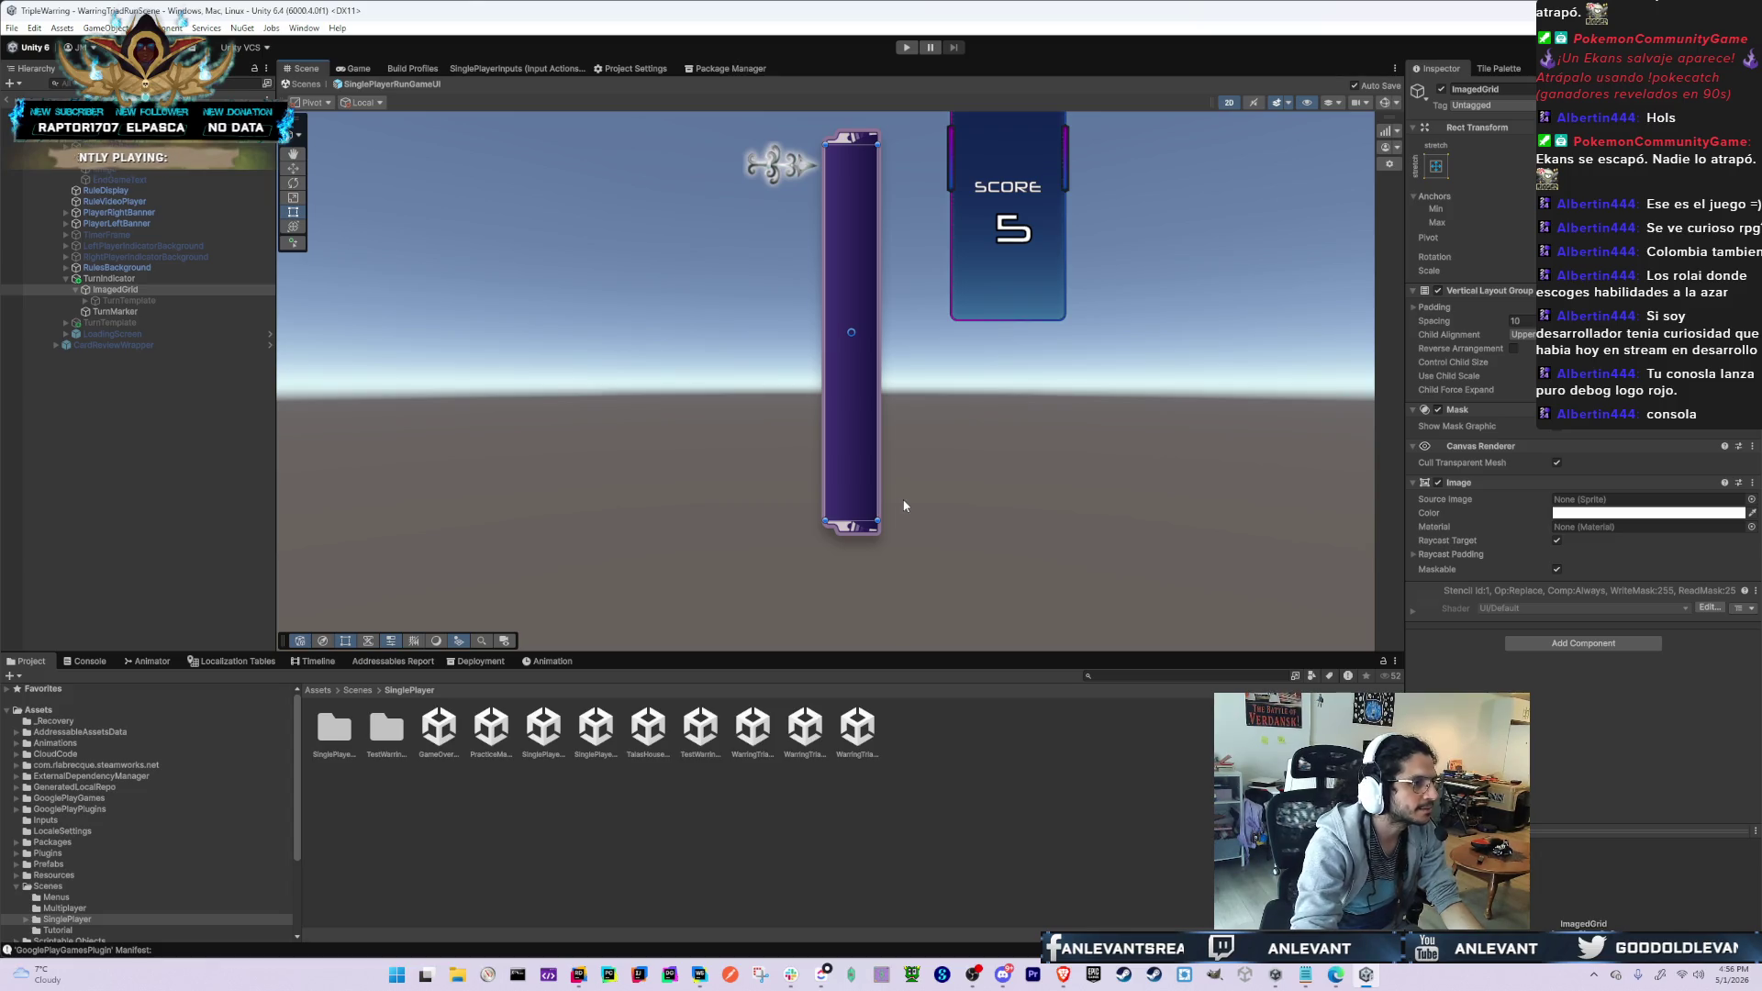
Redo TurnTemplate copies (1)–(8), then select, collapse and frame ImagedGrid in the Scene view.
{"action": "key", "text": "ctrl+y"}
{"action": "key", "text": "ctrl+y"}
{"action": "key", "text": "ctrl+y"}
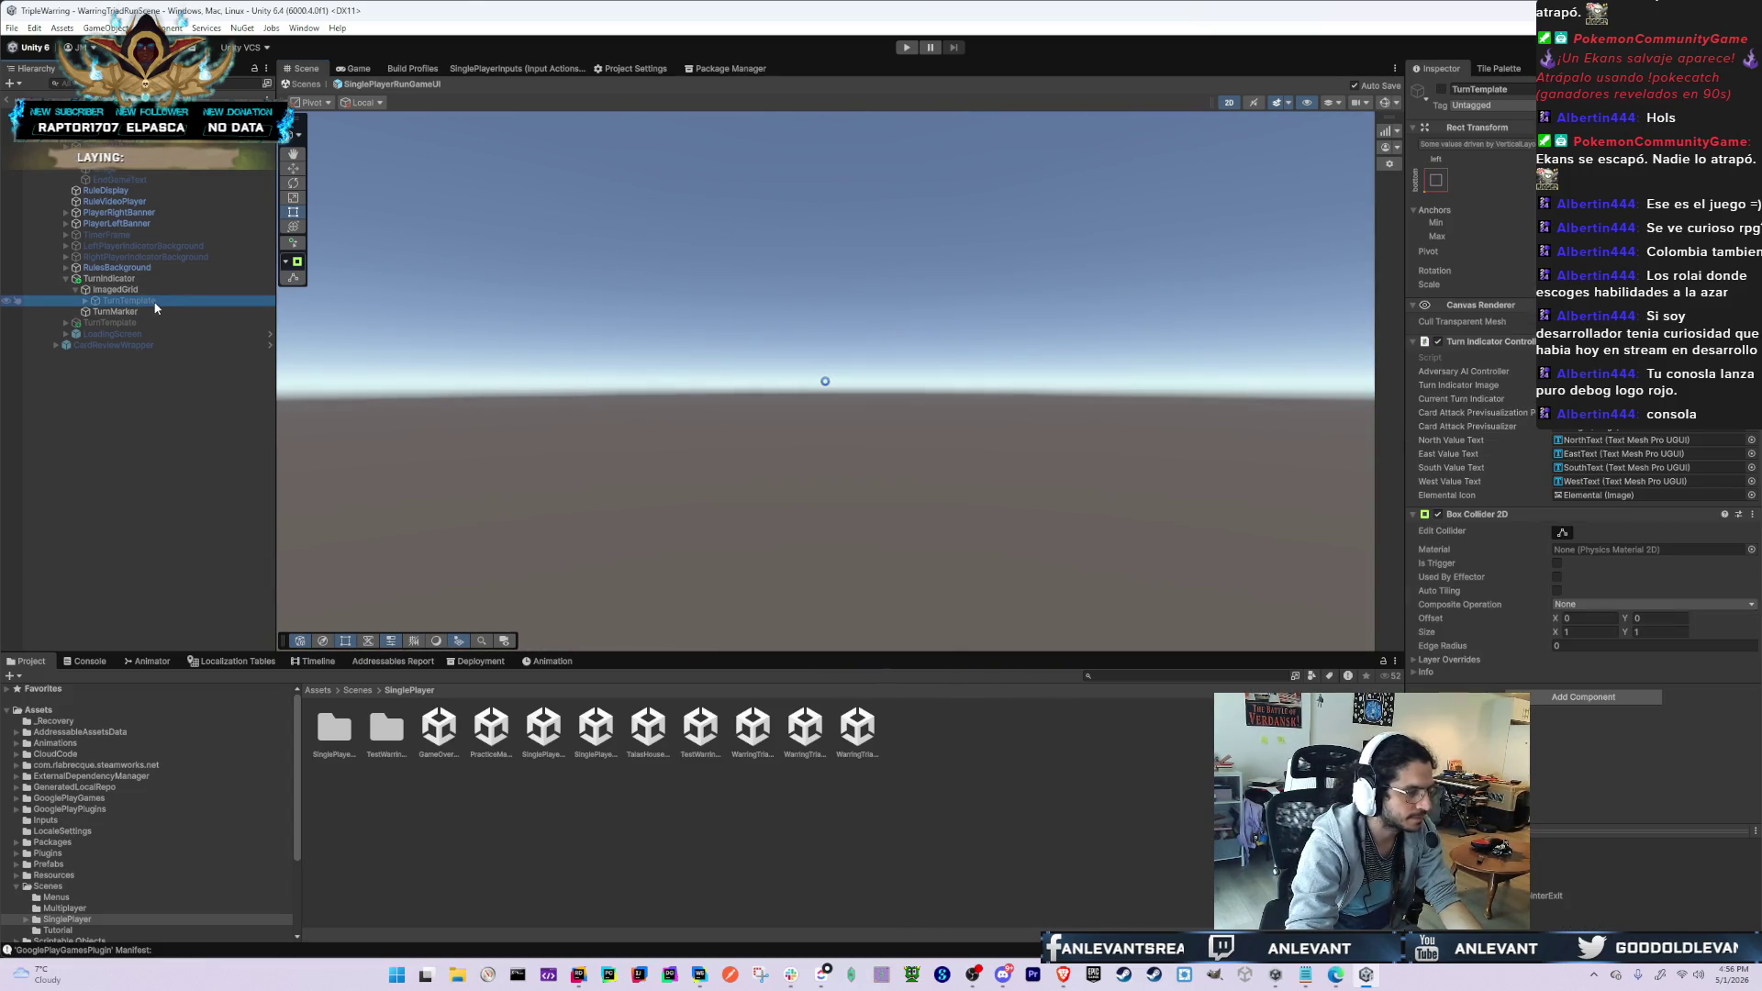
{"action": "key", "text": "ctrl+y"}
{"action": "key", "text": "ctrl+y"}
{"action": "key", "text": "ctrl+y"}
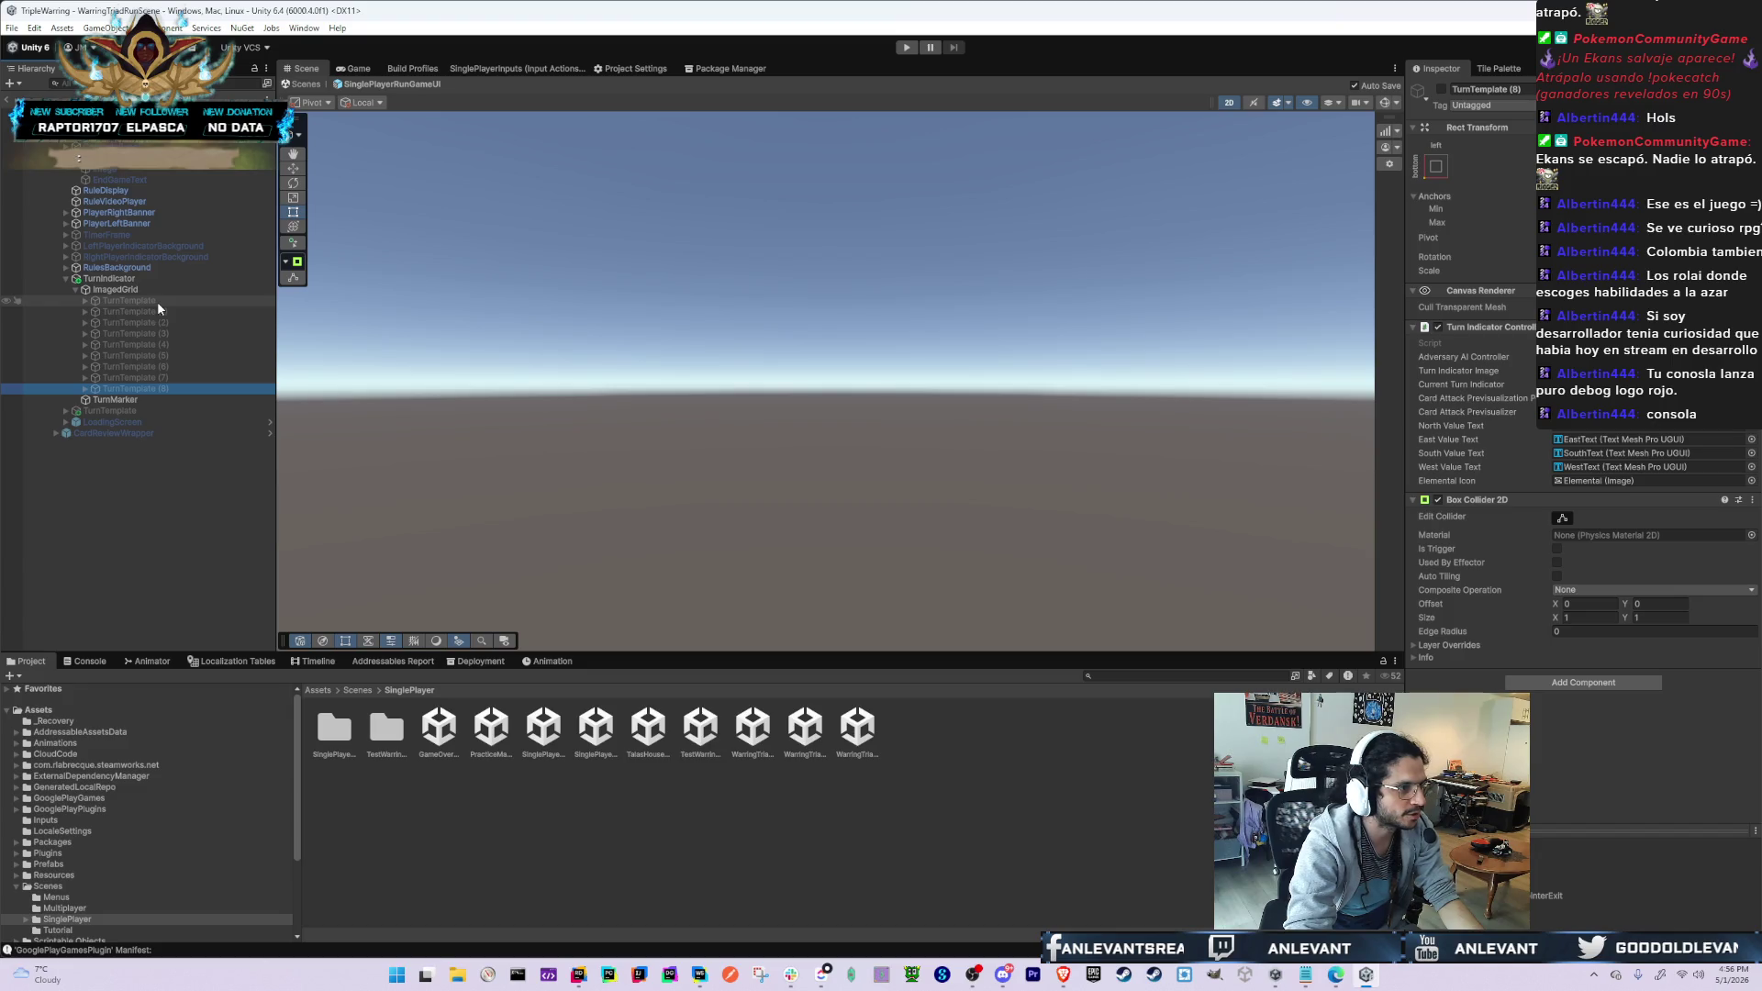
{"action": "left_click", "coordinate": [340, 326]}
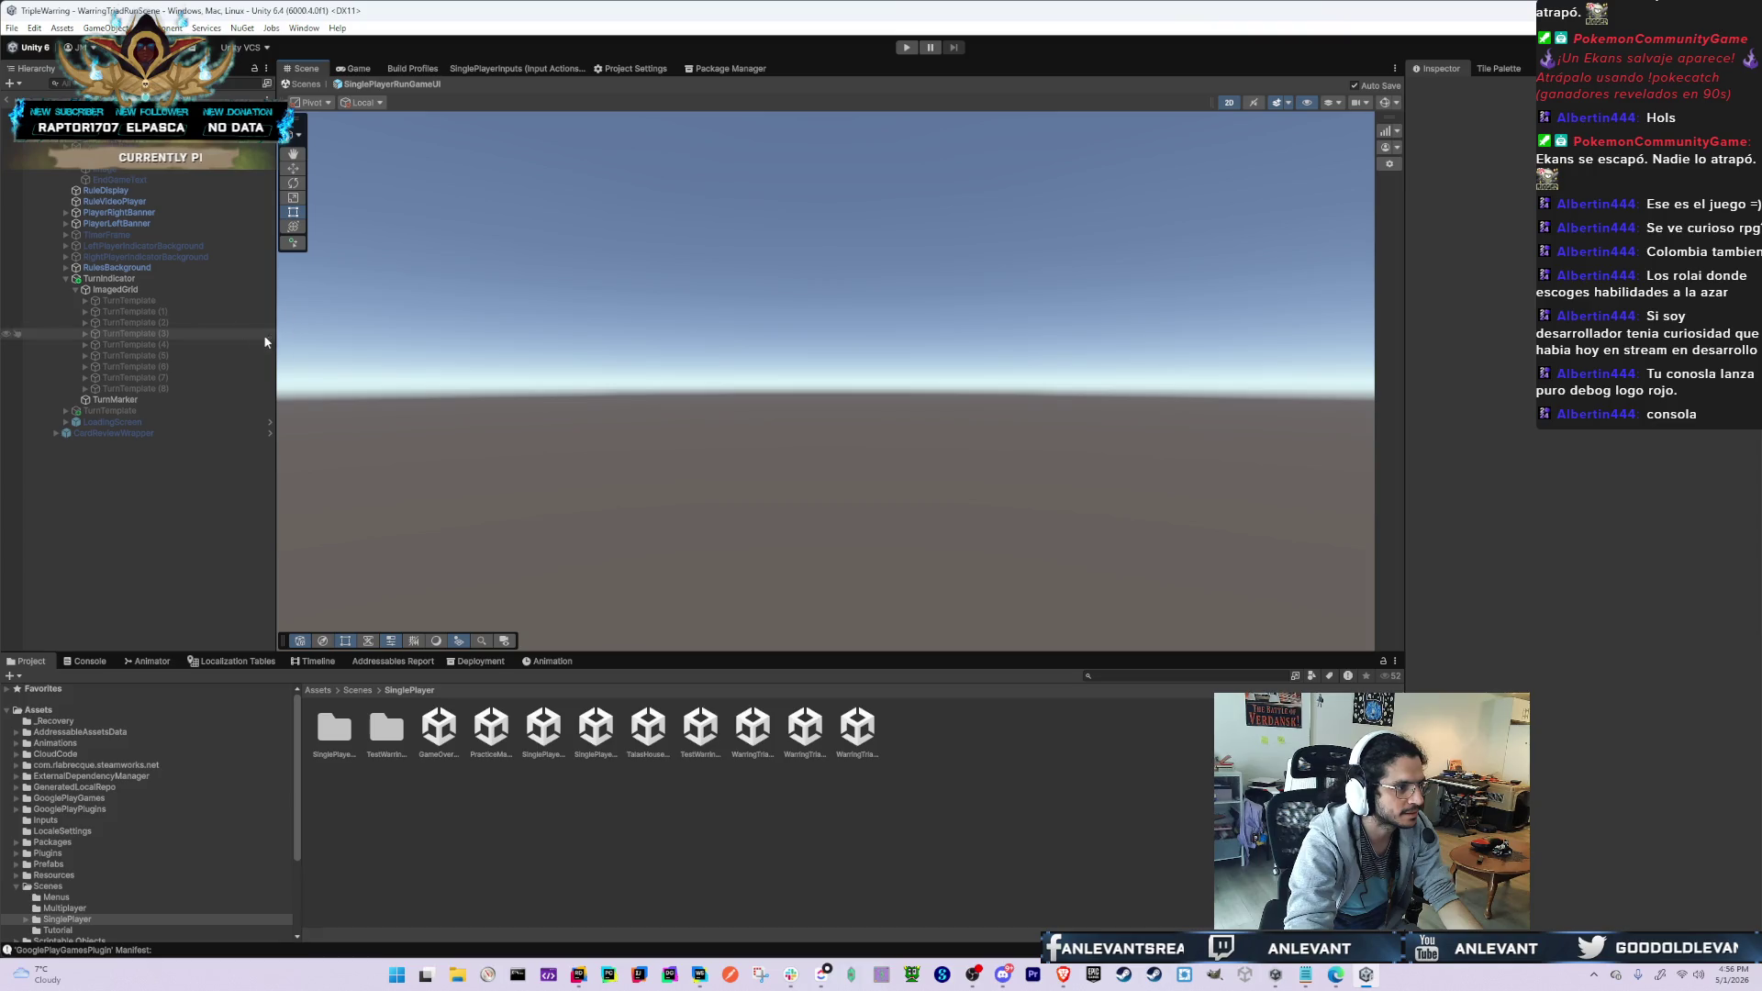
{"action": "left_click", "coordinate": [150, 297]}
{"action": "key", "text": "Left"}
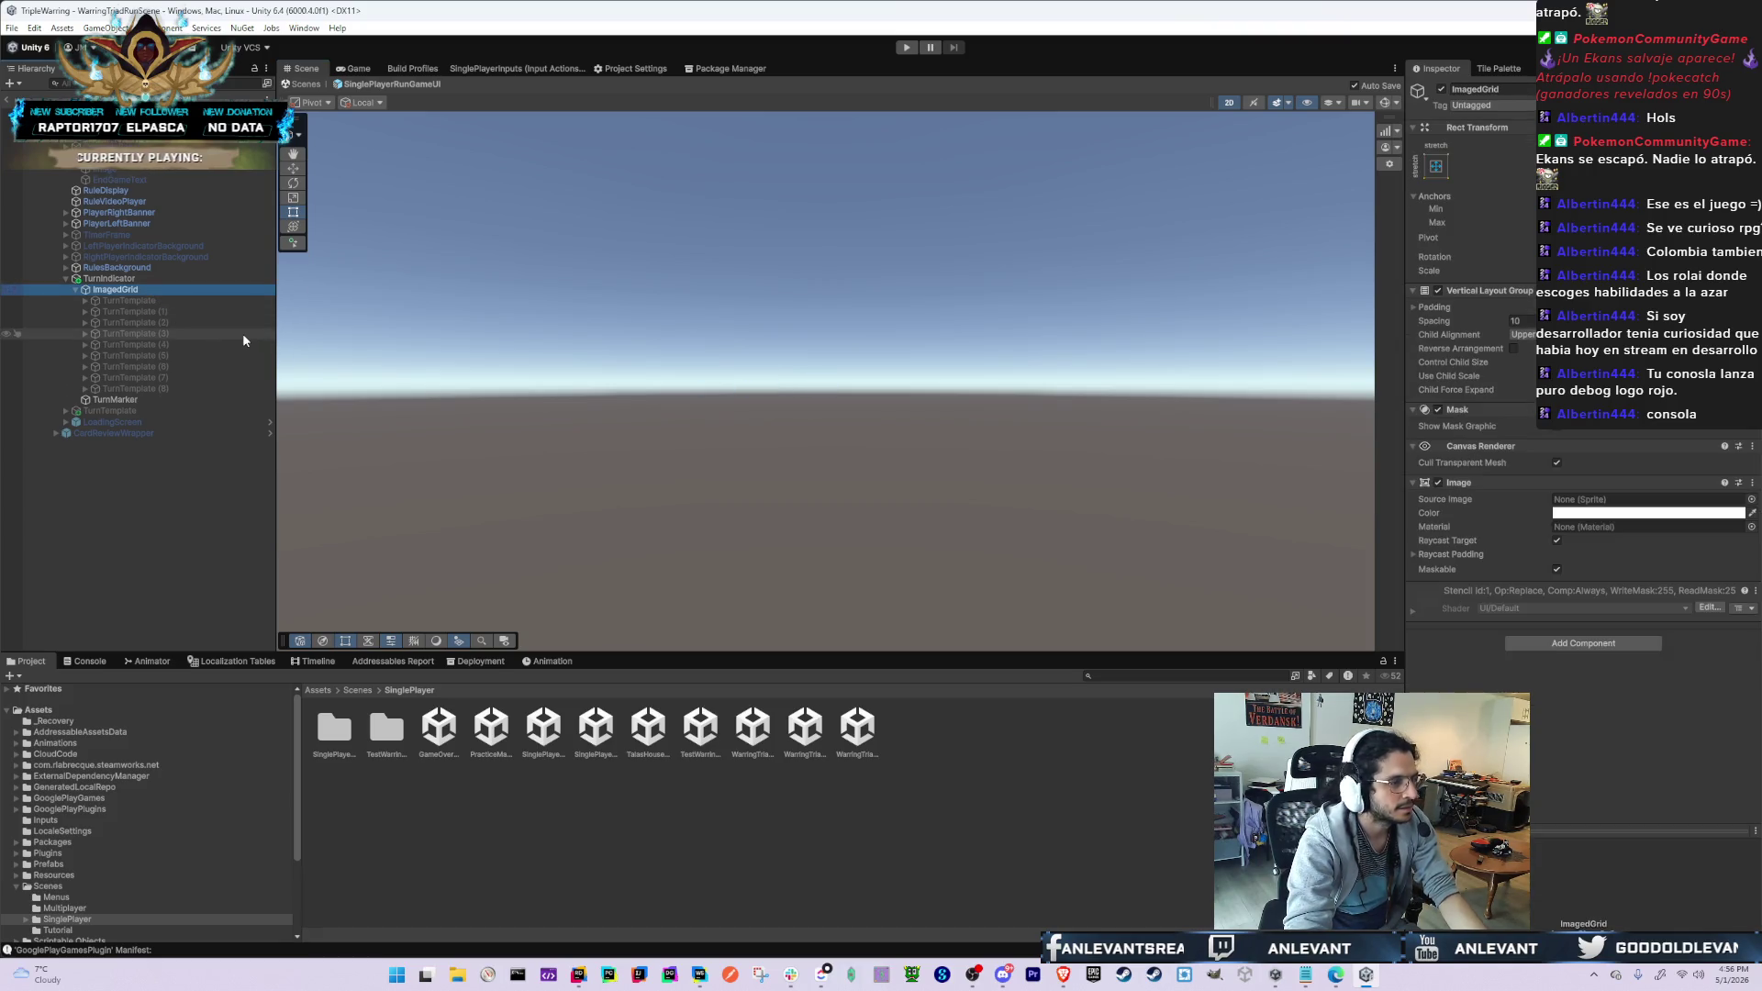
{"action": "key", "text": "Left"}
{"action": "key", "text": "f"}
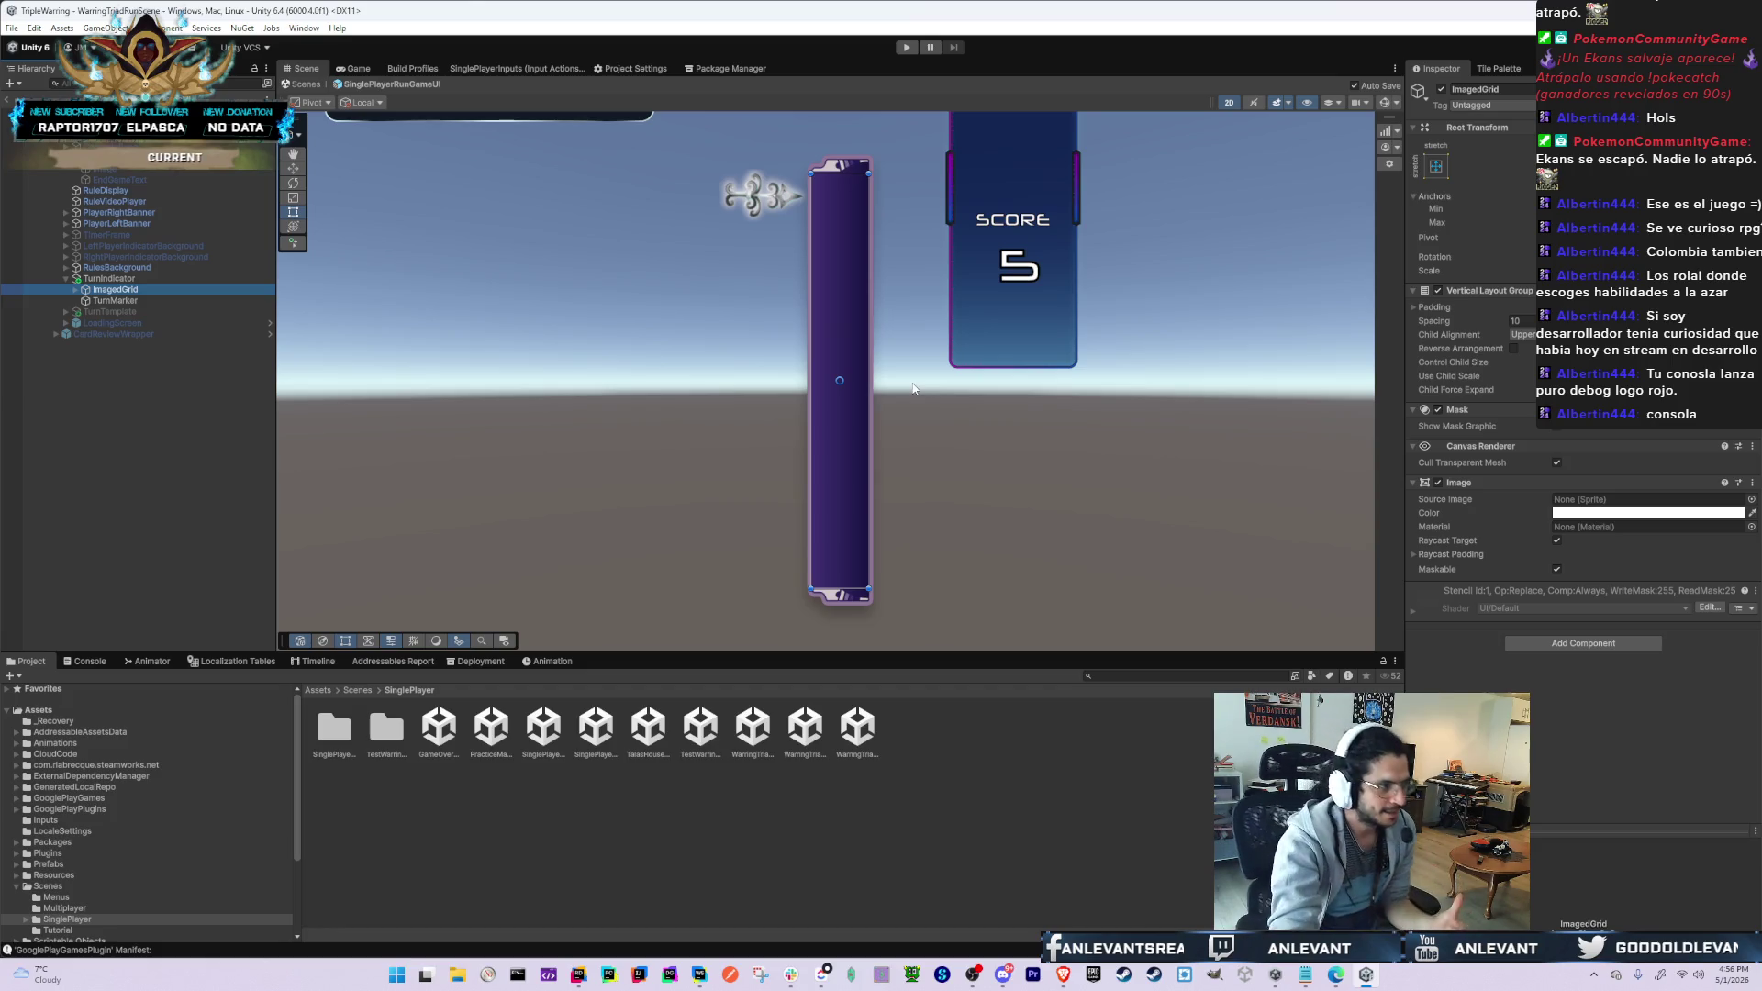
{"action": "left_click", "coordinate": [200, 289]}
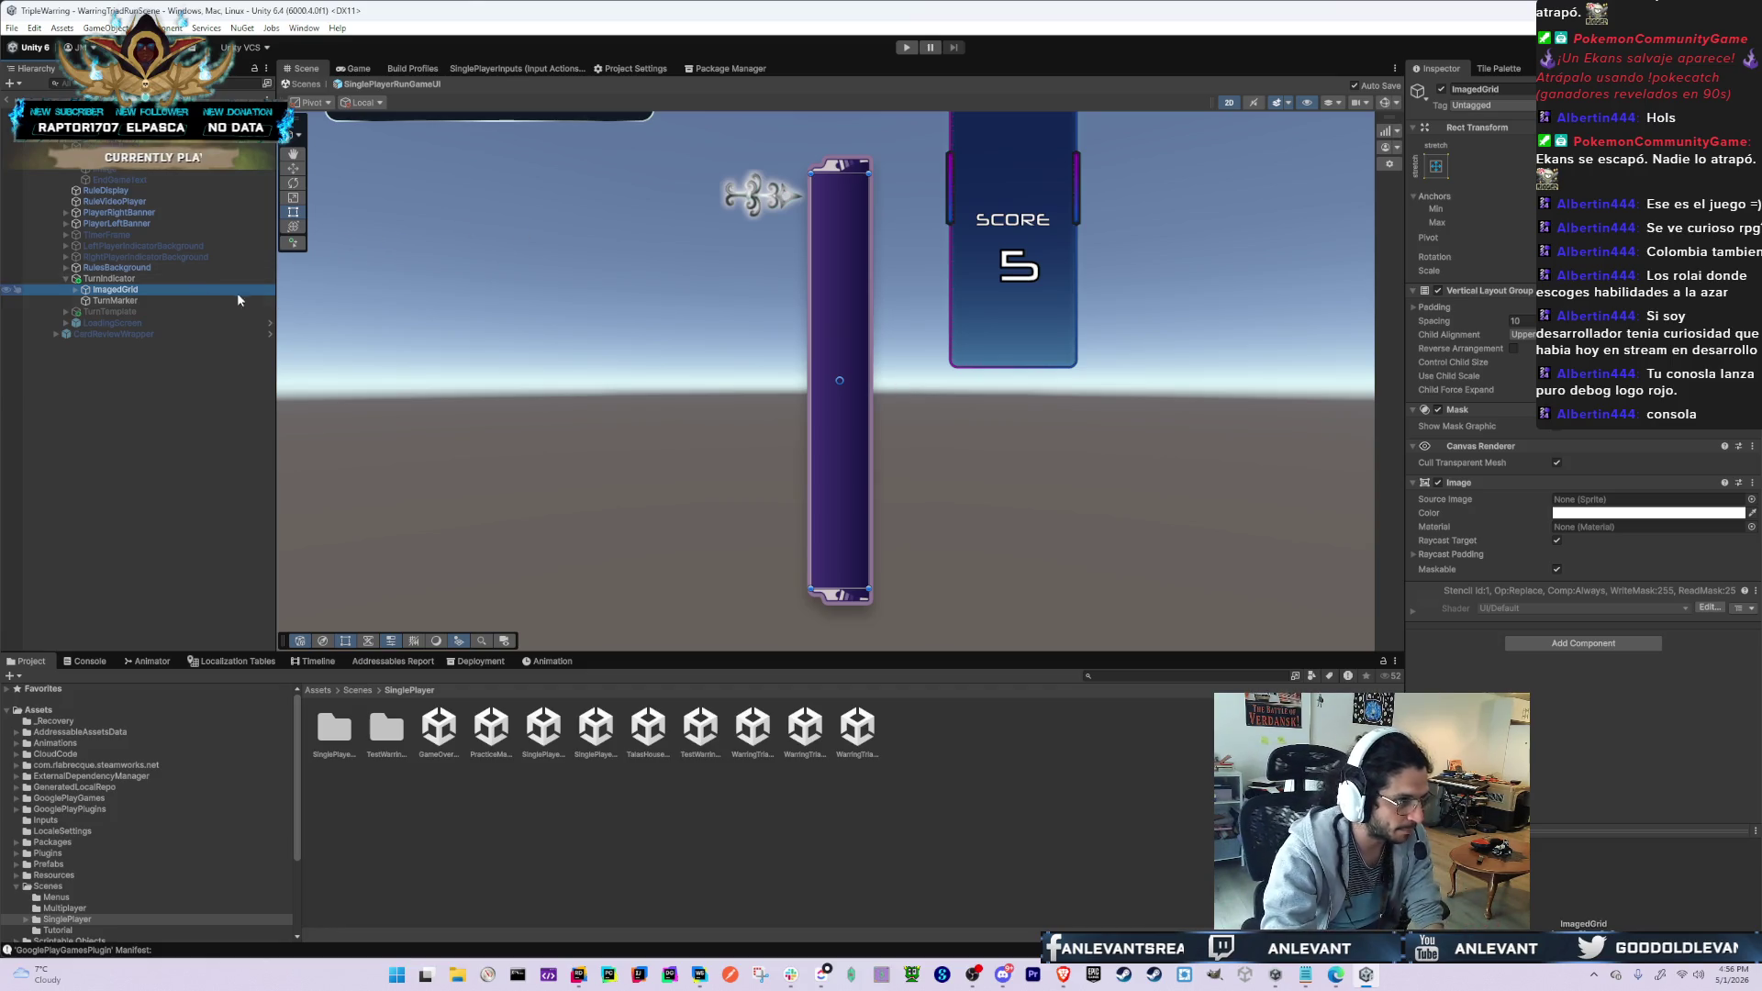
Activate TurnTemplate through TurnTemplate (7) and frame the resulting portrait column in the Scene view.
{"action": "key", "text": "Return"}
{"action": "key", "text": "Right"}
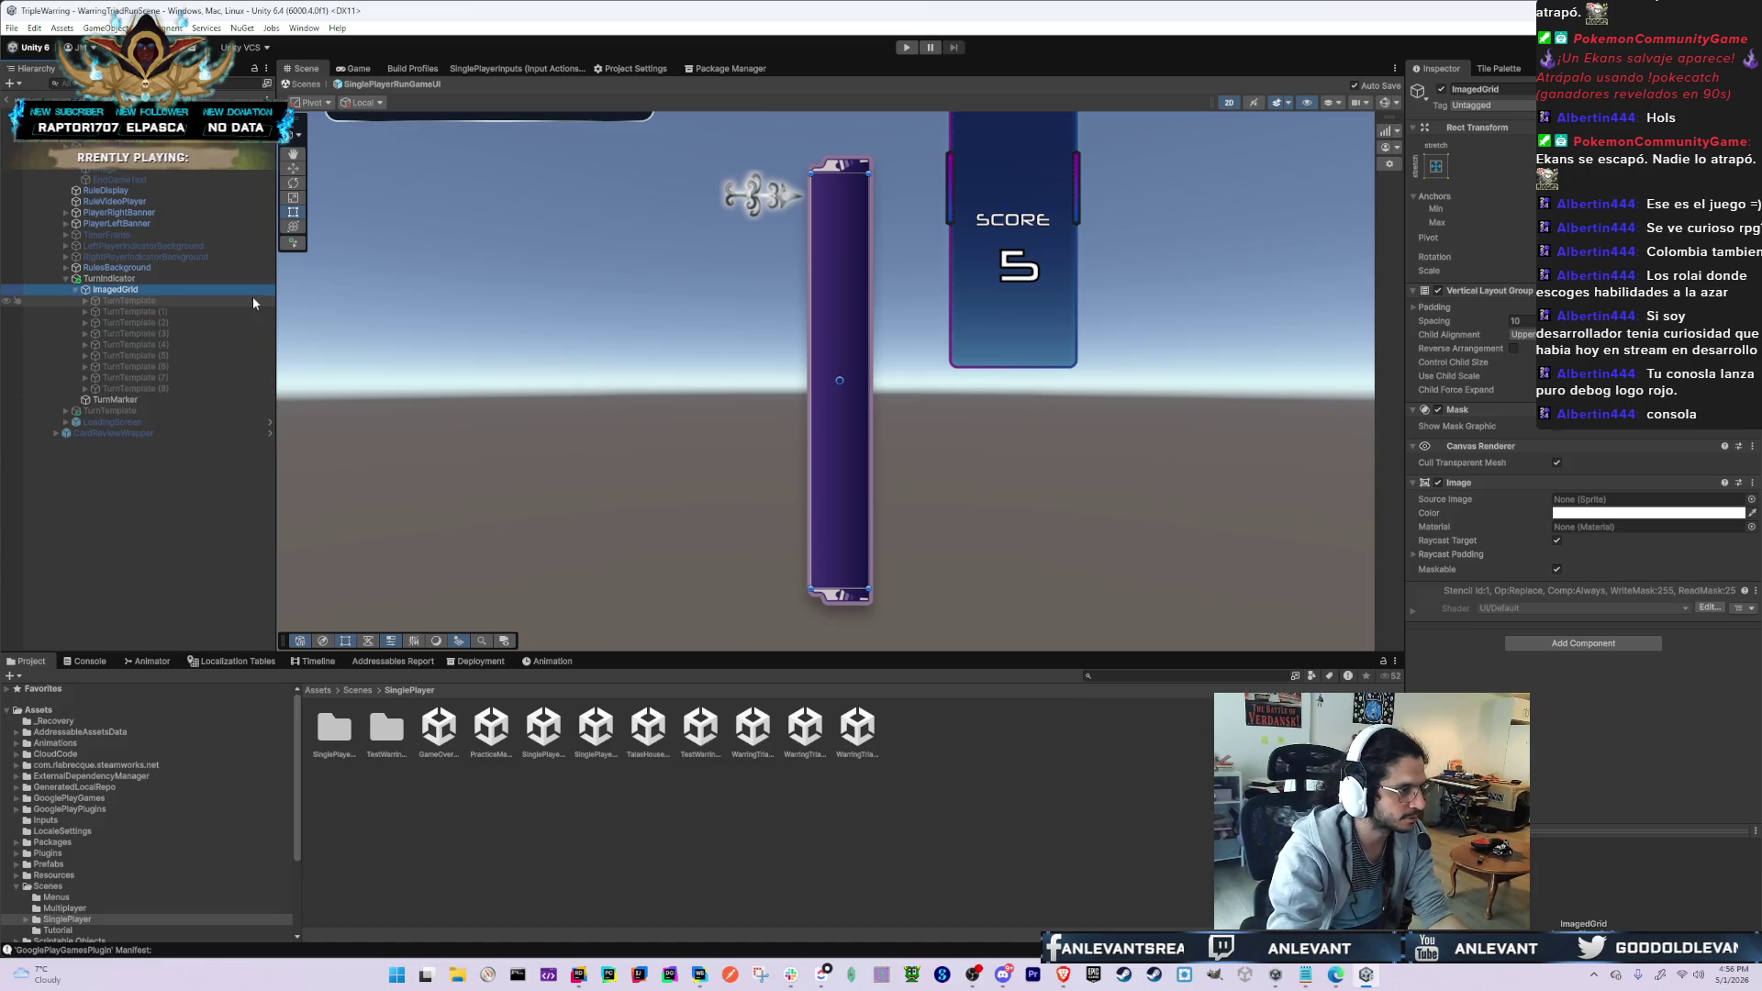
{"action": "key", "text": "Down"}
{"action": "key", "text": "shift+Down"}
{"action": "key", "text": "shift+Down"}
{"action": "key", "text": "shift+Down"}
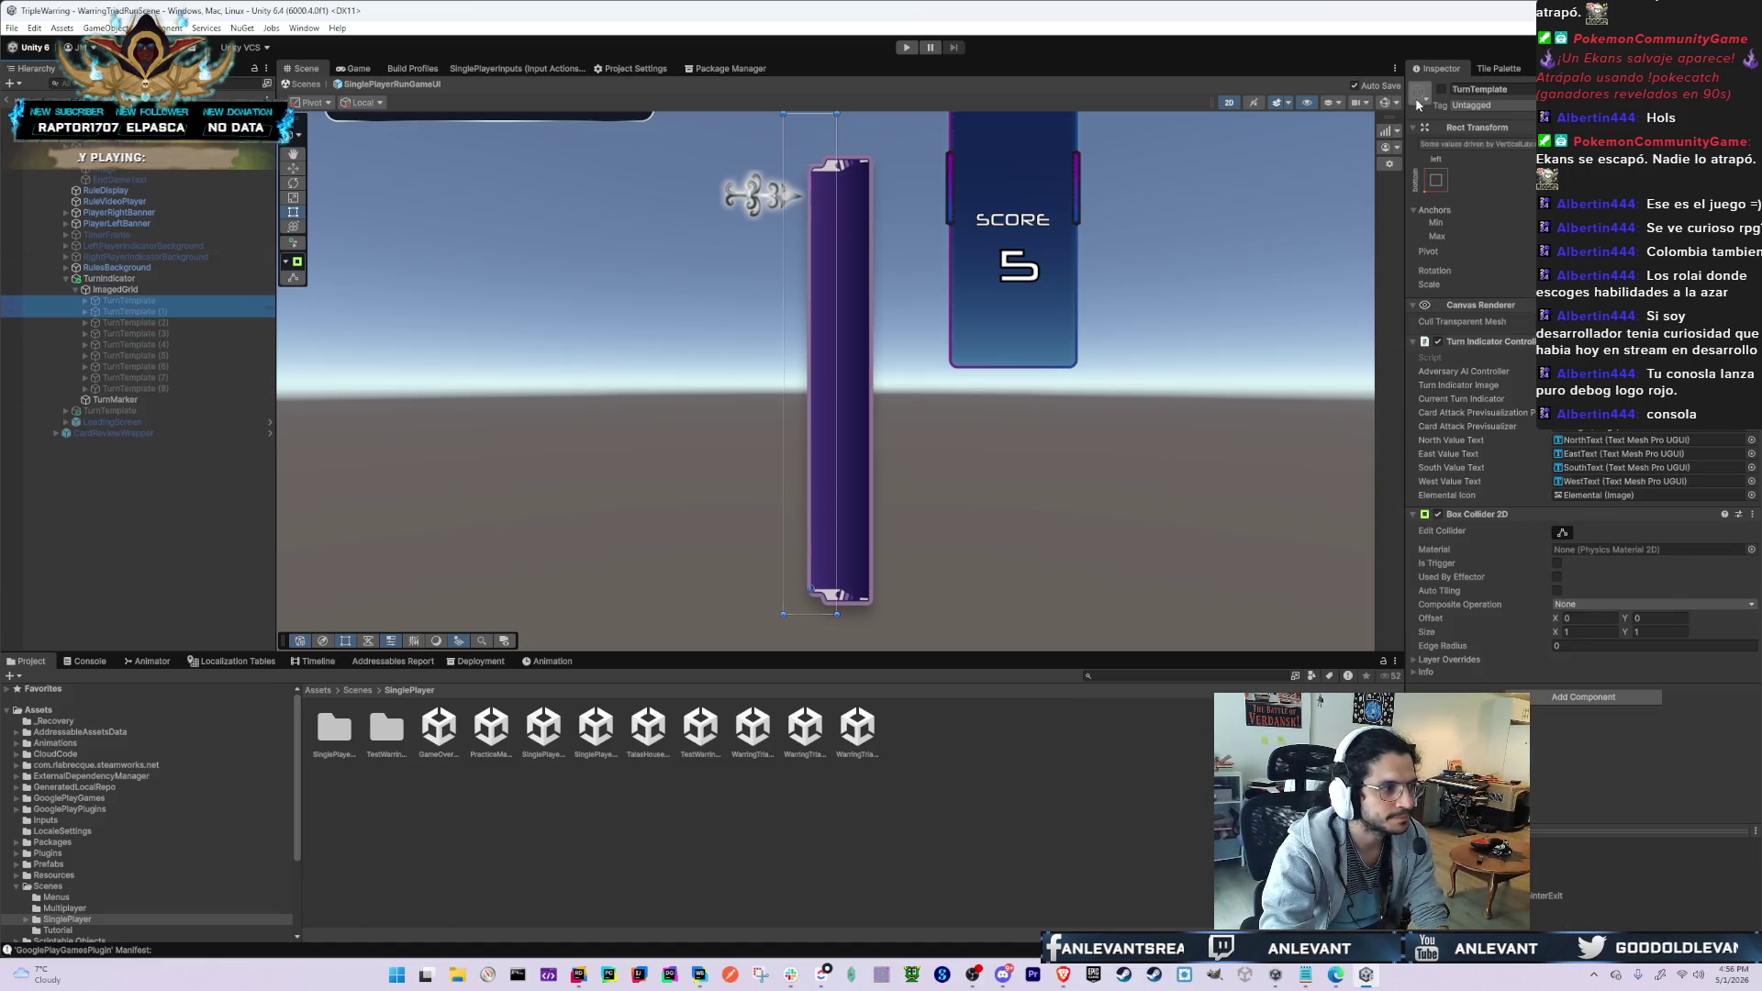
{"action": "left_click", "coordinate": [1441, 88]}
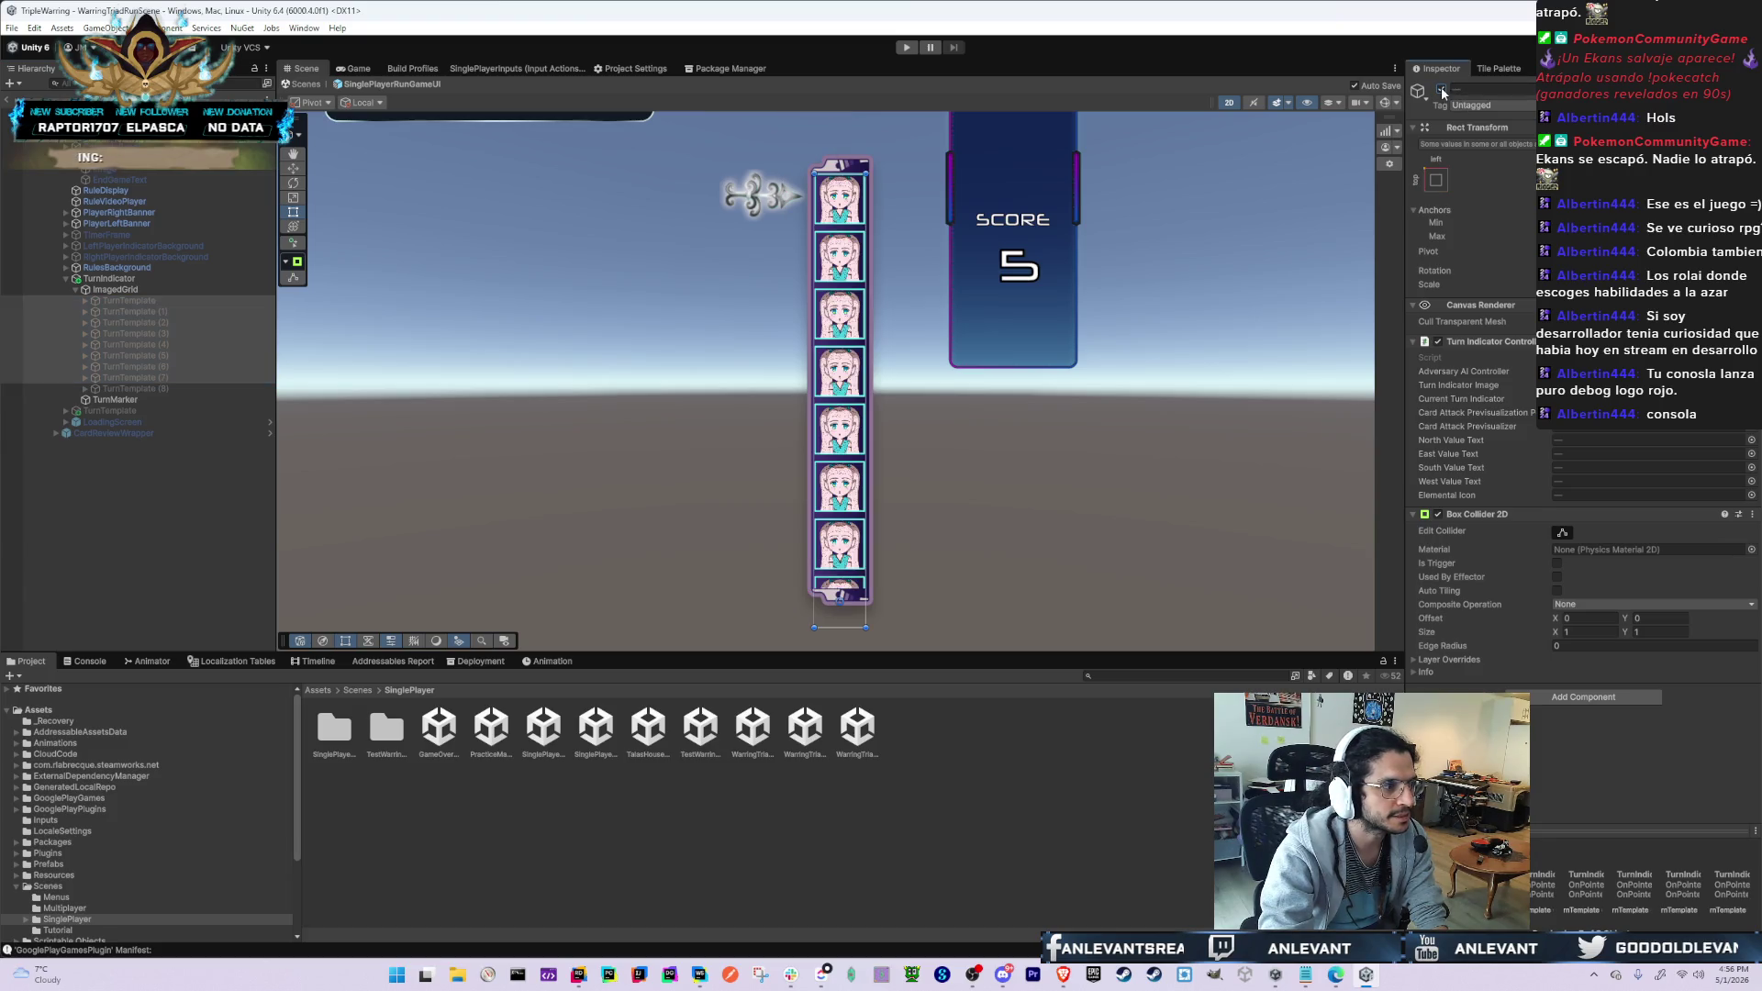
{"action": "double_click", "coordinate": [171, 300]}
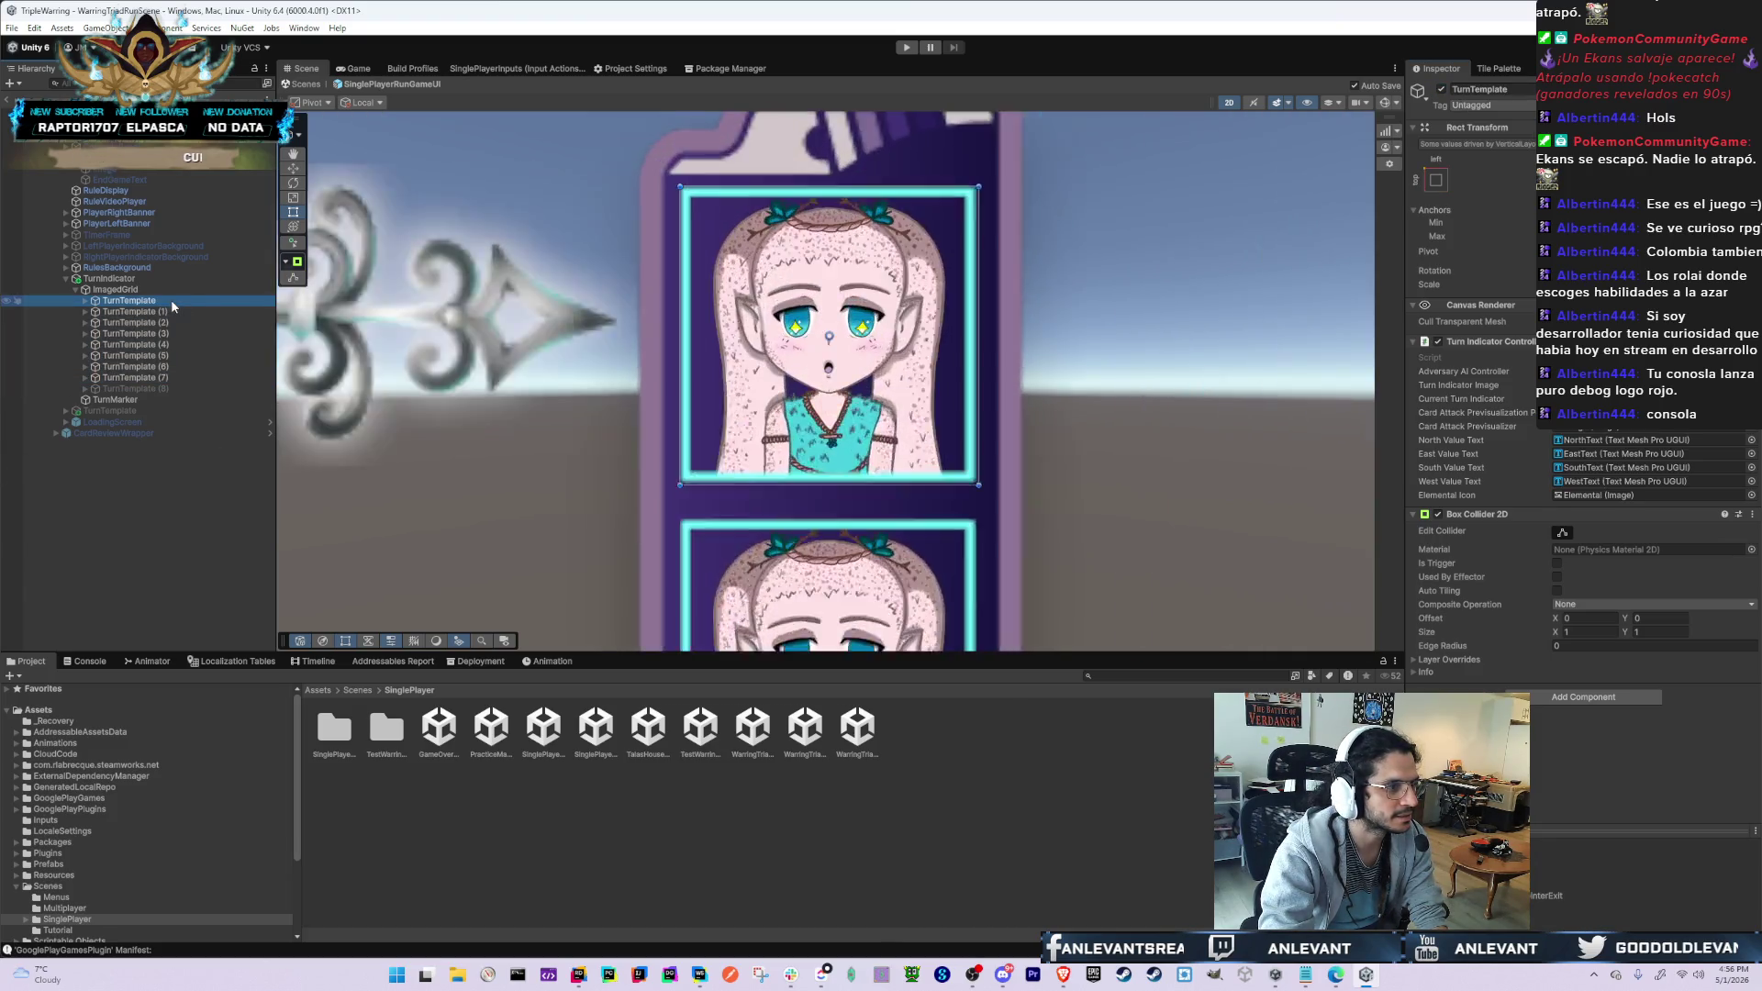
{"action": "scroll", "coordinate": [1045, 409], "scroll_direction": "down", "scroll_amount": 6}
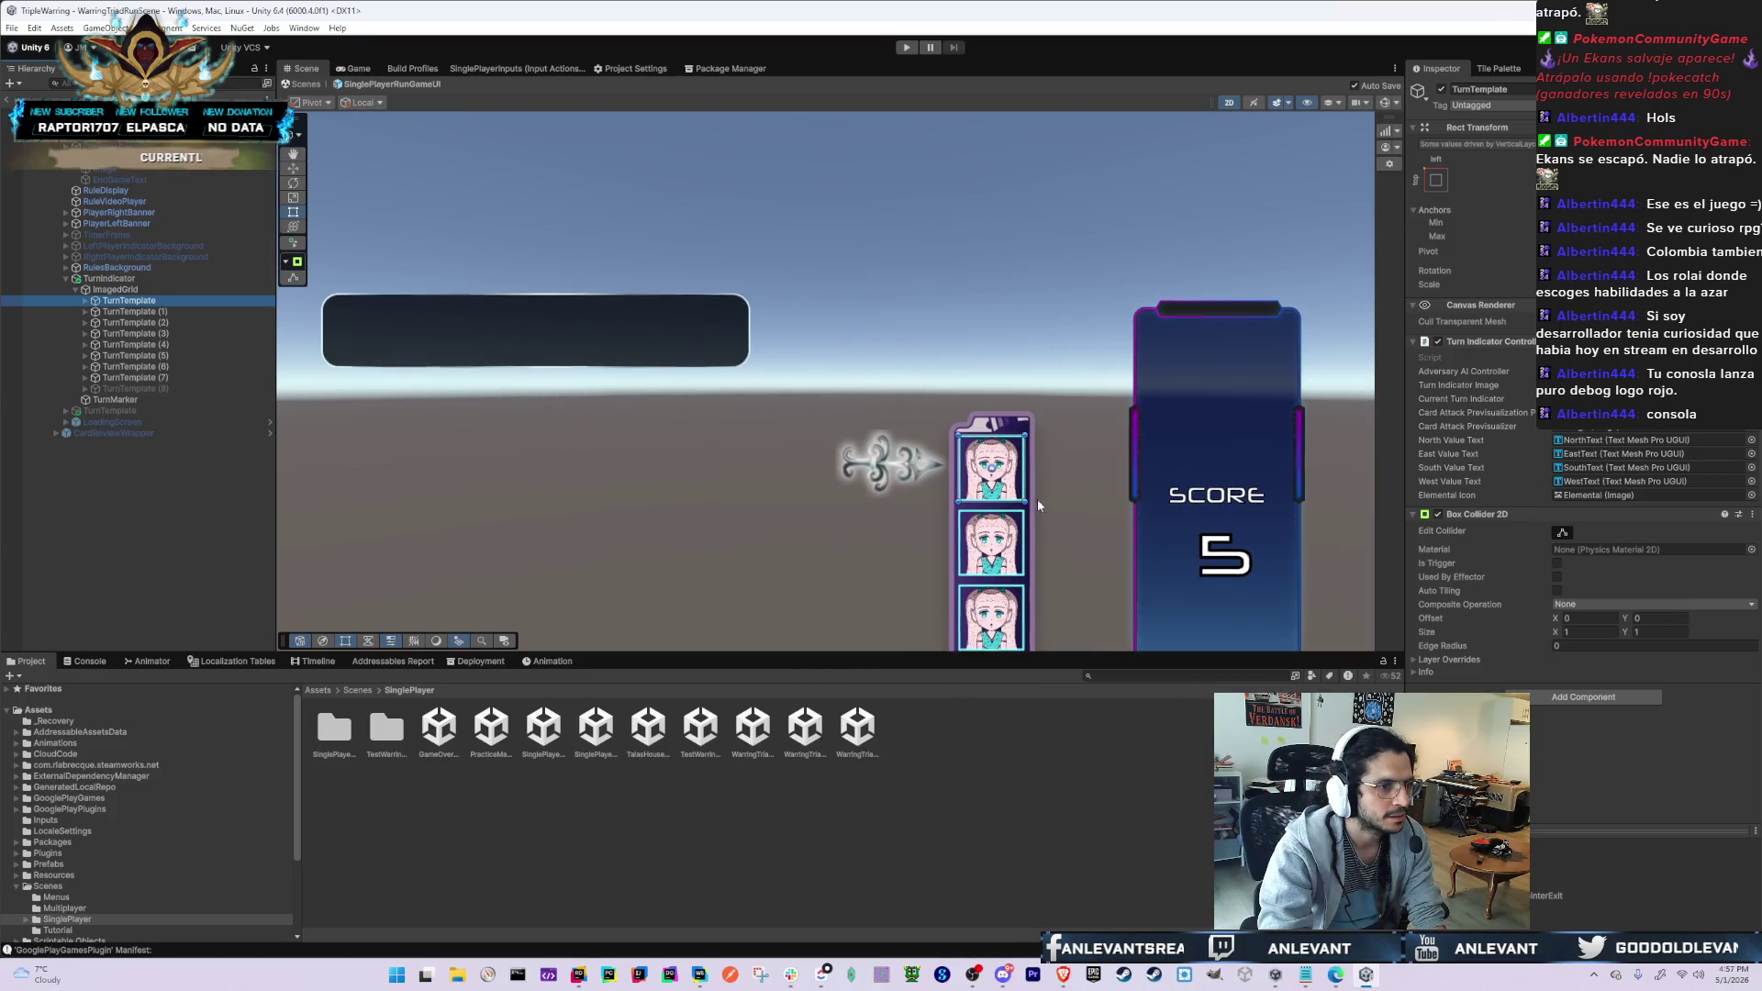
{"action": "scroll", "coordinate": [1037, 498], "scroll_direction": "down", "scroll_amount": 3}
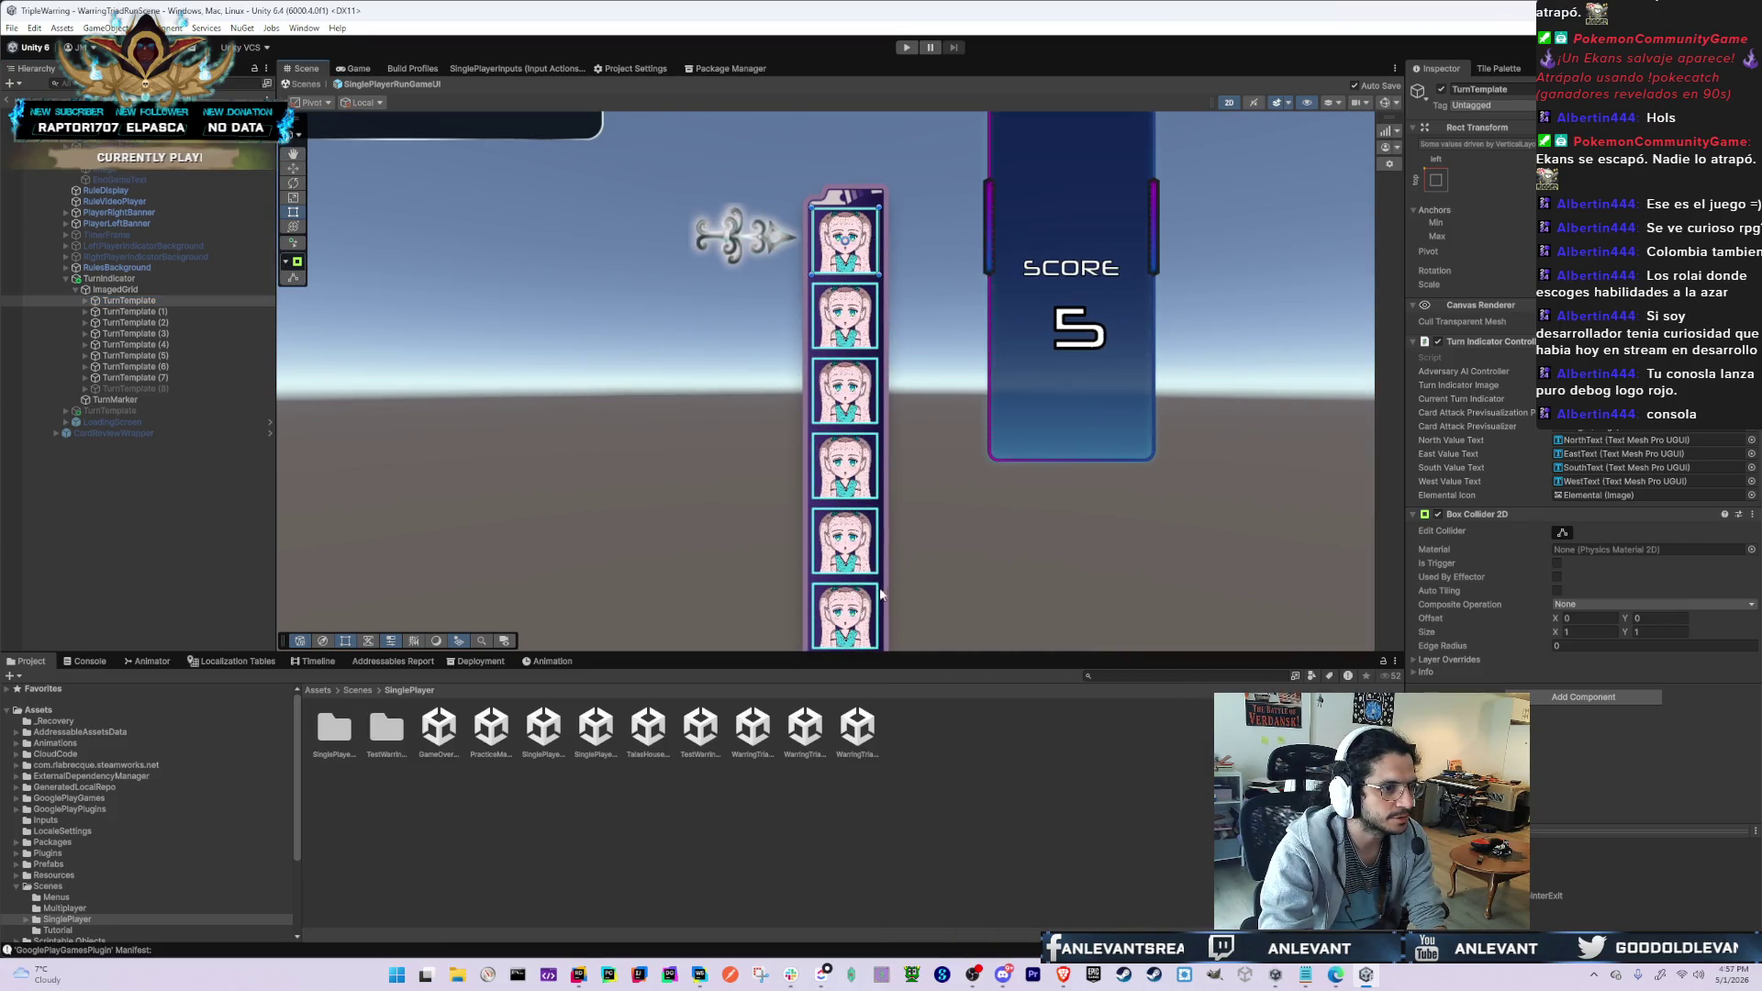
{"action": "left_click_drag", "start_coordinate": [873, 493], "coordinate": [820, 314]}
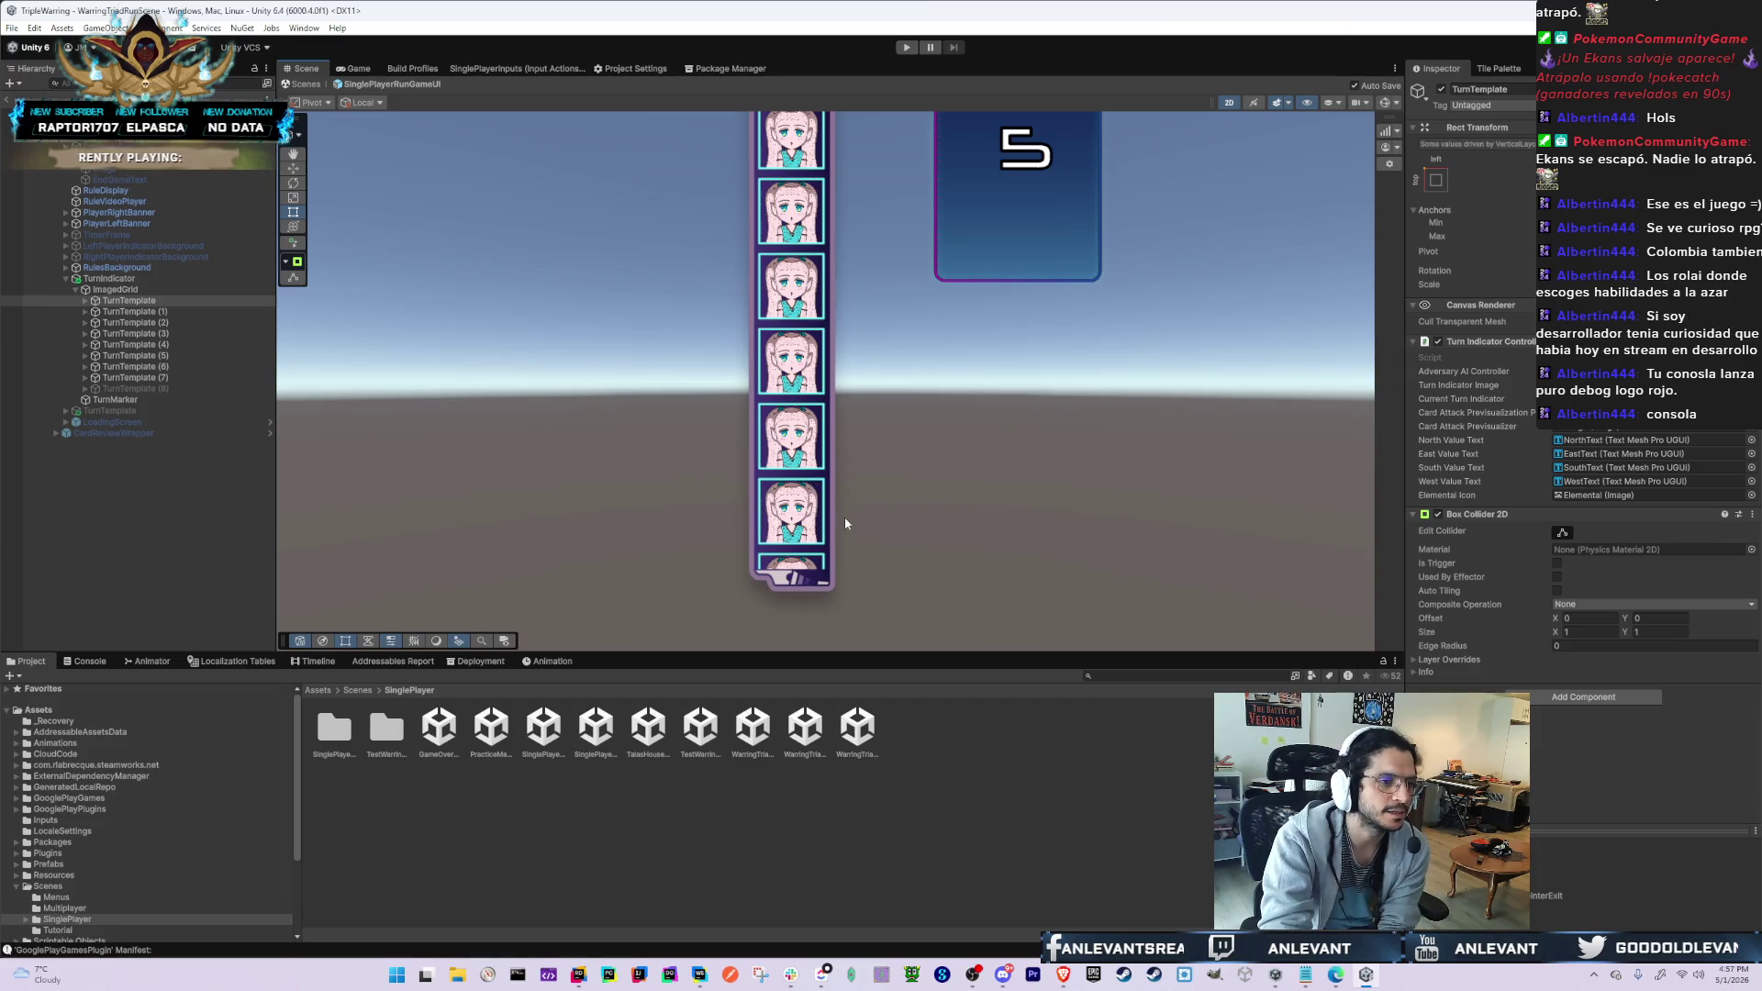
{"action": "scroll", "coordinate": [838, 453], "scroll_direction": "down", "scroll_amount": 3}
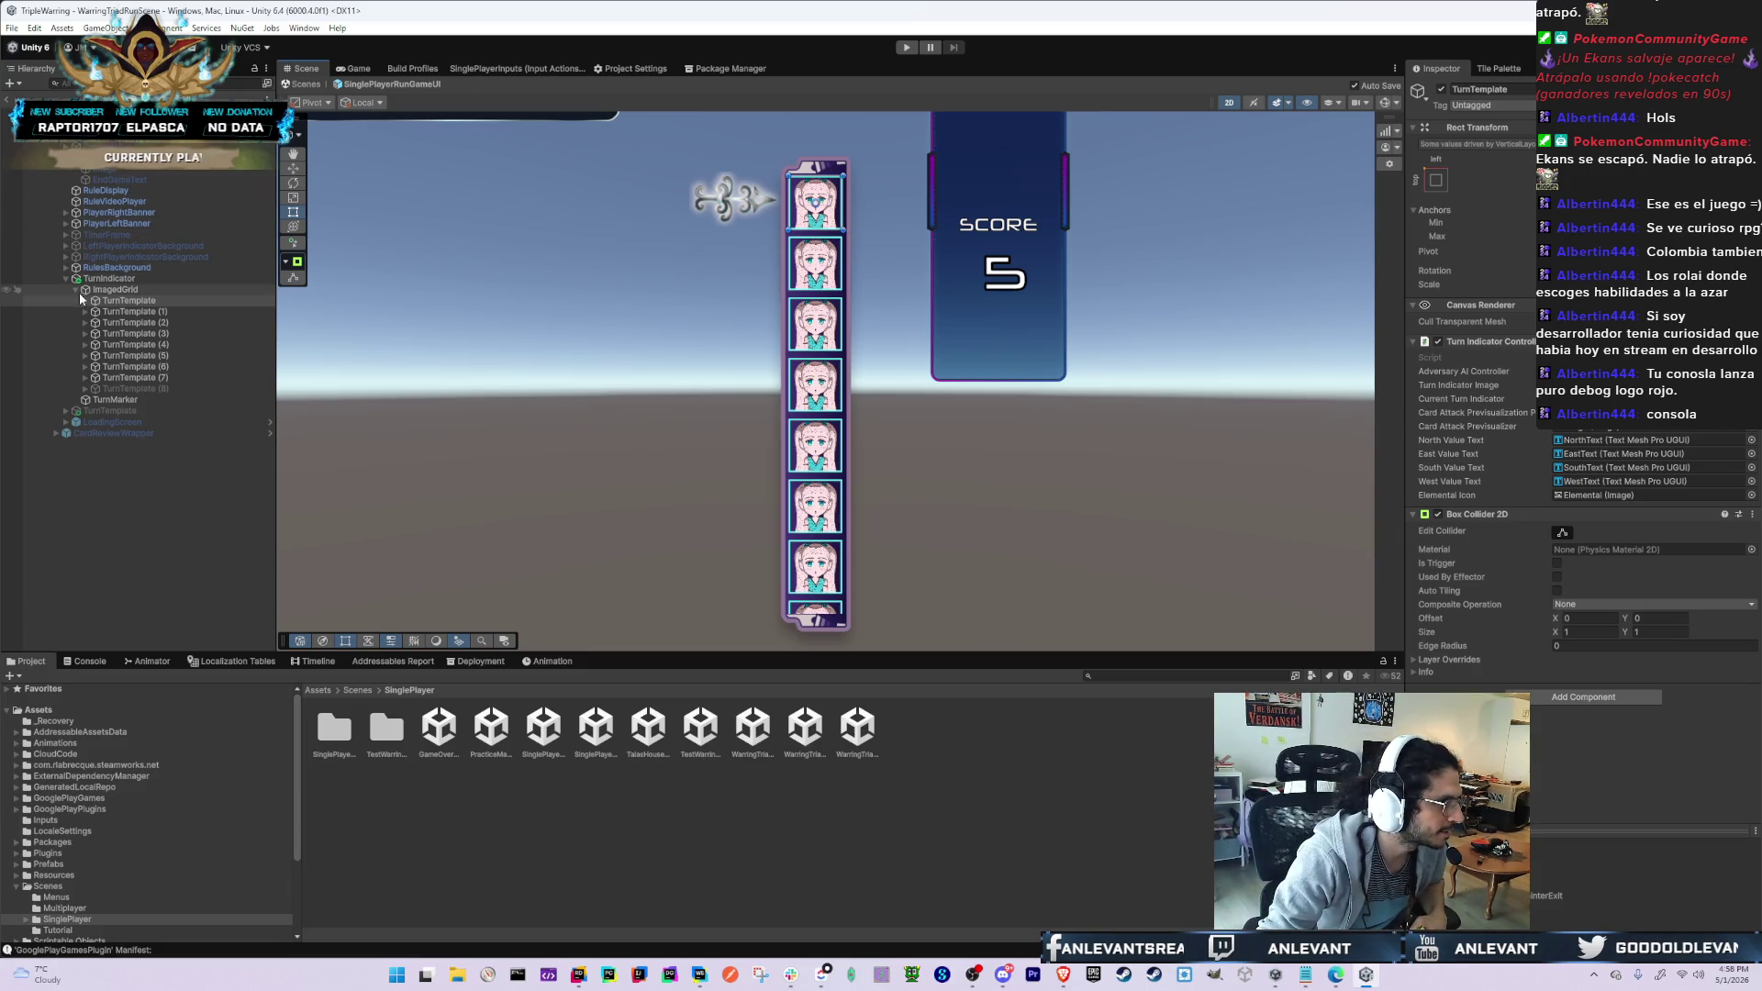
Move CurrentTurnIndicator out of TurnTemplate under TurnIndicator, then undo the move.
{"action": "left_click", "coordinate": [85, 301]}
{"action": "left_click", "coordinate": [149, 313]}
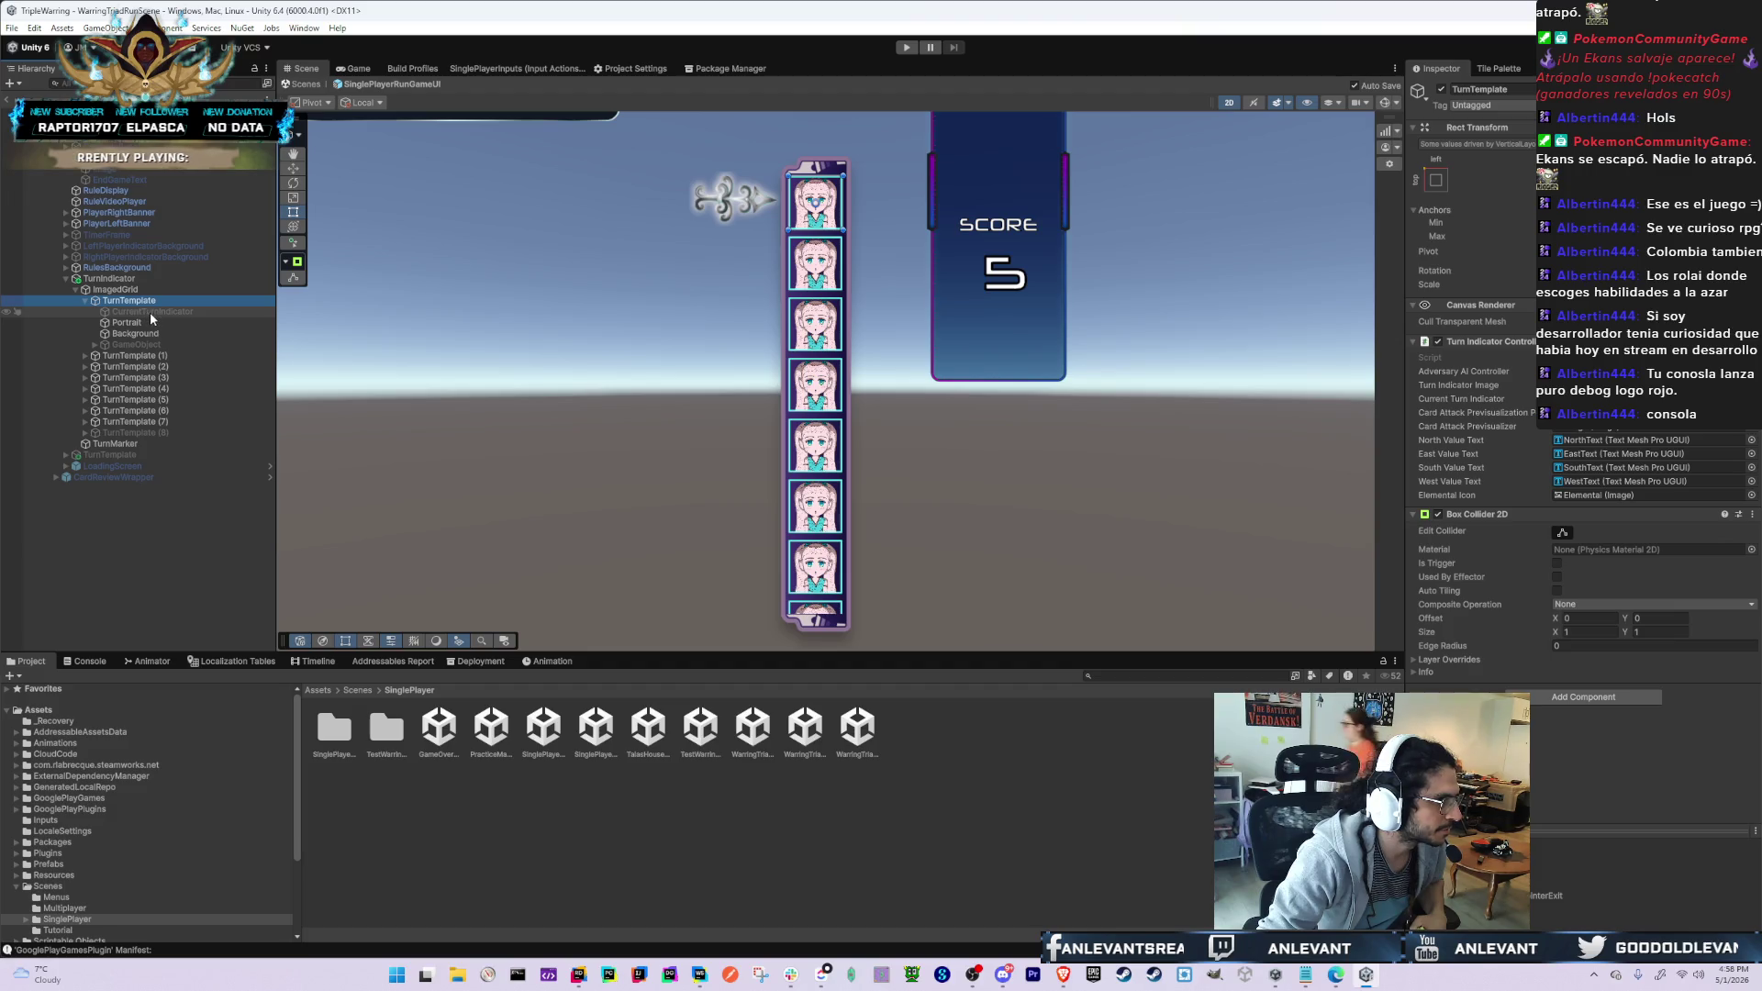
{"action": "left_click_drag", "start_coordinate": [165, 317], "coordinate": [112, 279]}
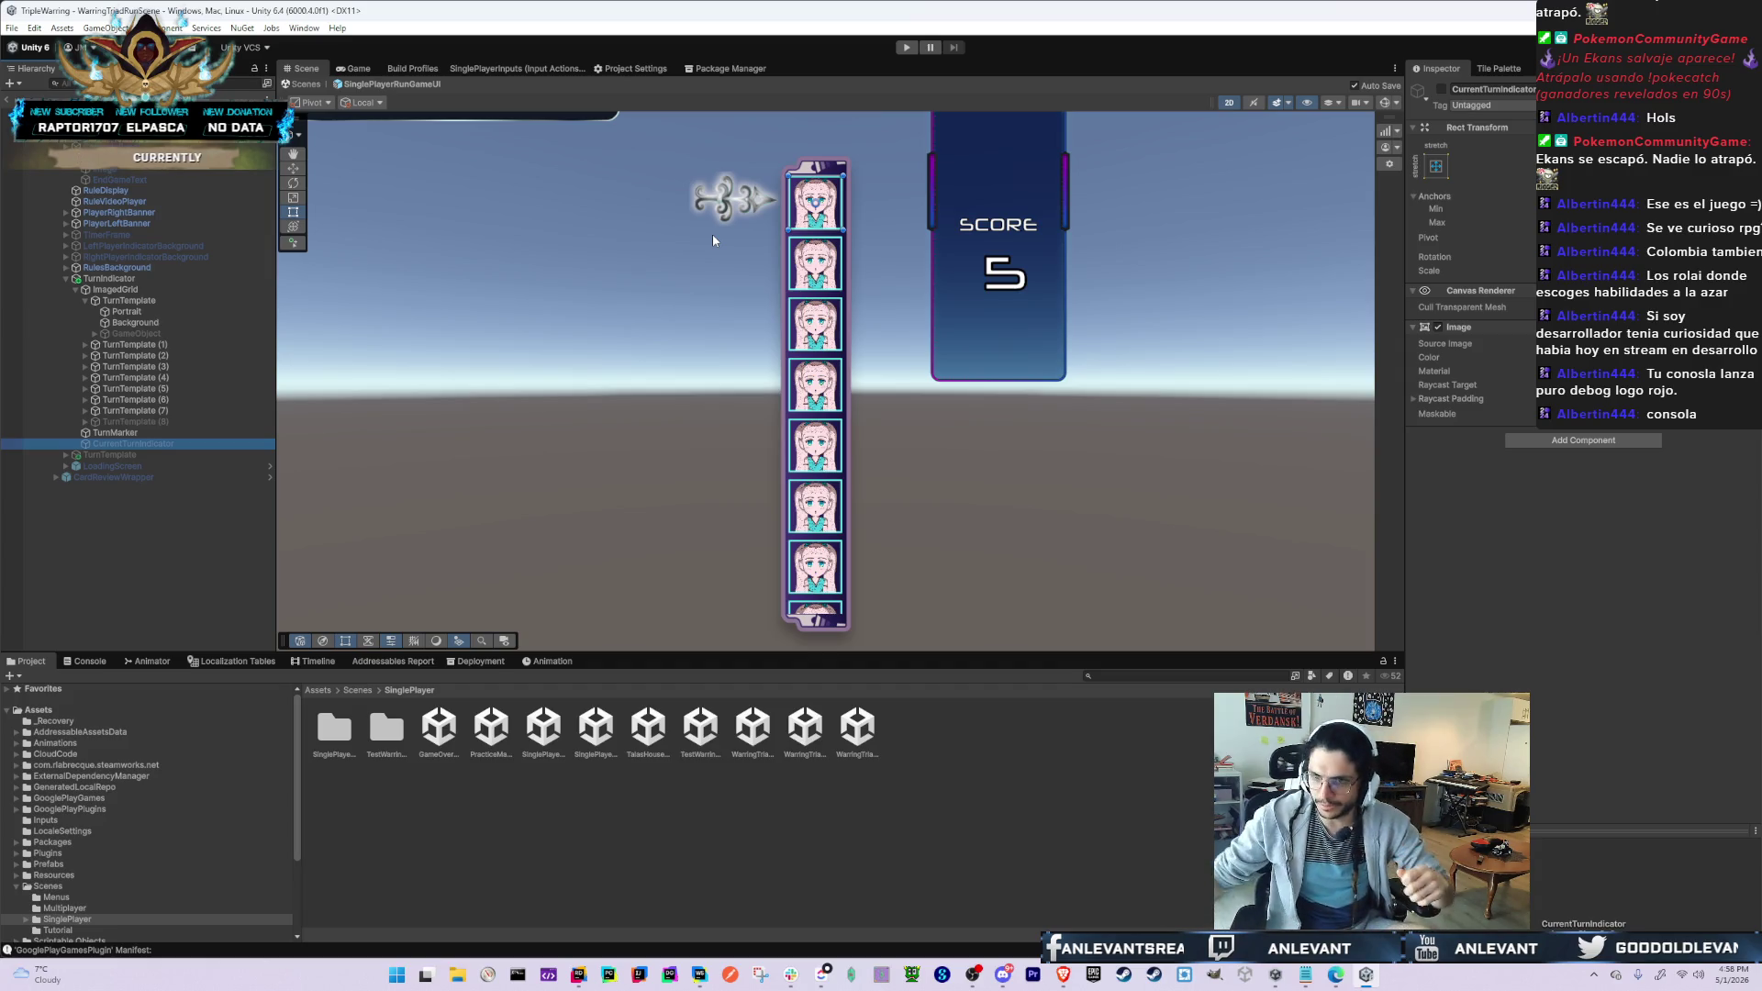
{"action": "key", "text": "ctrl+z"}
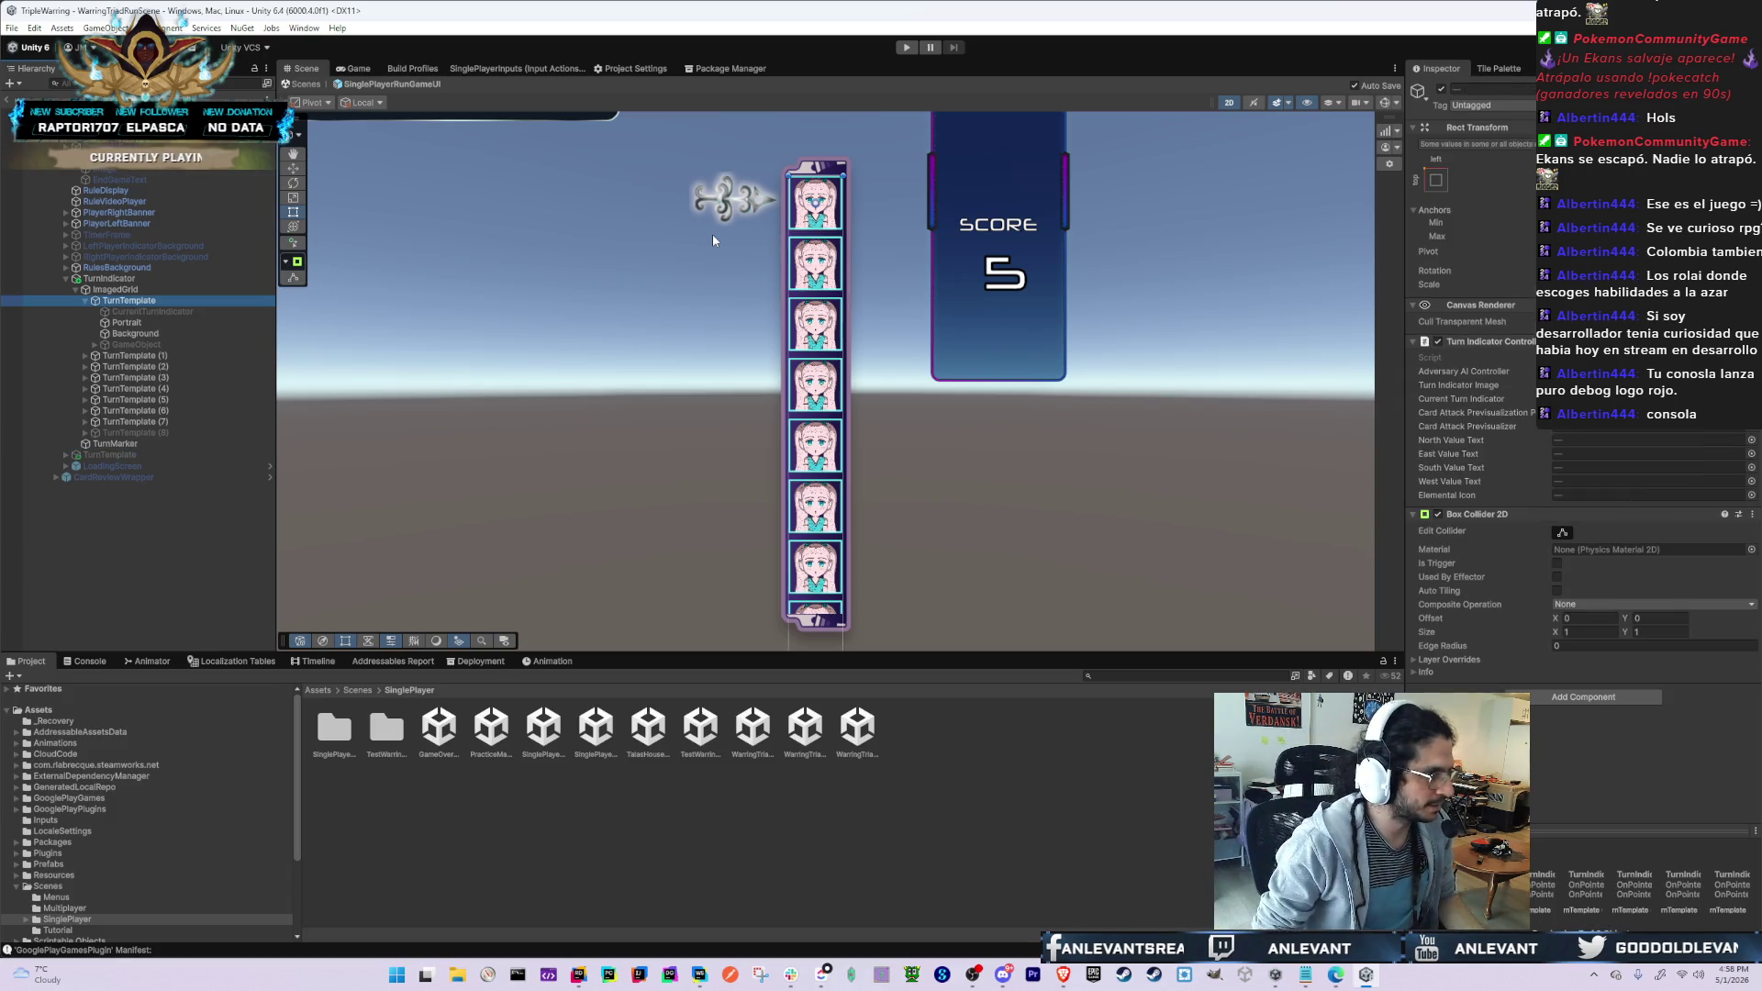
Deactivate the templates, delete TurnTemplate through (8) from ImagedGrid, and switch to Rider.
{"action": "key", "text": "ctrl+z"}
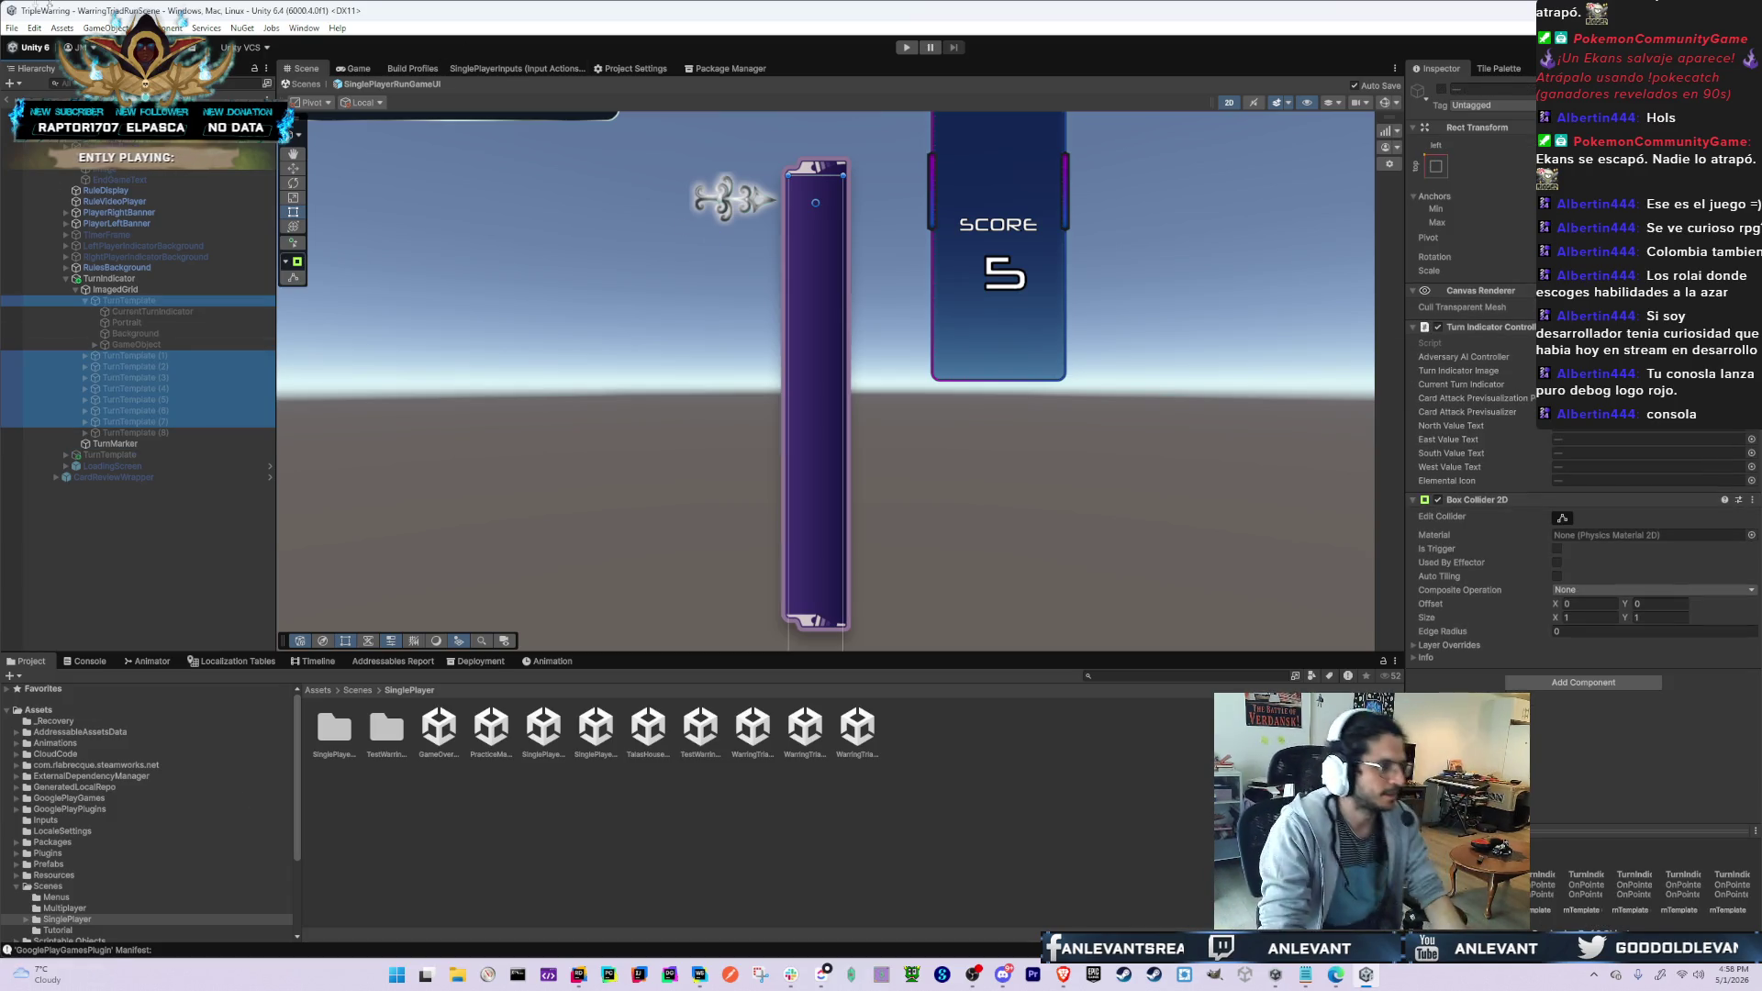
{"action": "left_click", "coordinate": [163, 433]}
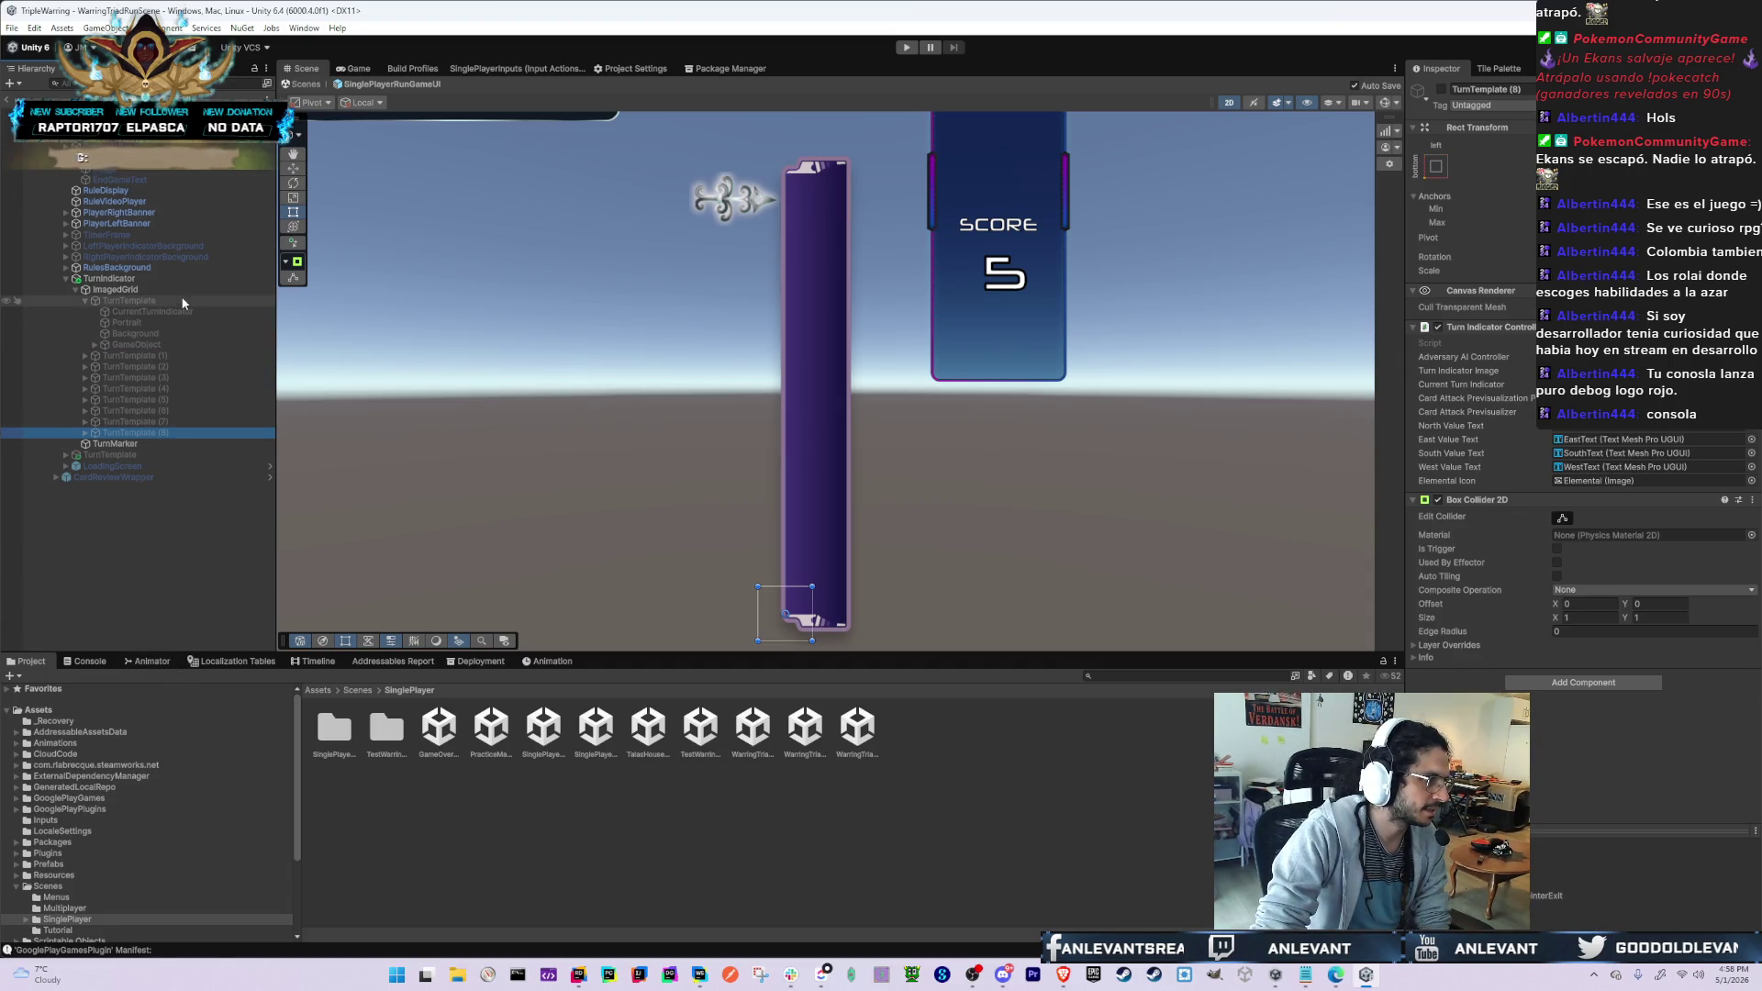
{"action": "left_click", "coordinate": [183, 303], "text": "shift"}
{"action": "key", "text": "Delete"}
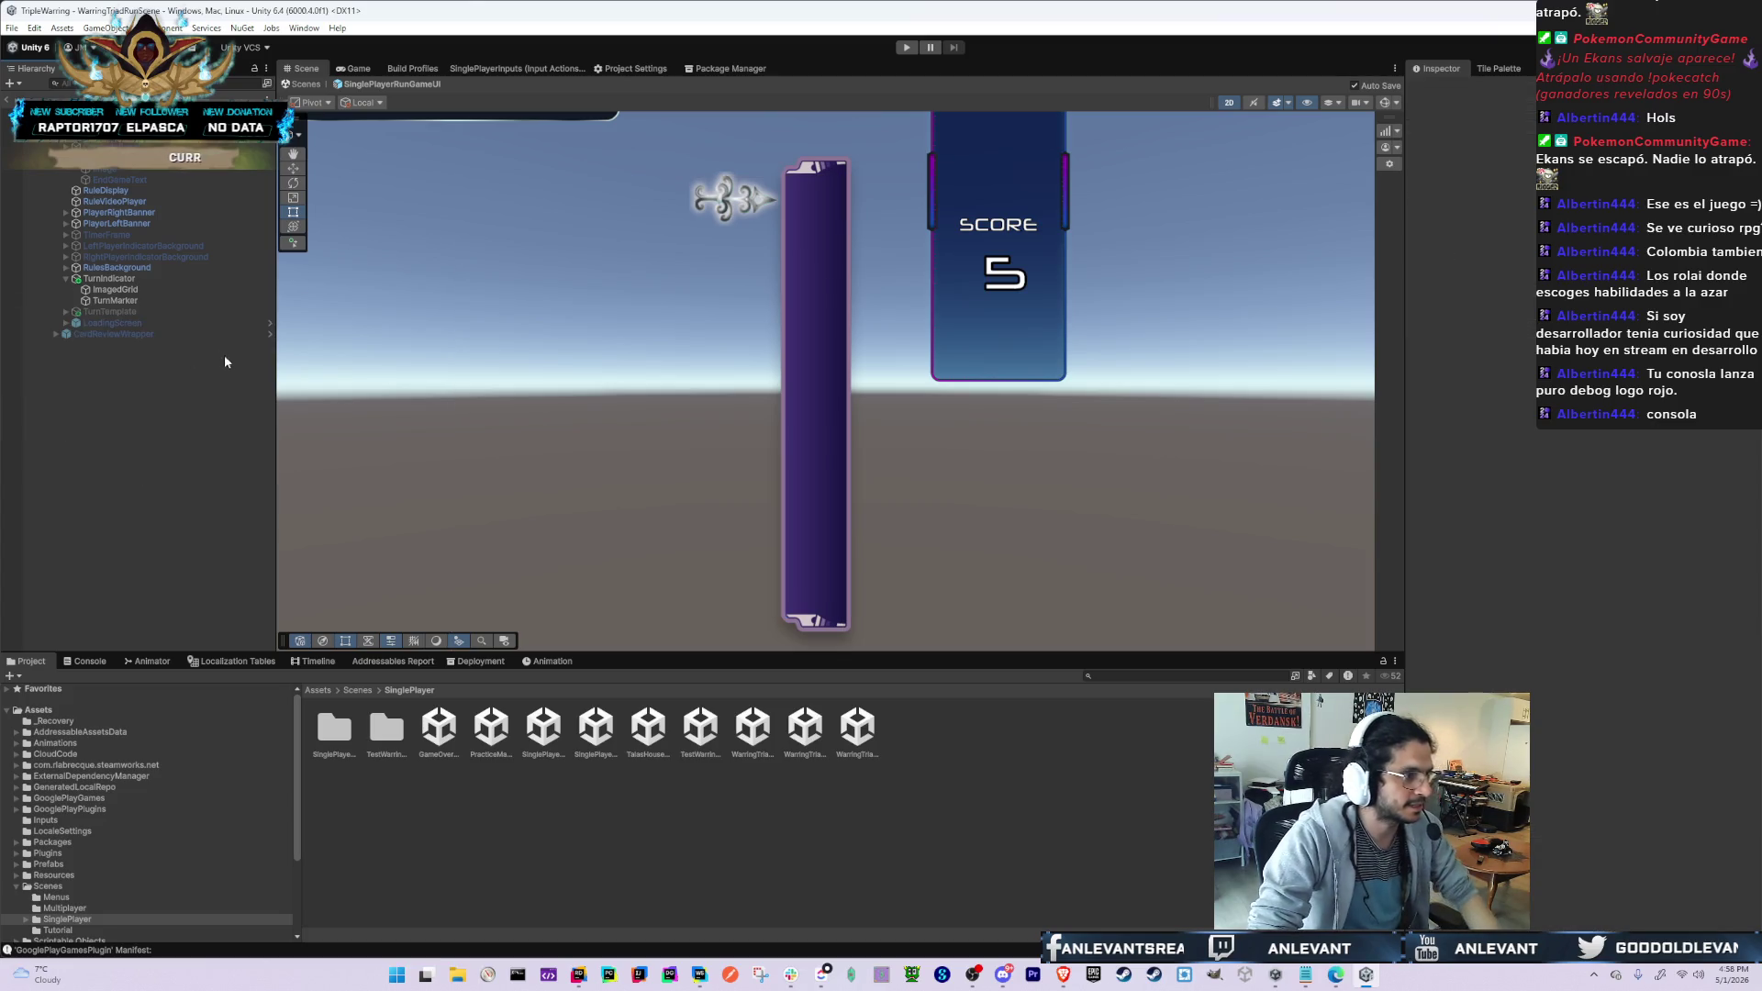
{"action": "left_click", "coordinate": [140, 289]}
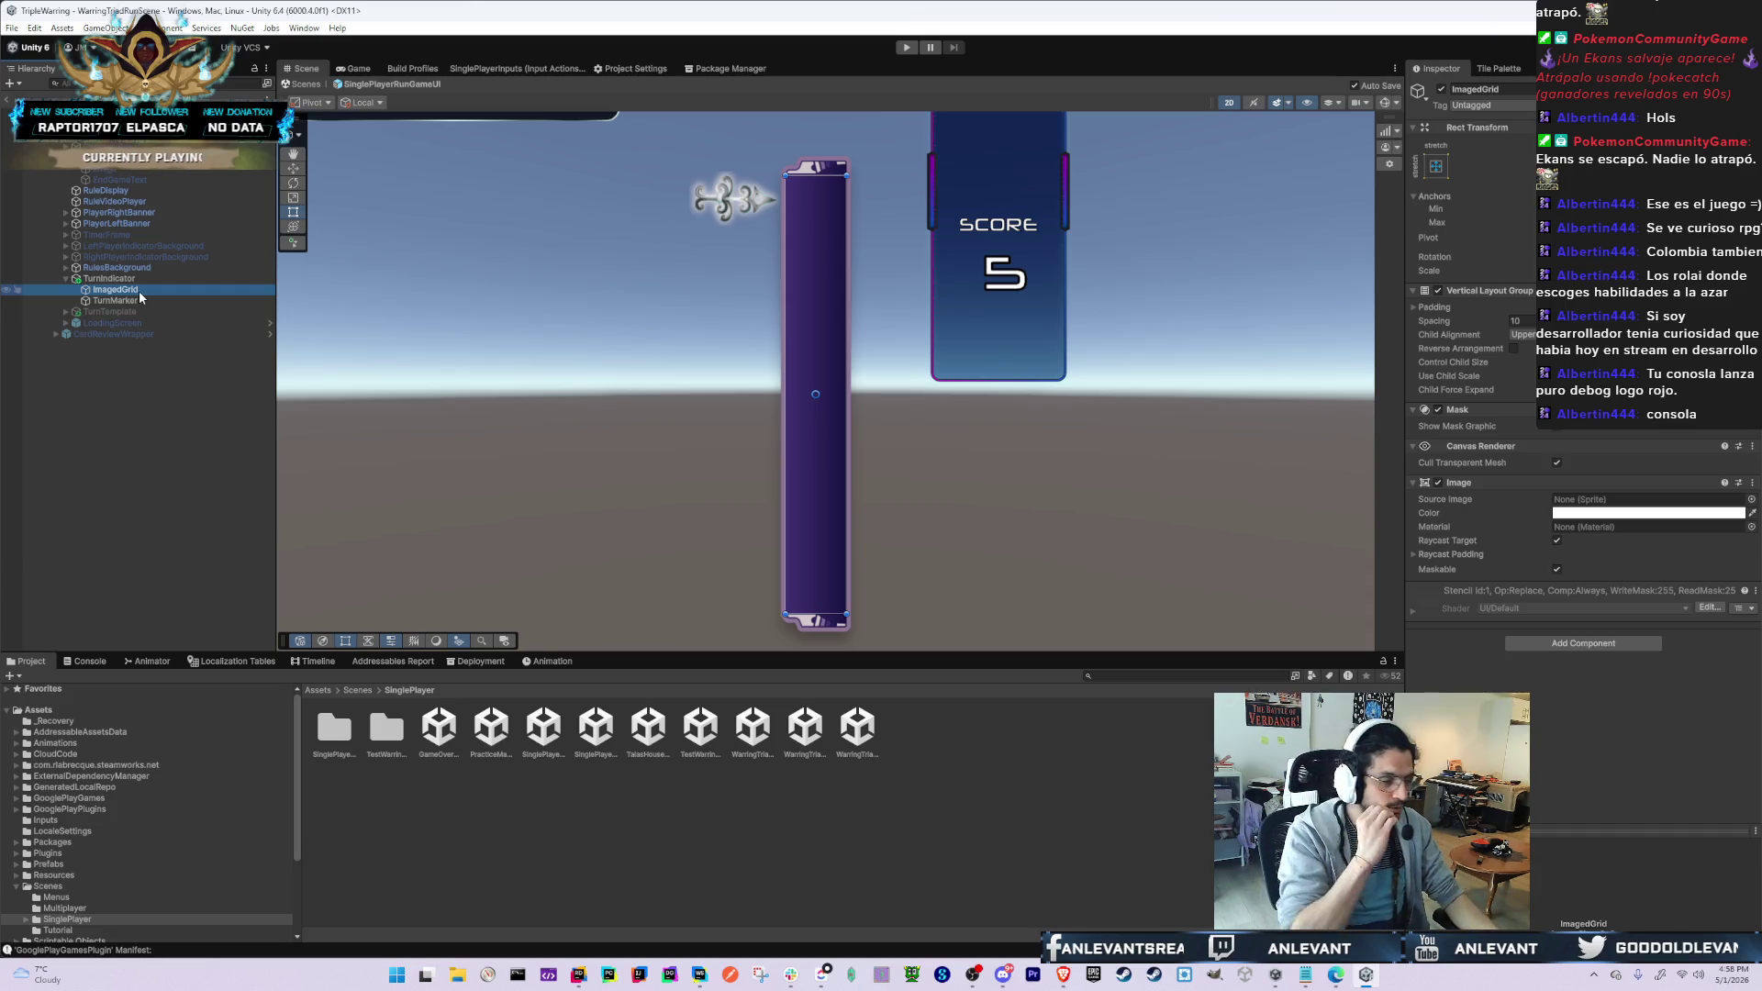
{"action": "key", "text": "alt+Tab"}
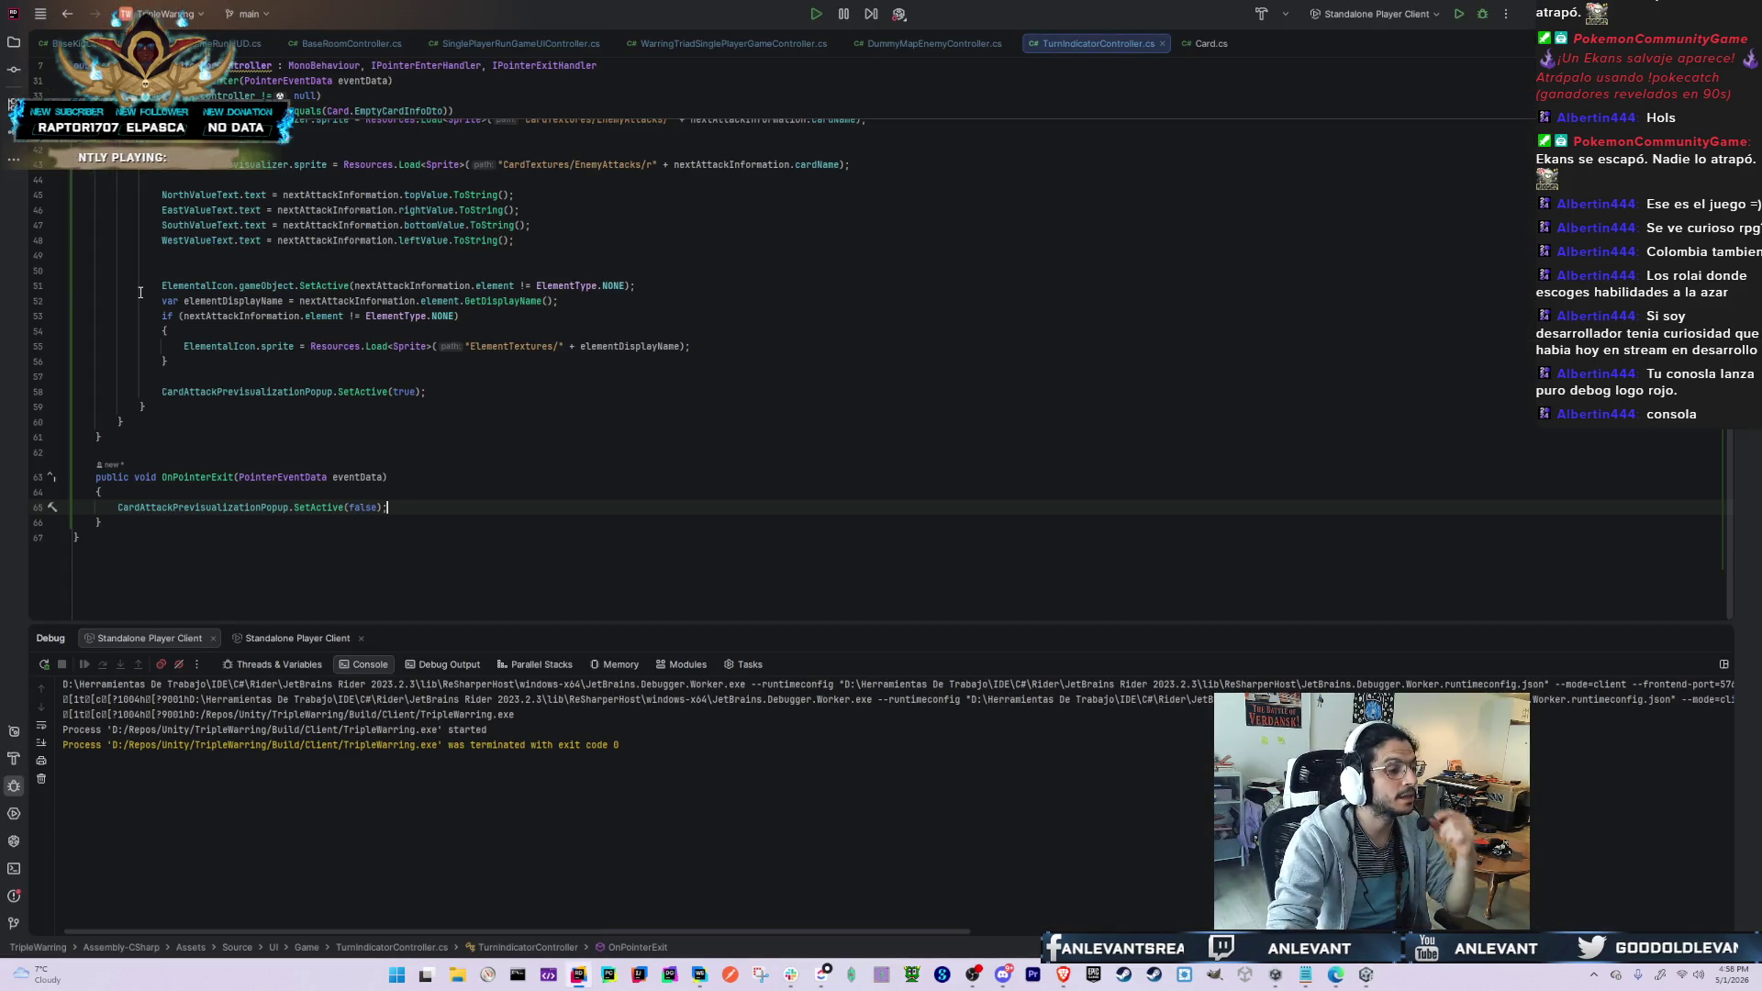
Start a new line 59 in OnPointerEnter with the copied CardAttackPrevisualizationPopup identifier.
{"action": "left_click", "coordinate": [545, 331]}
{"action": "scroll", "coordinate": [545, 332], "scroll_direction": "up", "scroll_amount": 3}
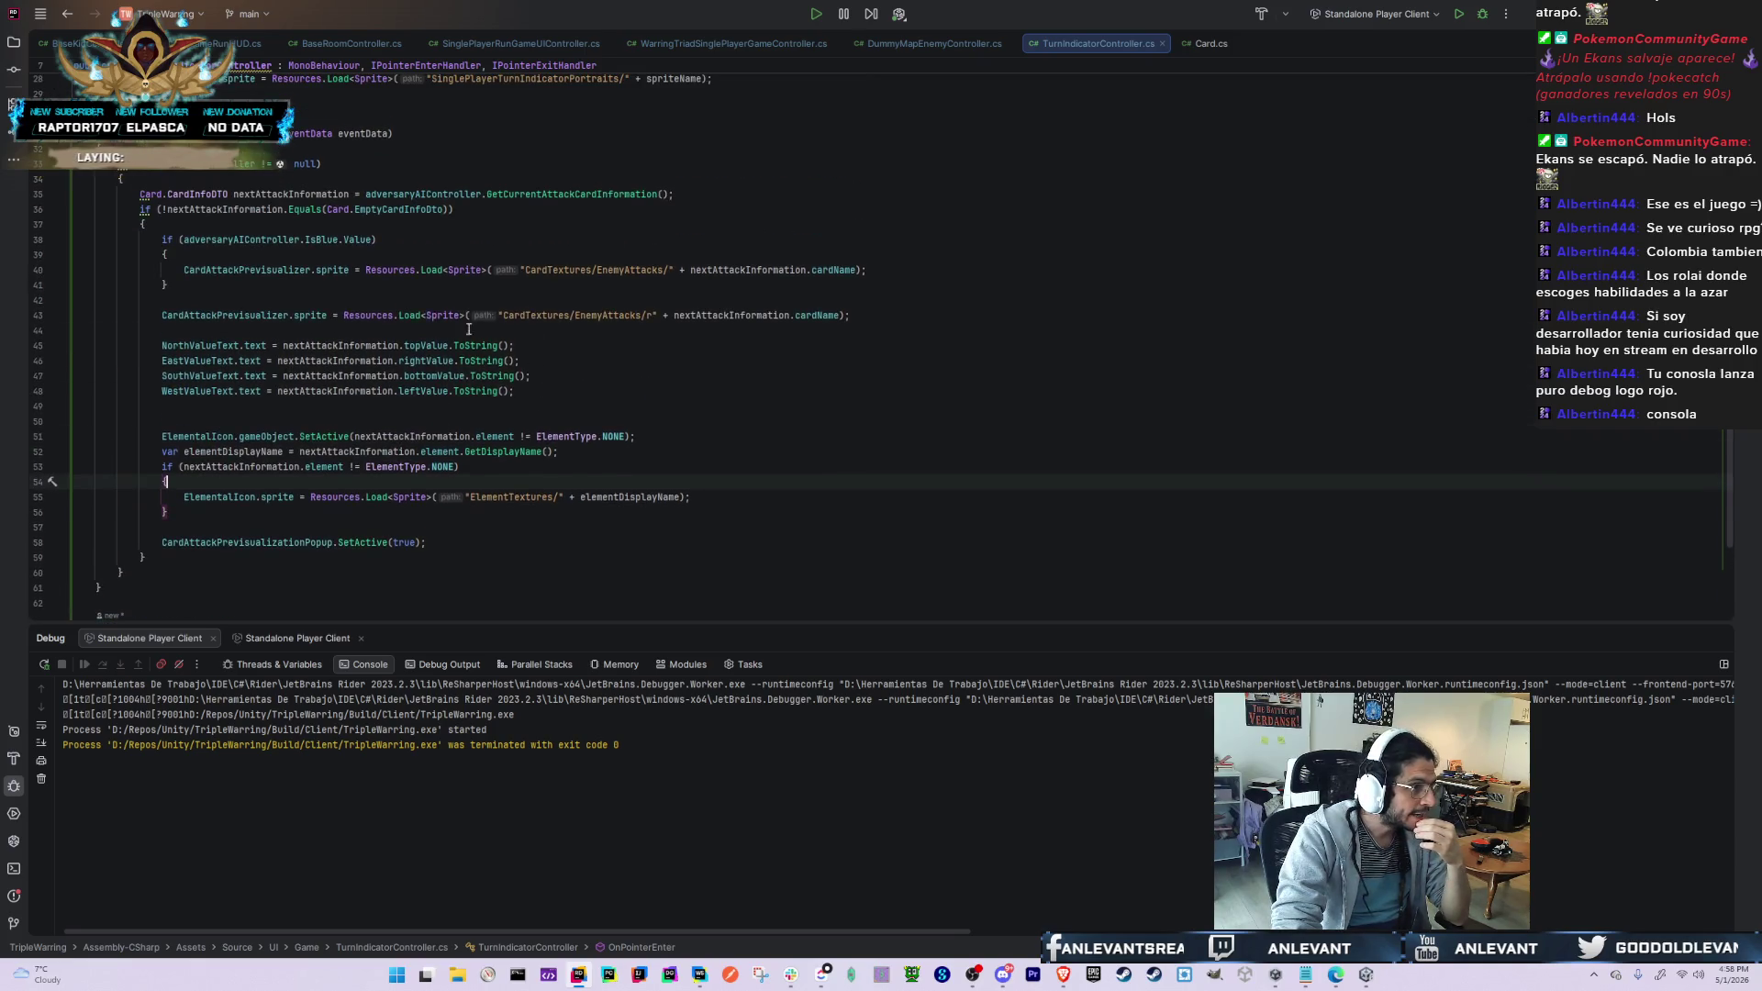
{"action": "left_click", "coordinate": [224, 224]}
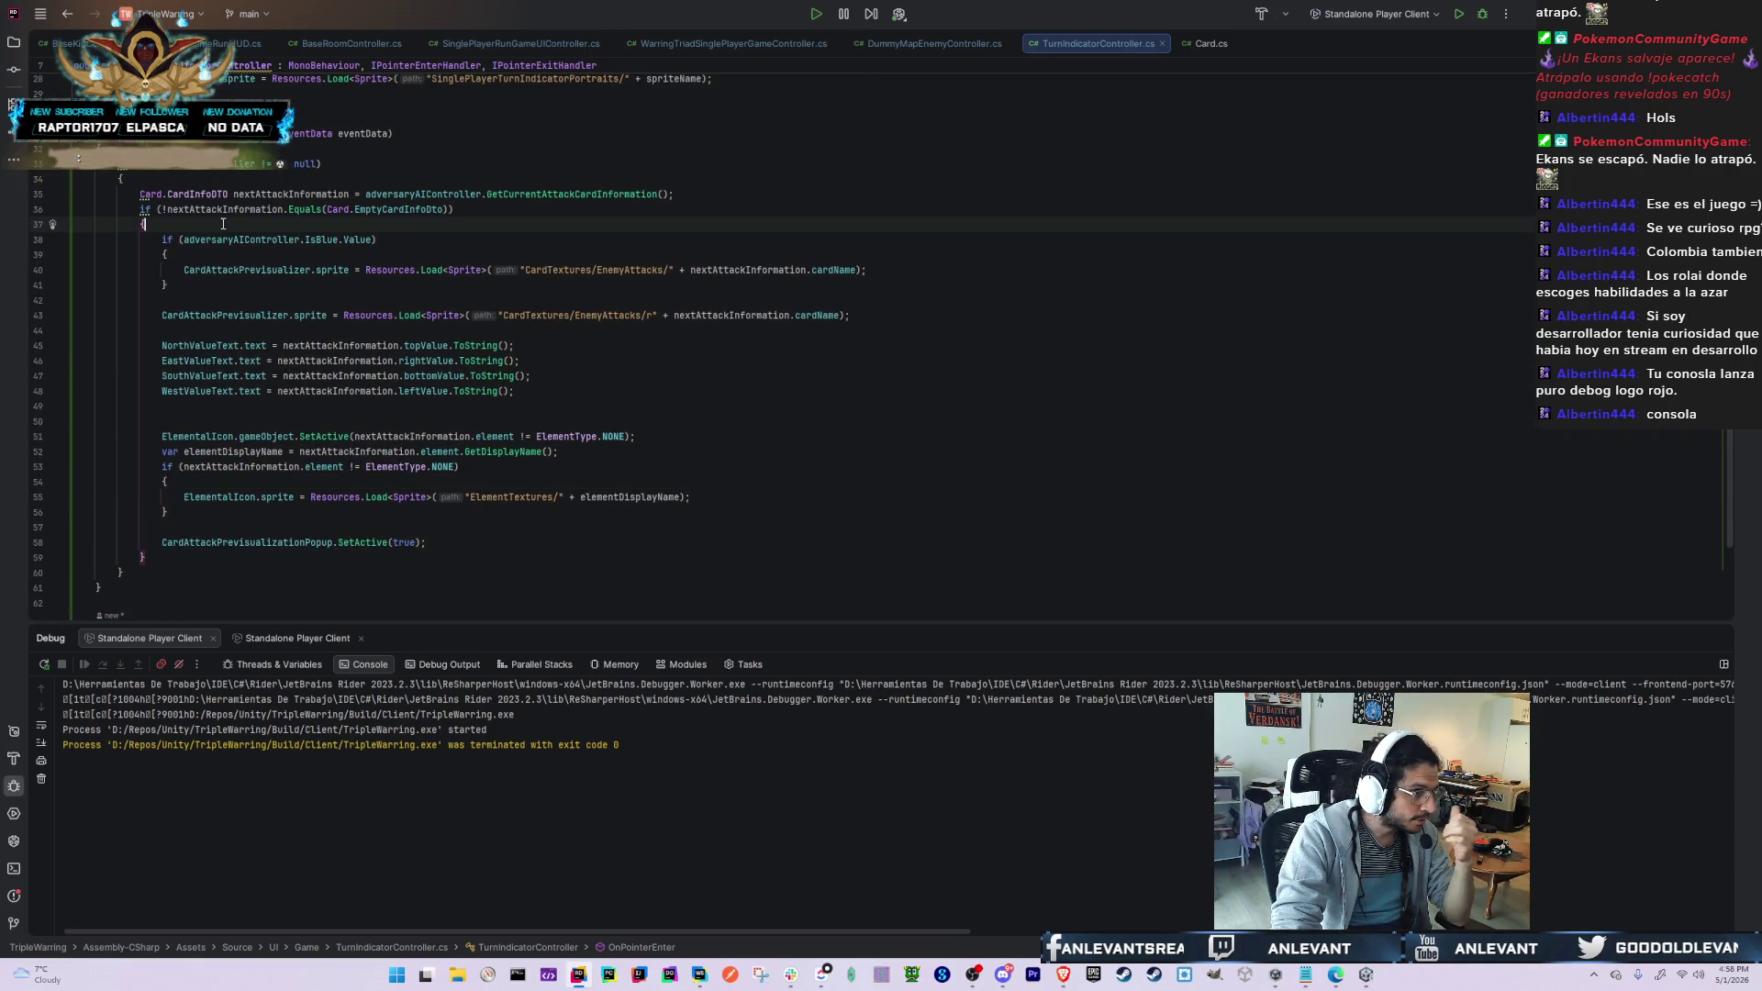
{"action": "scroll", "coordinate": [222, 223], "scroll_direction": "up", "scroll_amount": 5}
{"action": "scroll", "coordinate": [277, 480], "scroll_direction": "down", "scroll_amount": 4}
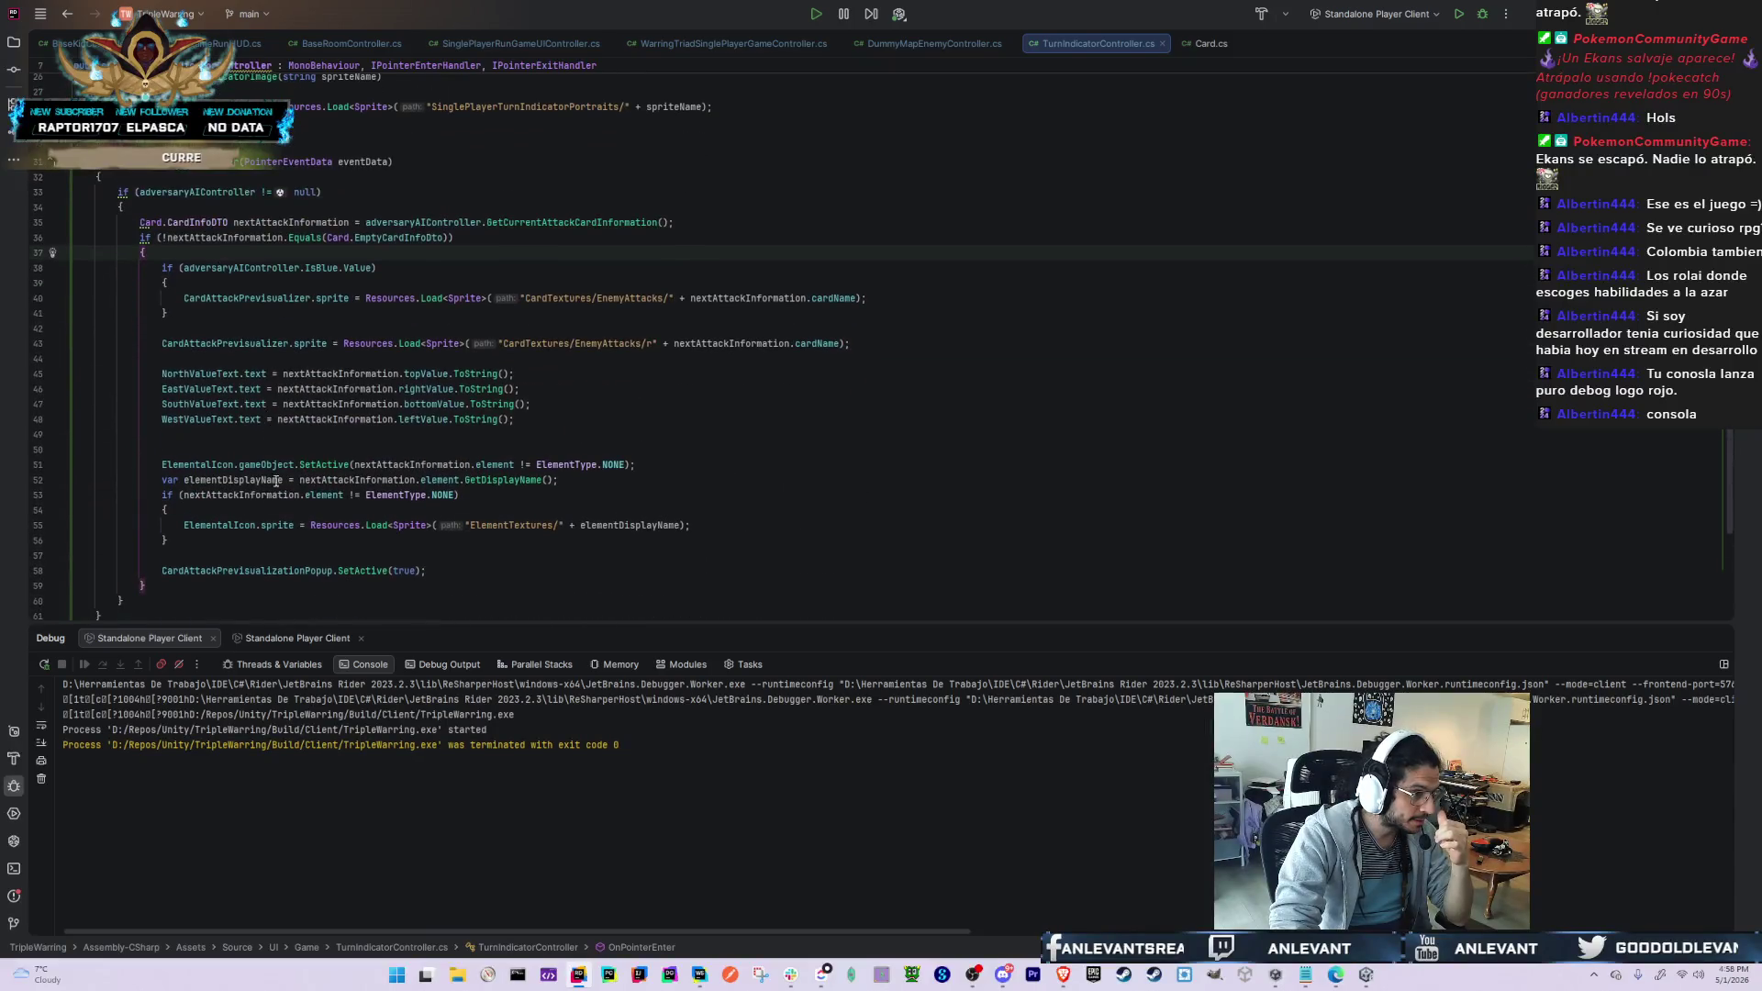
{"action": "double_click", "coordinate": [244, 570]}
{"action": "key", "text": "ctrl+c"}
{"action": "key", "text": "End"}
{"action": "key", "text": "Return"}
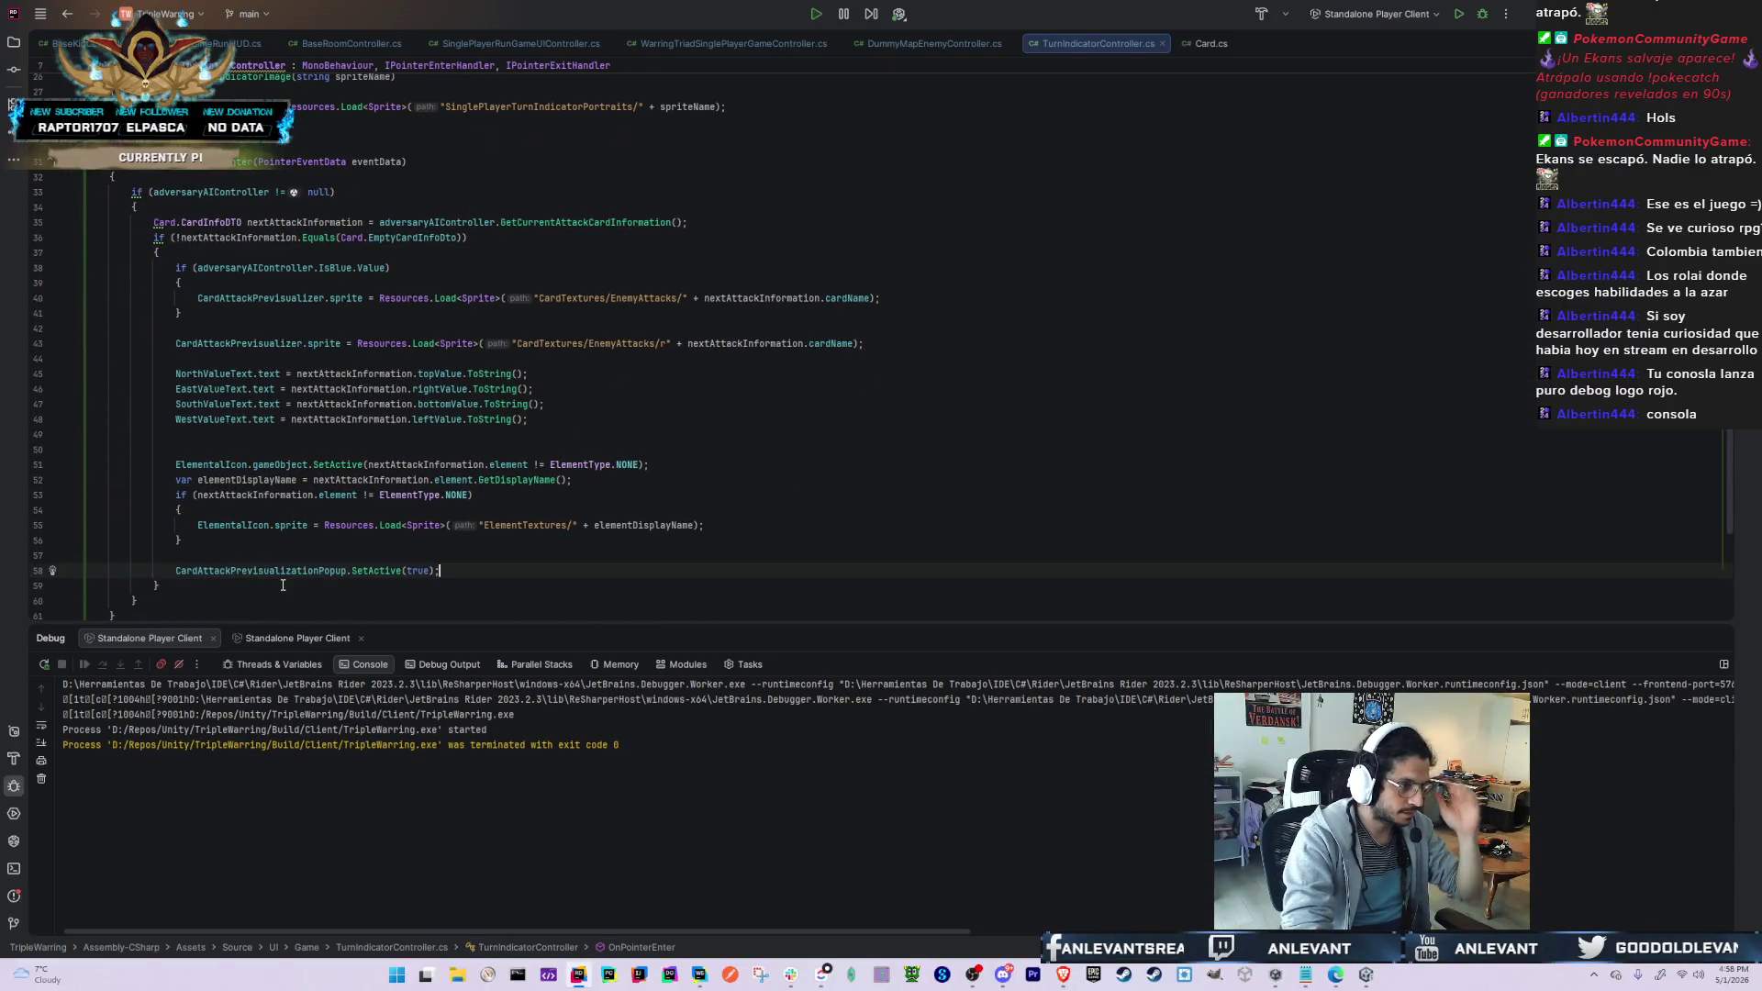
{"action": "key", "text": "ctrl+v"}
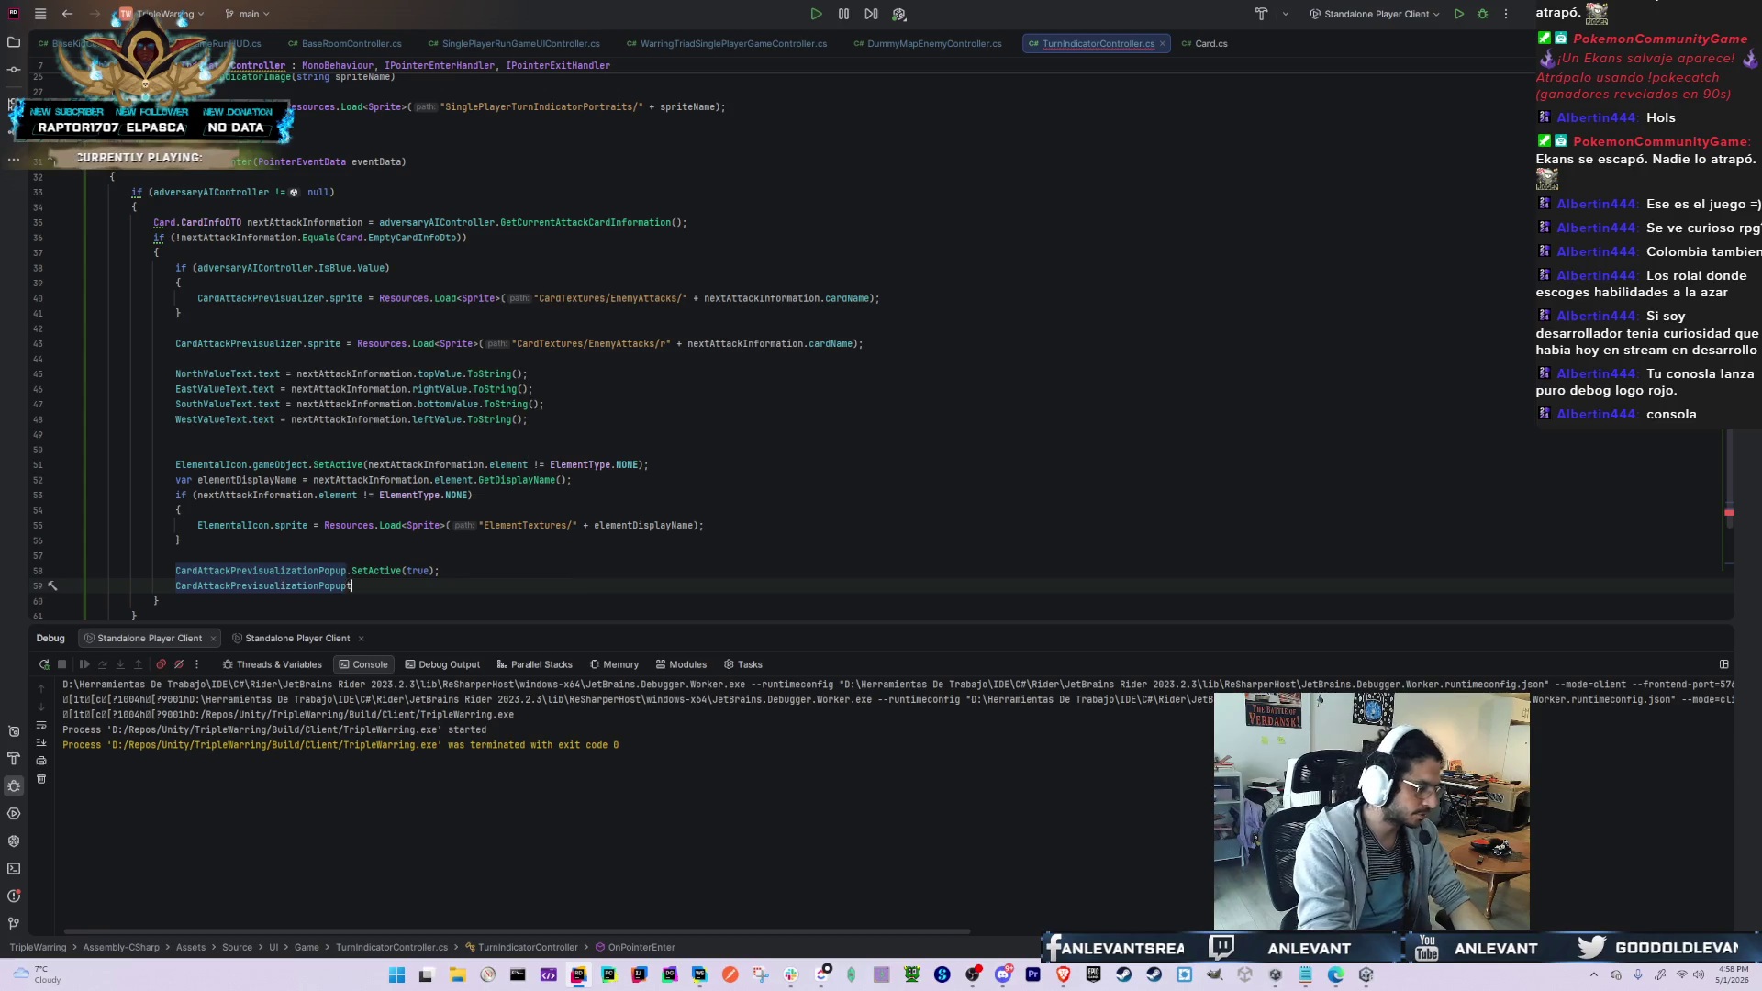
{"action": "key", "text": "BackSpace"}
Complete line 59 as 'CardAttackPrevisualizationPopup.transform.parent = transform.parent.parent;'.
{"action": "type", "text": ".tr"}
{"action": "key", "text": "Return"}
{"action": "type", "text": ".pa"}
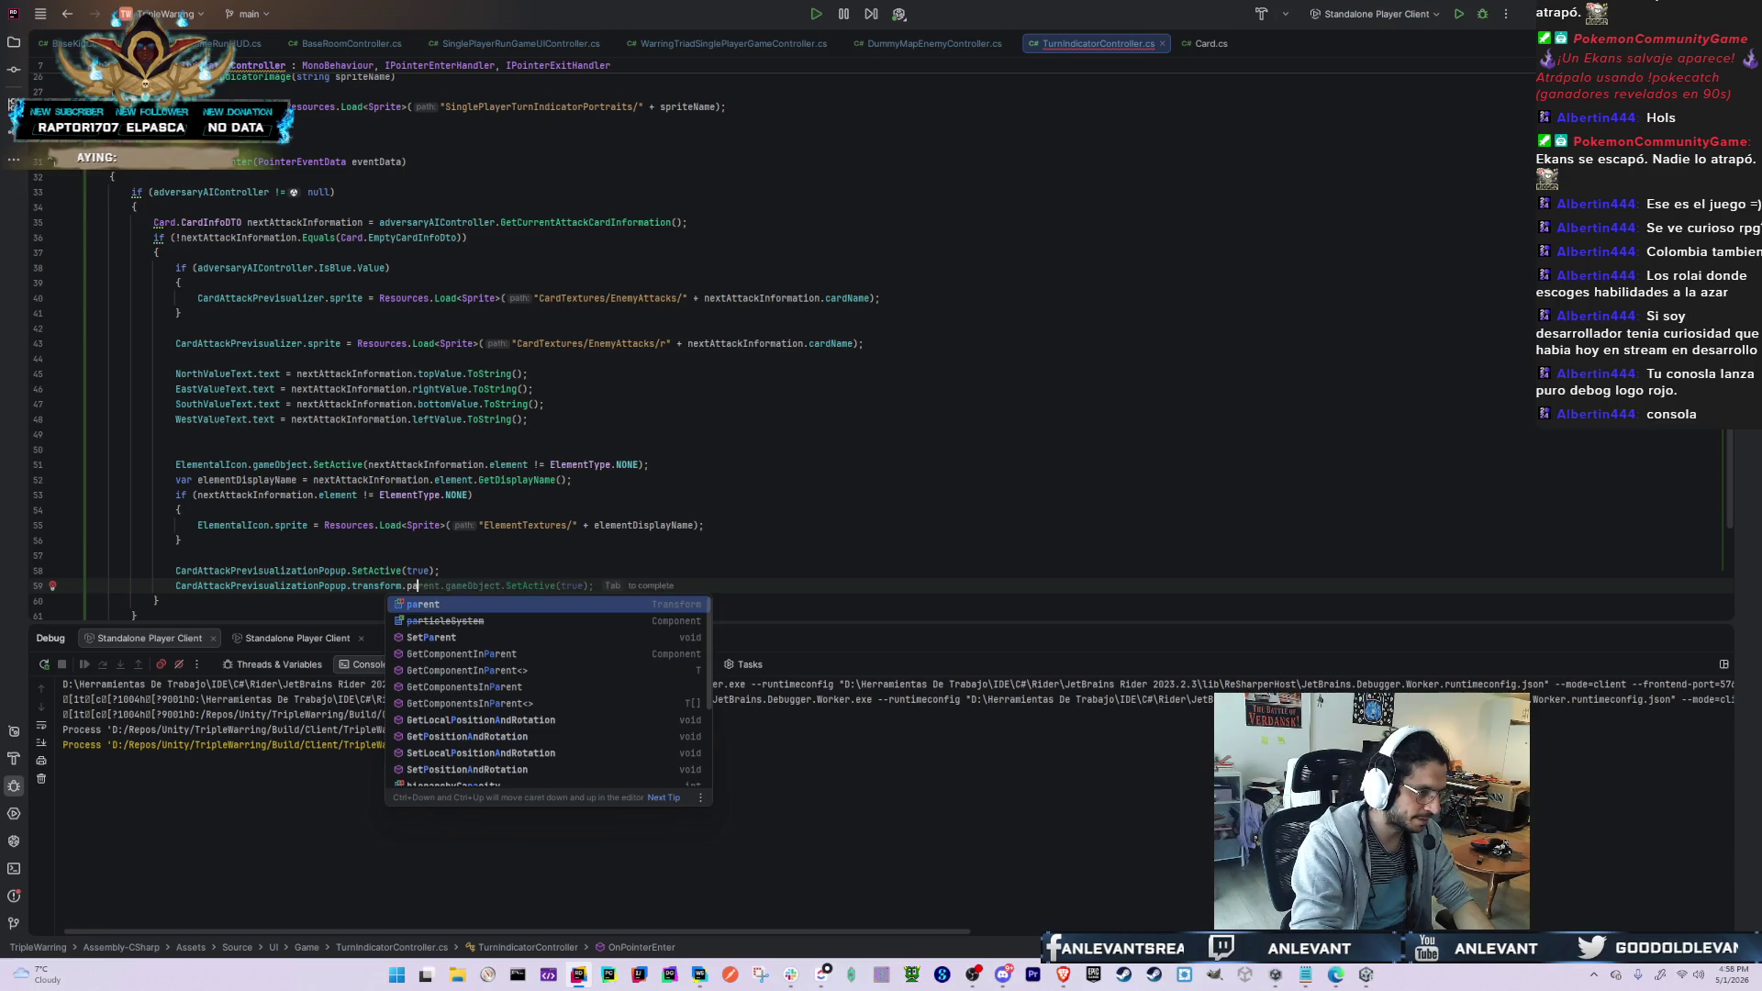
{"action": "key", "text": "Return"}
{"action": "type", "text": "= transform."}
{"action": "key", "text": "Return"}
{"action": "type", "text": "."}
{"action": "key", "text": "Return"}
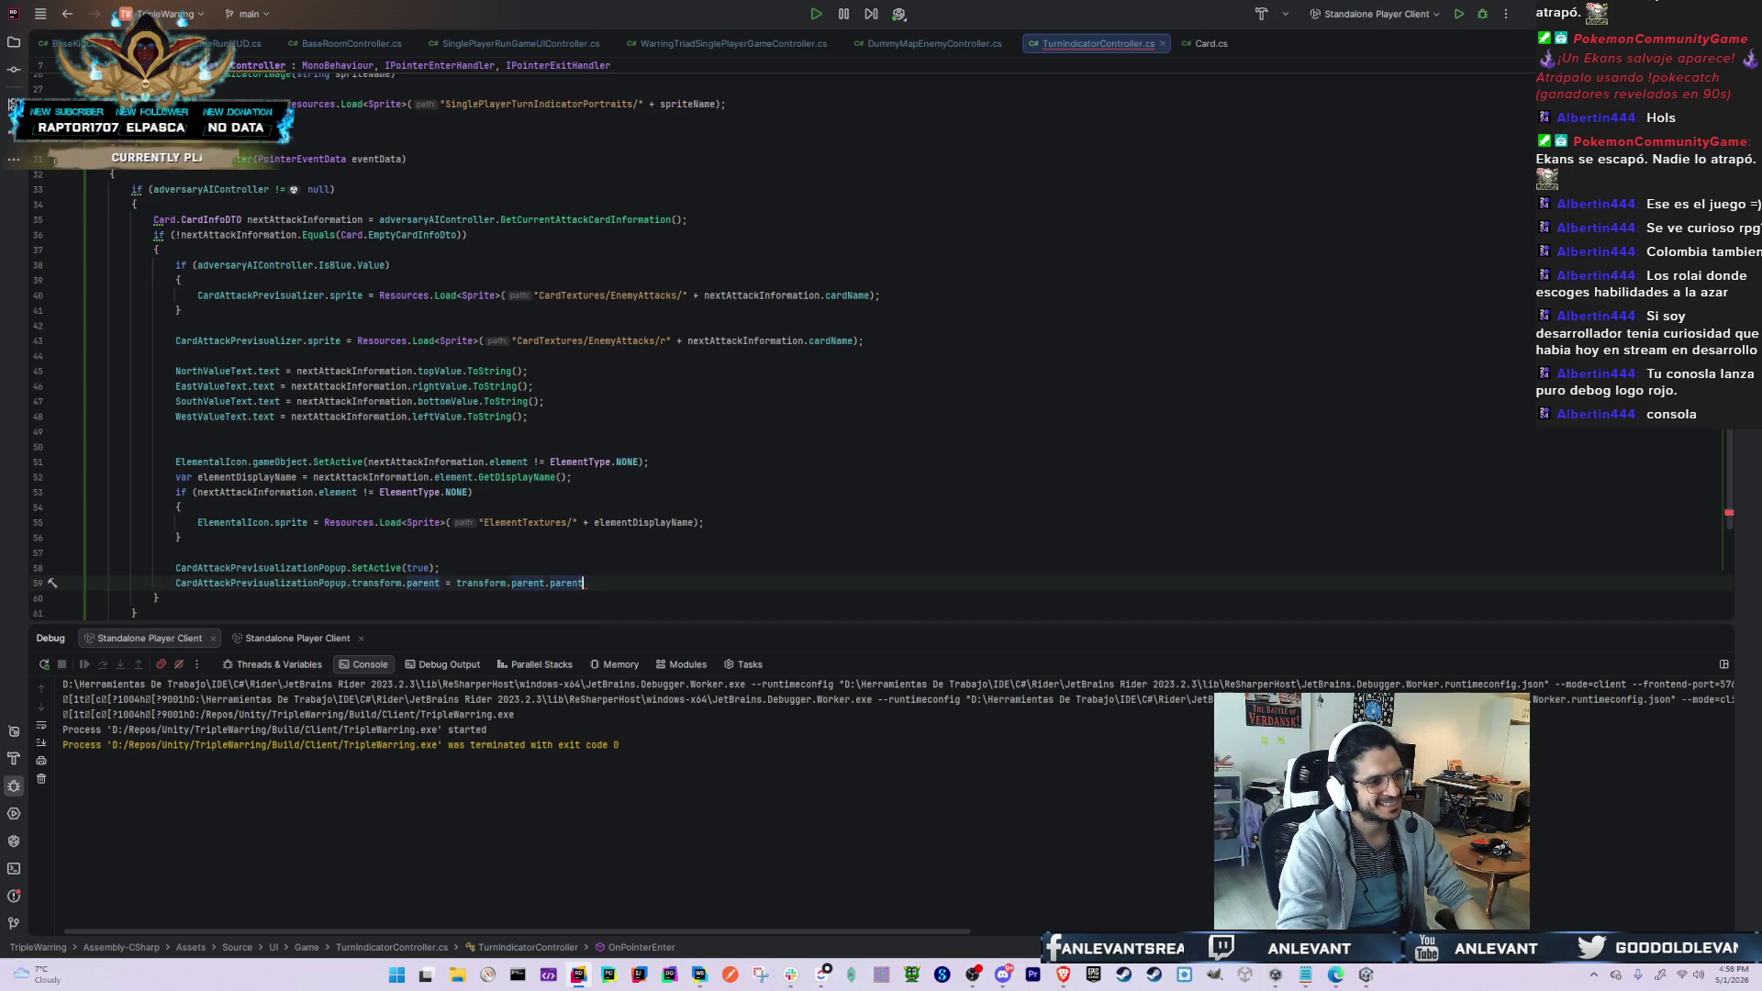
{"action": "type", "text": "."}
{"action": "key", "text": "Return"}
{"action": "type", "text": ";"}
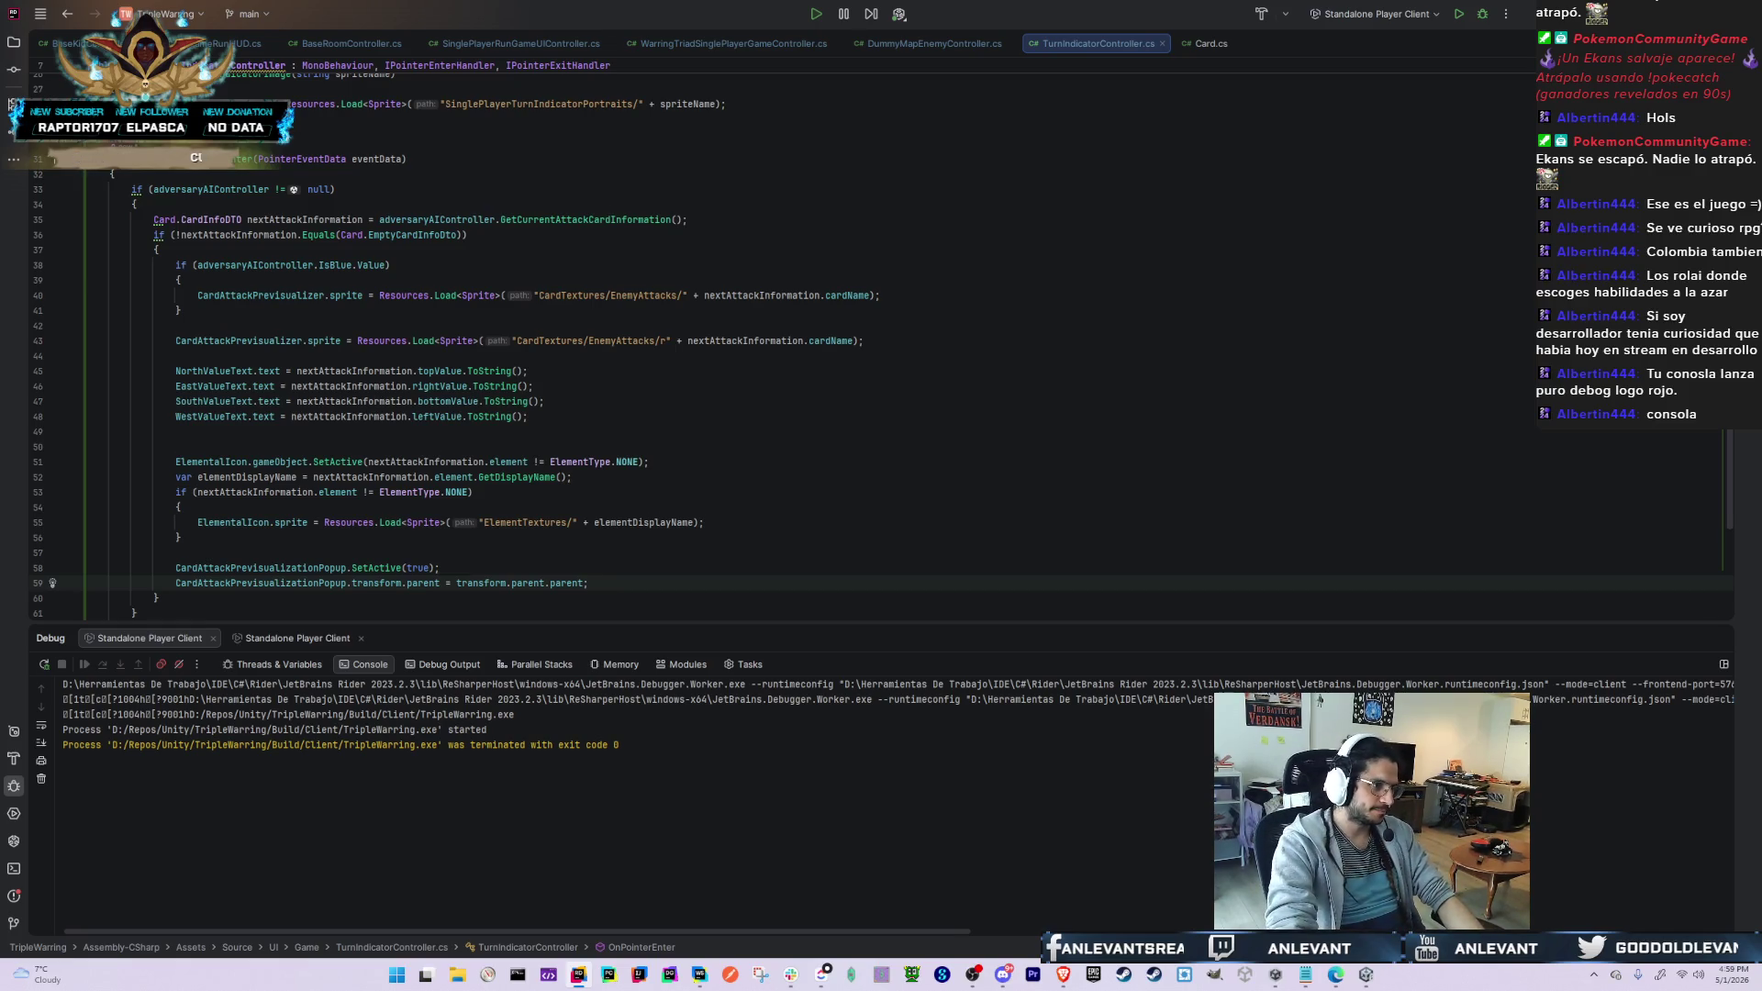
Copy the reparenting line into OnPointerExit above SetActive(false), with 'transform' as the right side.
{"action": "scroll", "coordinate": [191, 549], "scroll_direction": "down", "scroll_amount": 4}
{"action": "key", "text": "ctrl+shift+Left"}
{"action": "key", "text": "ctrl+shift+Left"}
{"action": "key", "text": "ctrl+shift+Left"}
{"action": "key", "text": "ctrl+shift+Left"}
{"action": "key", "text": "ctrl+c"}
{"action": "key", "text": "ctrl+shift+Right"}
{"action": "key", "text": "ctrl+shift+Right"}
{"action": "key", "text": "Down"}
{"action": "key", "text": "Down"}
{"action": "key", "text": "Down"}
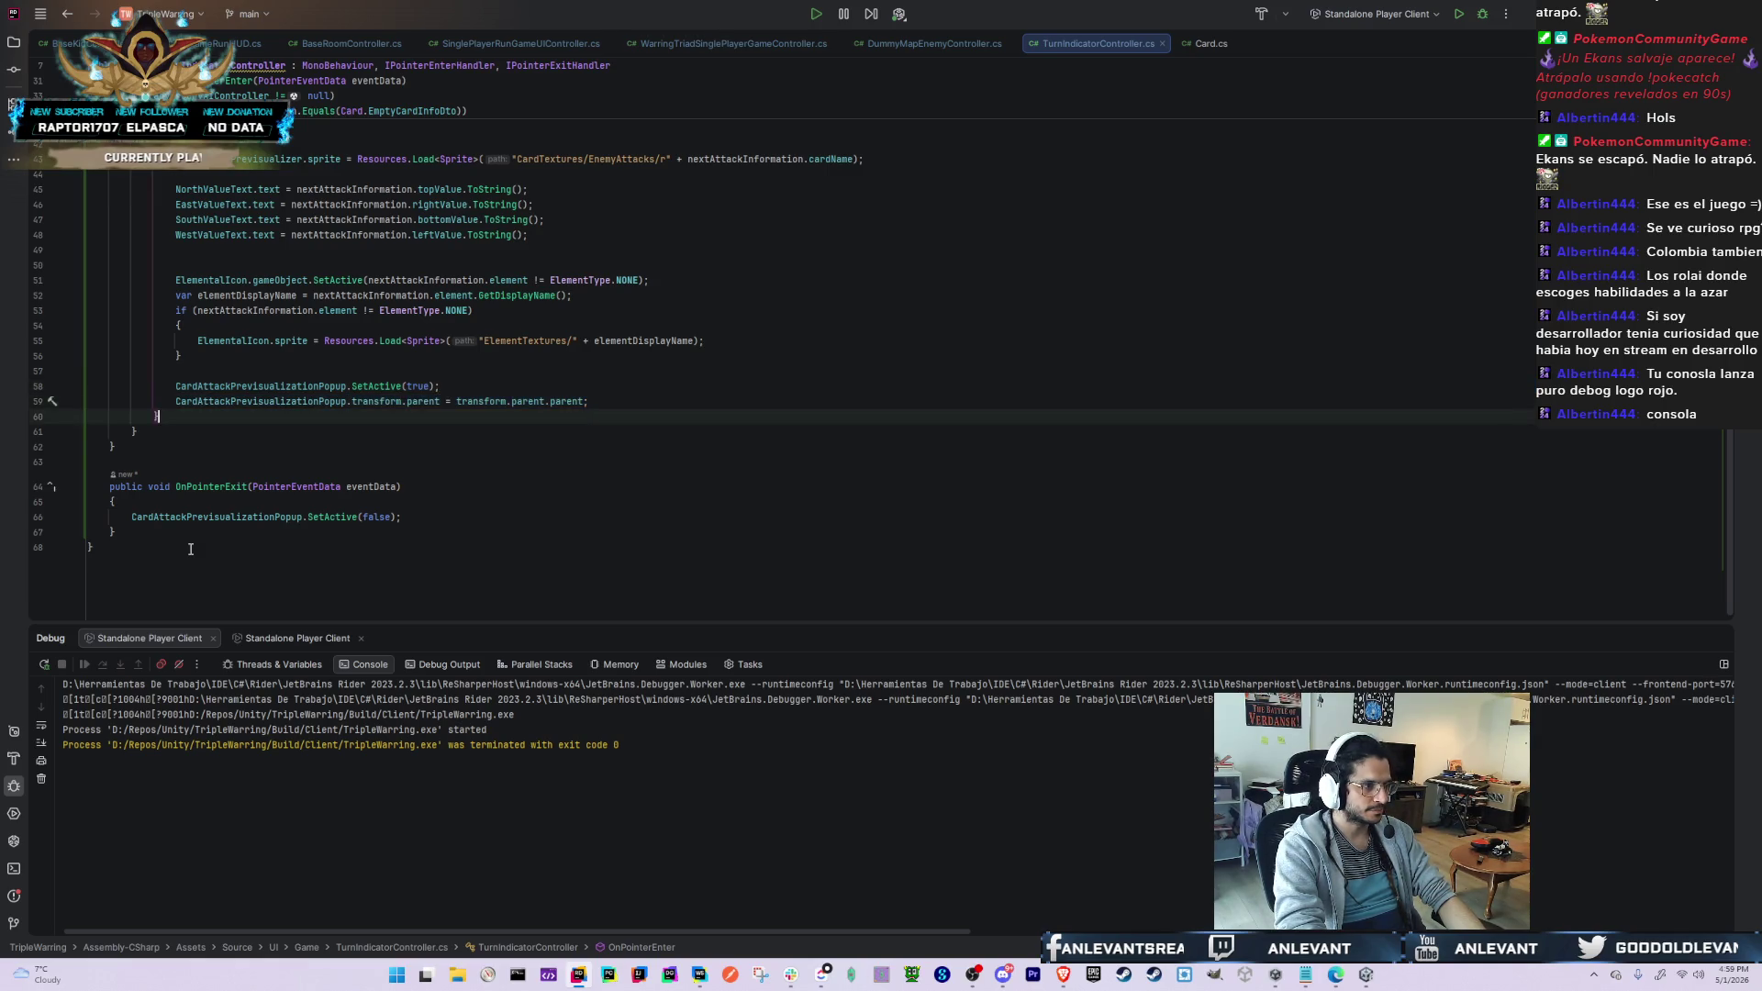
{"action": "key", "text": "Up"}
{"action": "key", "text": "Return"}
{"action": "key", "text": "ctrl+v"}
{"action": "key", "text": "ctrl+BackSpace"}
{"action": "key", "text": "ctrl+BackSpace"}
{"action": "key", "text": "ctrl+BackSpace"}
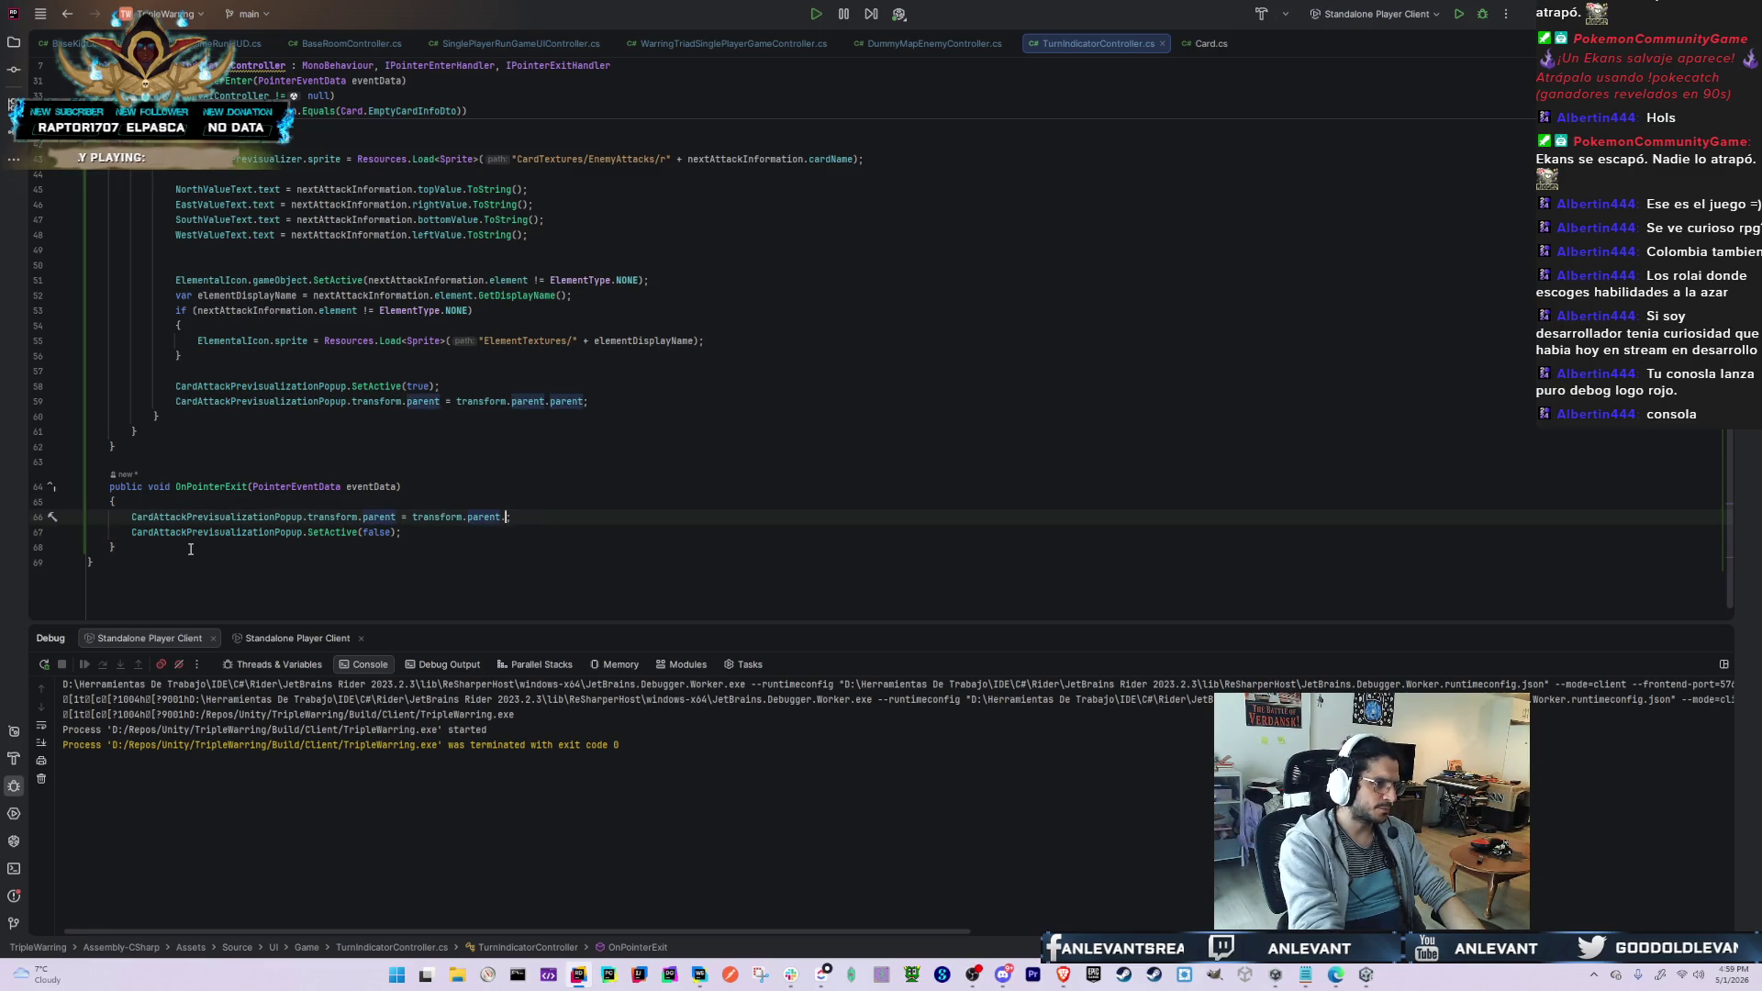
{"action": "type", "text": "traa"}
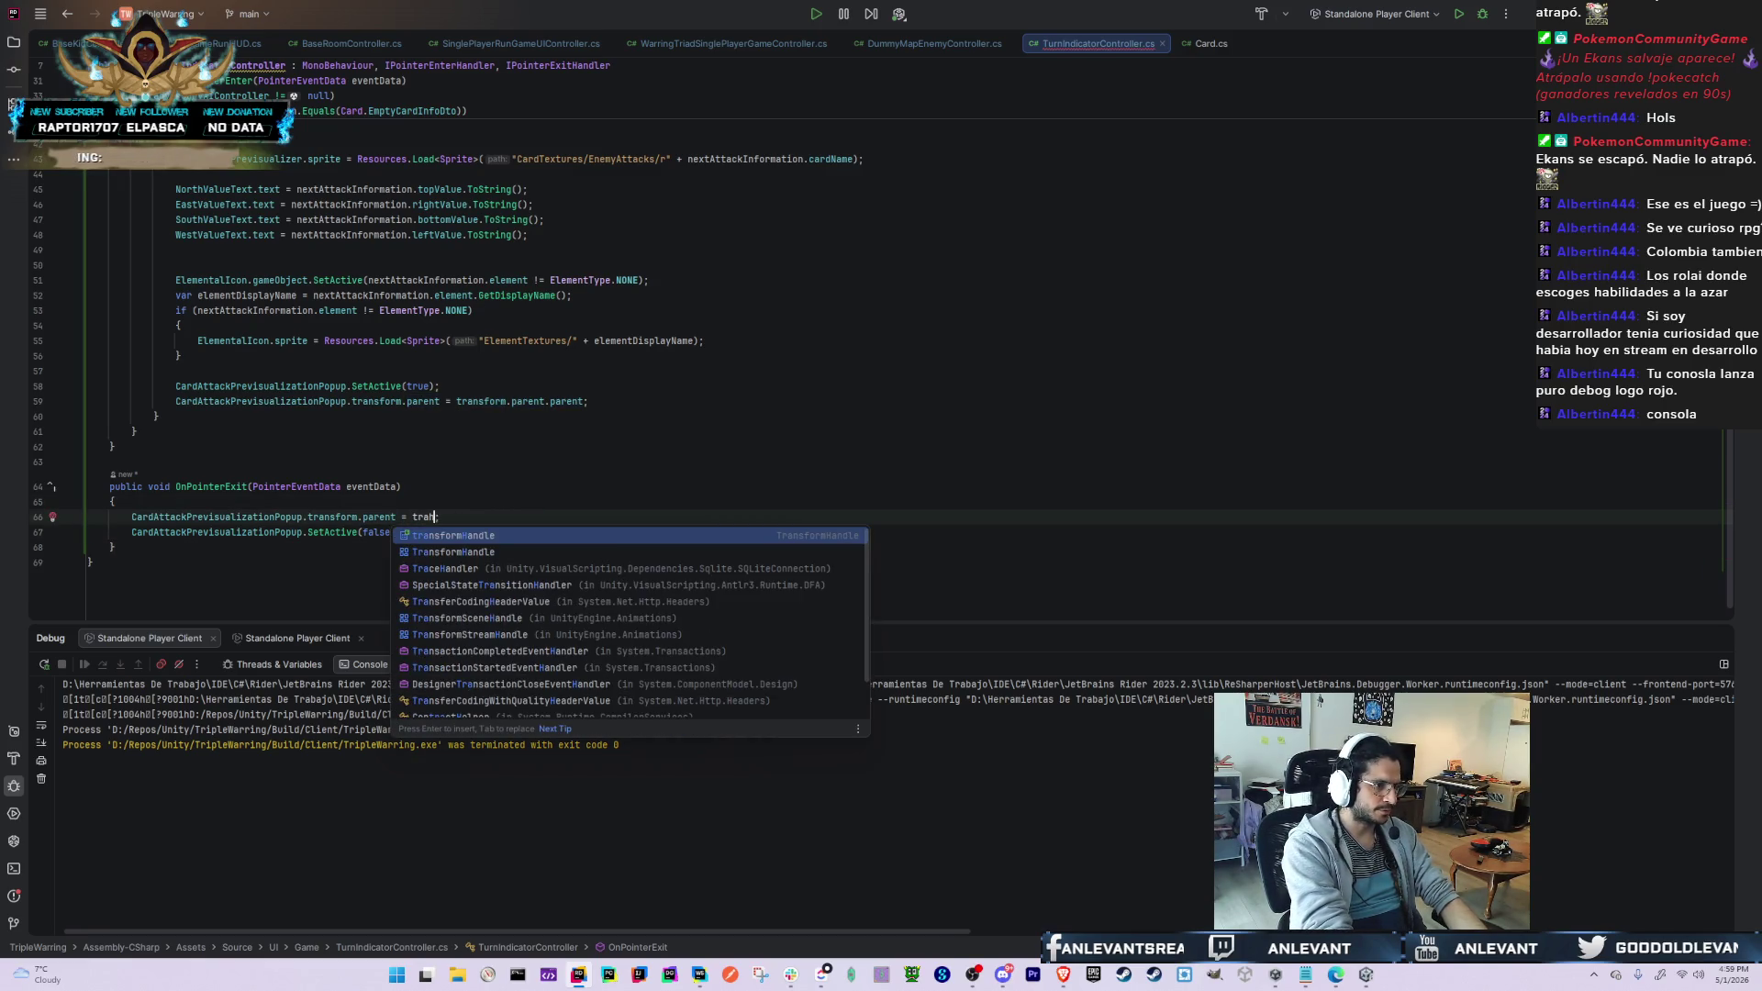
{"action": "type", "text": "n"}
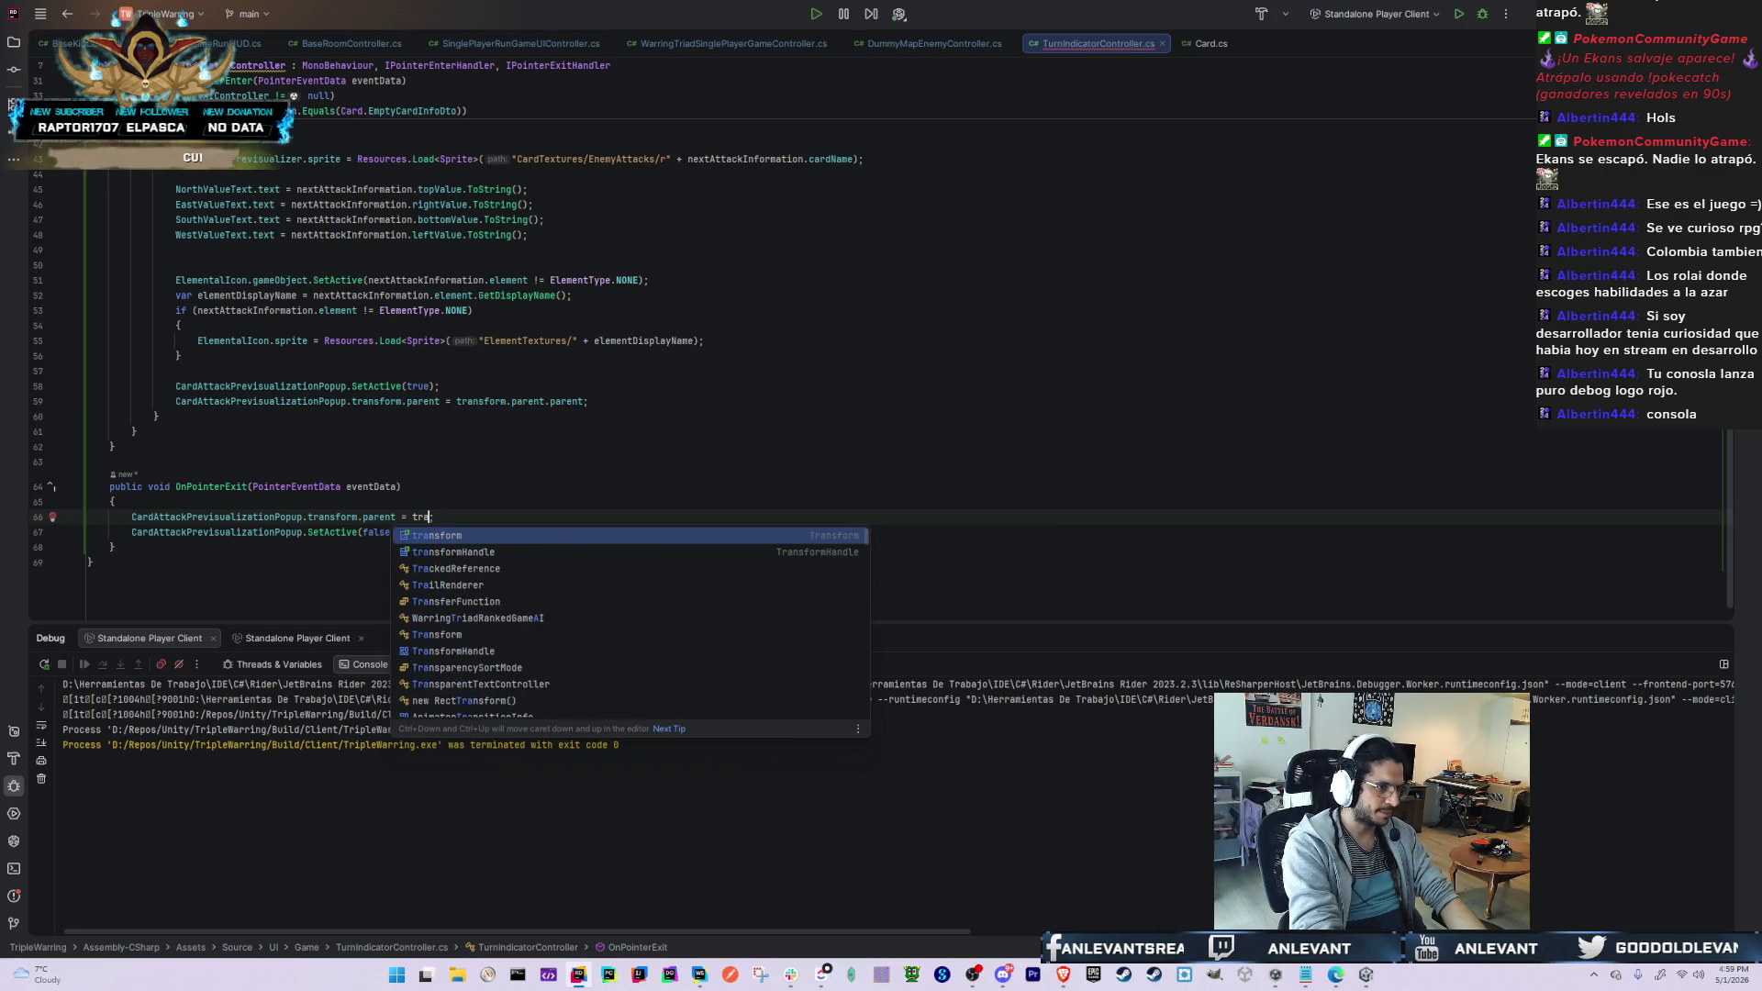
{"action": "key", "text": "Return"}
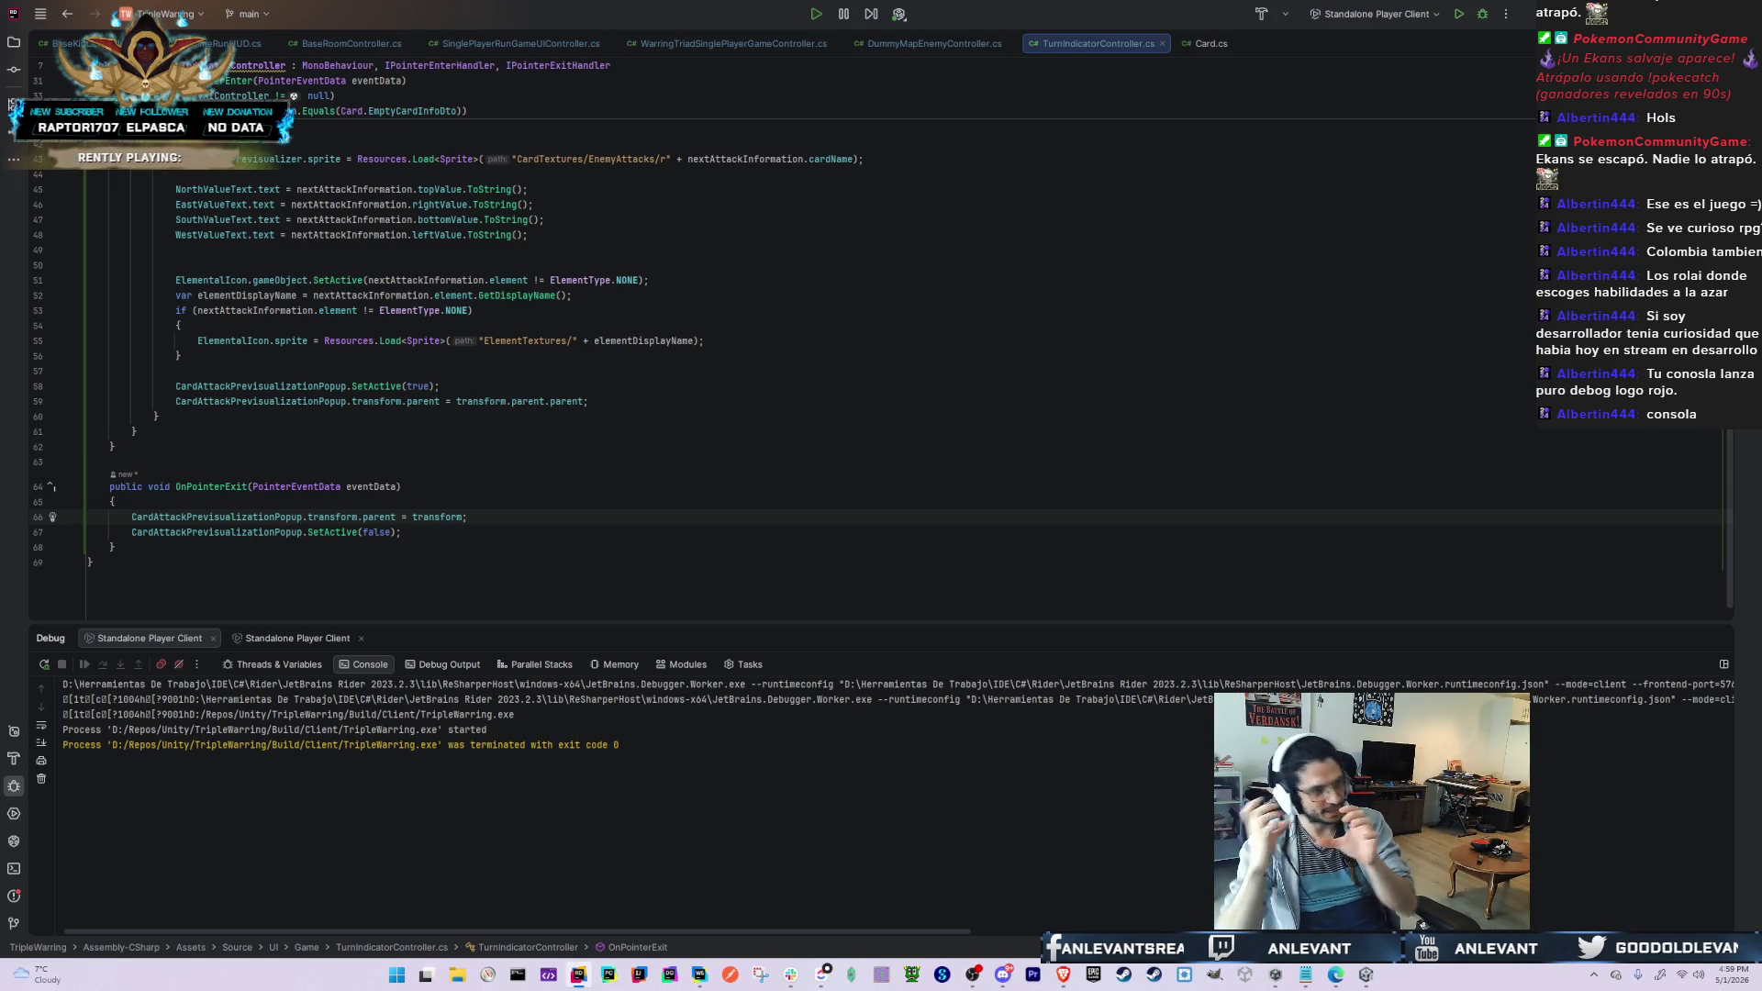
{"action": "key", "text": "alt+Tab"}
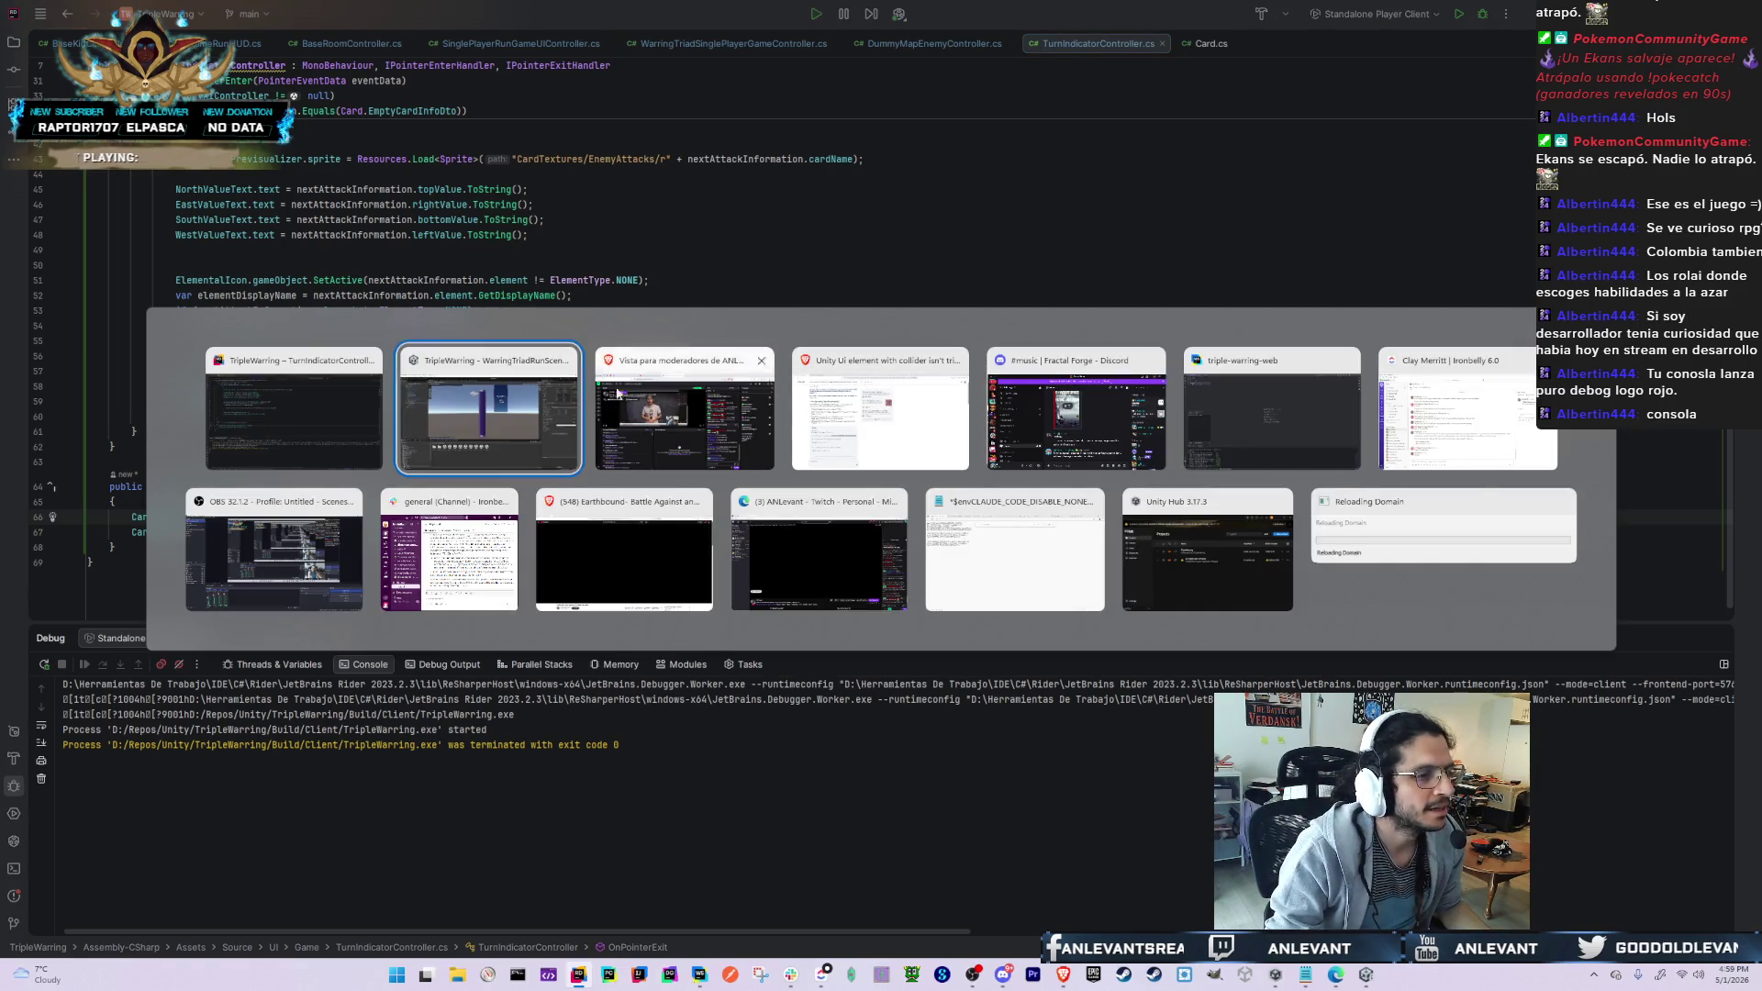
Switch to the Unity editor and exit prefab mode back to the scene.
{"action": "key", "text": "alt+Tab"}
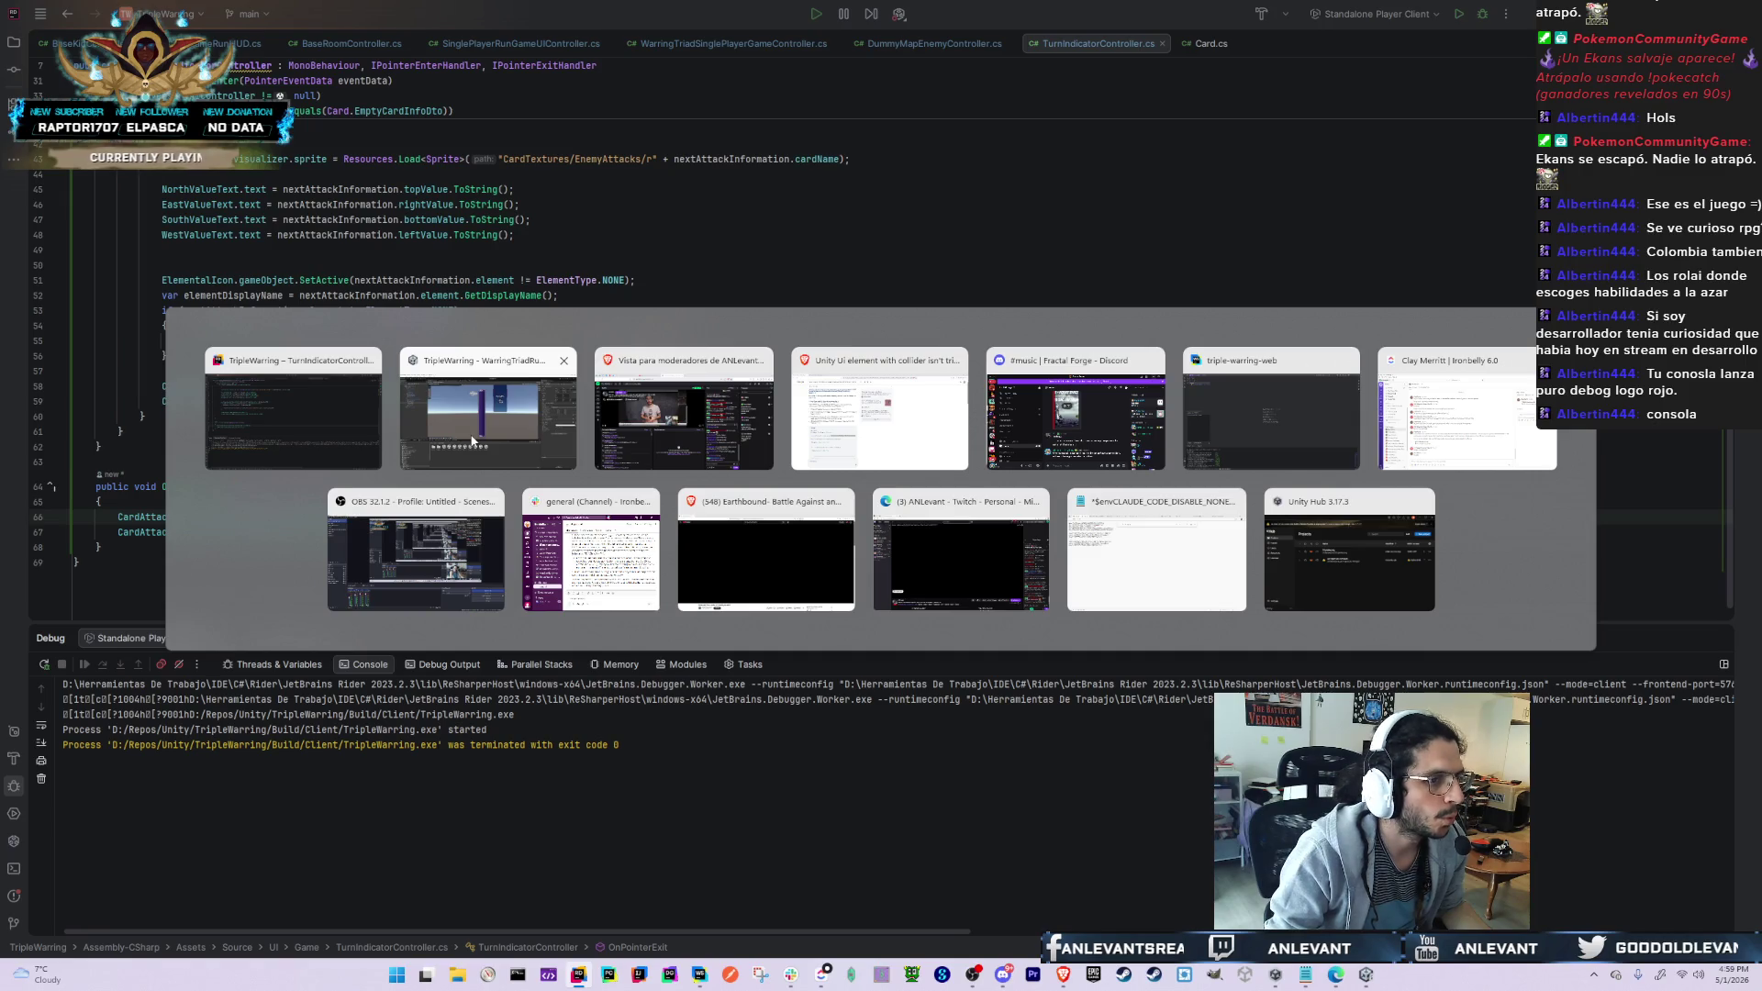
{"action": "left_click", "coordinate": [471, 442]}
{"action": "key", "text": "alt+Tab"}
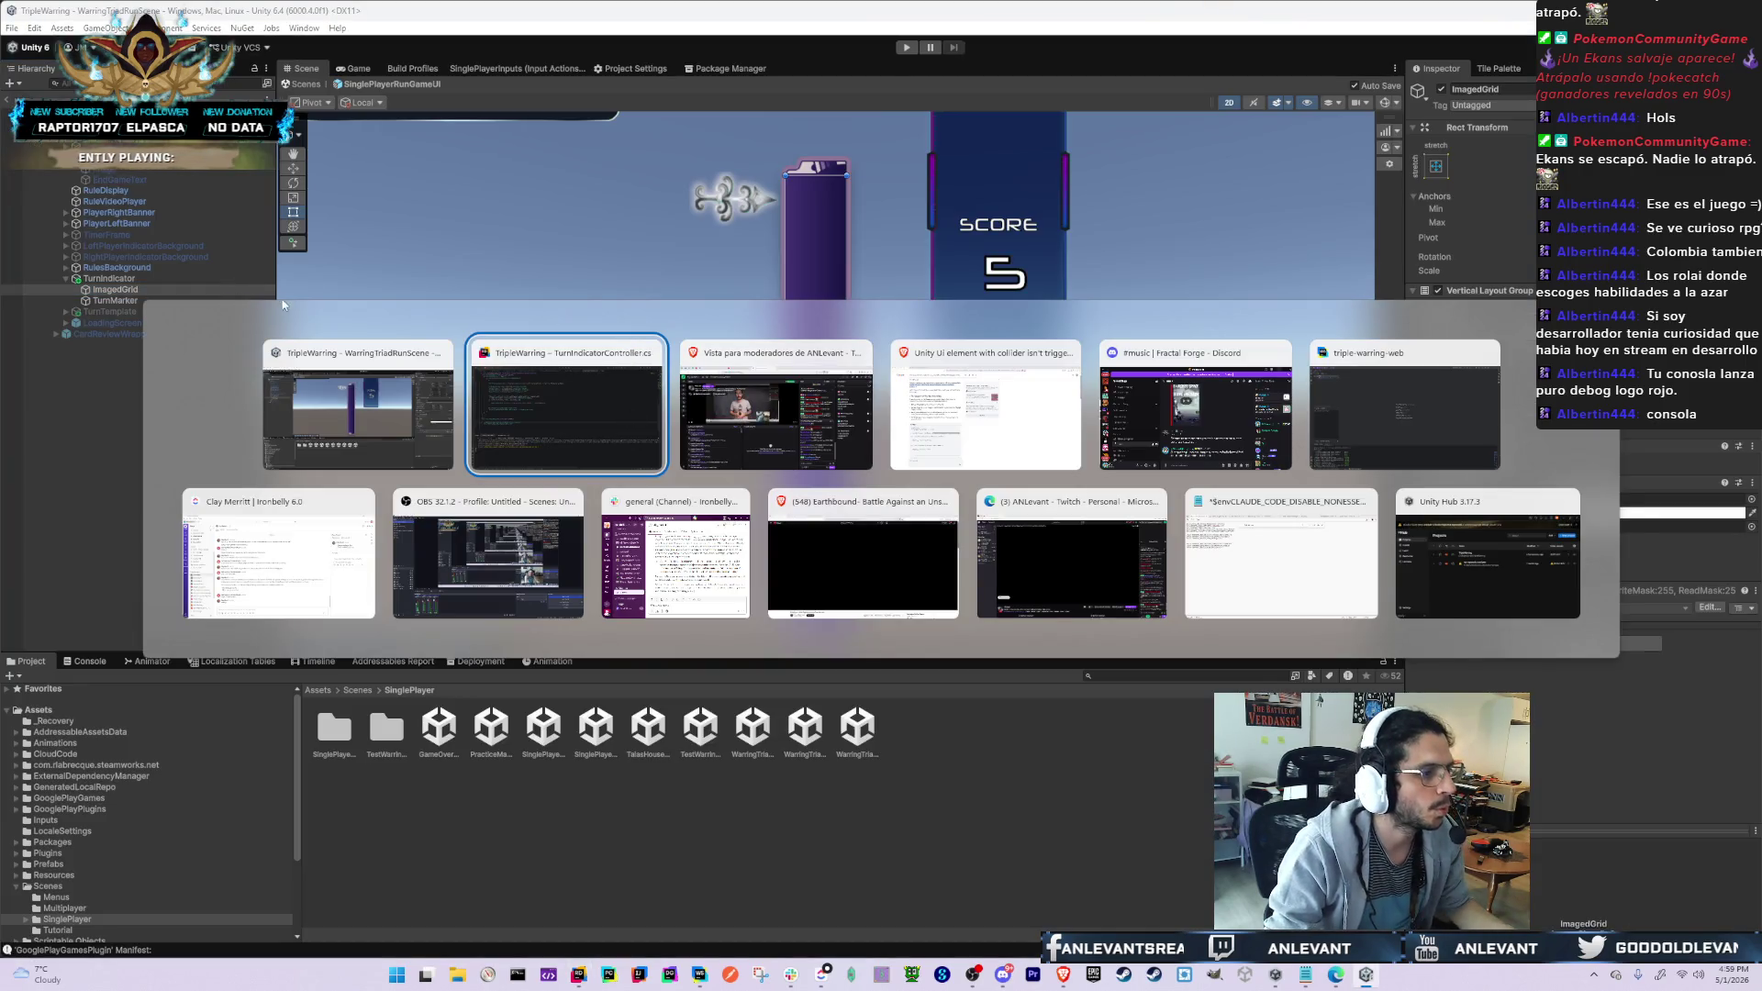
{"action": "key", "text": "Escape"}
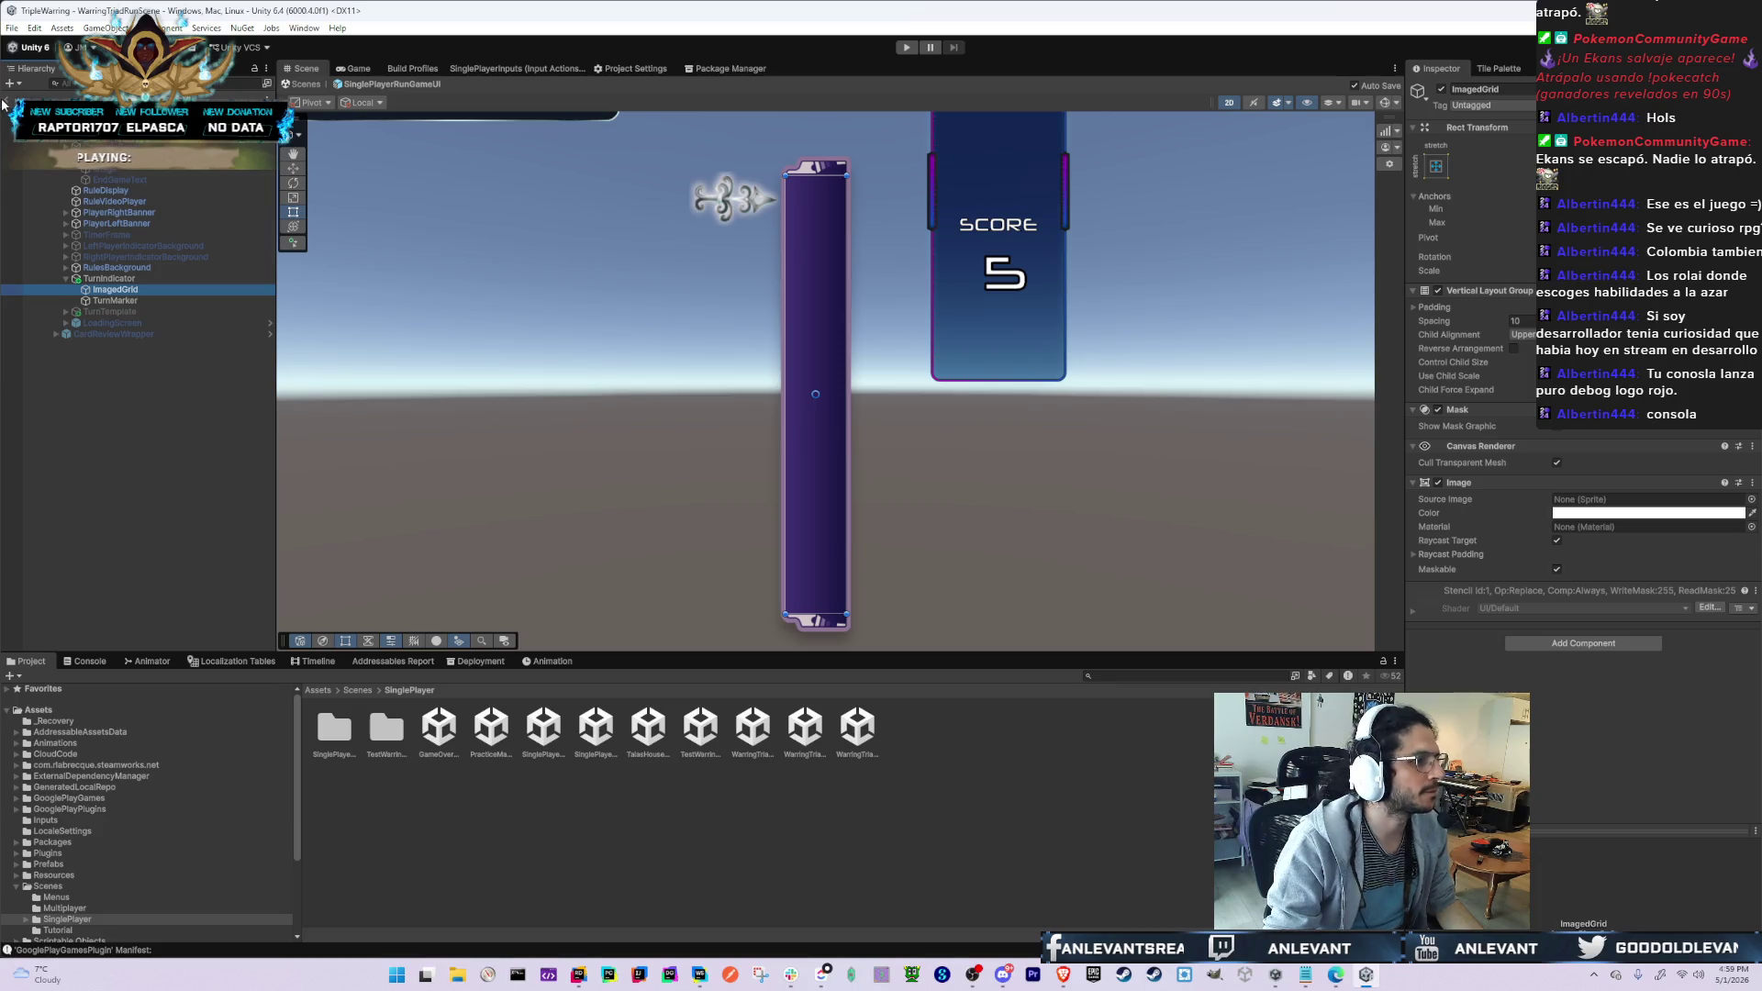
{"action": "left_click", "coordinate": [6, 102]}
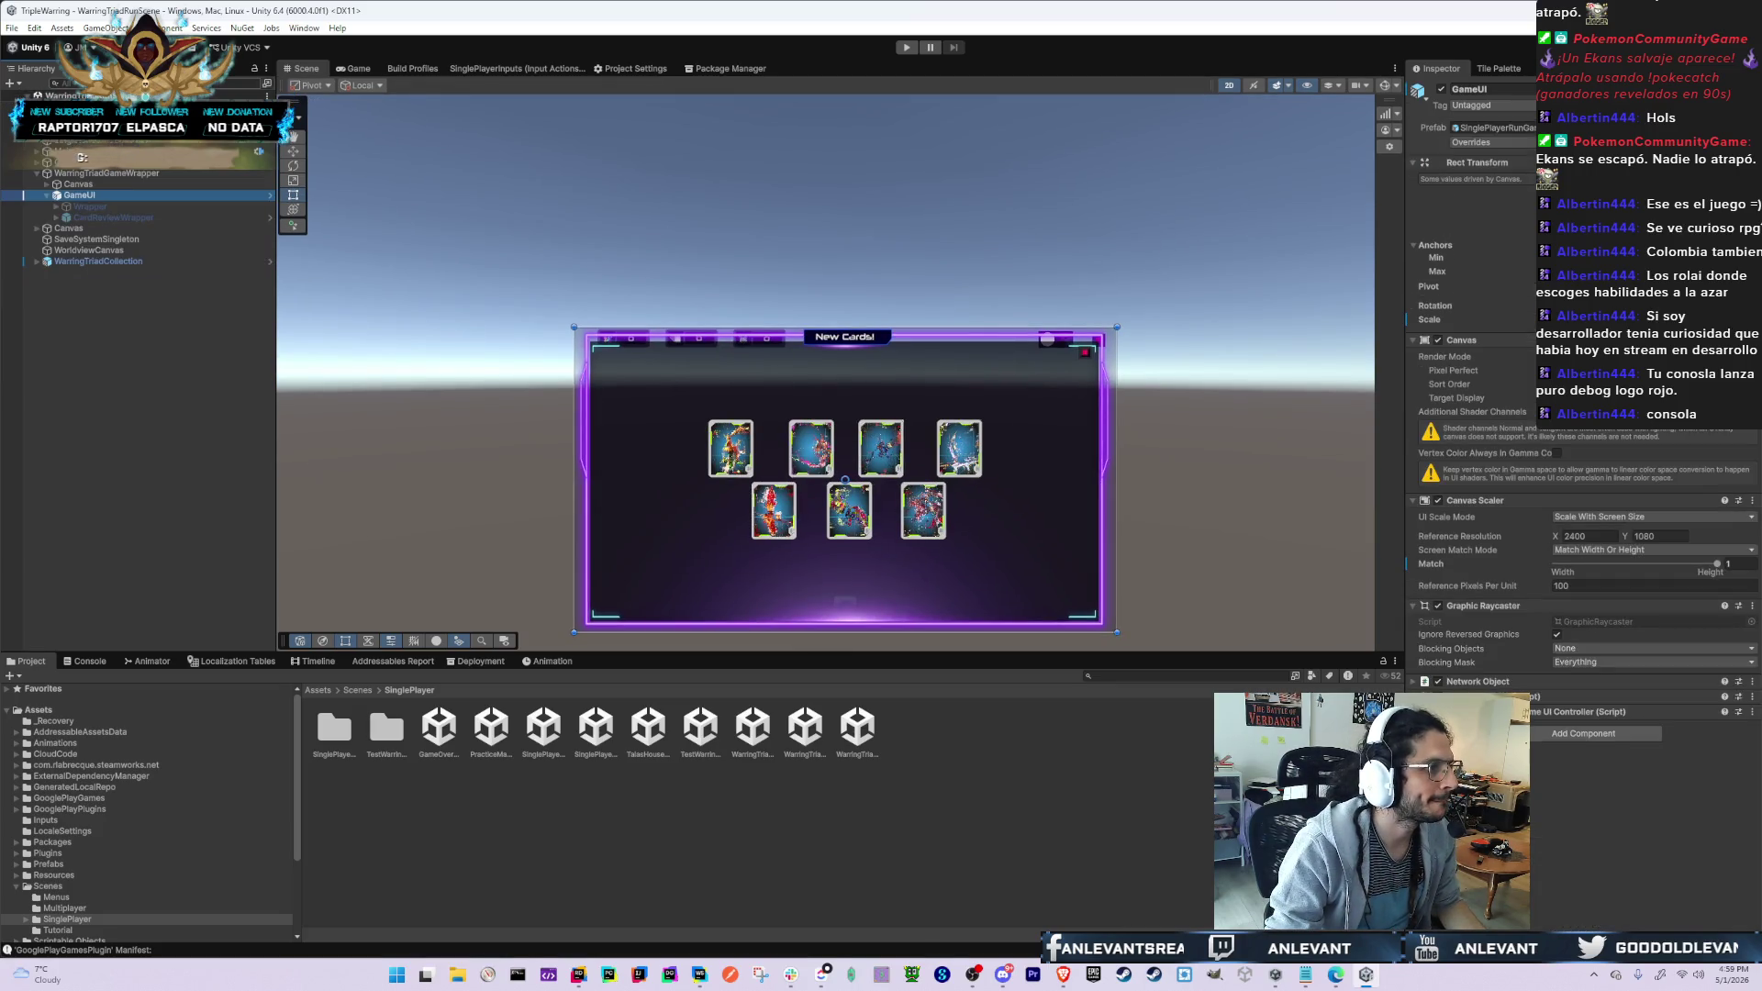
Open LoginScene from Assets/Scenes/Menus and enter Play mode.
{"action": "right_click", "coordinate": [72, 95]}
{"action": "left_click", "coordinate": [126, 225]}
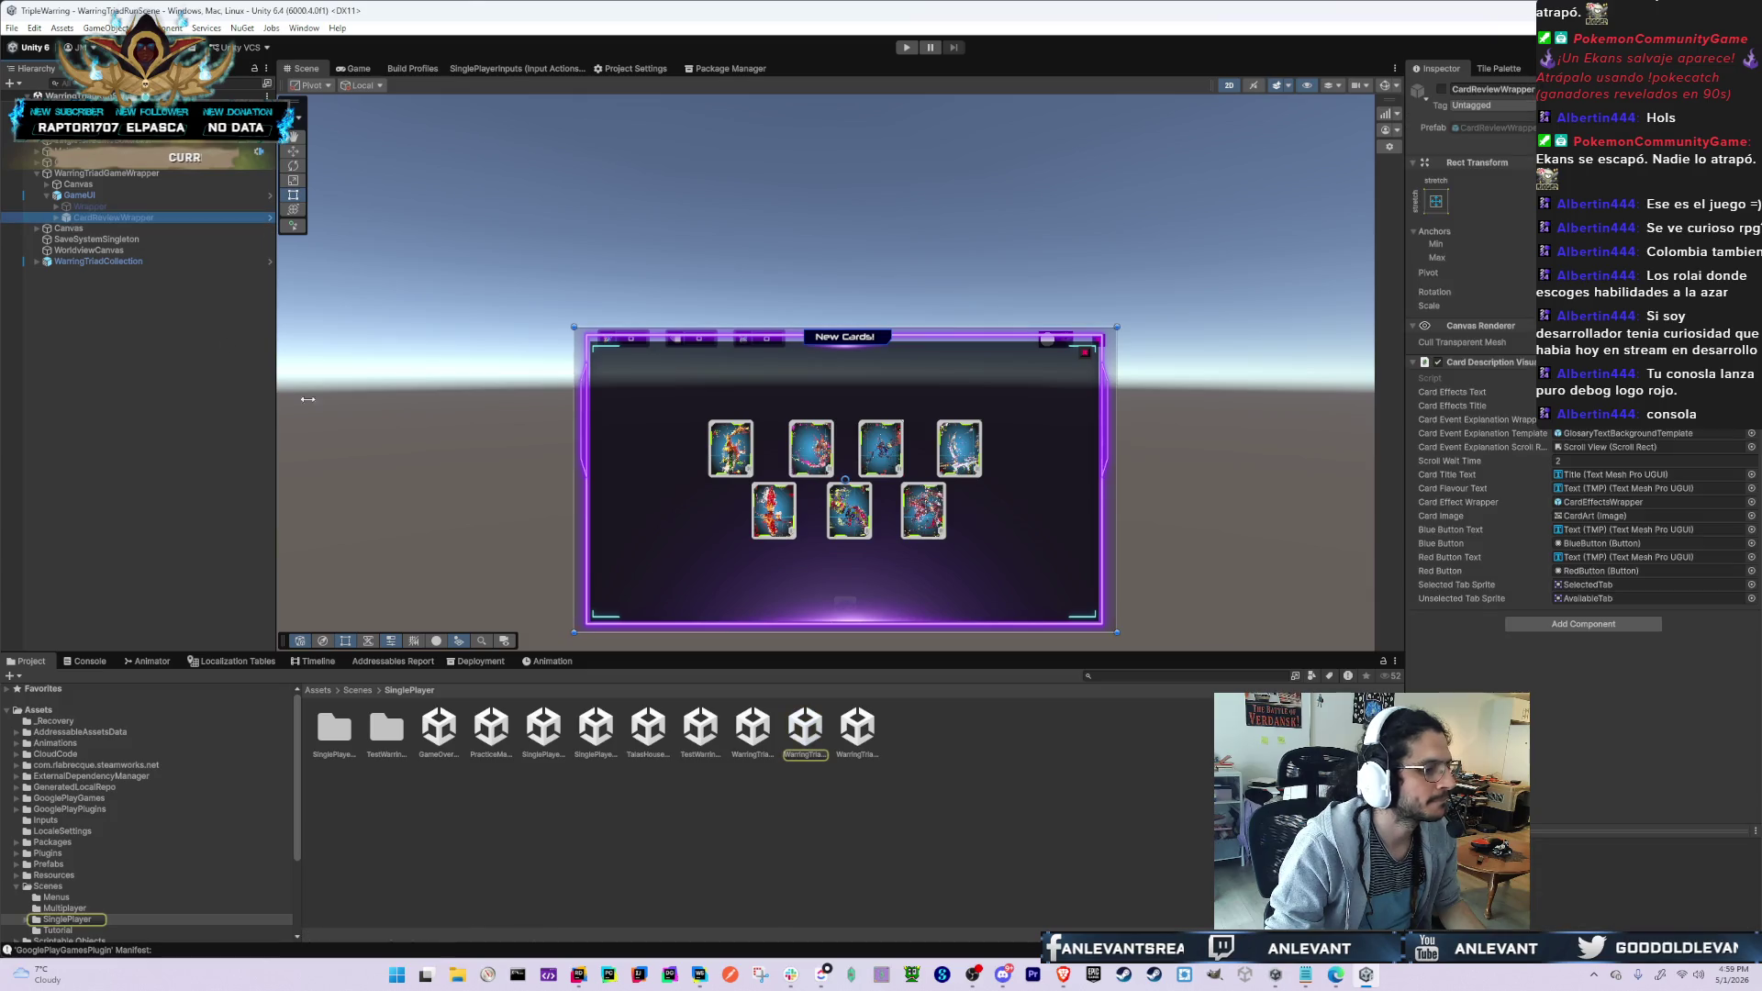
{"action": "left_click", "coordinate": [357, 690]}
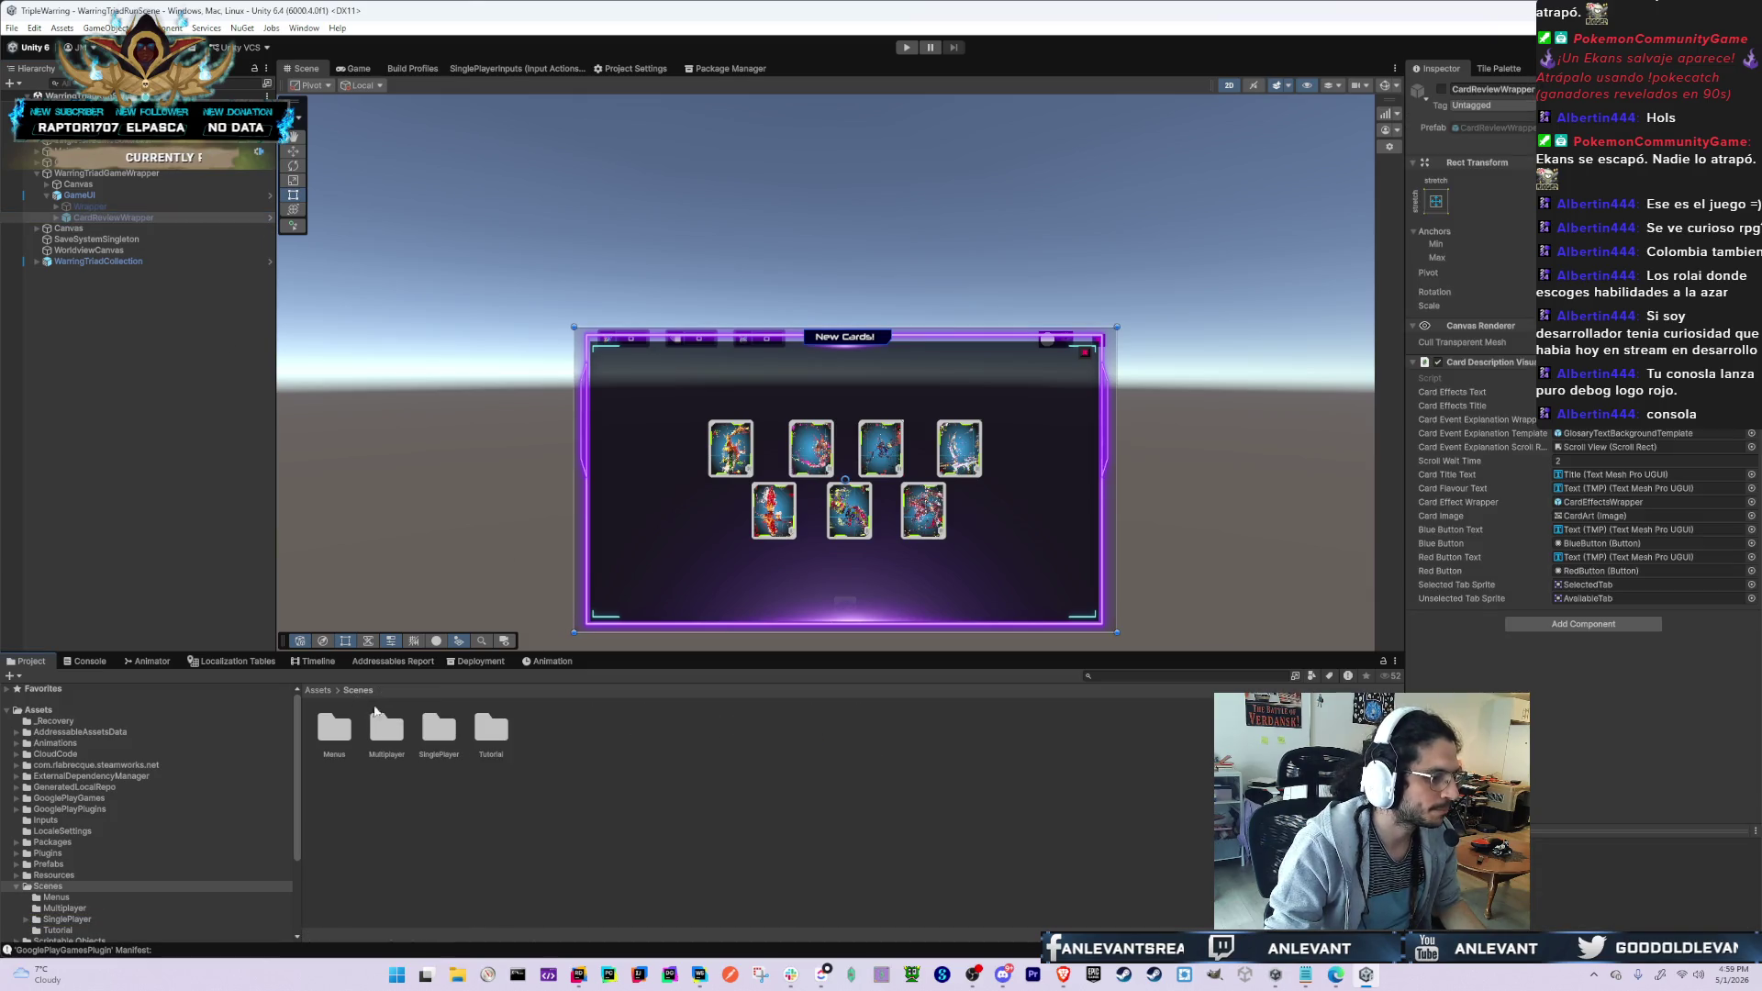
{"action": "double_click", "coordinate": [345, 735]}
{"action": "left_click", "coordinate": [345, 734]}
{"action": "double_click", "coordinate": [440, 729]}
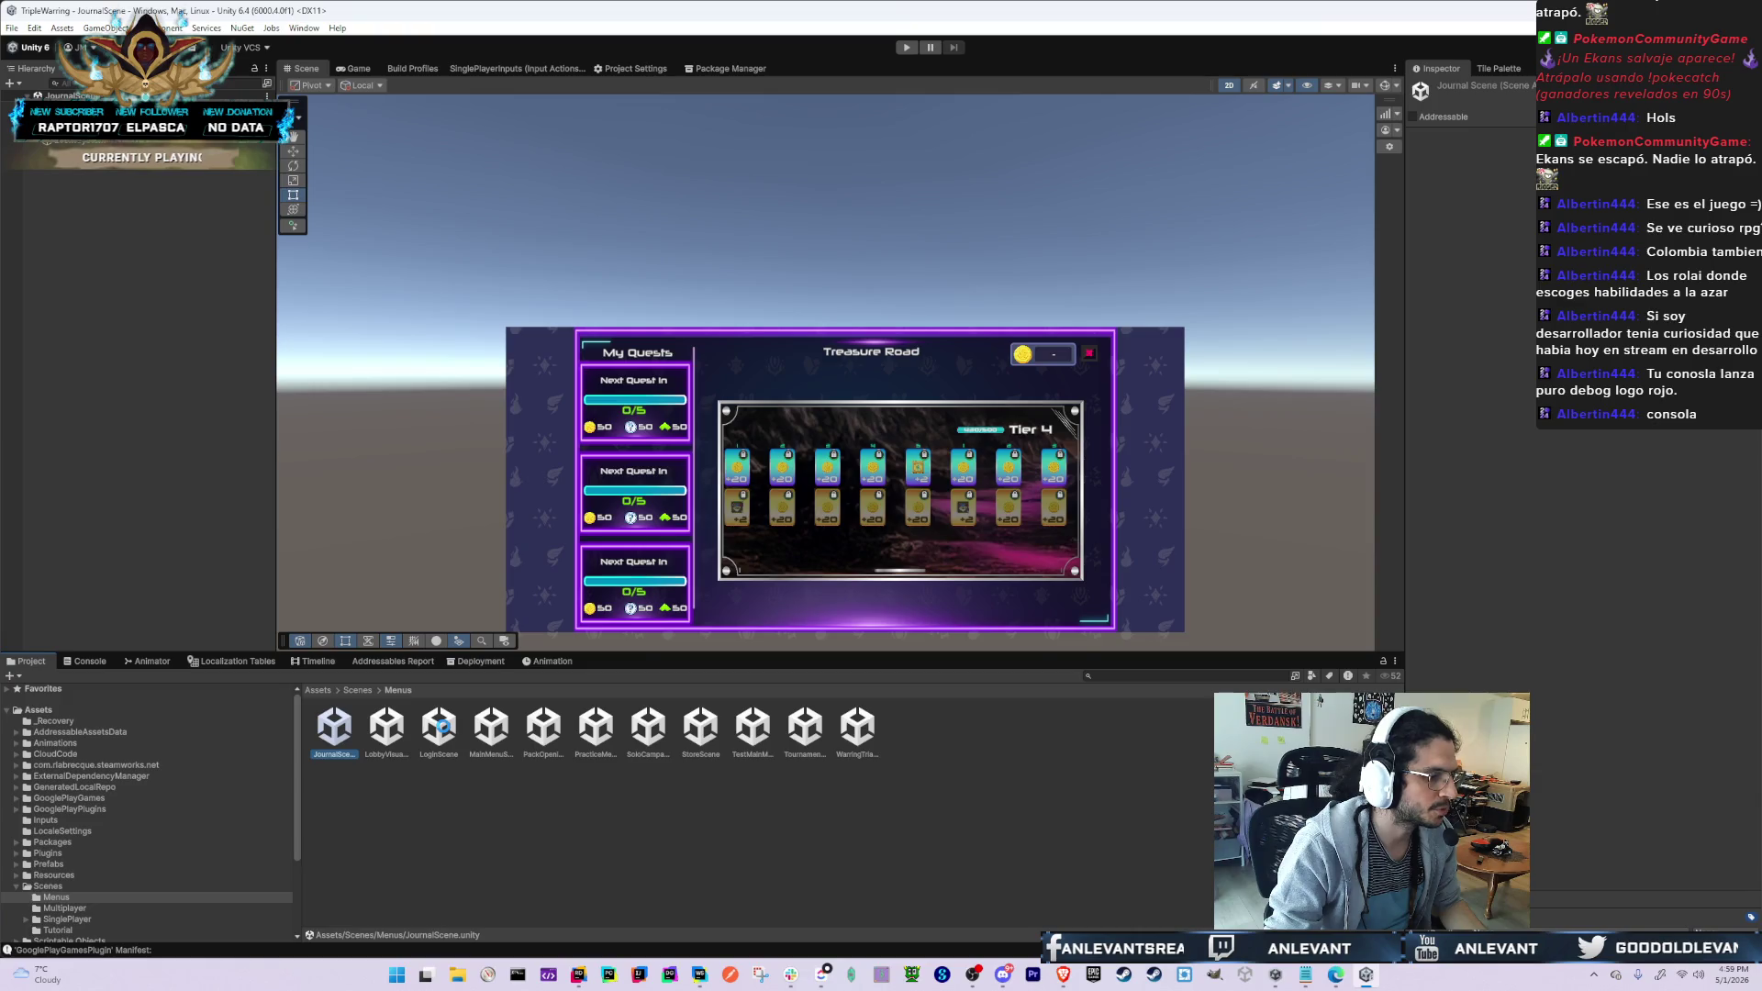
{"action": "left_click", "coordinate": [906, 47]}
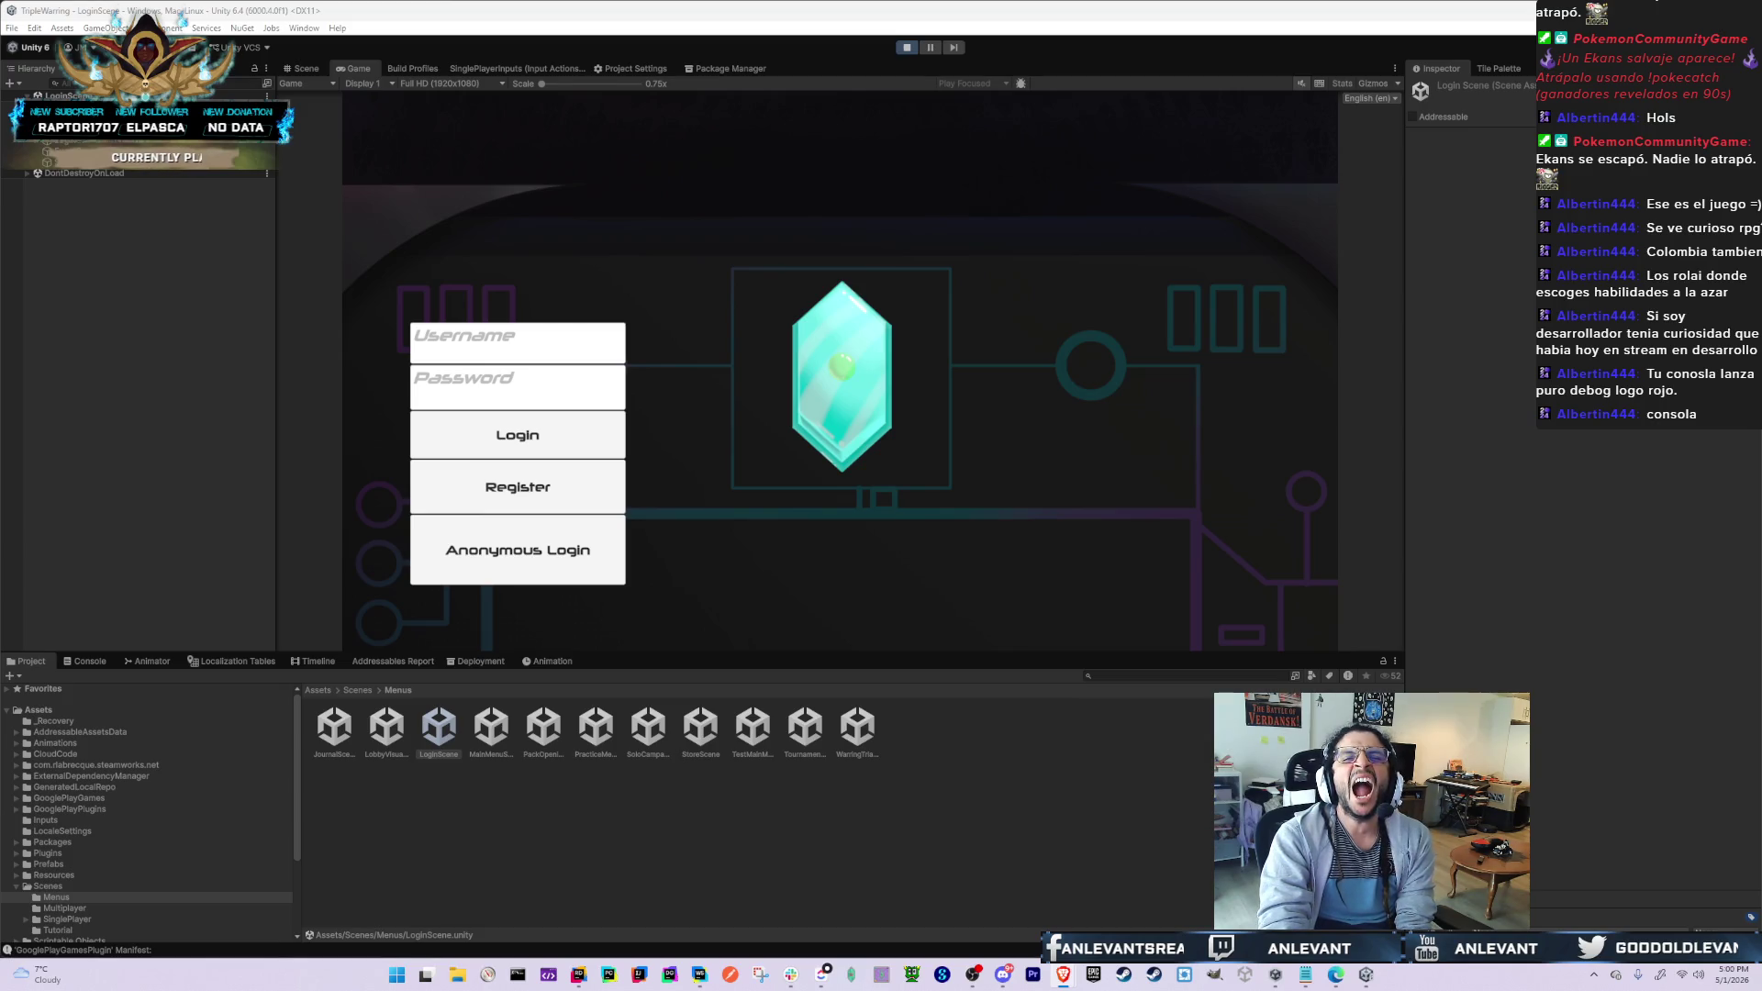
Log into the running game with the username and password, fixing a mistyped password.
{"action": "left_click", "coordinate": [516, 337]}
{"action": "type", "text": "ad"}
{"action": "left_click", "coordinate": [534, 367]}
{"action": "key", "text": "BackSpace"}
{"action": "key", "text": "BackSpace"}
{"action": "key", "text": "BackSpace"}
{"action": "left_click", "coordinate": [560, 438]}
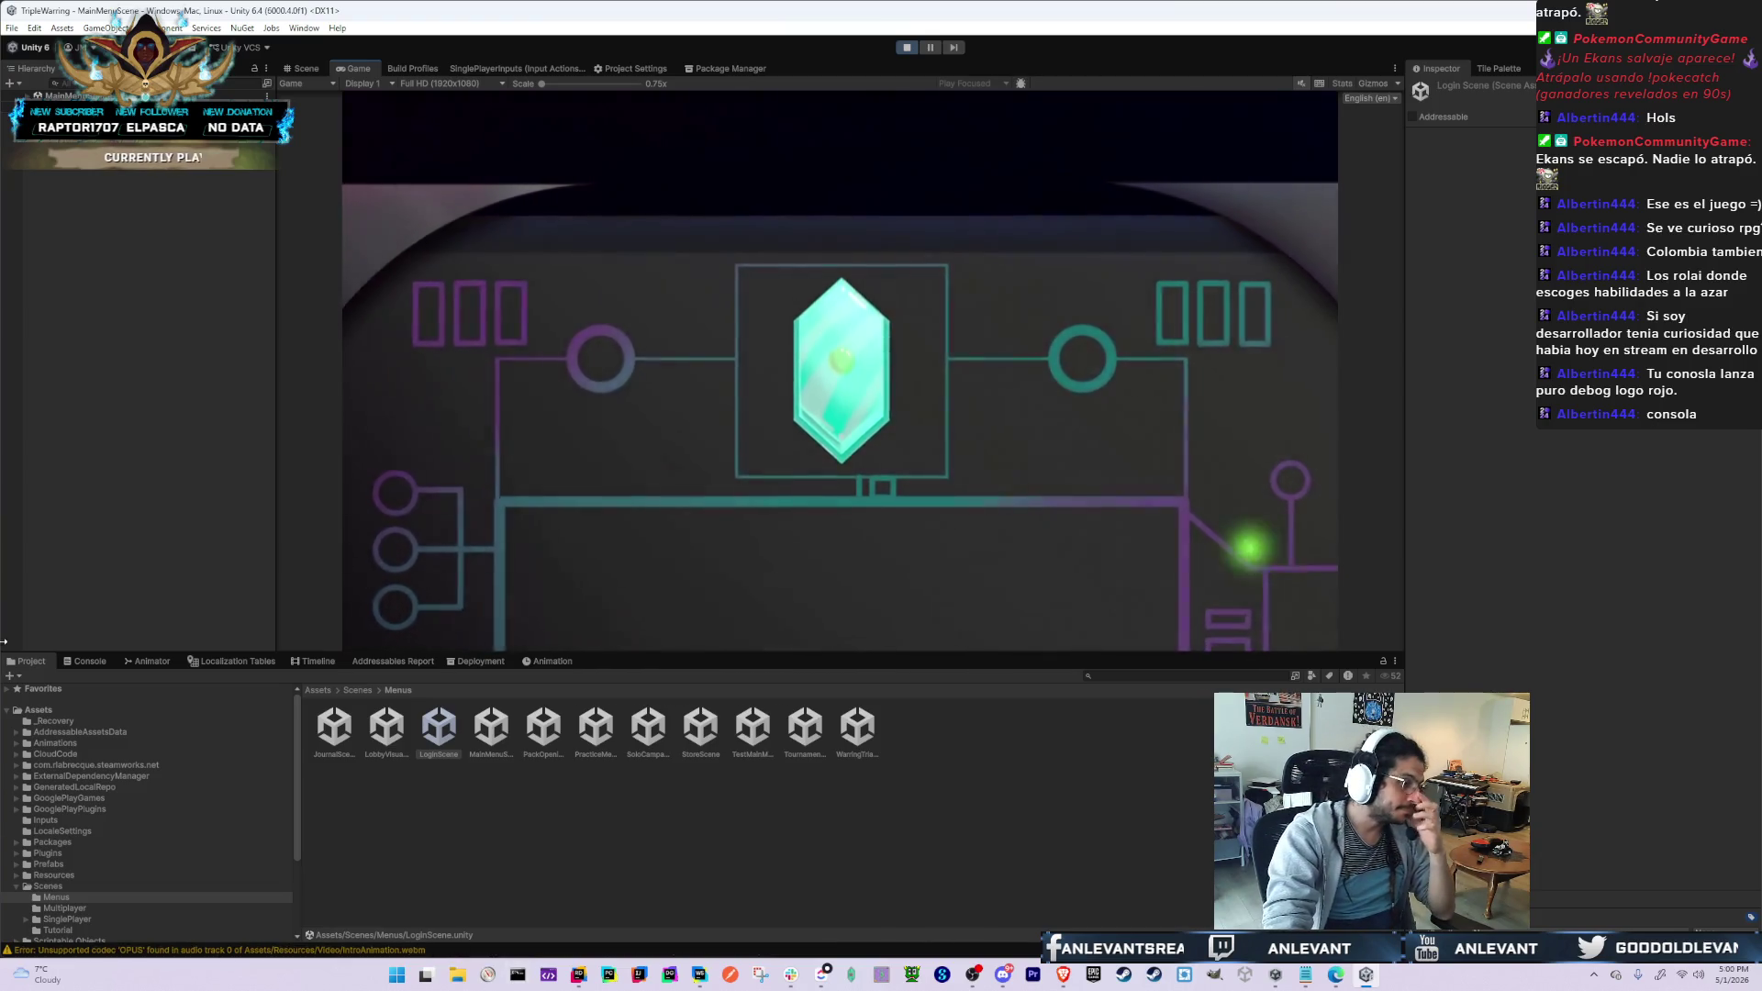
Clear the Console, then choose Solo and start the campaign.
{"action": "double_click", "coordinate": [73, 660]}
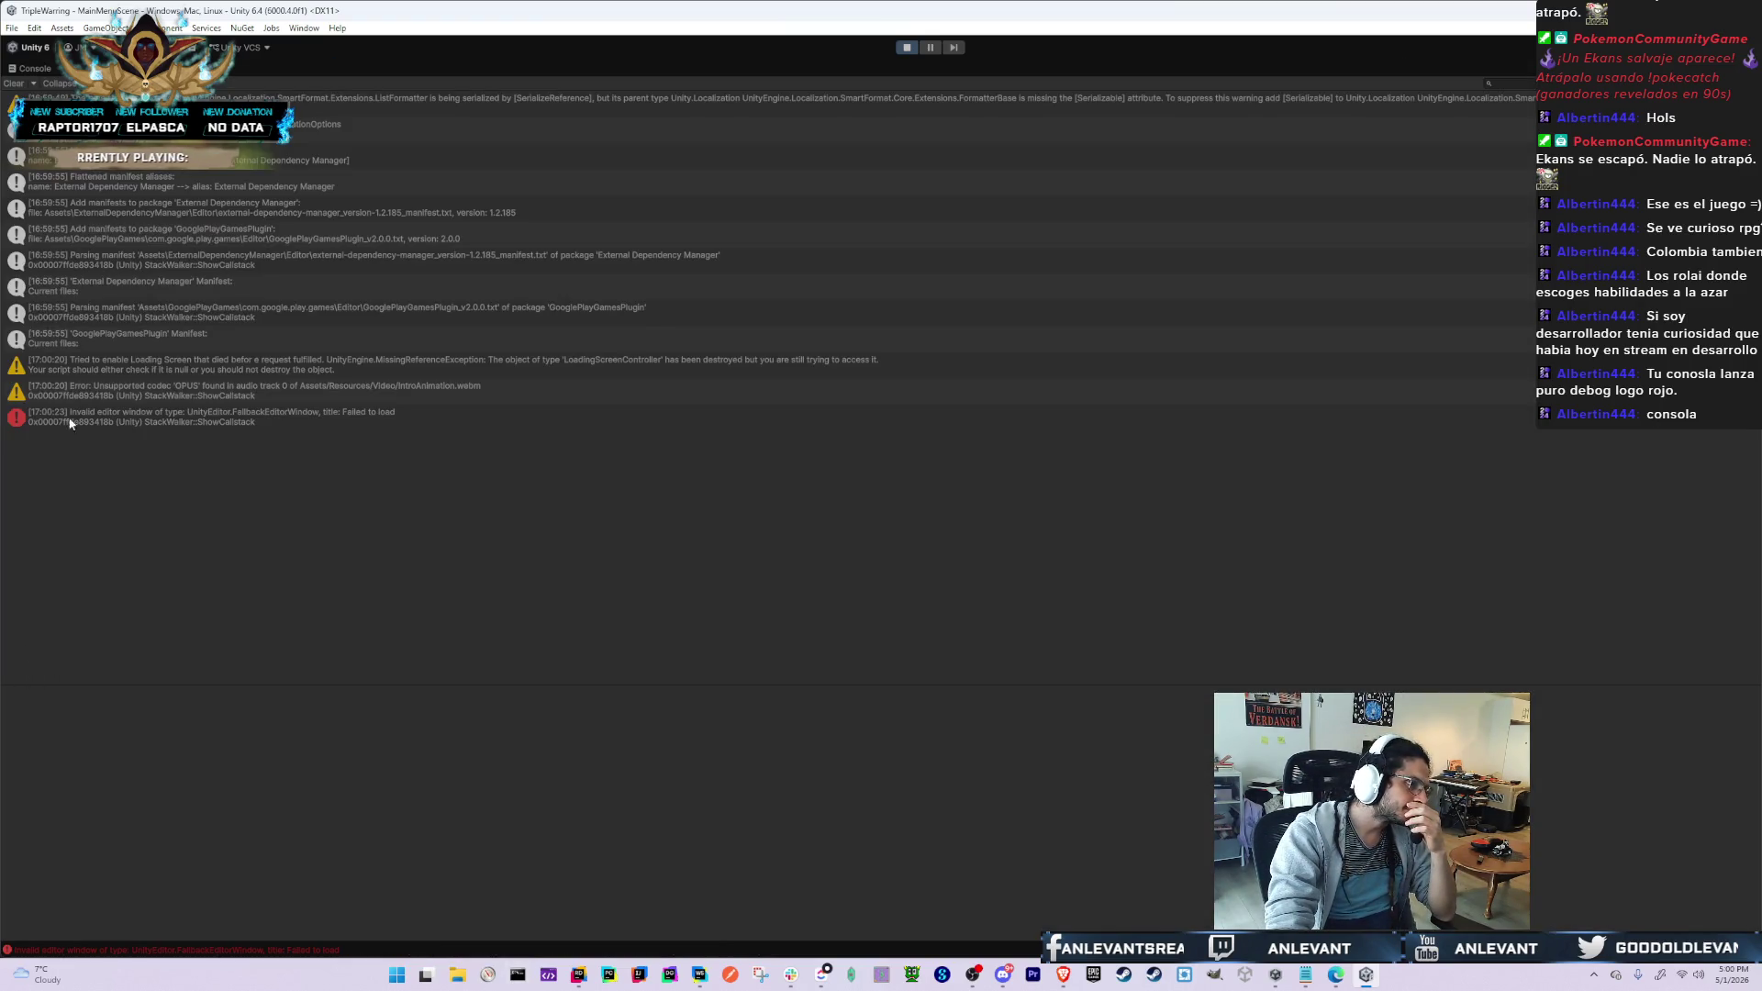
{"action": "double_click", "coordinate": [35, 68]}
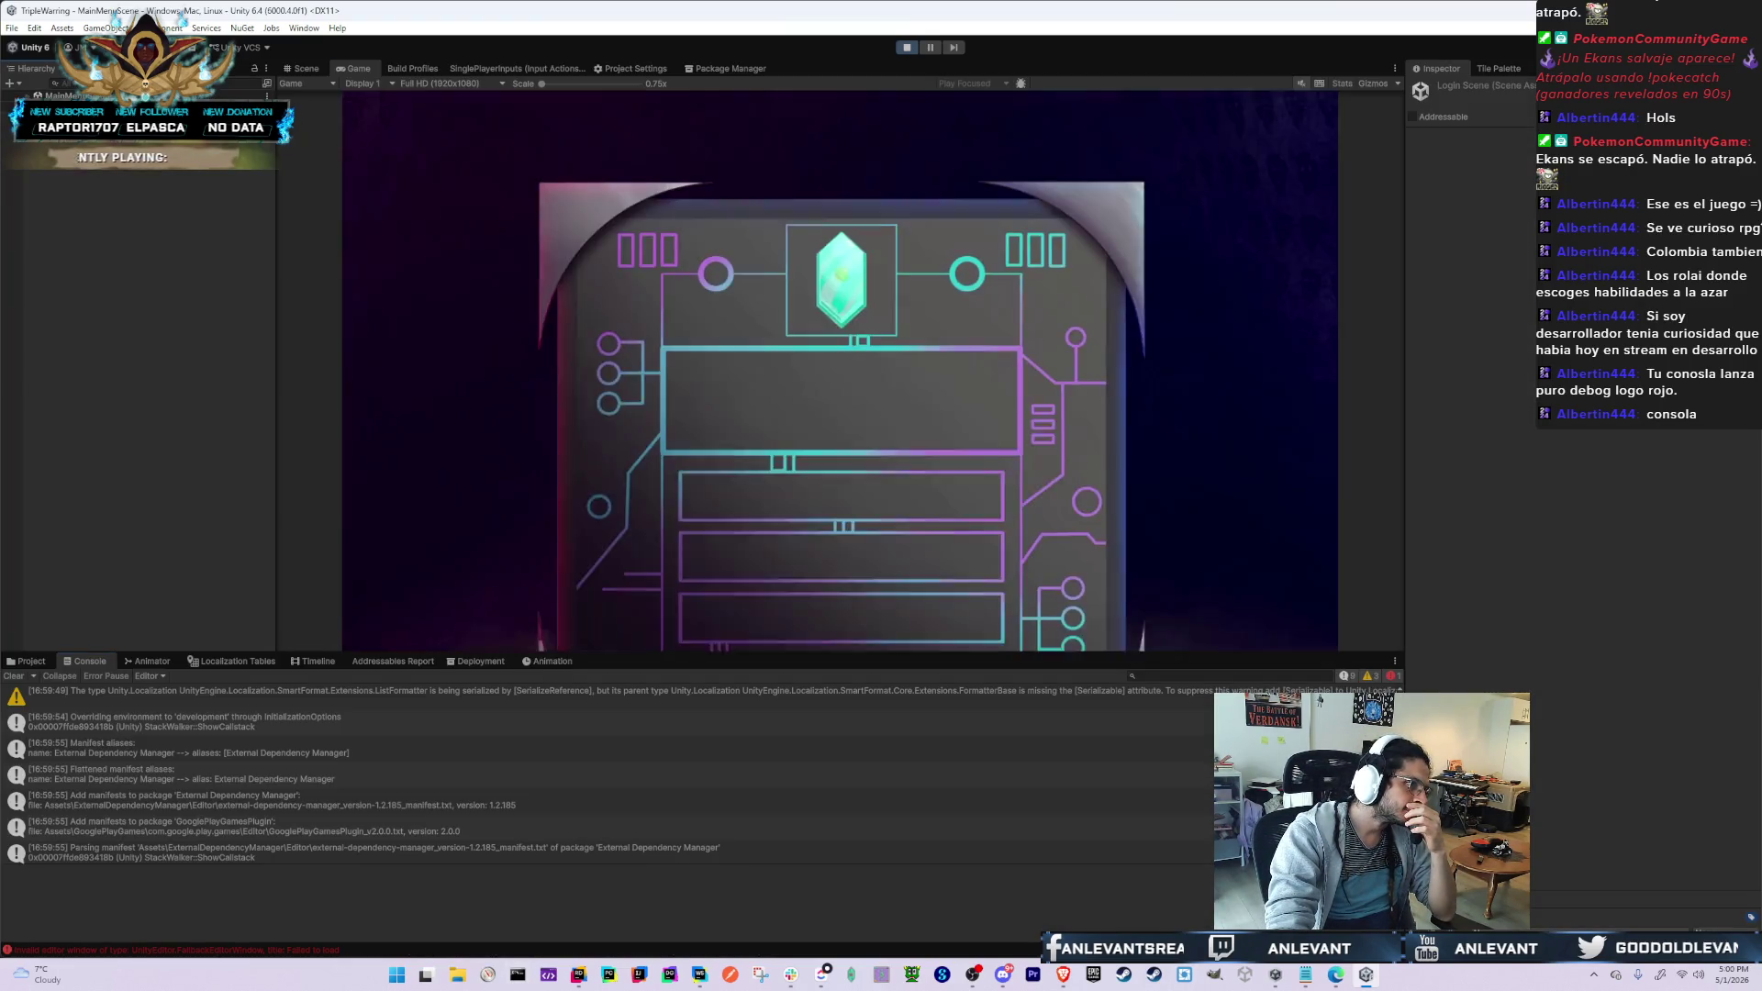
{"action": "left_click", "coordinate": [14, 676]}
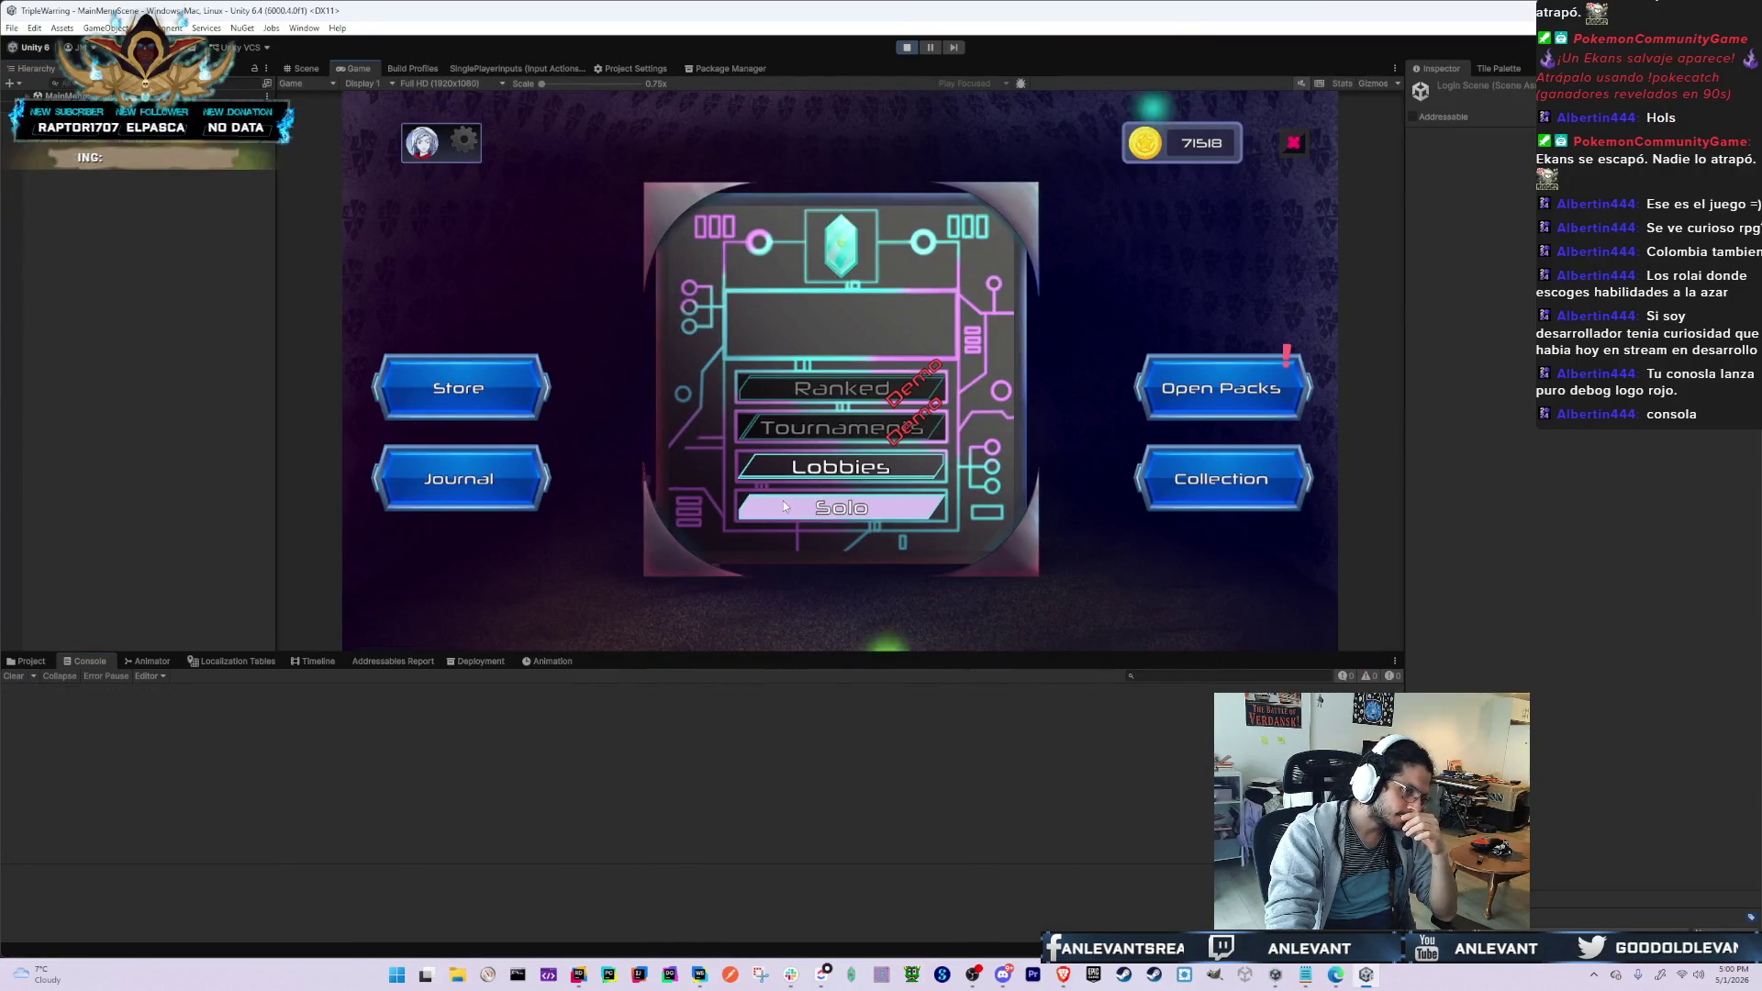
{"action": "left_click", "coordinate": [826, 505]}
{"action": "left_click", "coordinate": [836, 393]}
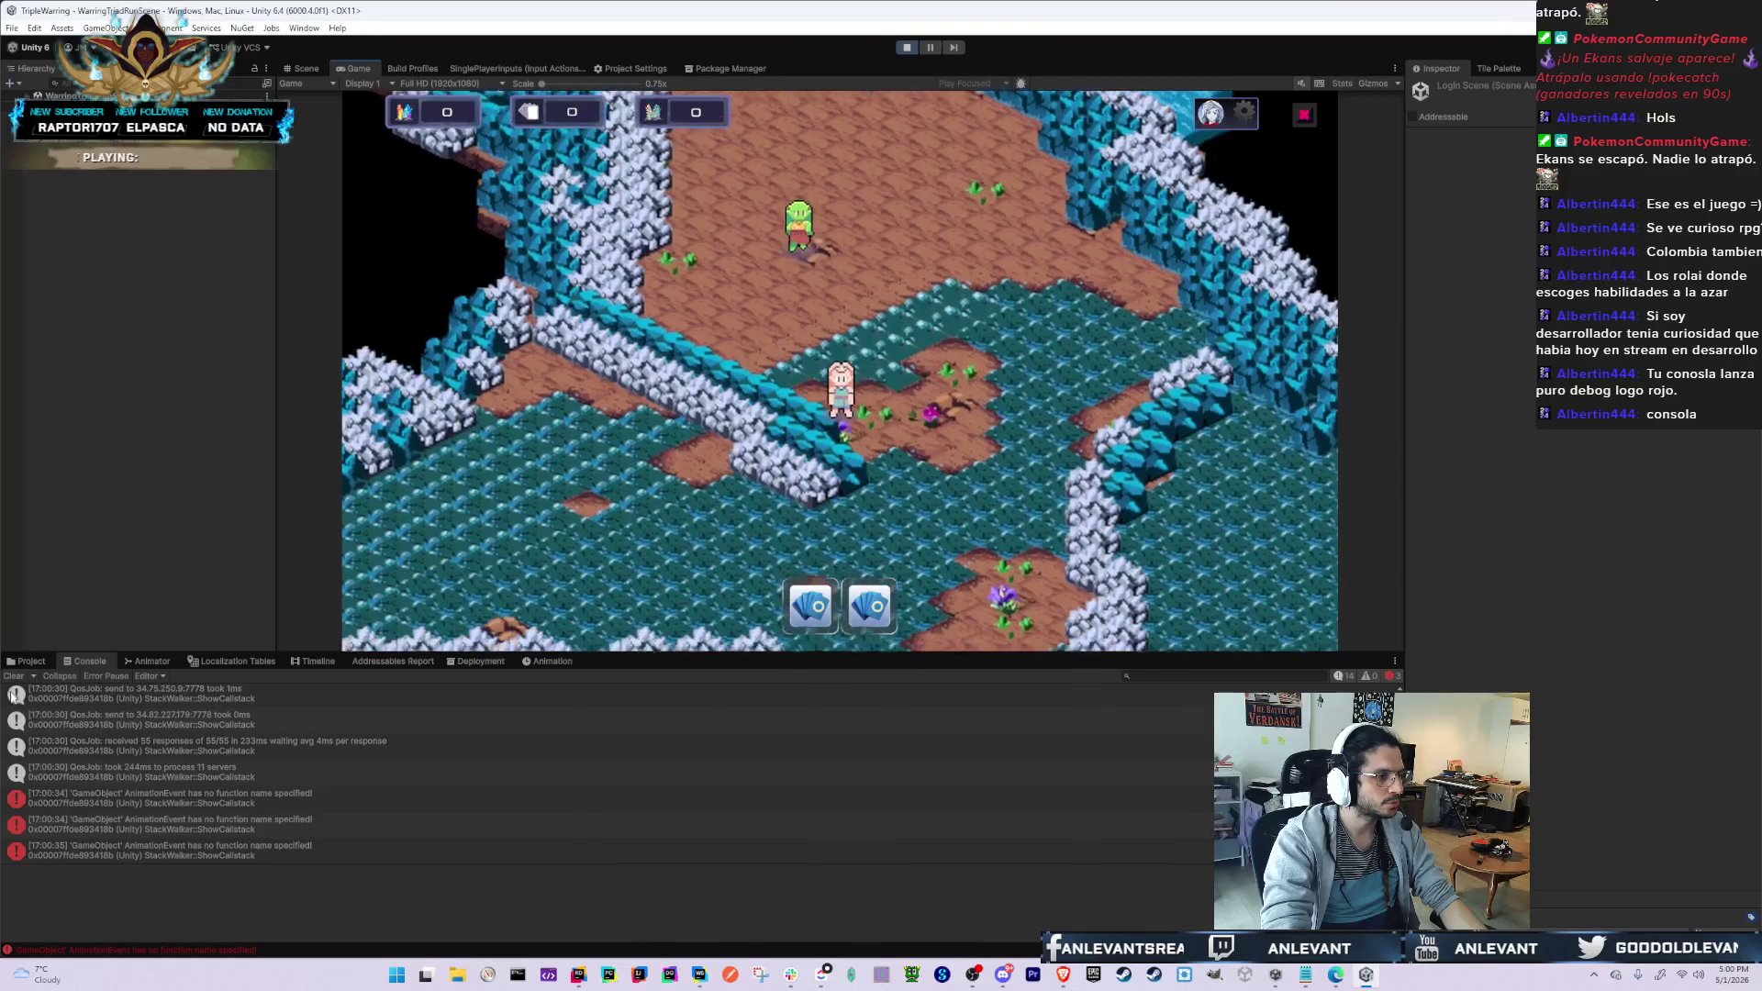
Clear the Console, play into a card battle, then return to TurnIndicatorController.cs in Rider.
{"action": "left_click", "coordinate": [14, 676]}
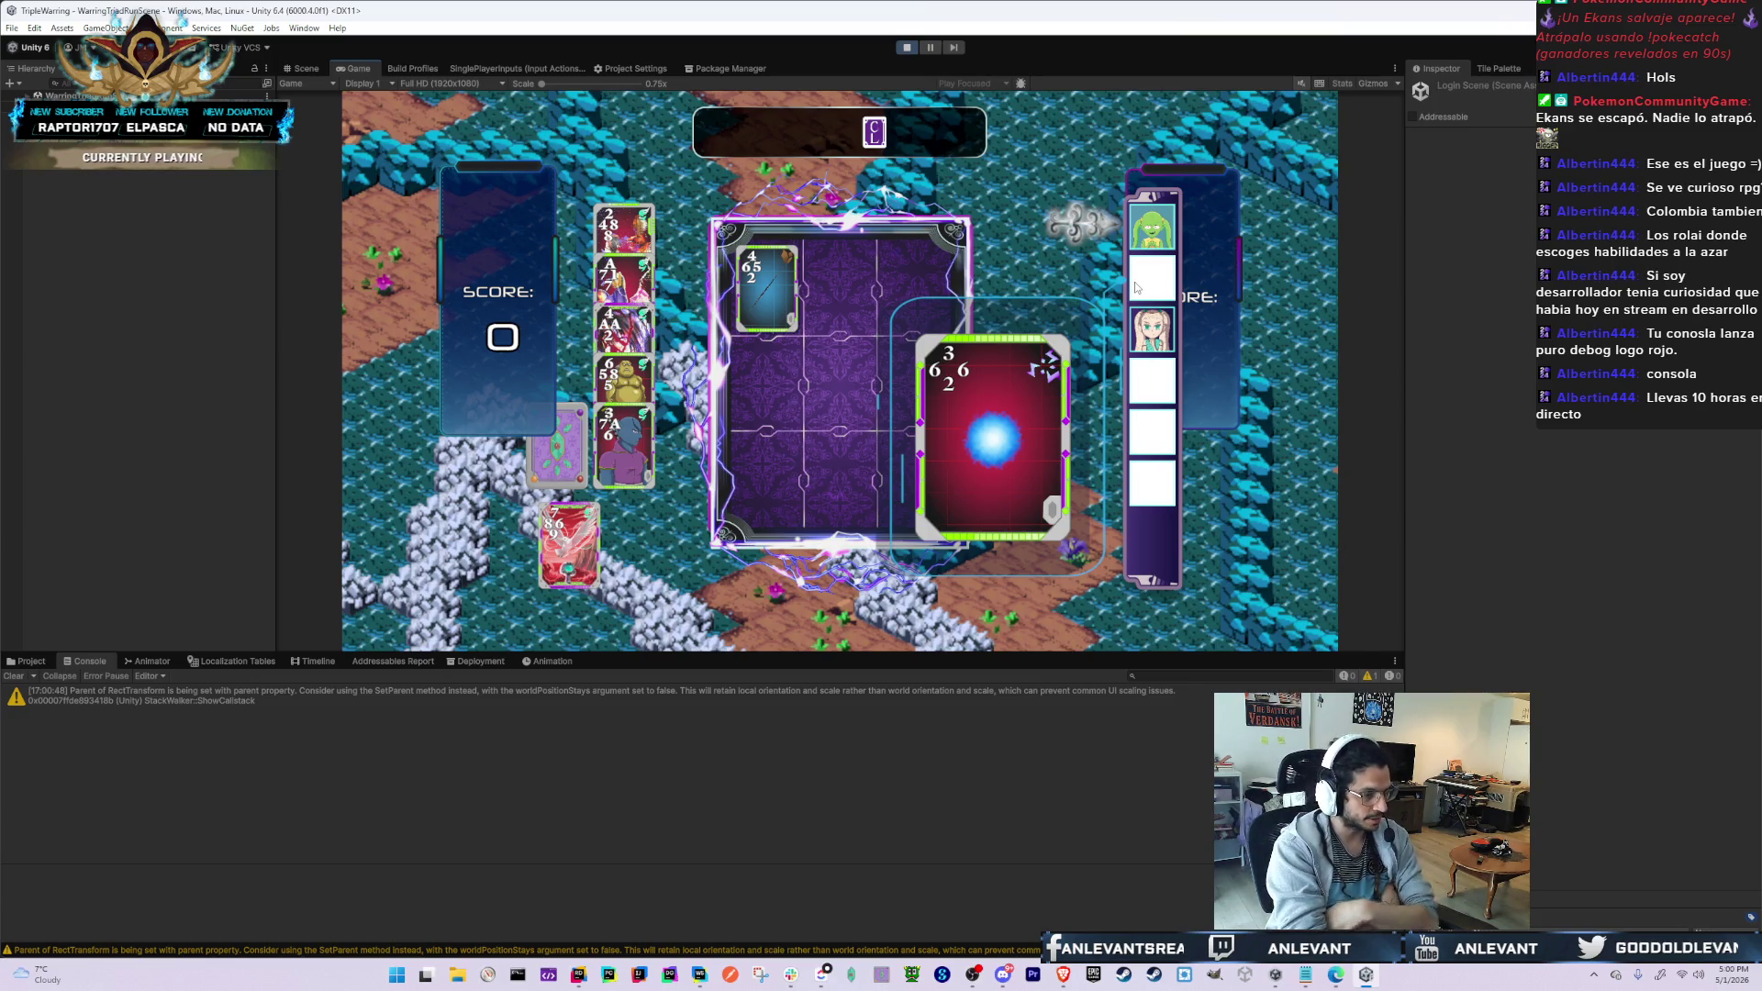
{"action": "key", "text": "alt+Tab"}
{"action": "key", "text": "alt+Tab"}
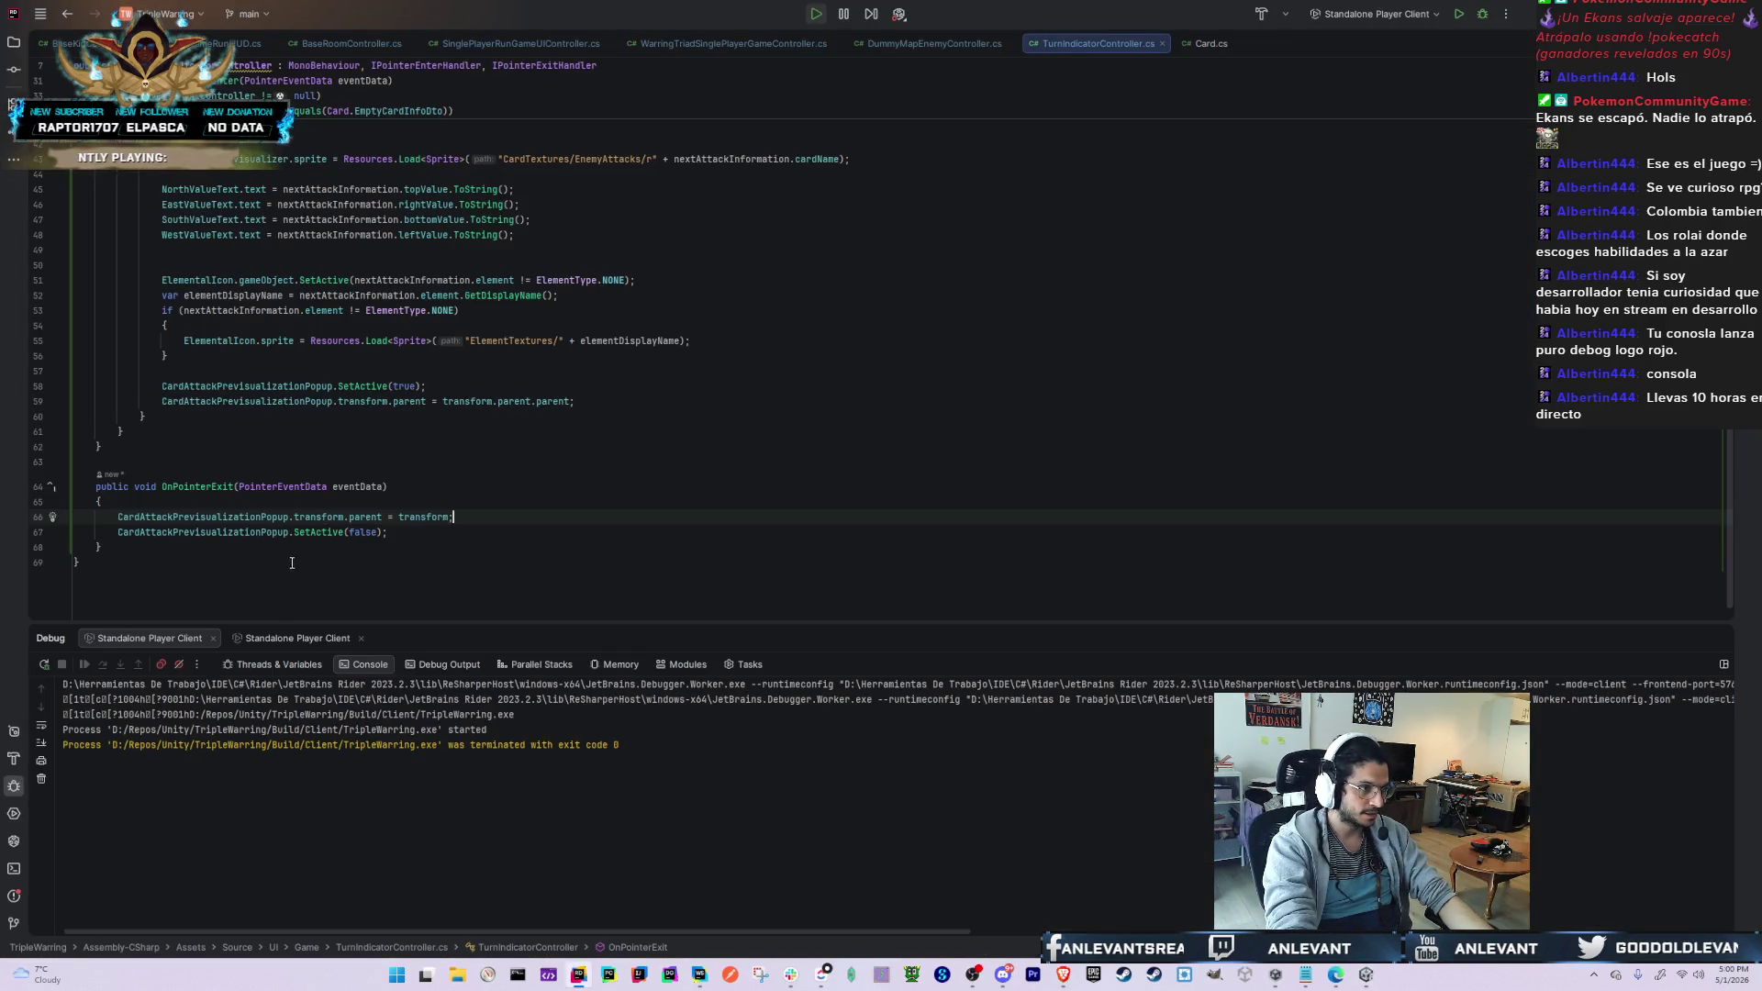
Rewrite line 59 in OnPointerEnter as SetParent(transform.parent.parent).
{"action": "double_click", "coordinate": [410, 401]}
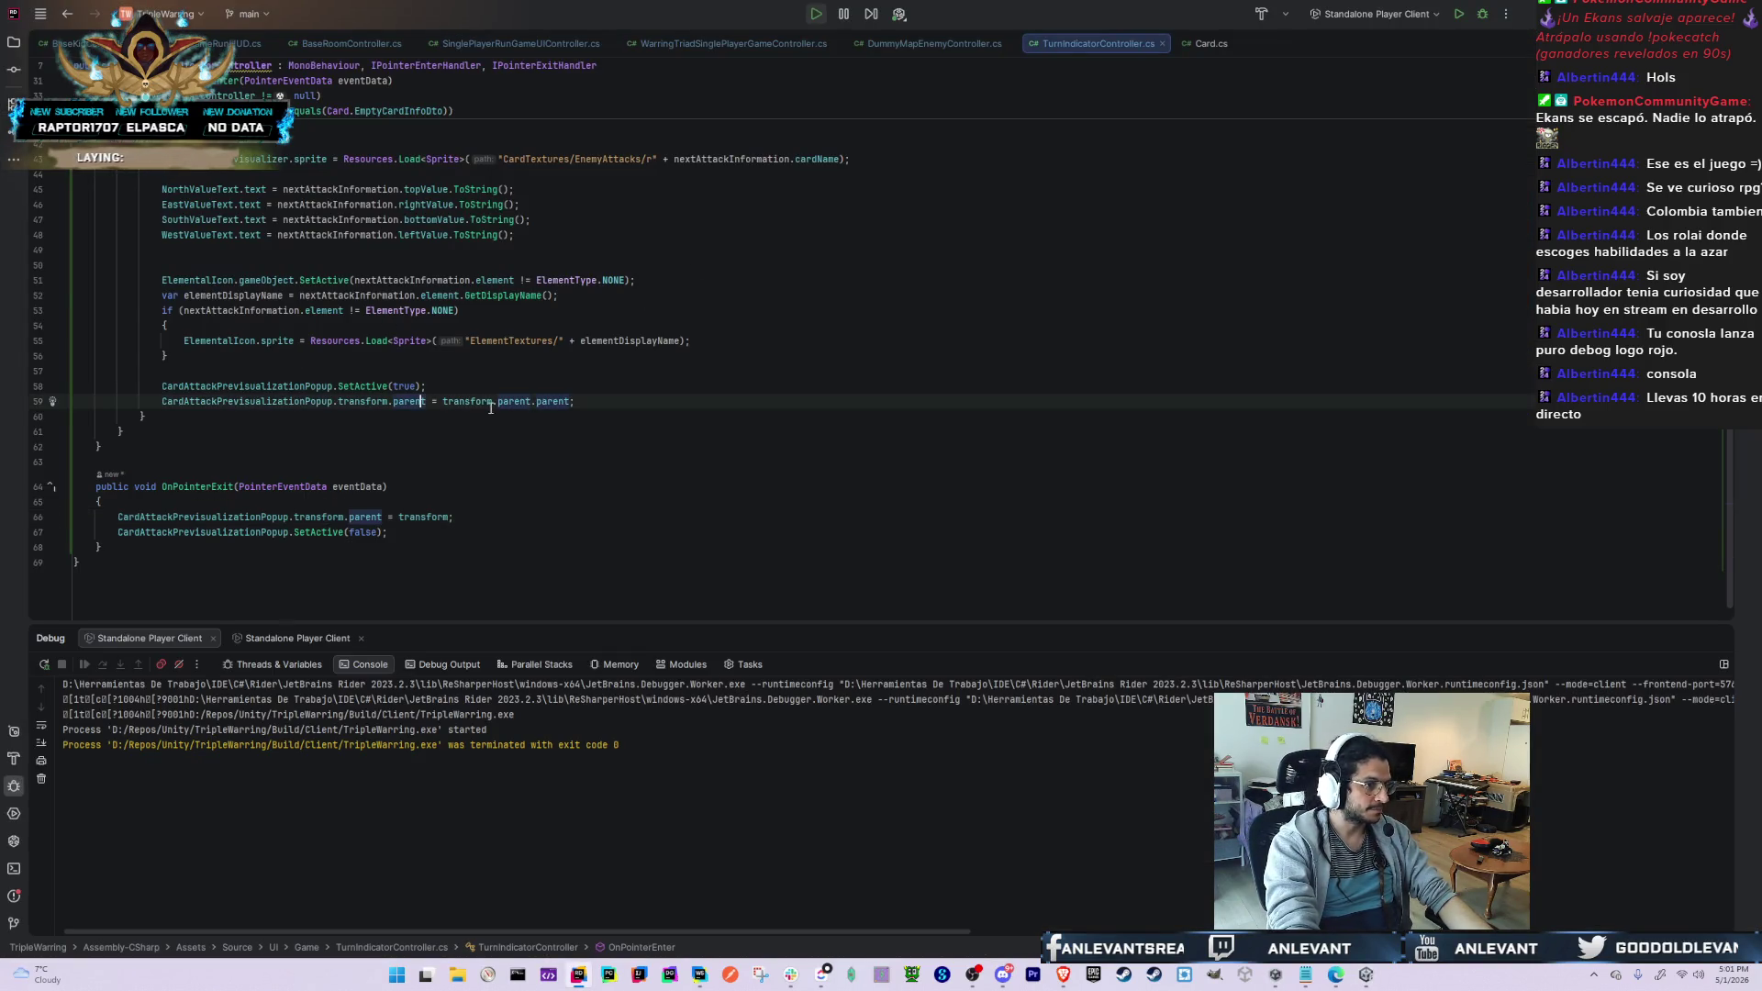
{"action": "key", "text": "BackSpace"}
{"action": "type", "text": "SetP"}
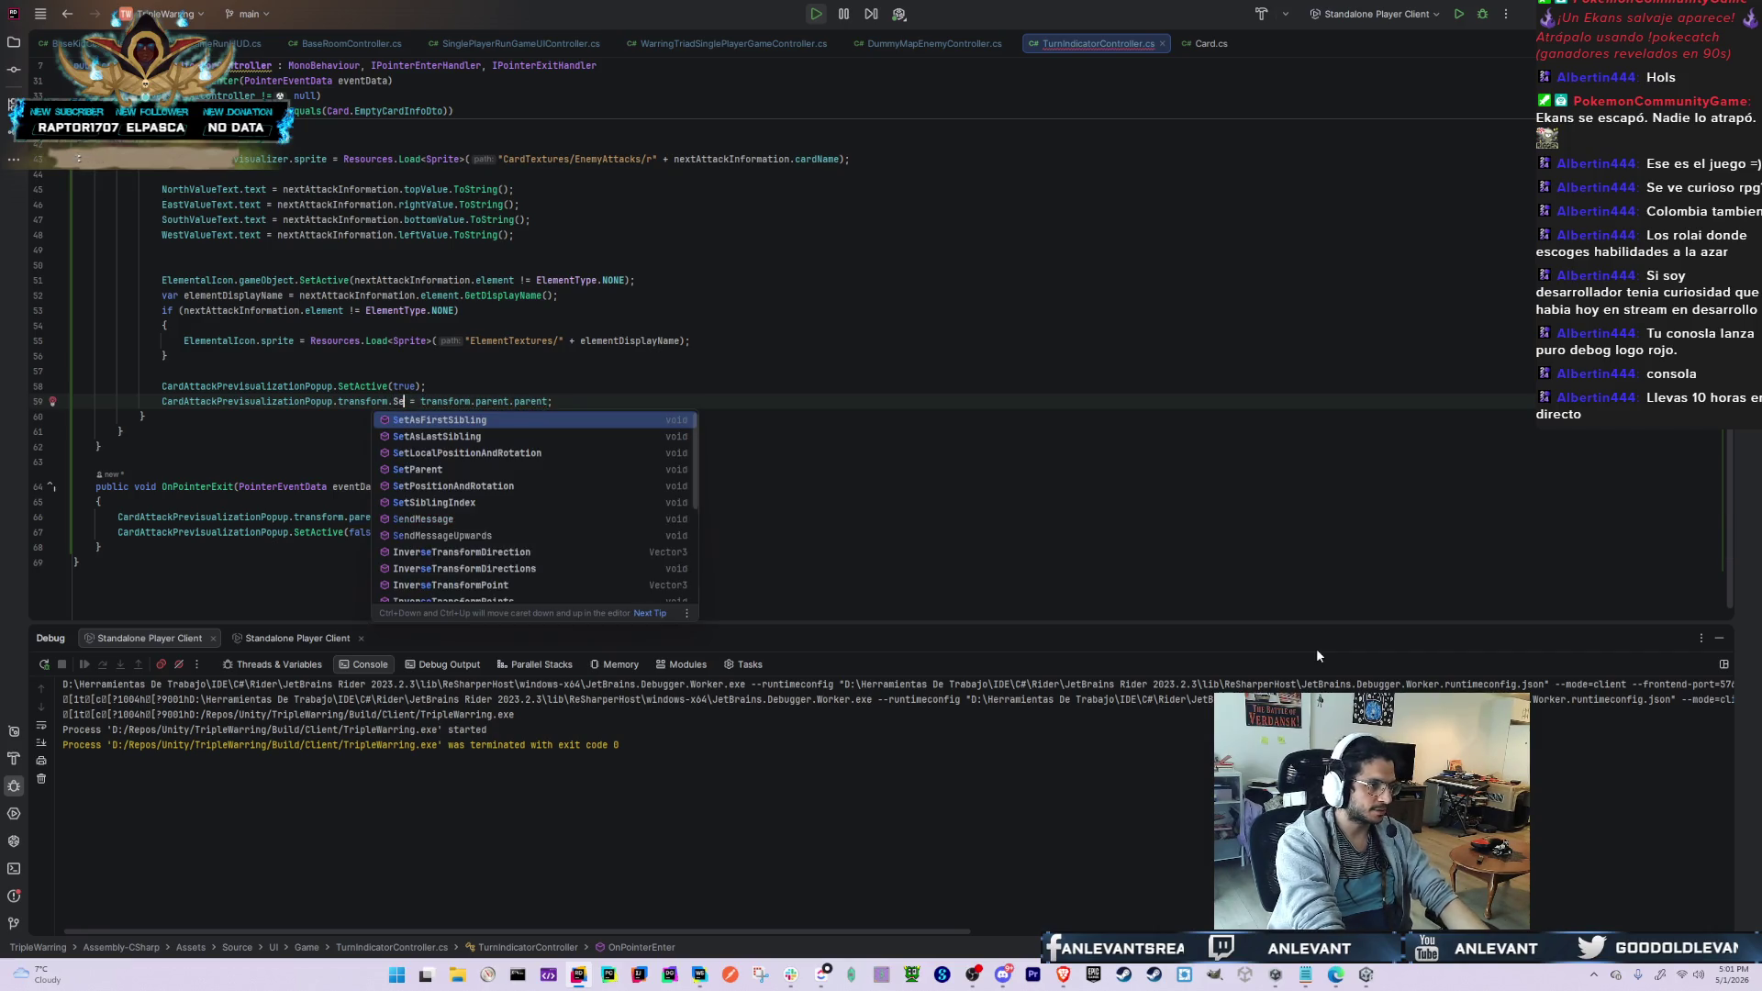
{"action": "key", "text": "Return"}
{"action": "key", "text": "Delete"}
{"action": "key", "text": "Delete"}
{"action": "key", "text": "Delete"}
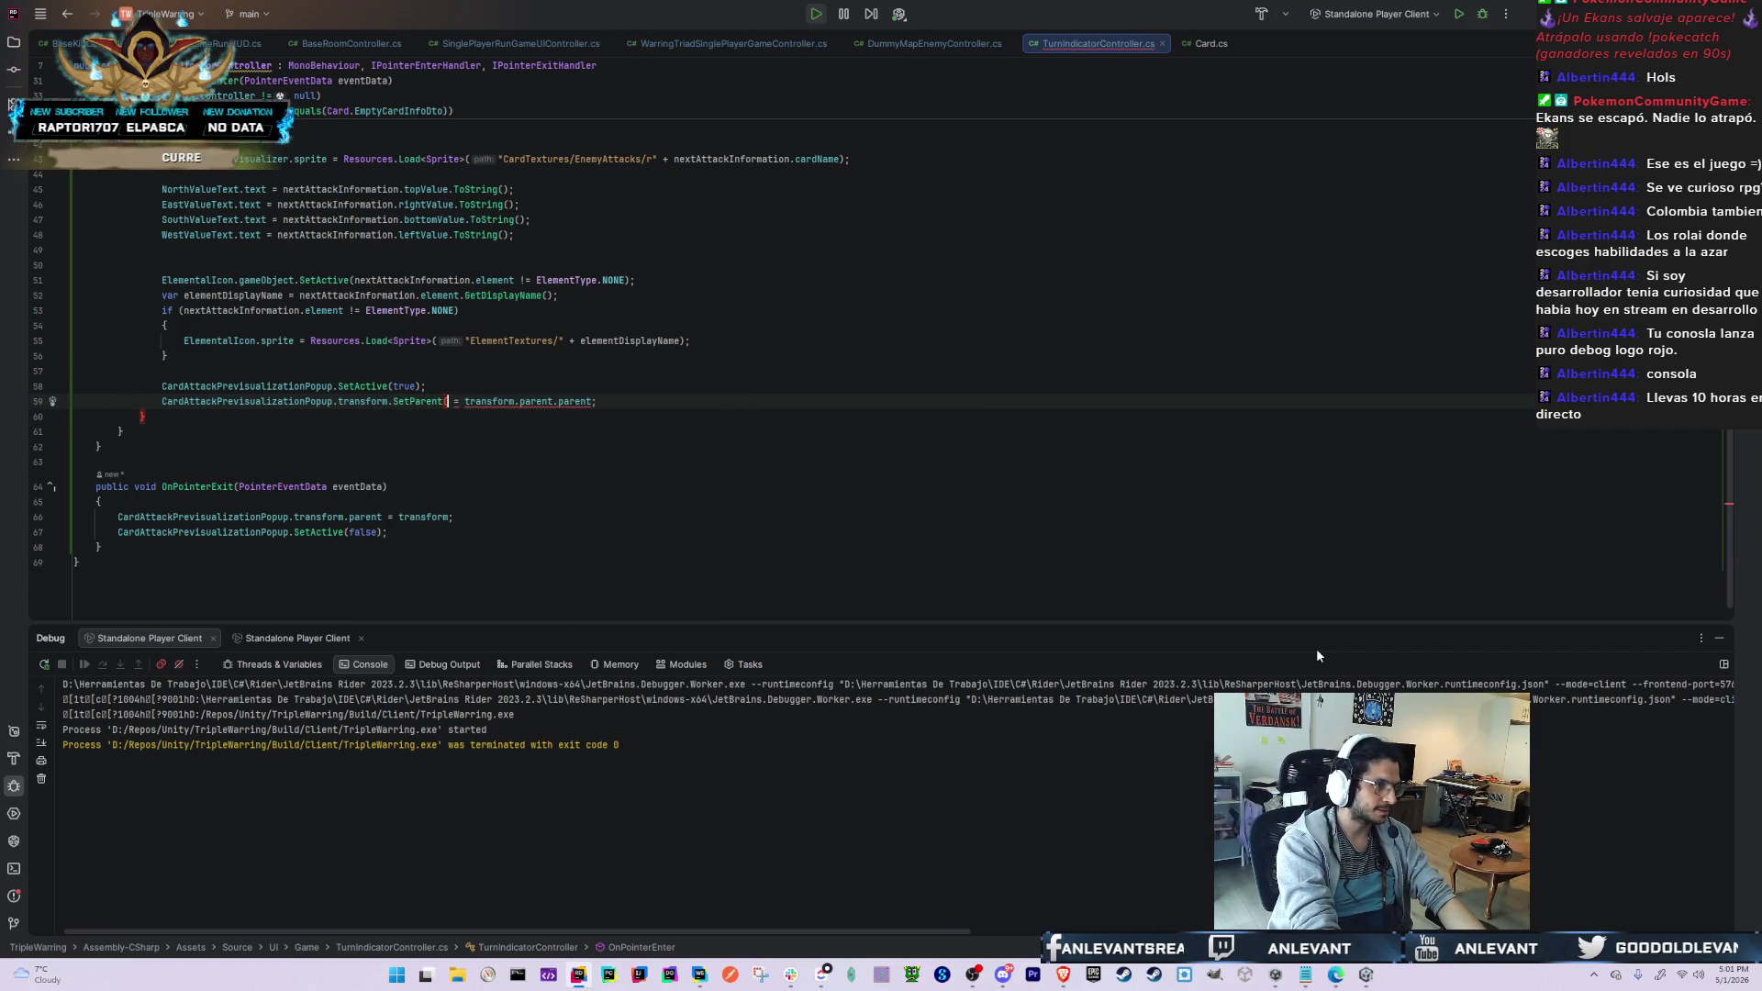
{"action": "key", "text": "End"}
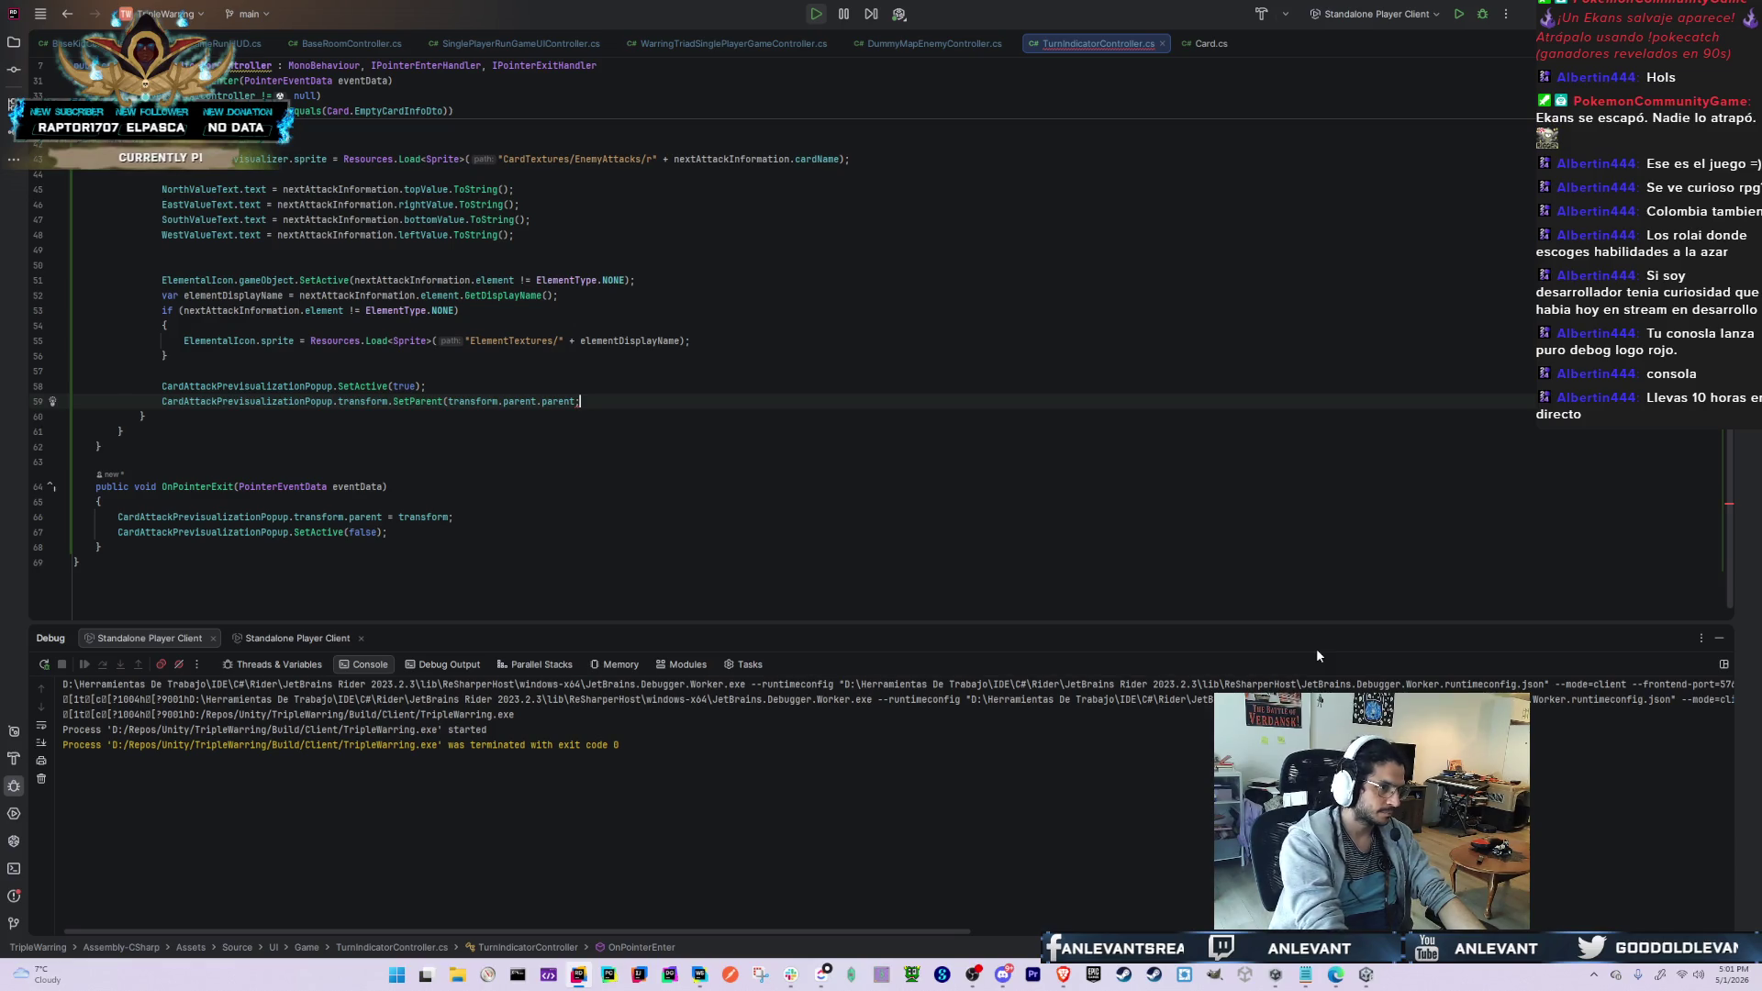
{"action": "key", "text": "Left"}
{"action": "type", "text": ")"}
{"action": "key", "text": "Down"}
{"action": "key", "text": "Down"}
{"action": "key", "text": "Down"}
{"action": "key", "text": "Down"}
{"action": "key", "text": "Down"}
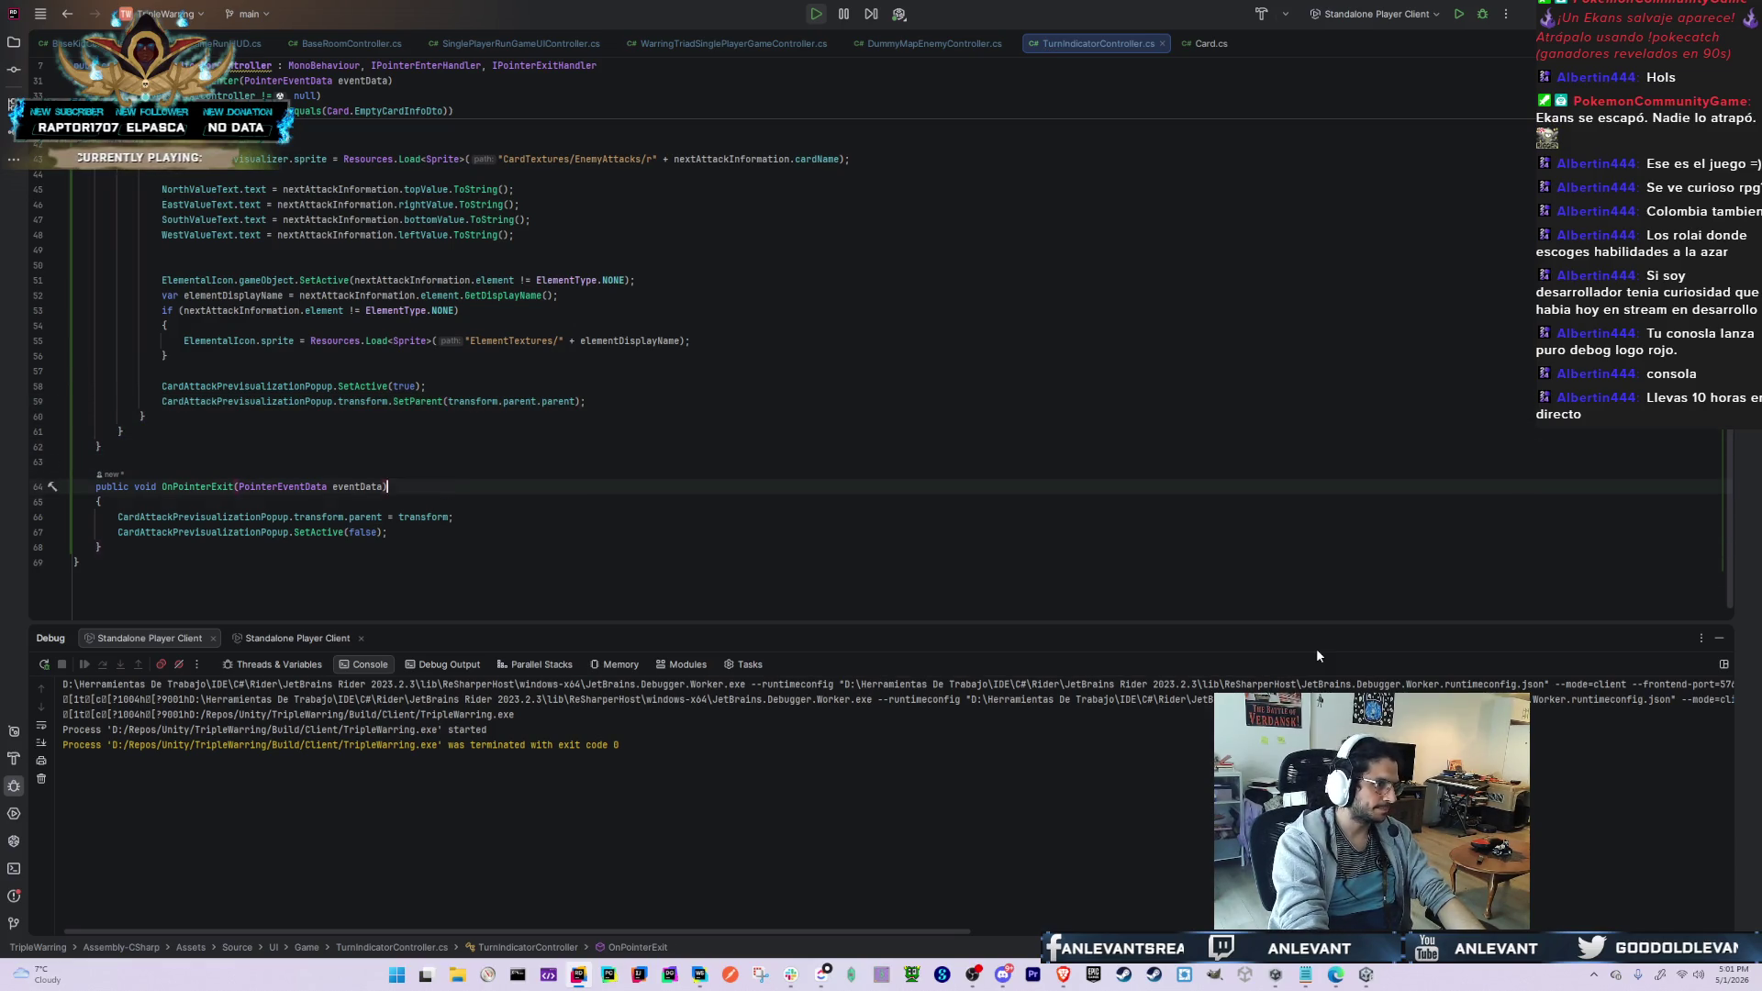
Rewrite the OnPointerExit assignment as SetParent(transform), then switch back to Unity.
{"action": "key", "text": "ctrl+Right"}
{"action": "key", "text": "ctrl+Right"}
{"action": "key", "text": "ctrl+Right"}
{"action": "key", "text": "ctrl+Right"}
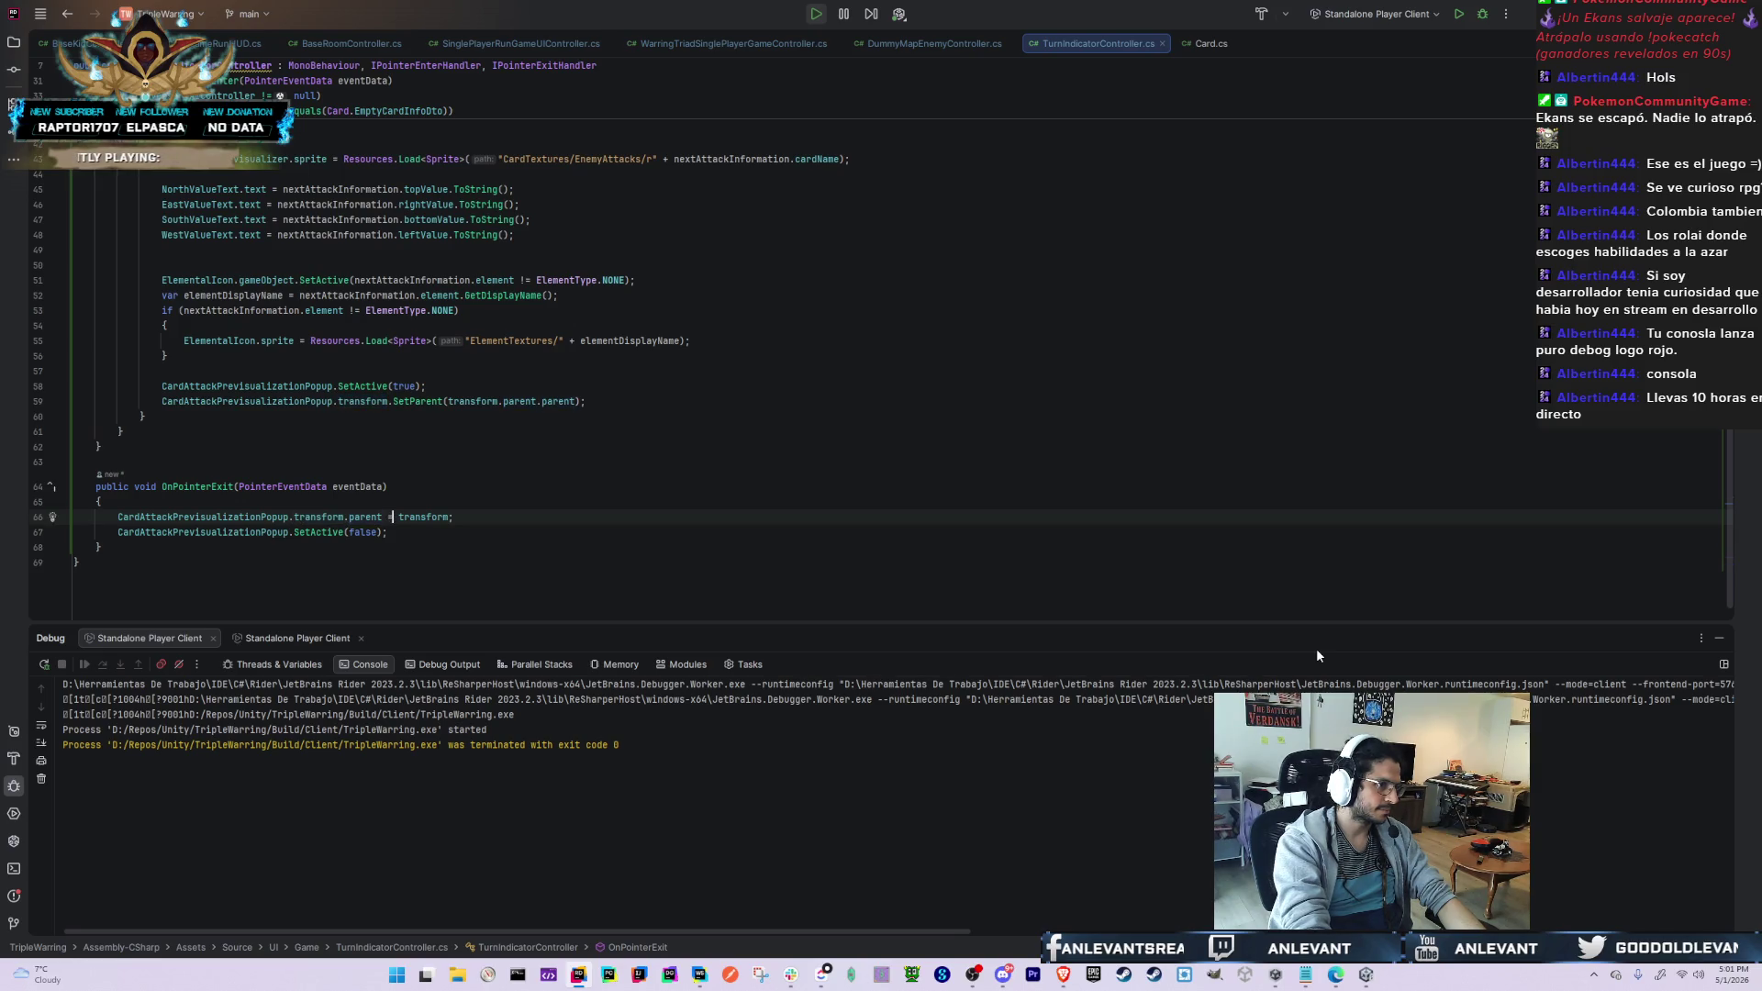
{"action": "key", "text": "Delete"}
{"action": "key", "text": "Delete"}
{"action": "type", "text": "."}
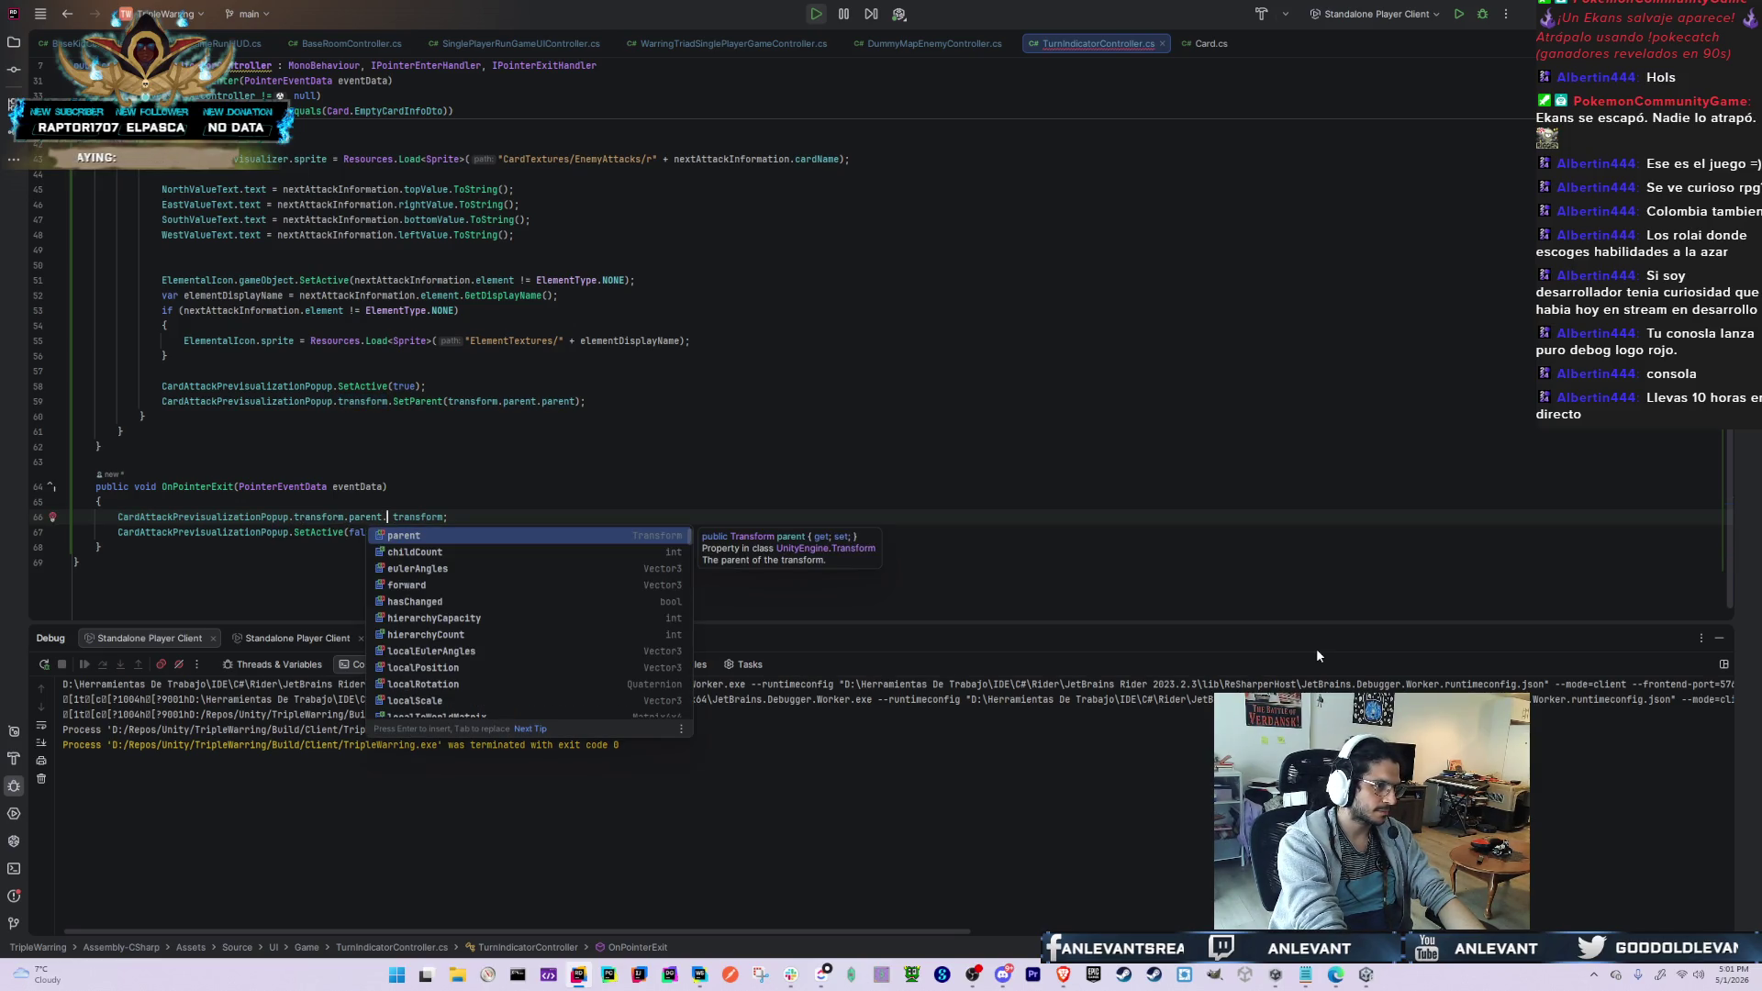
{"action": "key", "text": "BackSpace"}
{"action": "key", "text": "ctrl+BackSpace"}
{"action": "type", "text": "SetP"}
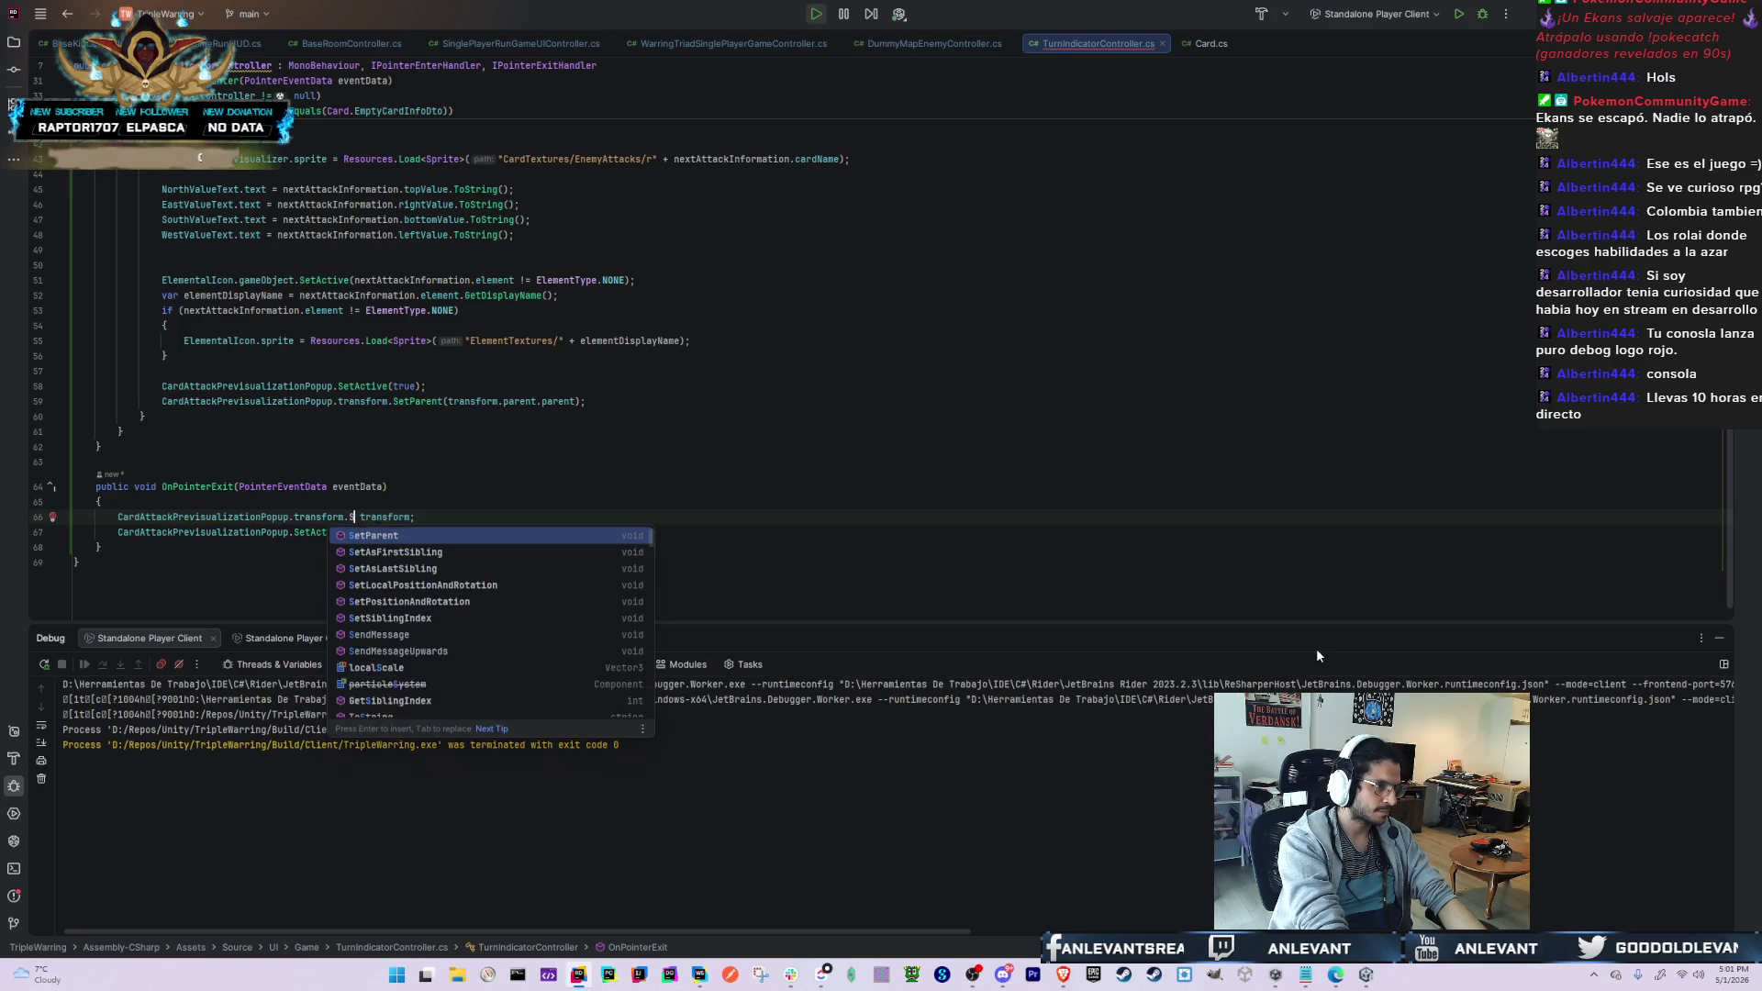
{"action": "key", "text": "Return"}
{"action": "key", "text": "ctrl+Right"}
{"action": "type", "text": ")"}
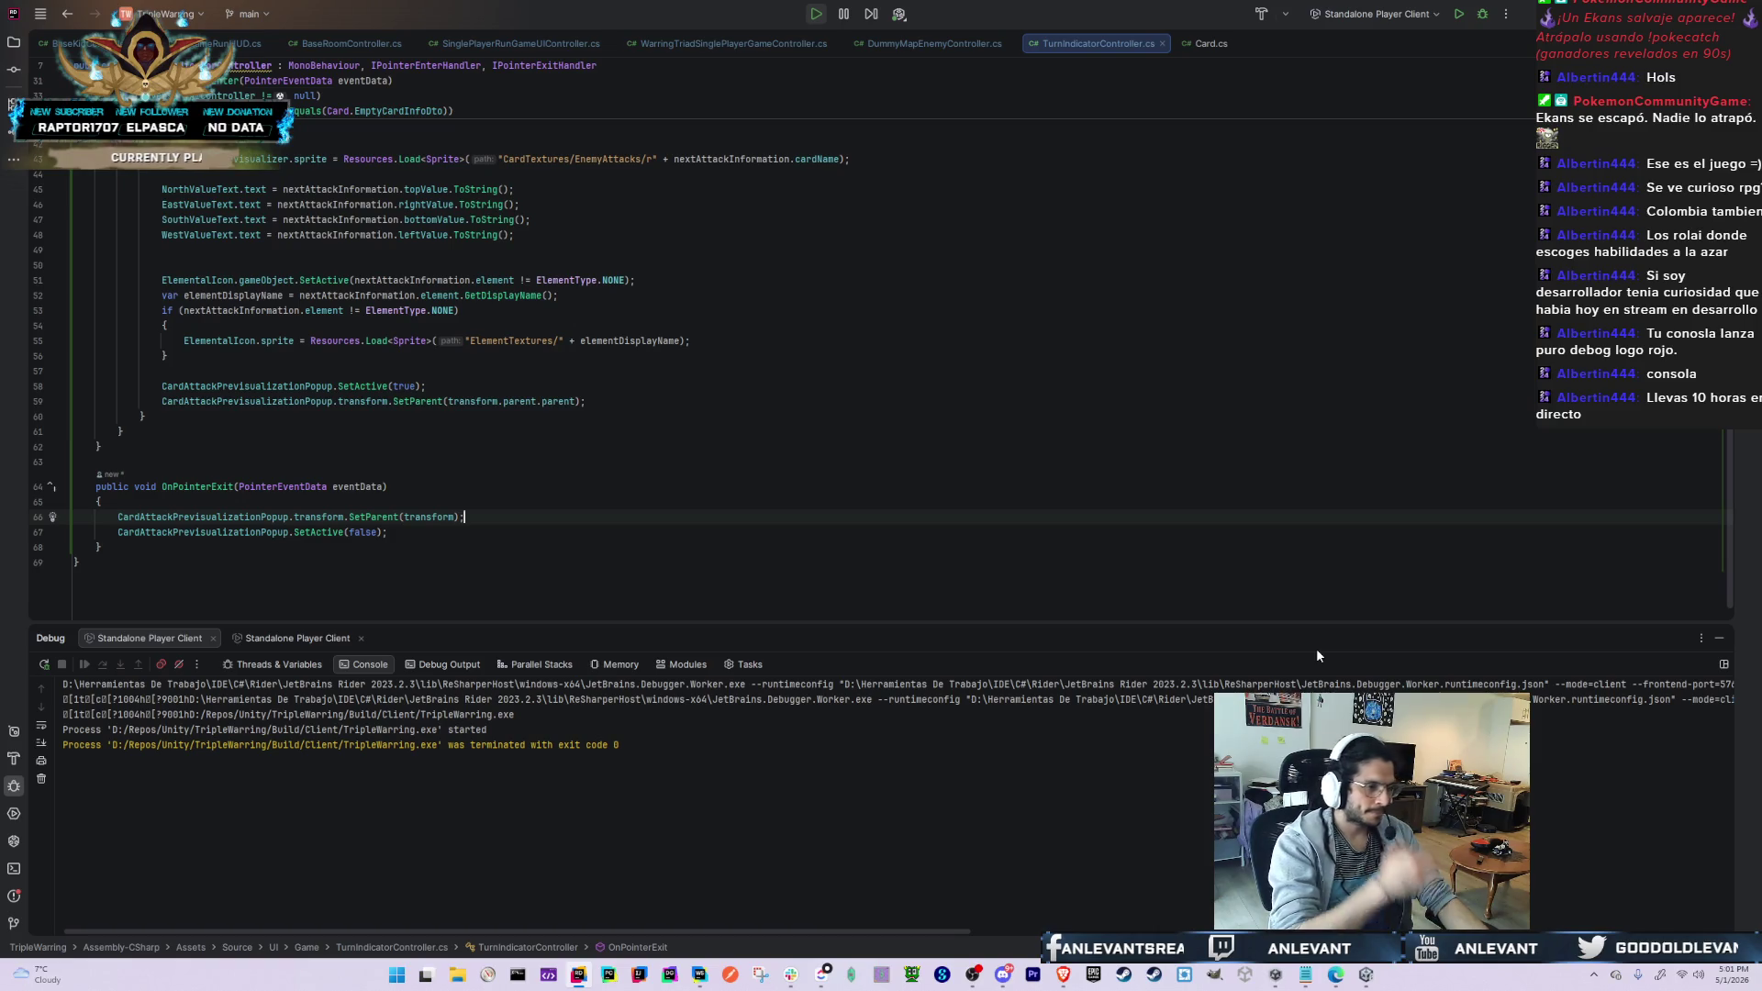
{"action": "key", "text": "alt+Tab"}
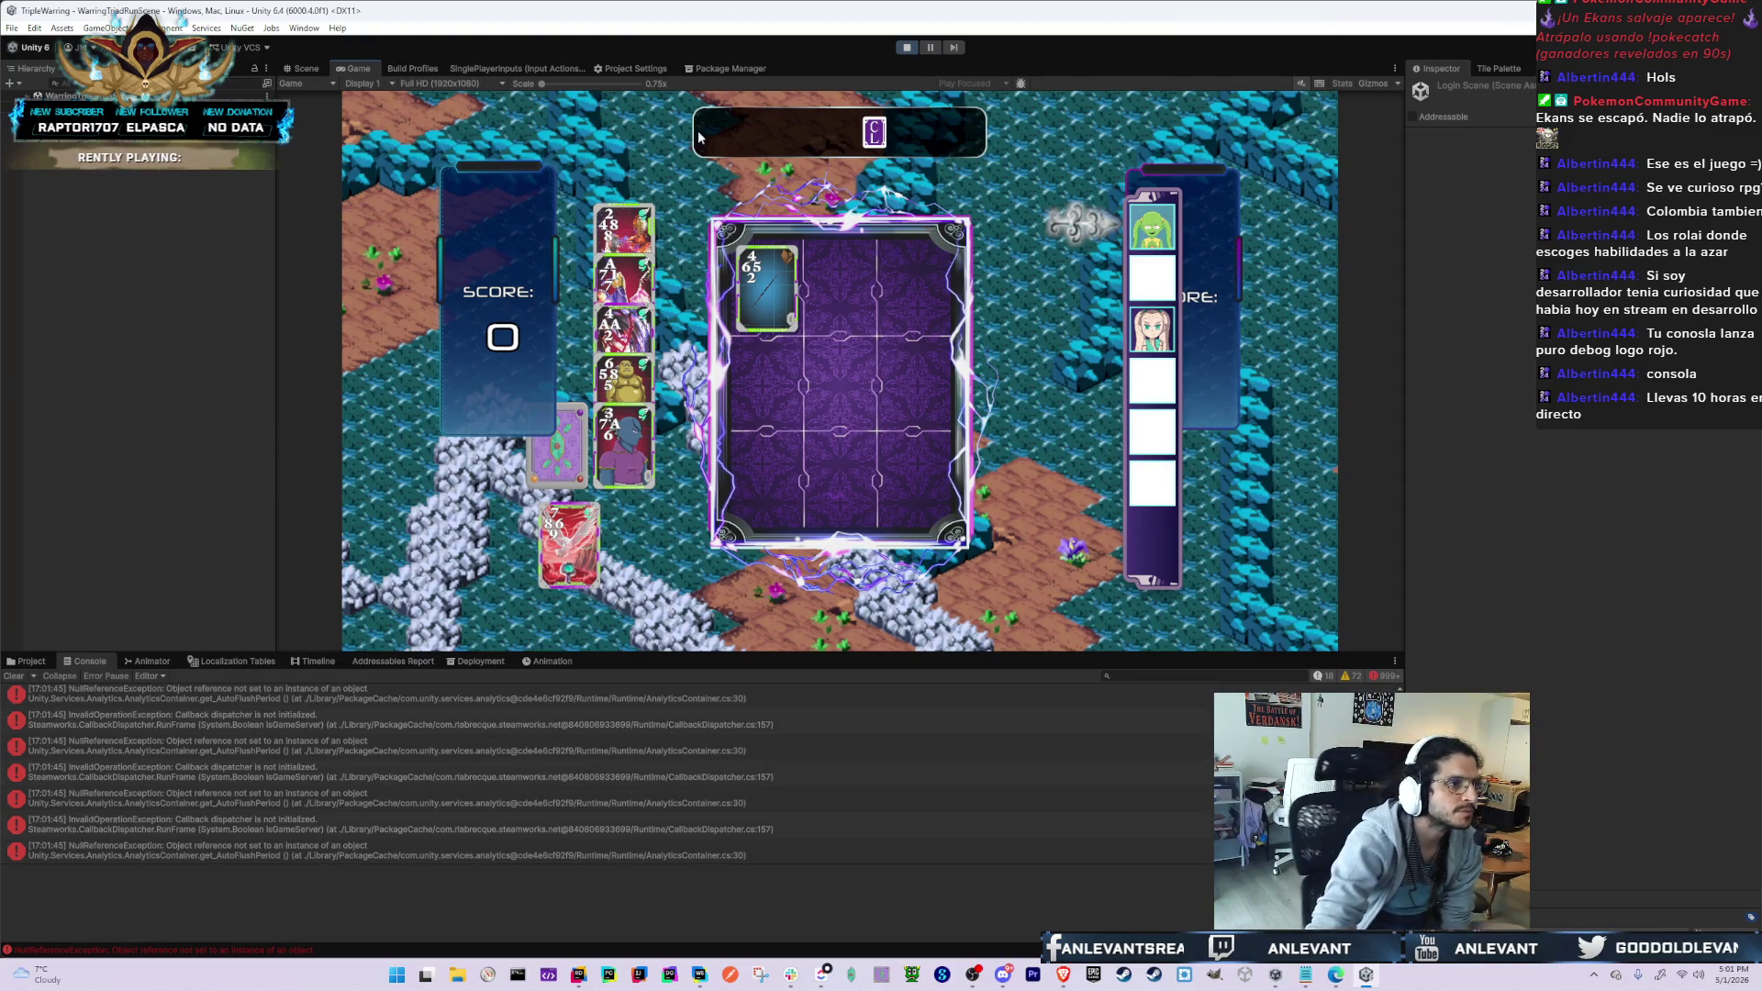
Preview the Game view at 2400x1080, then stop play mode with Ctrl+P.
{"action": "left_click", "coordinate": [501, 83]}
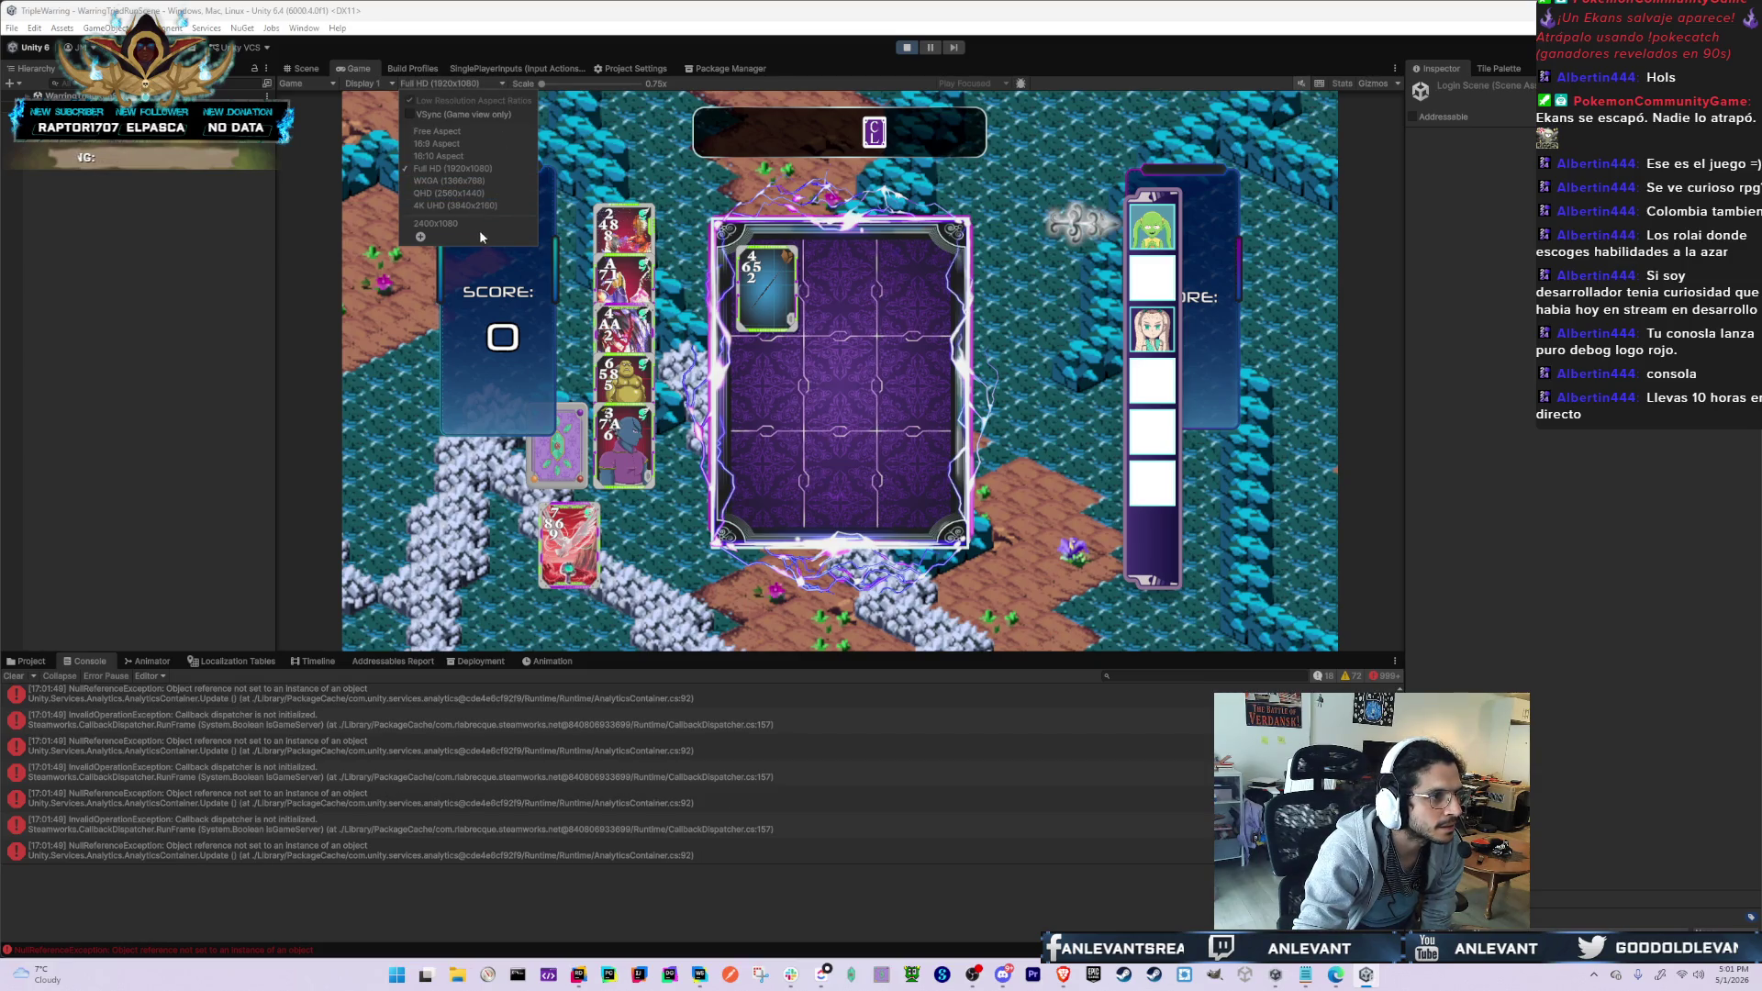
{"action": "left_click", "coordinate": [478, 226]}
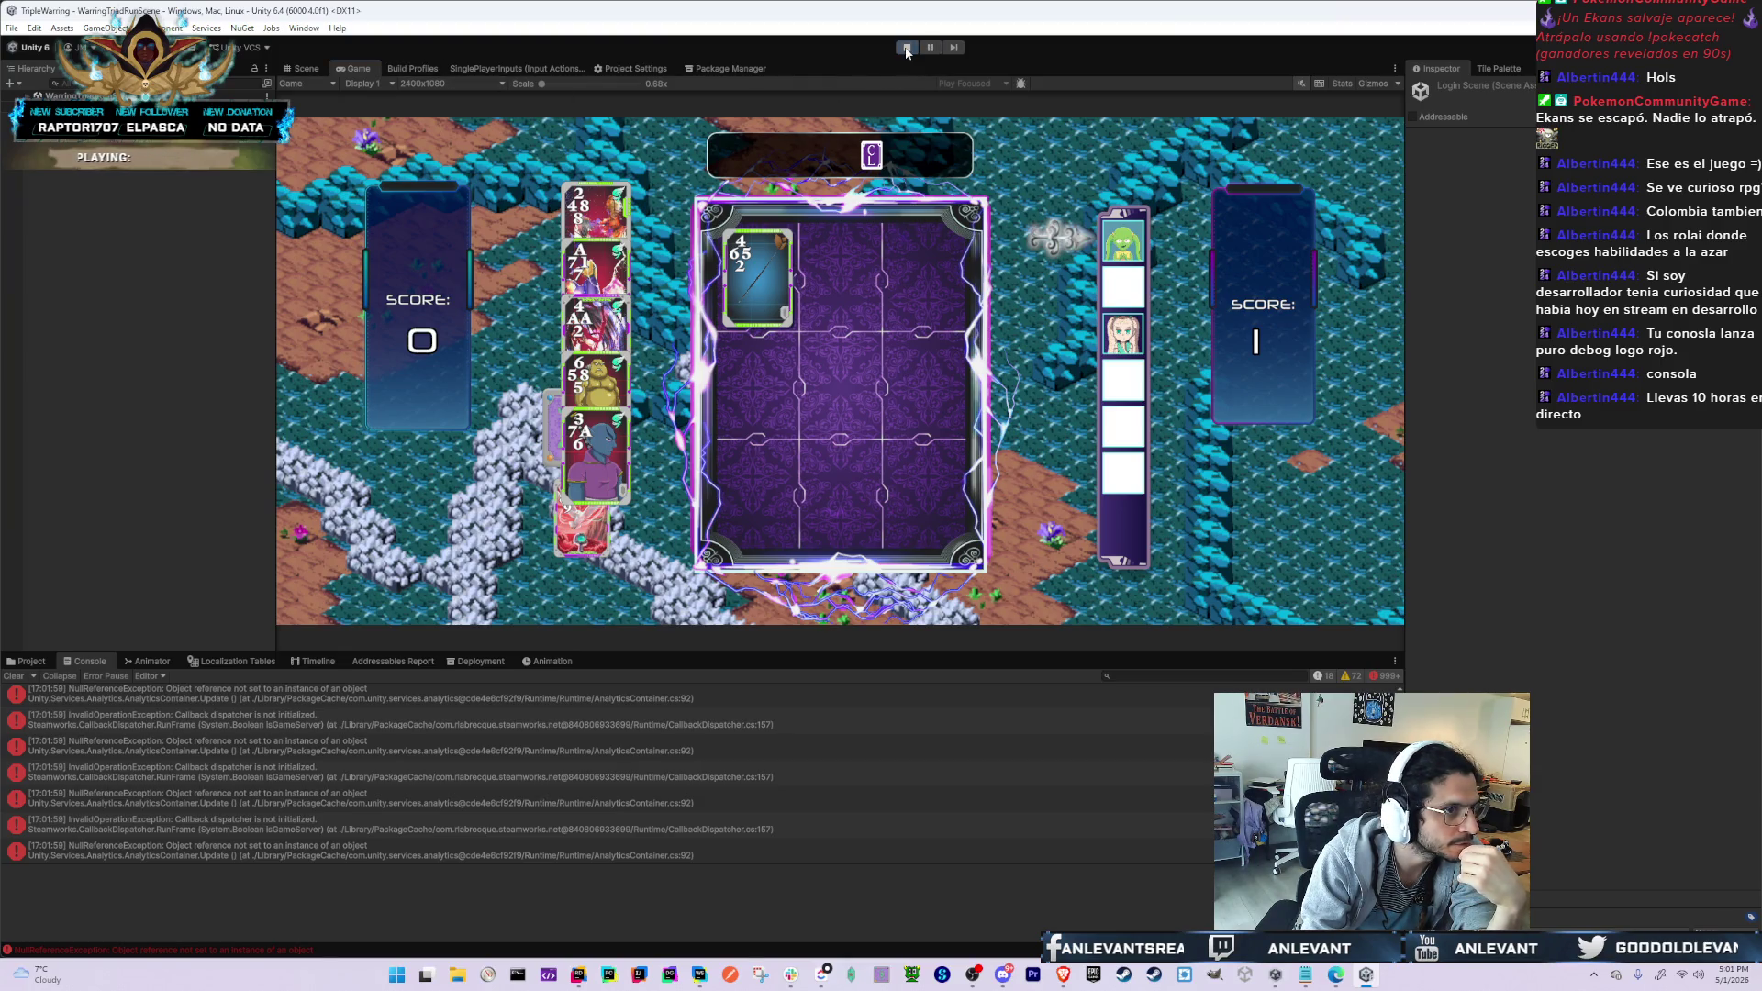
{"action": "key", "text": "ctrl+p"}
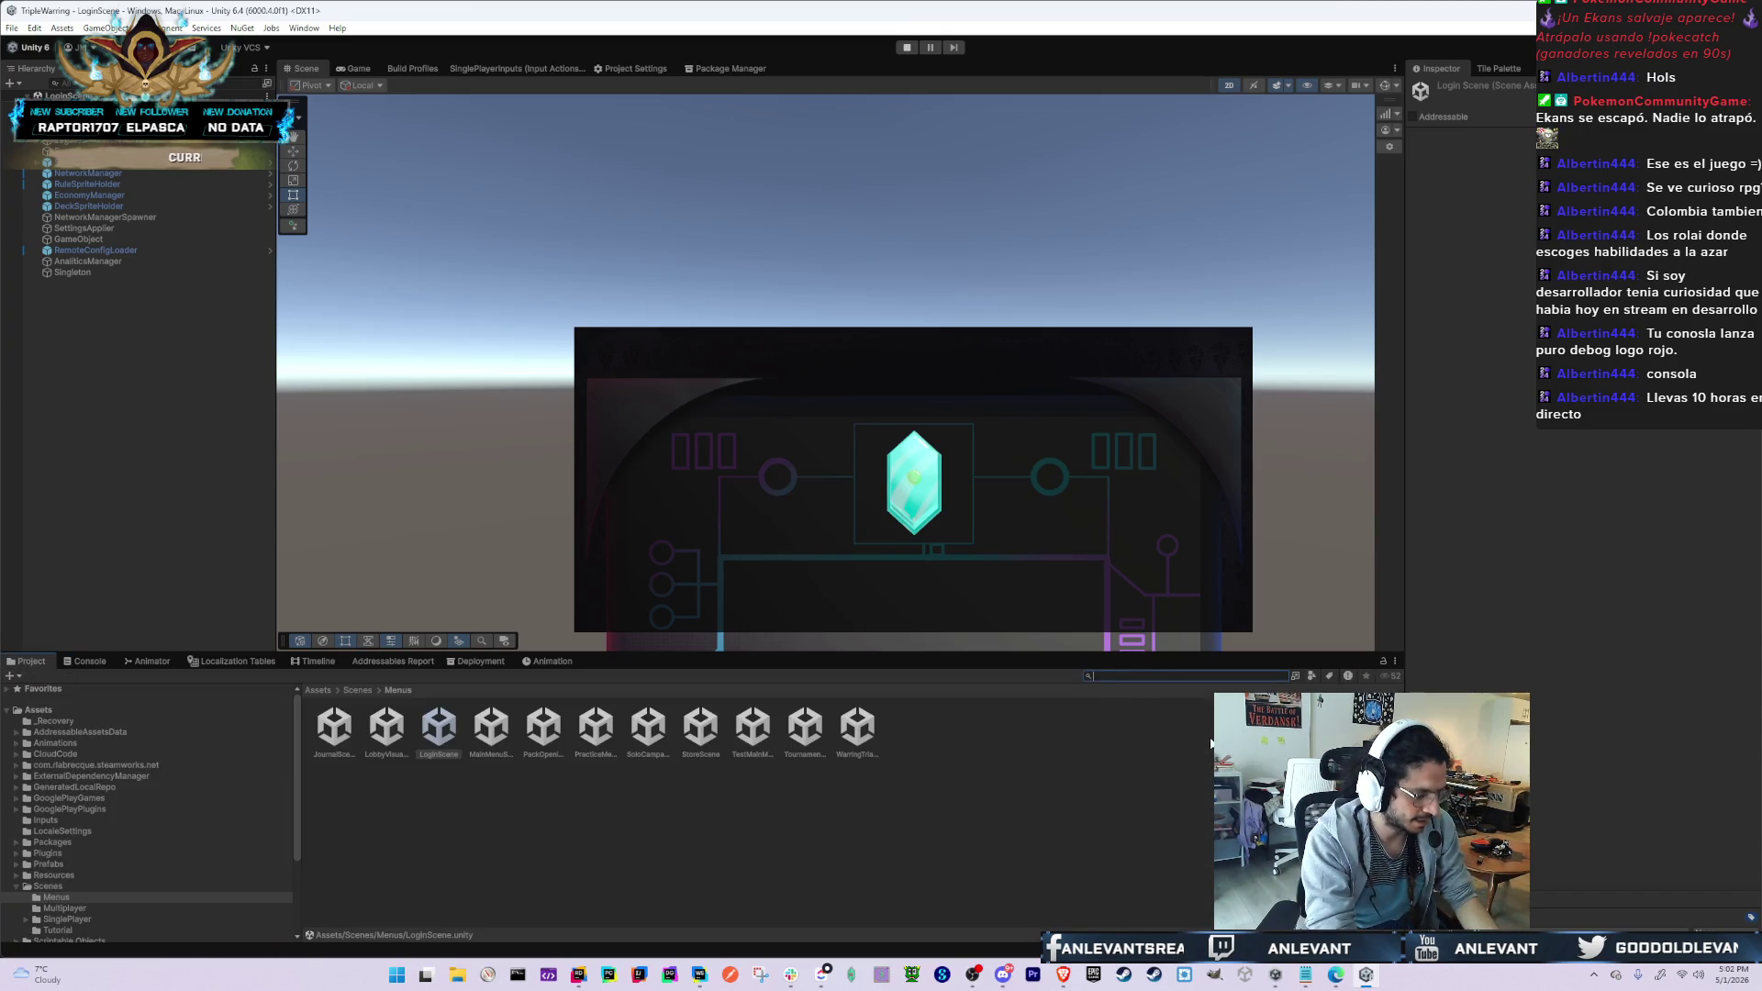
Search 'Warr', open WarringTriadRunScene, and inspect its RunHUD and GameUI objects.
{"action": "type", "text": "Warr"}
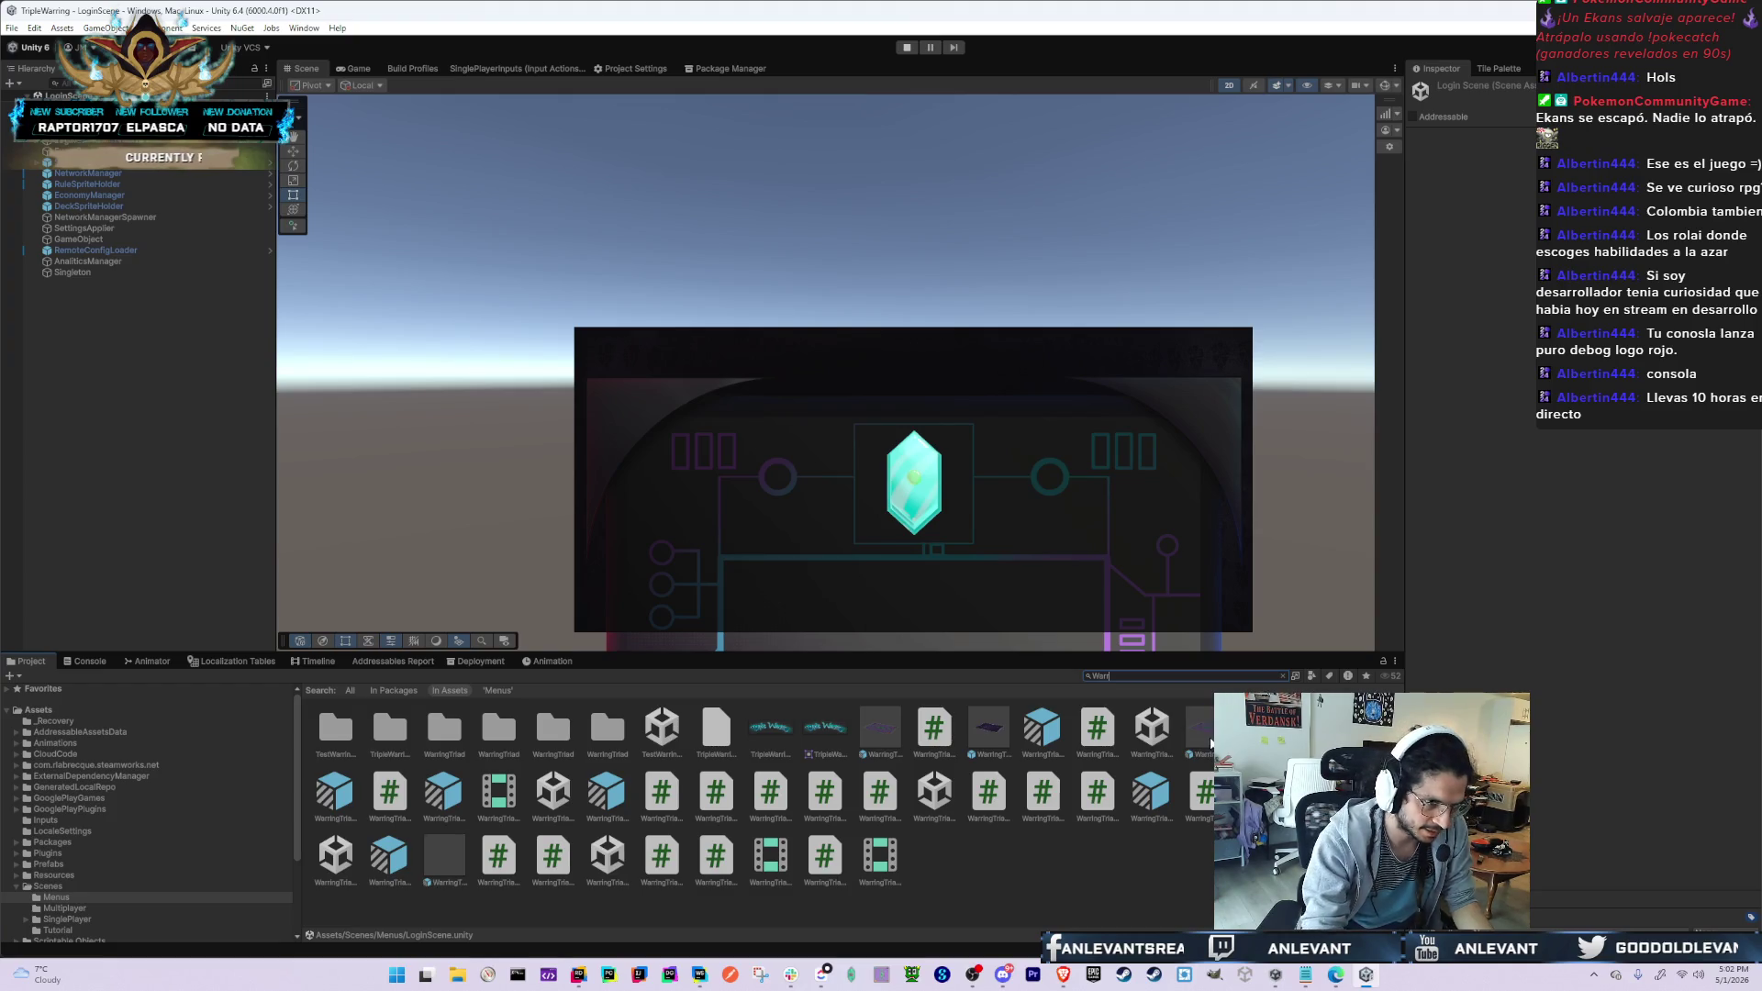
{"action": "double_click", "coordinate": [347, 870]}
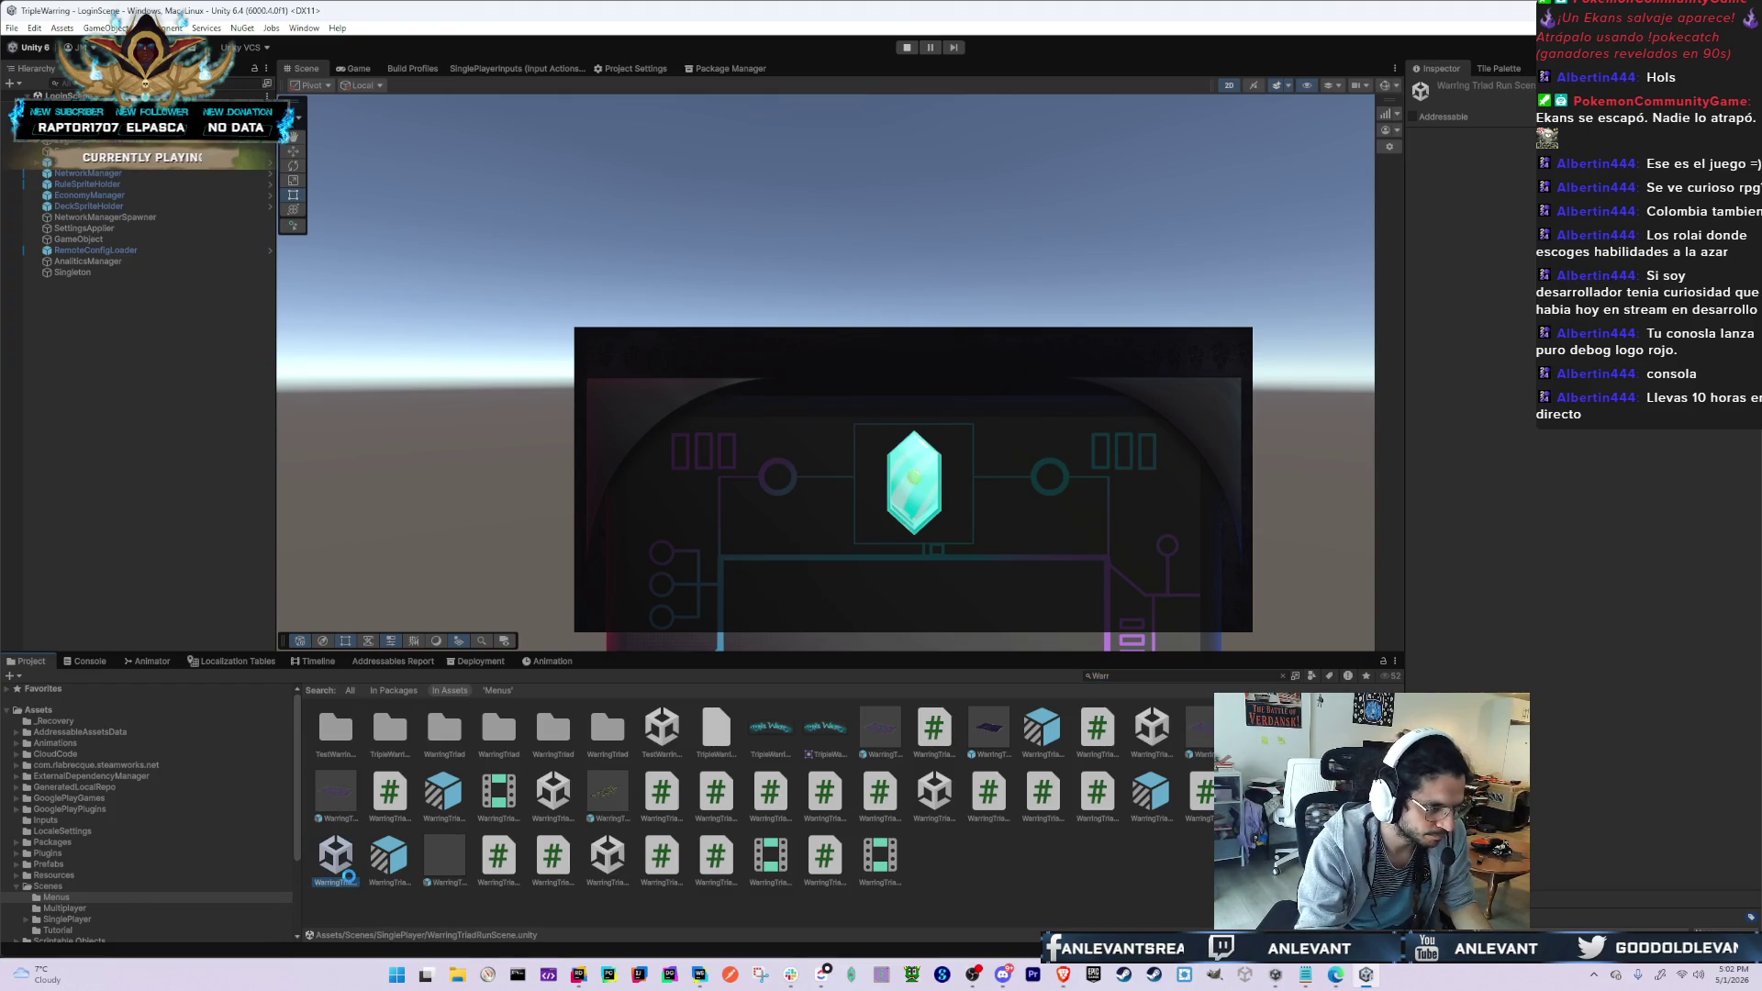
{"action": "left_click", "coordinate": [573, 633]}
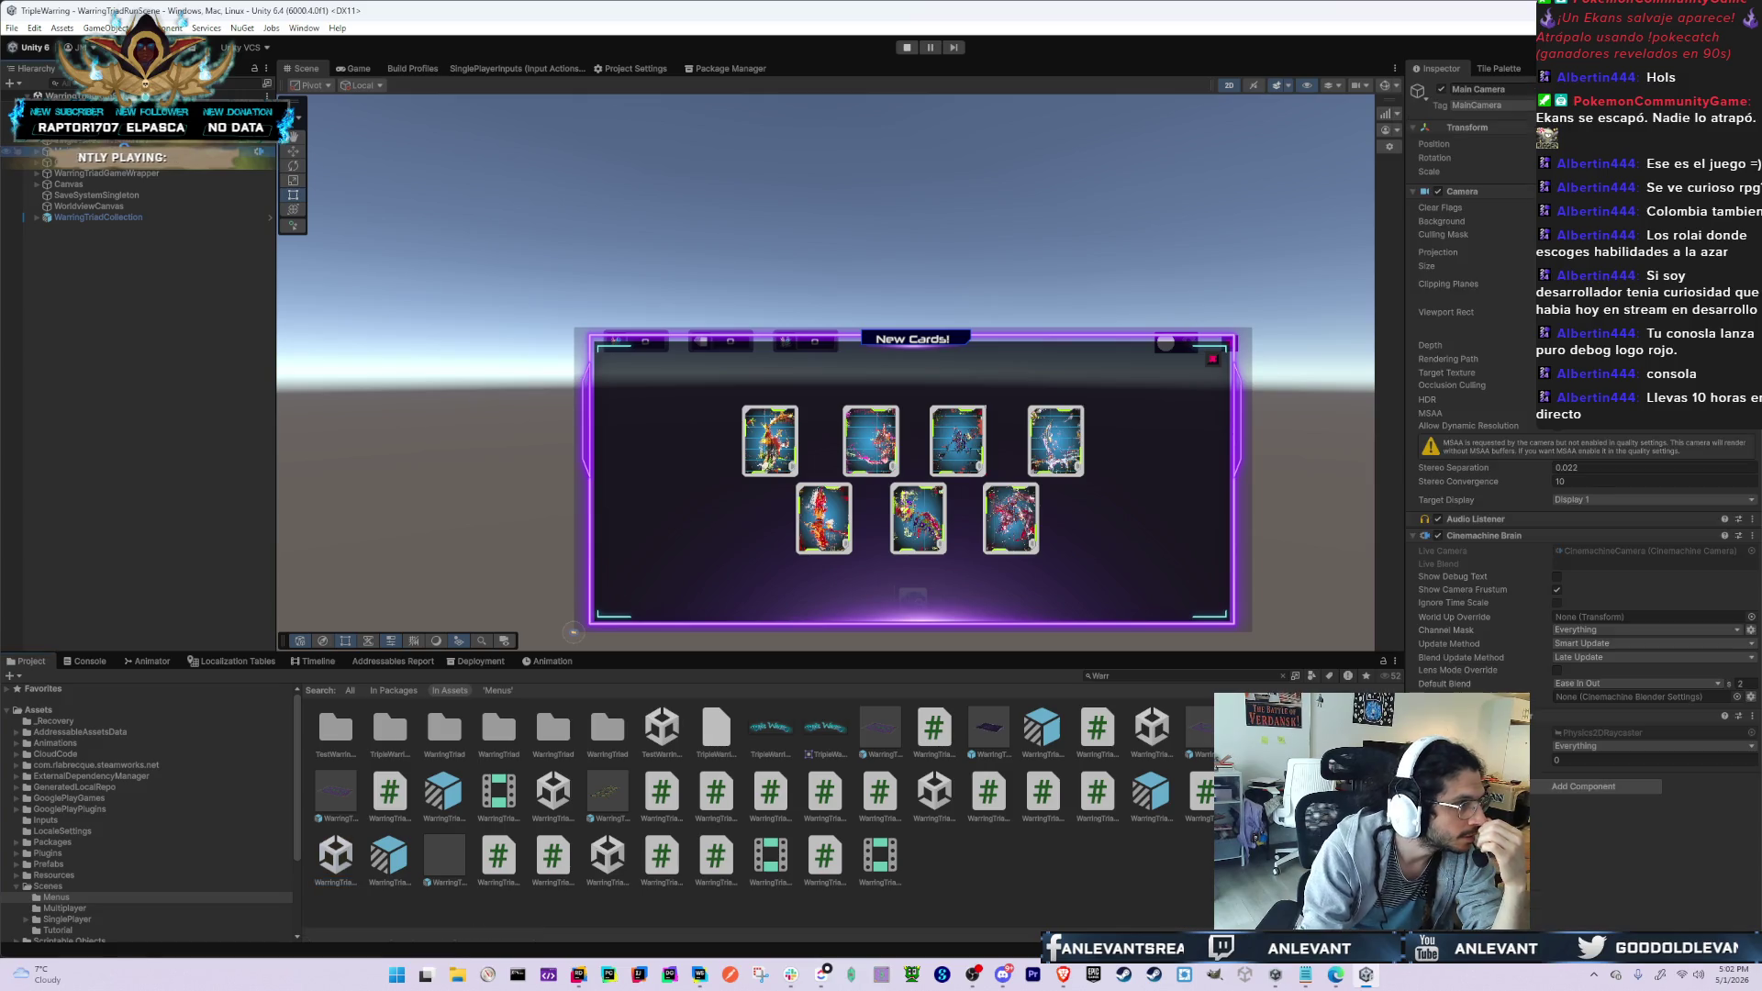
{"action": "left_click", "coordinate": [573, 632]}
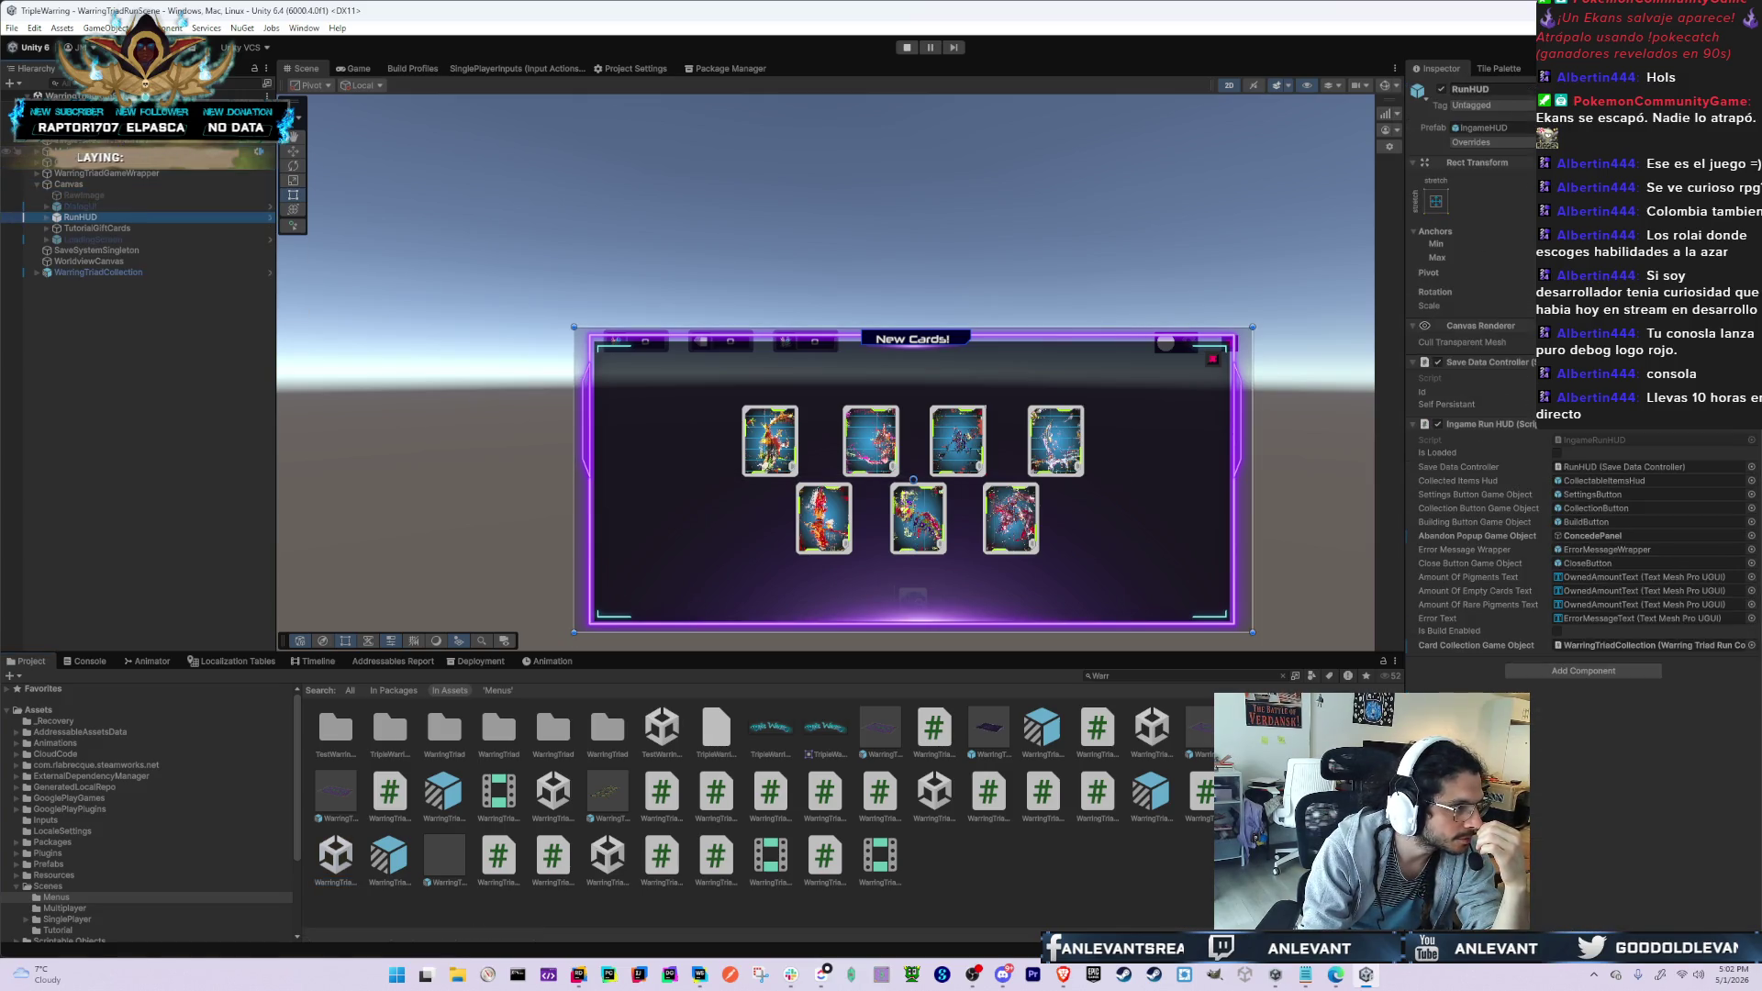
{"action": "left_click", "coordinate": [572, 632]}
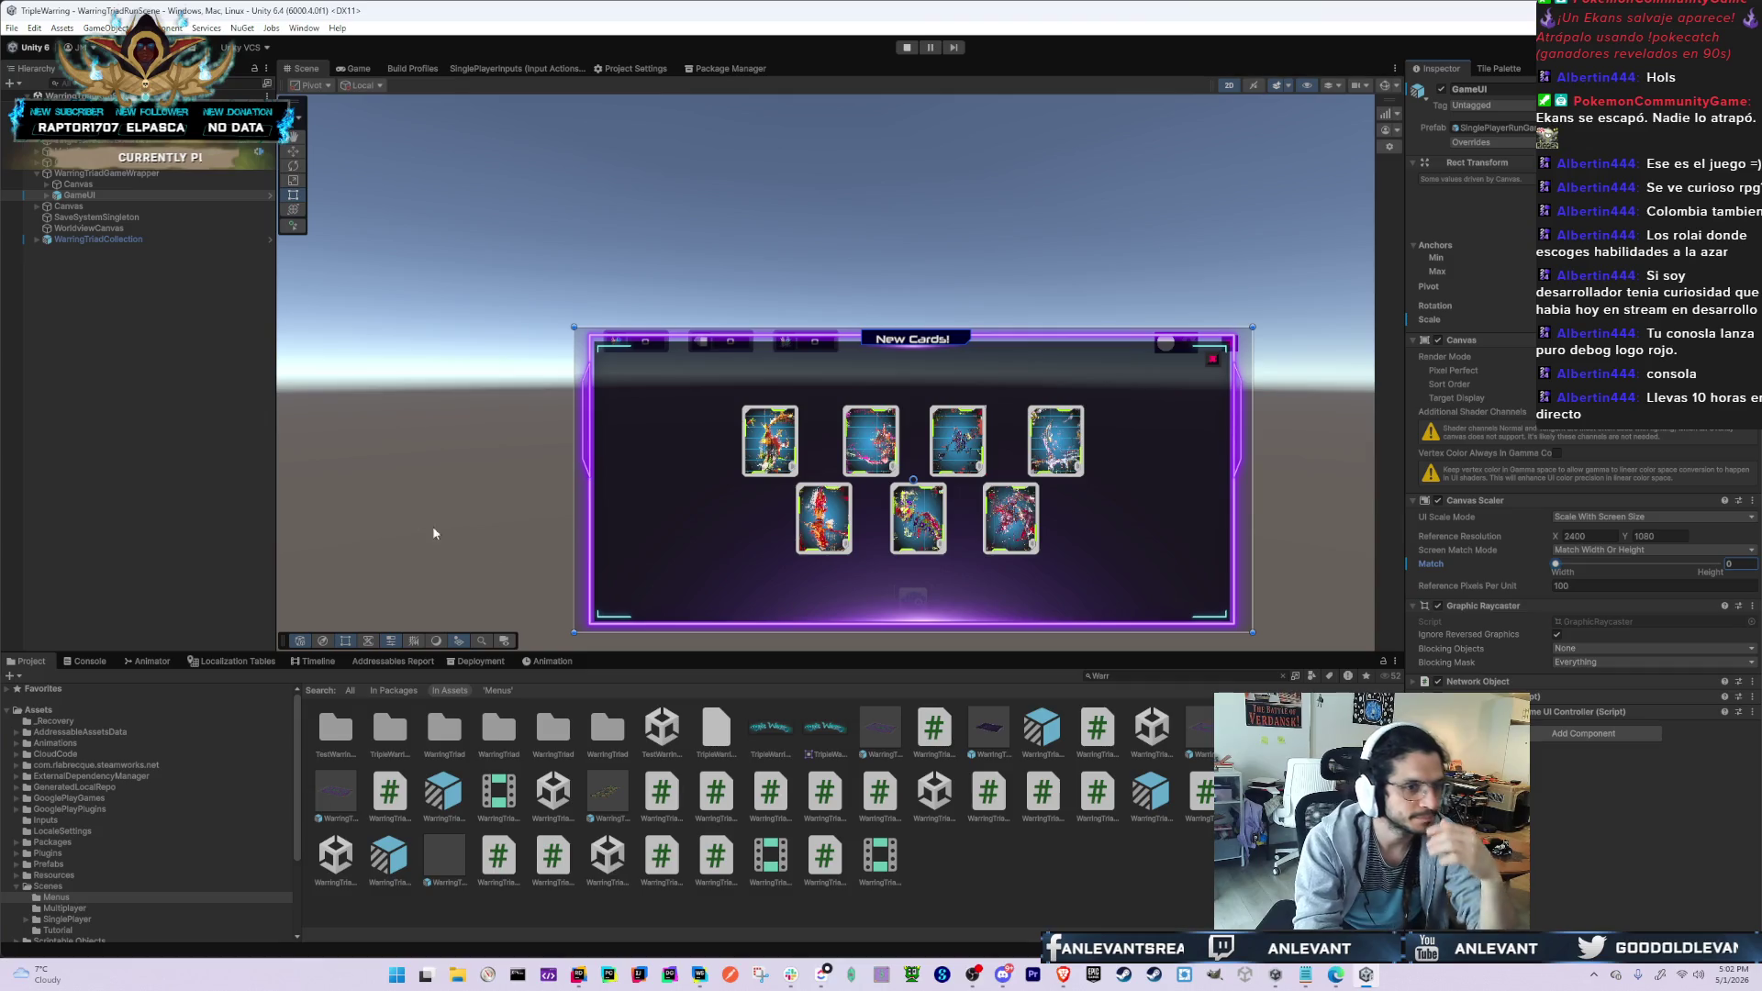
{"action": "double_click", "coordinate": [120, 197]}
{"action": "key", "text": "Left"}
{"action": "key", "text": "Left"}
{"action": "key", "text": "Left"}
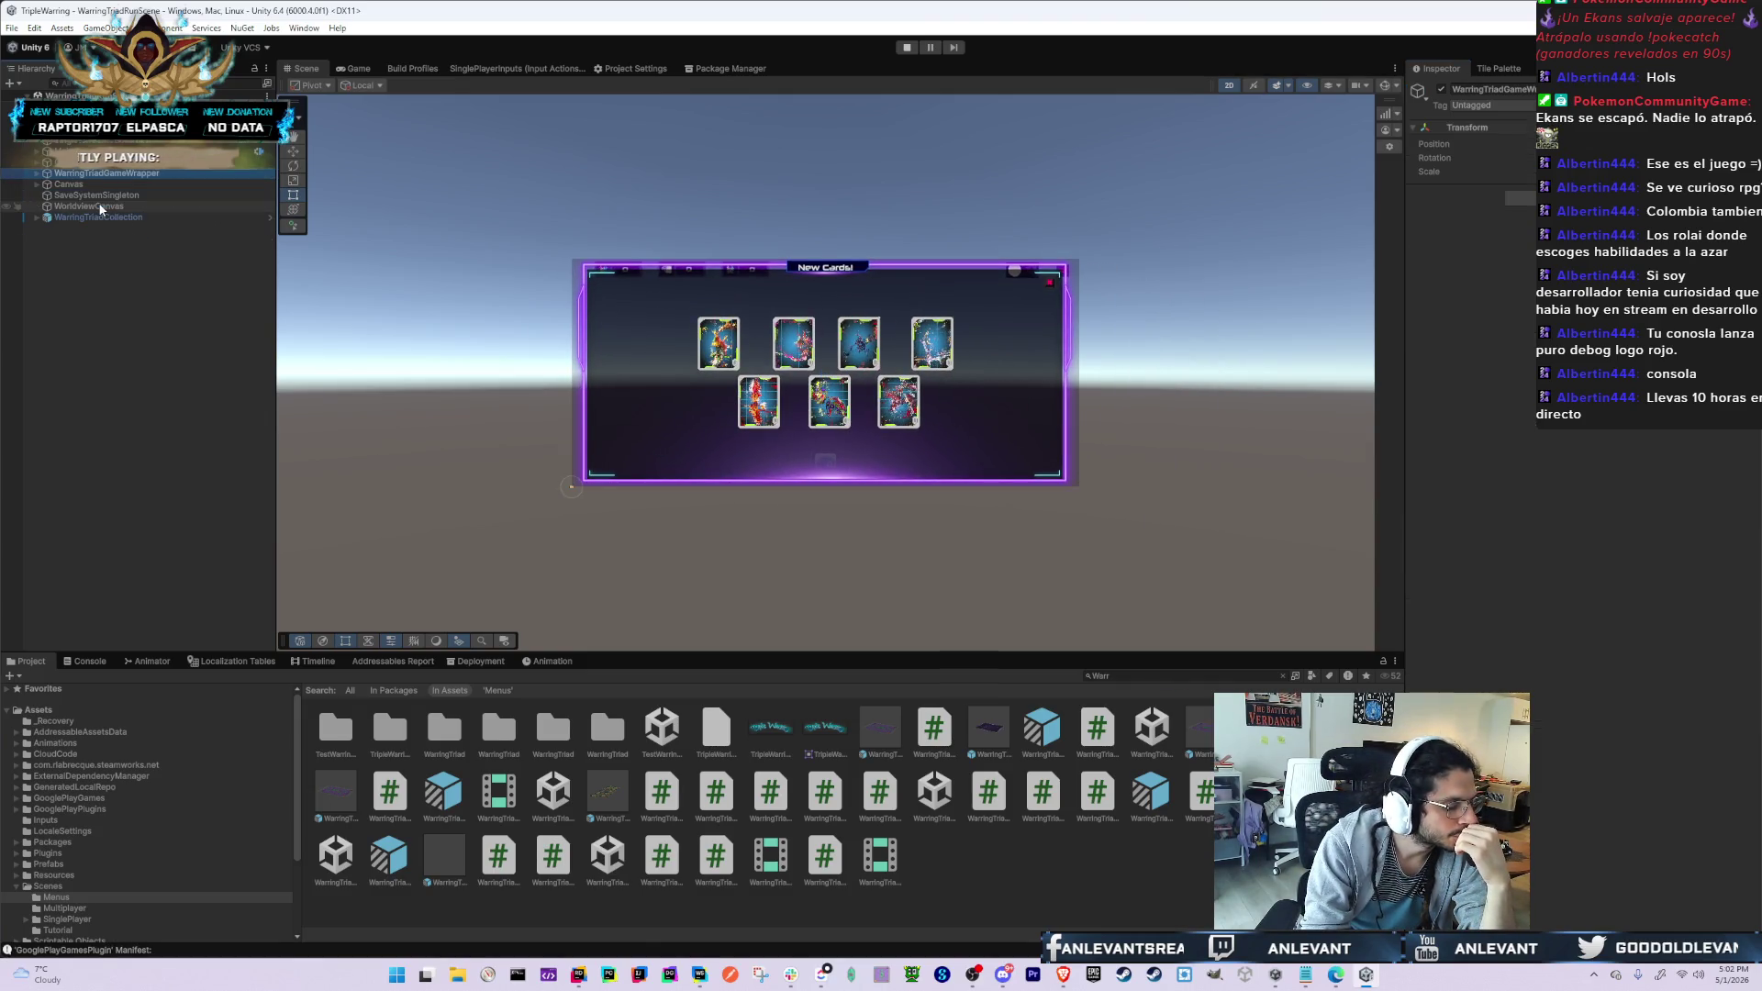
Browse the Project to the Scenes/Menus folder and open Build Profiles.
{"action": "right_click", "coordinate": [172, 96]}
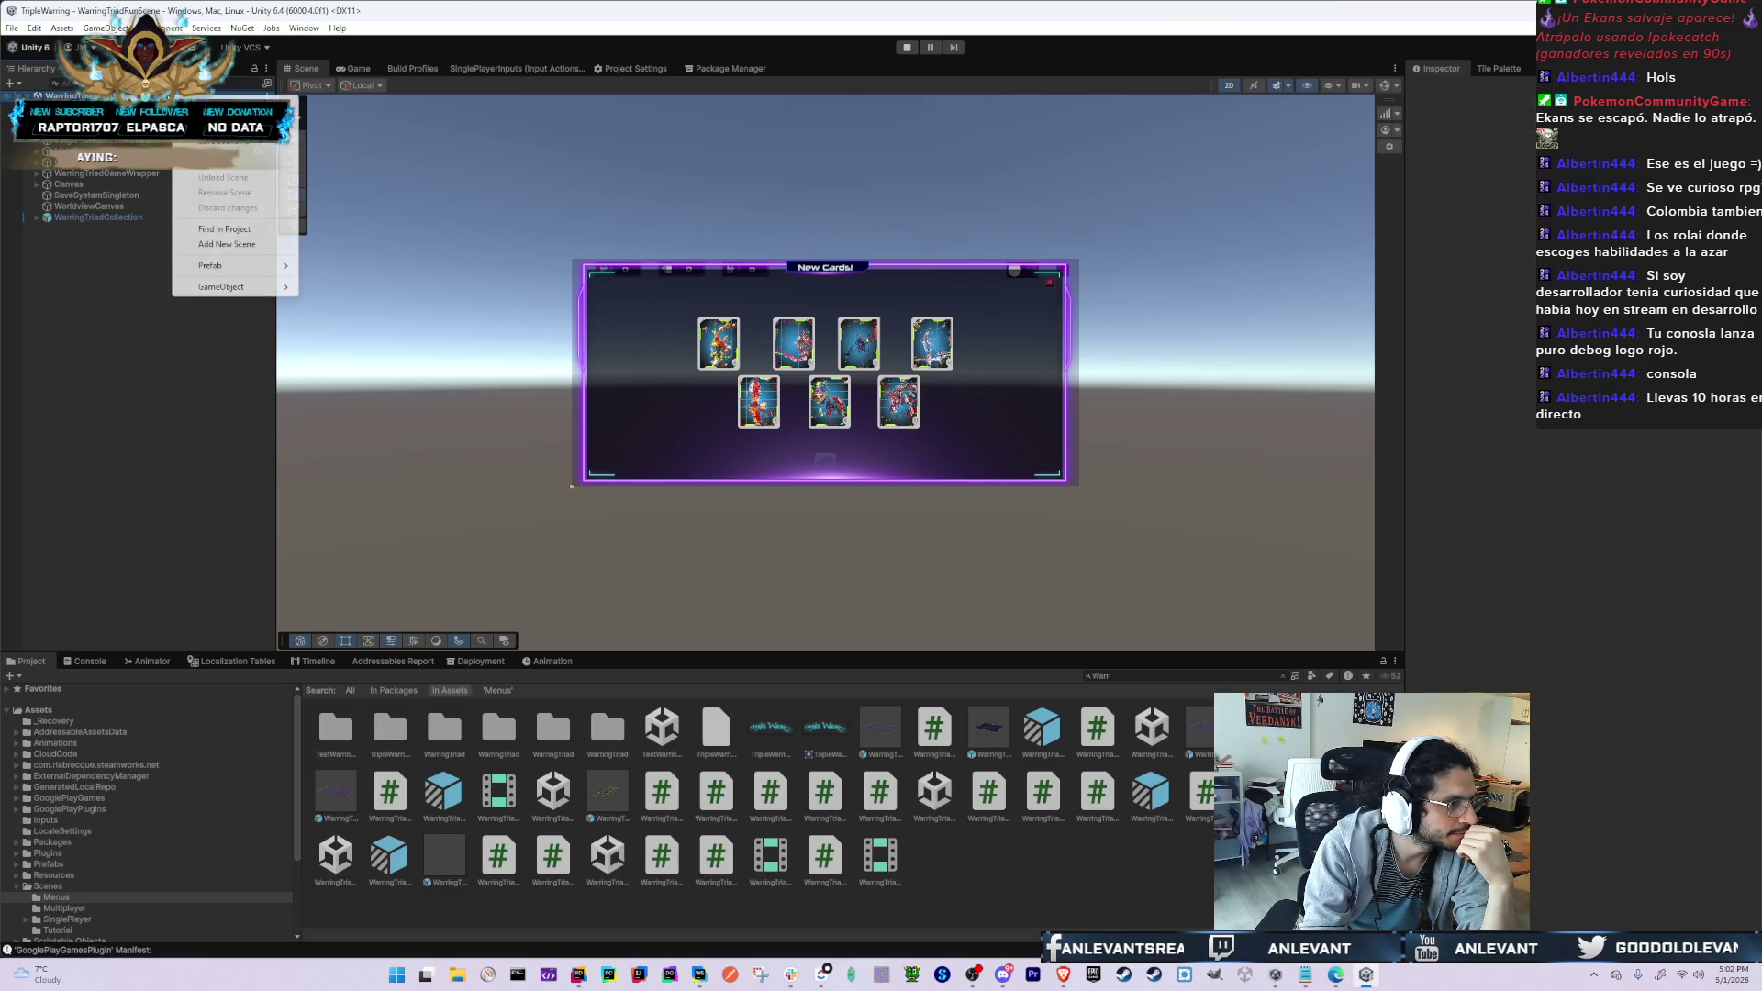
{"action": "left_click", "coordinate": [218, 240]}
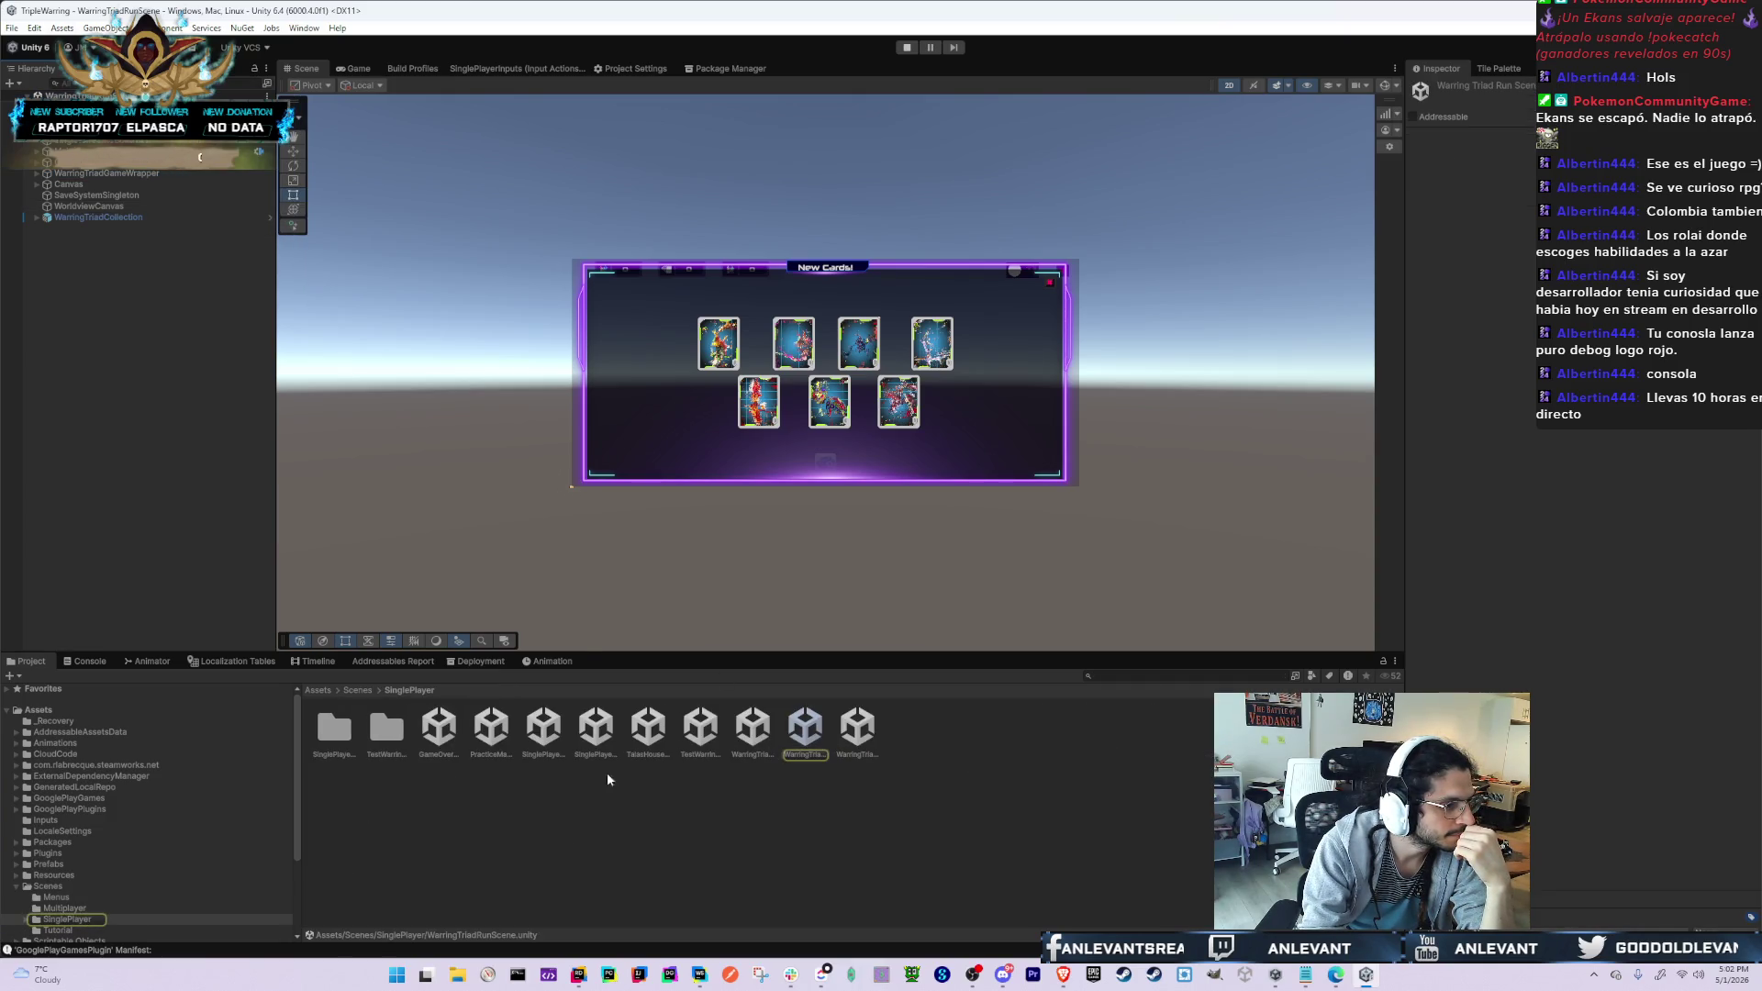
{"action": "left_click", "coordinate": [364, 691]}
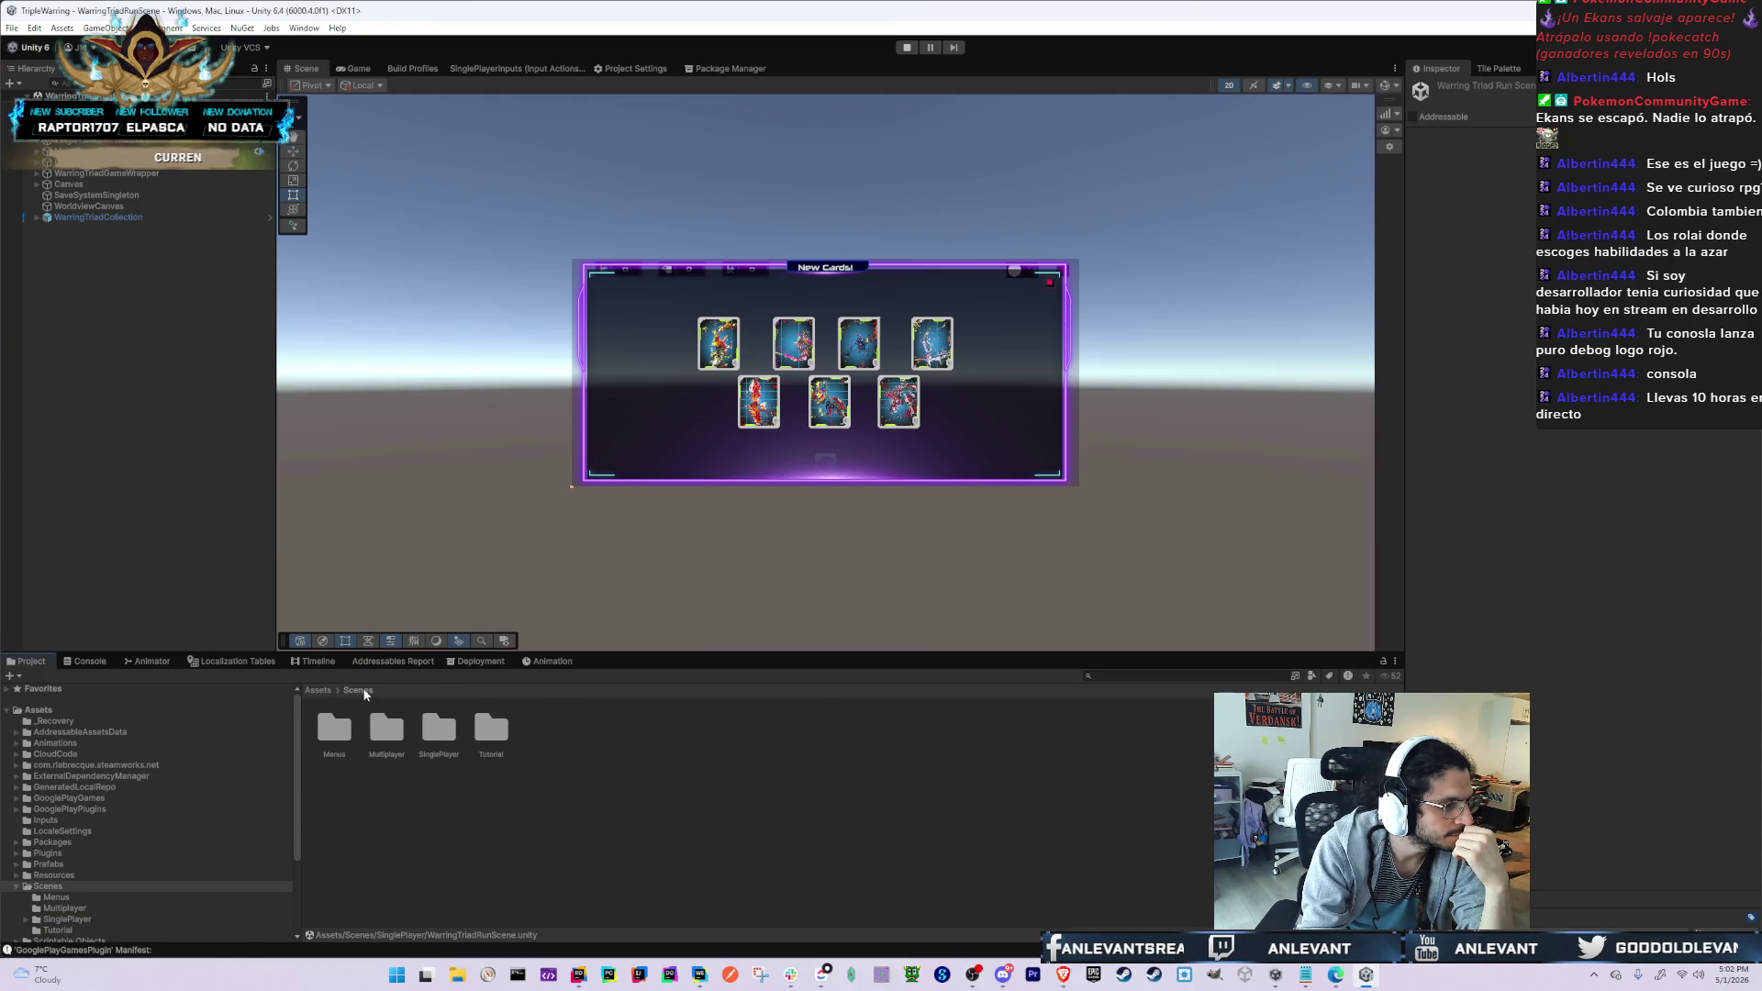
{"action": "double_click", "coordinate": [341, 740]}
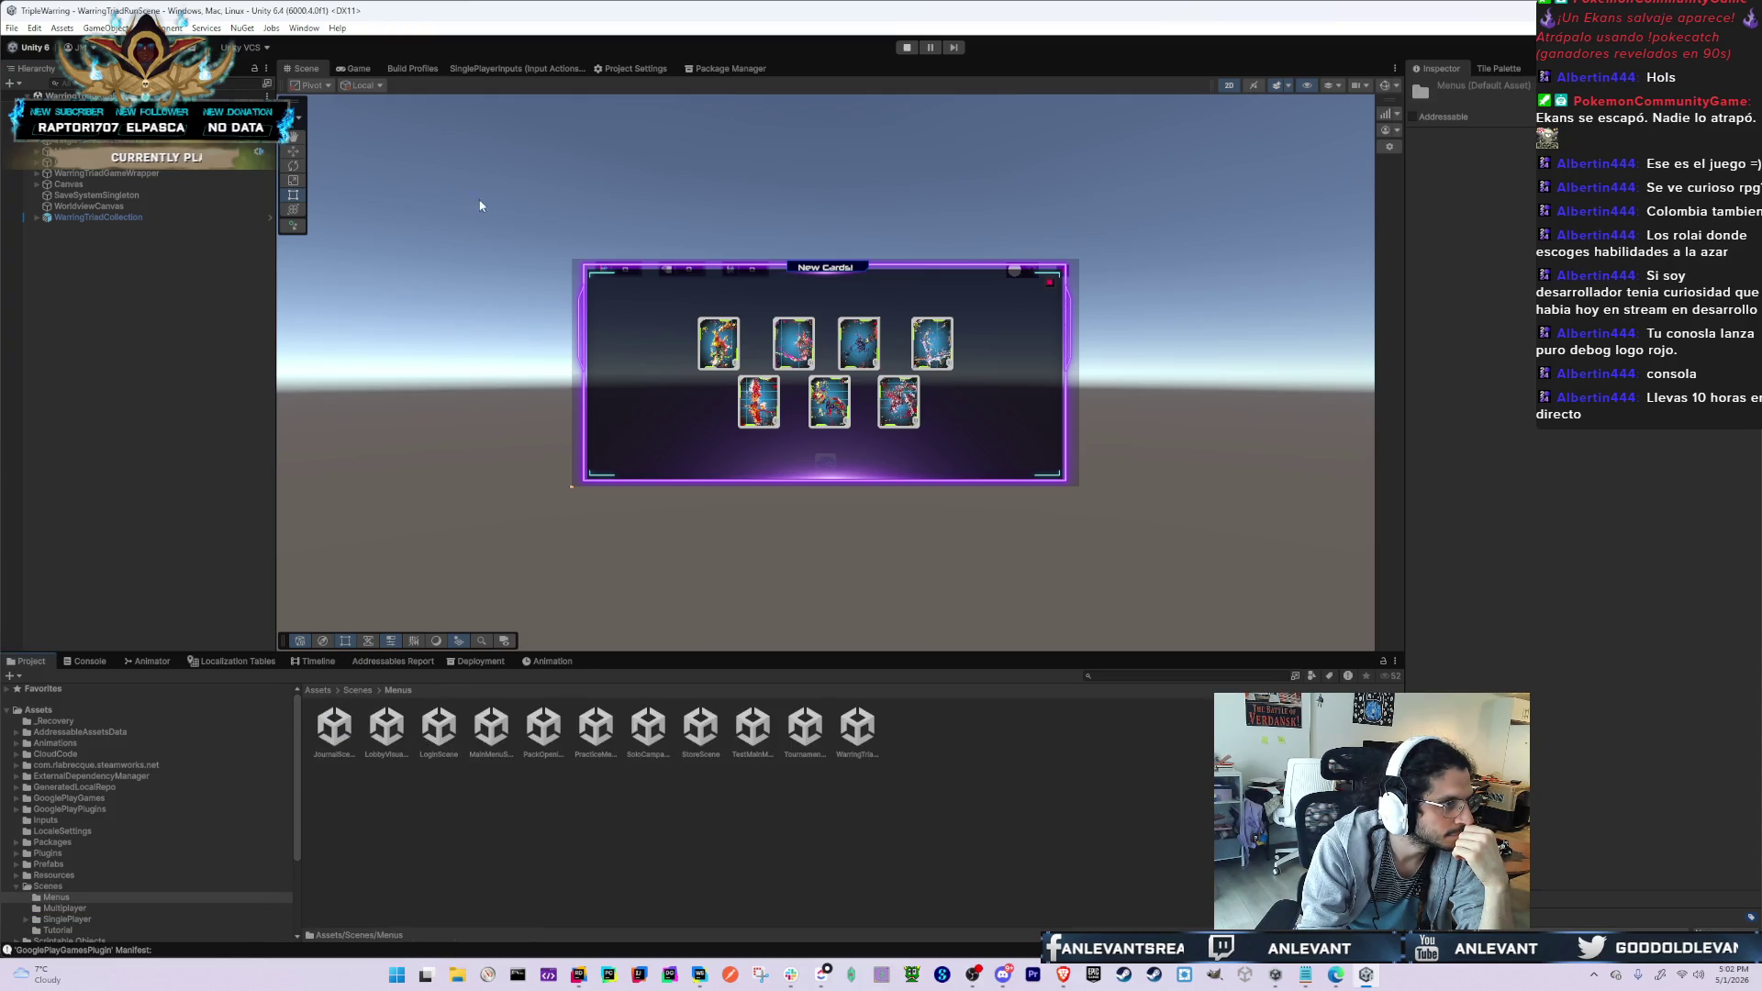
{"action": "left_click", "coordinate": [409, 72]}
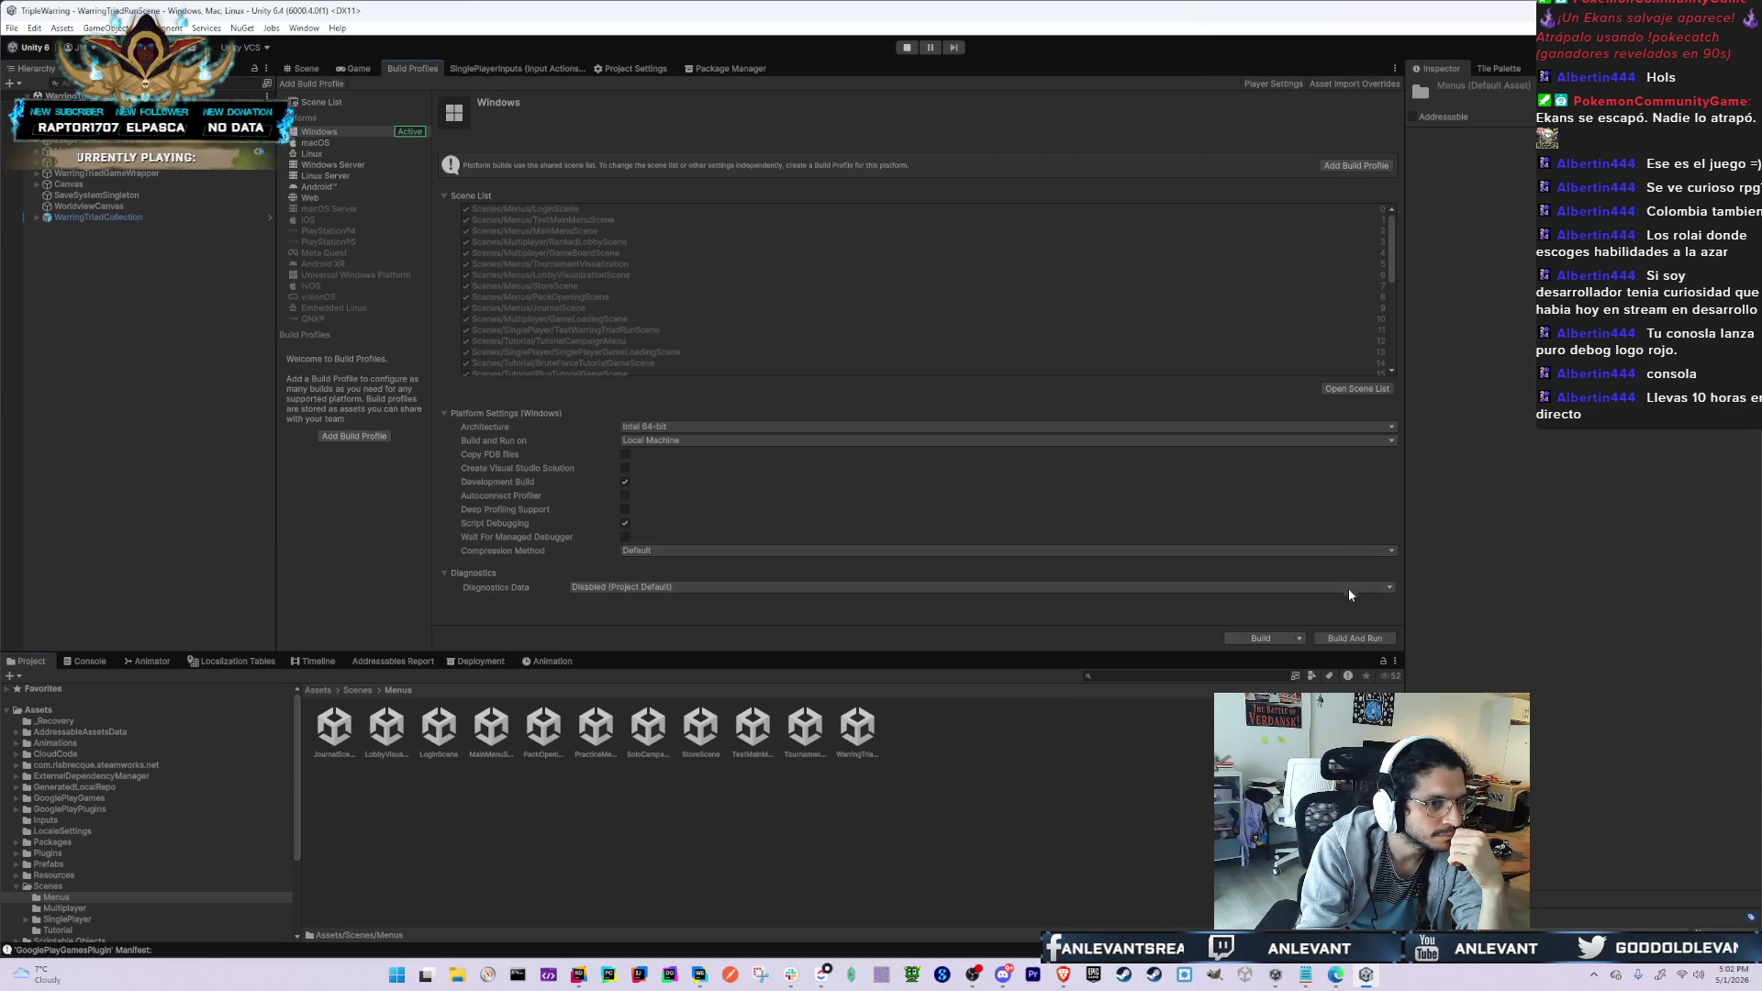
Start a Windows Build And Run to the confirmed output folder, then bring up the Twitch stream window.
{"action": "left_click", "coordinate": [1346, 640]}
{"action": "left_click", "coordinate": [549, 383]}
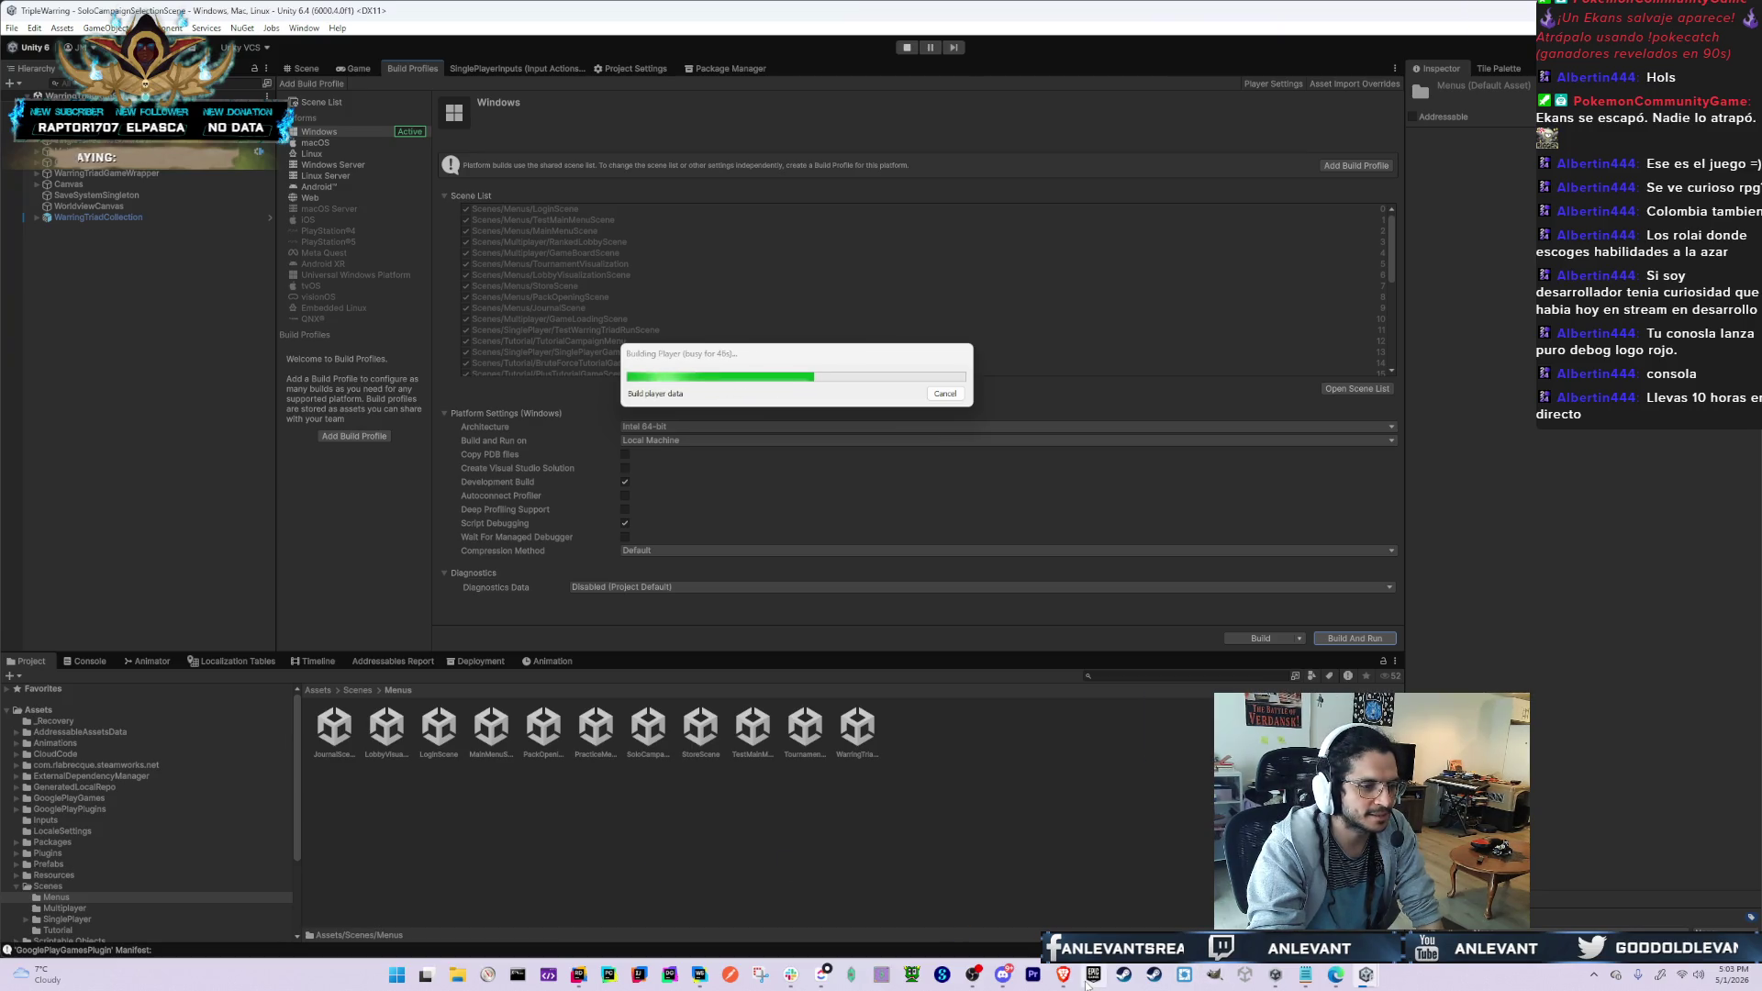
{"action": "mouse_move", "coordinate": [1063, 975]}
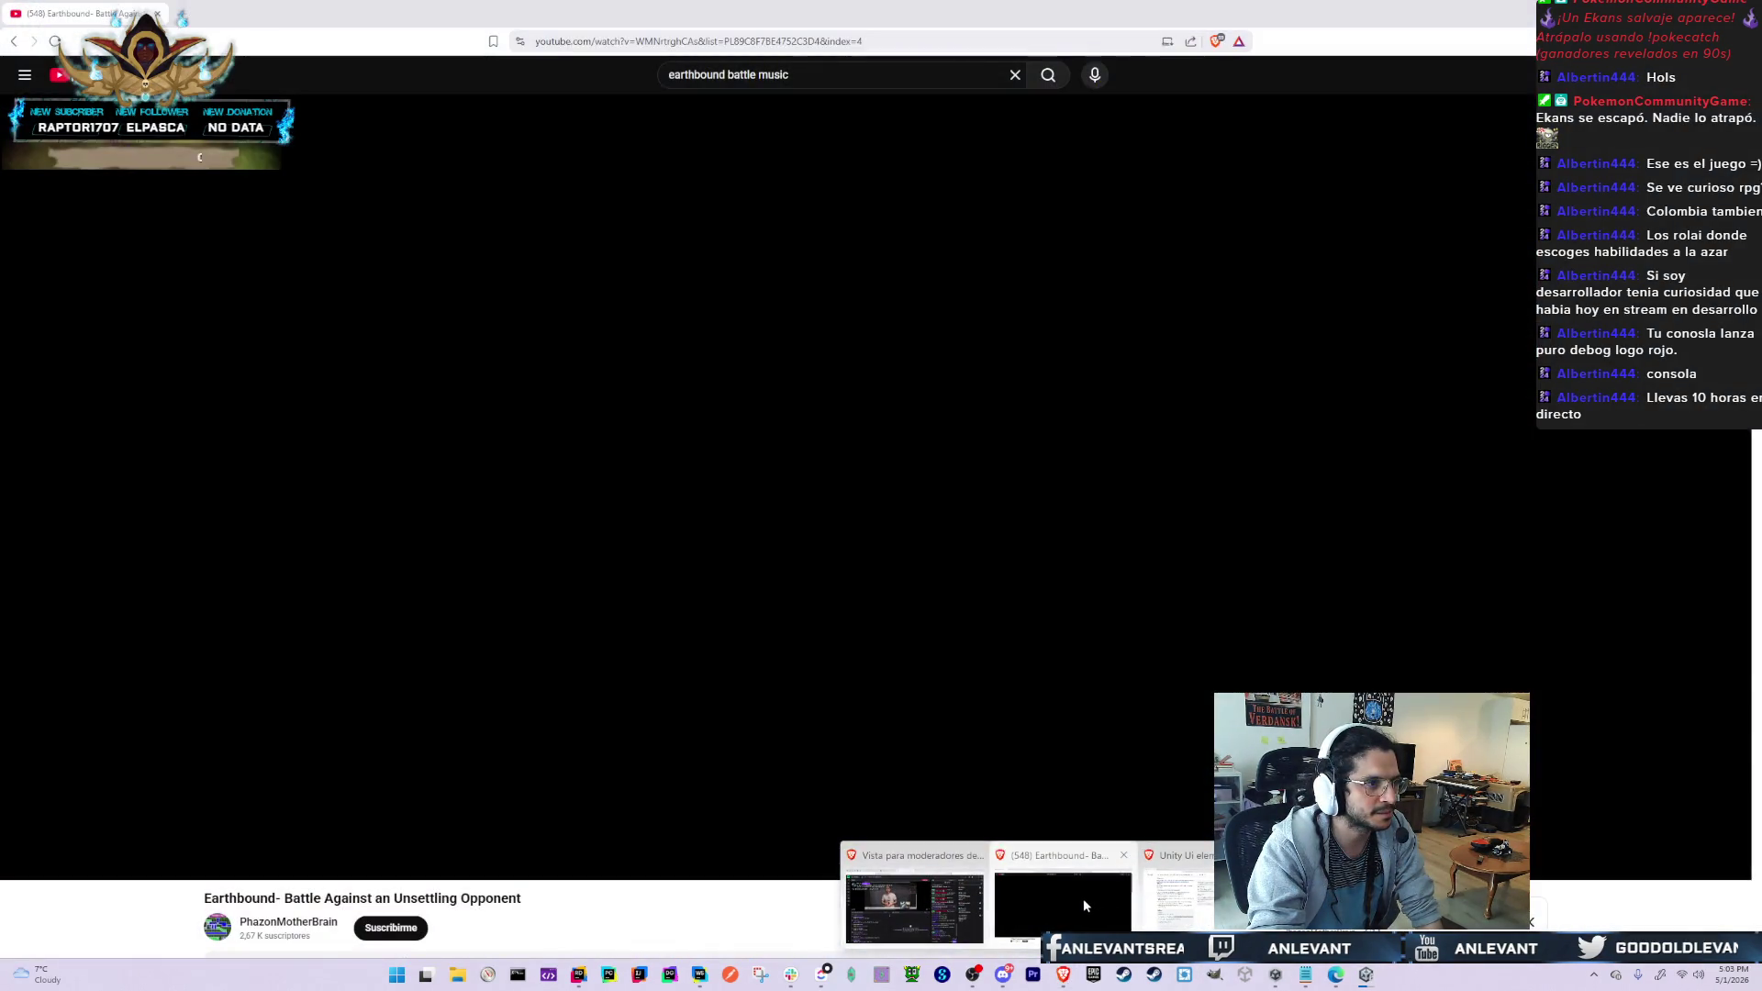
{"action": "left_click", "coordinate": [1083, 900]}
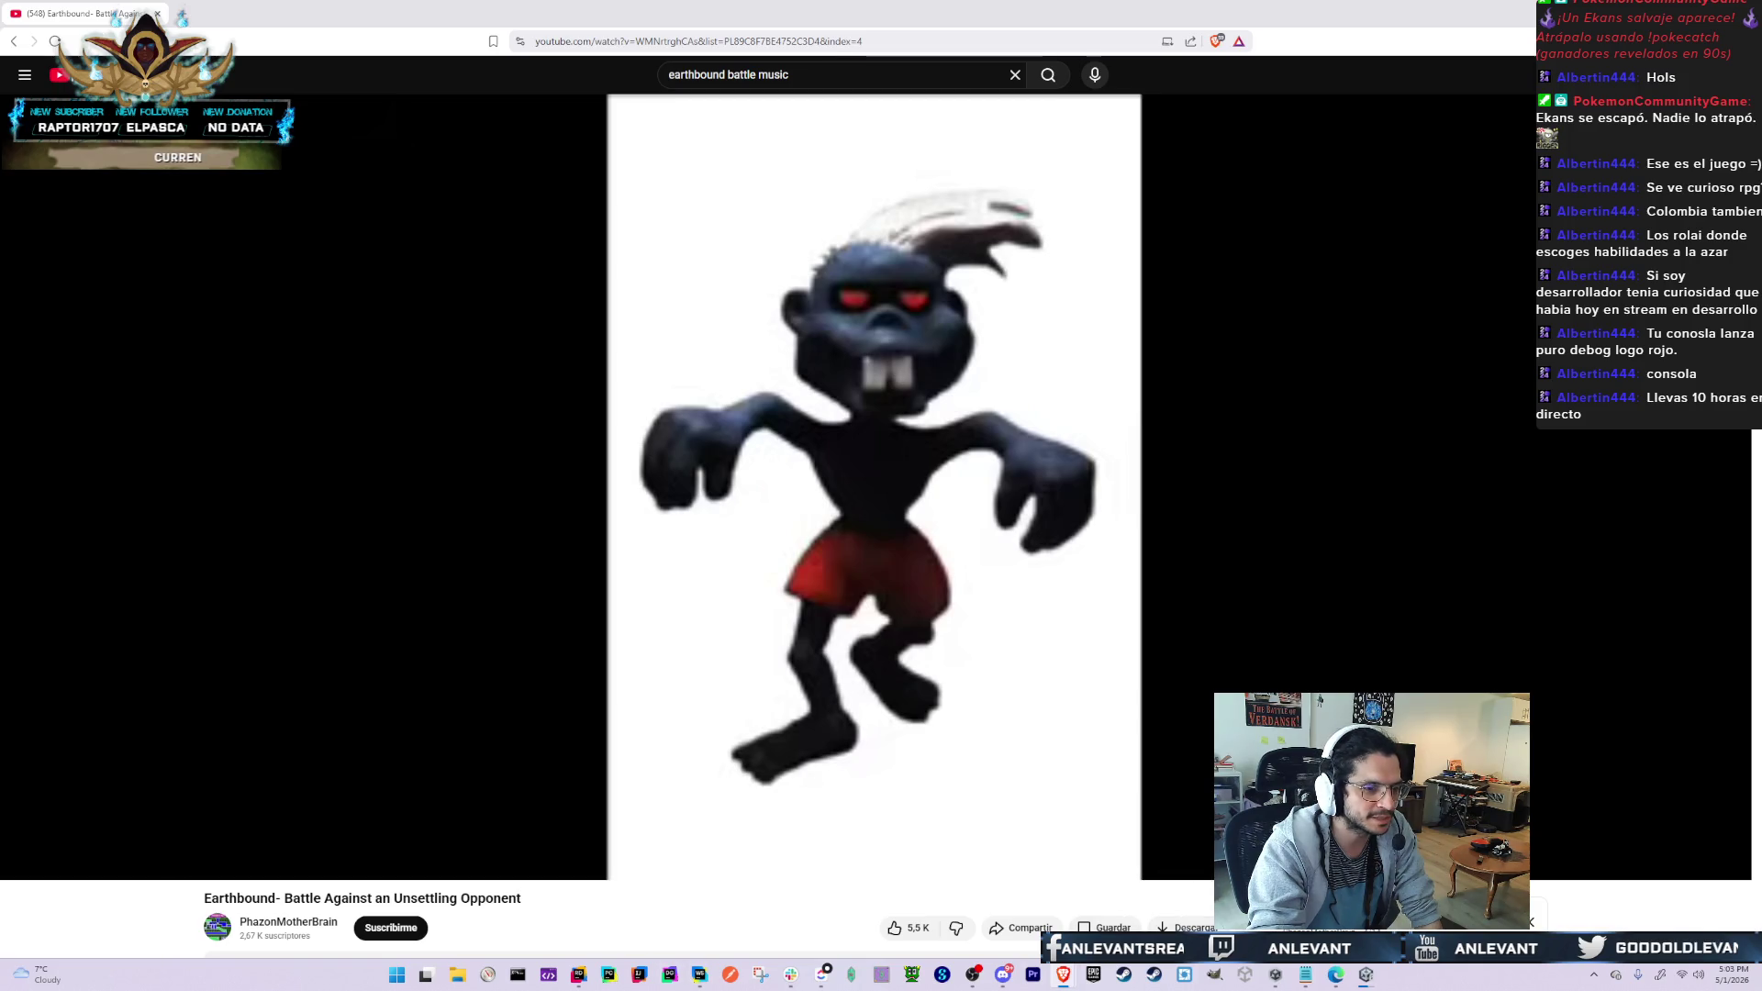
{"action": "left_click", "coordinate": [1337, 980]}
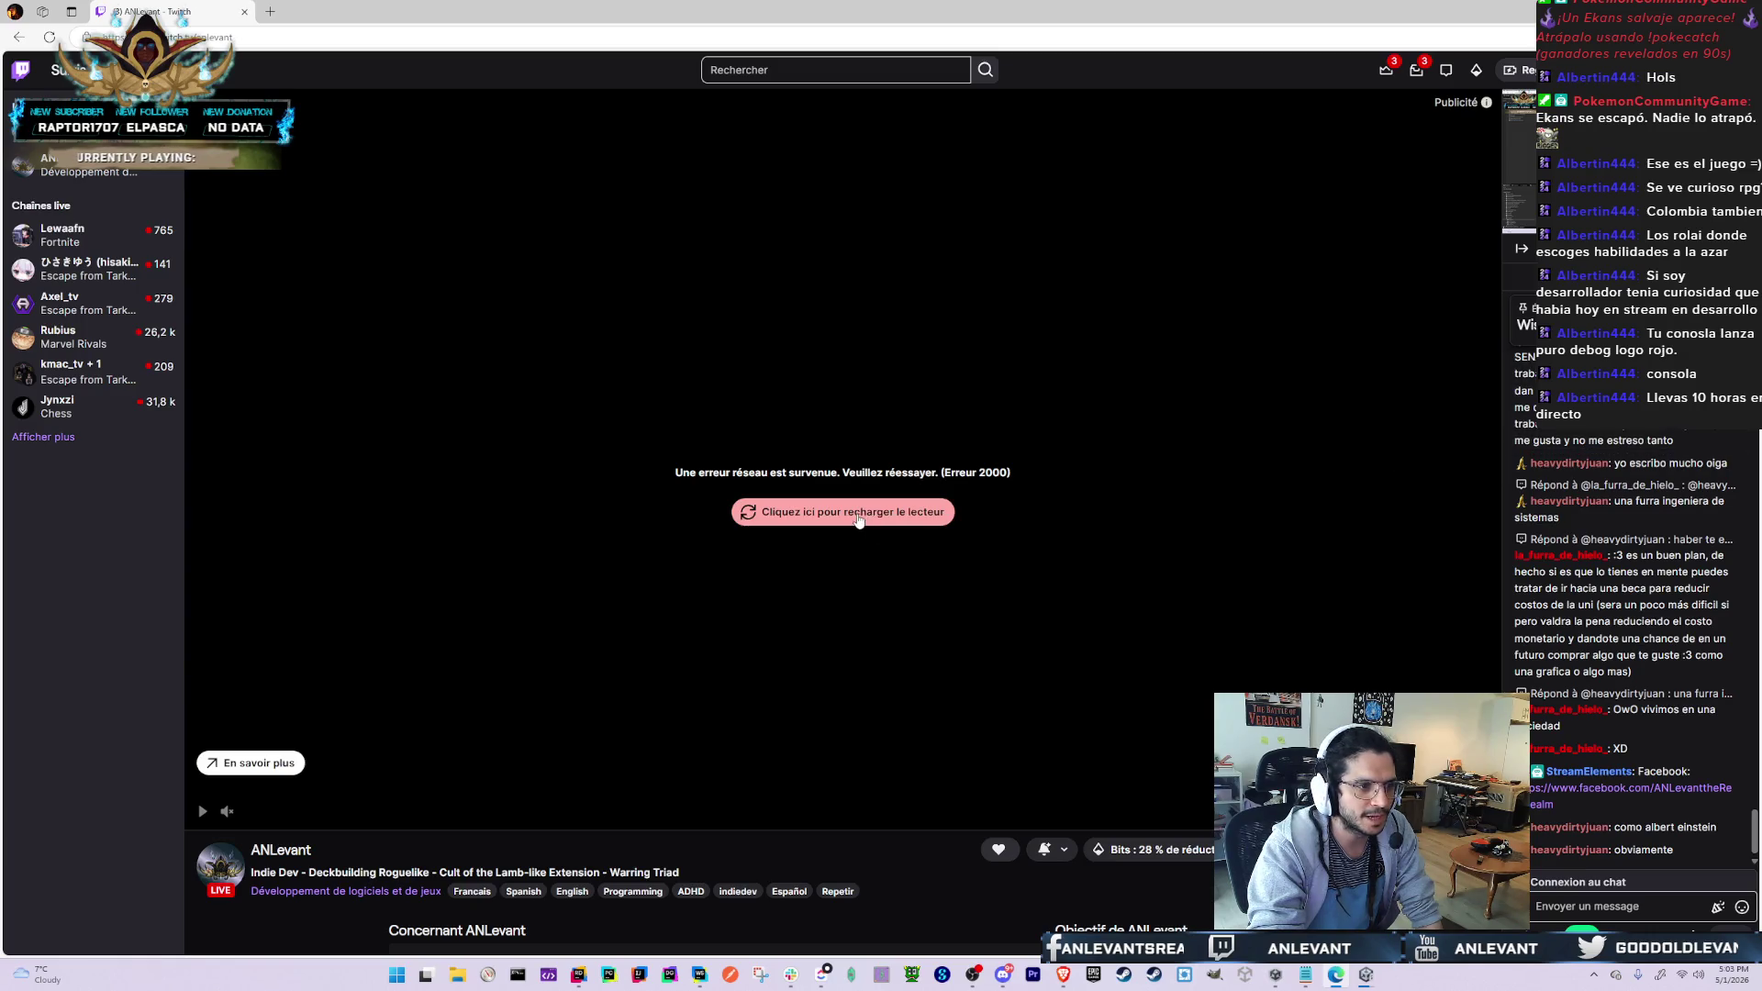
Reload the Twitch stream player and page, toggling full screen on and off.
{"action": "left_click", "coordinate": [859, 521]}
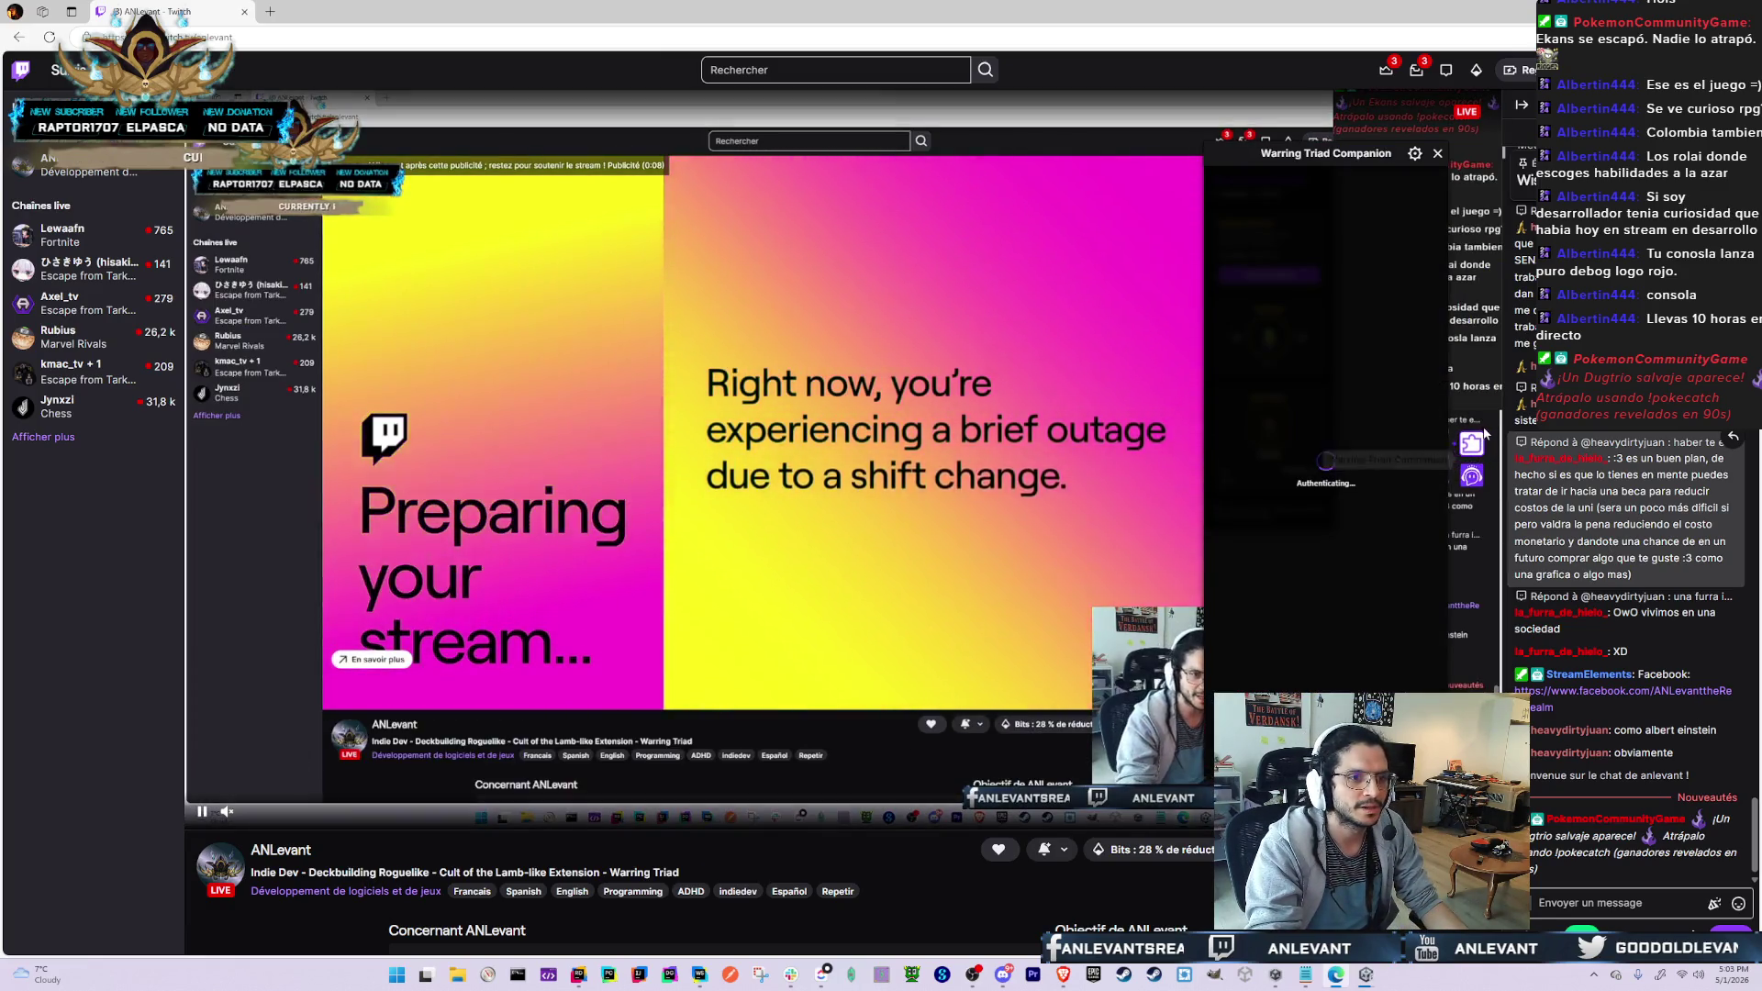
{"action": "key", "text": "F5"}
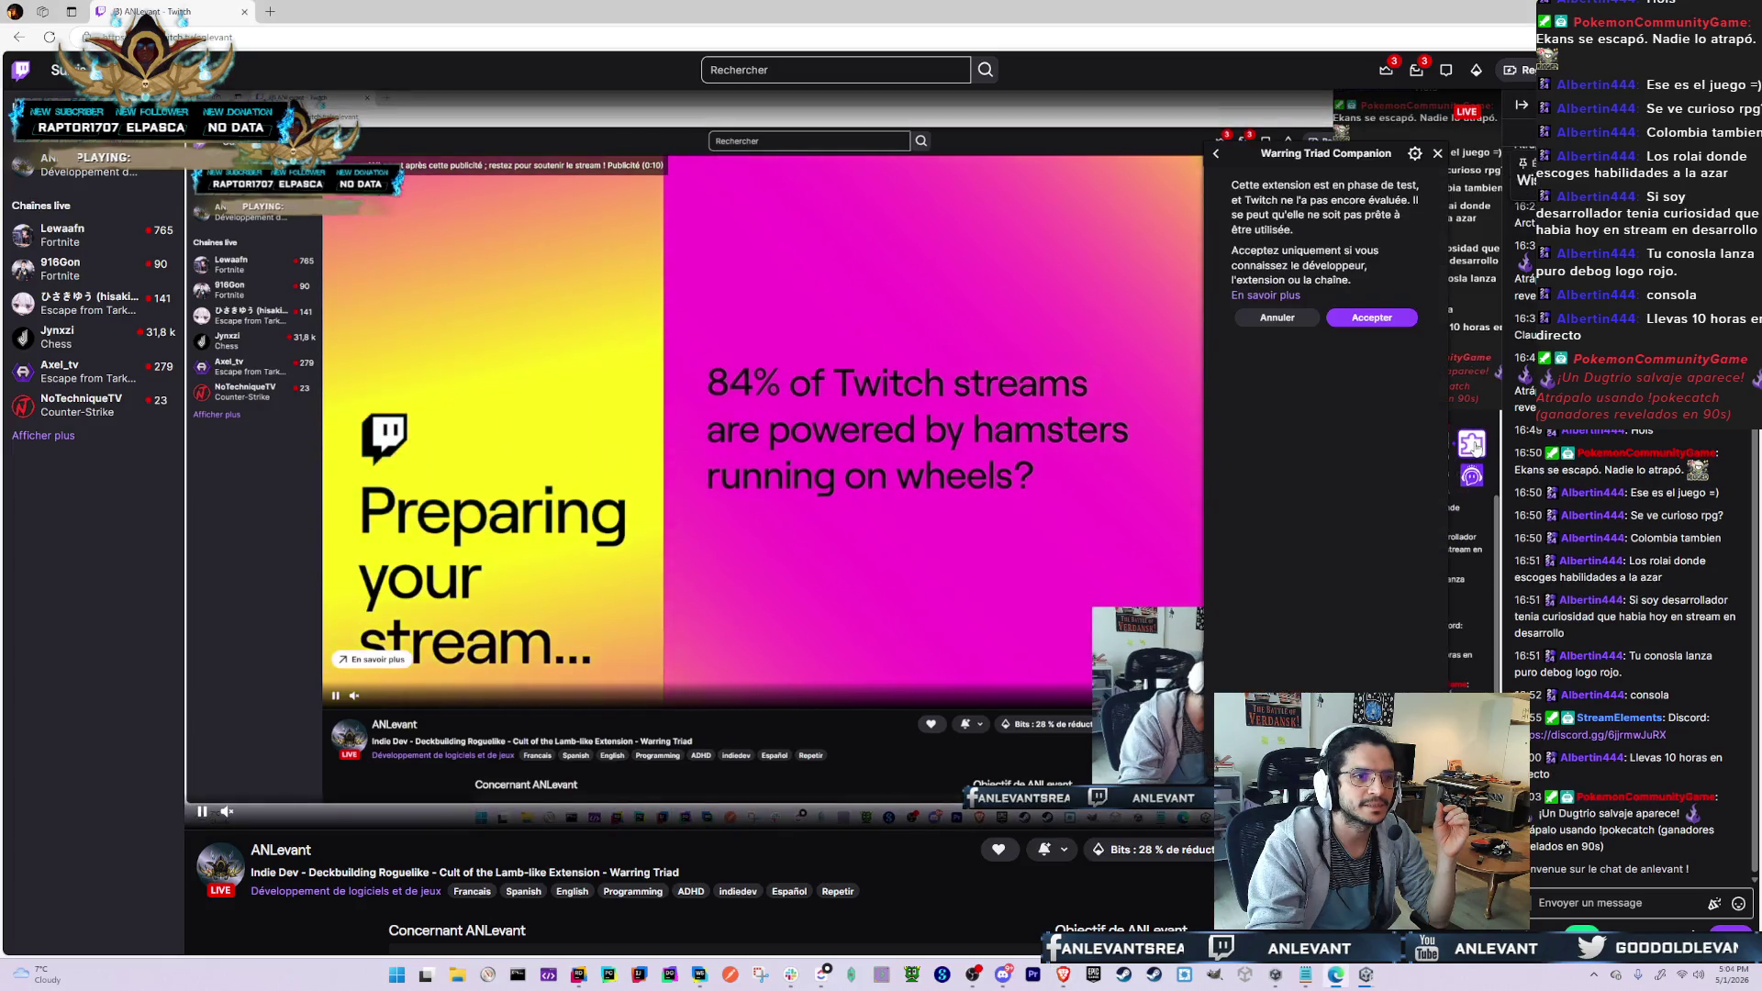
{"action": "double_click", "coordinate": [1373, 326]}
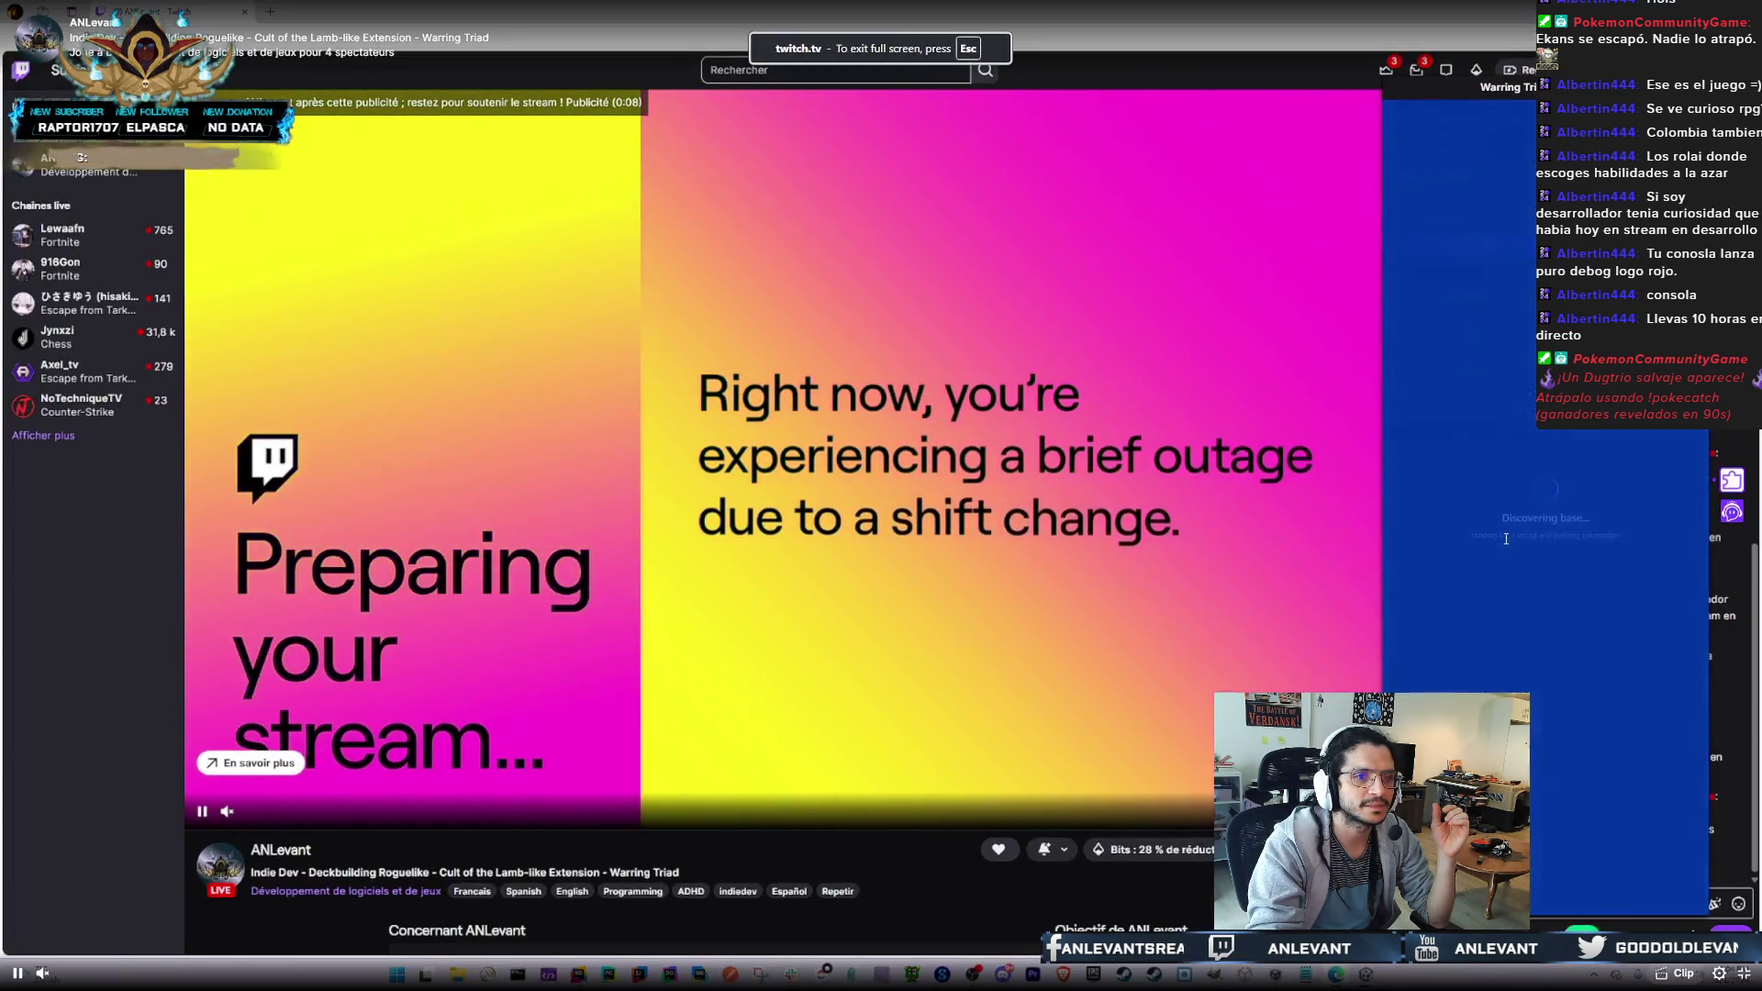
{"action": "key", "text": "Escape"}
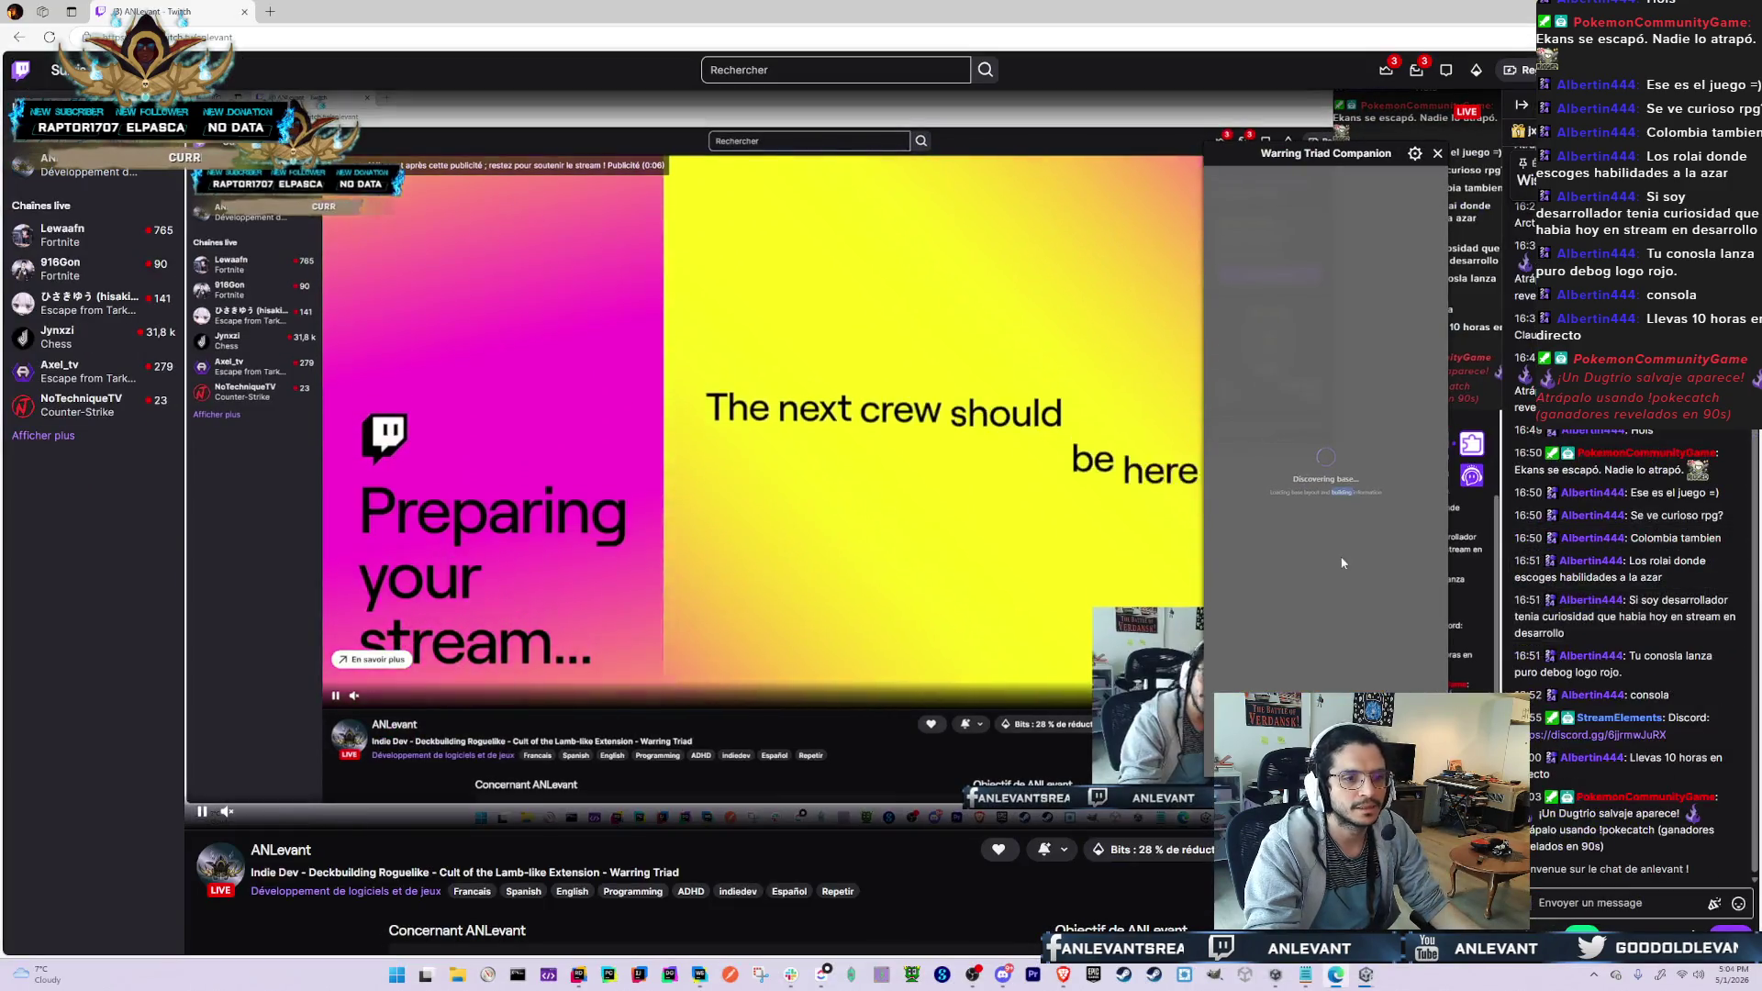
{"action": "key", "text": "alt+Tab"}
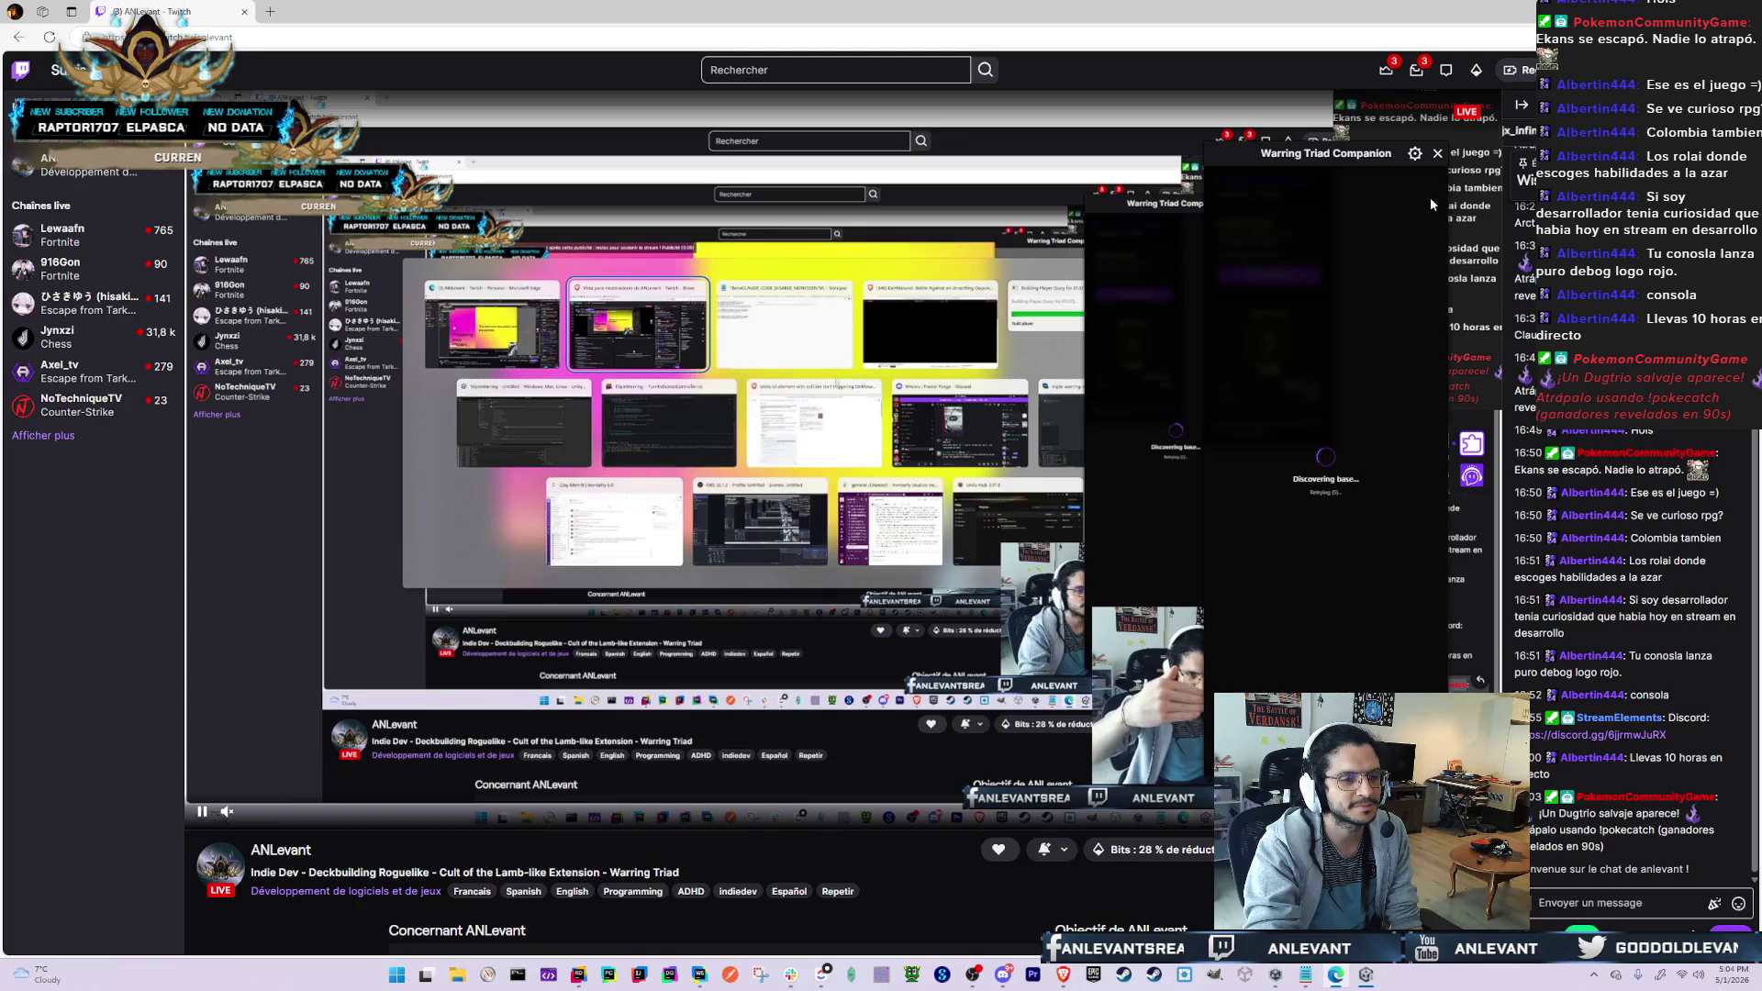
{"action": "key", "text": "f"}
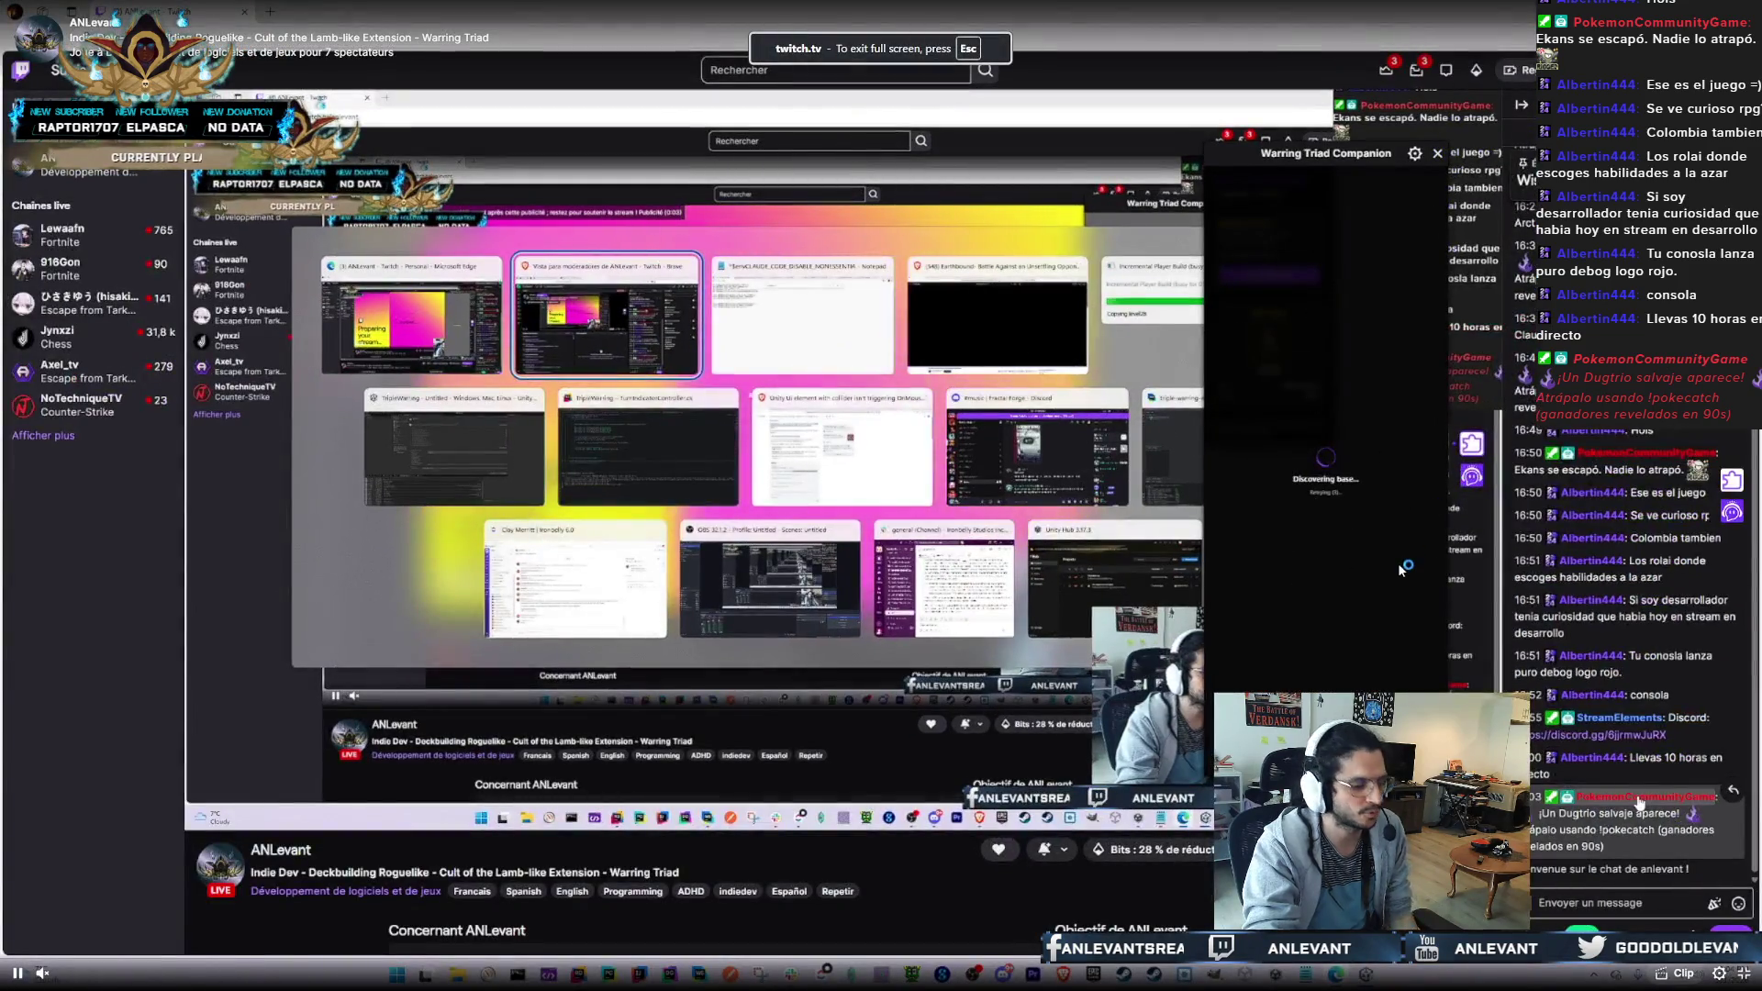
{"action": "key", "text": "Escape"}
Return to Unity to check the Console and Project, then bring the built TripleWarring game forward.
{"action": "key", "text": "alt+Tab"}
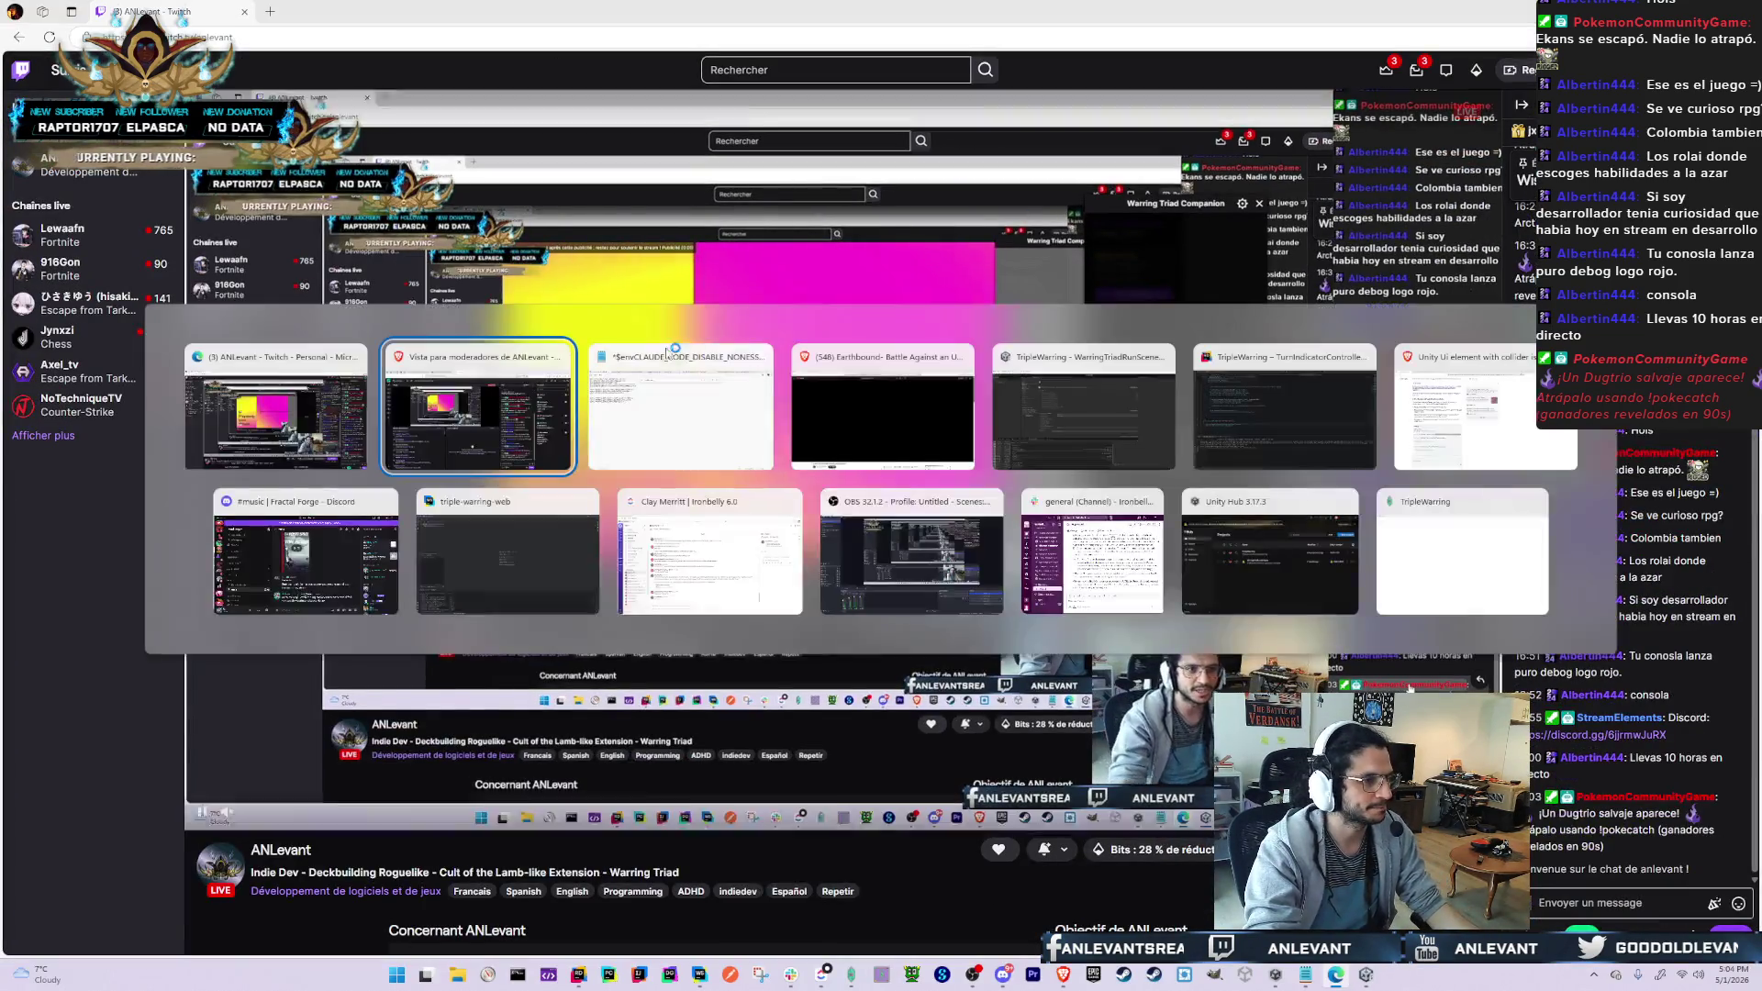
{"action": "left_click", "coordinate": [1121, 441]}
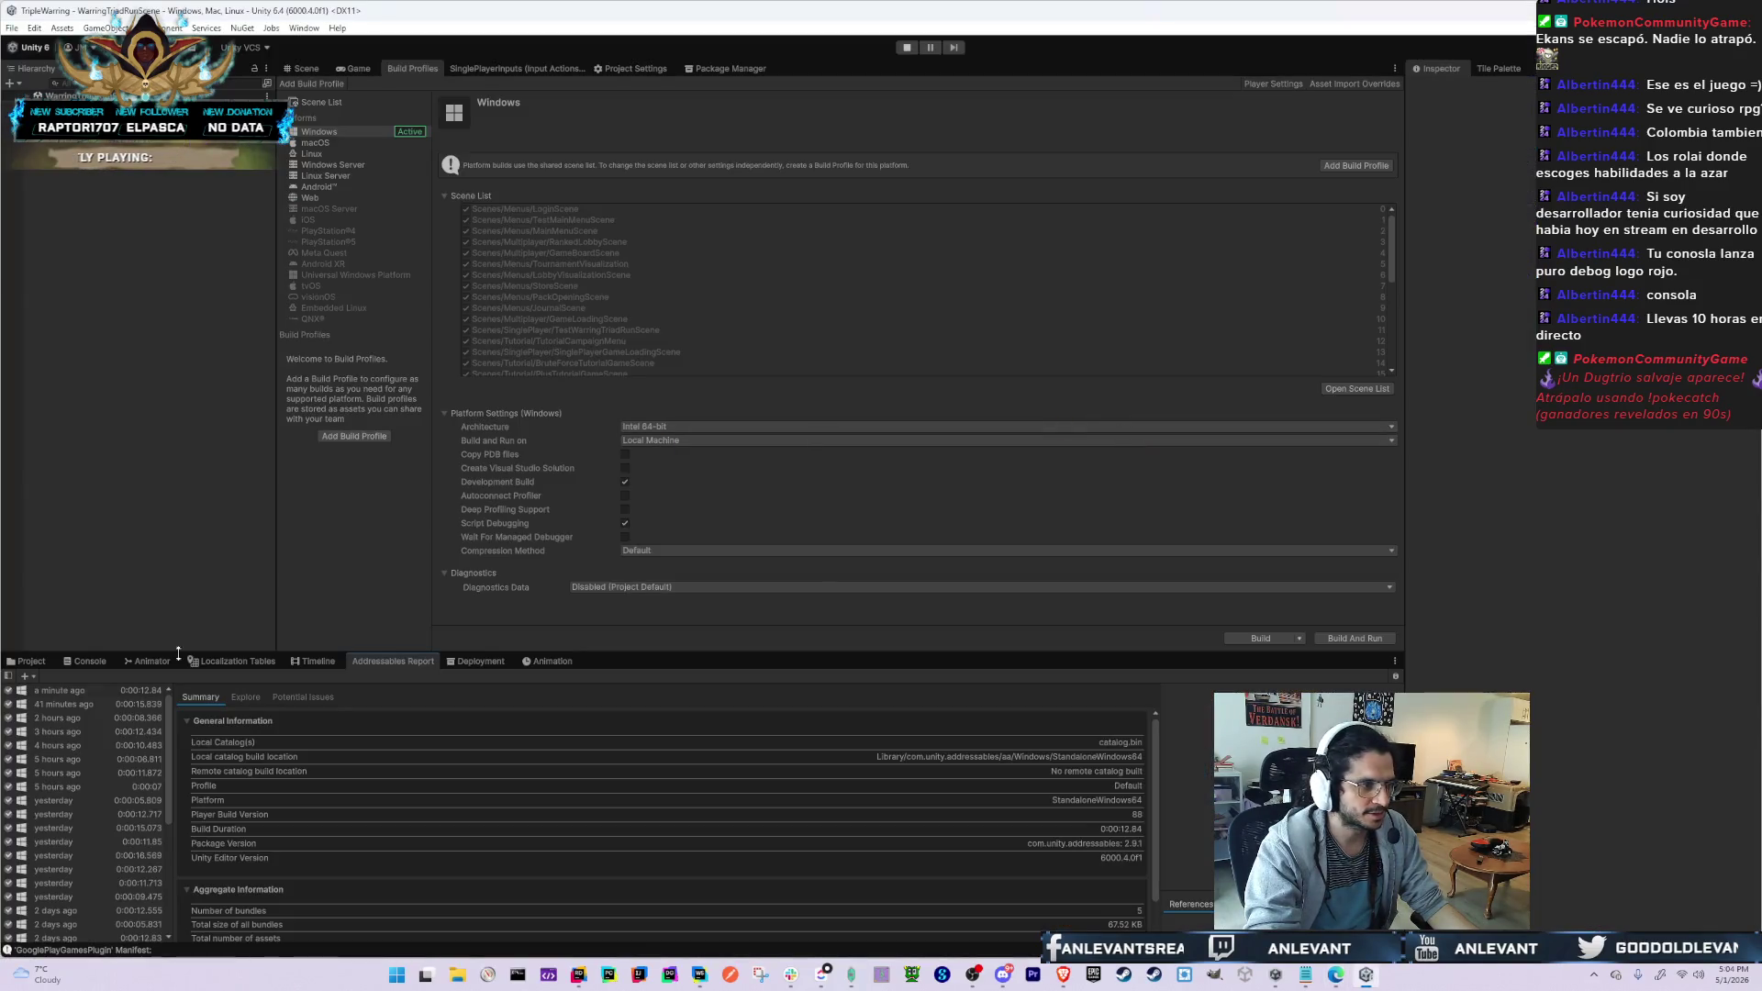
{"action": "left_click", "coordinate": [85, 662]}
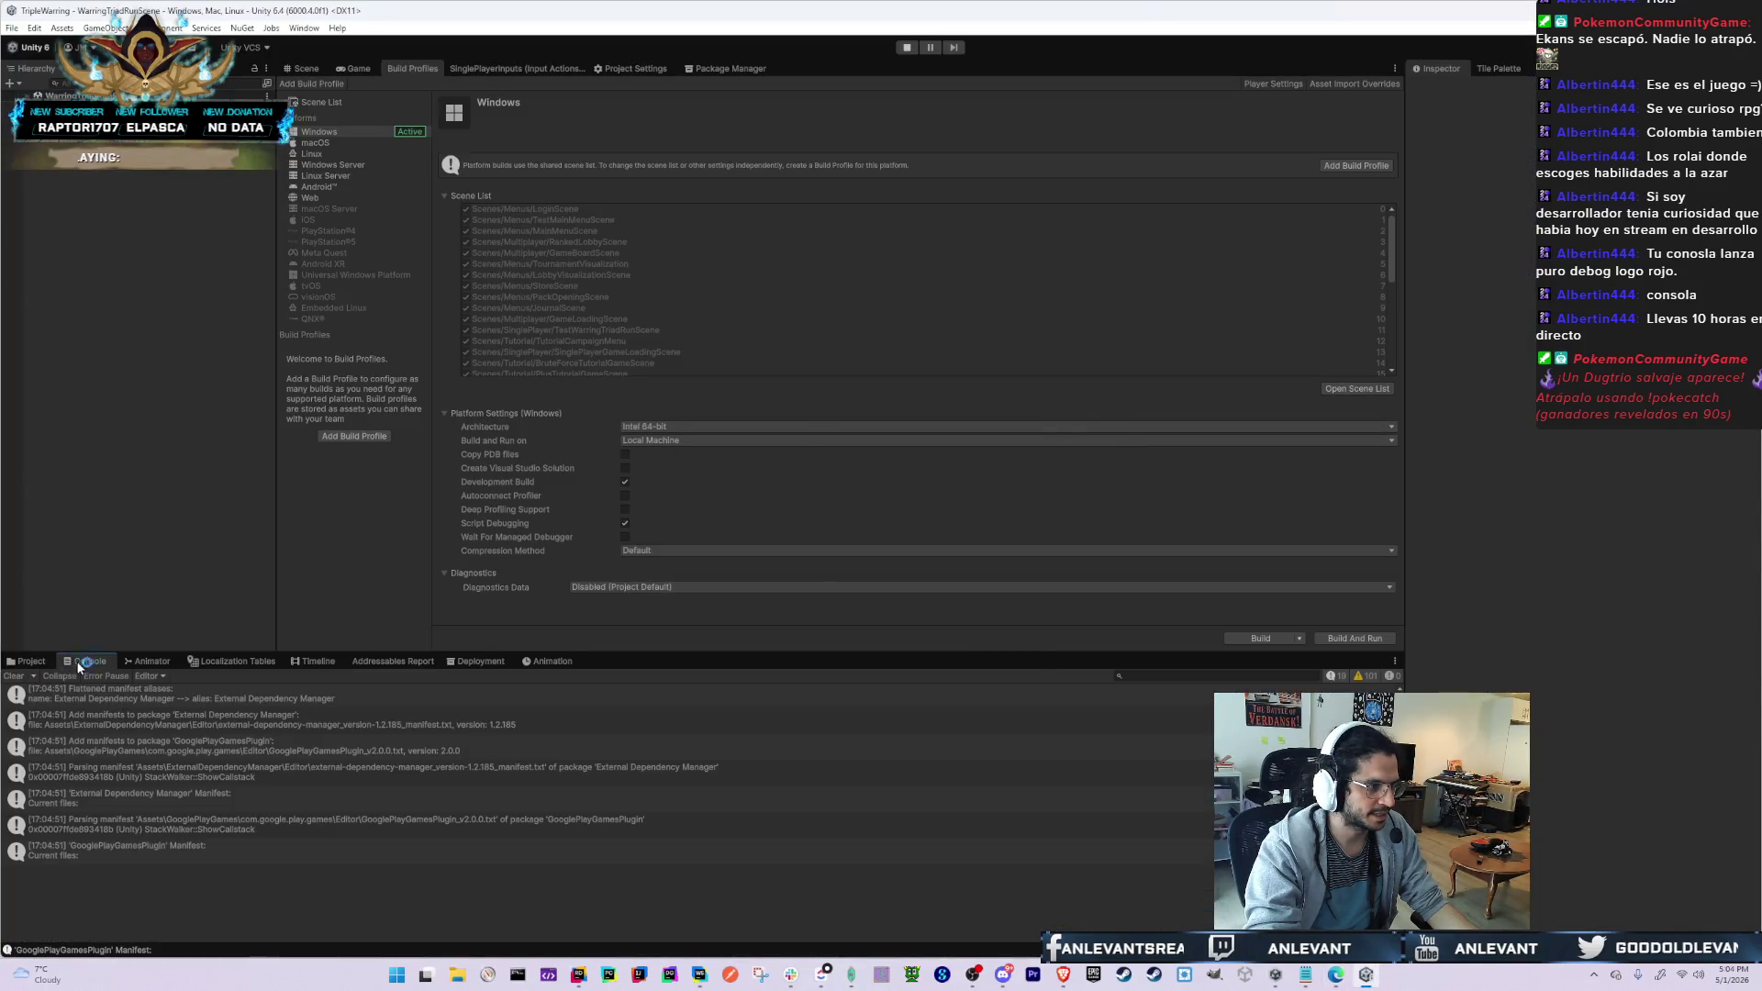
{"action": "left_click", "coordinate": [25, 662]}
{"action": "key", "text": "alt+Tab"}
{"action": "left_click", "coordinate": [1427, 533]}
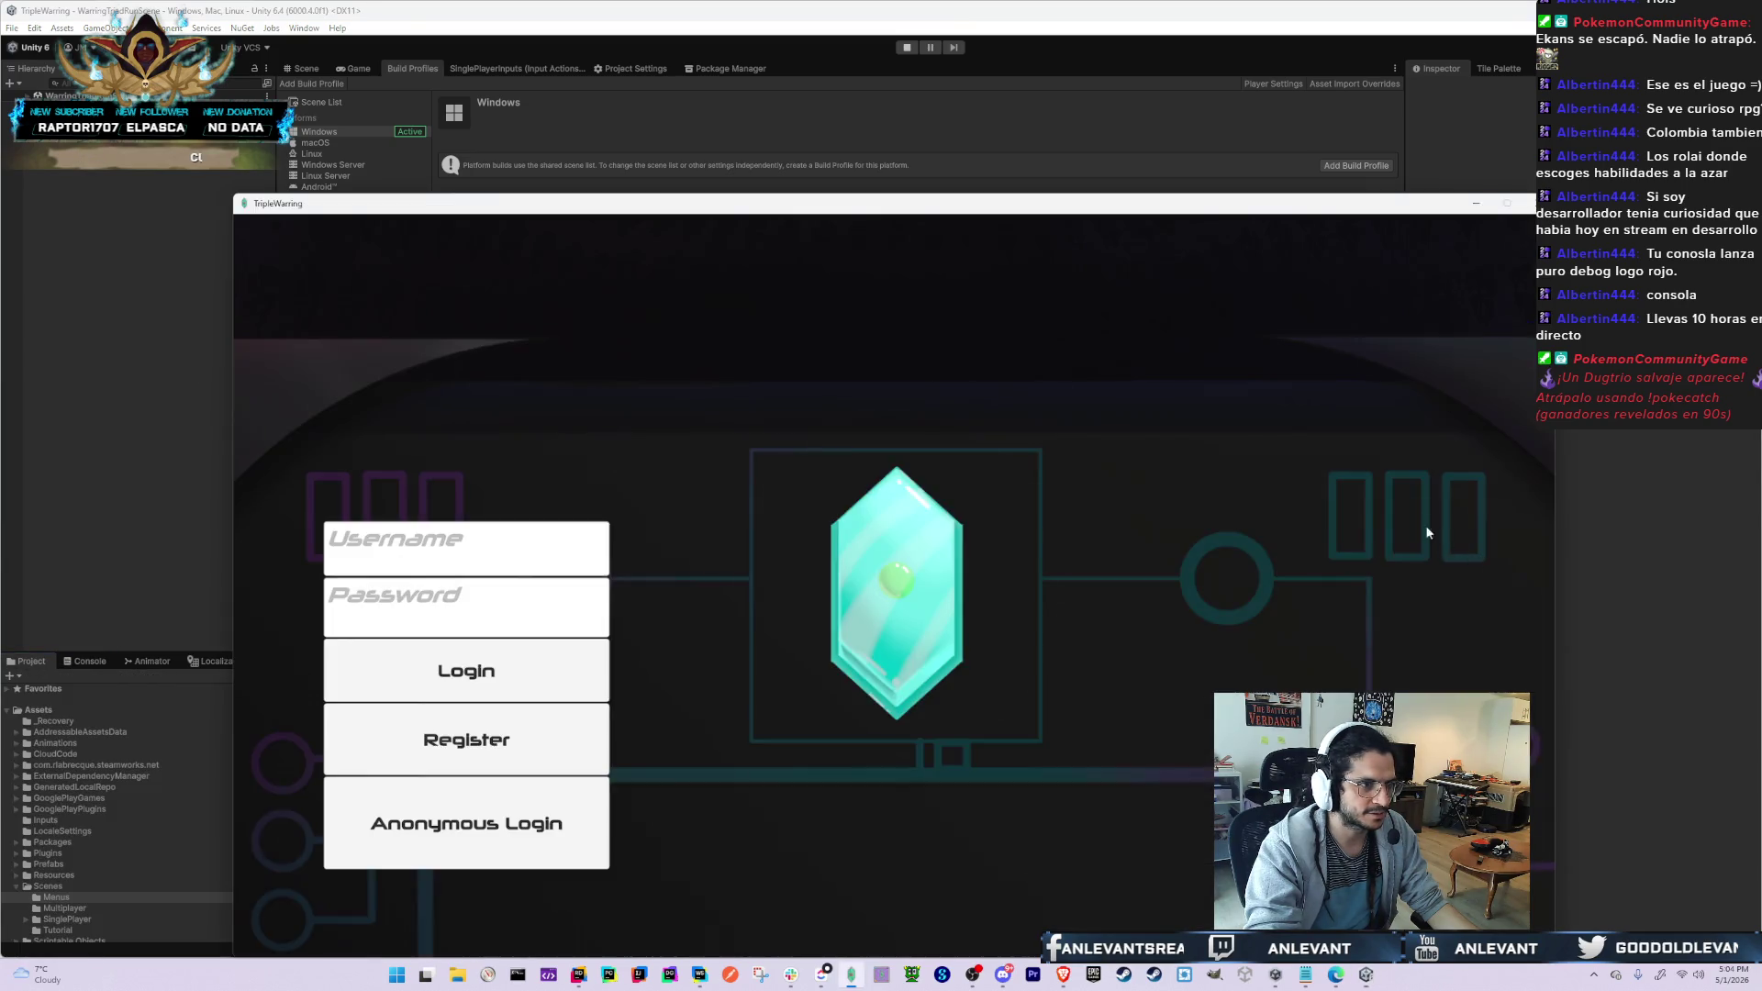
Sign into the TripleWarring build with the account password and close the Development Console error.
{"action": "left_click", "coordinate": [495, 555]}
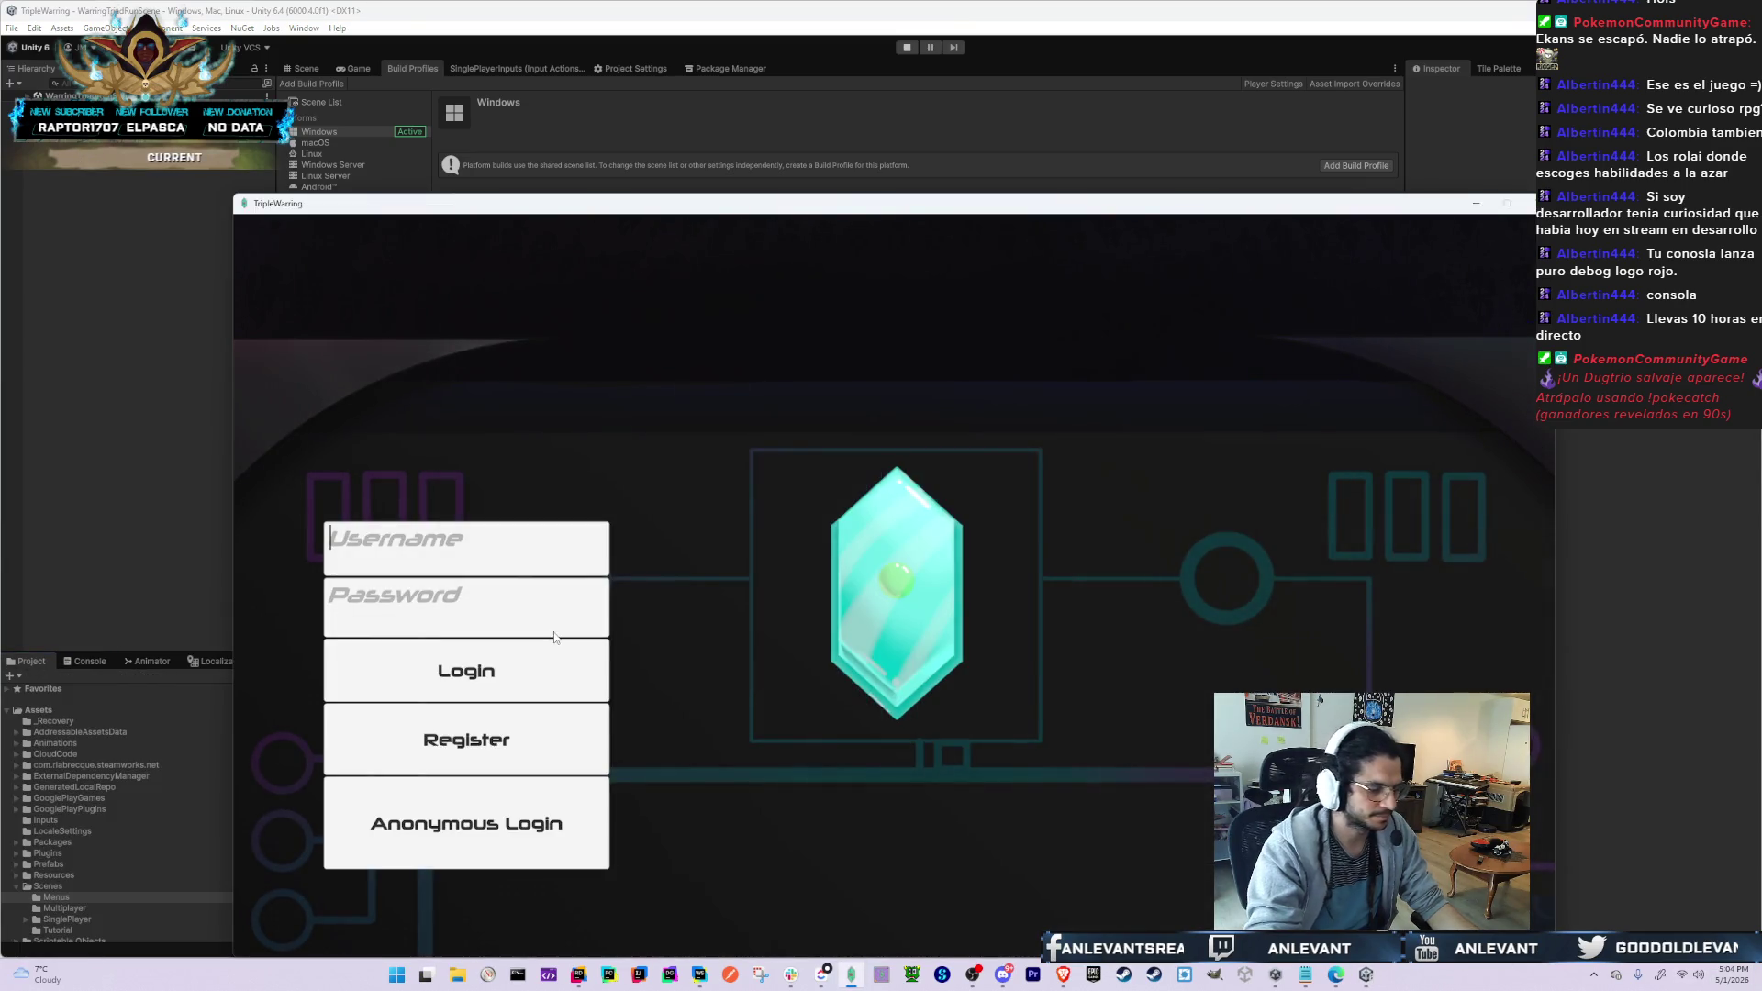
{"action": "left_click", "coordinate": [575, 584]}
{"action": "type", "text": "**"}
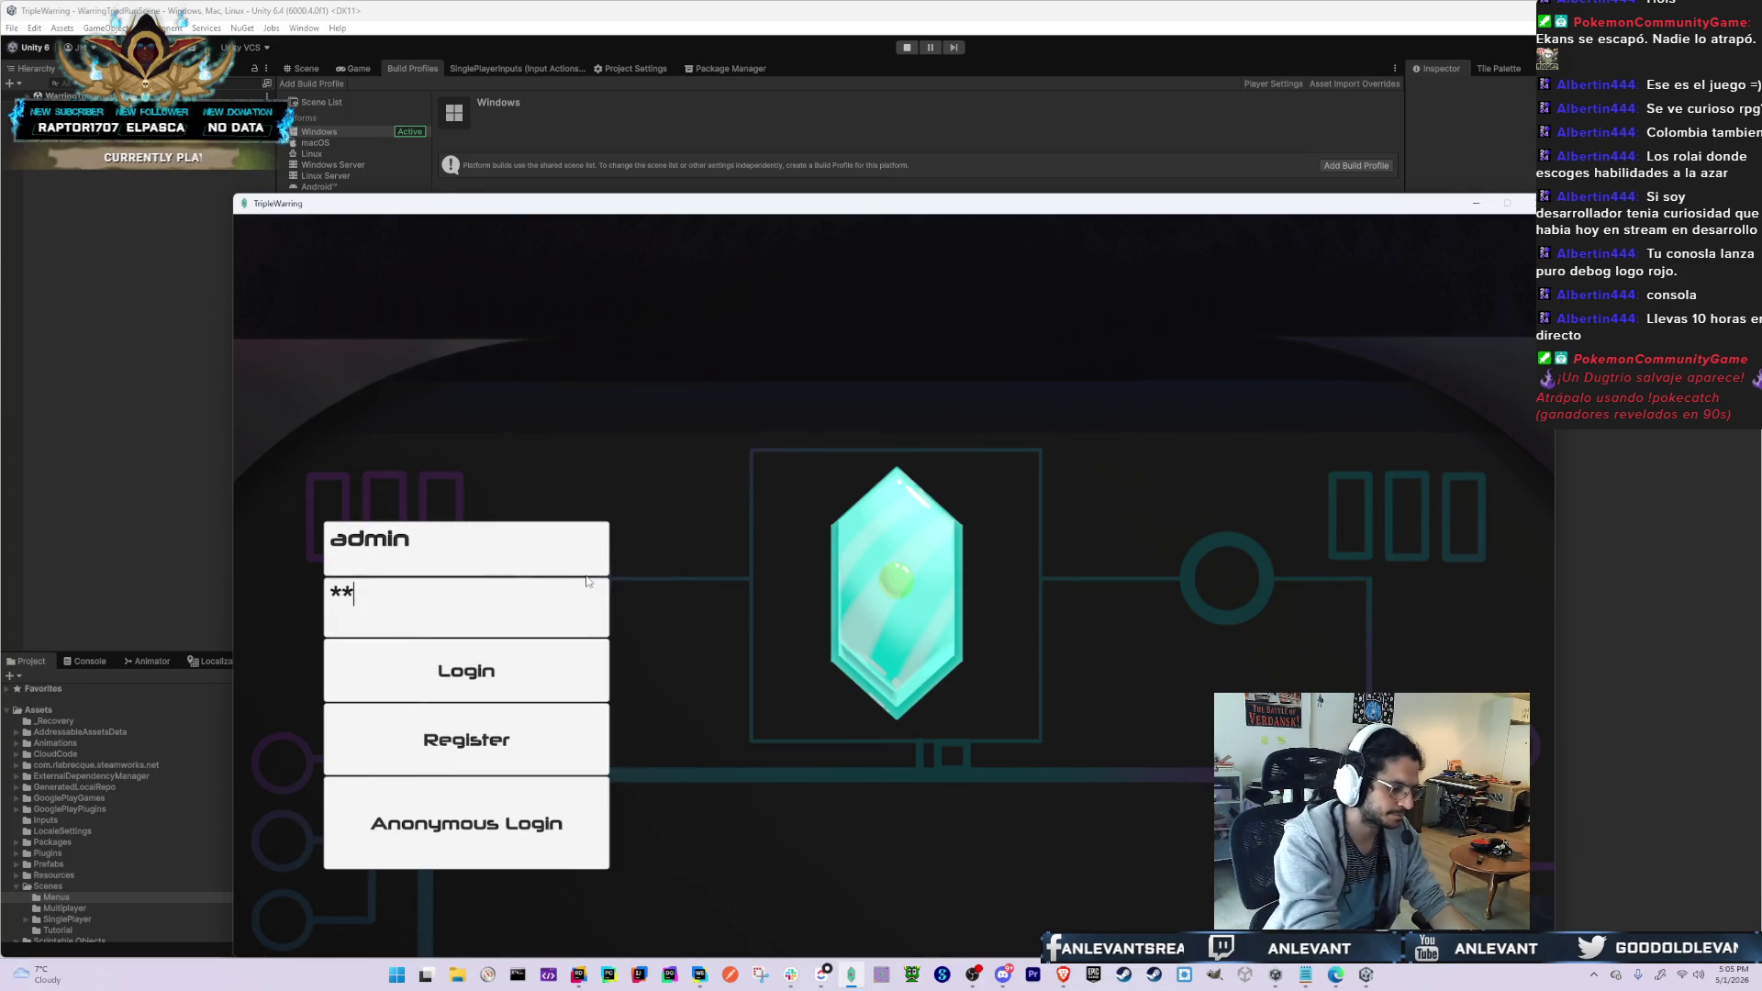
{"action": "type", "text": "*"}
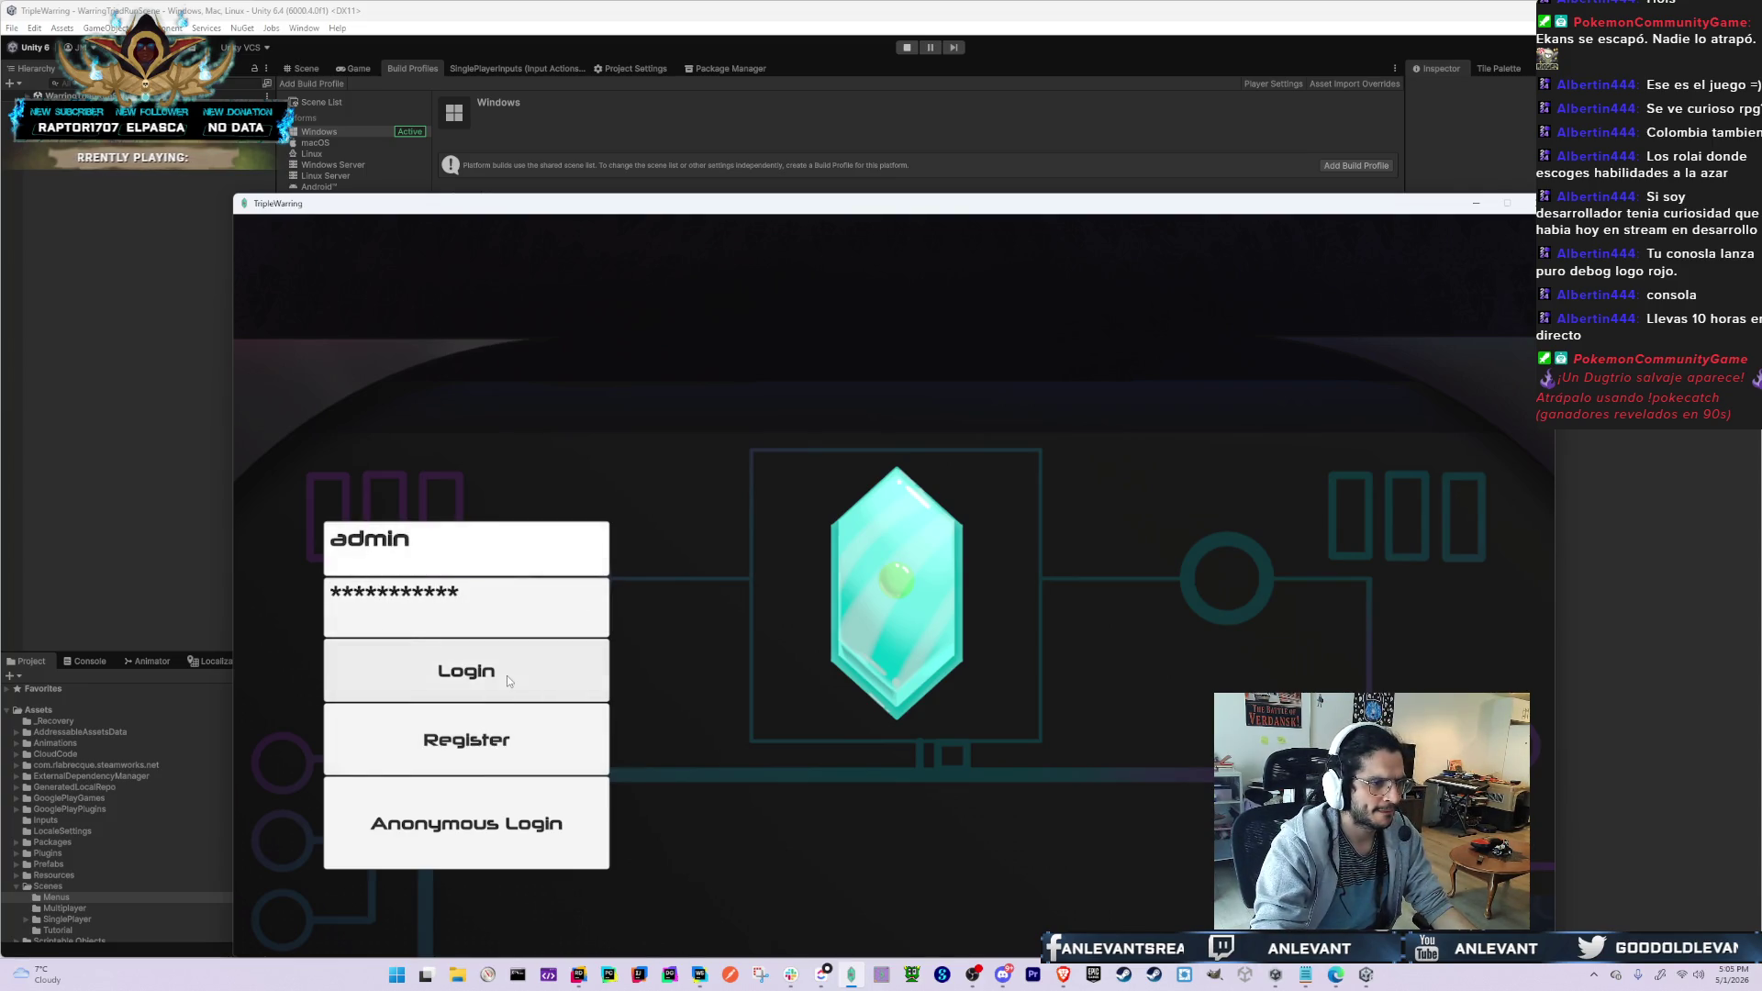
{"action": "left_click", "coordinate": [507, 675]}
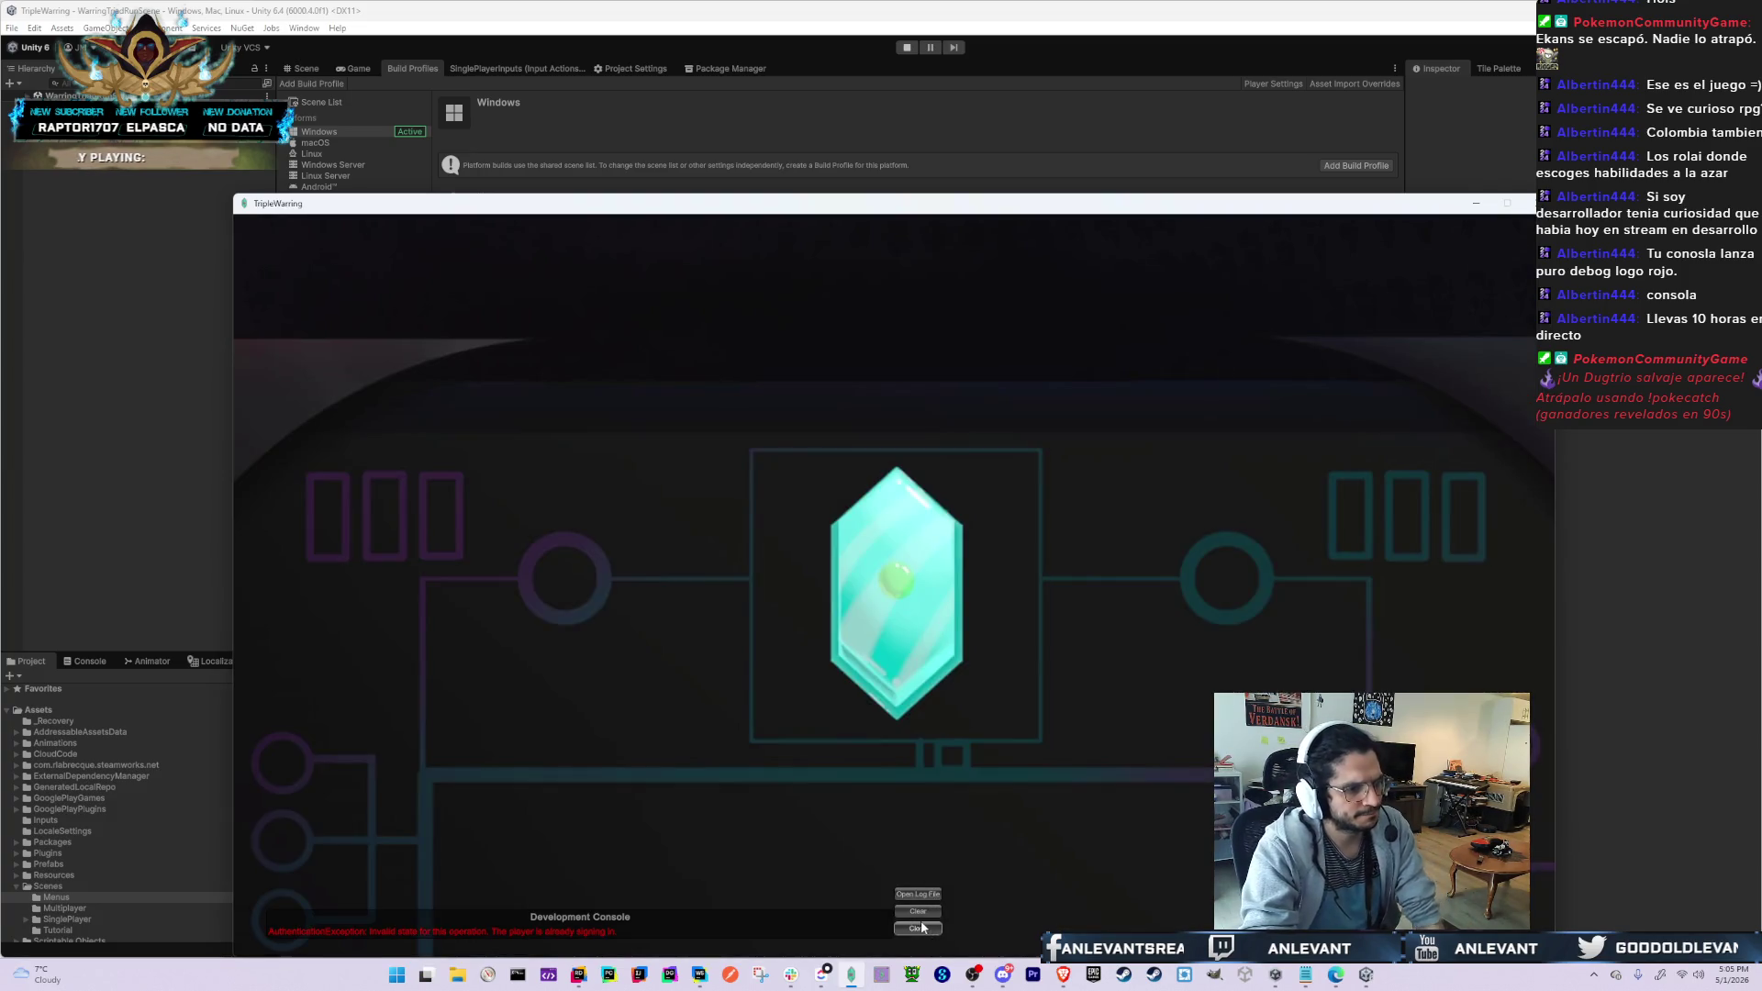
{"action": "left_click", "coordinate": [918, 908]}
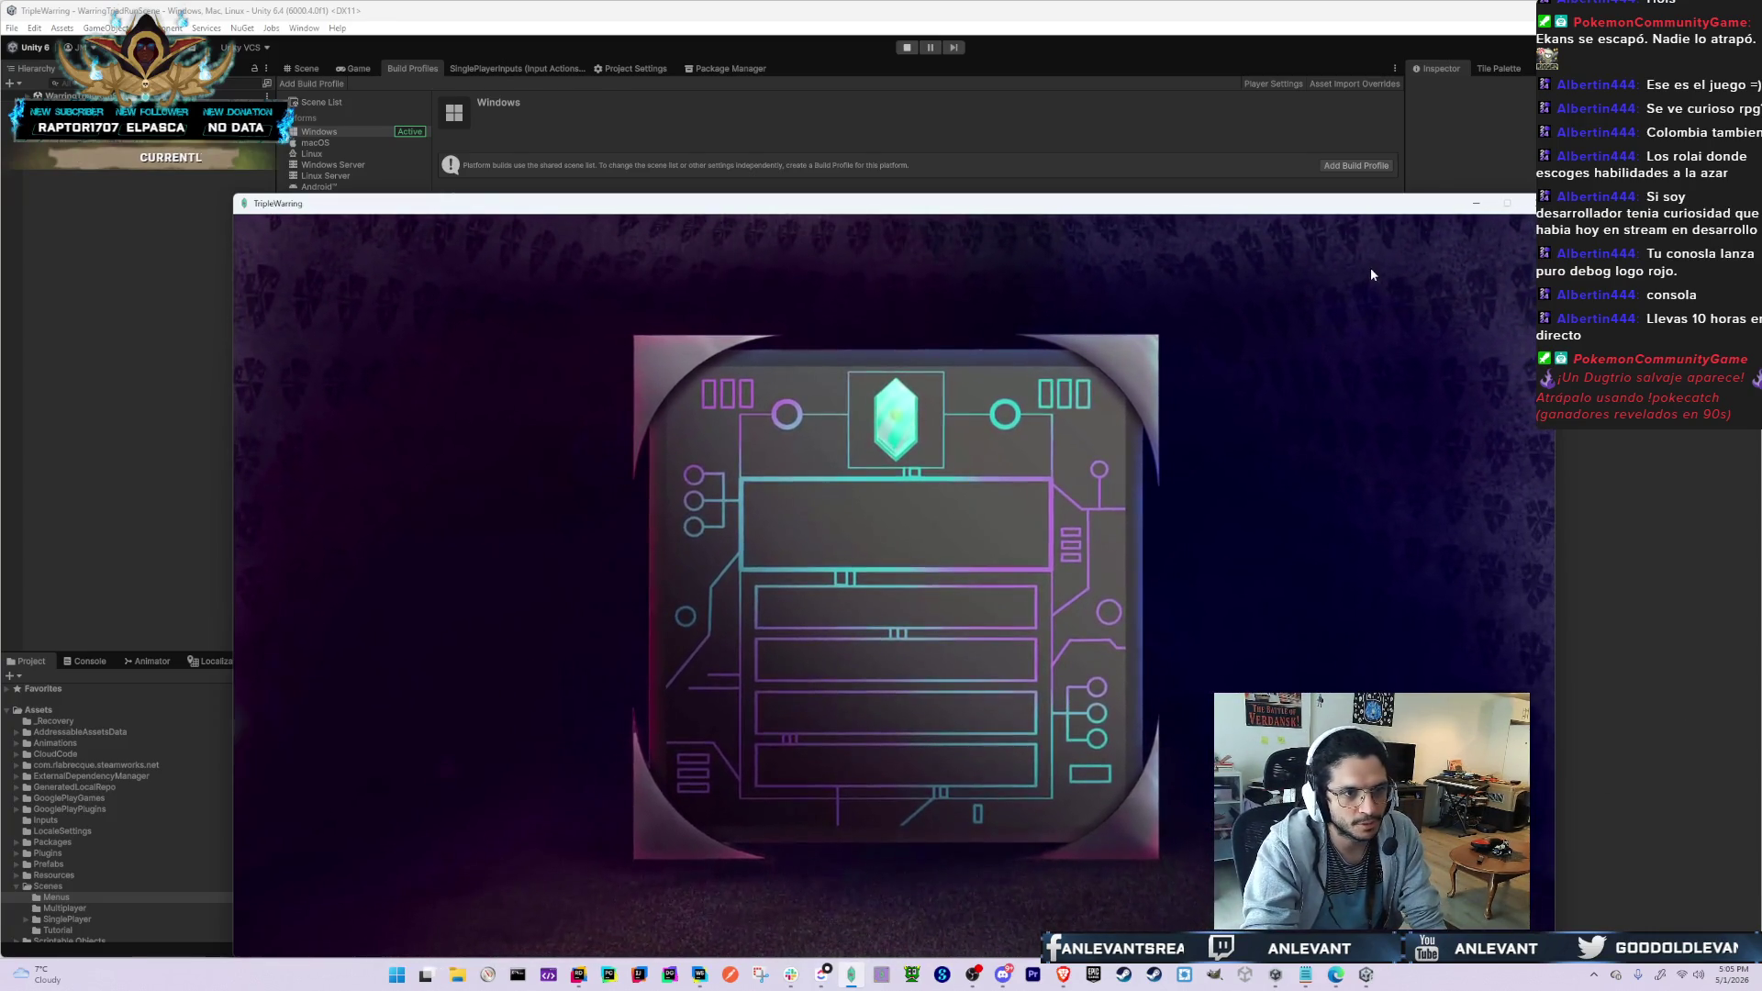
Open and close the player settings, then start a Solo practice run.
{"action": "left_click", "coordinate": [351, 302]}
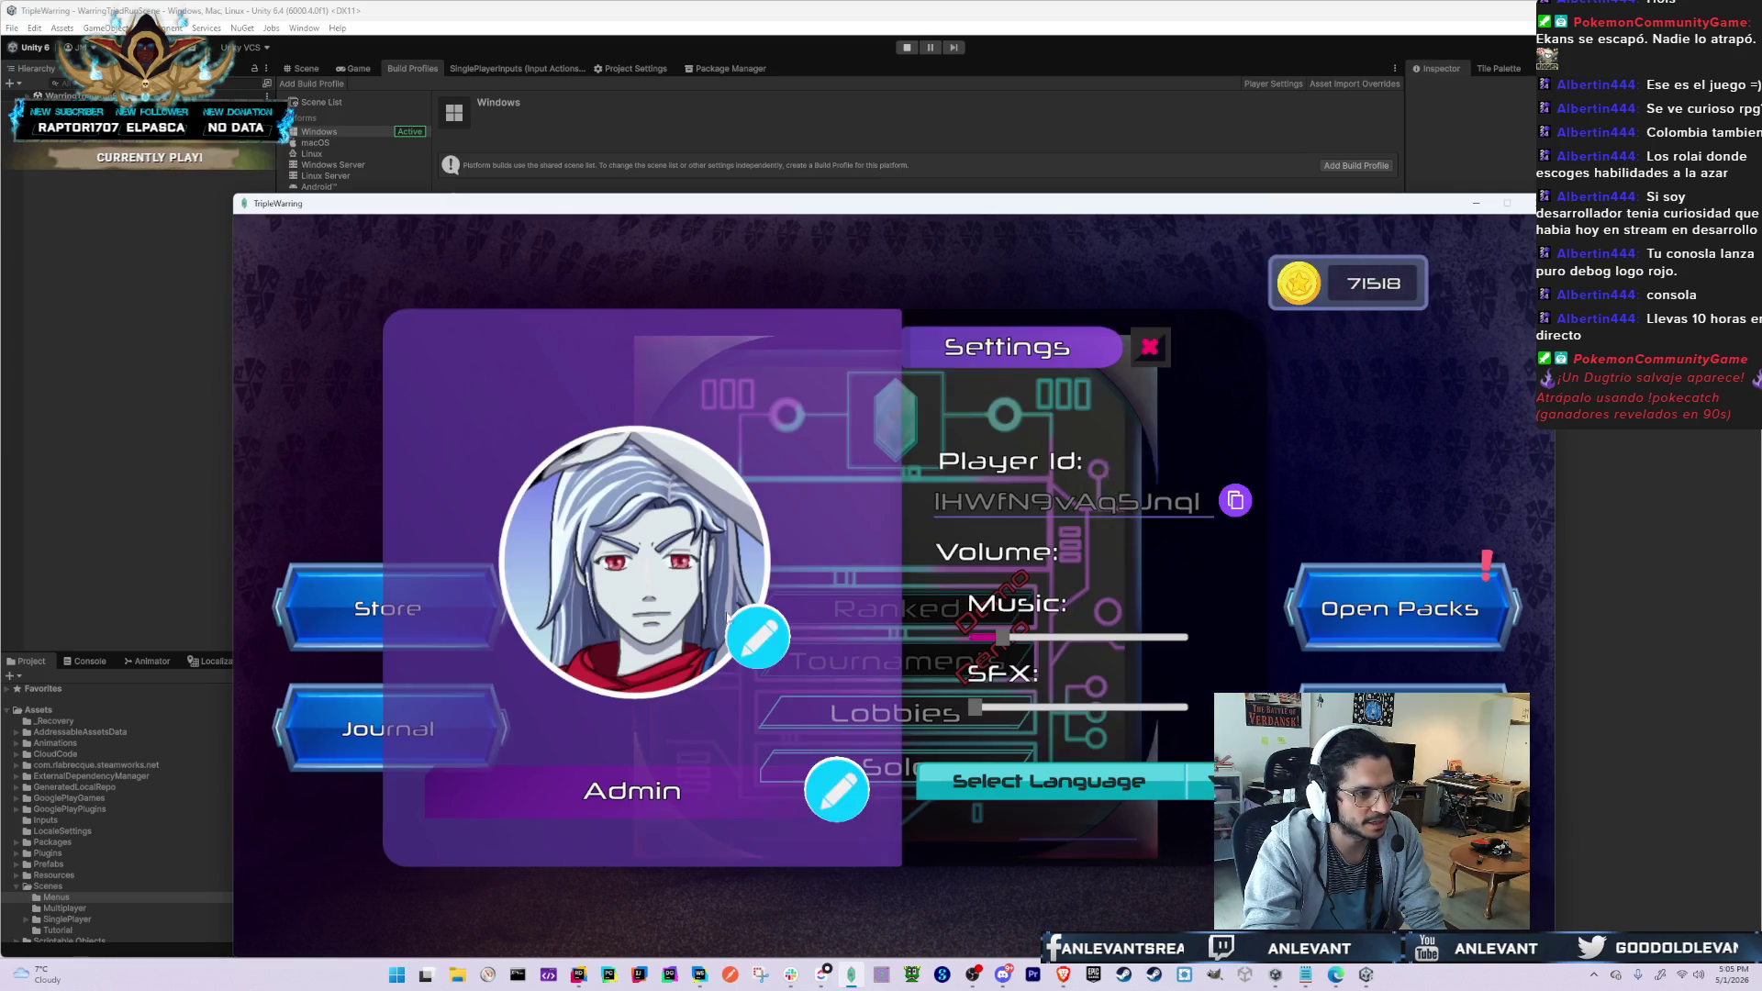
{"action": "left_click", "coordinate": [1149, 347]}
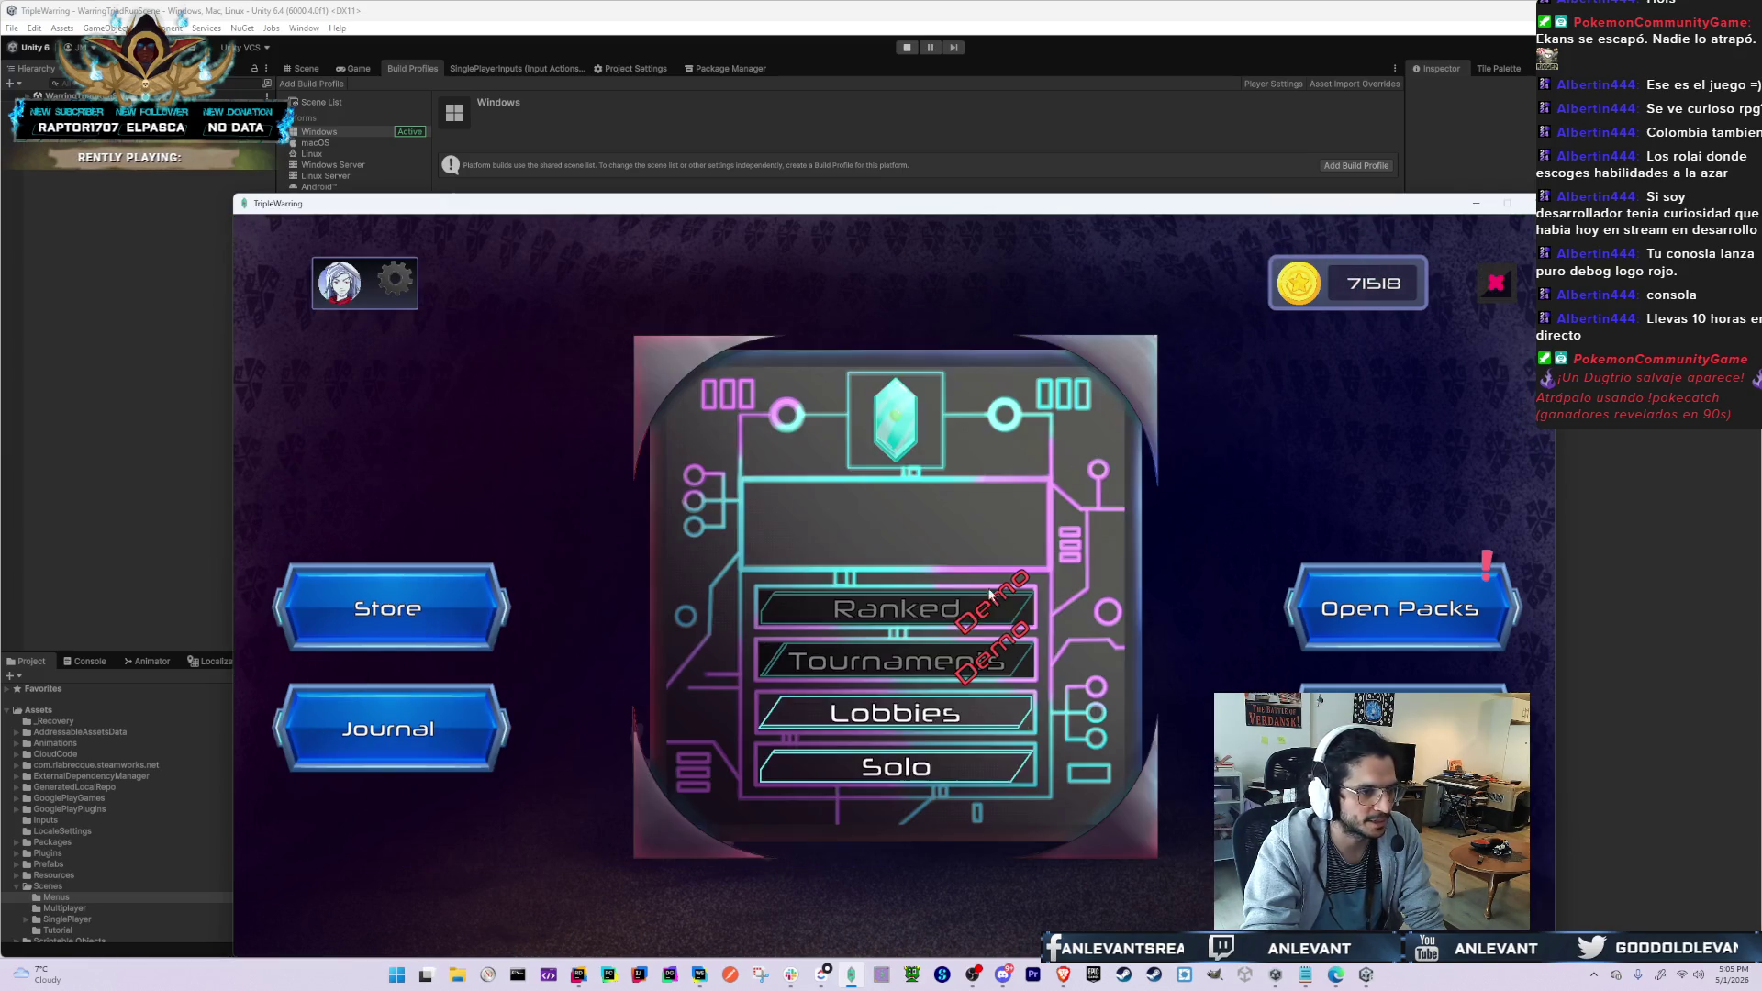
{"action": "left_click", "coordinate": [936, 606]}
{"action": "left_click", "coordinate": [941, 606]}
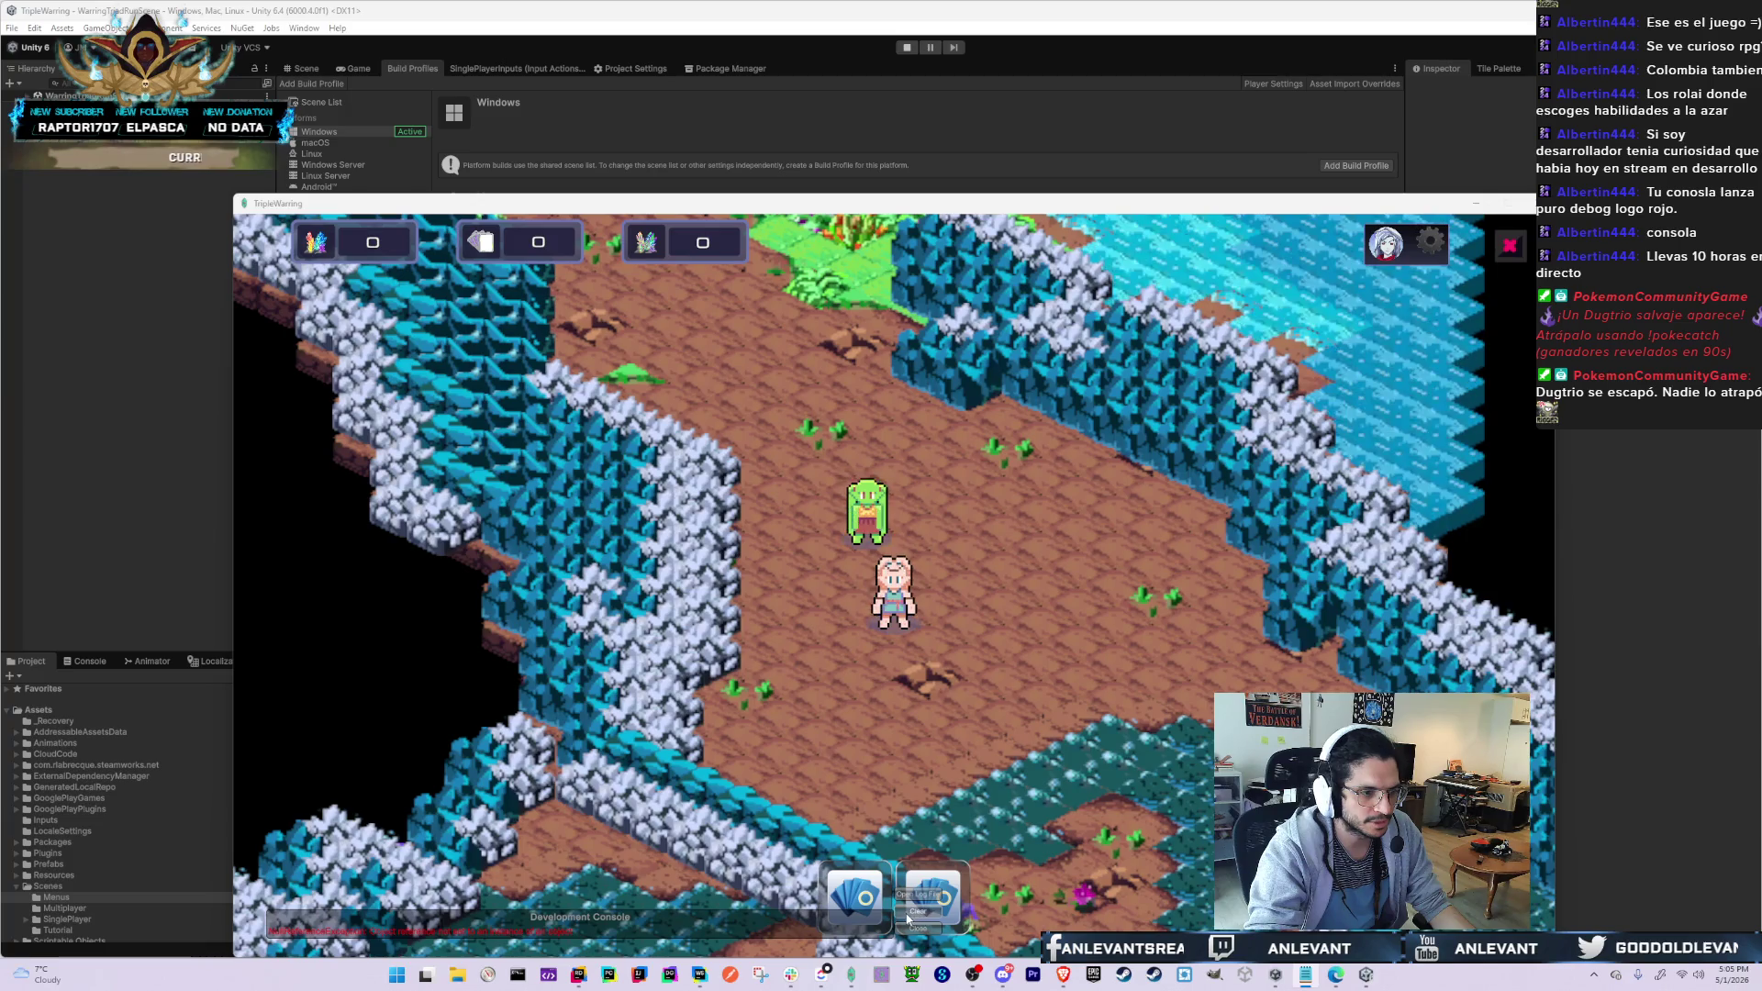
Walk the character south, then west and north into an enemy encounter to start a card battle.
{"action": "key", "text": "s"}
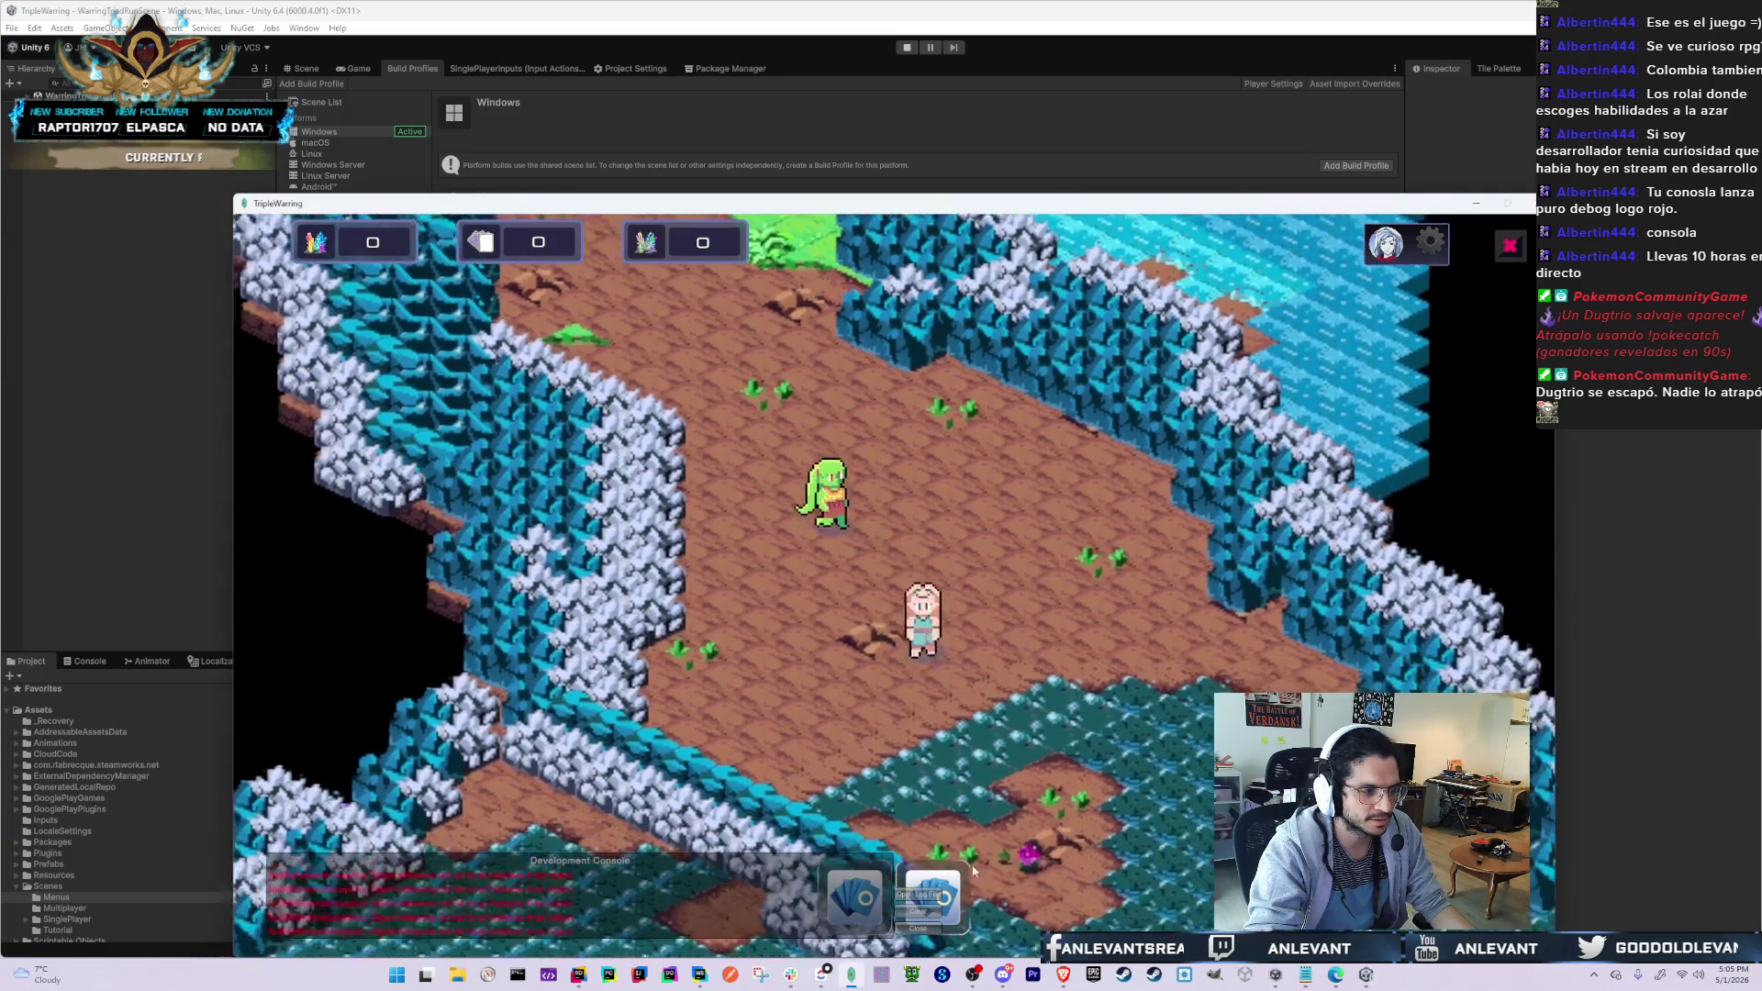
{"action": "key", "text": "s"}
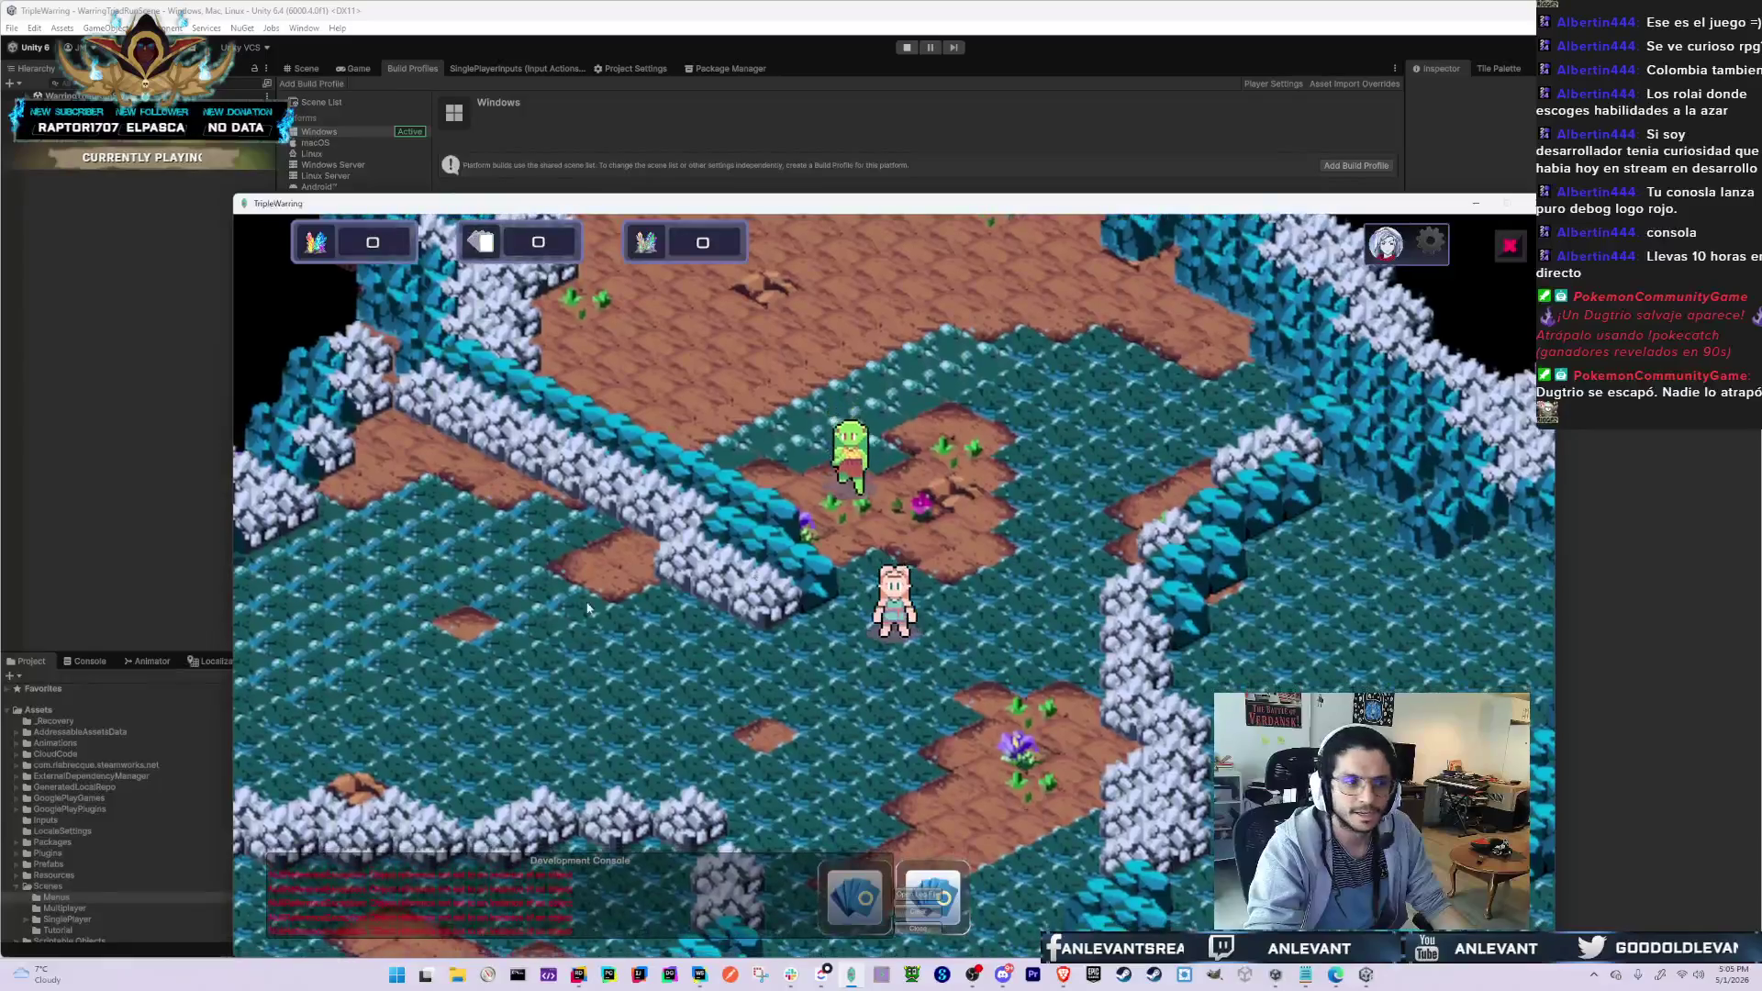
{"action": "key", "text": "s"}
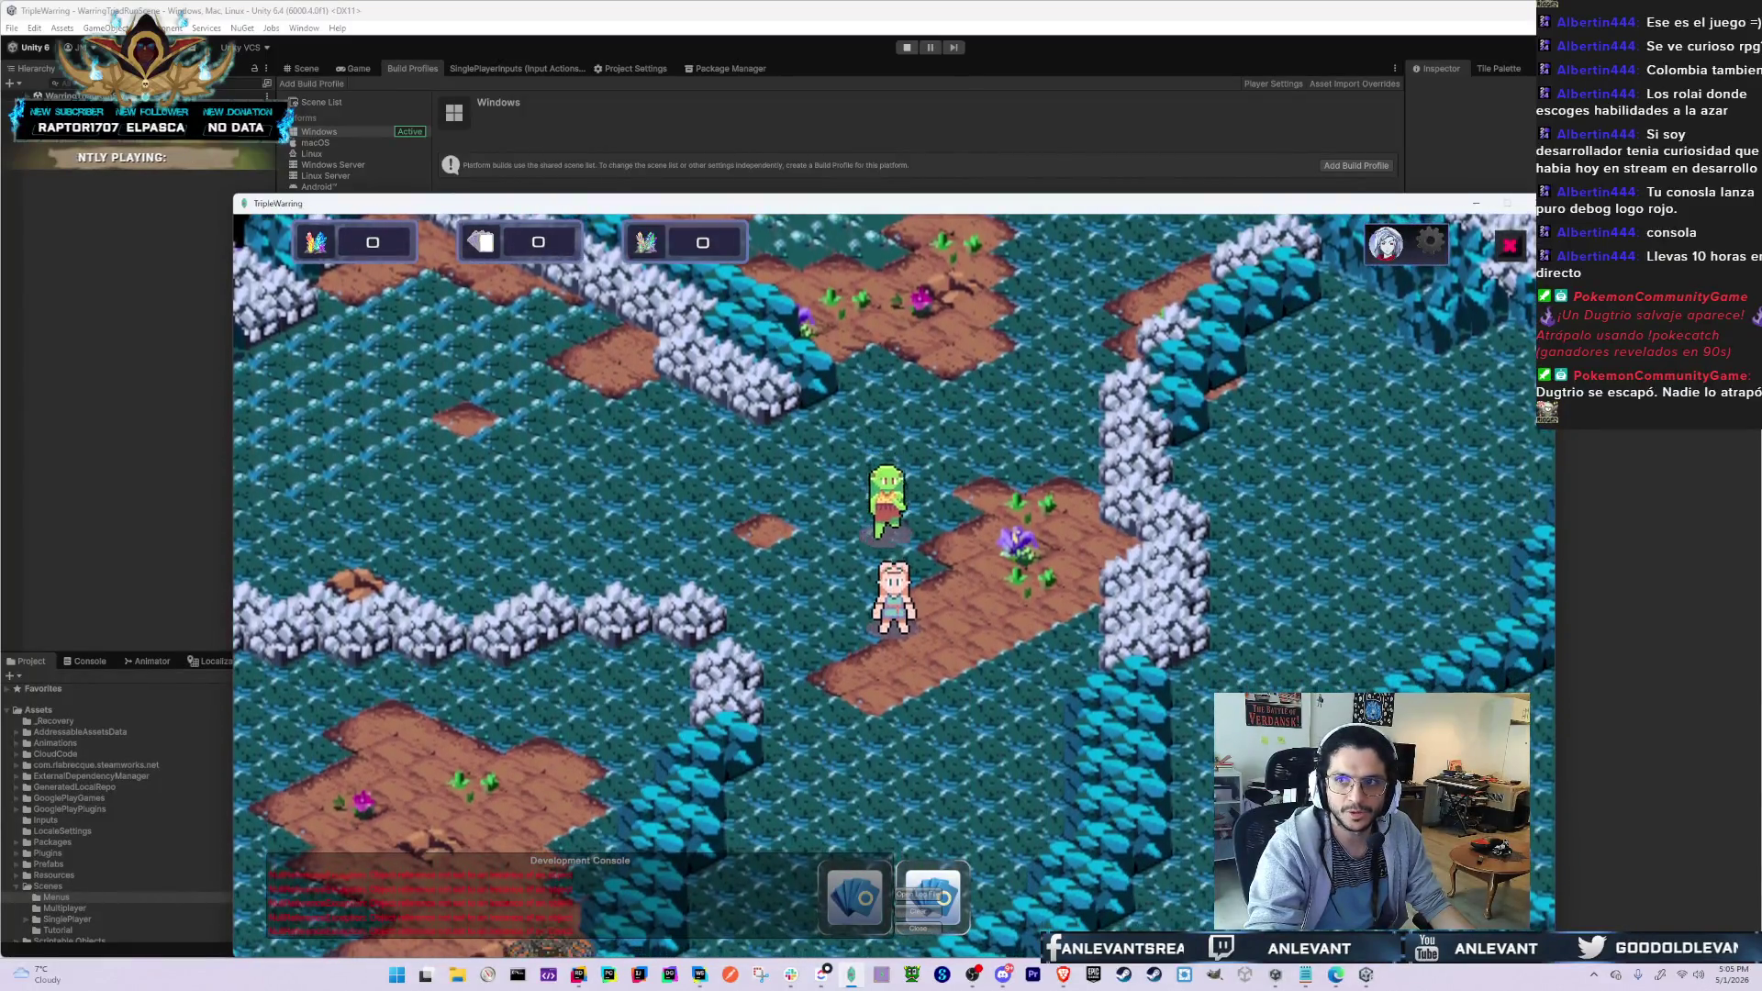
{"action": "key", "text": "s"}
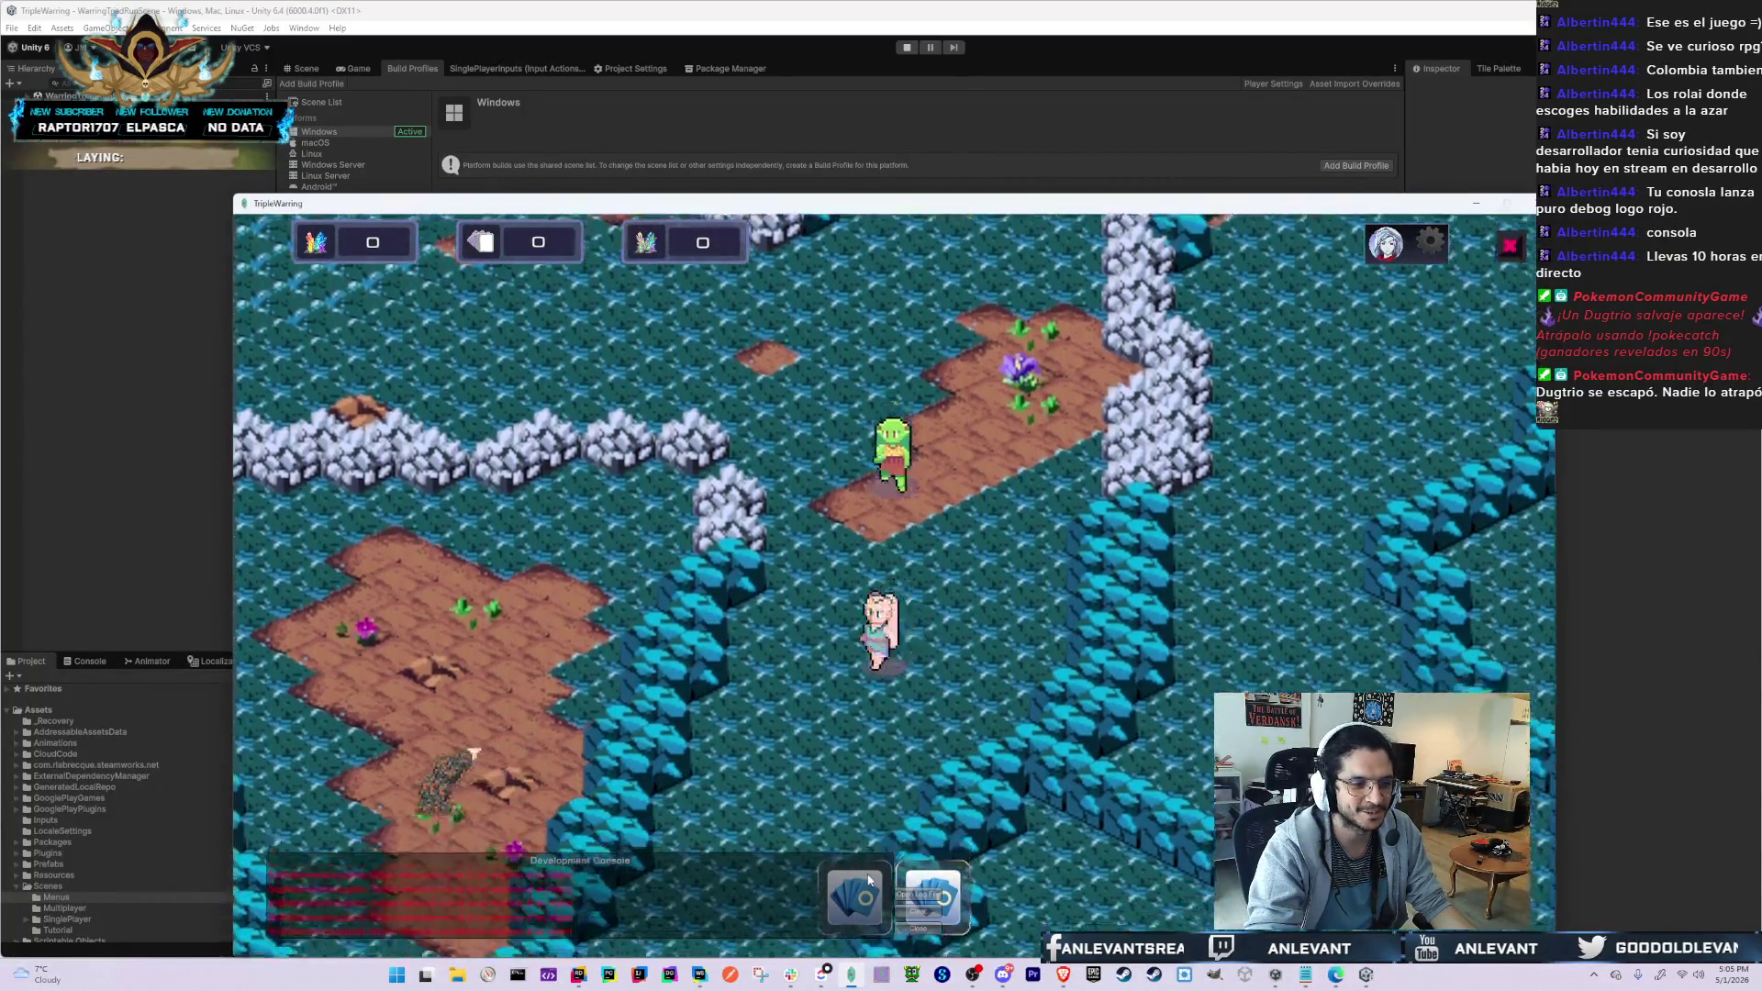
{"action": "key", "text": "a"}
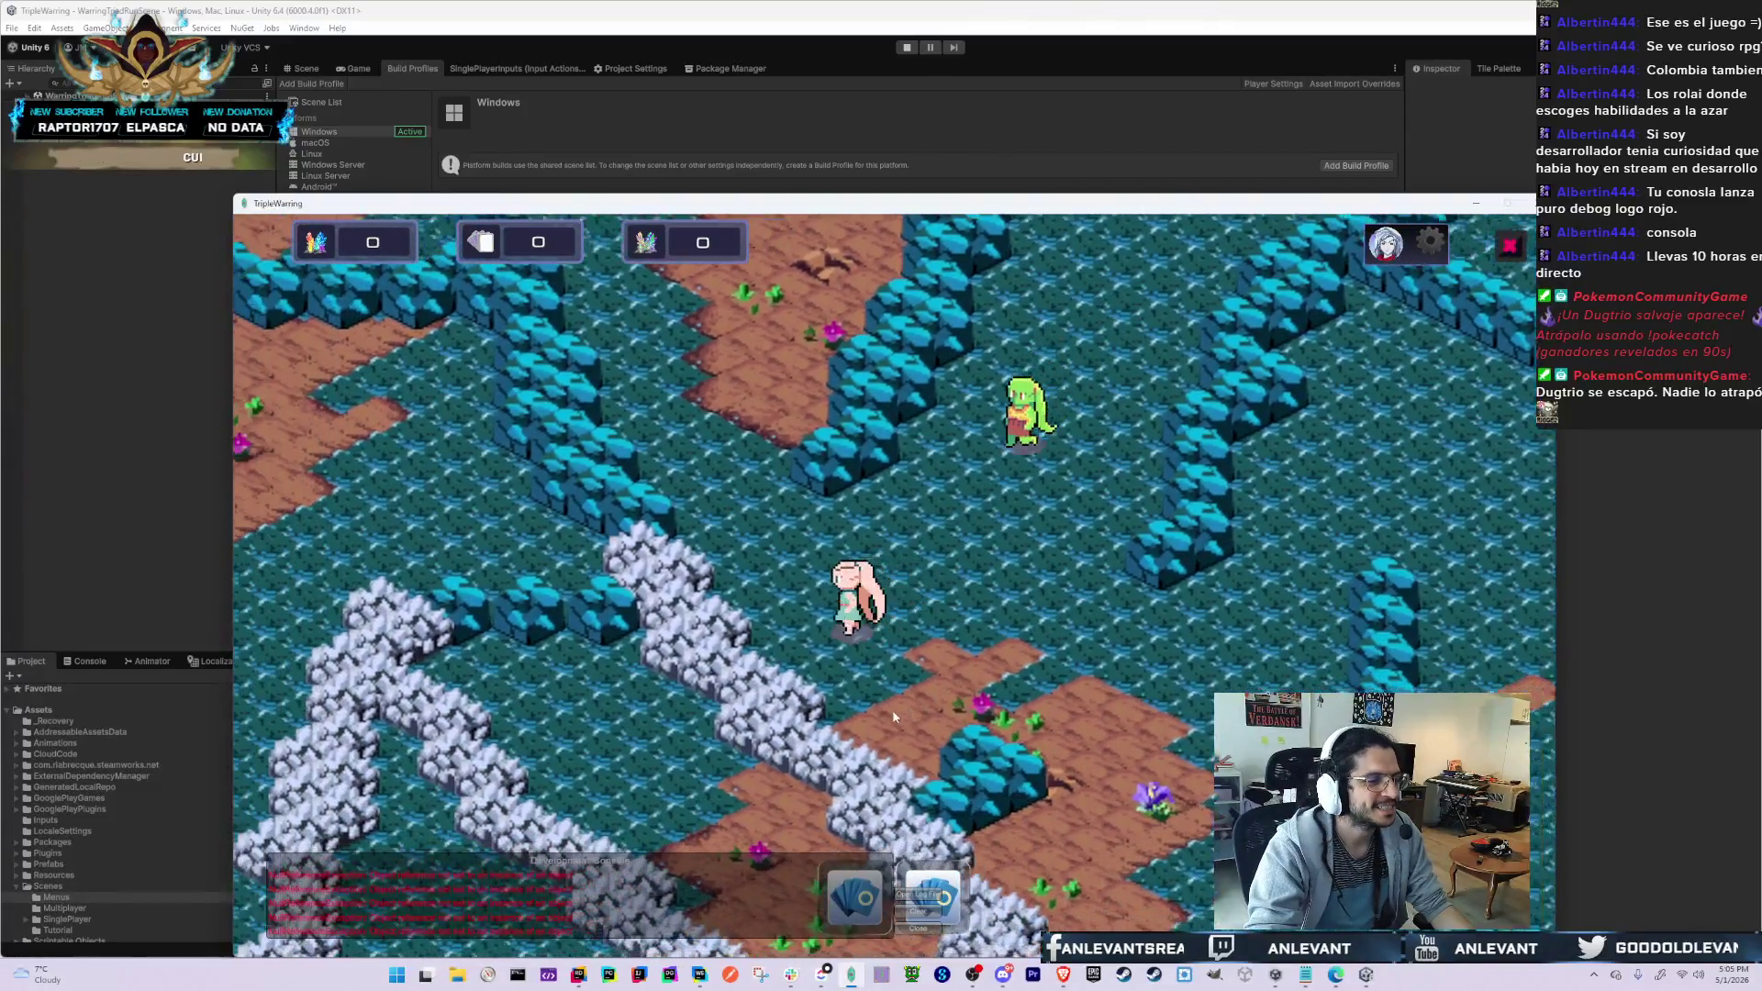
{"action": "key", "text": "w"}
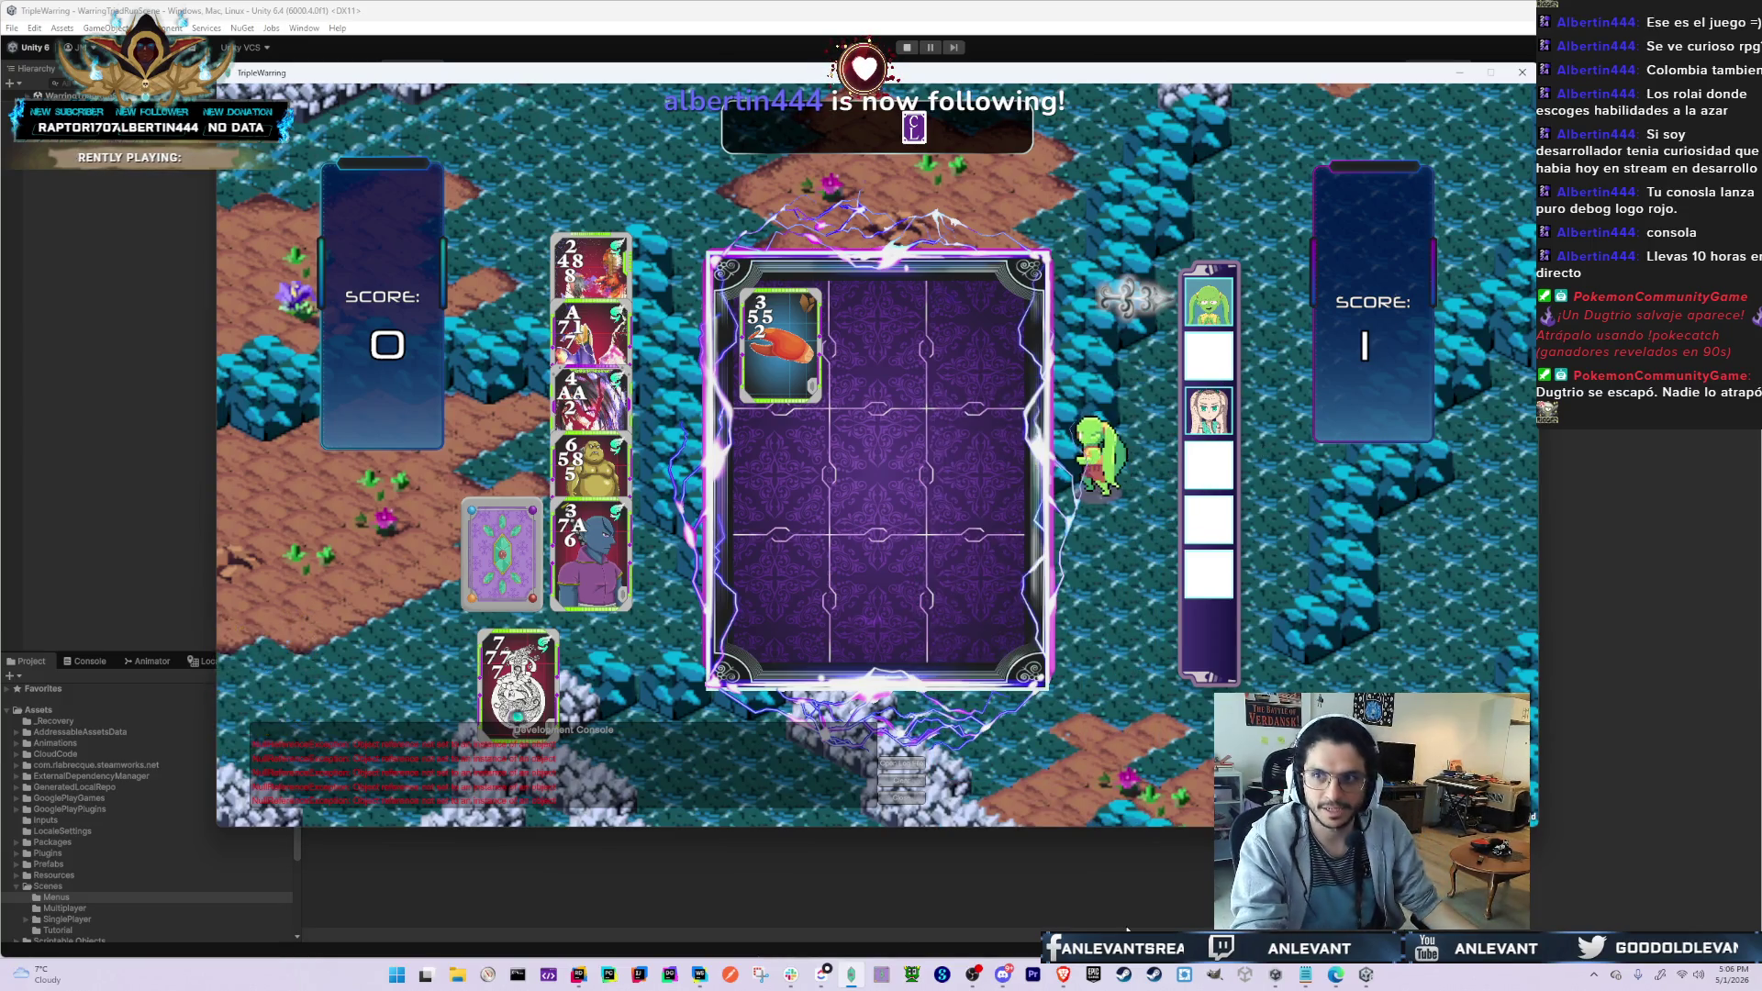
Bring OBS to the front briefly, then return to the Unity editor's Build Profiles window.
{"action": "key", "text": "alt+Tab"}
{"action": "key", "text": "alt+Tab"}
{"action": "key", "text": "alt+Tab"}
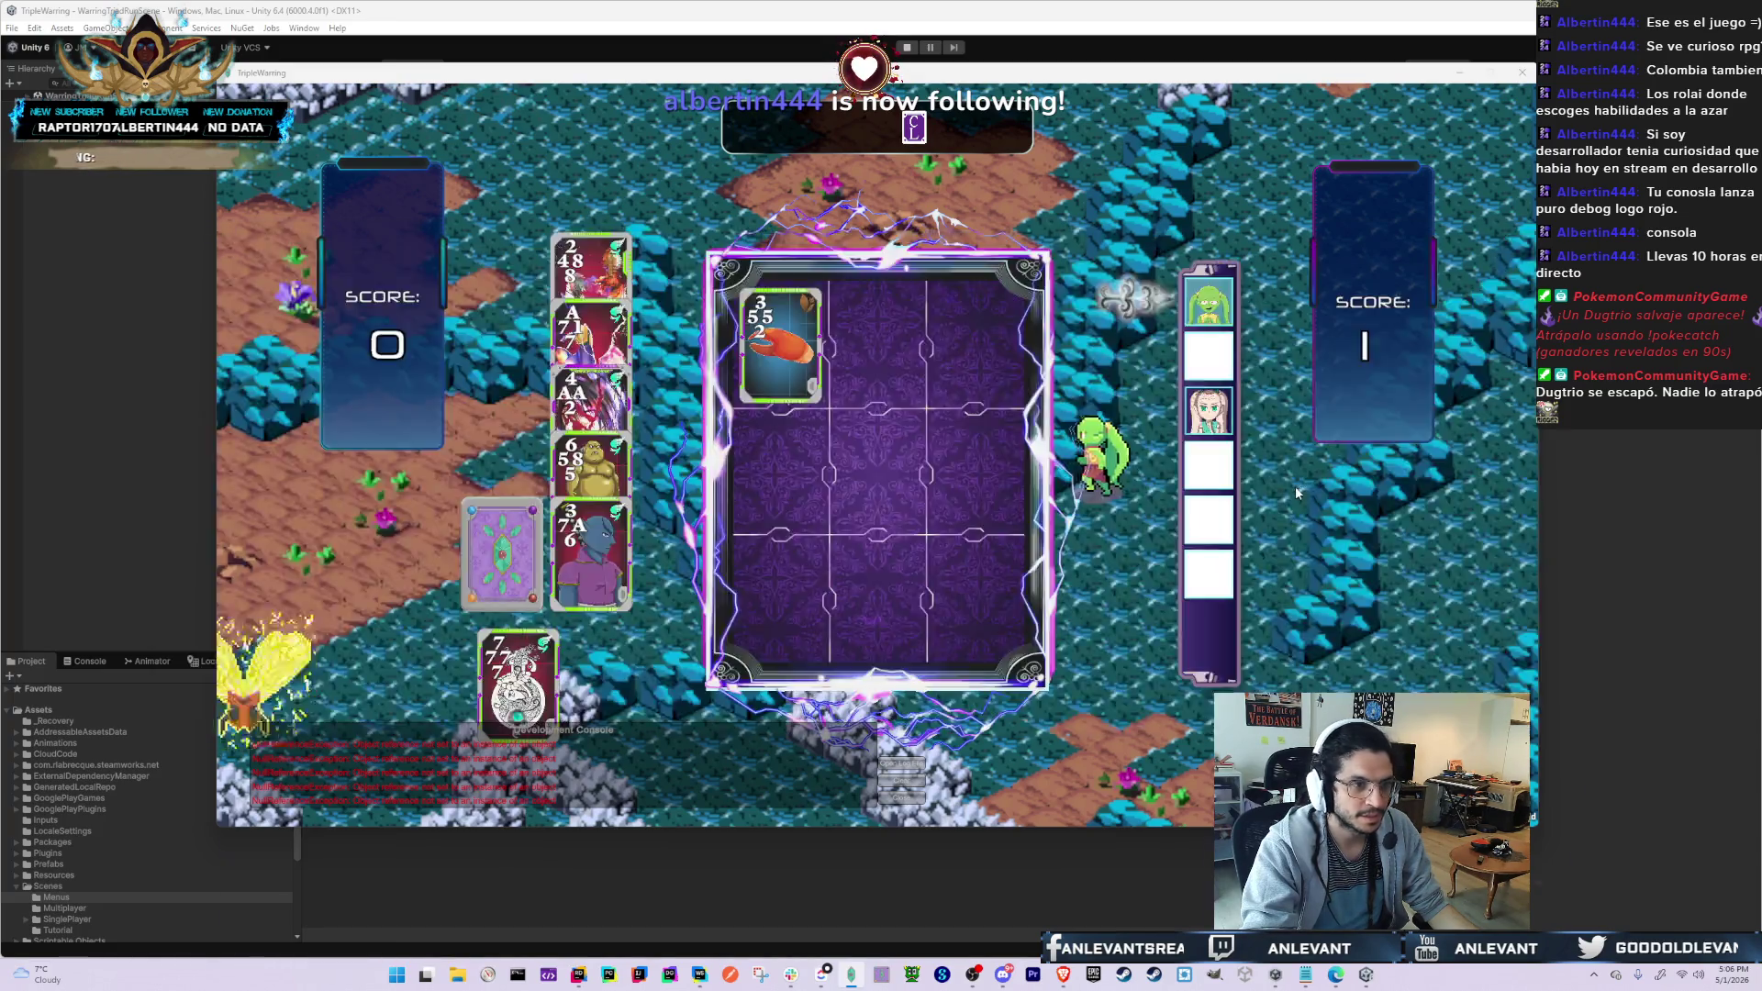
{"action": "left_click", "coordinate": [1296, 486]}
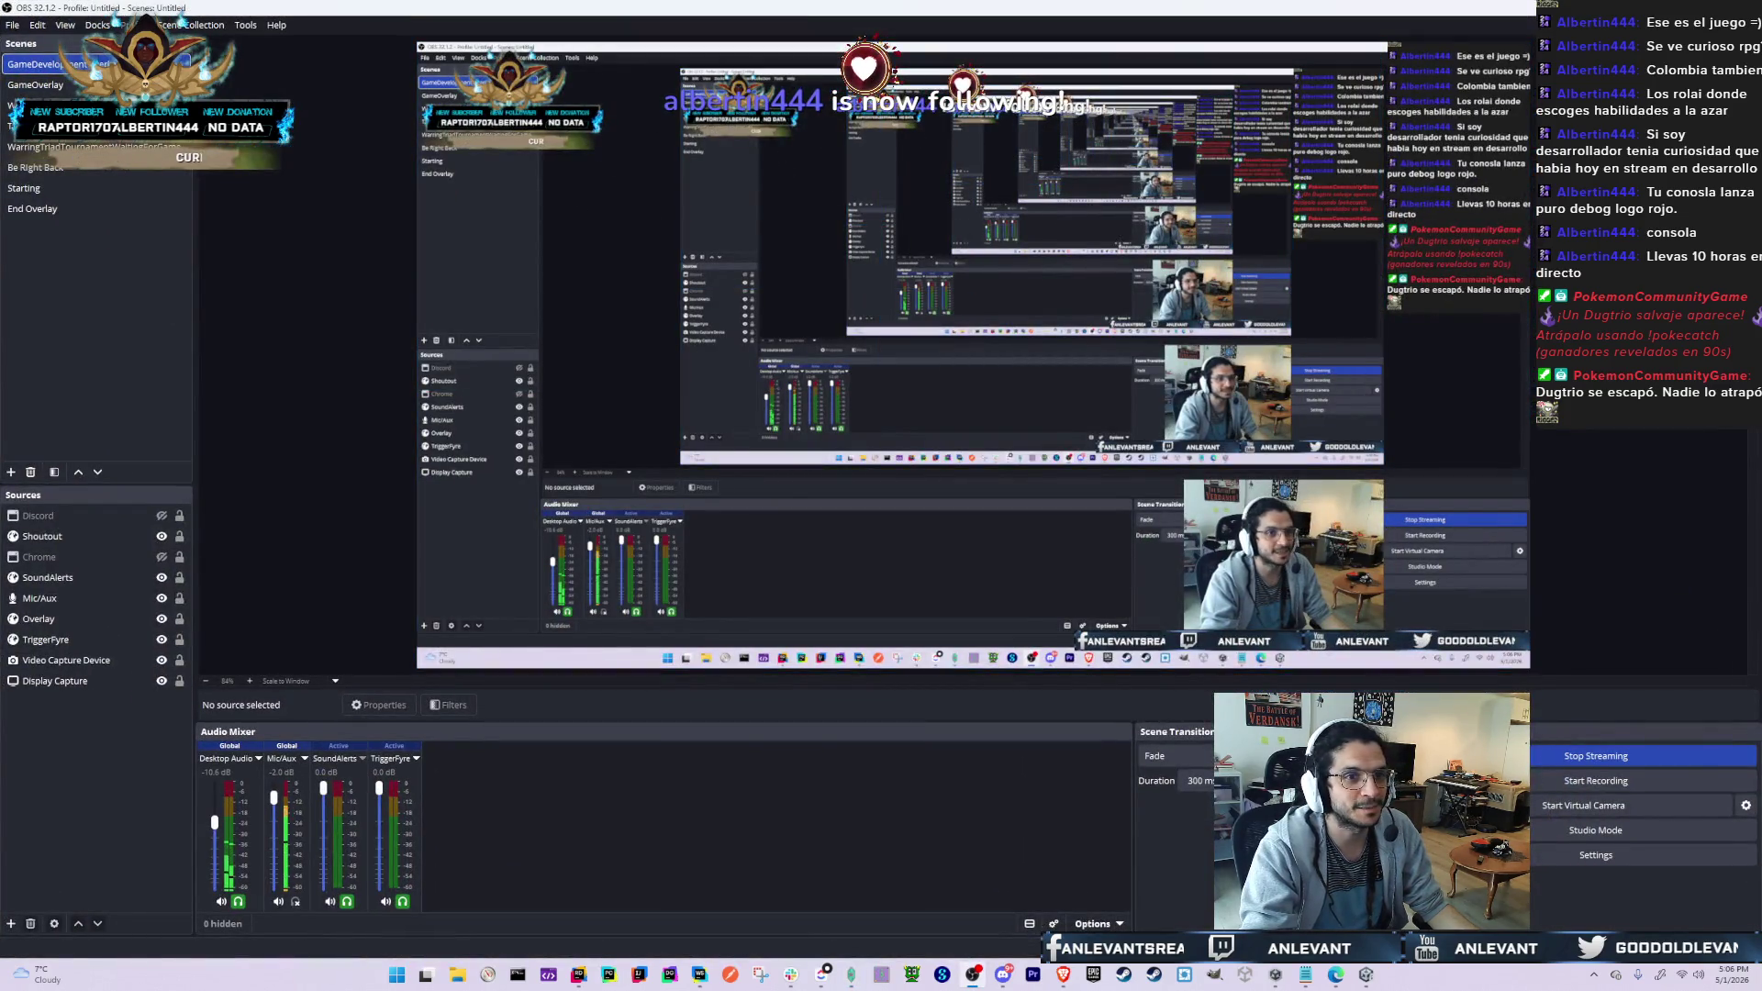
{"action": "key", "text": "alt+Tab"}
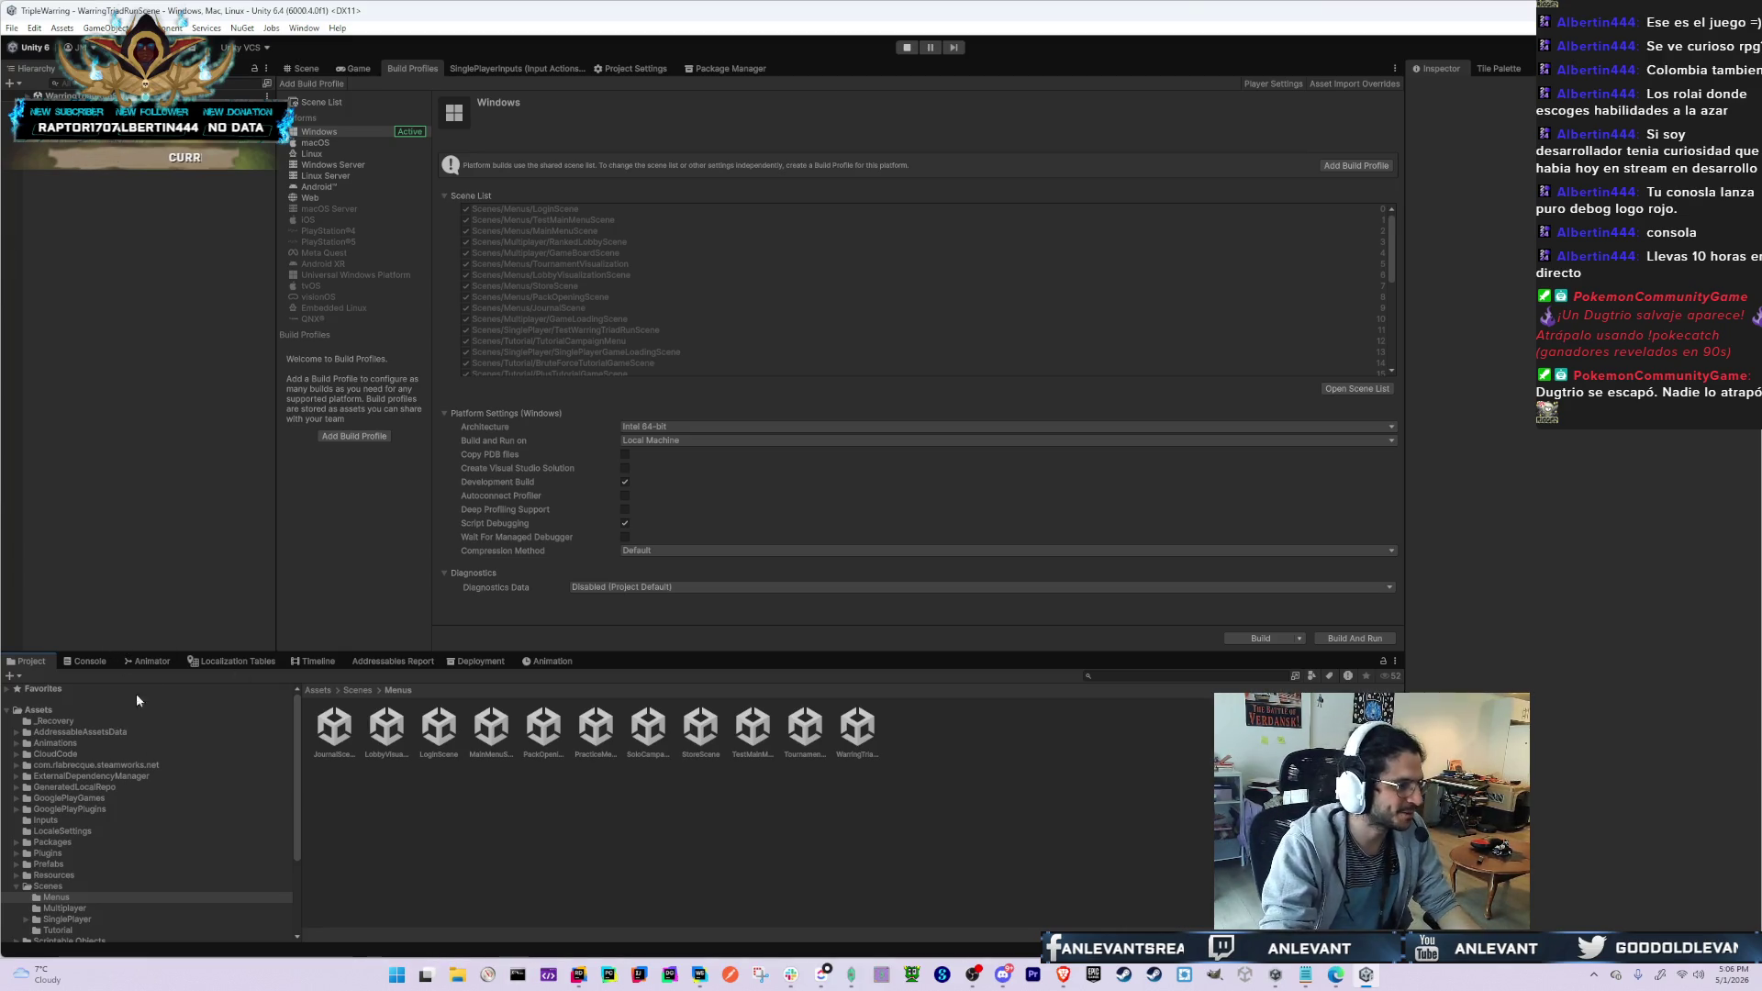
Glance at the Console, then show the Scenes folder's contents in the Project browser.
{"action": "left_click", "coordinate": [88, 662]}
{"action": "left_click", "coordinate": [32, 662]}
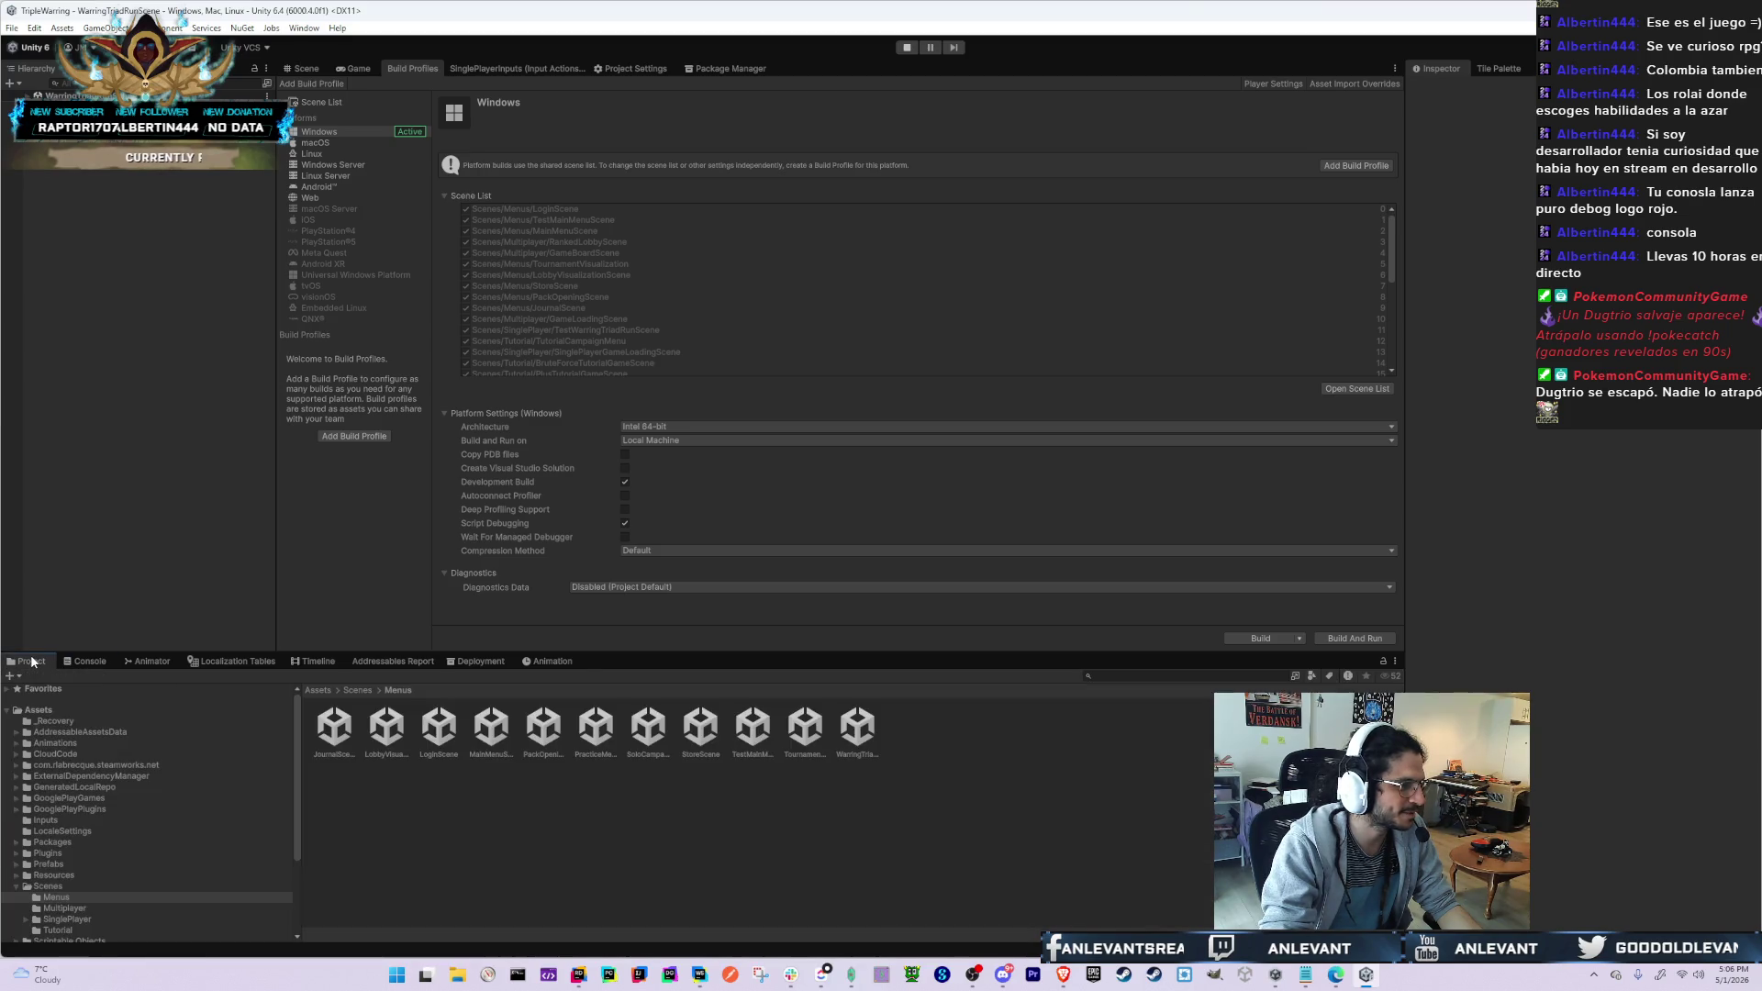
{"action": "left_click", "coordinate": [220, 887]}
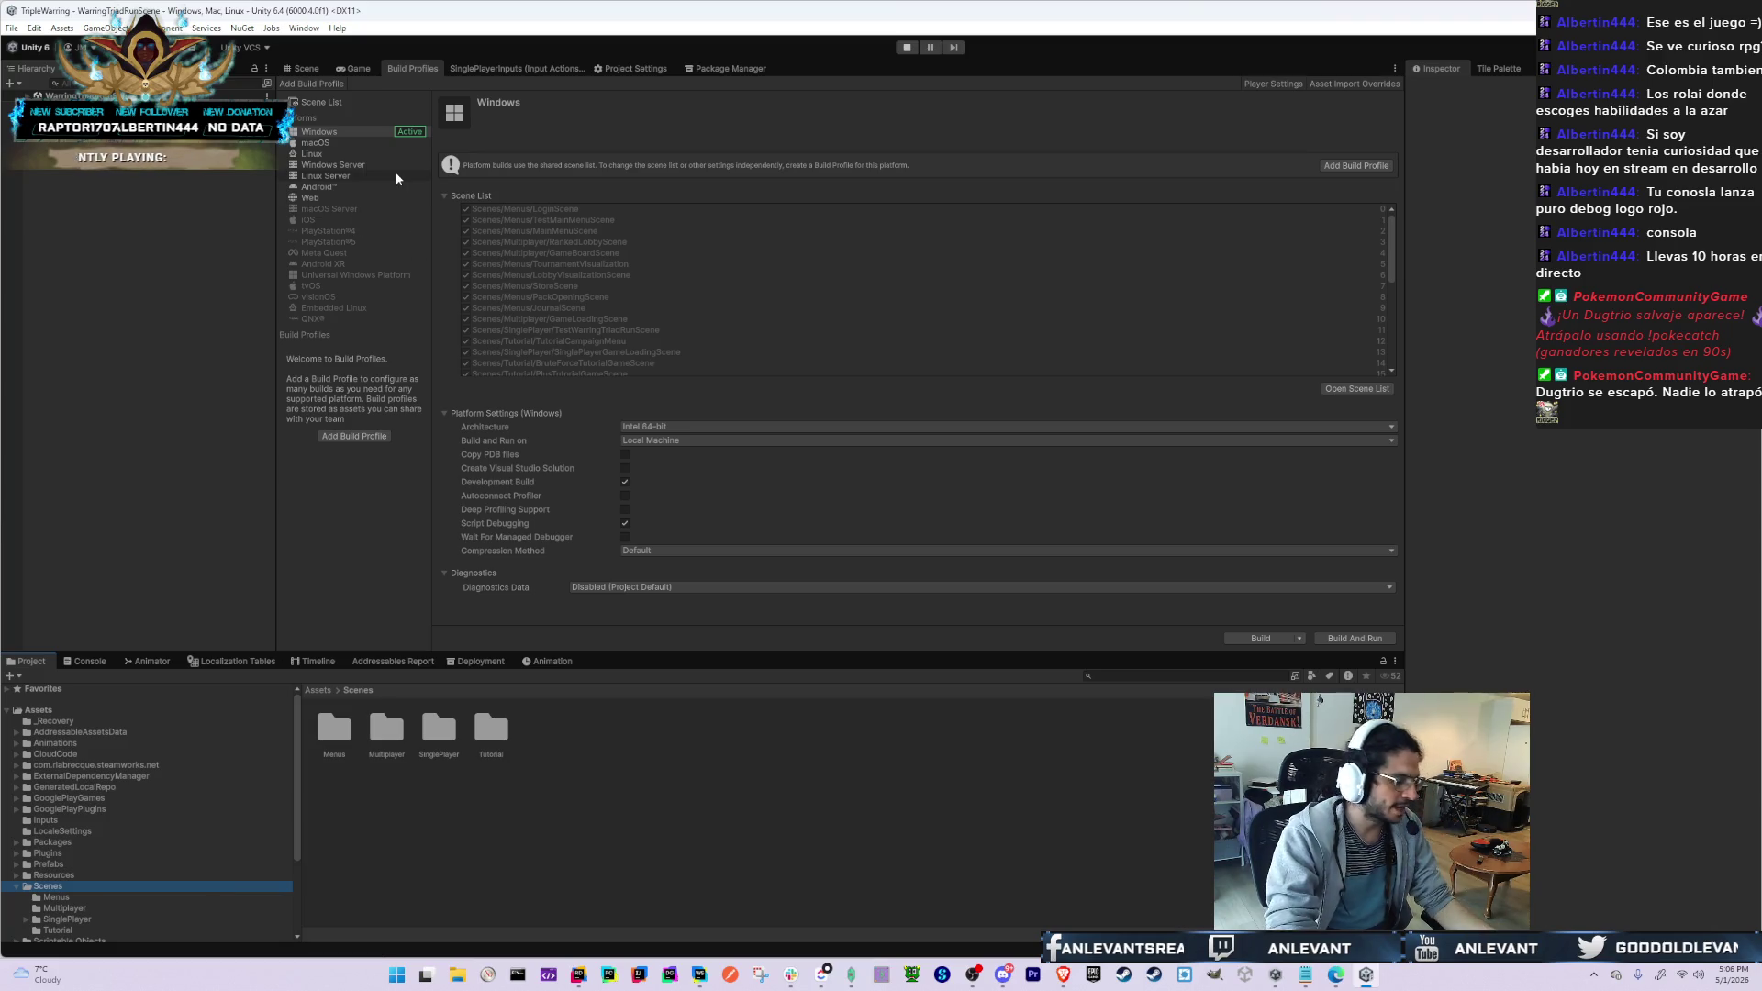
Close the running game build's console and window, then switch Unity to the Game view.
{"action": "key", "text": "alt+Tab"}
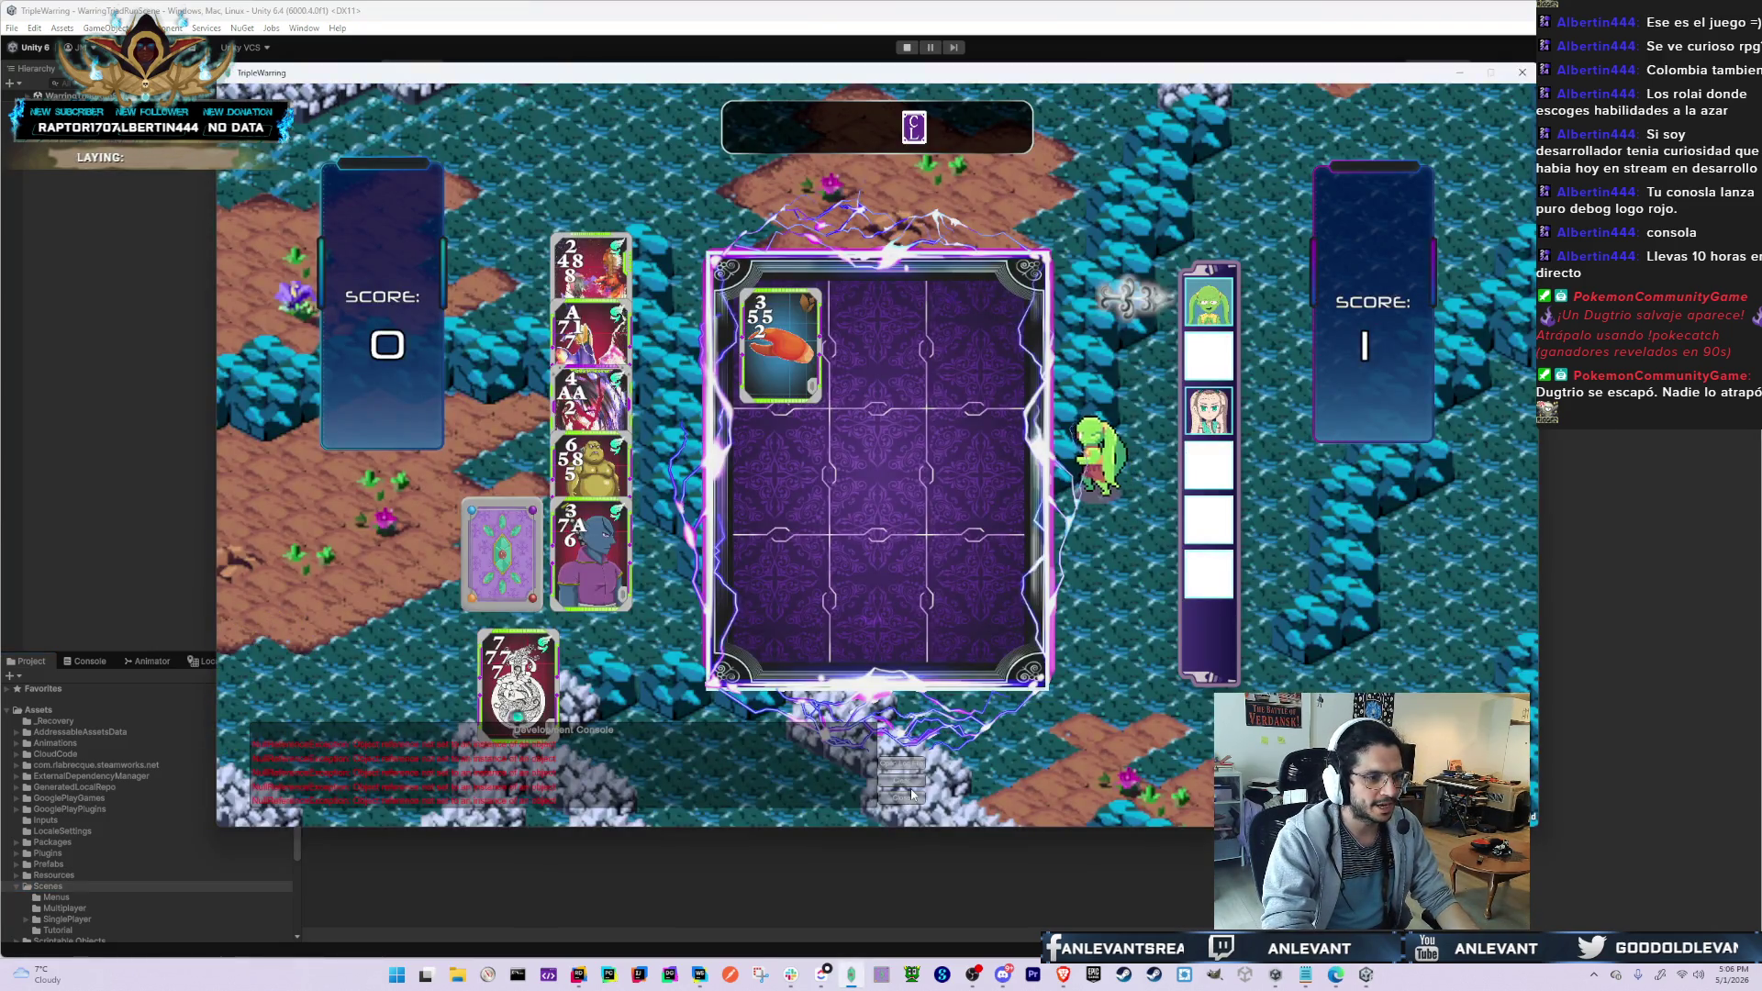
{"action": "left_click", "coordinate": [911, 794]}
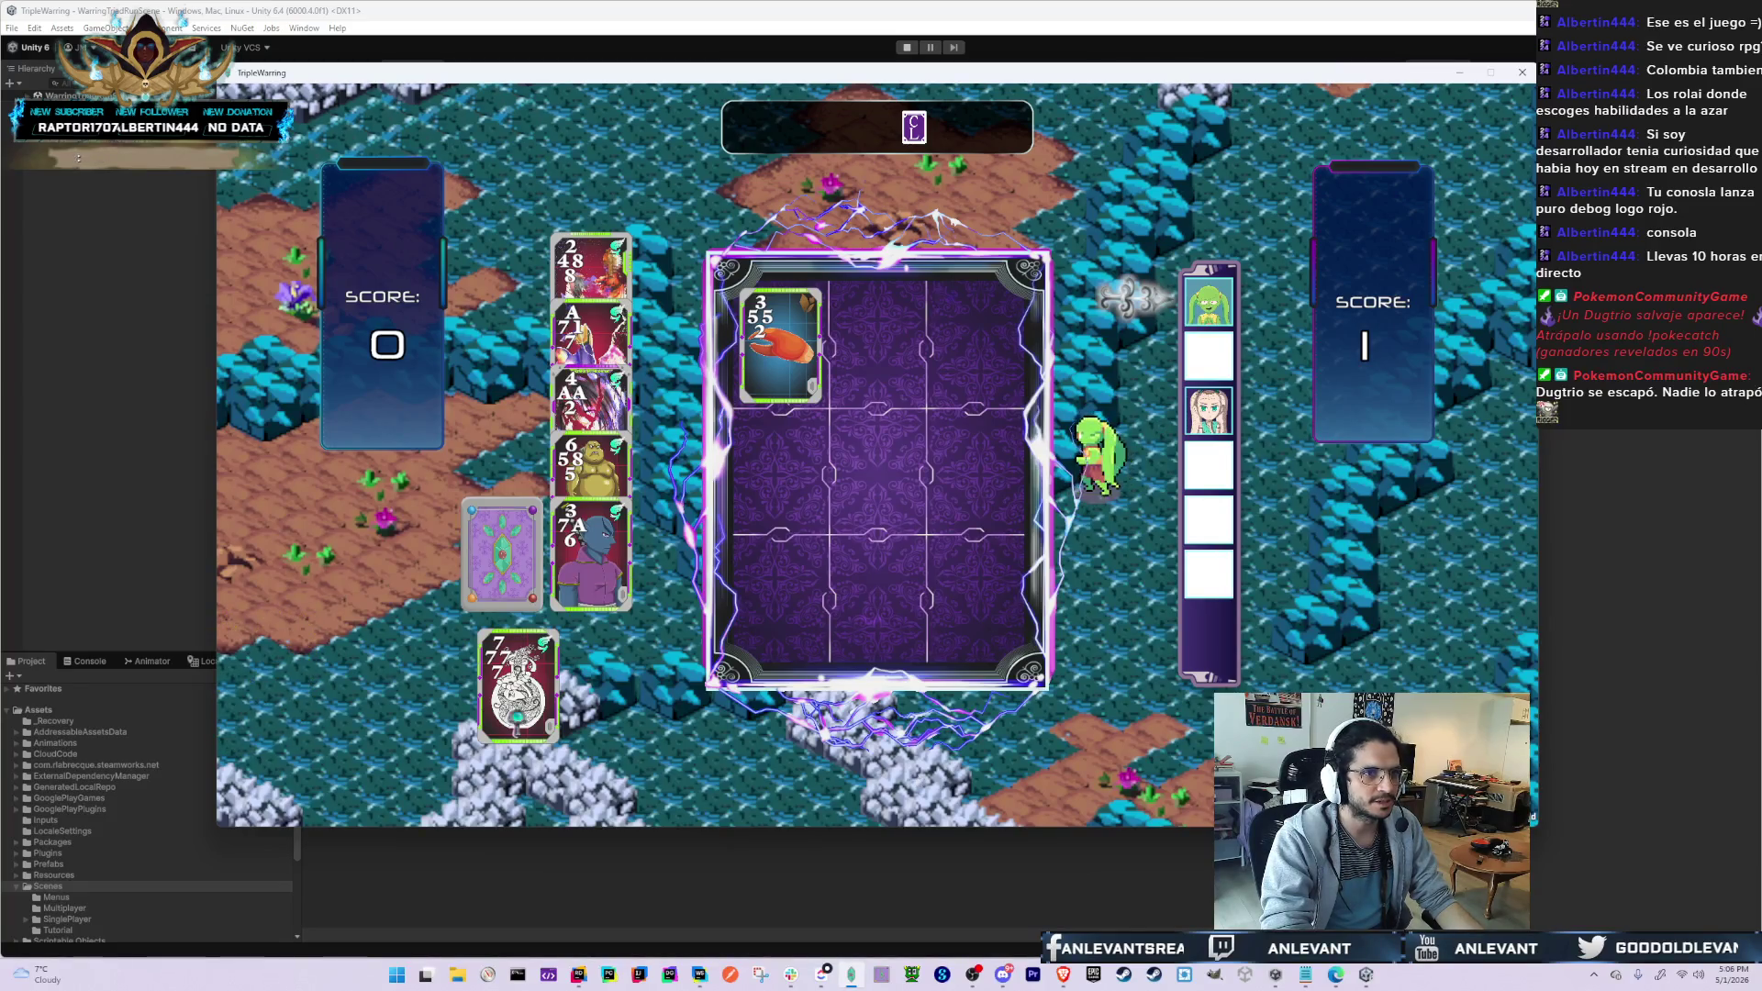
{"action": "left_click", "coordinate": [1523, 73]}
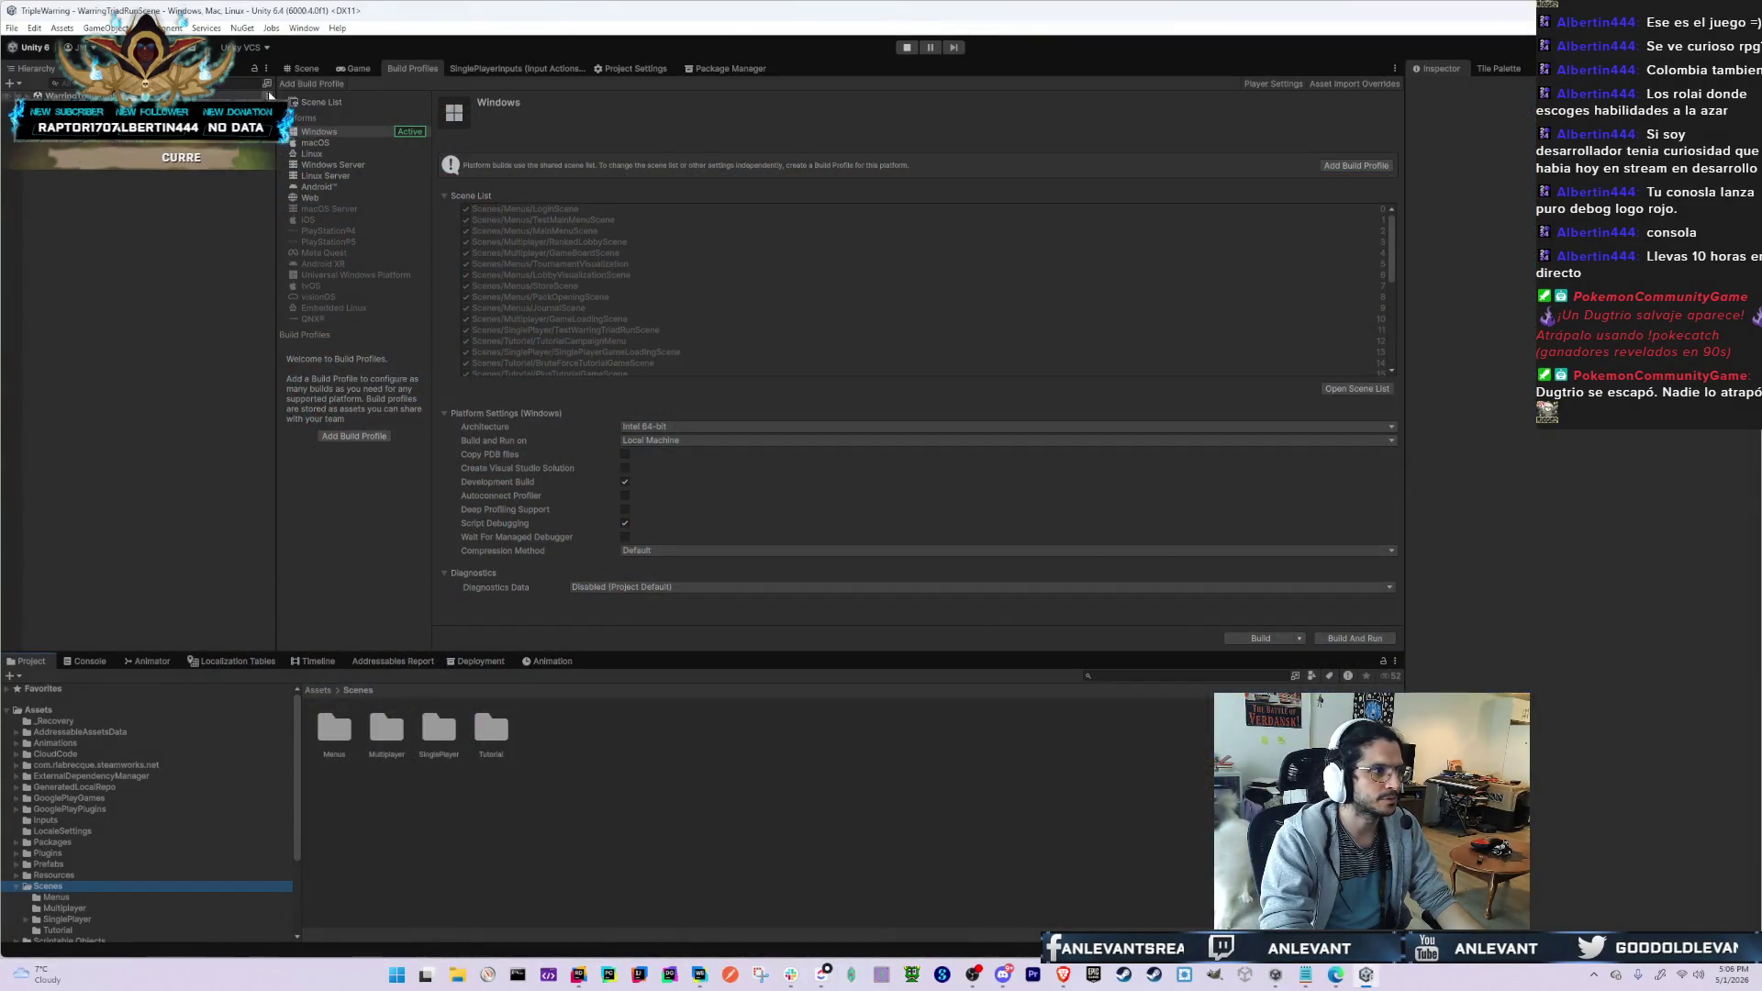
{"action": "left_click", "coordinate": [367, 69]}
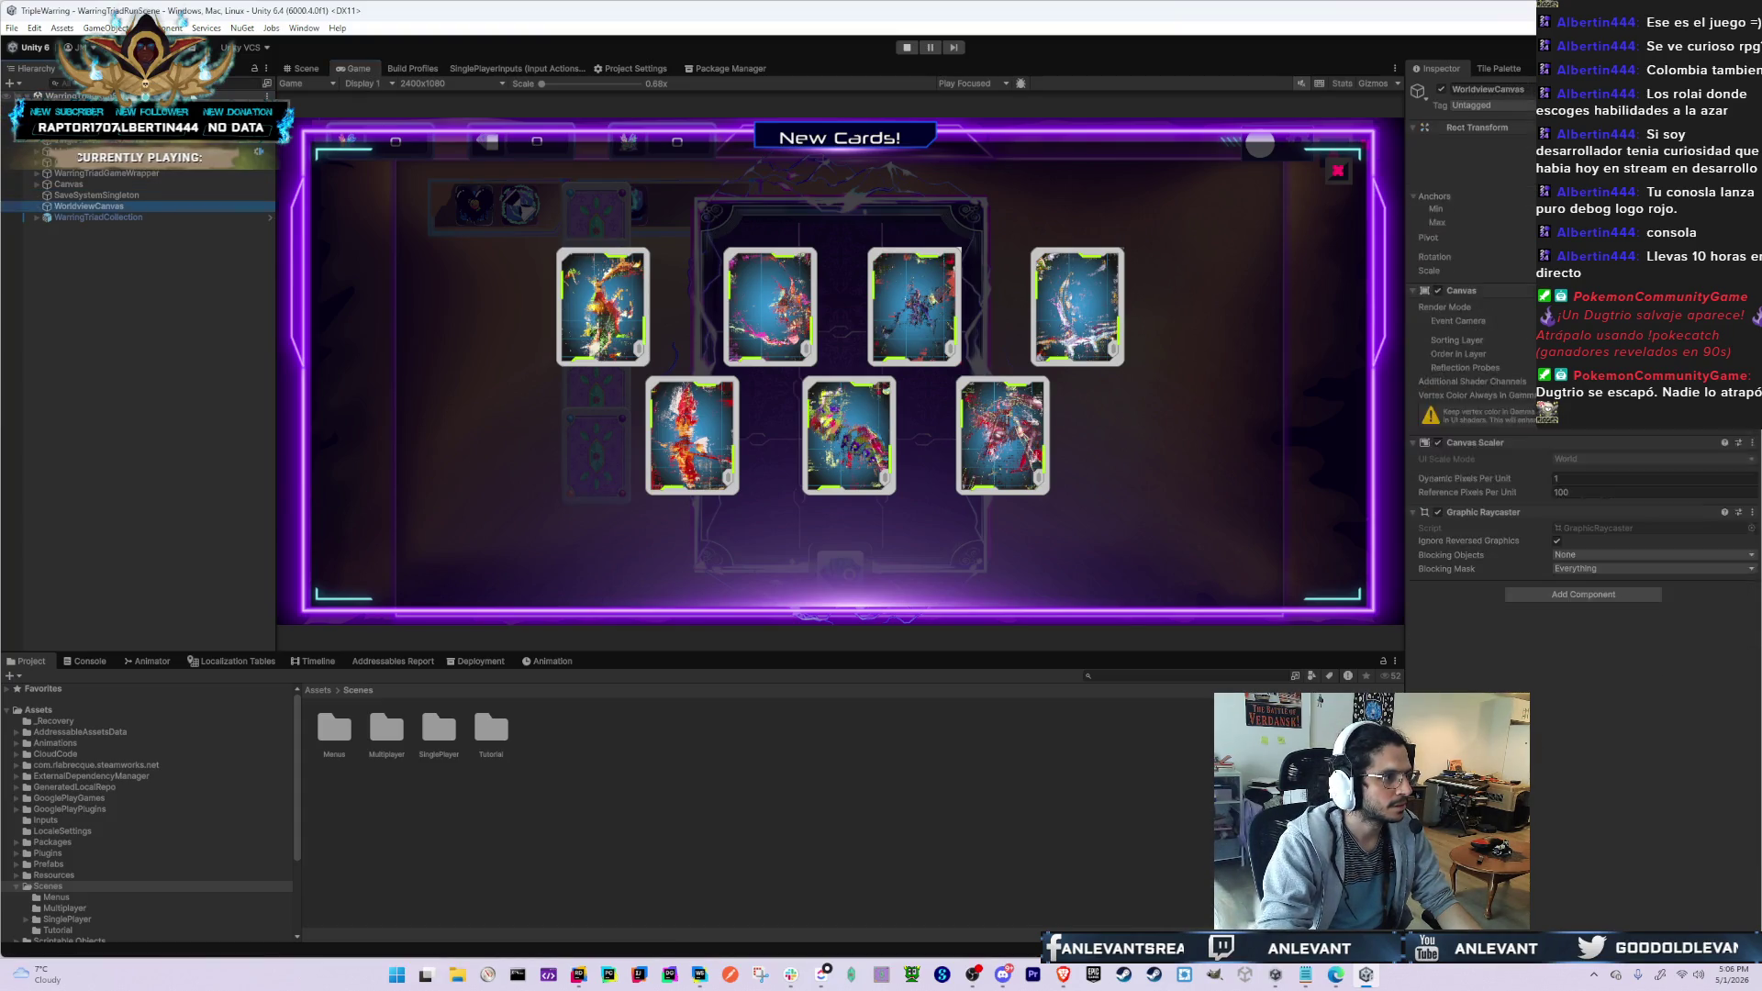
Expand the Canvas and step through RunHUD's children down to UIShortcuts' BuildButton.
{"action": "left_click", "coordinate": [37, 184]}
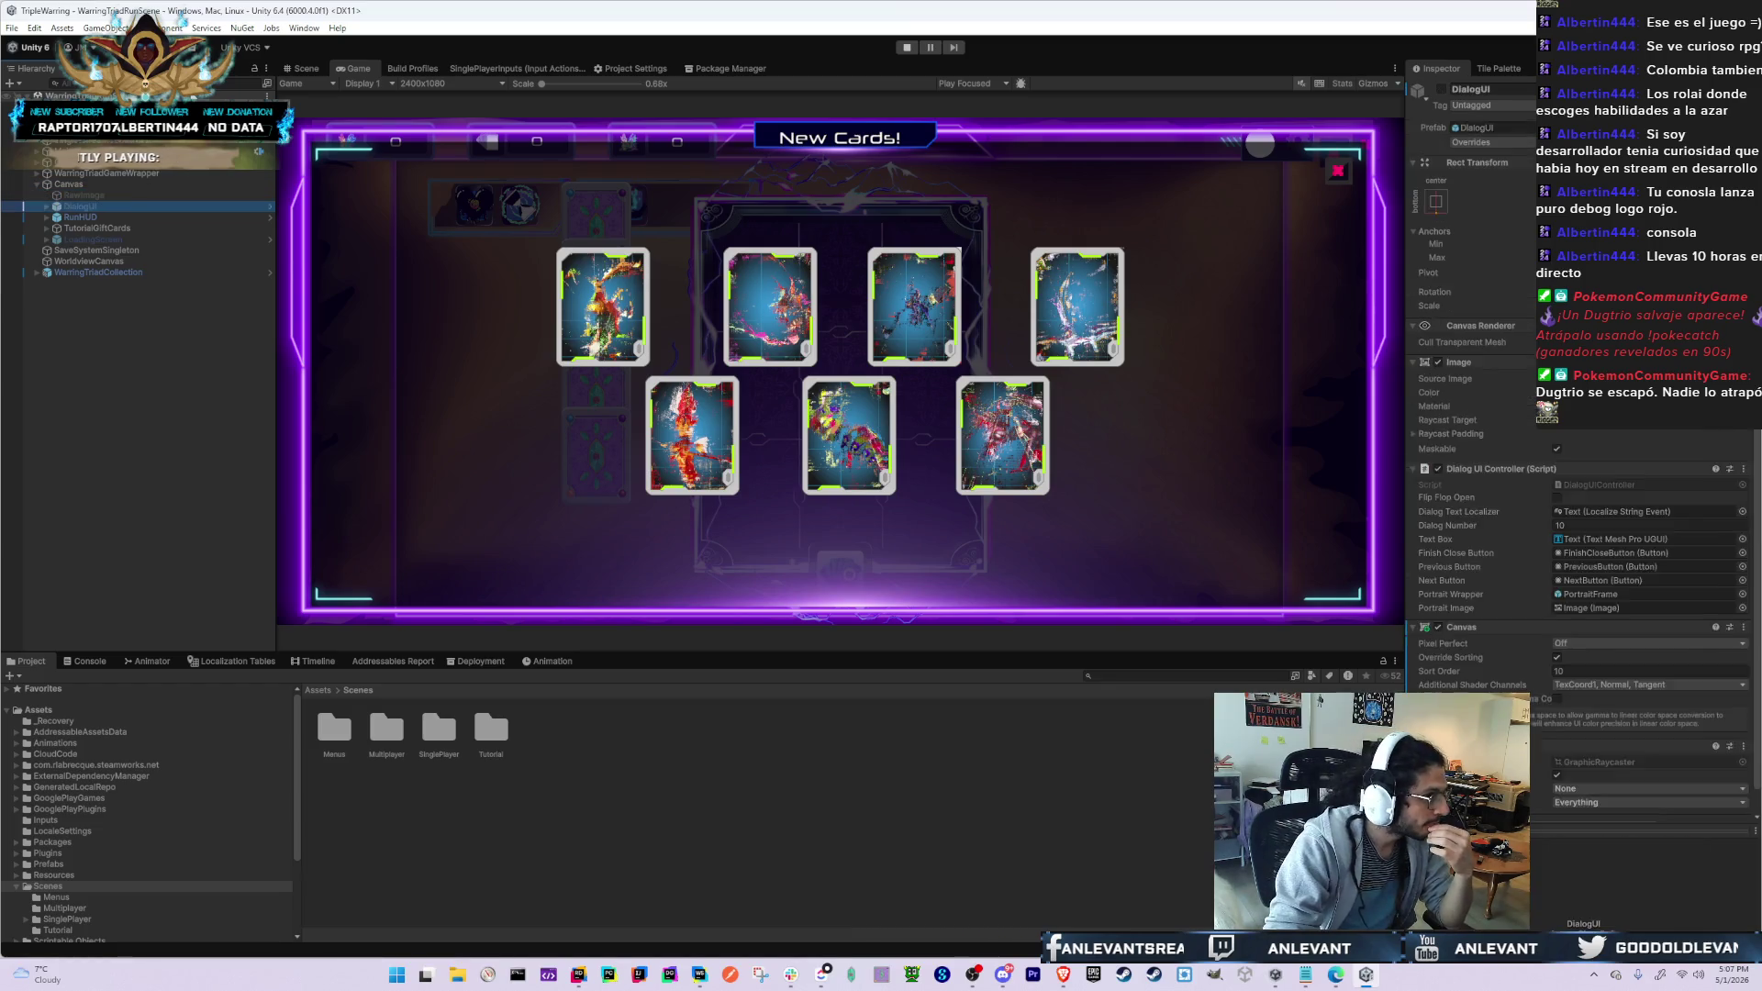
{"action": "left_click", "coordinate": [81, 216]}
{"action": "key", "text": "Down"}
{"action": "key", "text": "Down"}
{"action": "key", "text": "Down"}
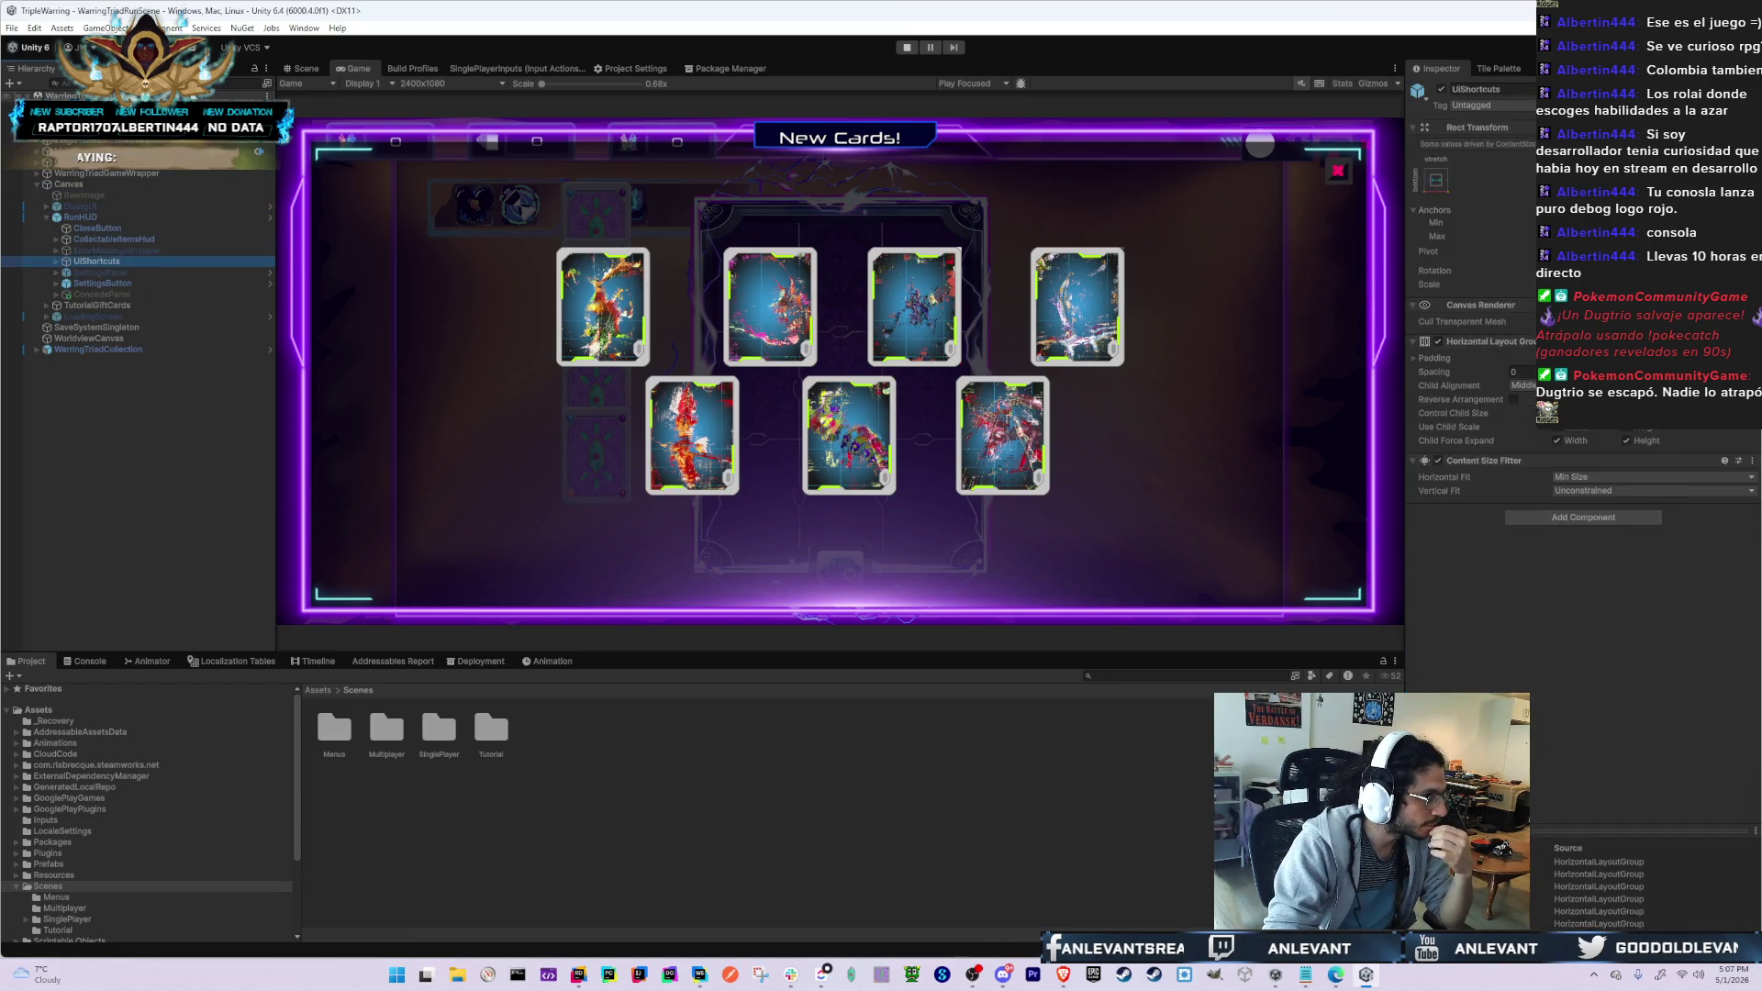
{"action": "key", "text": "Up"}
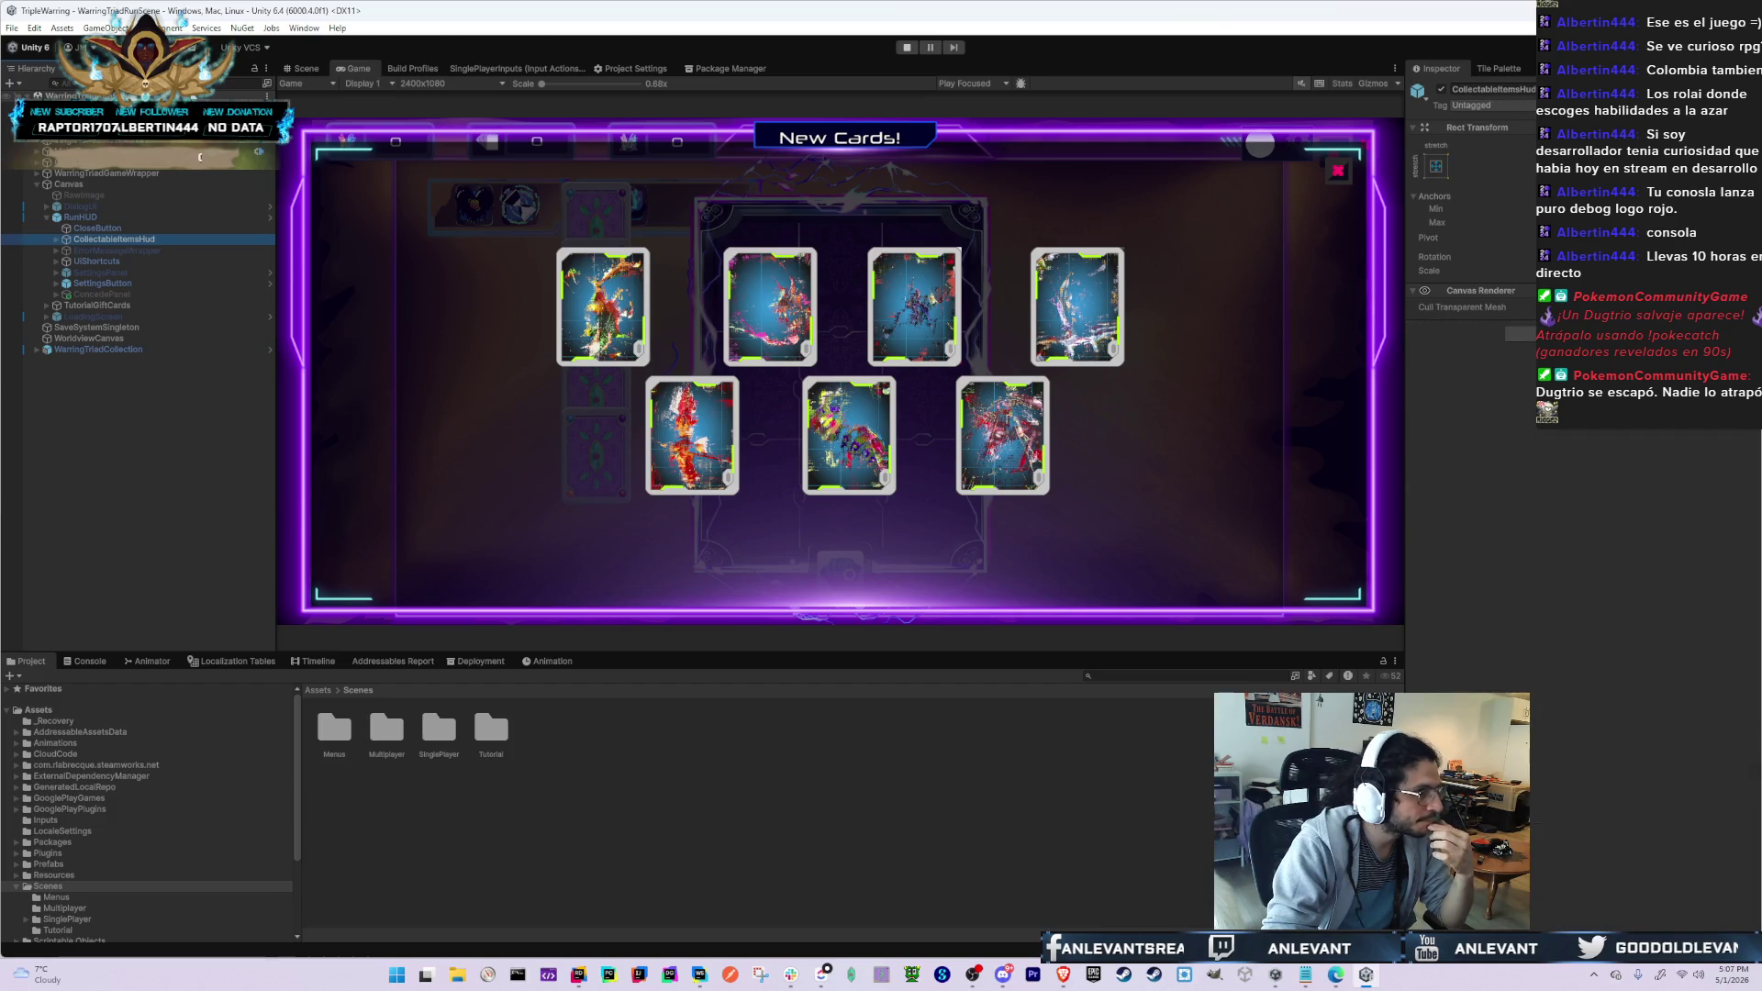
{"action": "key", "text": "Right"}
{"action": "key", "text": "Down"}
{"action": "key", "text": "Down"}
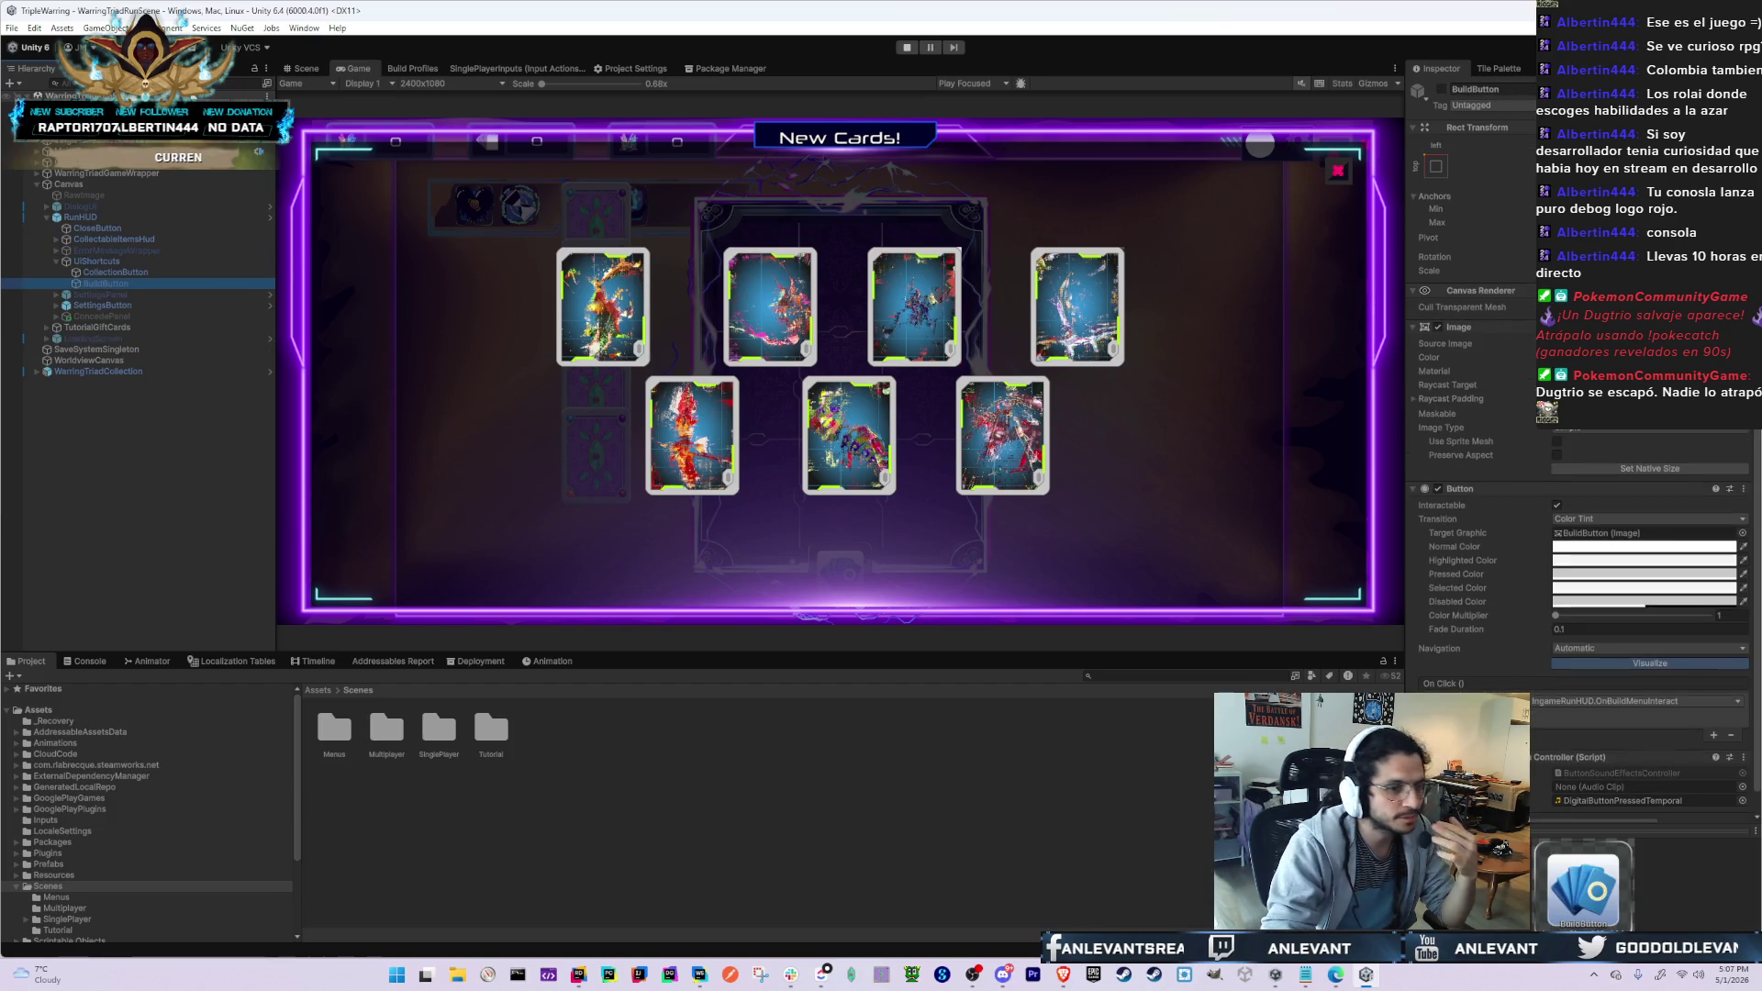
In Rider, search for 'Ingame' and open IngameRunHUD.cs for an in-file search.
{"action": "key", "text": "alt+Tab"}
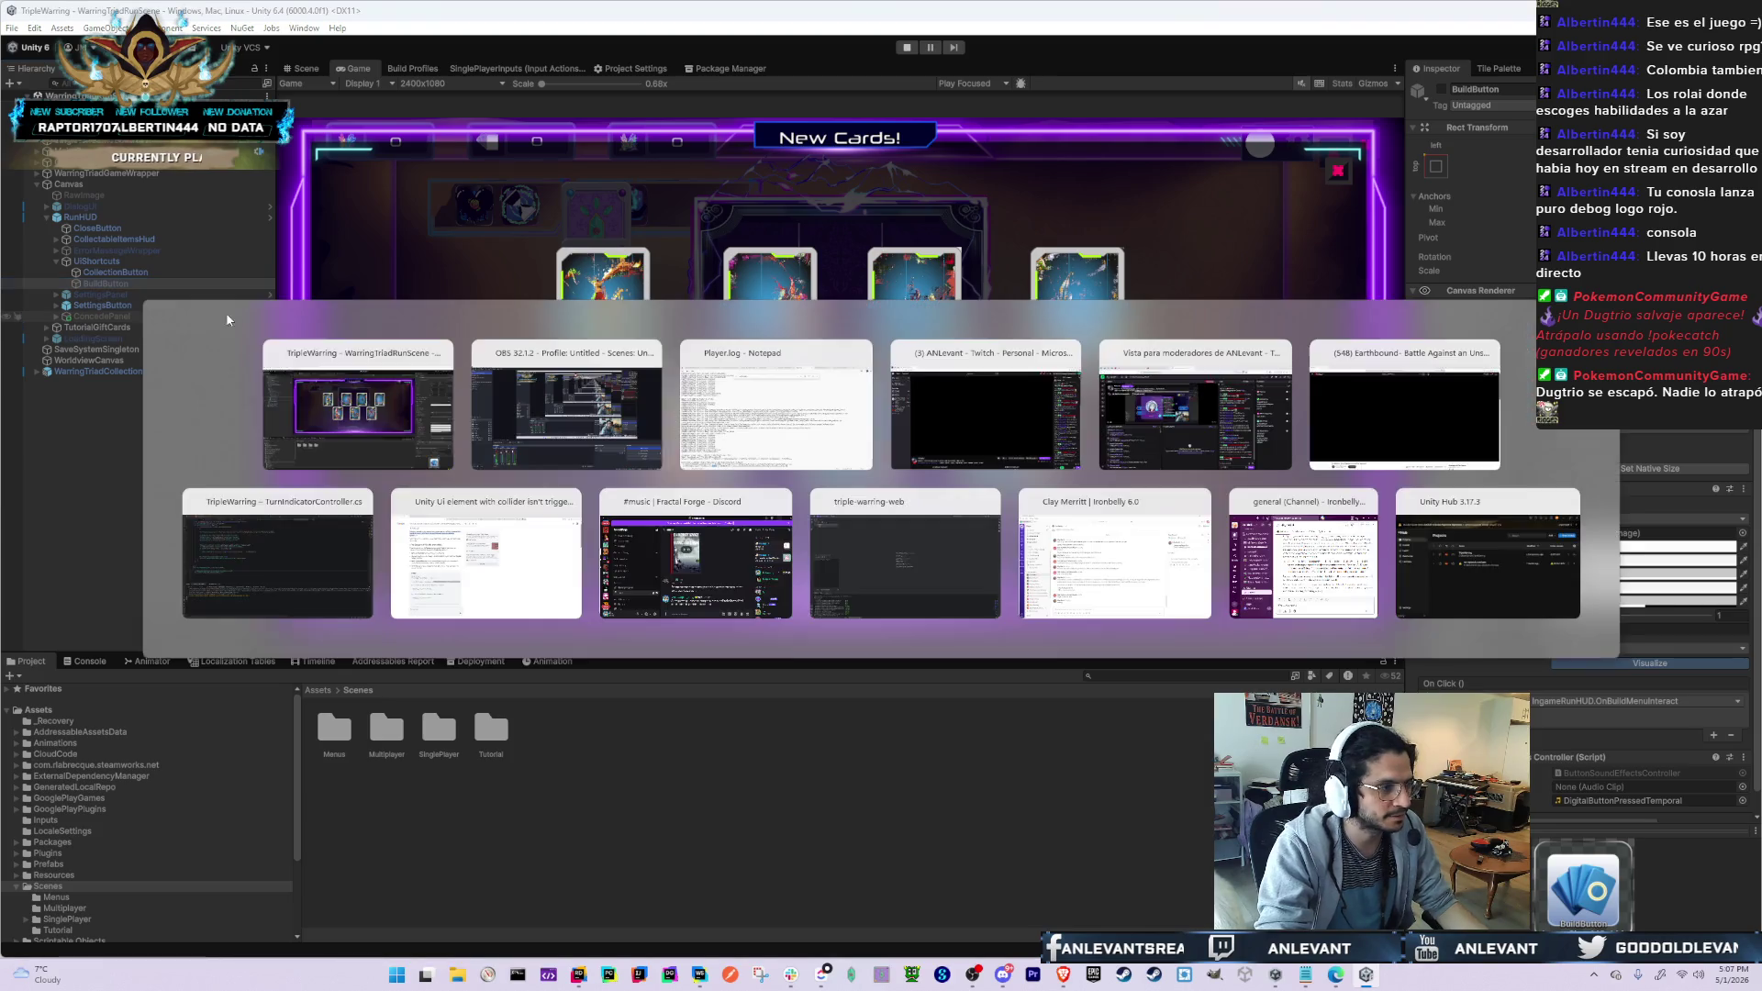
{"action": "key", "text": "Tab"}
{"action": "key", "text": "Tab"}
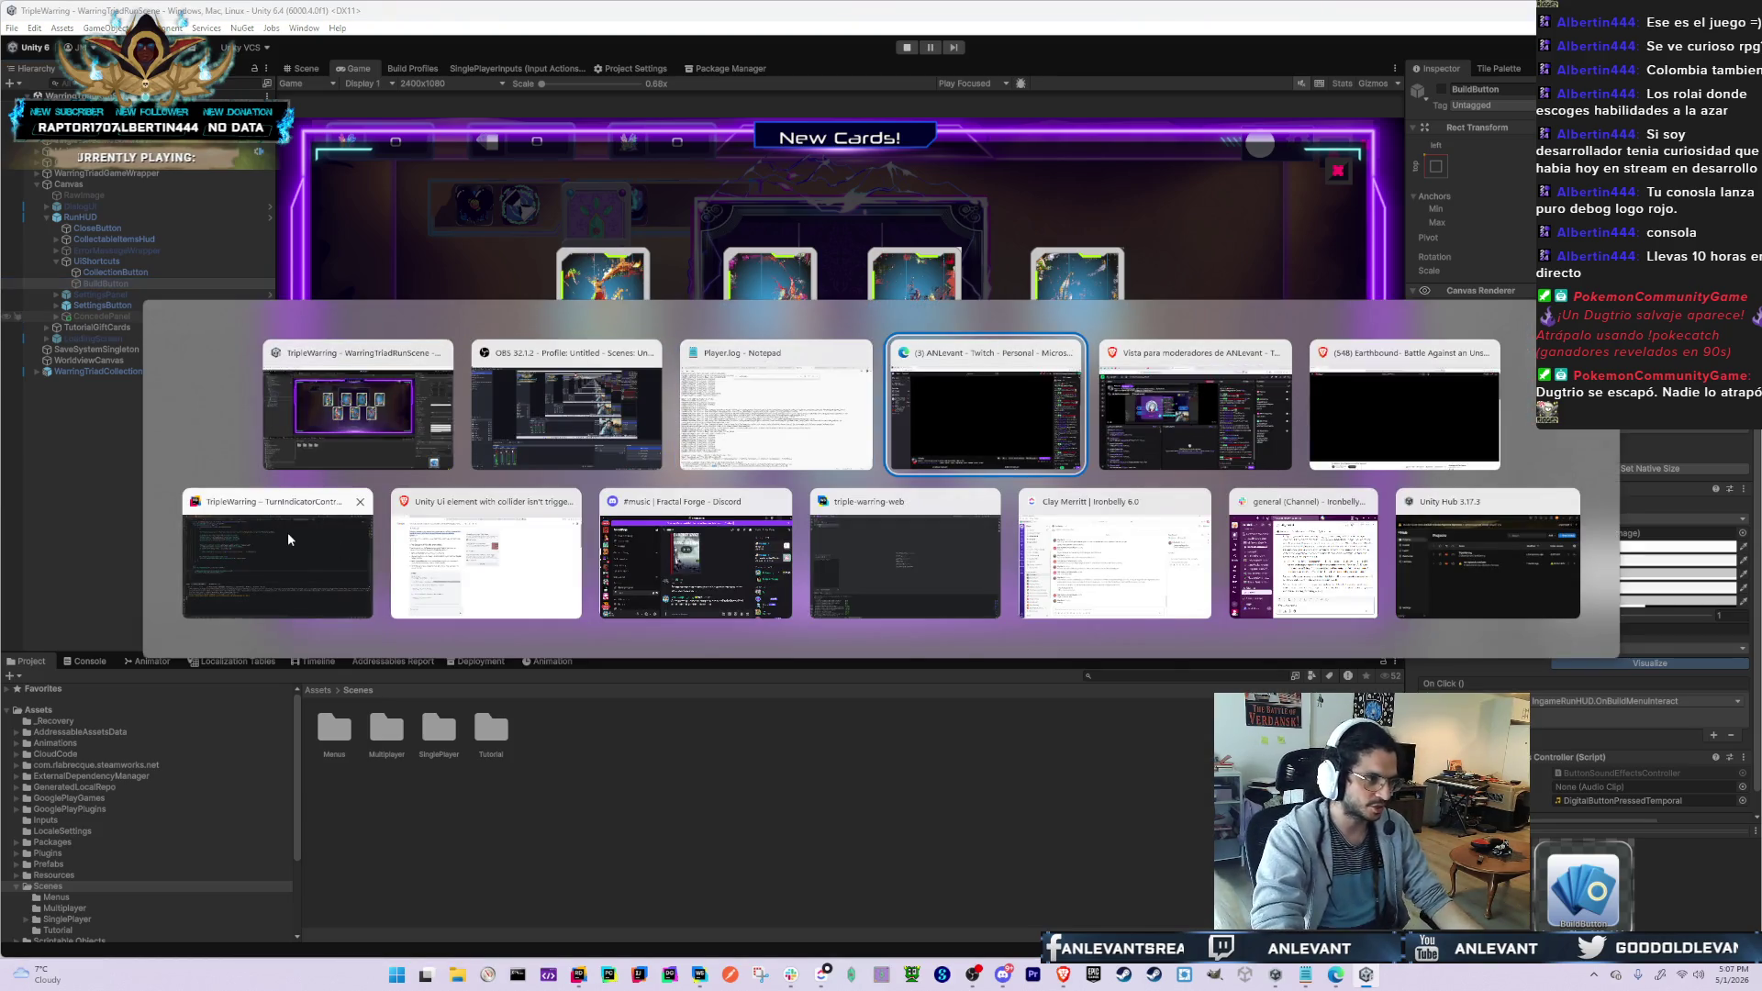
{"action": "left_click", "coordinate": [288, 532]}
{"action": "key", "text": "ctrl+t"}
{"action": "type", "text": "Ingame"}
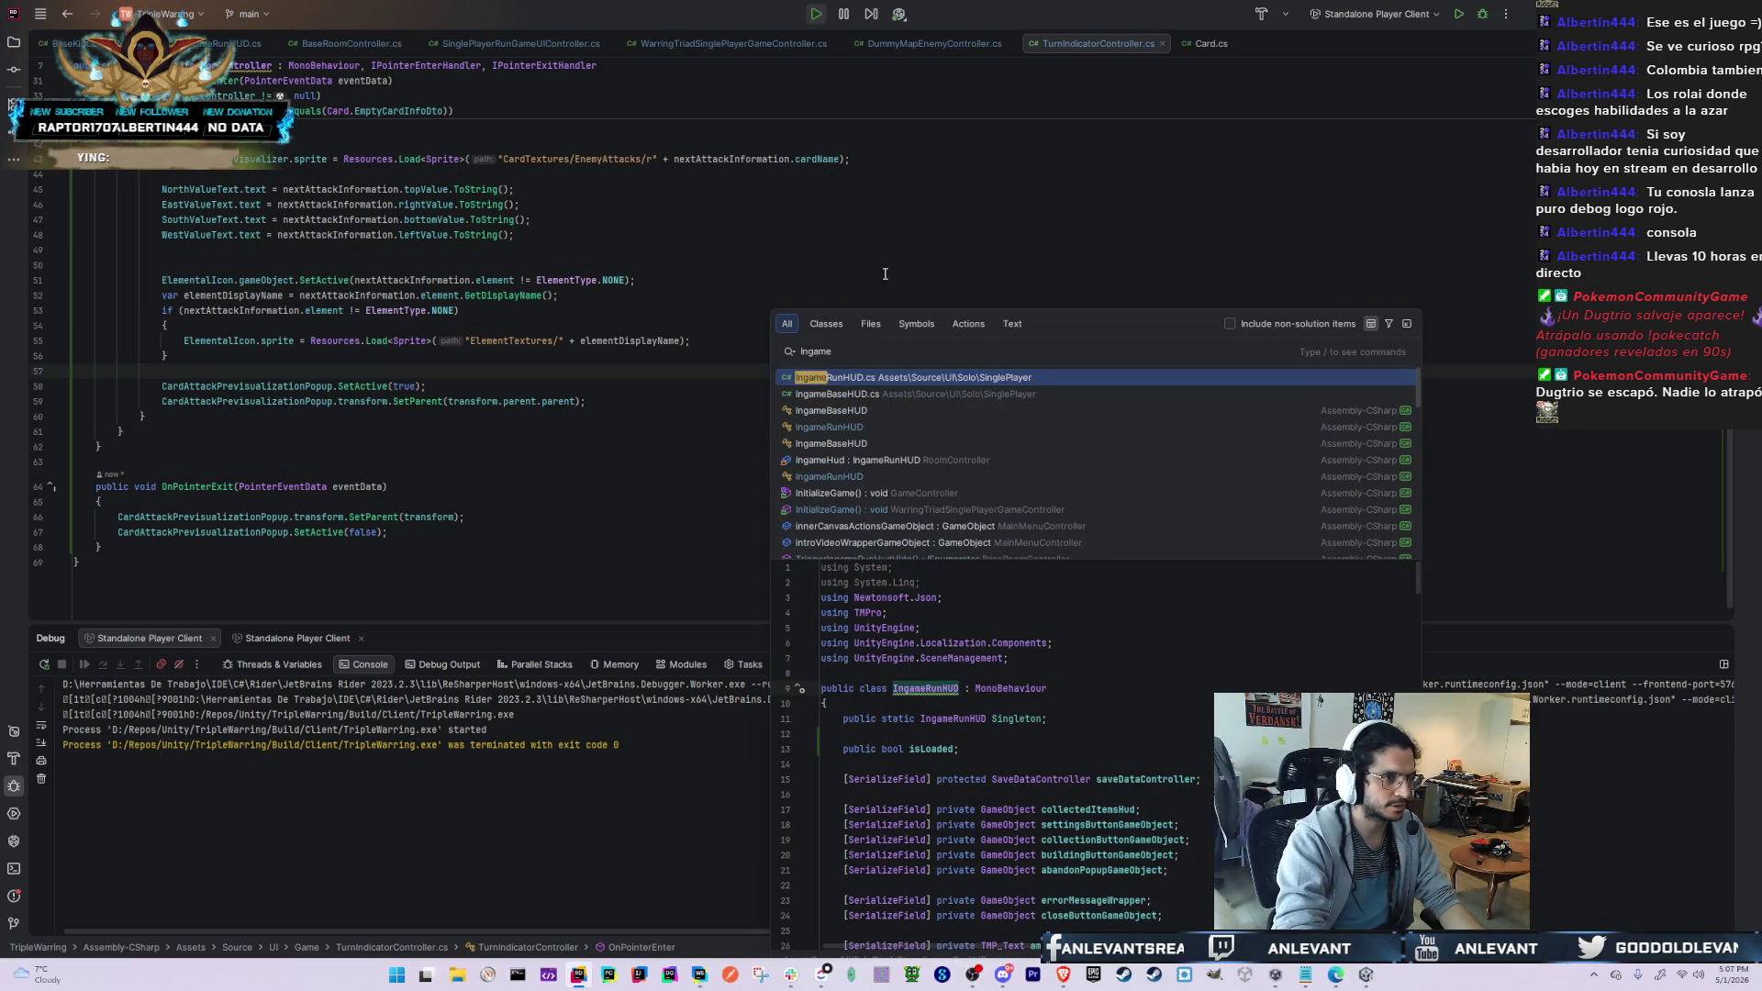
{"action": "key", "text": "Return"}
{"action": "key", "text": "ctrl+f"}
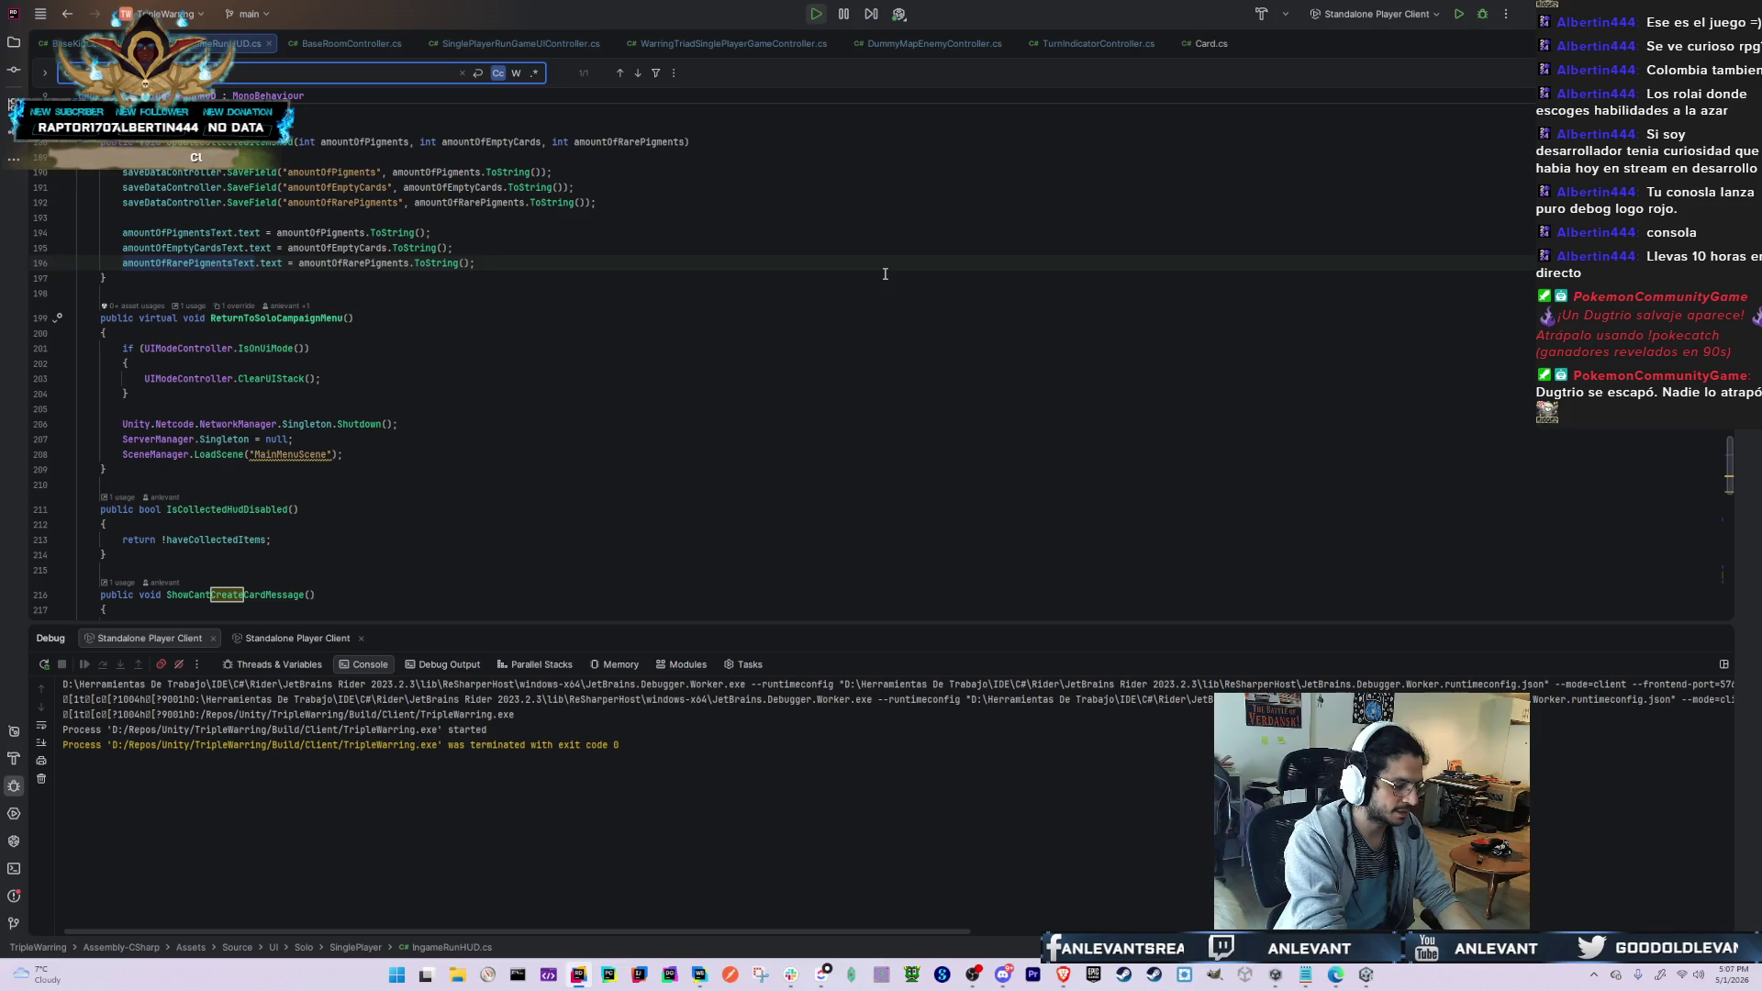
Back in Unity, select RunHUD to show its Ingame Run HUD components in the Inspector.
{"action": "key", "text": "alt+Tab"}
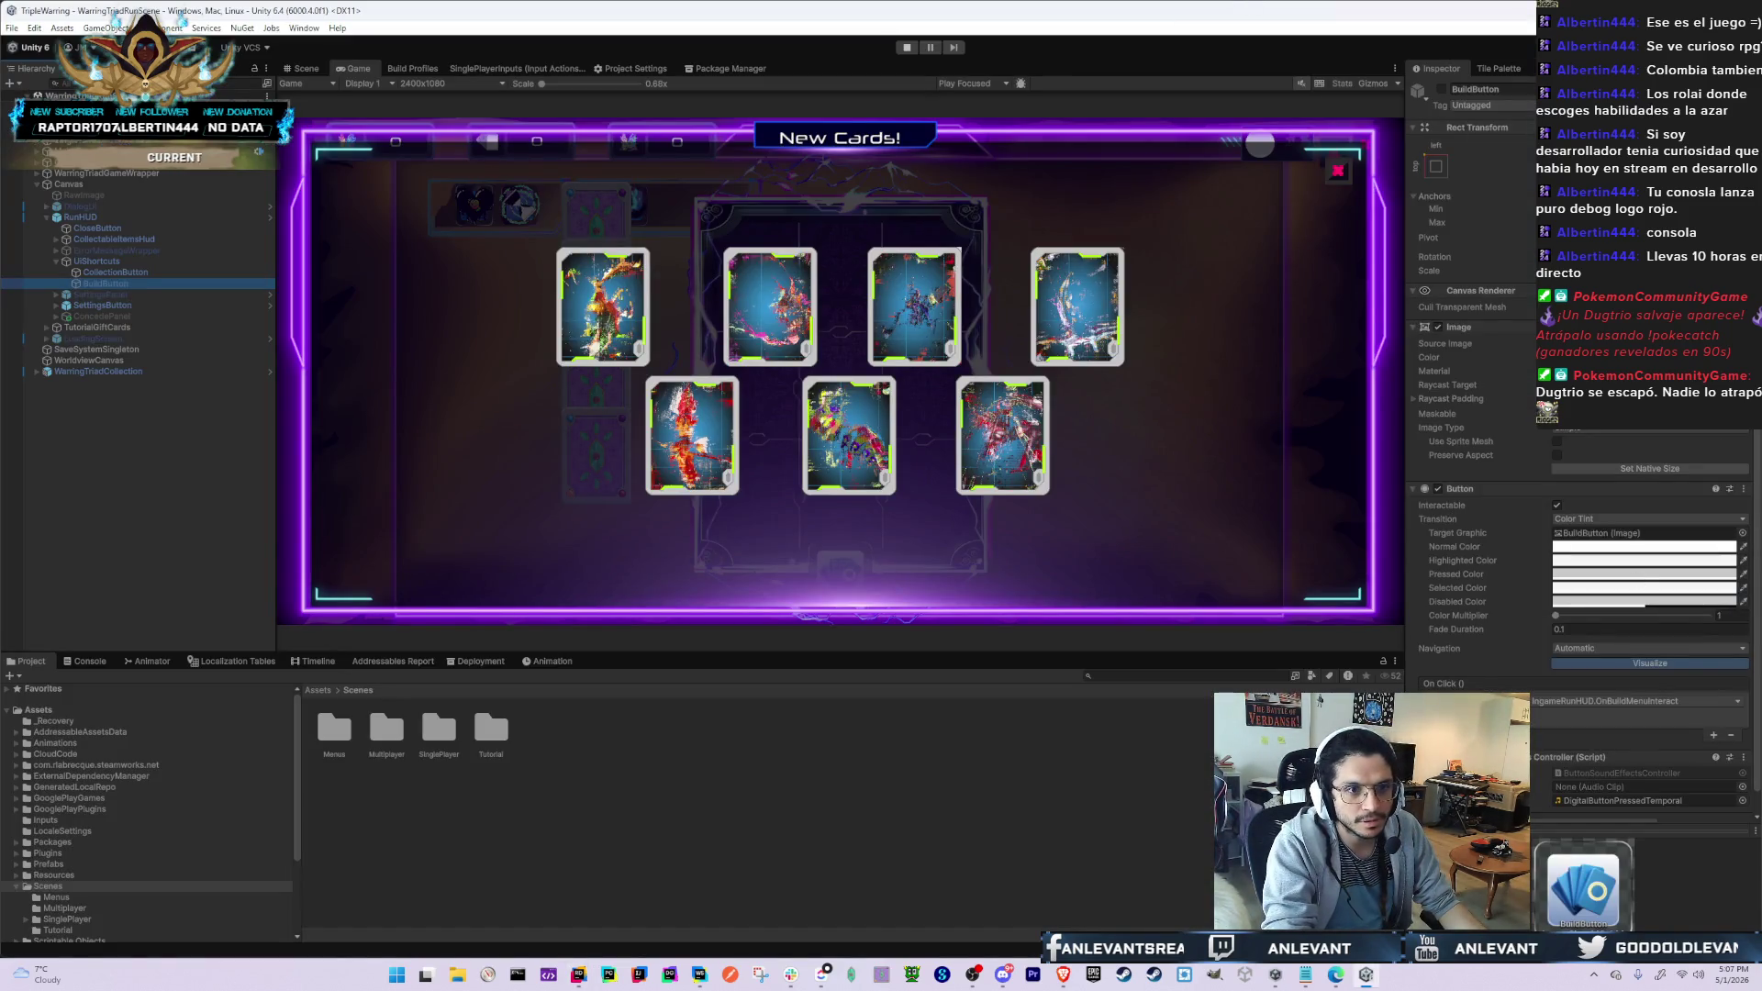
{"action": "scroll", "coordinate": [1583, 790], "scroll_direction": "down", "scroll_amount": 1}
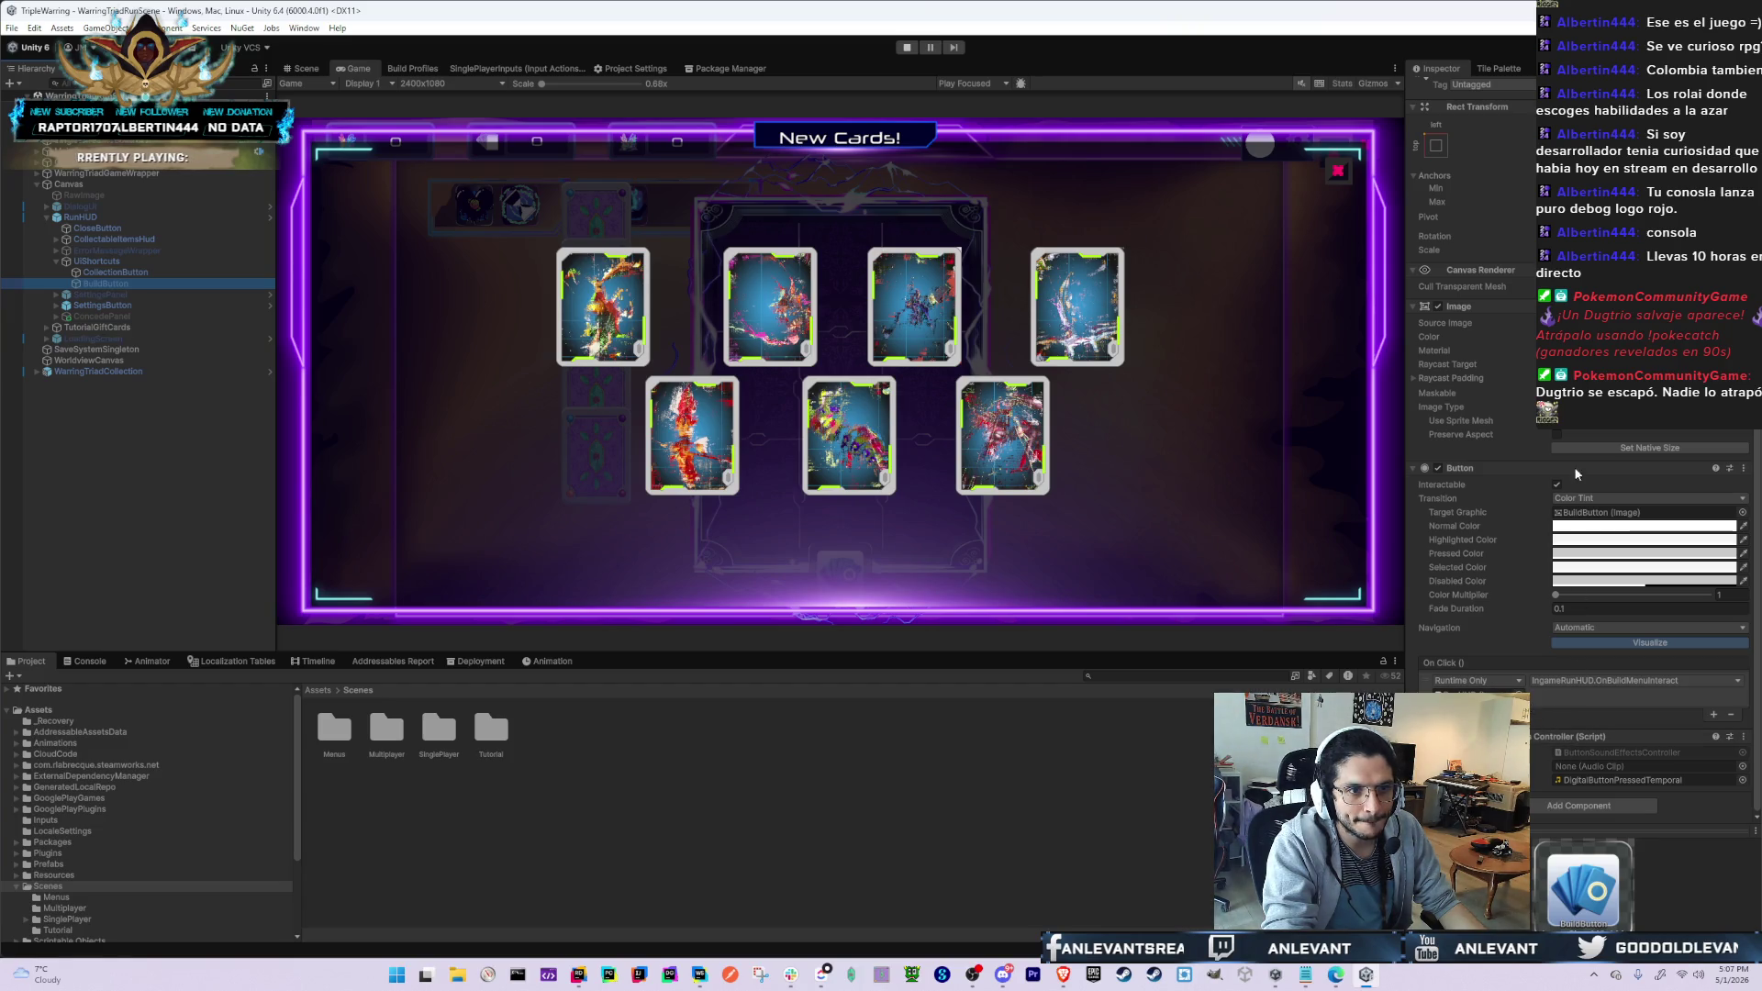
{"action": "left_click", "coordinate": [108, 229]}
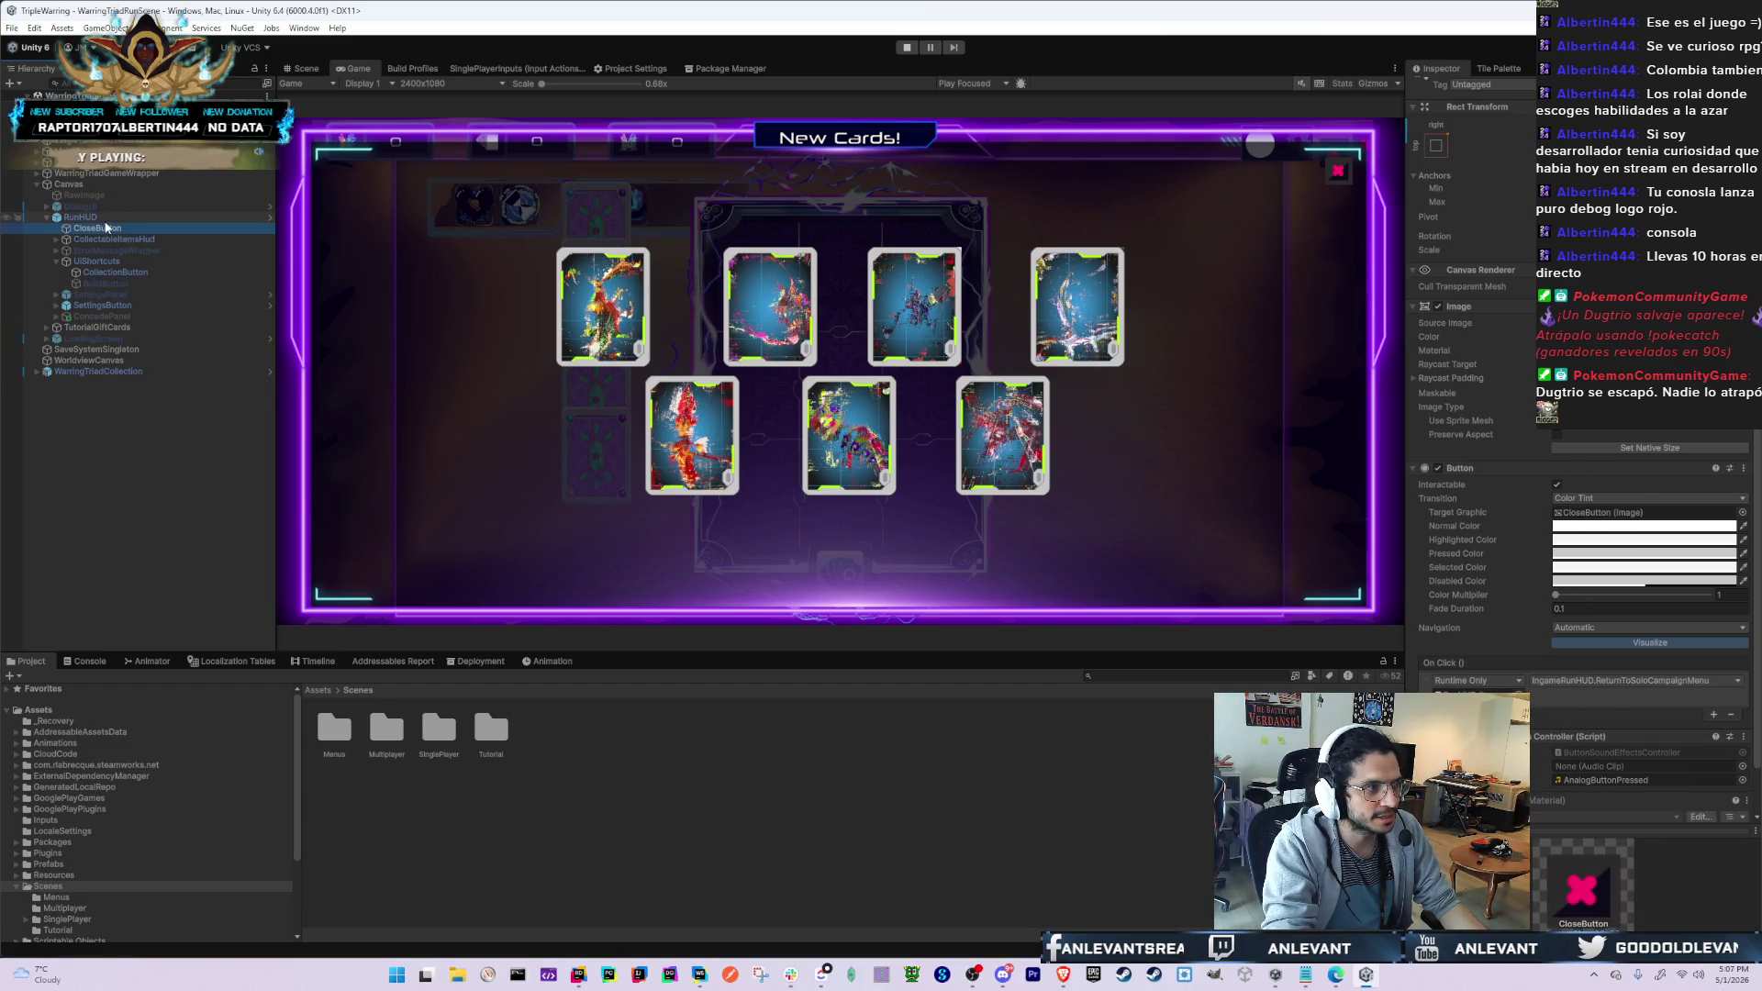
{"action": "left_click", "coordinate": [96, 220]}
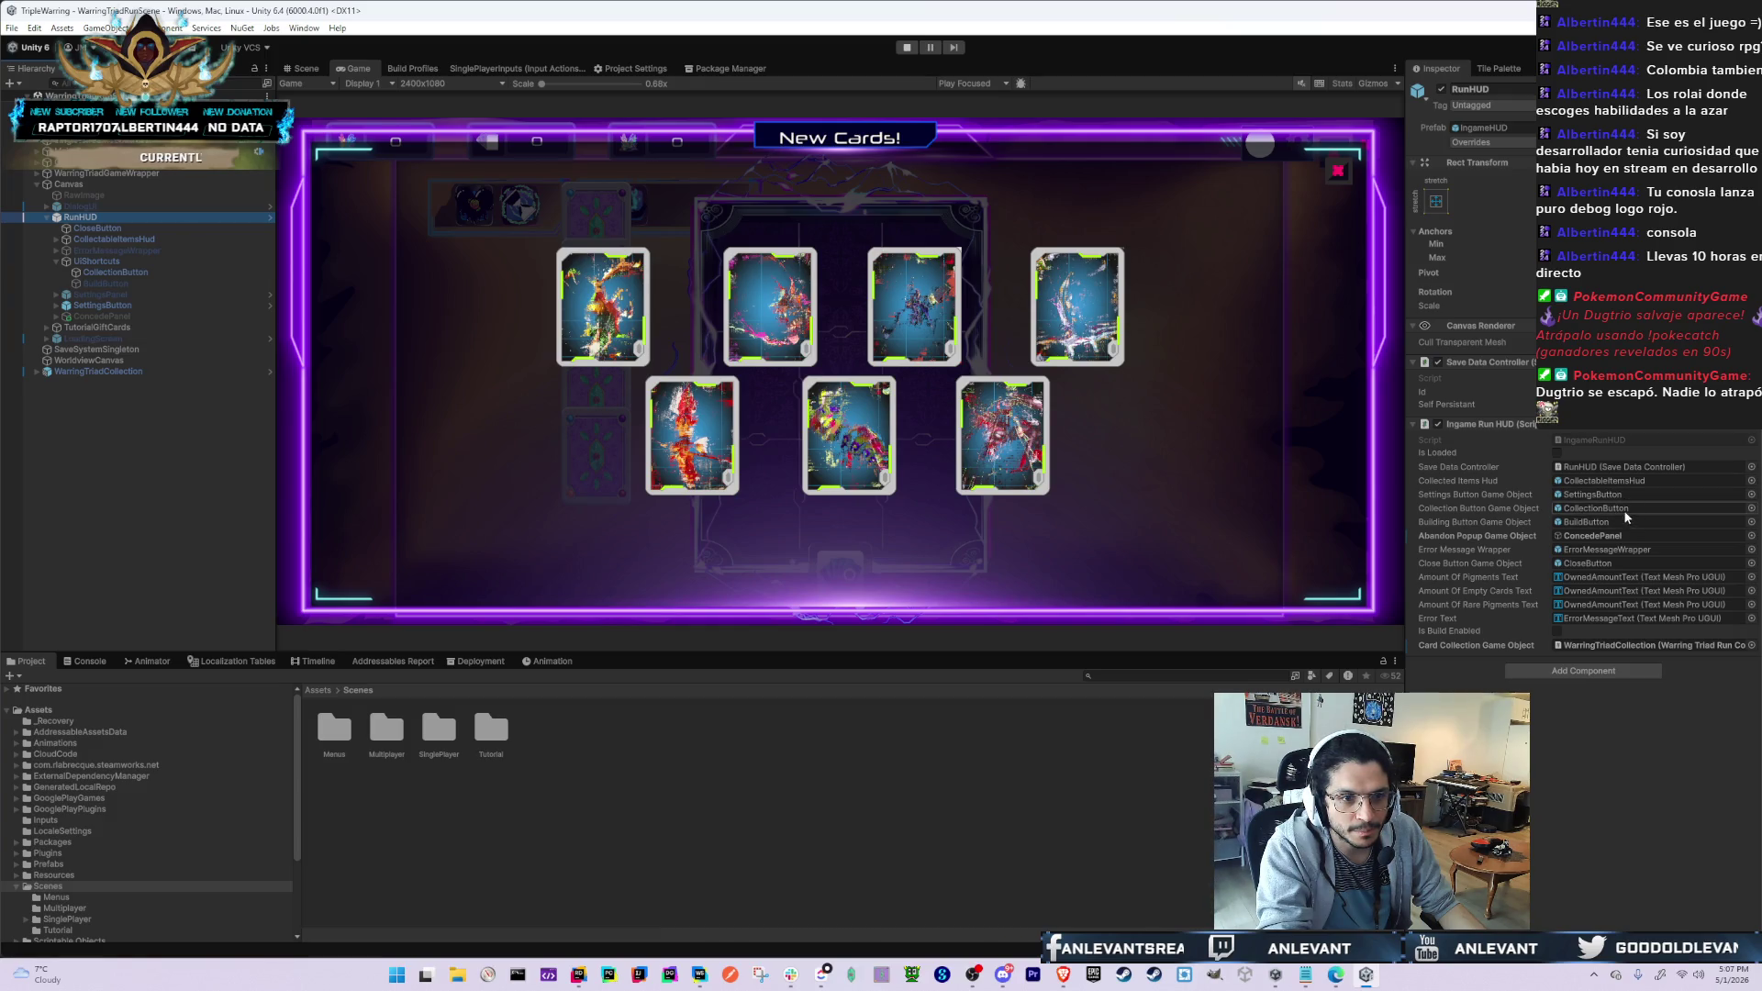
Open IngameRunHUD.cs and locate the buildingButtonGameObject field declaration.
{"action": "double_click", "coordinate": [1614, 440]}
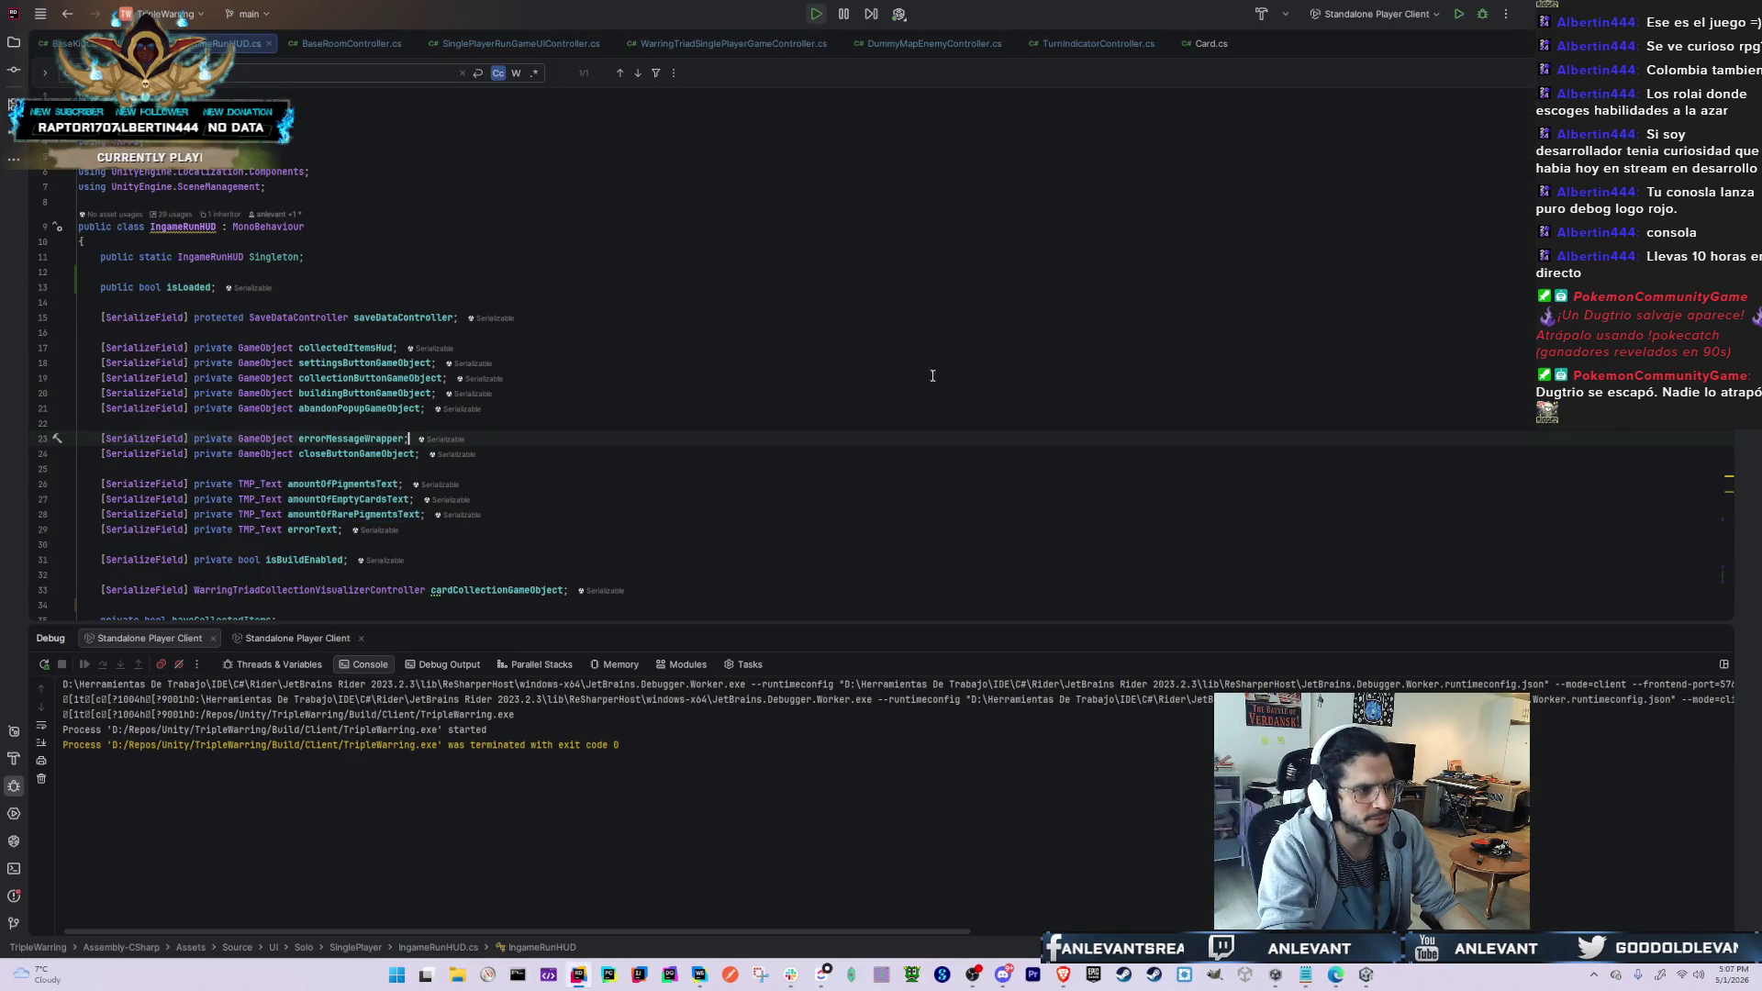
{"action": "left_click", "coordinate": [376, 393]}
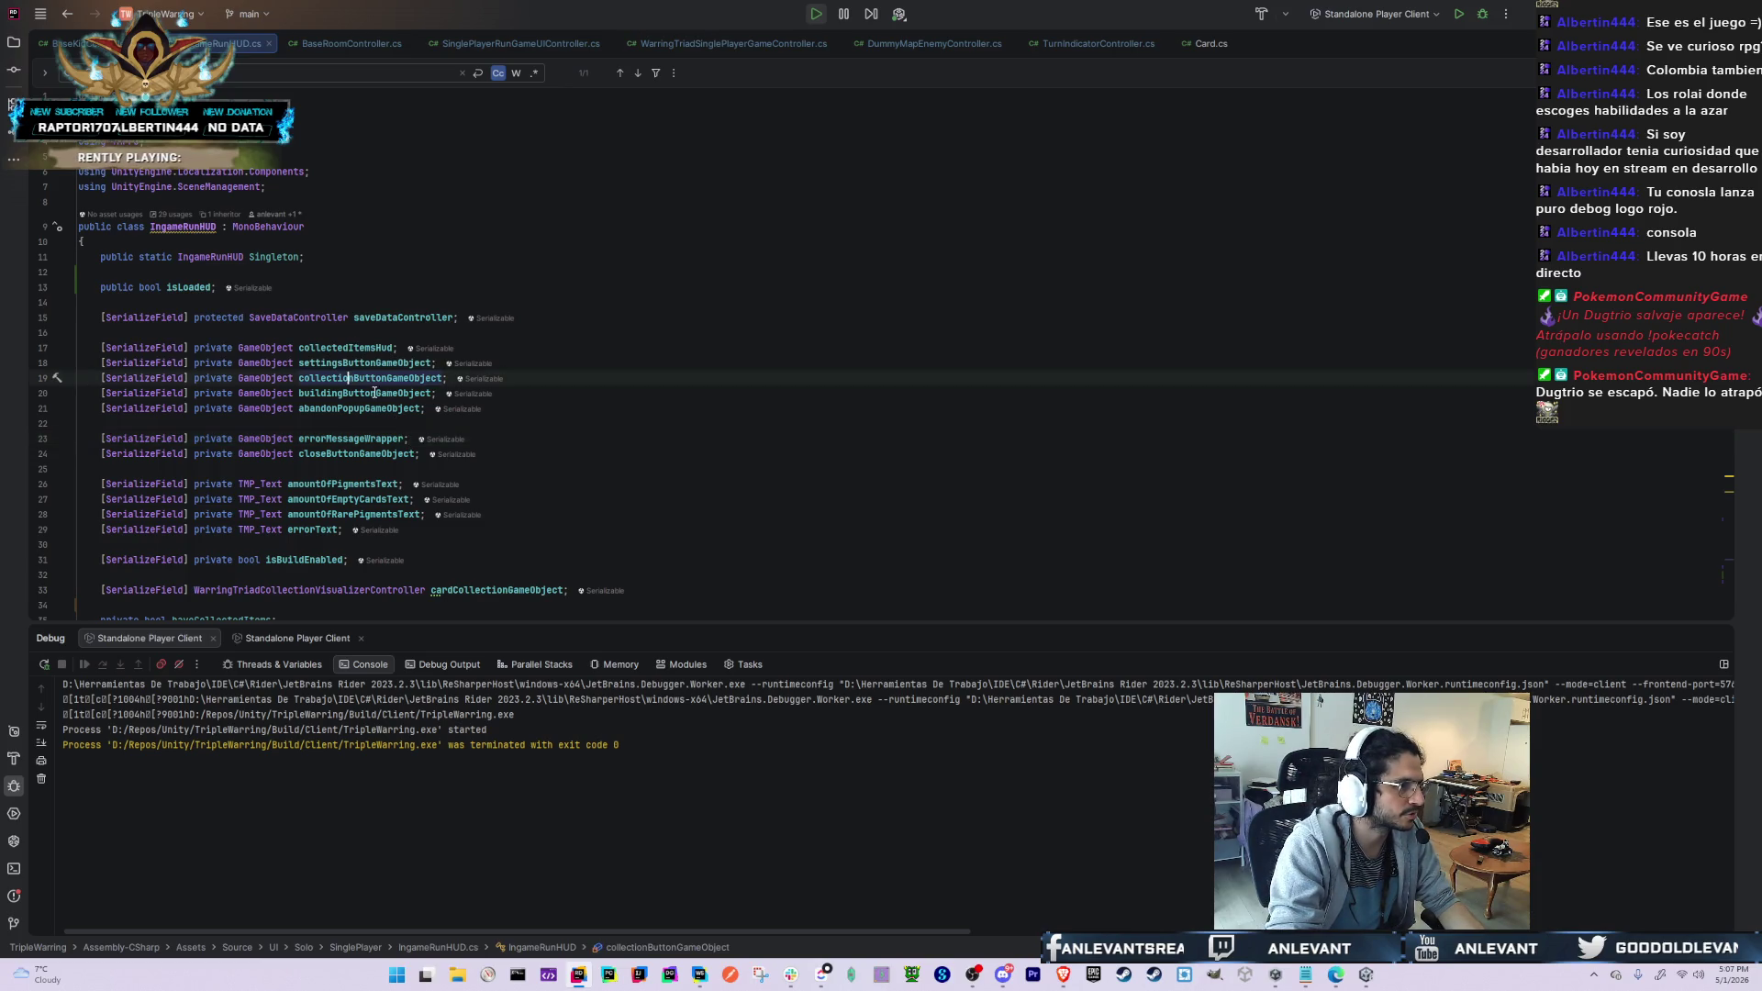
{"action": "key", "text": "Down"}
{"action": "key", "text": "Down"}
{"action": "key", "text": "Down"}
{"action": "key", "text": "Up"}
{"action": "key", "text": "Up"}
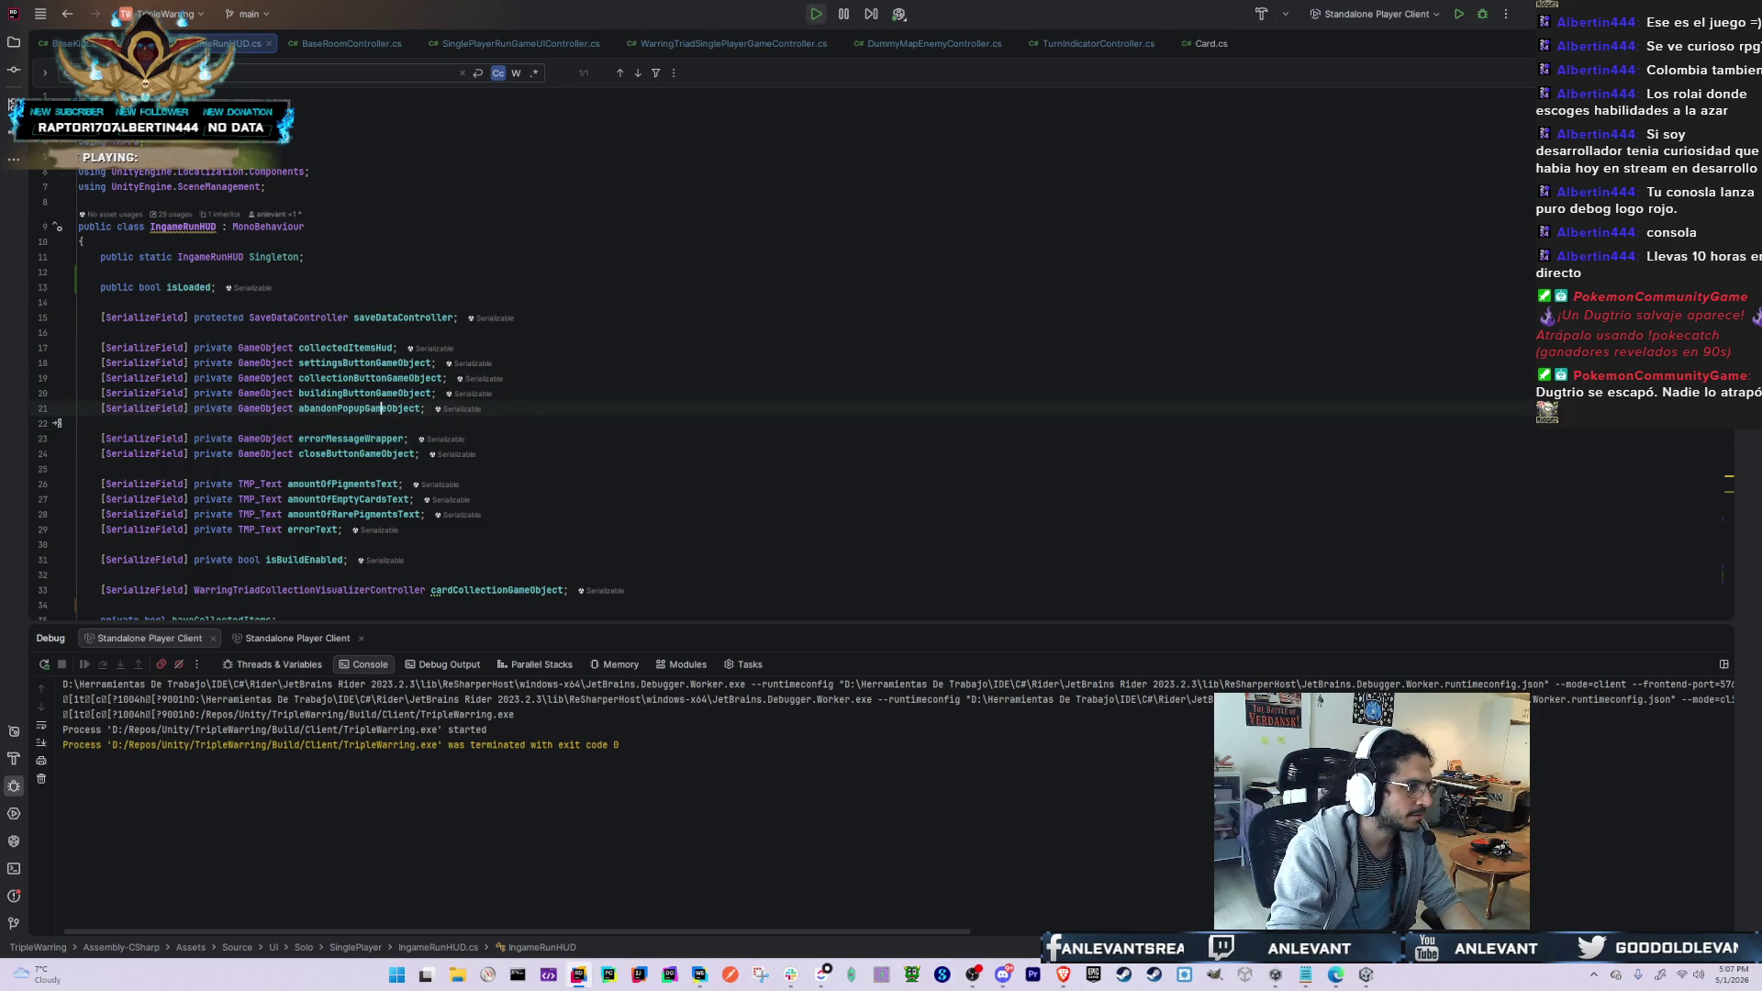
{"action": "left_click", "coordinate": [100, 423]}
{"action": "key", "text": "Up"}
{"action": "key", "text": "Up"}
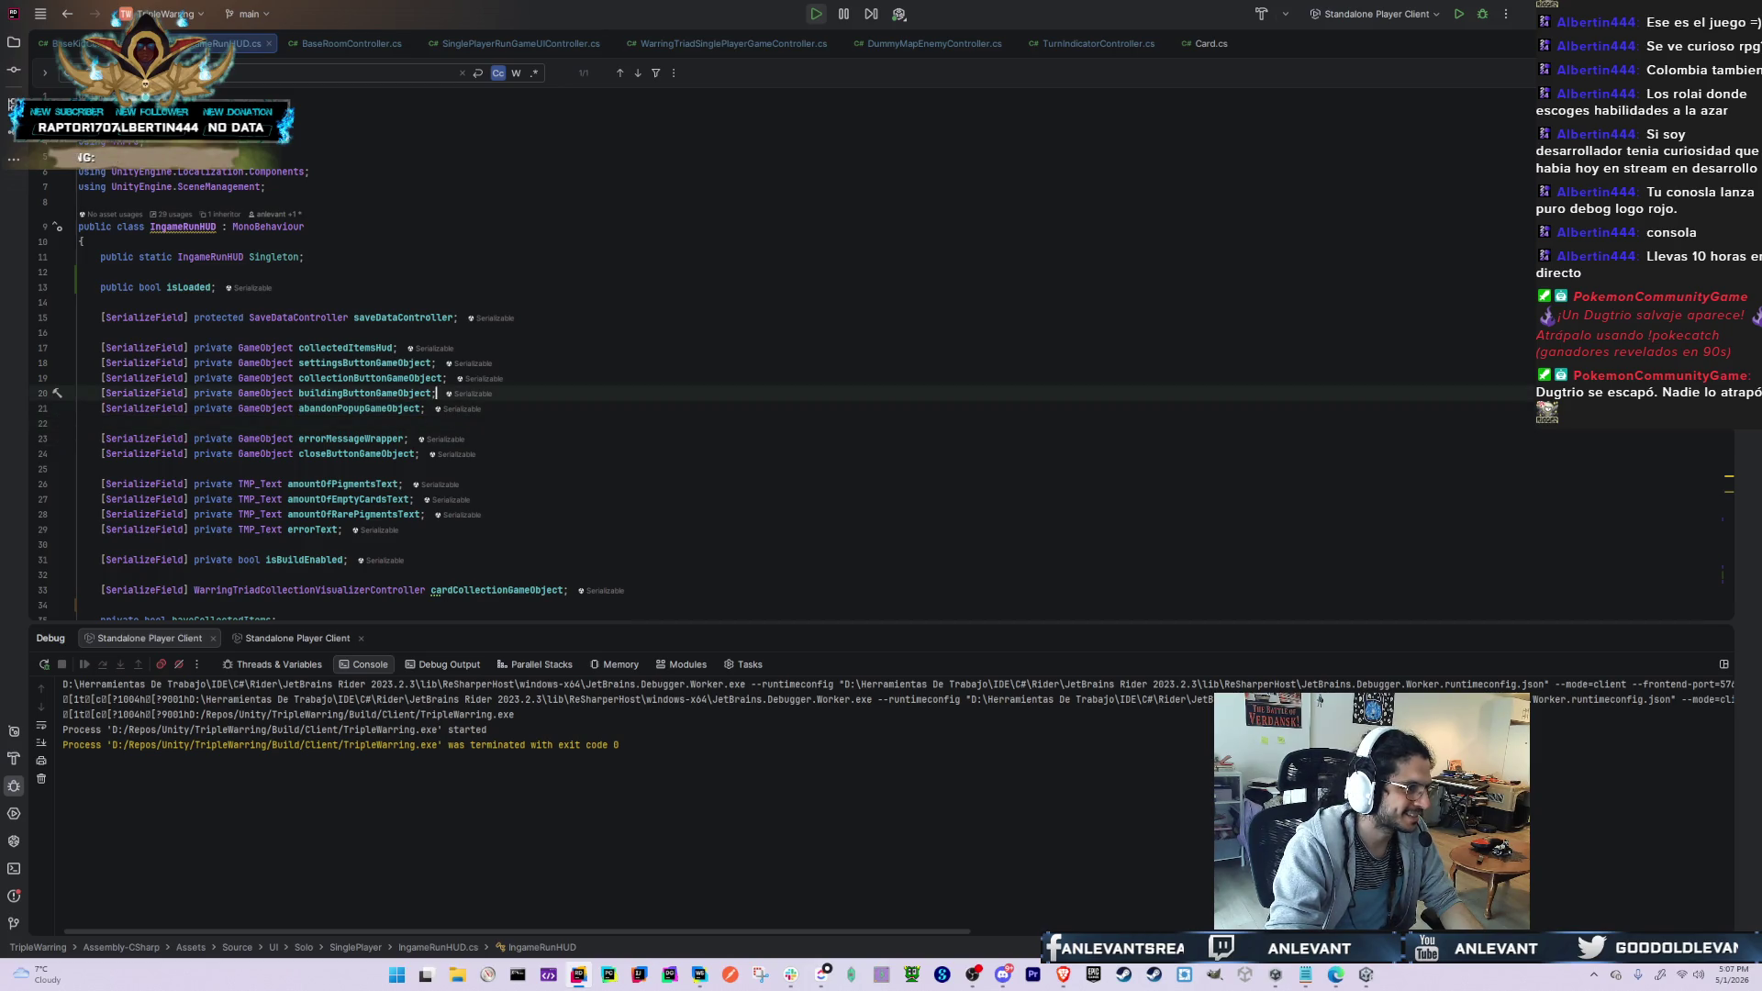
Paste the buildingButtonGameObject field into IngameBaseHUD.cs below its serialized fields.
{"action": "key", "text": "shift"}
{"action": "key", "text": "shift"}
{"action": "type", "text": "IngameBa"}
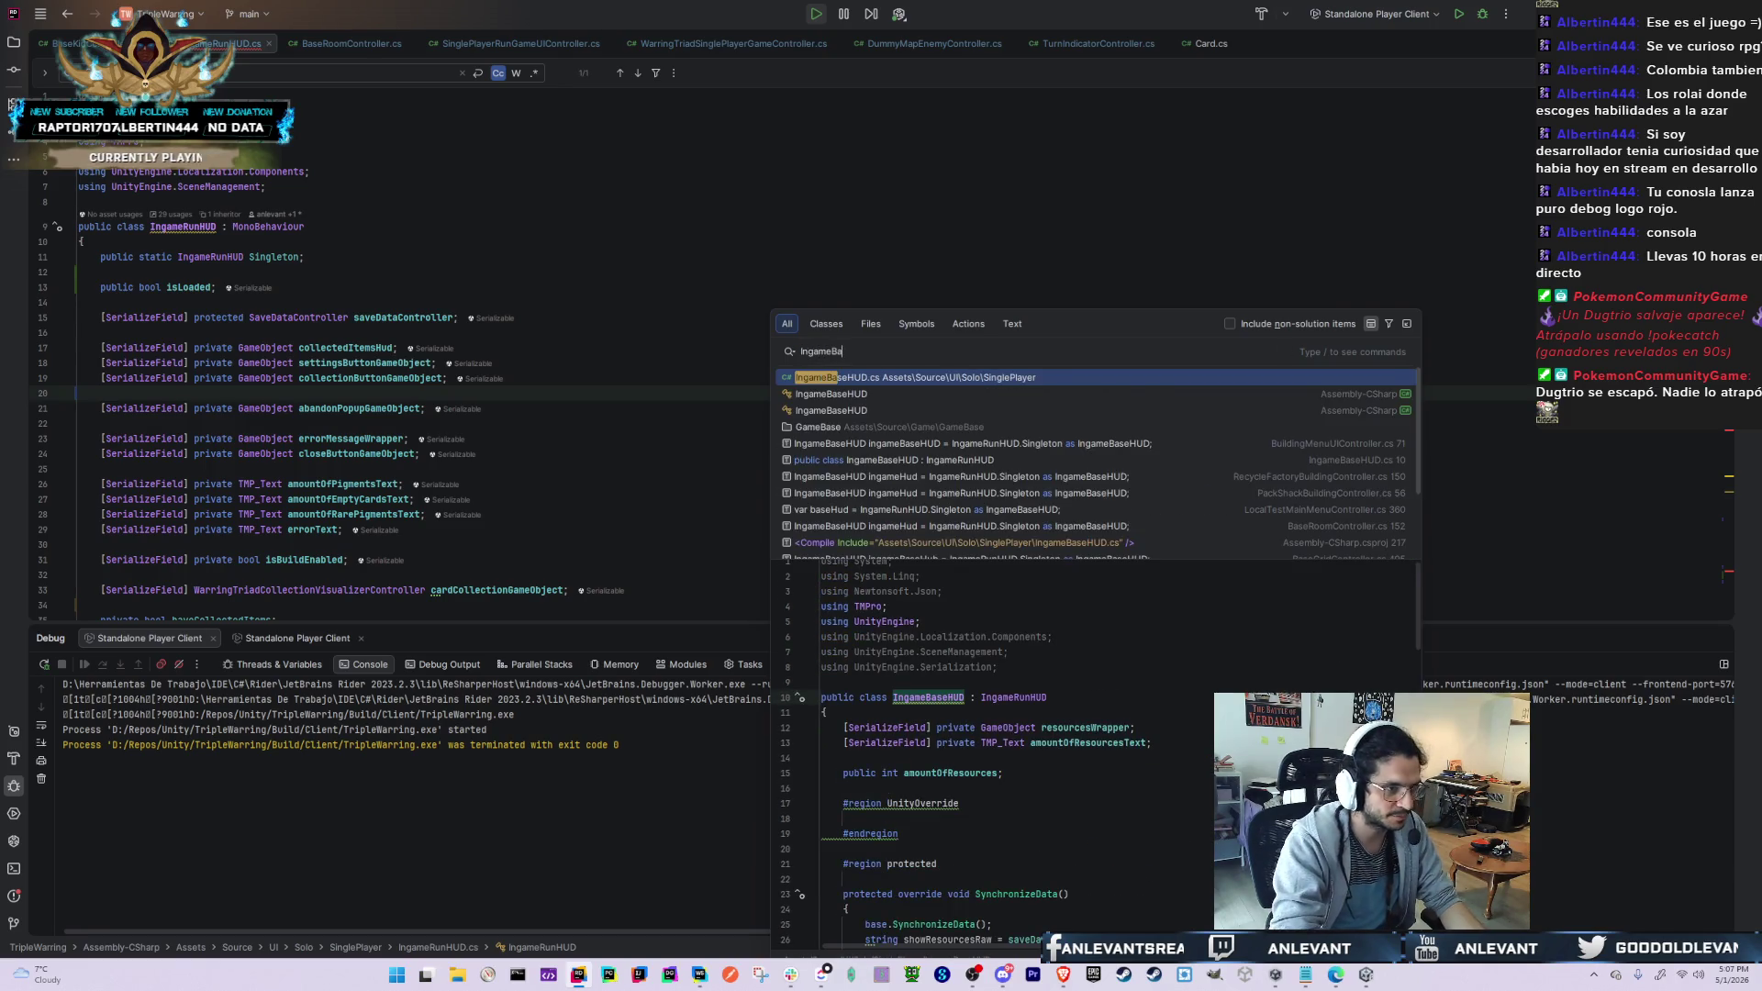
{"action": "key", "text": "Return"}
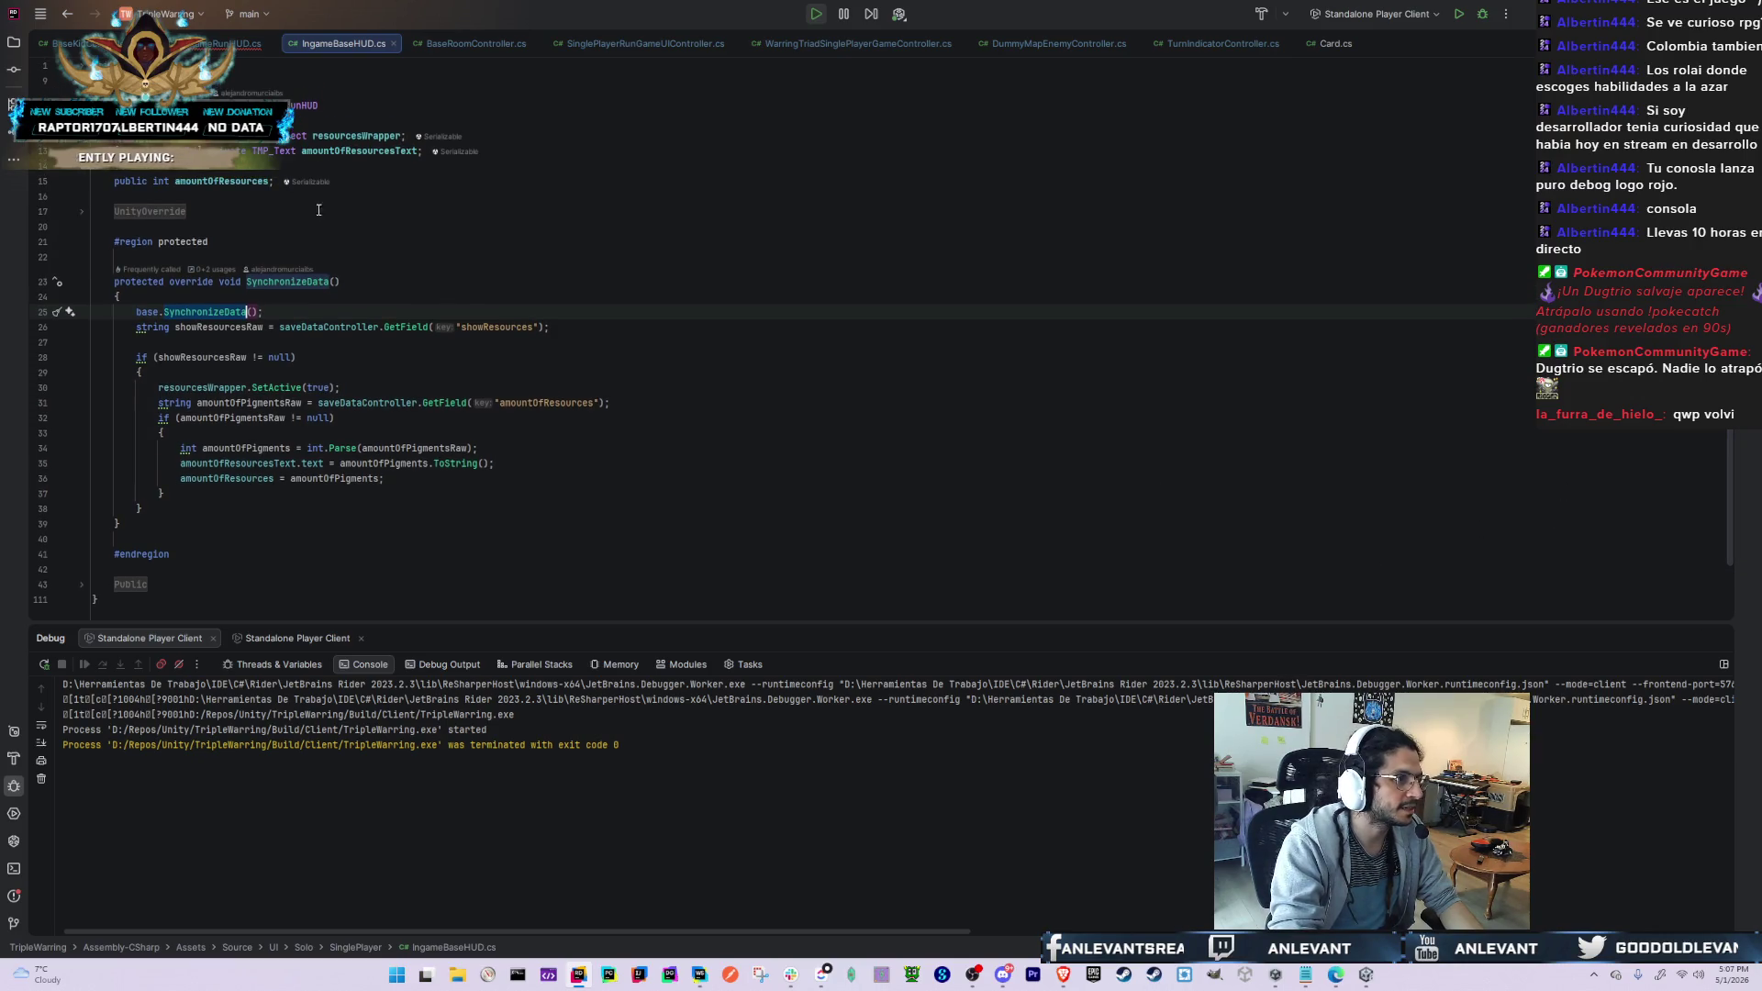
{"action": "key", "text": "ctrl+a"}
{"action": "left_click", "coordinate": [630, 163]}
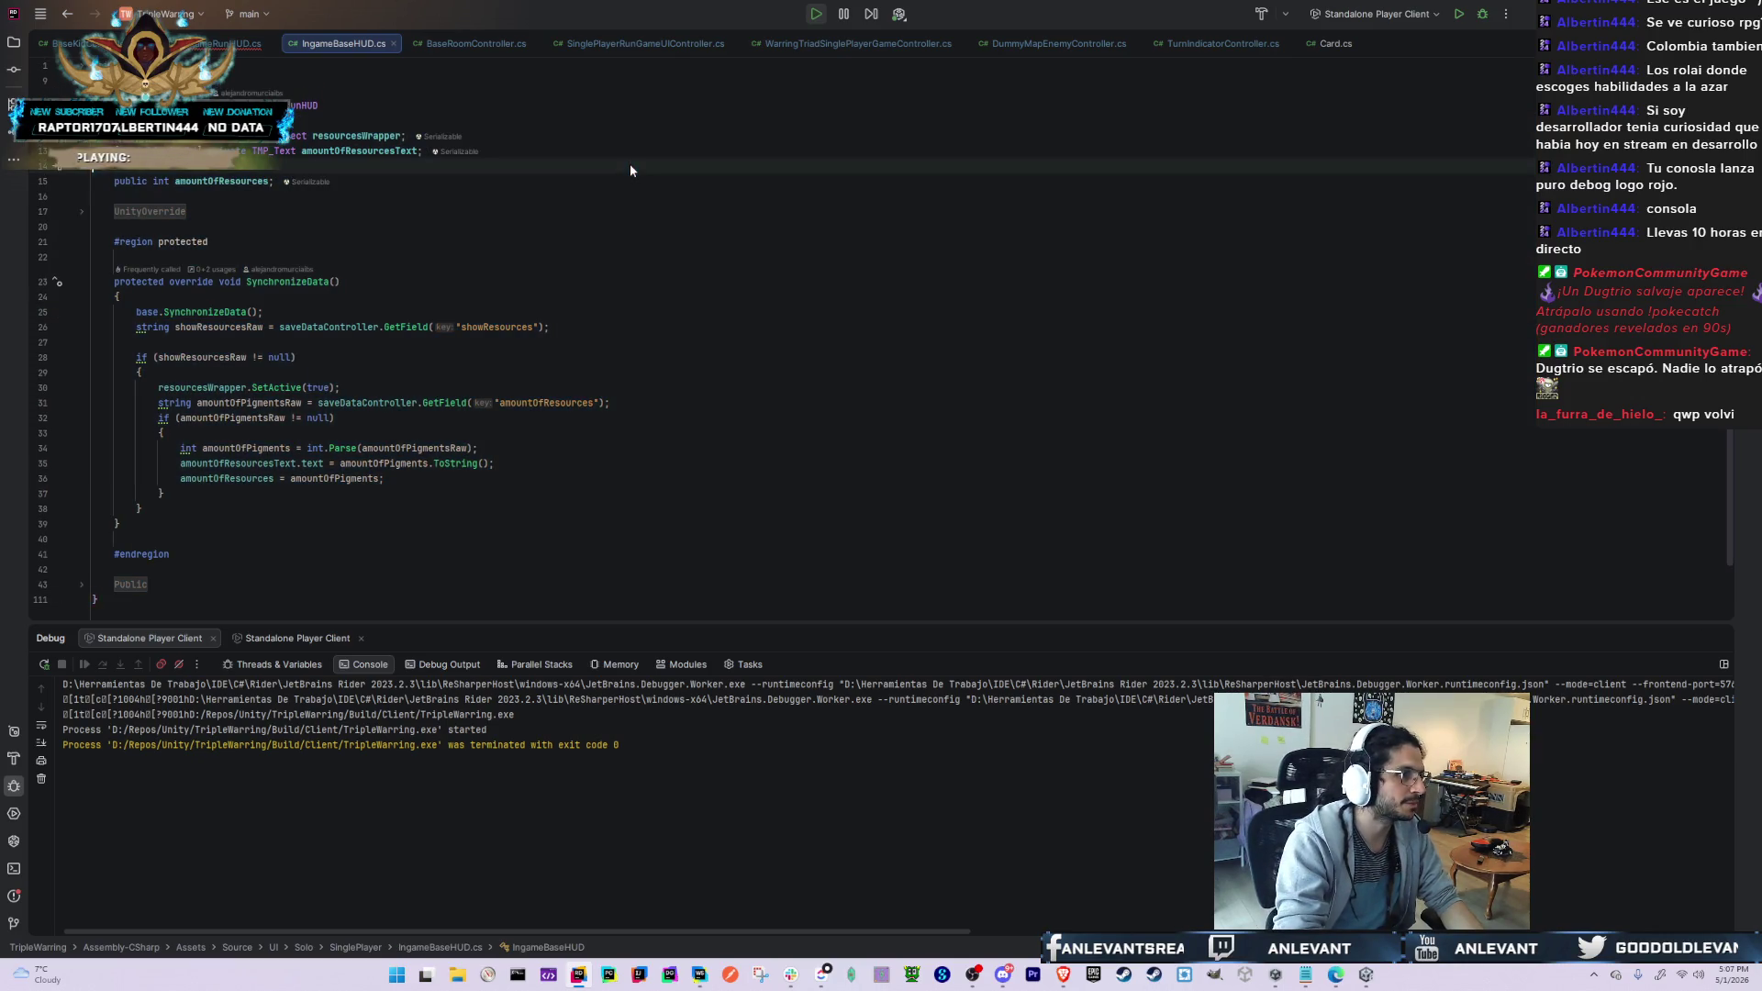
{"action": "key", "text": "Return"}
{"action": "key", "text": "ctrl+v"}
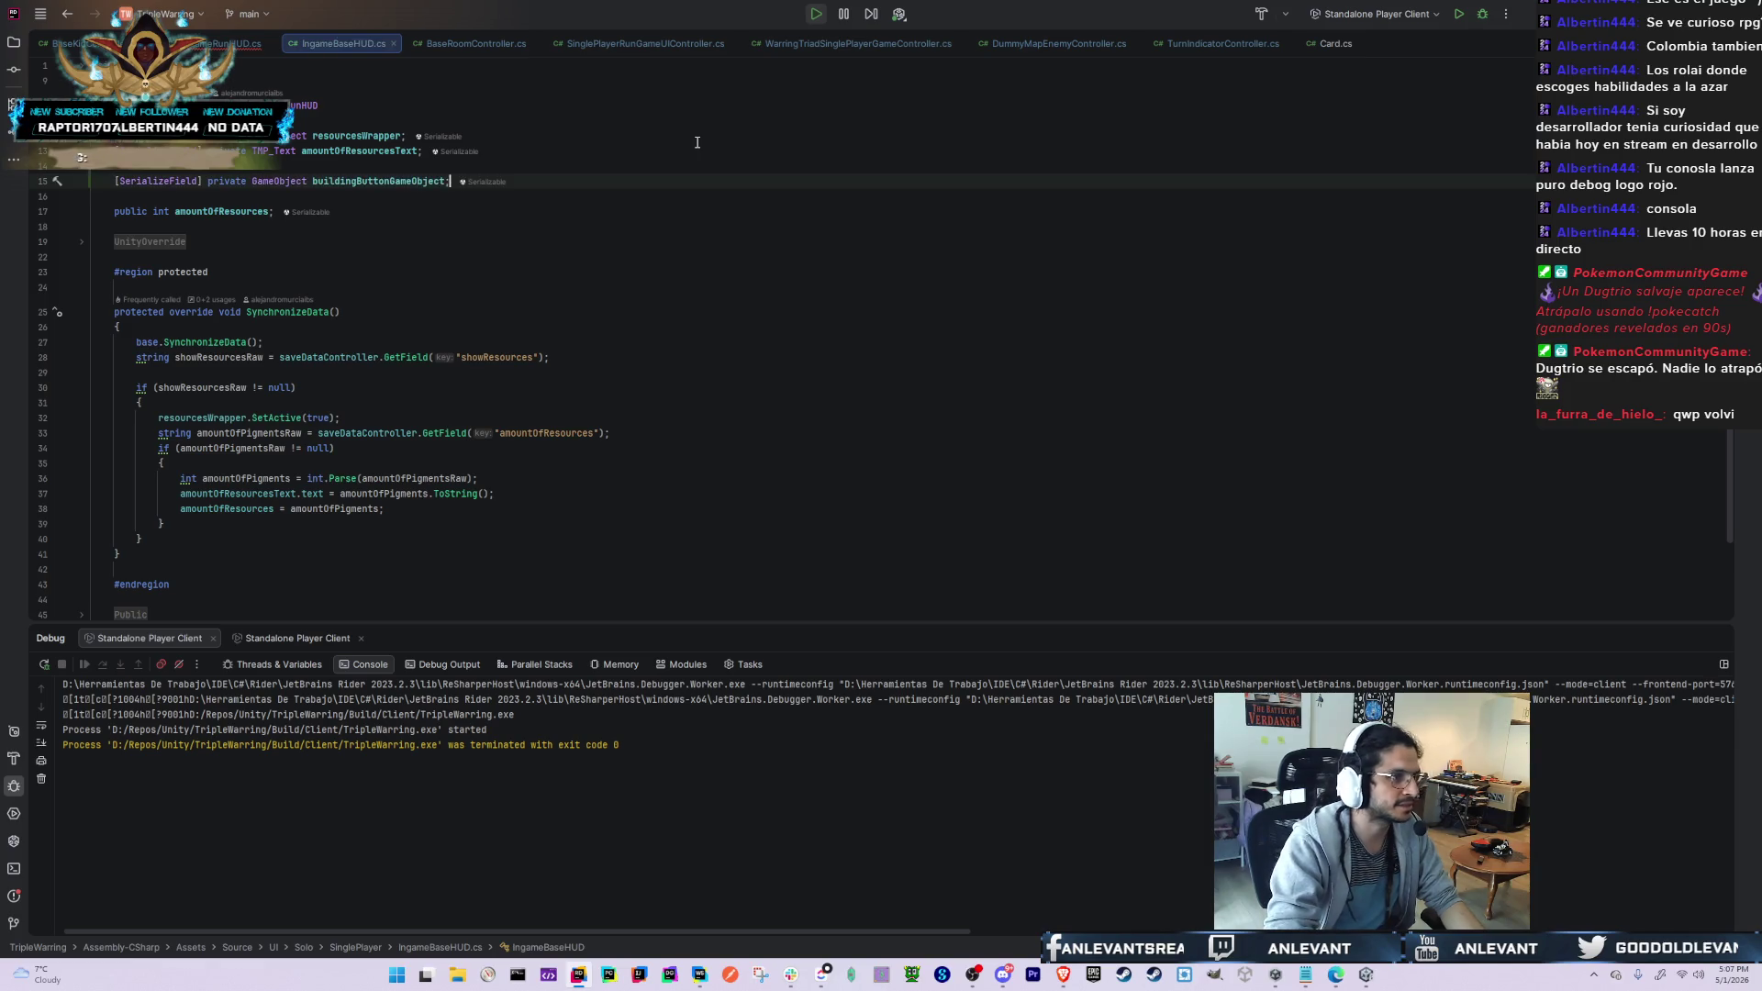
Cut the ActivateBuildButton method out of IngameRunHUD.cs and remove the leftover blank lines.
{"action": "key", "text": "ctrl+Tab"}
{"action": "key", "text": "F2"}
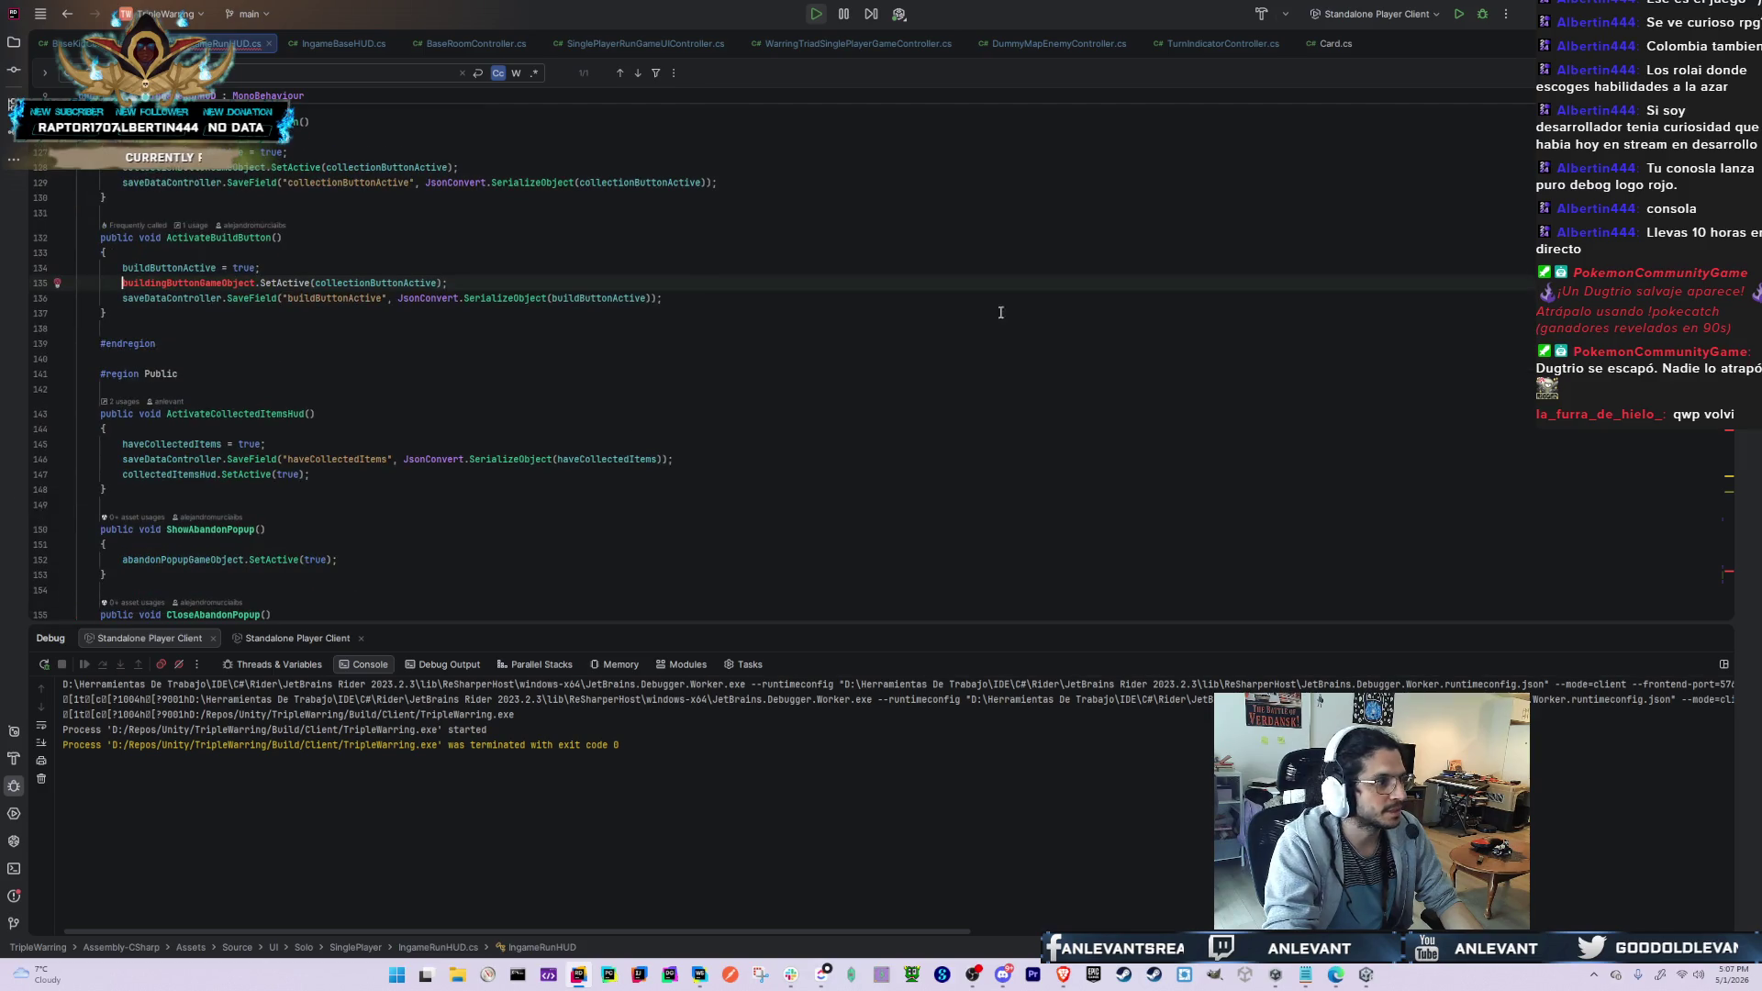
{"action": "key", "text": "shift+Down"}
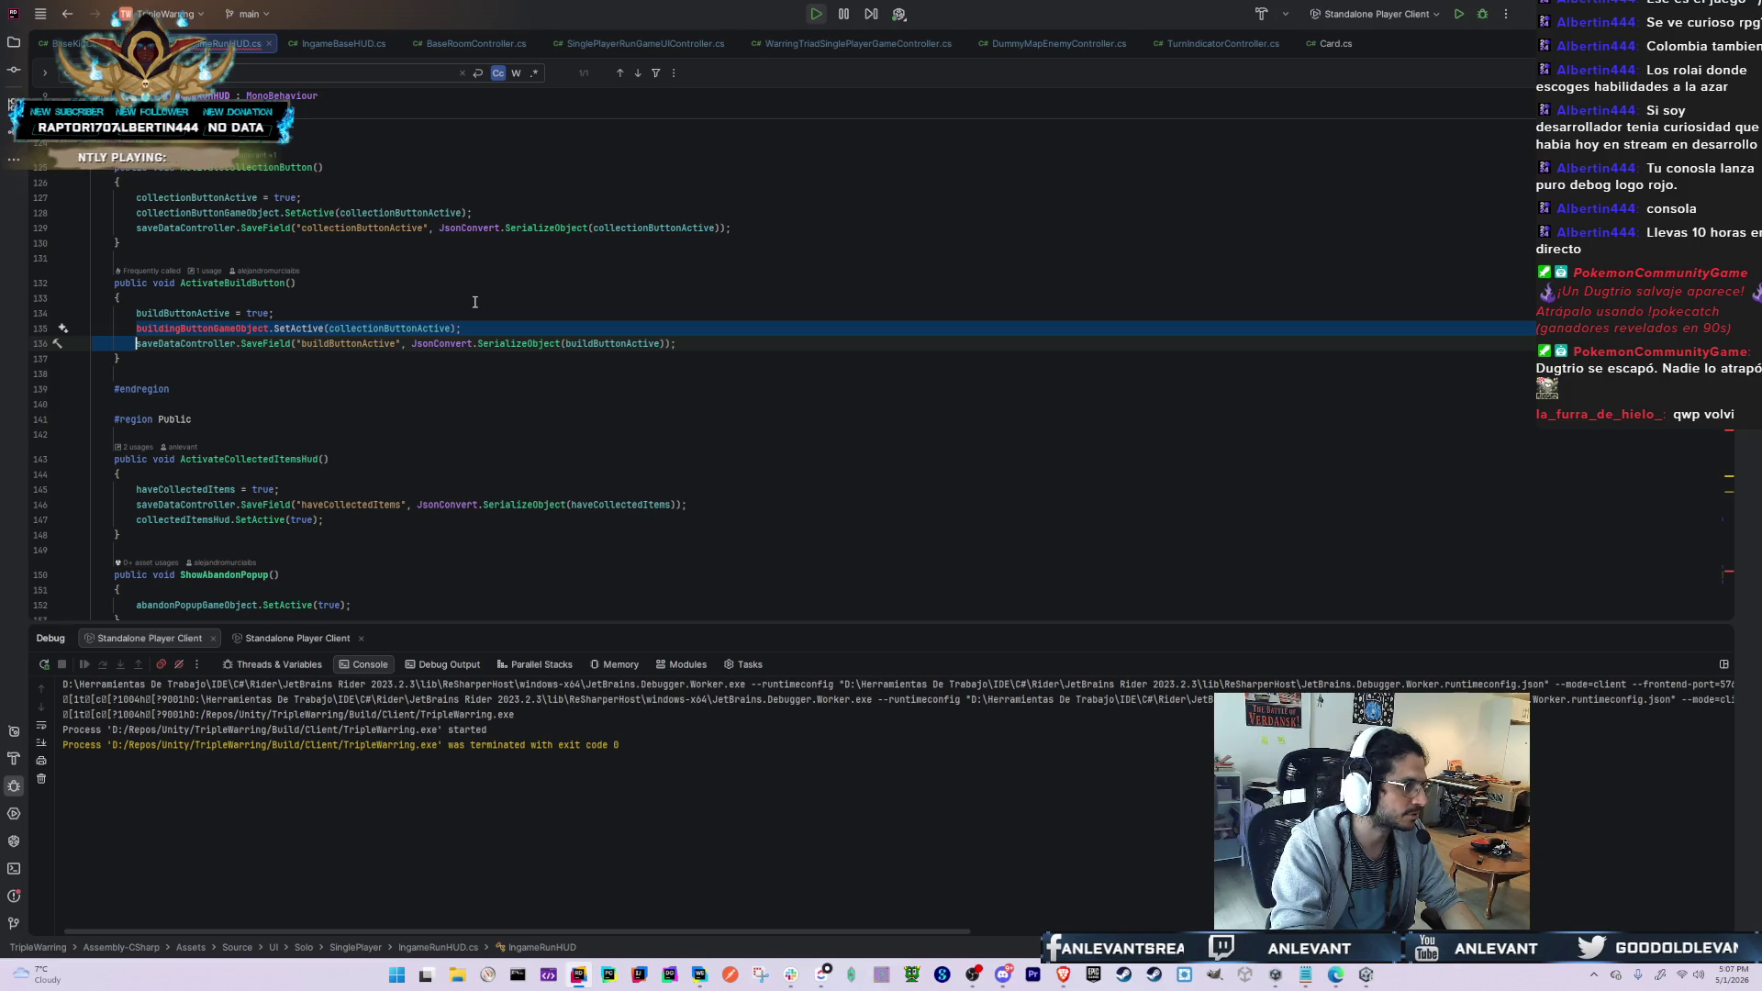
{"action": "key", "text": "ctrl+w"}
{"action": "key", "text": "ctrl+w"}
{"action": "key", "text": "ctrl+w"}
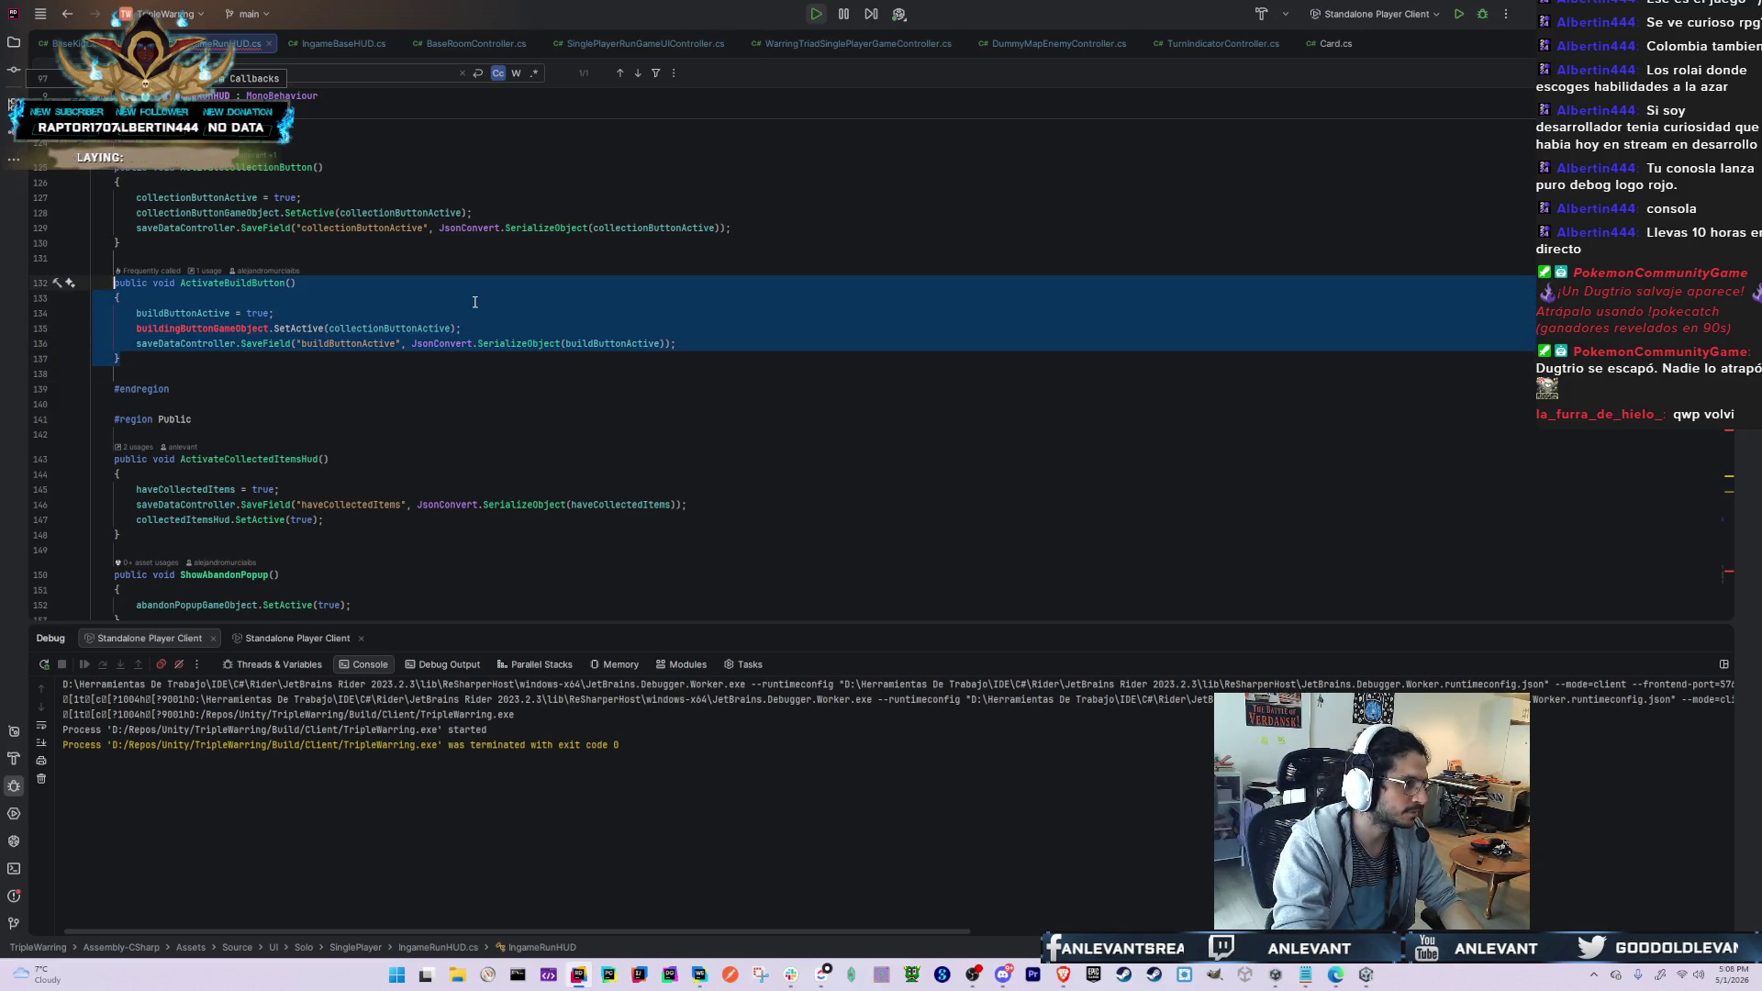
{"action": "key", "text": "Delete"}
{"action": "key", "text": "BackSpace"}
{"action": "key", "text": "BackSpace"}
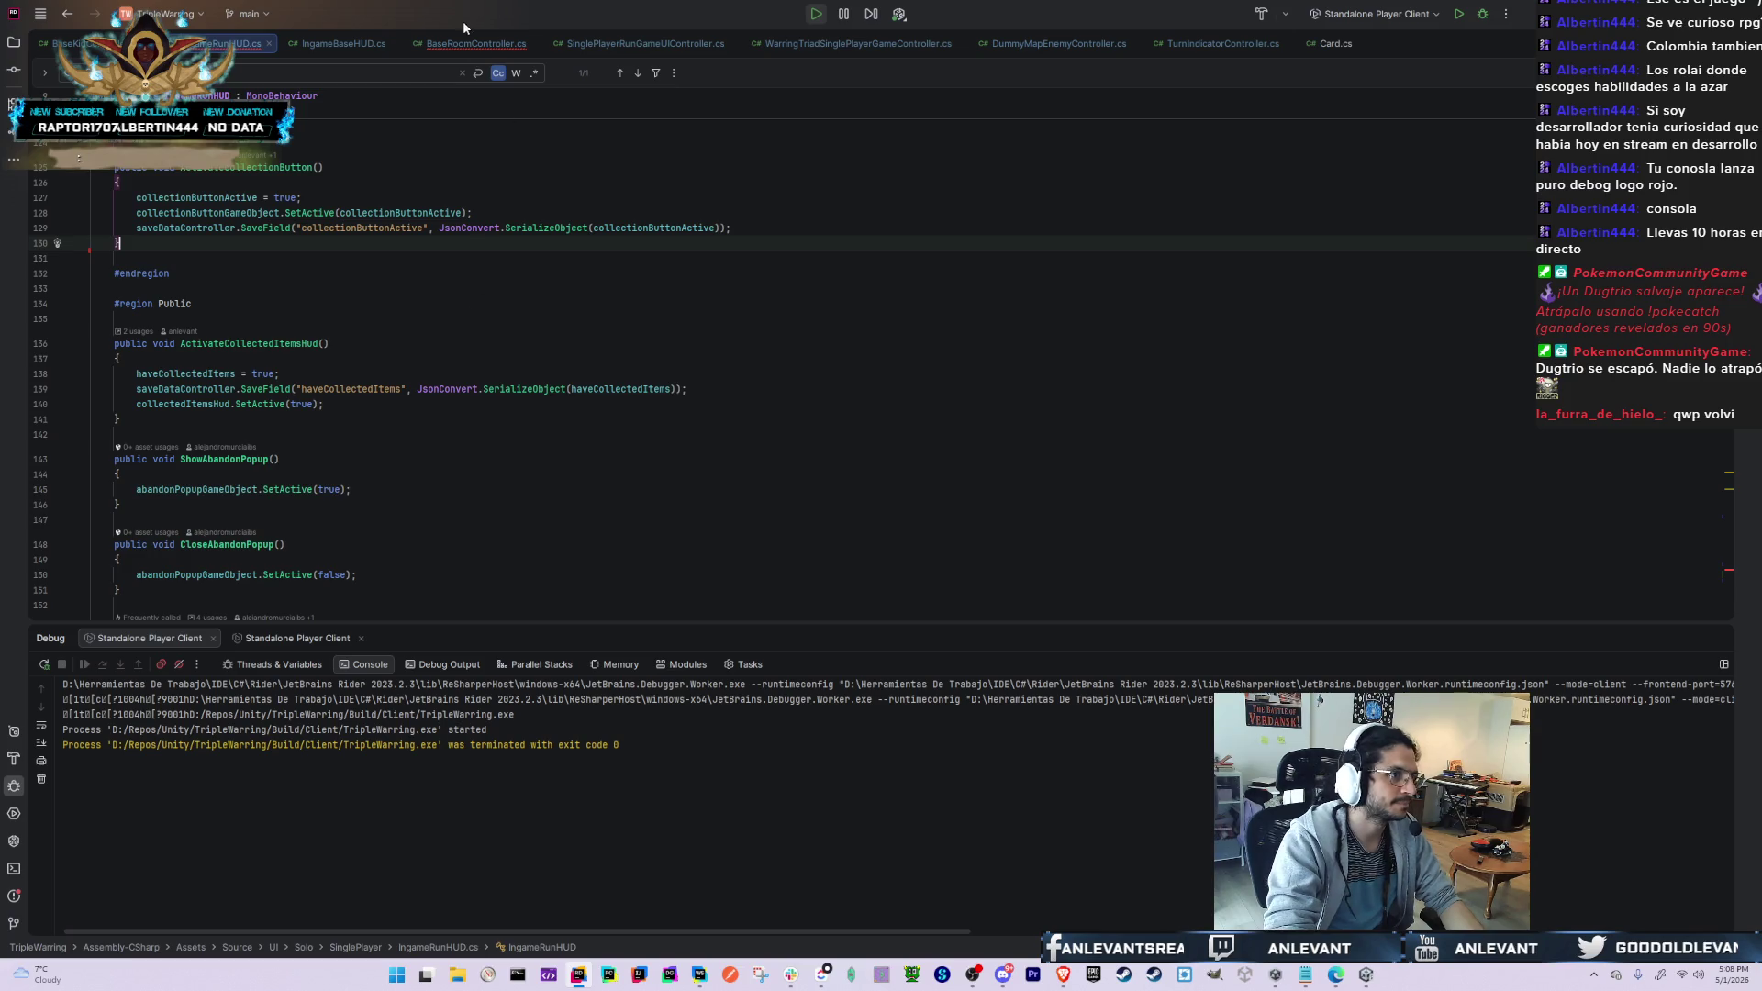
Paste ActivateBuildButton into IngameBaseHUD.cs after the last method in the Public region.
{"action": "left_click", "coordinate": [322, 45]}
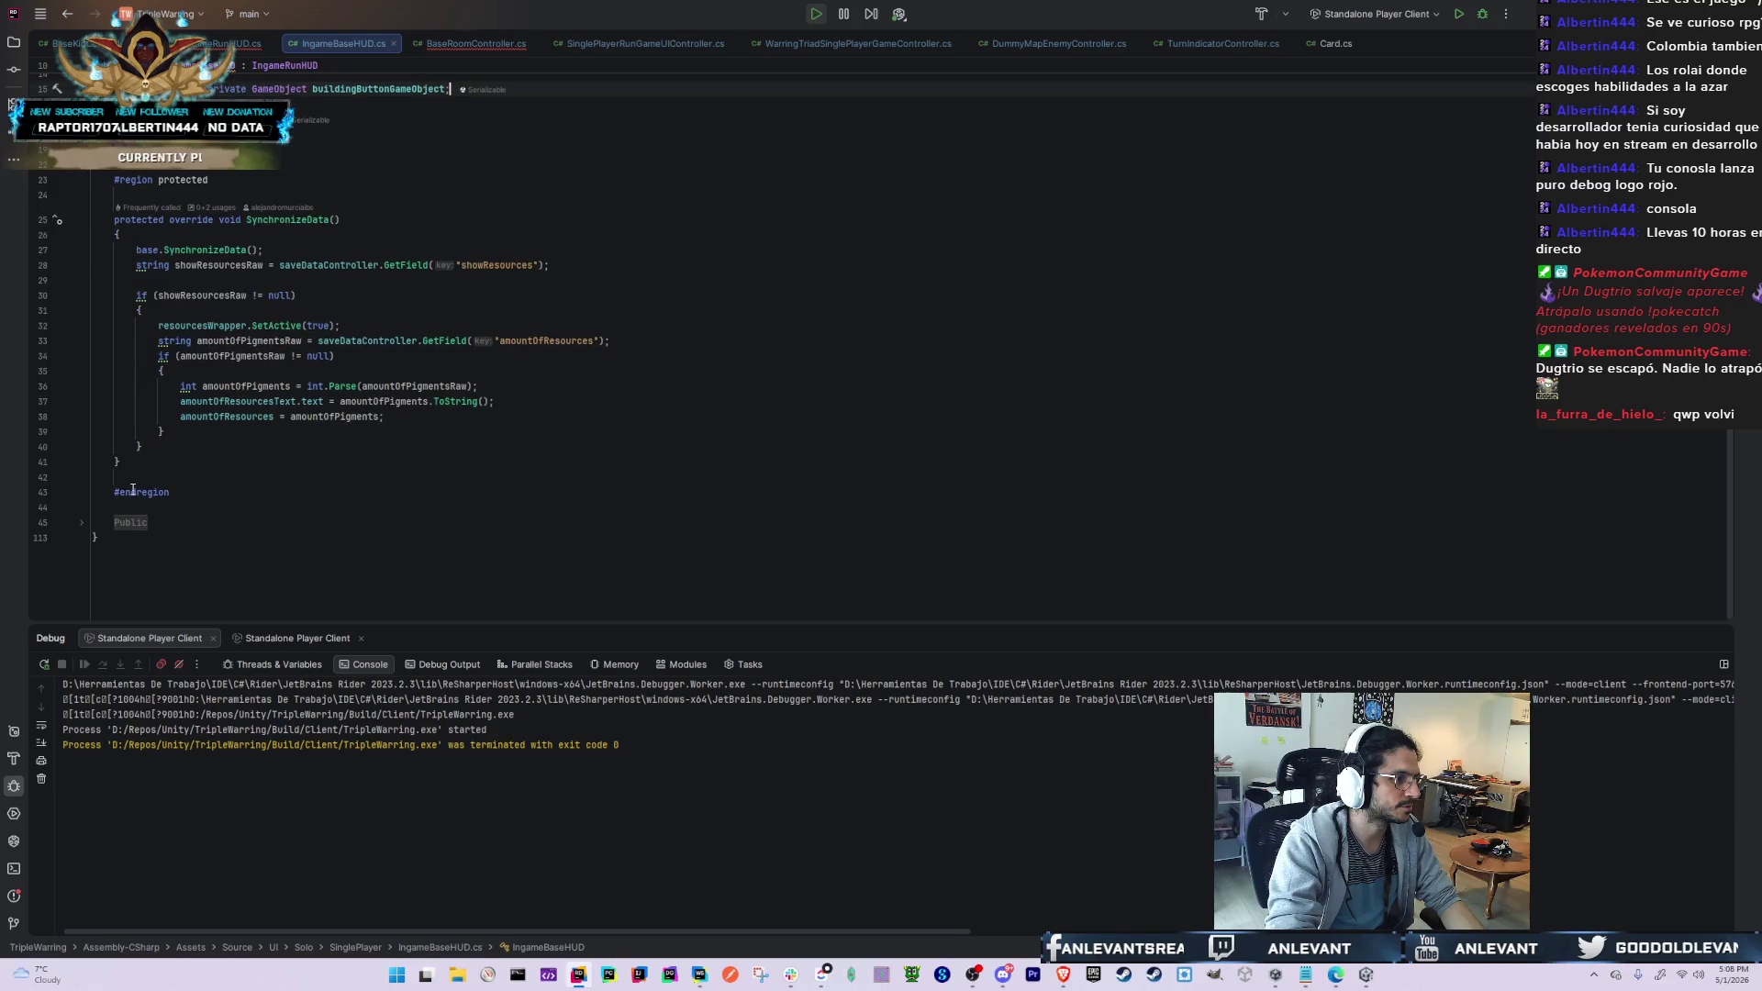
{"action": "left_click", "coordinate": [141, 522]}
{"action": "scroll", "coordinate": [141, 524], "scroll_direction": "down", "scroll_amount": 10}
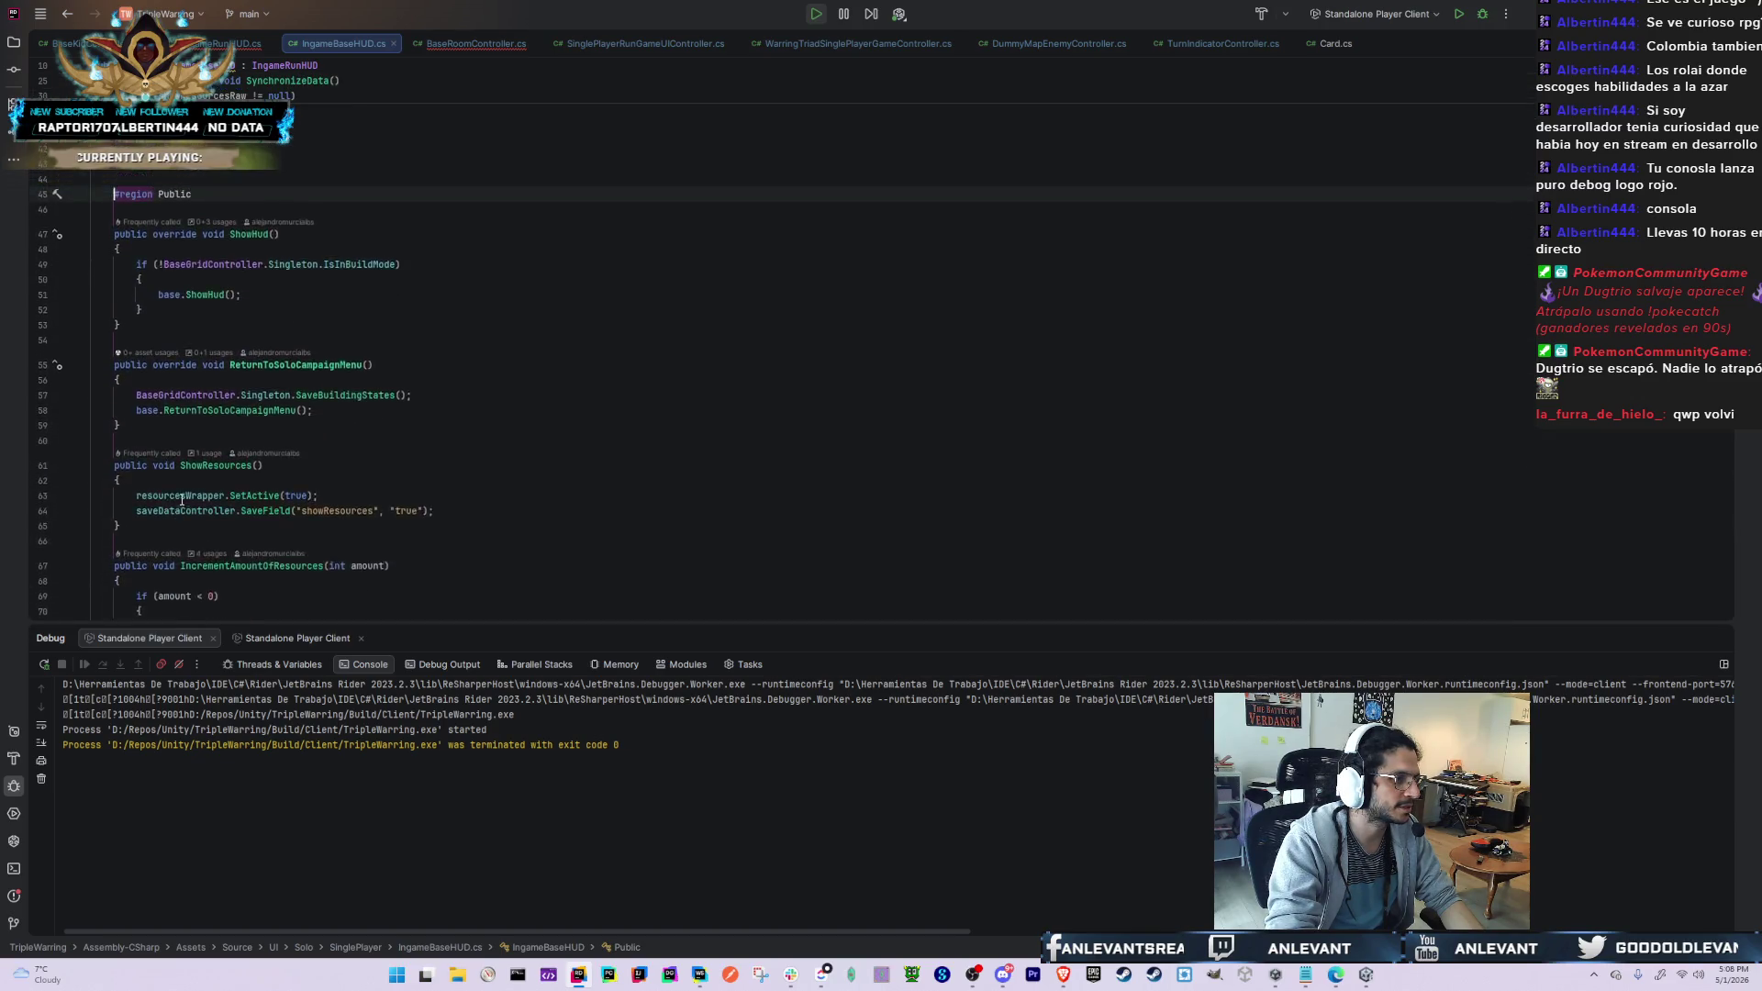
{"action": "scroll", "coordinate": [165, 453], "scroll_direction": "down", "scroll_amount": 5}
{"action": "left_click", "coordinate": [149, 491]}
{"action": "key", "text": "Return"}
{"action": "type", "text": "public void ActivateBuildButton()     {         buildButtonActive = true;         buildingButtonGameObject.SetActive(collectionButtonActive);         saveDataController.SaveField(\"buildButtonActive\", JsonConvert.SerializeObject(buildButtonActive));     }"}
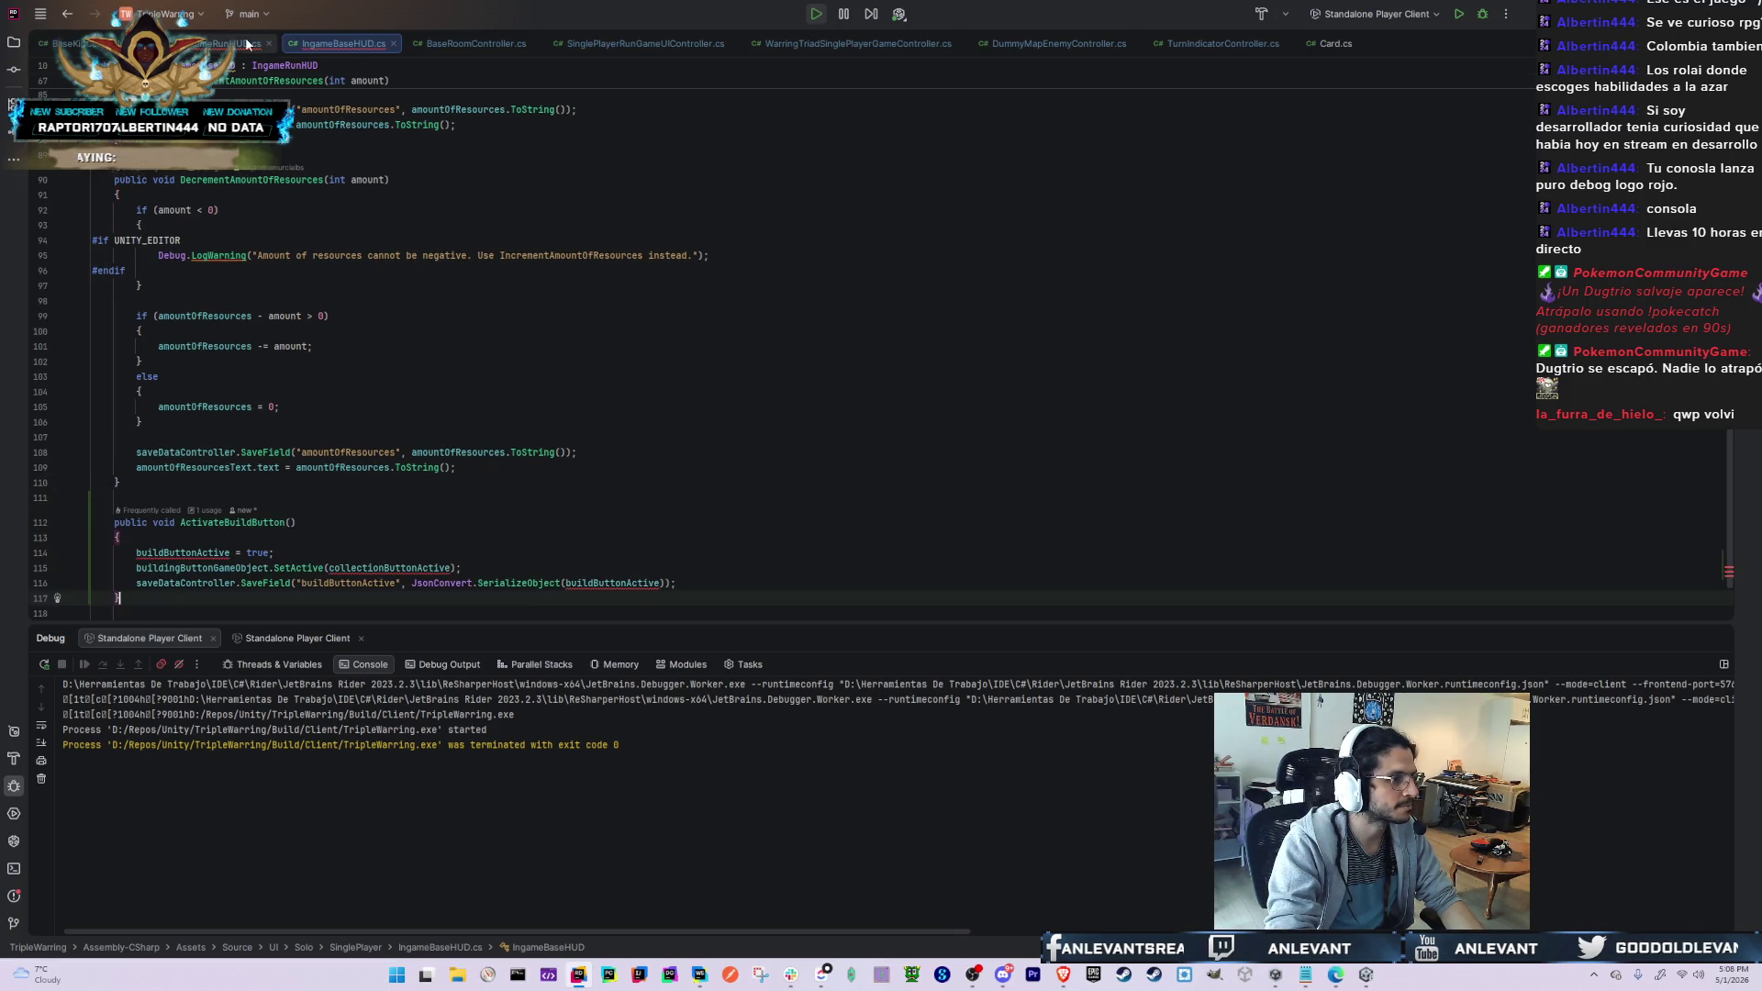
Change buildButtonActive from private to protected and move it above the private fields.
{"action": "double_click", "coordinate": [198, 553]}
{"action": "key", "text": "ctrl+Tab"}
{"action": "key", "text": "ctrl+f"}
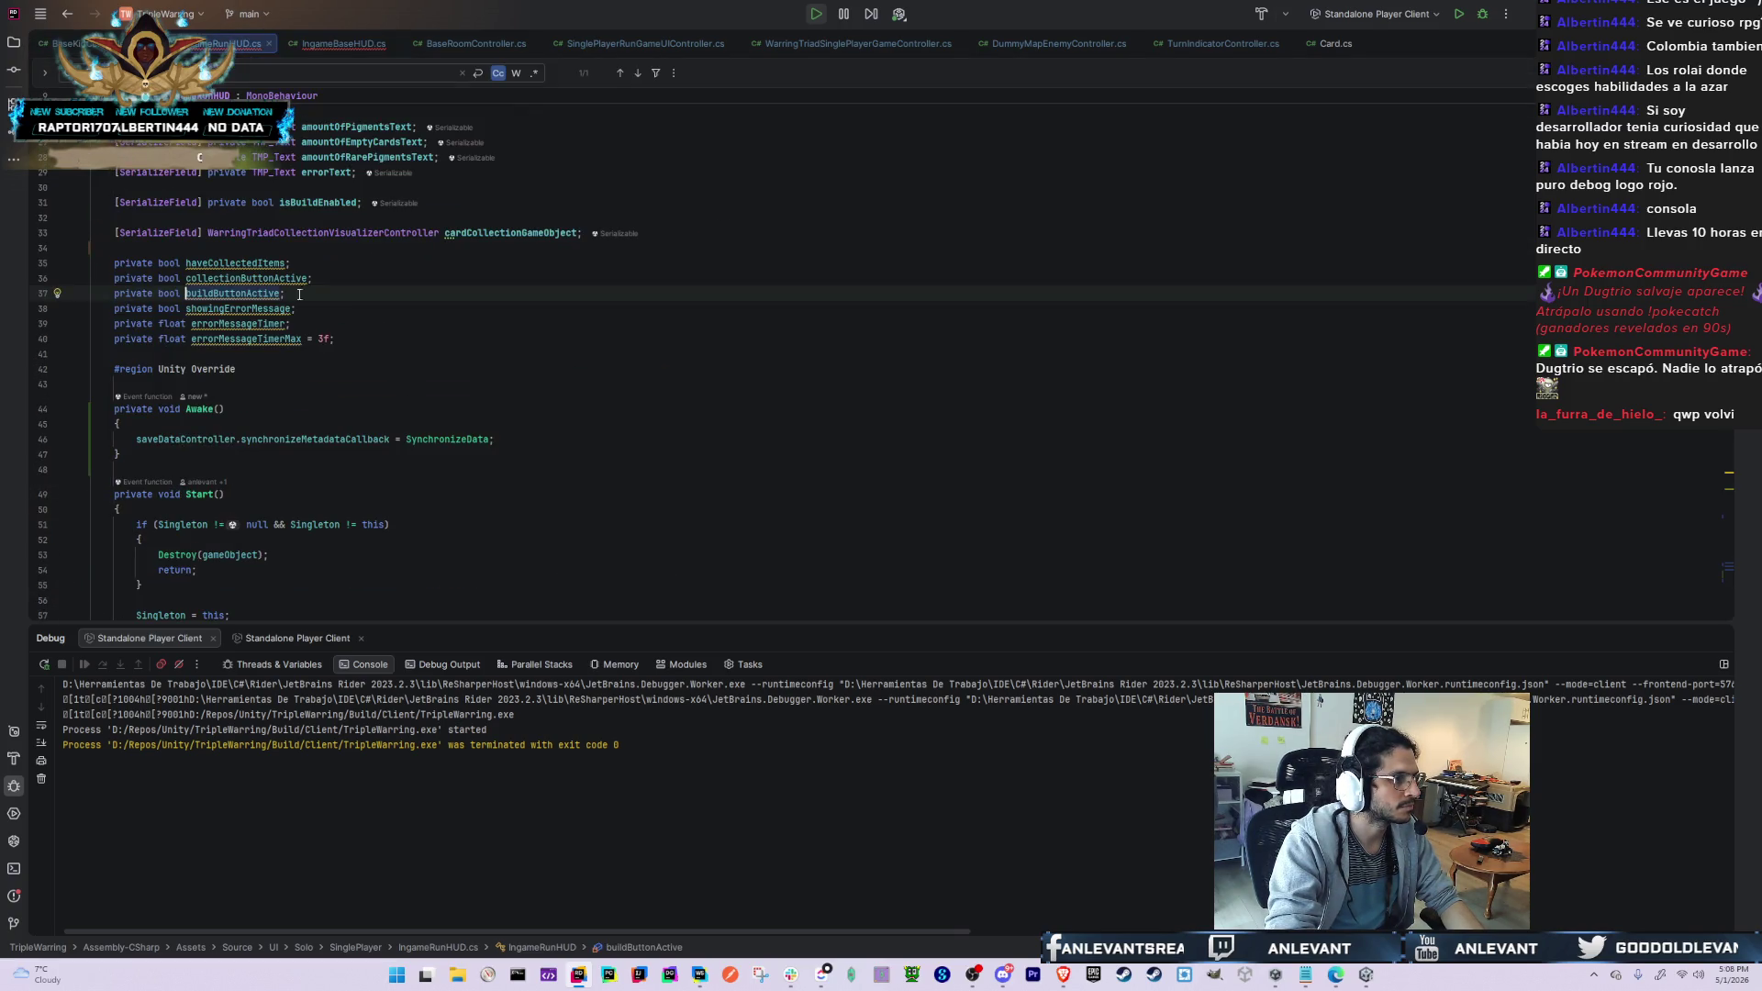
{"action": "key", "text": "Home"}
{"action": "key", "text": "ctrl+shift+Right"}
{"action": "type", "text": "protected"}
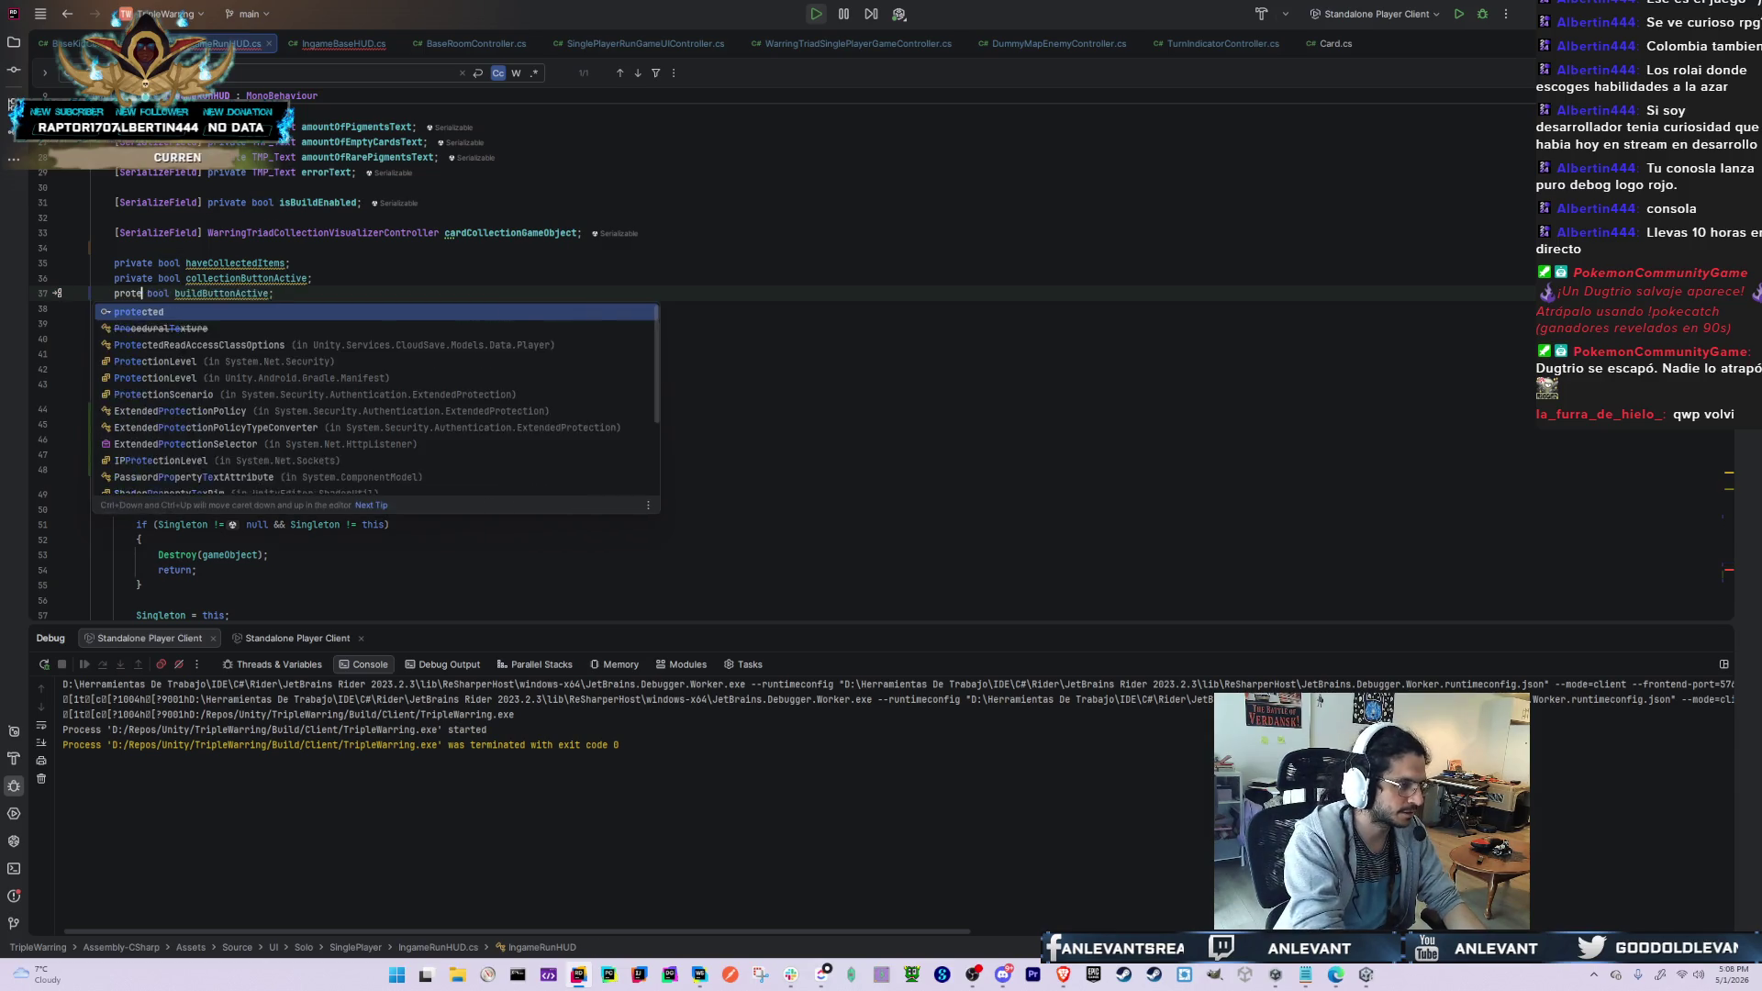
{"action": "key", "text": "Escape"}
{"action": "key", "text": "ctrl+x"}
{"action": "key", "text": "Up"}
{"action": "key", "text": "Up"}
{"action": "key", "text": "Up"}
{"action": "key", "text": "ctrl+v"}
Make collectionButtonActive protected and move it directly below buildButtonActive.
{"action": "key", "text": "ctrl+Tab"}
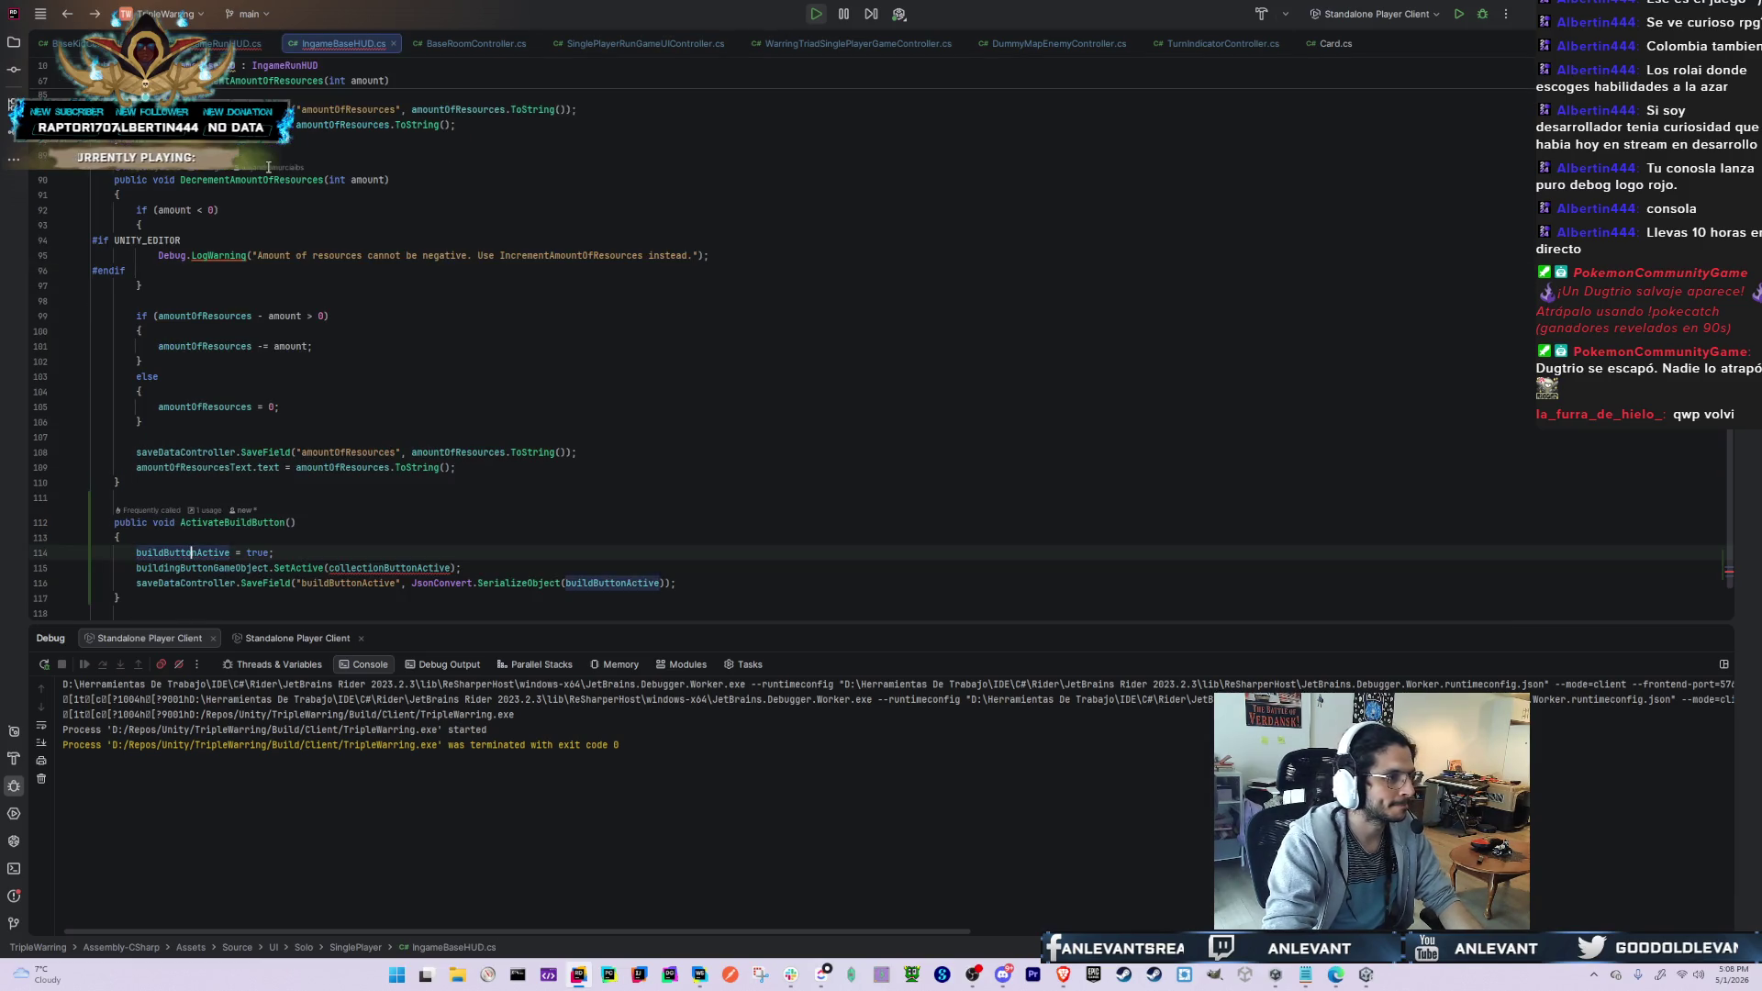
{"action": "scroll", "coordinate": [268, 167], "scroll_direction": "down", "scroll_amount": 1}
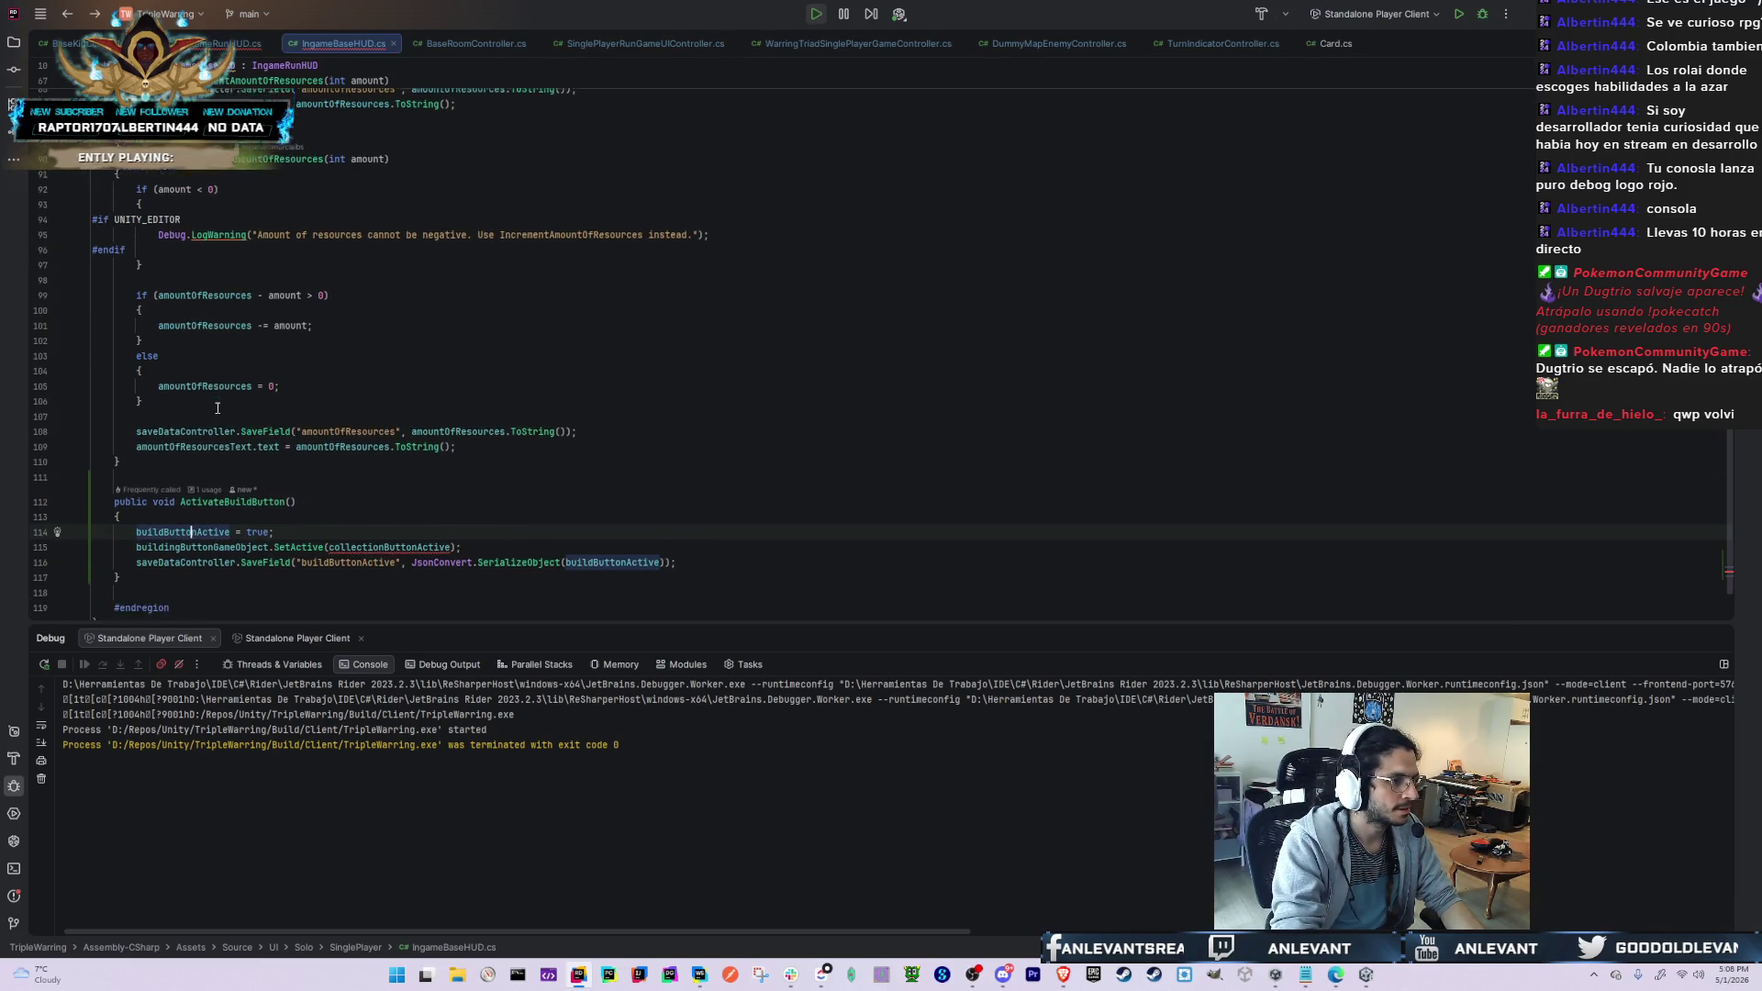
{"action": "left_click", "coordinate": [427, 528], "text": "ctrl"}
{"action": "key", "text": "Home"}
{"action": "key", "text": "ctrl+shift+Right"}
{"action": "type", "text": "prote"}
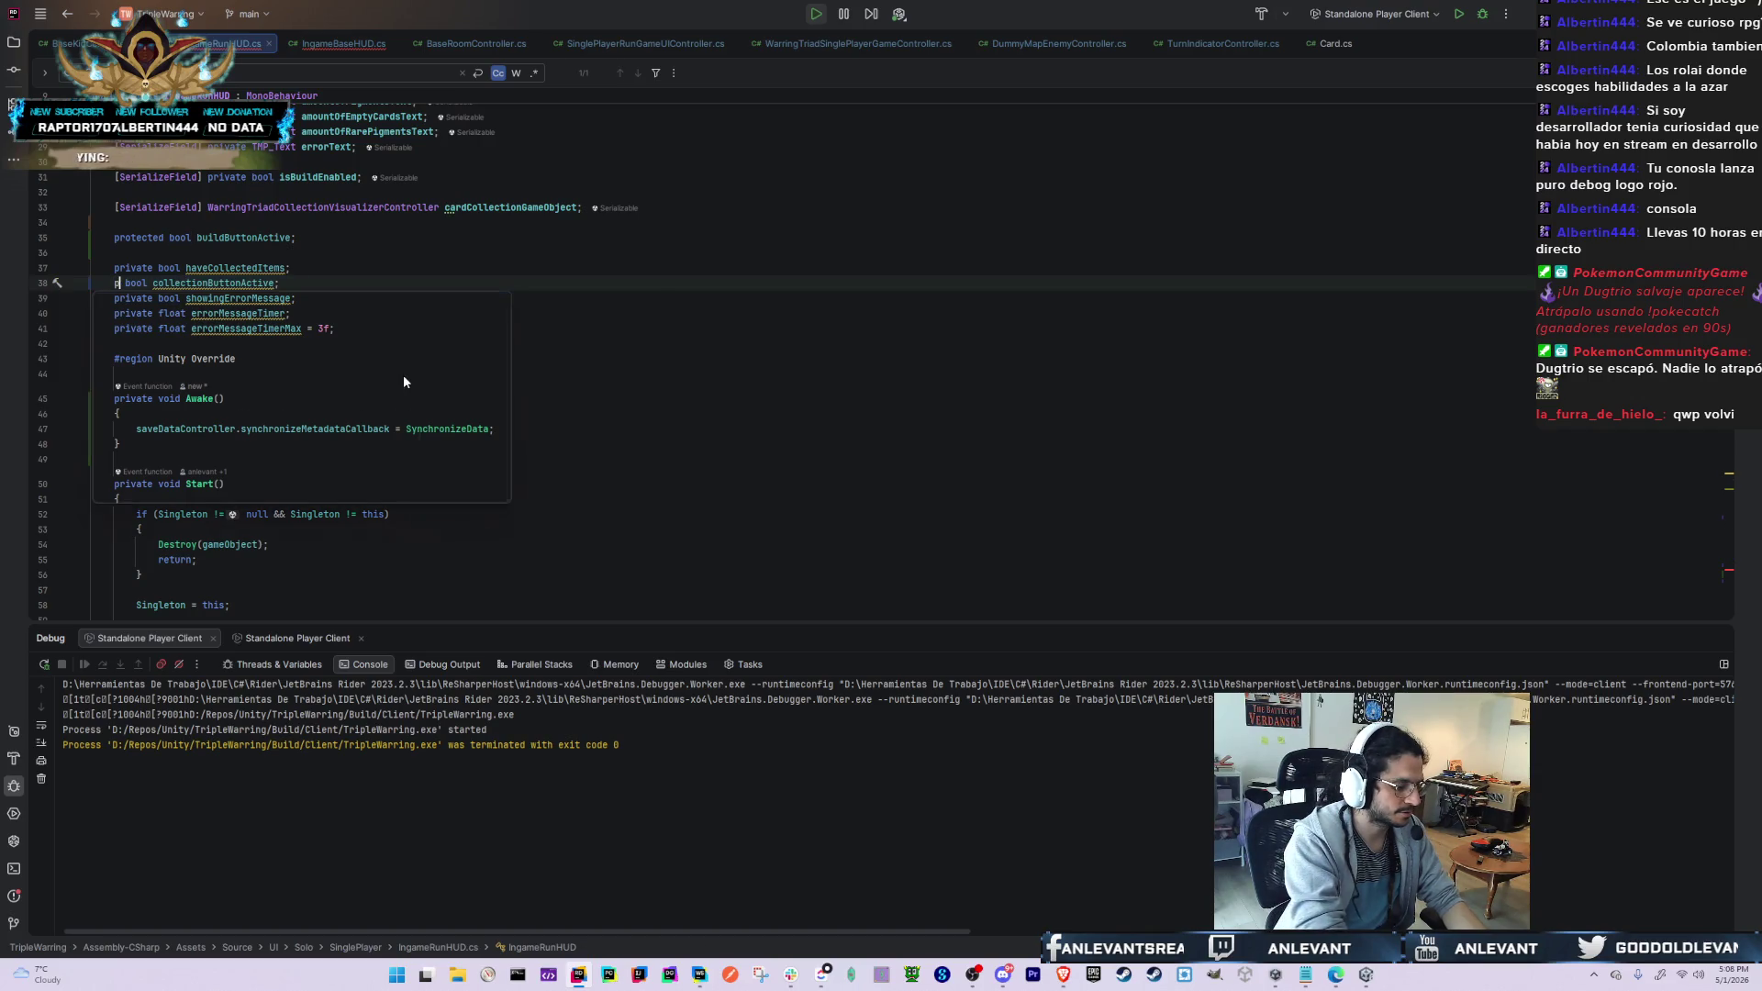
{"action": "key", "text": "Escape"}
{"action": "key", "text": "Home"}
{"action": "key", "text": "shift+End"}
{"action": "key", "text": "ctrl+x"}
{"action": "key", "text": "alt+shift+Up"}
{"action": "key", "text": "Up"}
{"action": "key", "text": "ctrl+v"}
Check the collectionButtonActive reference in ActivateBuildButton's SetActive line in IngameBaseHUD.
{"action": "key", "text": "ctrl+Tab"}
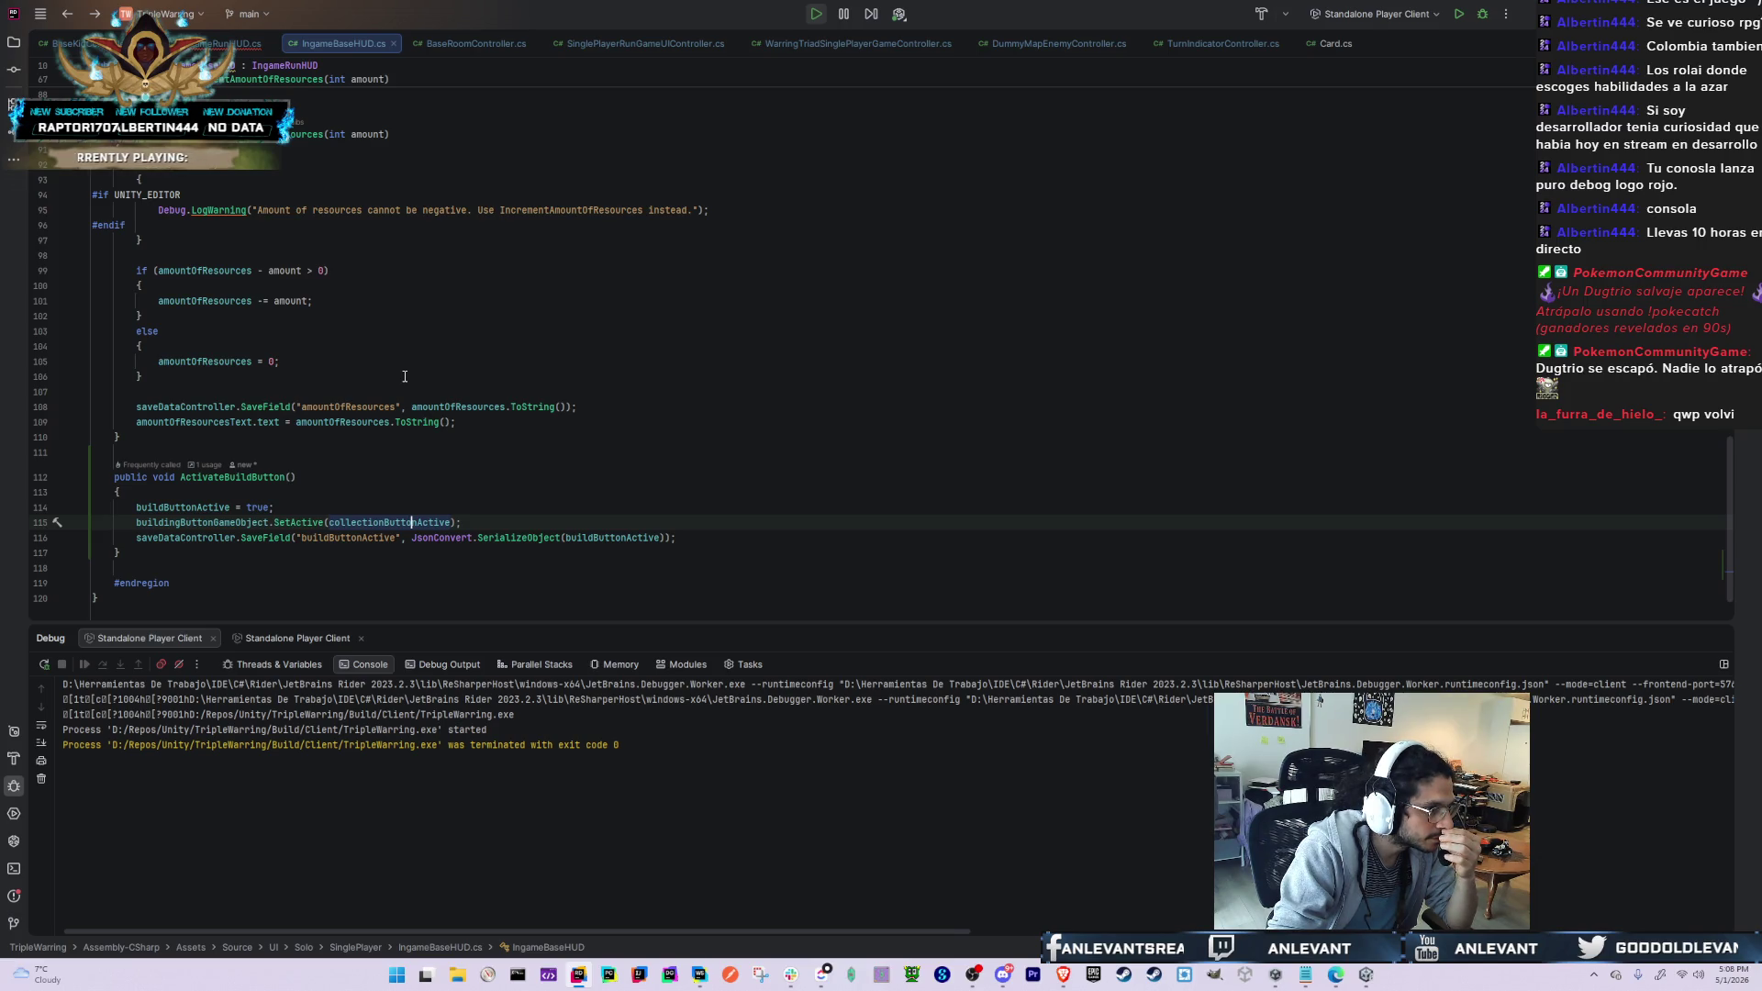
{"action": "key", "text": "End"}
{"action": "key", "text": "End"}
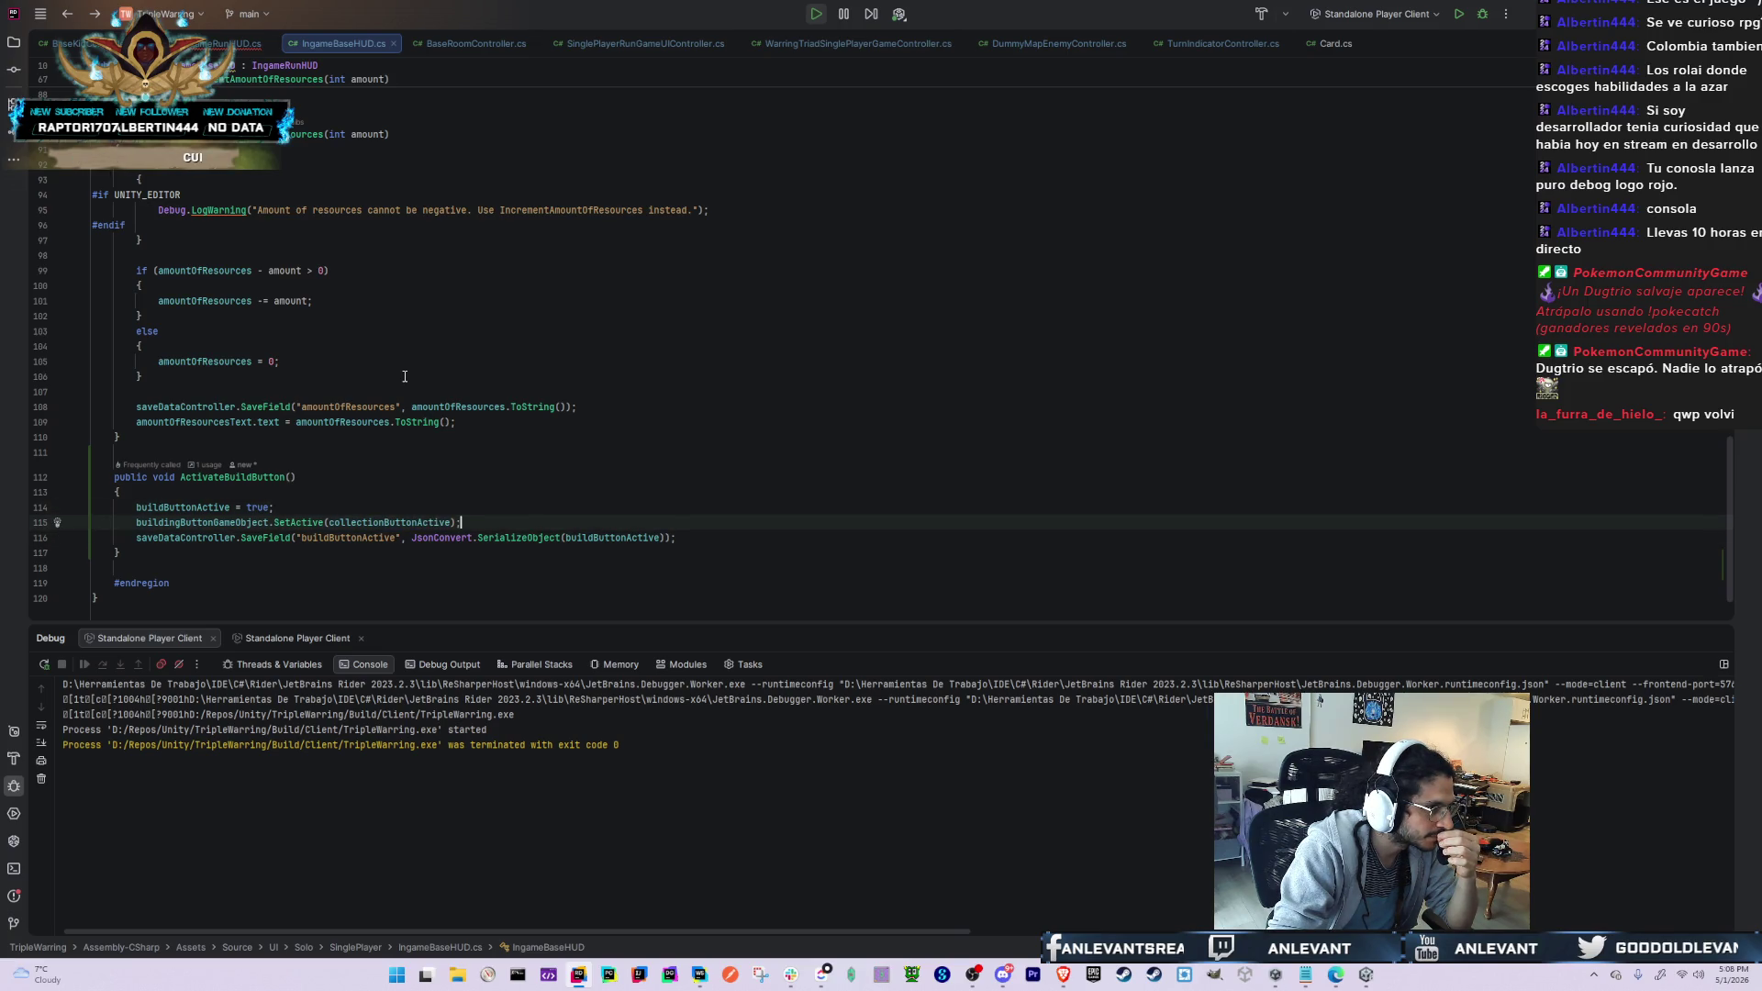
{"action": "key", "text": "Left"}
{"action": "key", "text": "Left"}
{"action": "key", "text": "Left"}
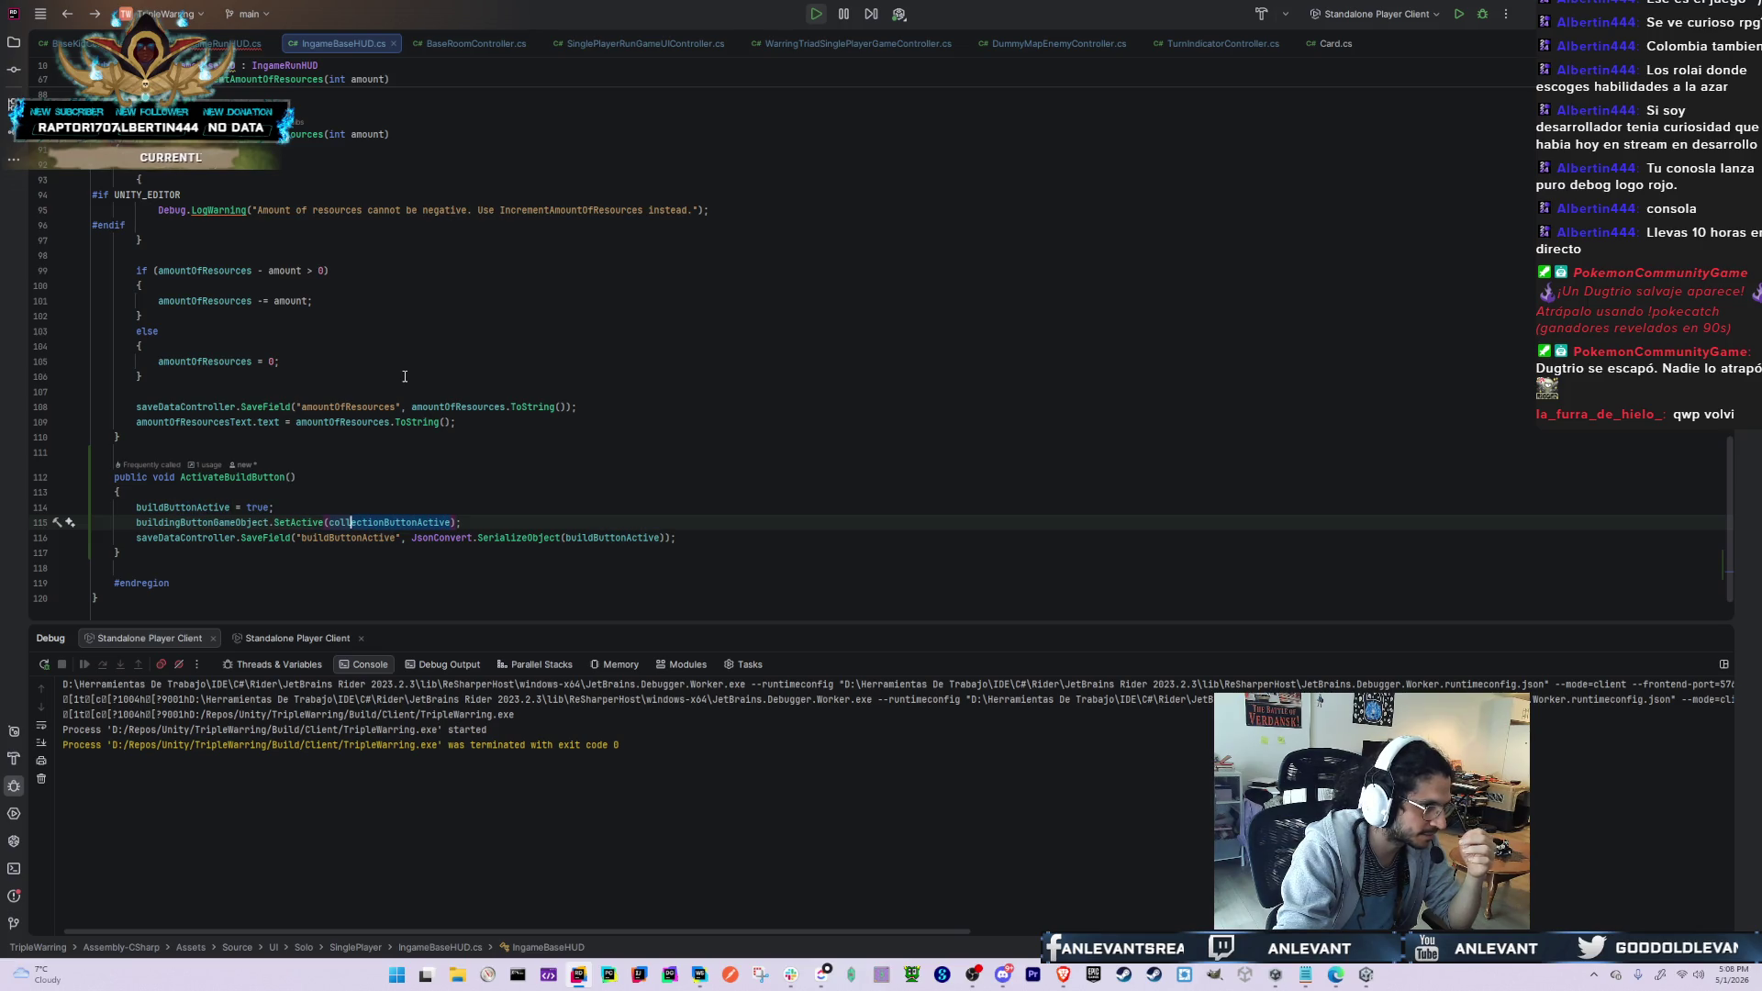
{"action": "key", "text": "End"}
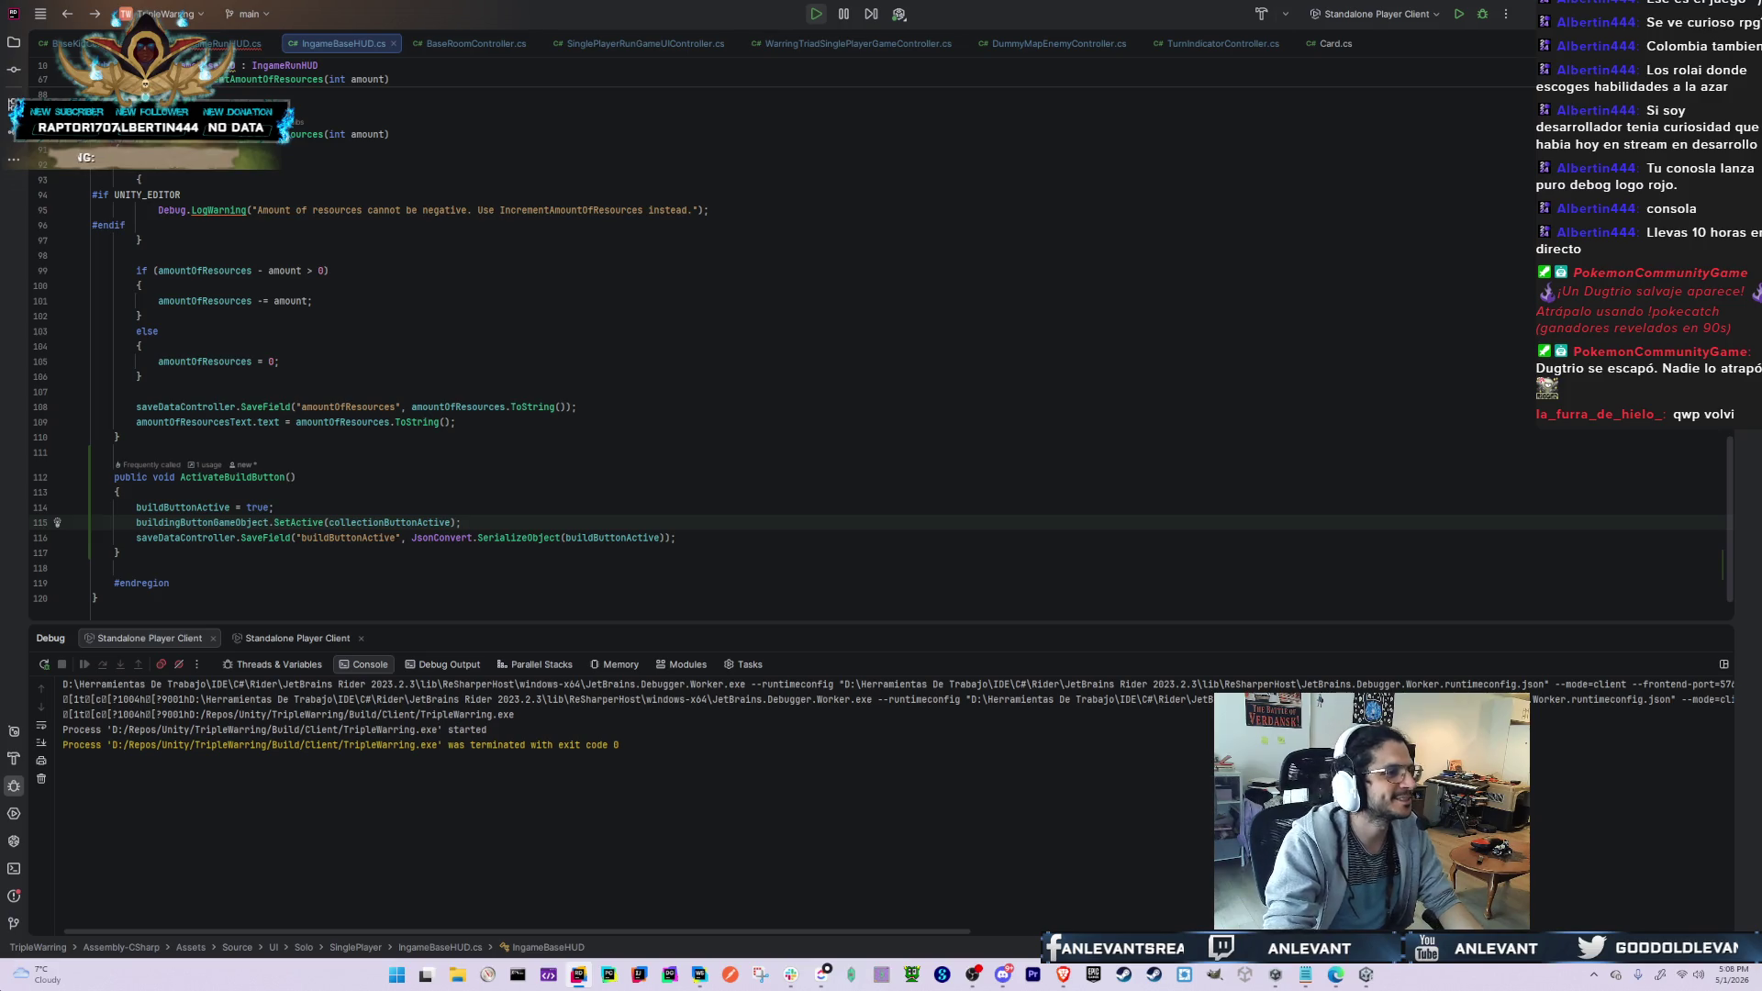
{"action": "left_click", "coordinate": [231, 43]}
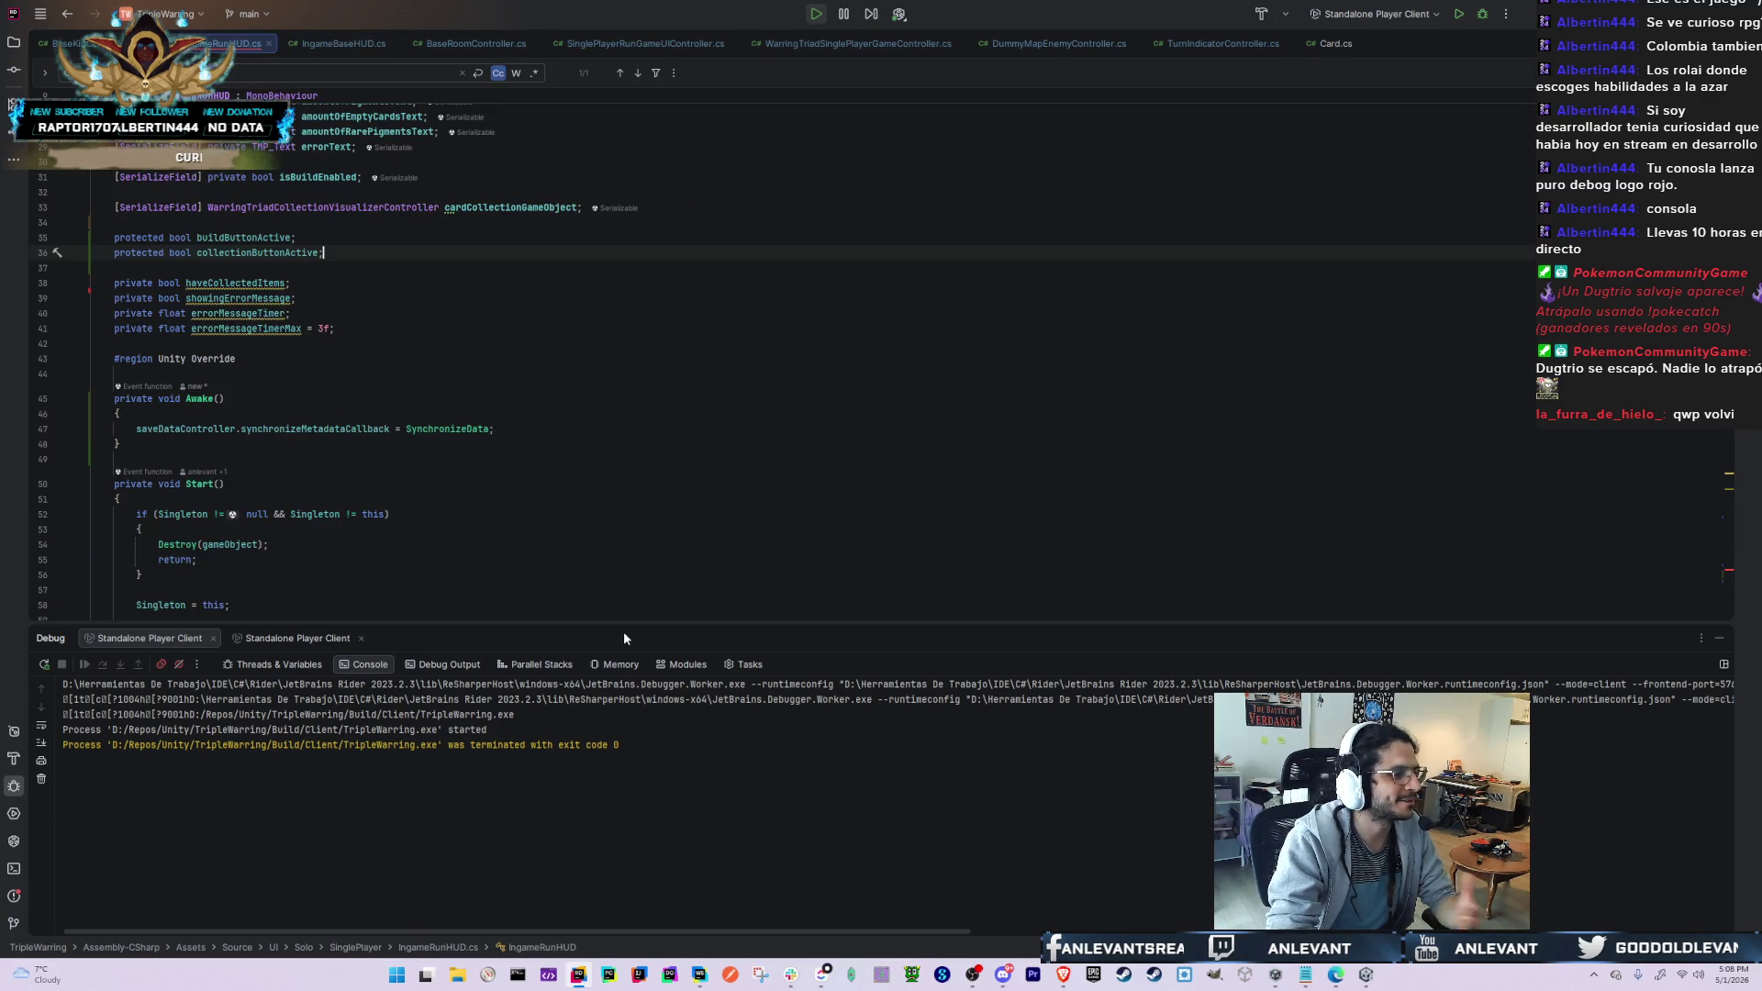
Select the whole HideHud method in IngameRunHUD.cs for copying.
{"action": "scroll", "coordinate": [562, 500], "scroll_direction": "down", "scroll_amount": 15}
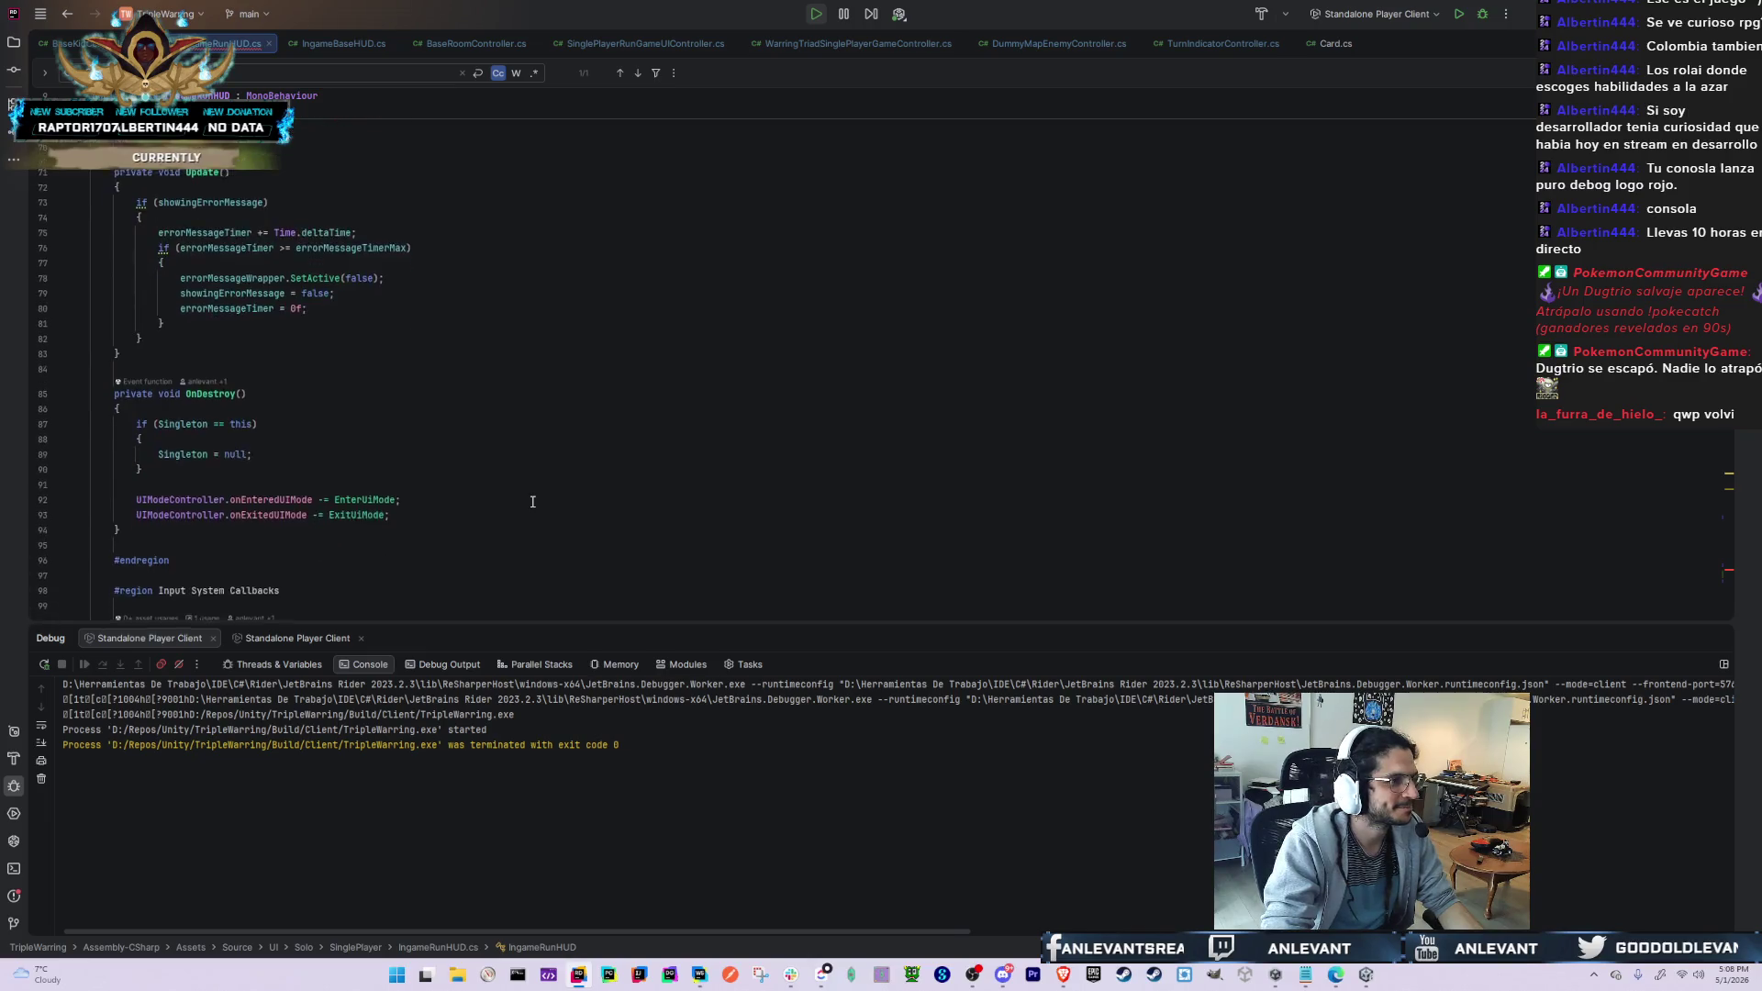
{"action": "scroll", "coordinate": [433, 530], "scroll_direction": "down", "scroll_amount": 20}
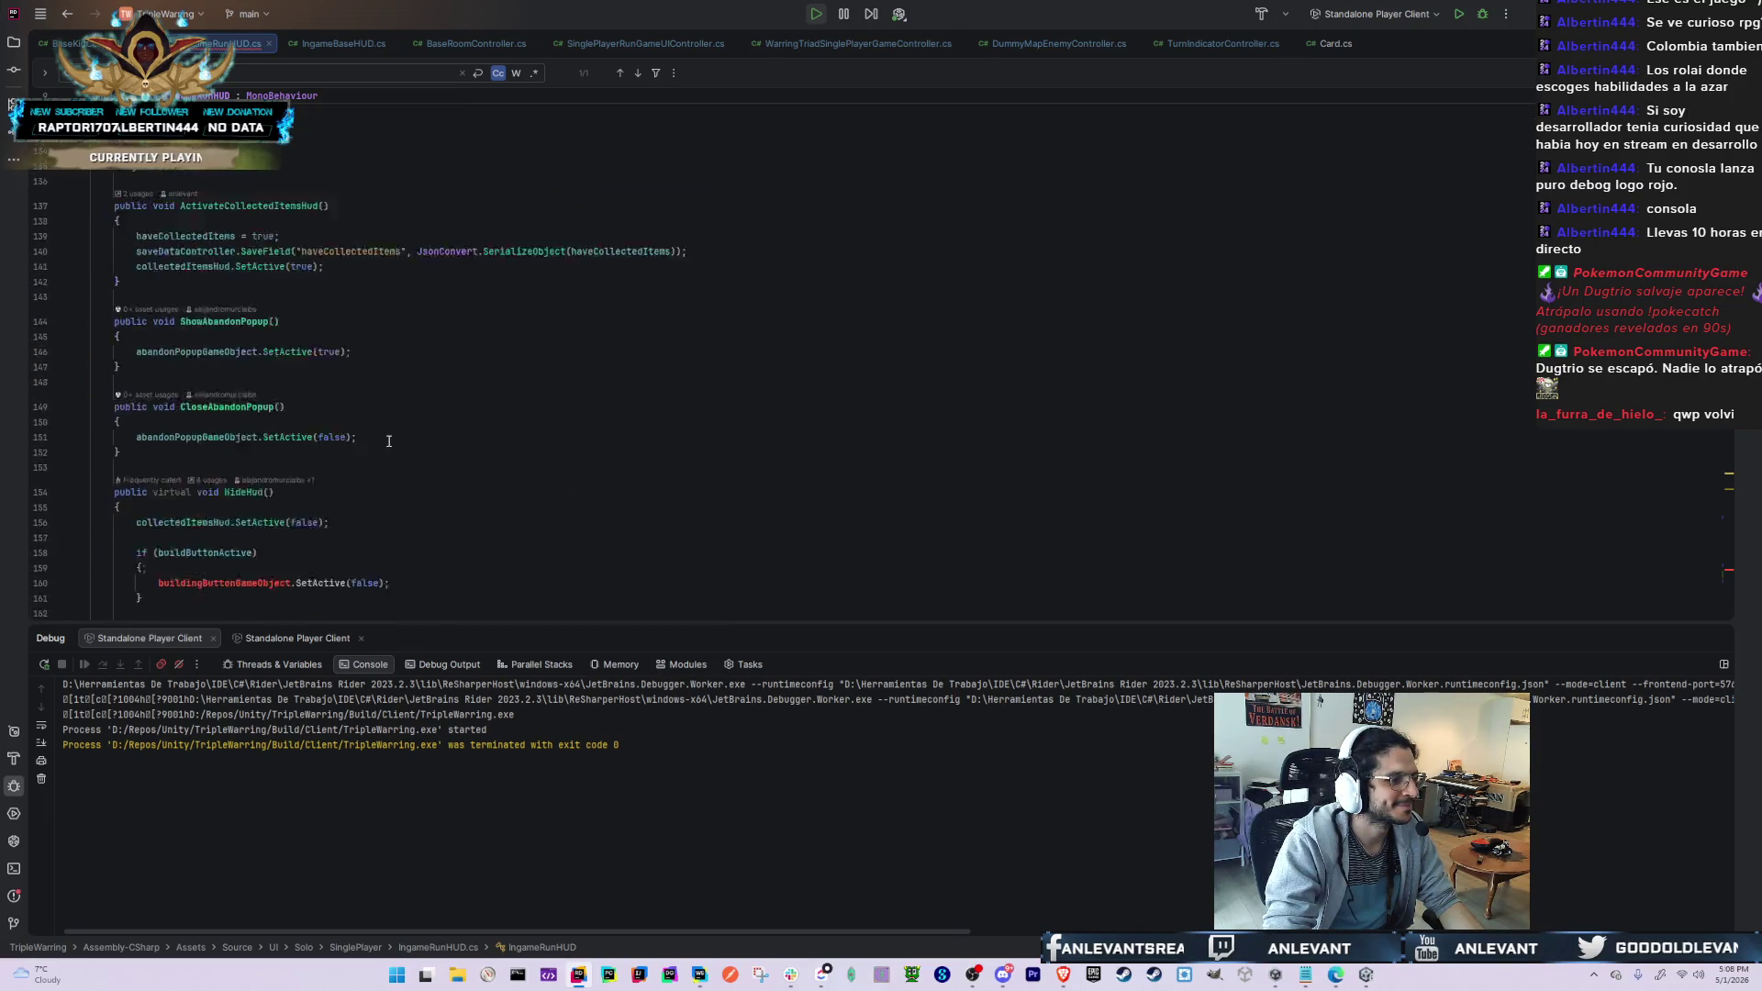
{"action": "scroll", "coordinate": [331, 346], "scroll_direction": "up", "scroll_amount": 6}
{"action": "left_click", "coordinate": [479, 270]}
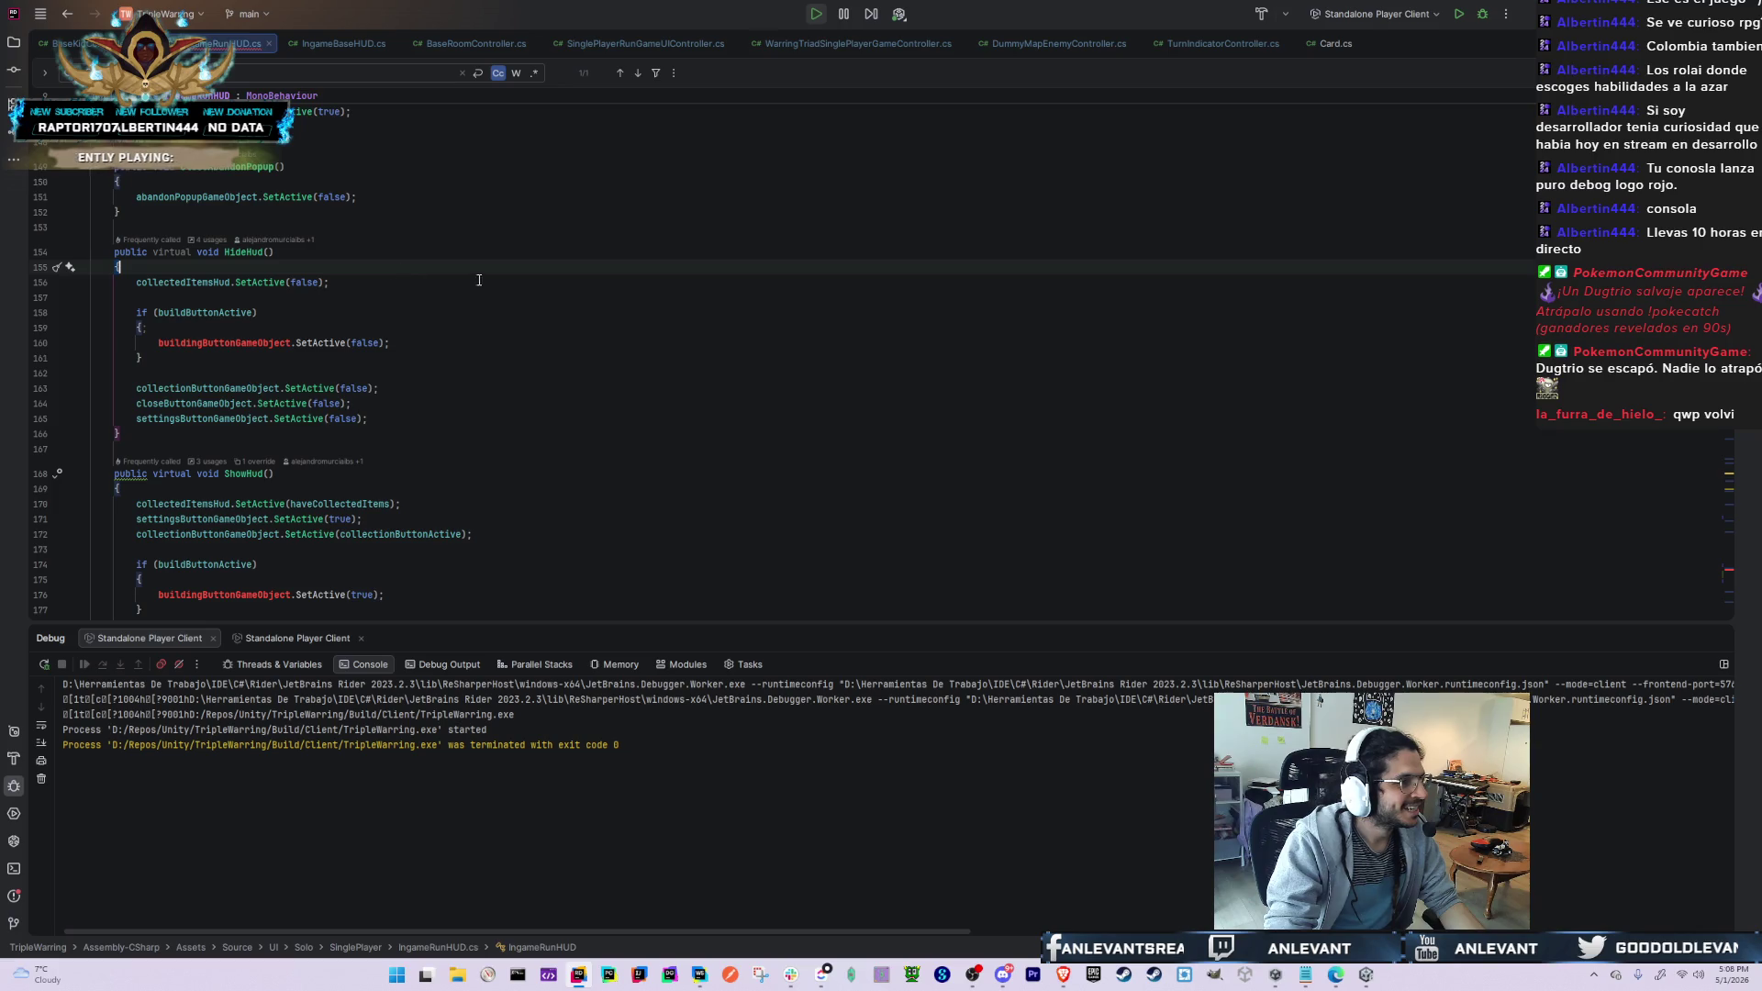
{"action": "key", "text": "Down"}
{"action": "key", "text": "Up"}
{"action": "key", "text": "Up"}
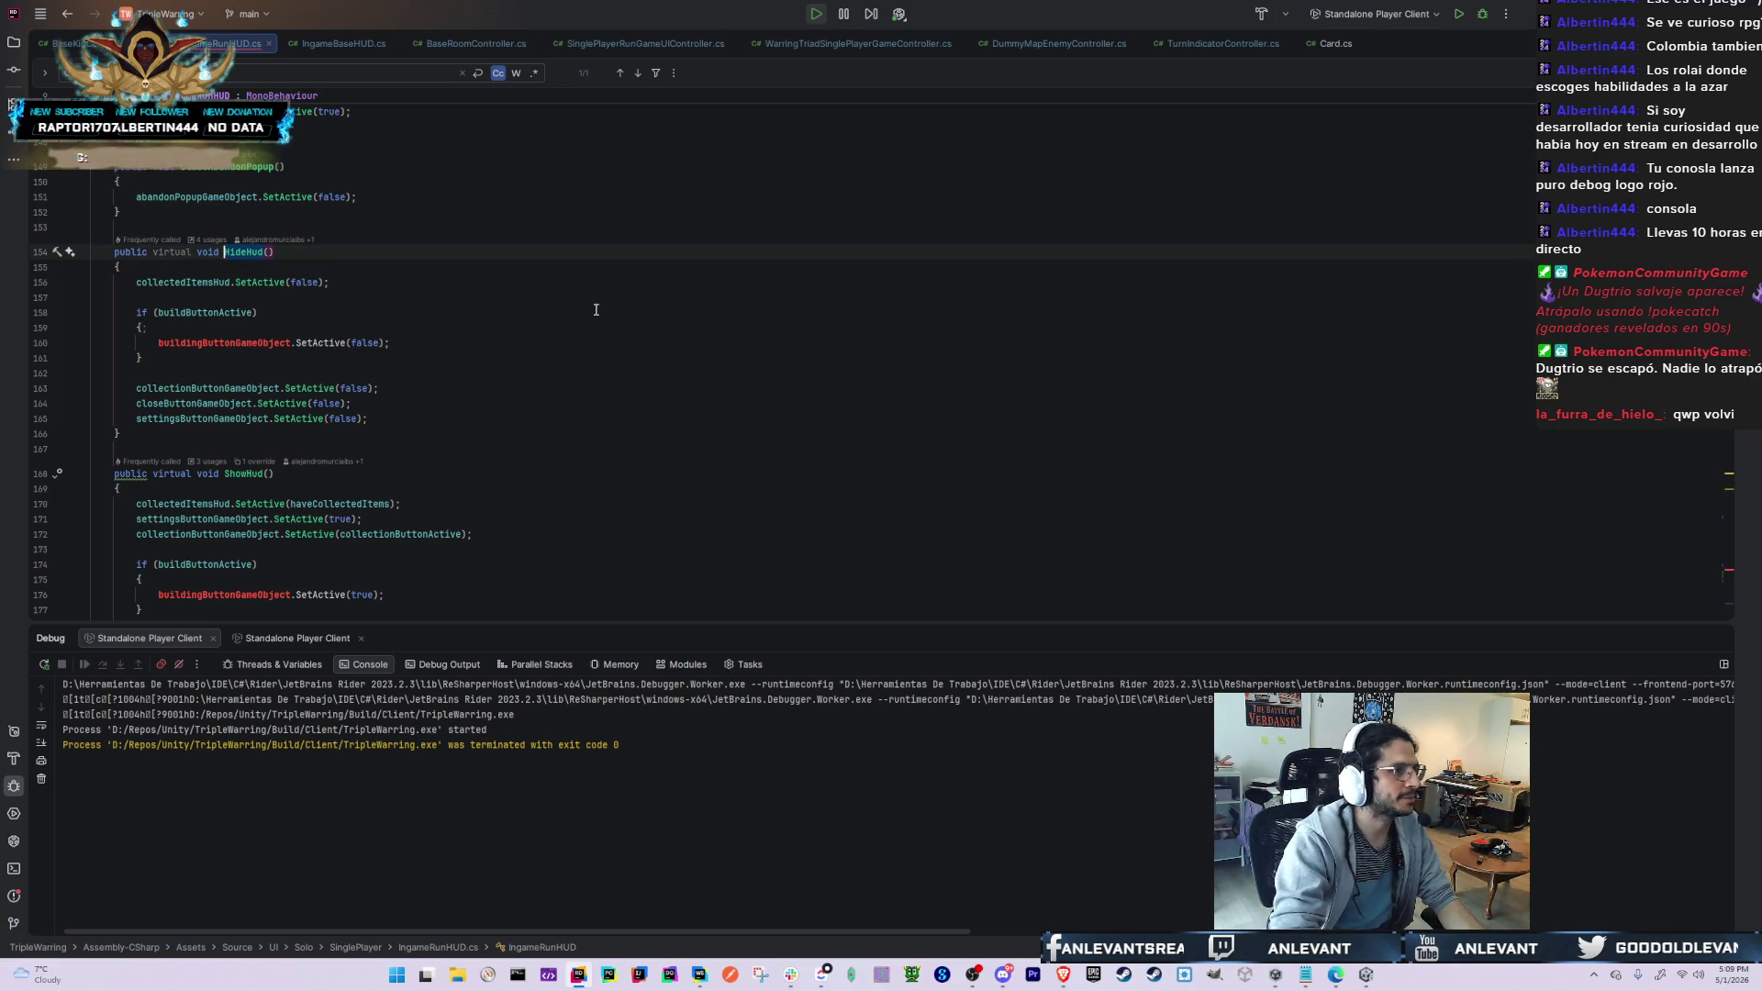
{"action": "left_click", "coordinate": [339, 43]}
{"action": "left_click", "coordinate": [225, 43]}
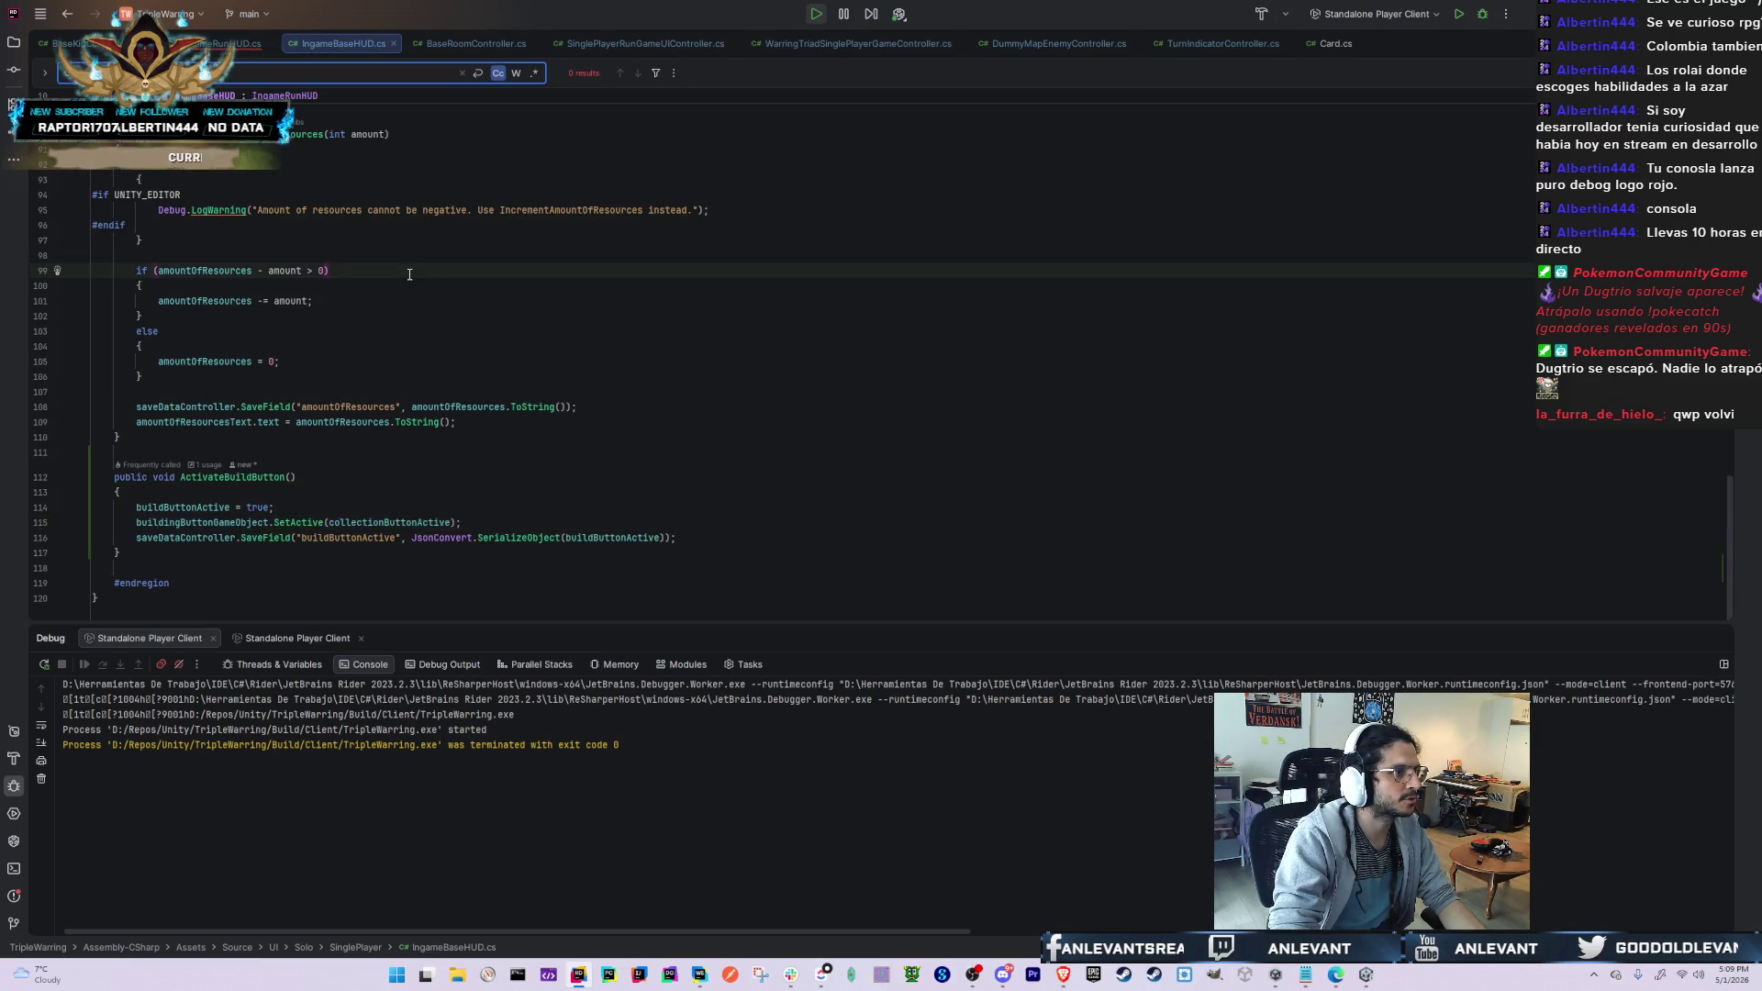
{"action": "left_click", "coordinate": [179, 430]}
{"action": "key", "text": "shift+Up"}
{"action": "key", "text": "shift+Up"}
{"action": "key", "text": "shift+Up"}
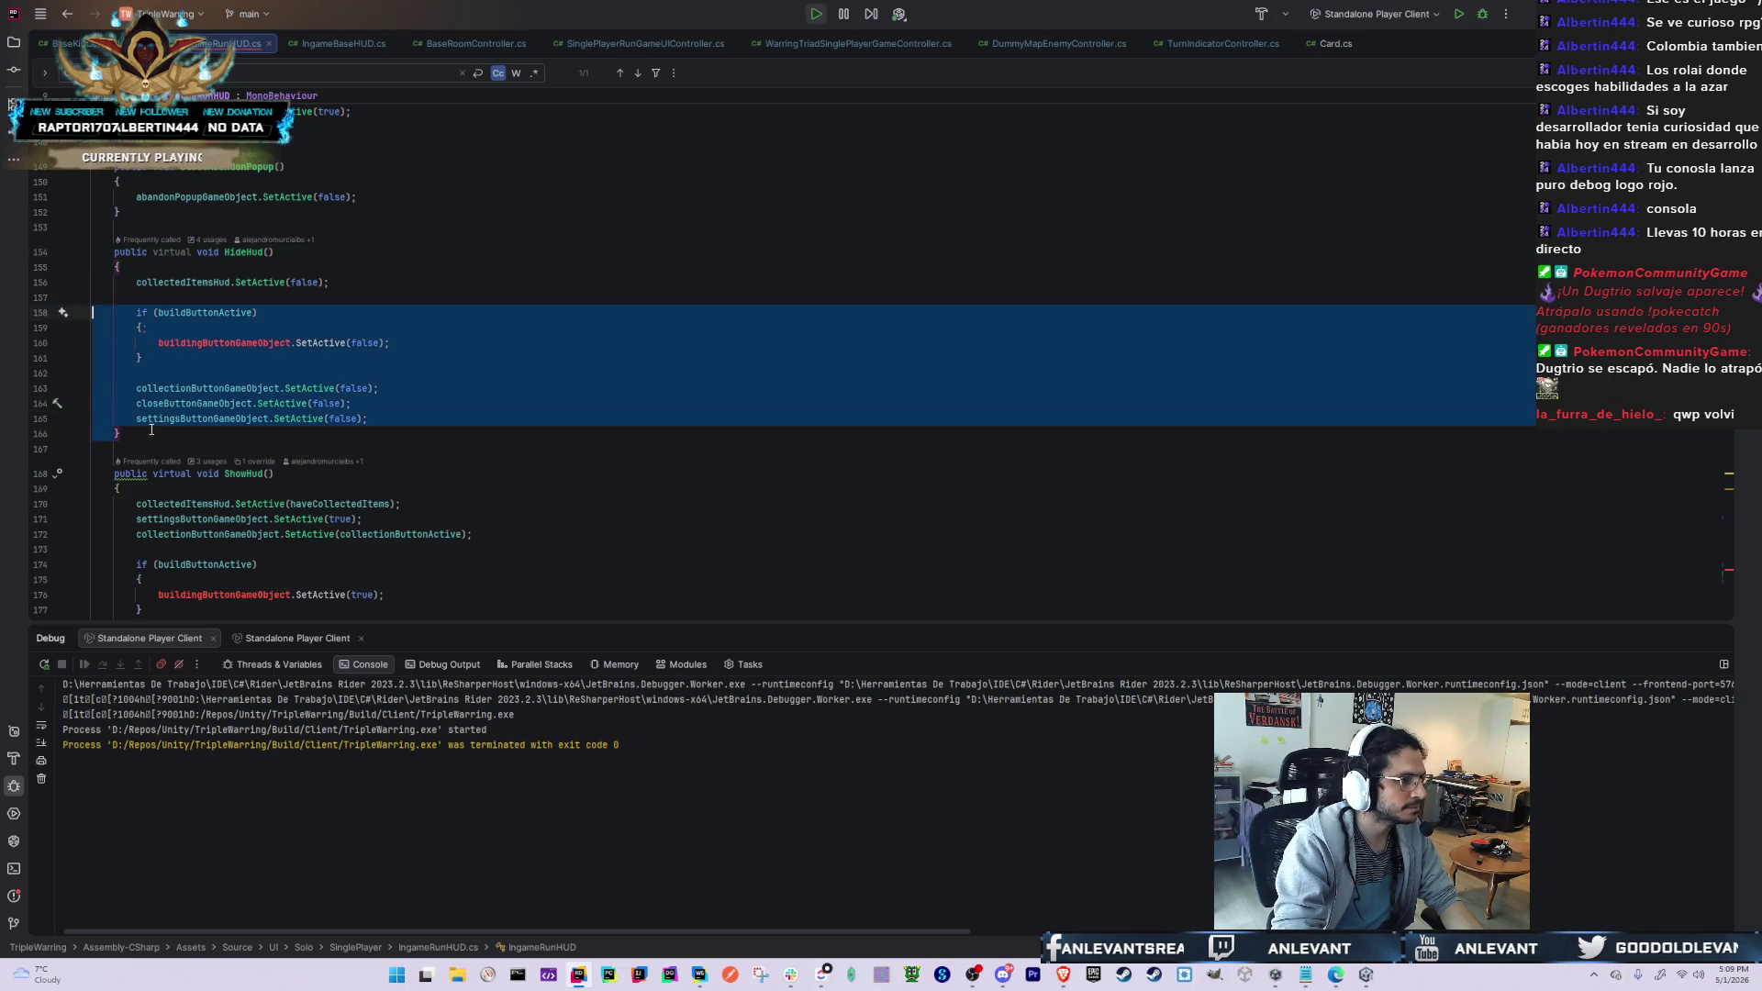
Paste the HideHud method into IngameBaseHUD.cs right after ActivateBuildButton.
{"action": "left_click", "coordinate": [342, 43]}
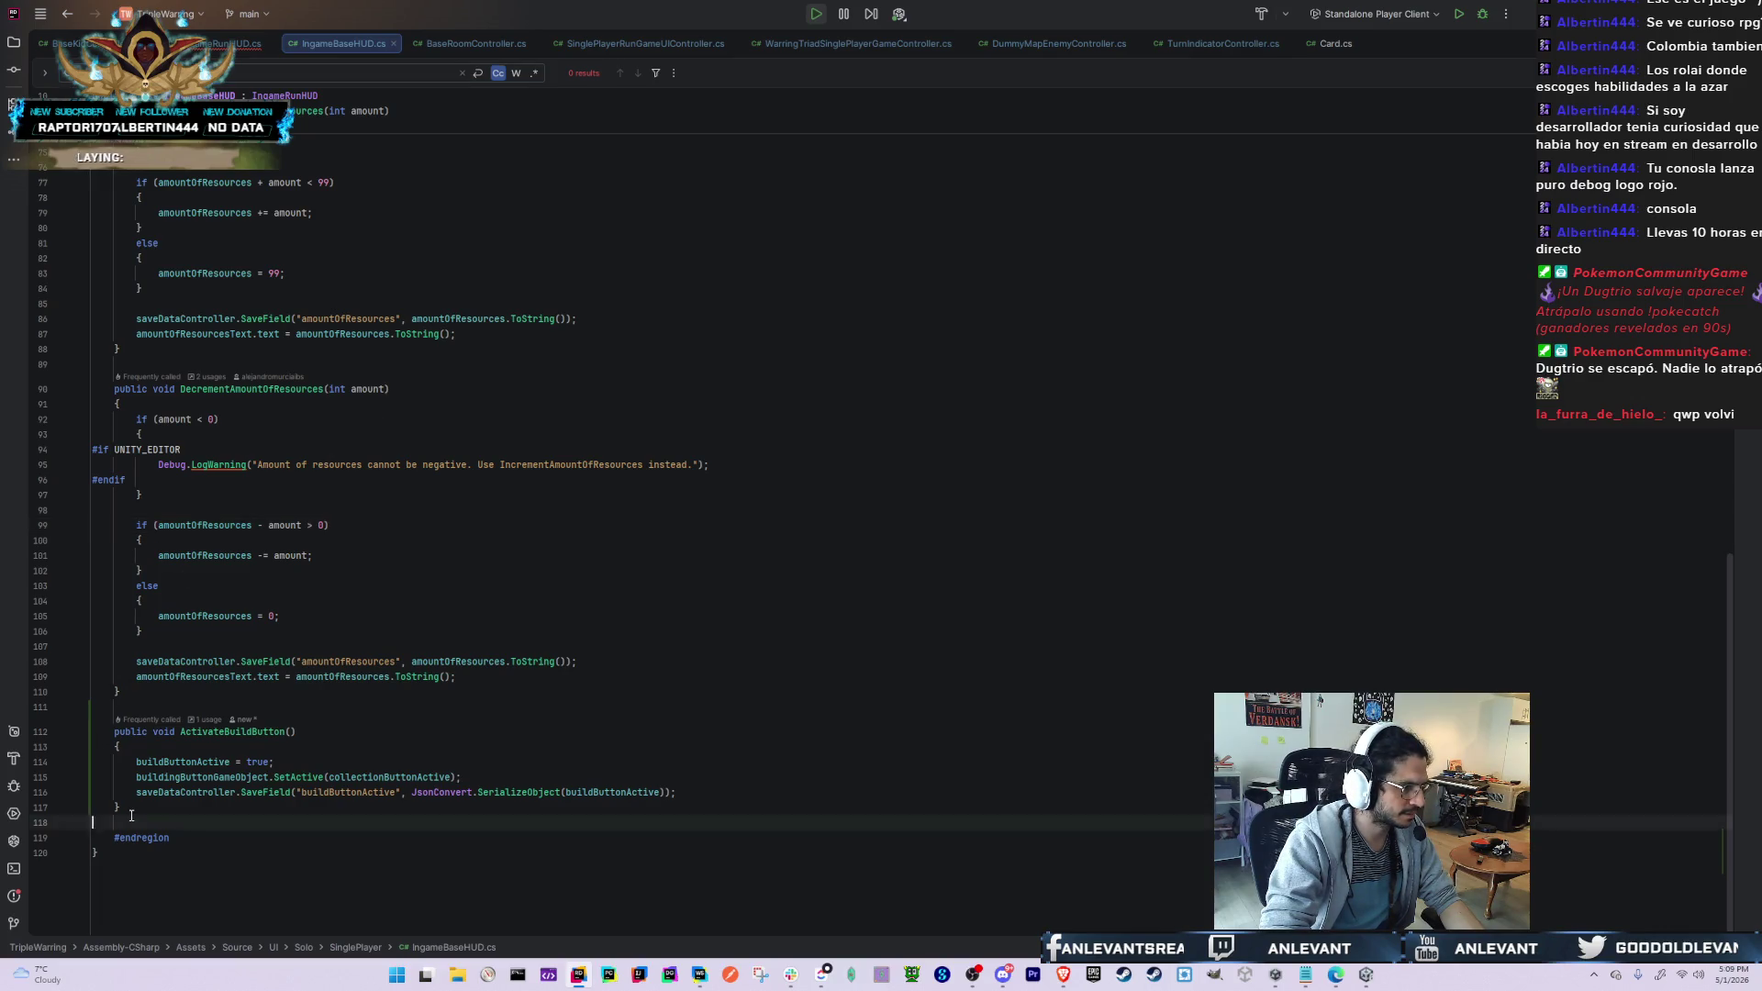
{"action": "left_click_drag", "start_coordinate": [117, 751], "coordinate": [95, 846]}
{"action": "left_click", "coordinate": [159, 819]}
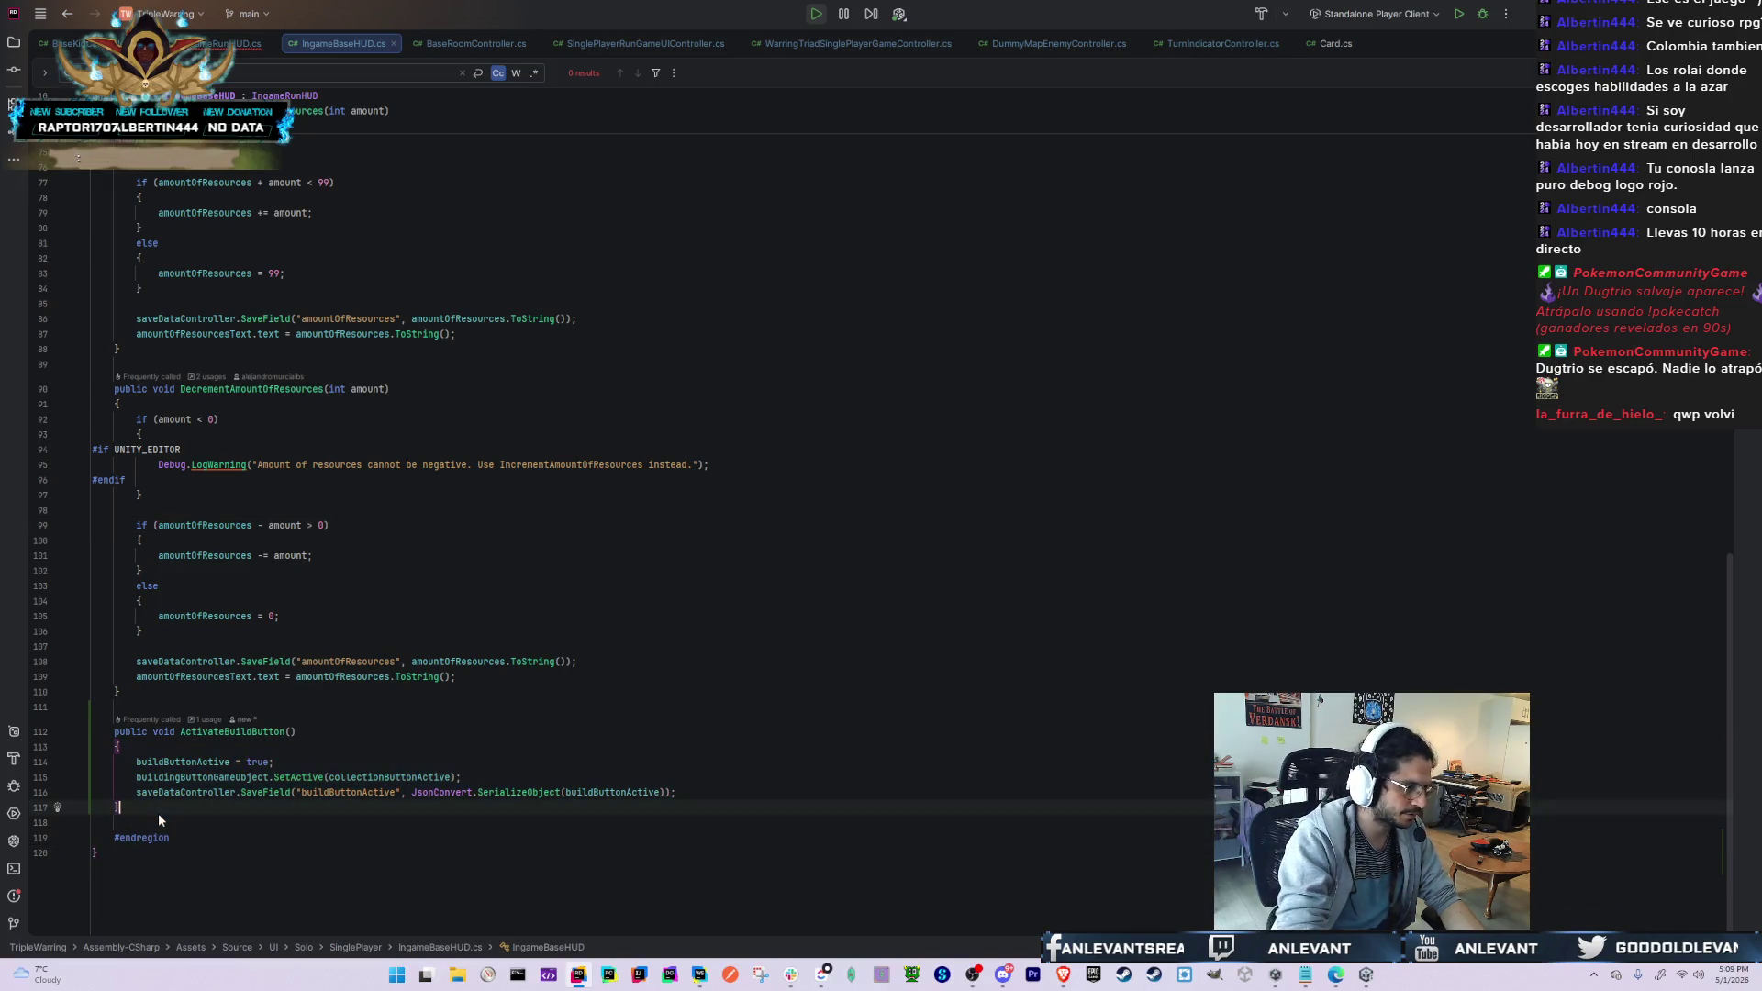
{"action": "key", "text": "ctrl+v"}
Change the pasted HideHud's modifier from virtual to override.
{"action": "left_click", "coordinate": [197, 637]}
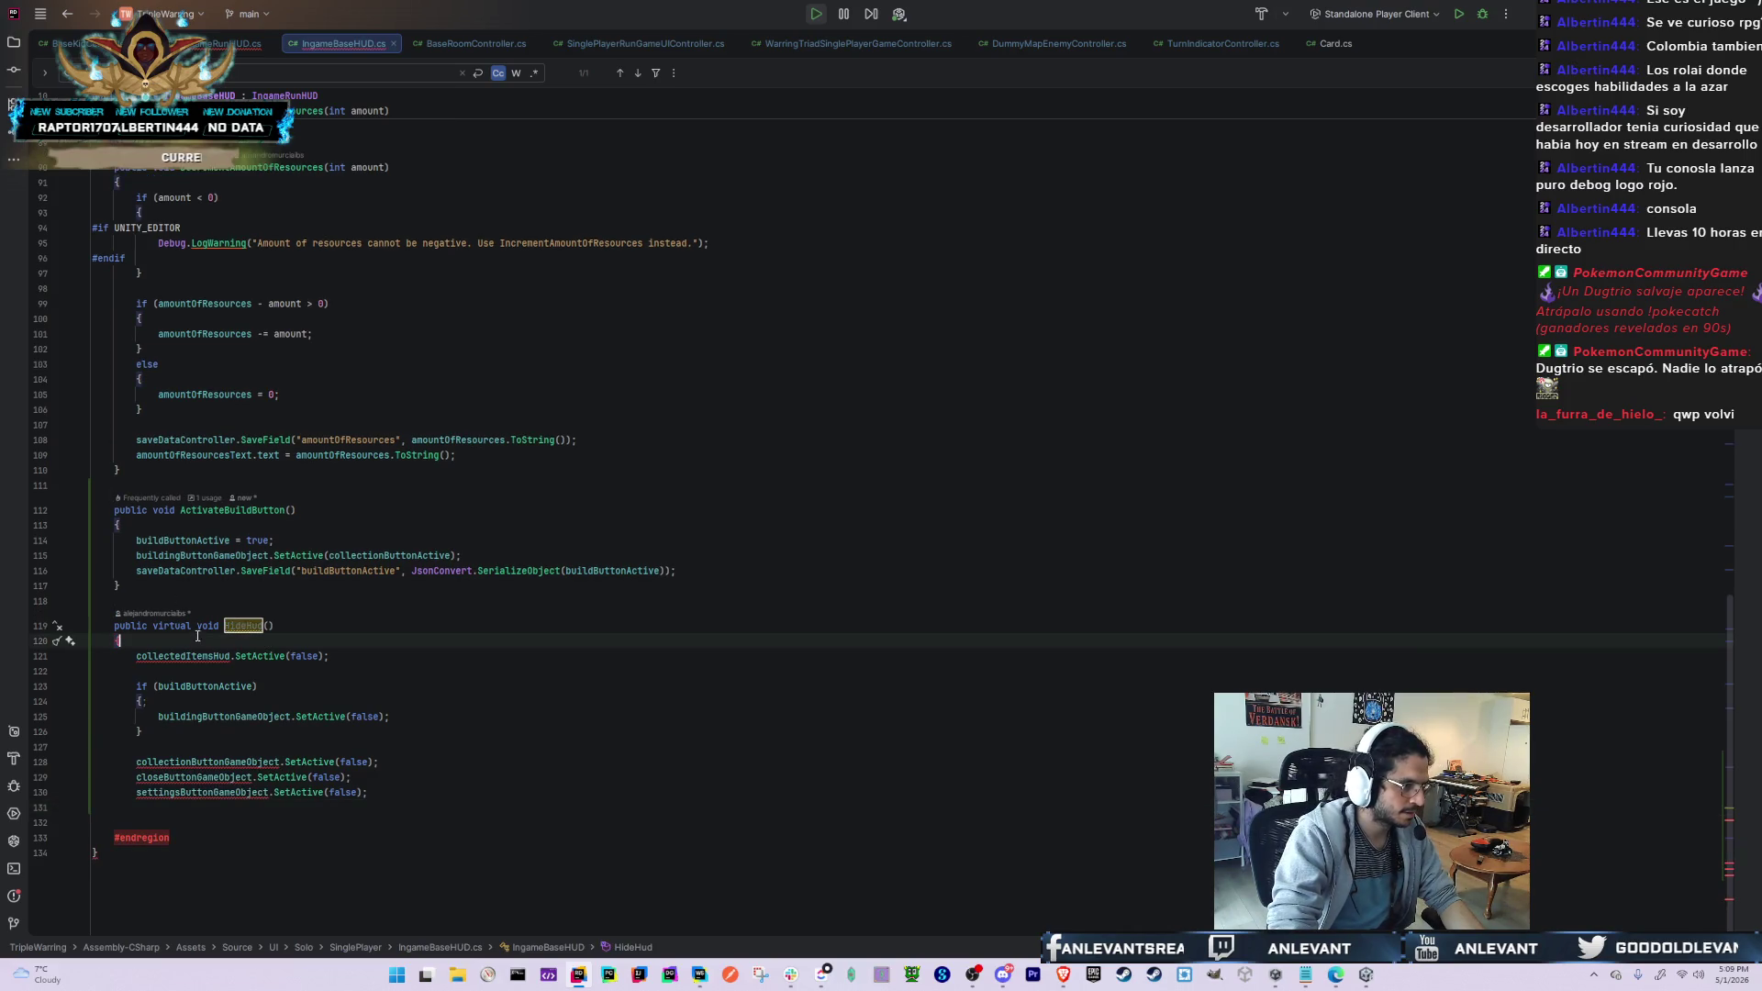
{"action": "left_click", "coordinate": [197, 625]}
{"action": "key", "text": "ctrl+BackSpace"}
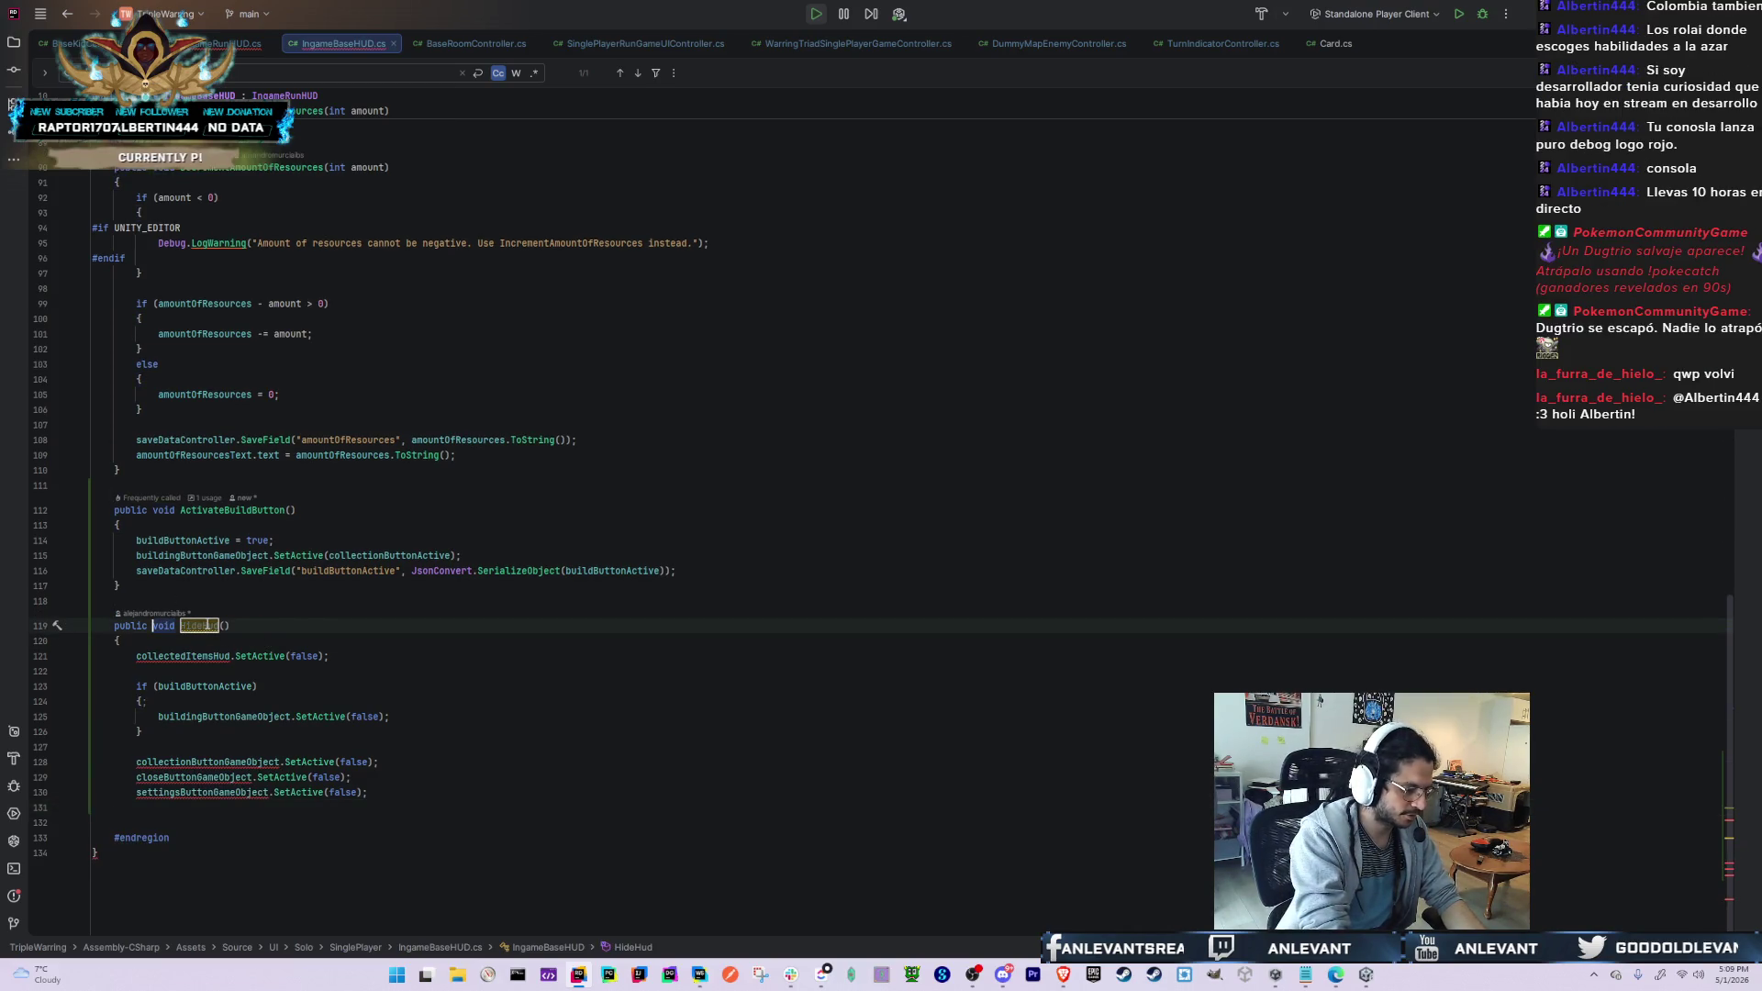
{"action": "type", "text": "ove"}
{"action": "key", "text": "Return"}
Add a base.HideHud(); call at the top of the HideHud override.
{"action": "key", "text": "Up"}
{"action": "key", "text": "Down"}
{"action": "key", "text": "Down"}
{"action": "key", "text": "End"}
{"action": "key", "text": "Return"}
{"action": "key", "text": "Return"}
{"action": "key", "text": "Up"}
{"action": "type", "text": "base.Hi"}
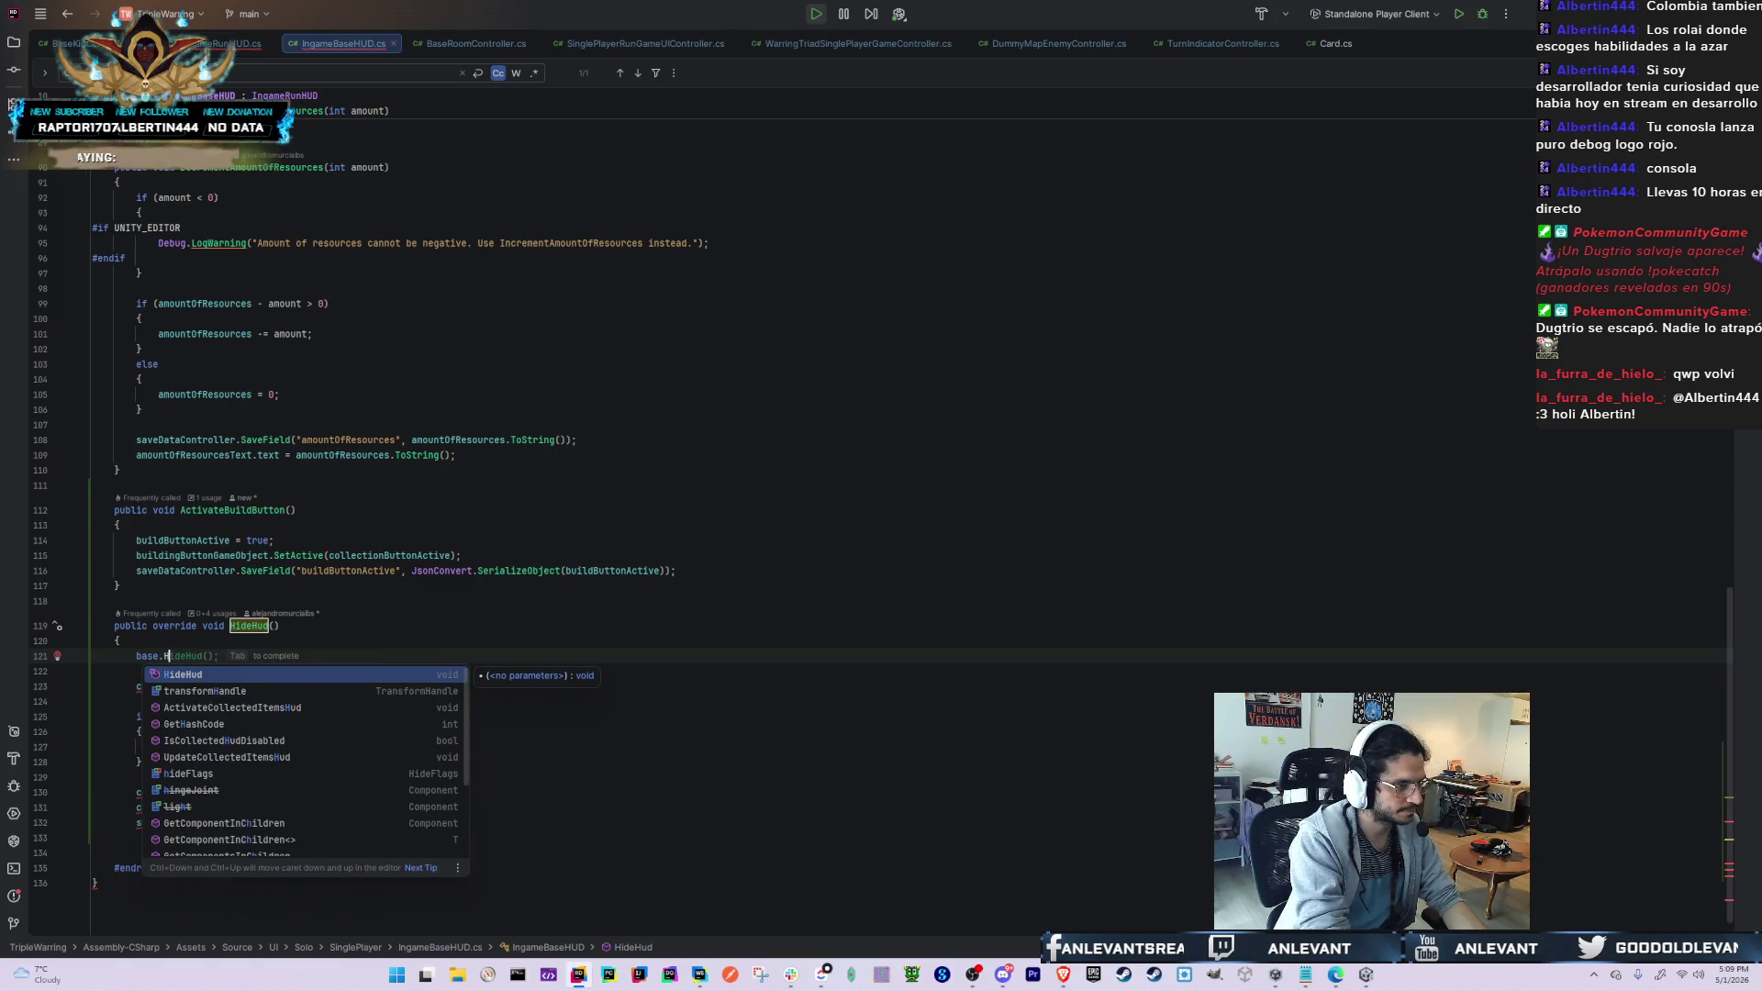
{"action": "key", "text": "Return"}
{"action": "type", "text": ";"}
Delete the collectedItemsHud line and three button SetActive lines, keeping only the buildButtonActive if block.
{"action": "key", "text": "Down"}
{"action": "key", "text": "shift+Down"}
{"action": "key", "text": "shift+Down"}
{"action": "key", "text": "shift+Down"}
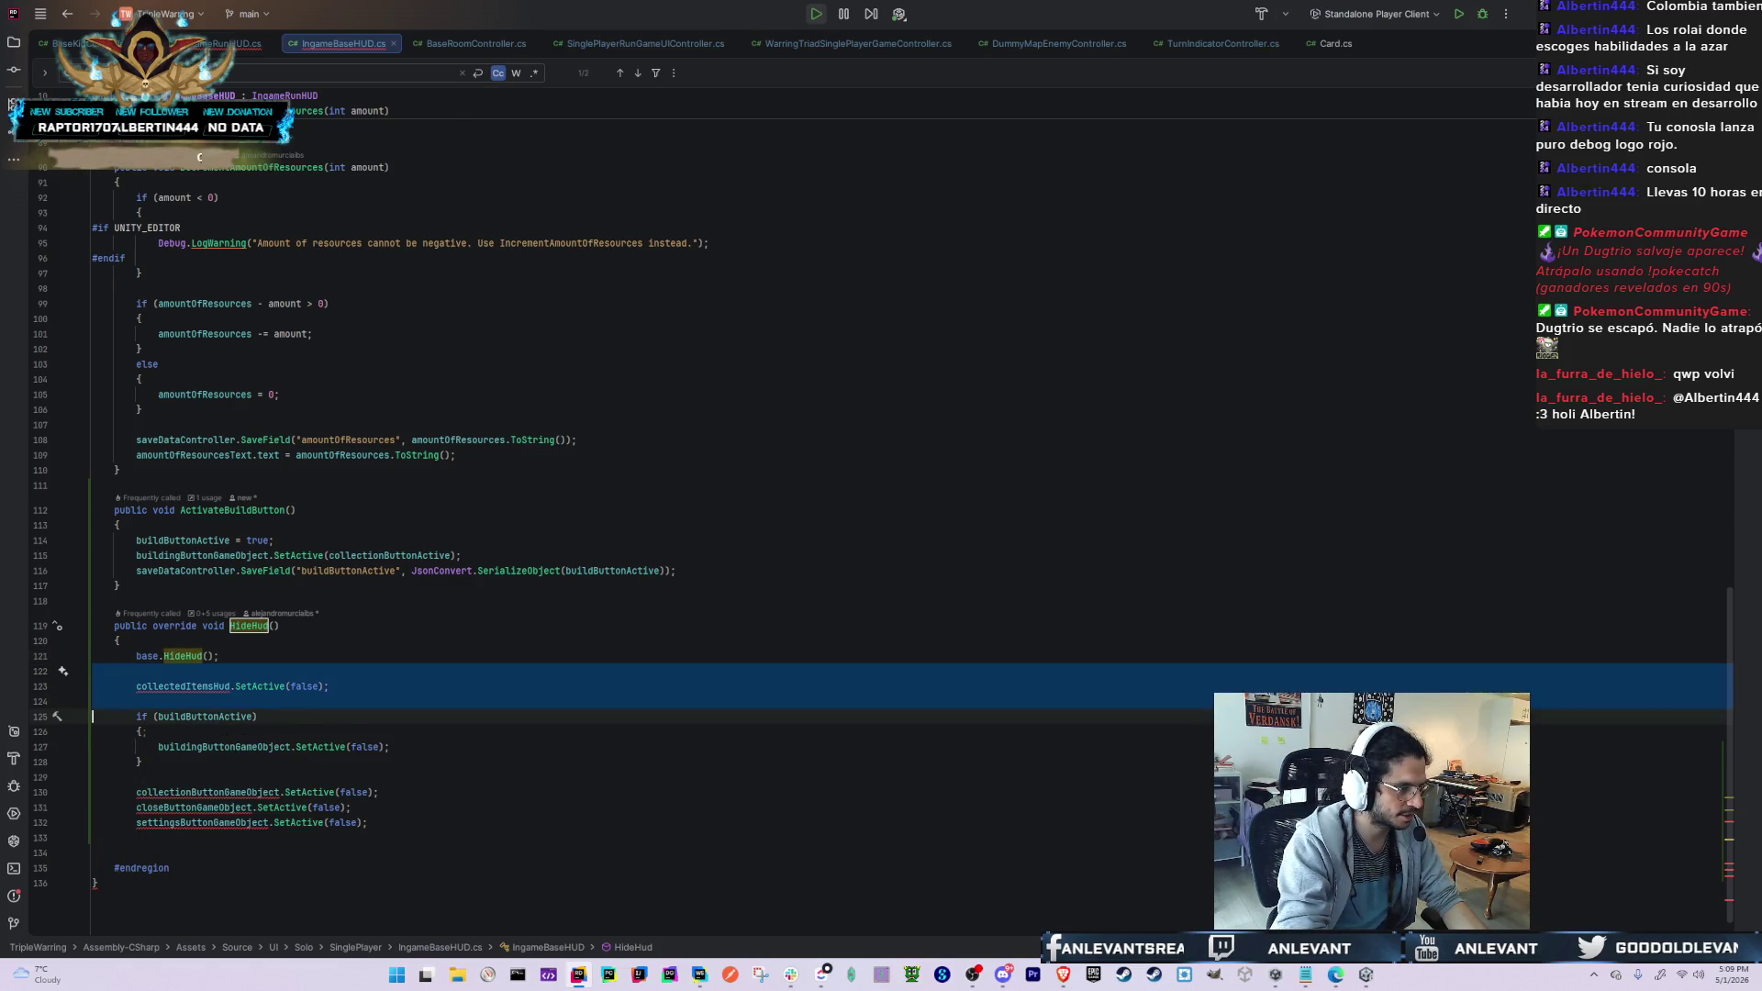
{"action": "key", "text": "Delete"}
{"action": "key", "text": "Down"}
{"action": "key", "text": "Down"}
{"action": "key", "text": "Down"}
{"action": "key", "text": "Down"}
{"action": "key", "text": "Down"}
{"action": "key", "text": "shift+Down"}
{"action": "key", "text": "shift+Down"}
{"action": "key", "text": "shift+Down"}
{"action": "key", "text": "Delete"}
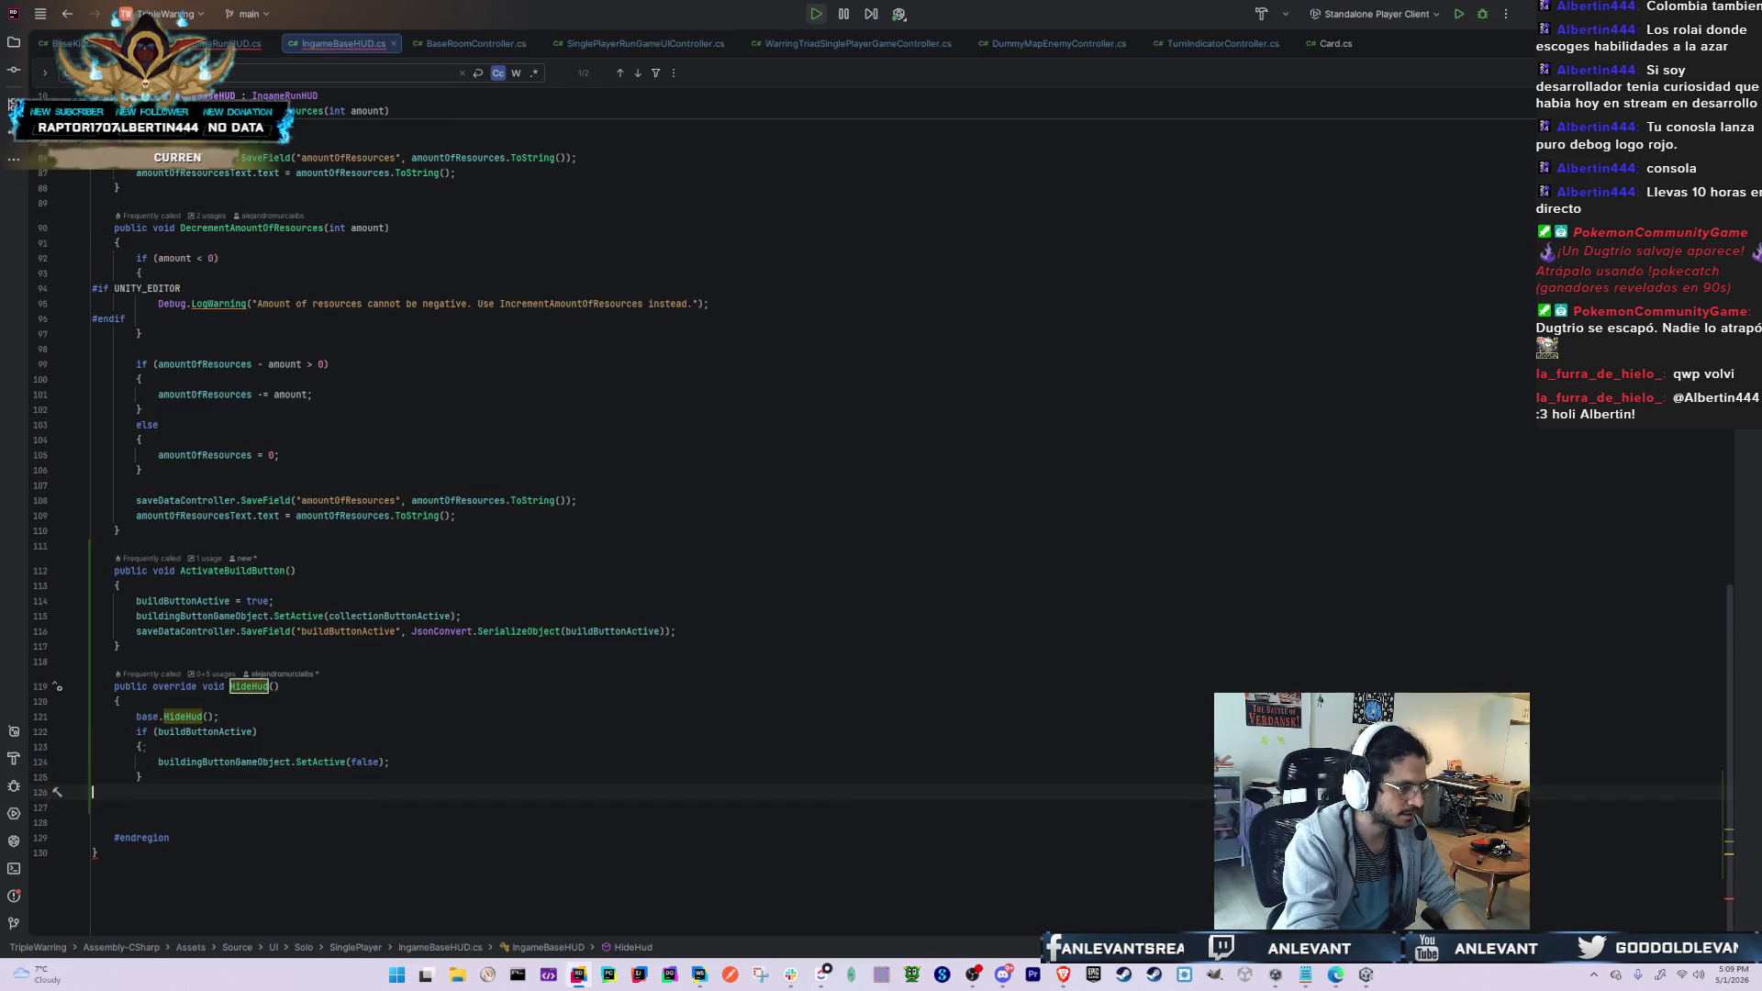
{"action": "type", "text": "}"}
Tidy the if block's line breaks, then jump to the base HideHud in IngameRunHUD.
{"action": "key", "text": "Up"}
{"action": "key", "text": "Up"}
{"action": "key", "text": "Up"}
{"action": "key", "text": "End"}
{"action": "key", "text": "Return"}
{"action": "key", "text": "Delete"}
{"action": "key", "text": "End"}
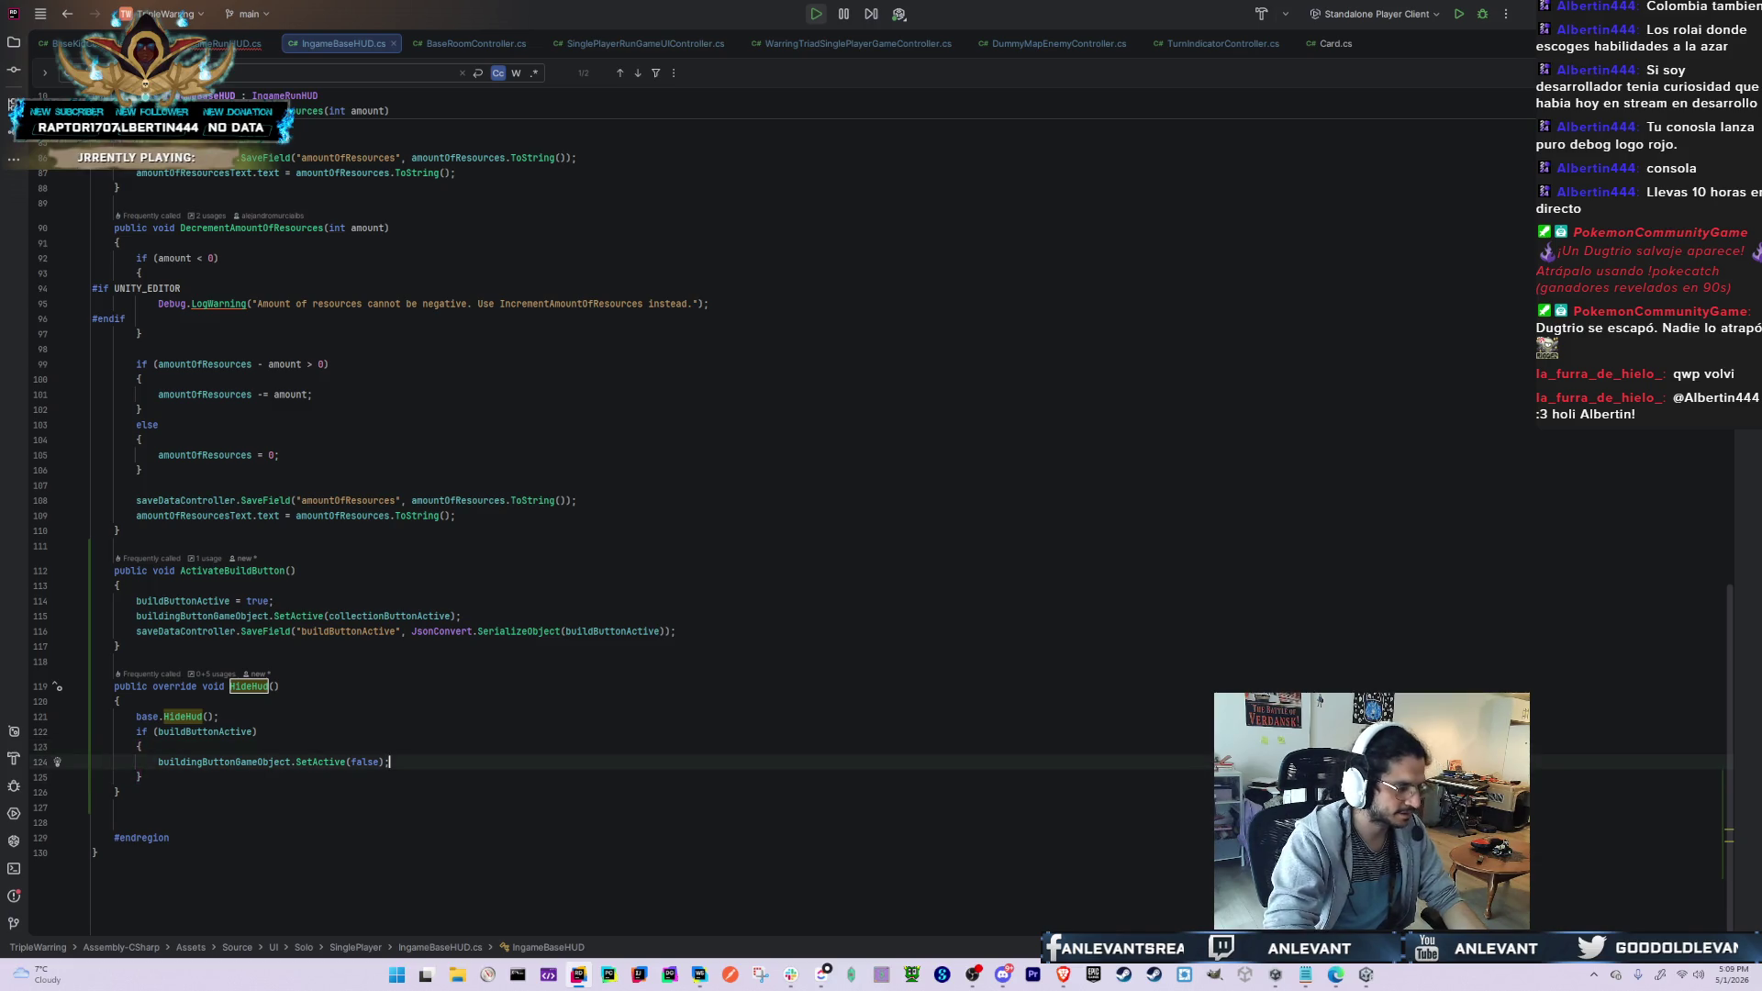
{"action": "key", "text": "ctrl+u"}
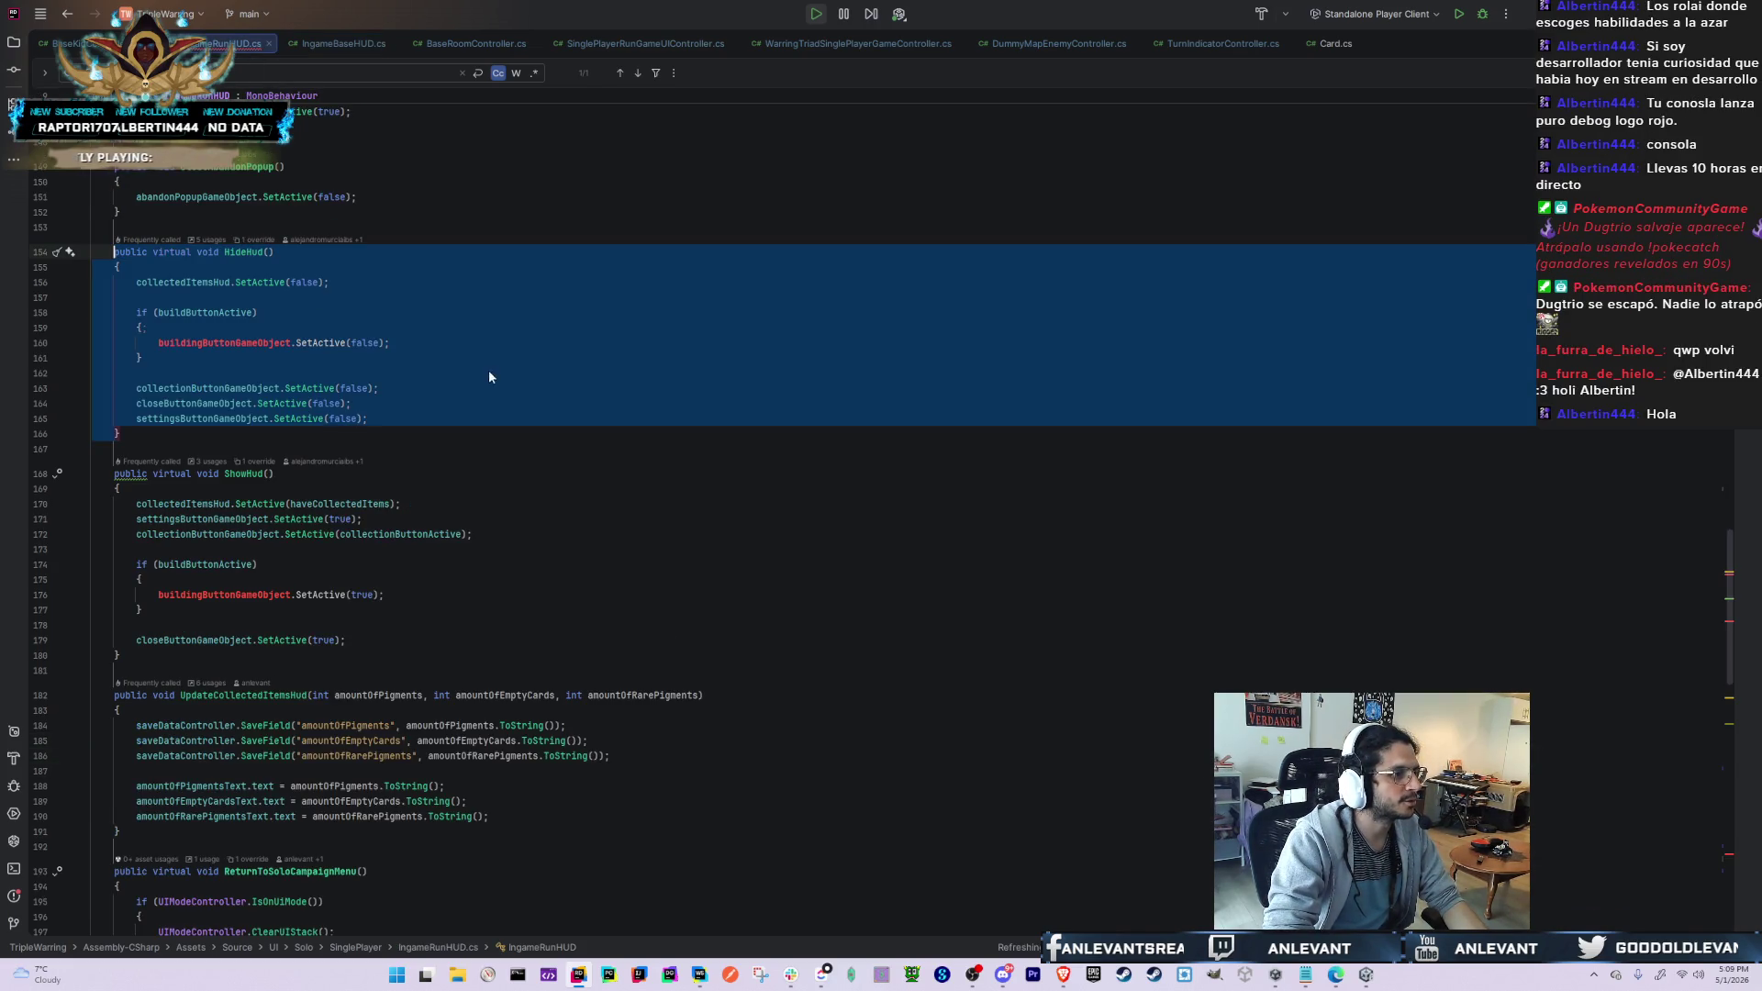
Delete the buildButtonActive block and its leftover blank line from IngameRunHUD's HideHud.
{"action": "left_click", "coordinate": [503, 362]}
{"action": "key", "text": "shift+Up"}
{"action": "key", "text": "shift+Up"}
{"action": "key", "text": "shift+Up"}
{"action": "key", "text": "BackSpace"}
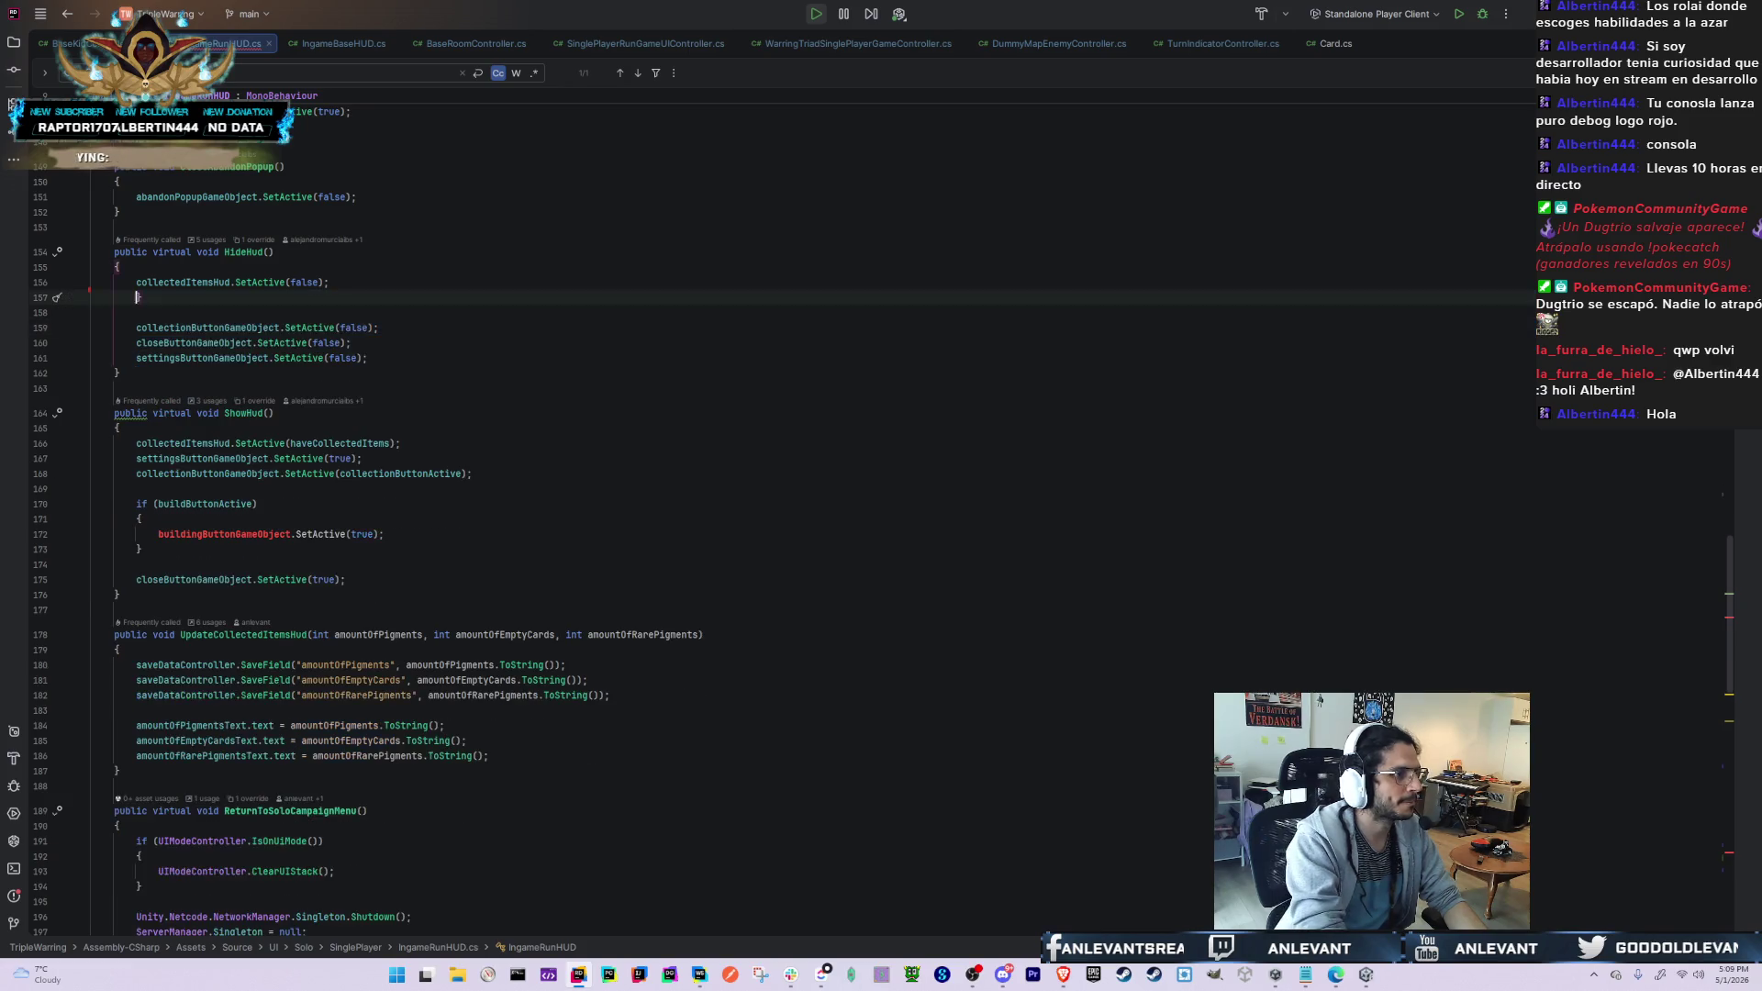
{"action": "key", "text": "Delete"}
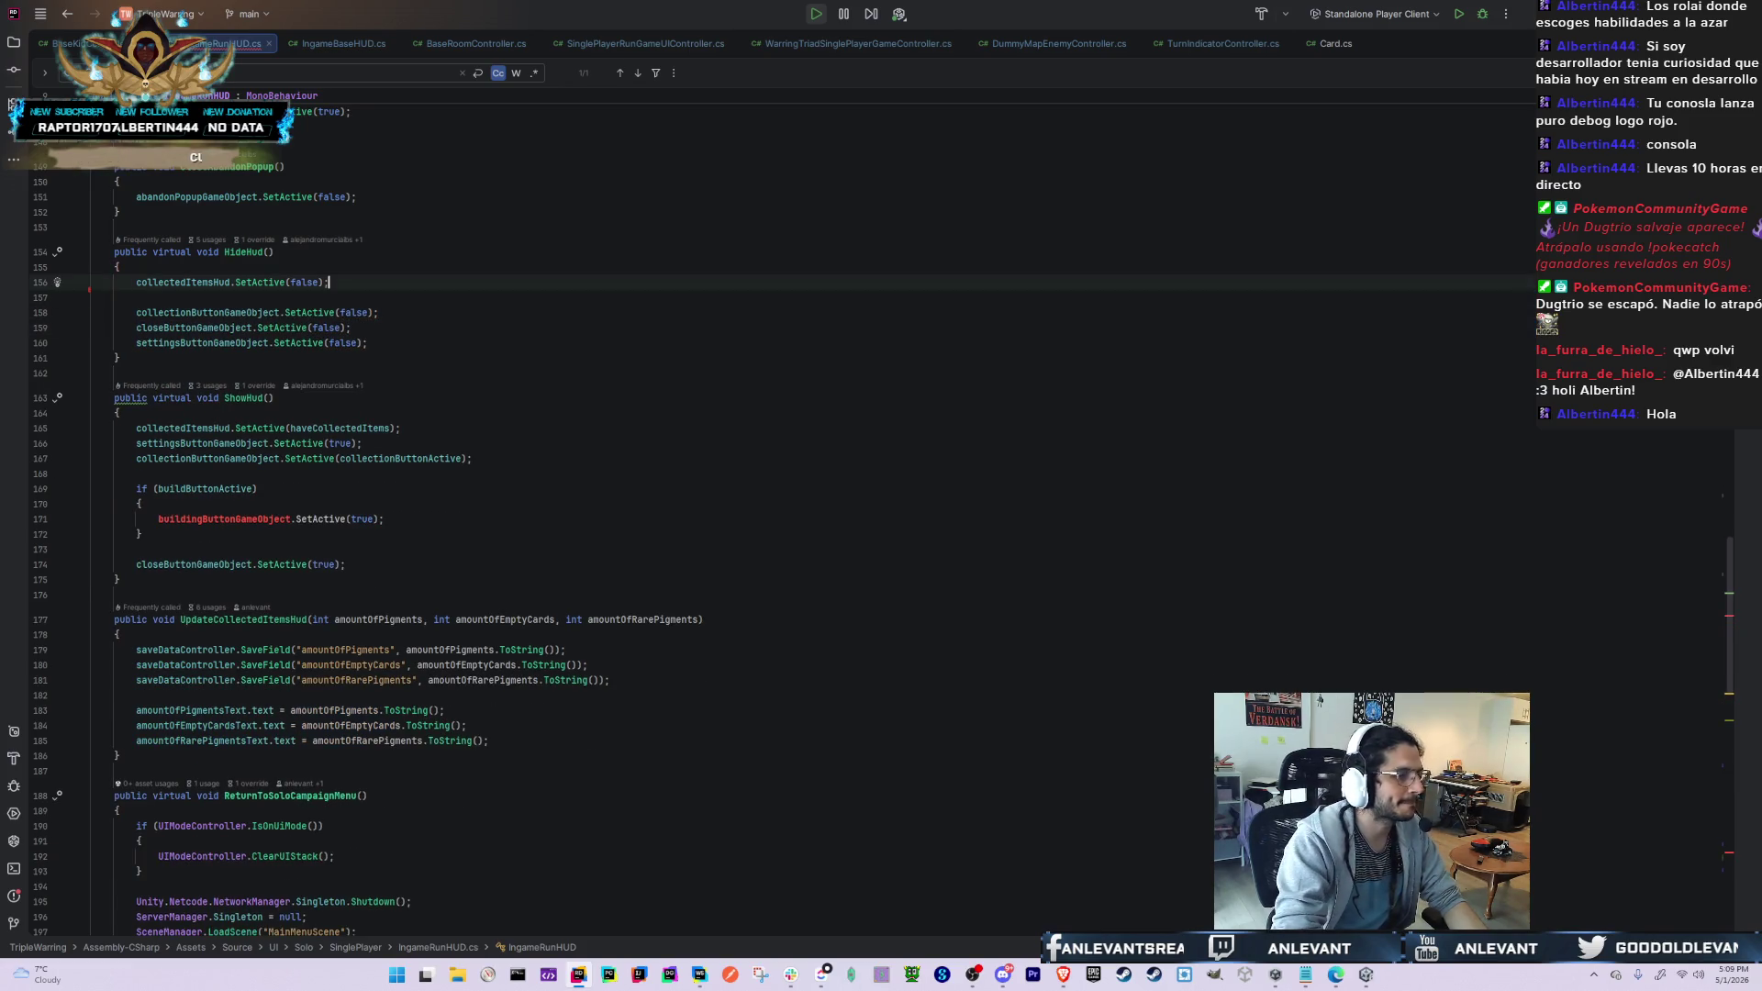
{"action": "key", "text": "Down"}
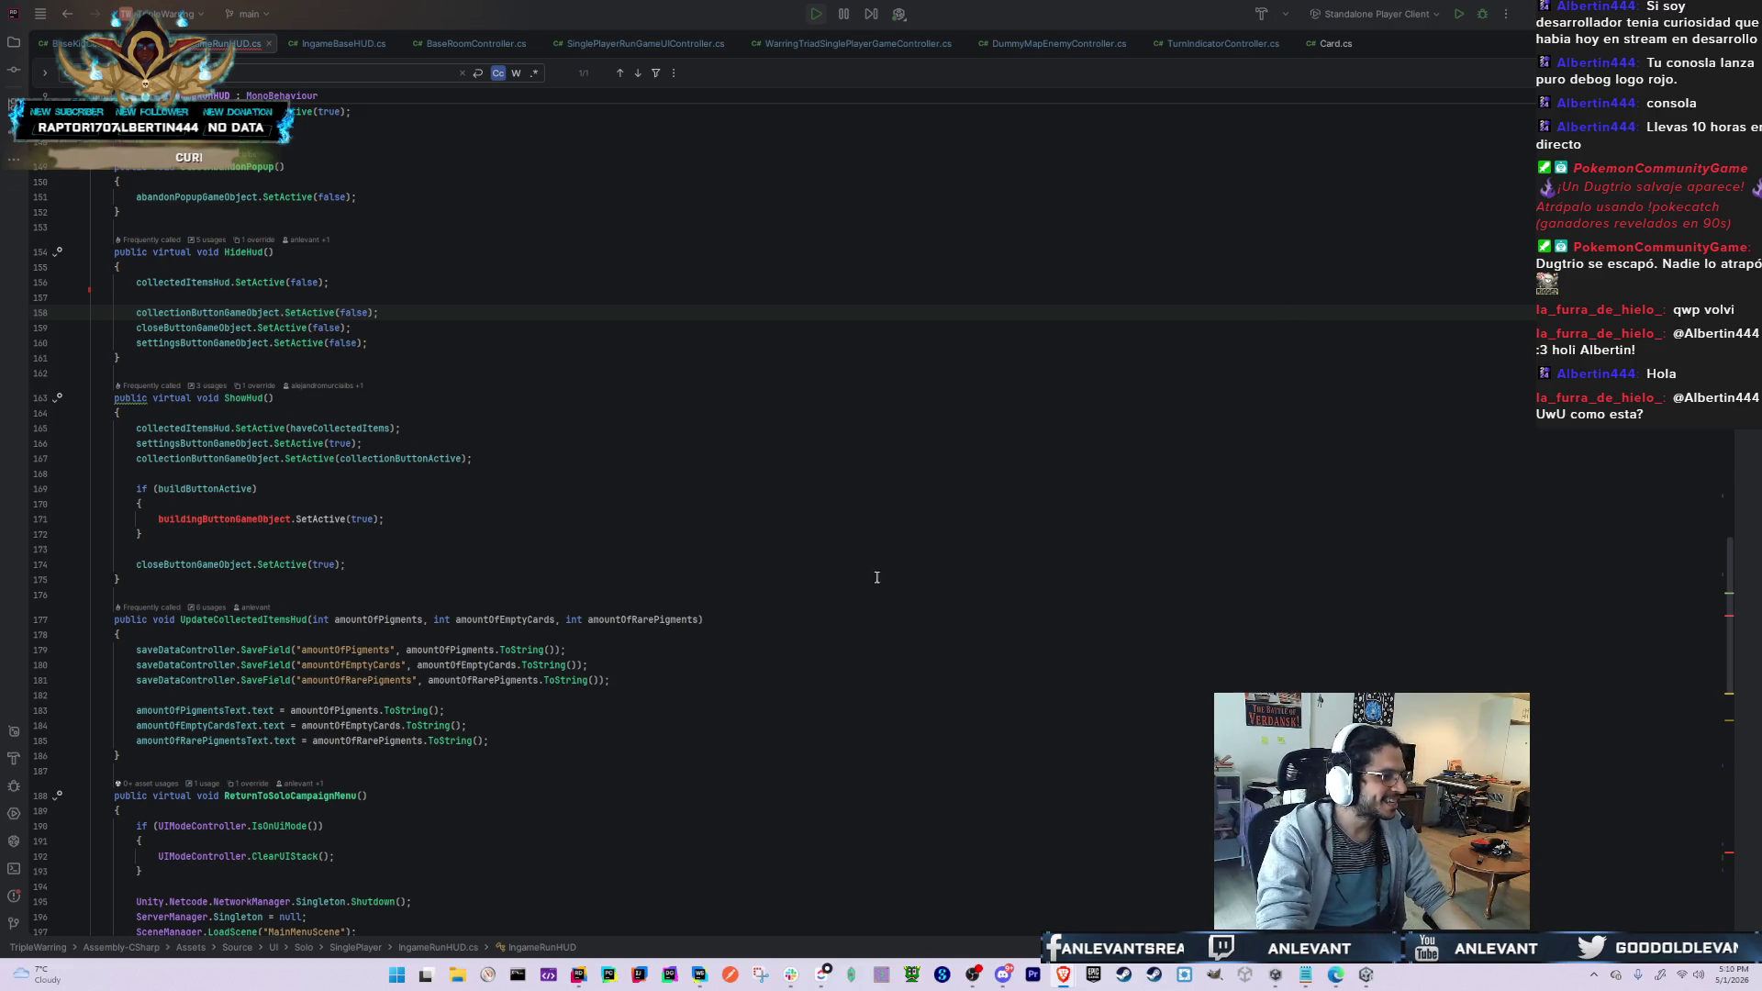
Select the whole ShowHud method in IngameRunHUD for copying.
{"action": "left_click", "coordinate": [448, 539]}
{"action": "key", "text": "Down"}
{"action": "key", "text": "Down"}
{"action": "key", "text": "Down"}
{"action": "key", "text": "Up"}
{"action": "key", "text": "shift+Down"}
{"action": "key", "text": "shift+Up"}
{"action": "key", "text": "shift+Up"}
{"action": "key", "text": "shift+Up"}
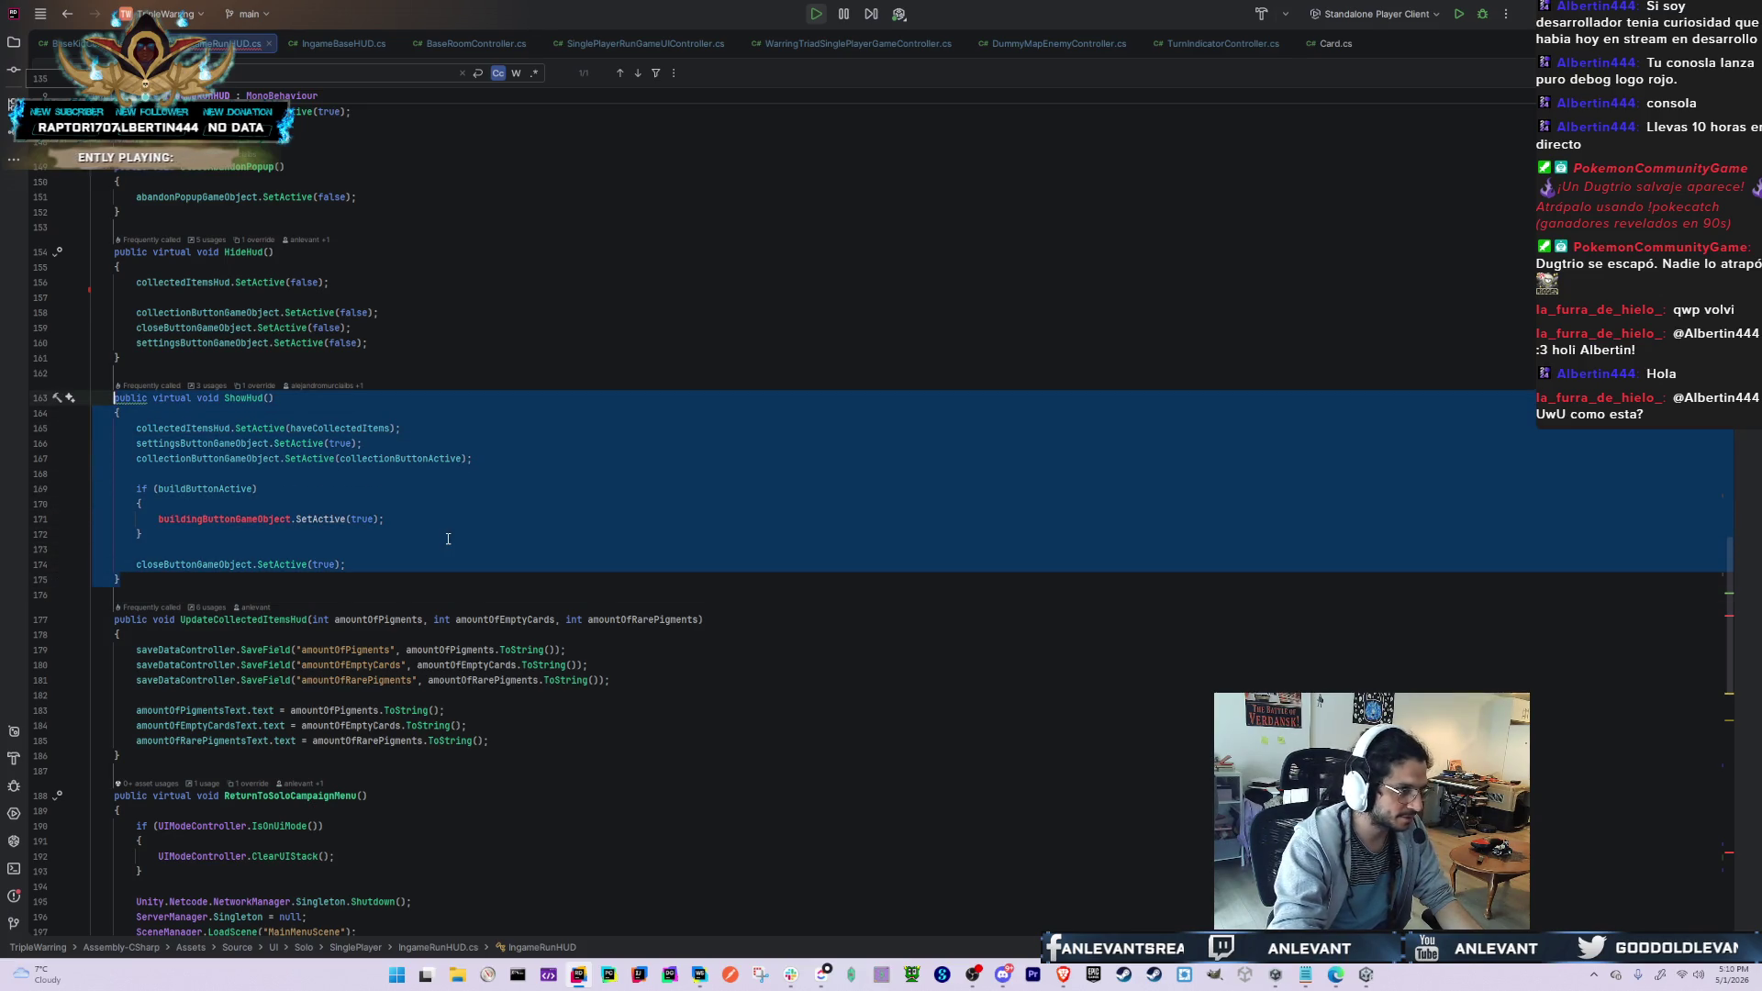
Copy ShowHud and paste it after HideHud in IngameBaseHUD.cs.
{"action": "key", "text": "Right"}
{"action": "key", "text": "Up"}
{"action": "key", "text": "Up"}
{"action": "key", "text": "shift+Up"}
{"action": "key", "text": "shift+Up"}
{"action": "key", "text": "shift+Up"}
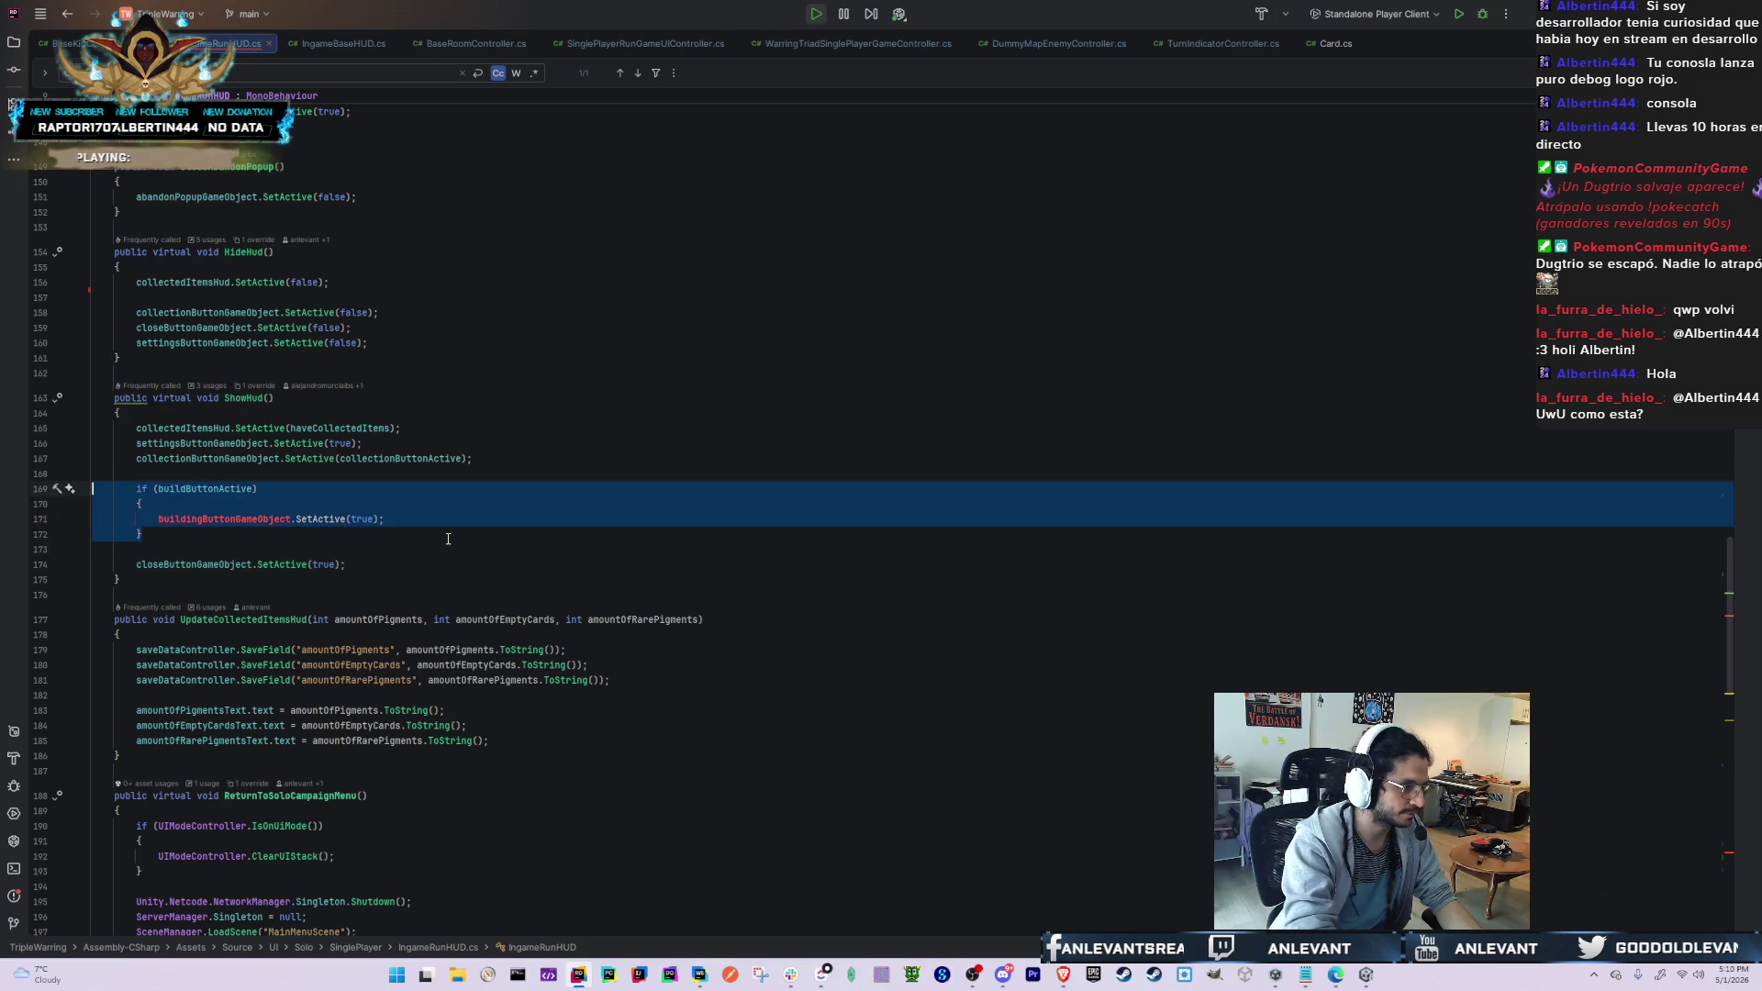
{"action": "key", "text": "Up"}
{"action": "key", "text": "Up"}
{"action": "key", "text": "Up"}
{"action": "key", "text": "ctrl+Tab"}
{"action": "key", "text": "Down"}
{"action": "key", "text": "Down"}
{"action": "key", "text": "Down"}
{"action": "key", "text": "Return"}
{"action": "type", "text": "public virtual void ShowHud() {     collectedItemsHud.SetActive(haveCollectedItems);     settingsButtonGameObject.SetActive(true);     collectionButtonGameObject.SetActive(collectionButtonActive);      if (buildButtonActive)     {         buildingButtonGameObject.SetActive(true);     }      closeButtonGameObject.SetActive(true); }"}
Replace the pasted ShowHud's first three statements with base.ShowHud() and delete the closeButtonGameObject line.
{"action": "key", "text": "Up"}
{"action": "key", "text": "Up"}
{"action": "key", "text": "Up"}
{"action": "key", "text": "End"}
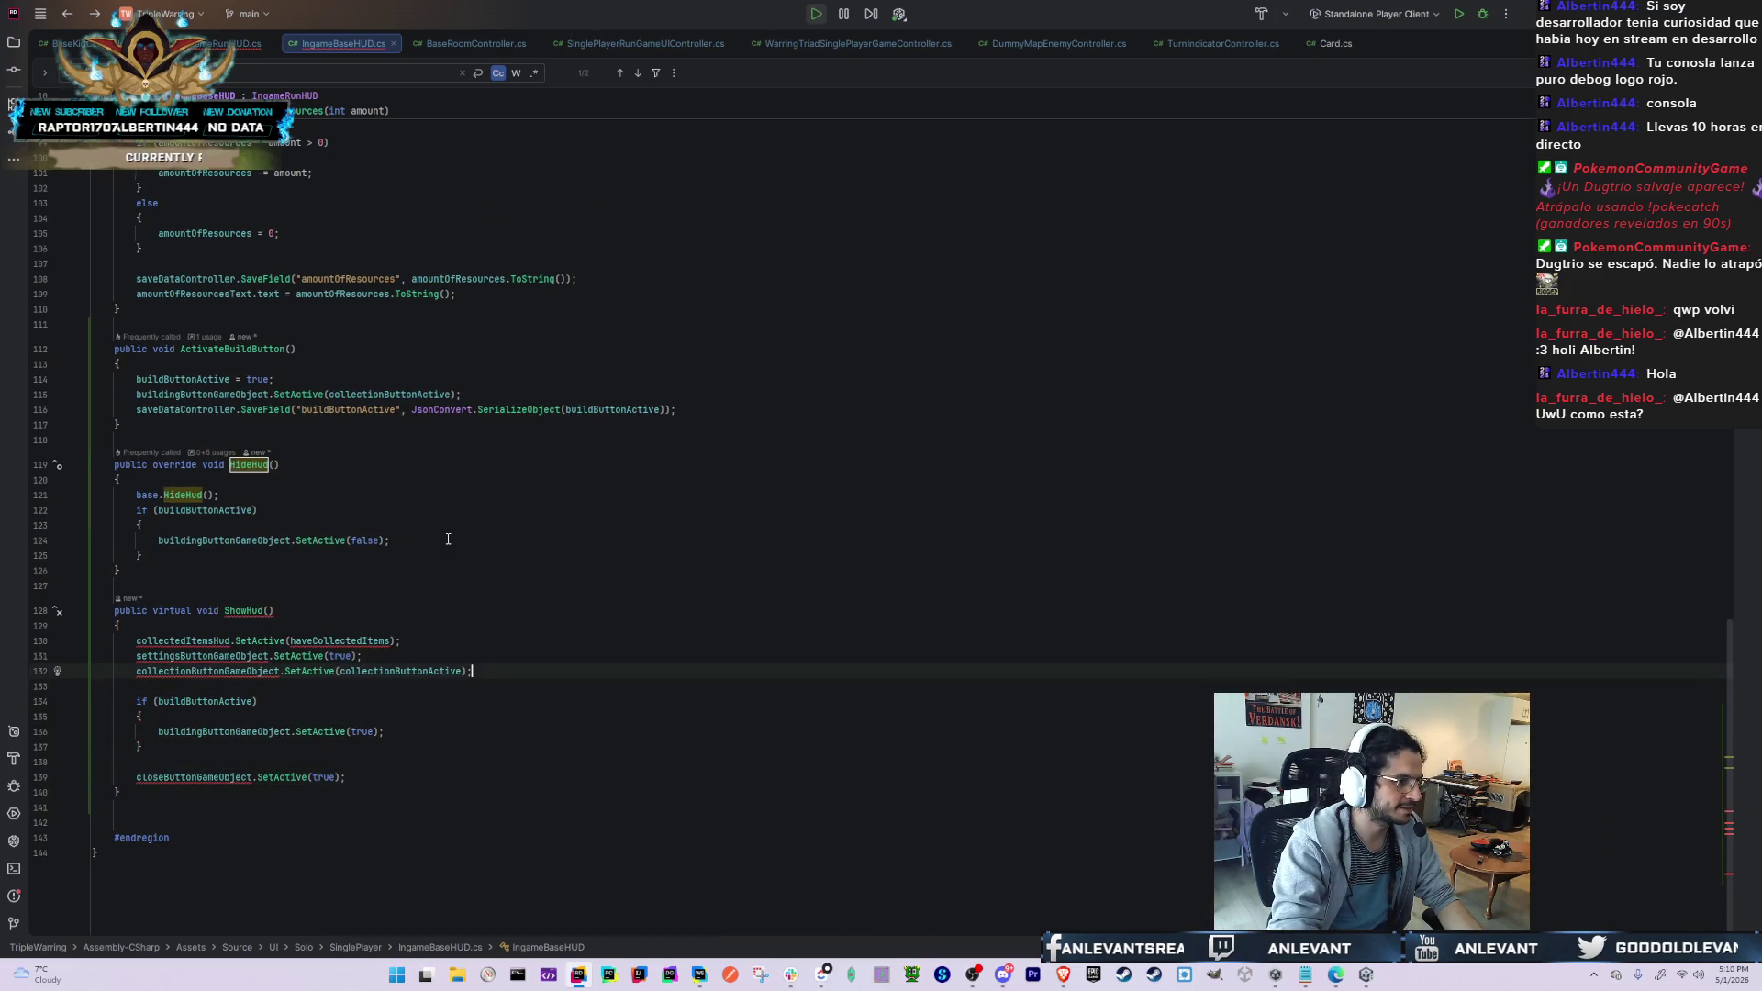
{"action": "key", "text": "shift+Up"}
{"action": "key", "text": "shift+Up"}
{"action": "key", "text": "shift+Home"}
{"action": "key", "text": "Delete"}
{"action": "type", "text": "base.Sho"}
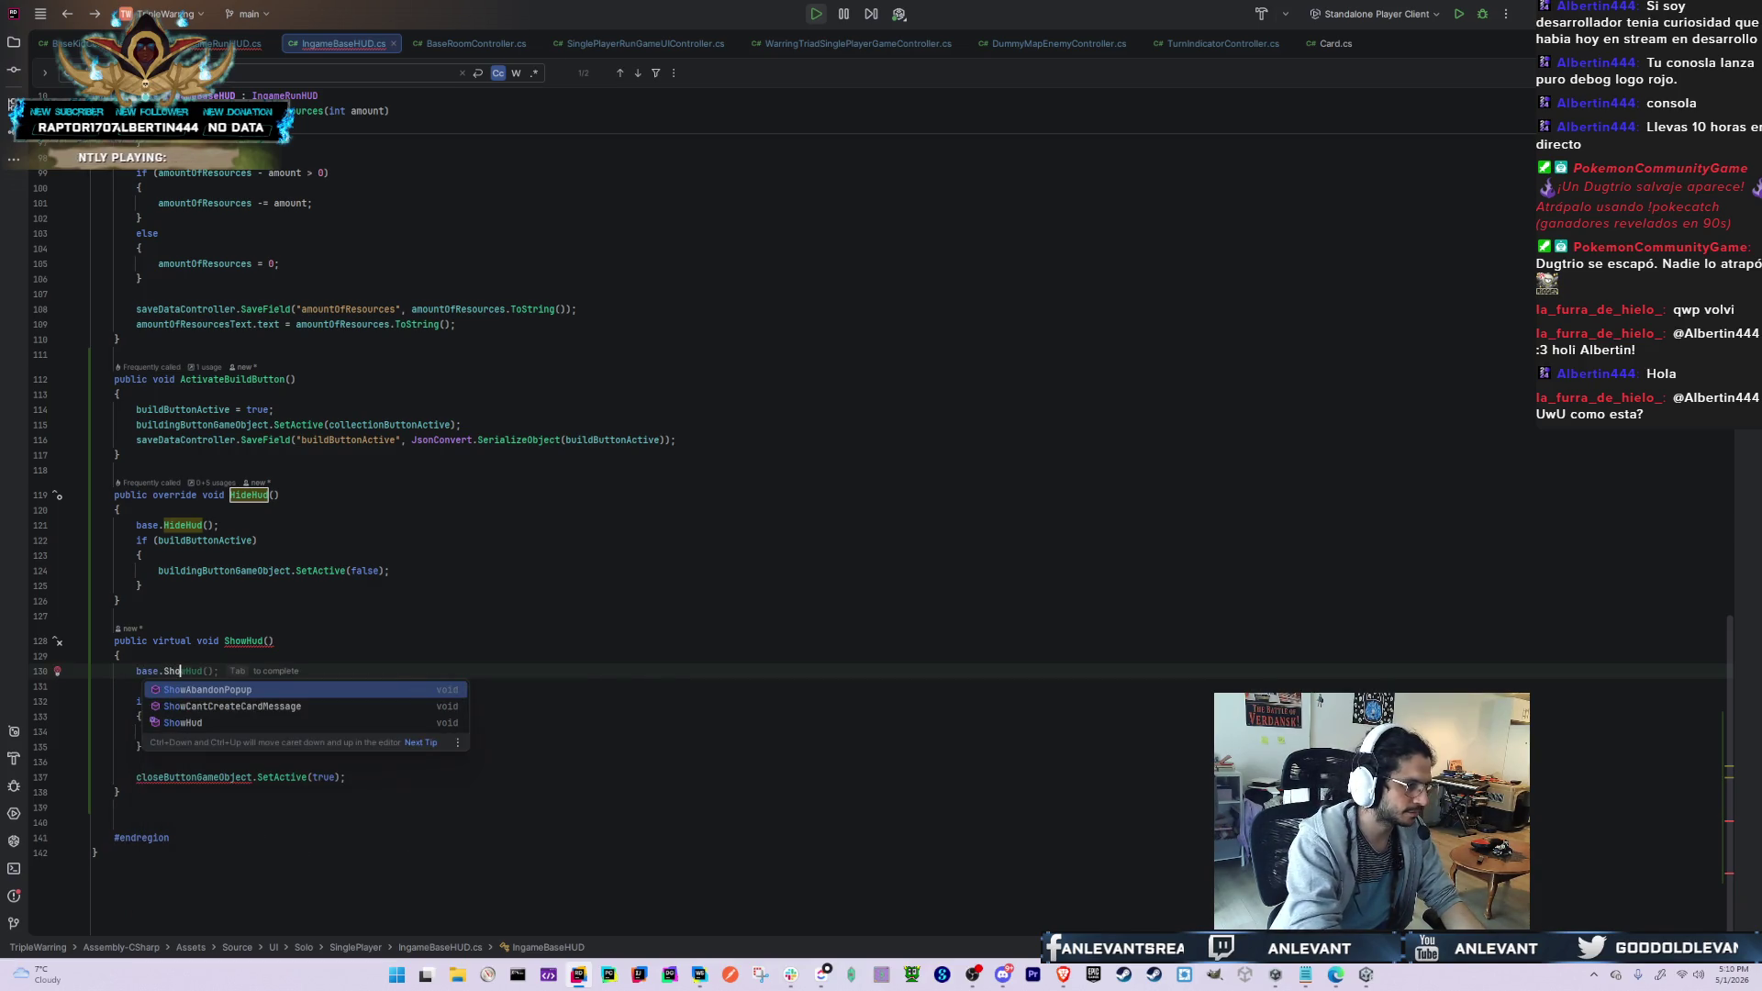
{"action": "key", "text": "Down"}
{"action": "key", "text": "Down"}
{"action": "key", "text": "Return"}
{"action": "key", "text": "Down"}
{"action": "key", "text": "Down"}
{"action": "key", "text": "Down"}
{"action": "key", "text": "Down"}
{"action": "key", "text": "shift+Down"}
{"action": "key", "text": "shift+End"}
{"action": "key", "text": "BackSpace"}
{"action": "key", "text": "BackSpace"}
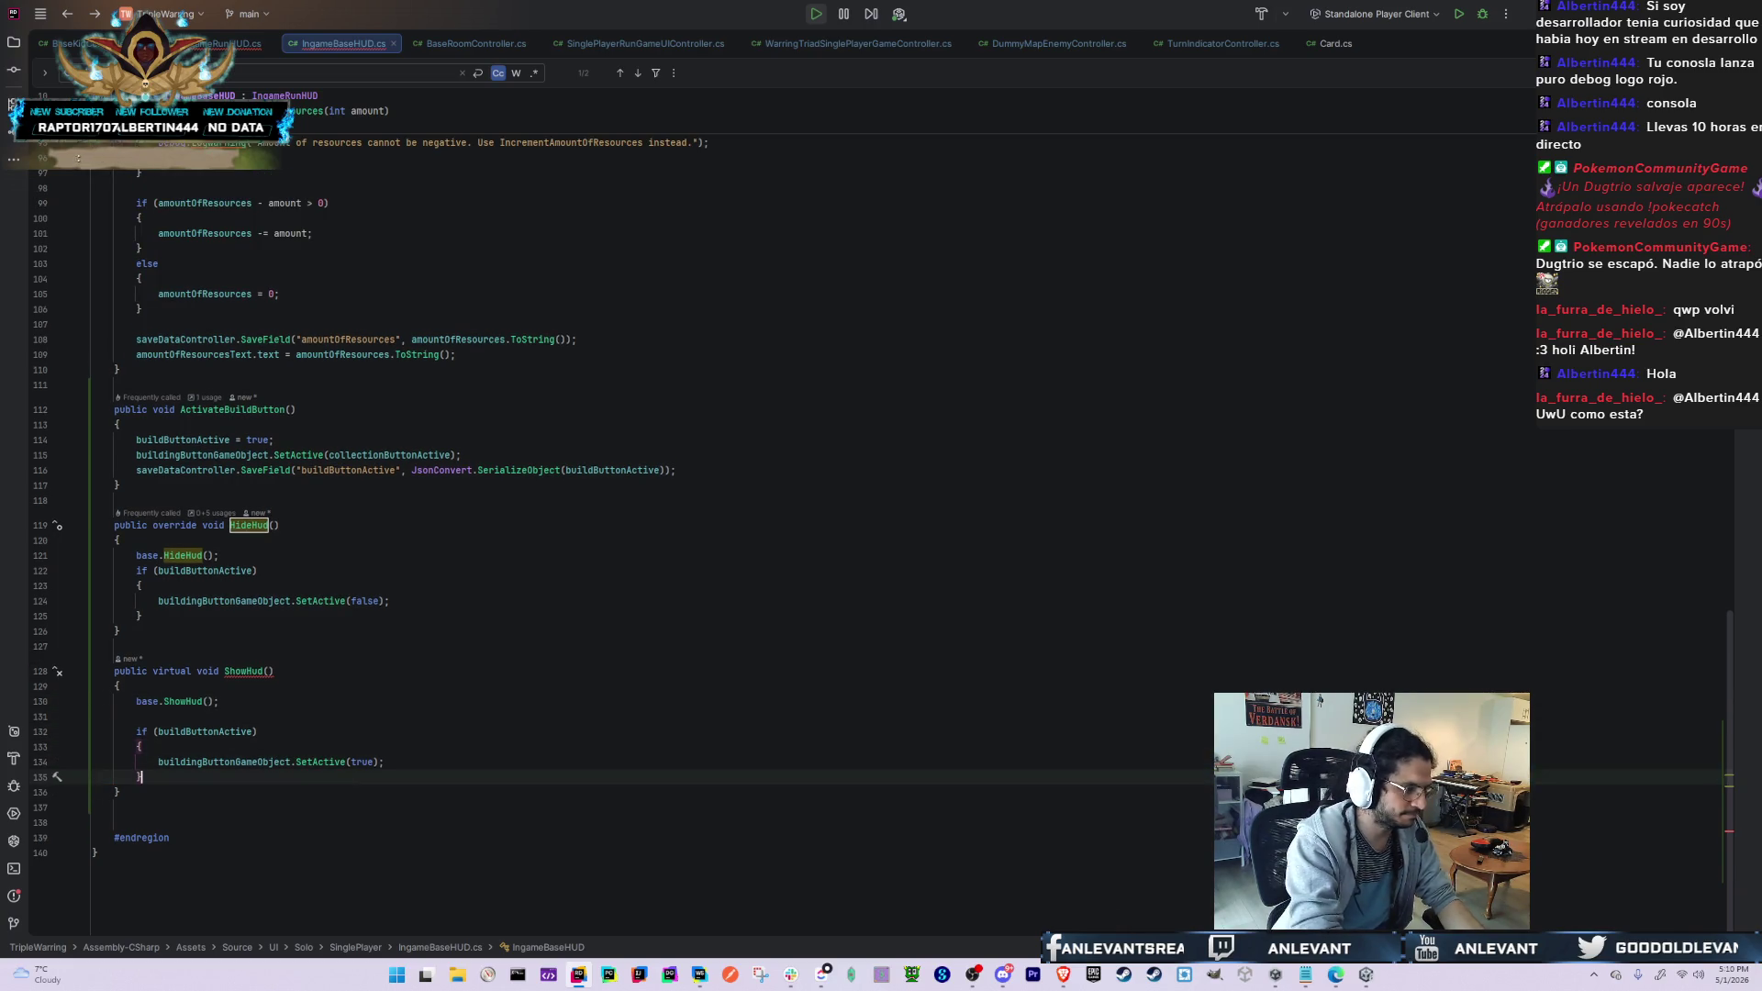
Change the pasted ShowHud's modifier from virtual to override.
{"action": "key", "text": "Up"}
{"action": "key", "text": "Up"}
{"action": "key", "text": "Up"}
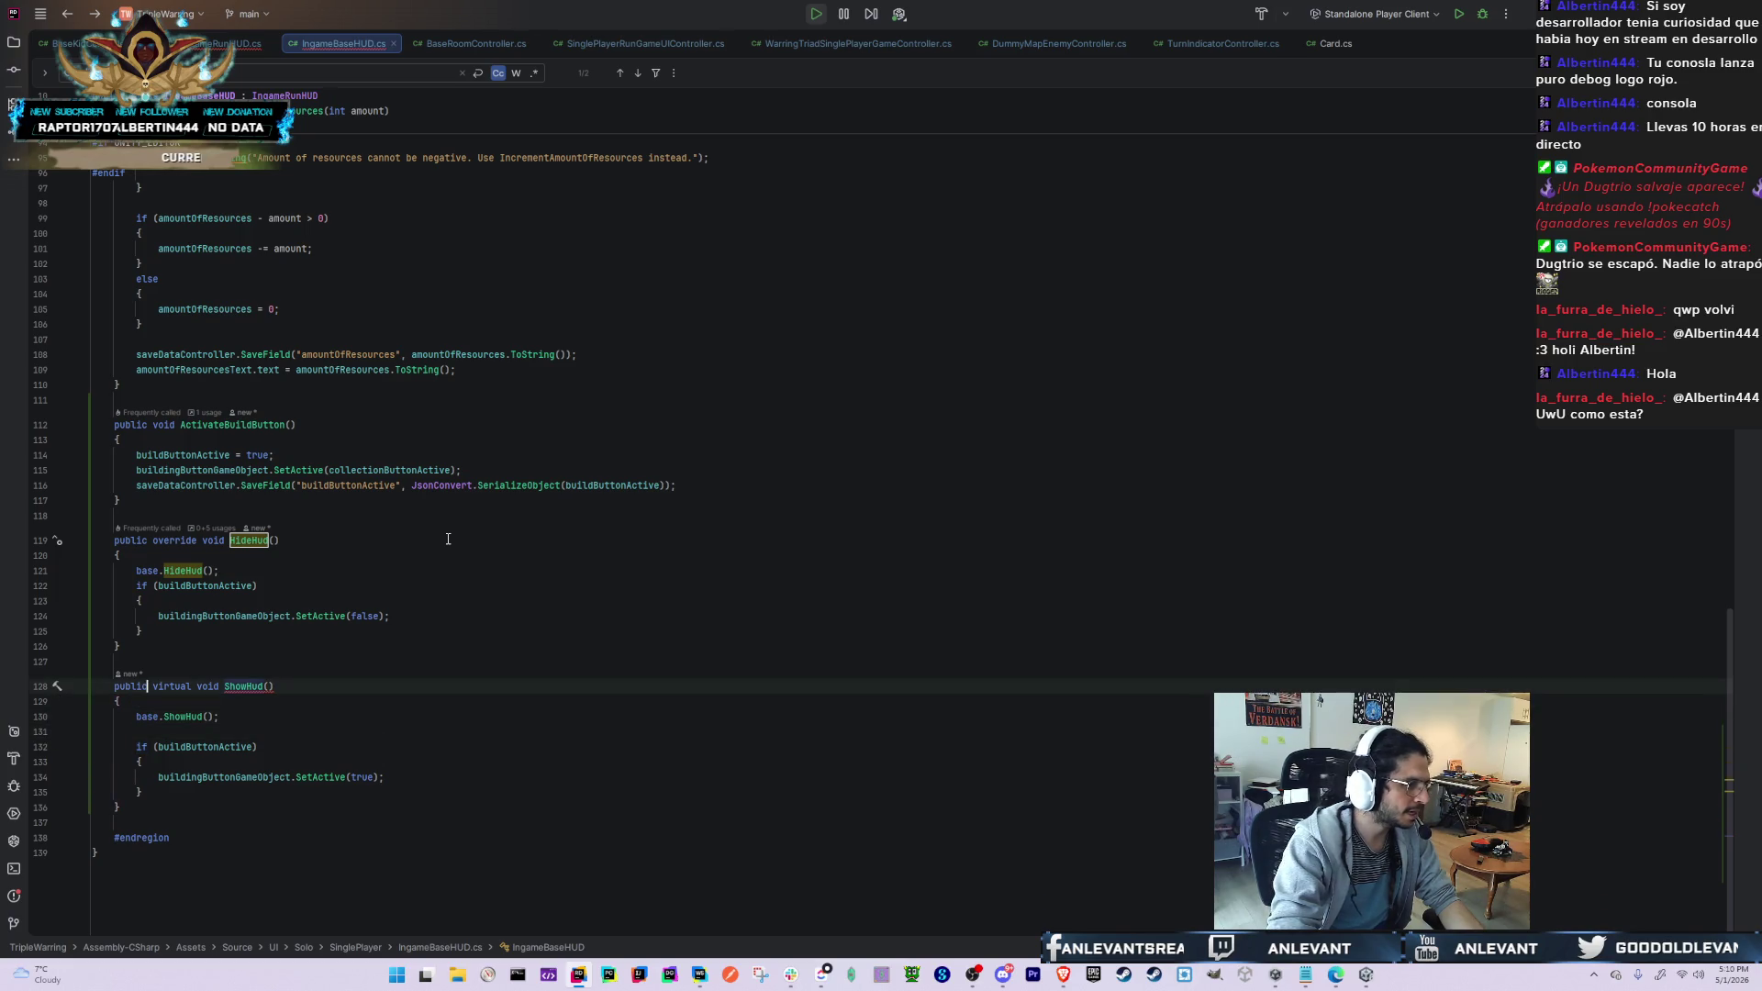
{"action": "key", "text": "ctrl+BackSpace"}
{"action": "type", "text": "override"}
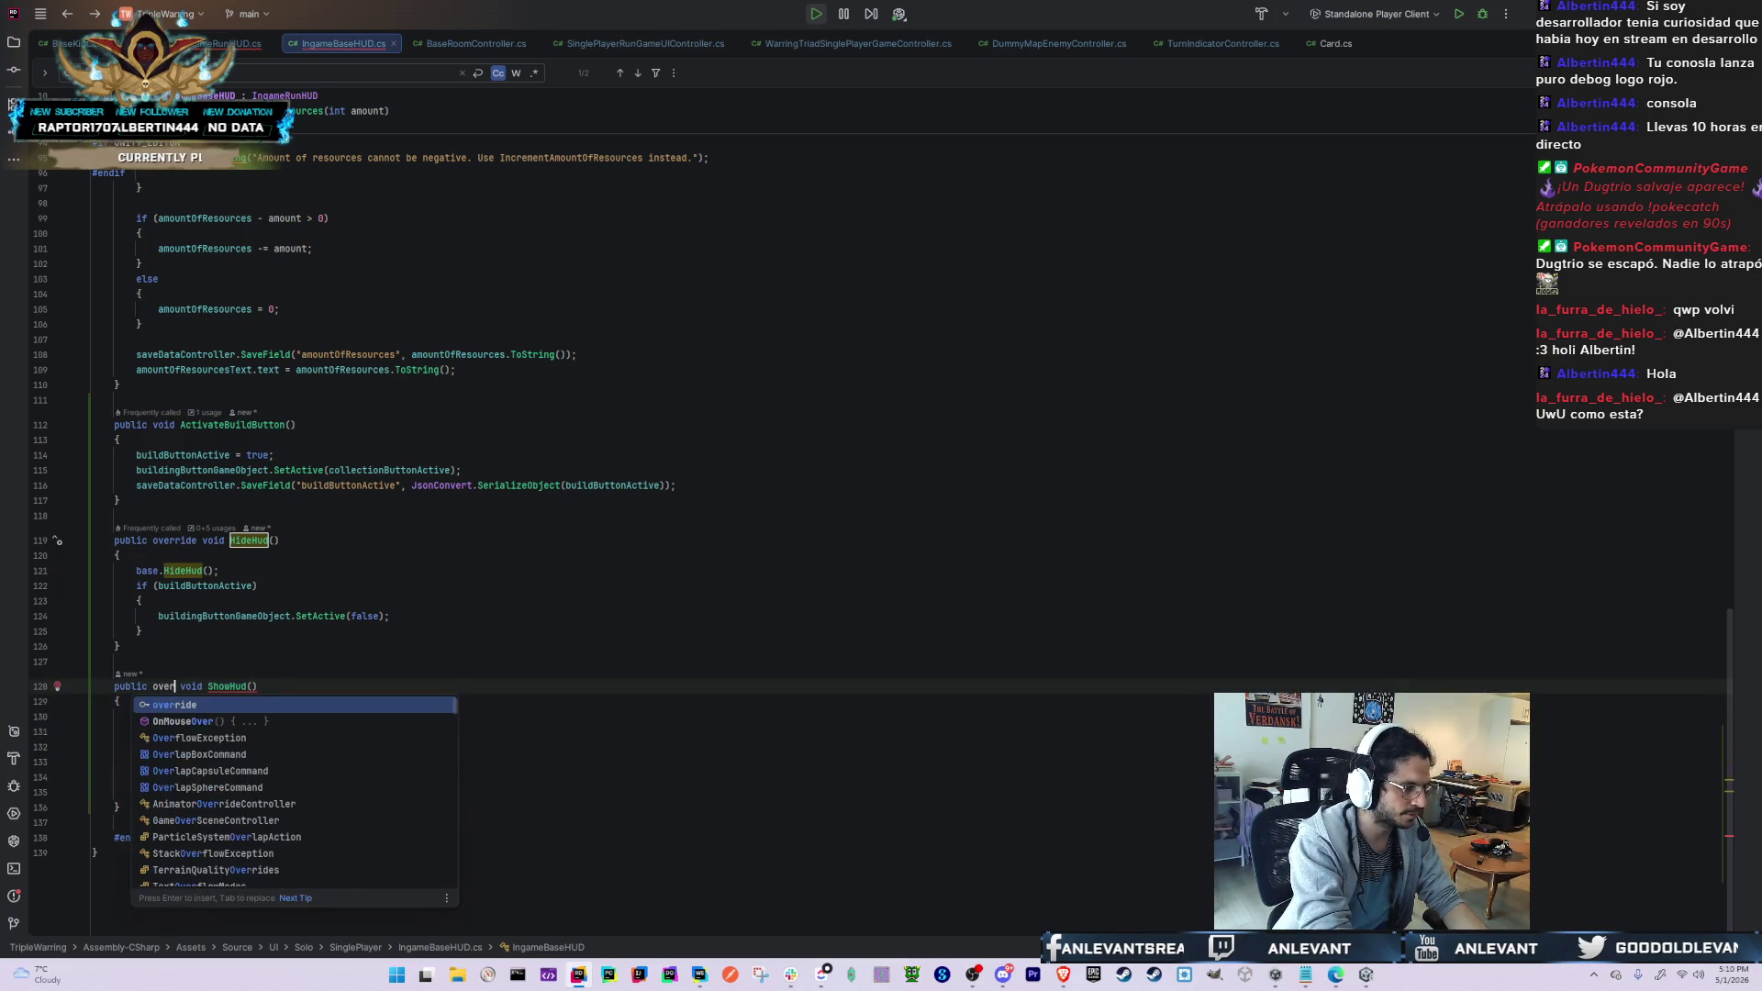
{"action": "key", "text": "Escape"}
{"action": "key", "text": "End"}
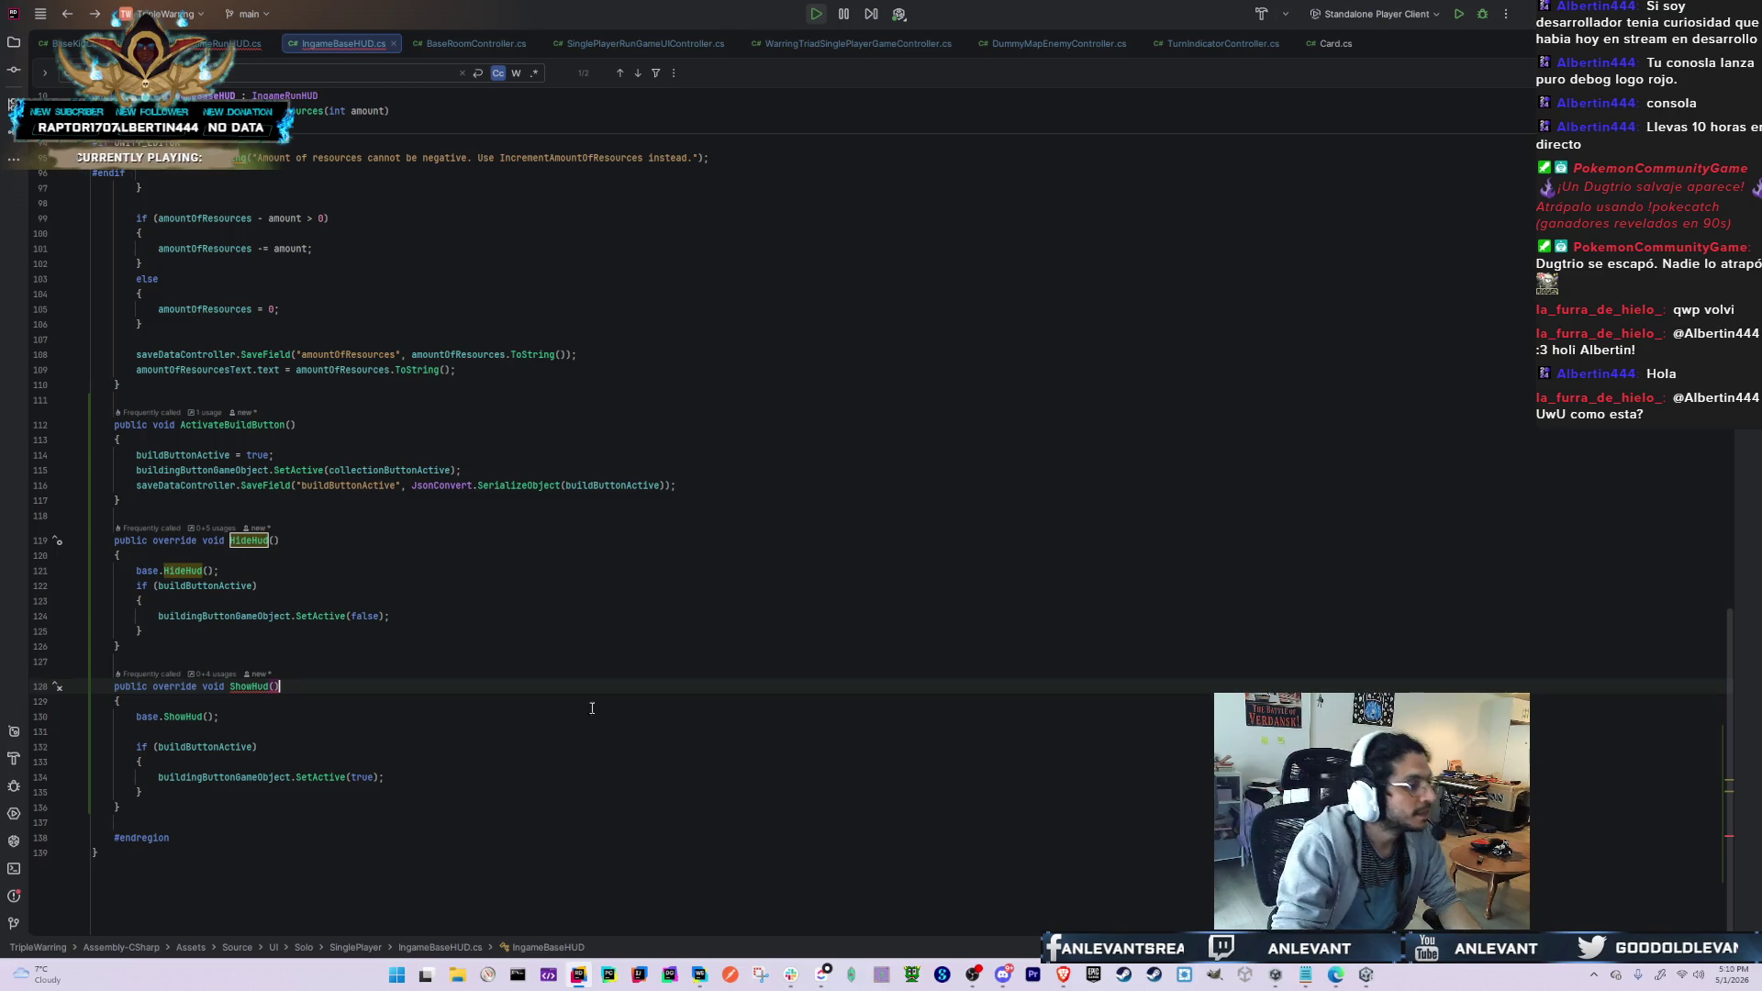
Cut the buildButtonActive block out of the duplicate ShowHud, then delete that duplicate method.
{"action": "left_click", "coordinate": [323, 701]}
{"action": "mouse_move", "coordinate": [264, 694]}
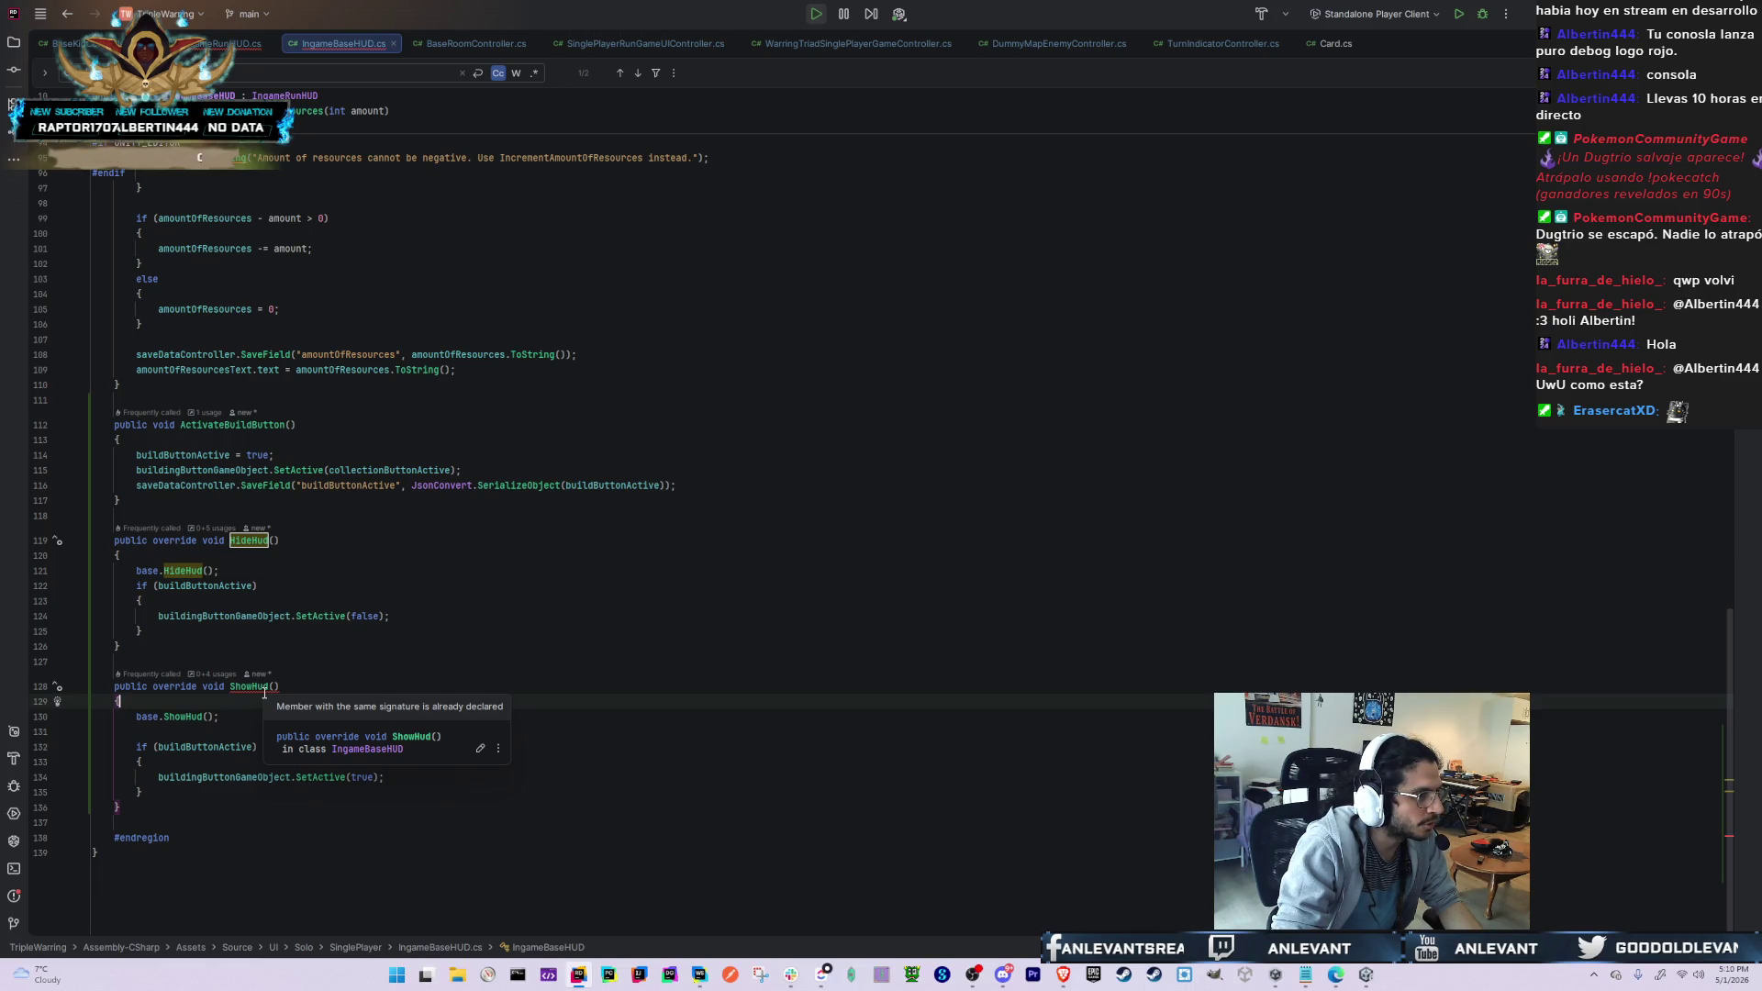
{"action": "left_click", "coordinate": [275, 789]}
{"action": "key", "text": "shift+Up"}
{"action": "key", "text": "shift+Up"}
{"action": "key", "text": "shift+Up"}
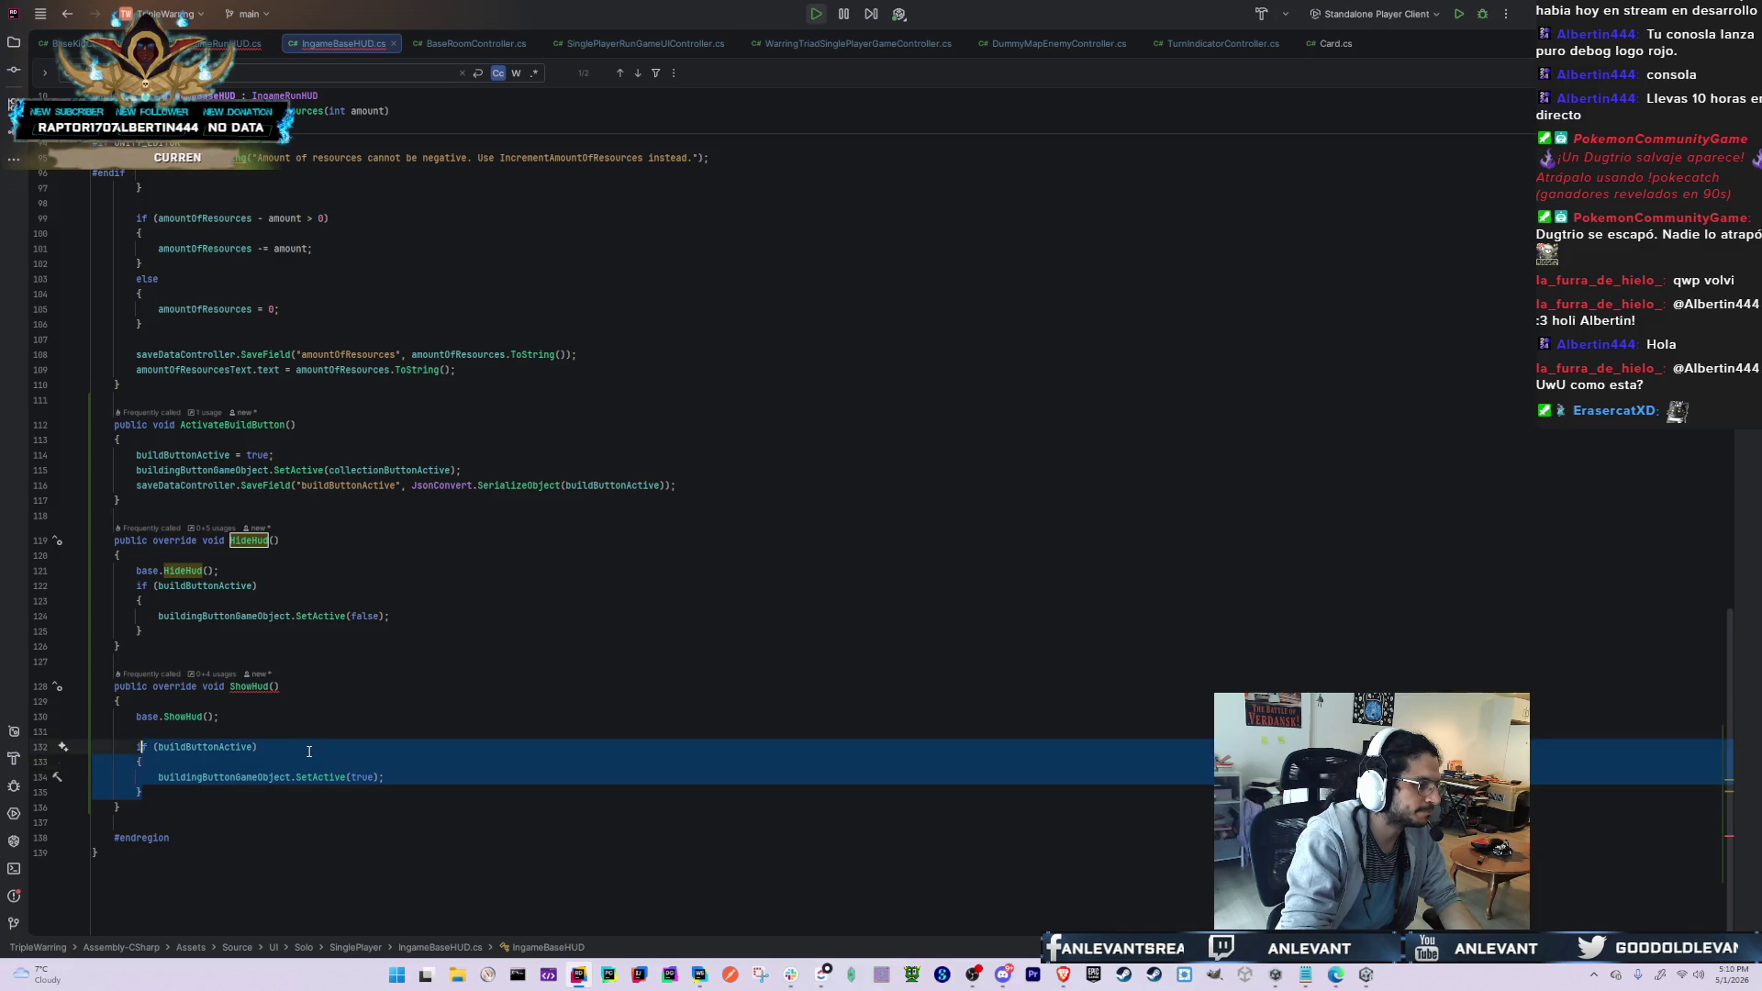
{"action": "key", "text": "BackSpace"}
{"action": "key", "text": "shift+Up"}
{"action": "key", "text": "shift+Up"}
{"action": "key", "text": "shift+Up"}
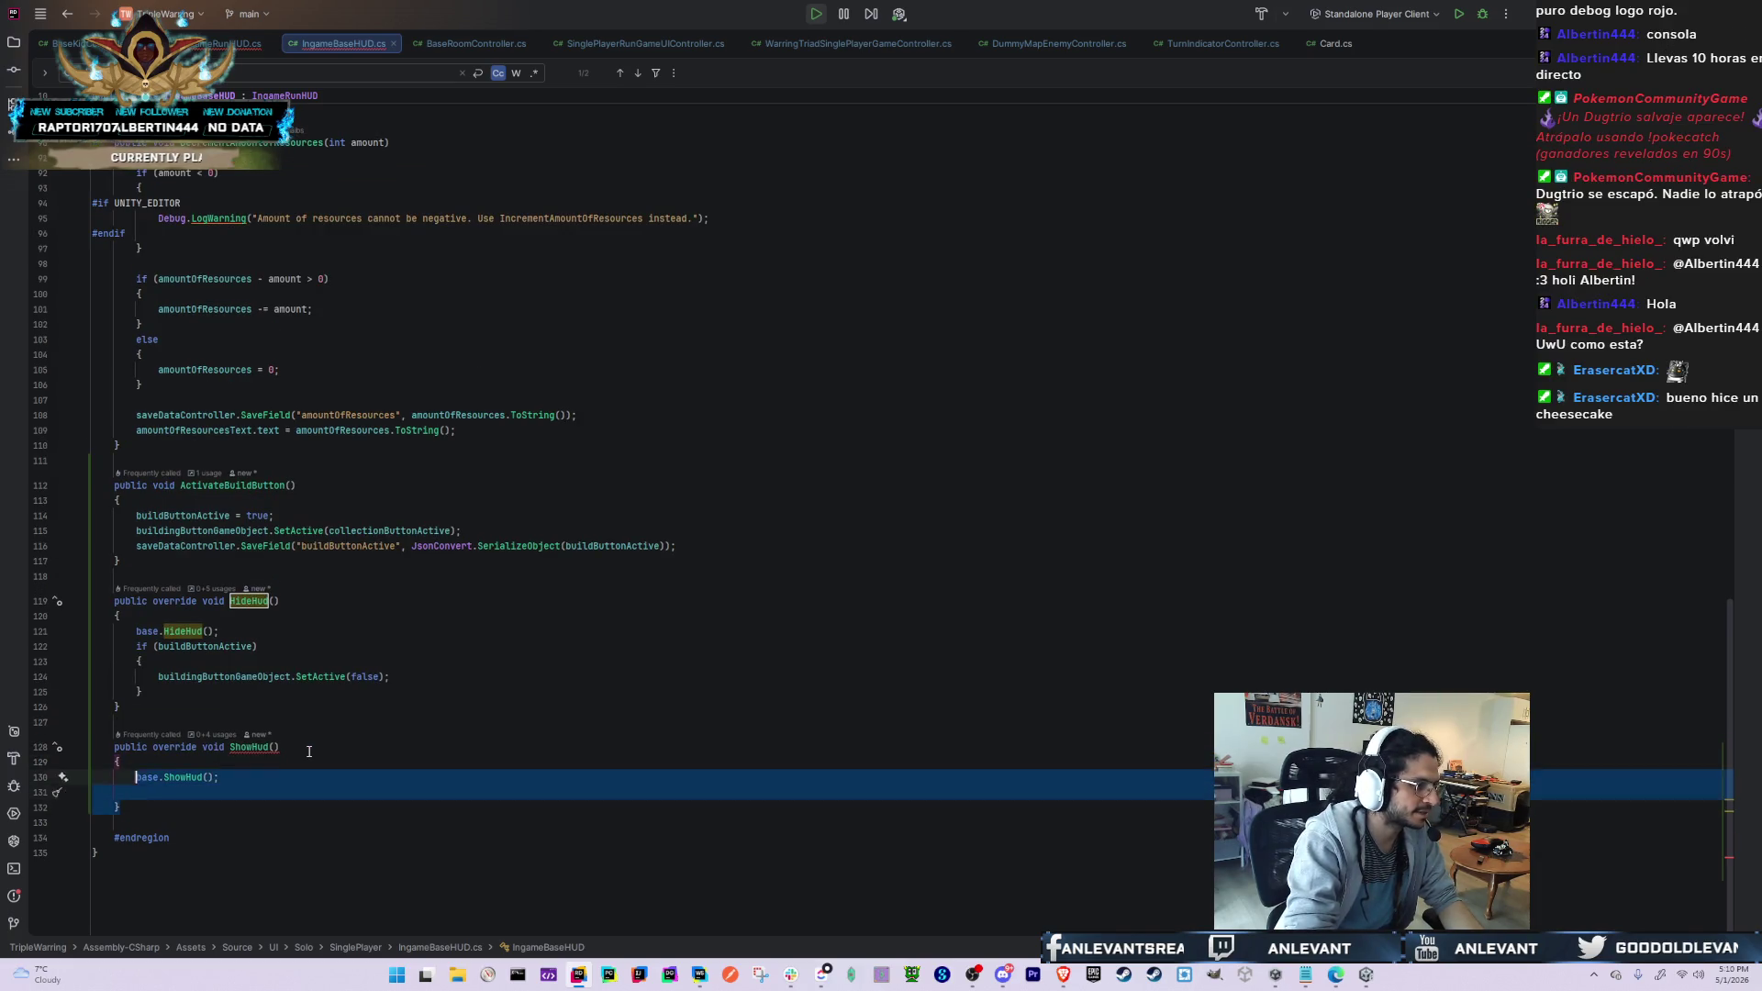
{"action": "key", "text": "BackSpace"}
Find the existing ShowHud override and paste the build-button check after base.ShowHud().
{"action": "key", "text": "ctrl+f"}
{"action": "type", "text": "ShowHud"}
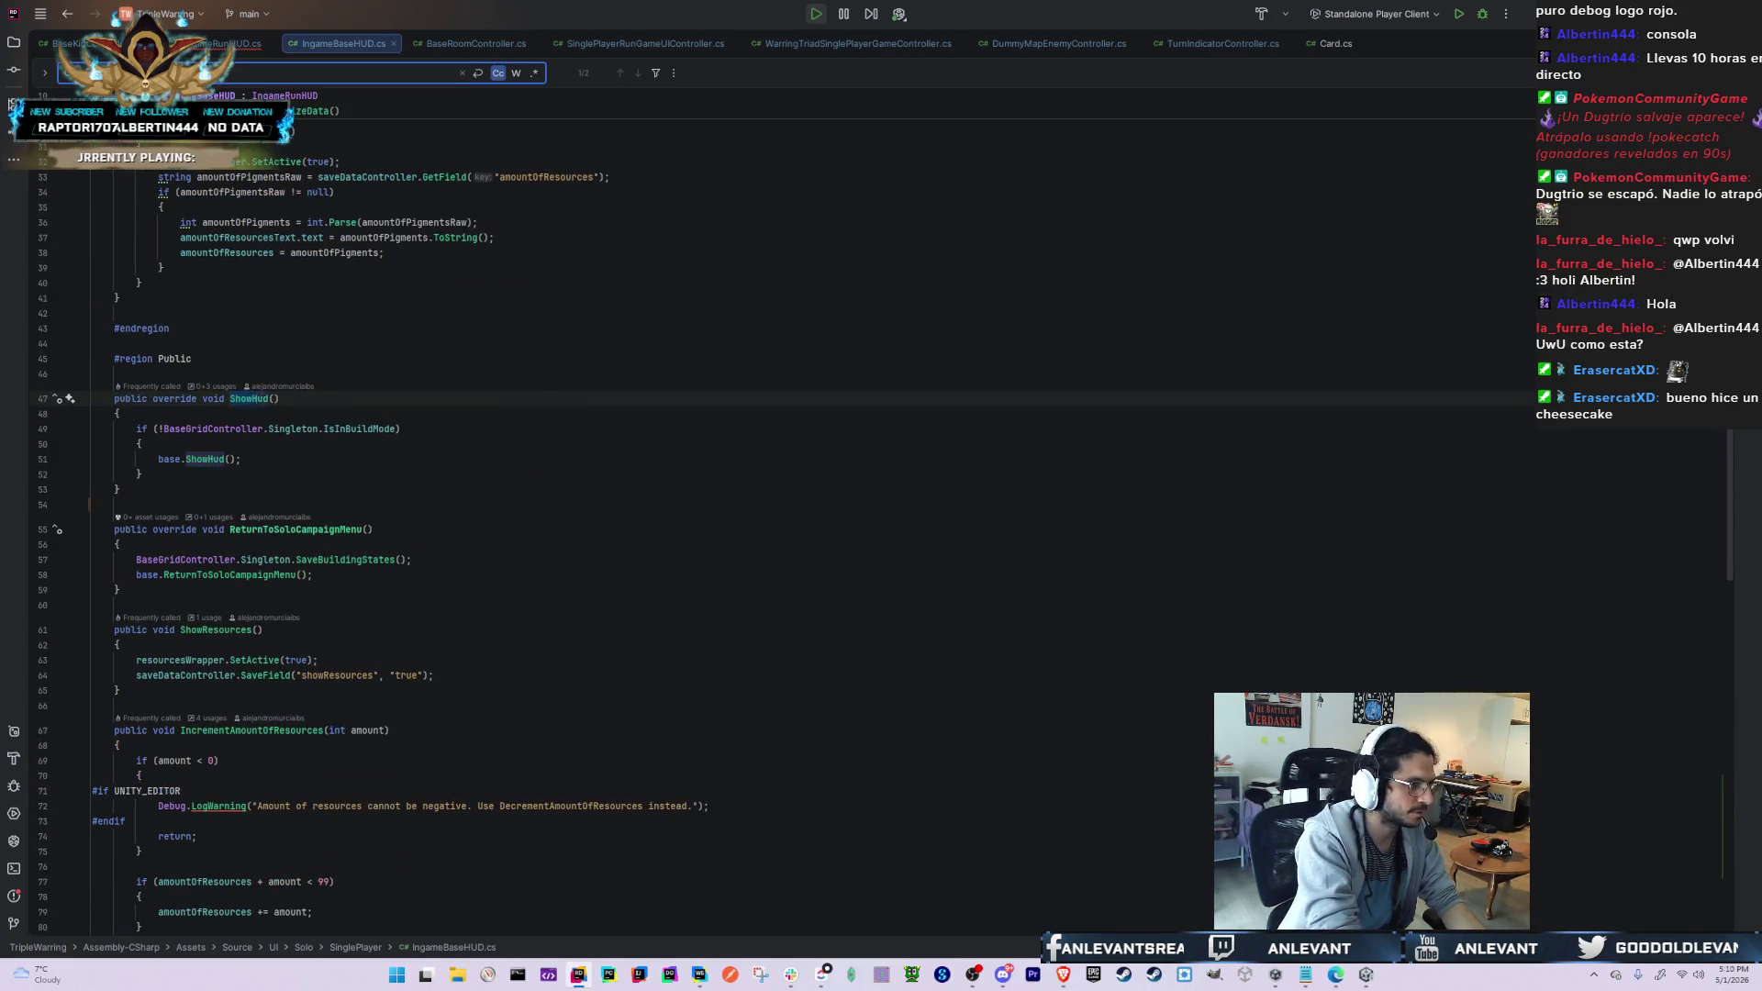
{"action": "left_click", "coordinate": [355, 448]}
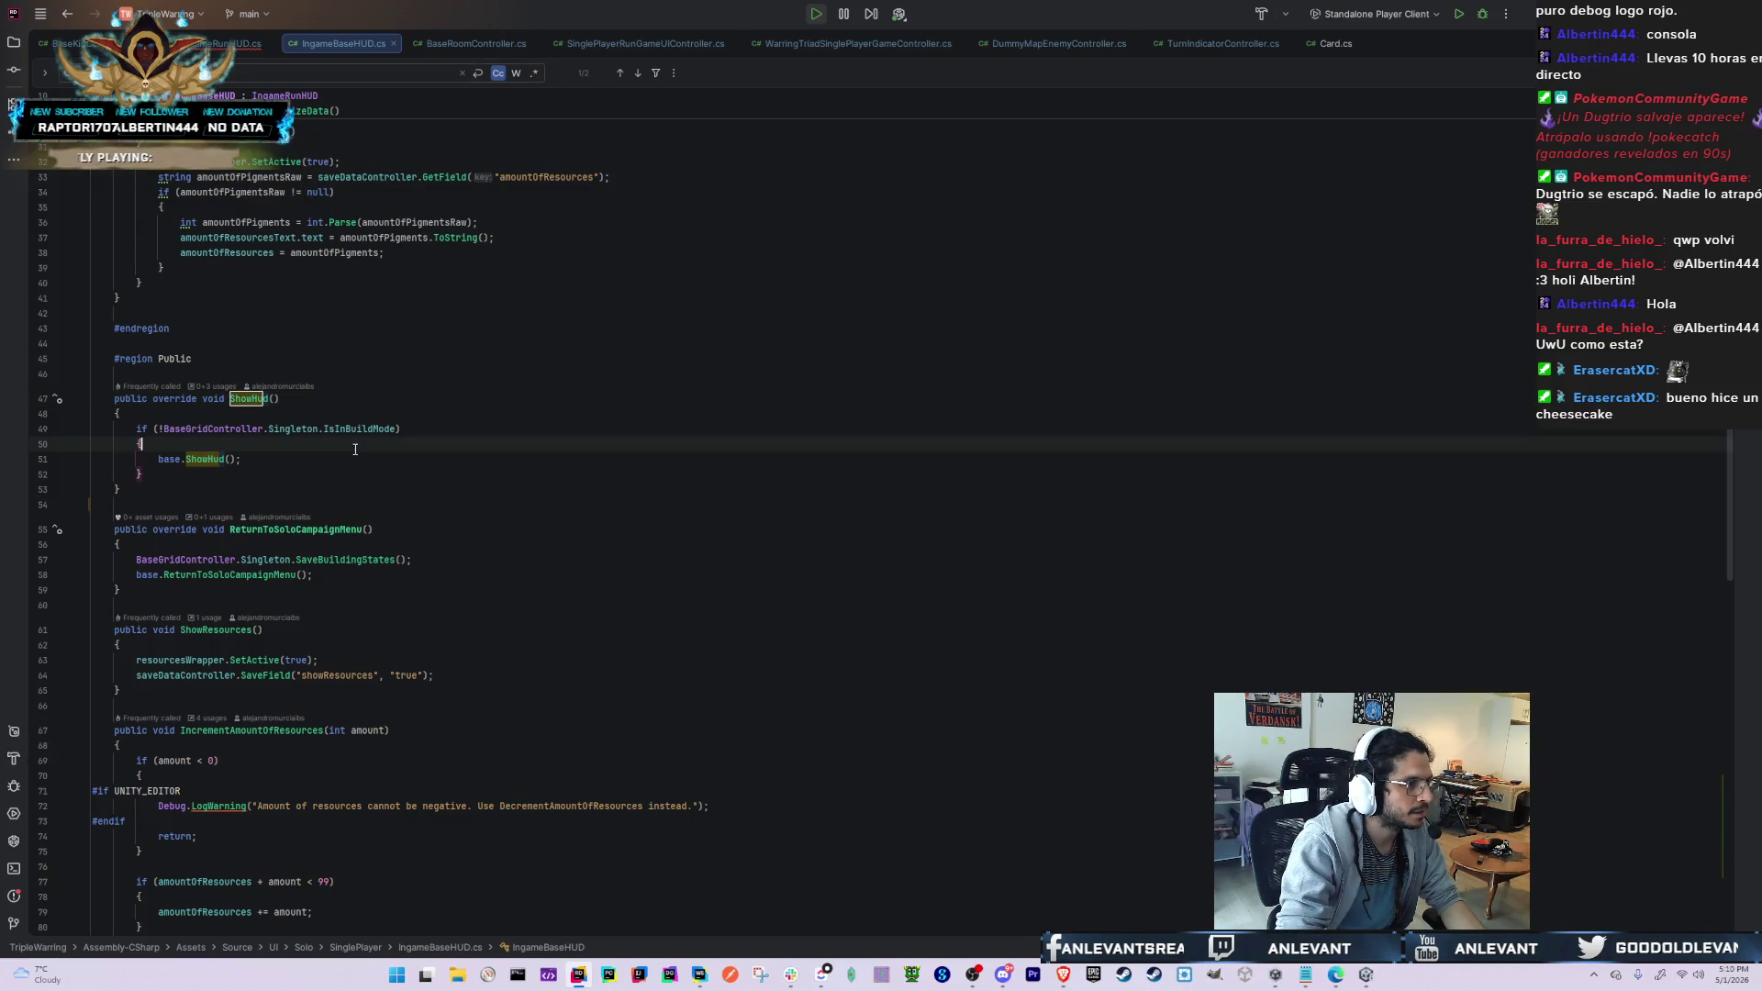
{"action": "left_click", "coordinate": [365, 460]}
{"action": "key", "text": "ctrl+v"}
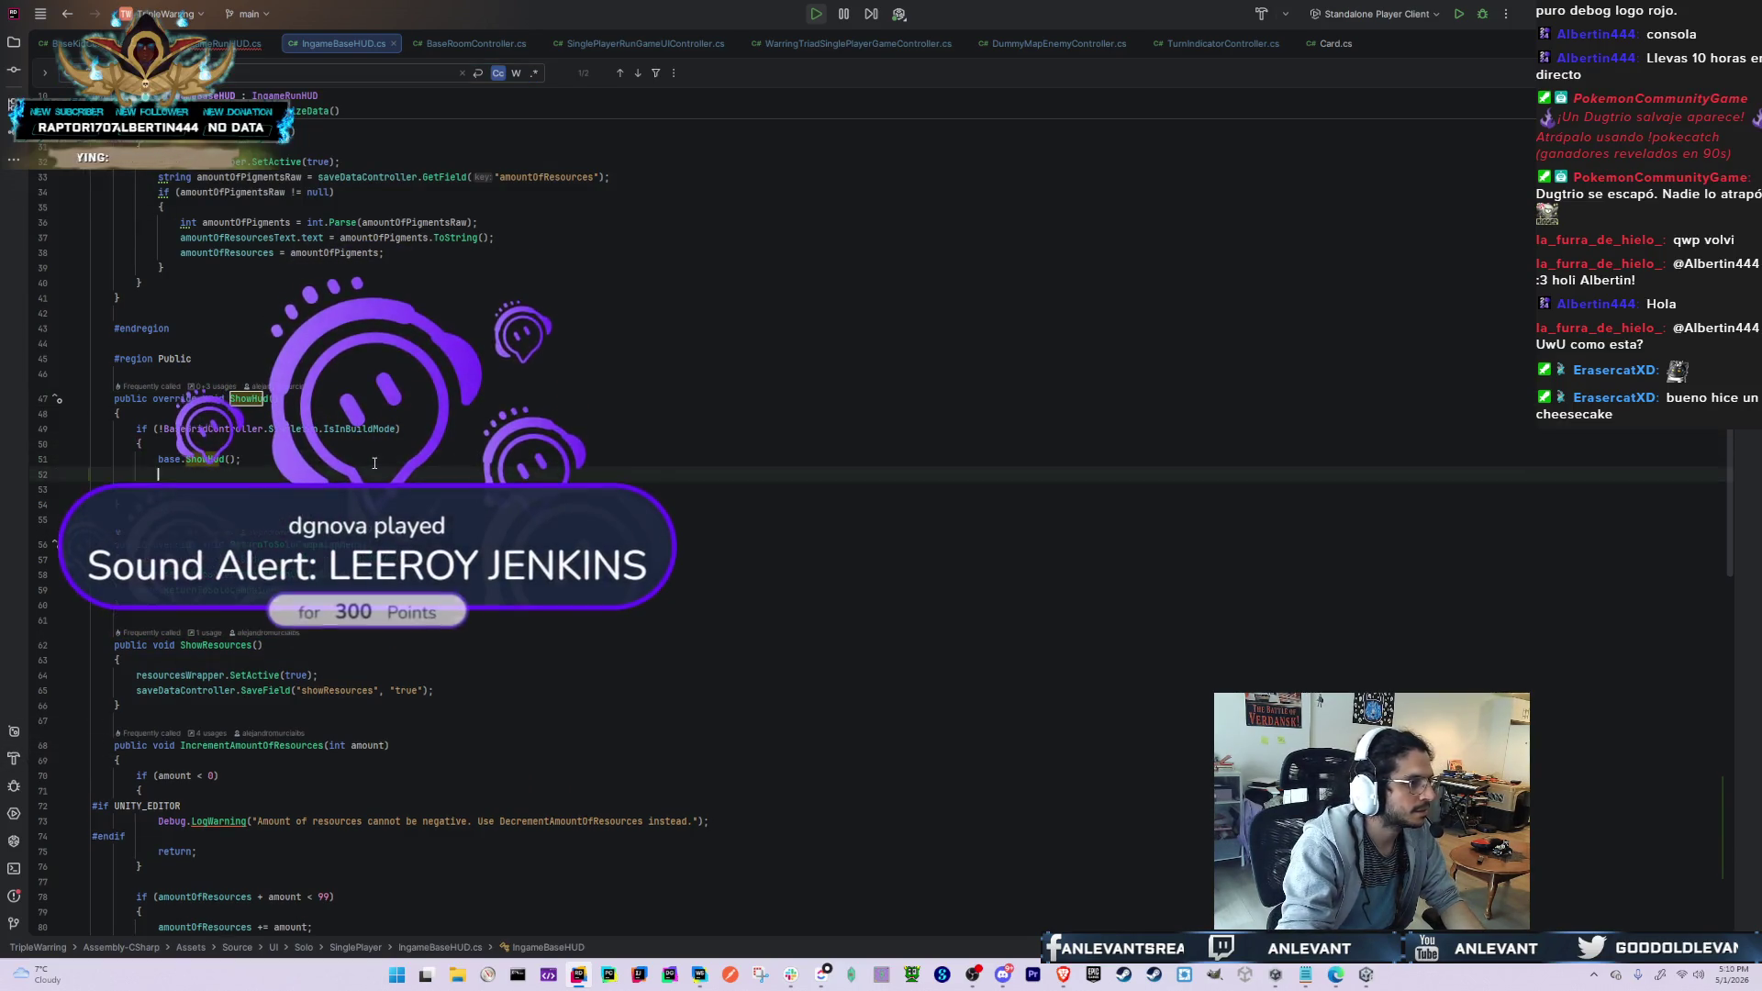
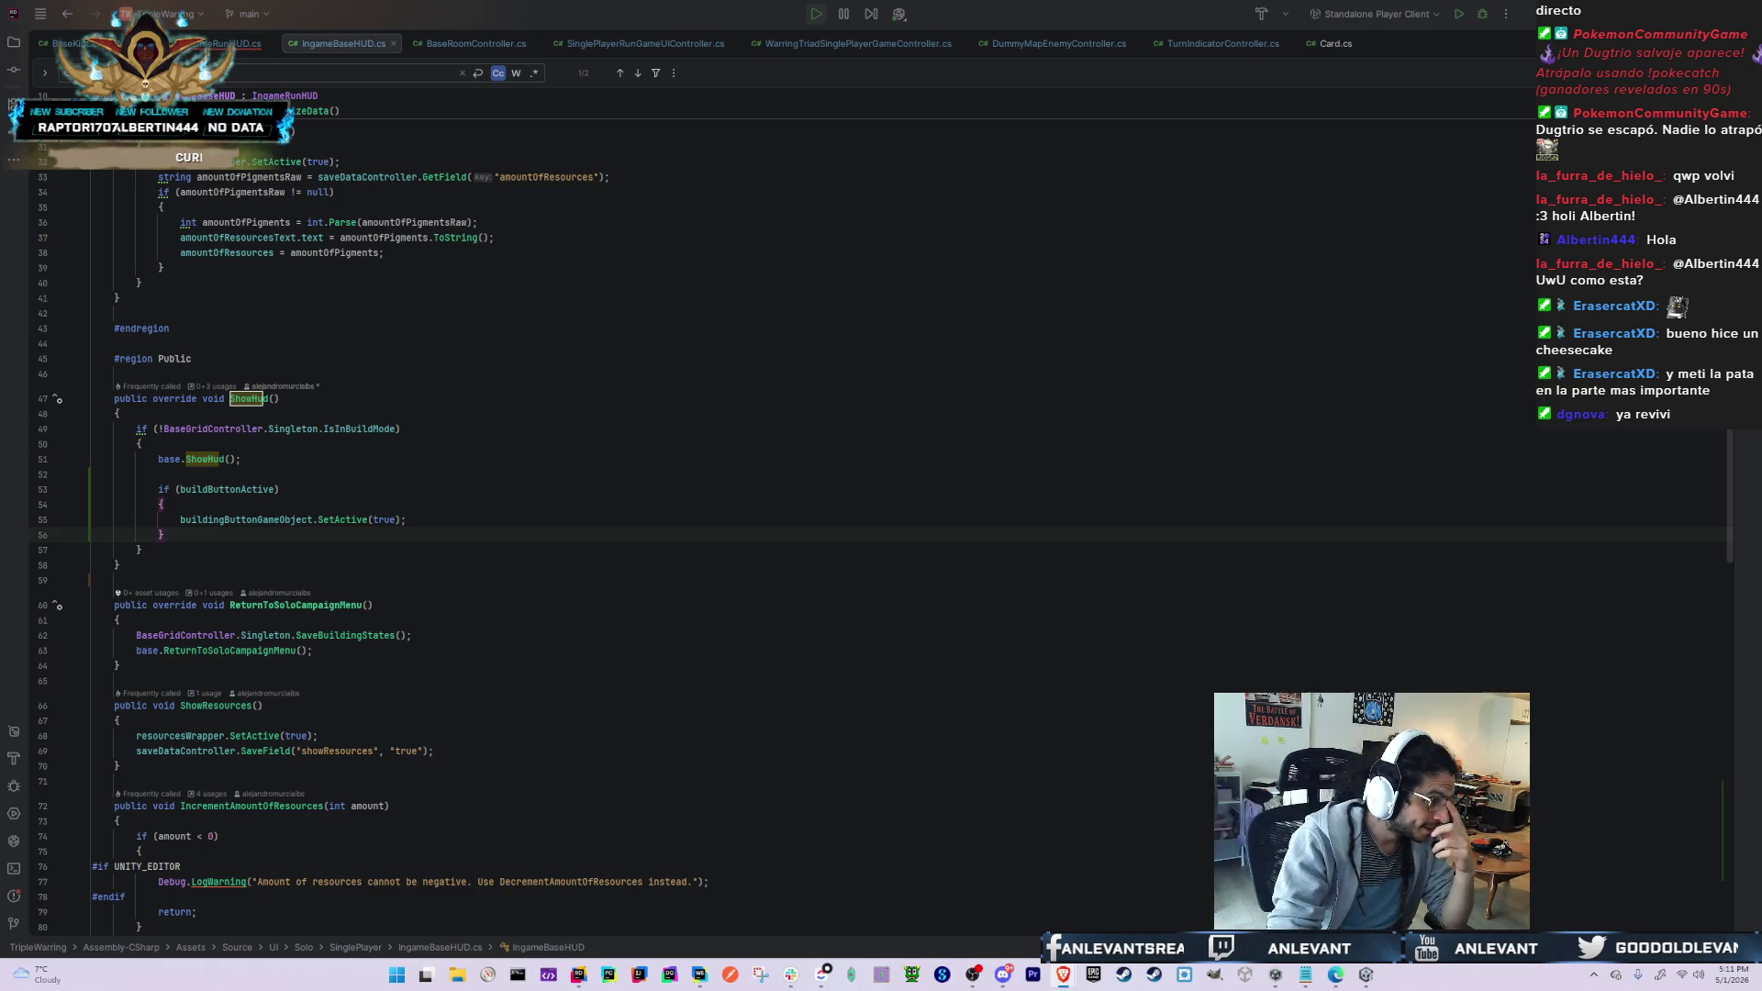
Back in Rider, select the build-button if-block in ShowHud.
{"action": "key", "text": "alt+Tab"}
{"action": "key", "text": "alt+Tab"}
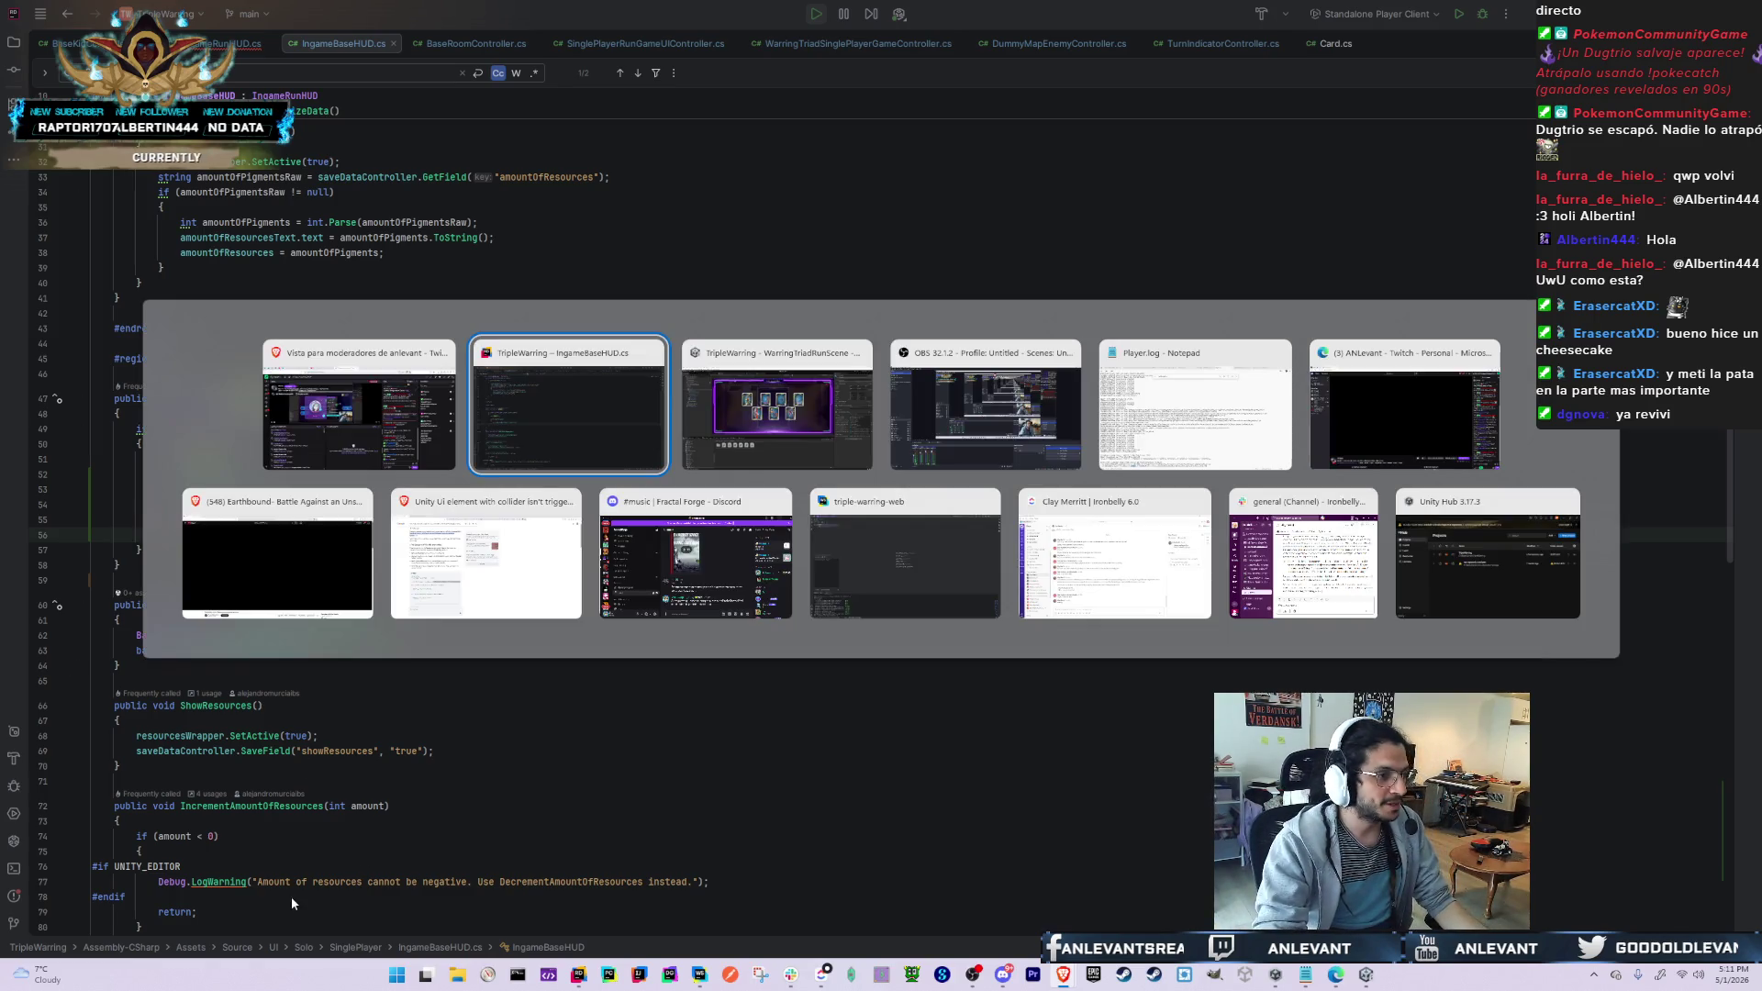
{"action": "key", "text": "alt+Tab"}
{"action": "key", "text": "alt+Tab"}
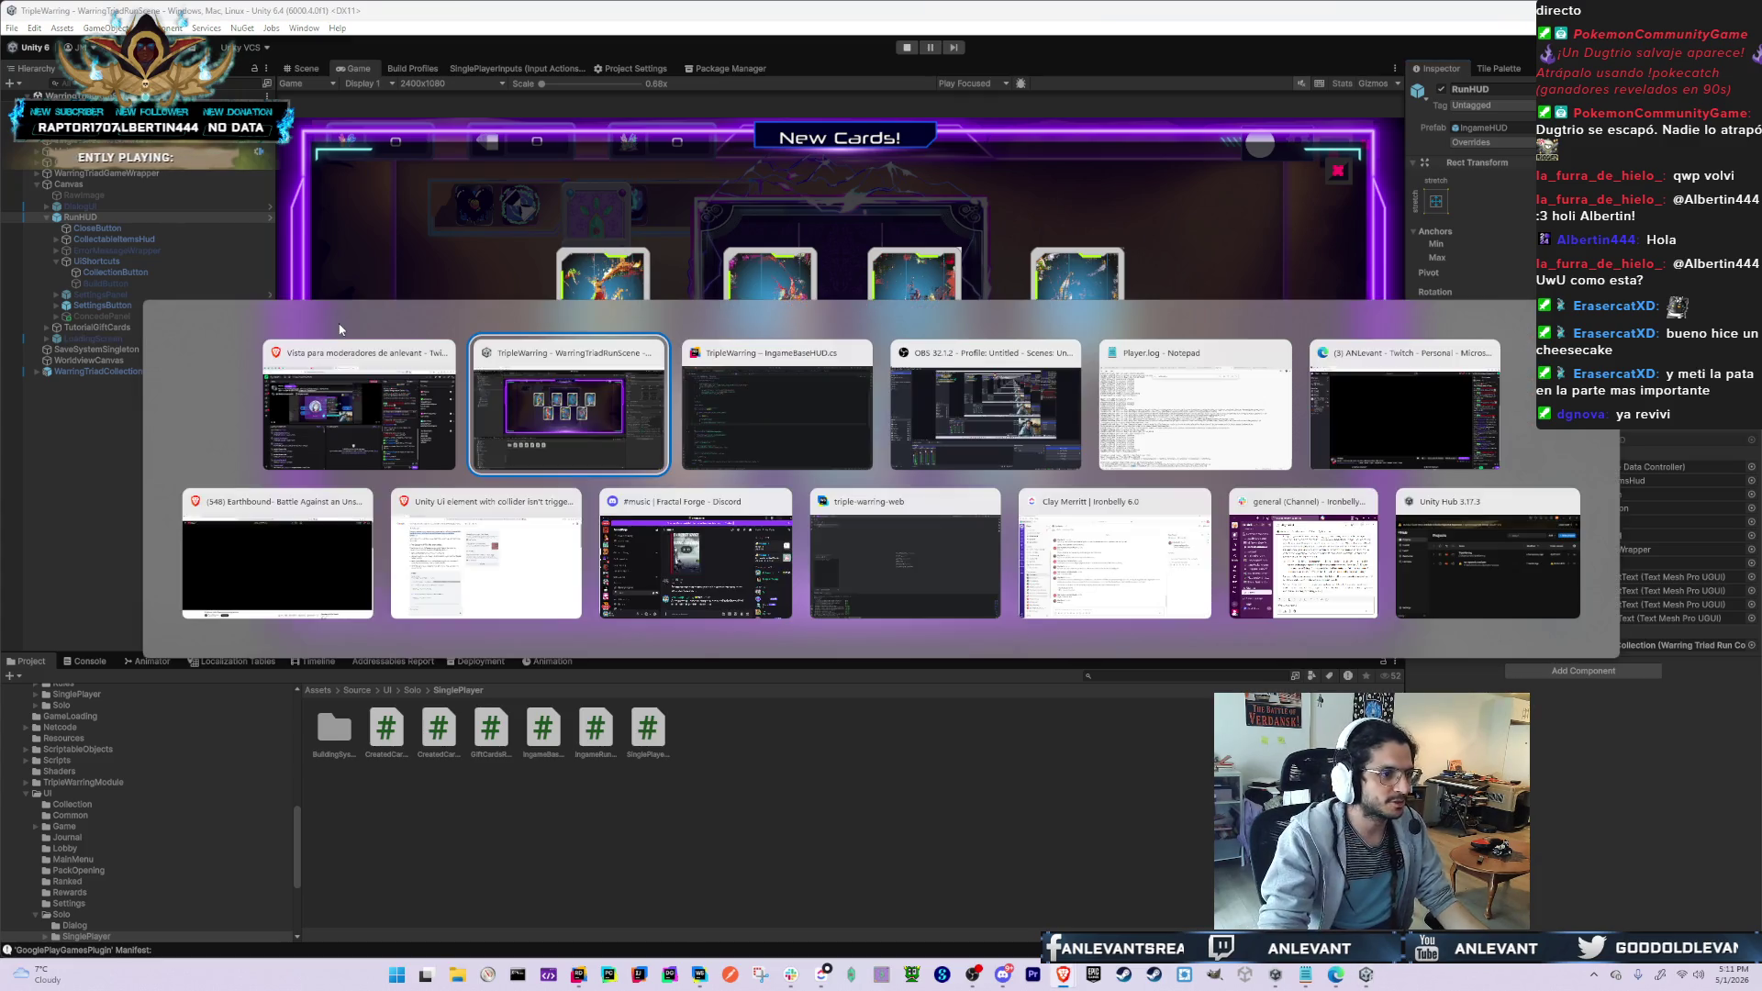
{"action": "key", "text": "alt+Tab"}
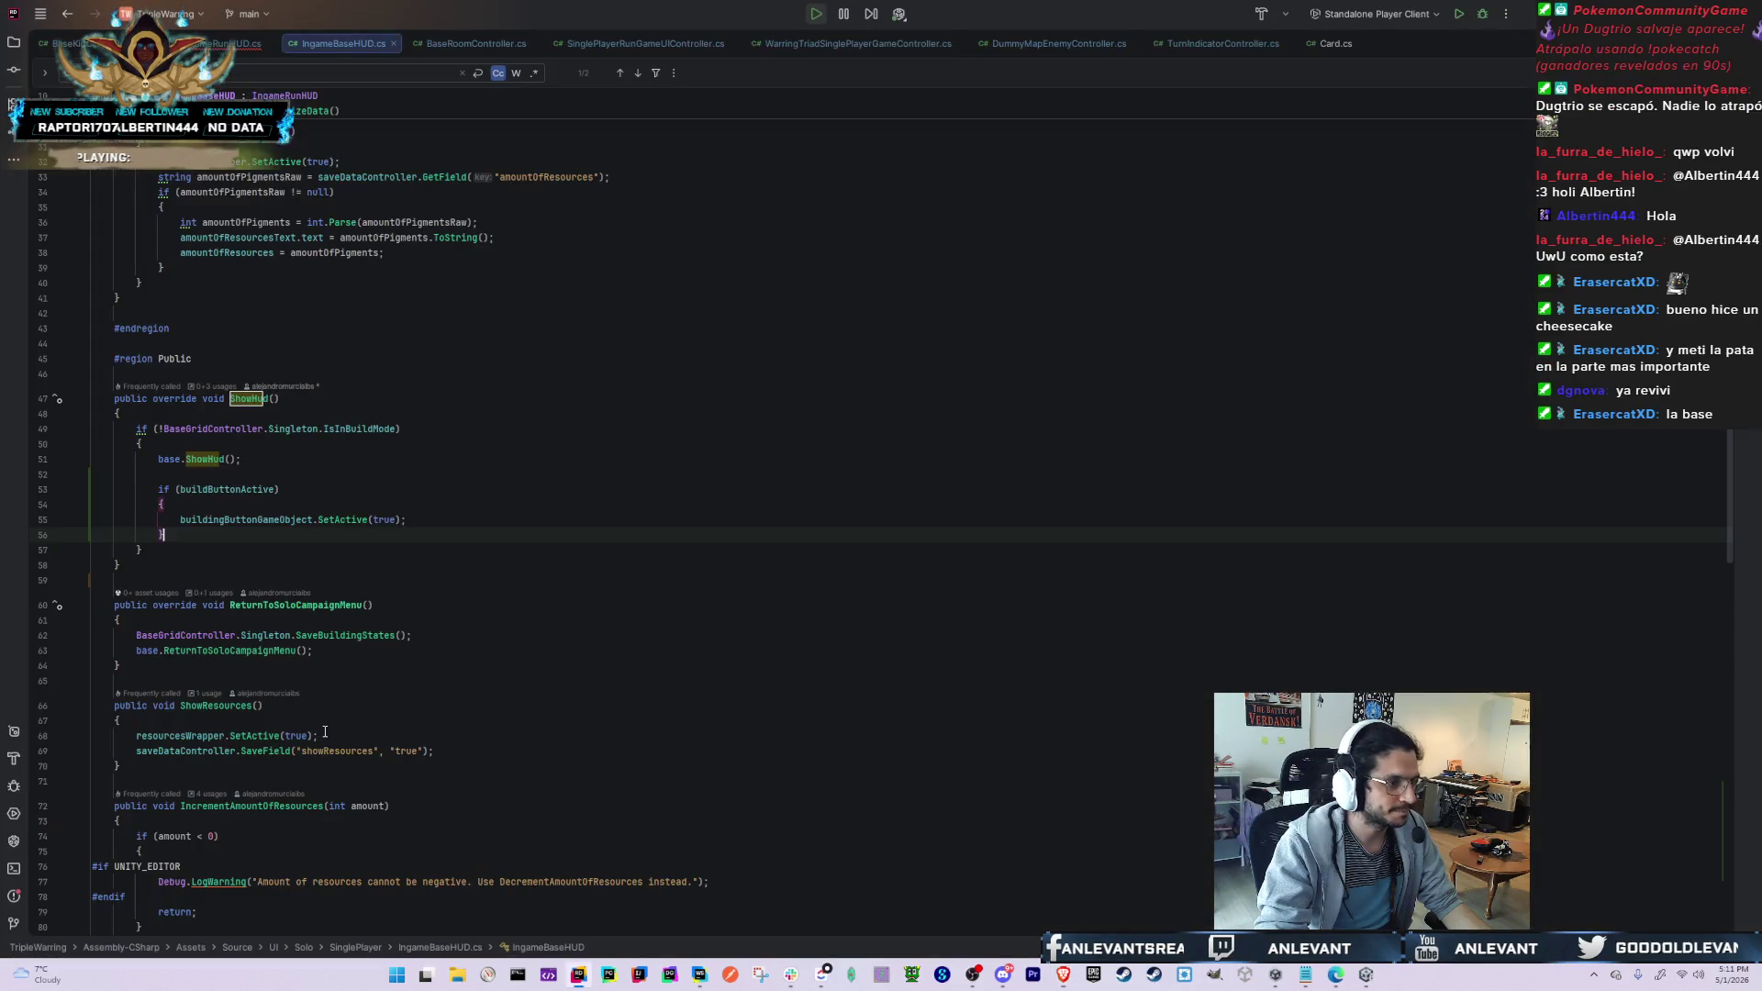
{"action": "left_click", "coordinate": [380, 516]}
{"action": "left_click", "coordinate": [398, 476]}
{"action": "key", "text": "ctrl+w"}
{"action": "key", "text": "ctrl+w"}
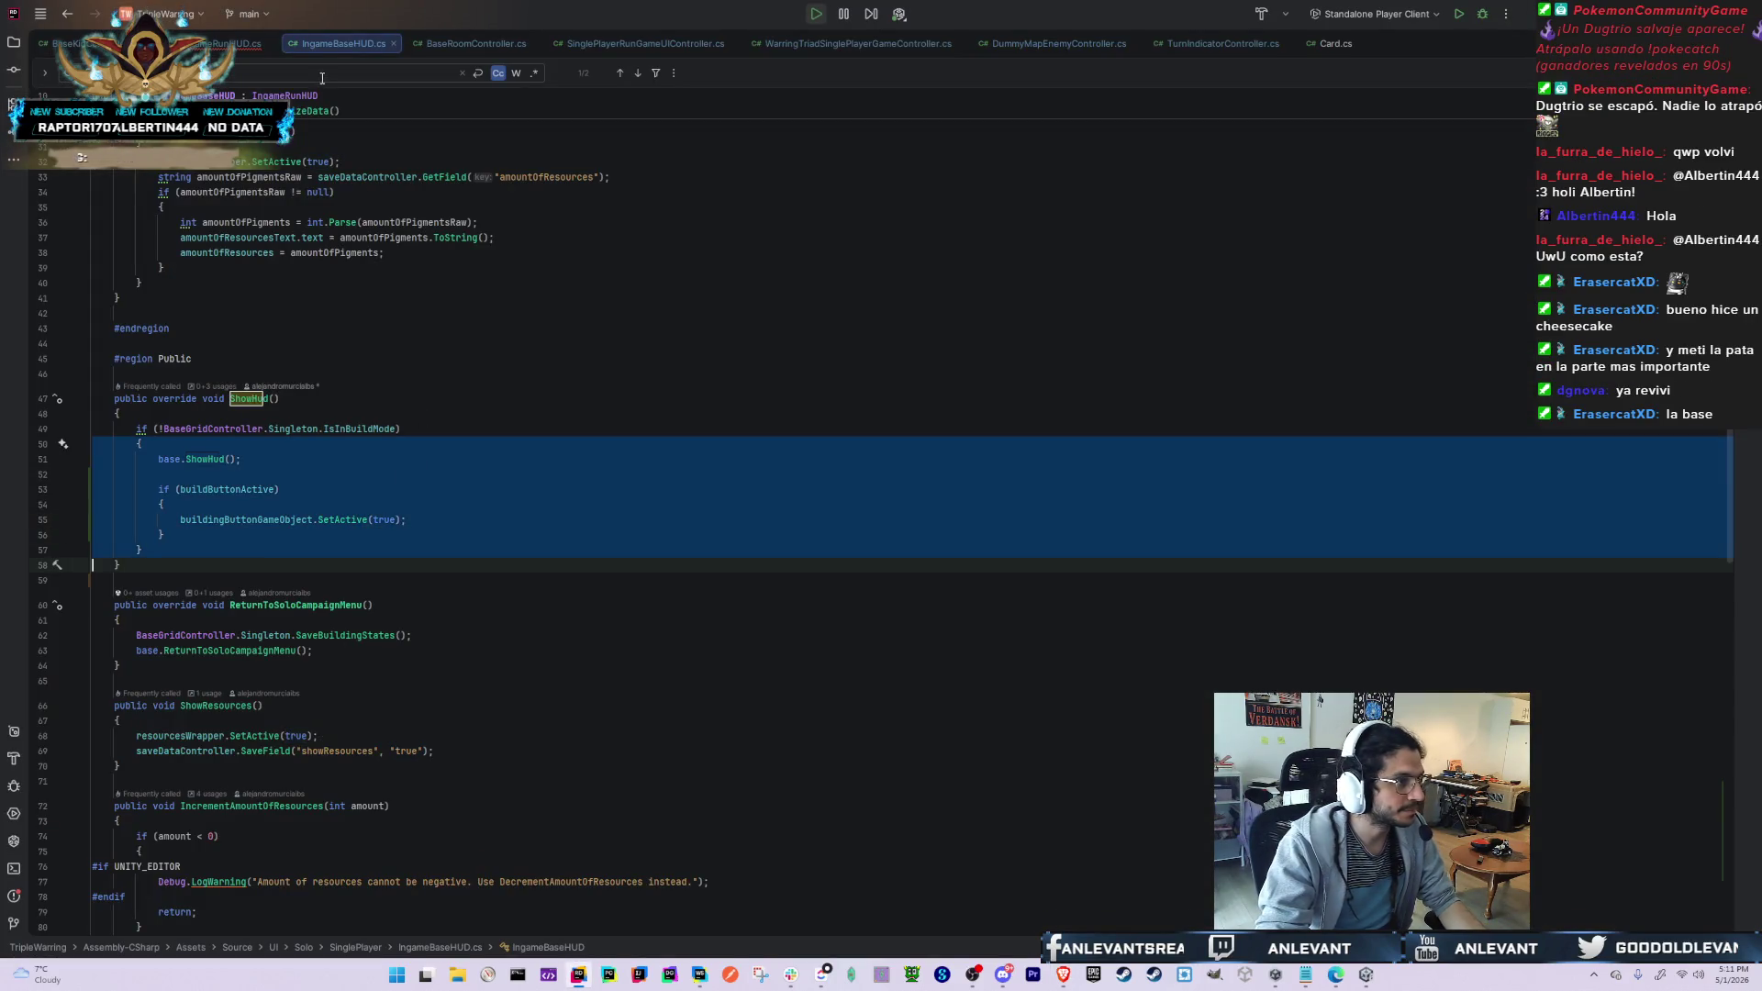
In IngameRunHUD.cs, delete the blank lines below the buildingButtonGameObject SetActive call.
{"action": "left_click", "coordinate": [230, 43]}
{"action": "scroll", "coordinate": [816, 734], "scroll_direction": "down", "scroll_amount": 5}
{"action": "scroll", "coordinate": [816, 757], "scroll_direction": "down", "scroll_amount": 5}
{"action": "left_click", "coordinate": [469, 574]}
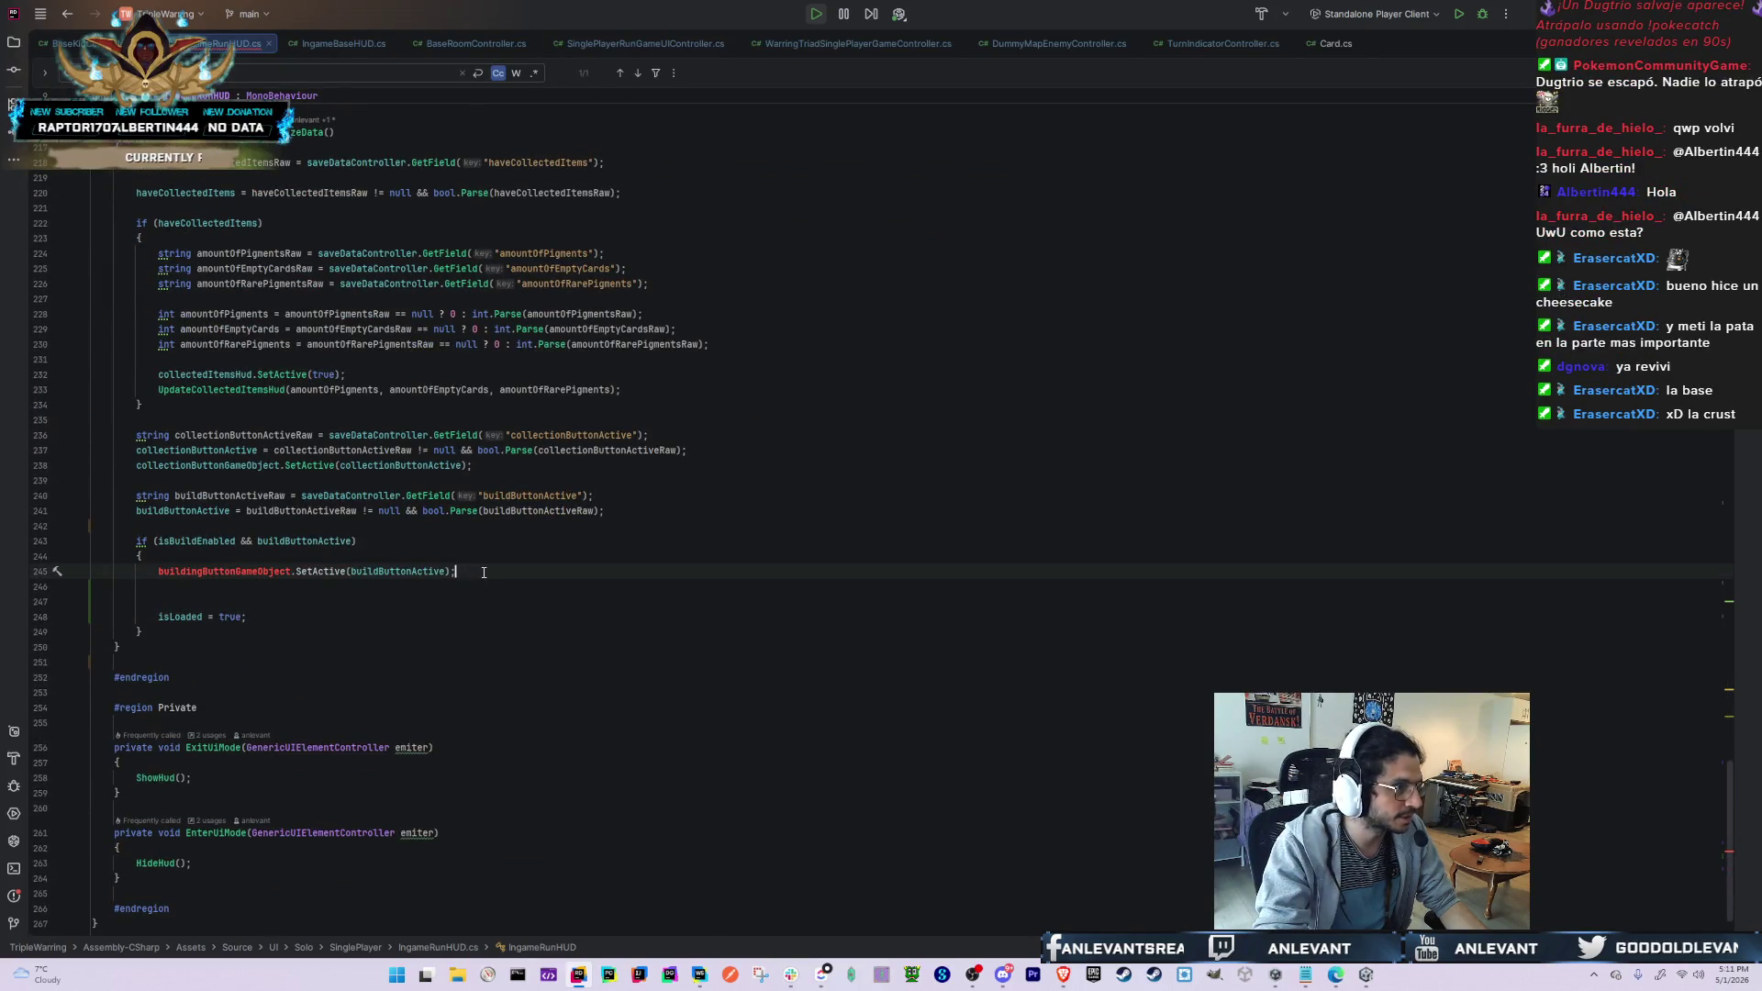
{"action": "scroll", "coordinate": [484, 573], "scroll_direction": "up", "scroll_amount": 2}
{"action": "left_click", "coordinate": [369, 223]}
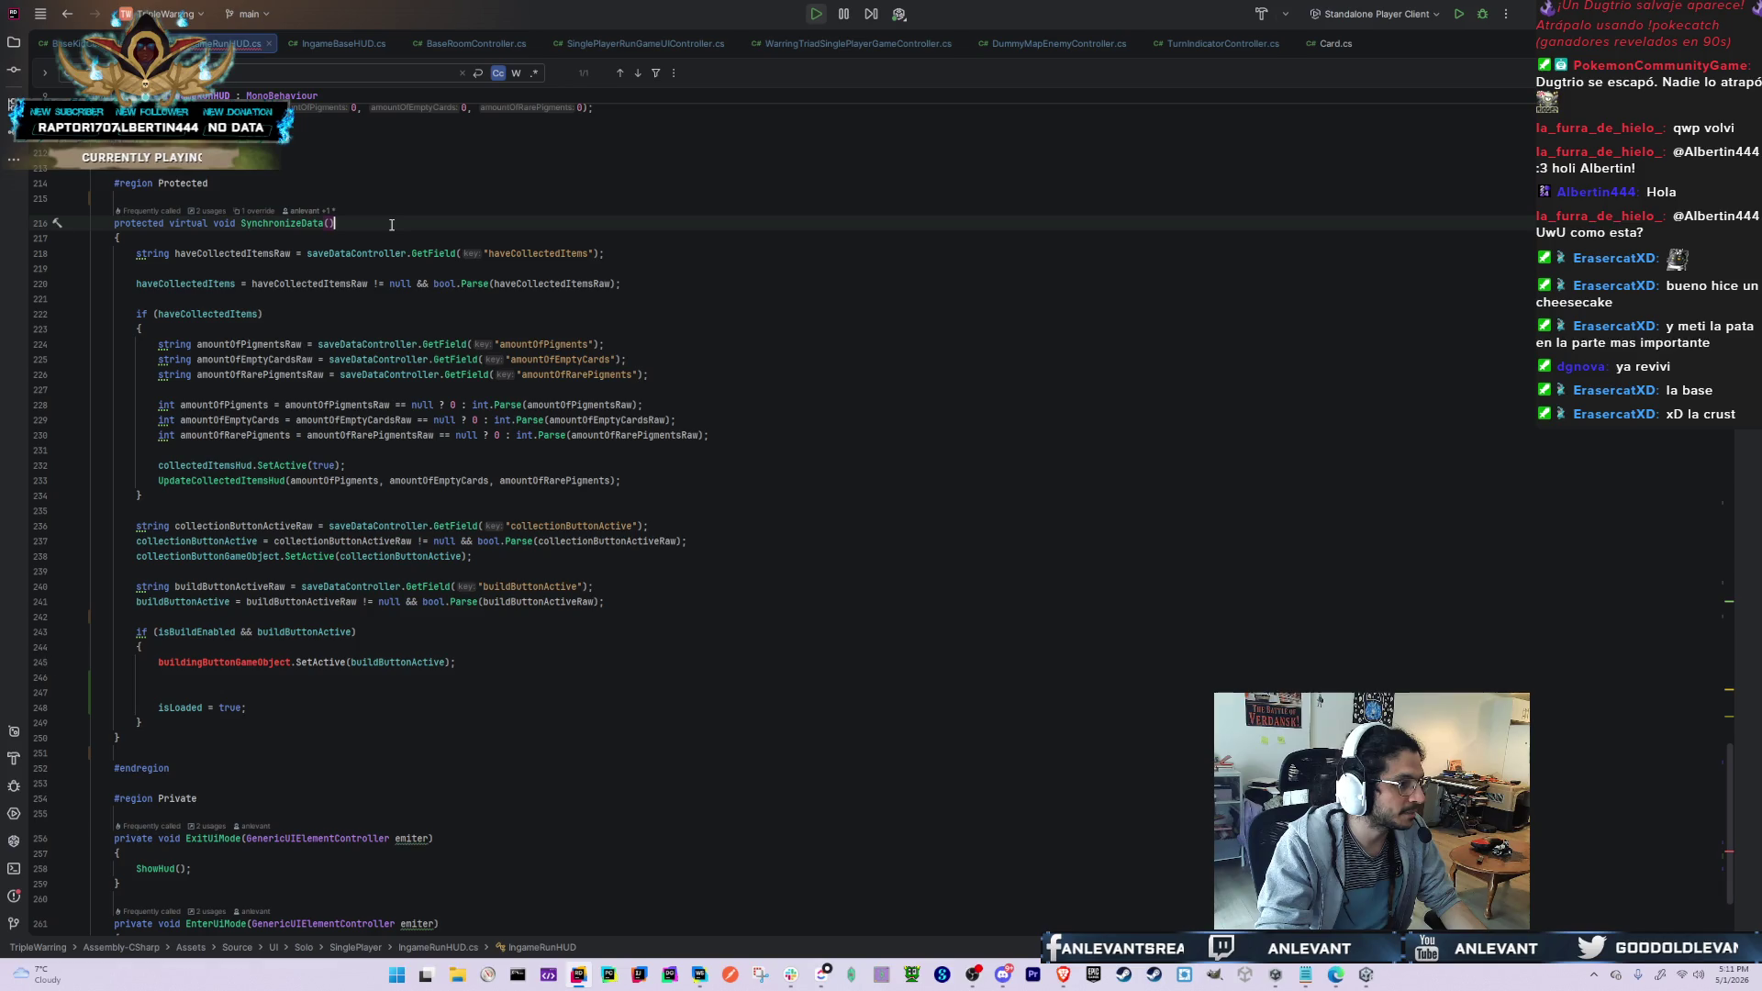
{"action": "left_click", "coordinate": [373, 671]}
{"action": "key", "text": "BackSpace"}
{"action": "key", "text": "BackSpace"}
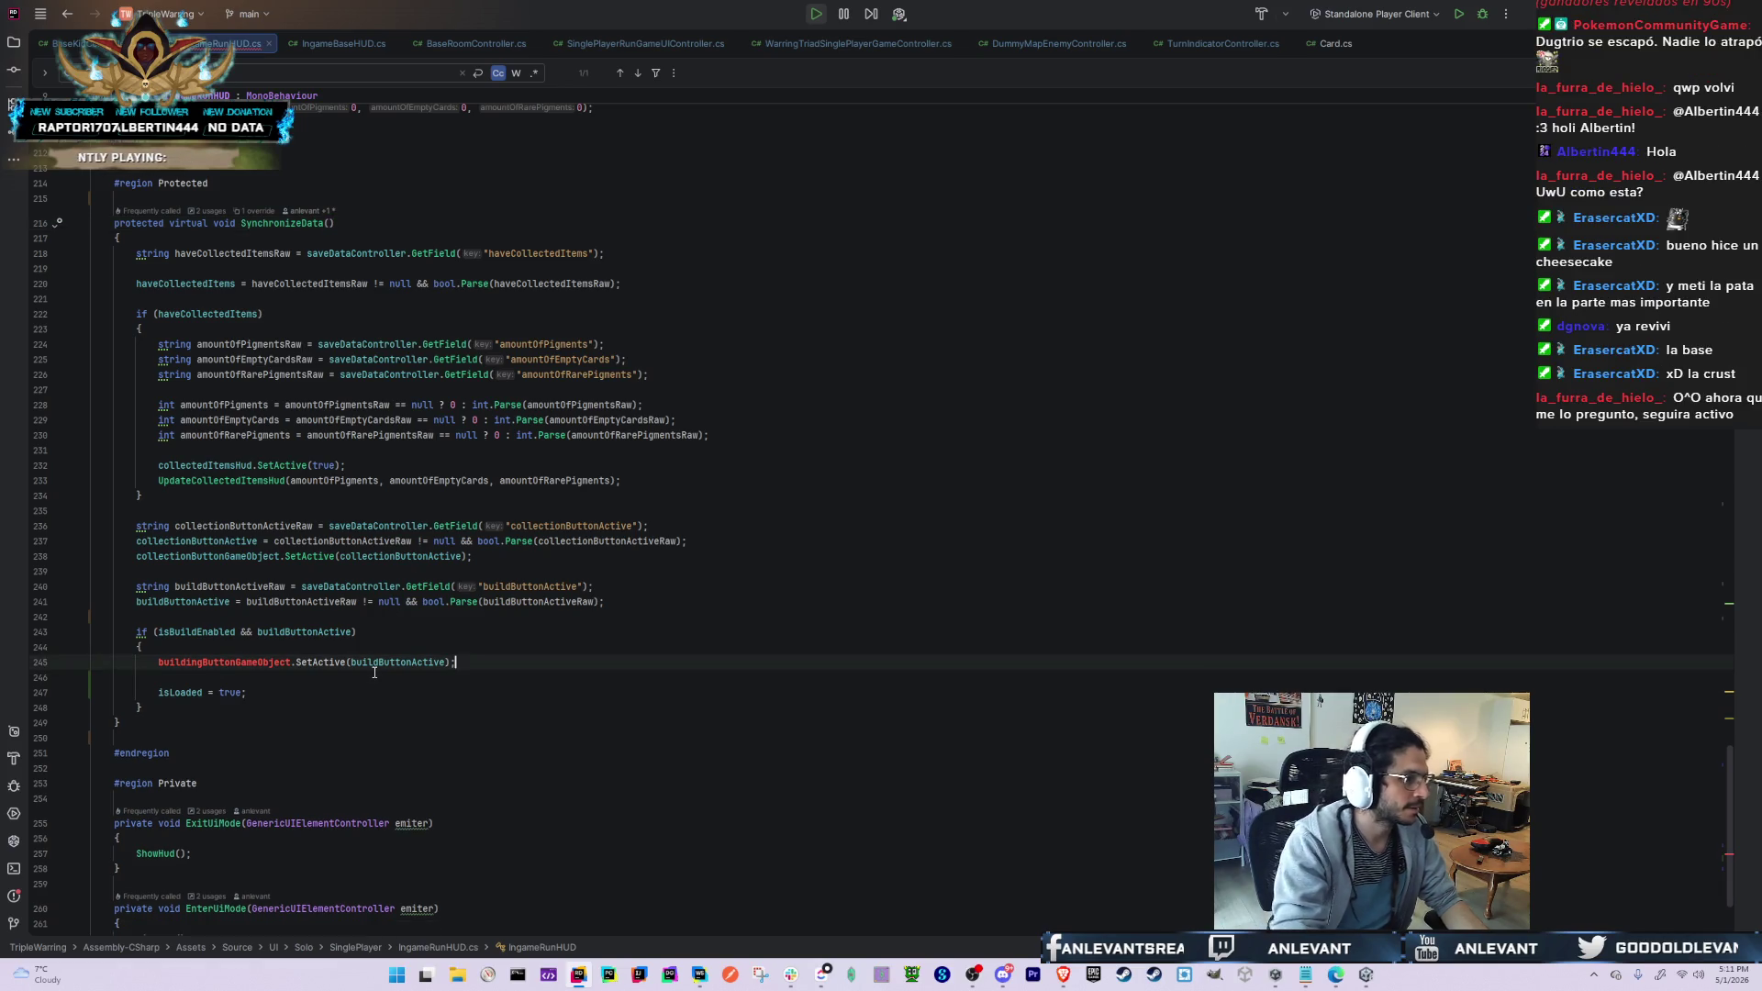
{"action": "key", "text": "Down"}
{"action": "key", "text": "Down"}
{"action": "key", "text": "shift+Up"}
{"action": "key", "text": "shift+Up"}
{"action": "key", "text": "shift+Up"}
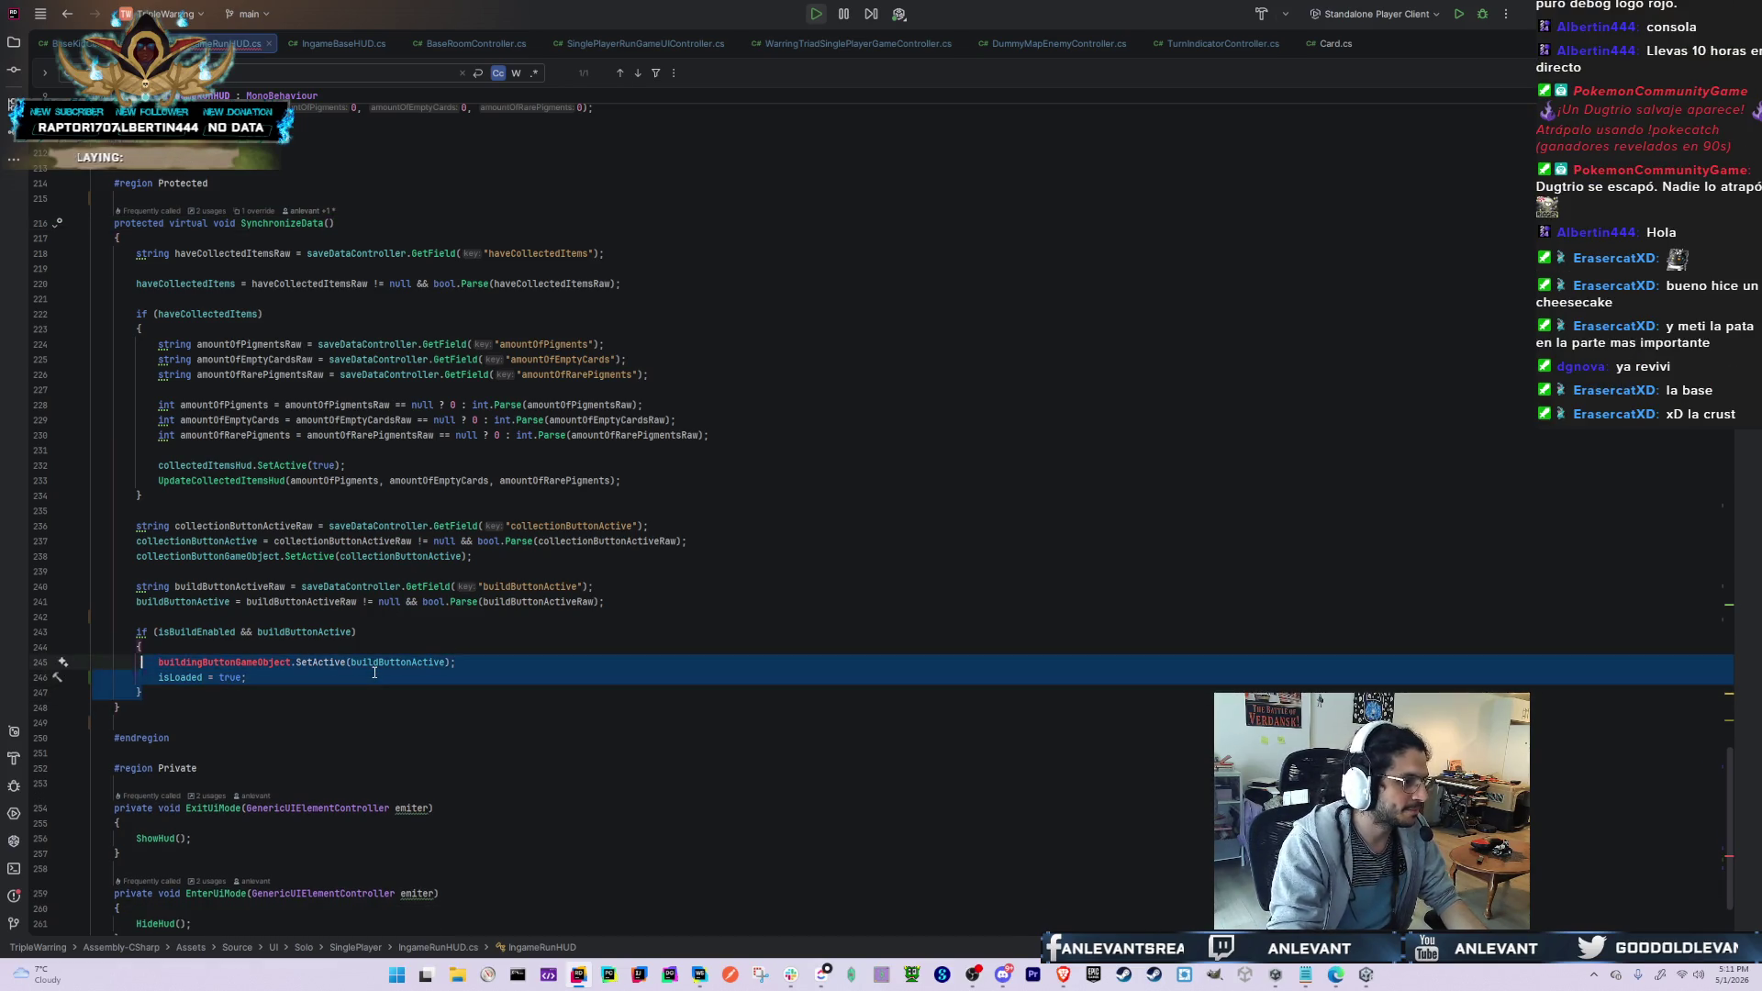
Search IngameBaseHUD.cs for 'Synch' to locate its SynchronizeData method.
{"action": "left_click", "coordinate": [328, 50]}
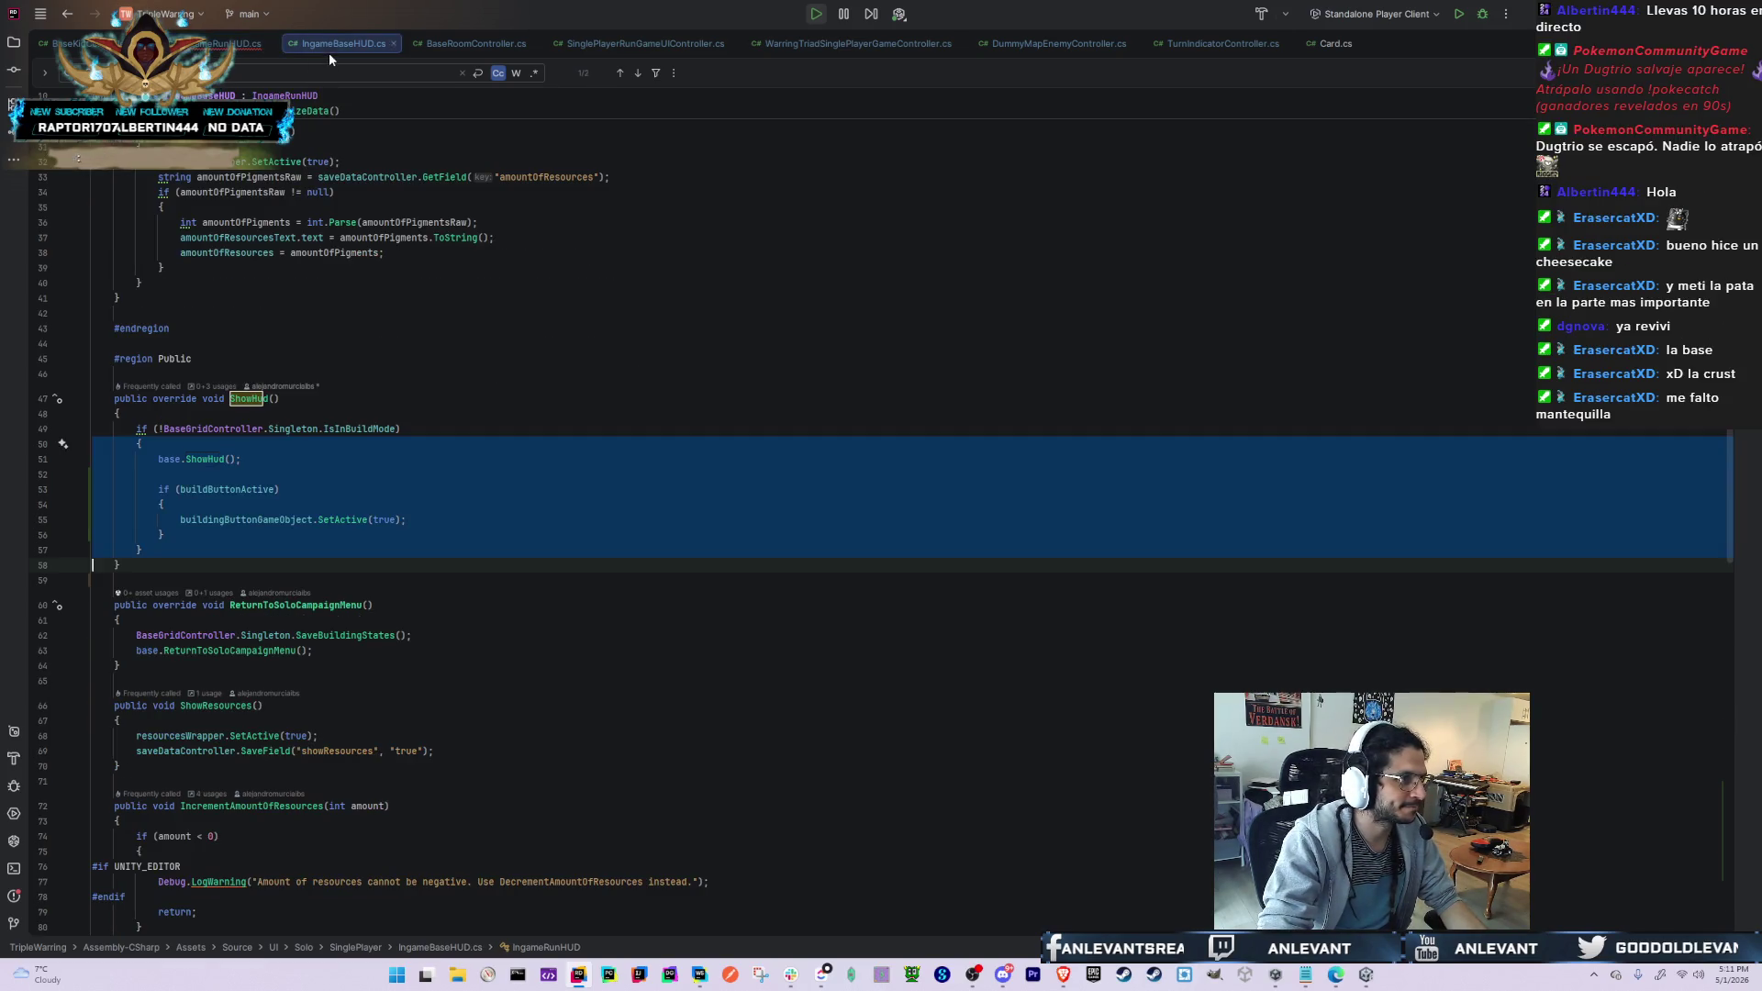
{"action": "left_click", "coordinate": [407, 317]}
{"action": "key", "text": "ctrl+f"}
{"action": "type", "text": "Synch"}
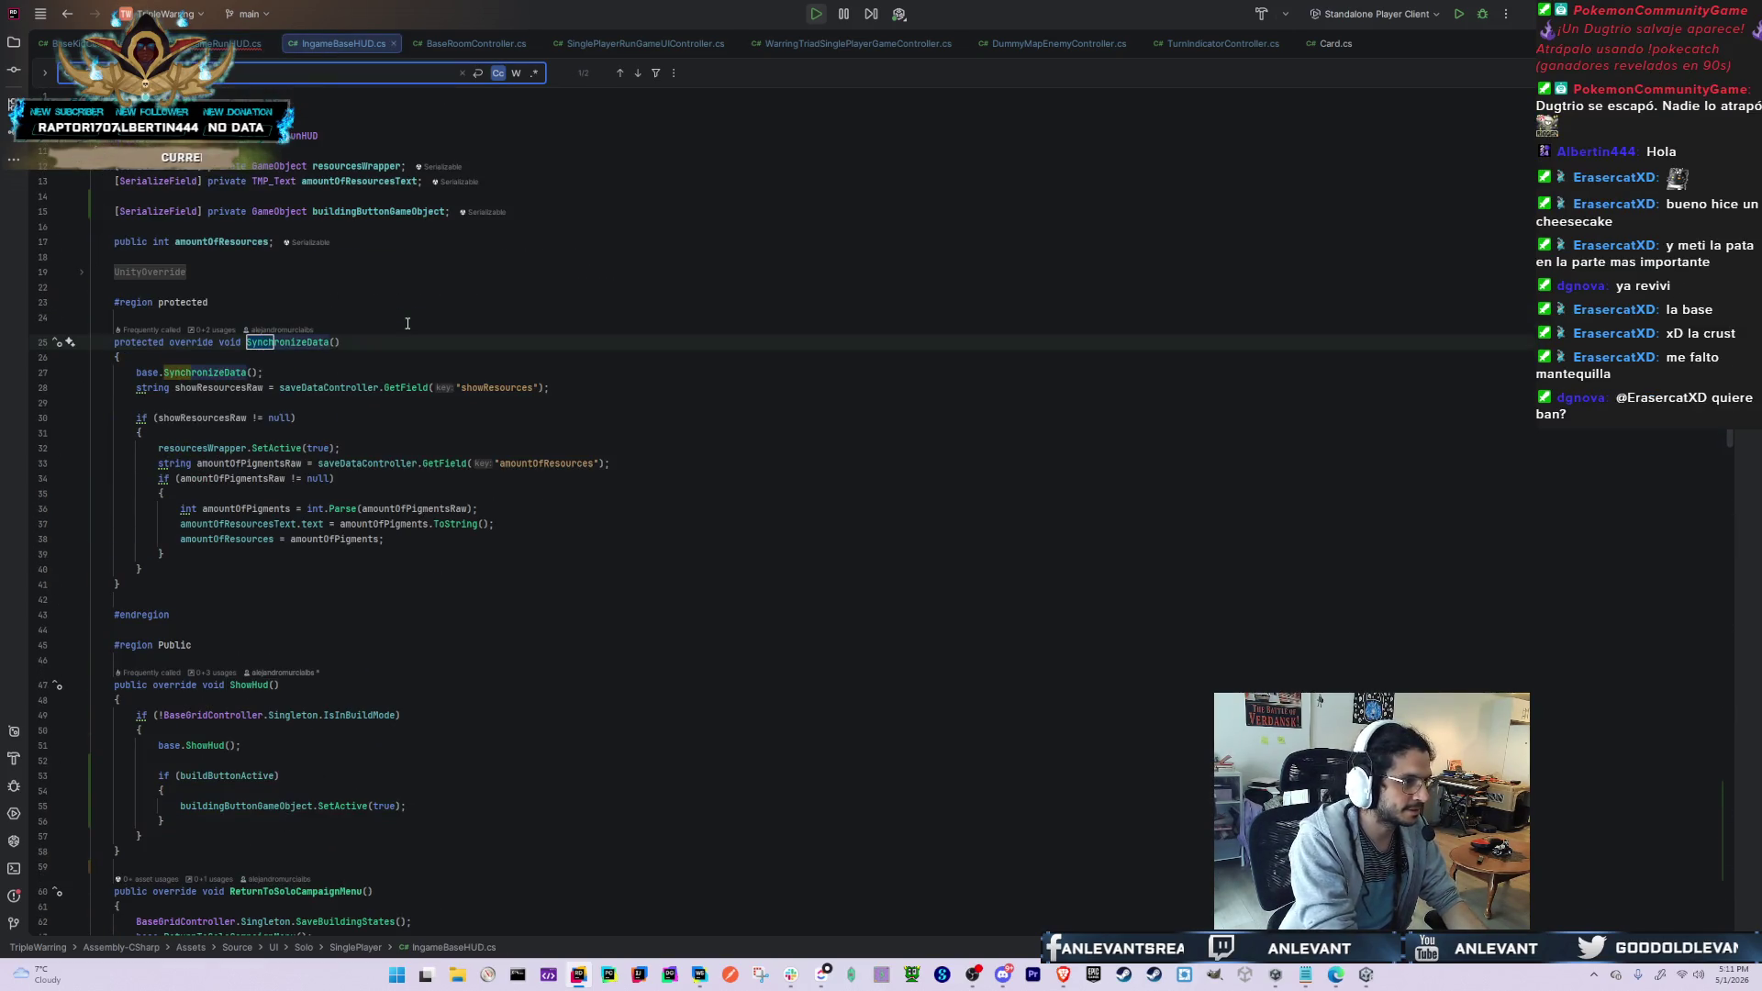
Select the buildButtonActive parsing and the isBuildEnabled if-block in IngameRunHUD, and cut them out.
{"action": "left_click", "coordinate": [234, 43]}
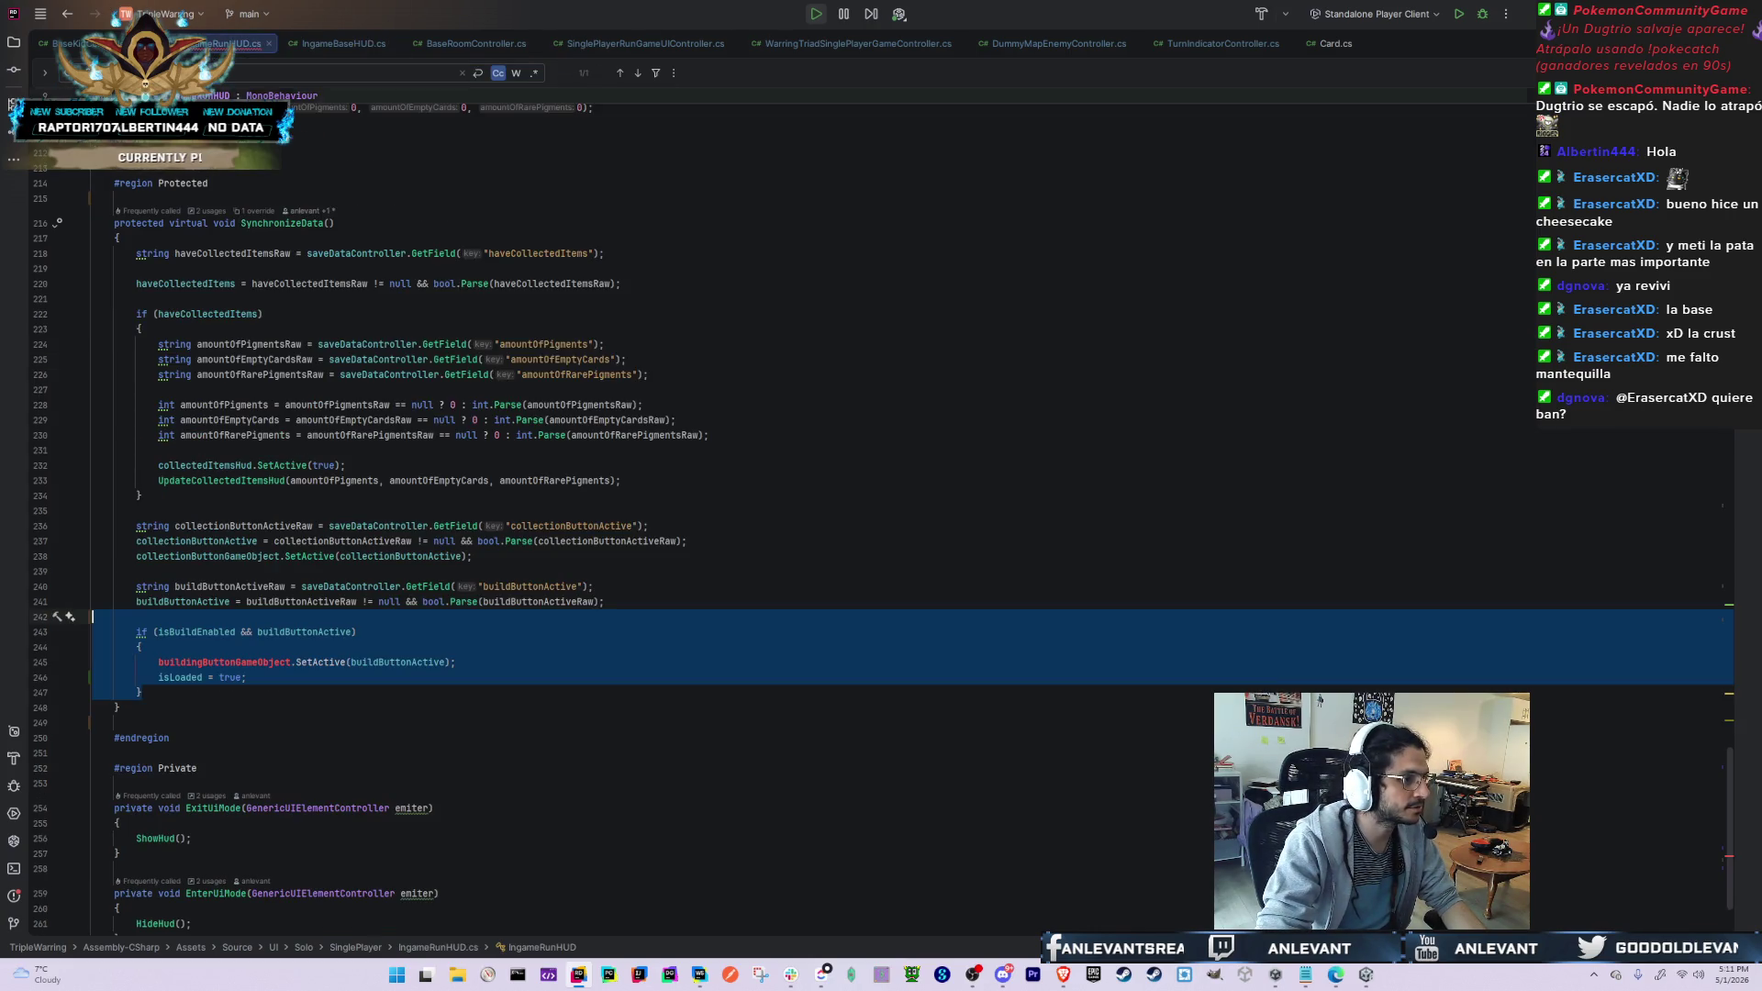
{"action": "left_click", "coordinate": [261, 689]}
{"action": "key", "text": "shift+Up"}
{"action": "key", "text": "shift+Up"}
{"action": "key", "text": "shift+Up"}
{"action": "key", "text": "shift+Up"}
{"action": "key", "text": "shift+Up"}
{"action": "key", "text": "shift+Up"}
{"action": "key", "text": "ctrl+c"}
{"action": "key", "text": "shift+Left"}
{"action": "key", "text": "BackSpace"}
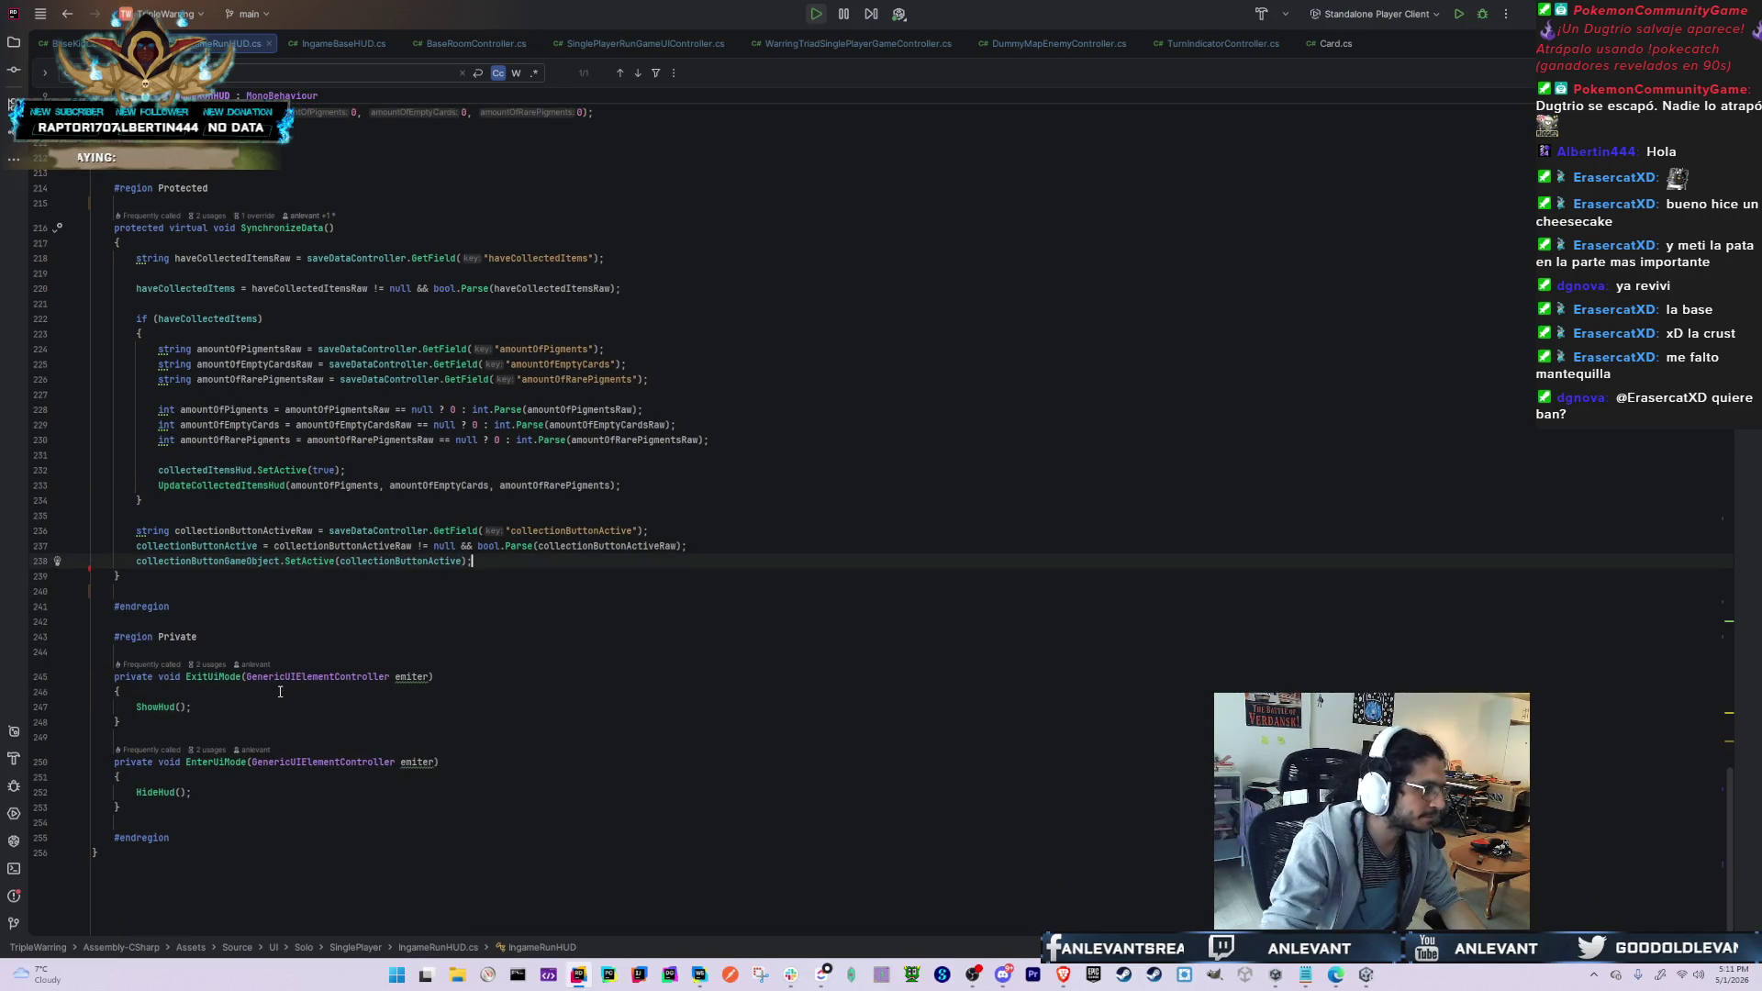
{"action": "left_click", "coordinate": [331, 46]}
Paste the build-button block into IngameBaseHUD's SynchronizeData after the showResources block.
{"action": "left_click", "coordinate": [193, 566]}
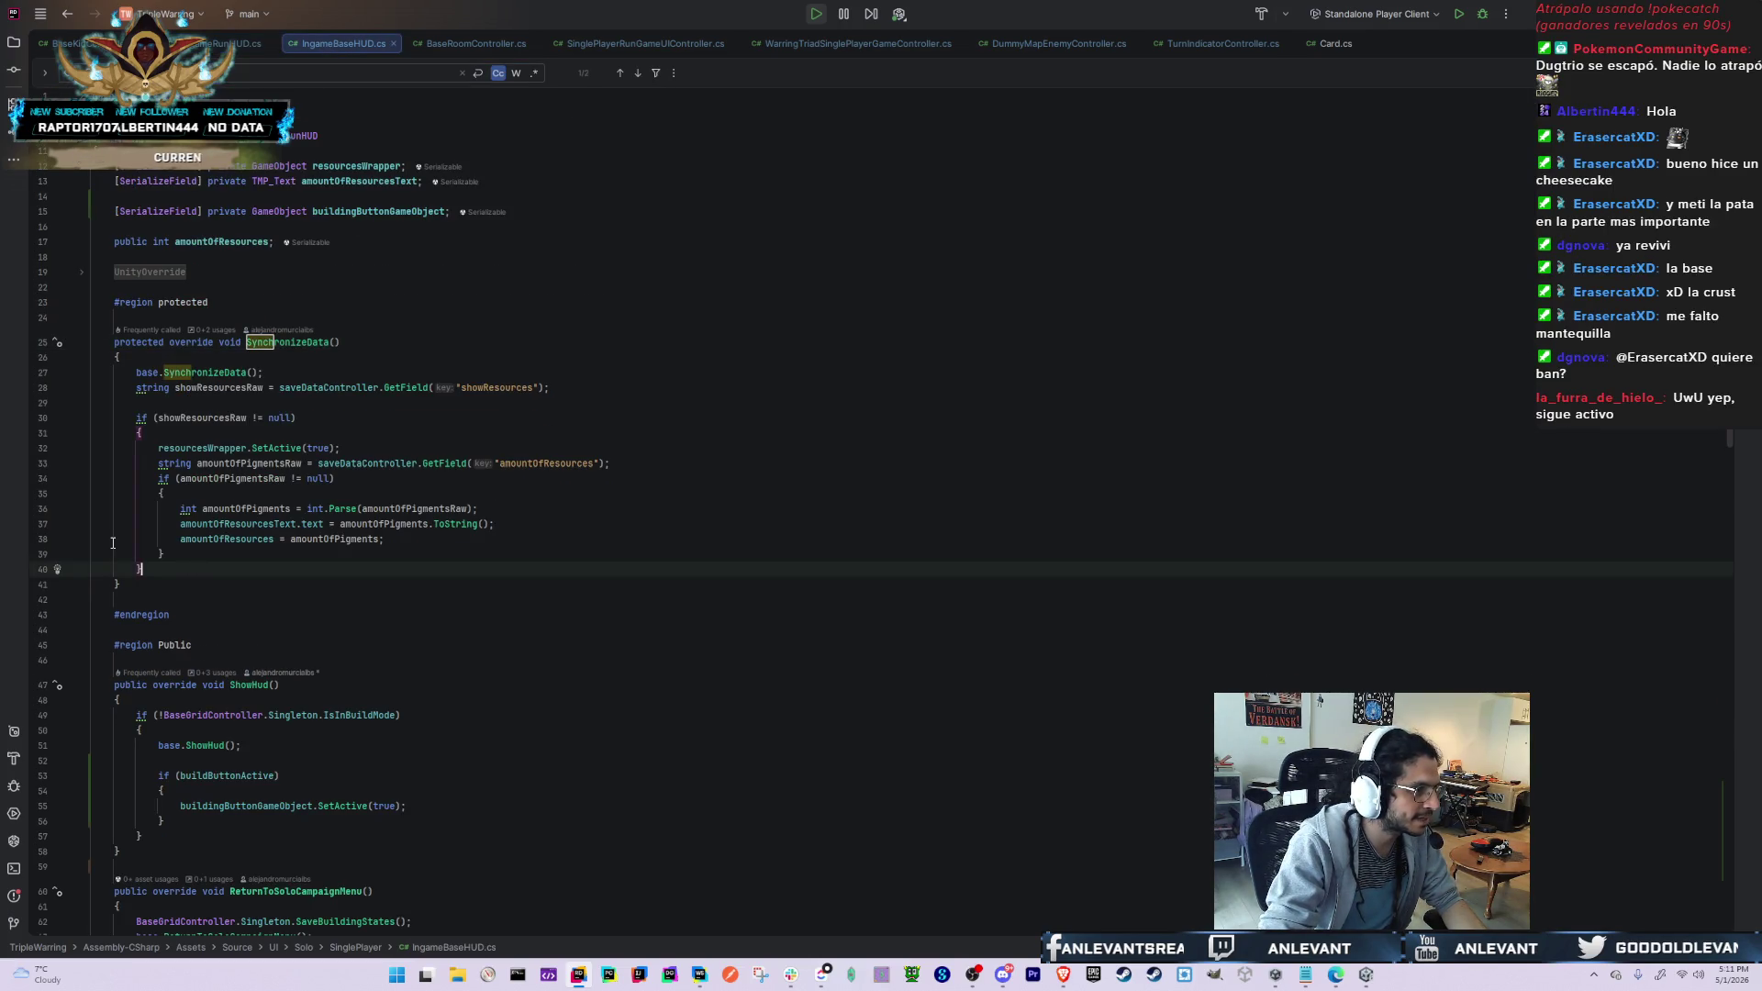
{"action": "key", "text": "Return"}
{"action": "key", "text": "ctrl+v"}
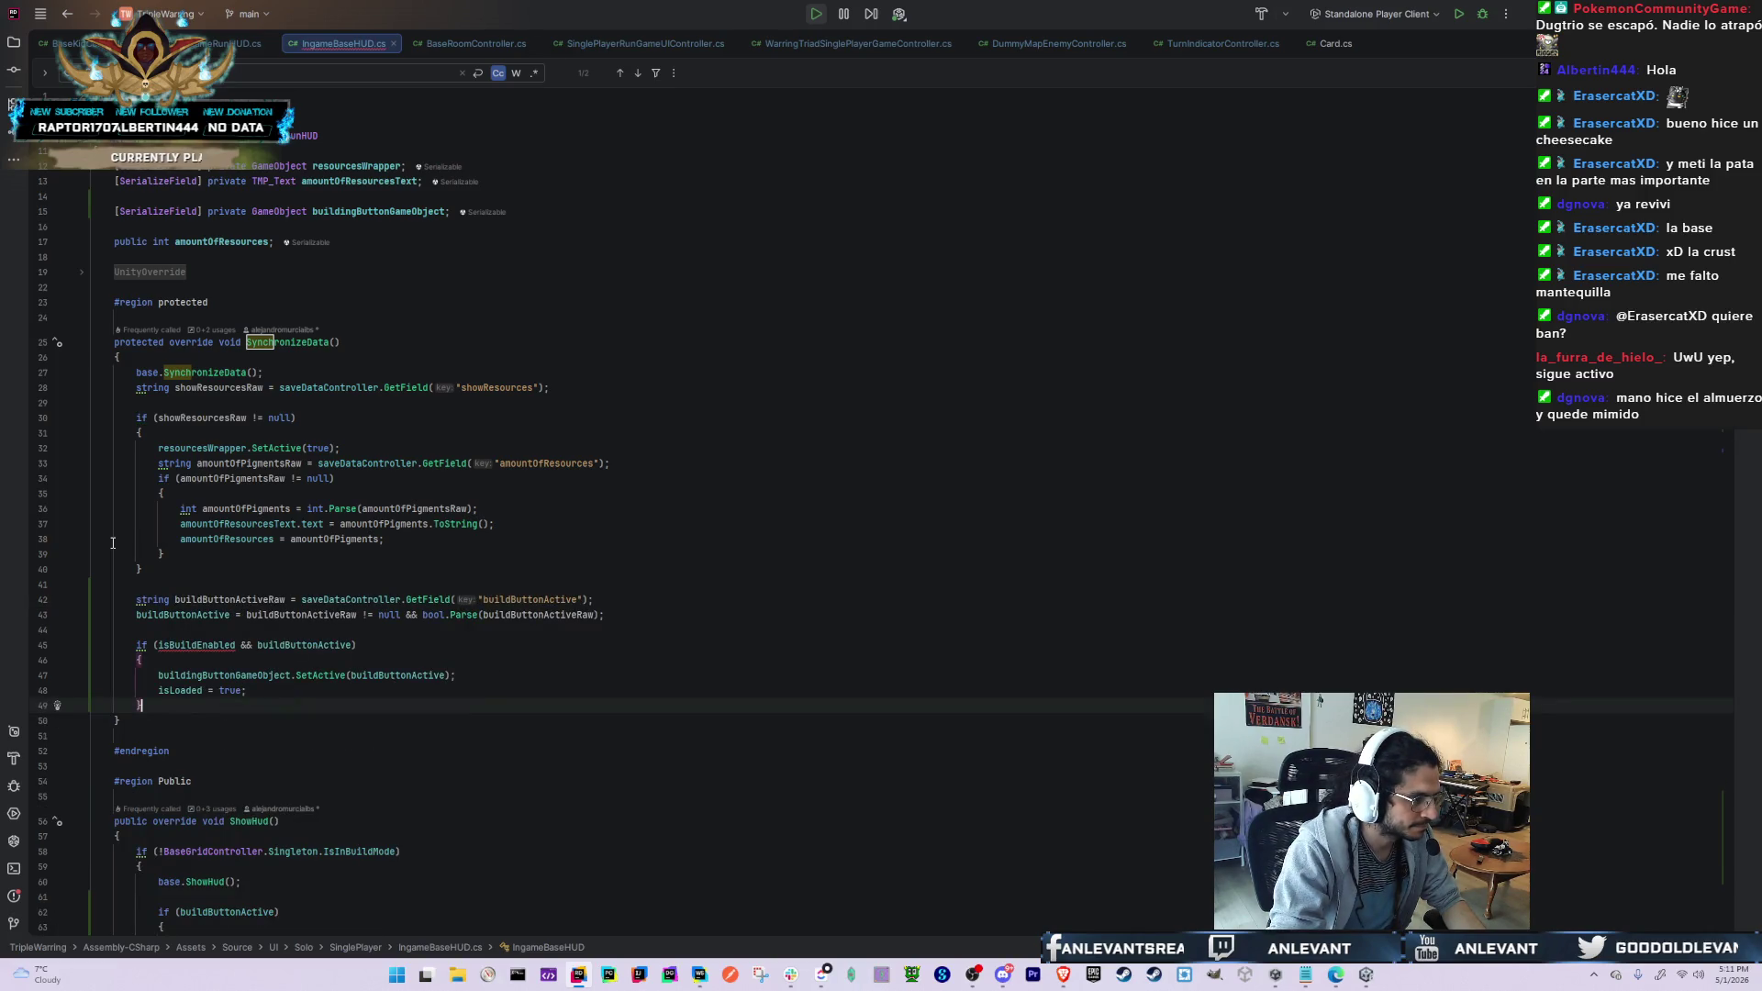
{"action": "key", "text": "Up"}
{"action": "key", "text": "Up"}
Move the isBuildEnabled field declaration from IngameRunHUD to line 14 of IngameBaseHUD.cs.
{"action": "left_click", "coordinate": [217, 647], "text": "ctrl"}
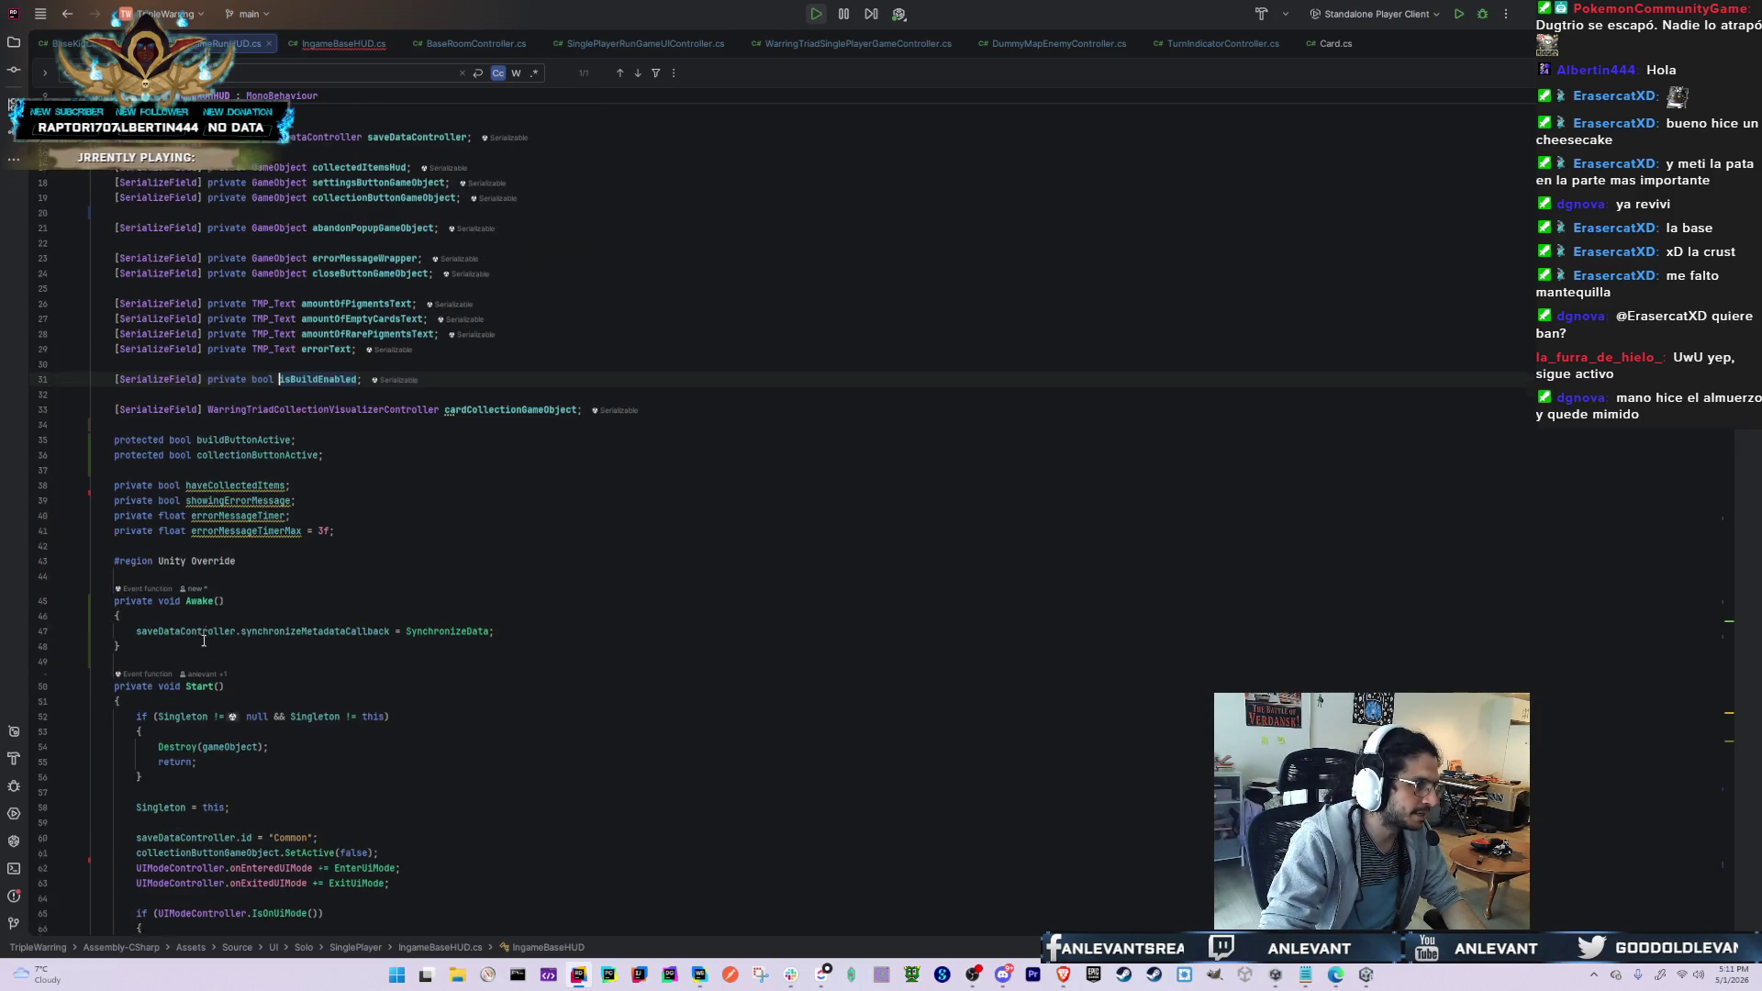
{"action": "triple_click", "coordinate": [537, 388]}
{"action": "key", "text": "ctrl+c"}
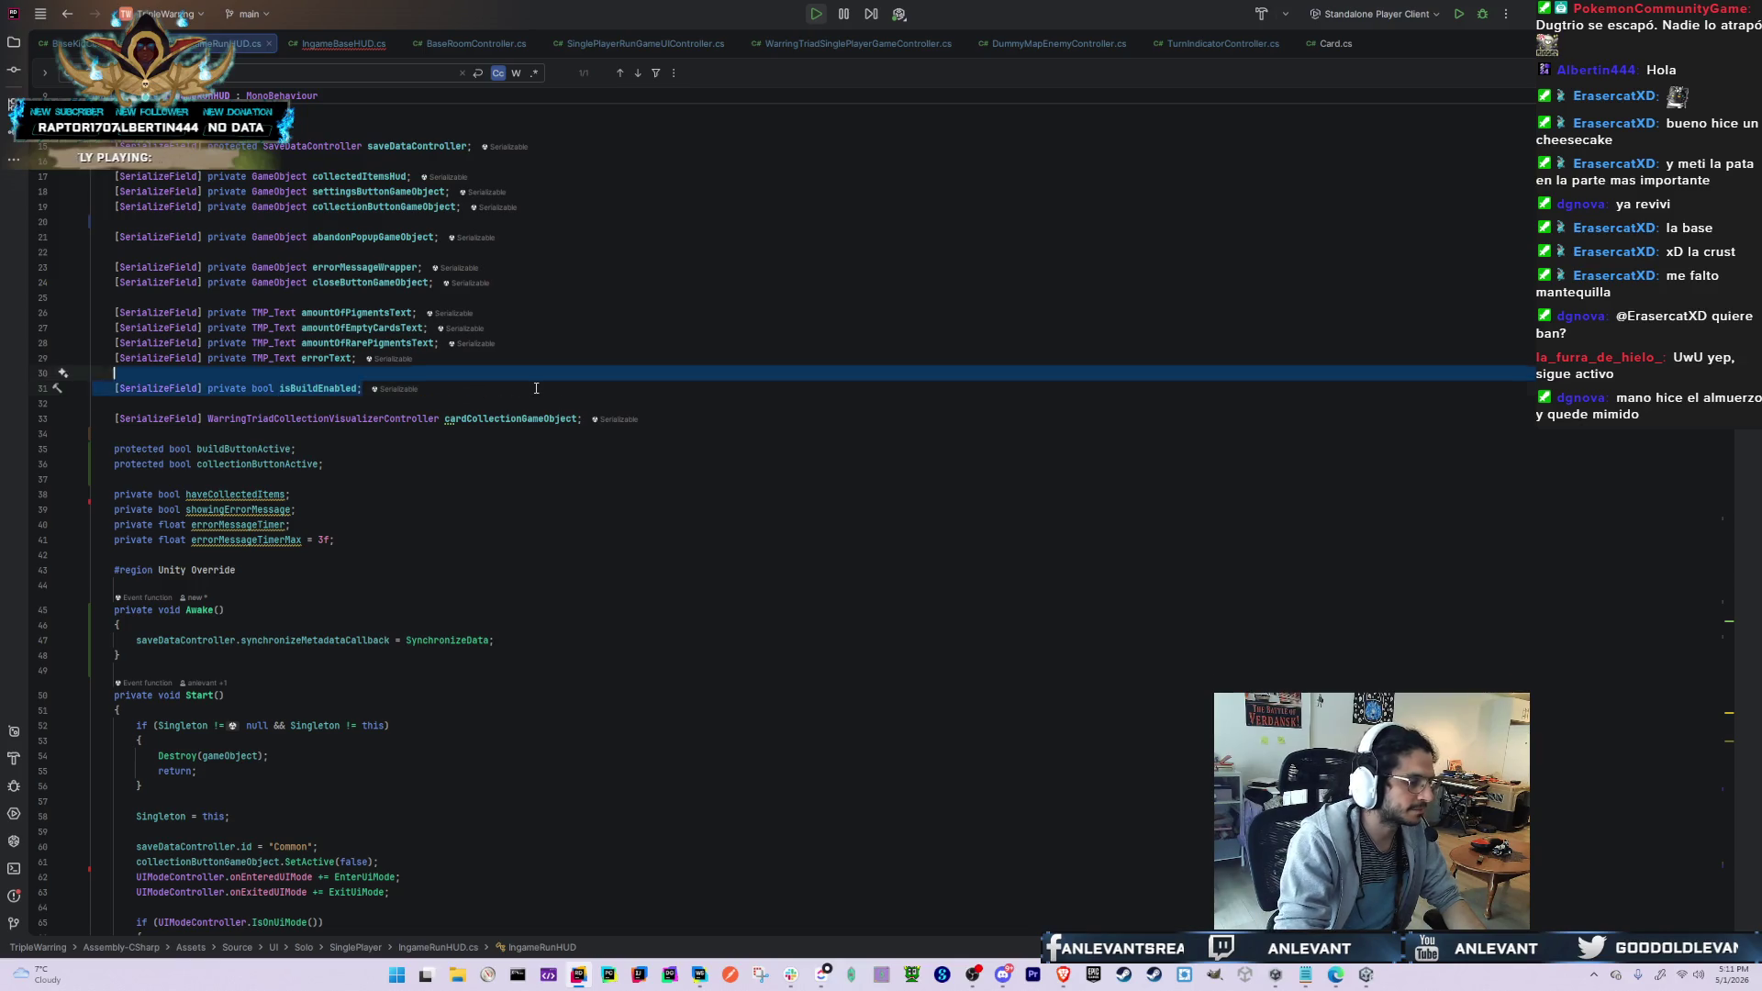
{"action": "key", "text": "BackSpace"}
{"action": "key", "text": "ctrl+alt+Left"}
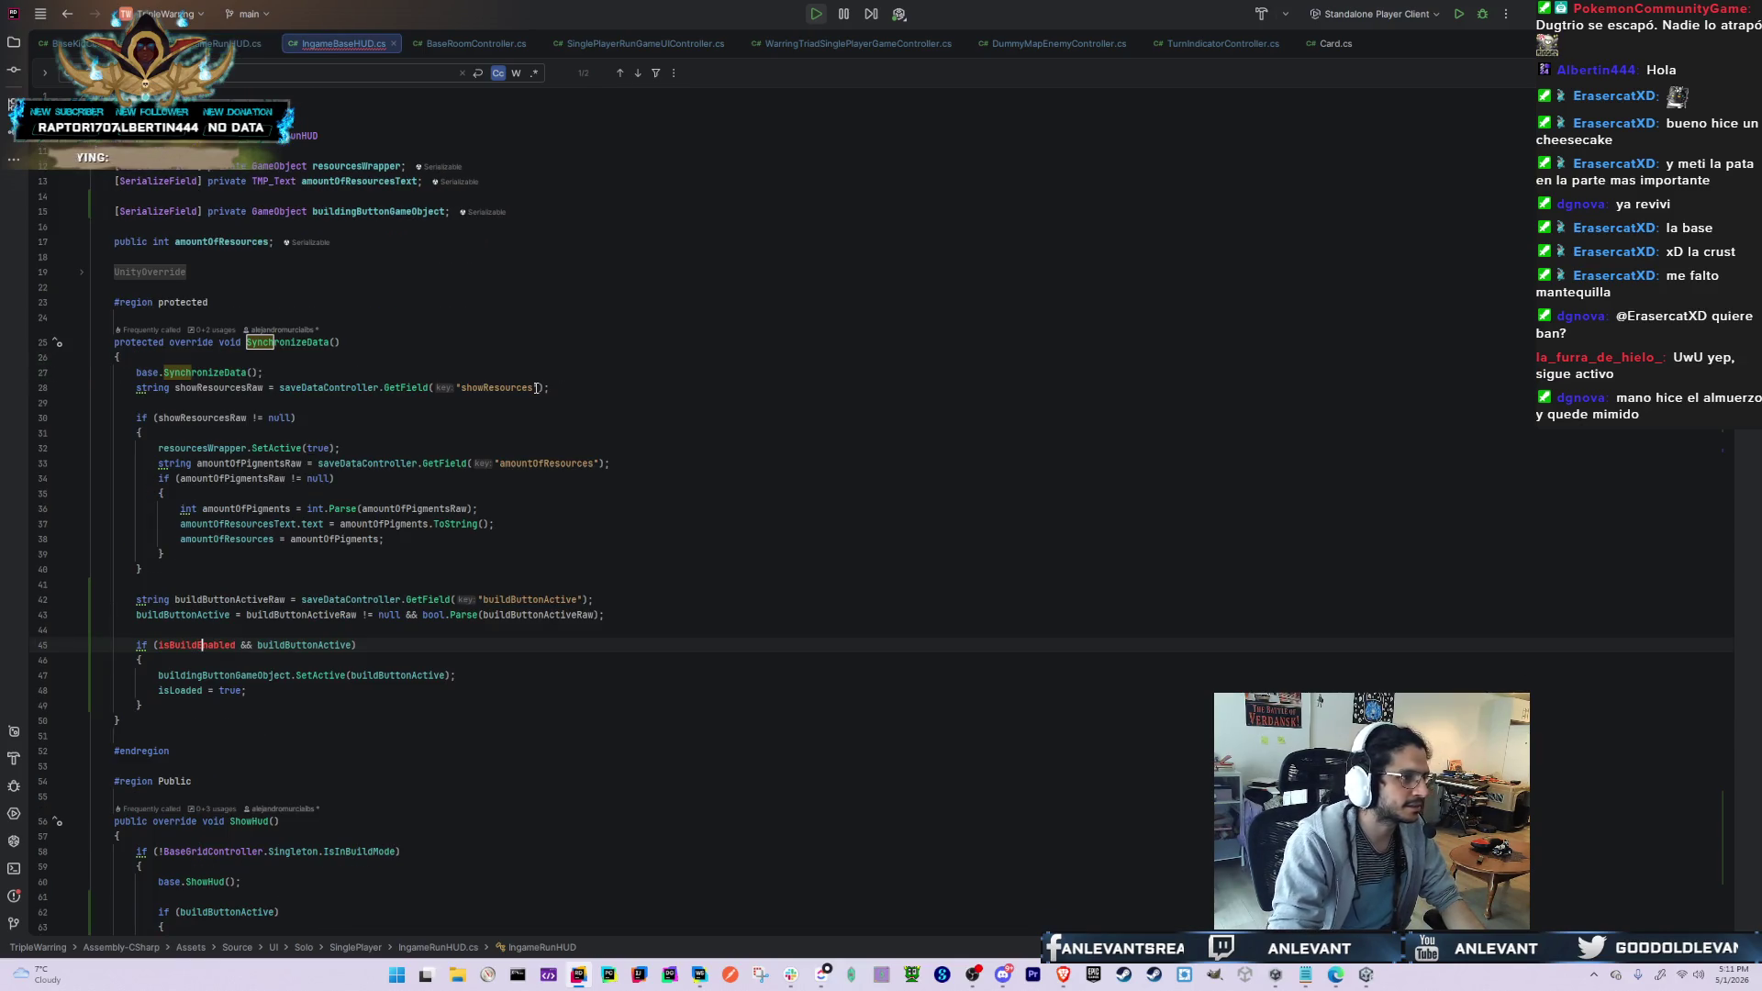
{"action": "left_click", "coordinate": [694, 197], "text": "shift"}
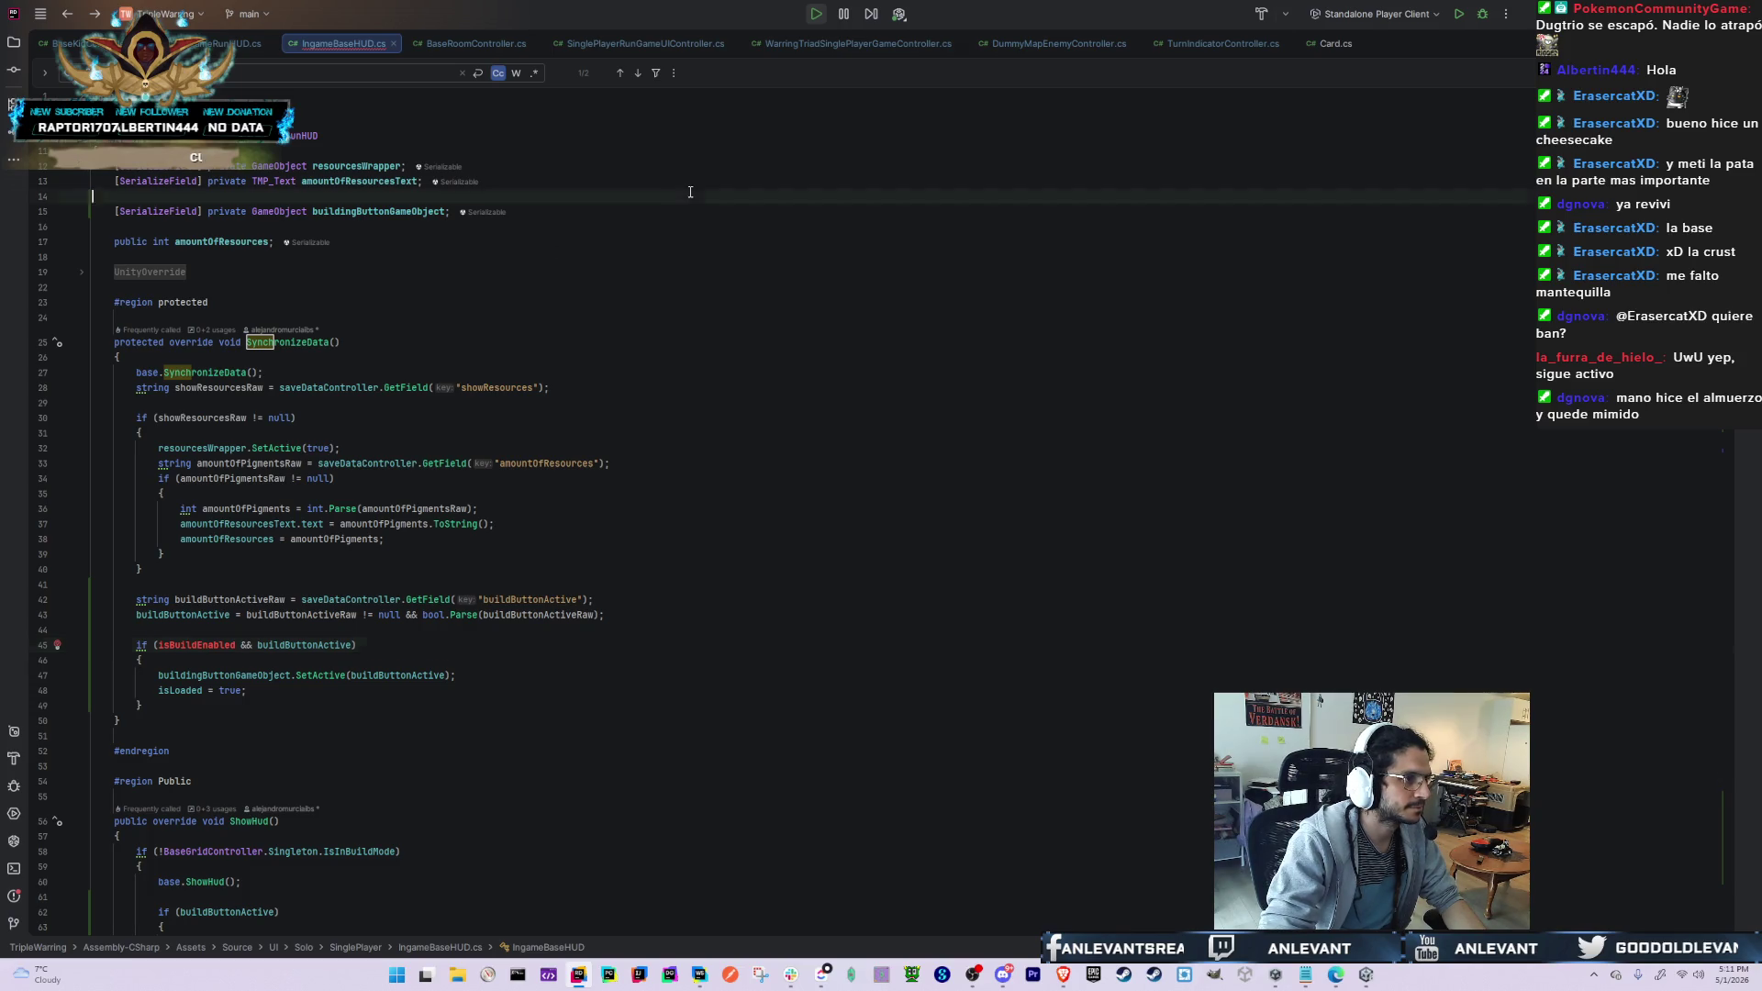
{"action": "left_click", "coordinate": [694, 197]}
{"action": "key", "text": "ctrl+v"}
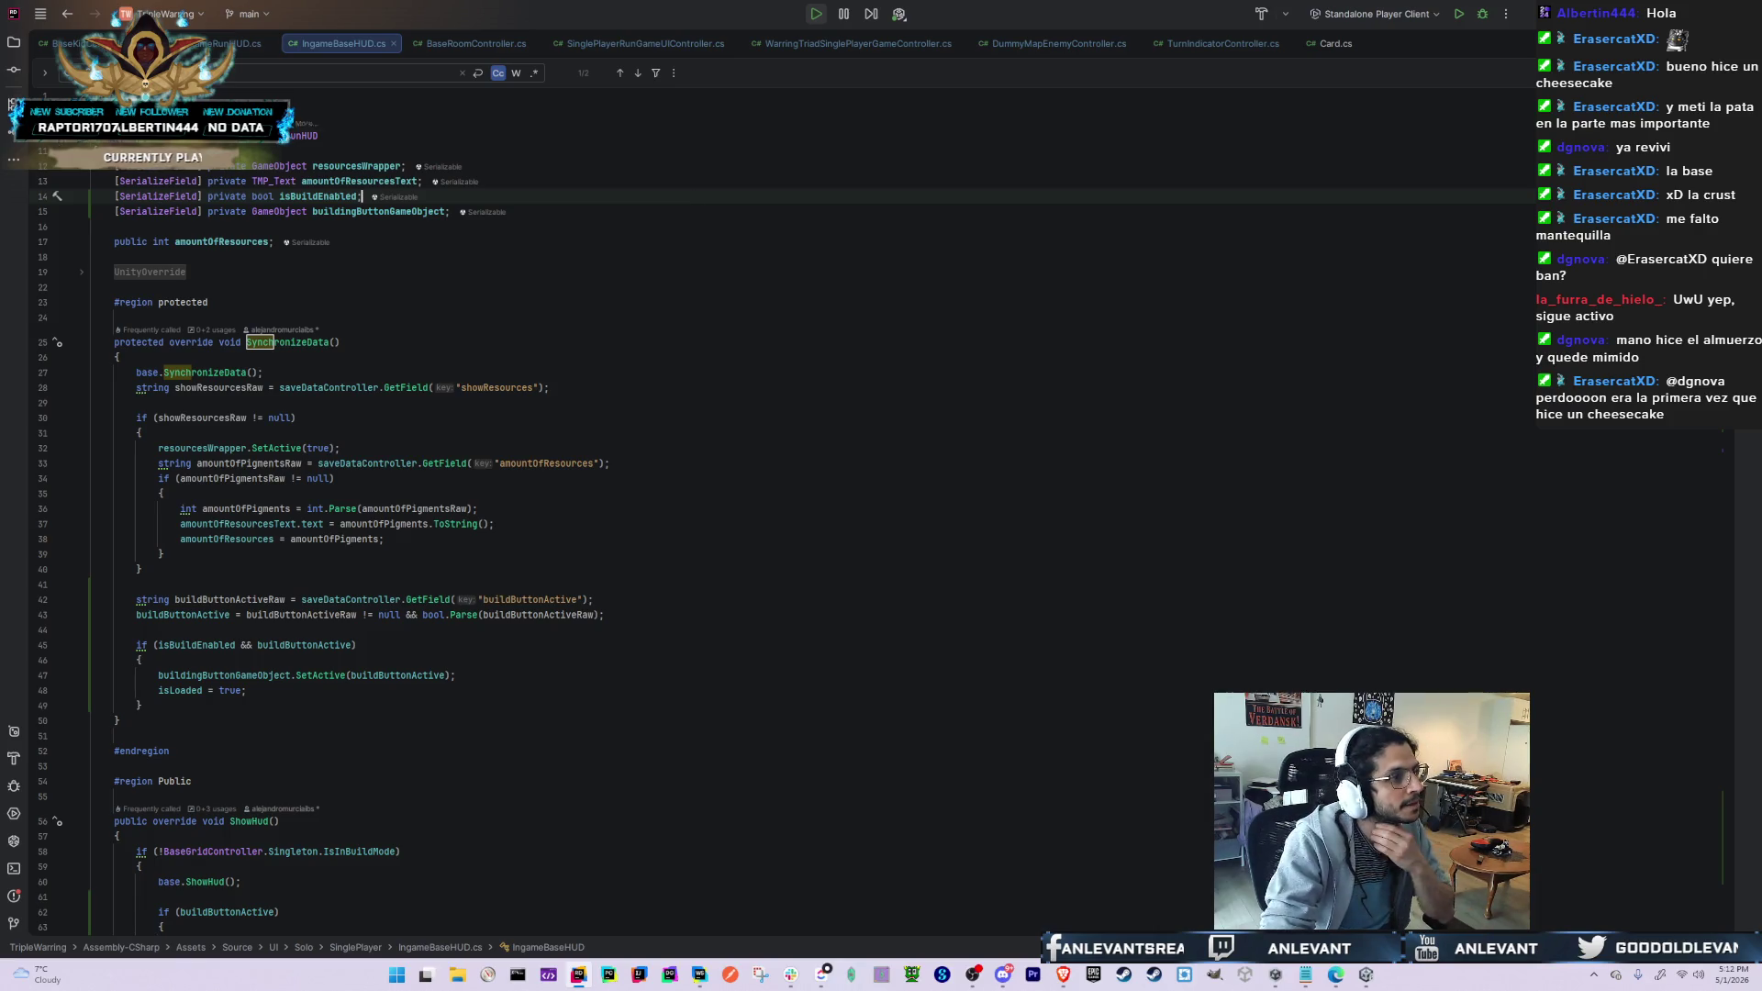
Review the remaining serialized fields in IngameRunHUD.cs.
{"action": "scroll", "coordinate": [57, 87], "scroll_direction": "down", "scroll_amount": 10}
{"action": "scroll", "coordinate": [58, 87], "scroll_direction": "down", "scroll_amount": 10}
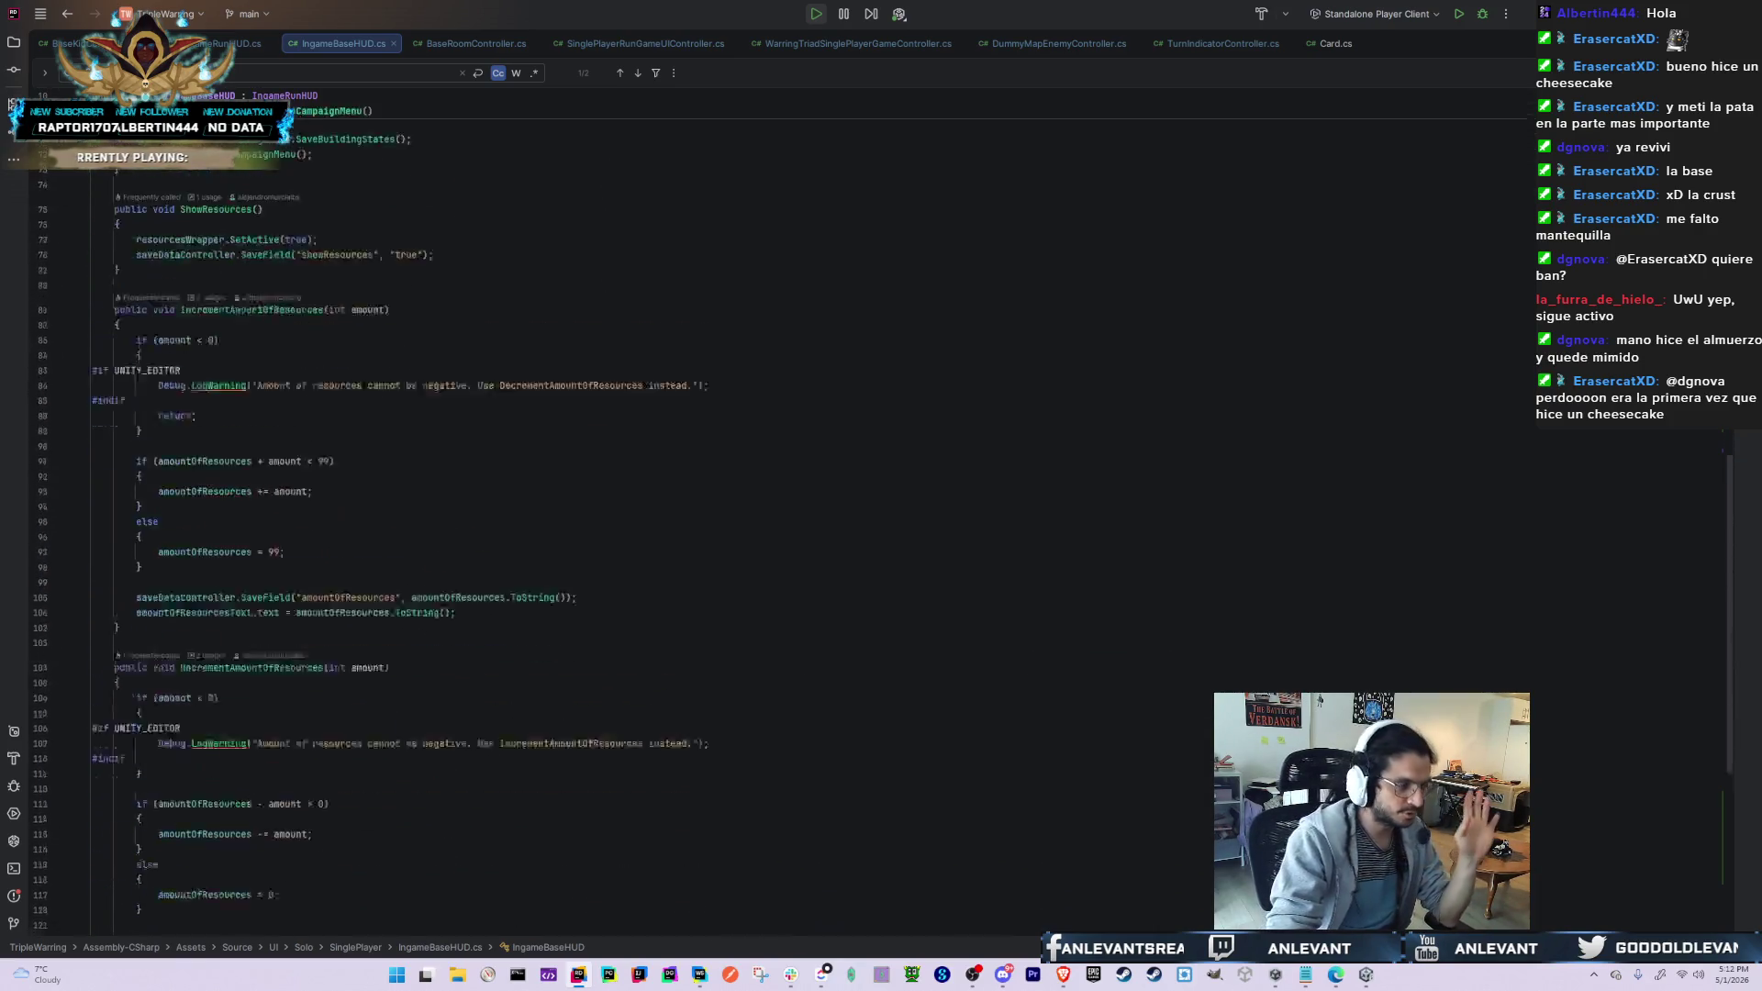
{"action": "left_click", "coordinate": [235, 41]}
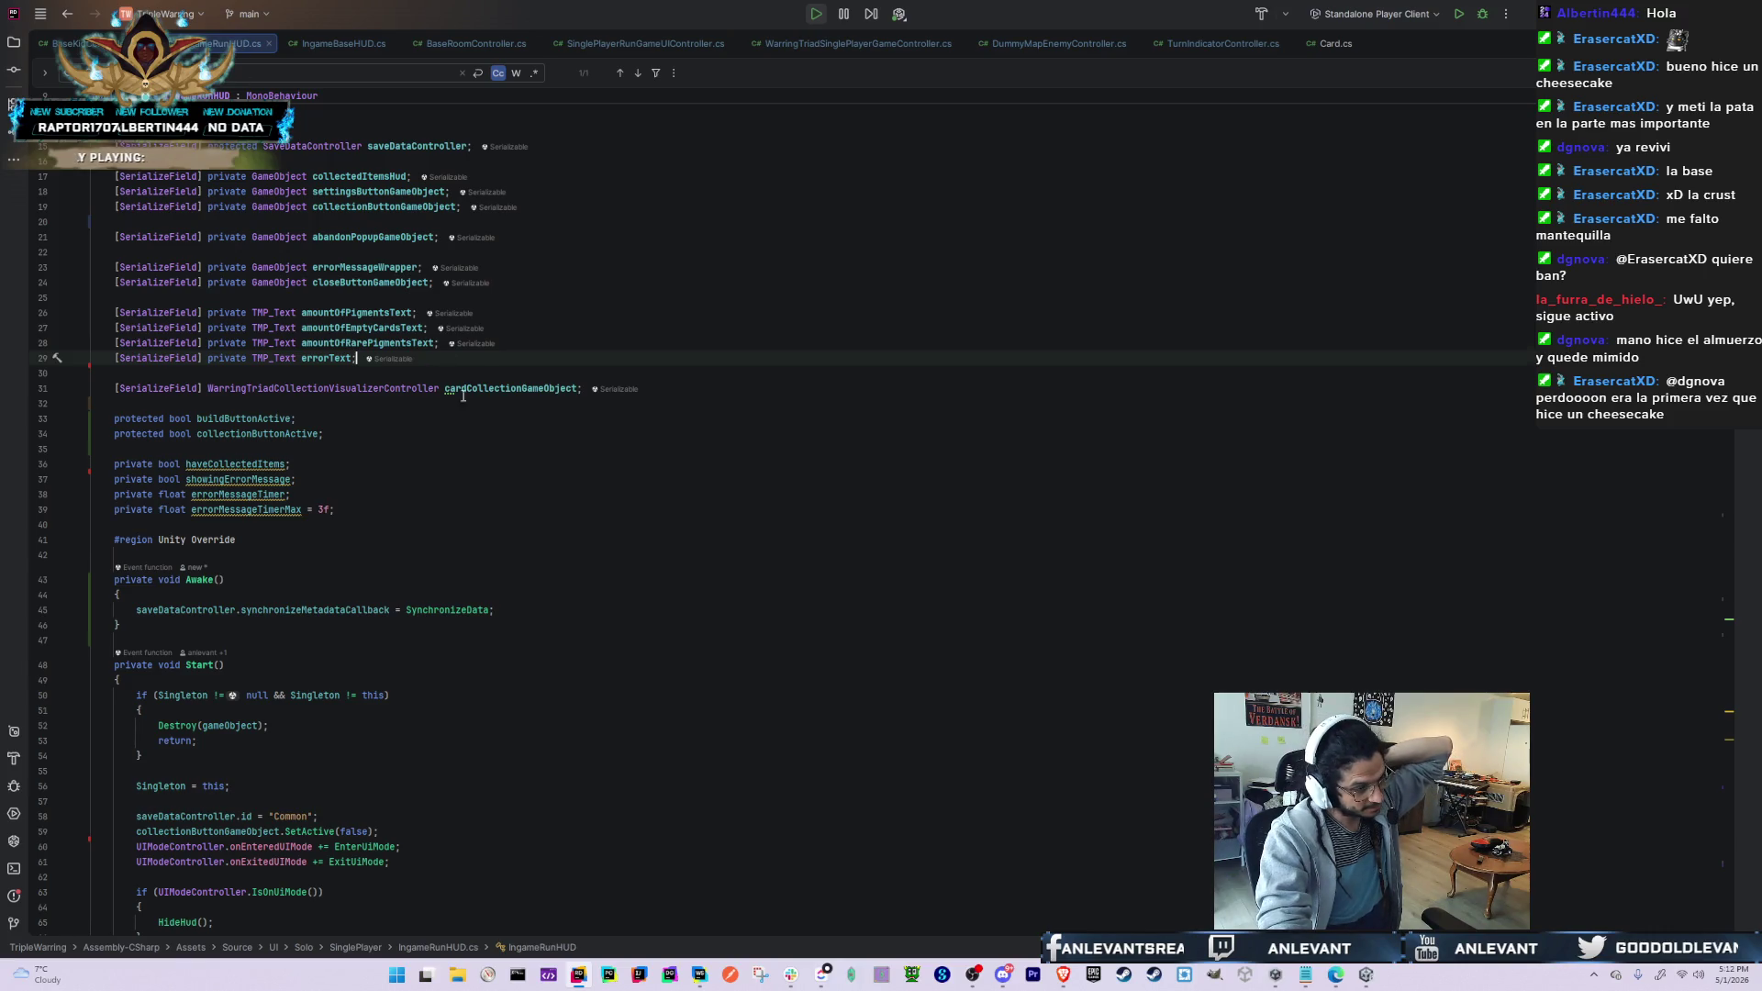
{"action": "scroll", "coordinate": [504, 576], "scroll_direction": "down", "scroll_amount": 20}
{"action": "scroll", "coordinate": [504, 576], "scroll_direction": "up", "scroll_amount": 15}
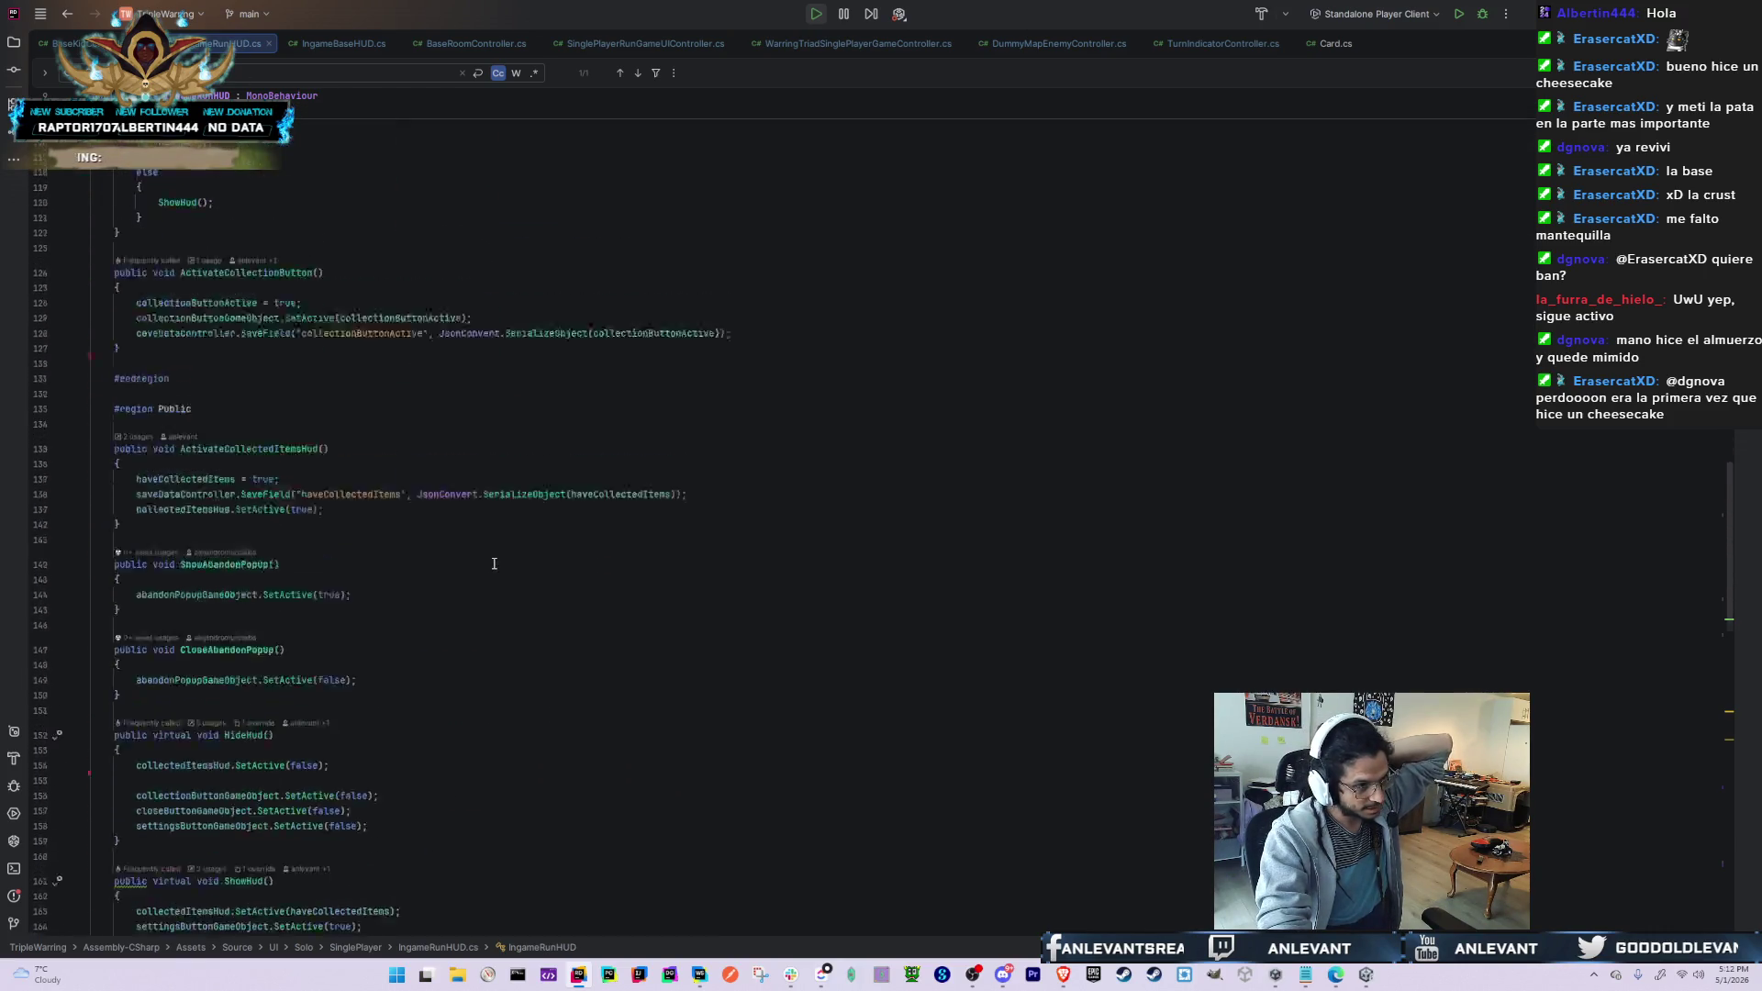
{"action": "scroll", "coordinate": [722, 401], "scroll_direction": "up", "scroll_amount": 10}
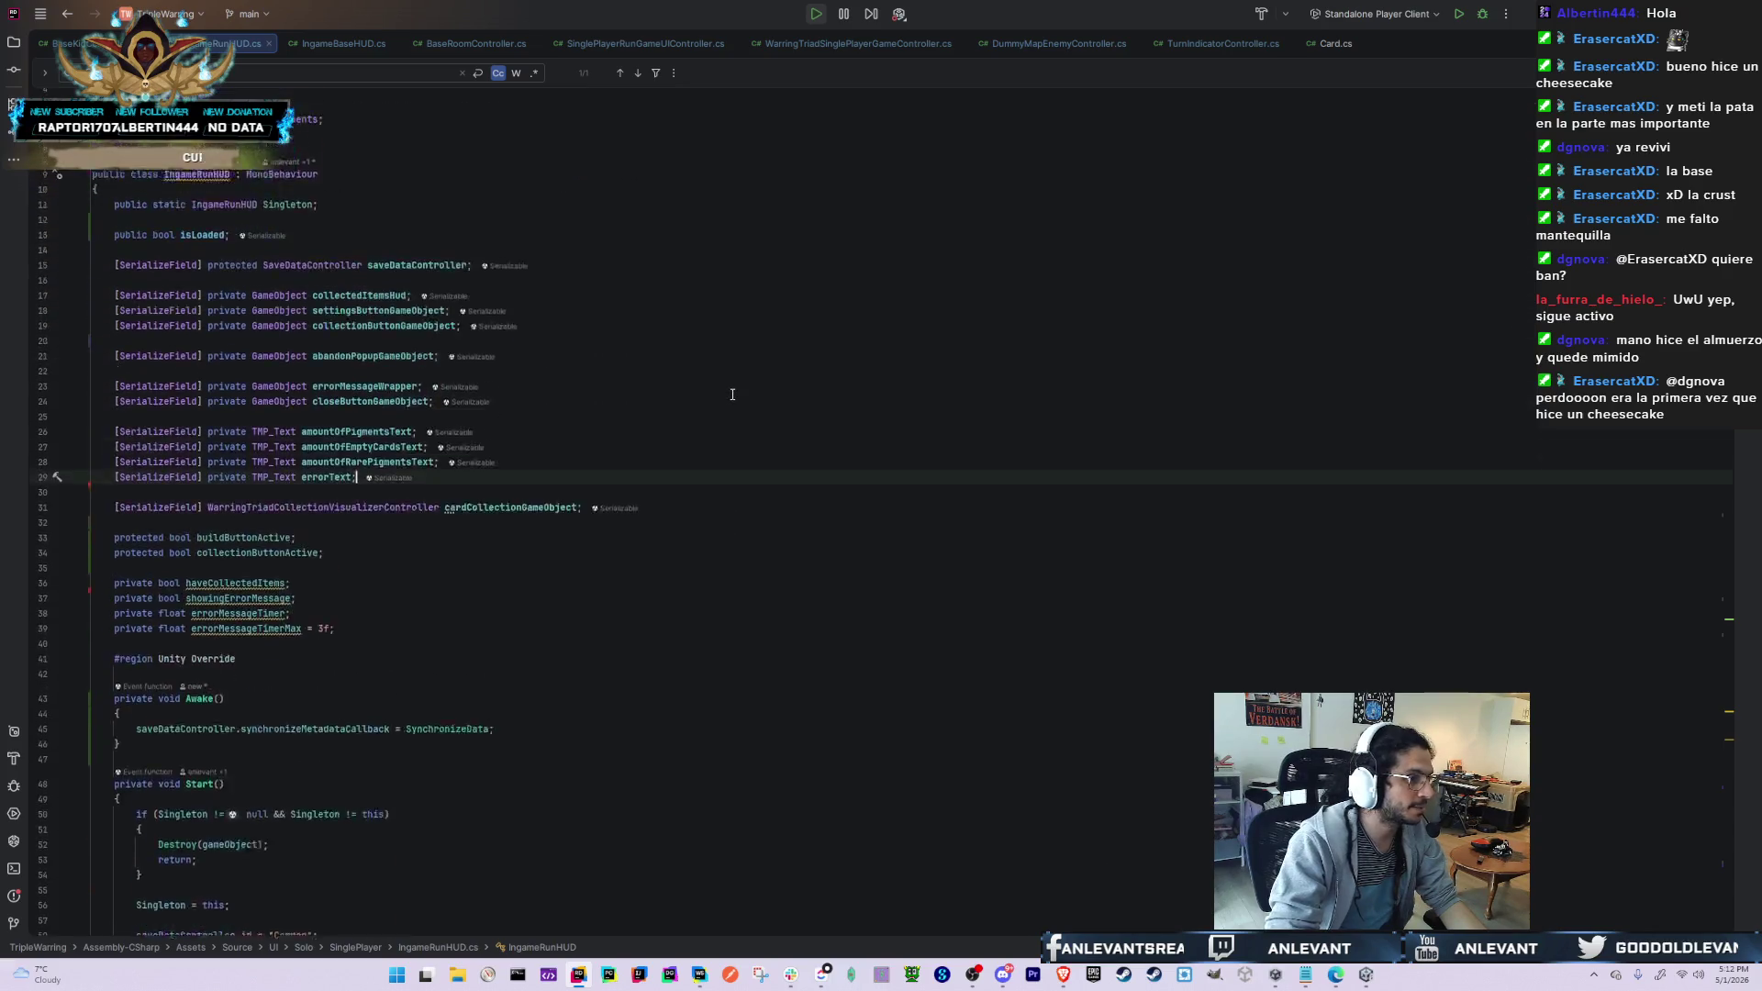
{"action": "key", "text": "alt+Tab"}
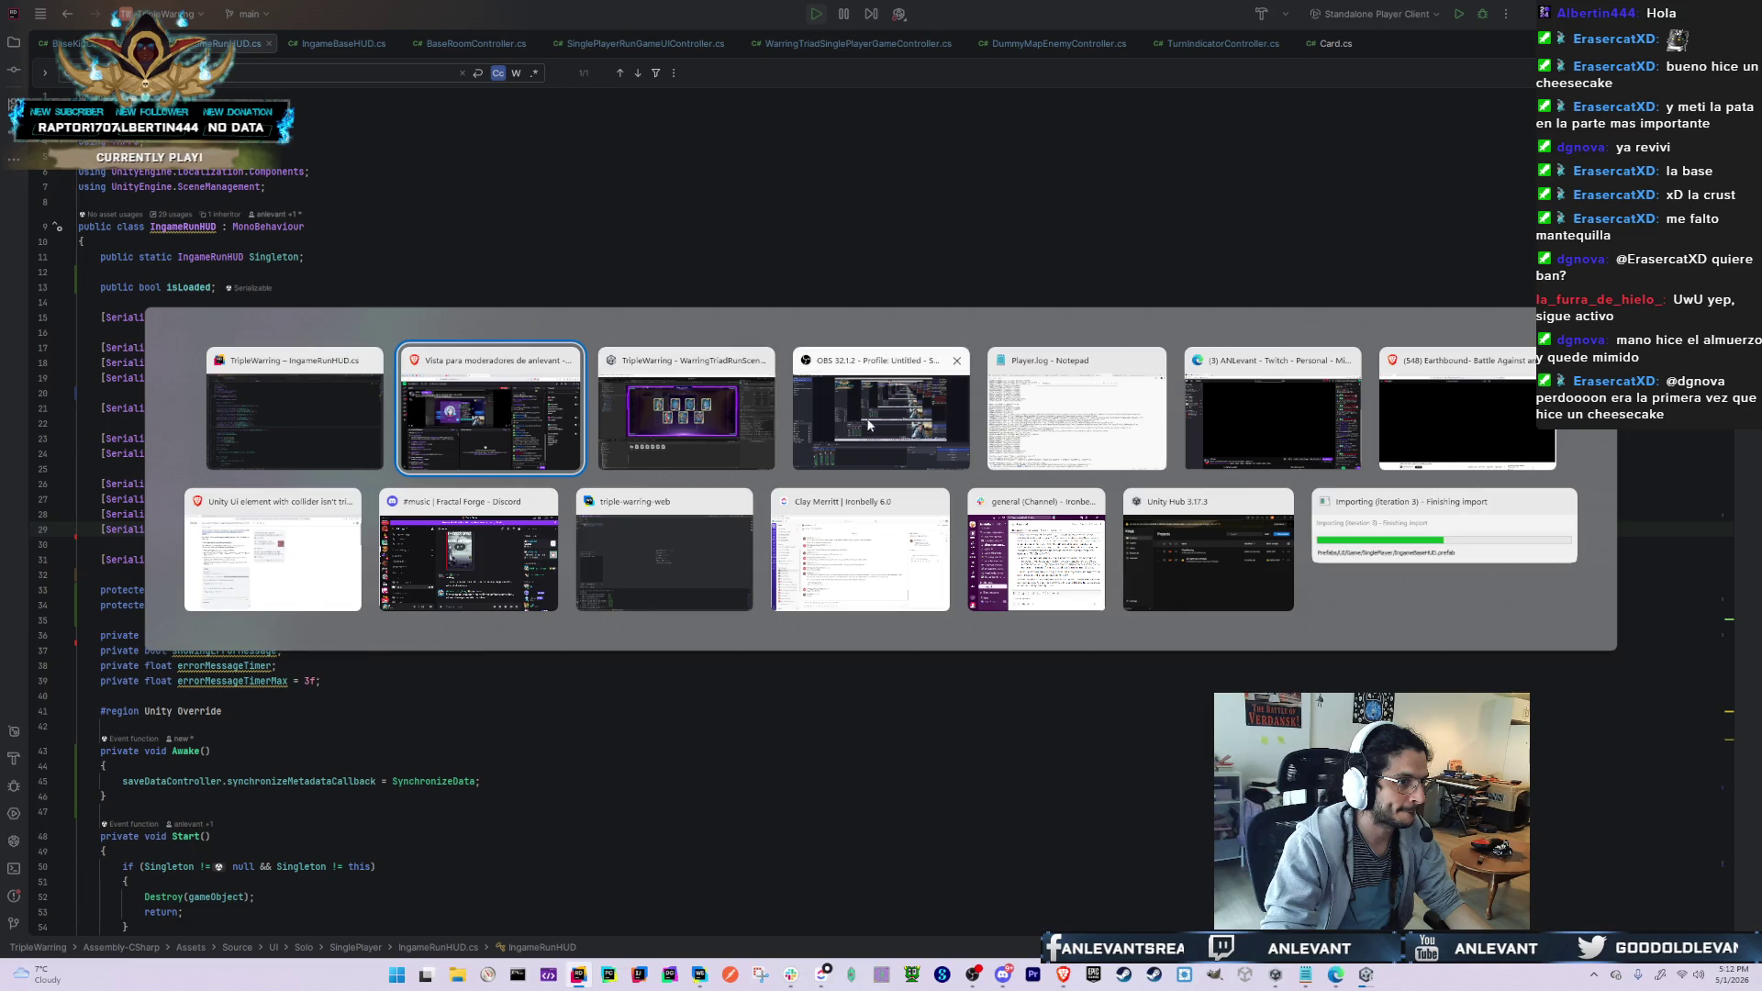
Delete the BuildButton object from the scene hierarchy and collapse the RunHUD tree.
{"action": "key", "text": "Escape"}
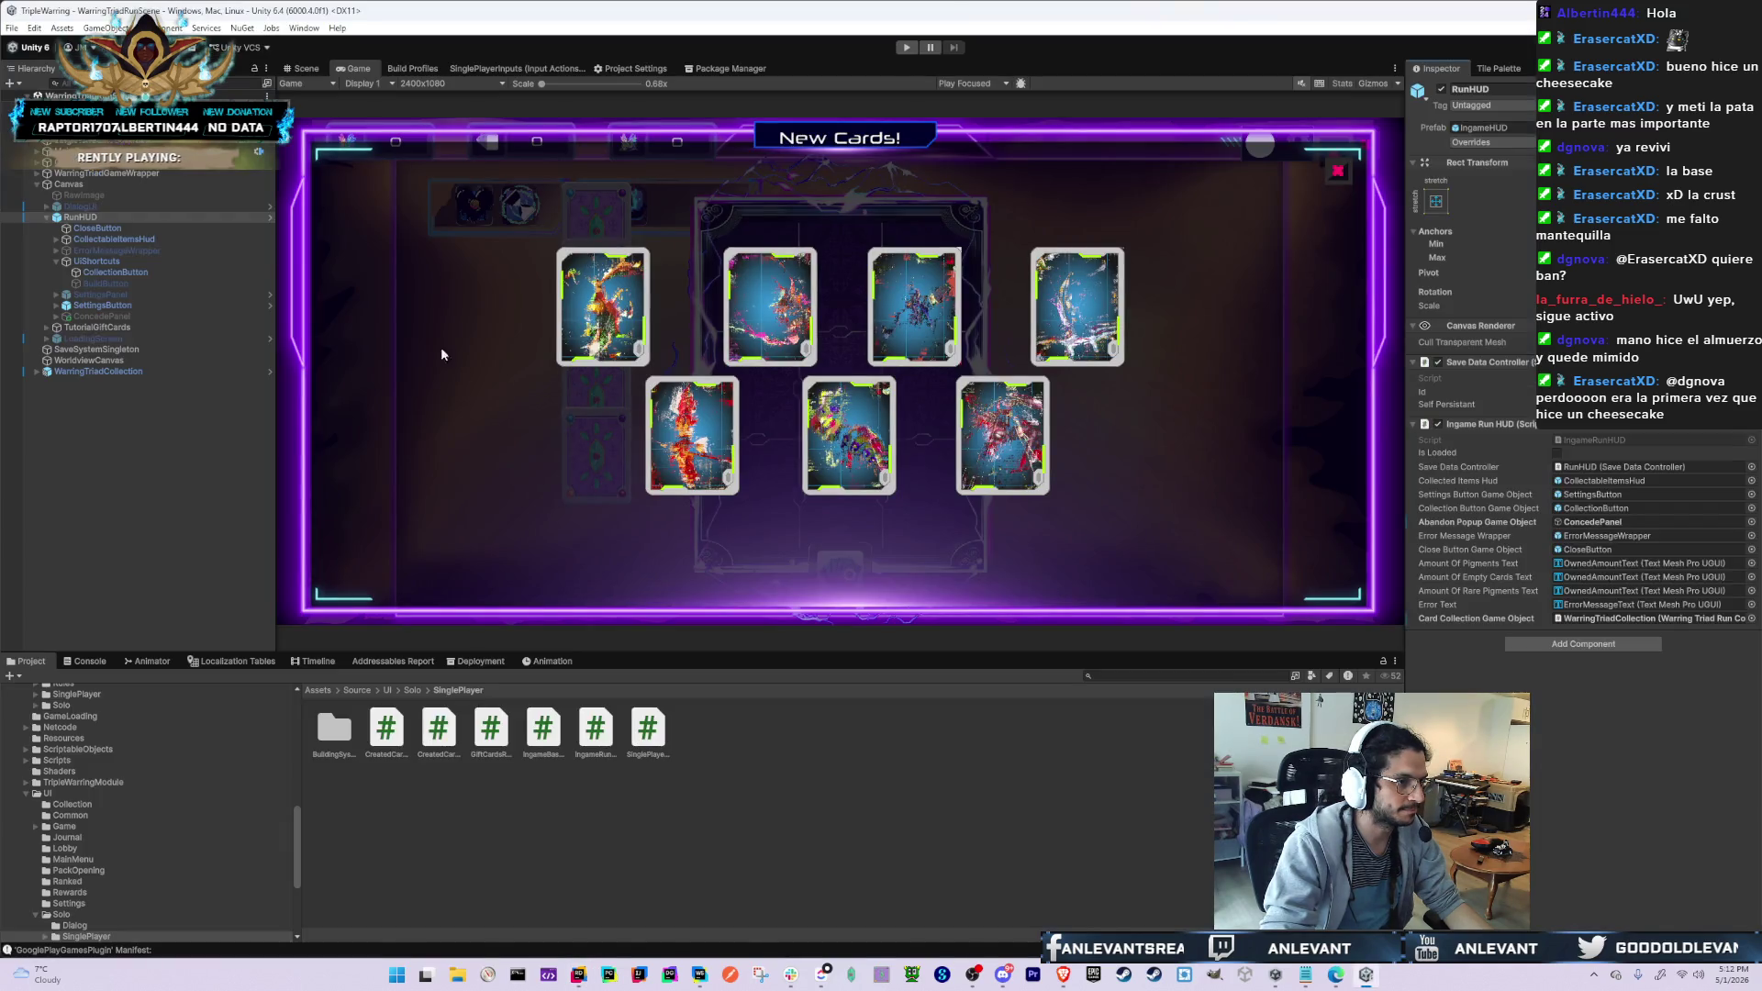
{"action": "left_click", "coordinate": [109, 284]}
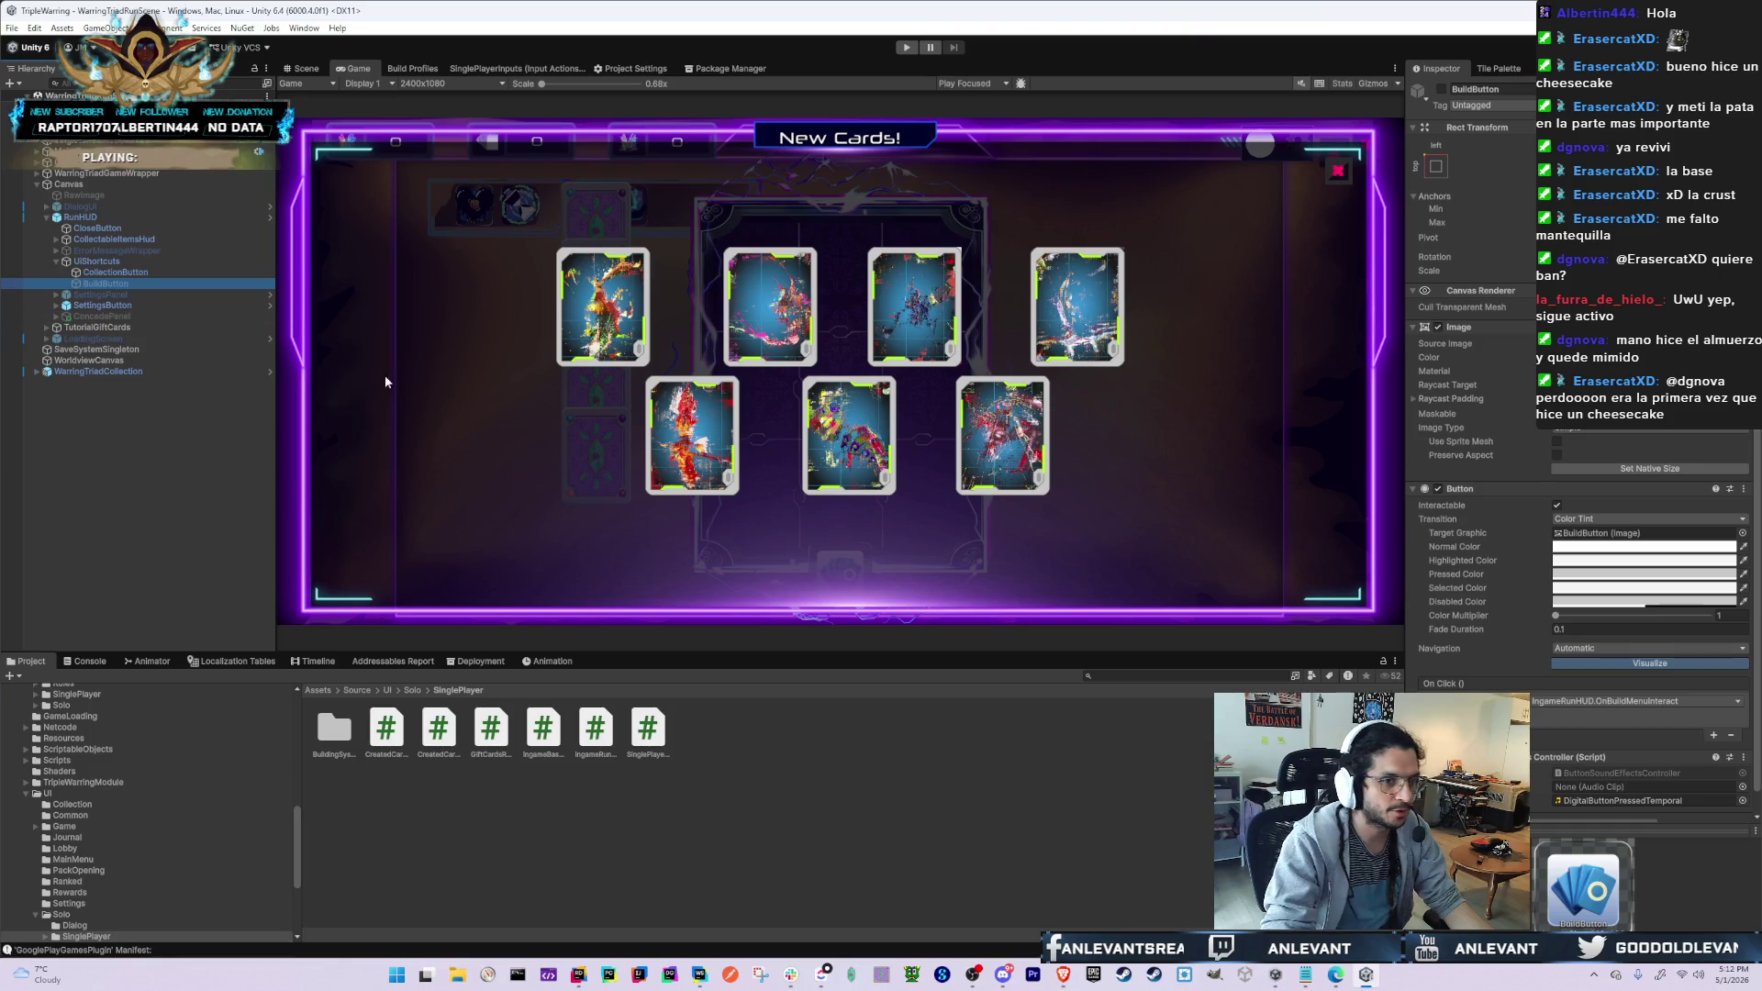
{"action": "key", "text": "Delete"}
{"action": "left_click", "coordinate": [103, 305]}
{"action": "left_click", "coordinate": [122, 262]}
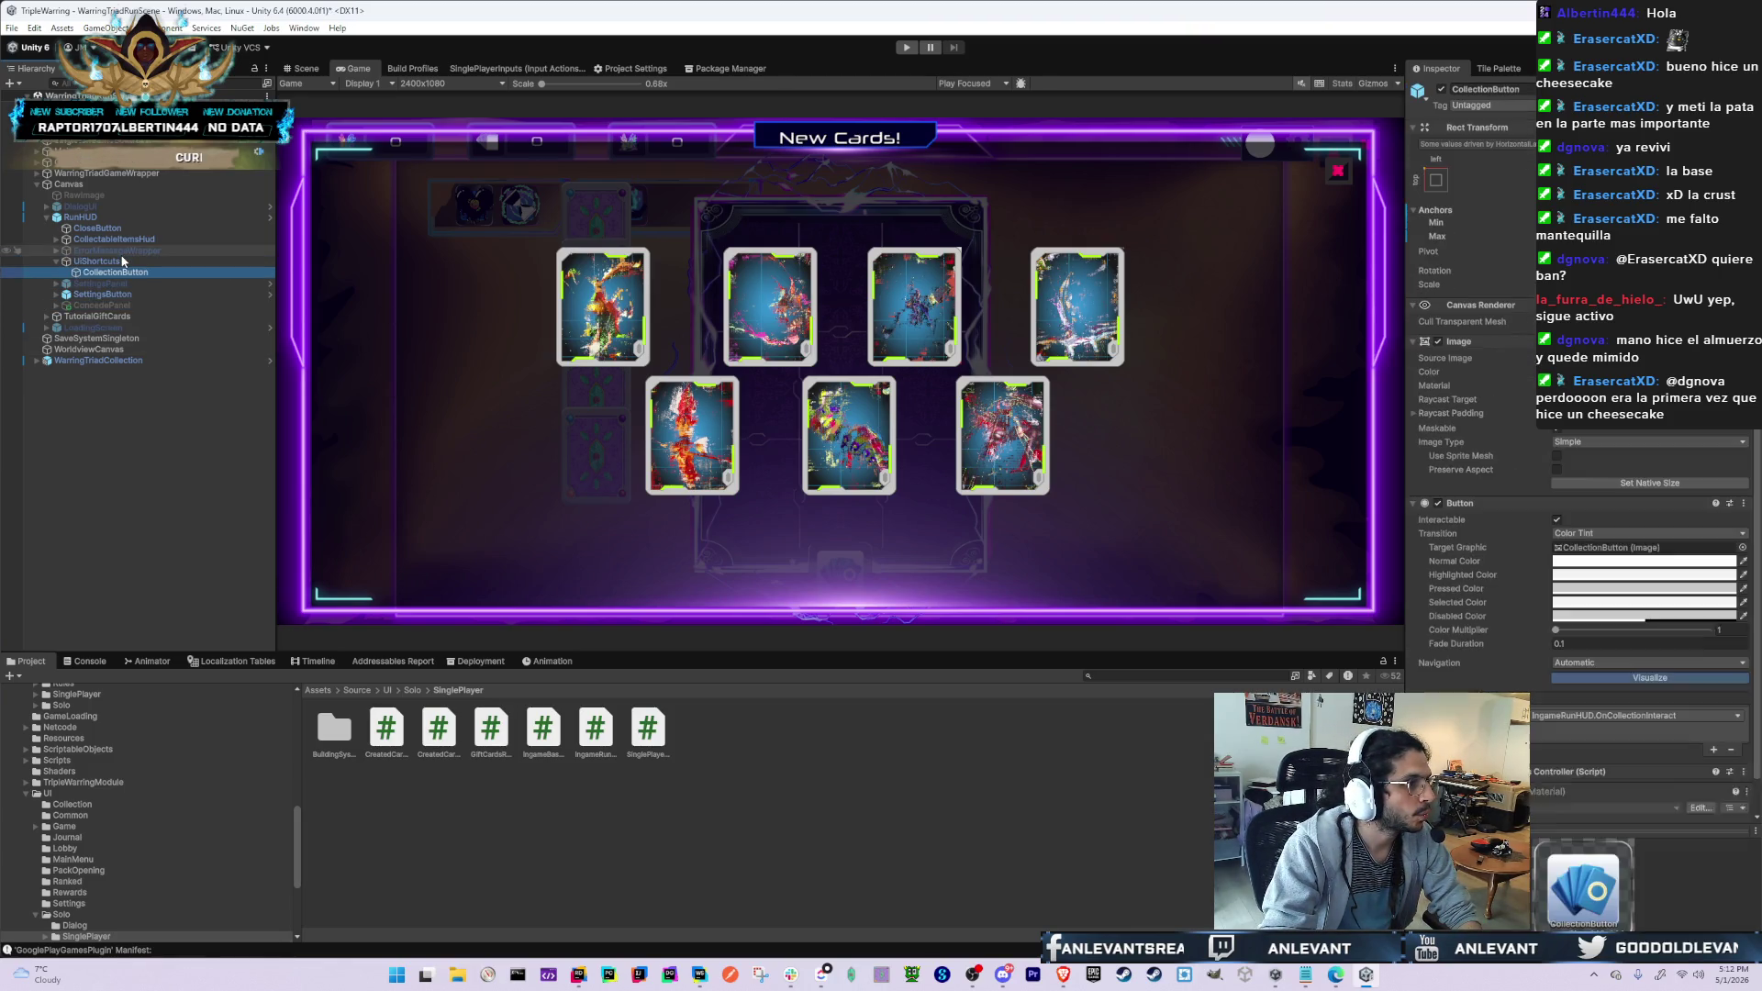
{"action": "key", "text": "Left"}
{"action": "key", "text": "Up"}
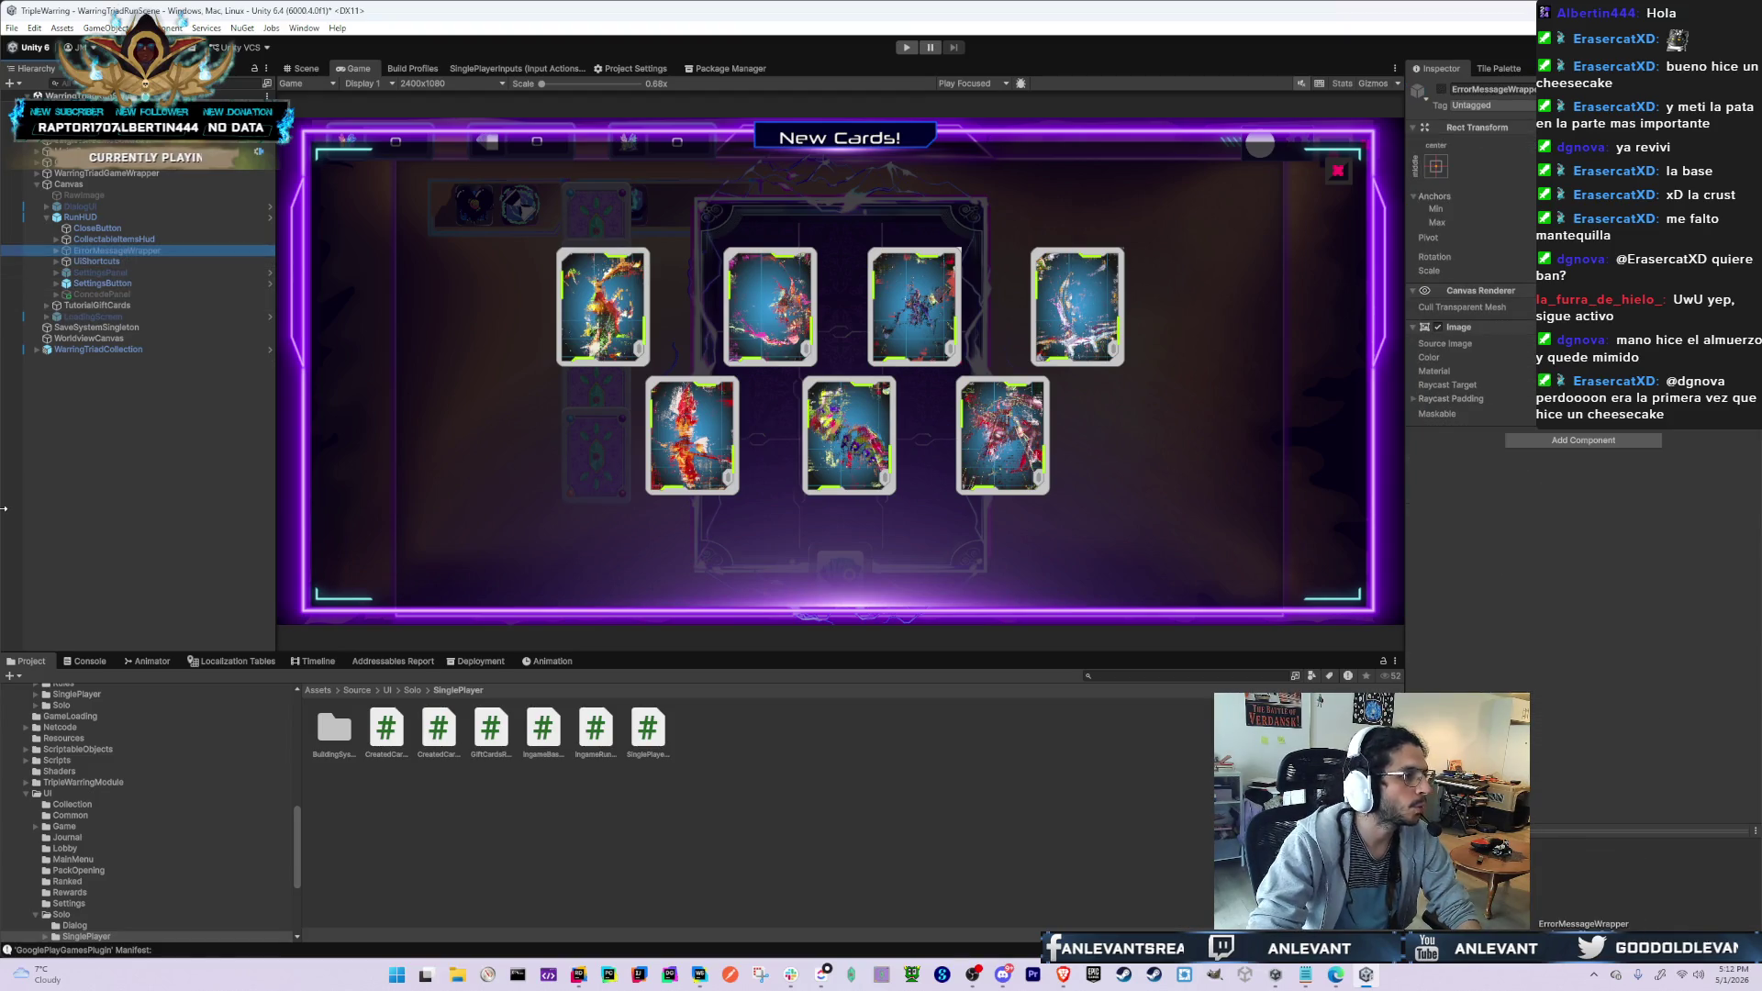
{"action": "key", "text": "Left"}
{"action": "key", "text": "Left"}
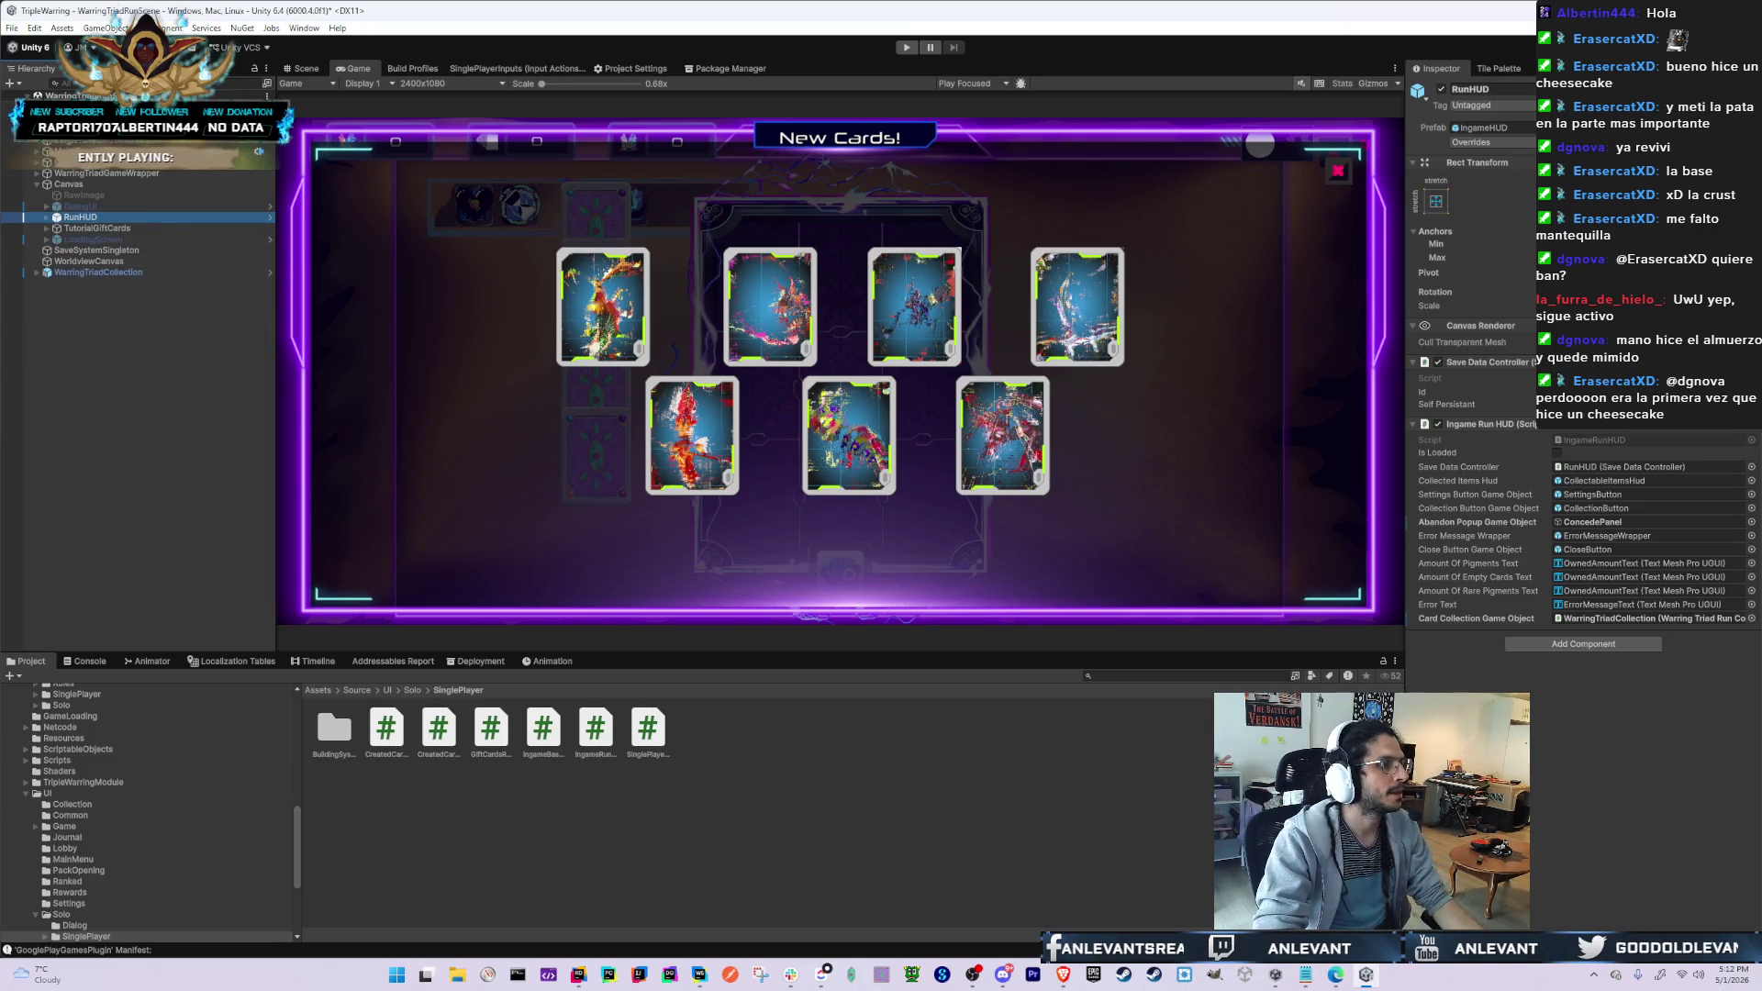
Open LoginScene from the Scenes/Menus folder, then bring the Brave browser forward.
{"action": "right_click", "coordinate": [156, 145]}
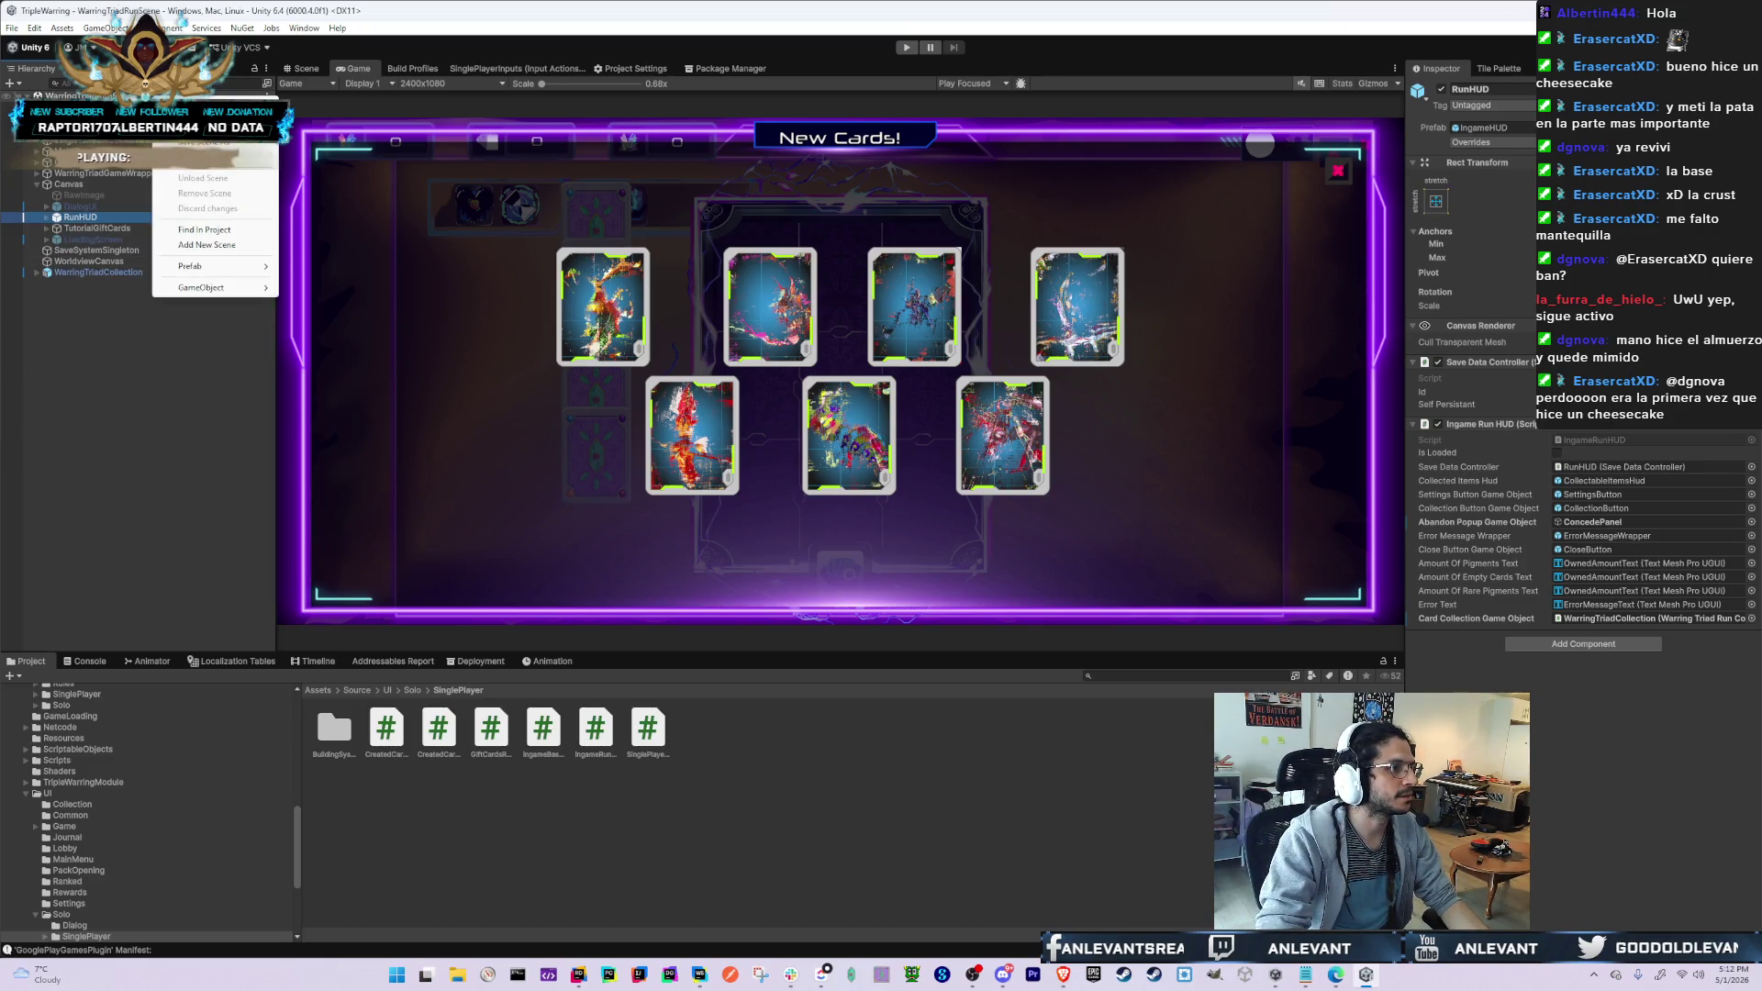
{"action": "left_click", "coordinate": [221, 229]}
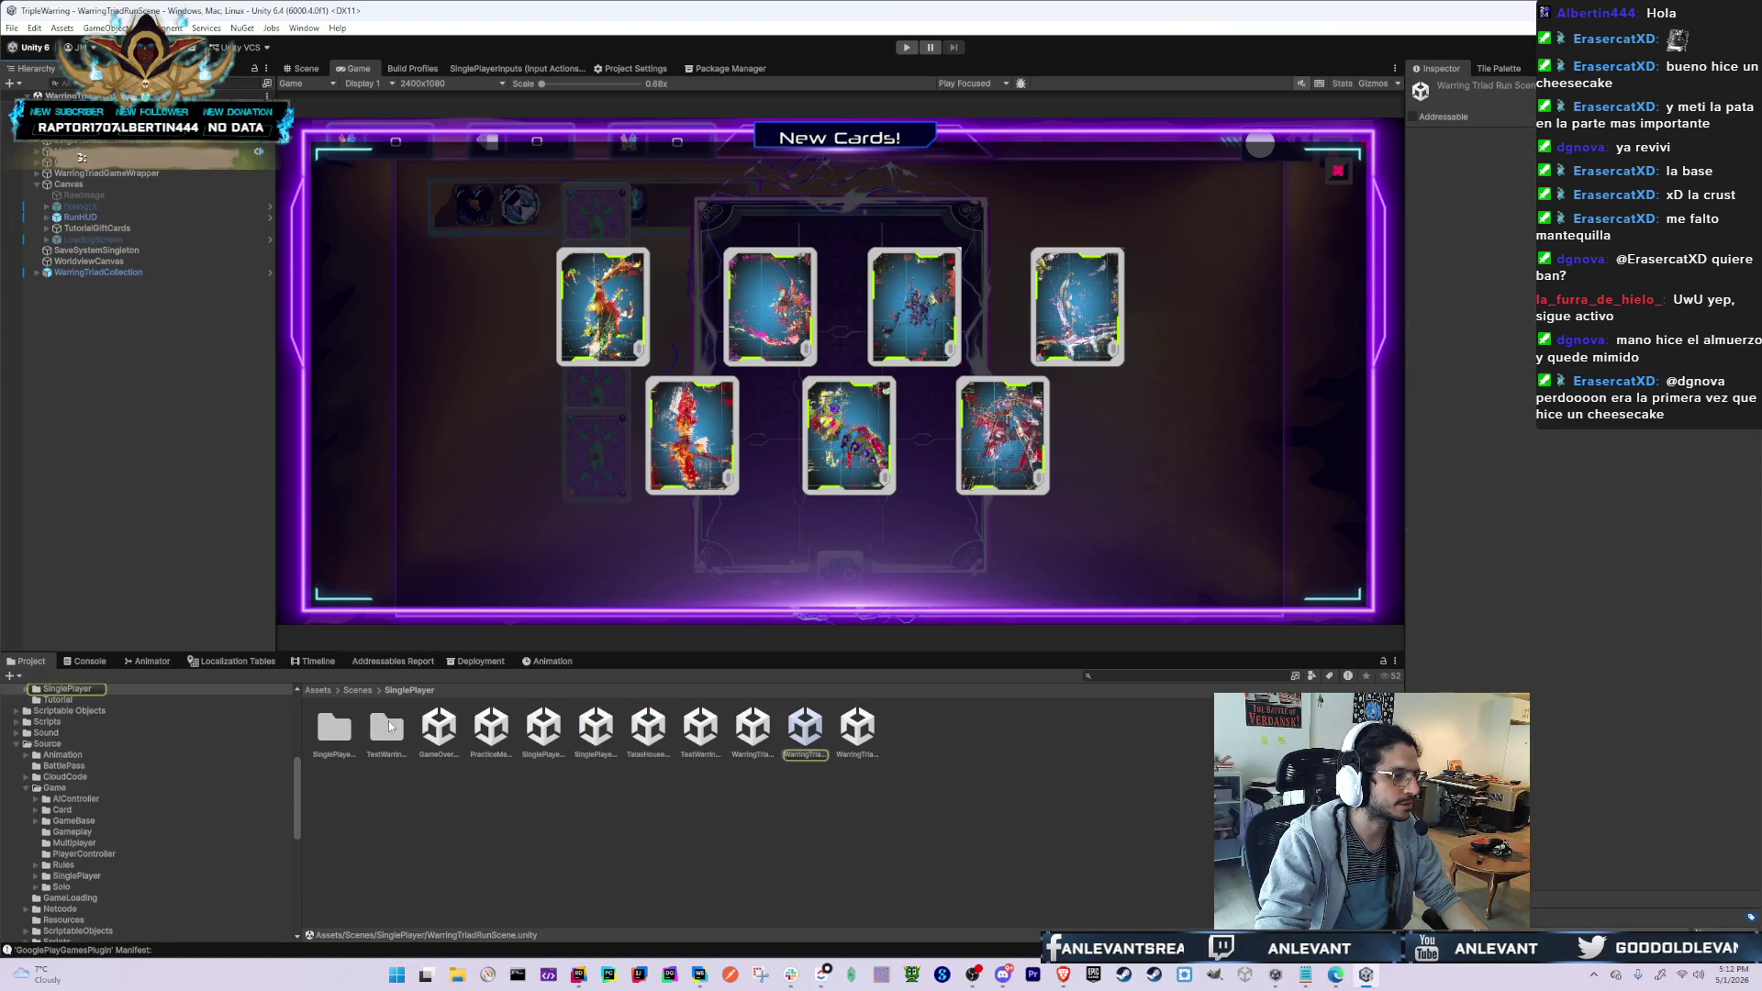
{"action": "left_click", "coordinate": [357, 691]}
{"action": "left_click", "coordinate": [336, 730]}
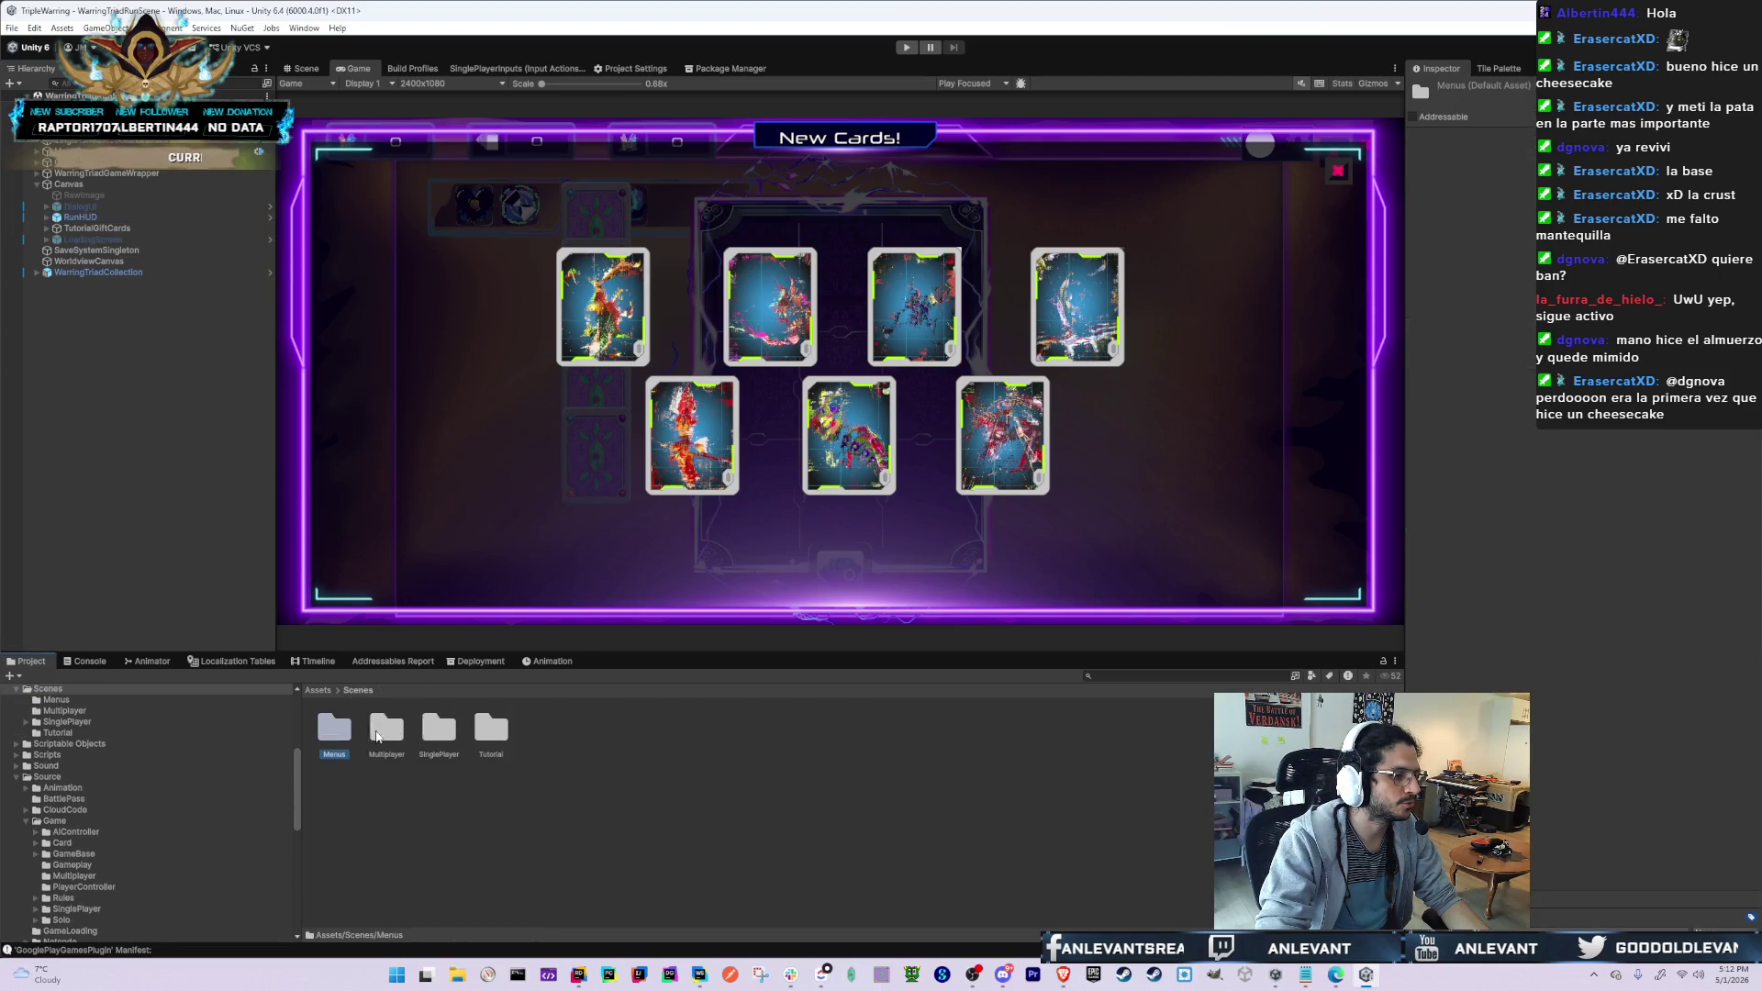
{"action": "double_click", "coordinate": [338, 732]}
{"action": "left_click", "coordinate": [440, 730]}
{"action": "double_click", "coordinate": [441, 732]}
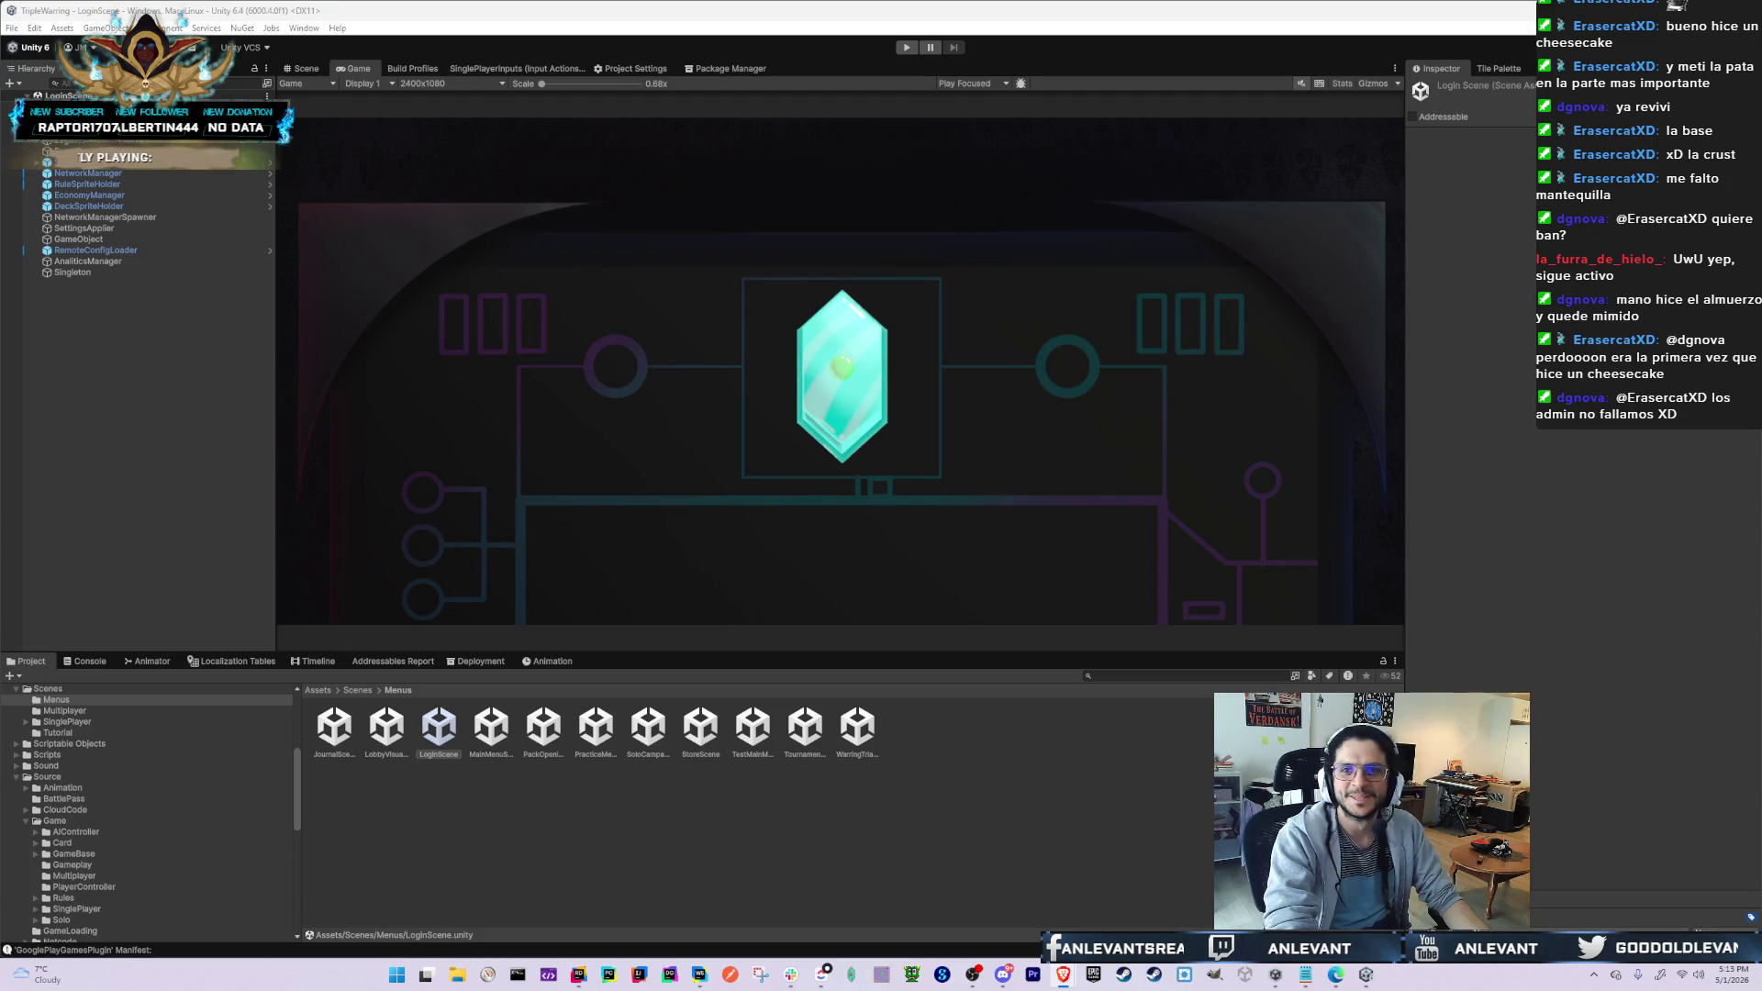
{"action": "left_click", "coordinate": [1063, 975]}
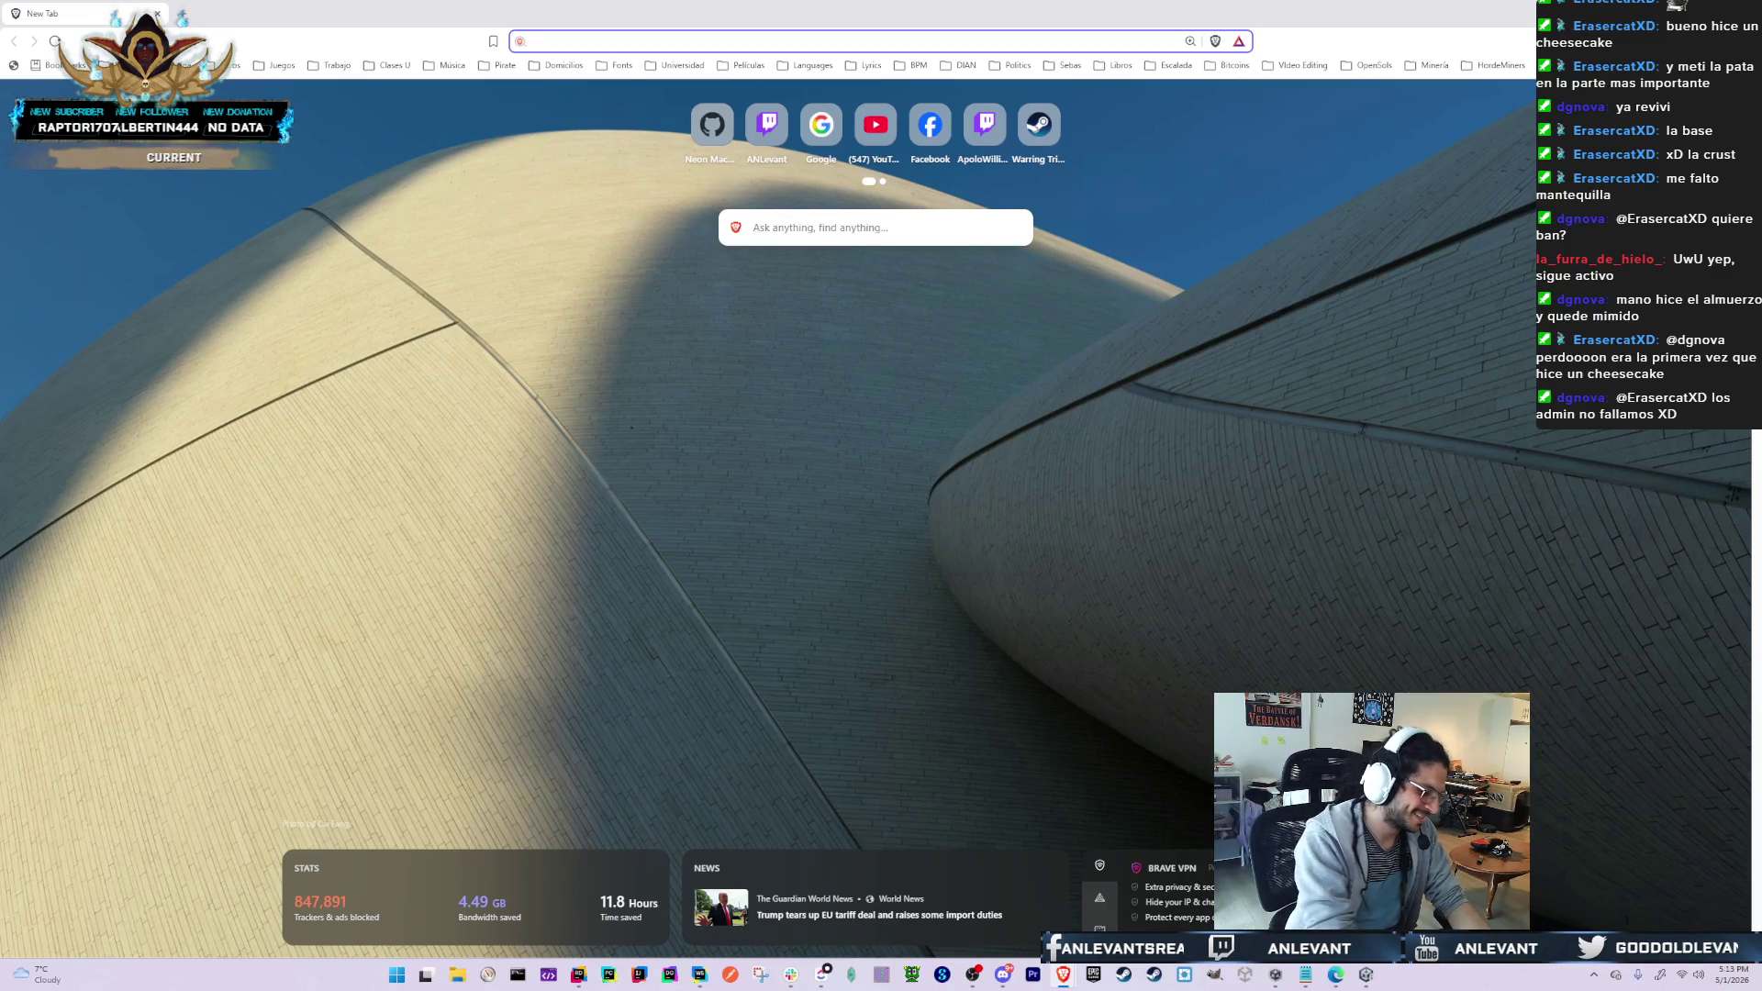
Search 'stream elements how to disable smoke puff command', then rerun it with 'vanish' added.
{"action": "type", "text": "stream elements "}
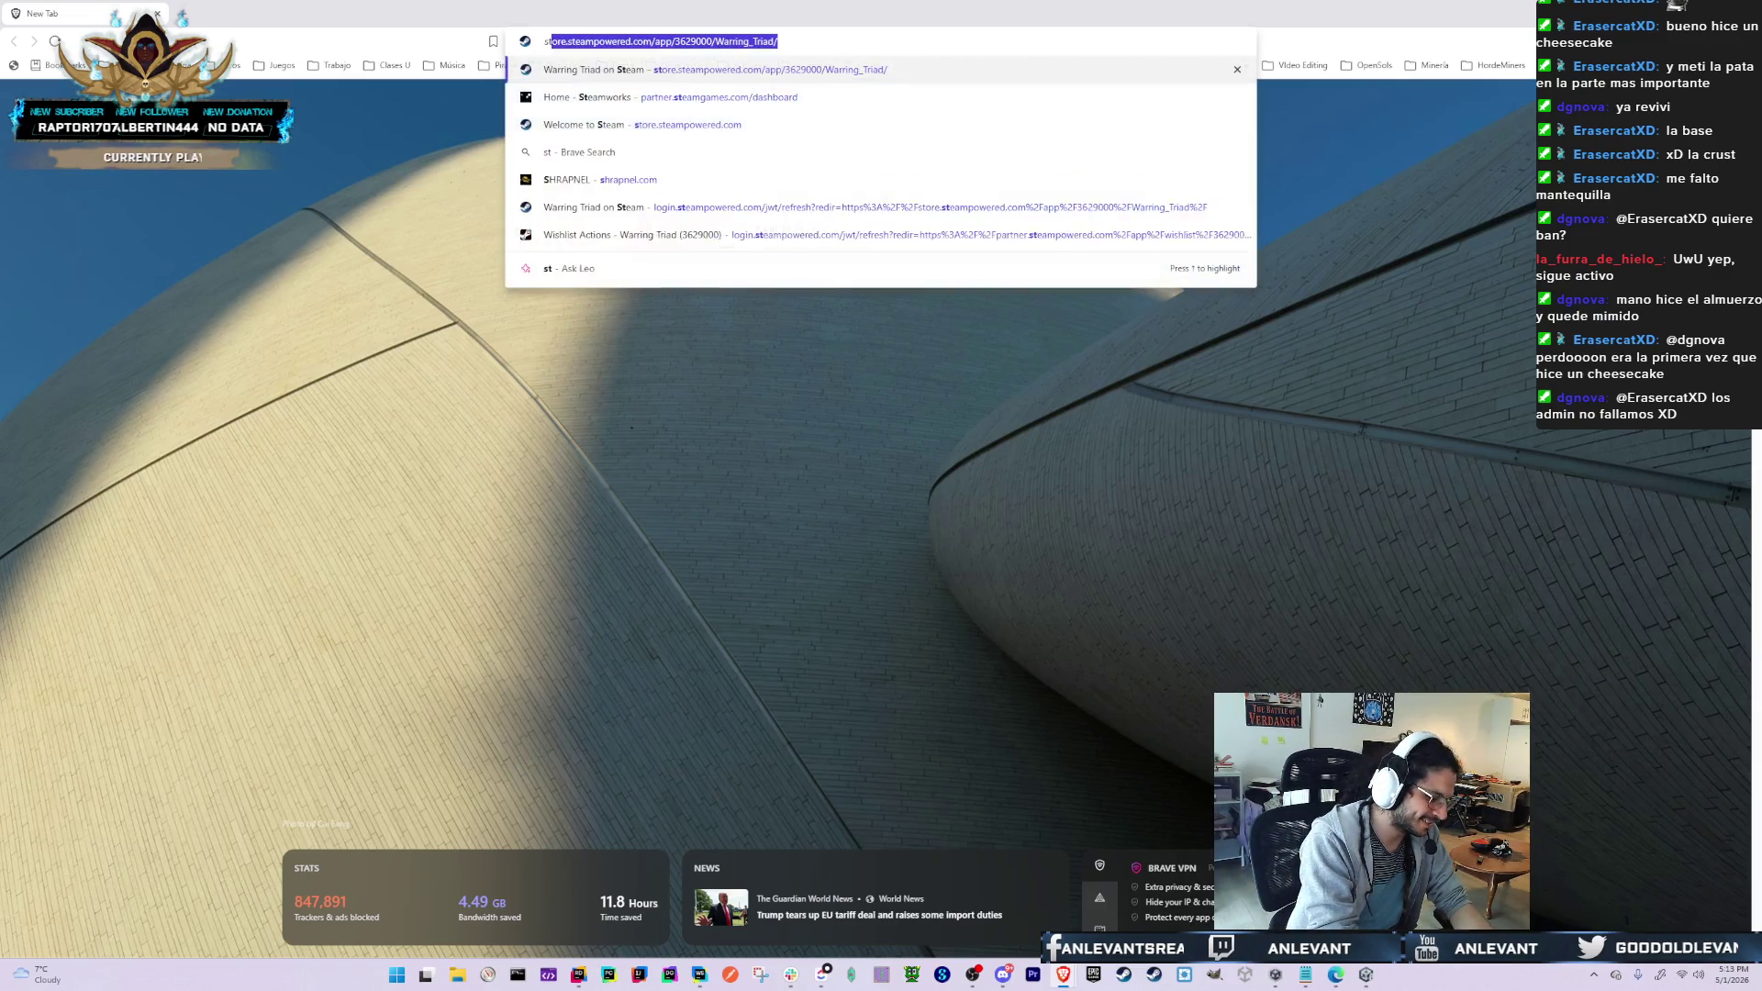
{"action": "type", "text": "how to disable "}
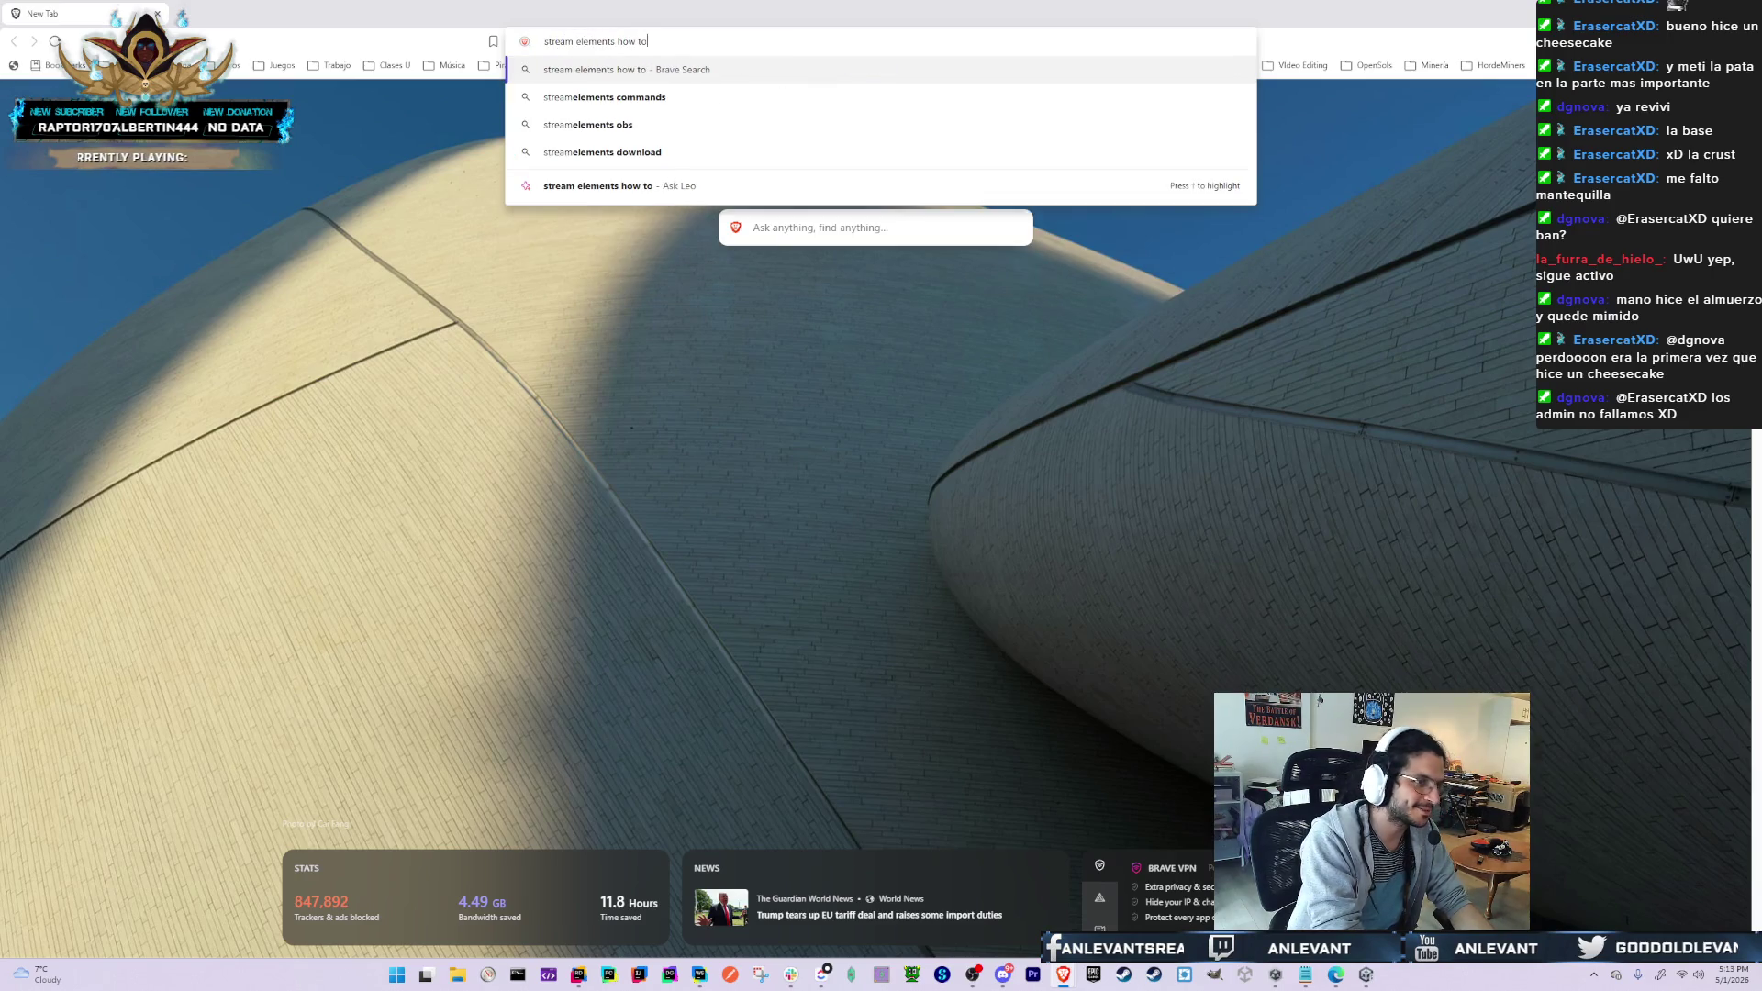
{"action": "type", "text": "smoke"}
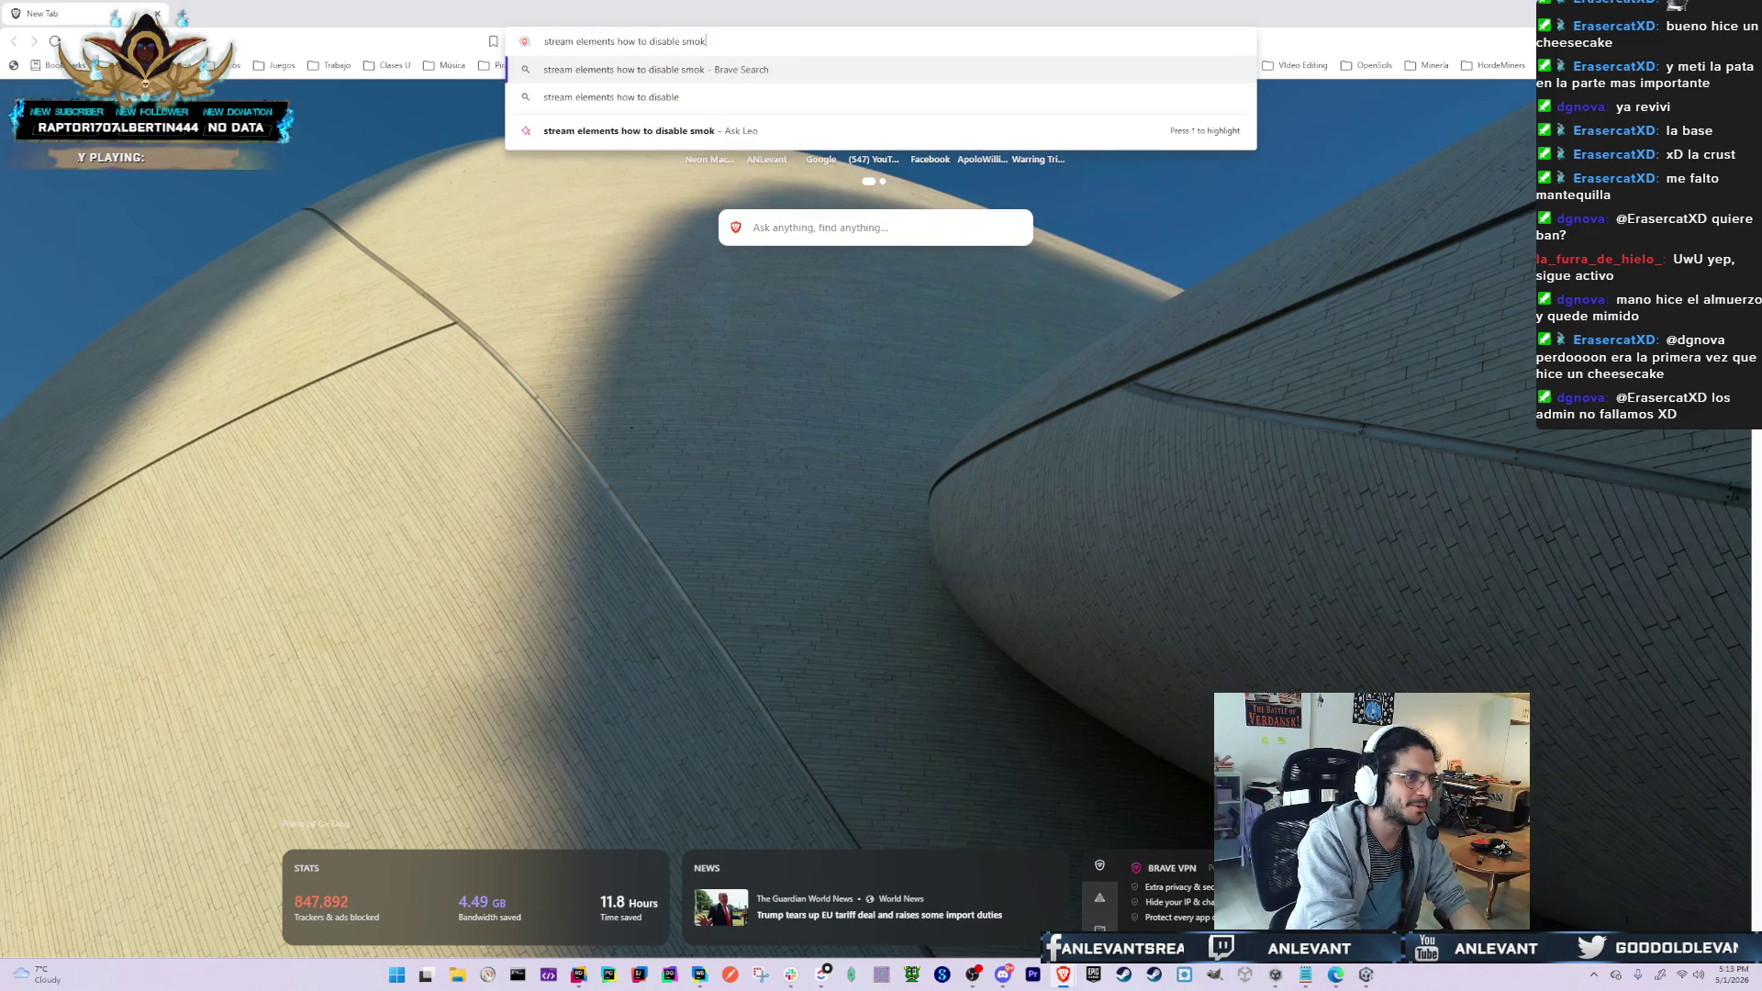
{"action": "type", "text": " puff"}
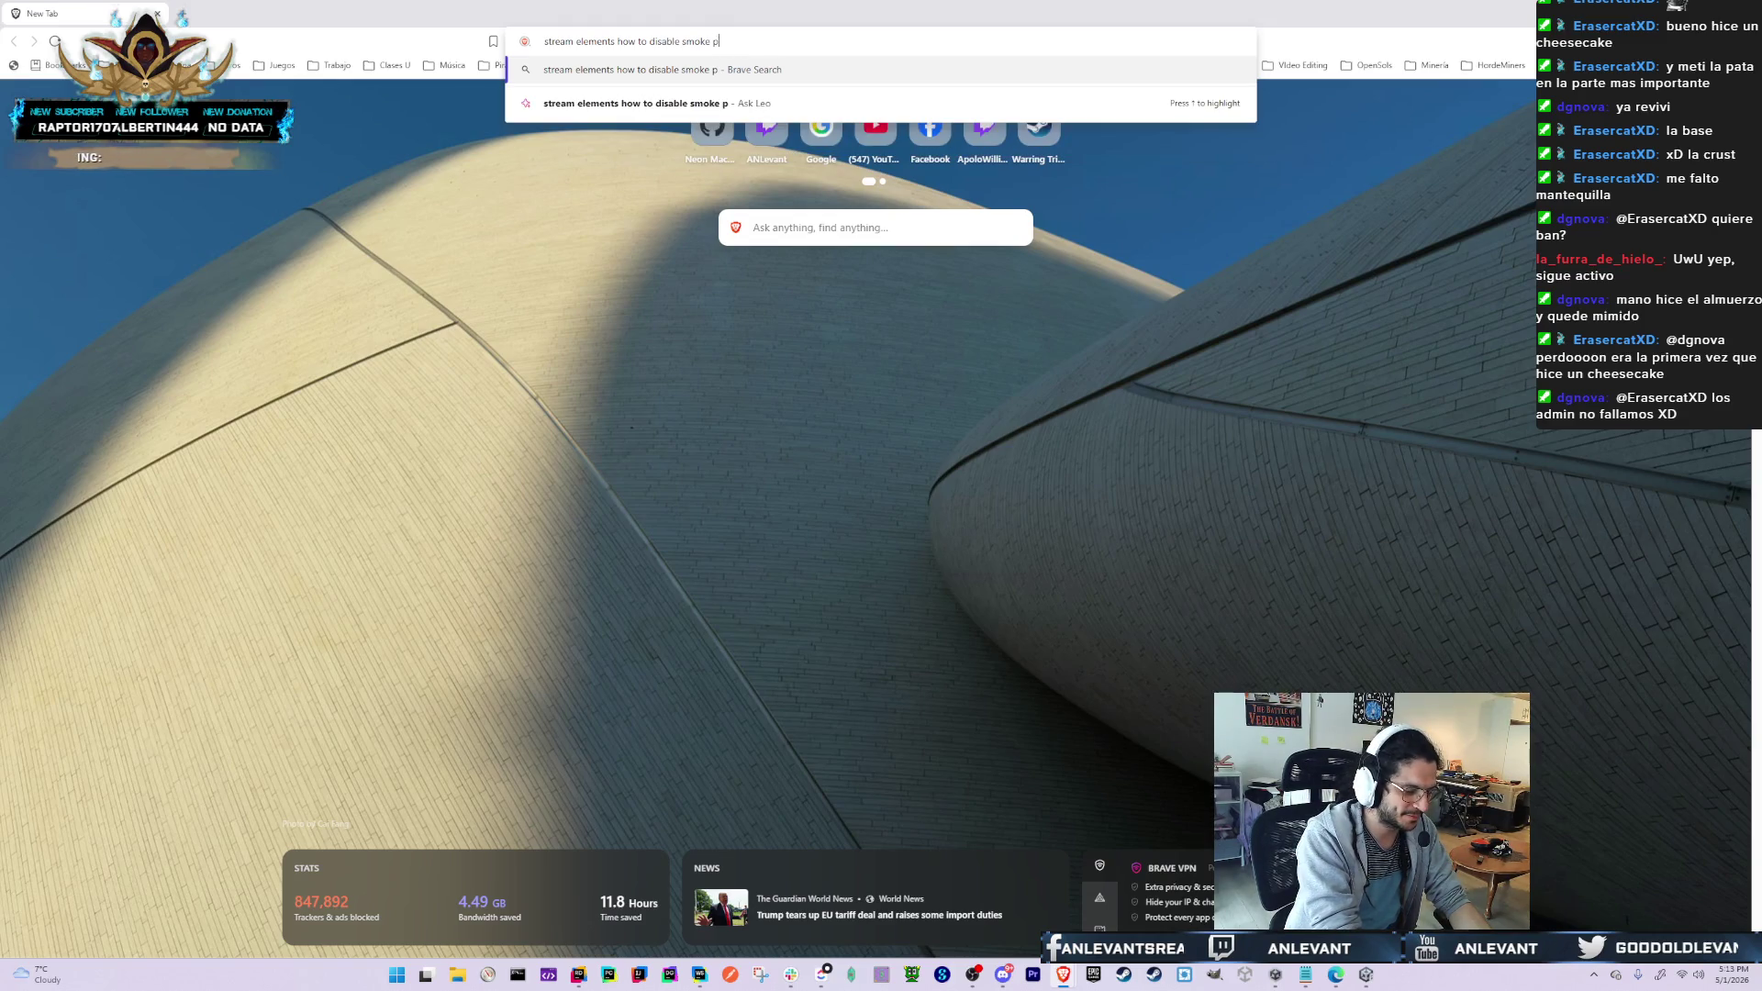
{"action": "type", "text": " command"}
{"action": "key", "text": "Return"}
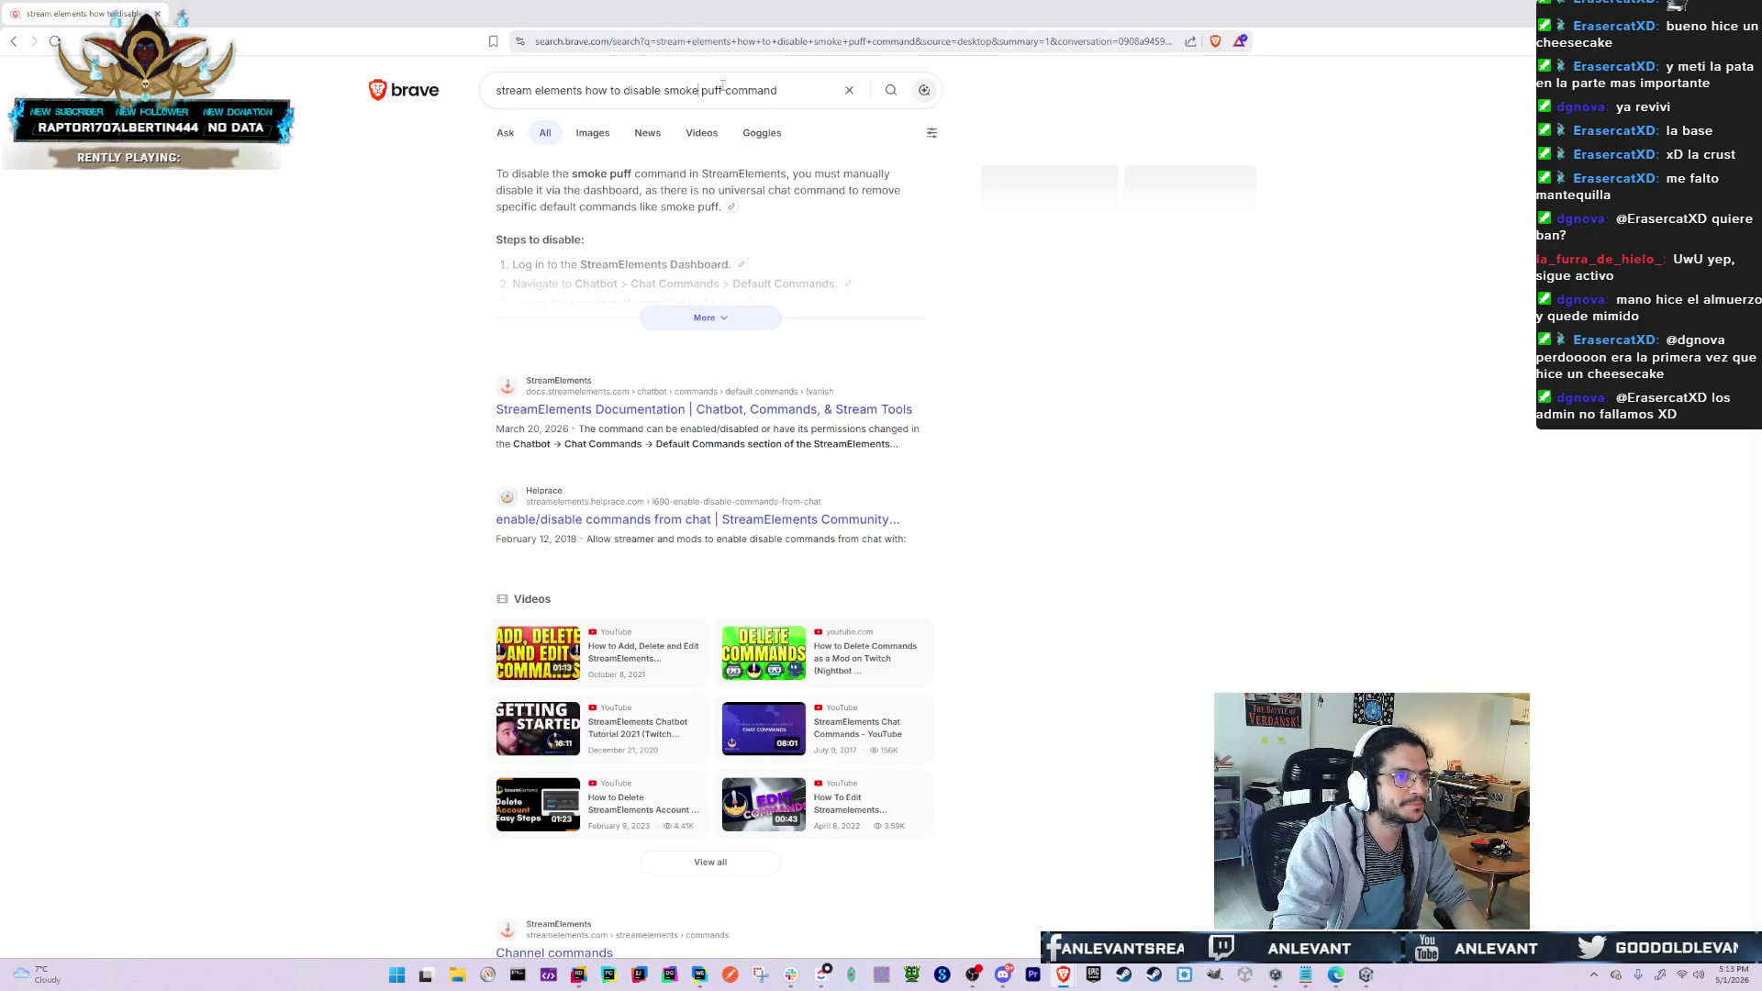
{"action": "key", "text": "Right"}
{"action": "key", "text": "Right"}
{"action": "key", "text": "Right"}
{"action": "type", "text": "vanish"}
{"action": "key", "text": "Return"}
{"action": "key", "text": "ctrl+t"}
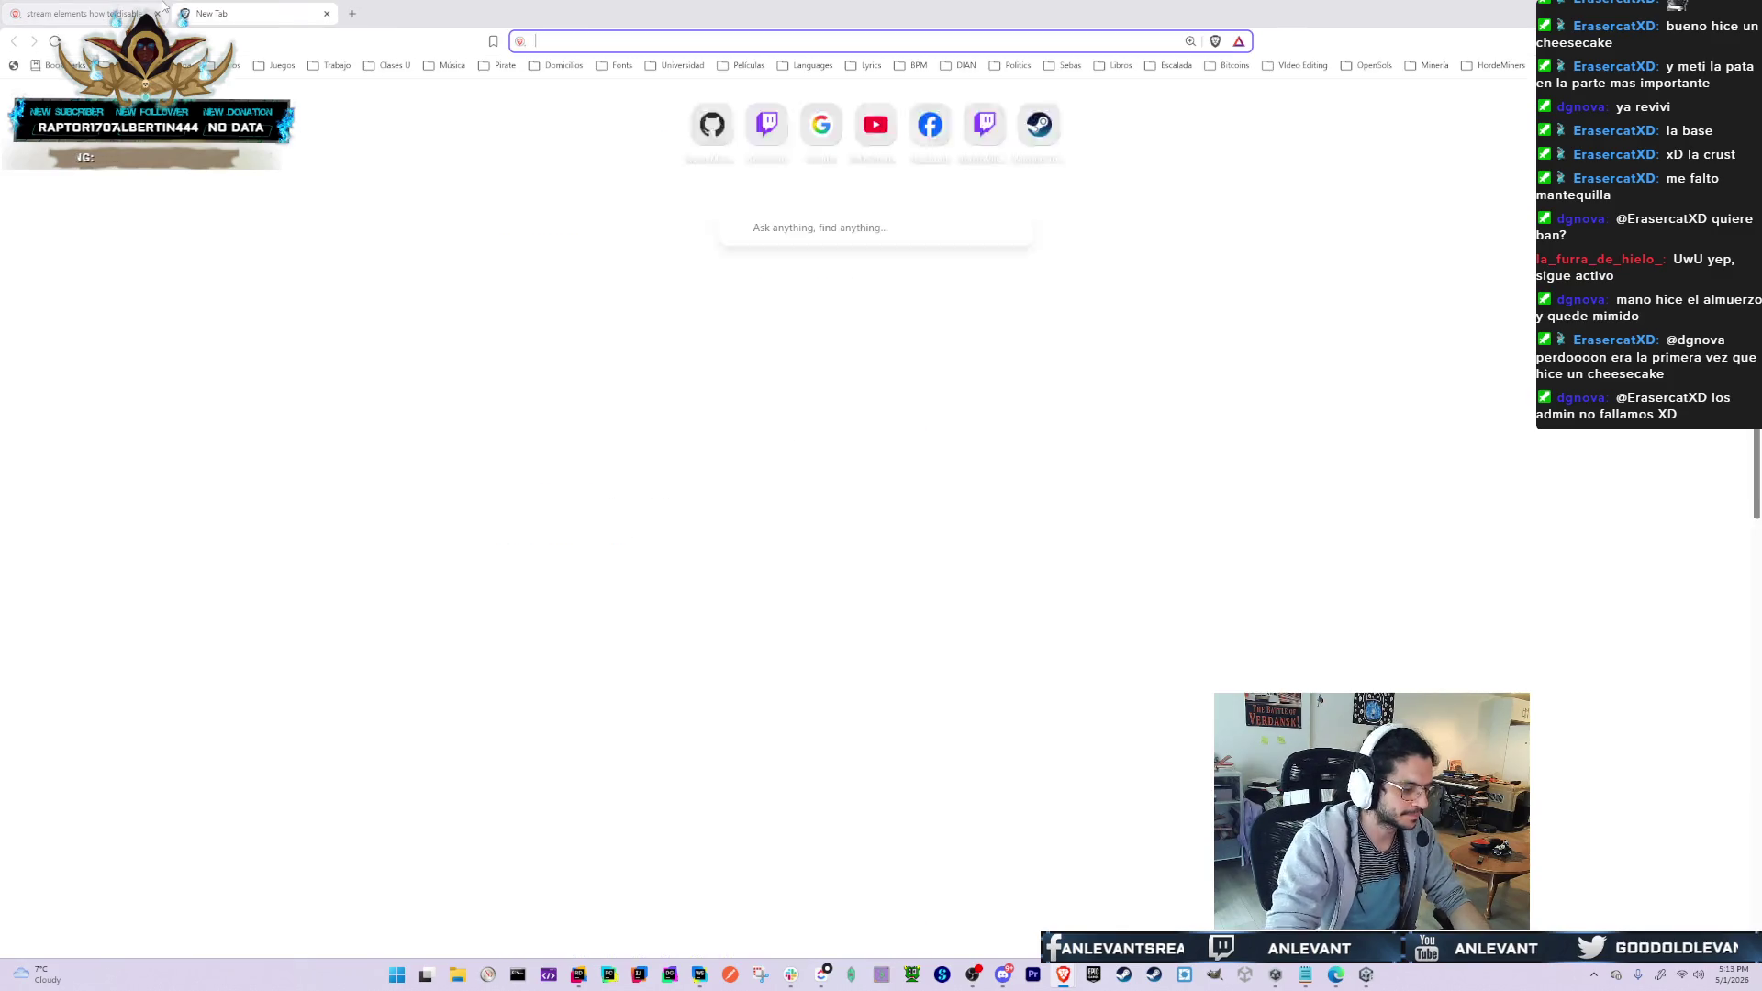
Open the StreamElements Overlays dashboard and mark the search answer about disabling !vanish.
{"action": "type", "text": "streamele"}
{"action": "key", "text": "Down"}
{"action": "key", "text": "Down"}
{"action": "key", "text": "Down"}
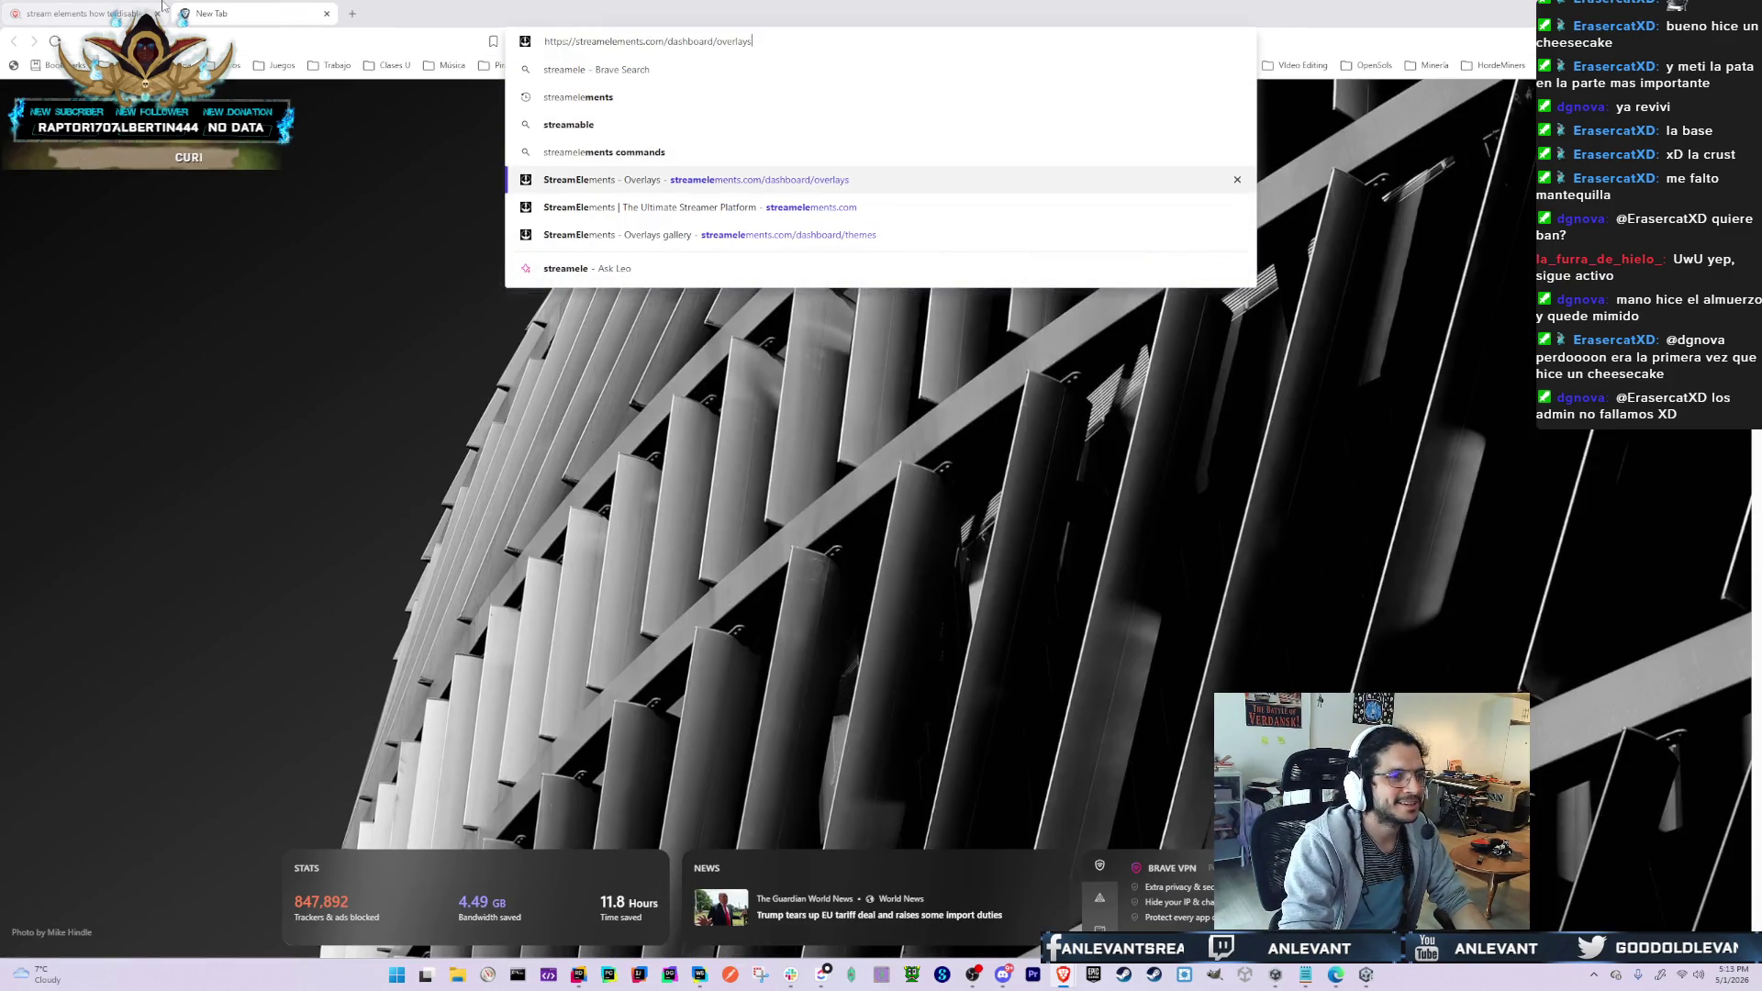
{"action": "key", "text": "Return"}
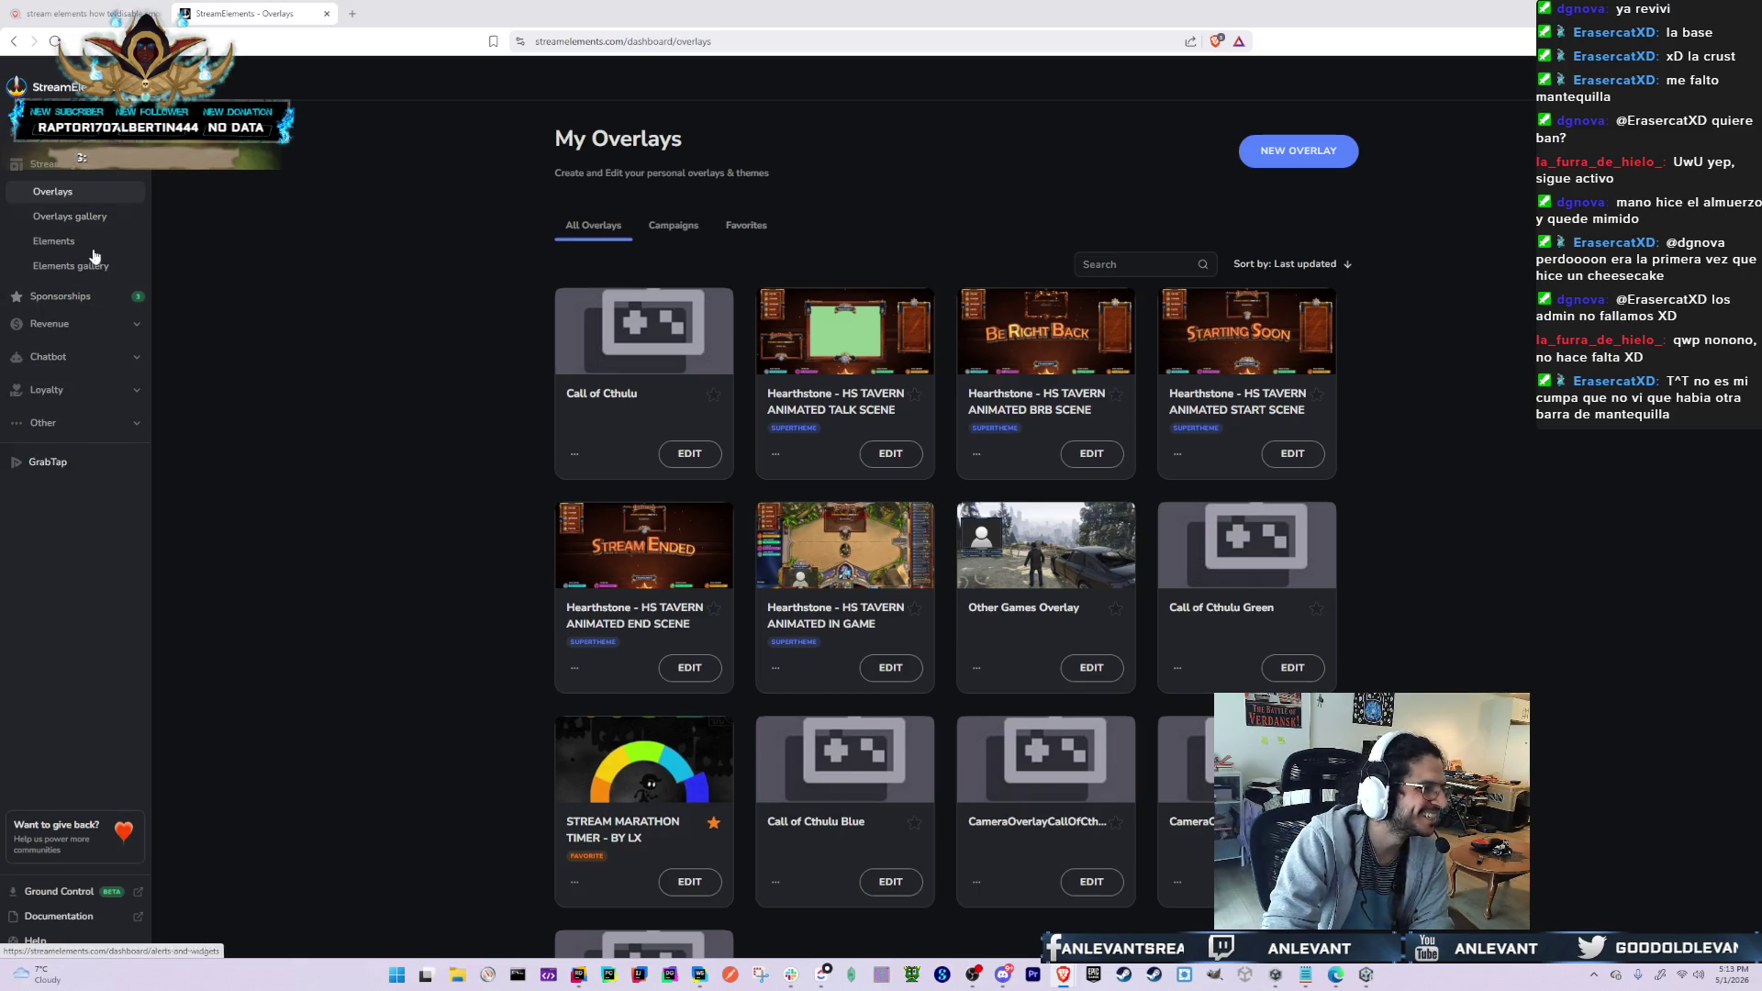
{"action": "left_click", "coordinate": [89, 362]}
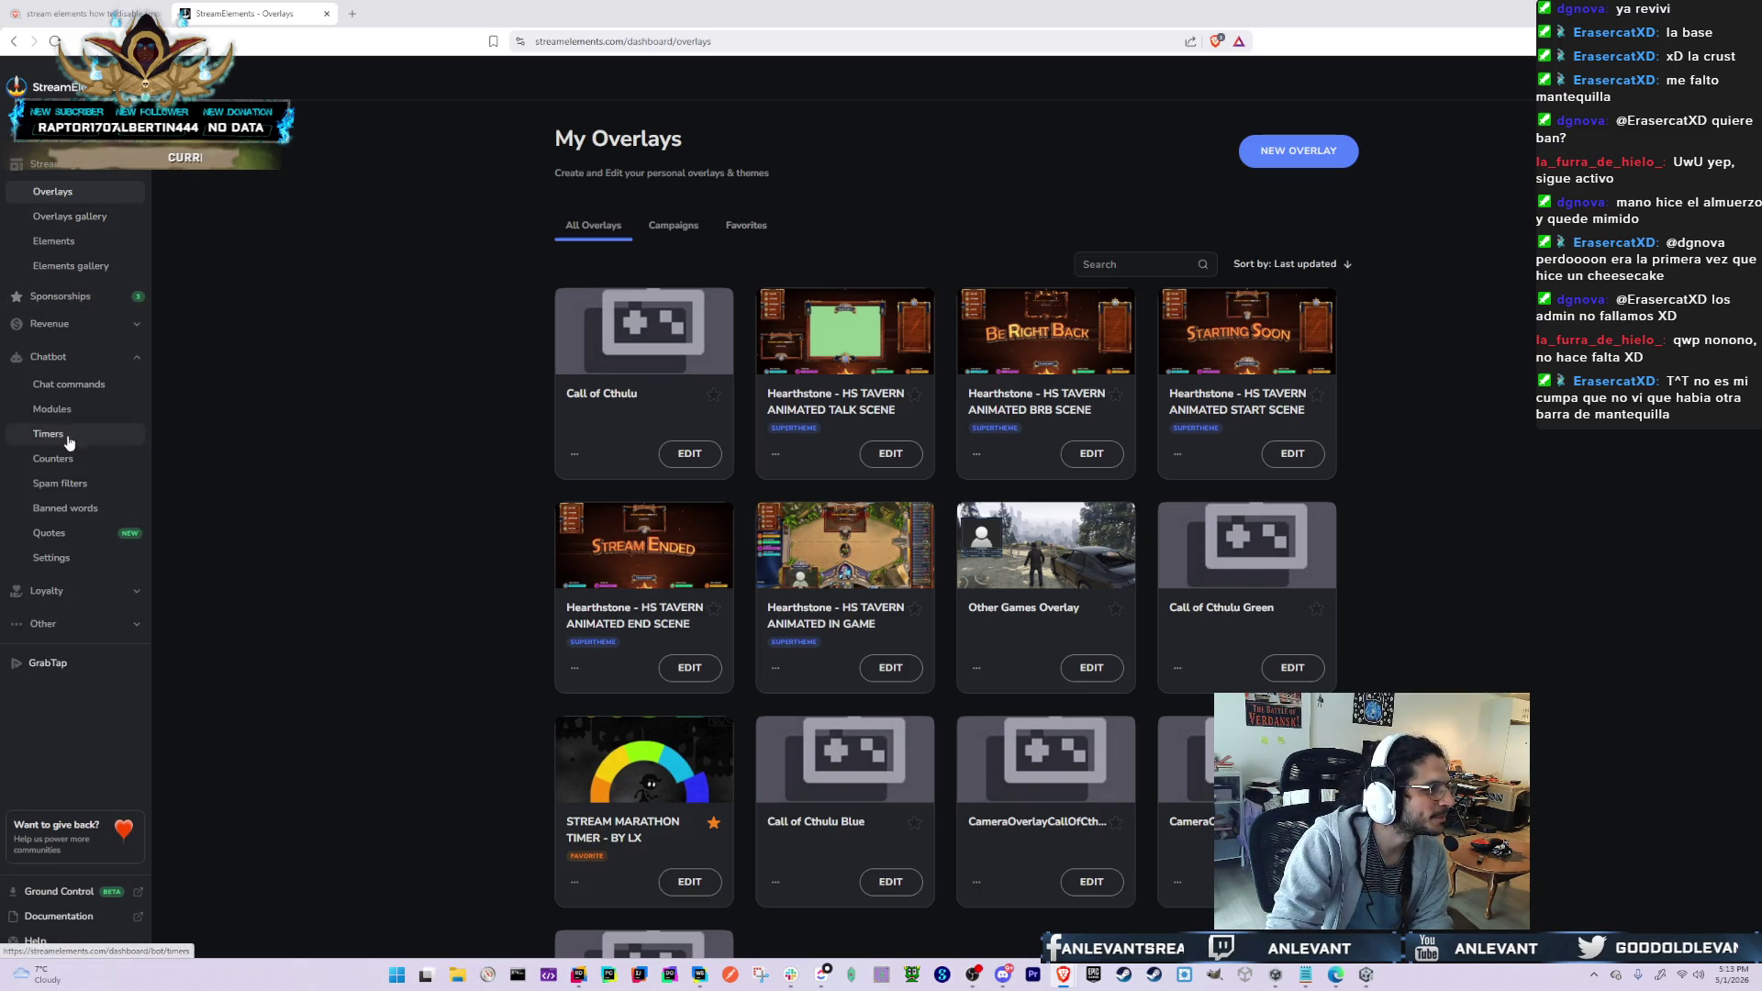
{"action": "key", "text": "ctrl+shift+Tab"}
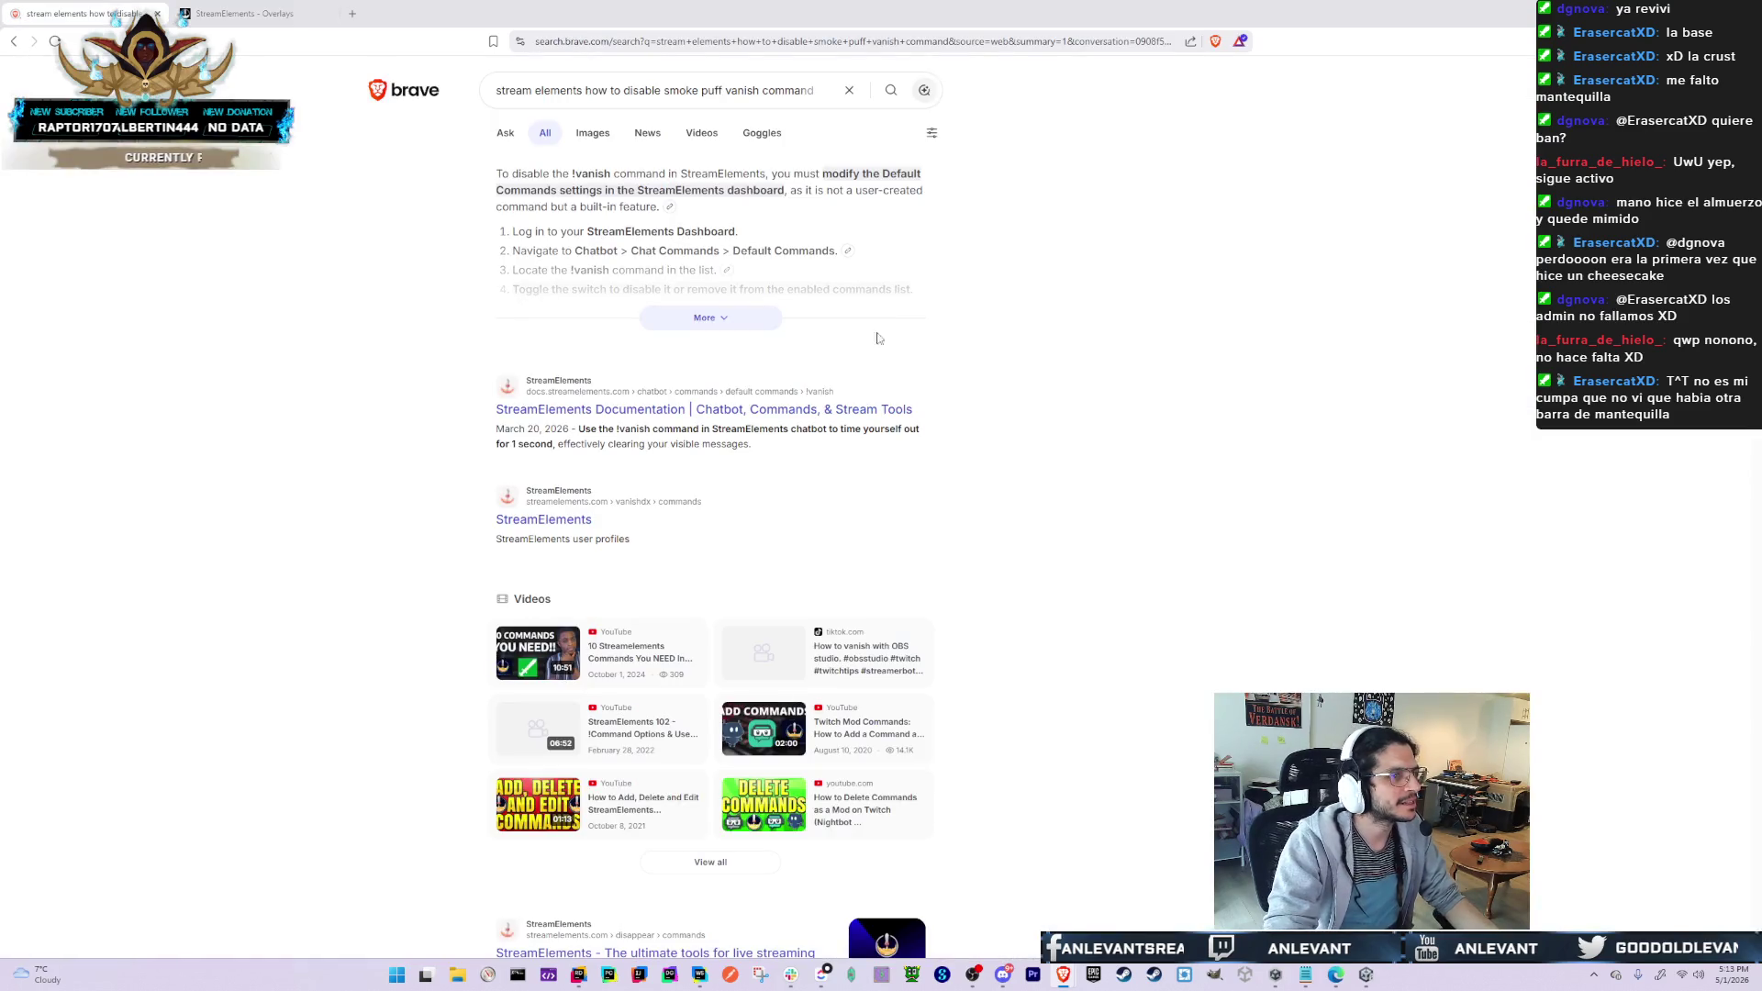
{"action": "left_click_drag", "start_coordinate": [529, 176], "coordinate": [721, 190]}
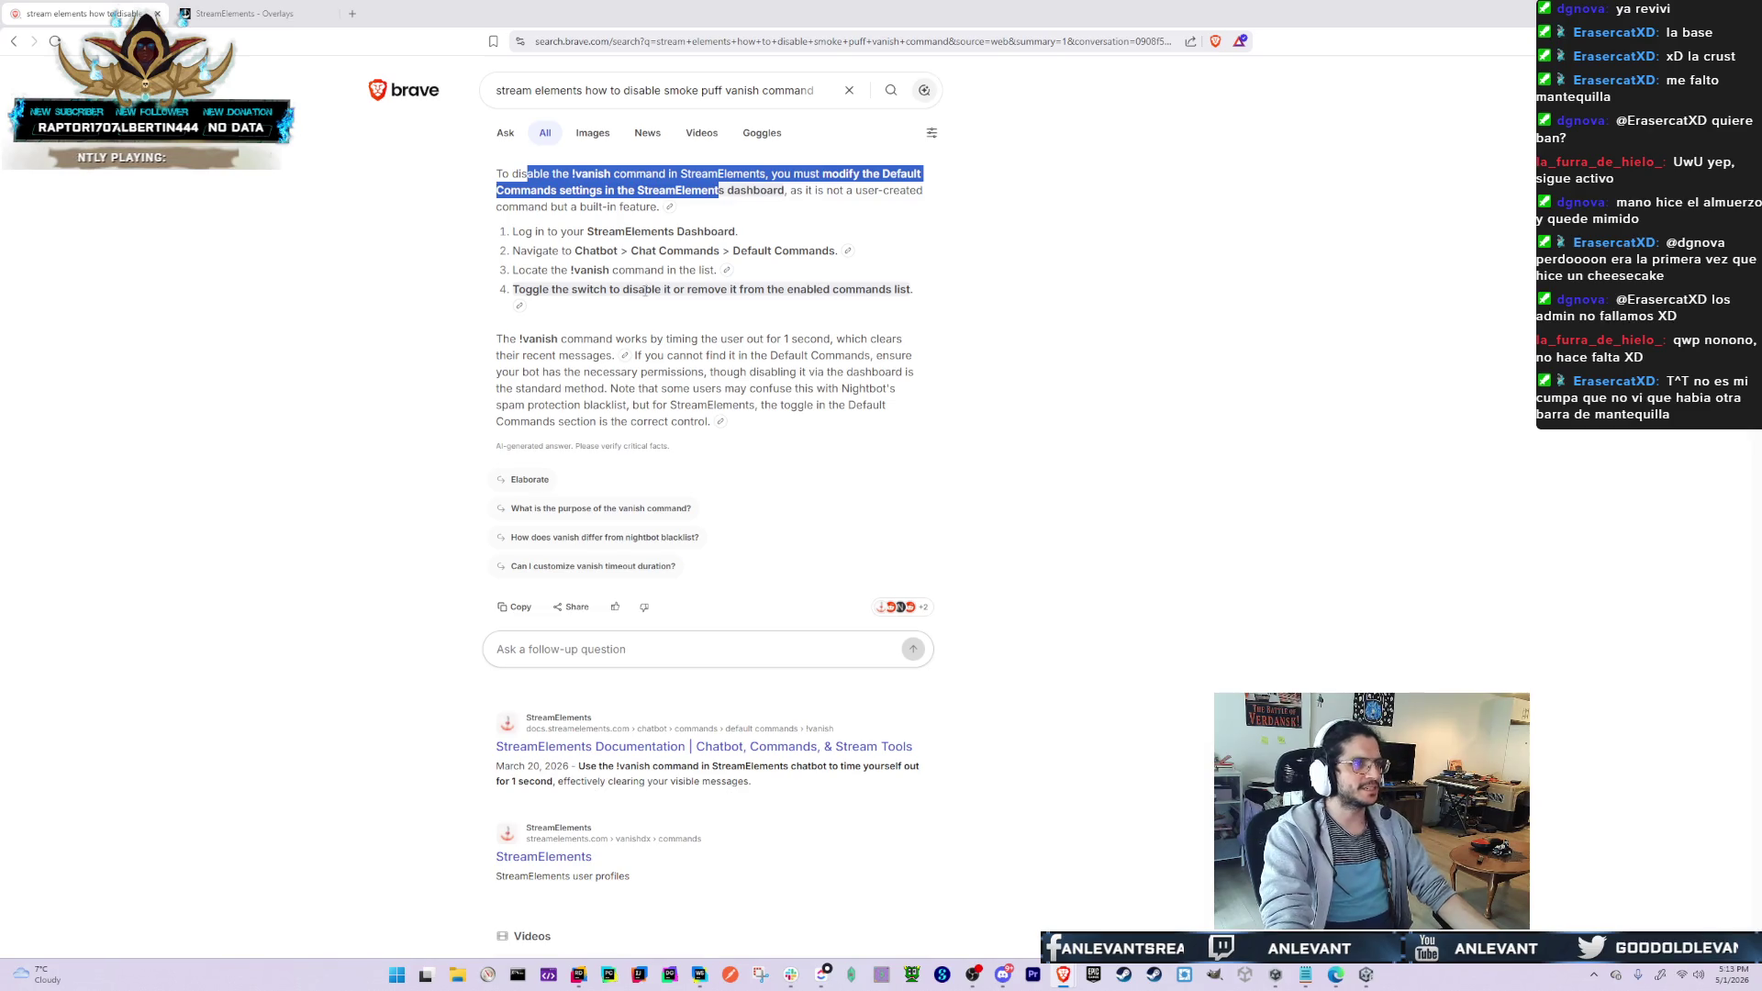
{"action": "key", "text": "ctrl+Tab"}
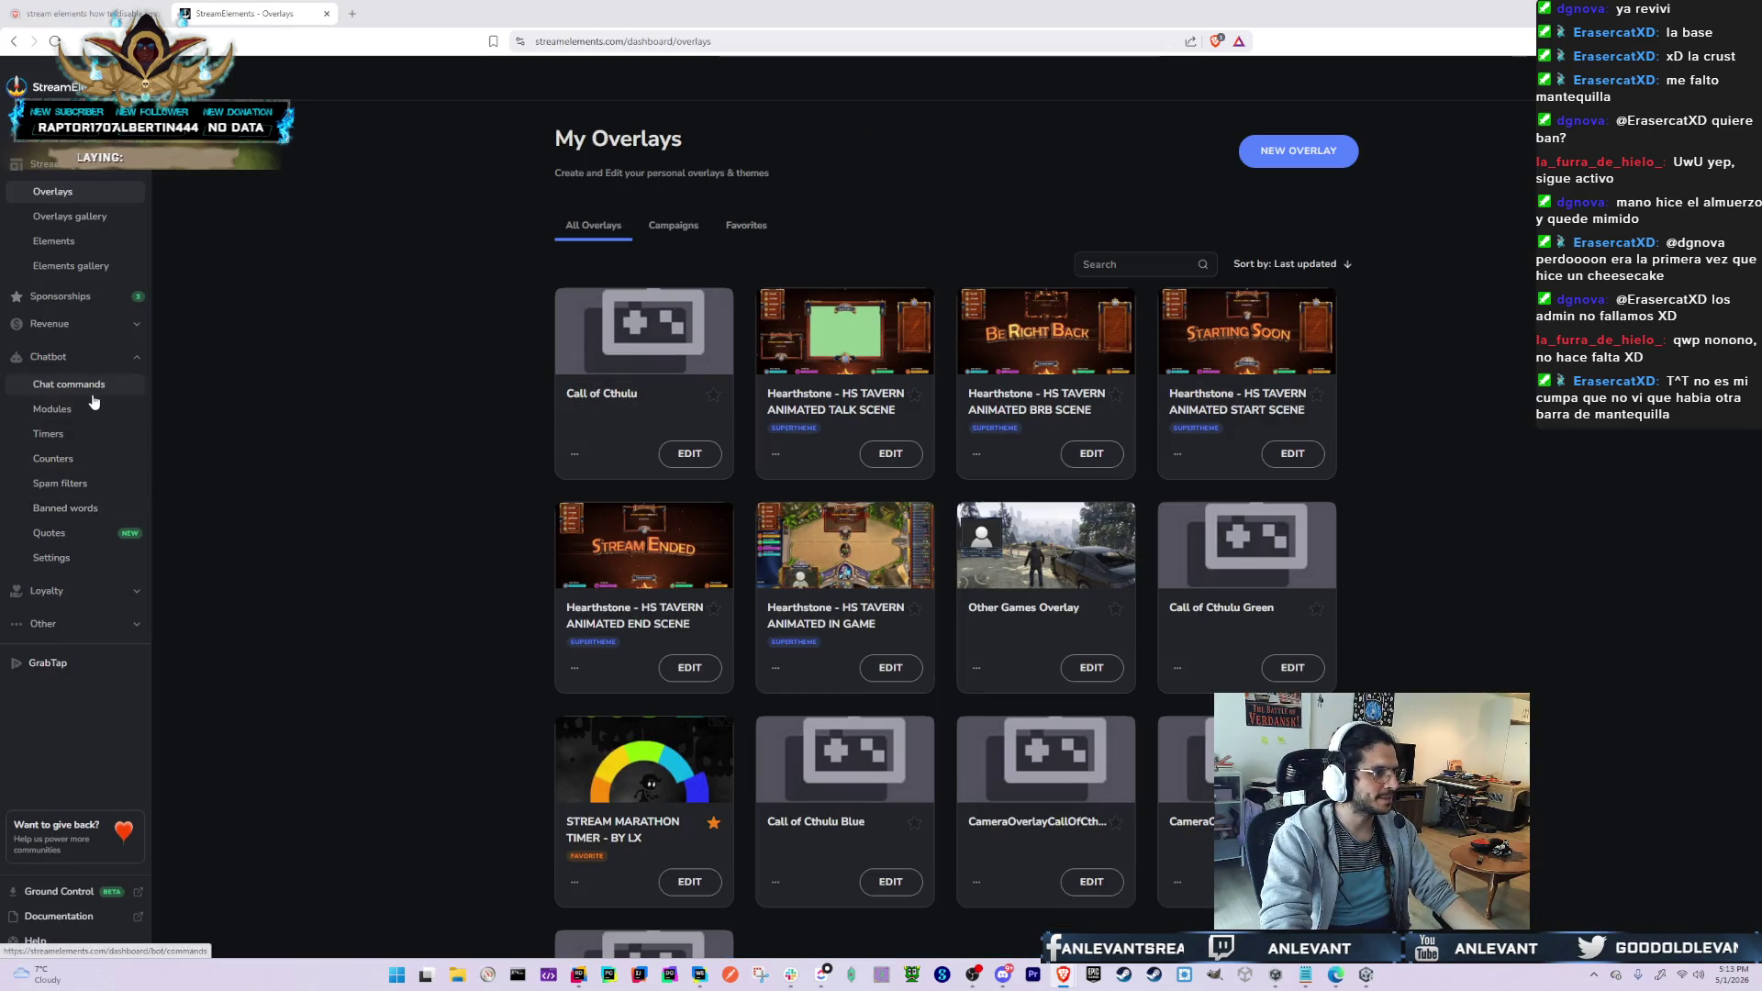
Turn on the !8ball default chat command and look over the custom commands.
{"action": "left_click", "coordinate": [90, 394]}
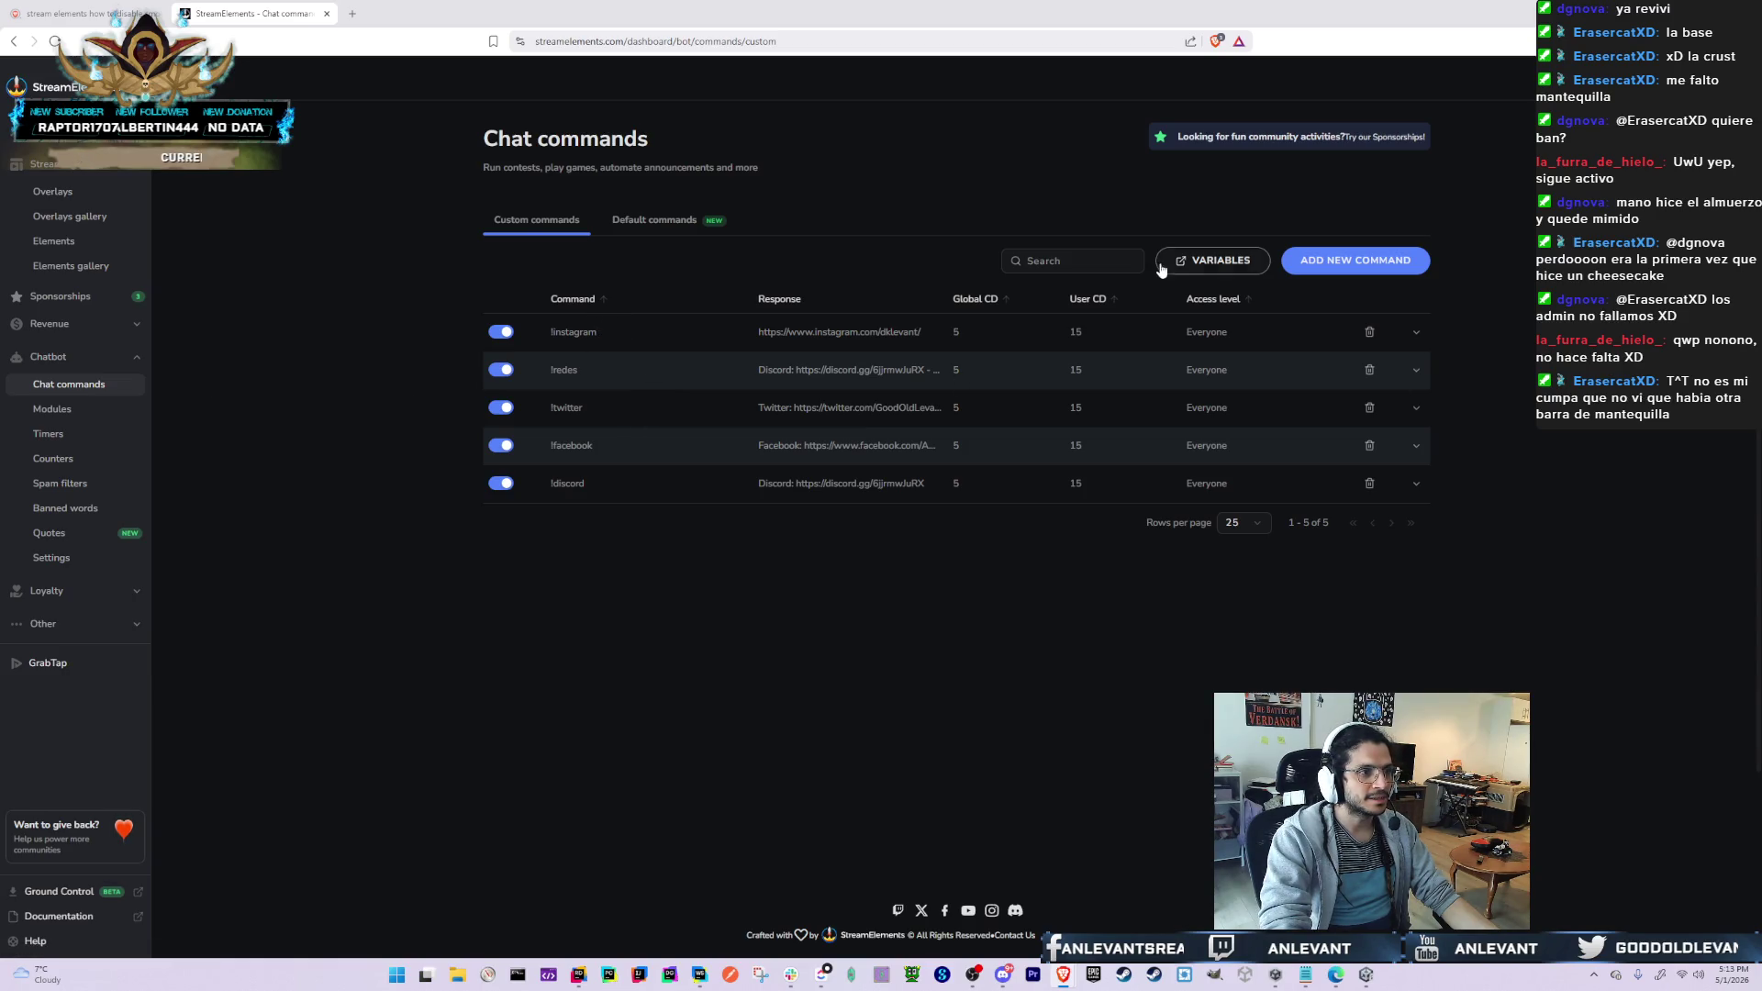
{"action": "left_click", "coordinate": [652, 221]}
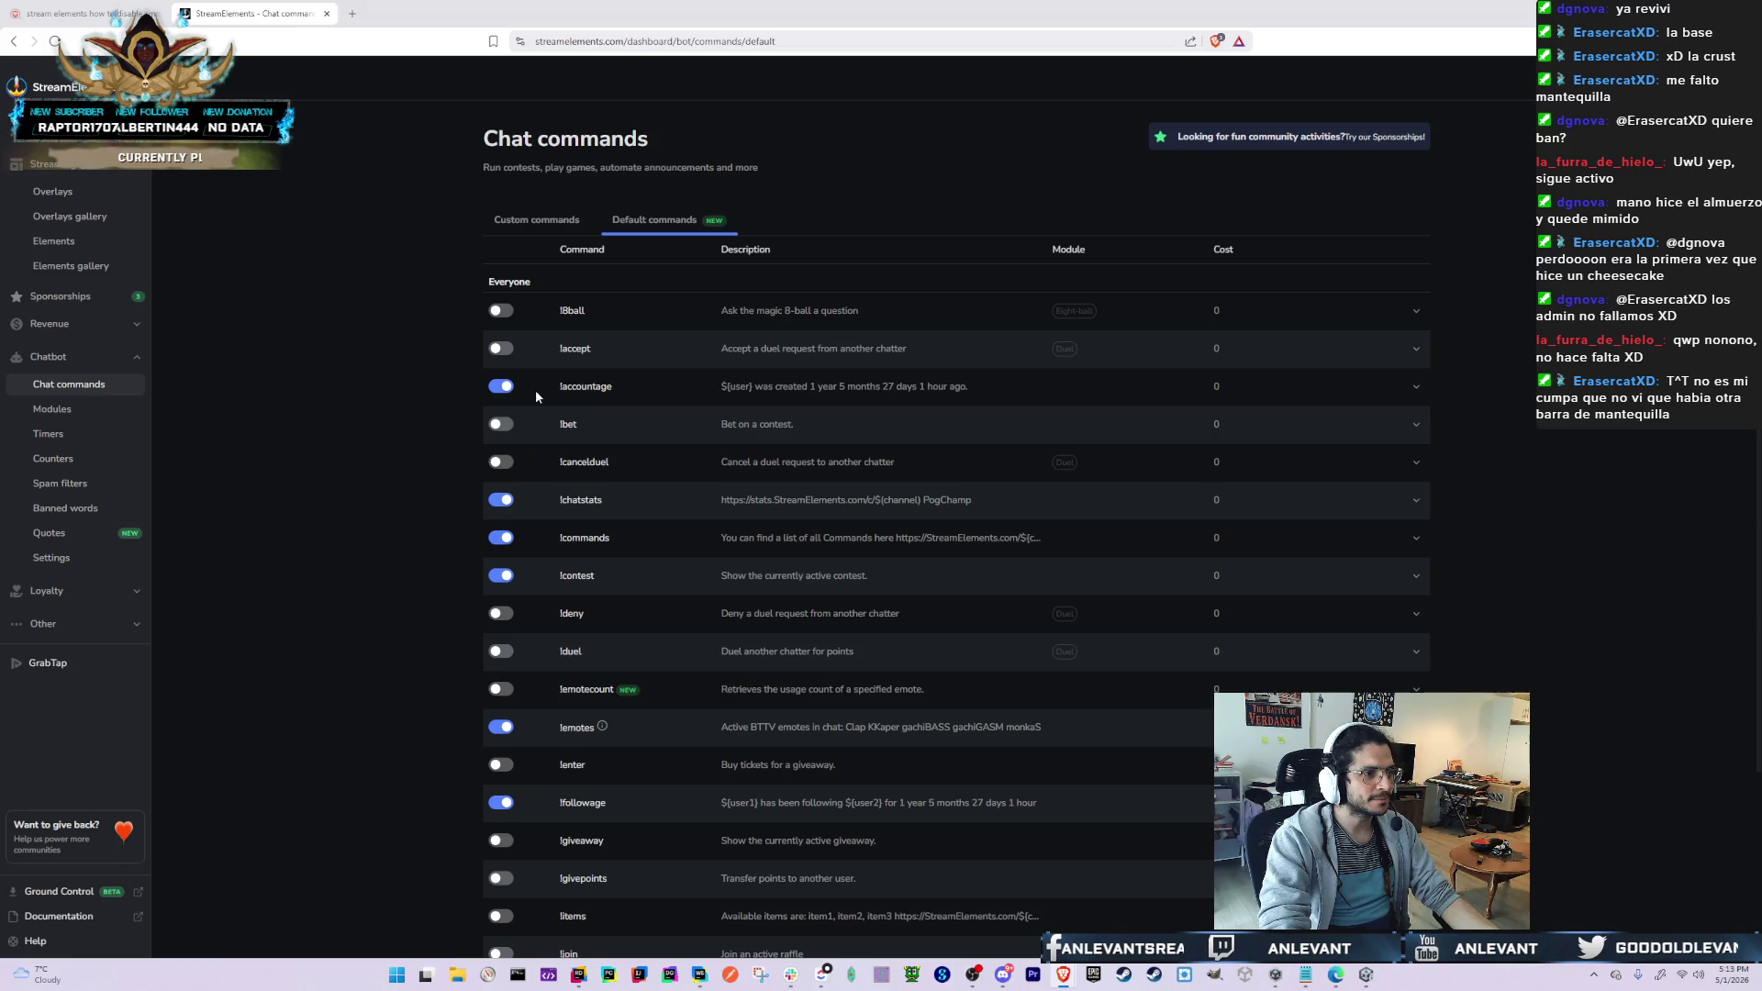
{"action": "scroll", "coordinate": [521, 392], "scroll_direction": "down", "scroll_amount": 3}
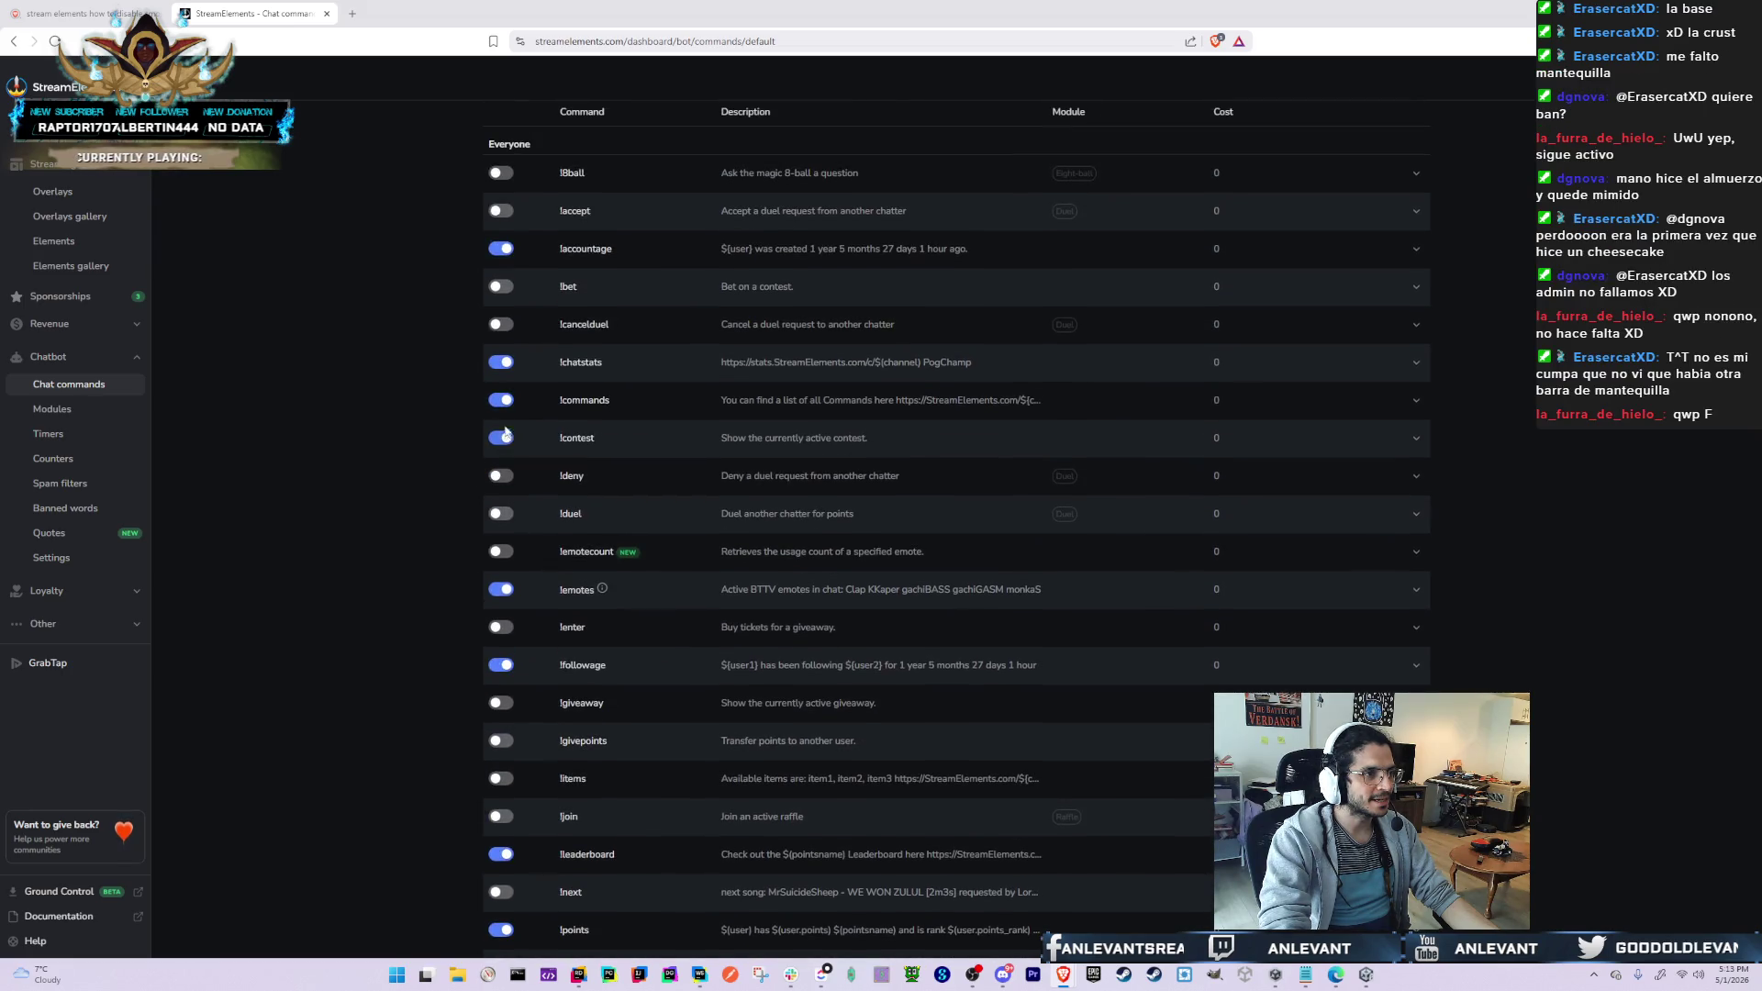
{"action": "left_click", "coordinate": [498, 174]}
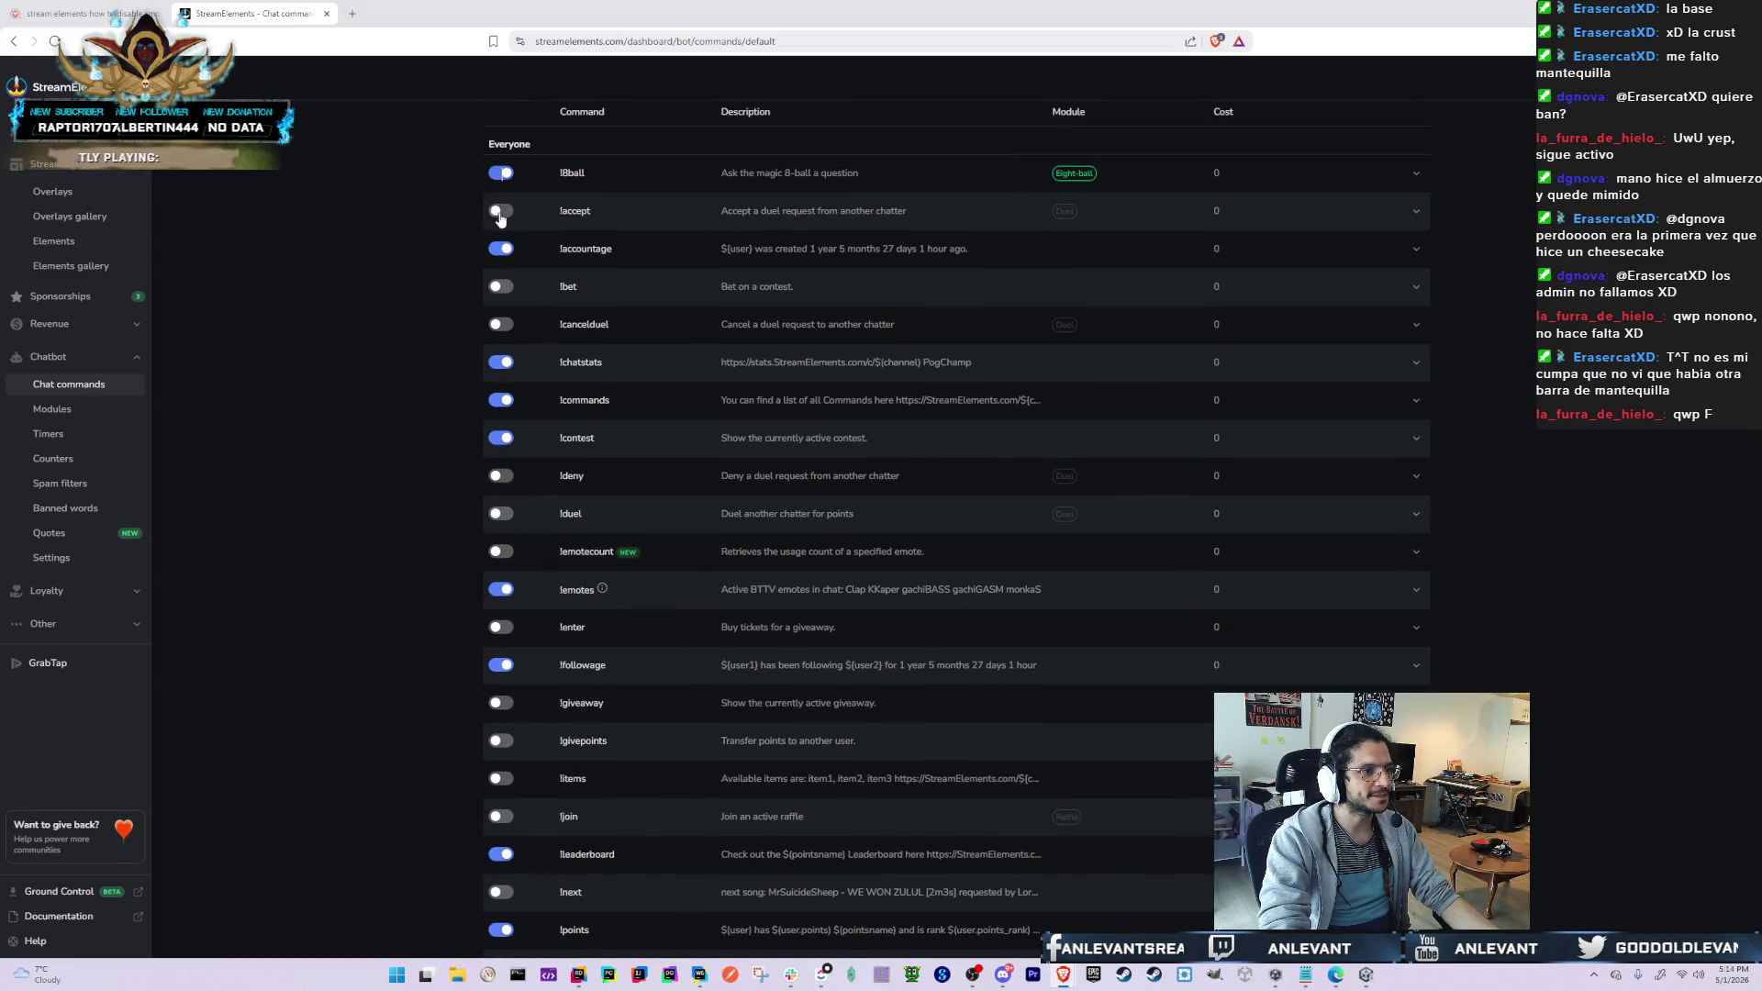
{"action": "scroll", "coordinate": [508, 239], "scroll_direction": "down", "scroll_amount": 5}
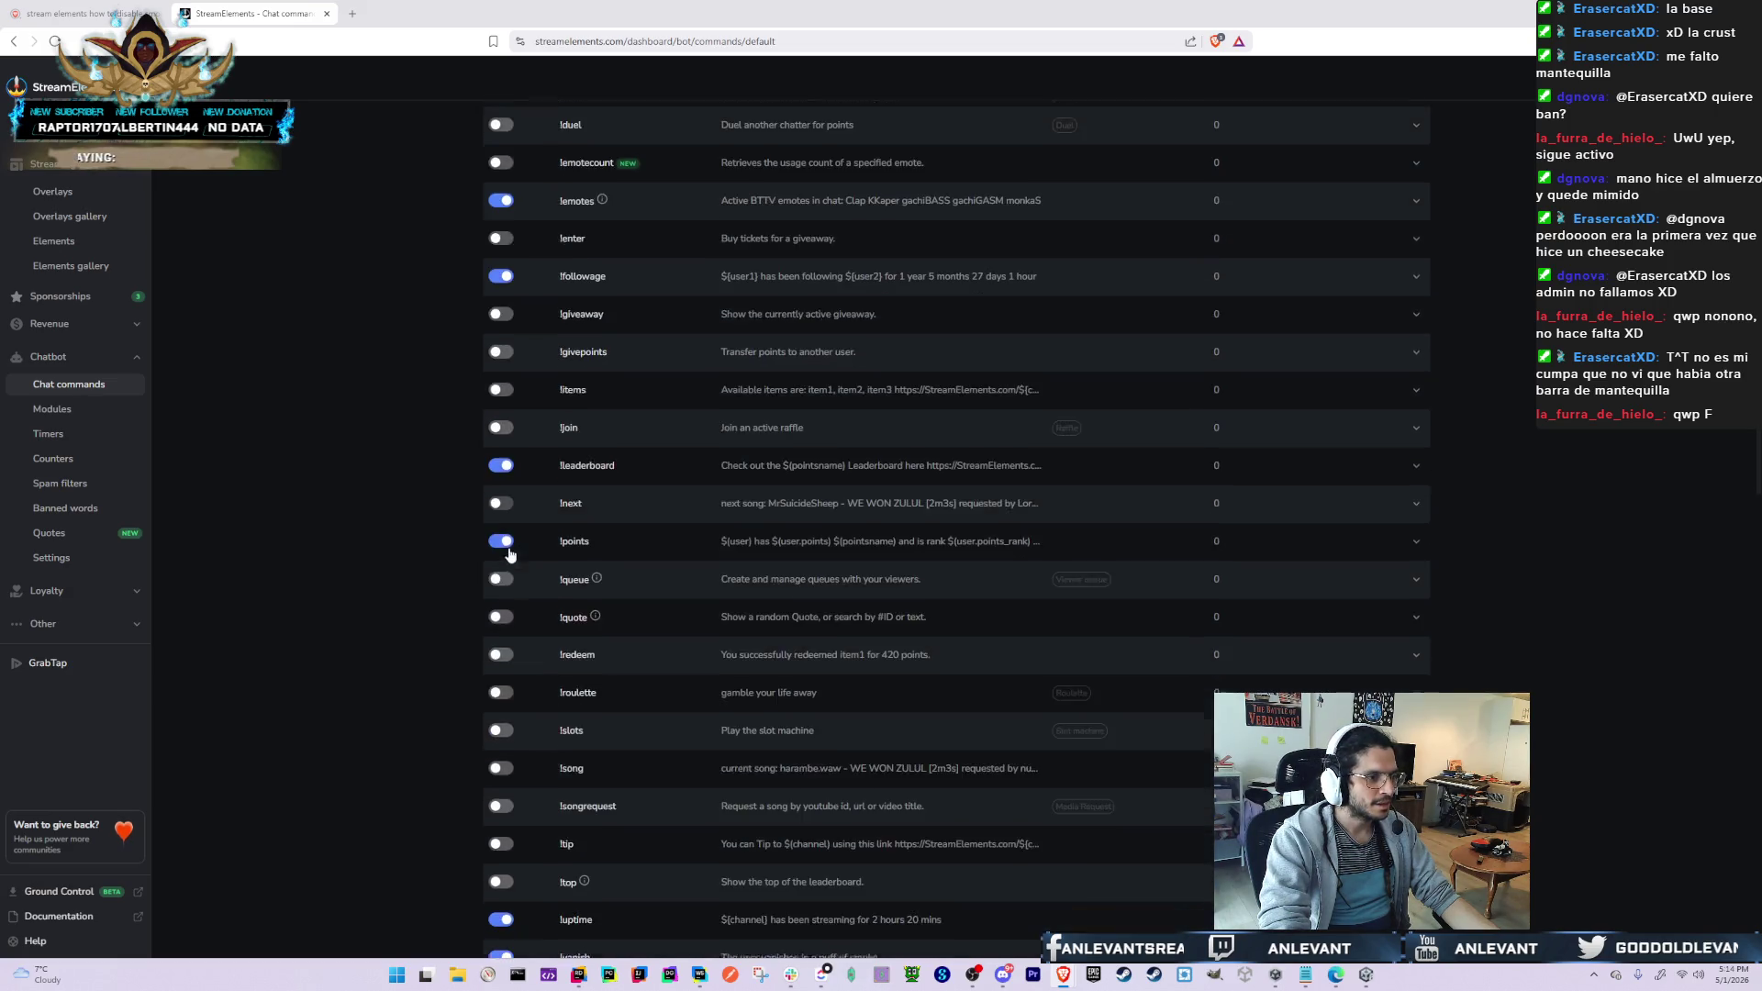
{"action": "scroll", "coordinate": [500, 568], "scroll_direction": "down", "scroll_amount": 4}
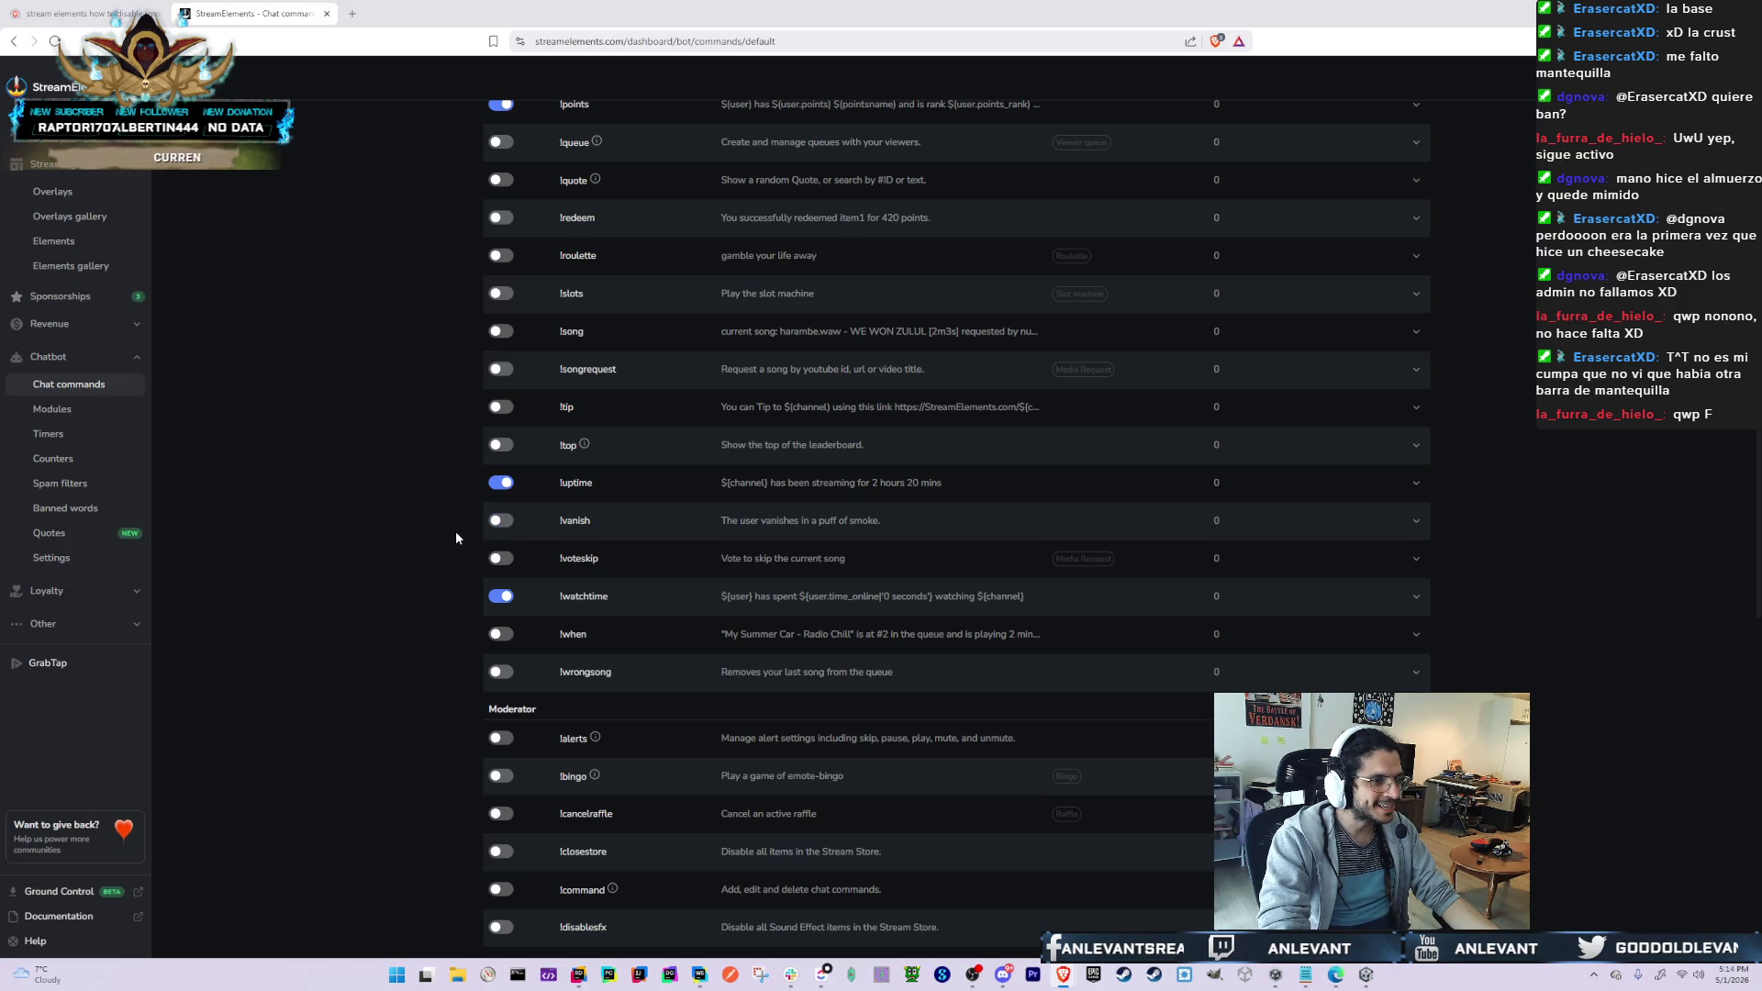
{"action": "scroll", "coordinate": [459, 538], "scroll_direction": "down", "scroll_amount": 1}
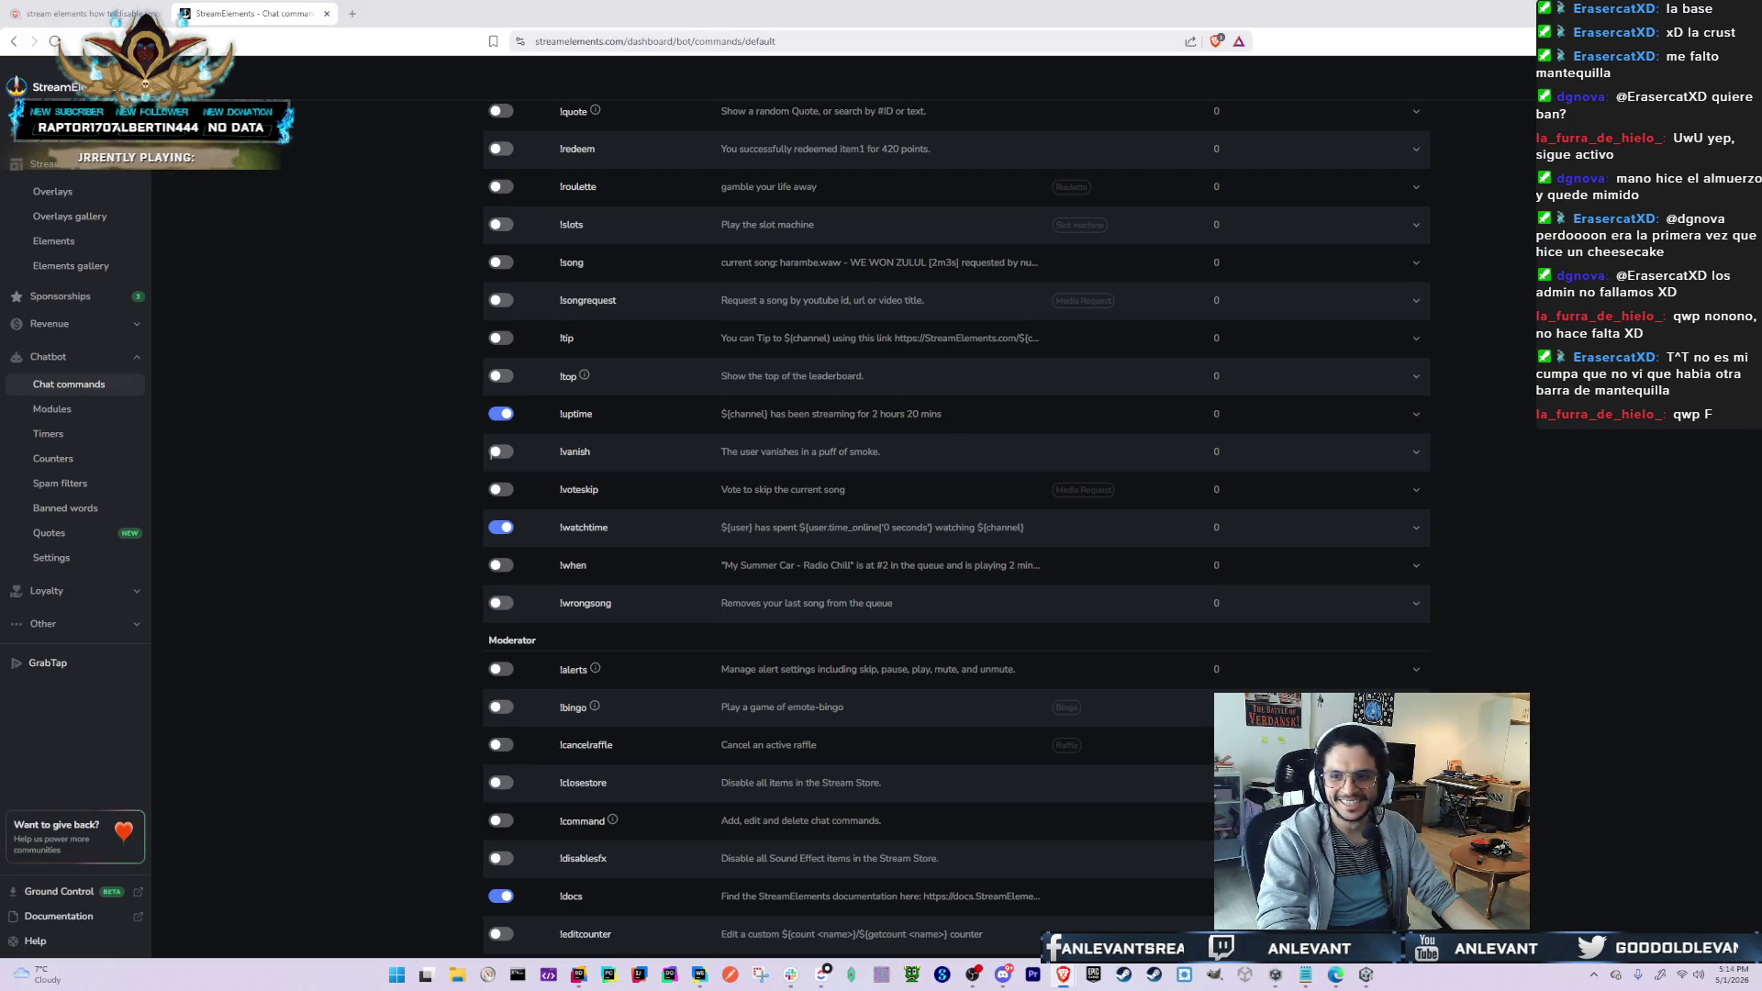
{"action": "scroll", "coordinate": [1039, 312], "scroll_direction": "up", "scroll_amount": 10}
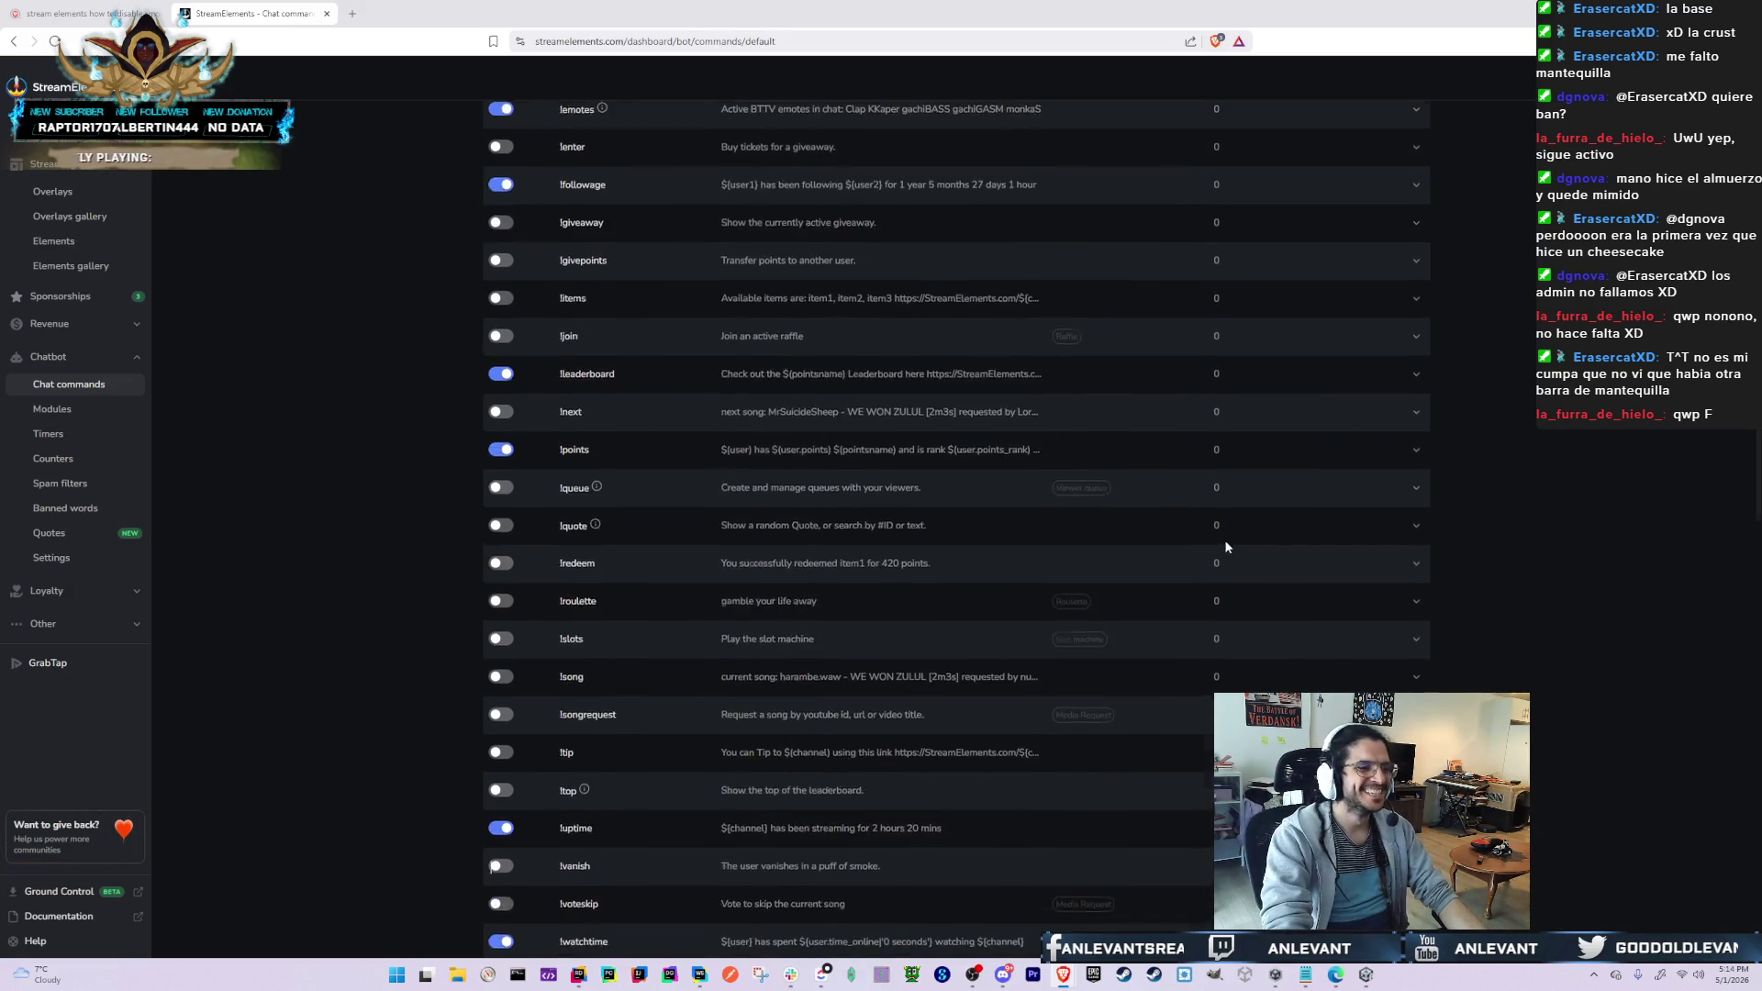
{"action": "left_click", "coordinate": [570, 231]}
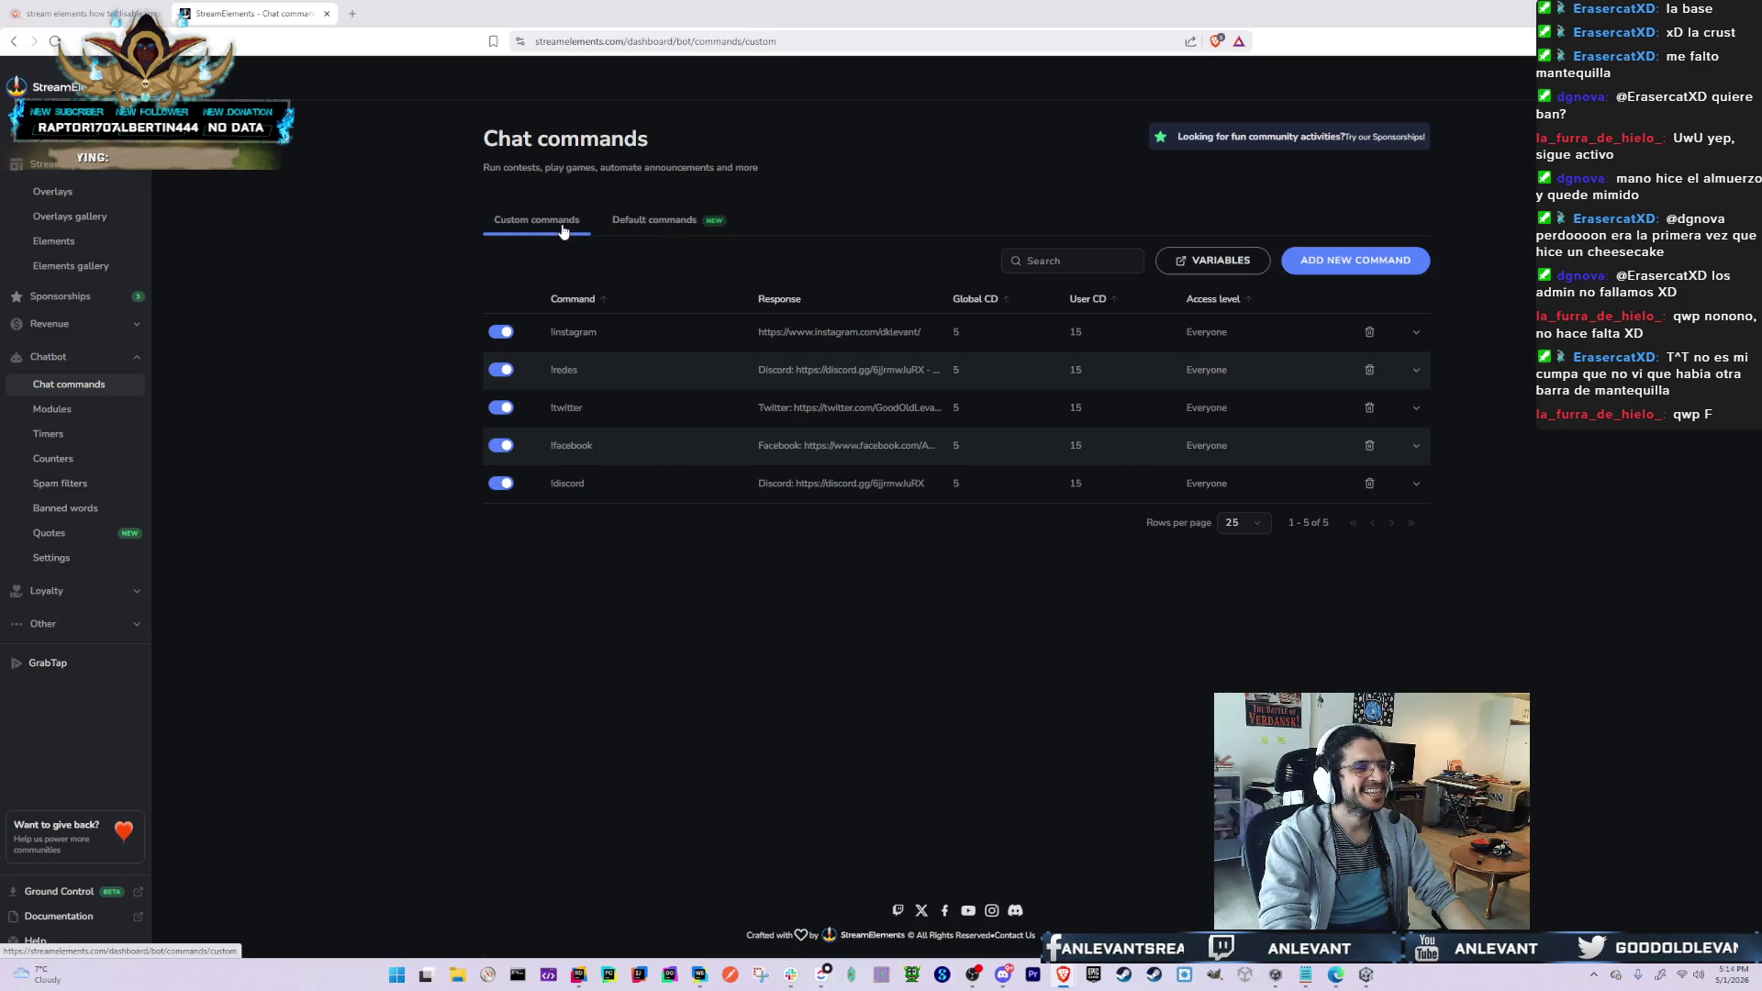
{"action": "left_click", "coordinate": [88, 11]}
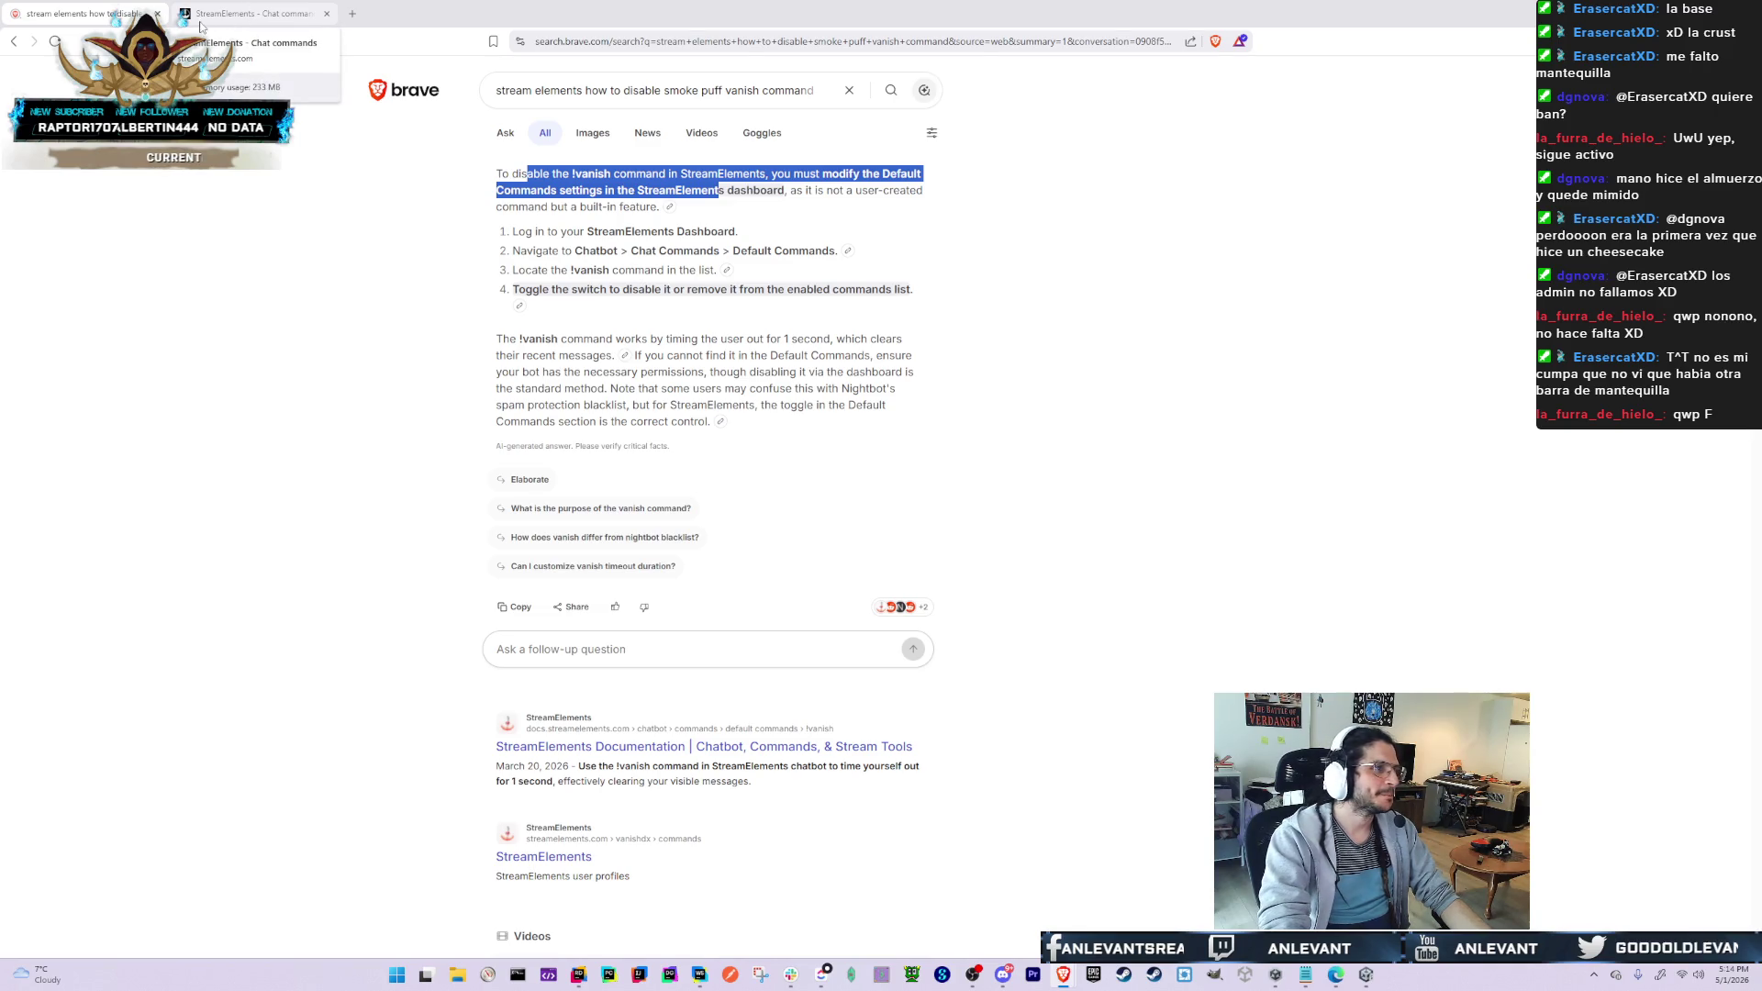
{"action": "key", "text": "alt+Tab"}
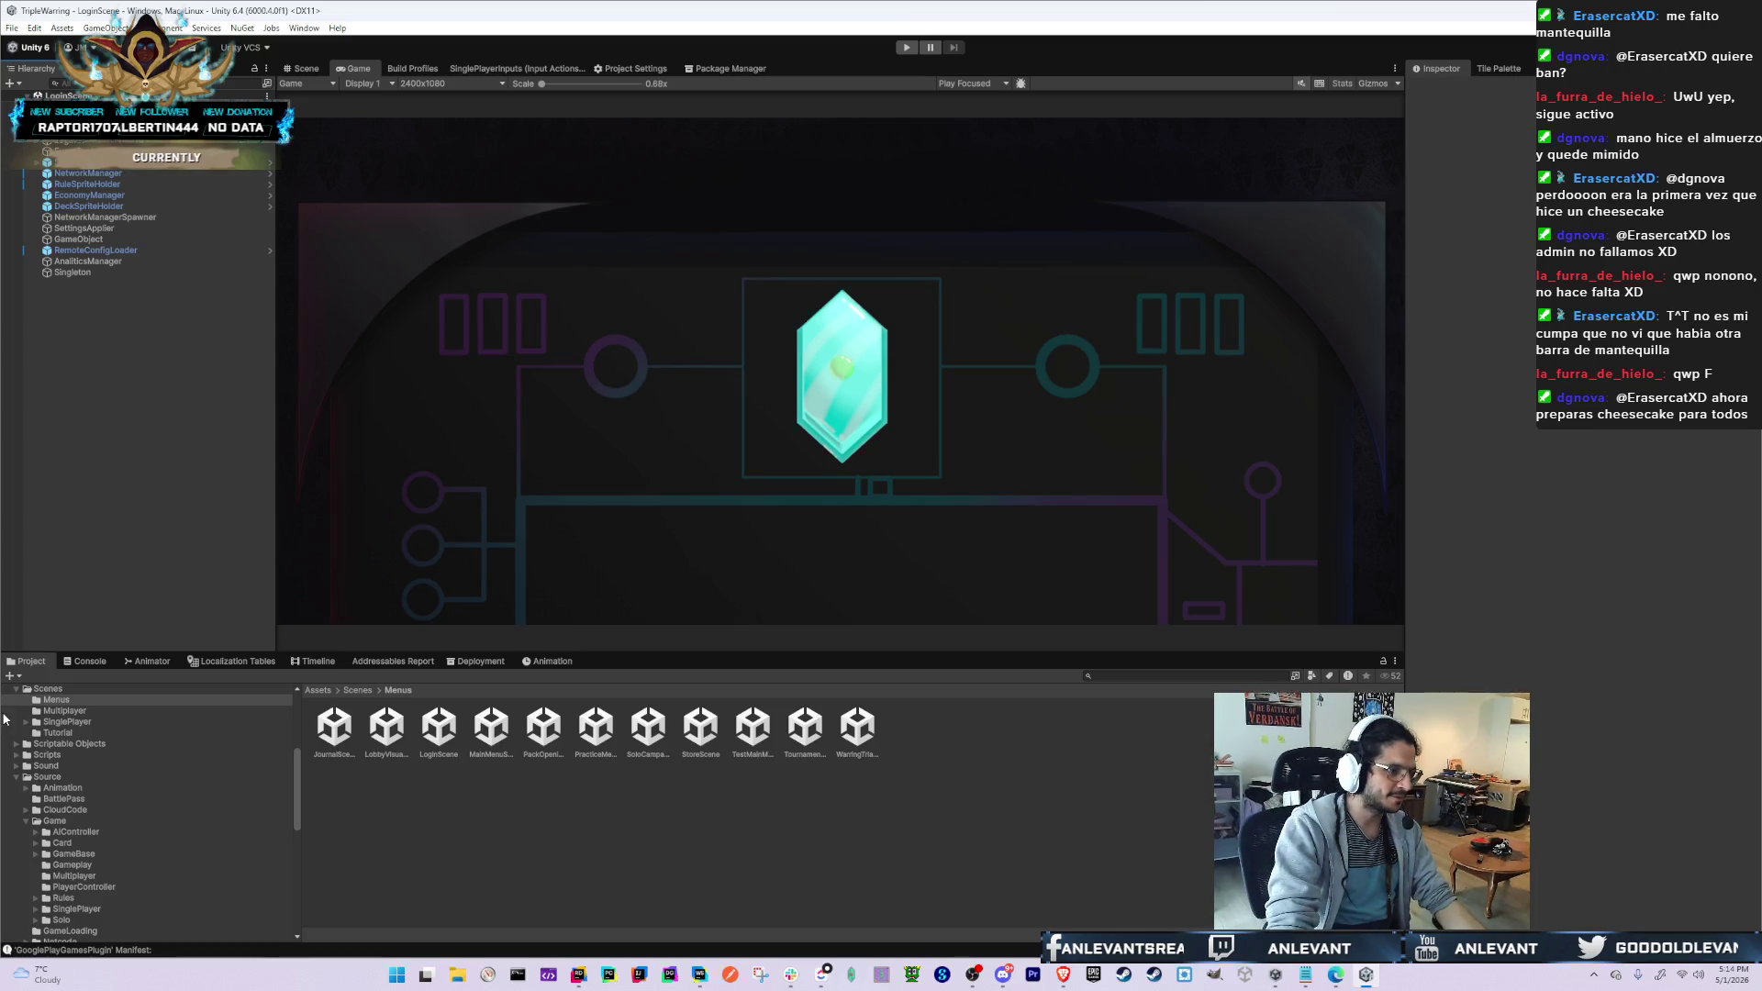
Collapse the Scenes and Source folders, run LoginScene in Play mode, and clear the Console.
{"action": "left_click", "coordinate": [121, 730]}
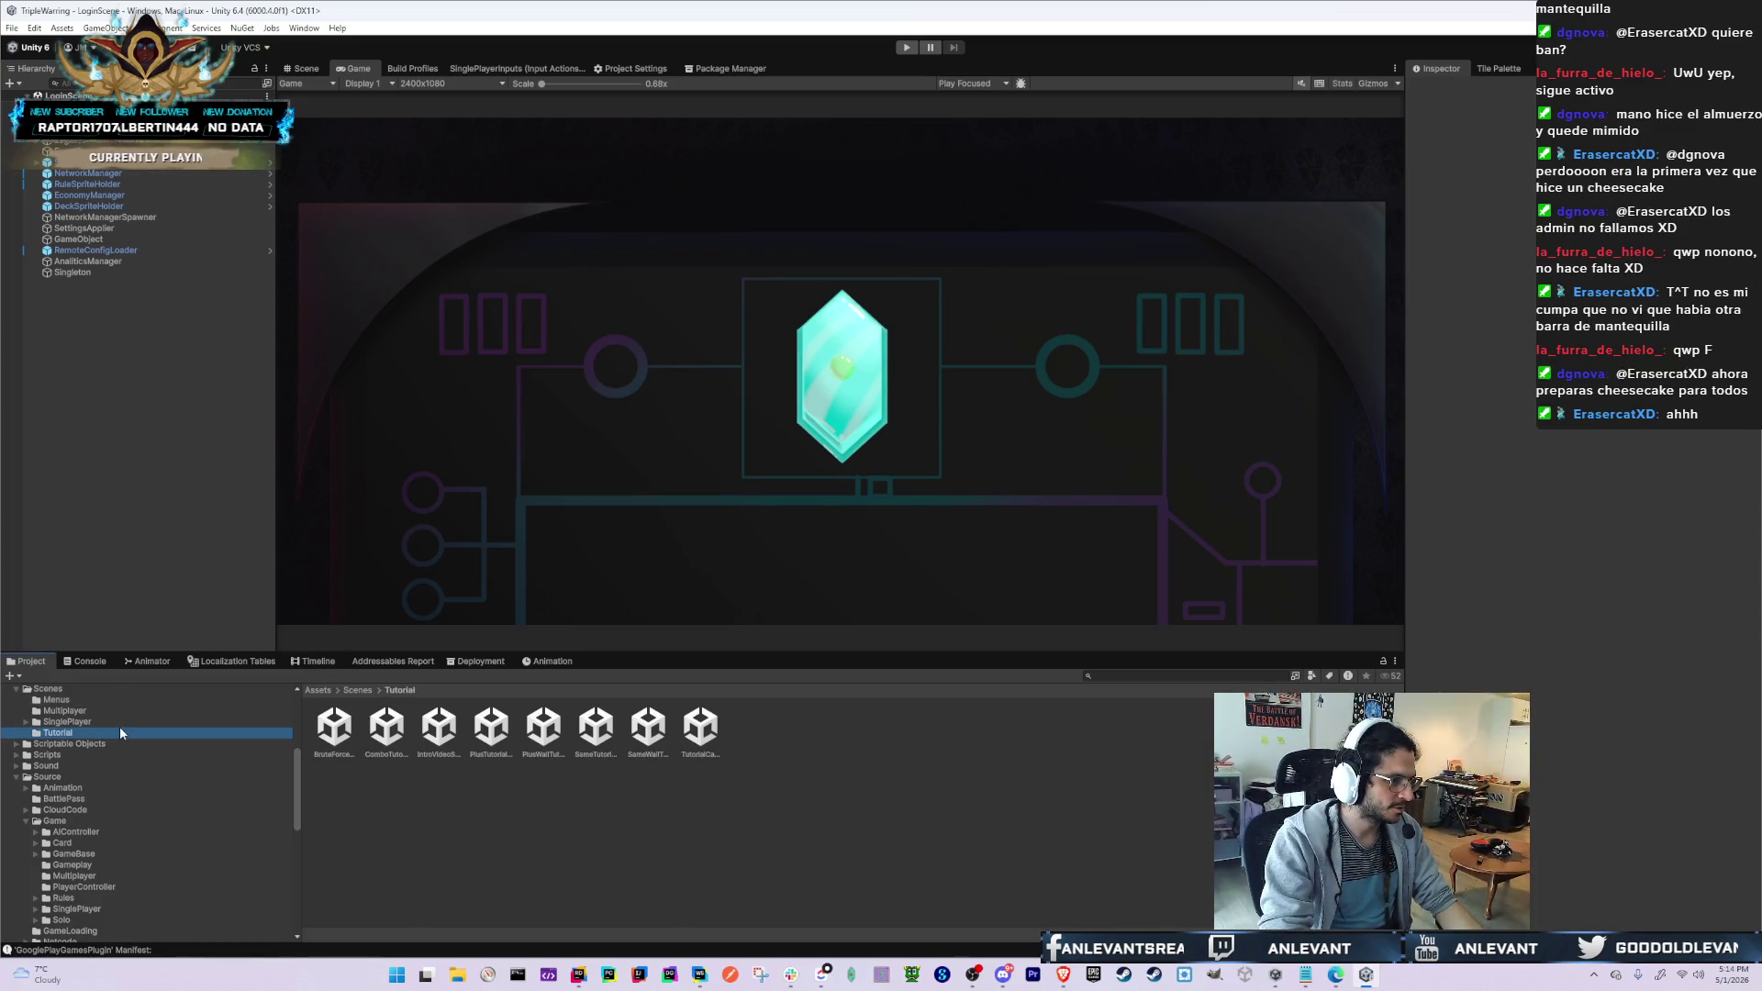
{"action": "key", "text": "Left"}
{"action": "key", "text": "Left"}
{"action": "key", "text": "Down"}
{"action": "key", "text": "Down"}
{"action": "key", "text": "Down"}
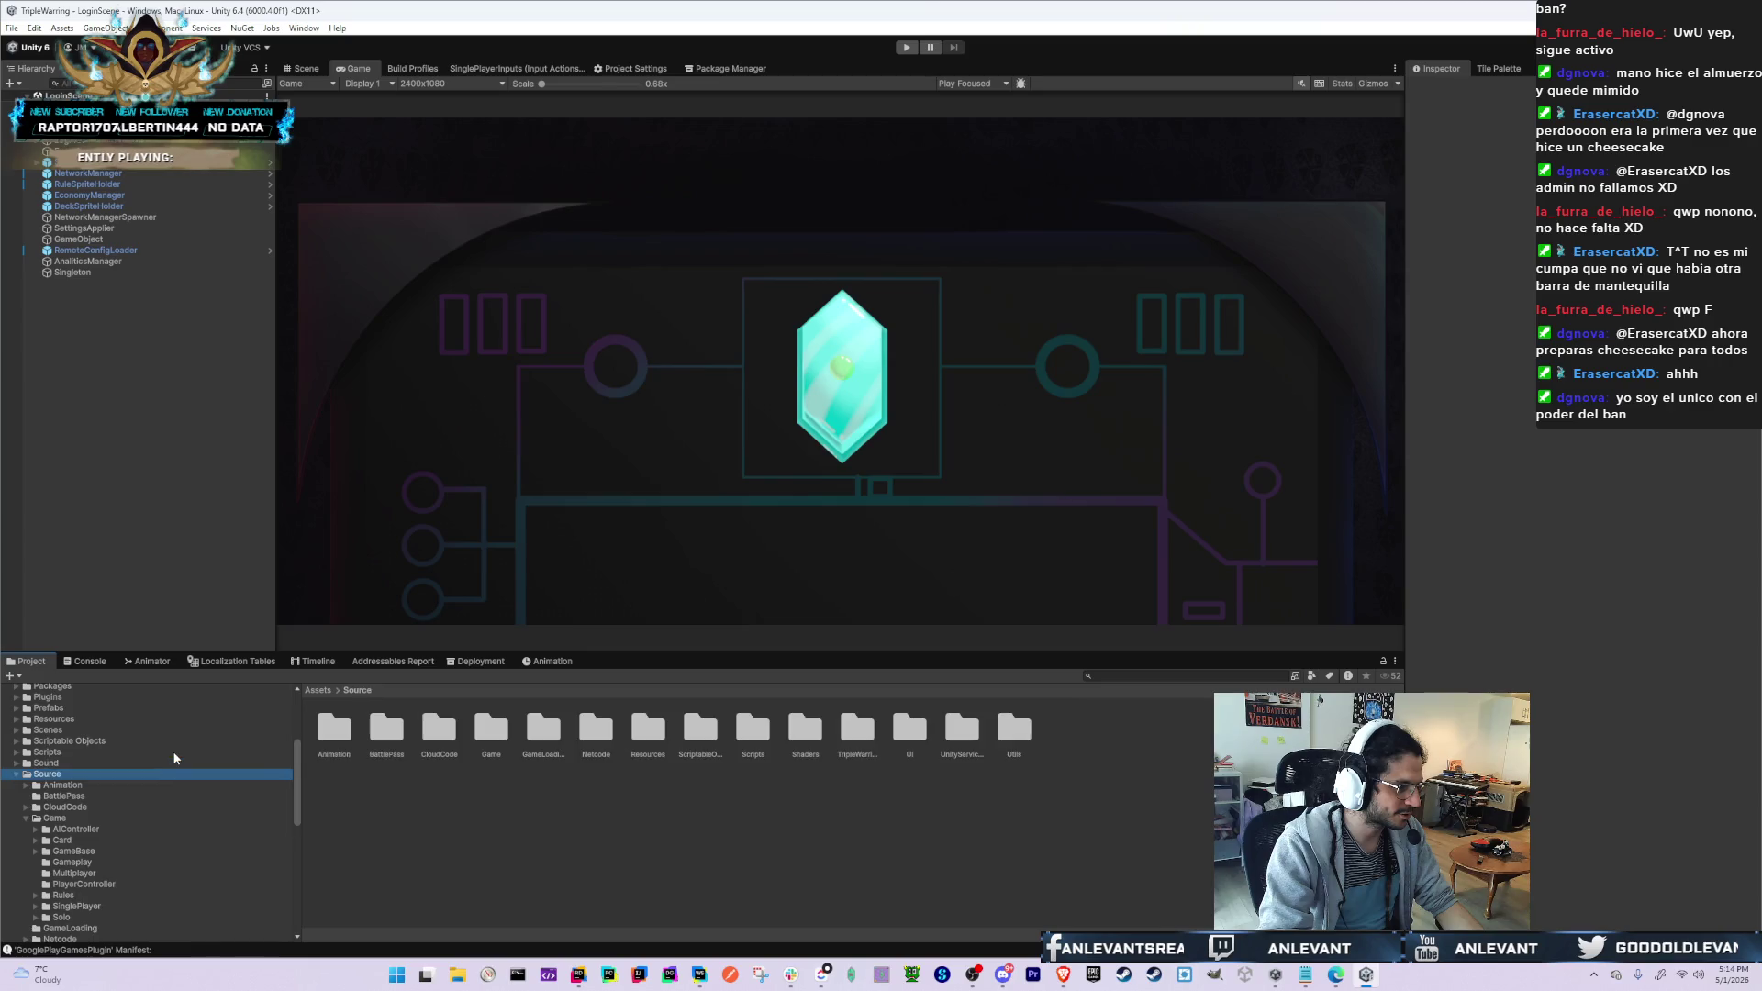
{"action": "key", "text": "Left"}
{"action": "key", "text": "Down"}
{"action": "key", "text": "Up"}
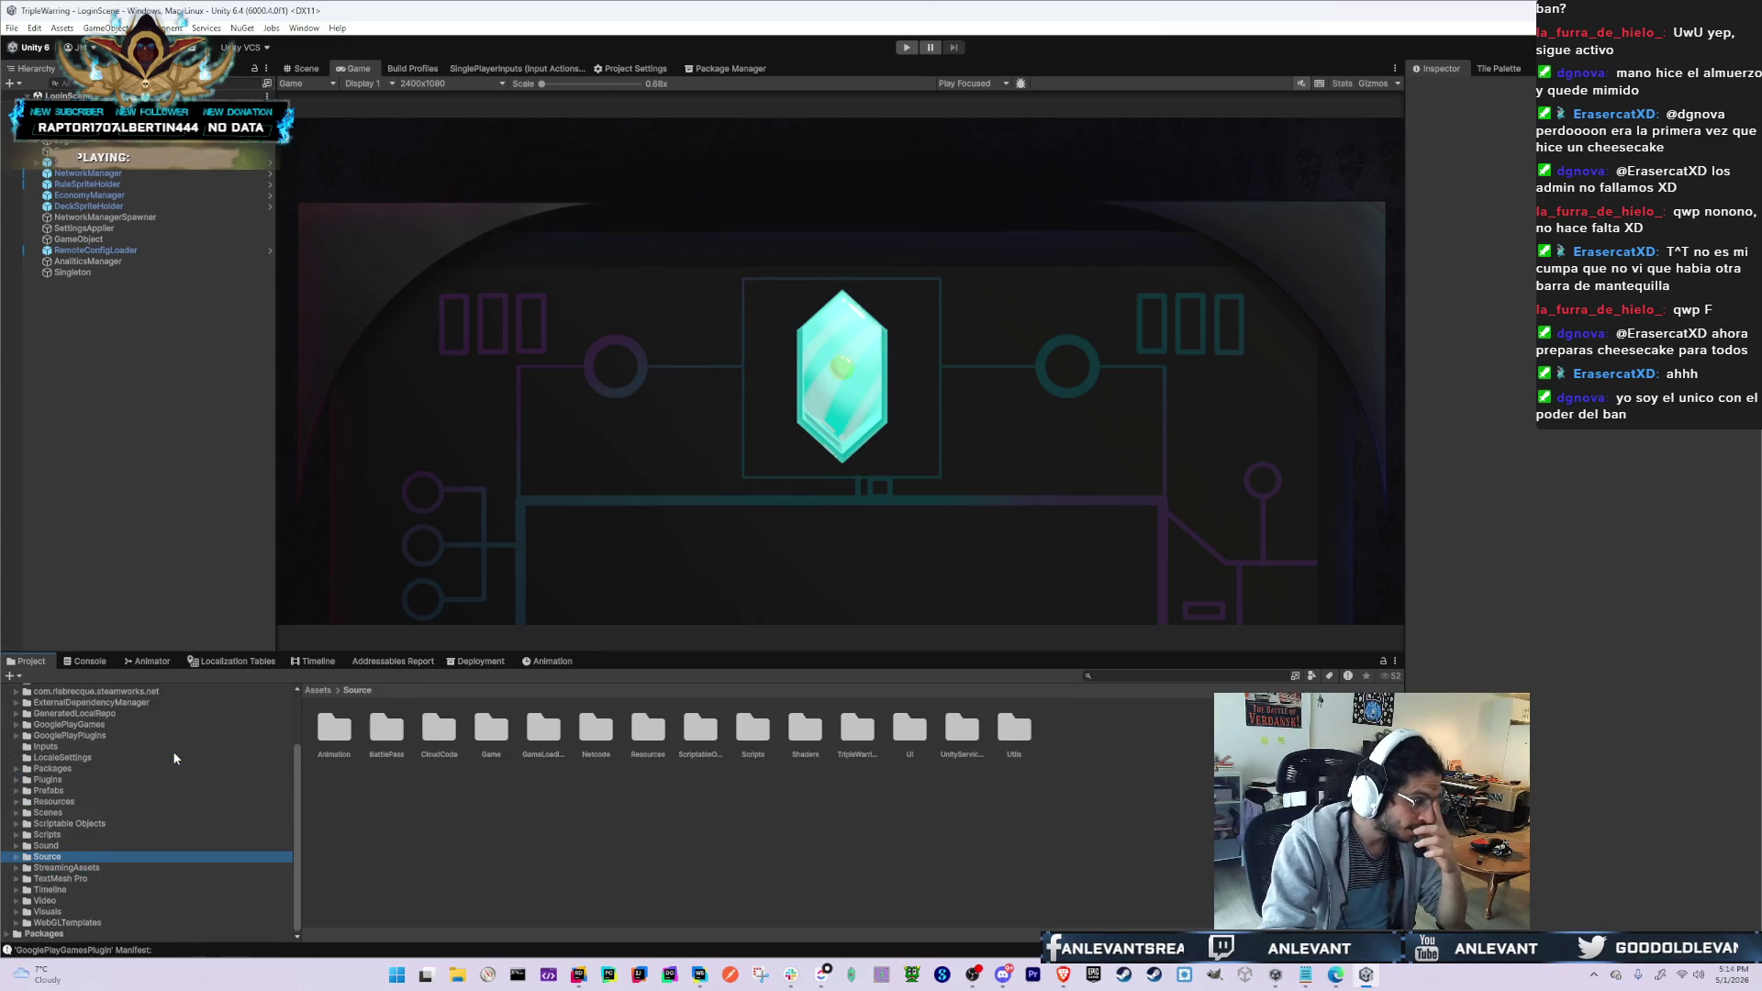
{"action": "left_click", "coordinate": [908, 47]}
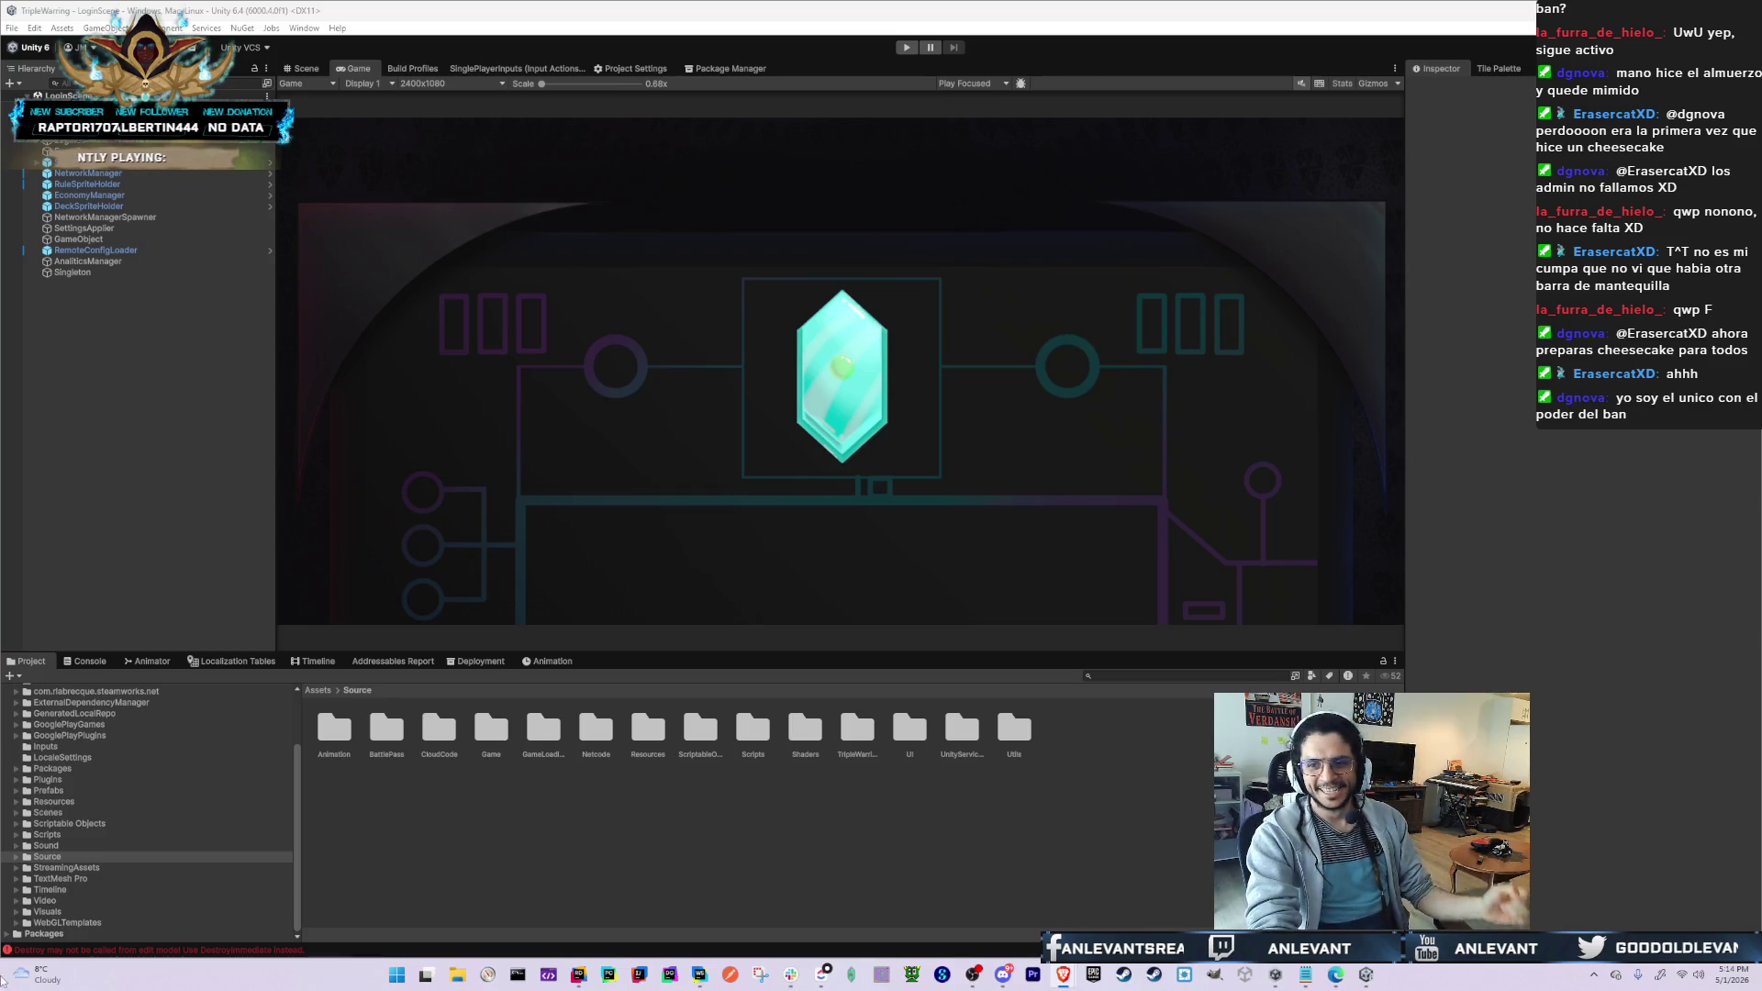
{"action": "left_click", "coordinate": [77, 664]}
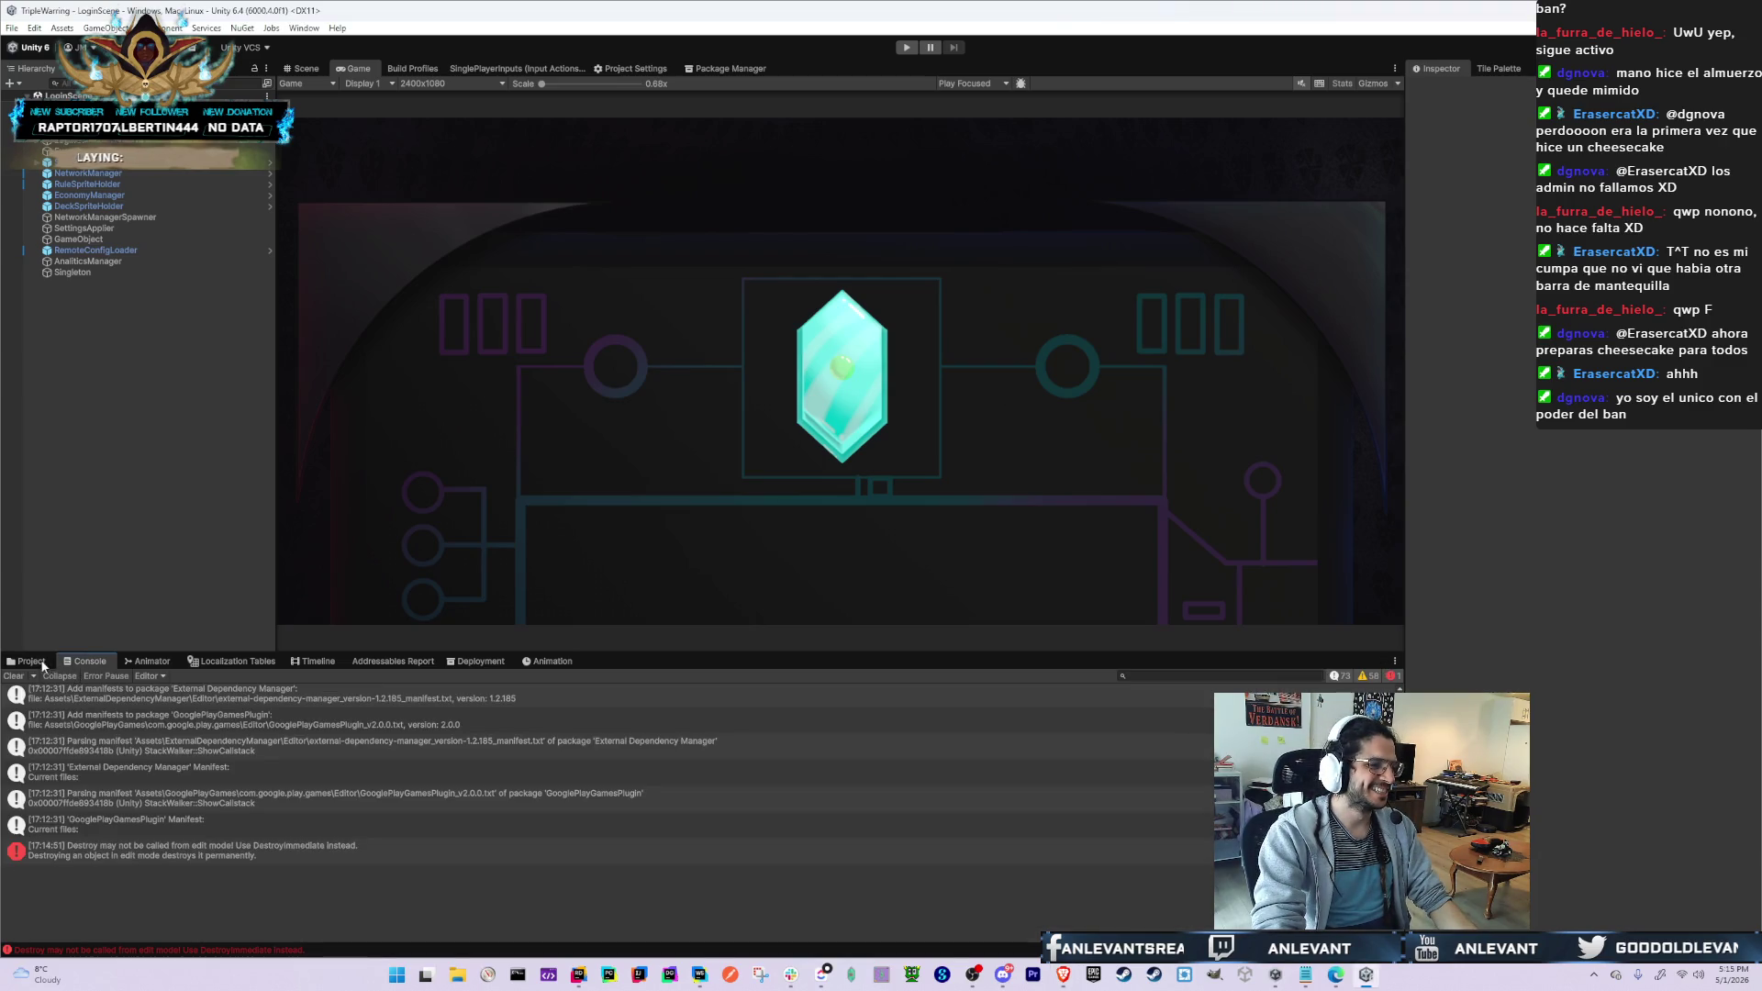
{"action": "left_click", "coordinate": [14, 676]}
{"action": "left_click", "coordinate": [906, 47]}
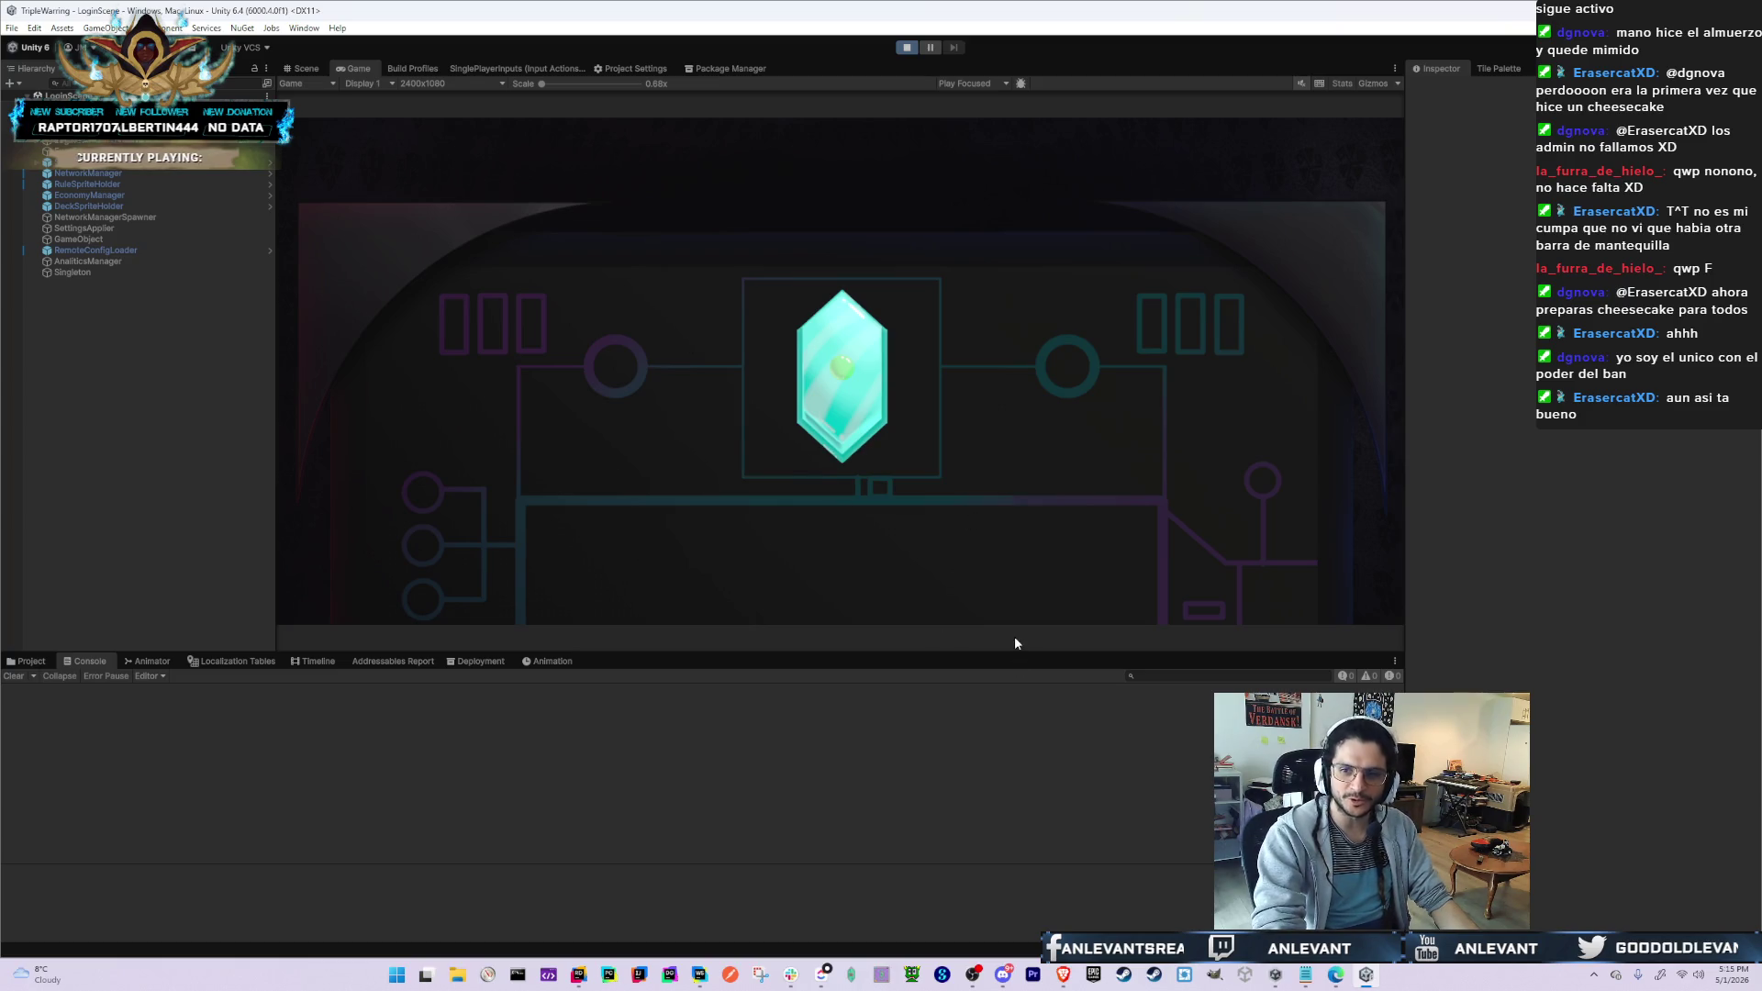
{"action": "left_click", "coordinate": [14, 675]}
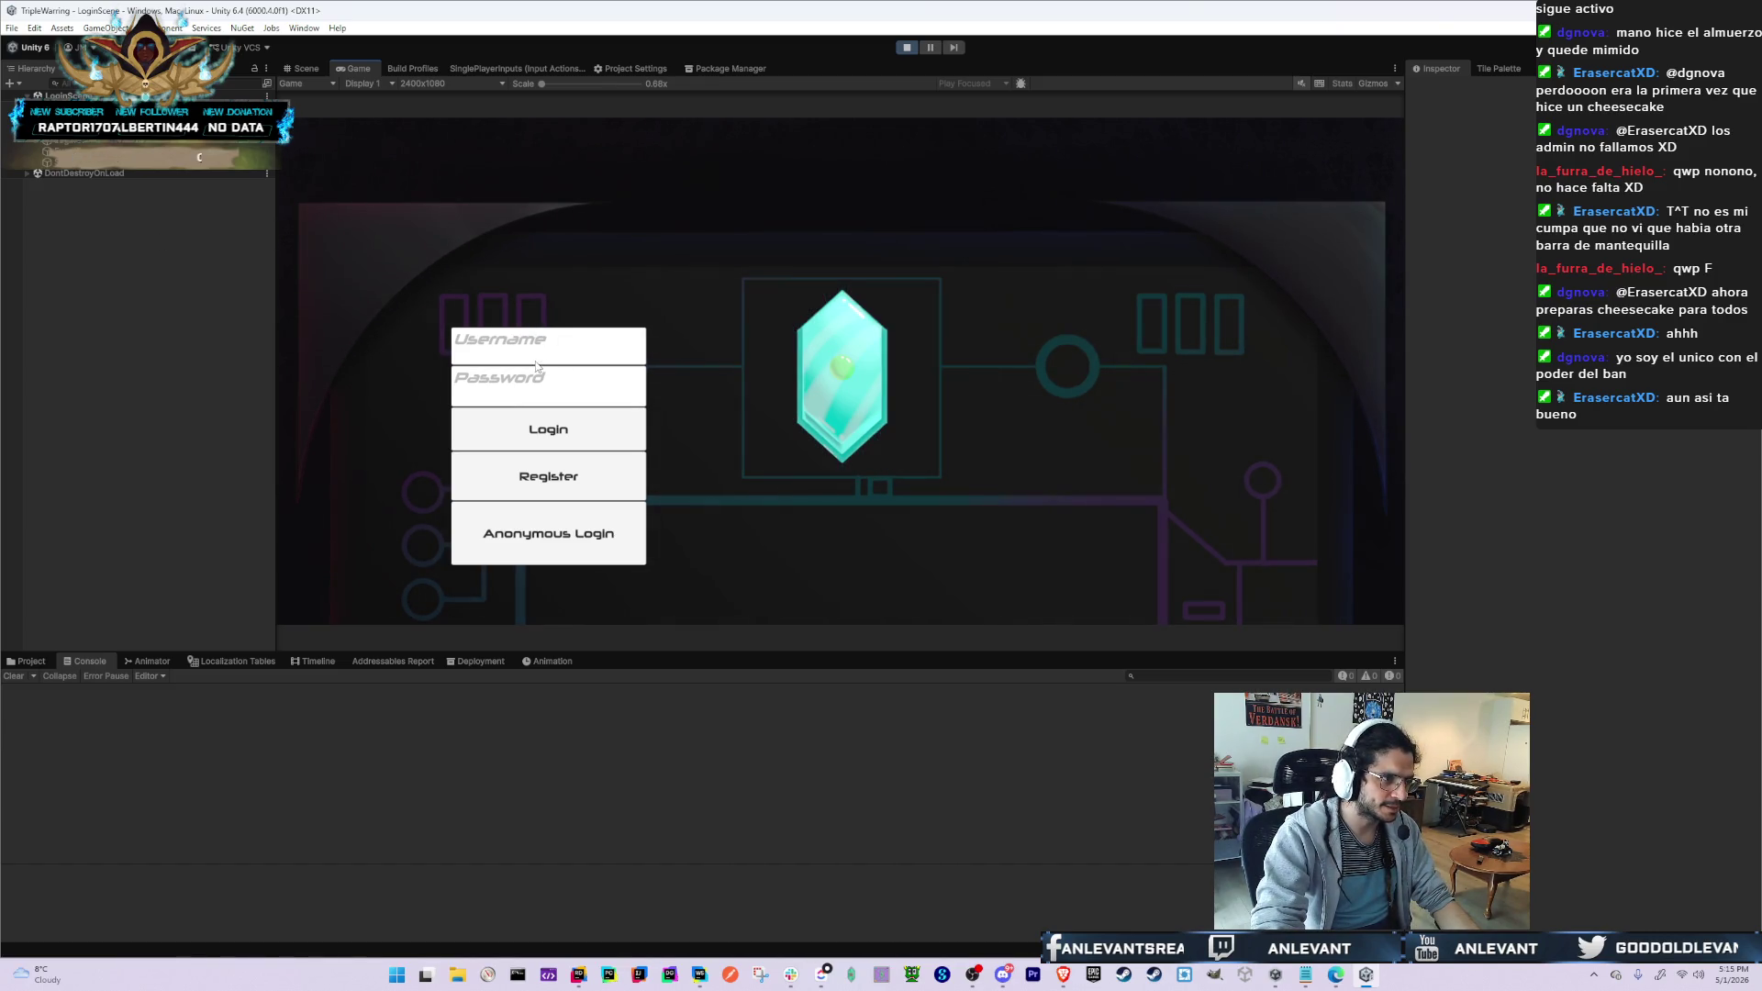
Restart Play mode and clear the Console.
{"action": "left_click", "coordinate": [907, 48]}
{"action": "left_click", "coordinate": [905, 48]}
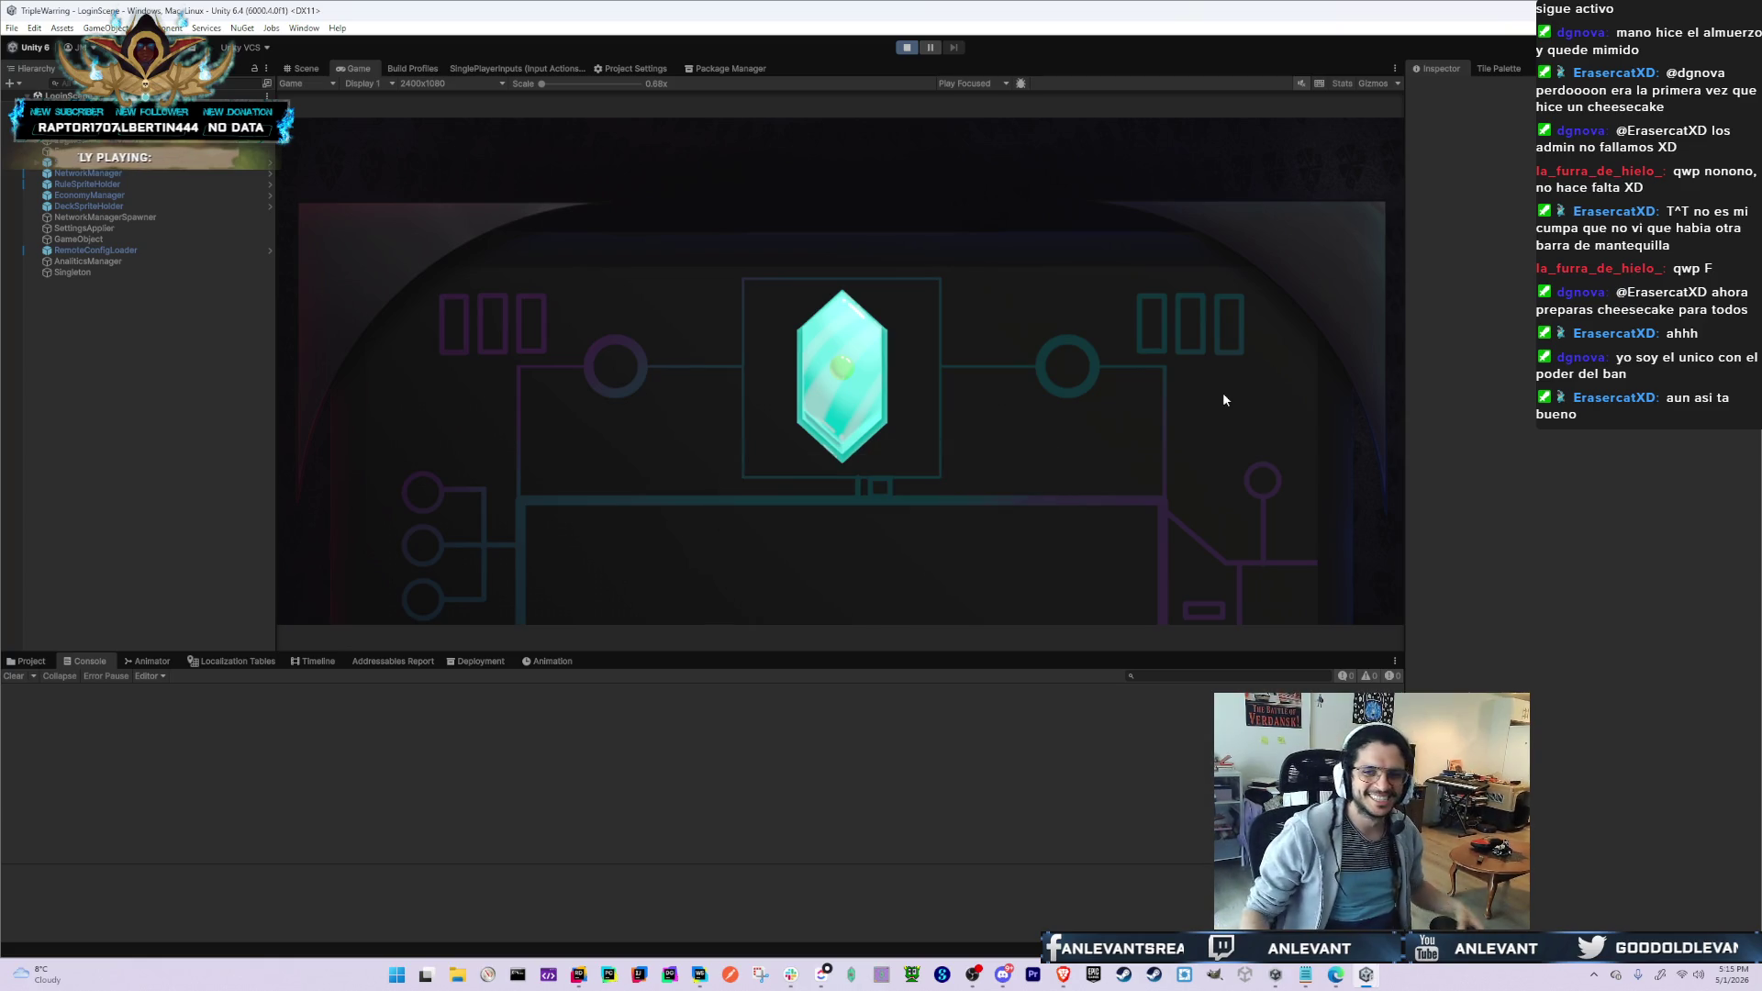
{"action": "left_click", "coordinate": [9, 675]}
Log in with the test account's username and password, then pick a game mode.
{"action": "left_click", "coordinate": [615, 349]}
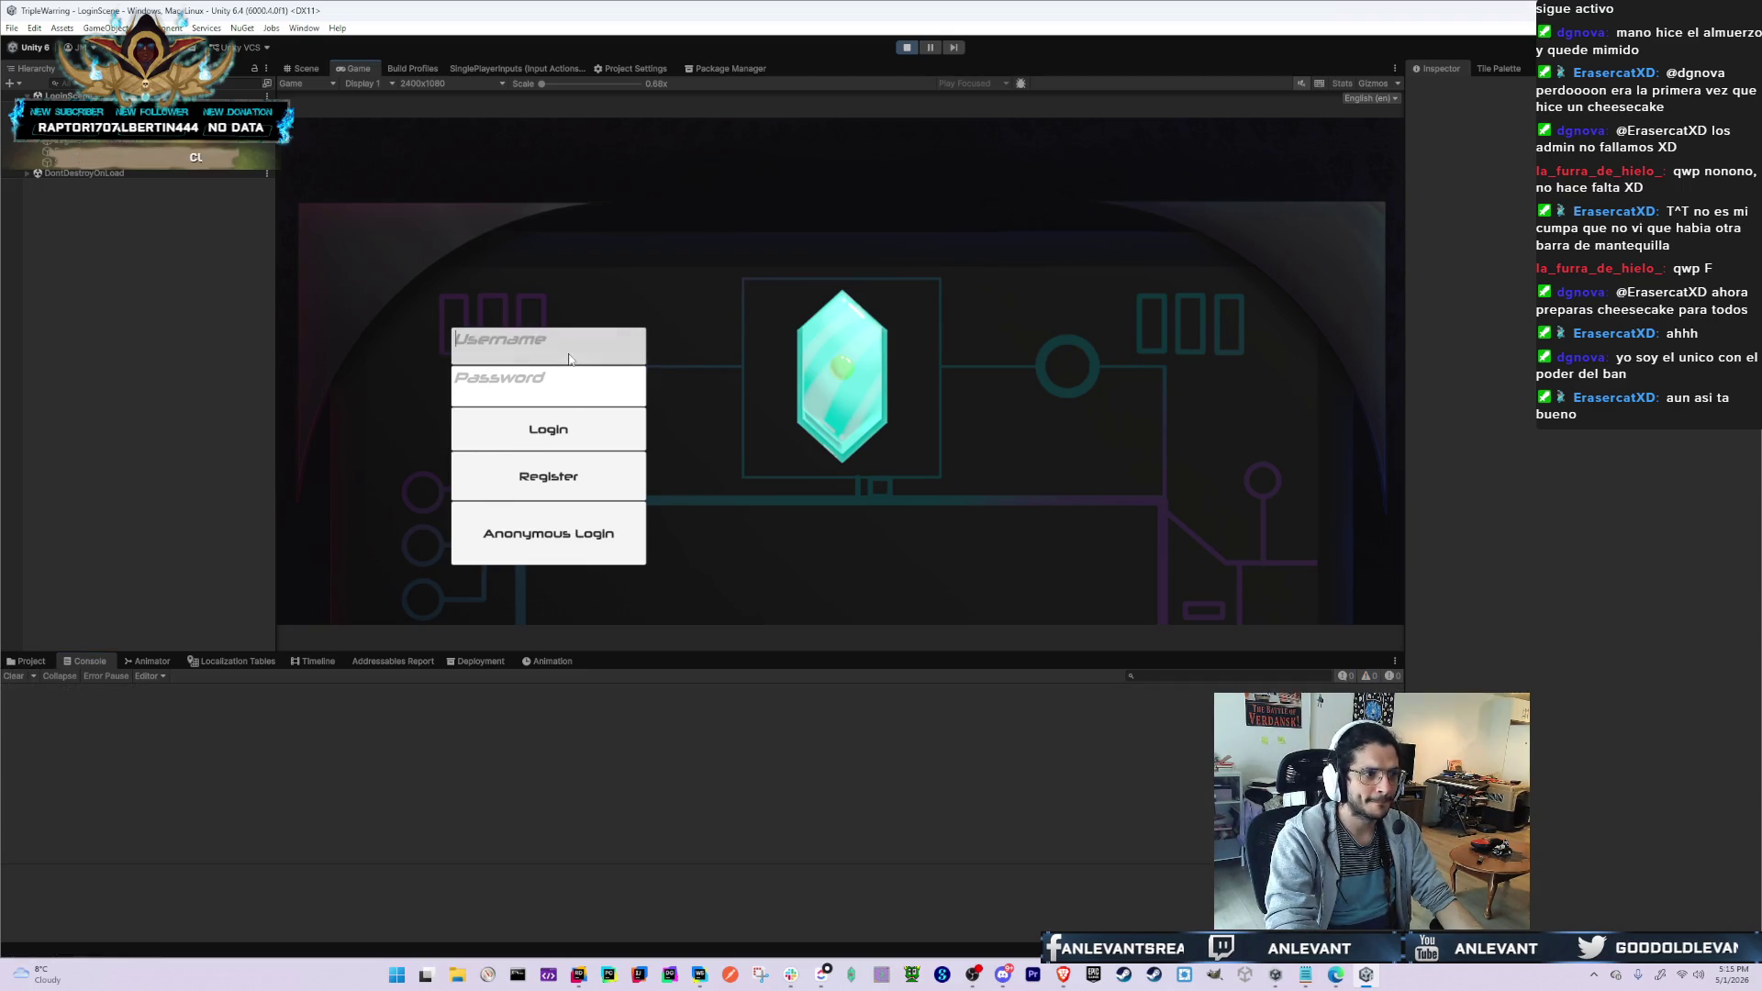
{"action": "type", "text": "admin"}
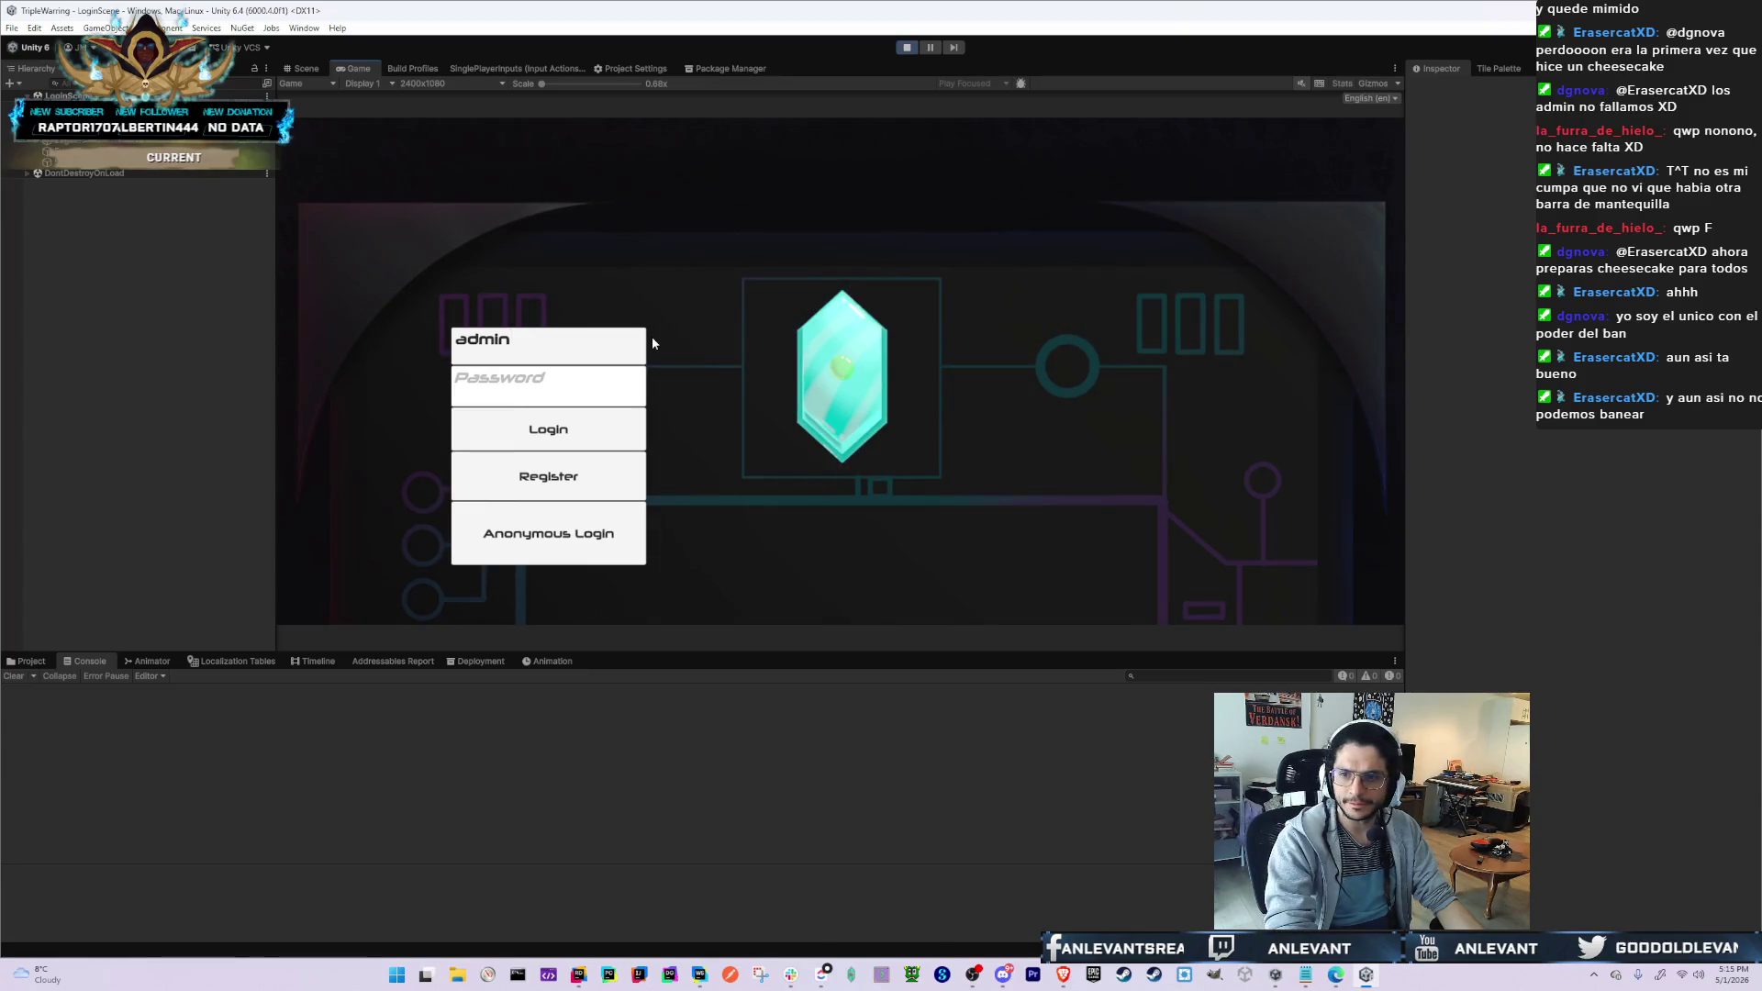
{"action": "left_click", "coordinate": [500, 390]}
{"action": "left_click", "coordinate": [494, 414]}
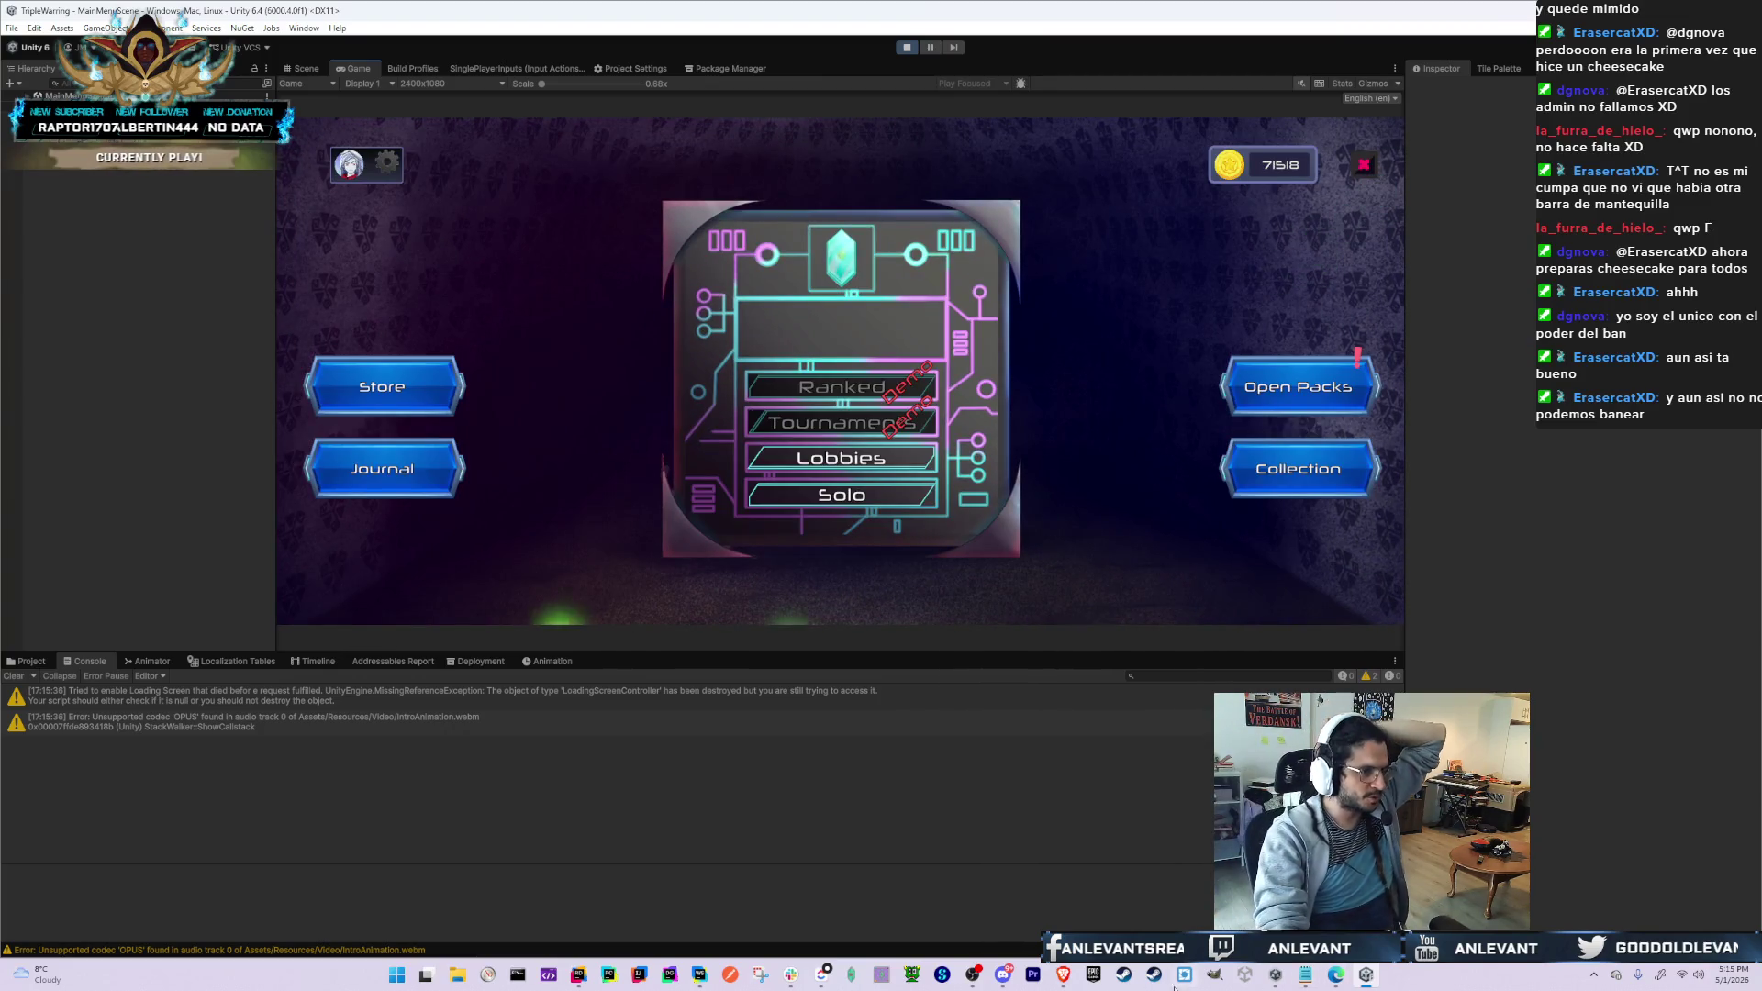
{"action": "left_click", "coordinate": [886, 501]}
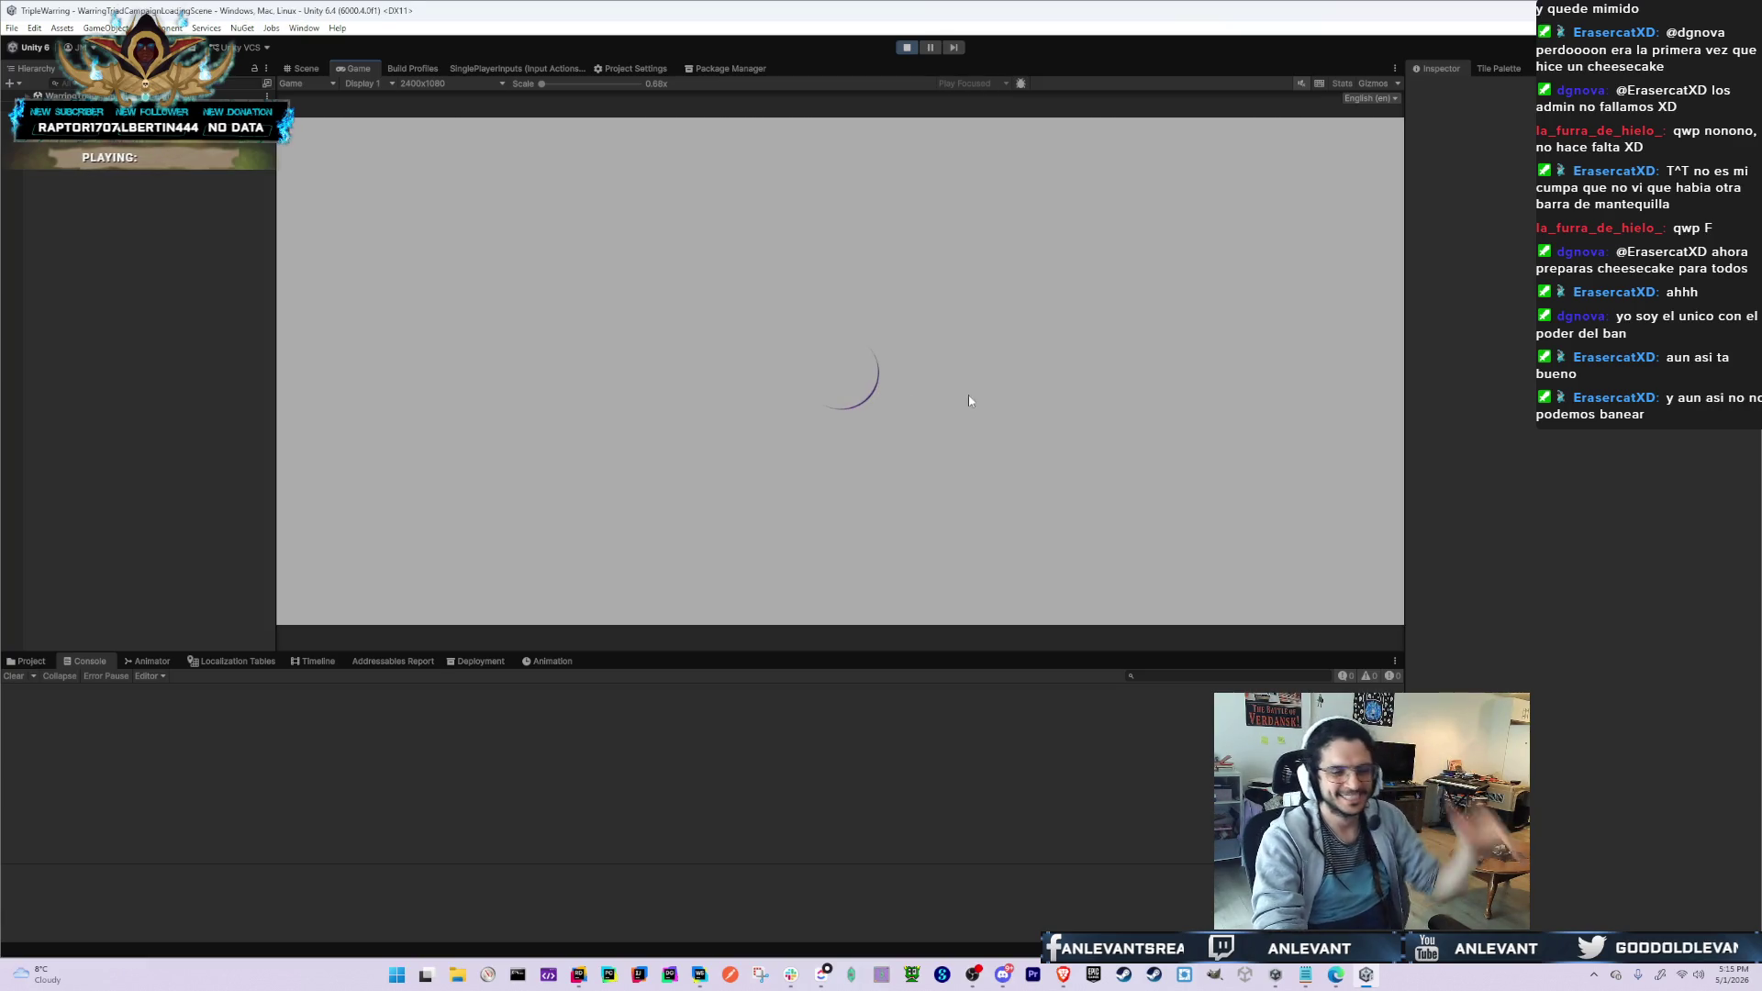
Show the stack trace of the first AnimationEvent error in the Console.
{"action": "left_click", "coordinate": [5, 678]}
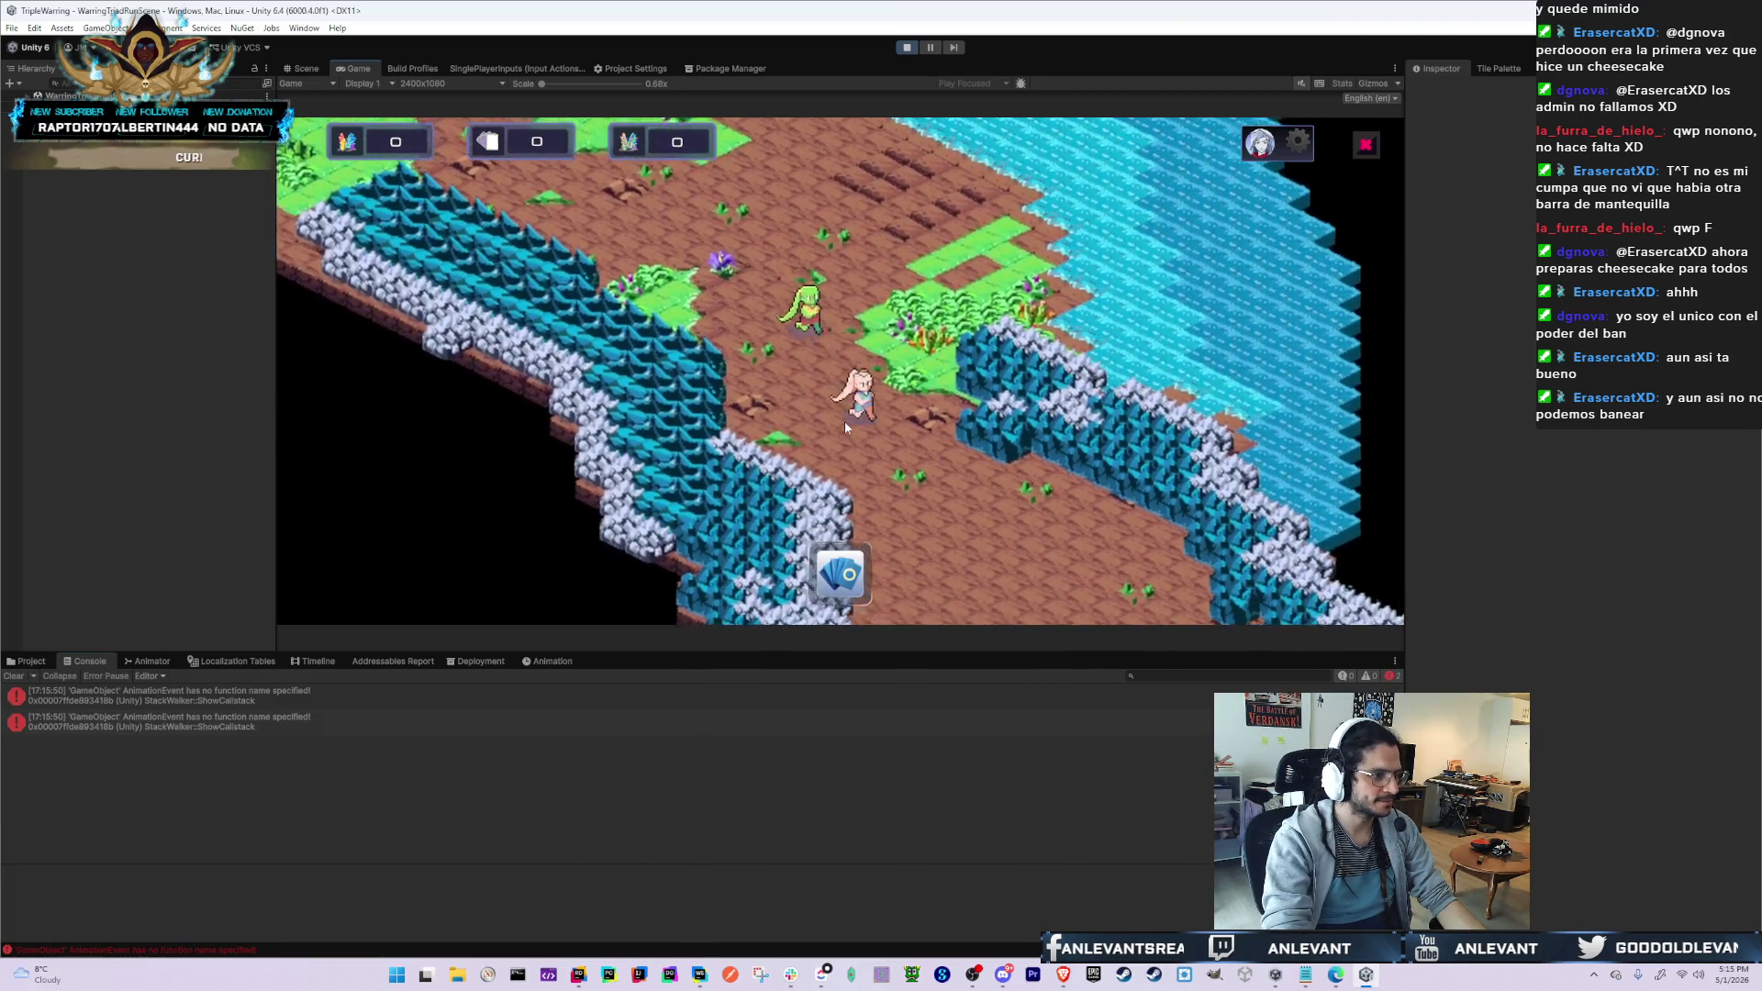
{"action": "left_click", "coordinate": [321, 695]}
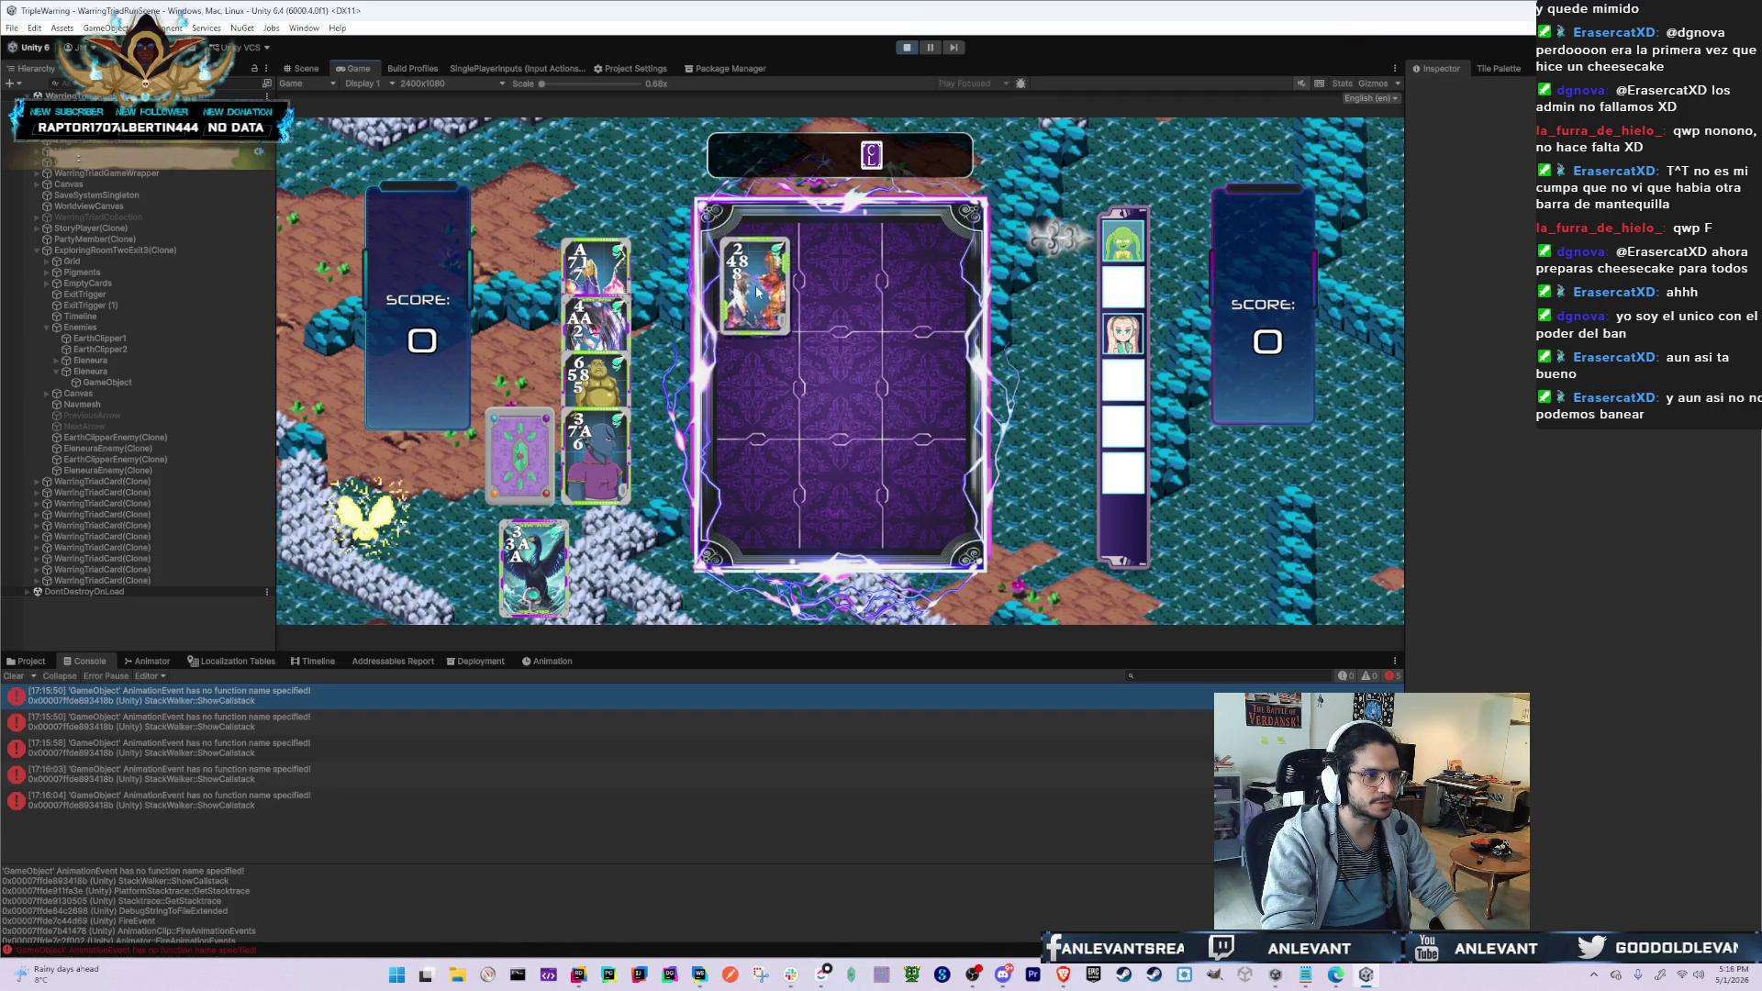
Play the 6/5/8/5, A/7/1/7 and a third card to win the duel, then walk onward.
{"action": "left_click", "coordinate": [15, 677]}
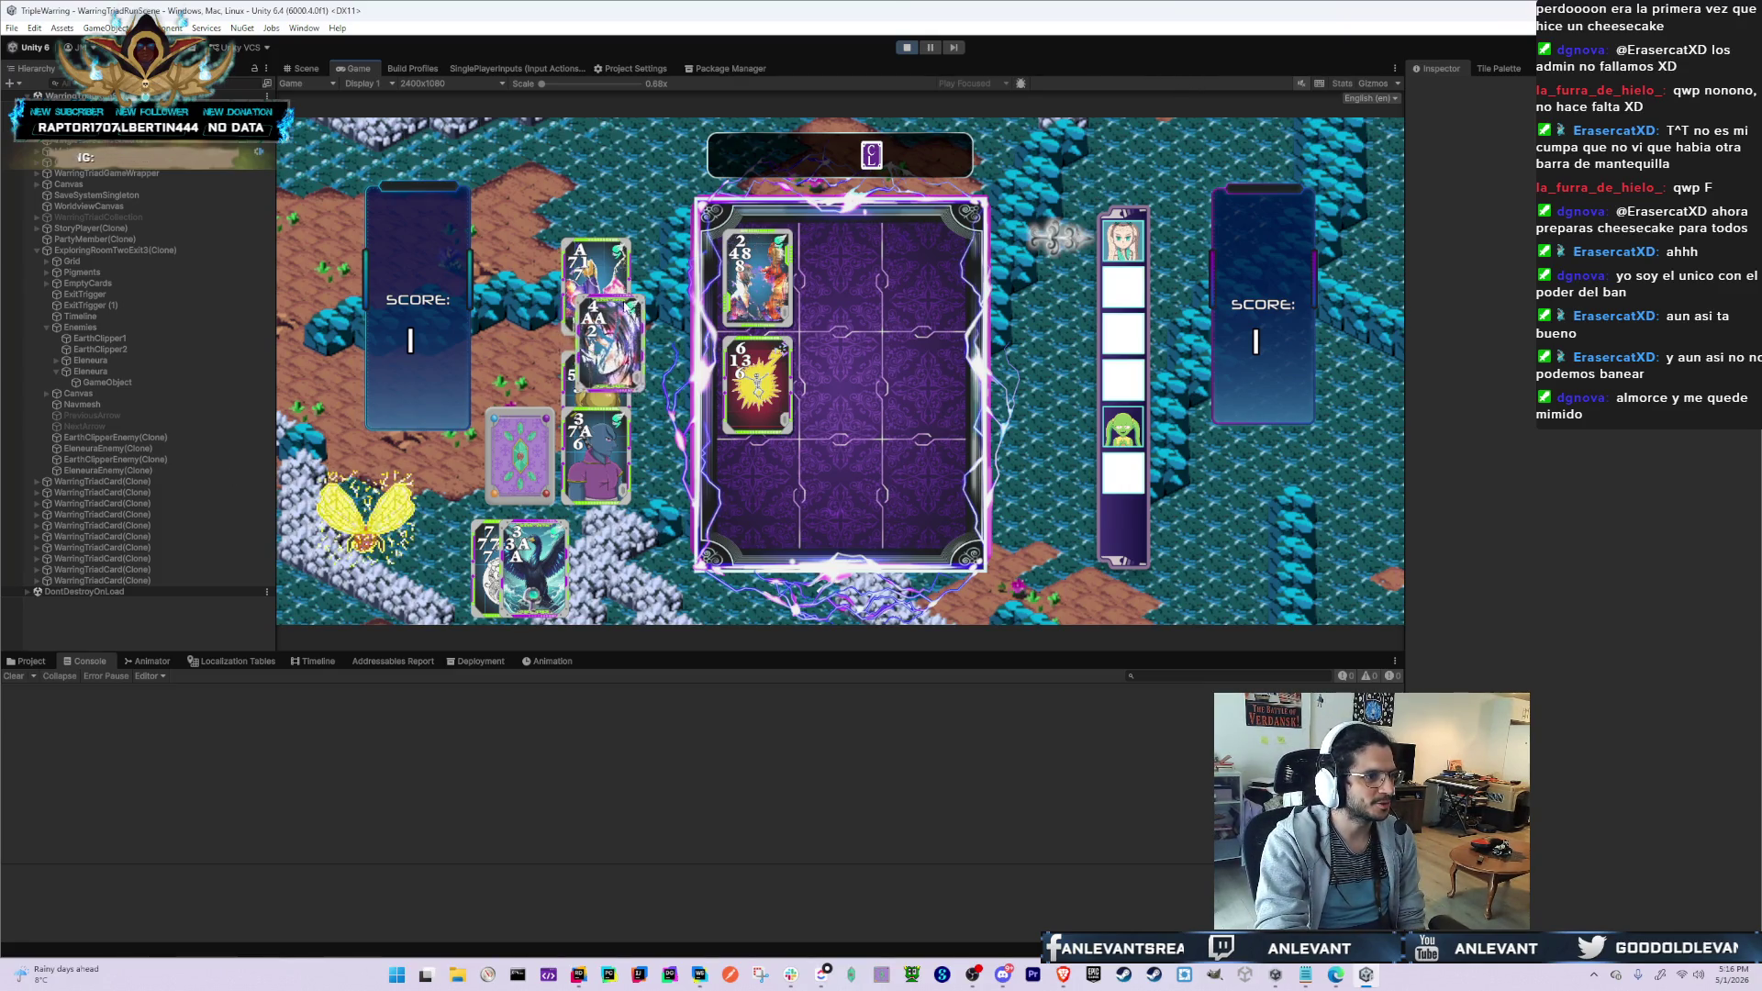
{"action": "left_click_drag", "start_coordinate": [614, 401], "coordinate": [837, 381]}
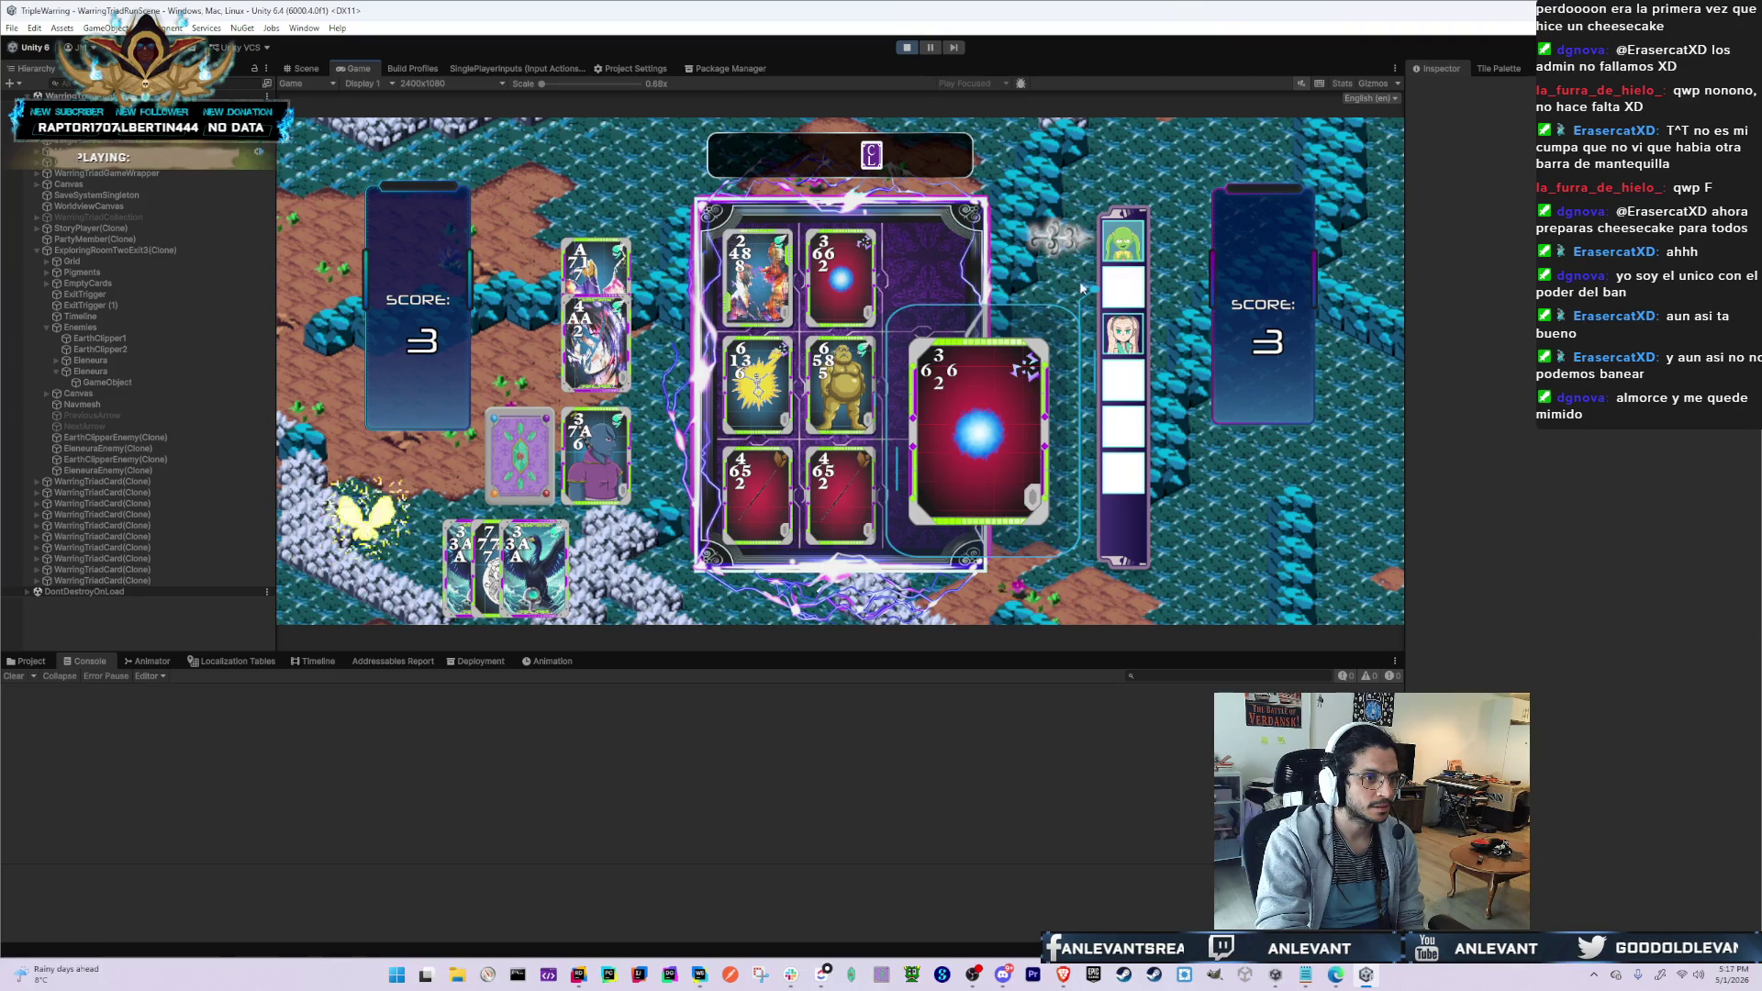
{"action": "left_click_drag", "start_coordinate": [597, 266], "coordinate": [923, 491]}
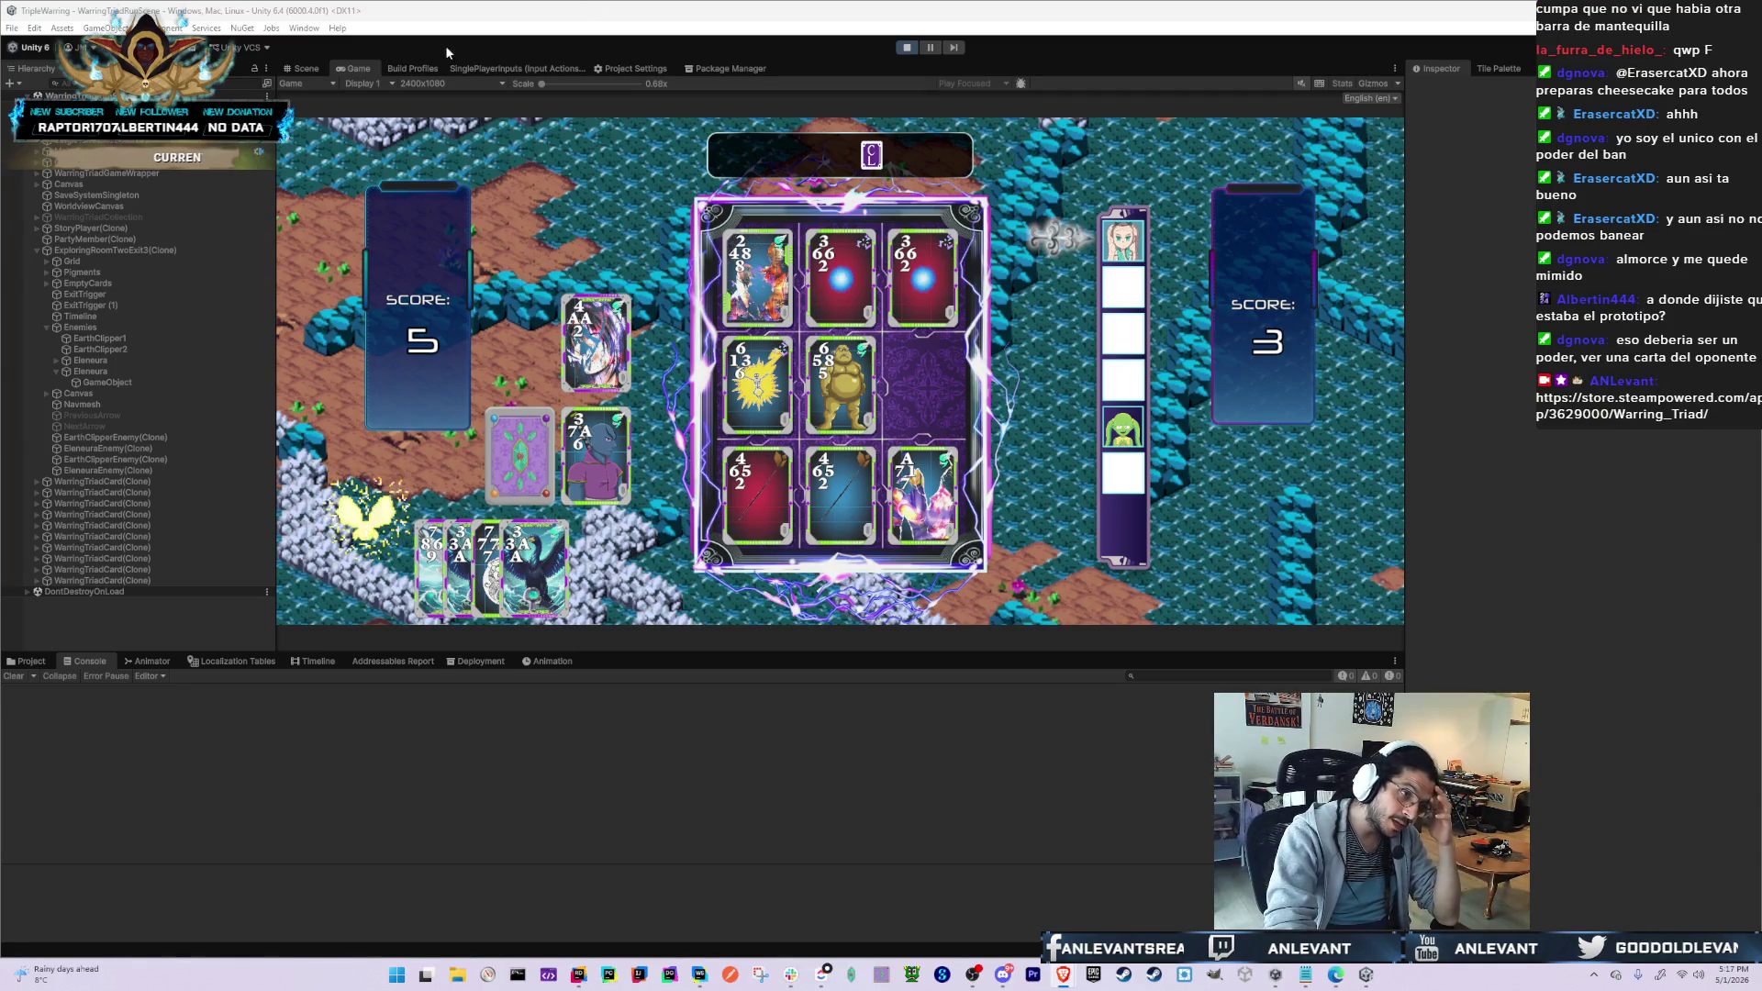
{"action": "left_click_drag", "start_coordinate": [602, 342], "coordinate": [937, 390]}
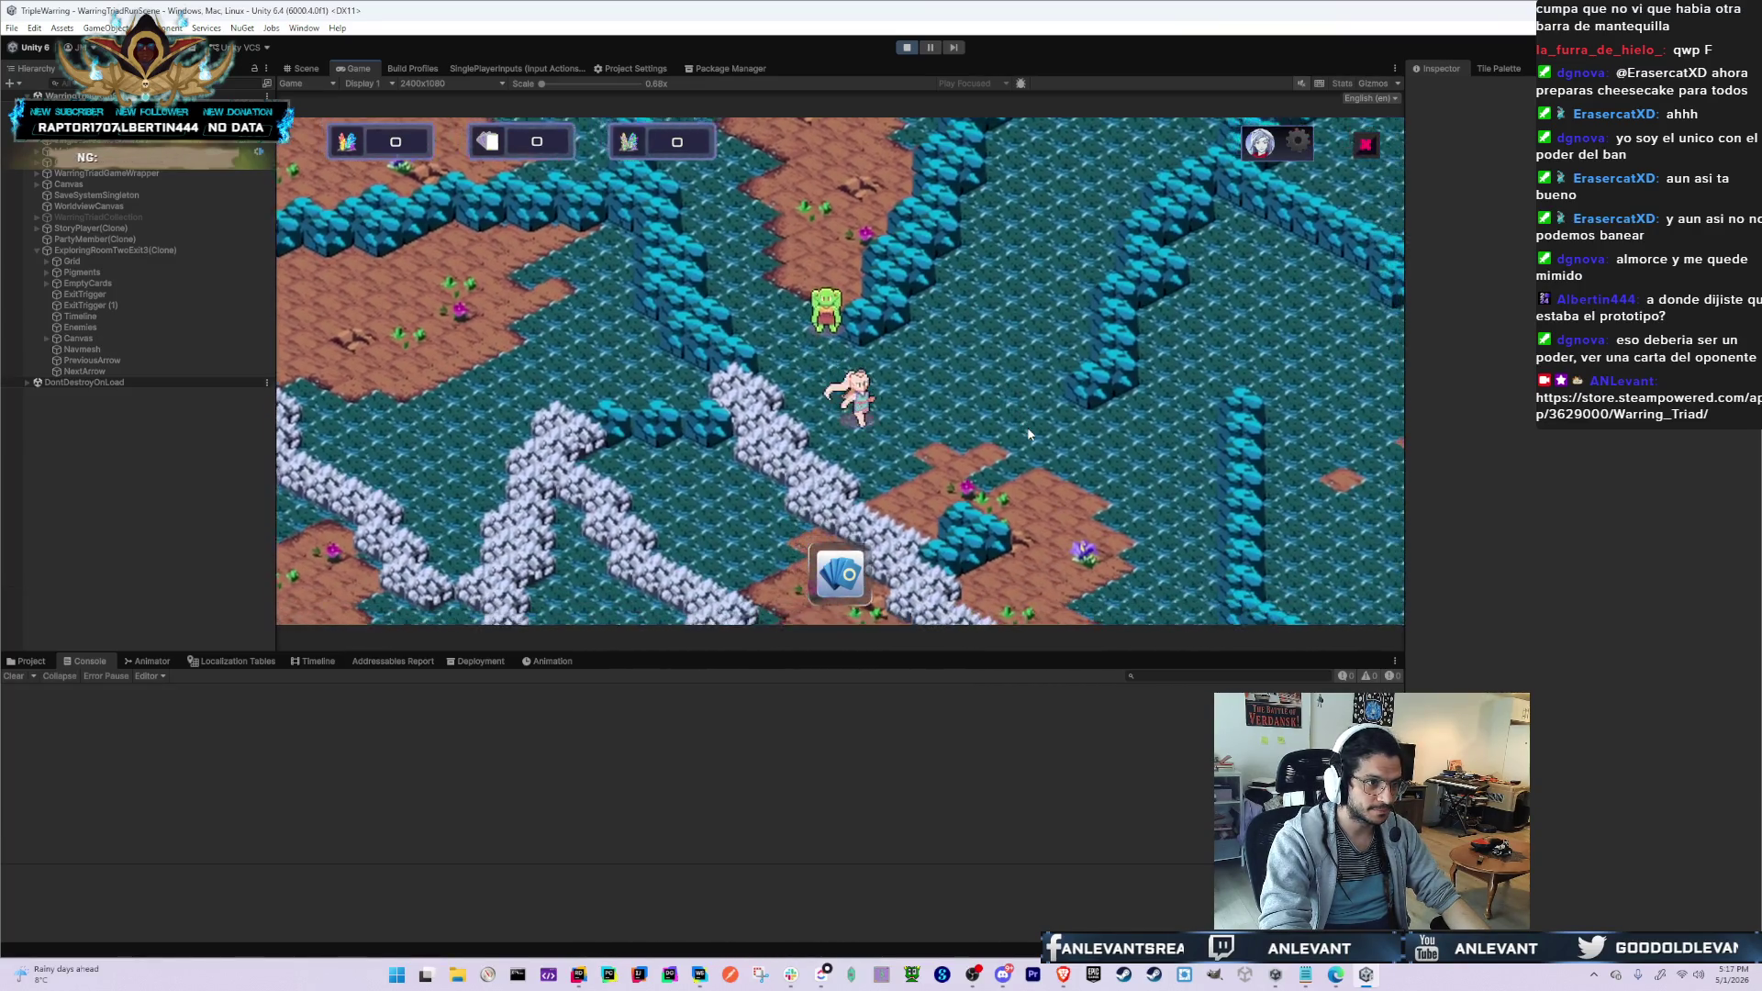
{"action": "key", "text": "d"}
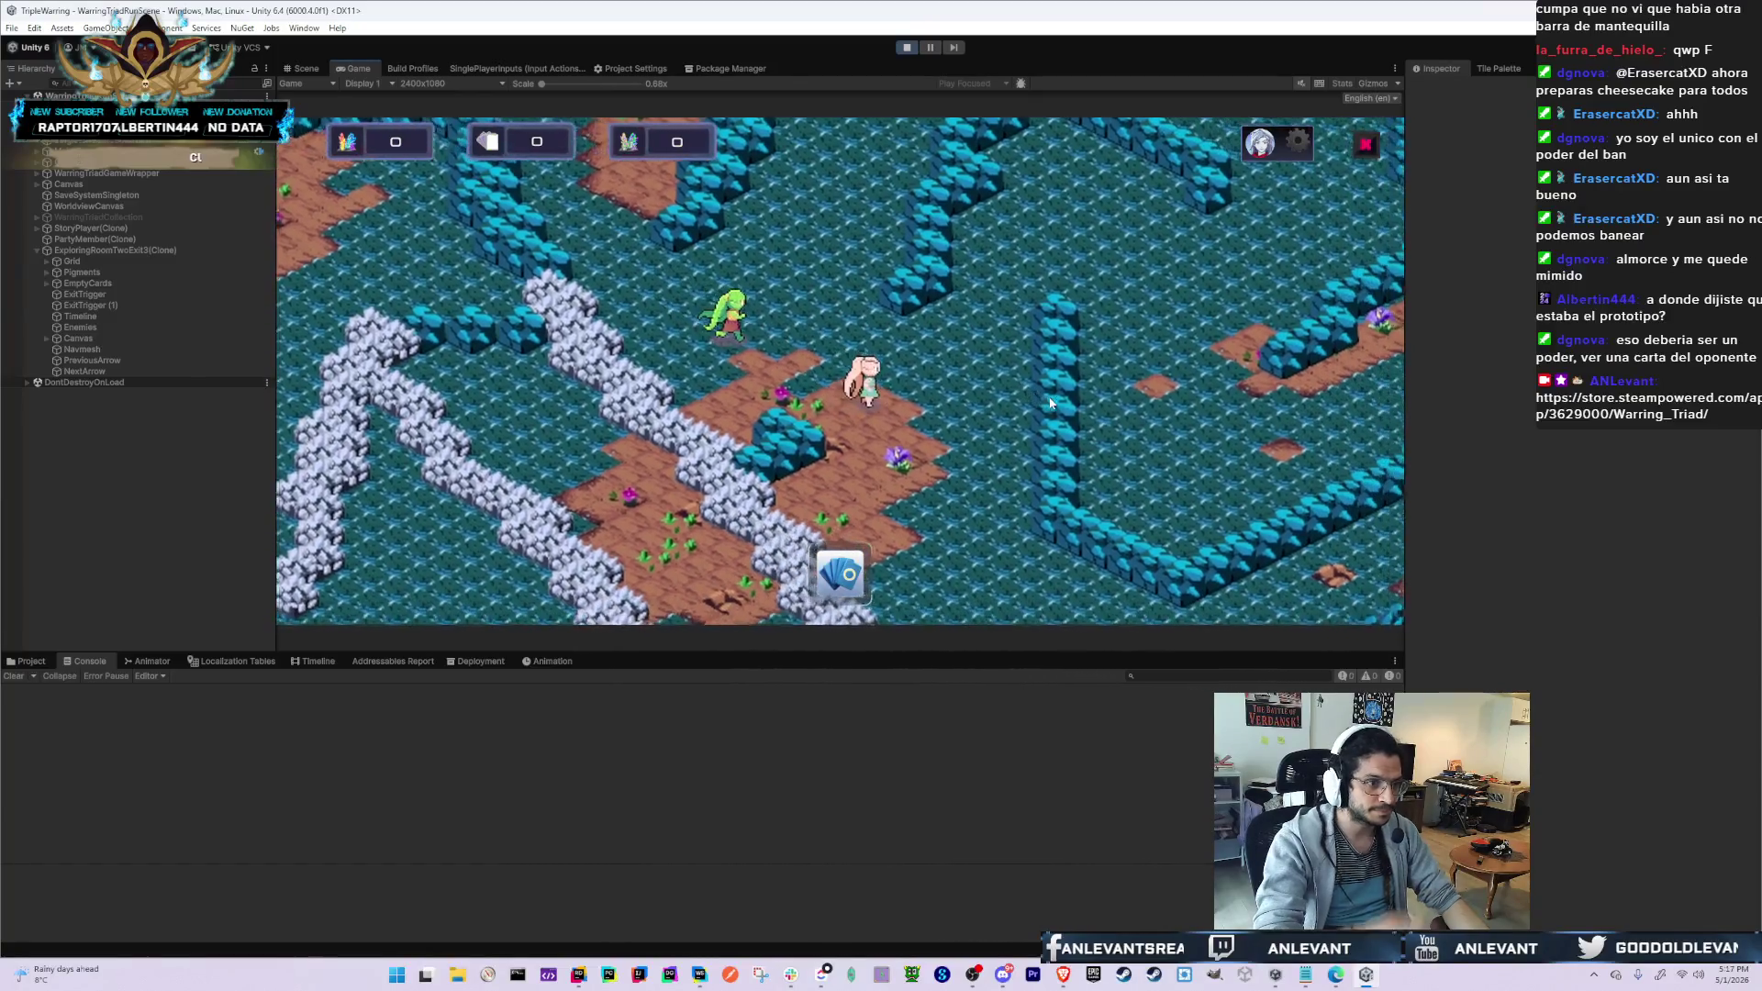
{"action": "key", "text": "d"}
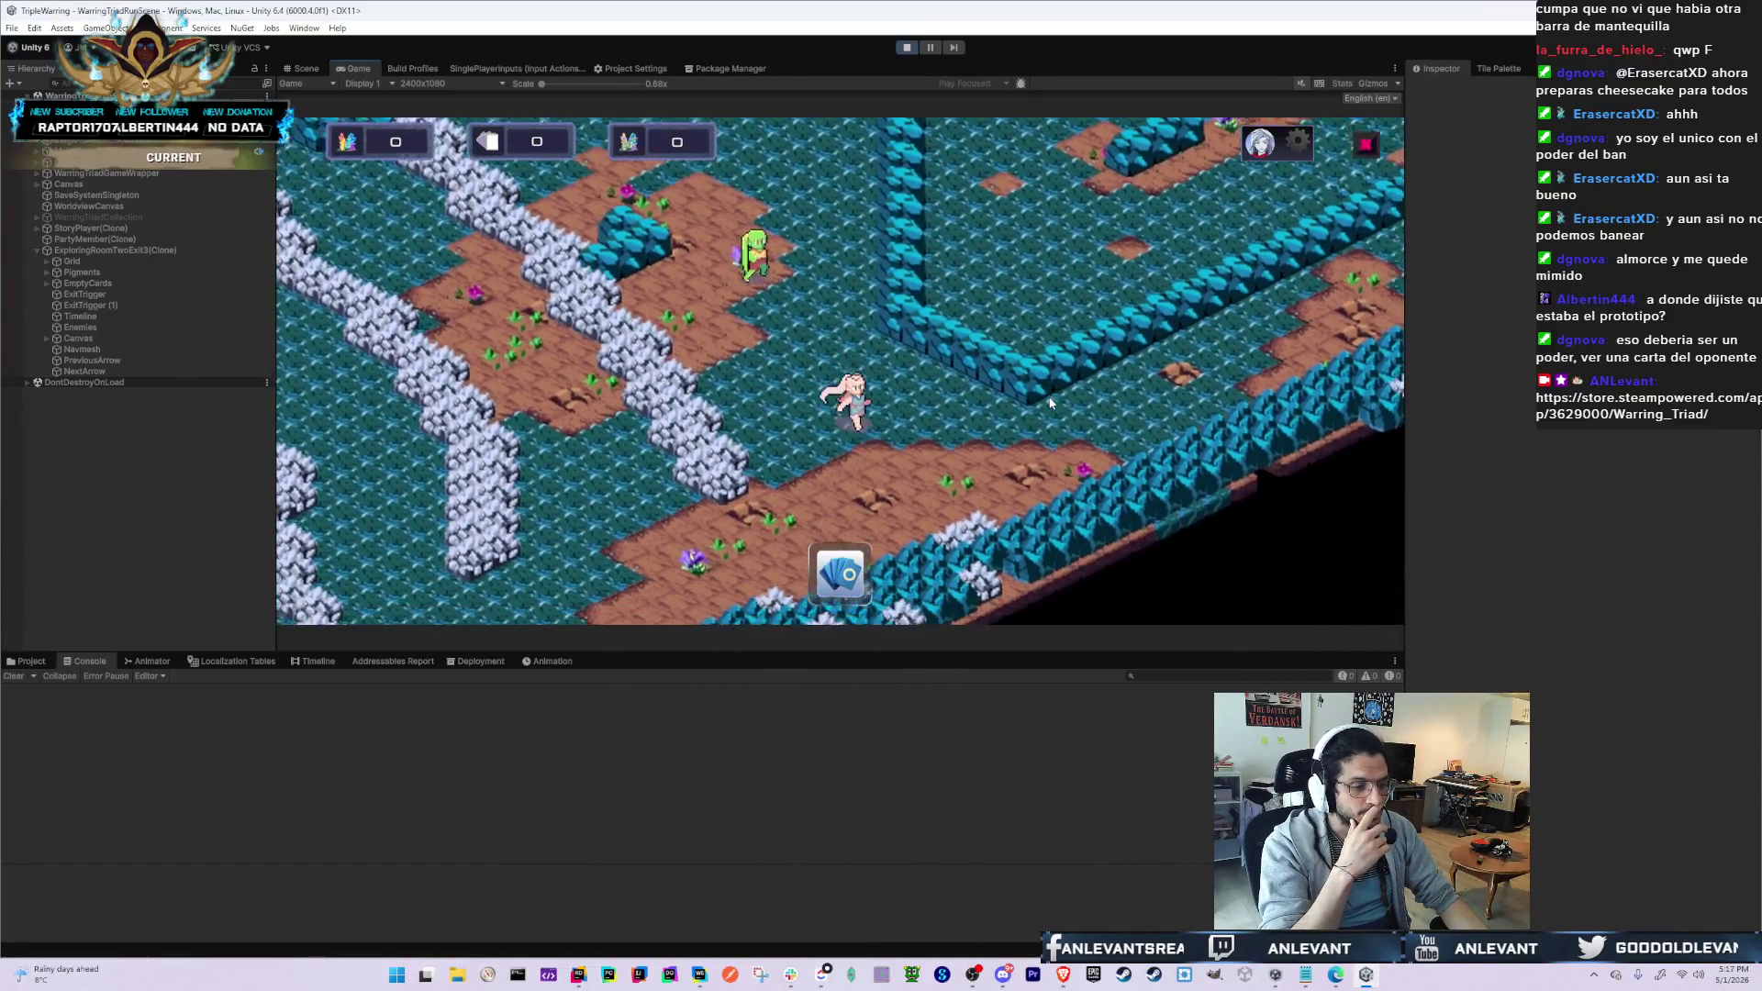
Search the project for 'ne' and open the Eleneura prefab.
{"action": "left_click", "coordinate": [25, 680]}
{"action": "left_click", "coordinate": [31, 660]}
{"action": "left_click", "coordinate": [1196, 678]}
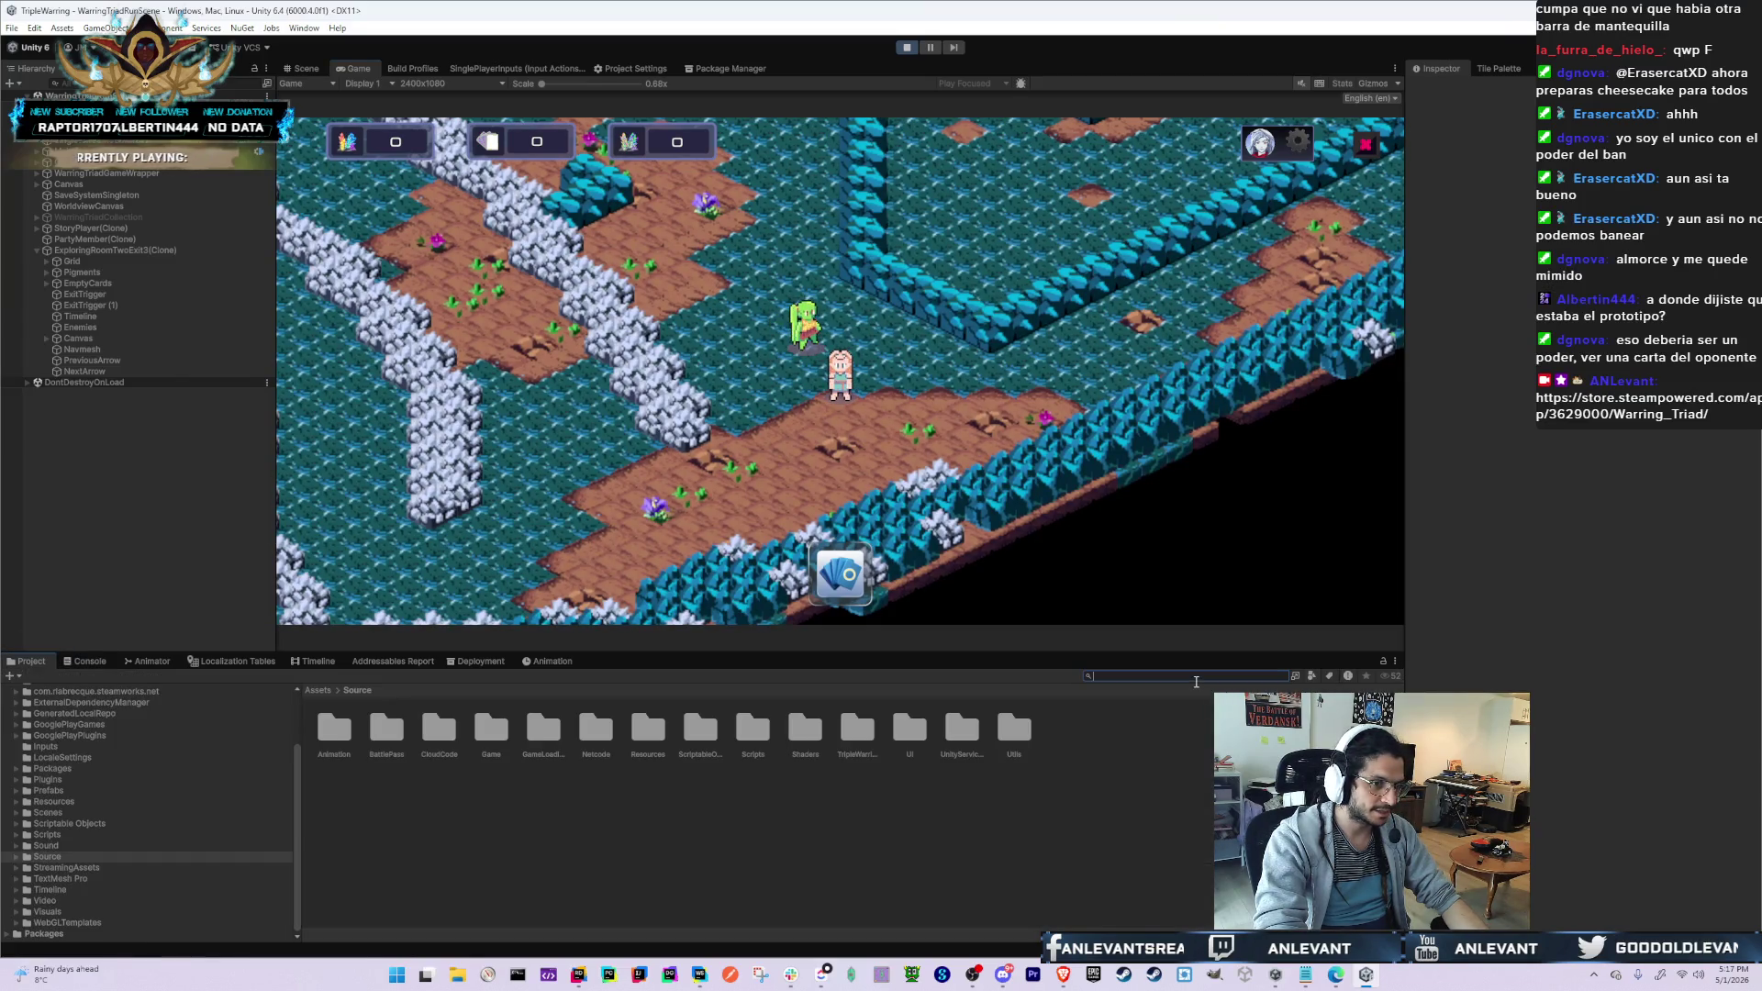
{"action": "type", "text": "ne"}
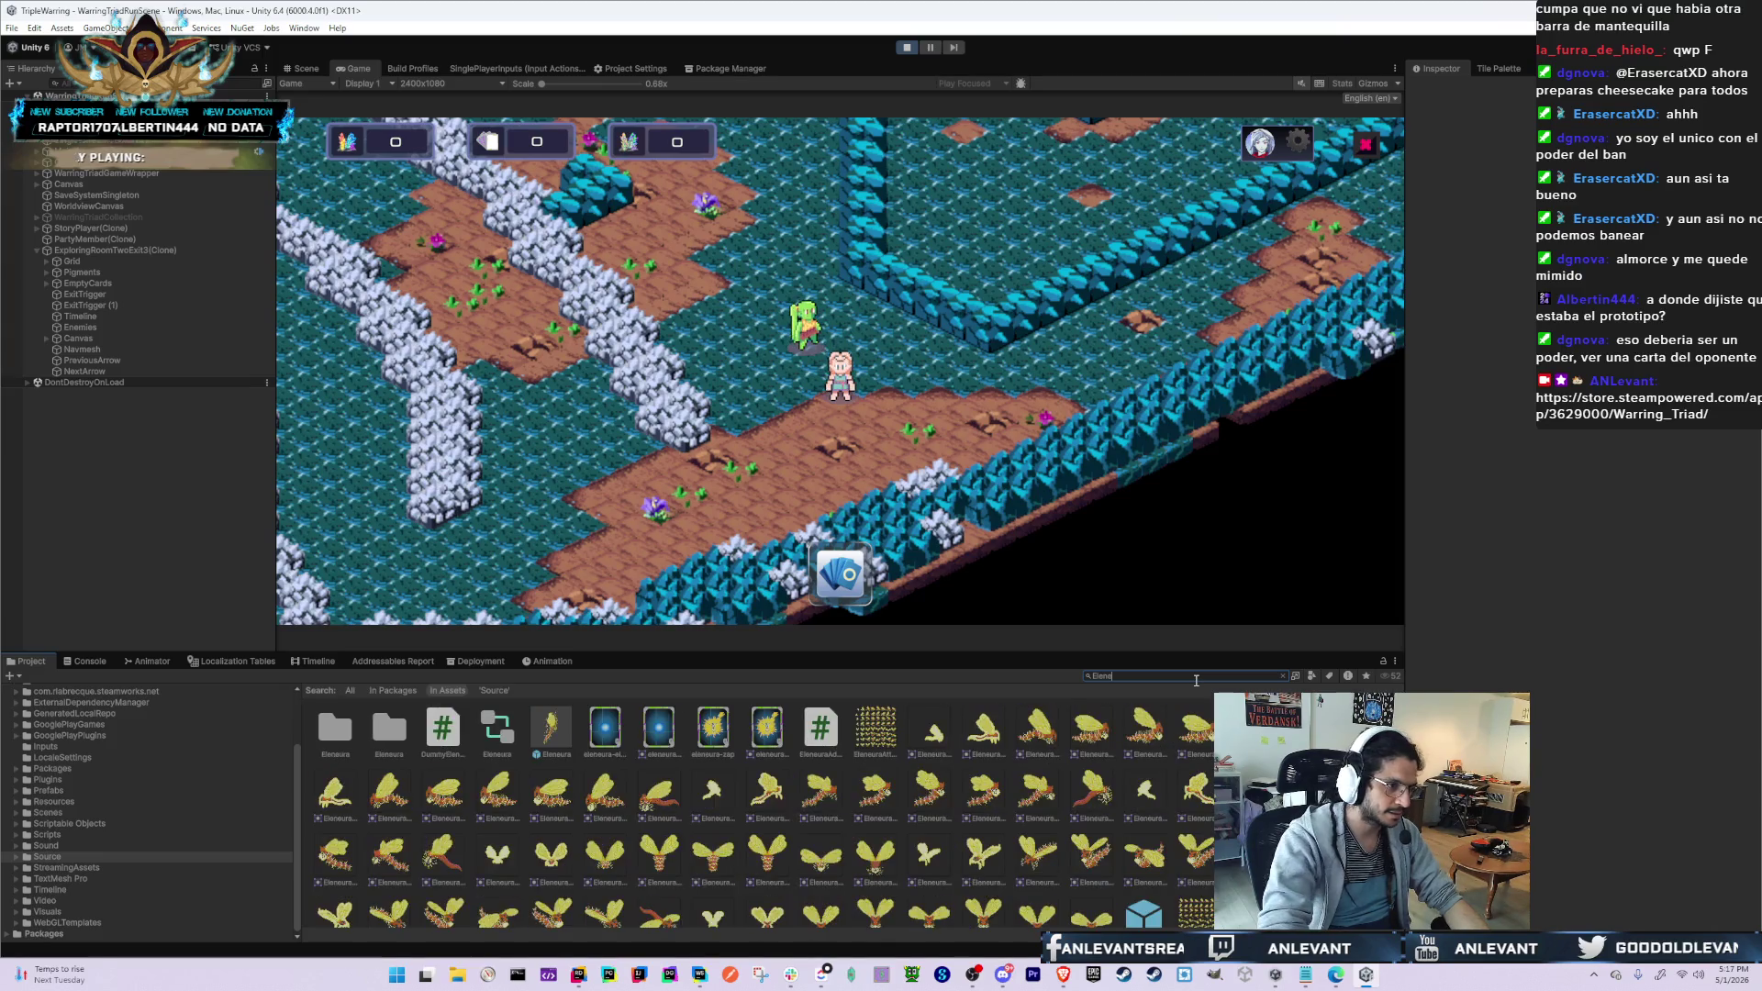
{"action": "left_click", "coordinate": [552, 753]}
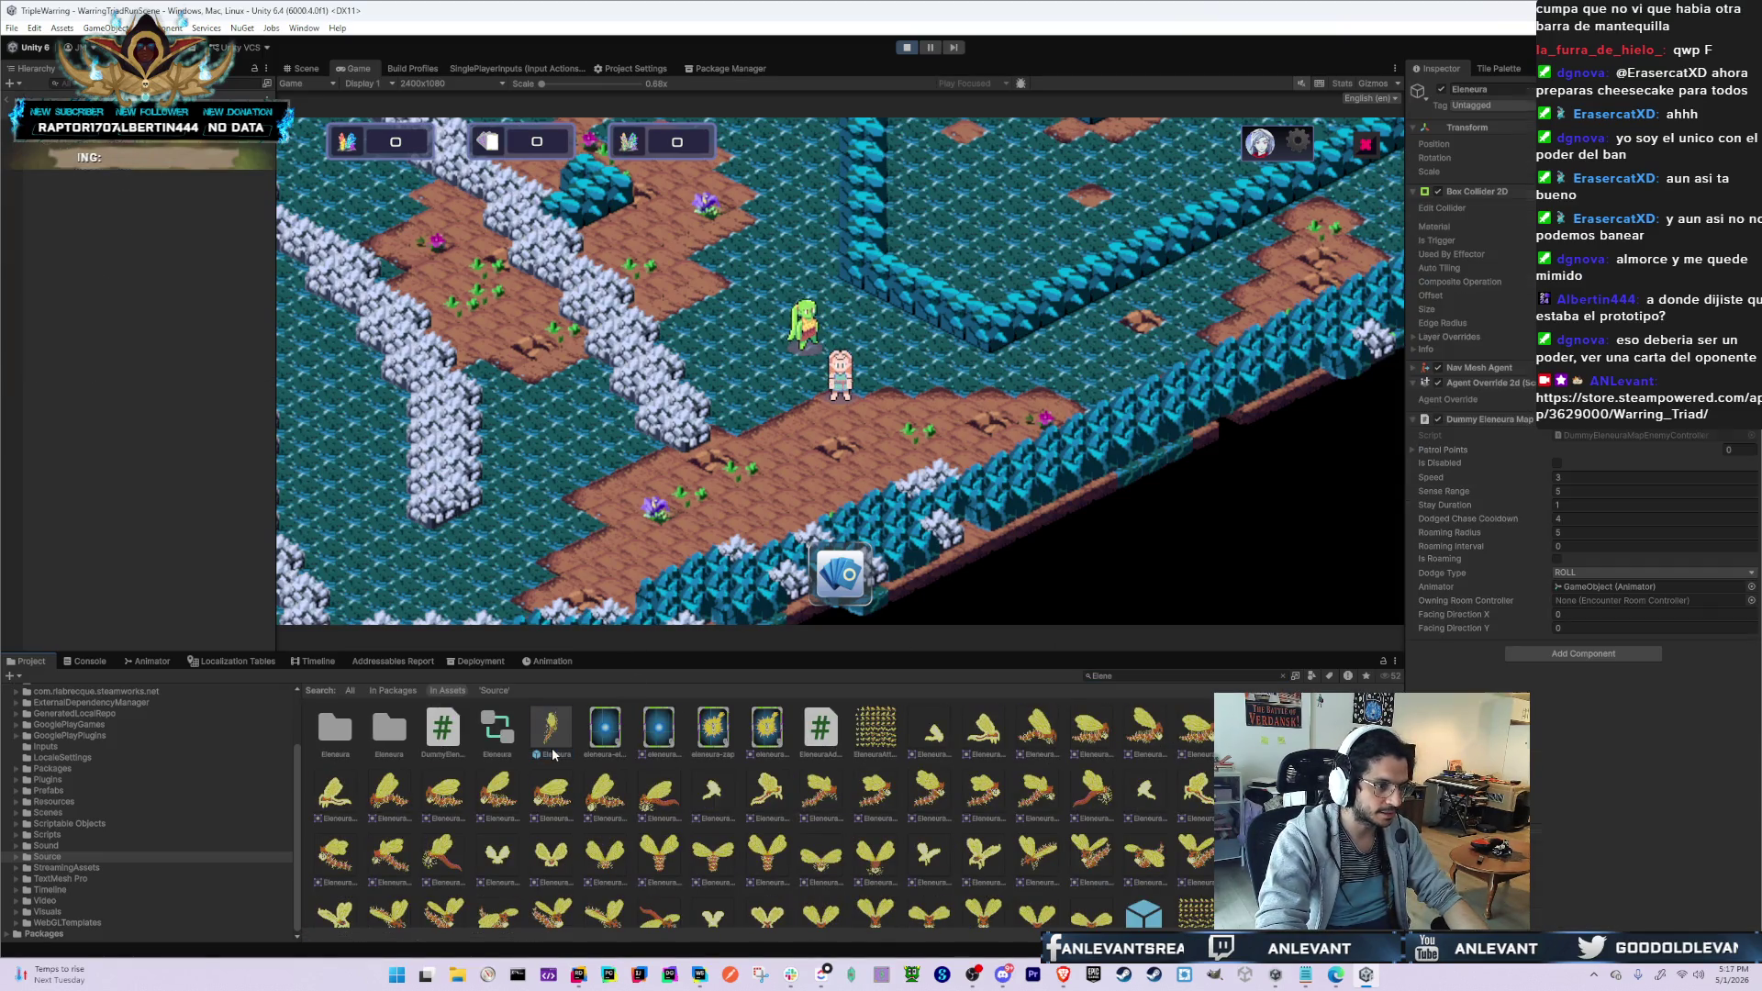
{"action": "left_click", "coordinate": [307, 66]}
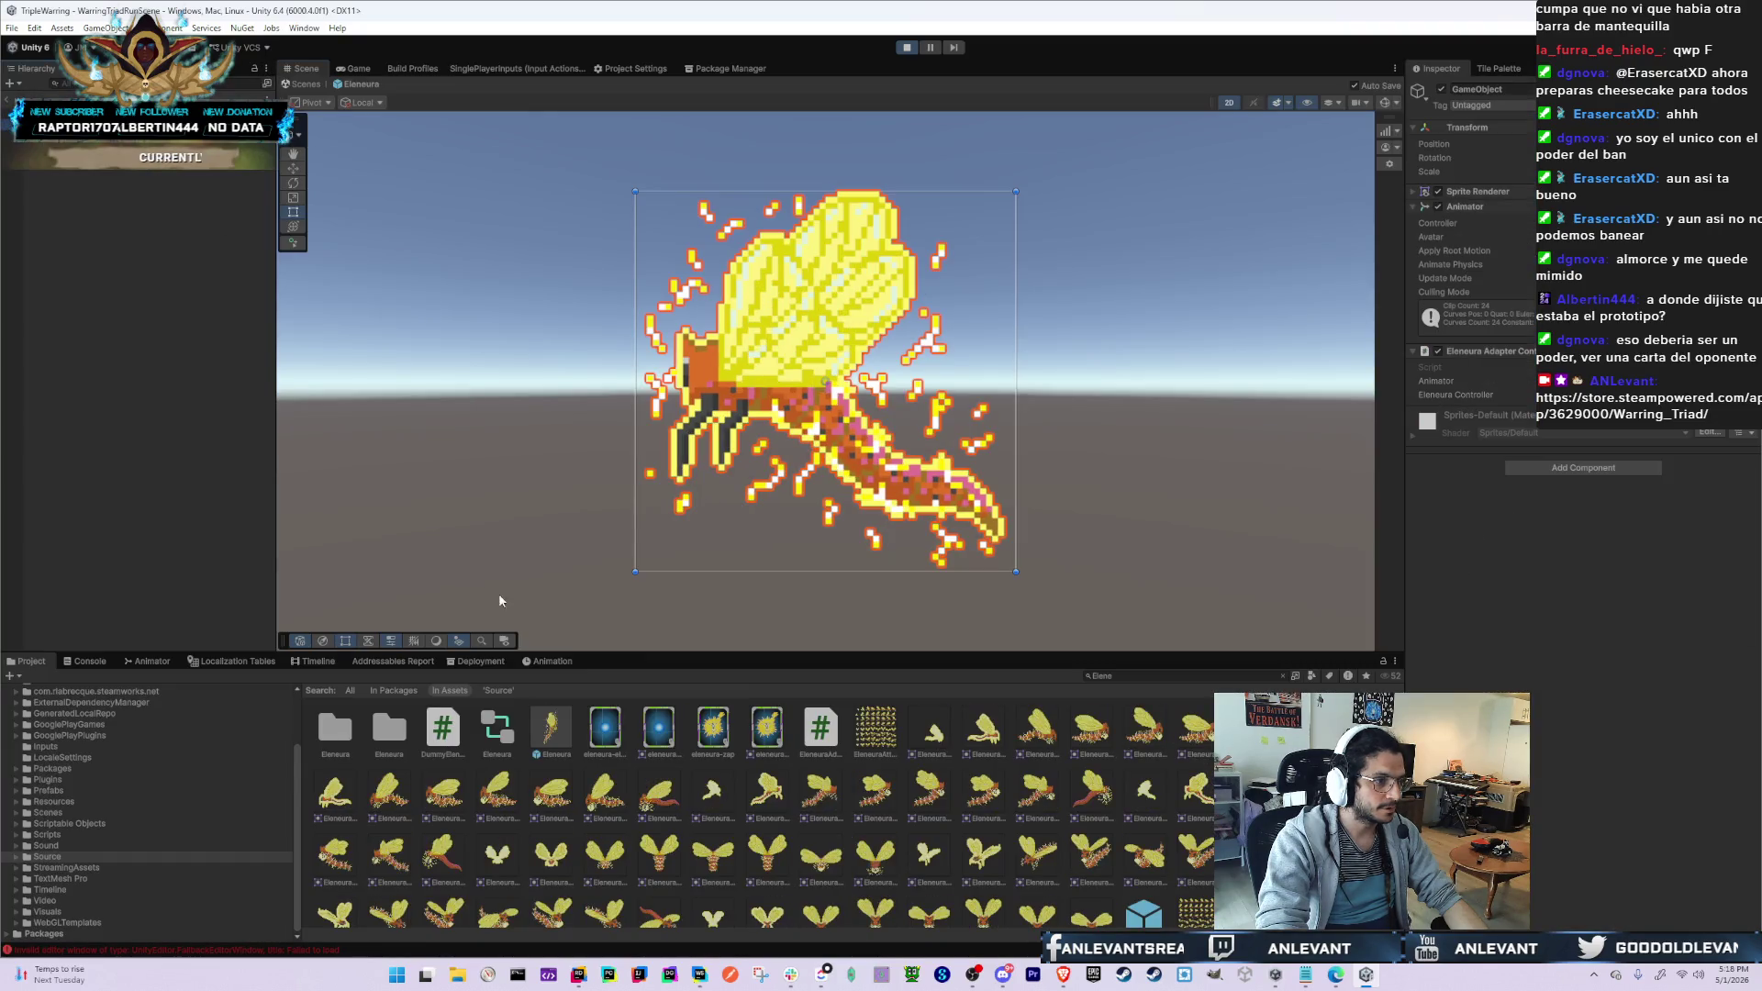
Preview the IdleNE and IdleN clips in the Animation window.
{"action": "double_click", "coordinate": [555, 661]}
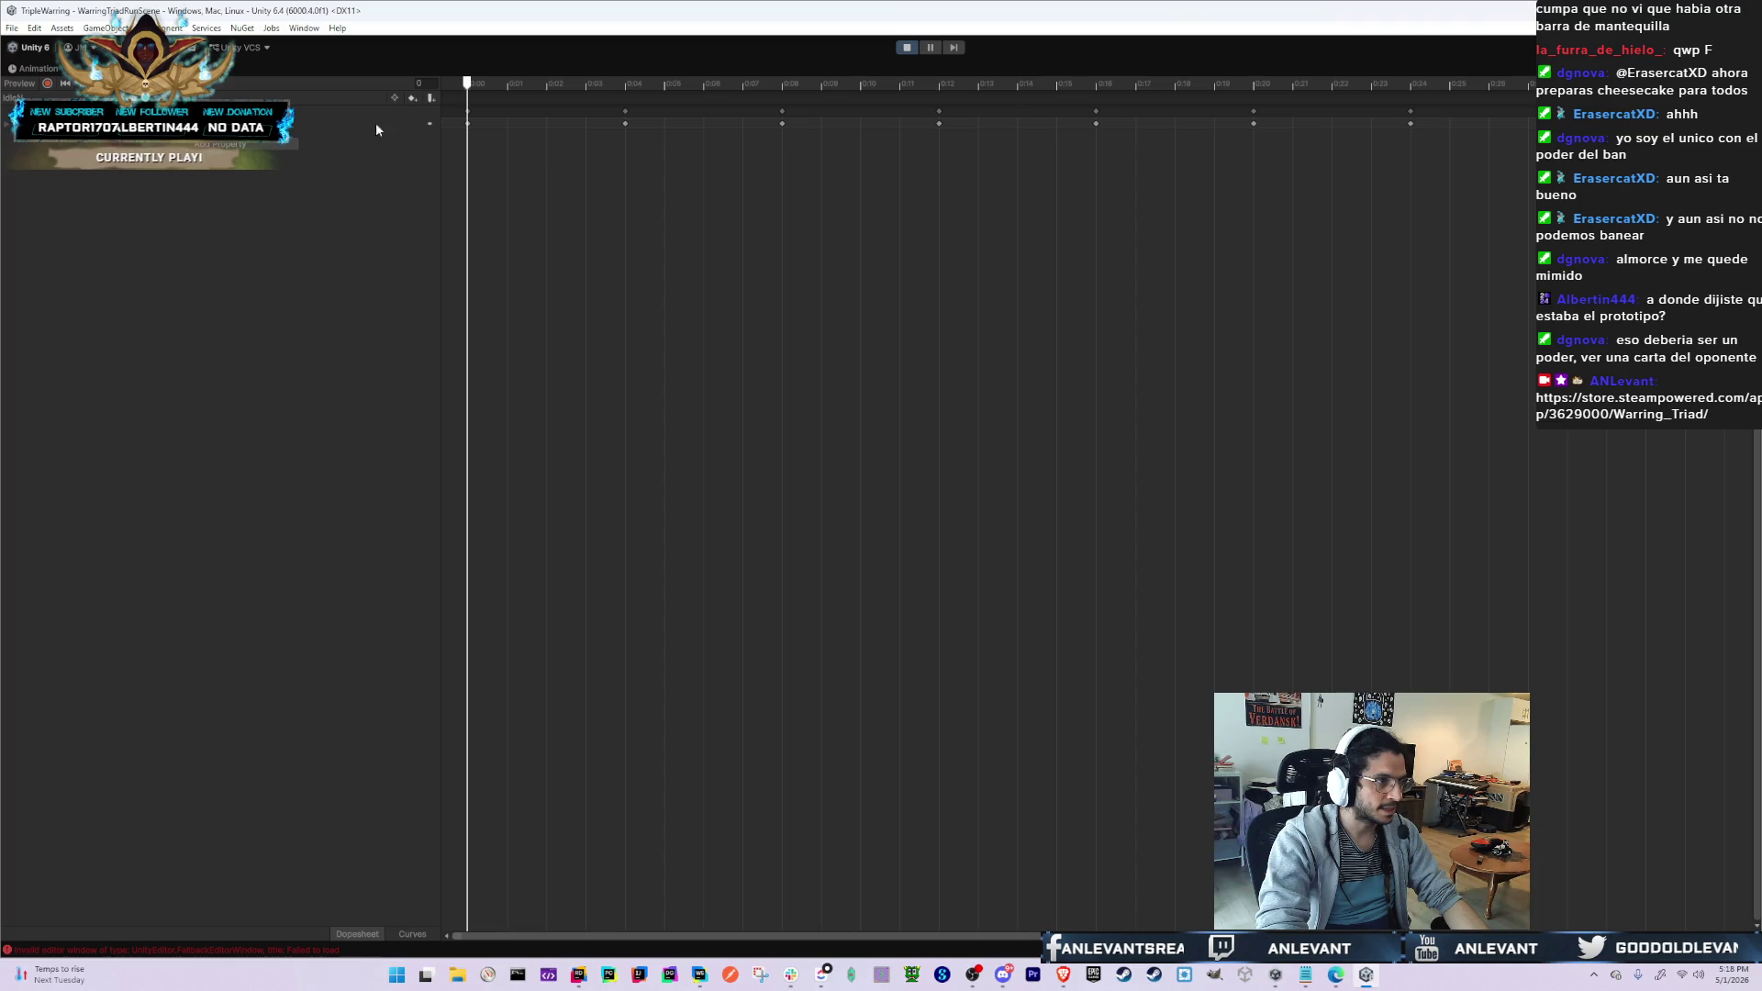
{"action": "double_click", "coordinate": [38, 68]}
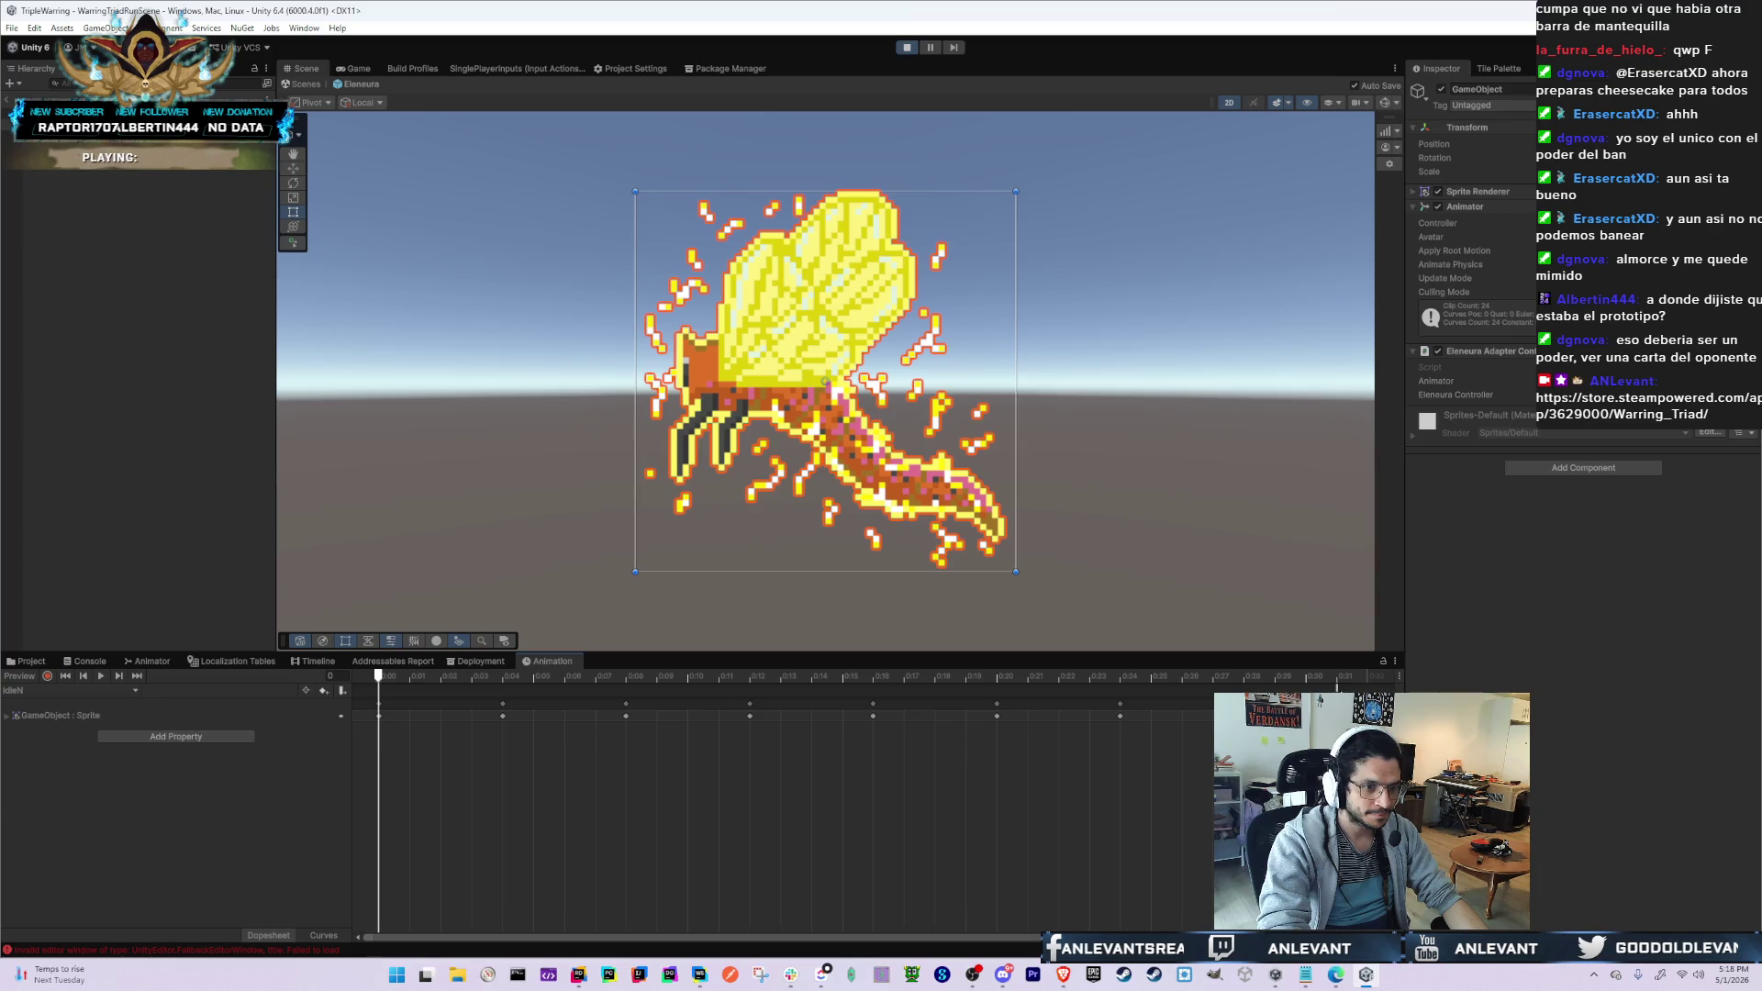
{"action": "left_click", "coordinate": [1337, 685]}
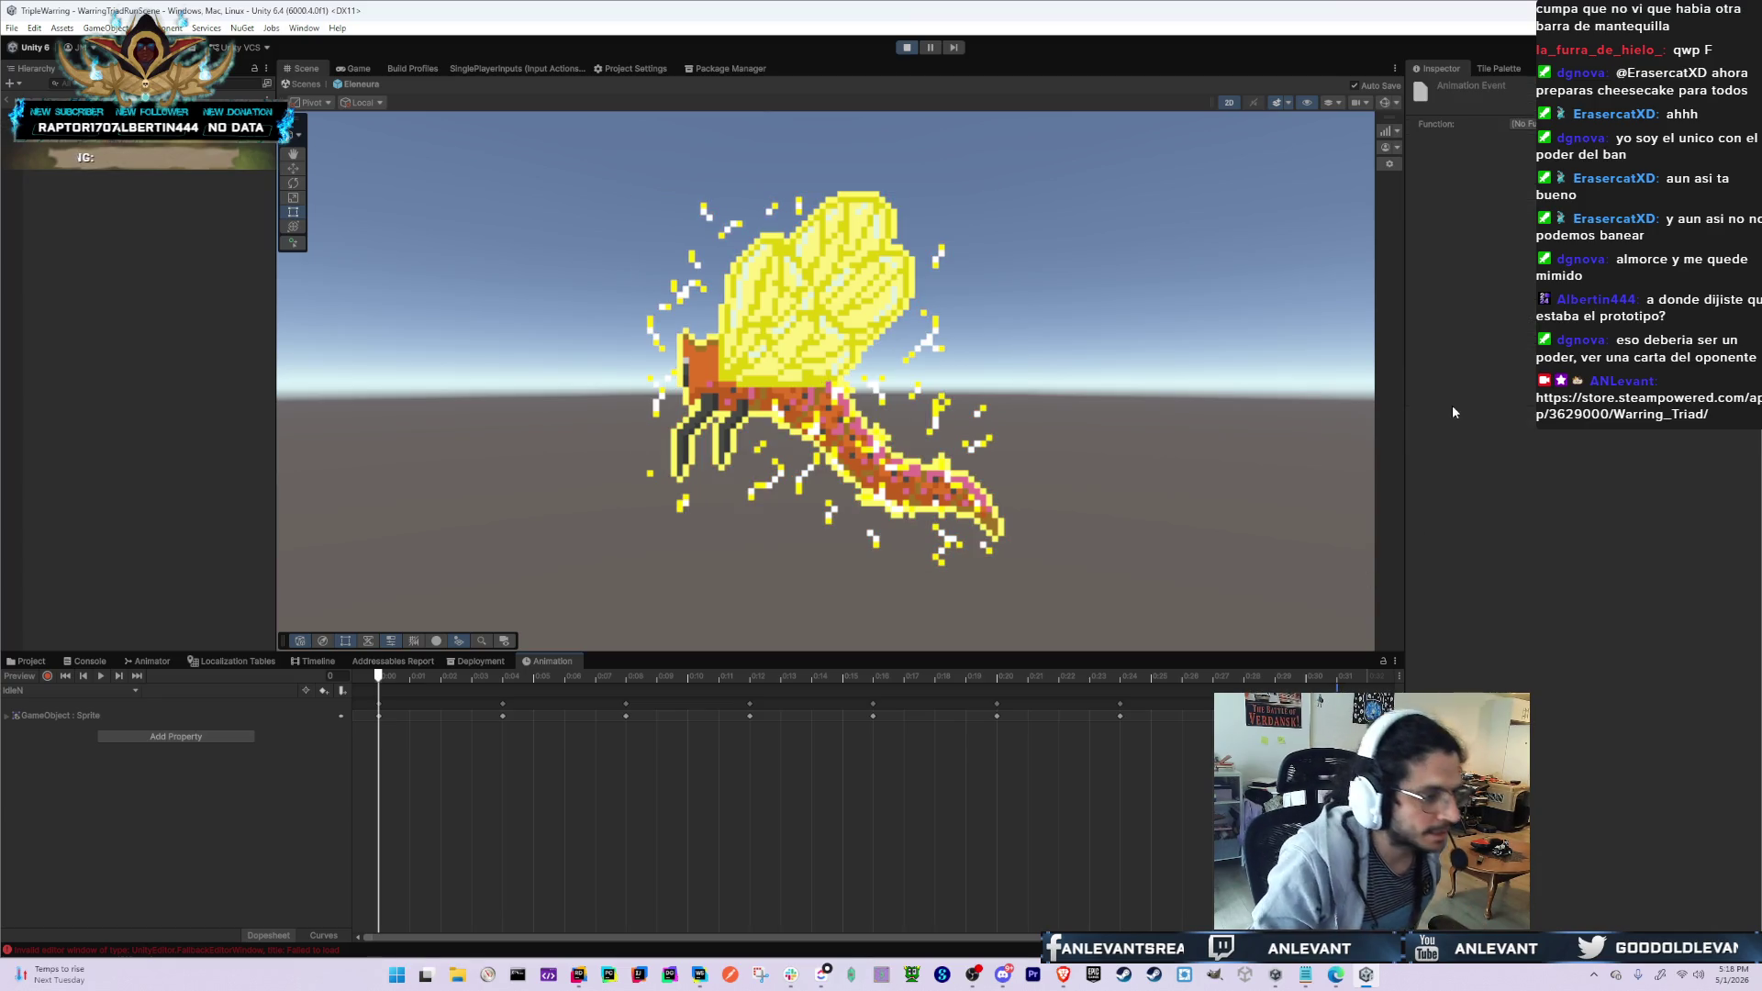
{"action": "left_click", "coordinate": [134, 693]}
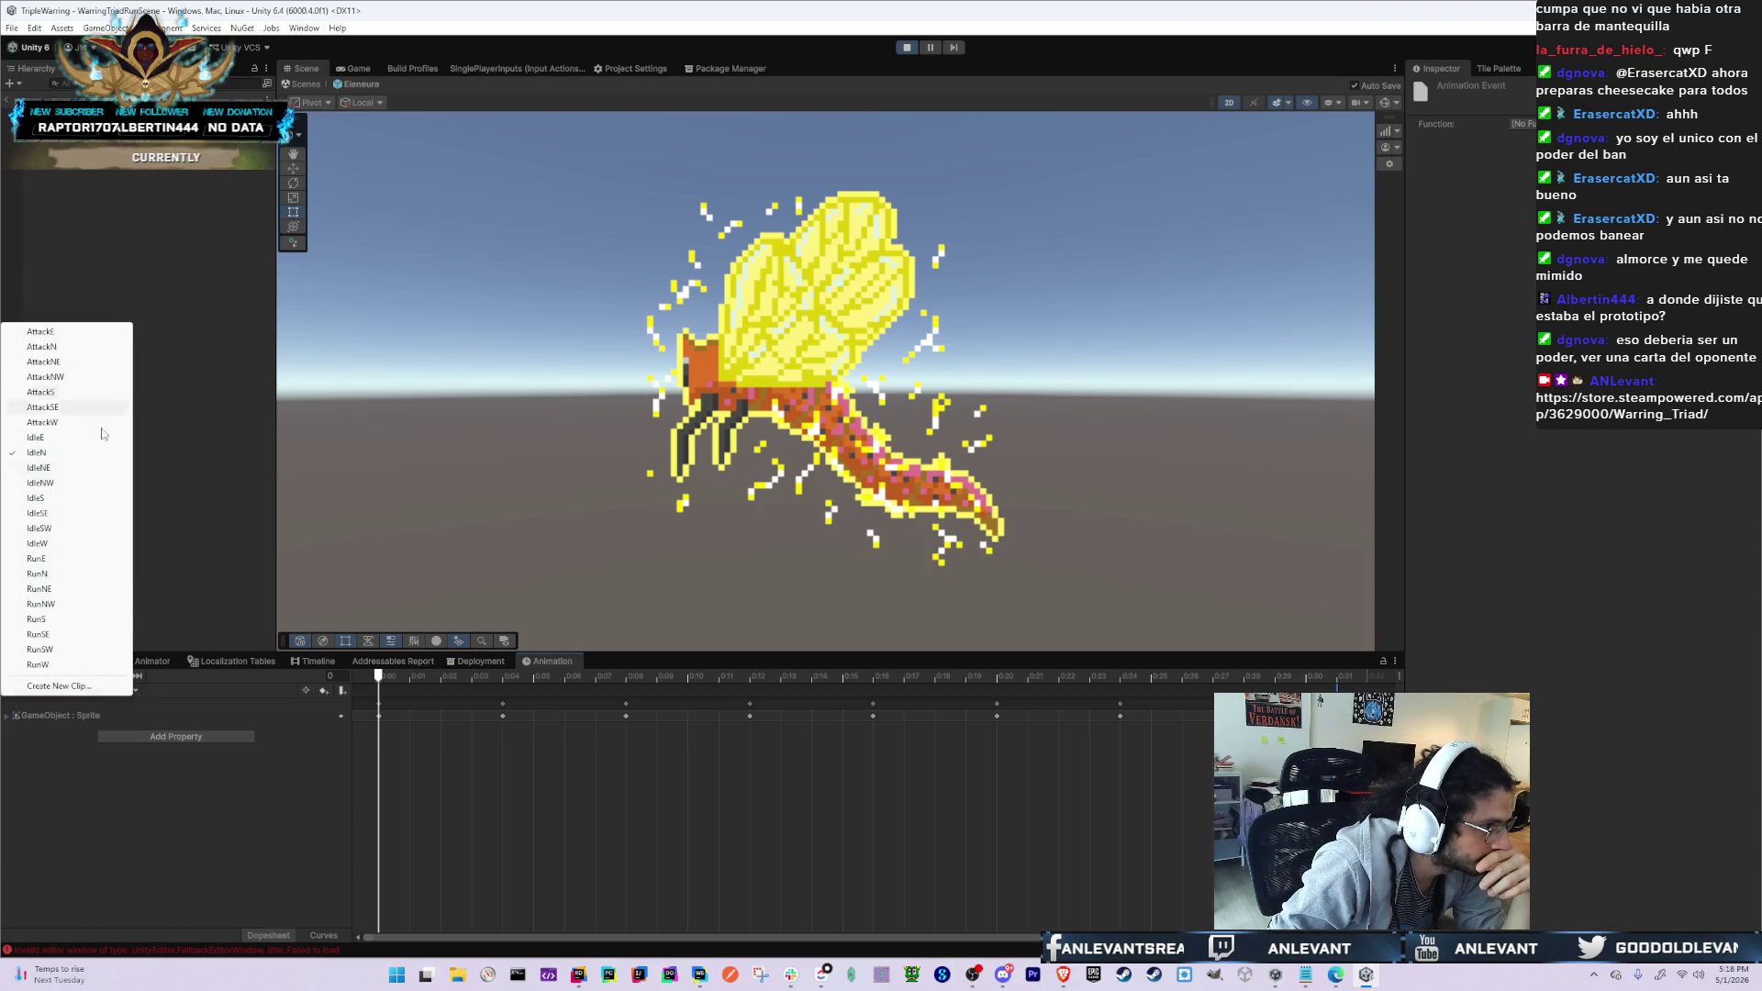
{"action": "left_click", "coordinate": [81, 477]}
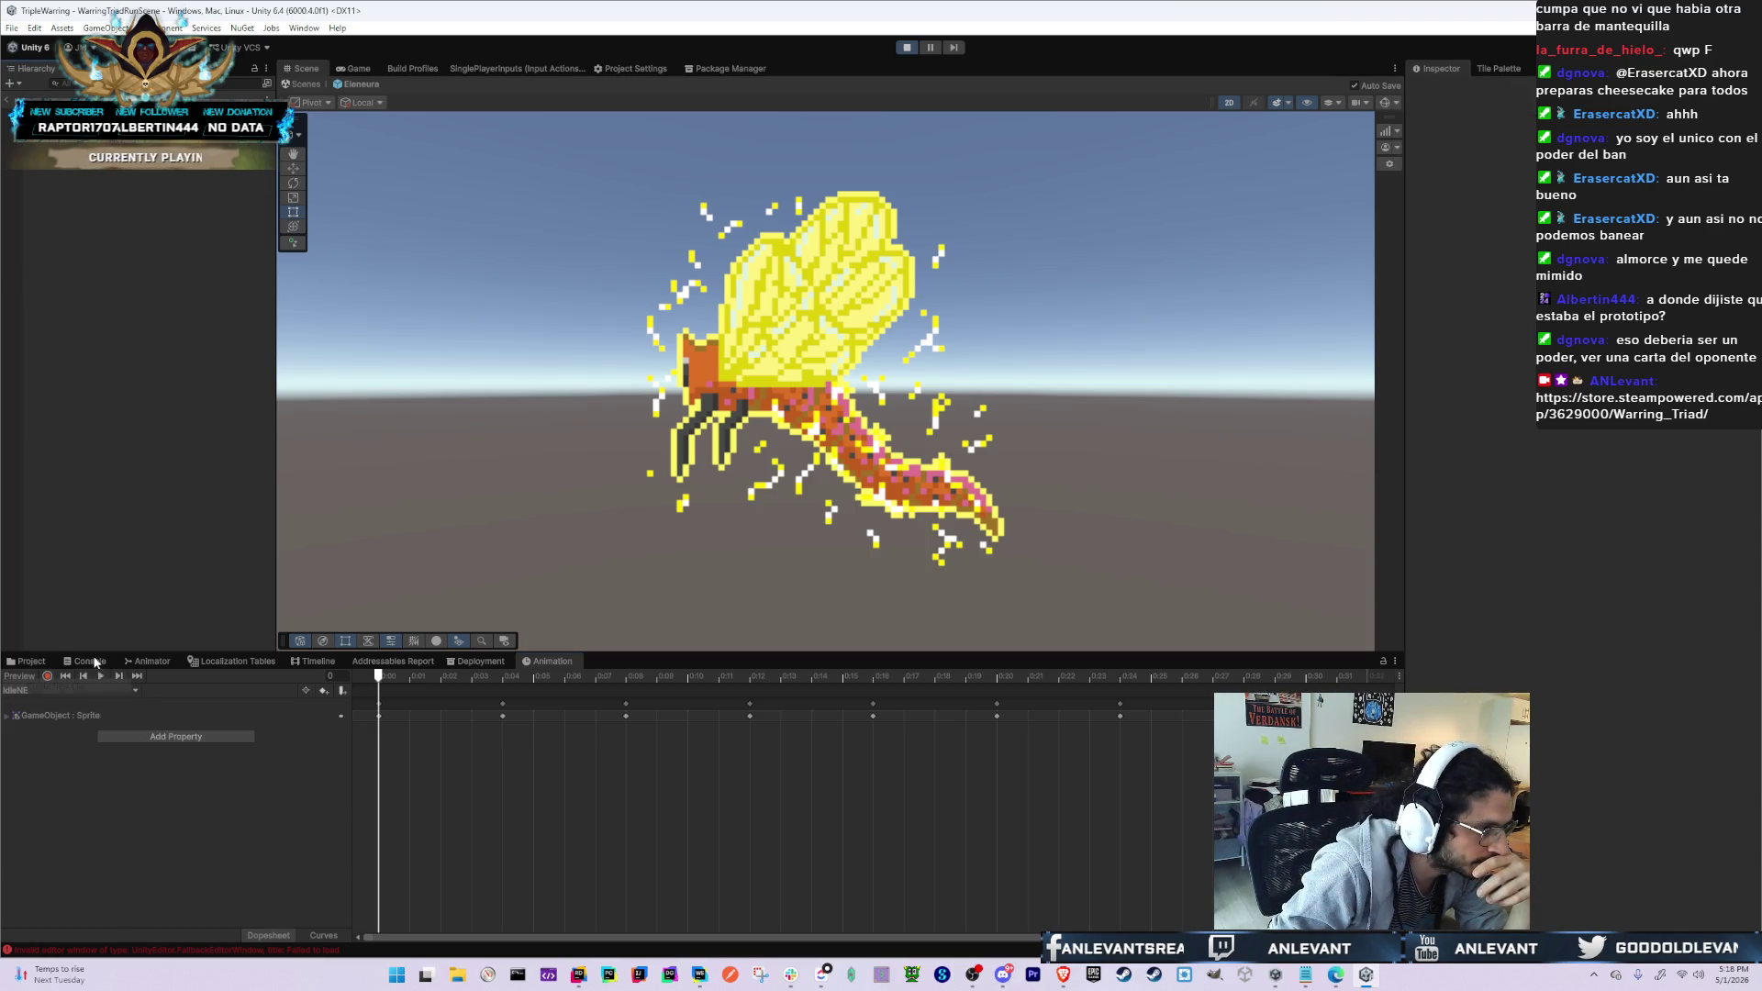
{"action": "key", "text": "Escape"}
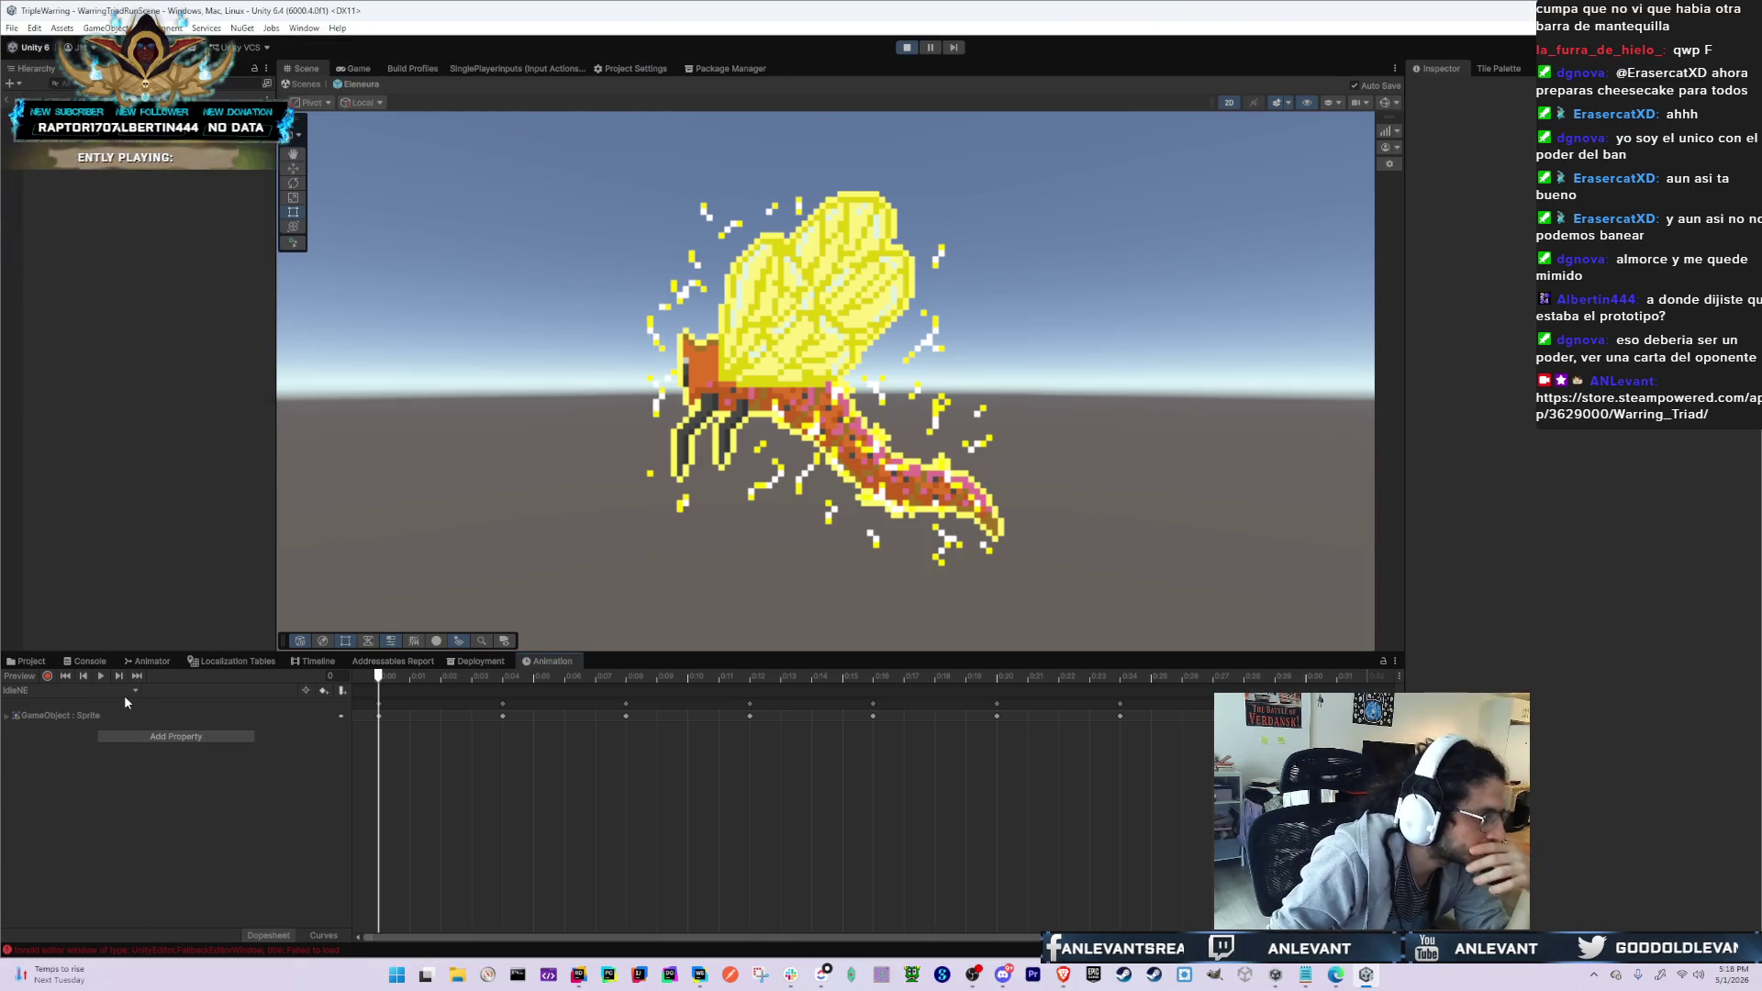
{"action": "left_click", "coordinate": [124, 695]}
{"action": "left_click", "coordinate": [73, 453]}
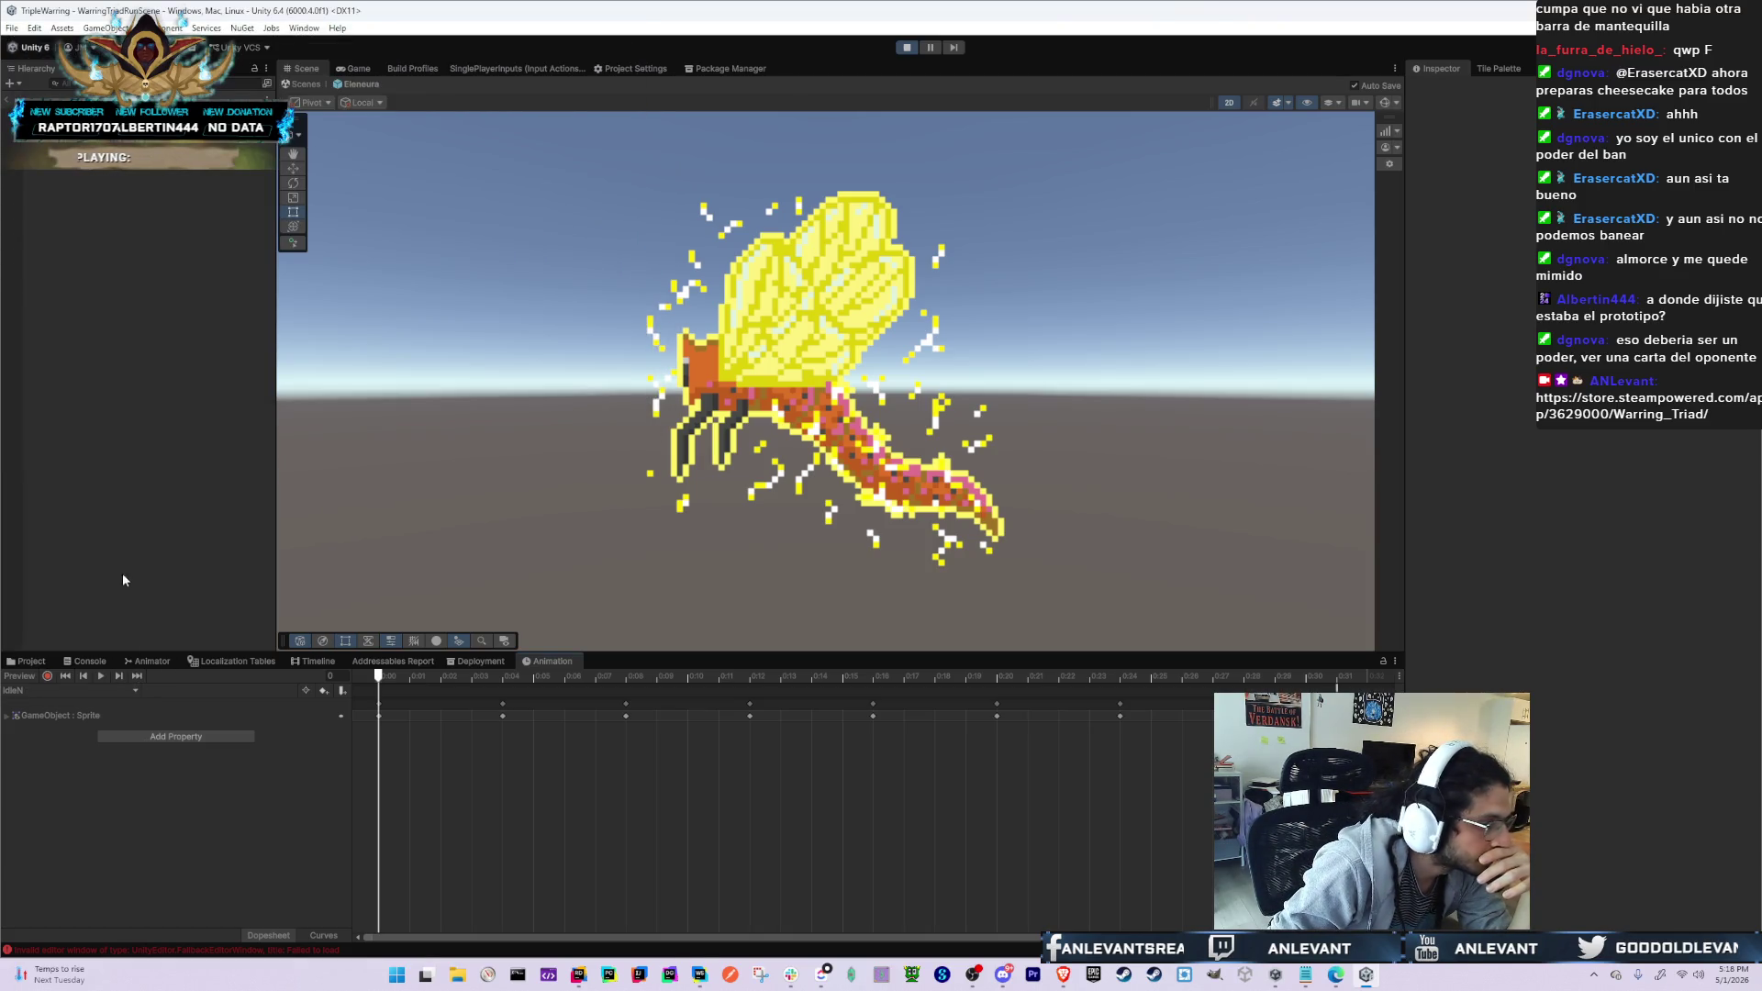
{"action": "left_click", "coordinate": [1337, 686]}
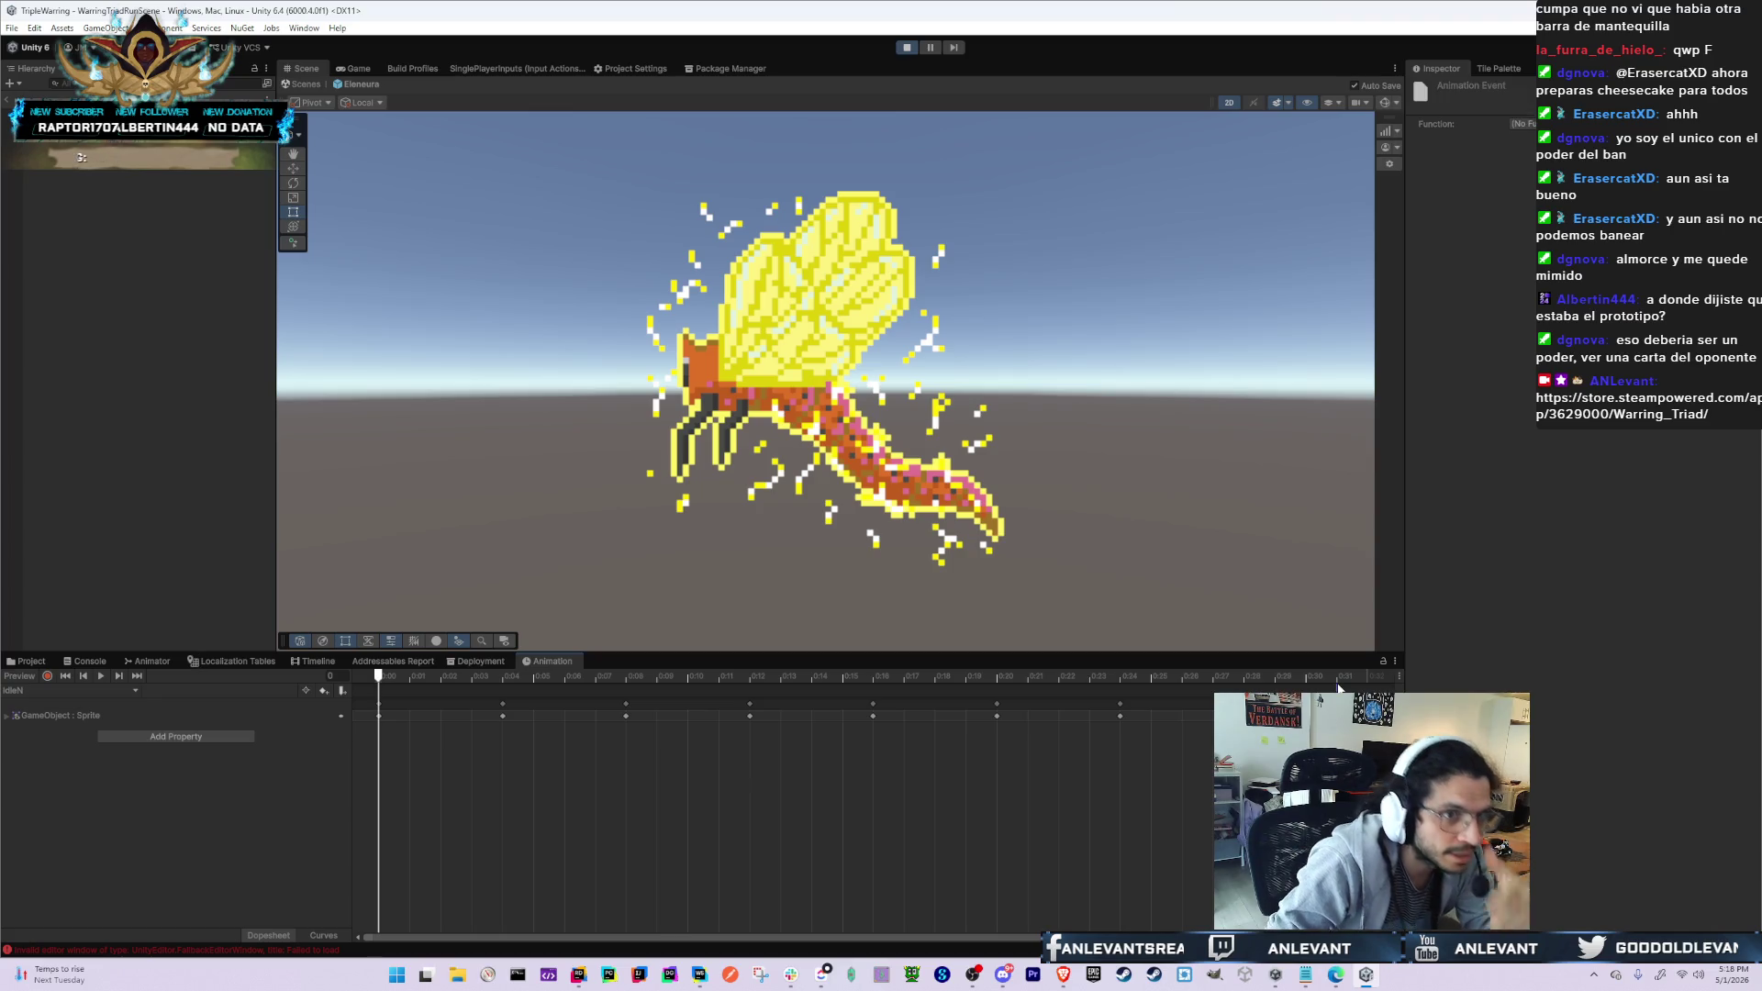
{"action": "key", "text": "Delete"}
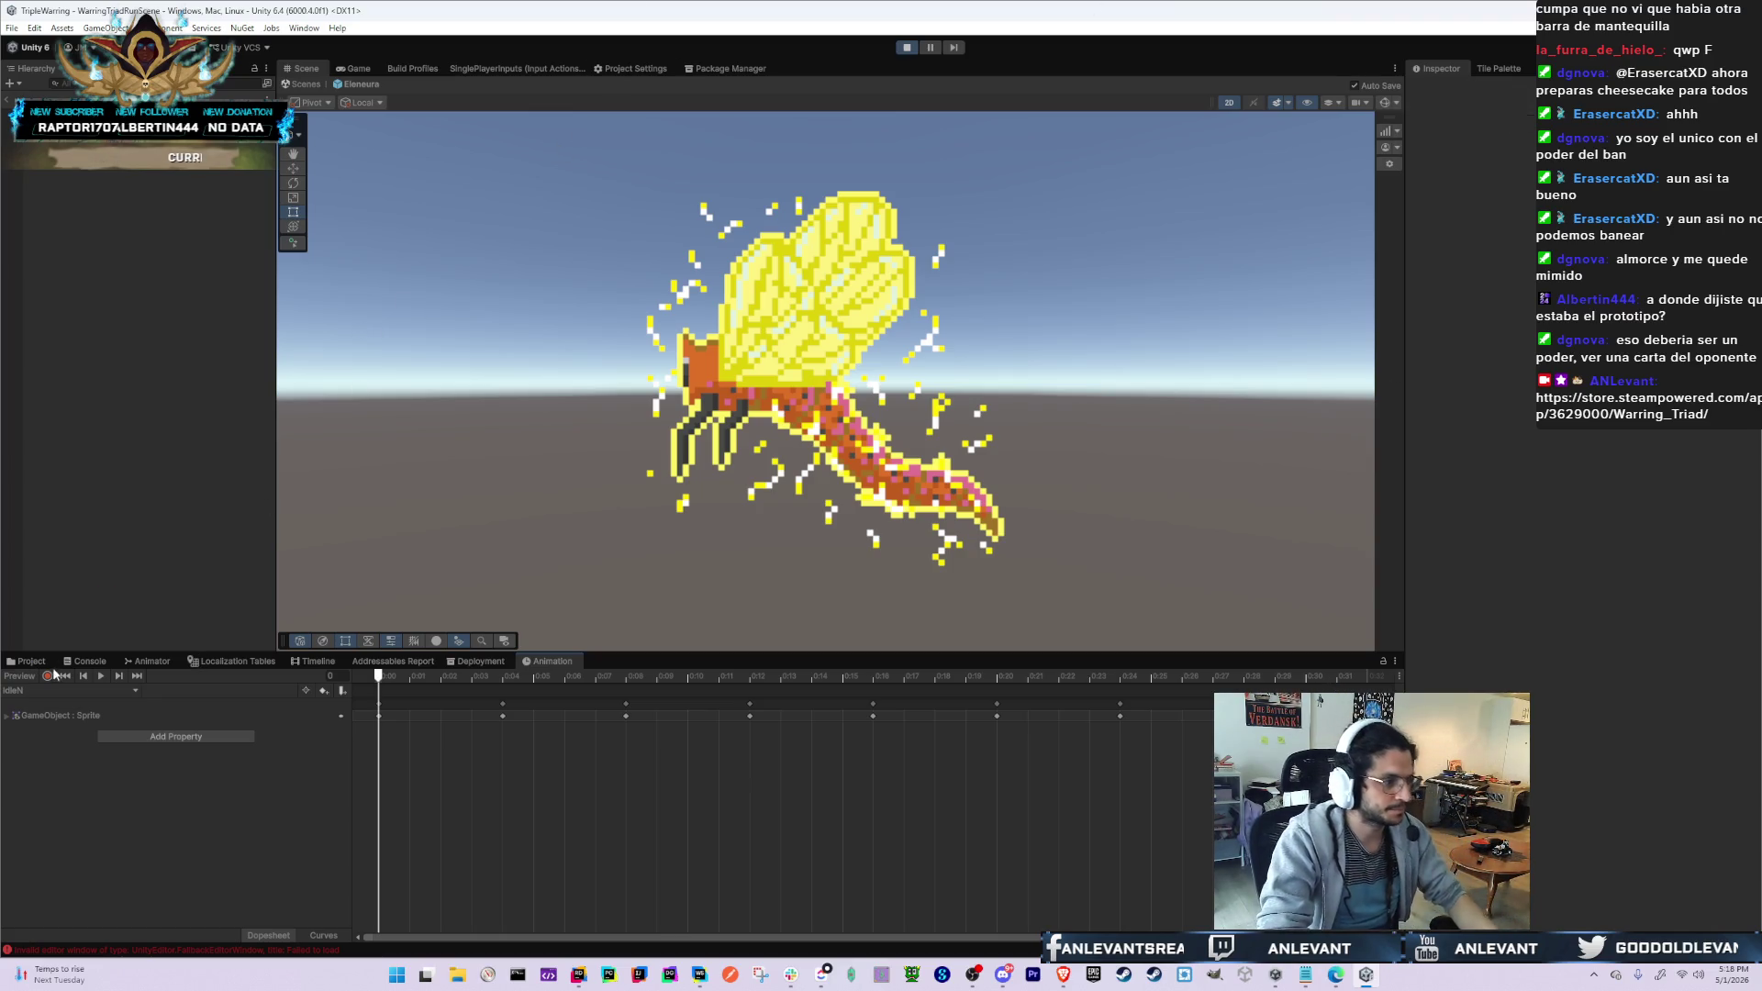
Switch the Animation window to IdleE, then RunE, and stop Play mode.
{"action": "left_click", "coordinate": [103, 691]}
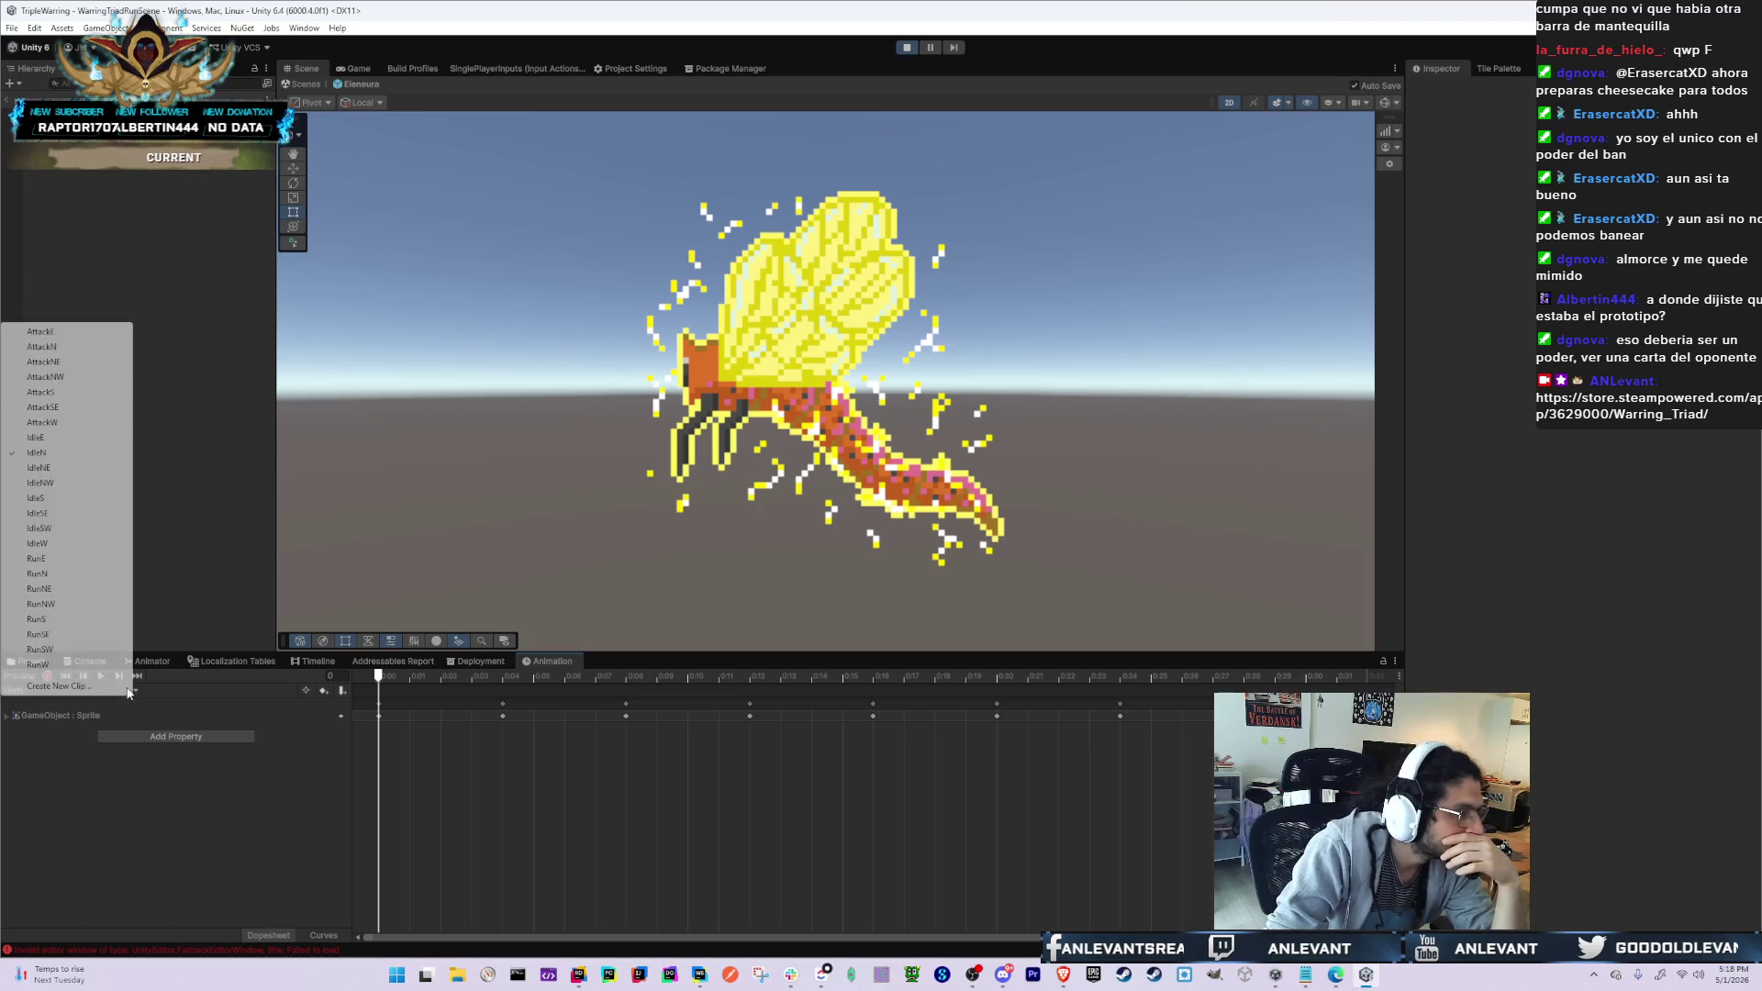
{"action": "left_click", "coordinate": [84, 439]}
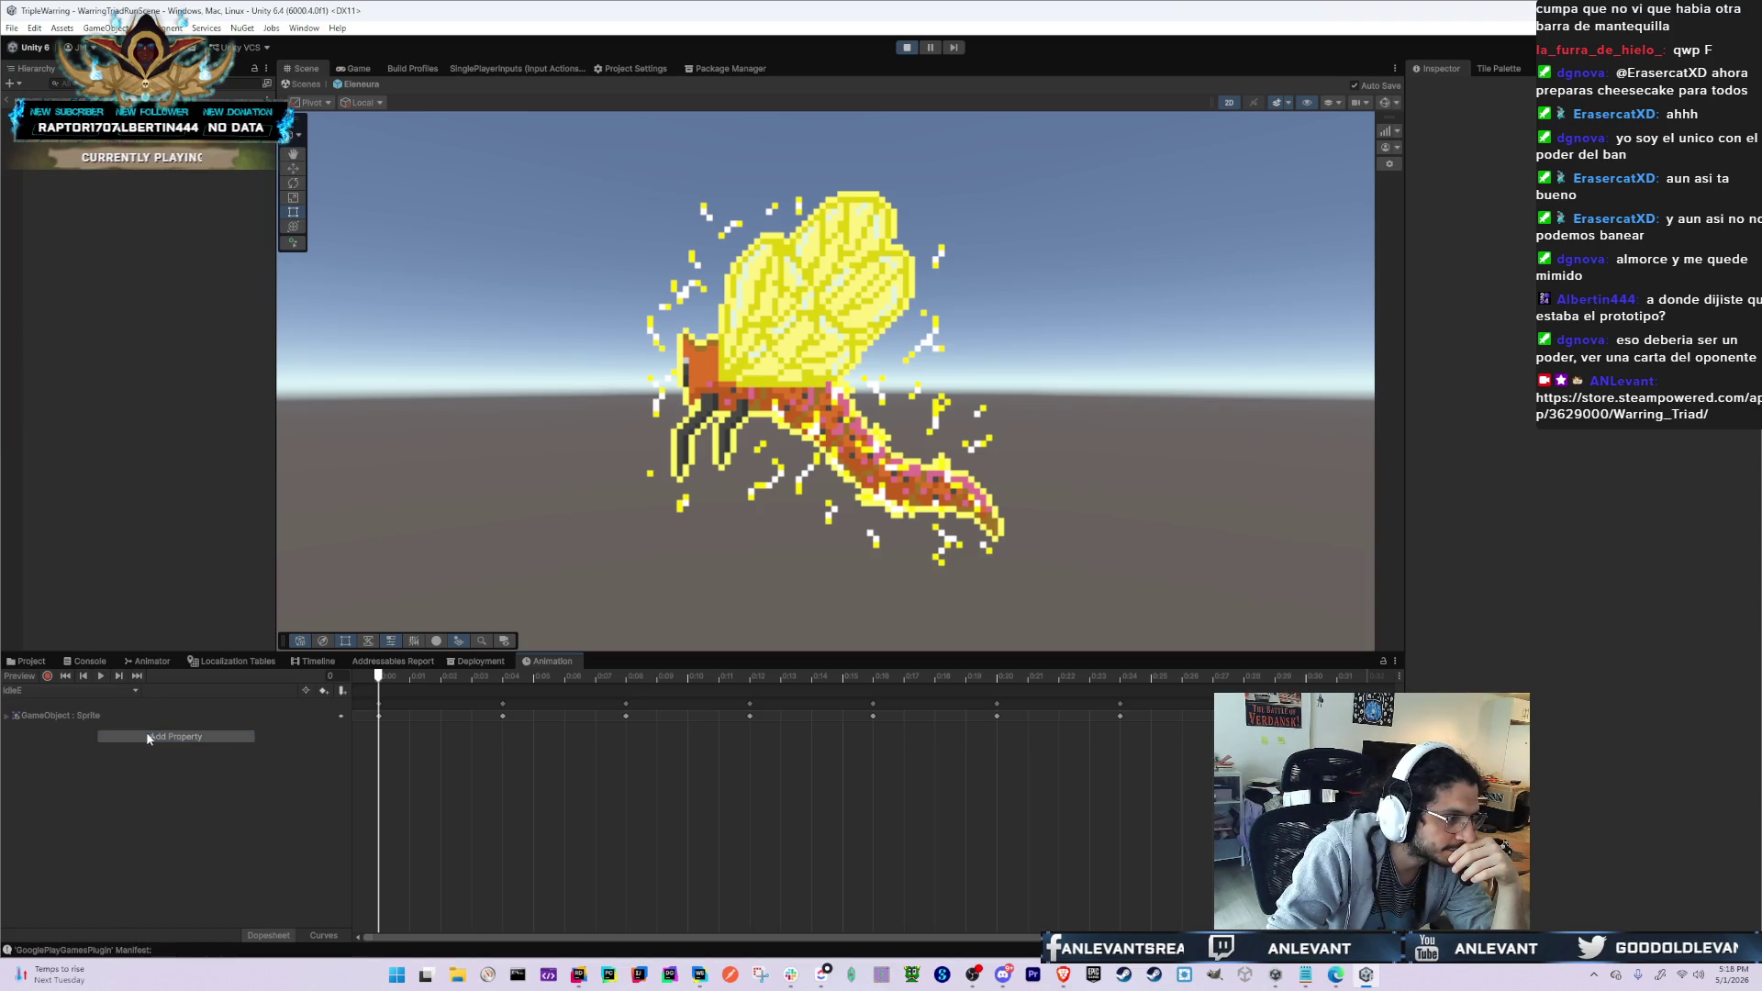
{"action": "left_click", "coordinate": [52, 686]}
{"action": "left_click", "coordinate": [61, 680]}
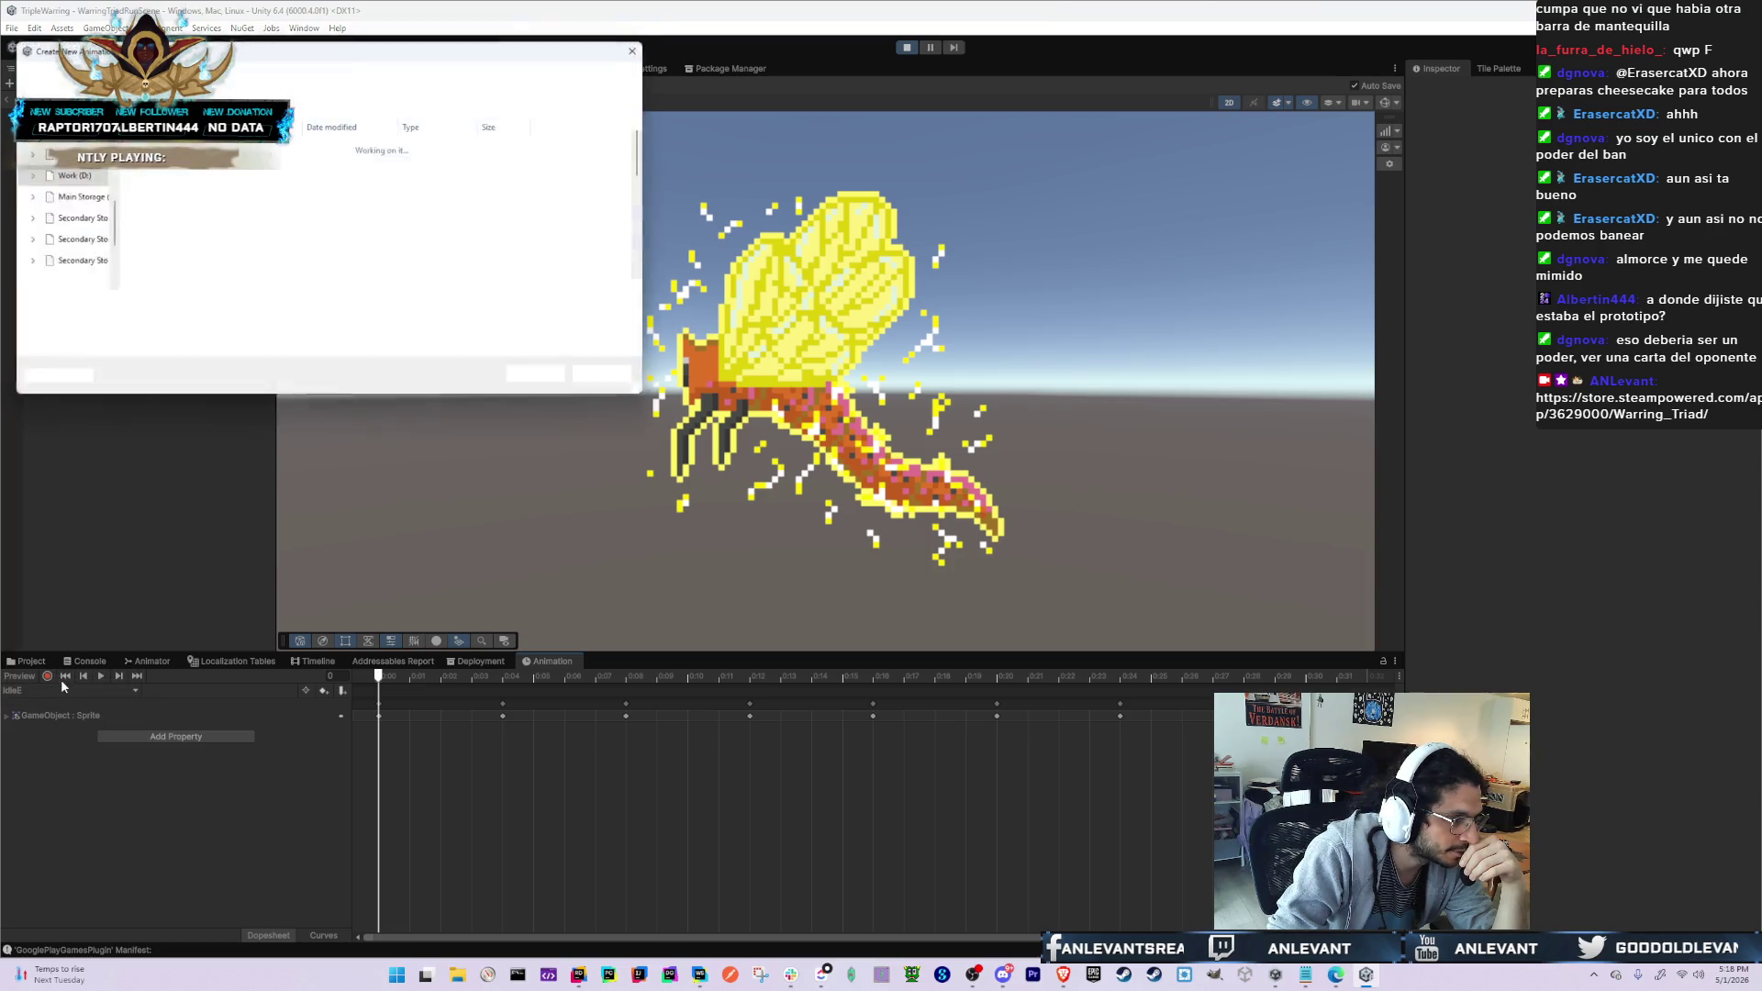
{"action": "key", "text": "Escape"}
{"action": "left_click", "coordinate": [85, 690]}
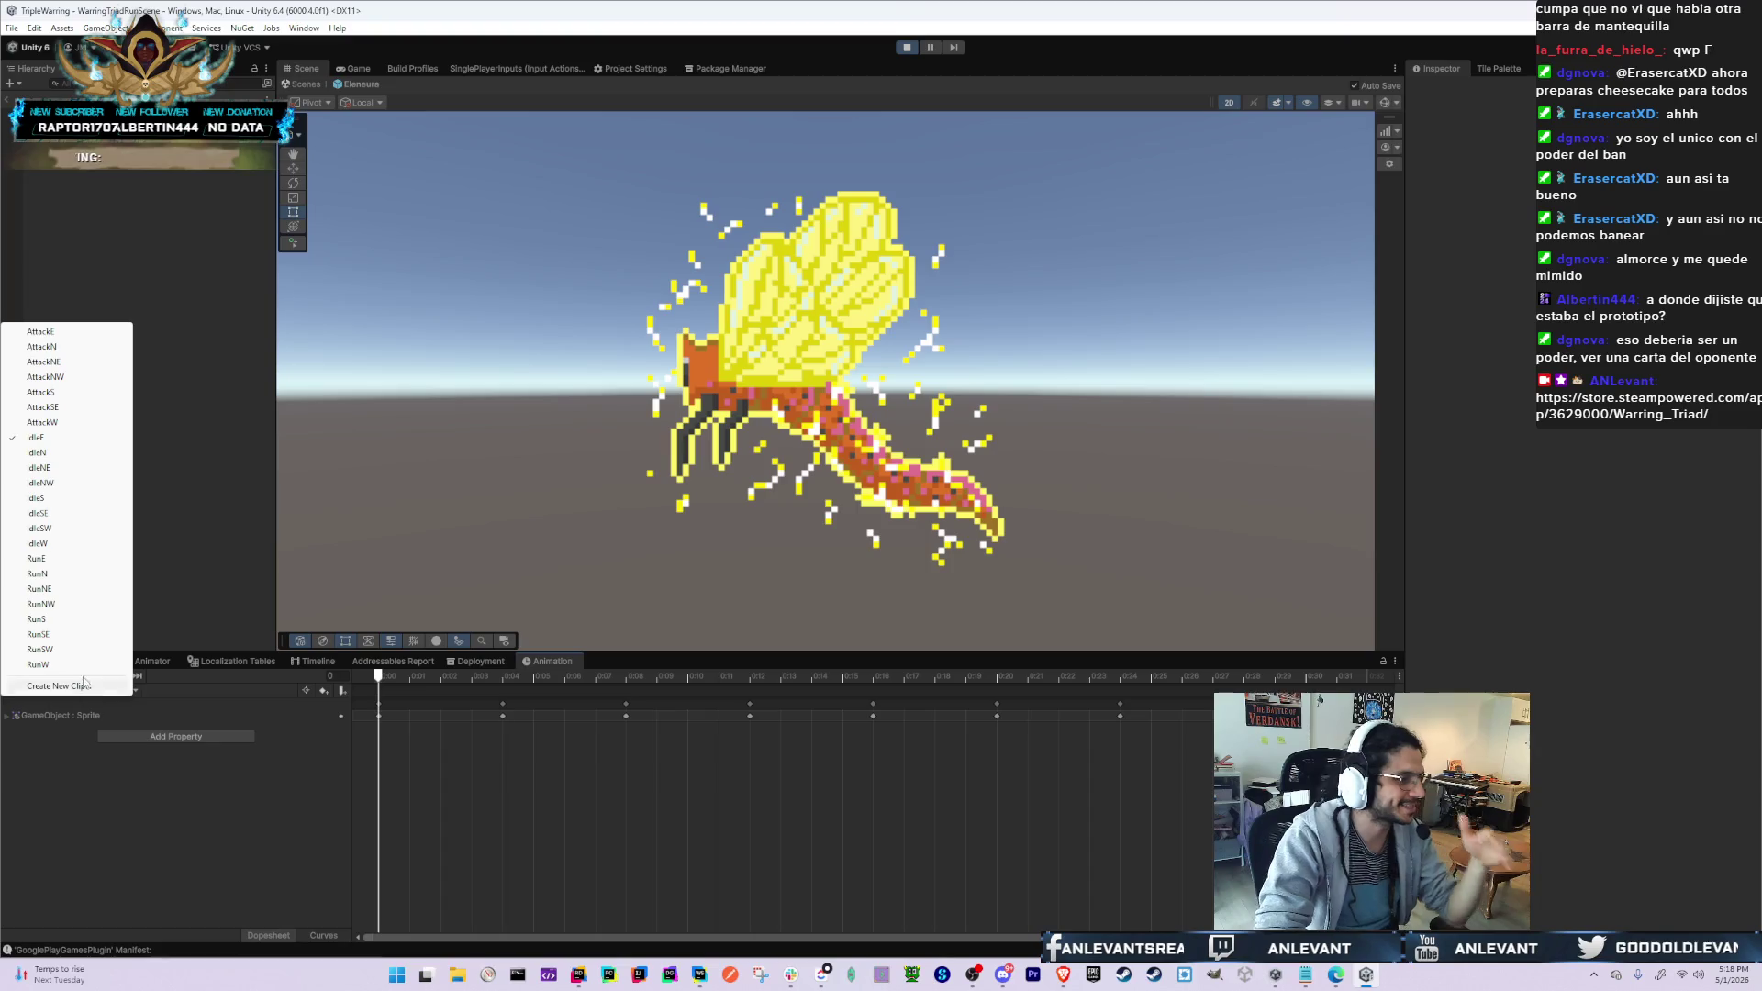
{"action": "left_click", "coordinate": [92, 559]}
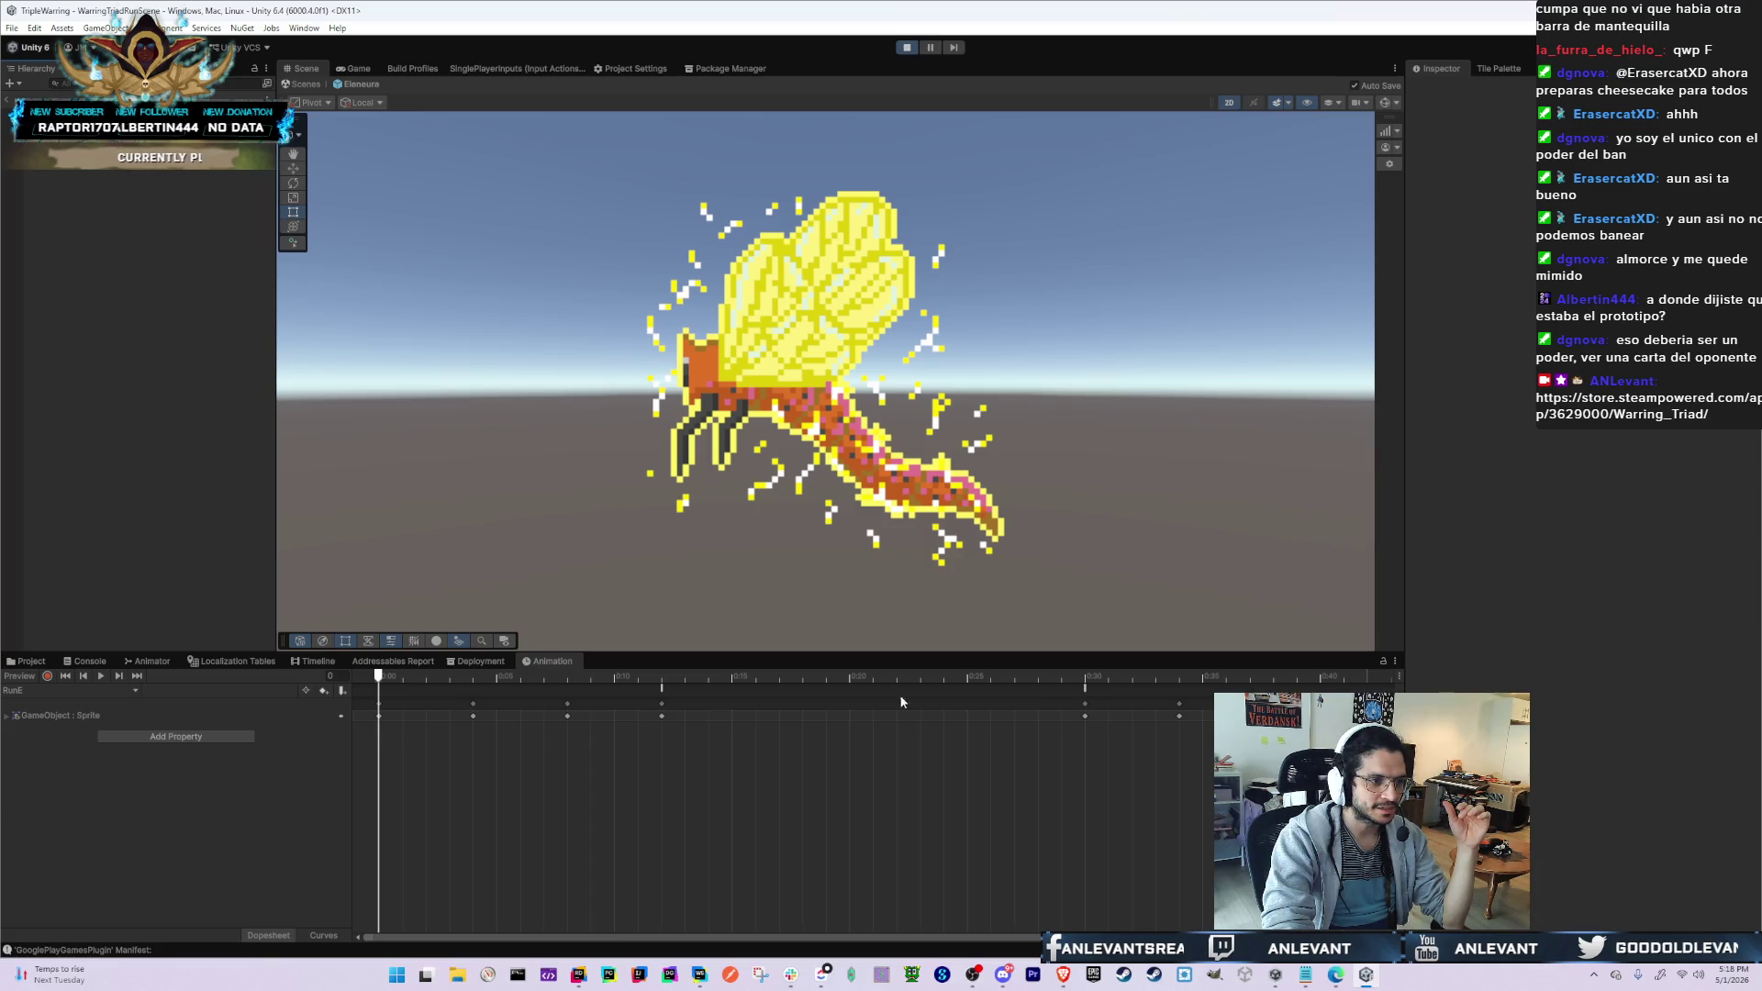
{"action": "left_click", "coordinate": [134, 692]}
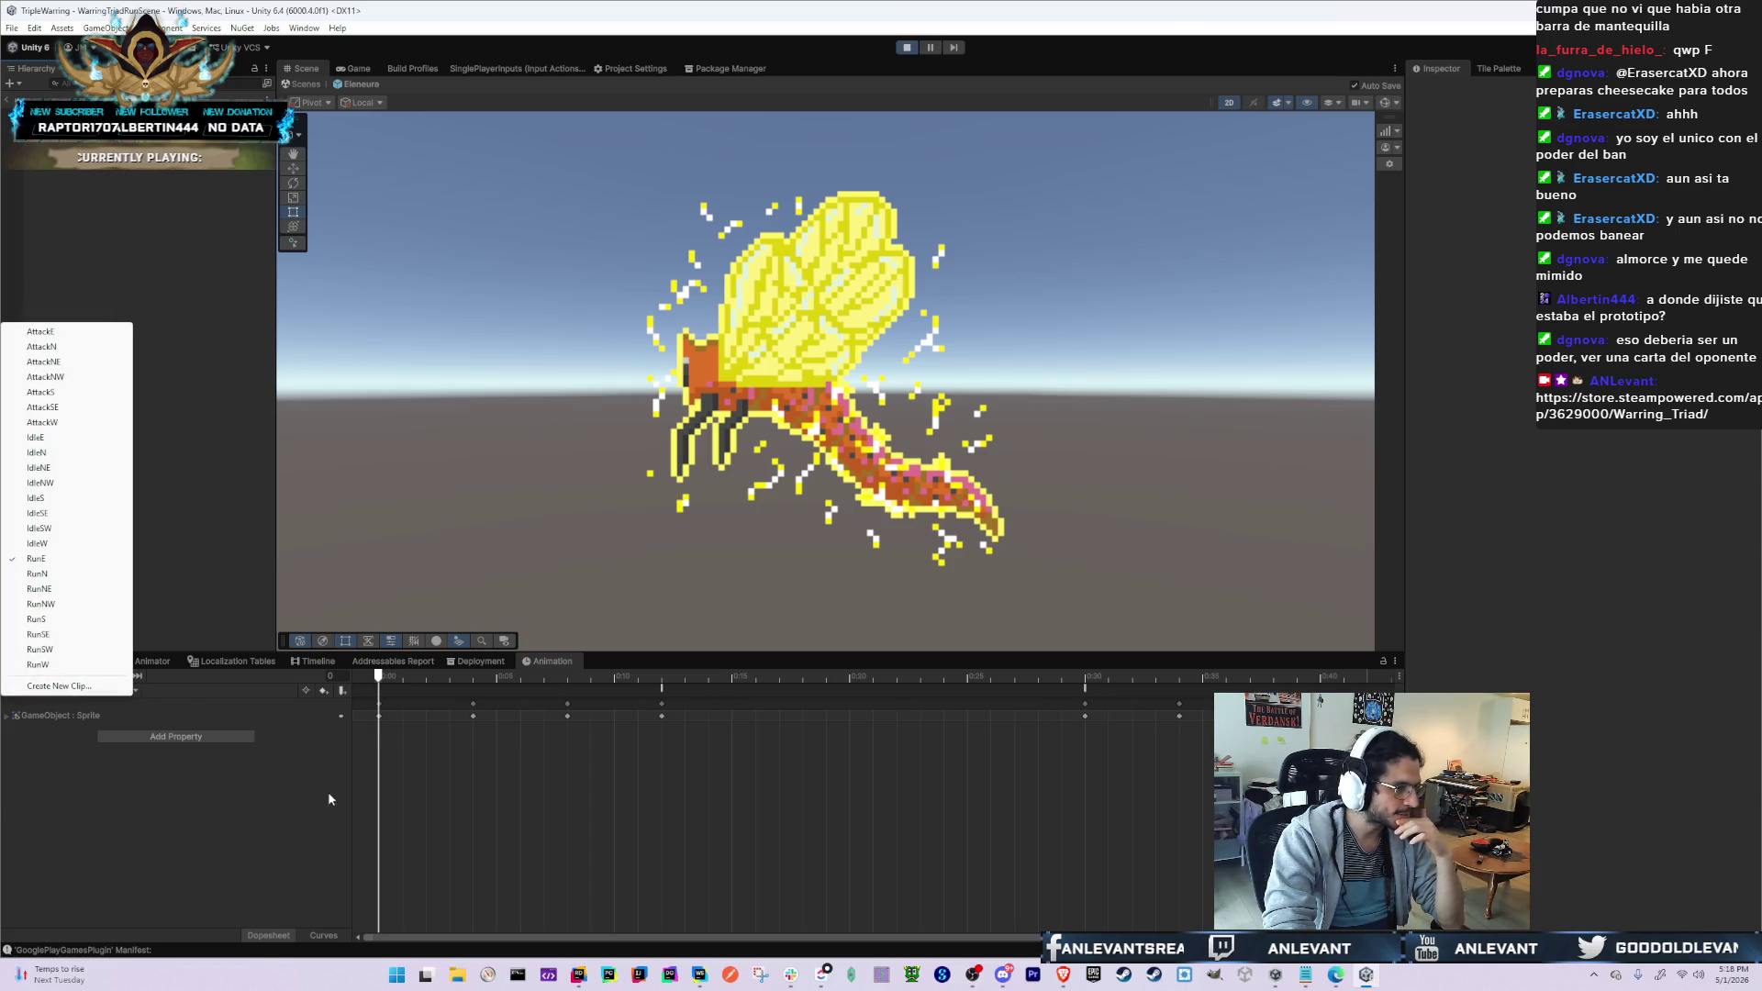
{"action": "left_click", "coordinate": [200, 212]}
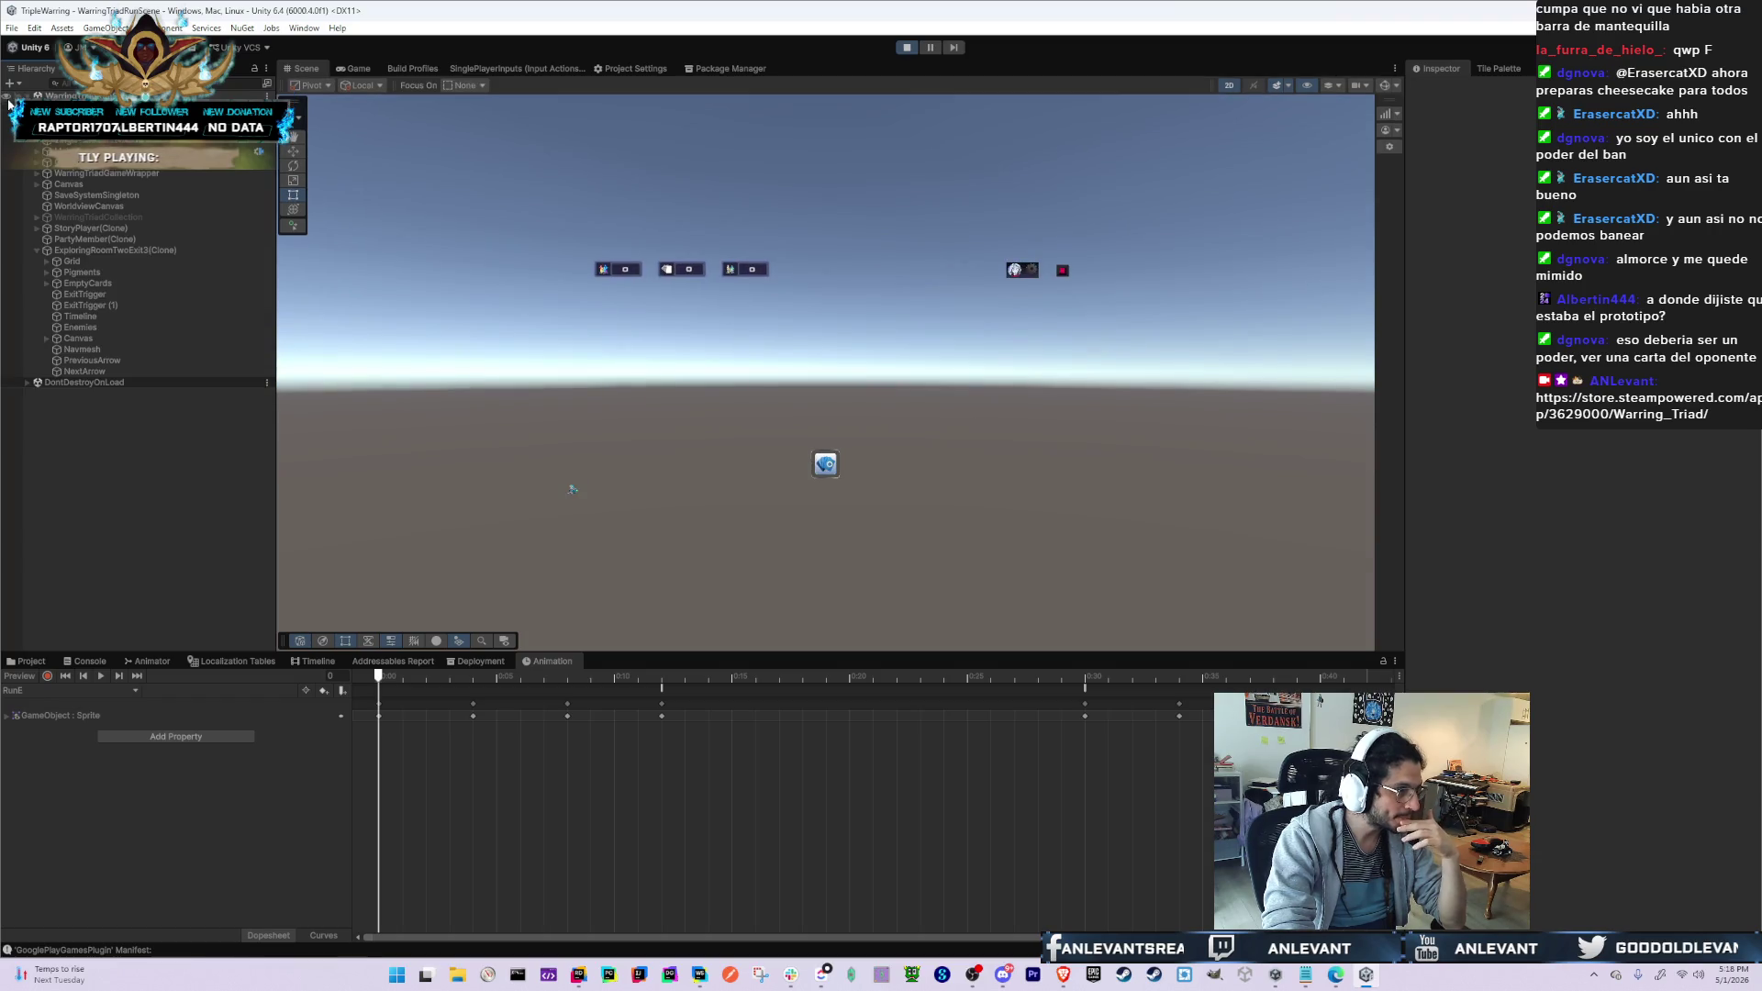
{"action": "left_click", "coordinate": [907, 47]}
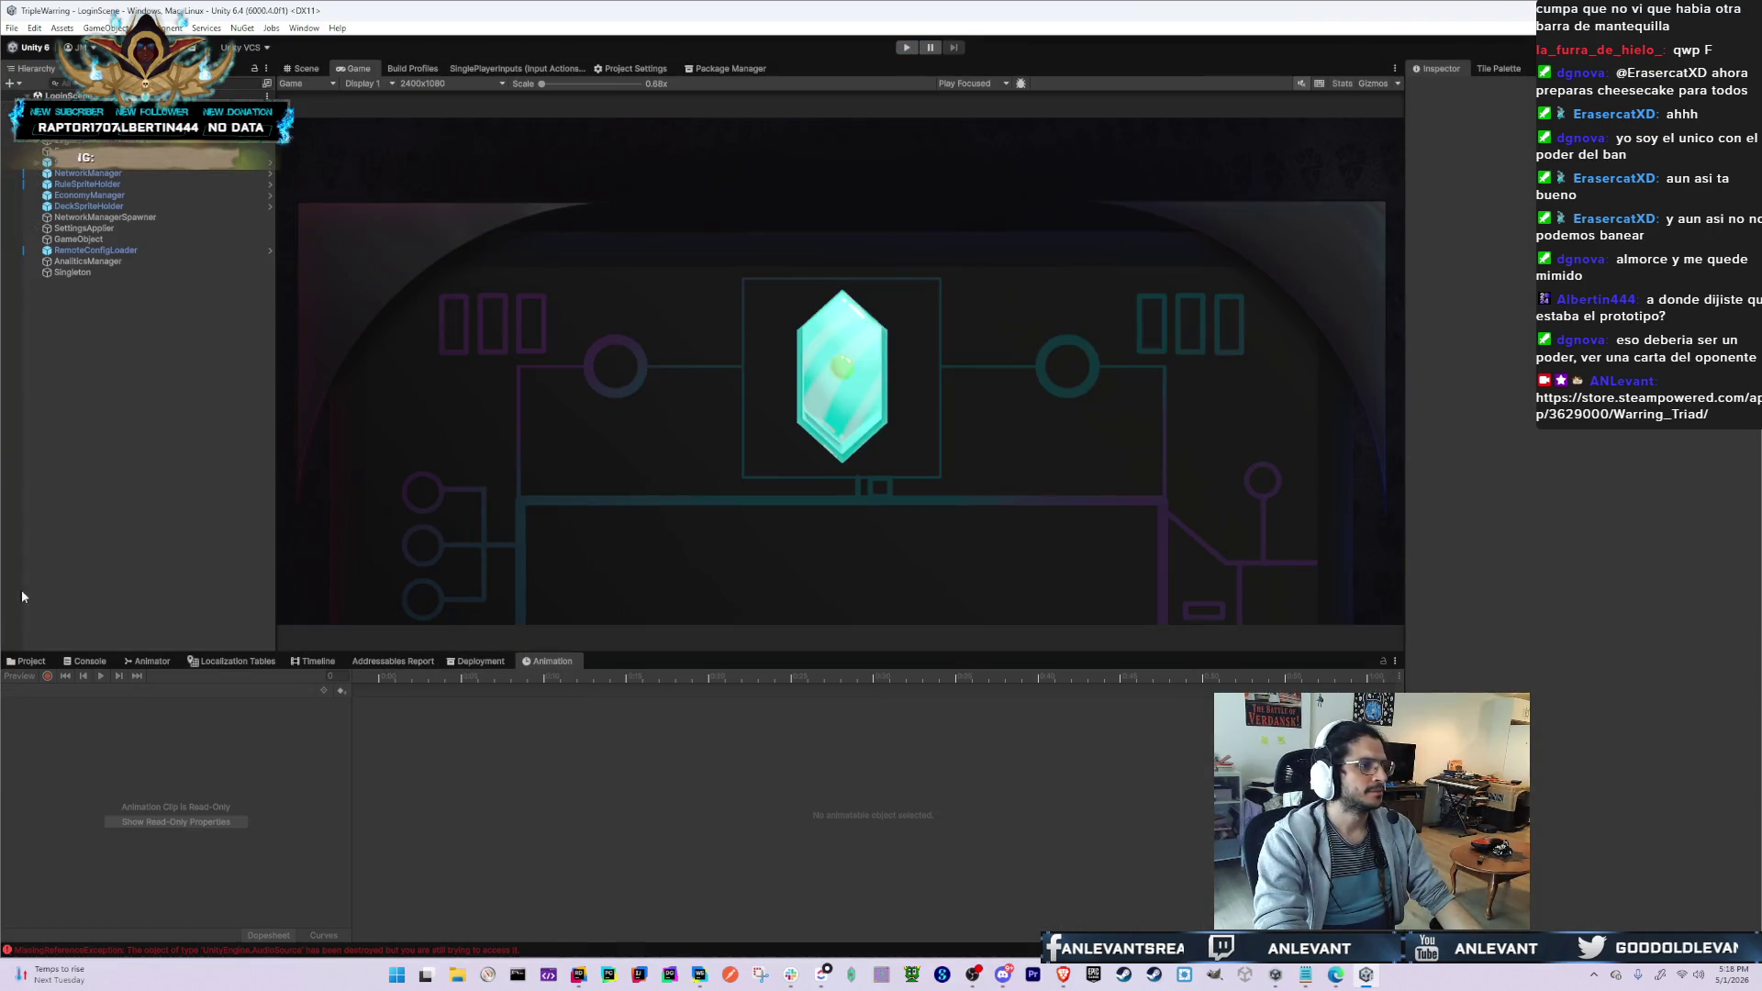
Clear the Console and enter play mode.
{"action": "left_click", "coordinate": [26, 662]}
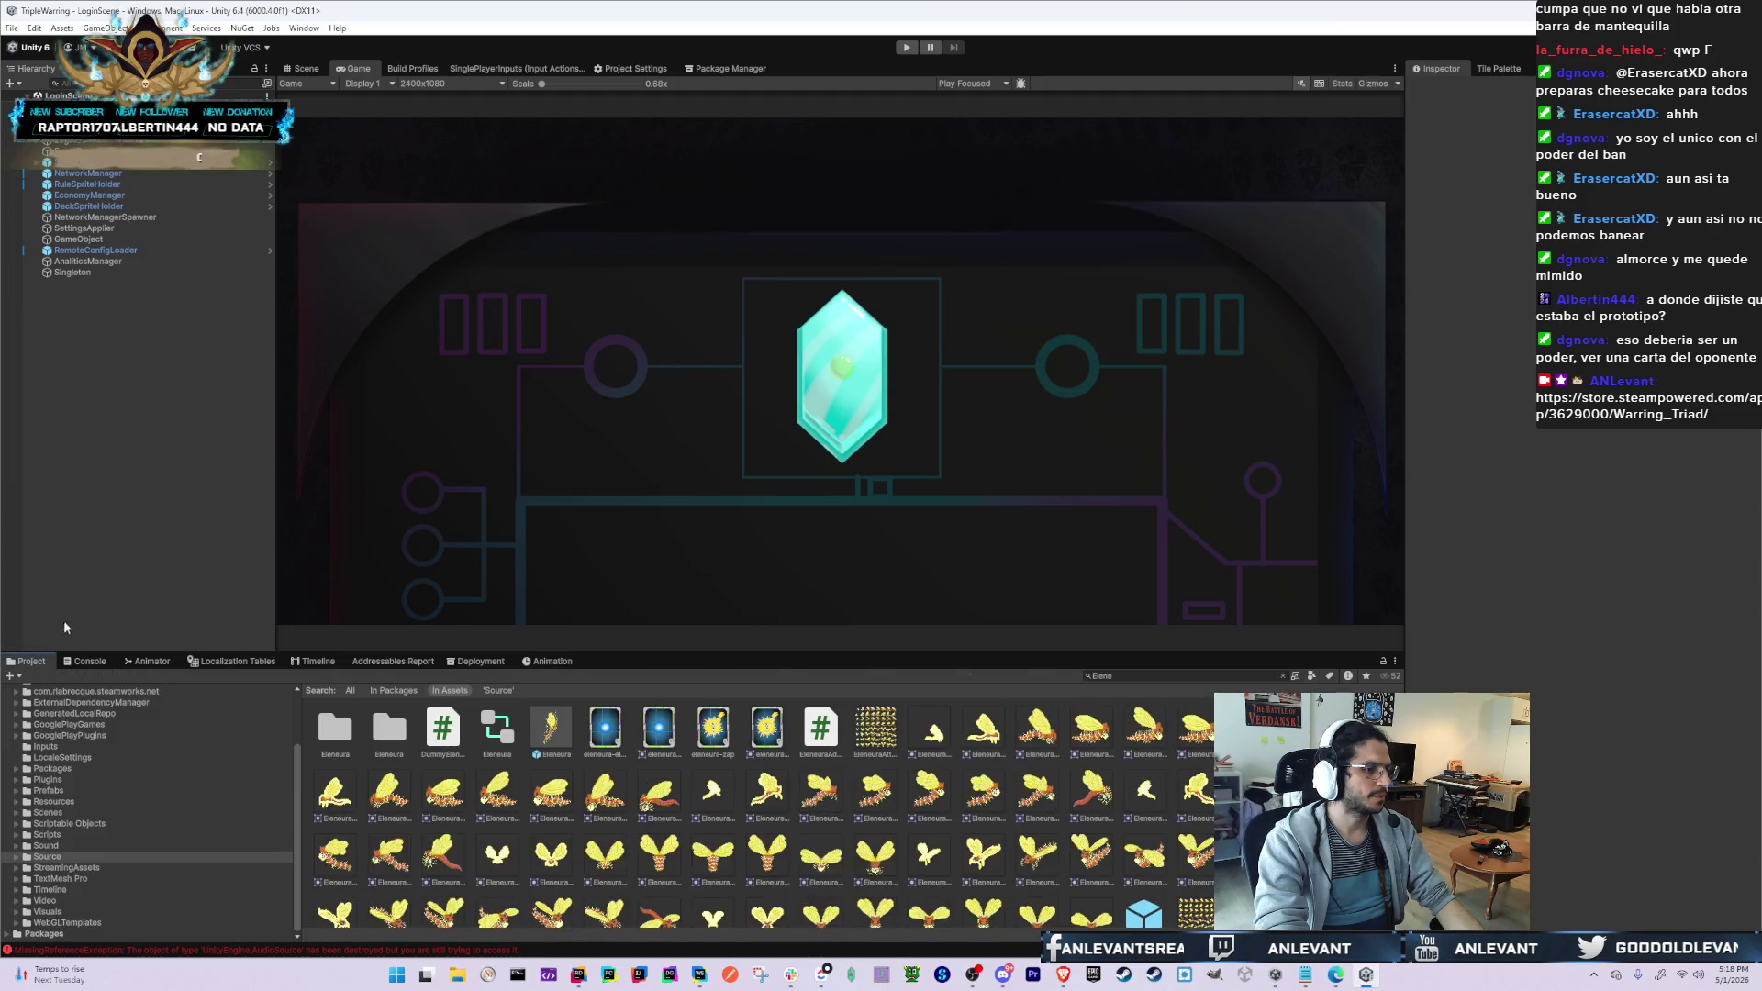
{"action": "left_click", "coordinate": [90, 661]}
{"action": "left_click", "coordinate": [13, 676]}
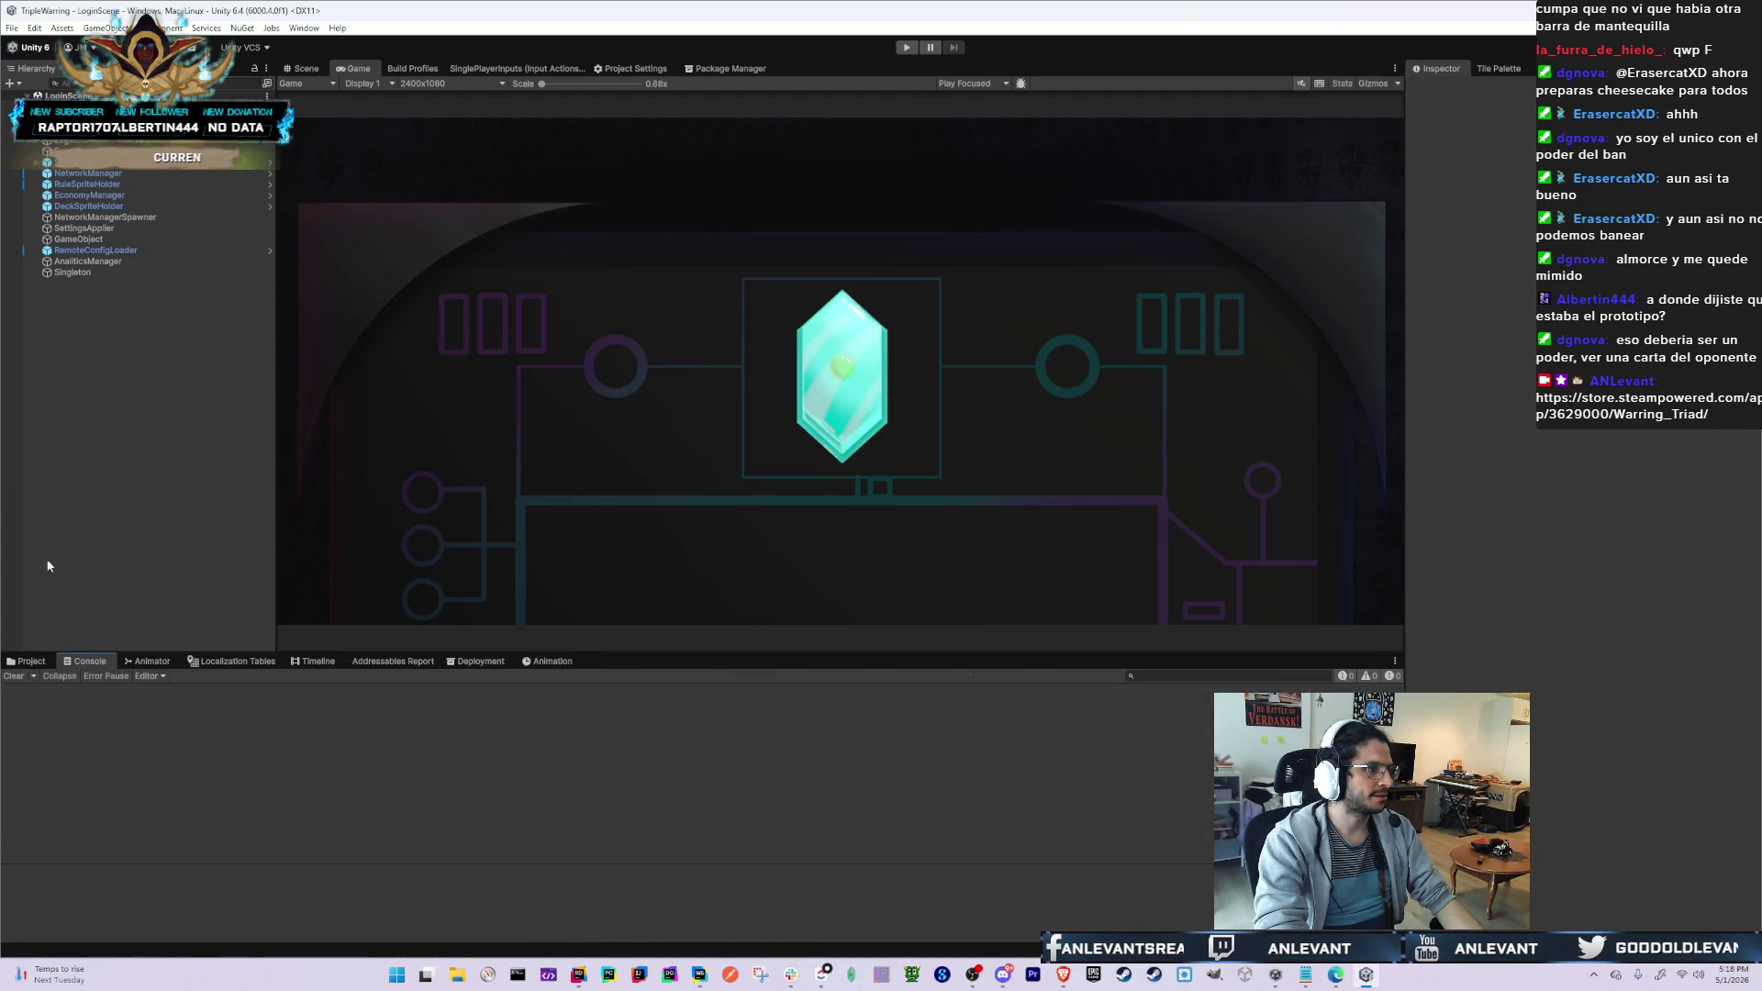
{"action": "left_click", "coordinate": [906, 46]}
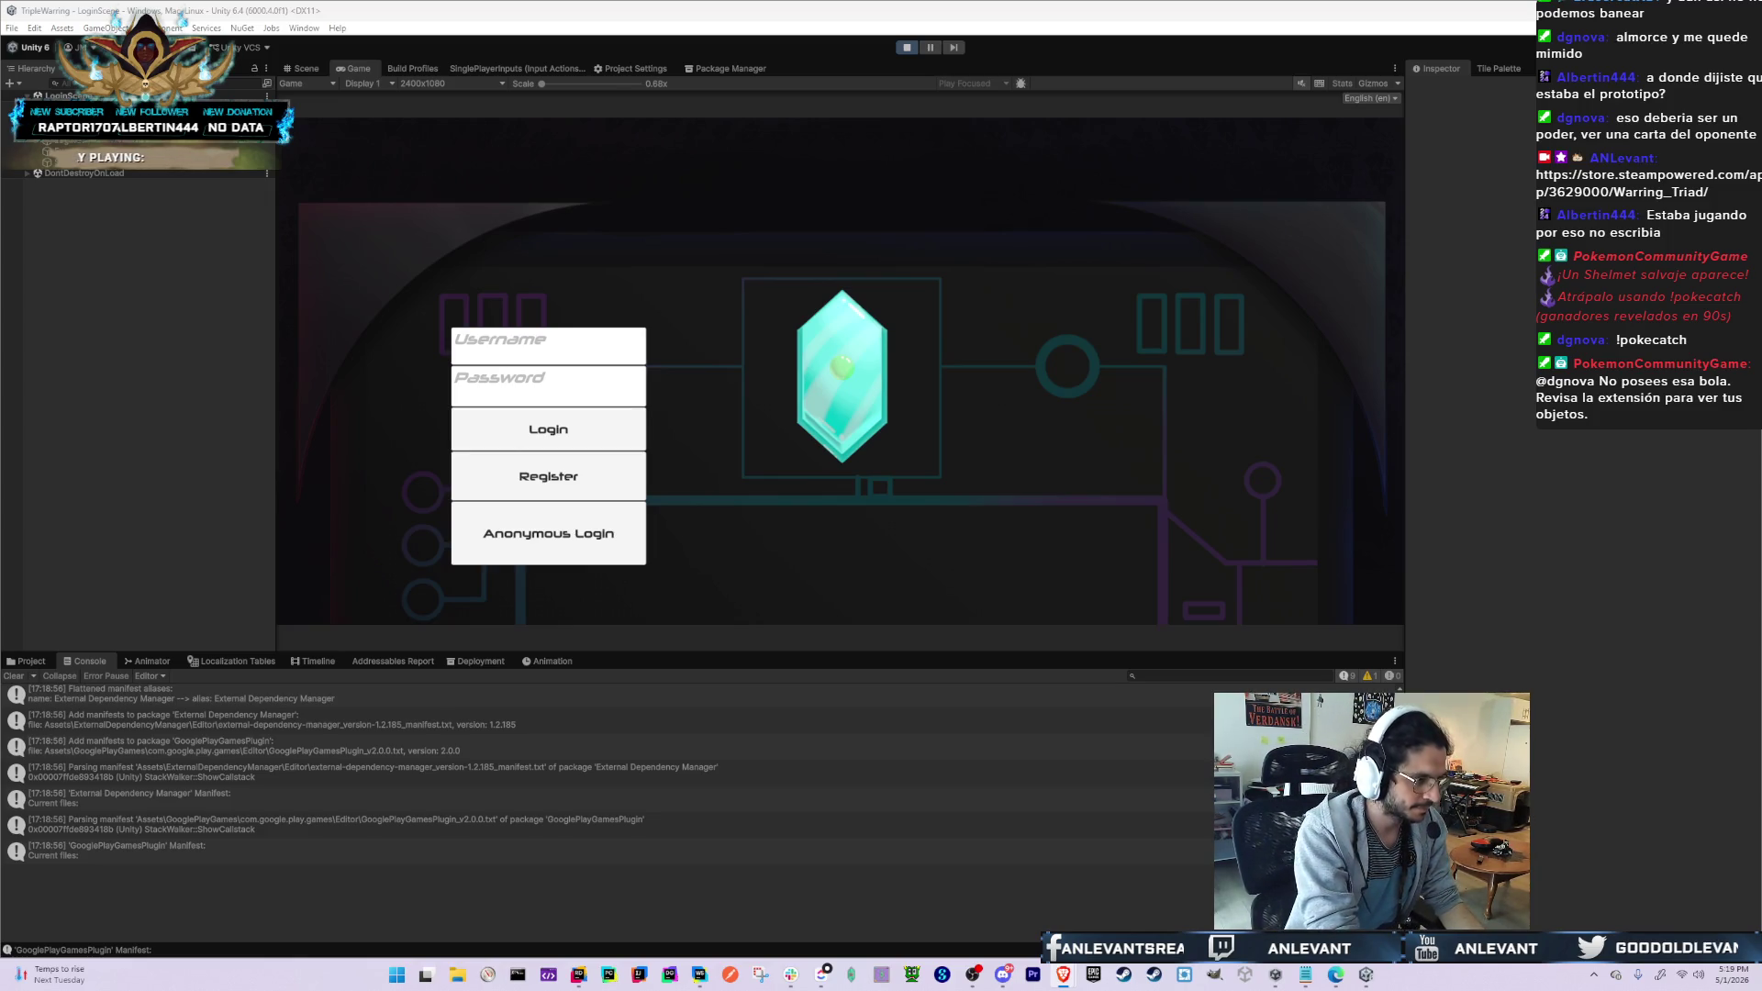
Log in to the game with the test account's username and password.
{"action": "left_click", "coordinate": [607, 362]}
{"action": "type", "text": "admin"}
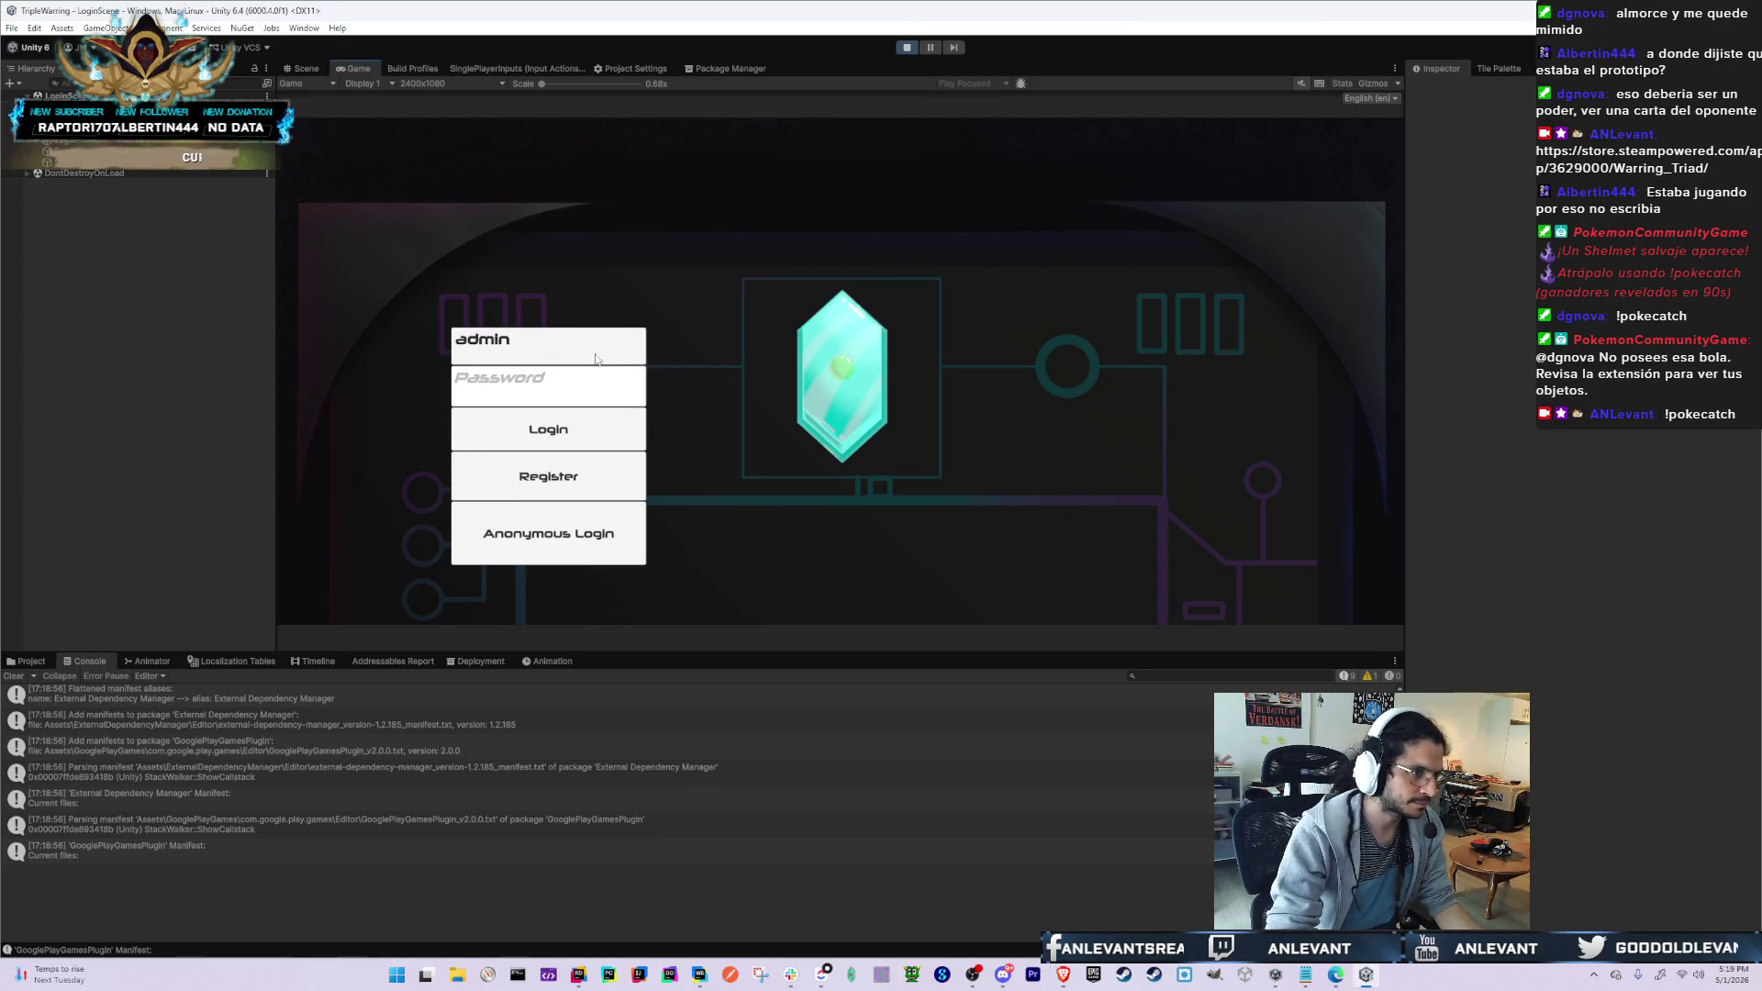
{"action": "left_click", "coordinate": [537, 402]}
{"action": "type", "text": "***********"}
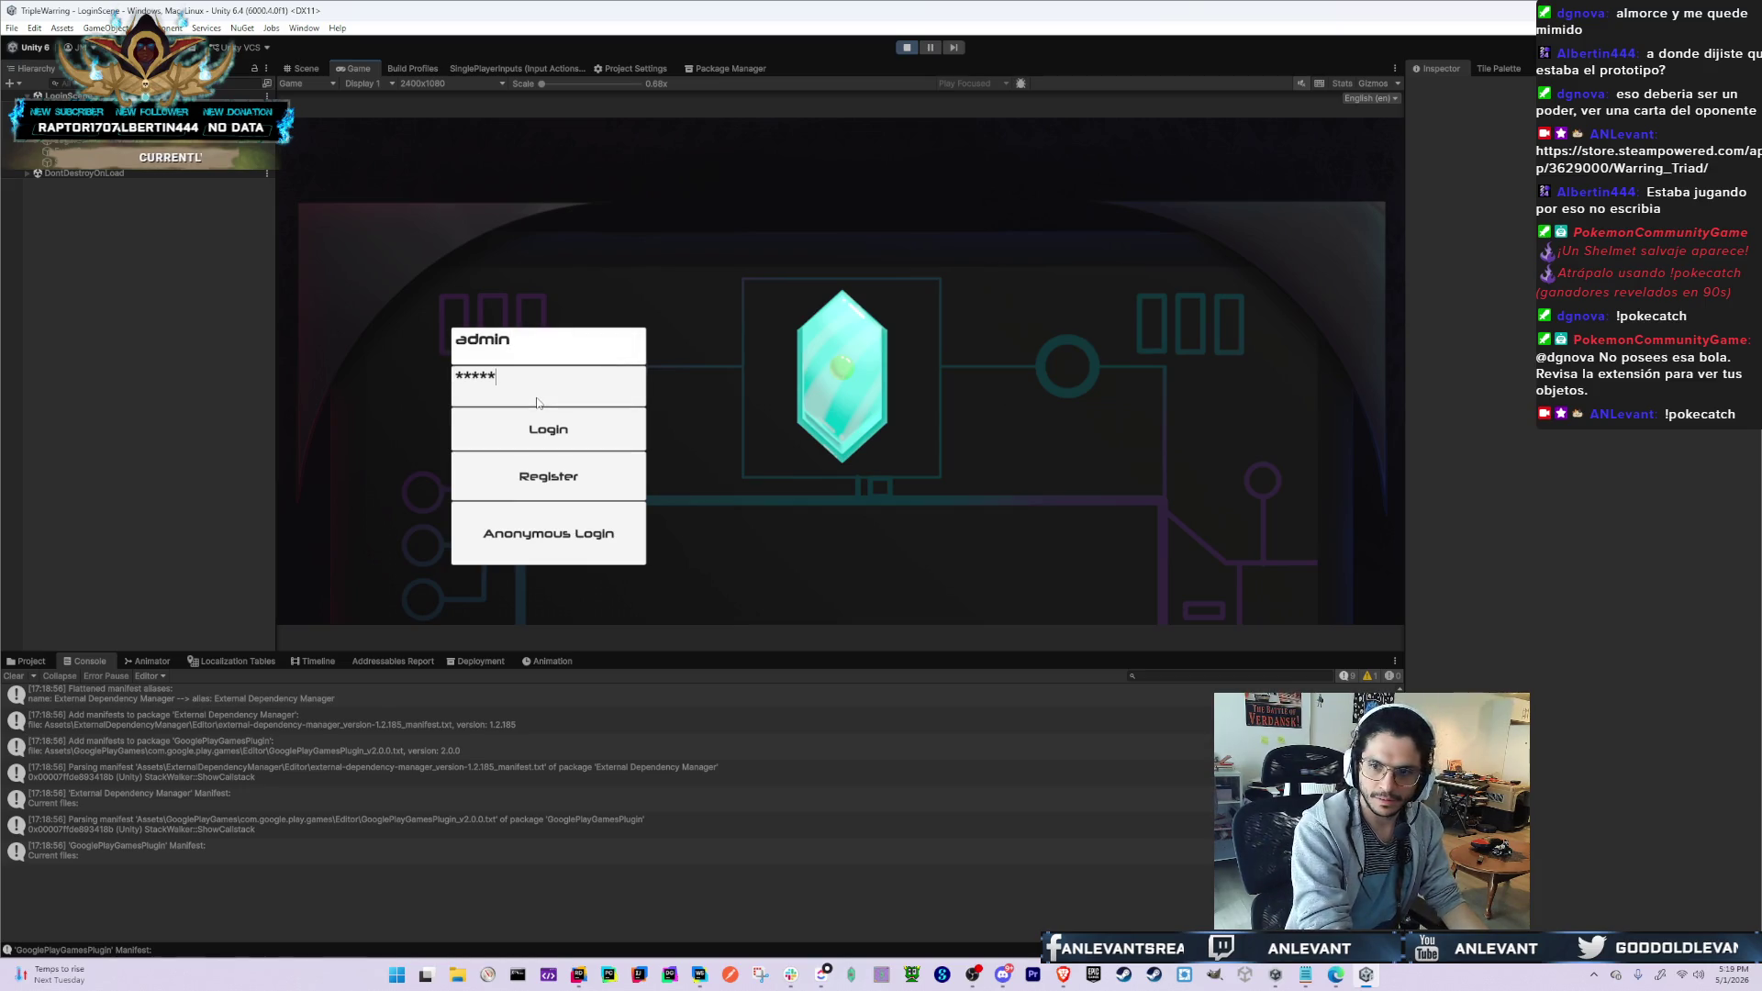
{"action": "left_click", "coordinate": [514, 428]}
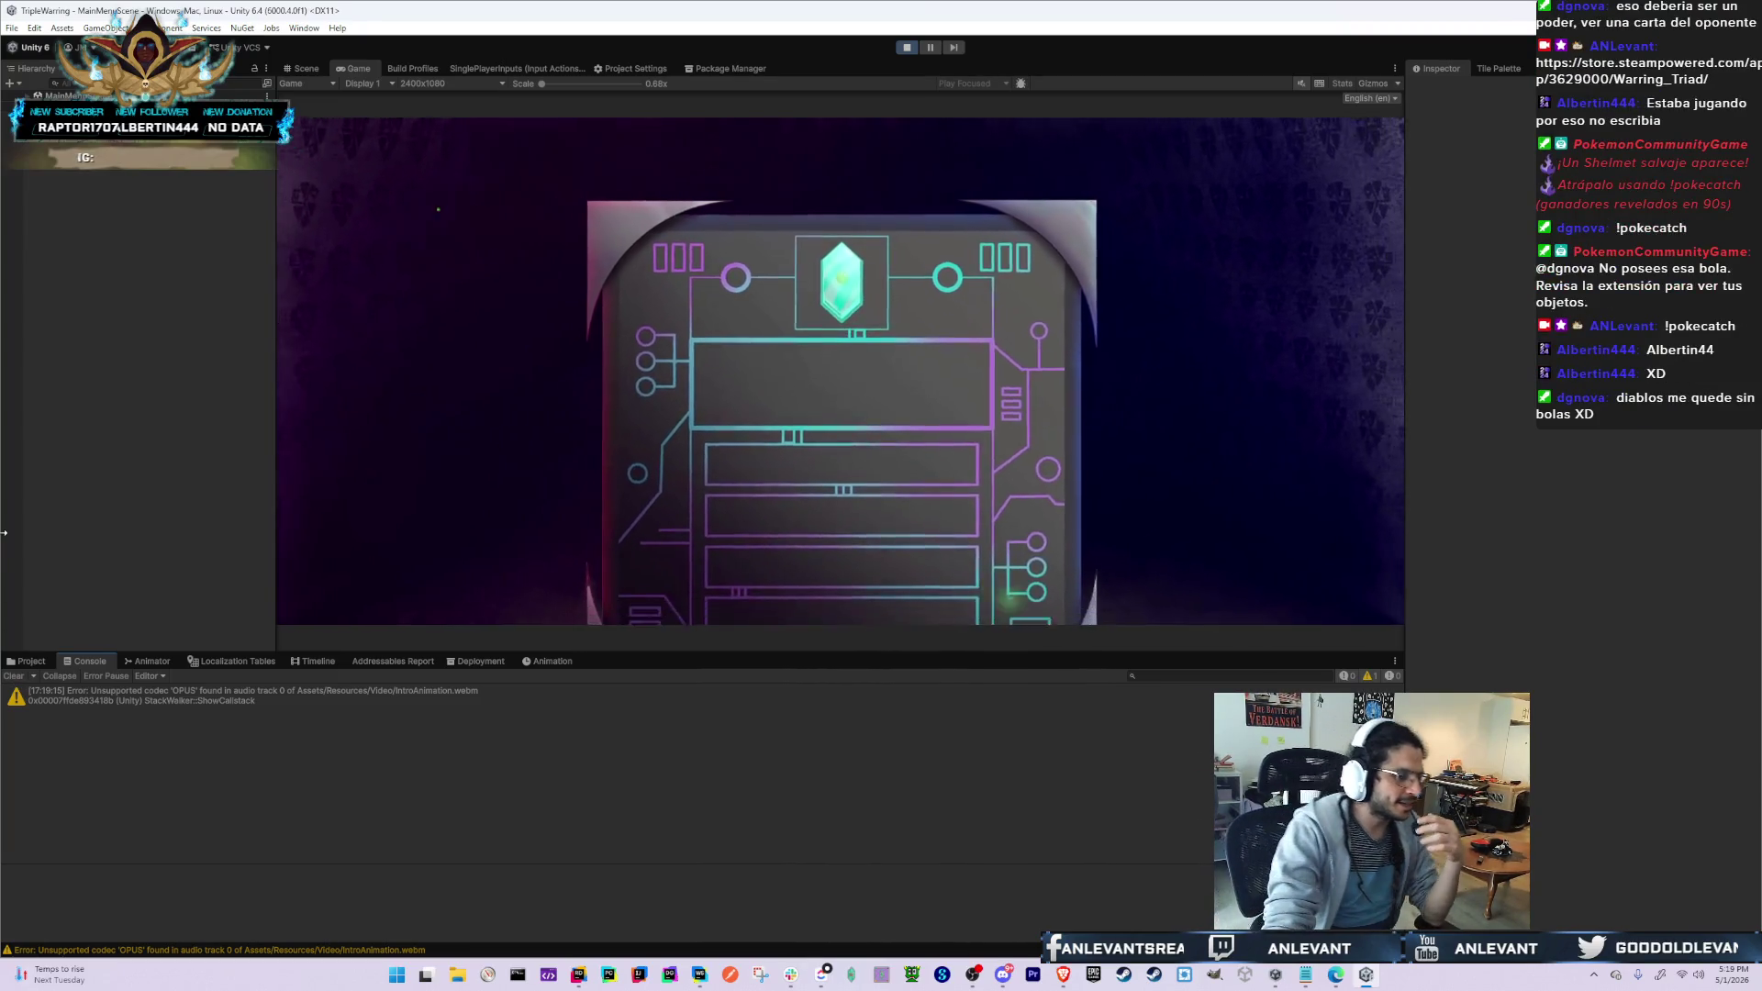
Clear the console errors, pick a Solo mode to reach the campaign map, then stop play mode.
{"action": "left_click", "coordinate": [13, 676]}
{"action": "left_click", "coordinate": [832, 496]}
{"action": "left_click", "coordinate": [840, 384]}
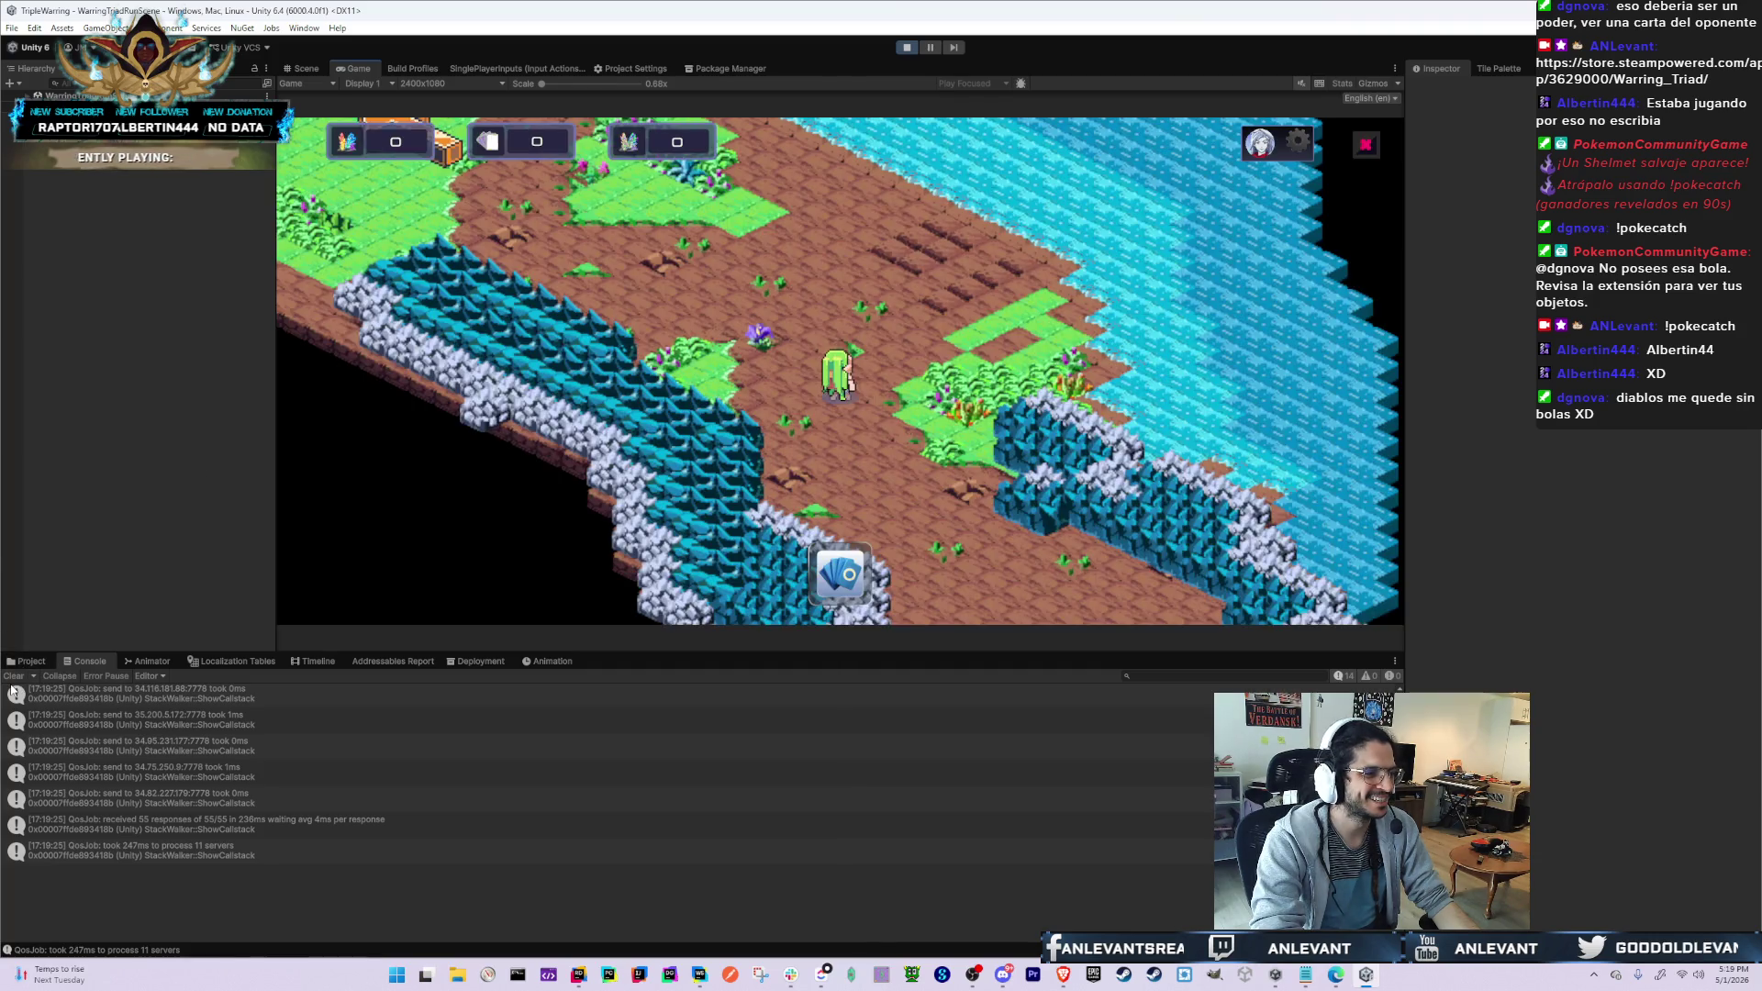
{"action": "left_click", "coordinate": [22, 688]}
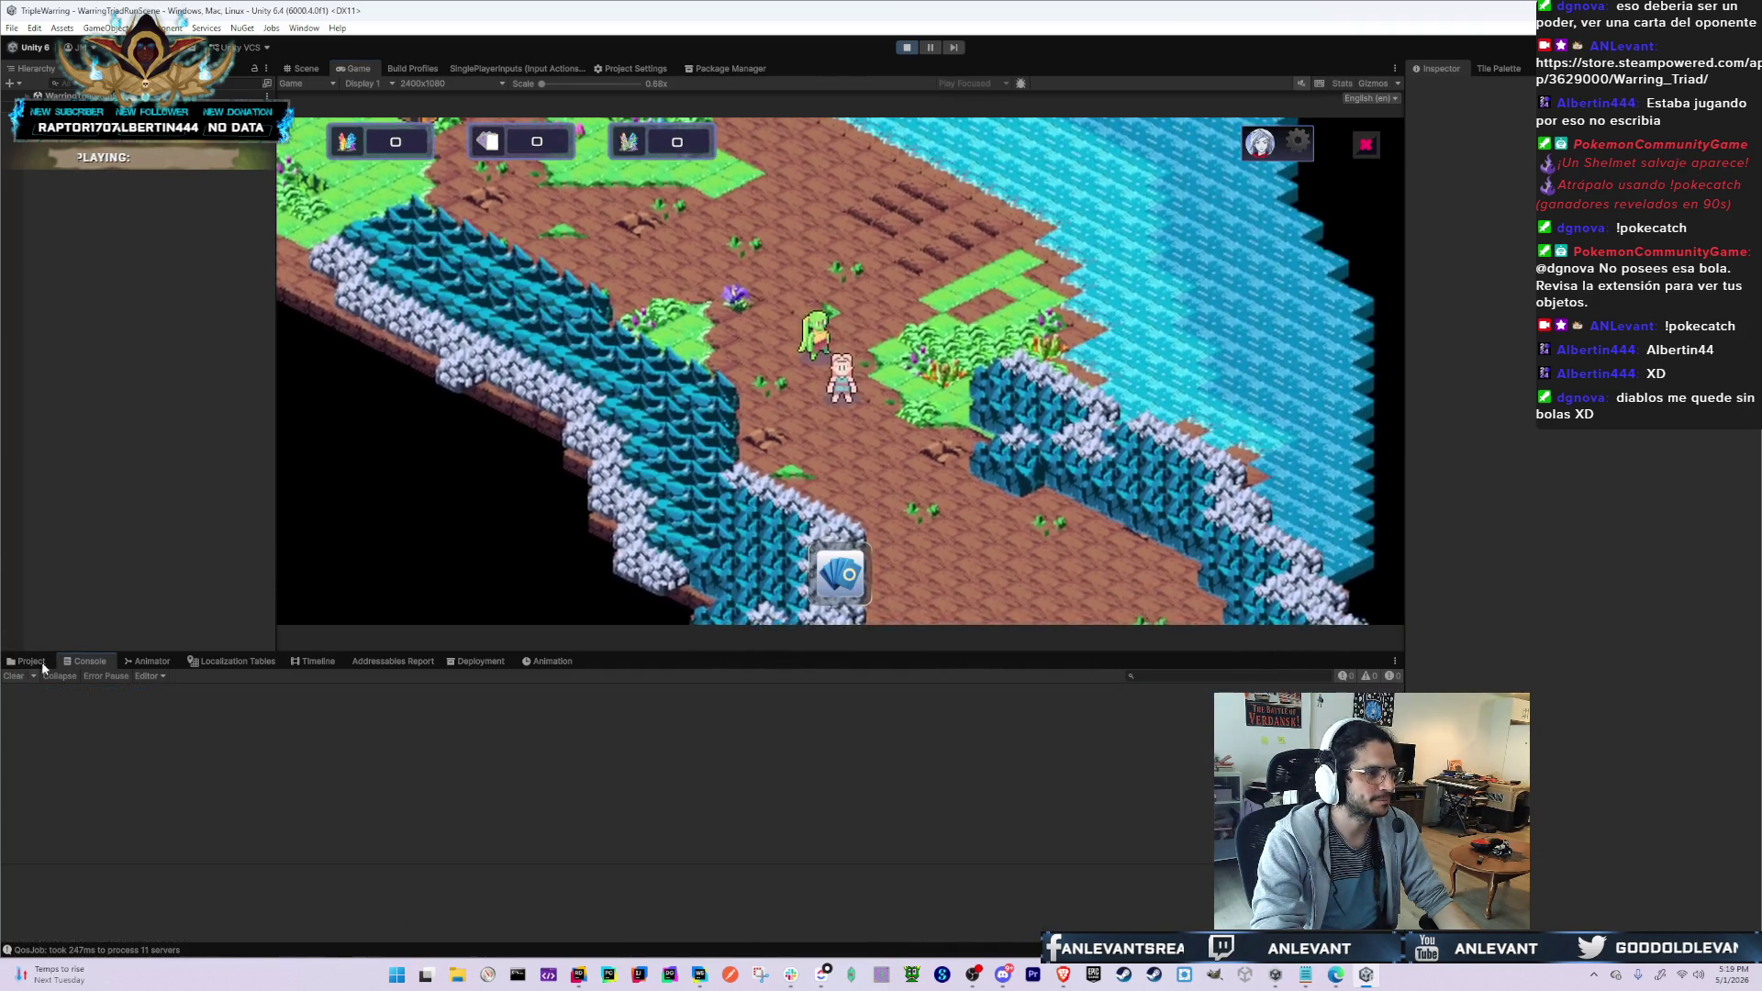
{"action": "left_click", "coordinate": [23, 677]}
{"action": "left_click", "coordinate": [596, 69]}
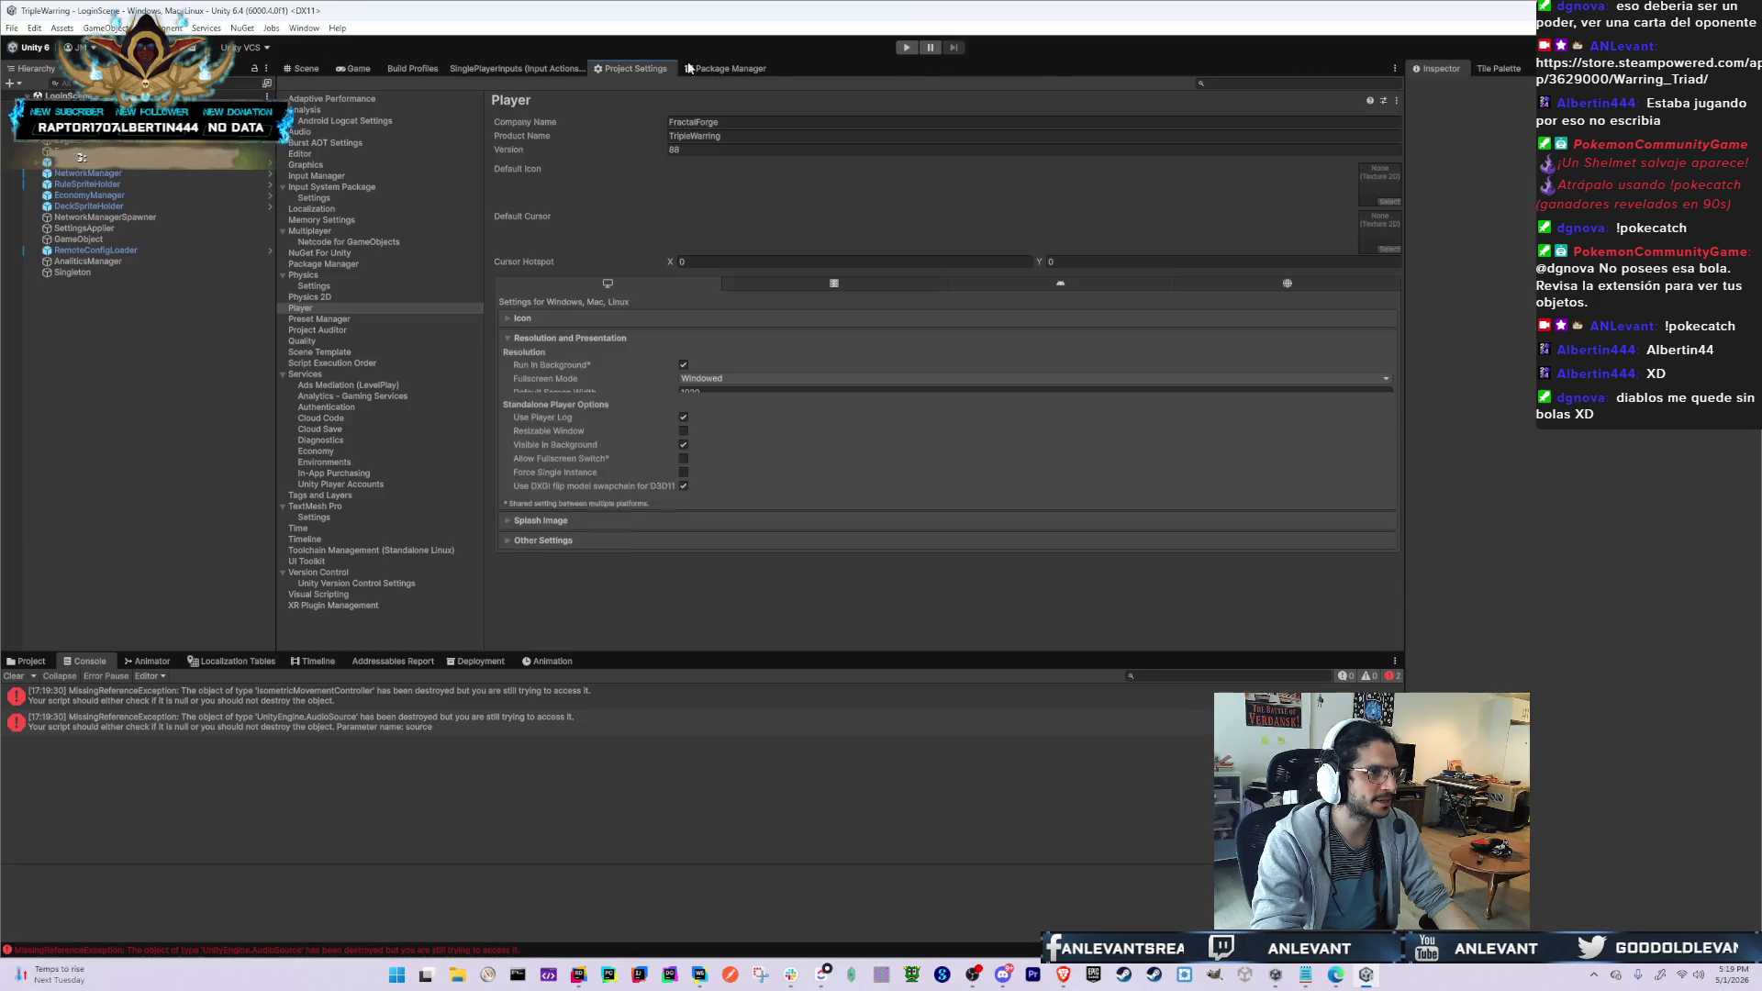
From Build Profiles, clear the Console and build and run the Windows game into the Client folder.
{"action": "left_click", "coordinate": [412, 69]}
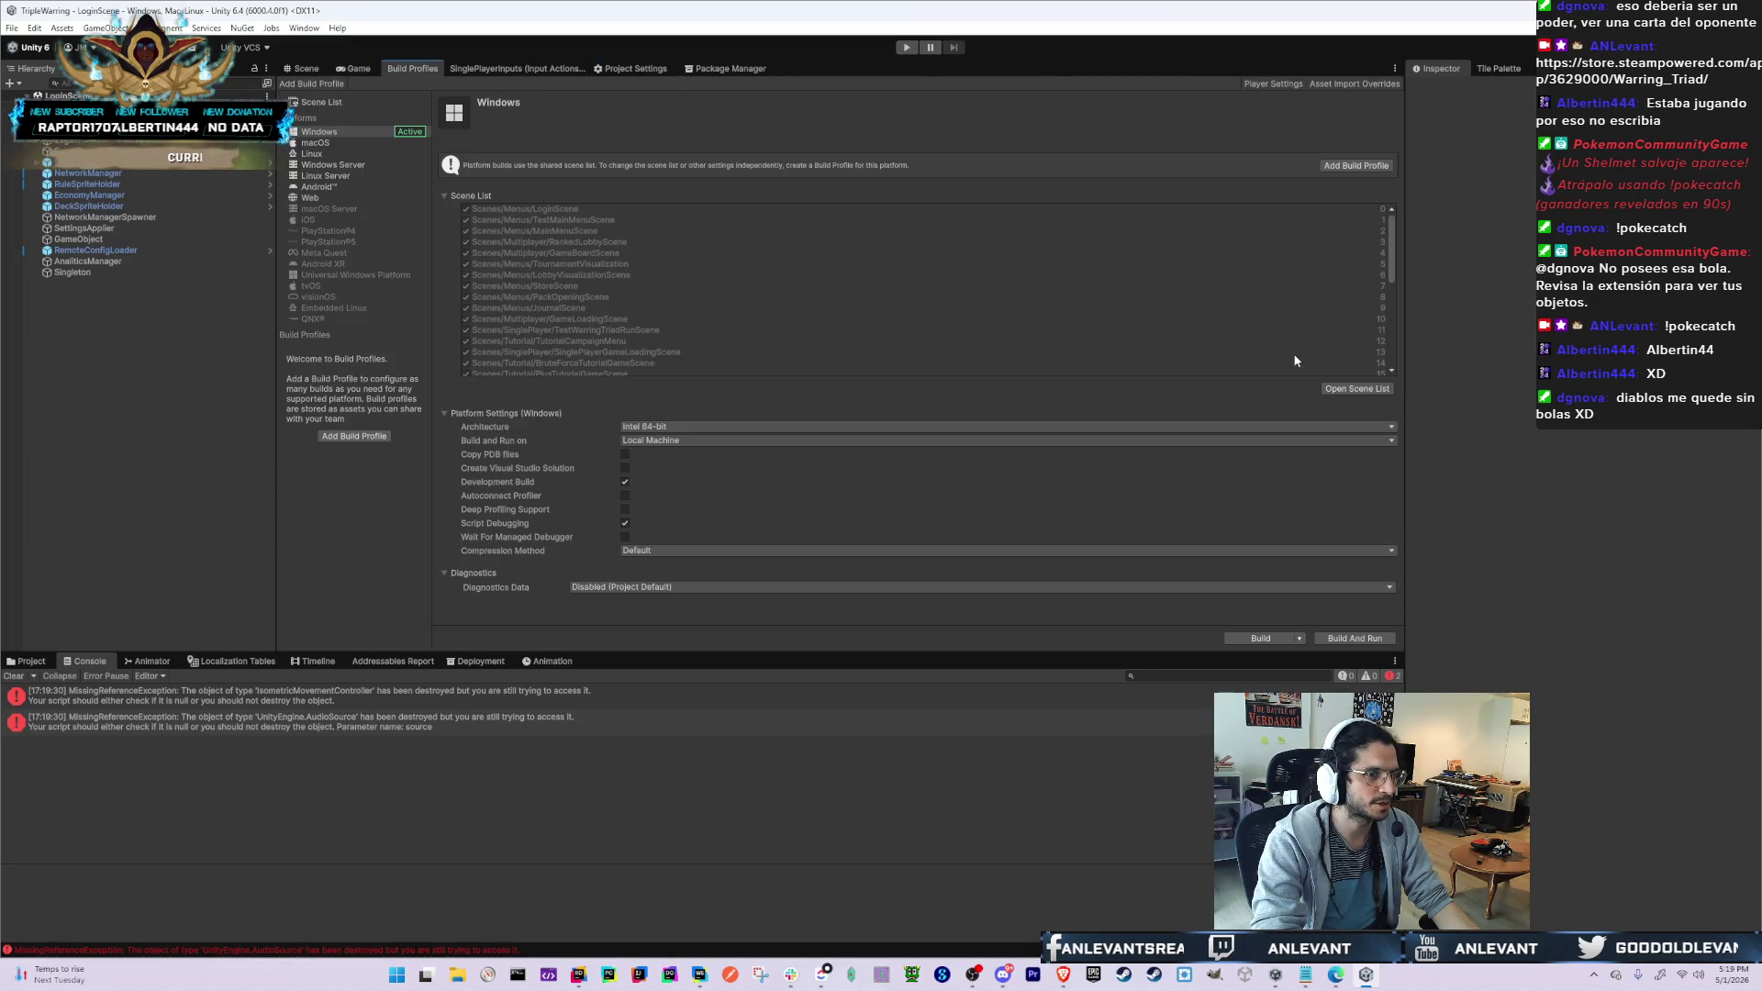
{"action": "left_click", "coordinate": [13, 677]}
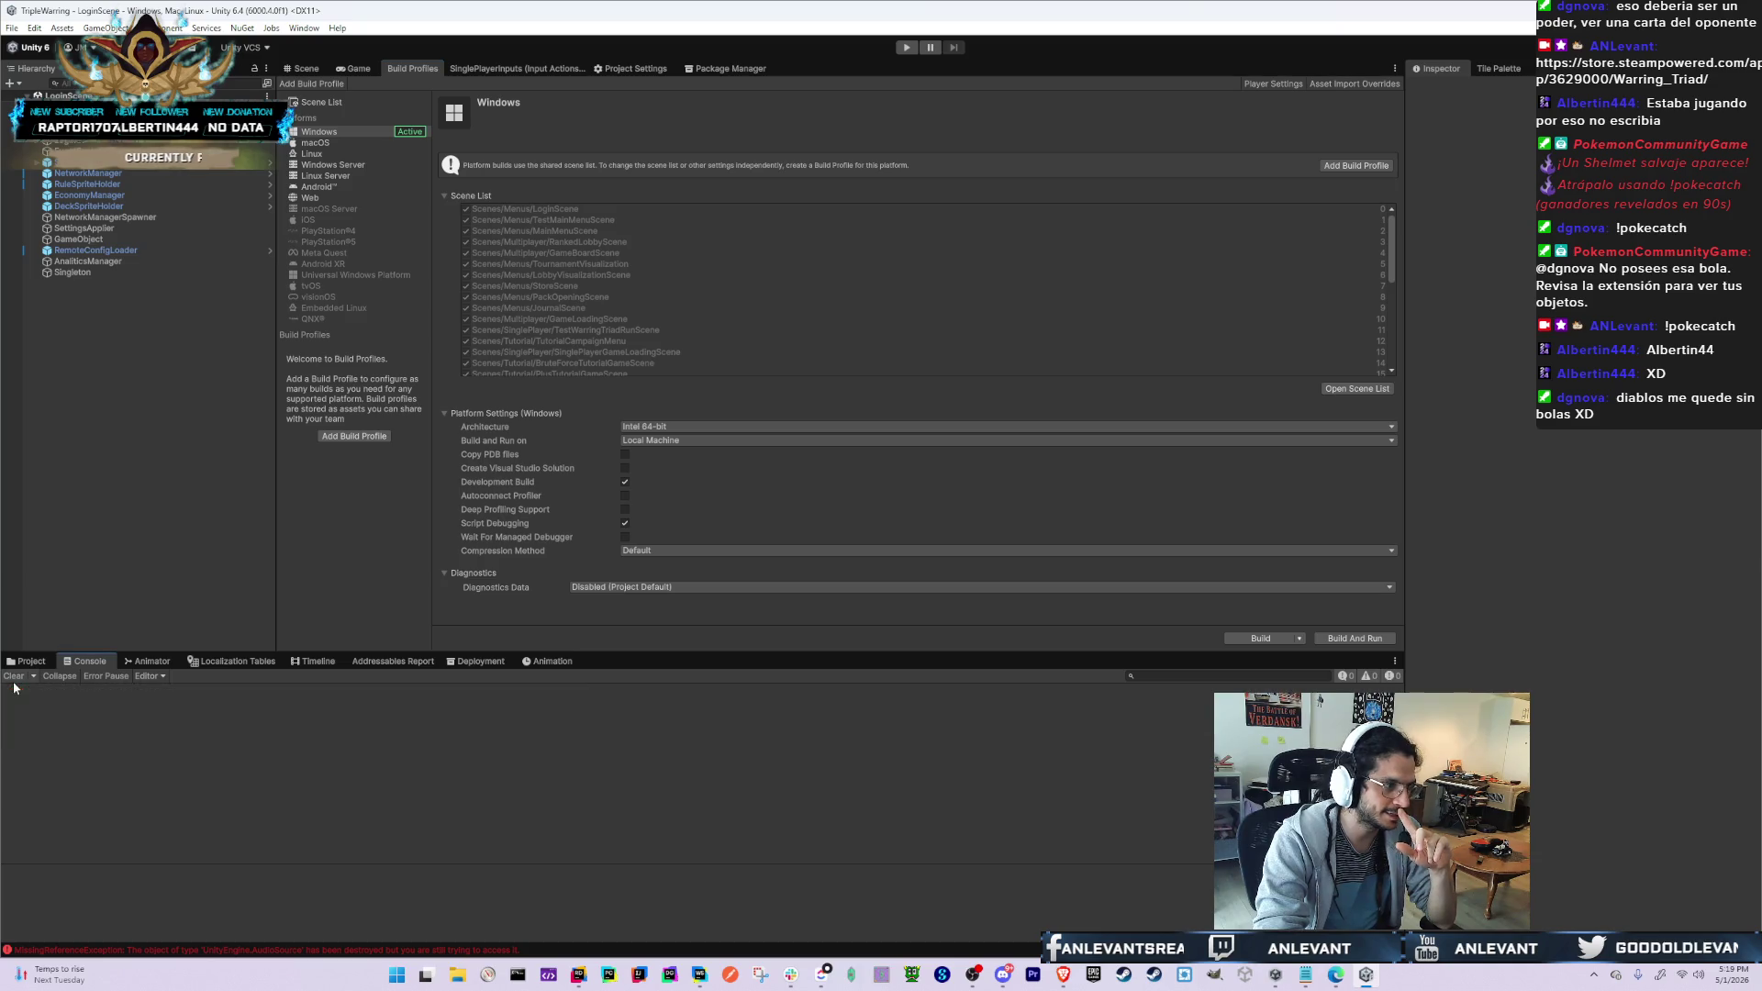
{"action": "left_click", "coordinate": [1362, 639]}
{"action": "left_click", "coordinate": [538, 380]}
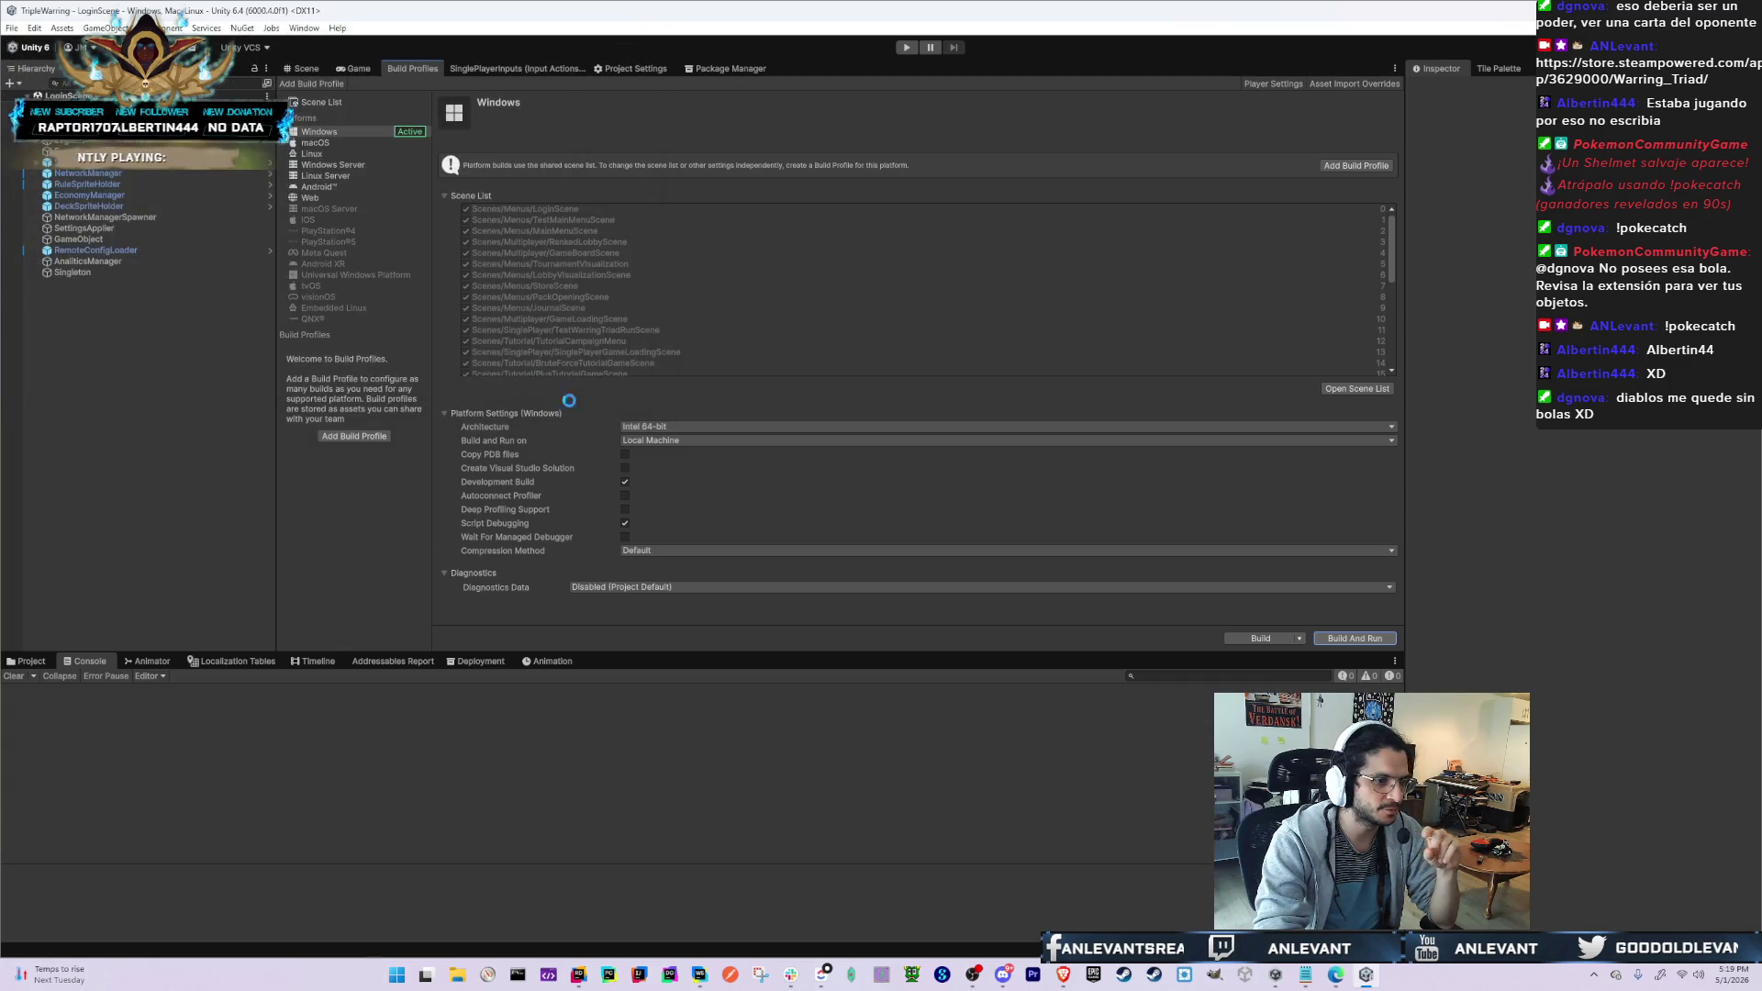
{"action": "key", "text": "alt+Tab"}
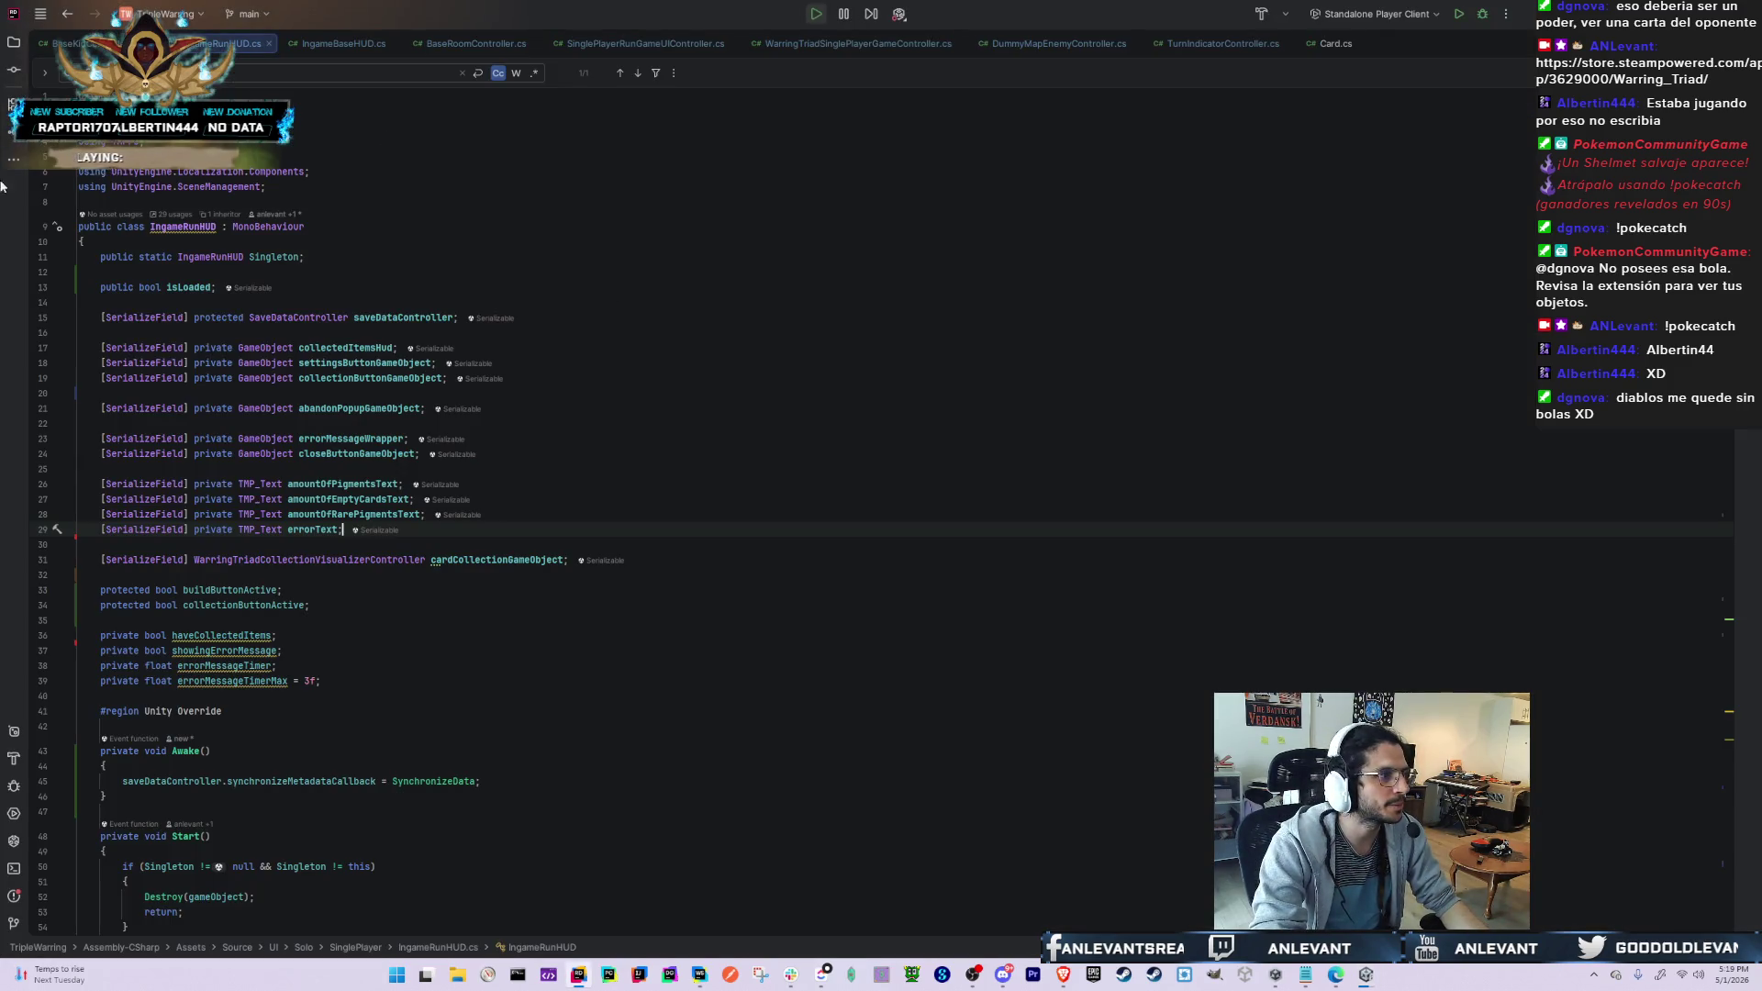
Open Rider's Commit panel, expand the unversioned files to review 3.png, and focus the commit message.
{"action": "left_click", "coordinate": [14, 69]}
{"action": "scroll", "coordinate": [117, 455], "scroll_direction": "down", "scroll_amount": 3}
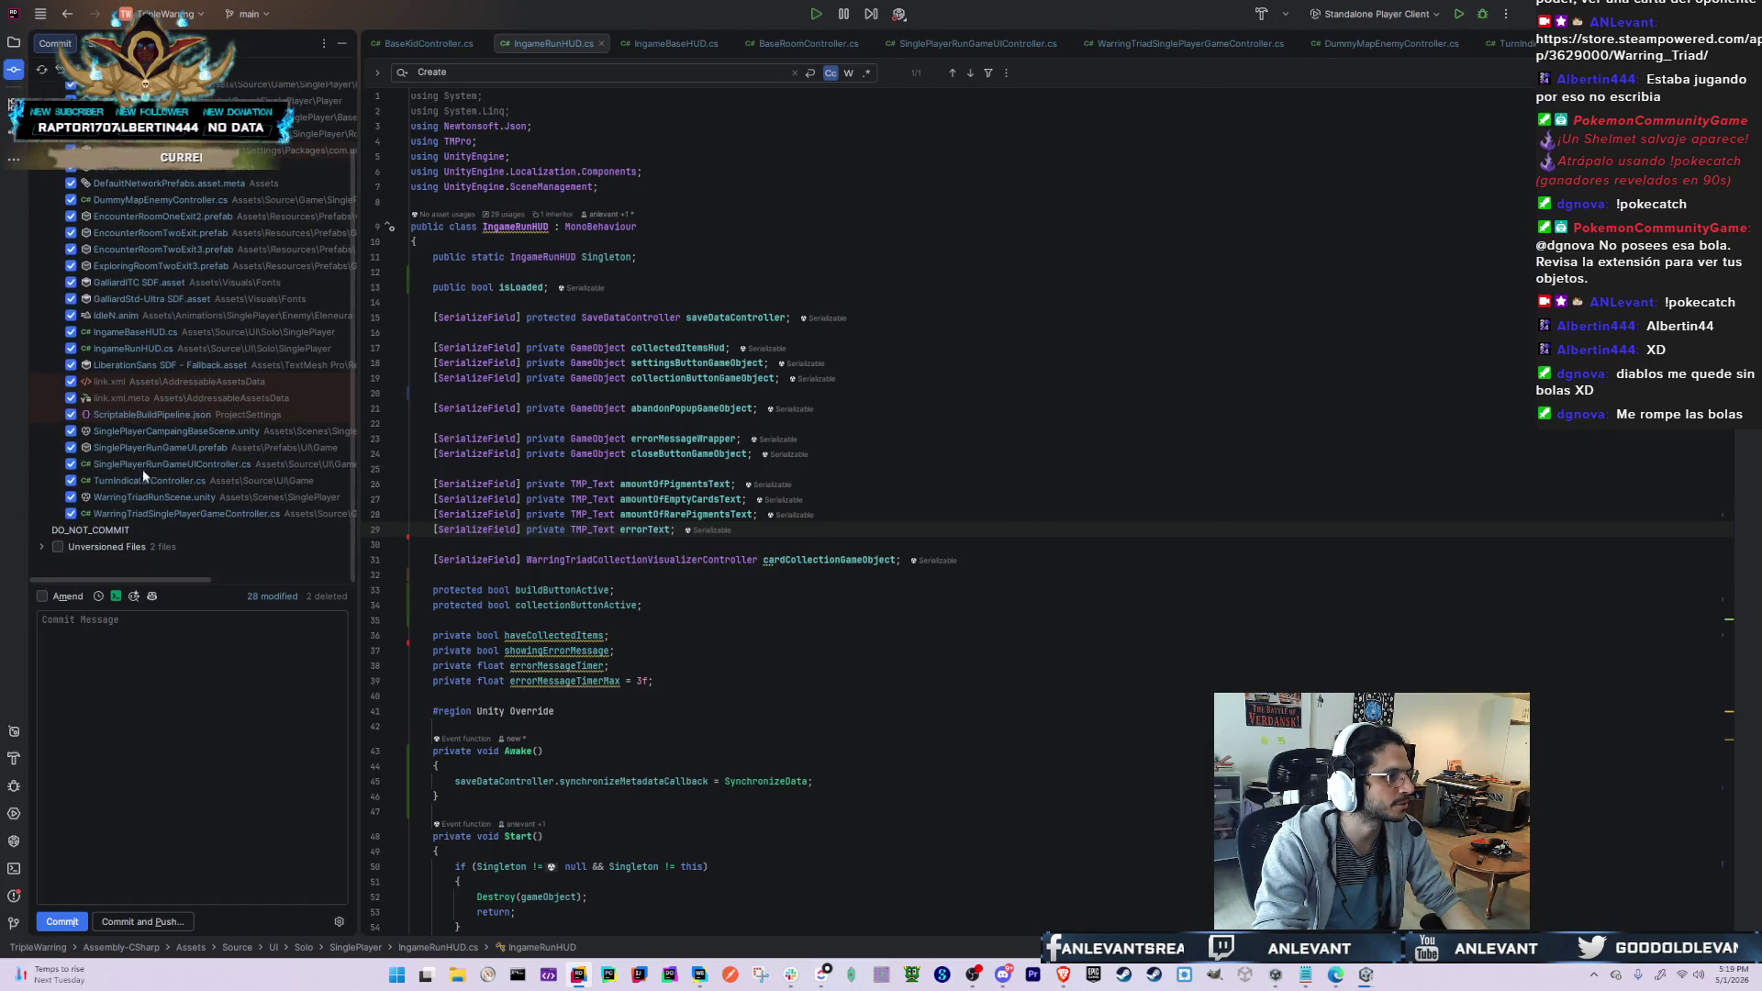
{"action": "left_click", "coordinate": [86, 658]}
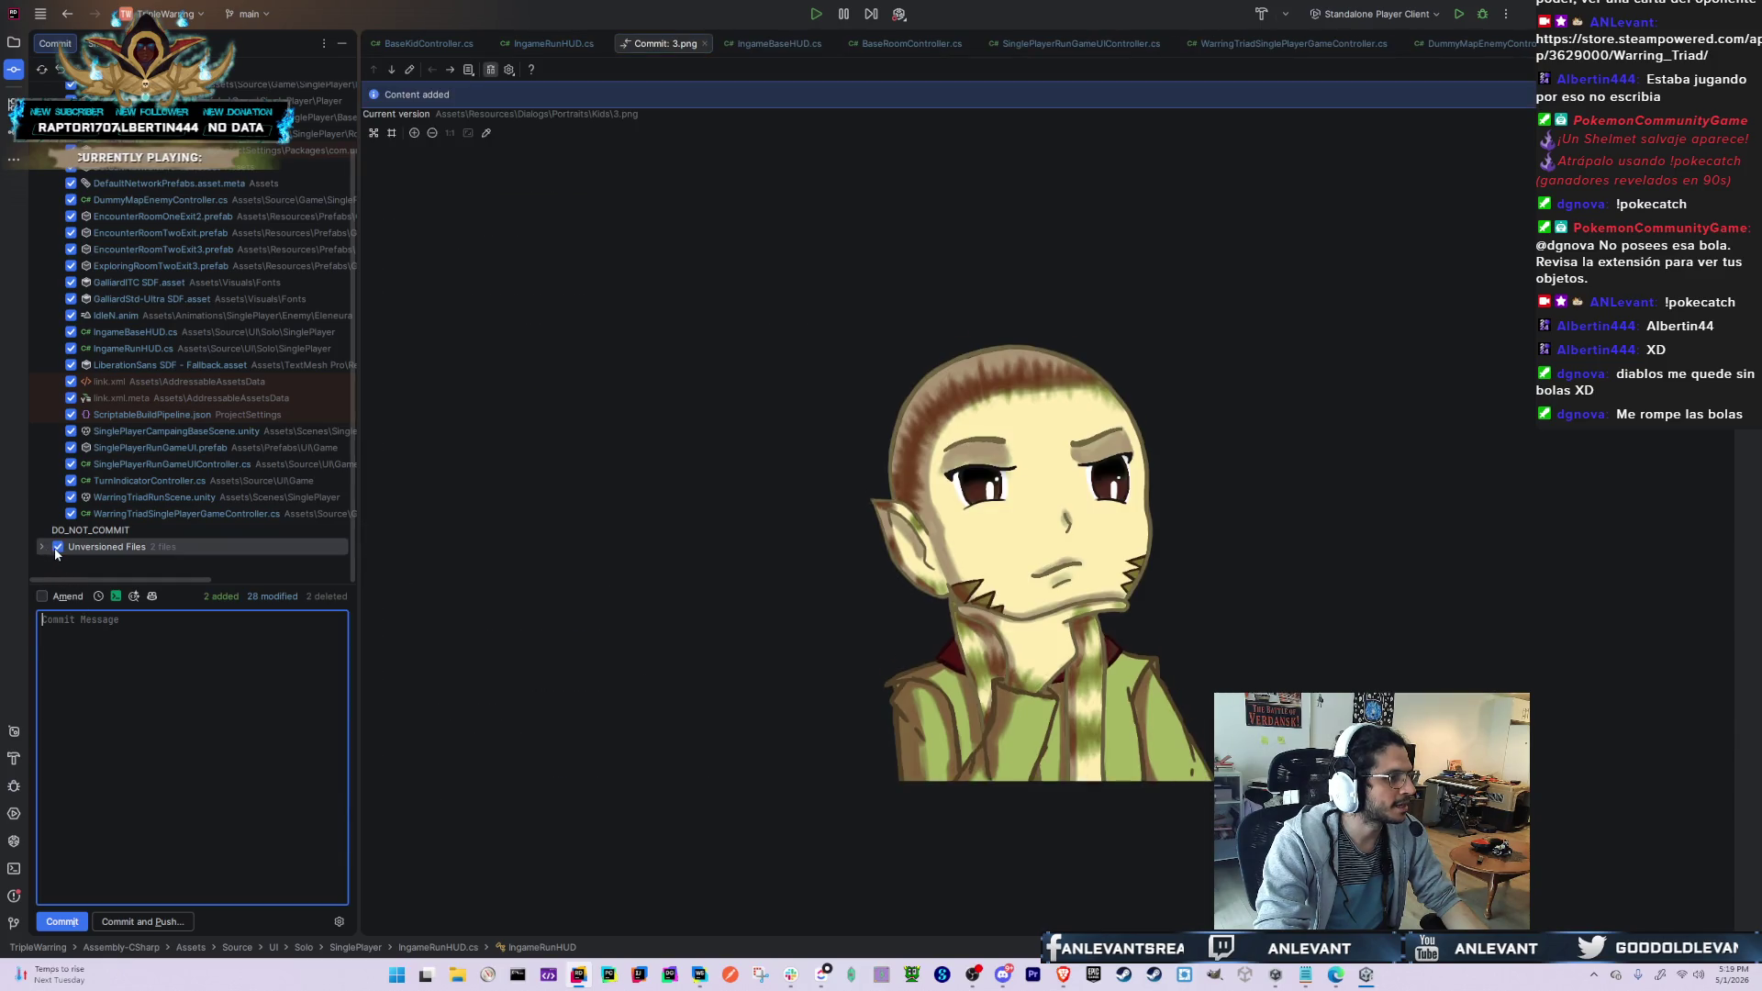
{"action": "key", "text": "alt+Tab"}
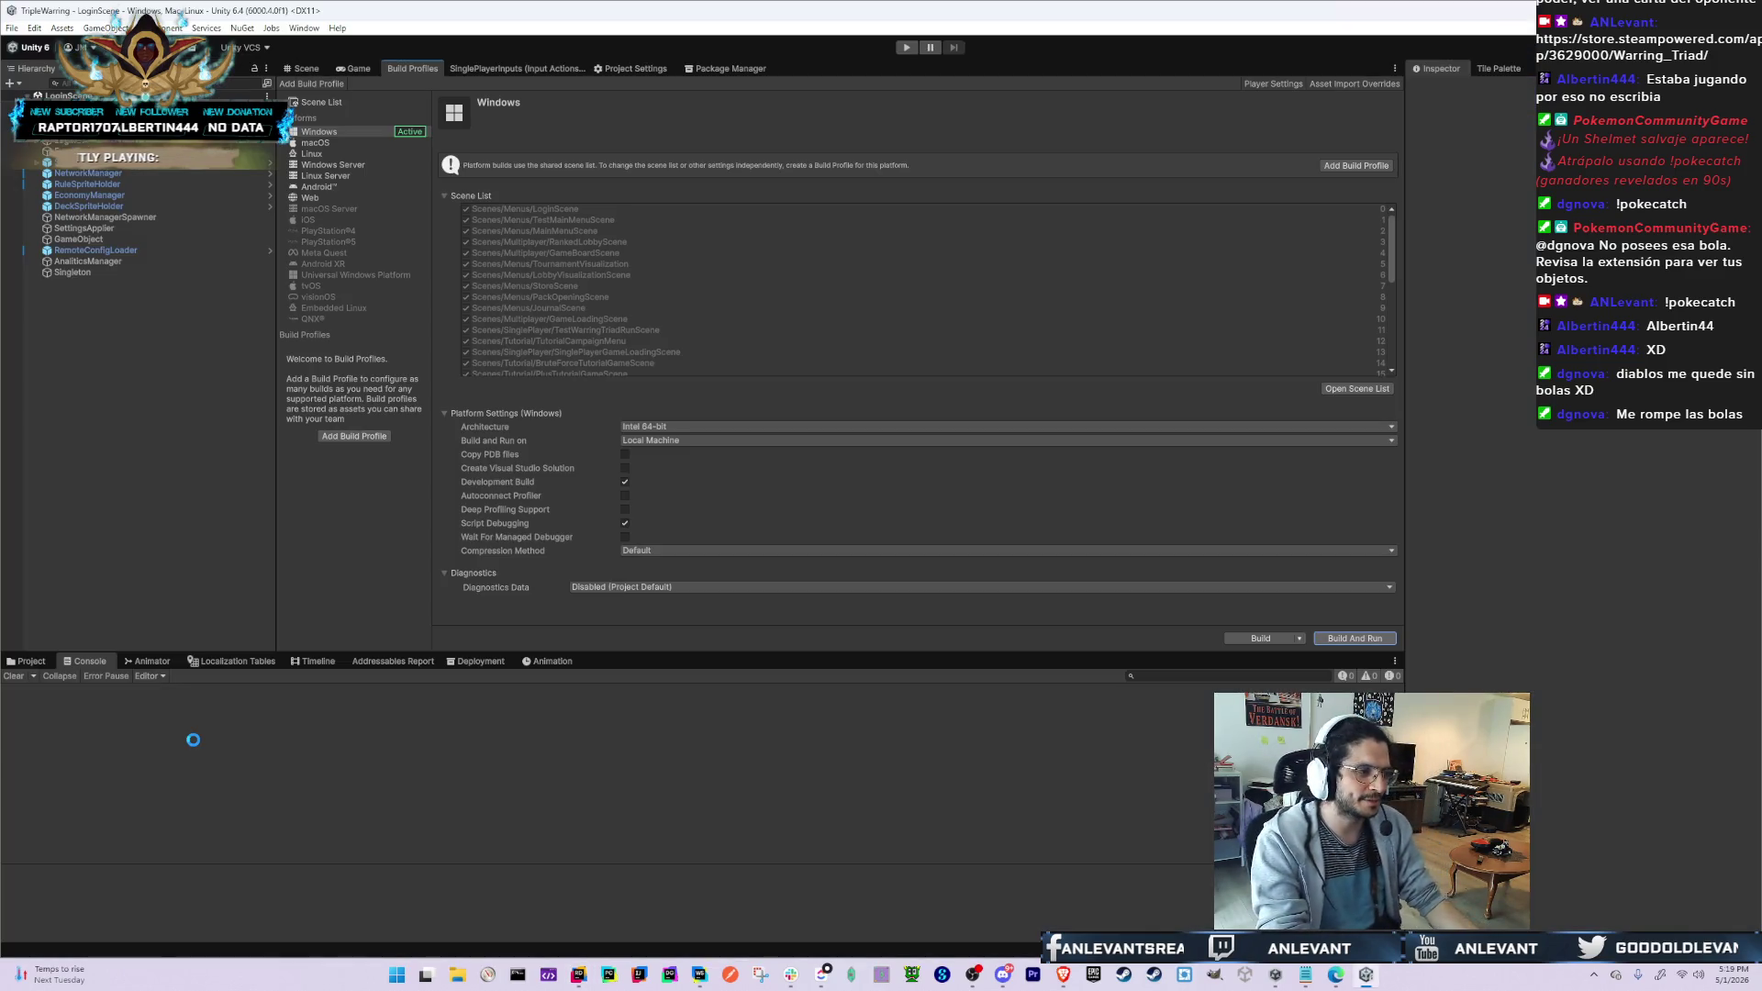
{"action": "key", "text": "alt+Tab"}
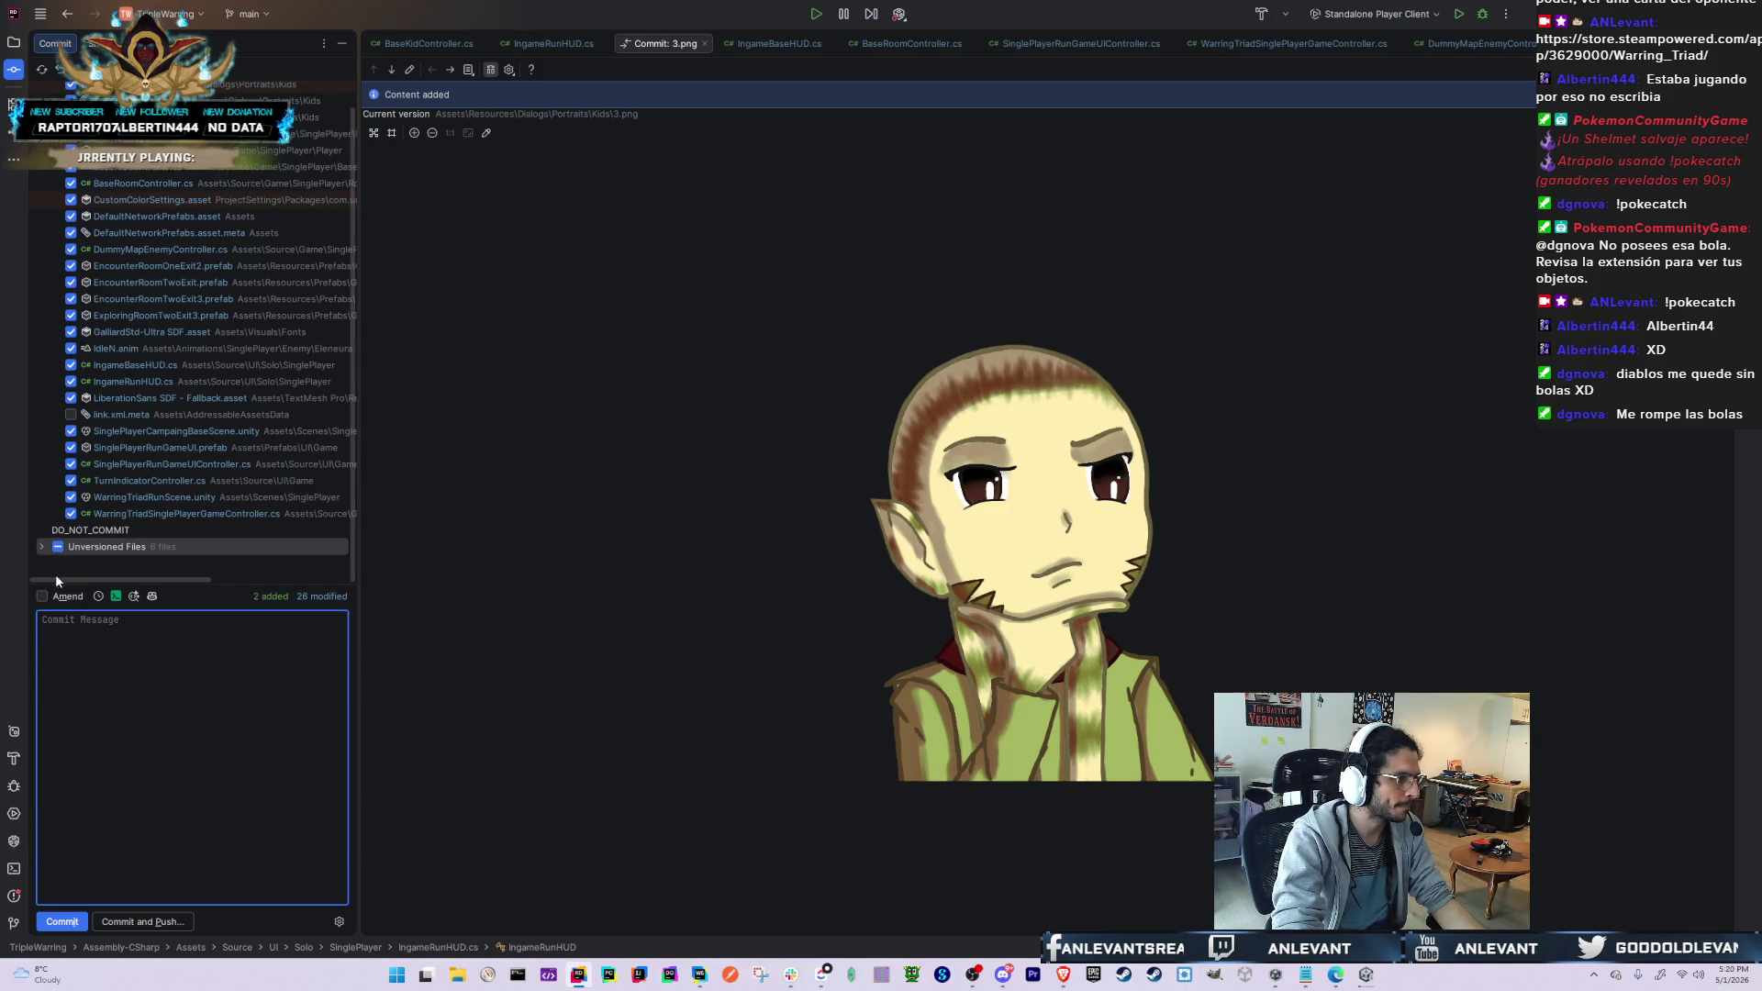
{"action": "left_click", "coordinate": [41, 547]}
{"action": "scroll", "coordinate": [107, 502], "scroll_direction": "up", "scroll_amount": 3}
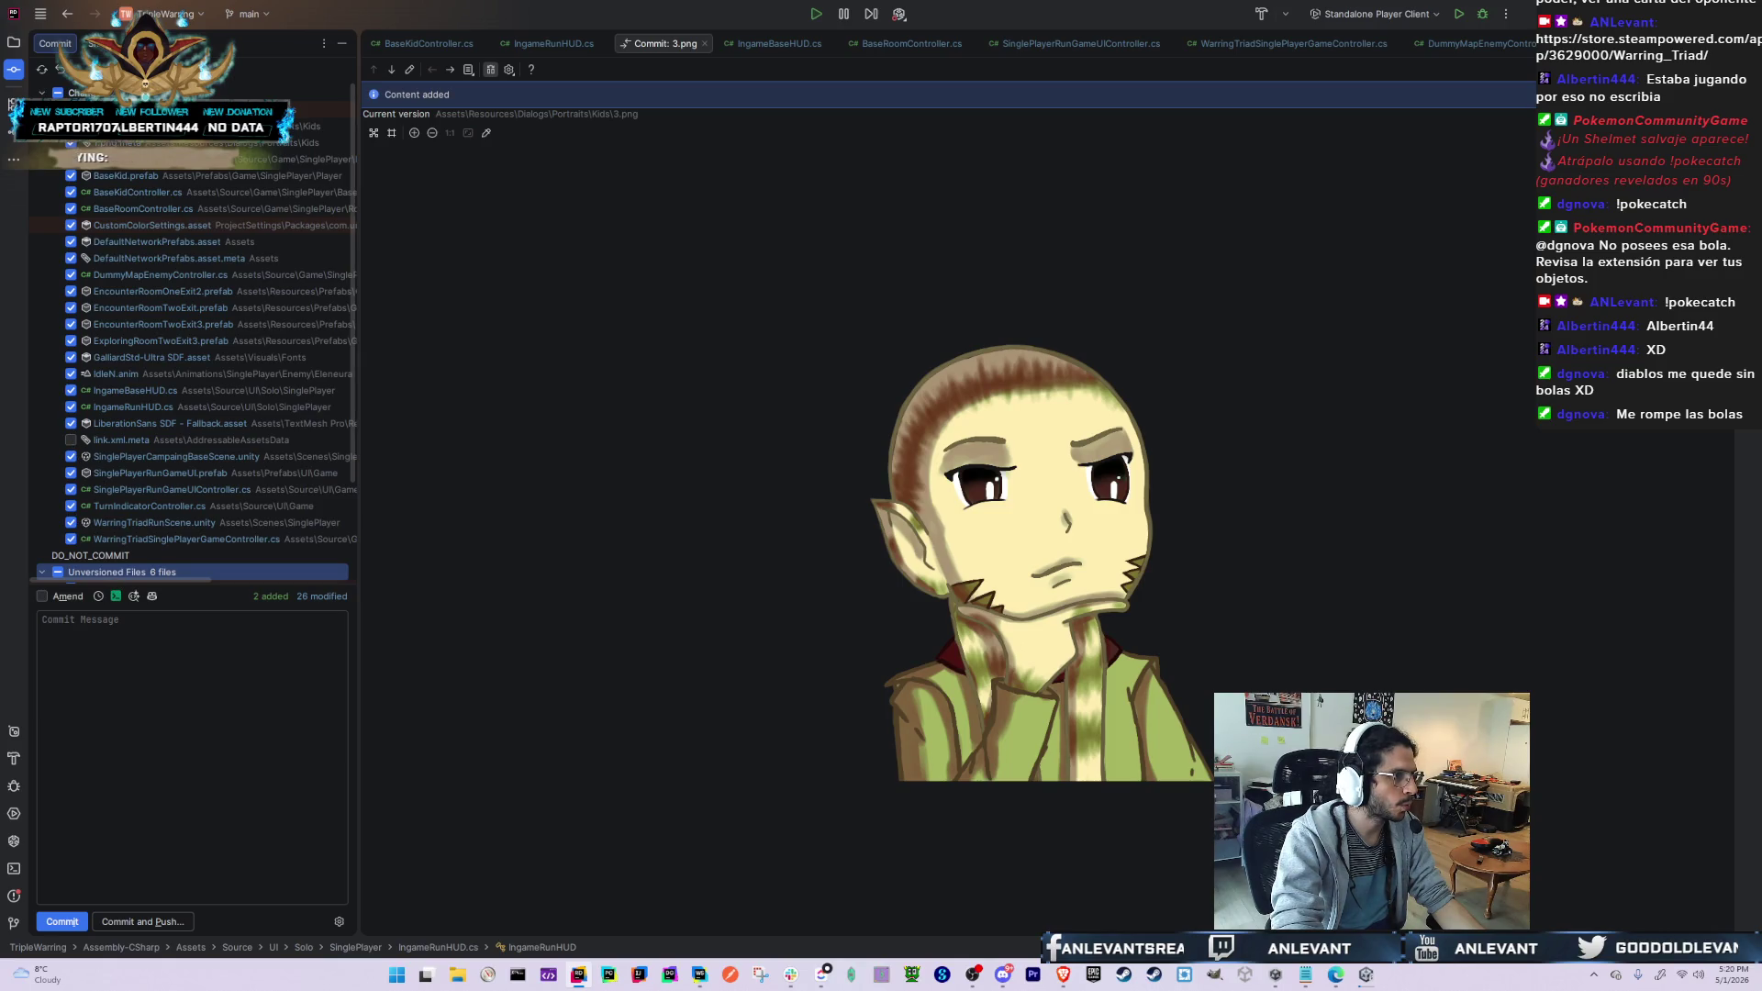
{"action": "left_click", "coordinate": [250, 829]}
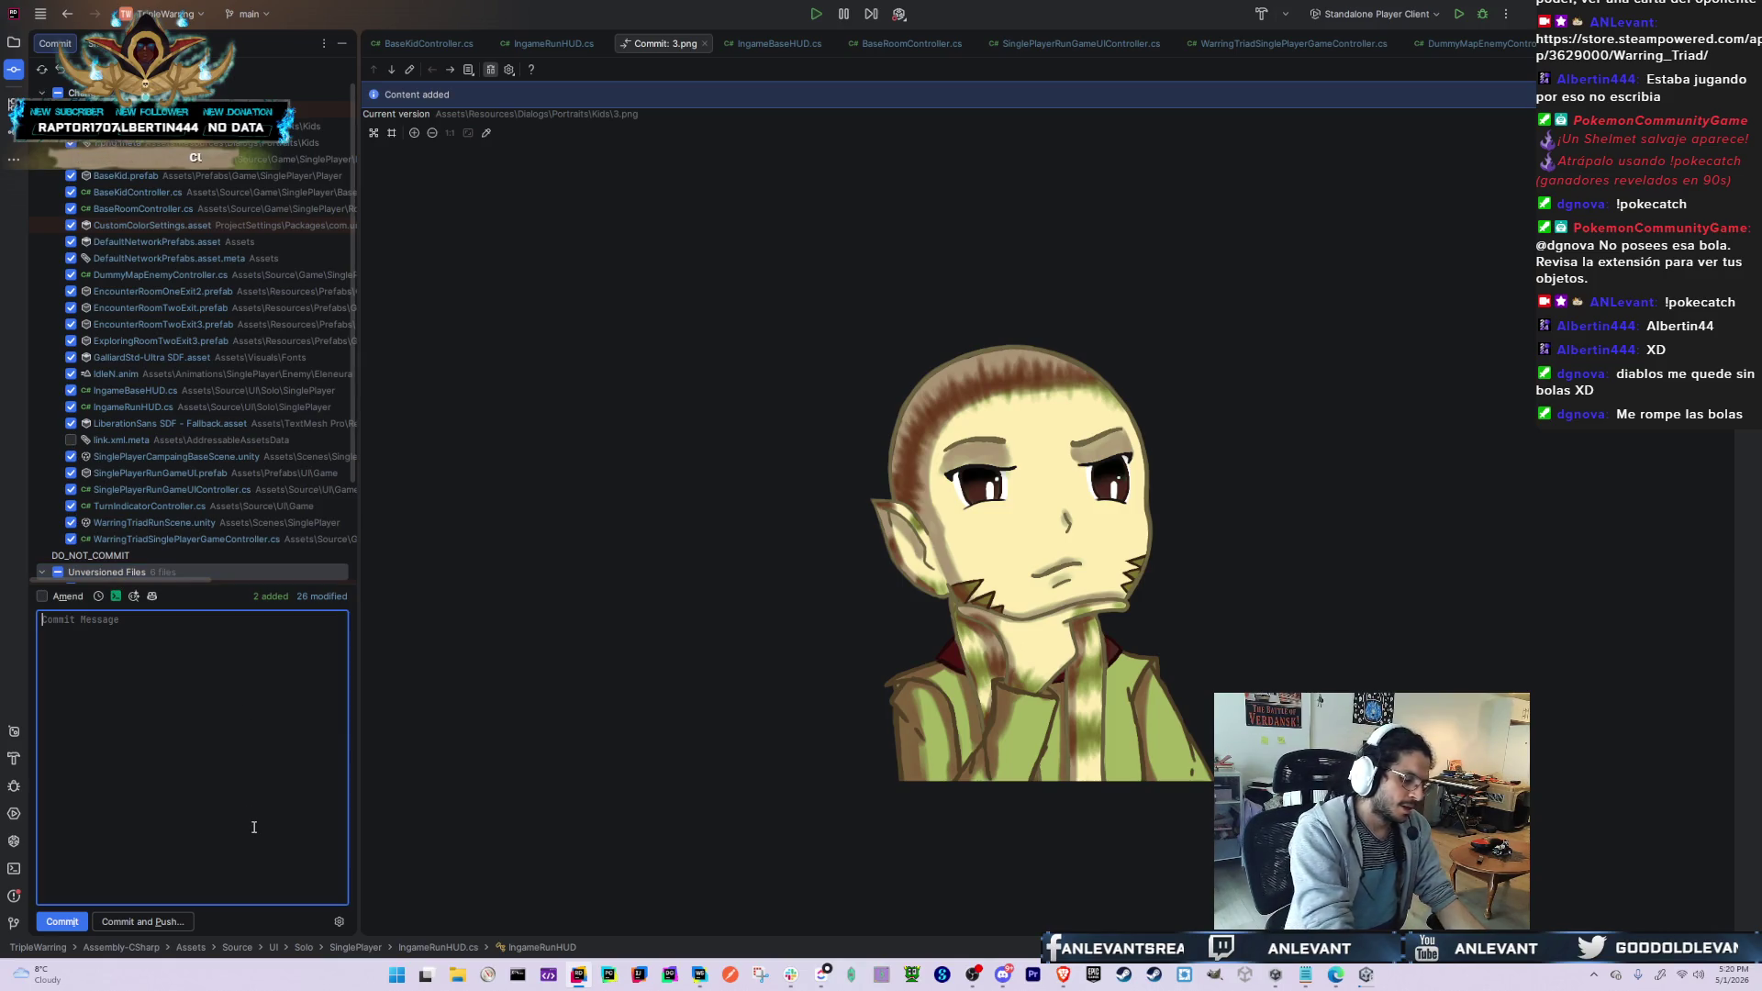
Write the commit message '- Fix multiple bugs with twitch extension' with a second line '- Implement enemy'.
{"action": "type", "text": "Test"}
{"action": "key", "text": "ctrl+BackSpace"}
{"action": "type", "text": "Fix multiple bugs"}
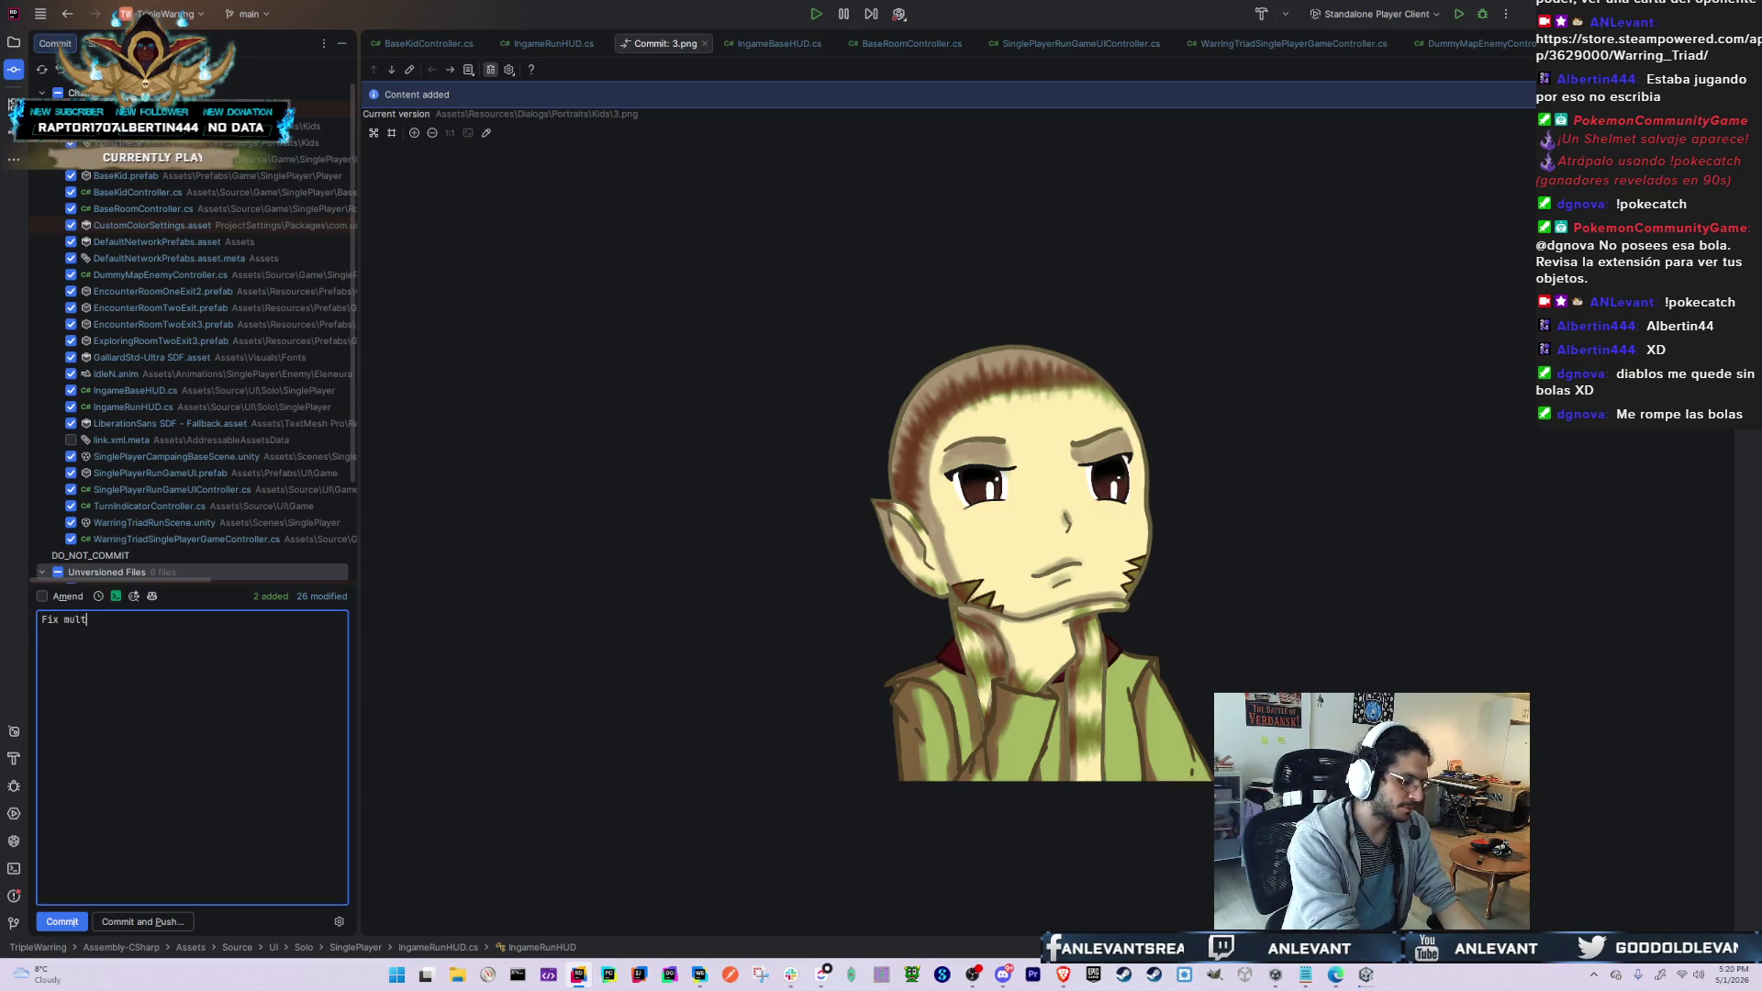
{"action": "key", "text": "Return"}
{"action": "type", "text": "-Fix multiple bugs "}
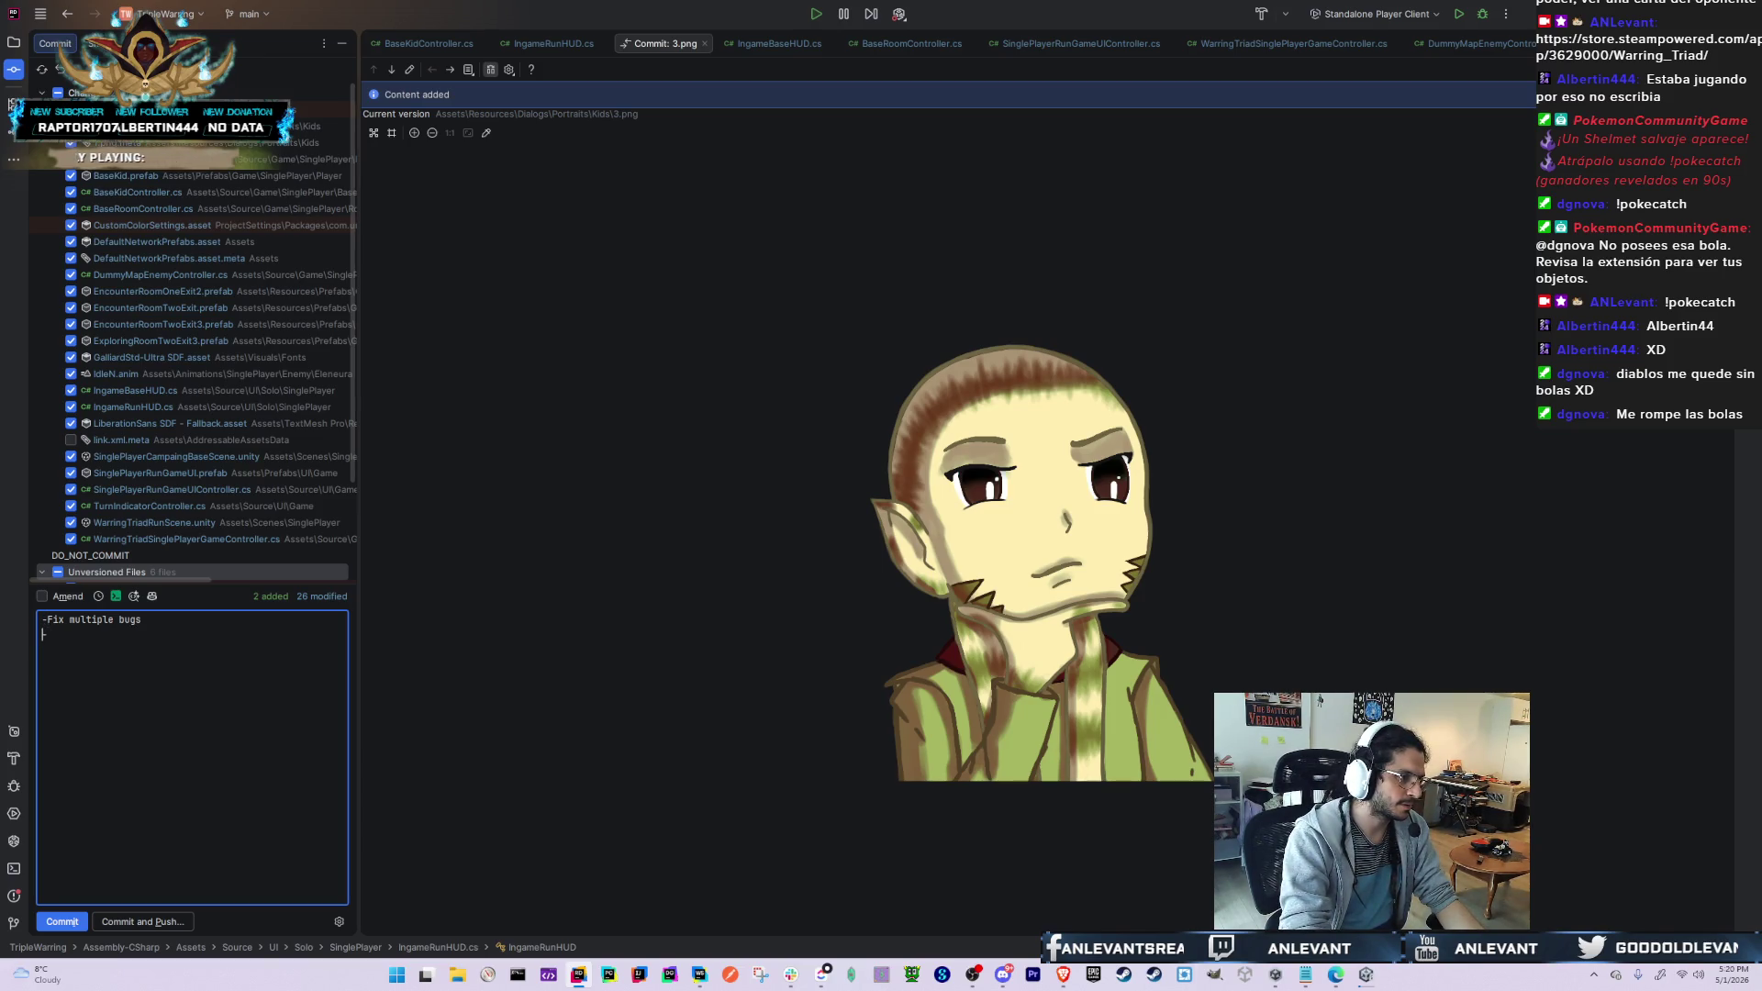
{"action": "type", "text": "with the twitch extensi"}
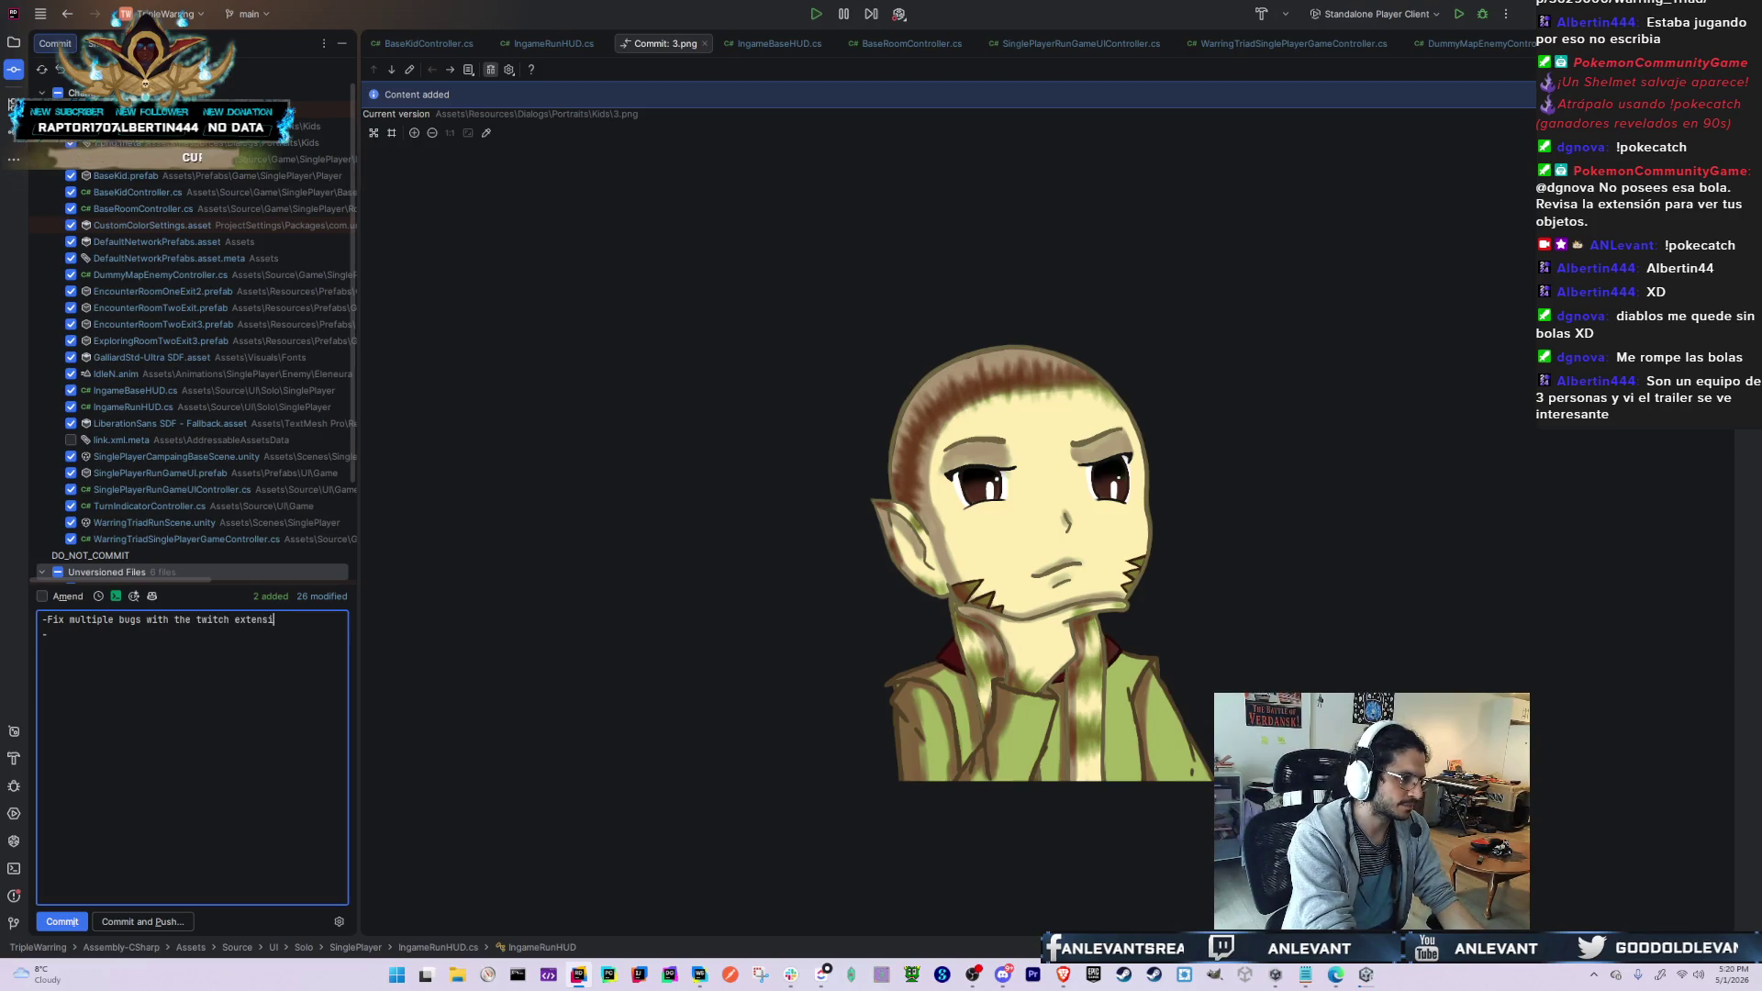
{"action": "type", "text": "on"}
{"action": "key", "text": "Left"}
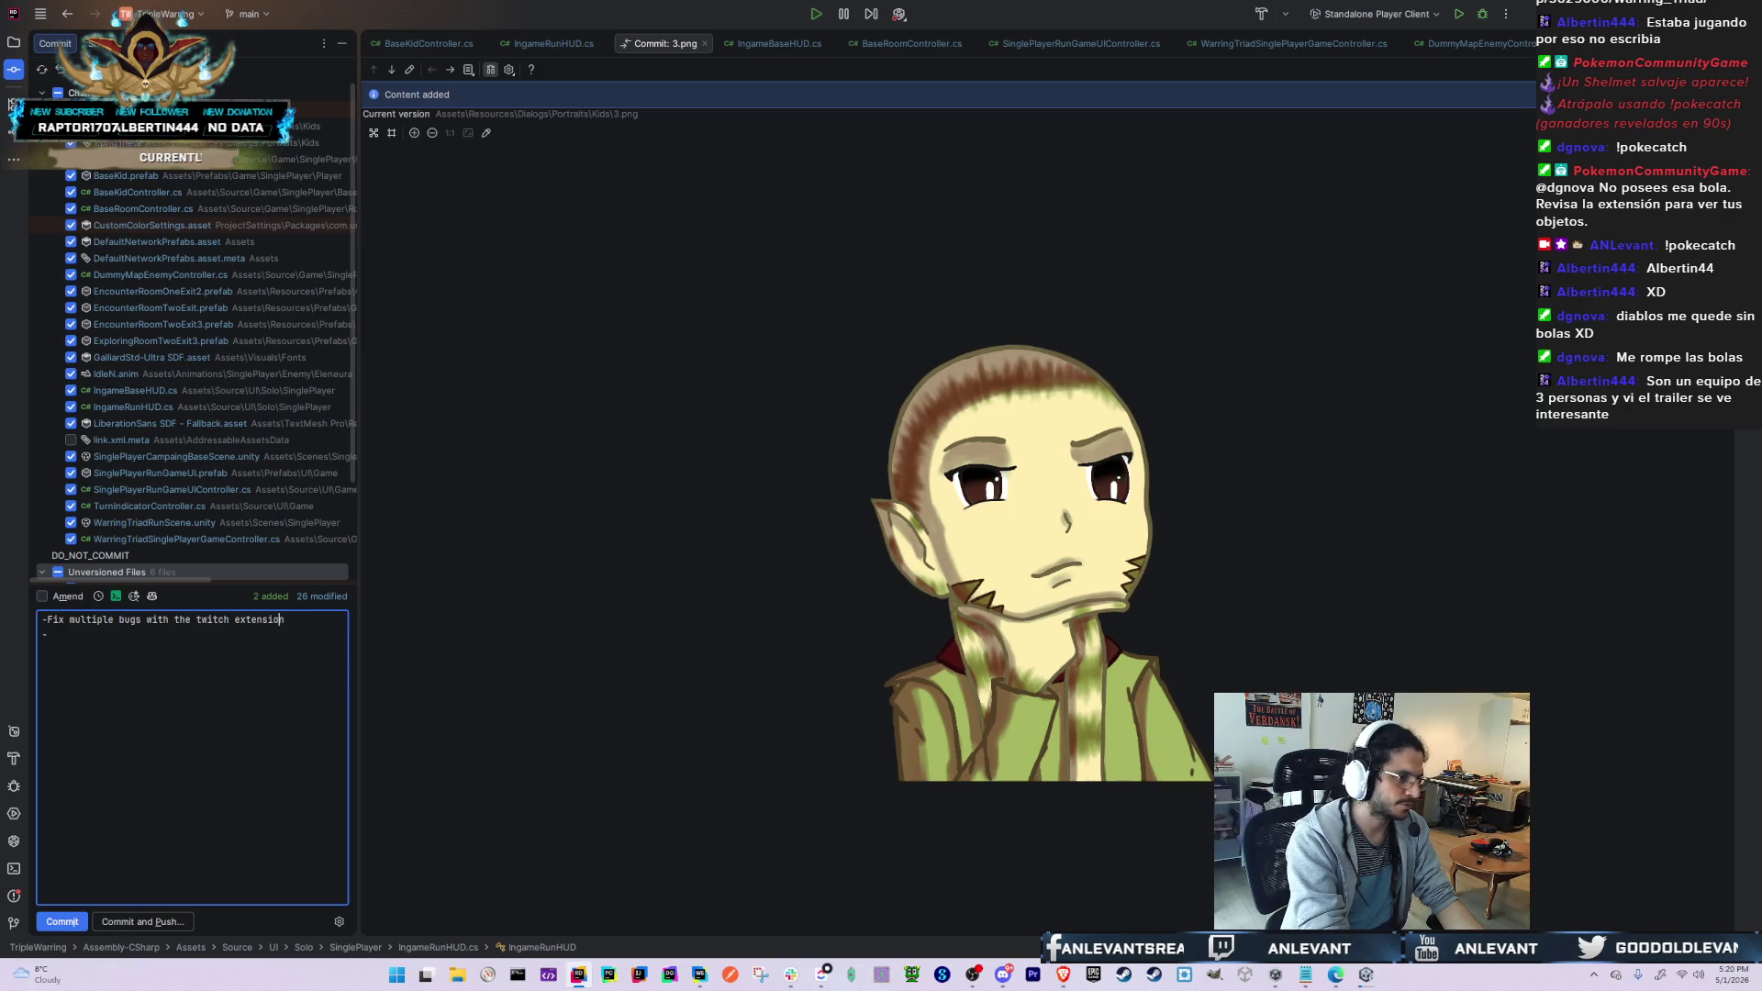
{"action": "key", "text": "ctrl+Left"}
{"action": "key", "text": "ctrl+Left"}
{"action": "key", "text": "ctrl+BackSpace"}
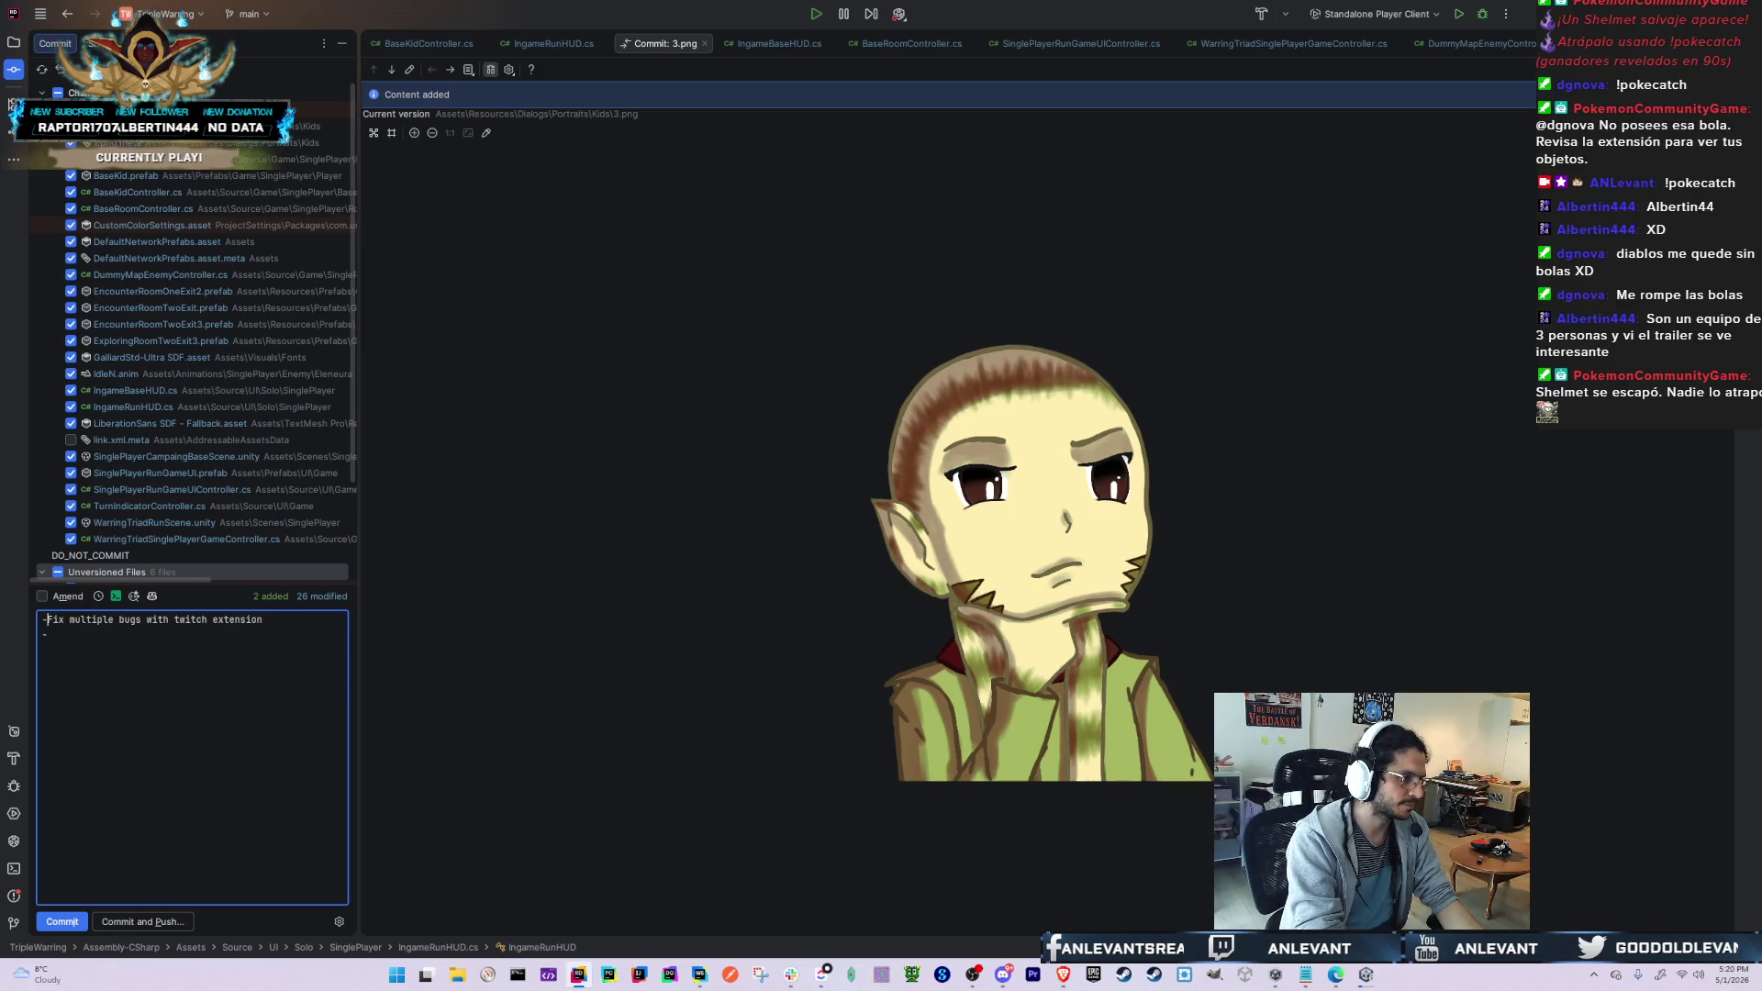
{"action": "type", "text": "Fi"}
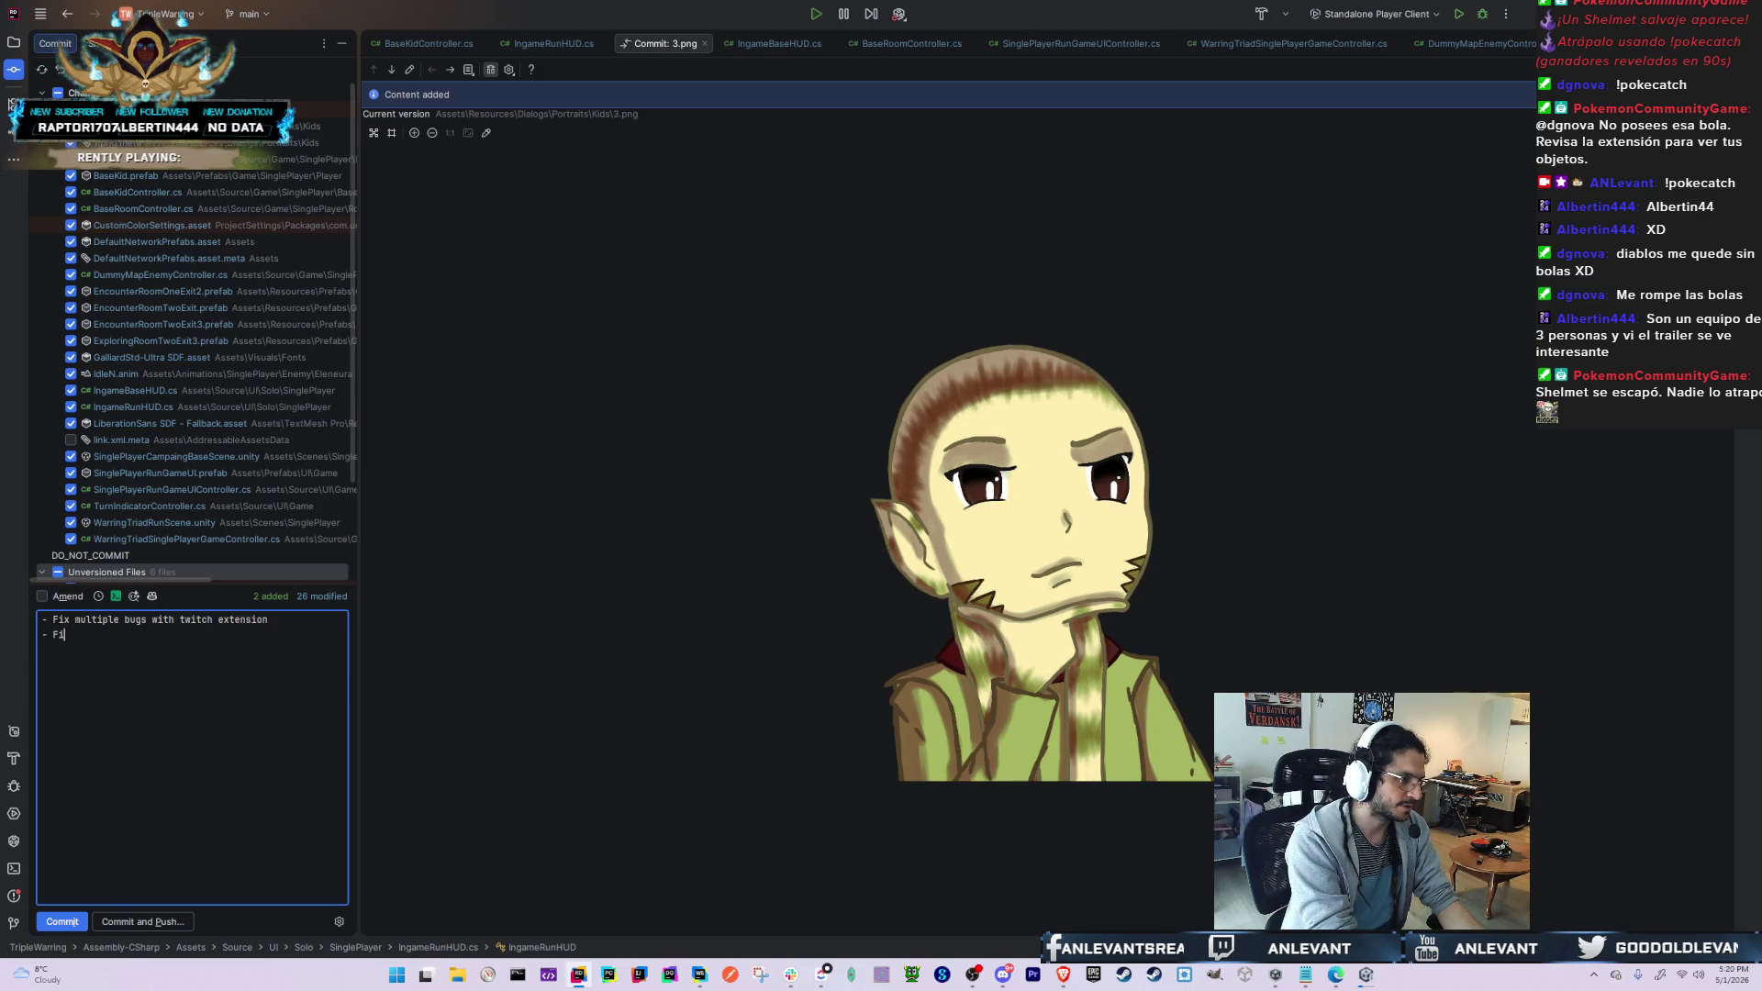
{"action": "type", "text": "mp"}
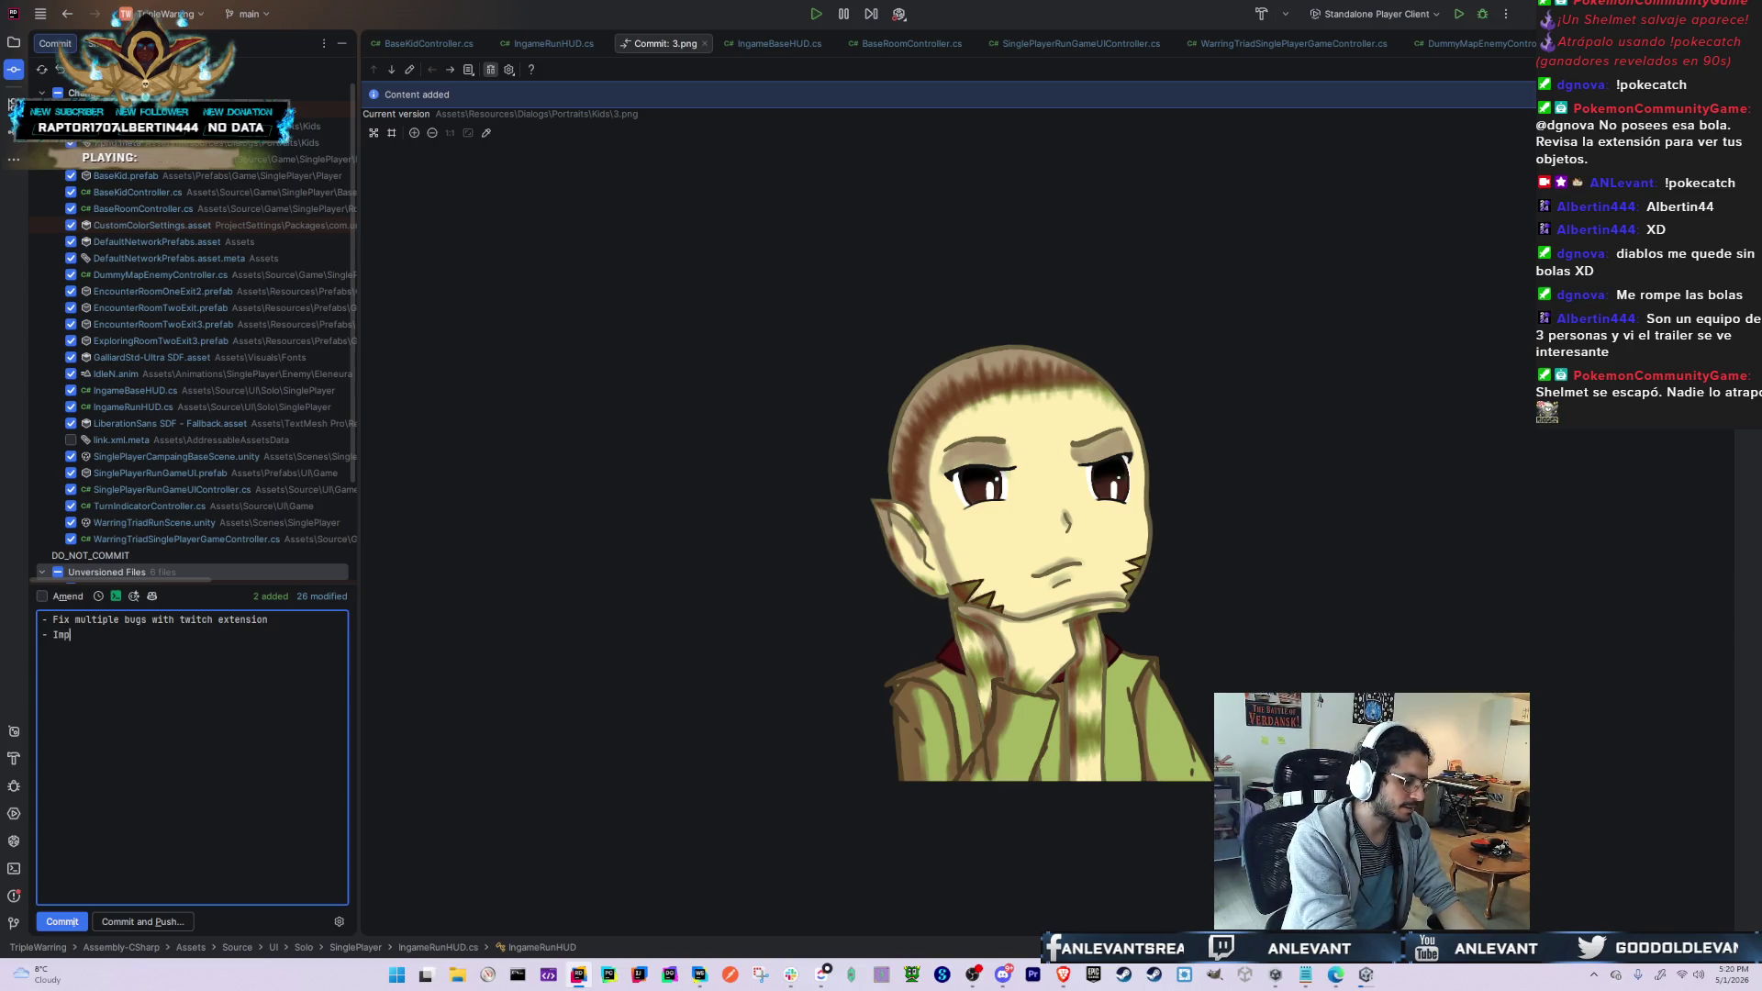
{"action": "type", "text": "le"}
{"action": "type", "text": "emen"}
{"action": "type", "text": "ent enemy"}
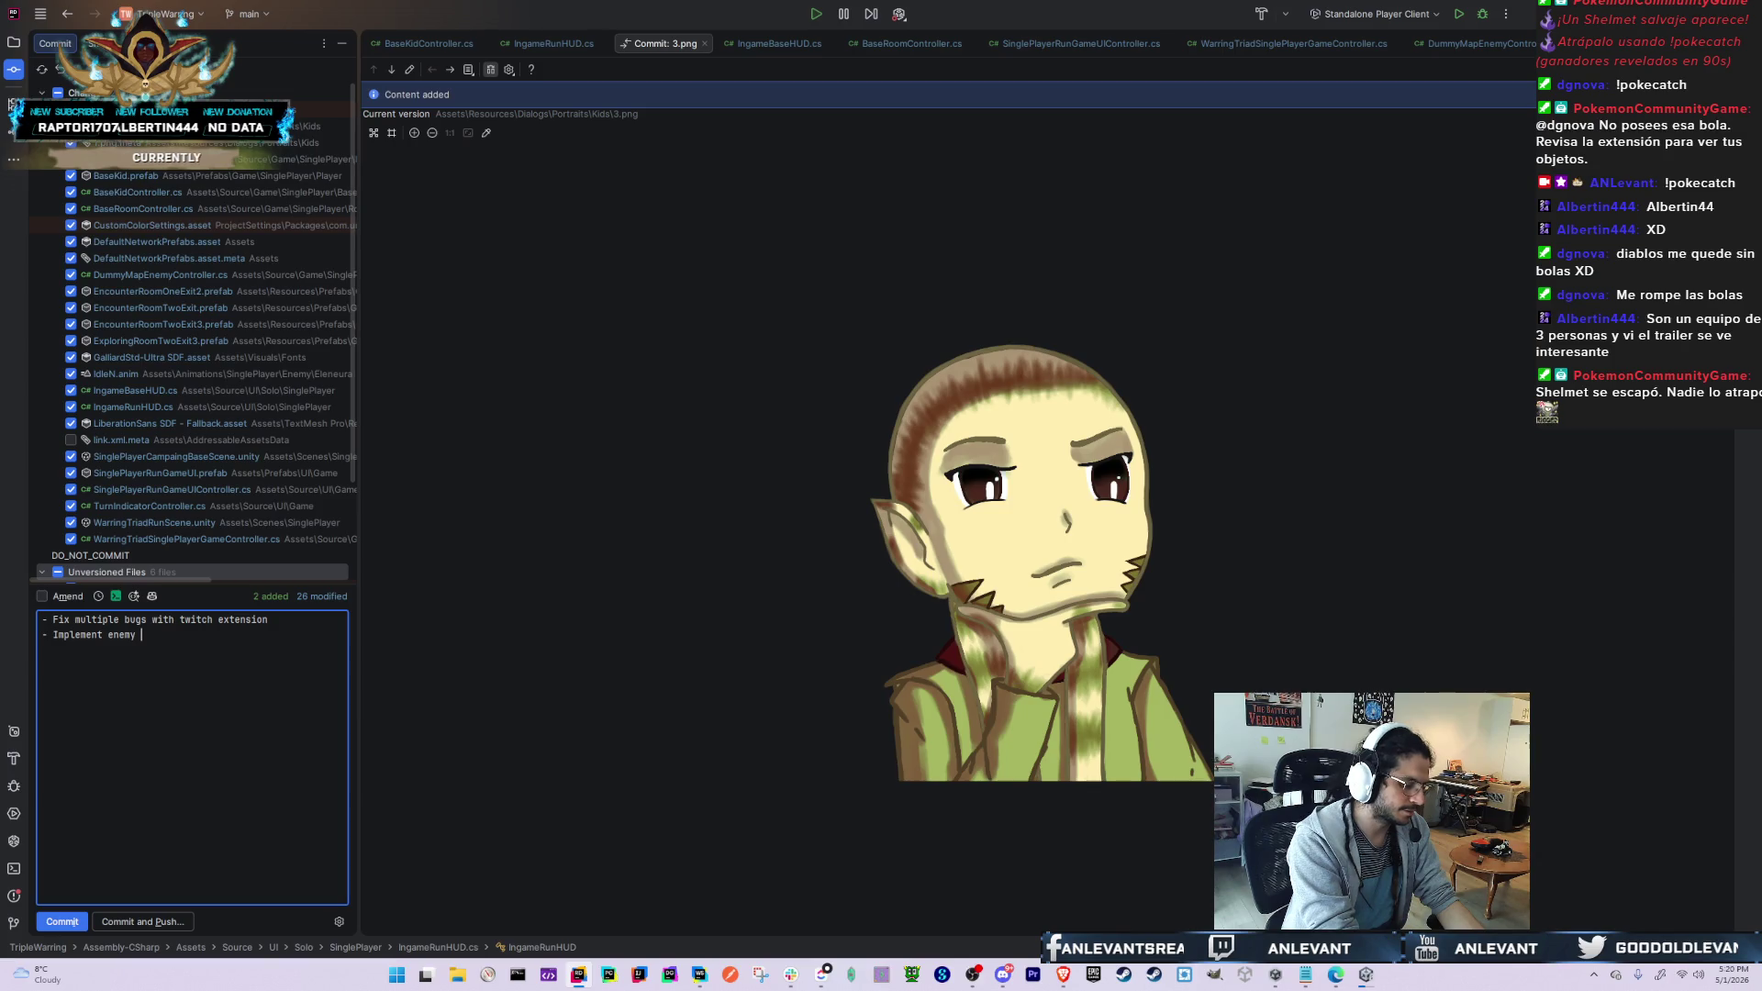
{"action": "key", "text": "alt+Tab"}
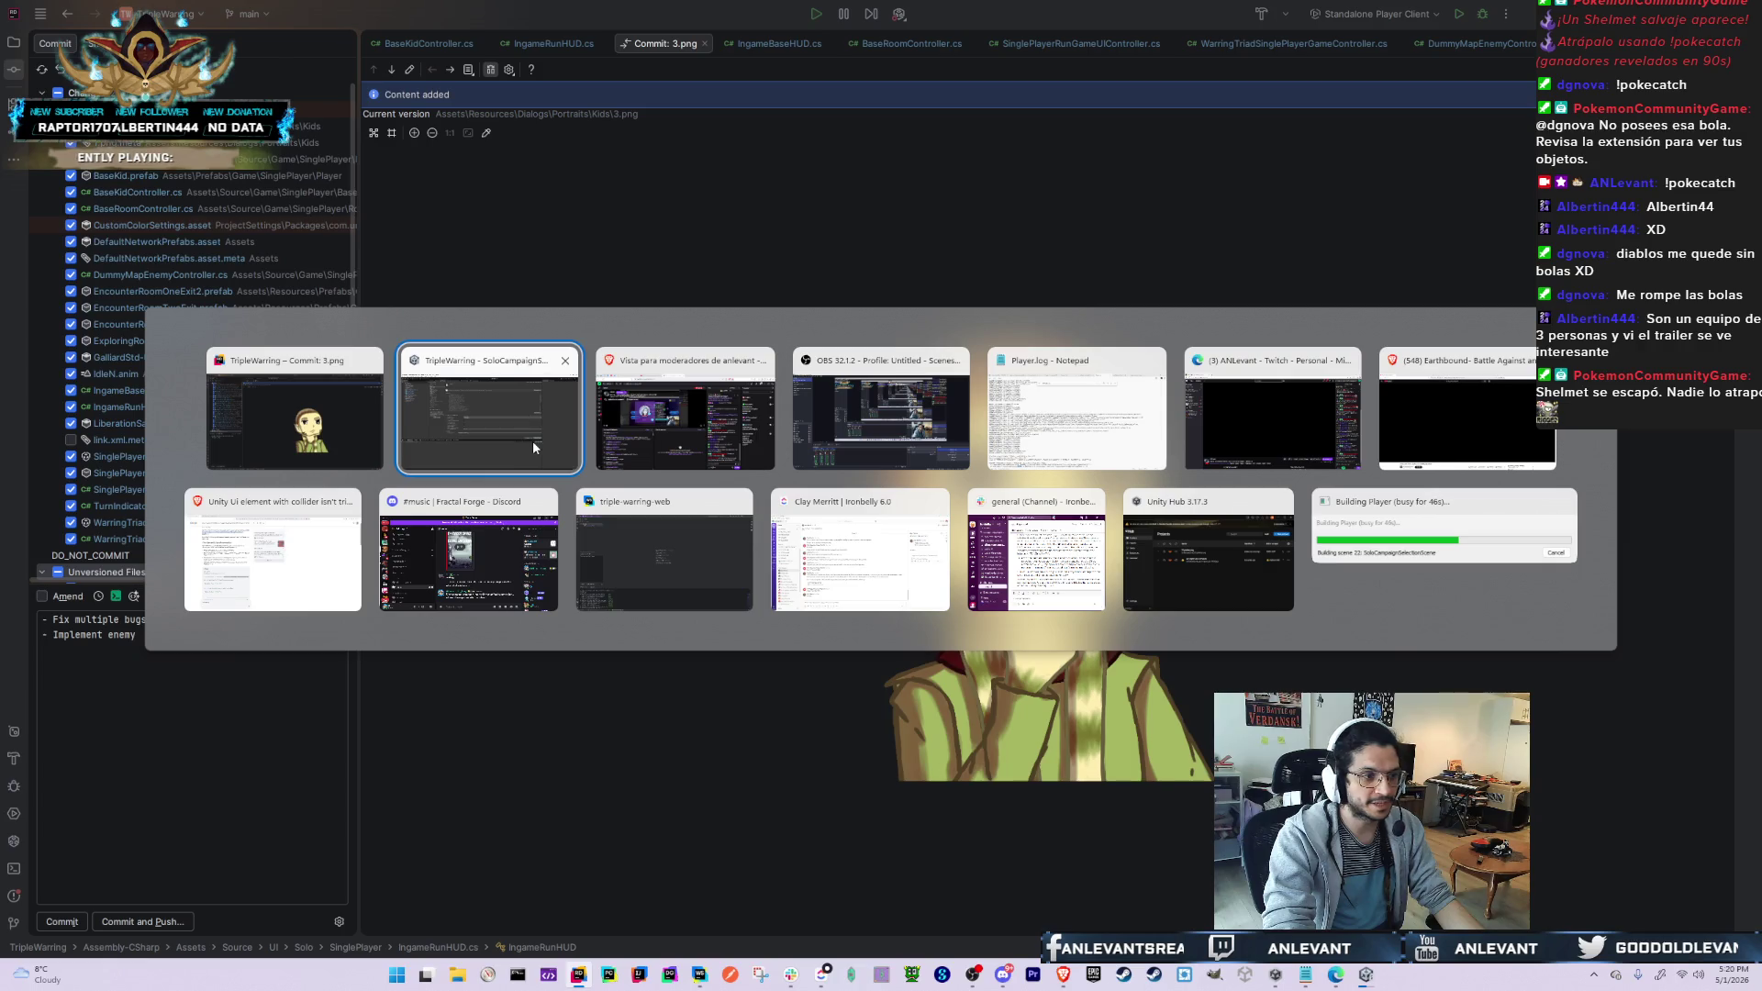
{"action": "key", "text": "Escape"}
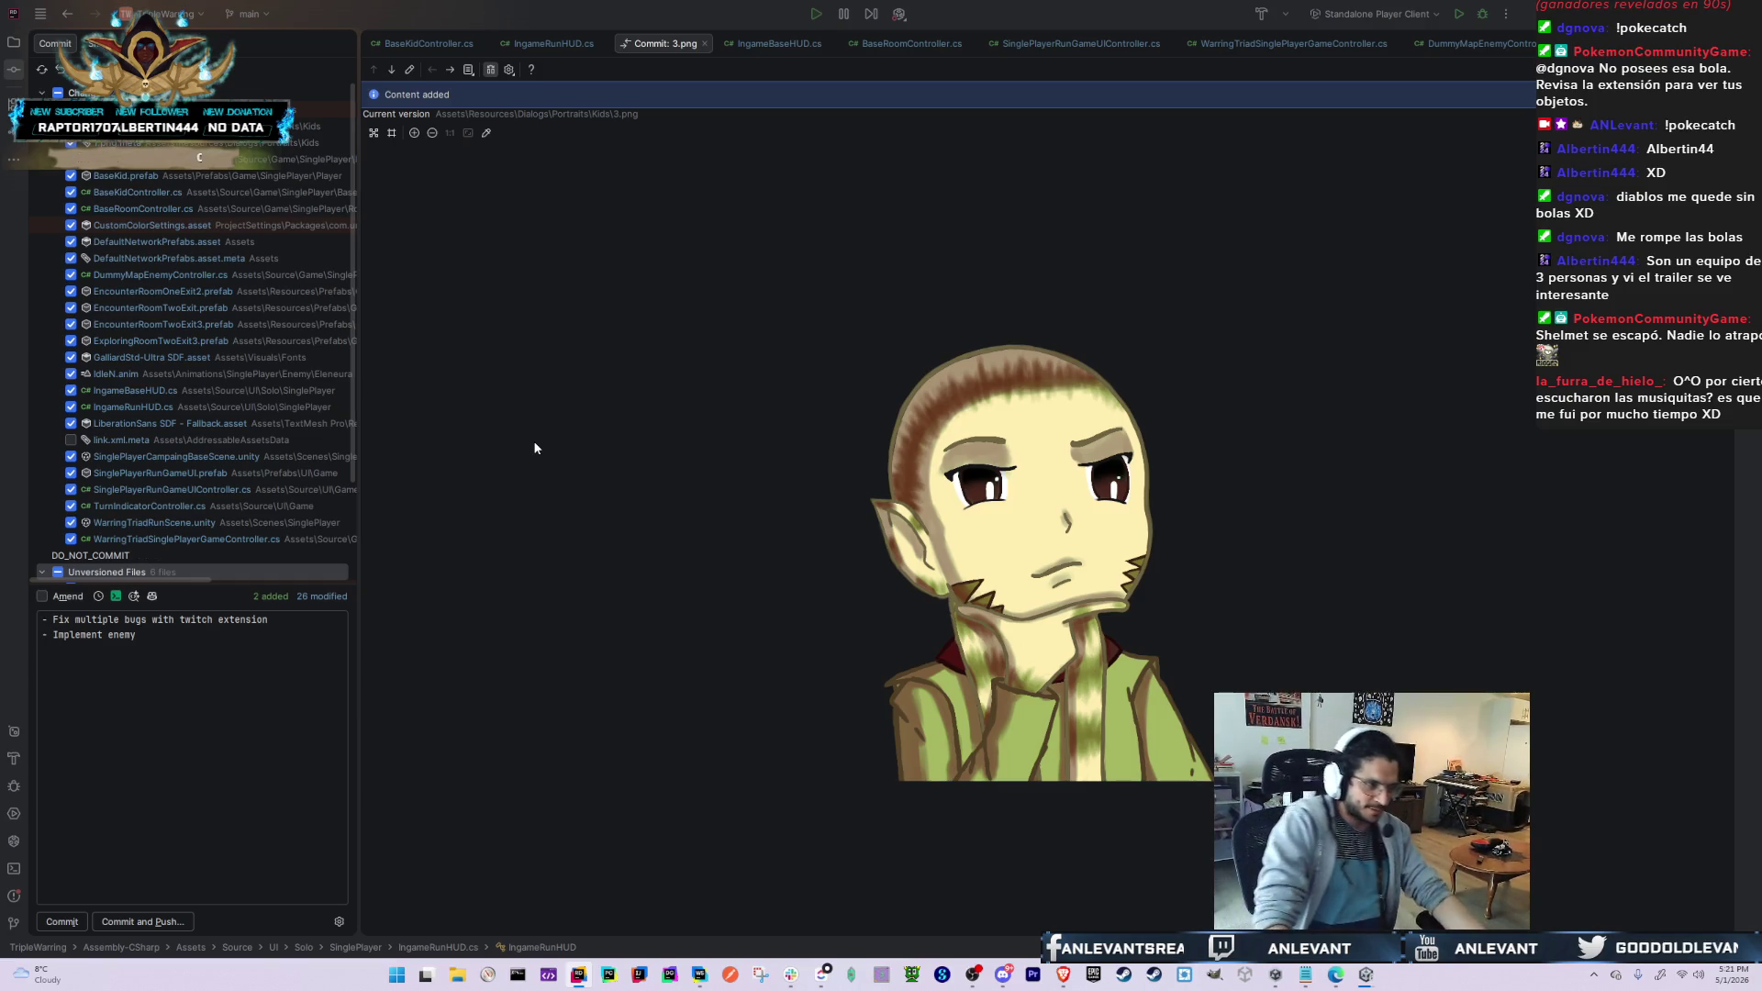
{"action": "key", "text": "Right"}
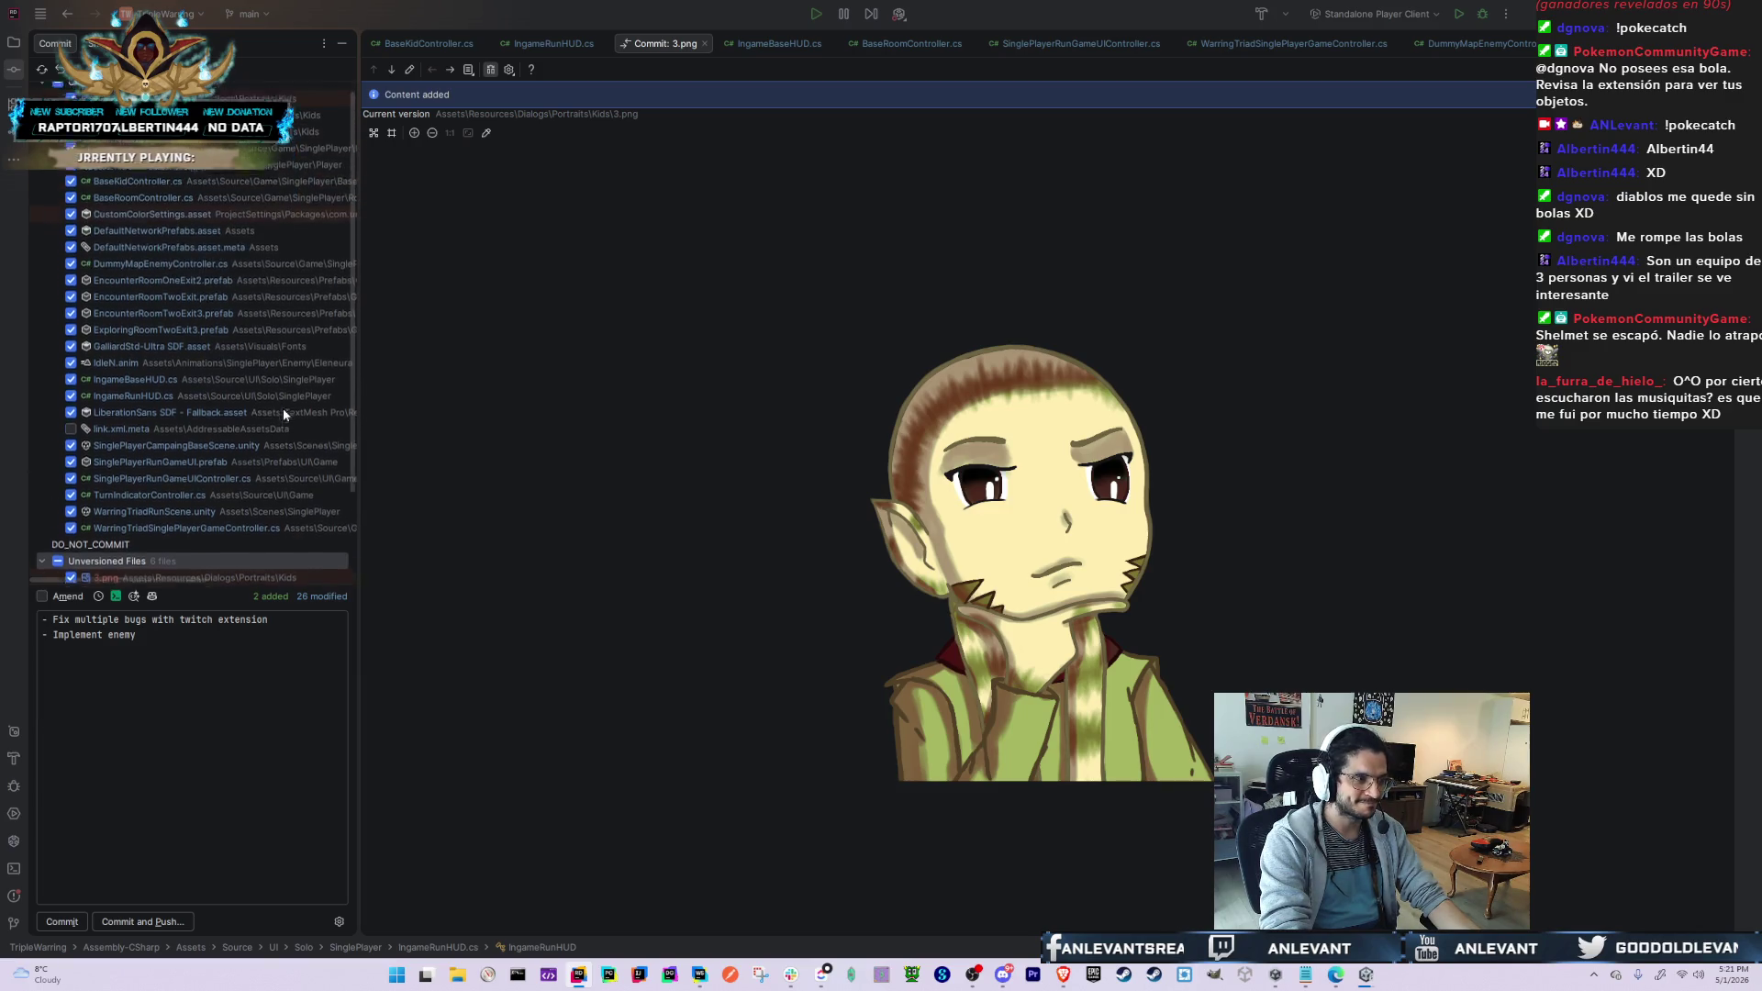
Check 3.png in the unversioned files and search the project for IngameBaseHUD.
{"action": "scroll", "coordinate": [283, 407], "scroll_direction": "up", "scroll_amount": 3}
{"action": "key", "text": "alt+Tab"}
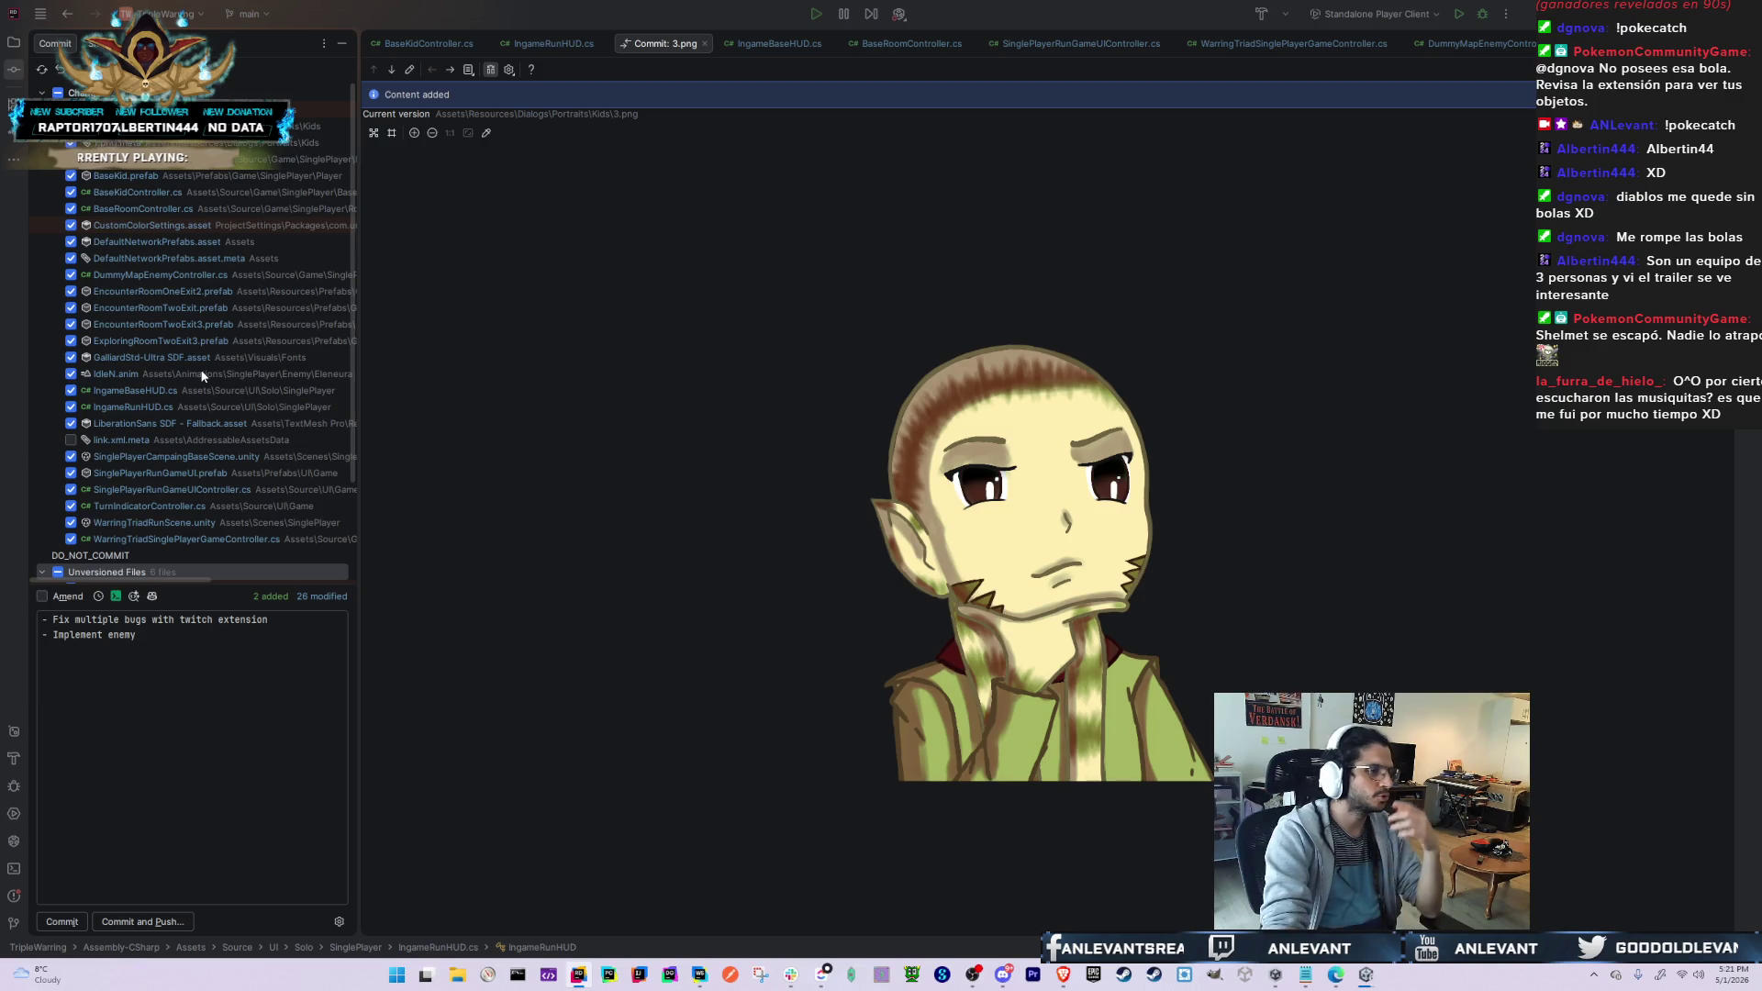
{"action": "scroll", "coordinate": [255, 421], "scroll_direction": "down", "scroll_amount": 3}
{"action": "left_click", "coordinate": [413, 610]}
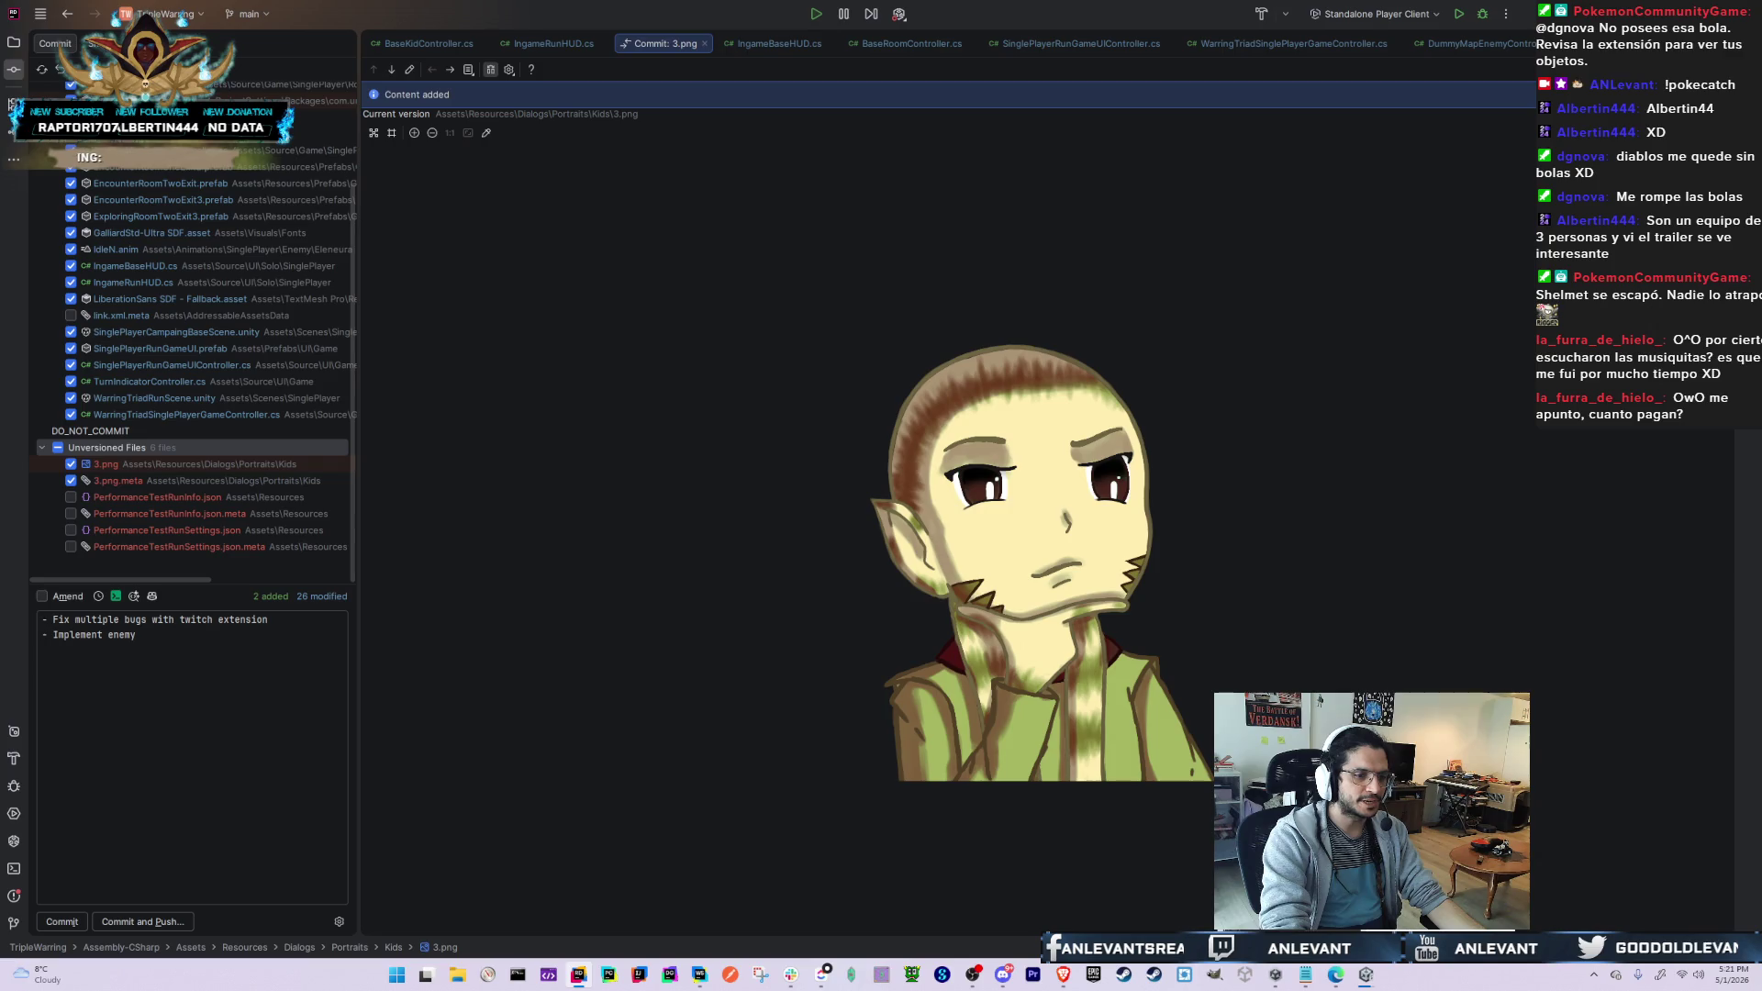
{"action": "key", "text": "alt+Tab"}
{"action": "key", "text": "alt+Tab"}
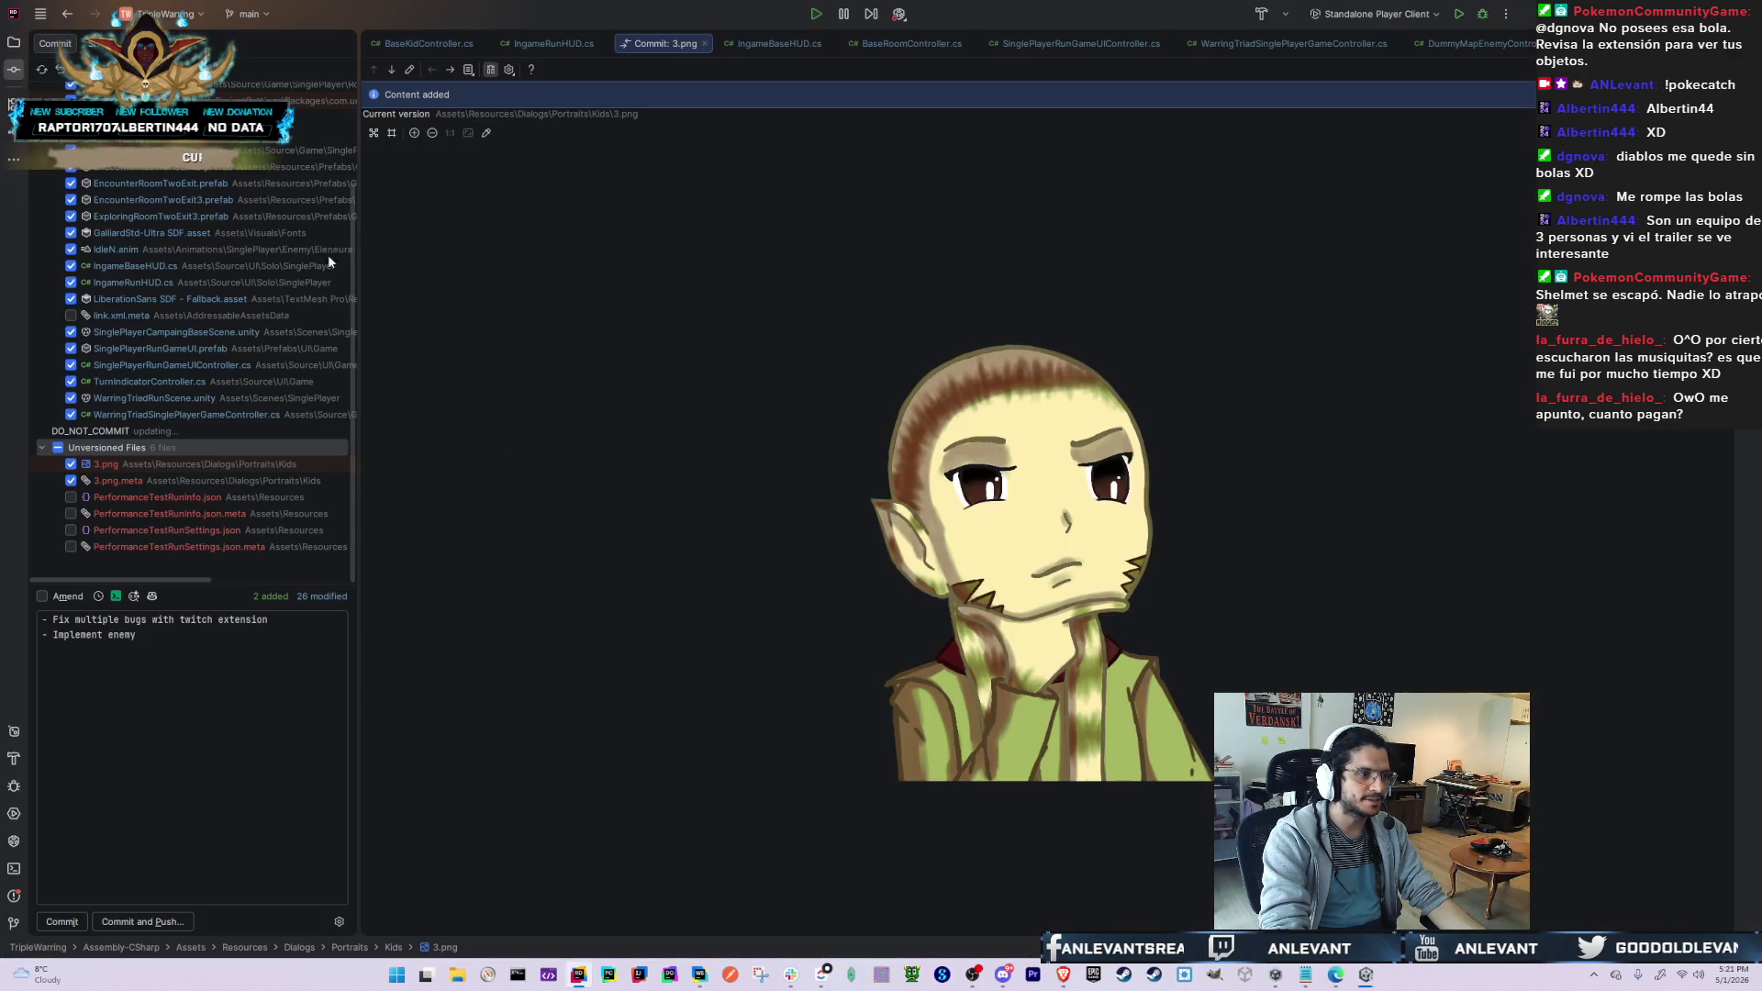
{"action": "key", "text": "ctrl+t"}
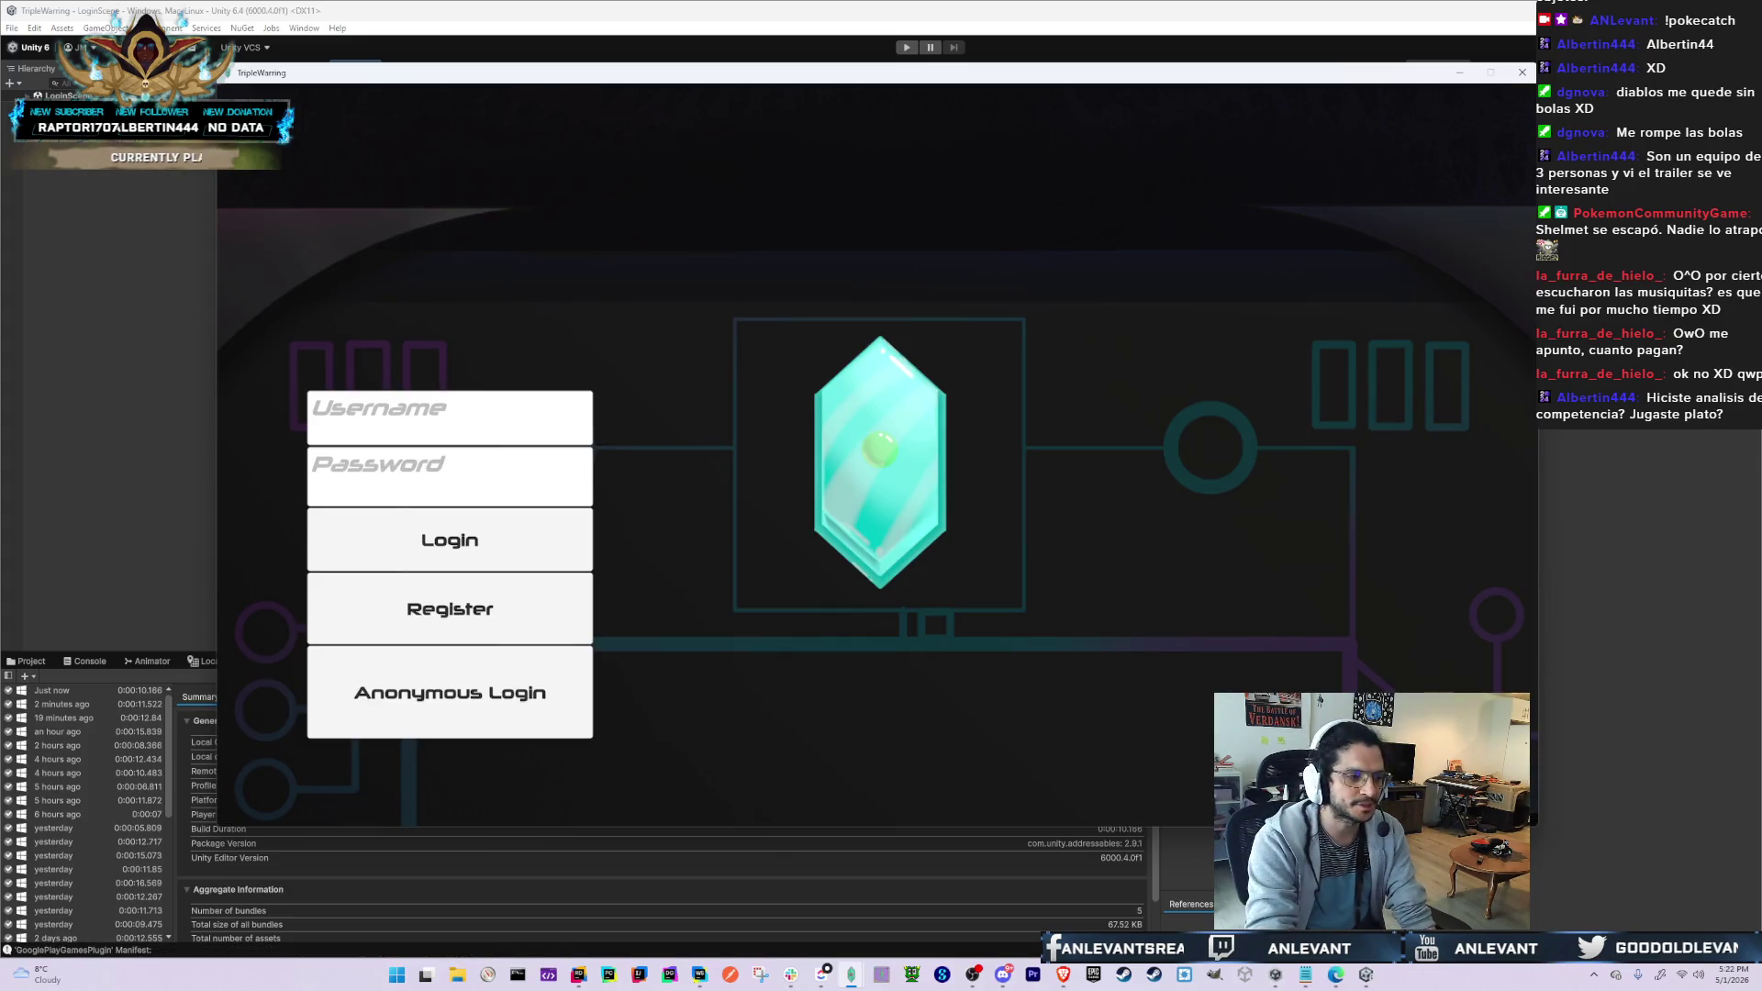
Clear the Unity Console and enter the test username on the game's login screen.
{"action": "left_click", "coordinate": [88, 660]}
{"action": "left_click", "coordinate": [13, 676]}
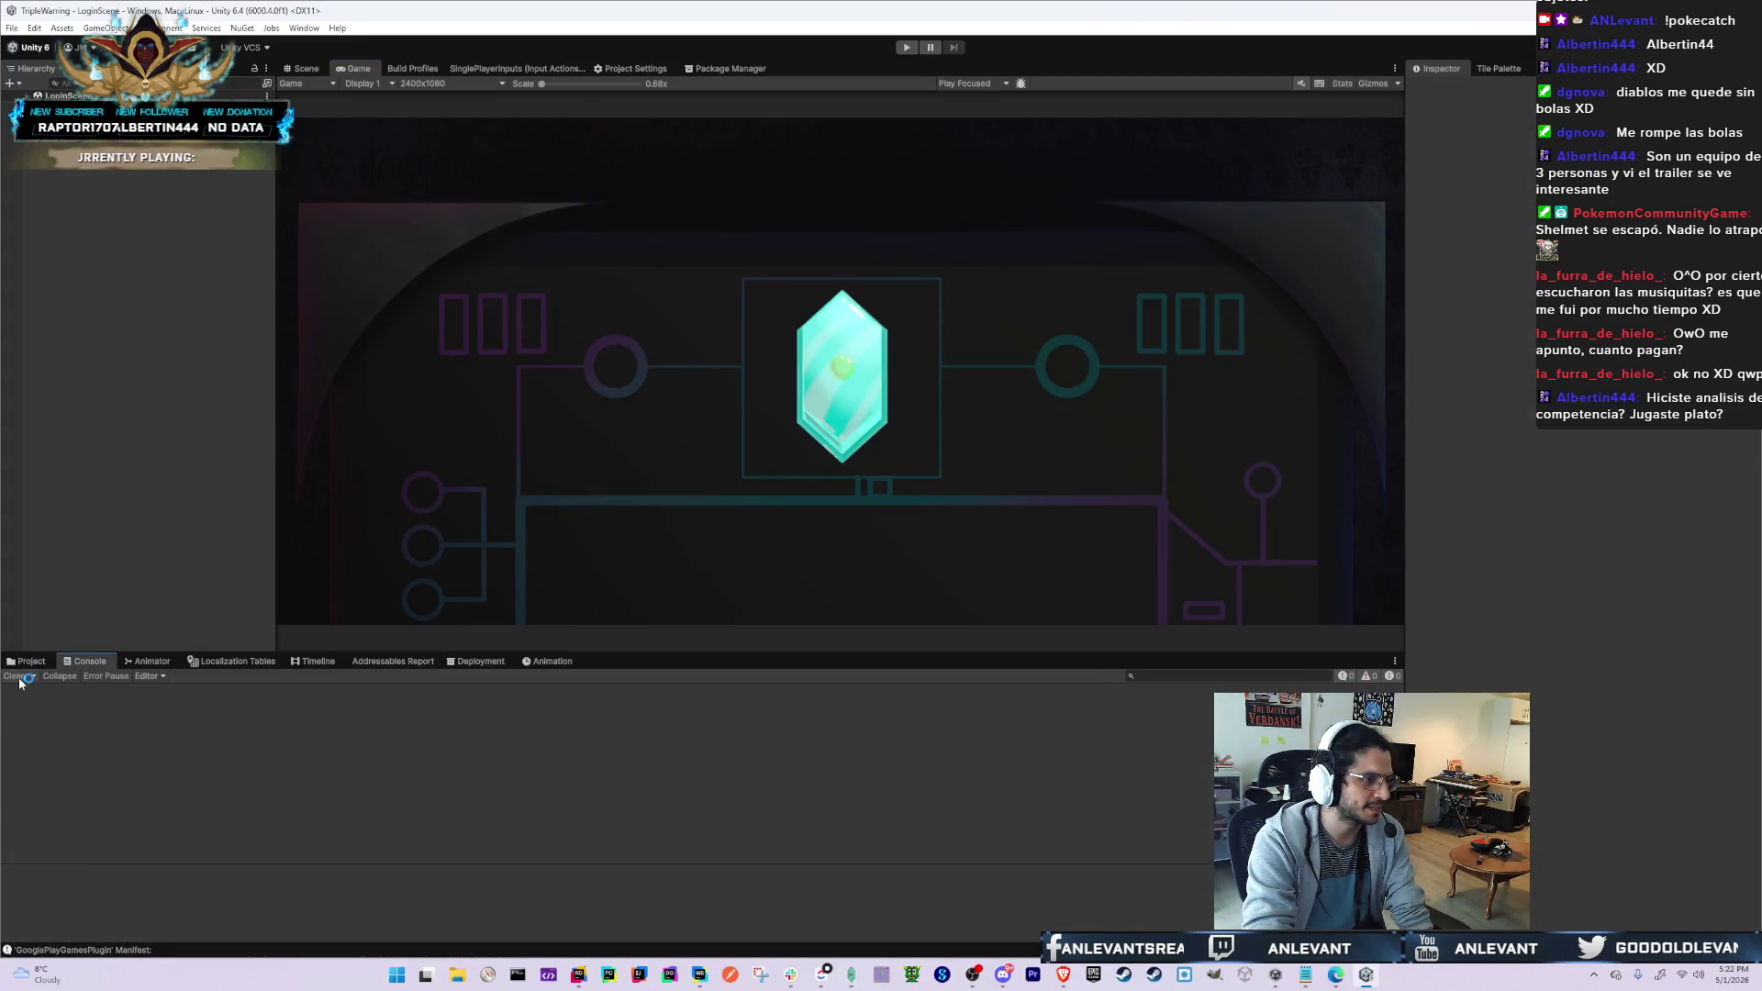
{"action": "key", "text": "alt+Tab"}
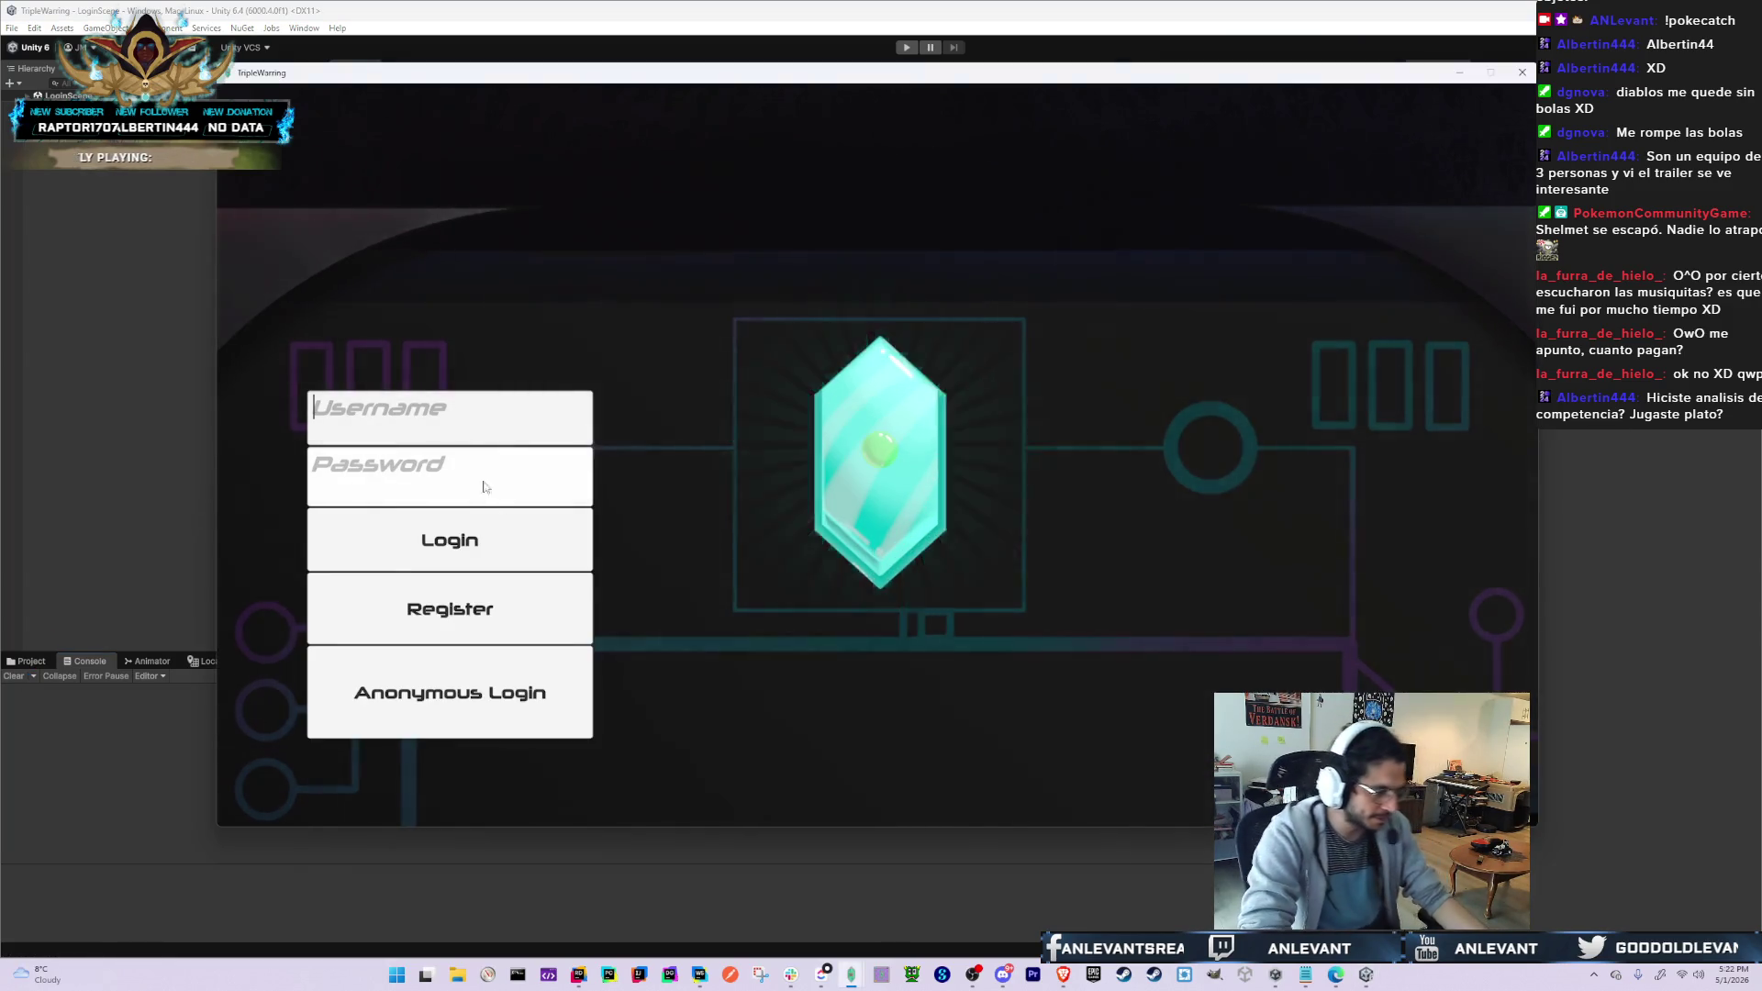
{"action": "type", "text": "adi"}
{"action": "key", "text": "BackSpace"}
{"action": "type", "text": "min"}
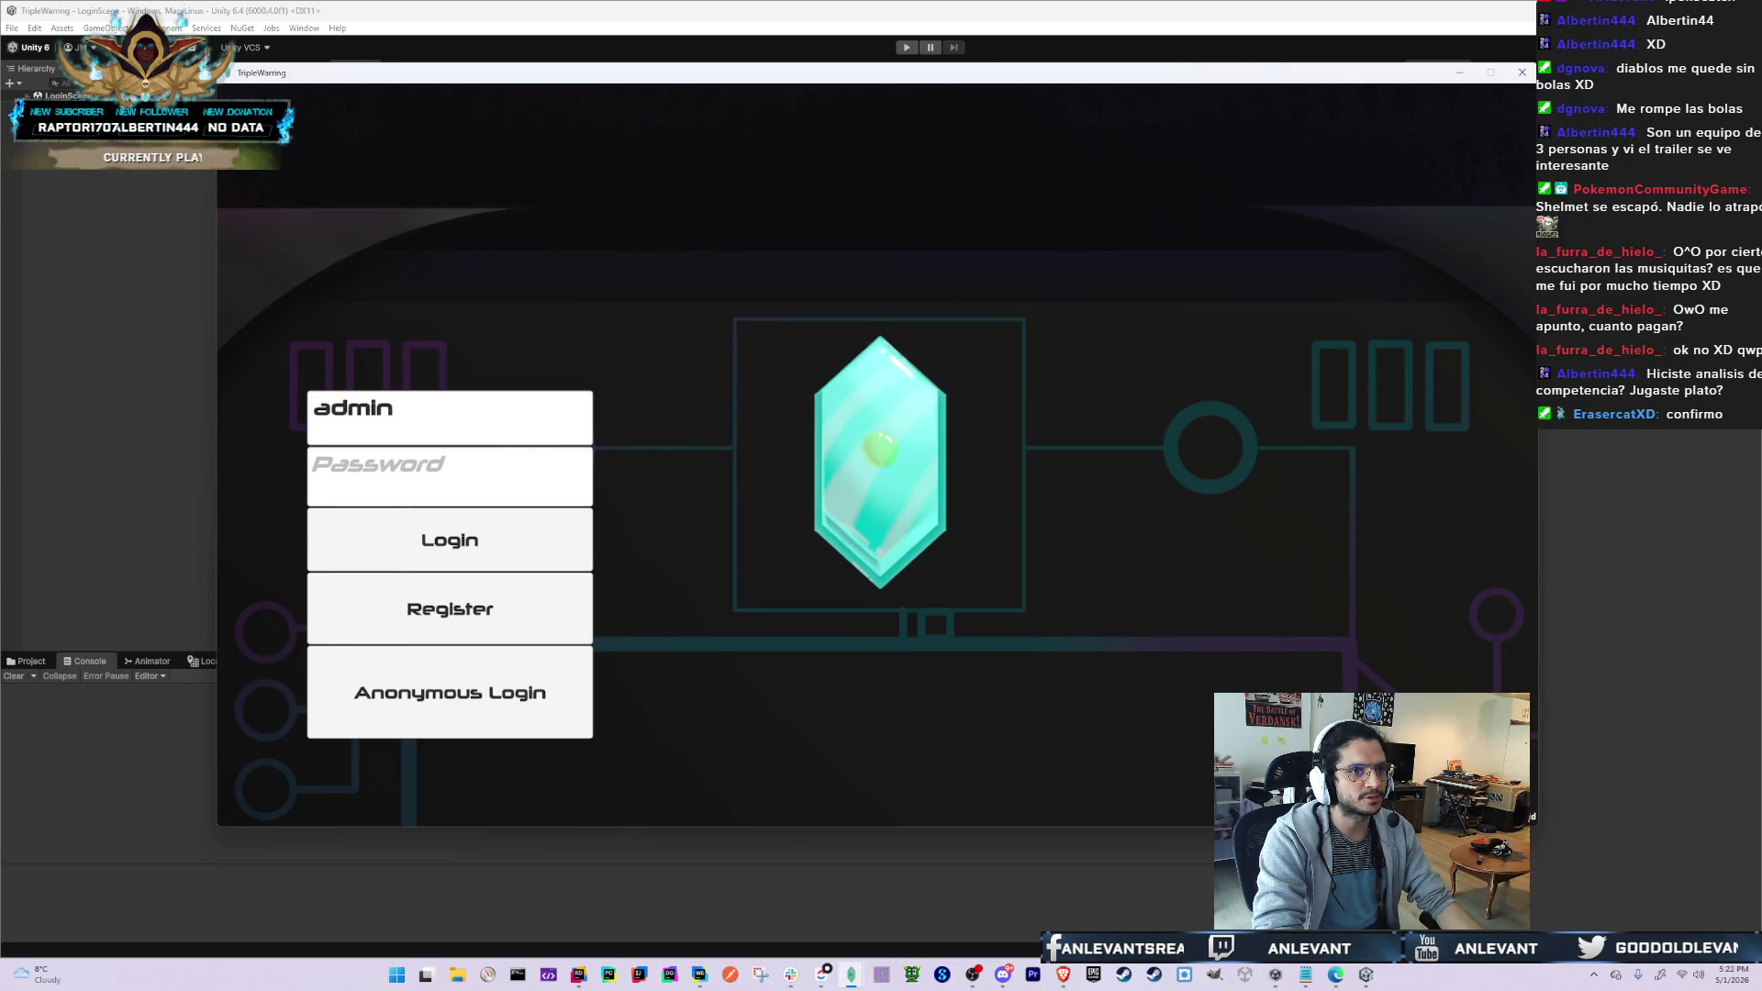
Dismiss the development console errors, close the game window and return to Rider.
{"action": "left_click", "coordinate": [1529, 72]}
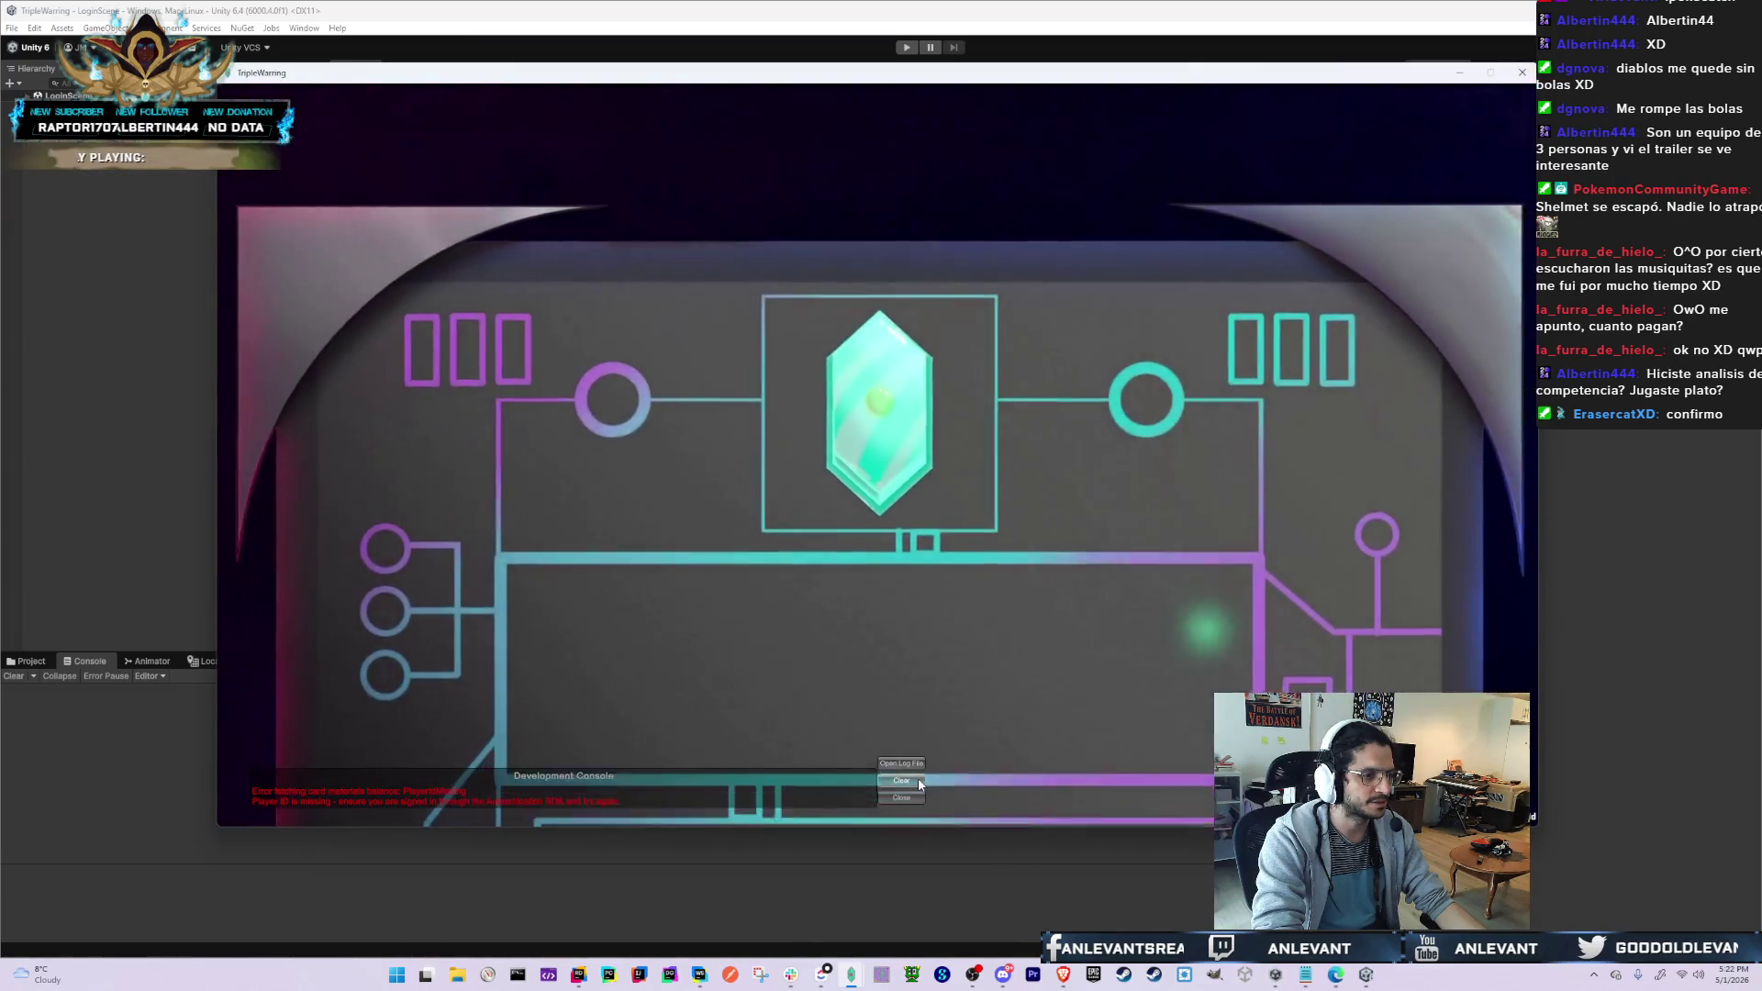
{"action": "left_click", "coordinate": [901, 796]}
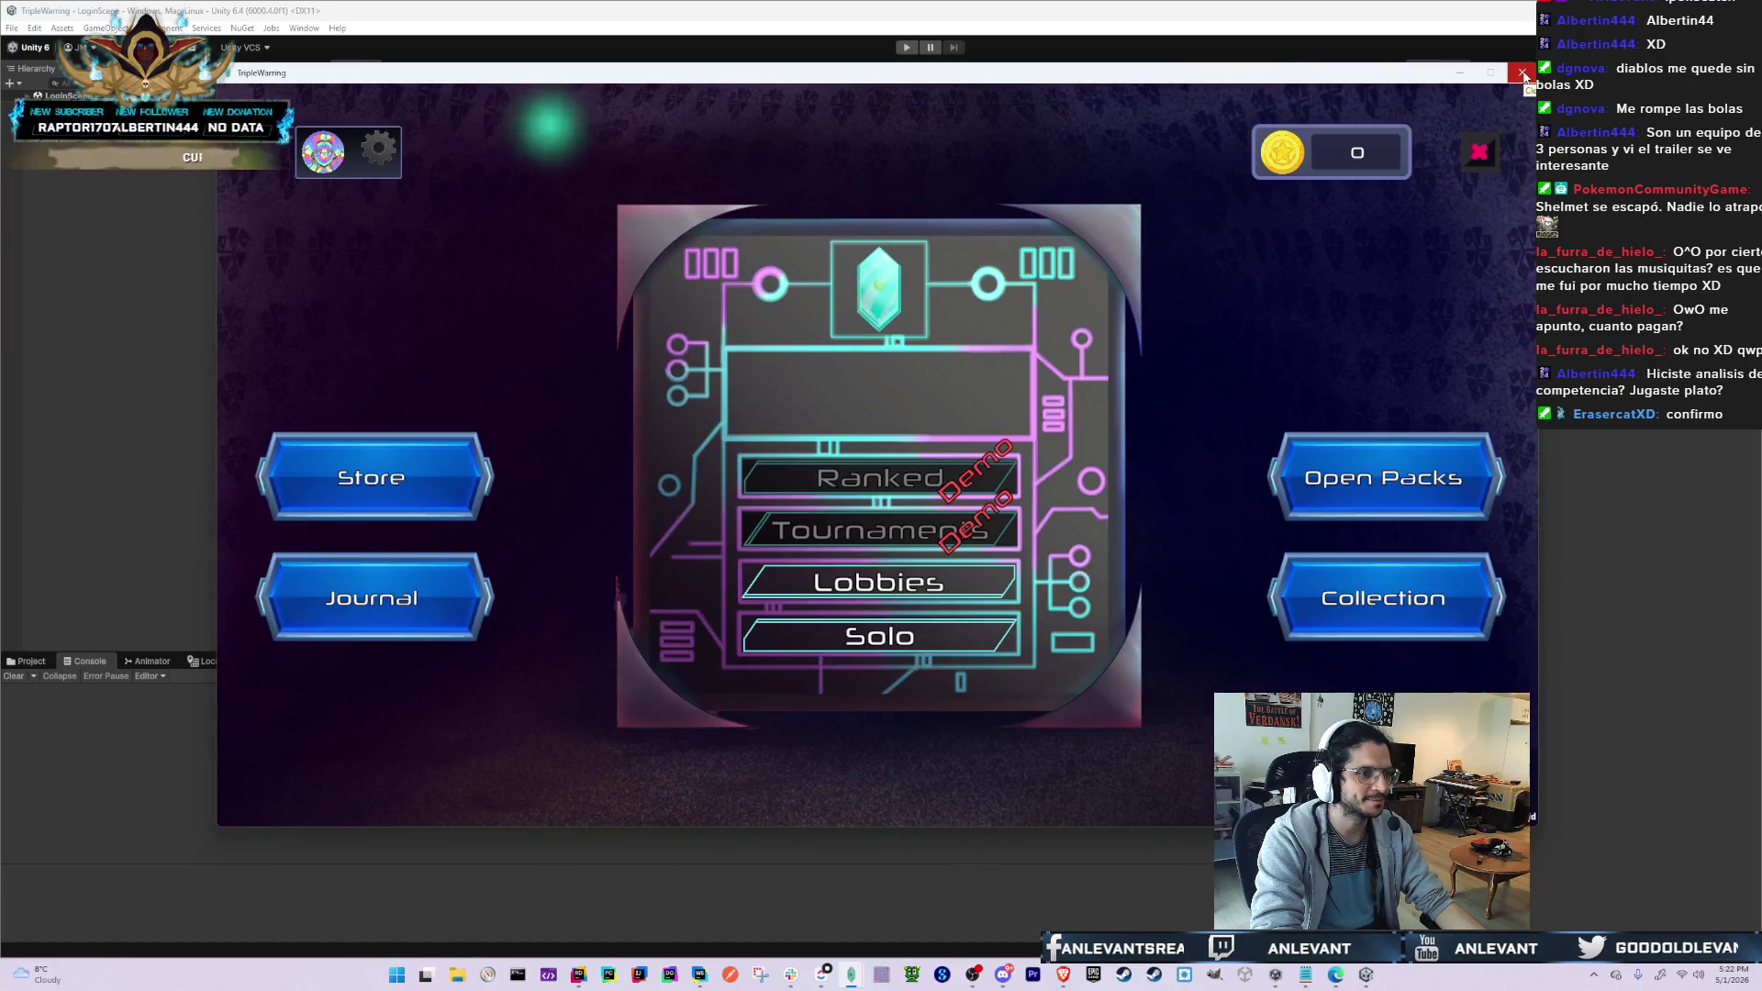
{"action": "left_click", "coordinate": [1524, 74]}
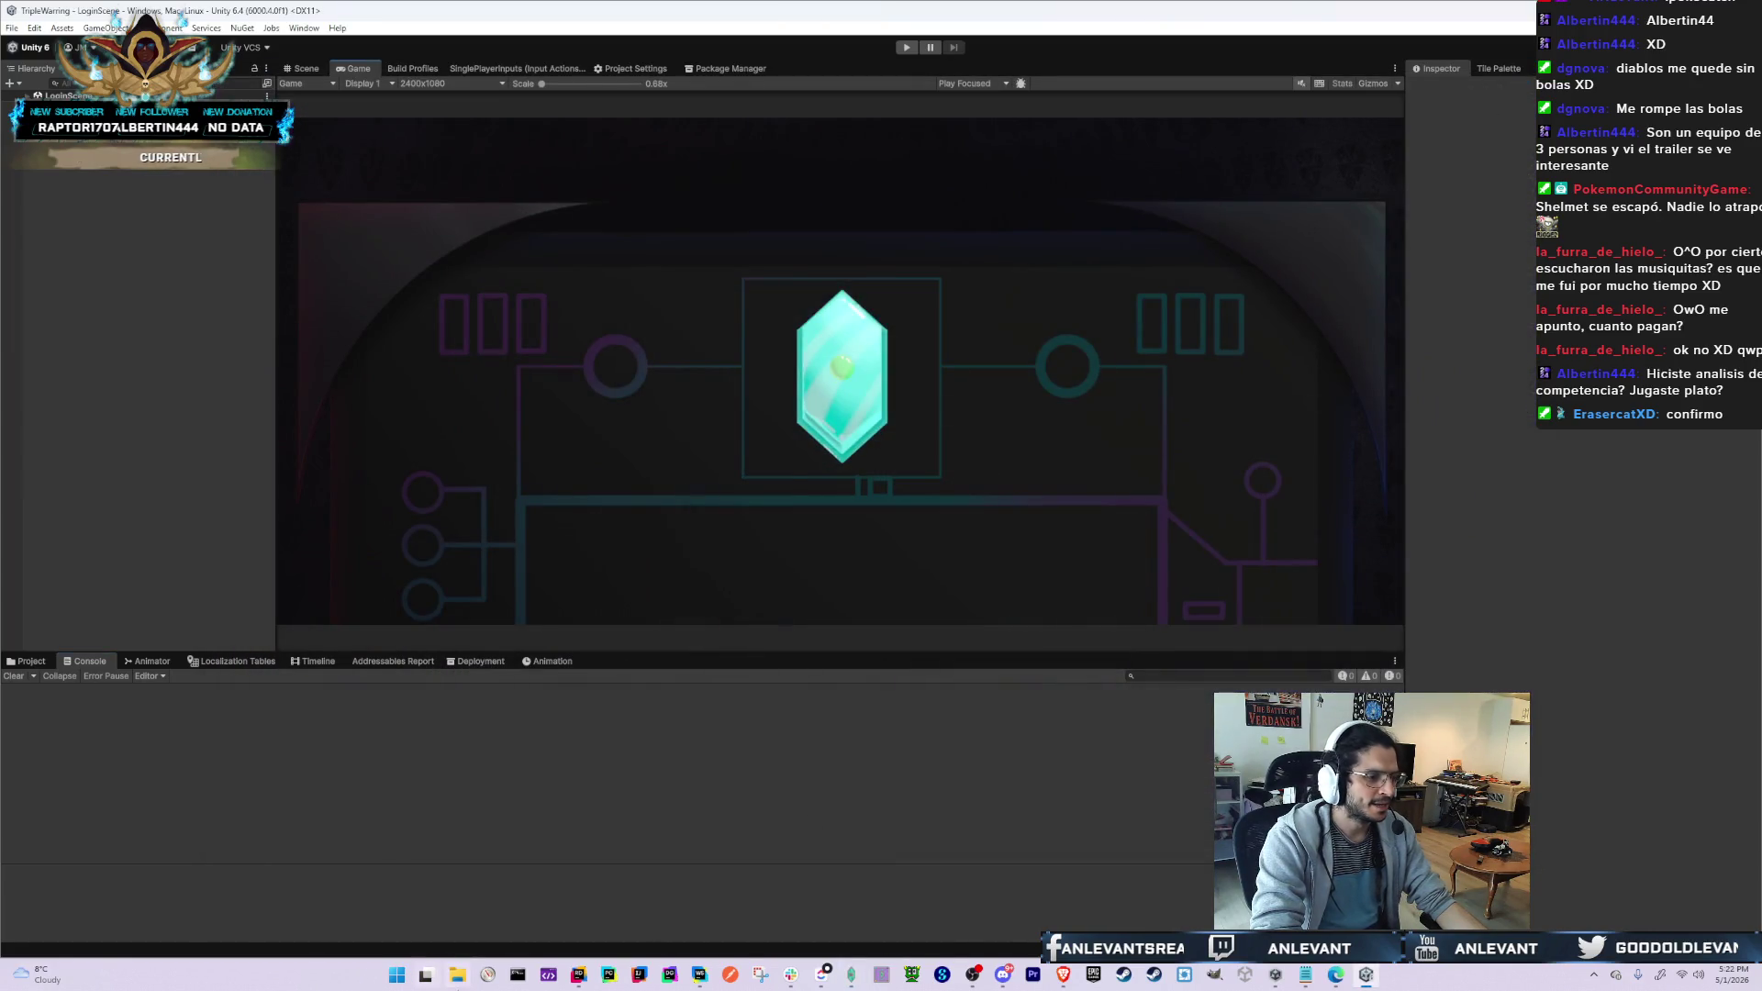
{"action": "left_click", "coordinate": [587, 981]}
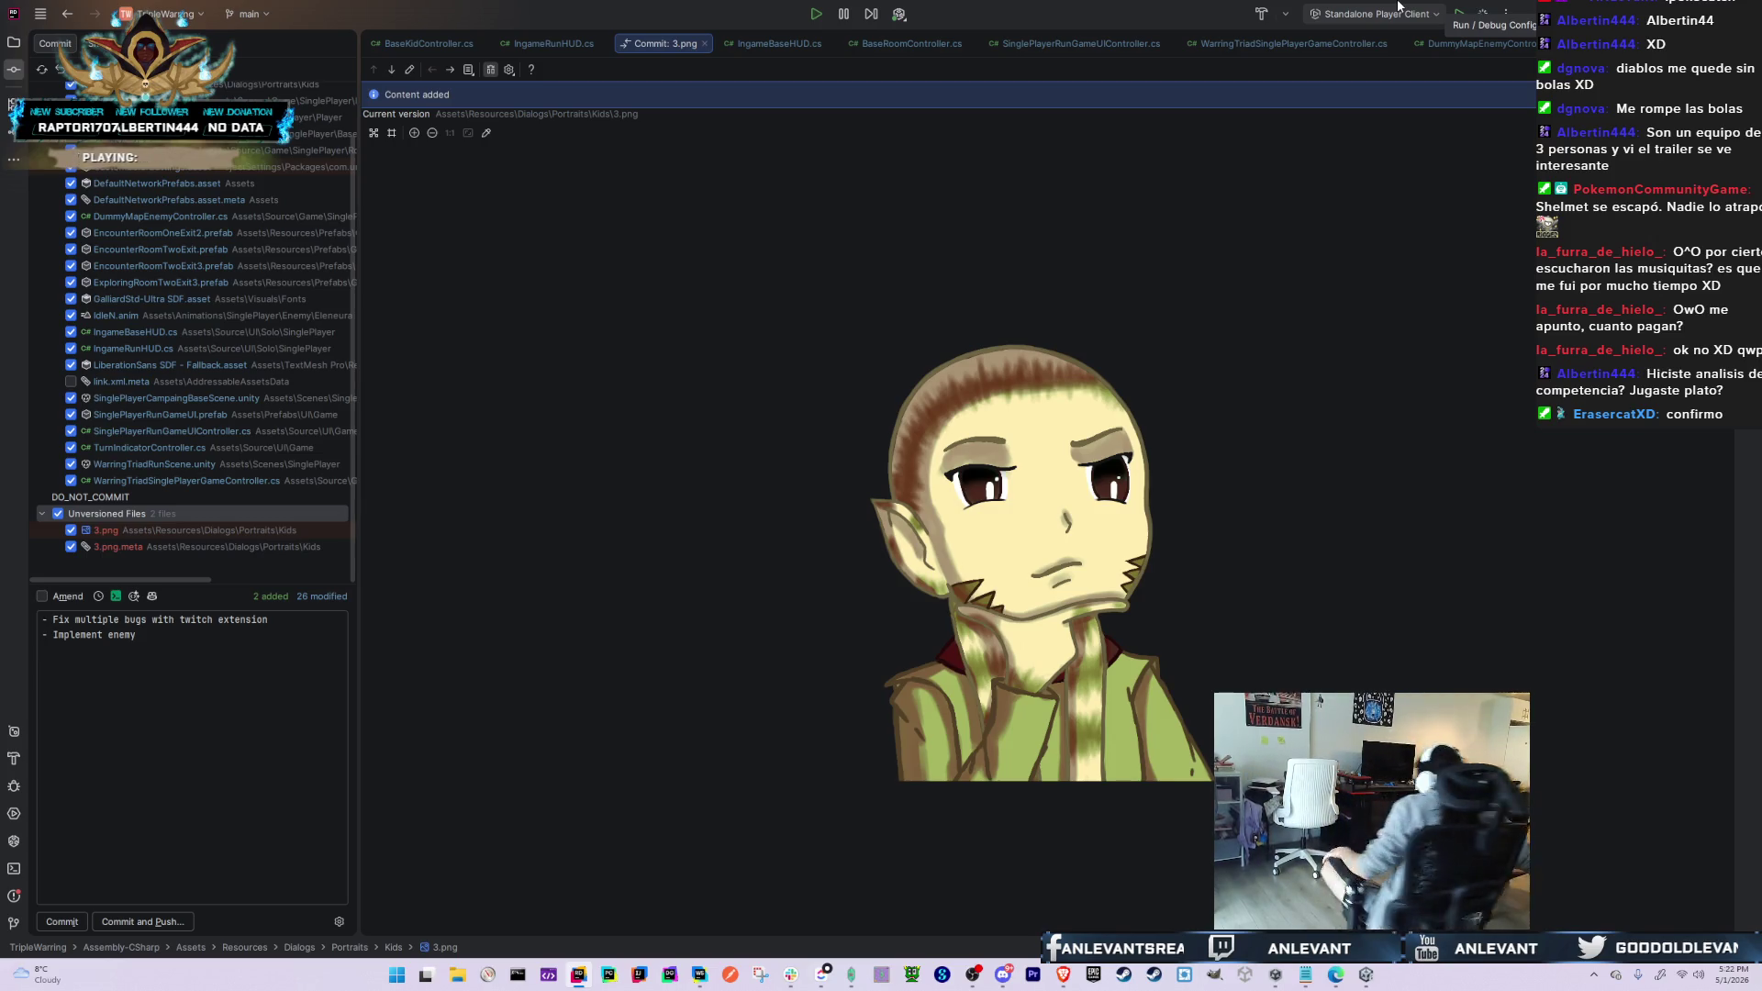
Start the Standalone Player Client debug run with Shift+F9.
{"action": "key", "text": "shift+F9"}
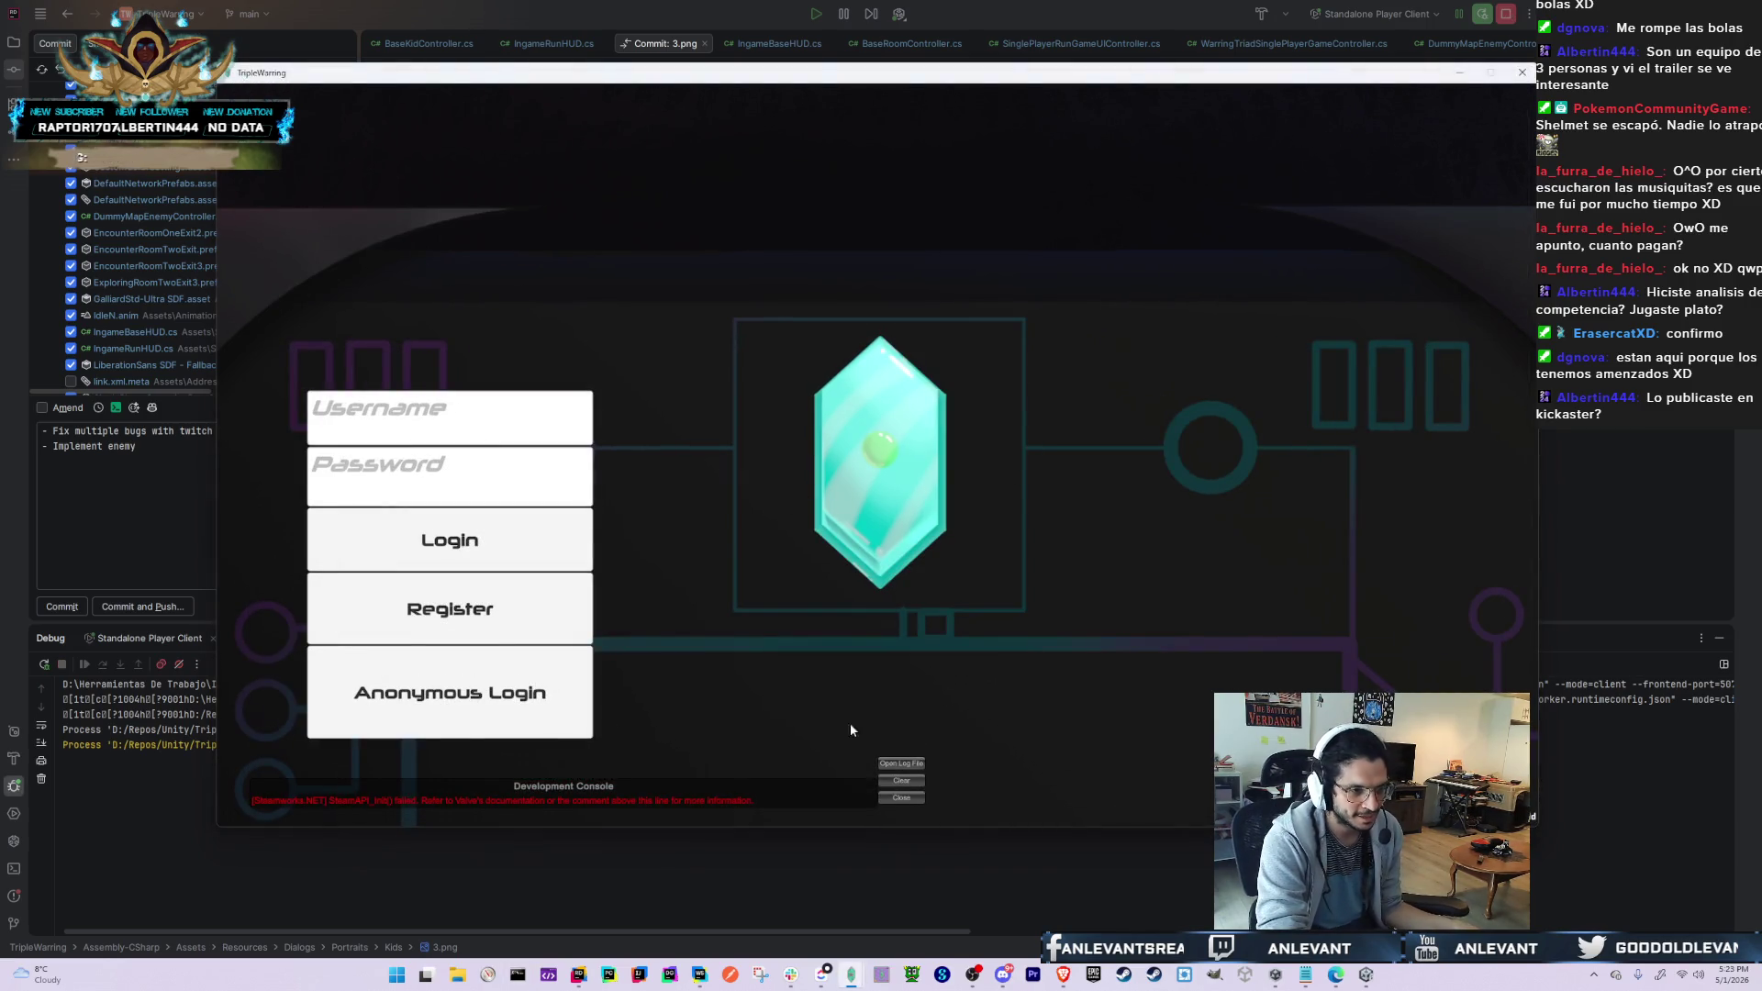
Clear the development console, log in with the test account, and open the Solo modes.
{"action": "left_click", "coordinate": [901, 782]}
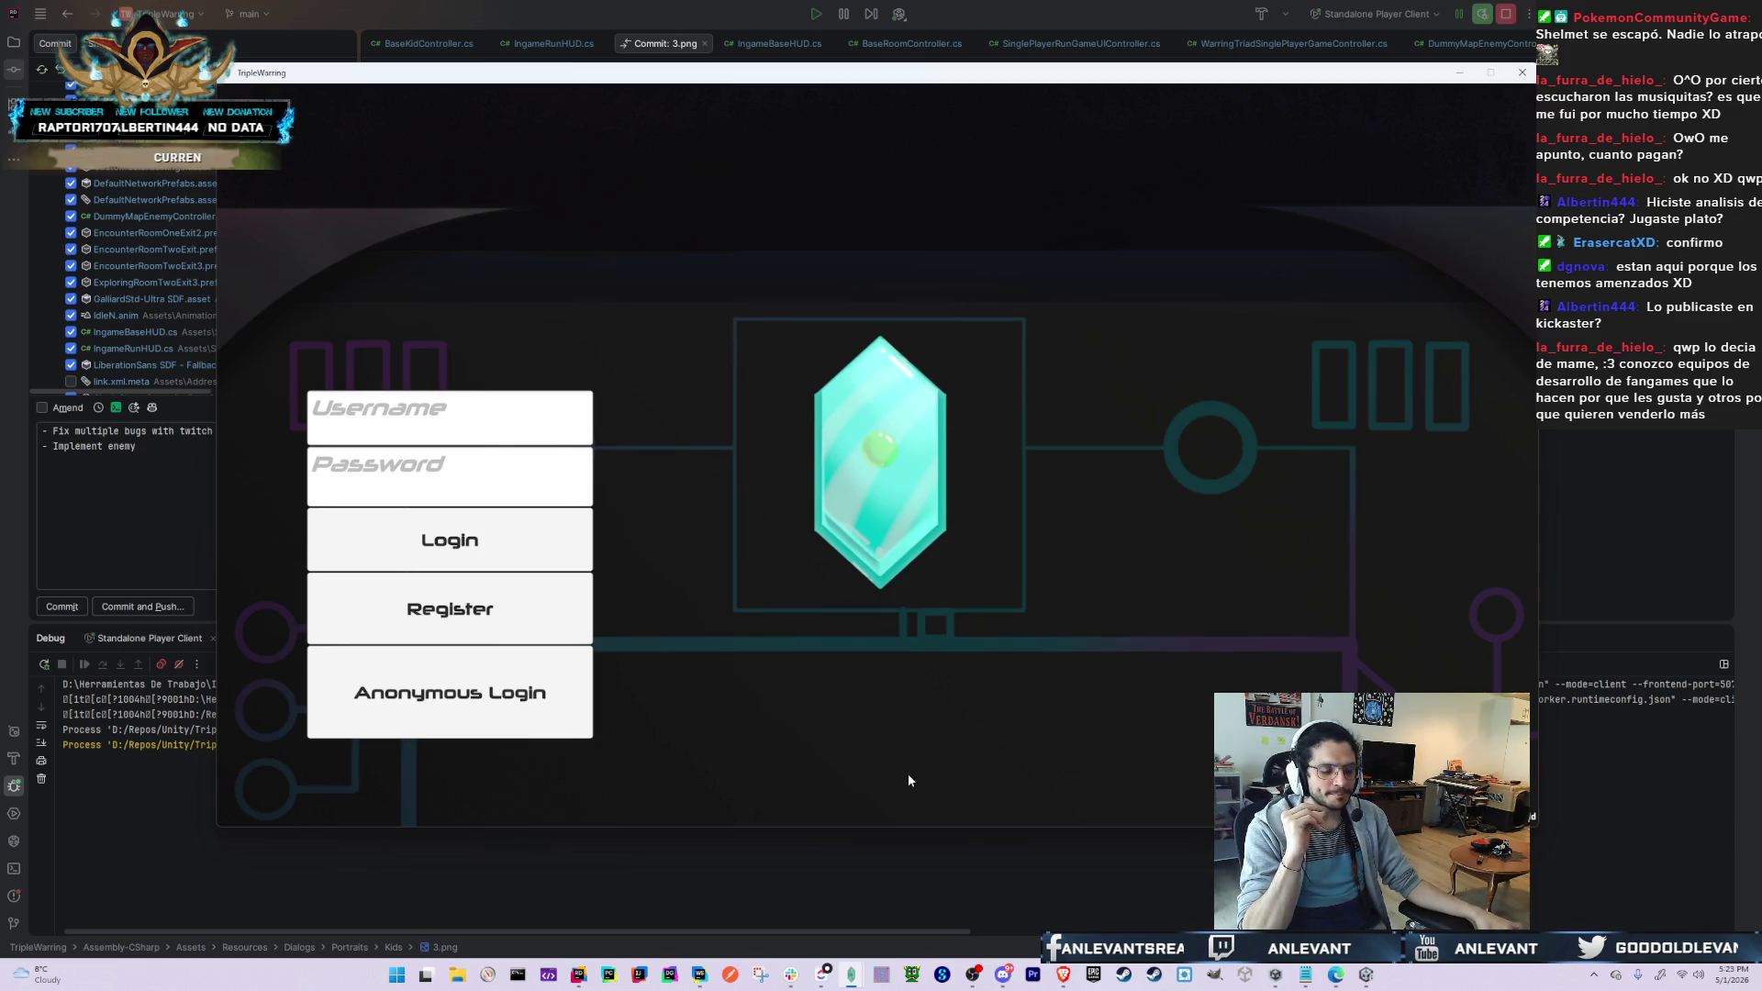
{"action": "left_click", "coordinate": [540, 400]}
{"action": "type", "text": "admin"}
{"action": "left_click", "coordinate": [496, 464]}
{"action": "type", "text": "*****"}
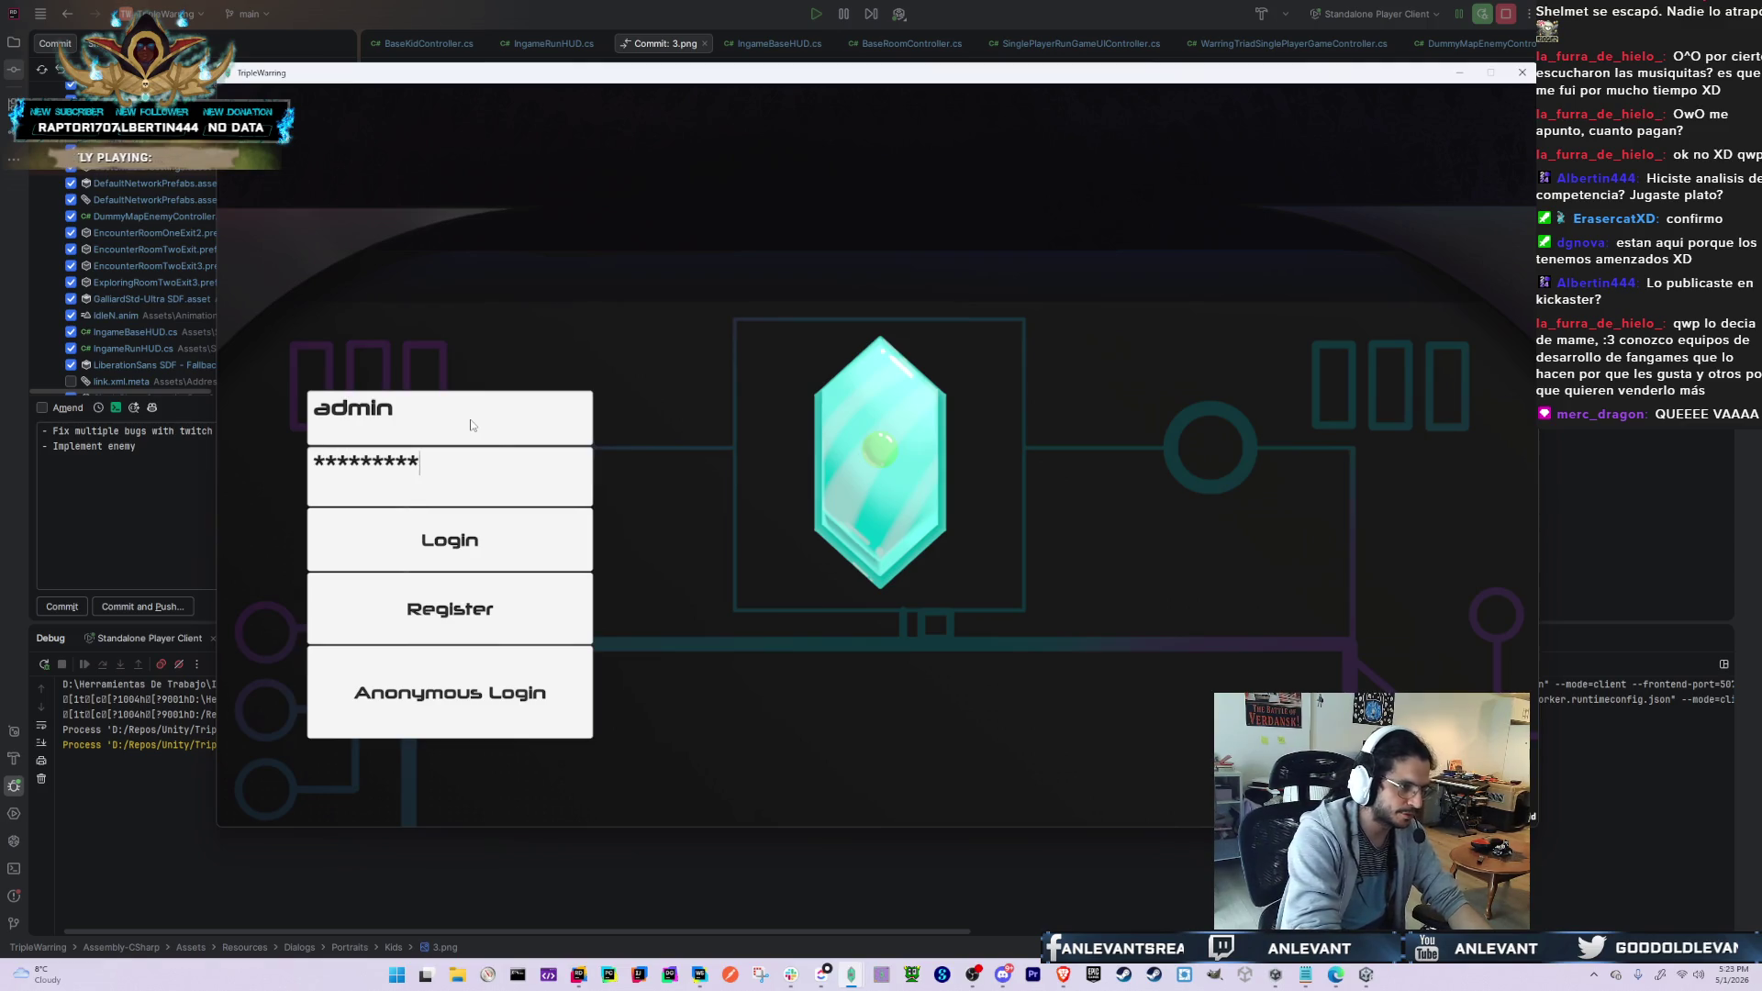
{"action": "left_click", "coordinate": [489, 533]}
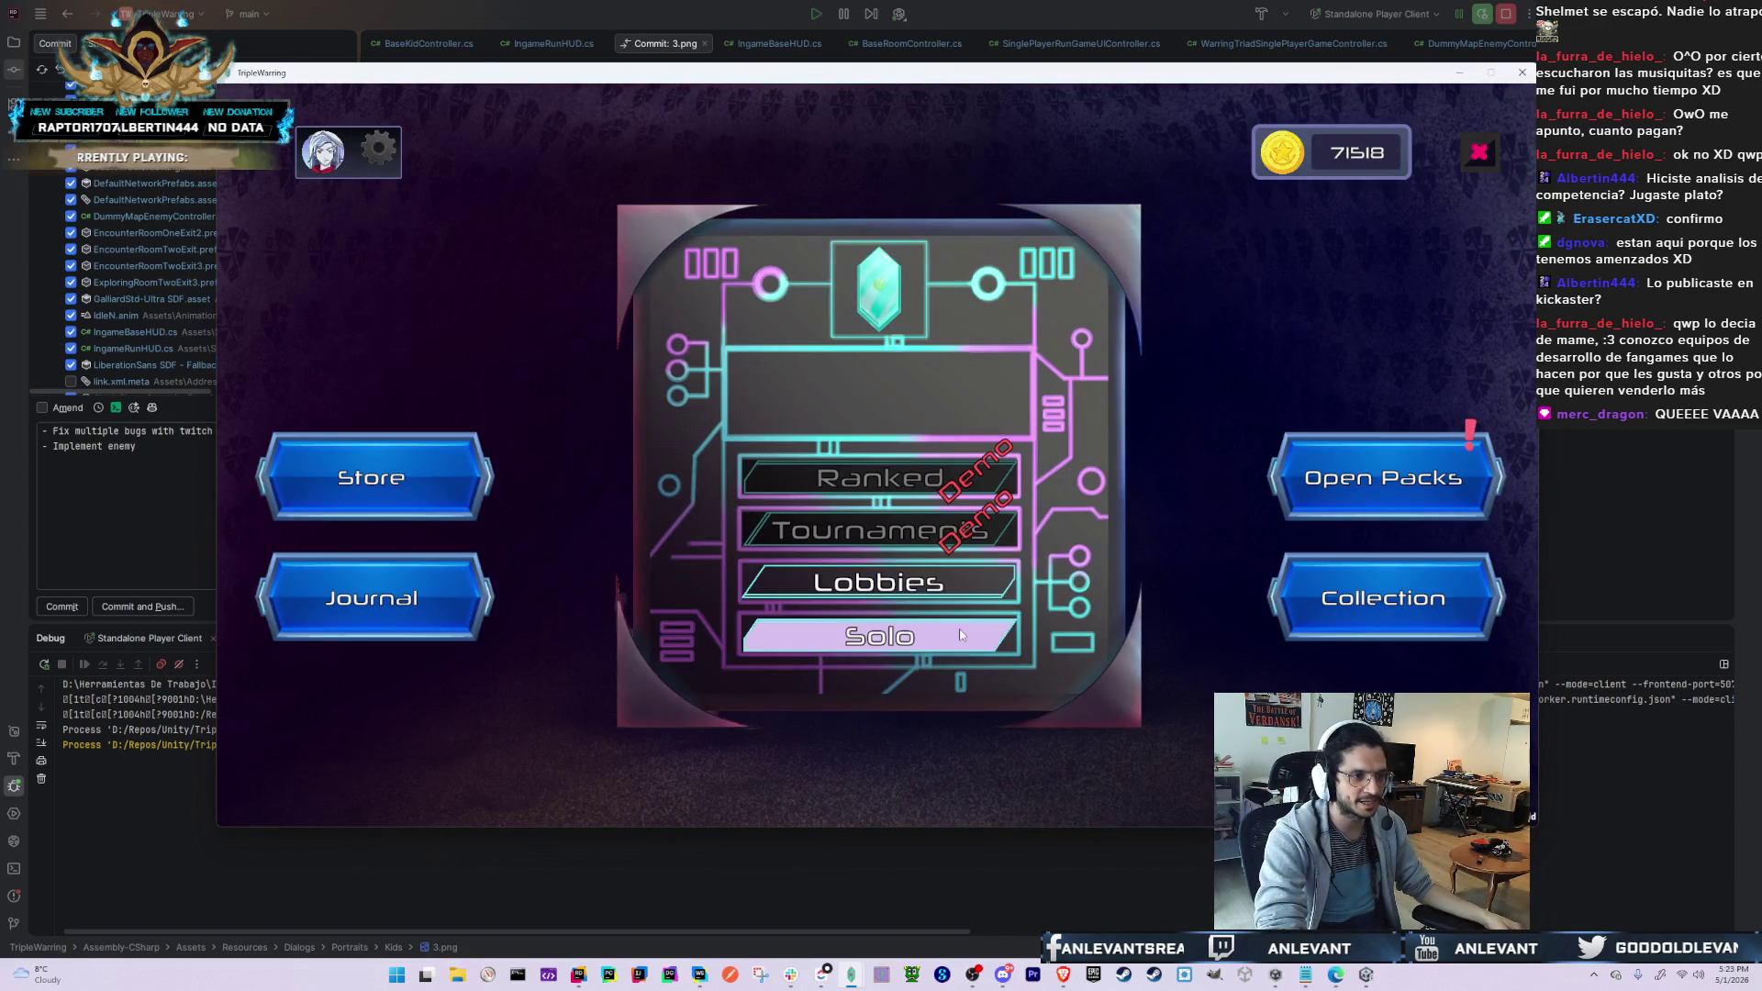
{"action": "left_click", "coordinate": [958, 633]}
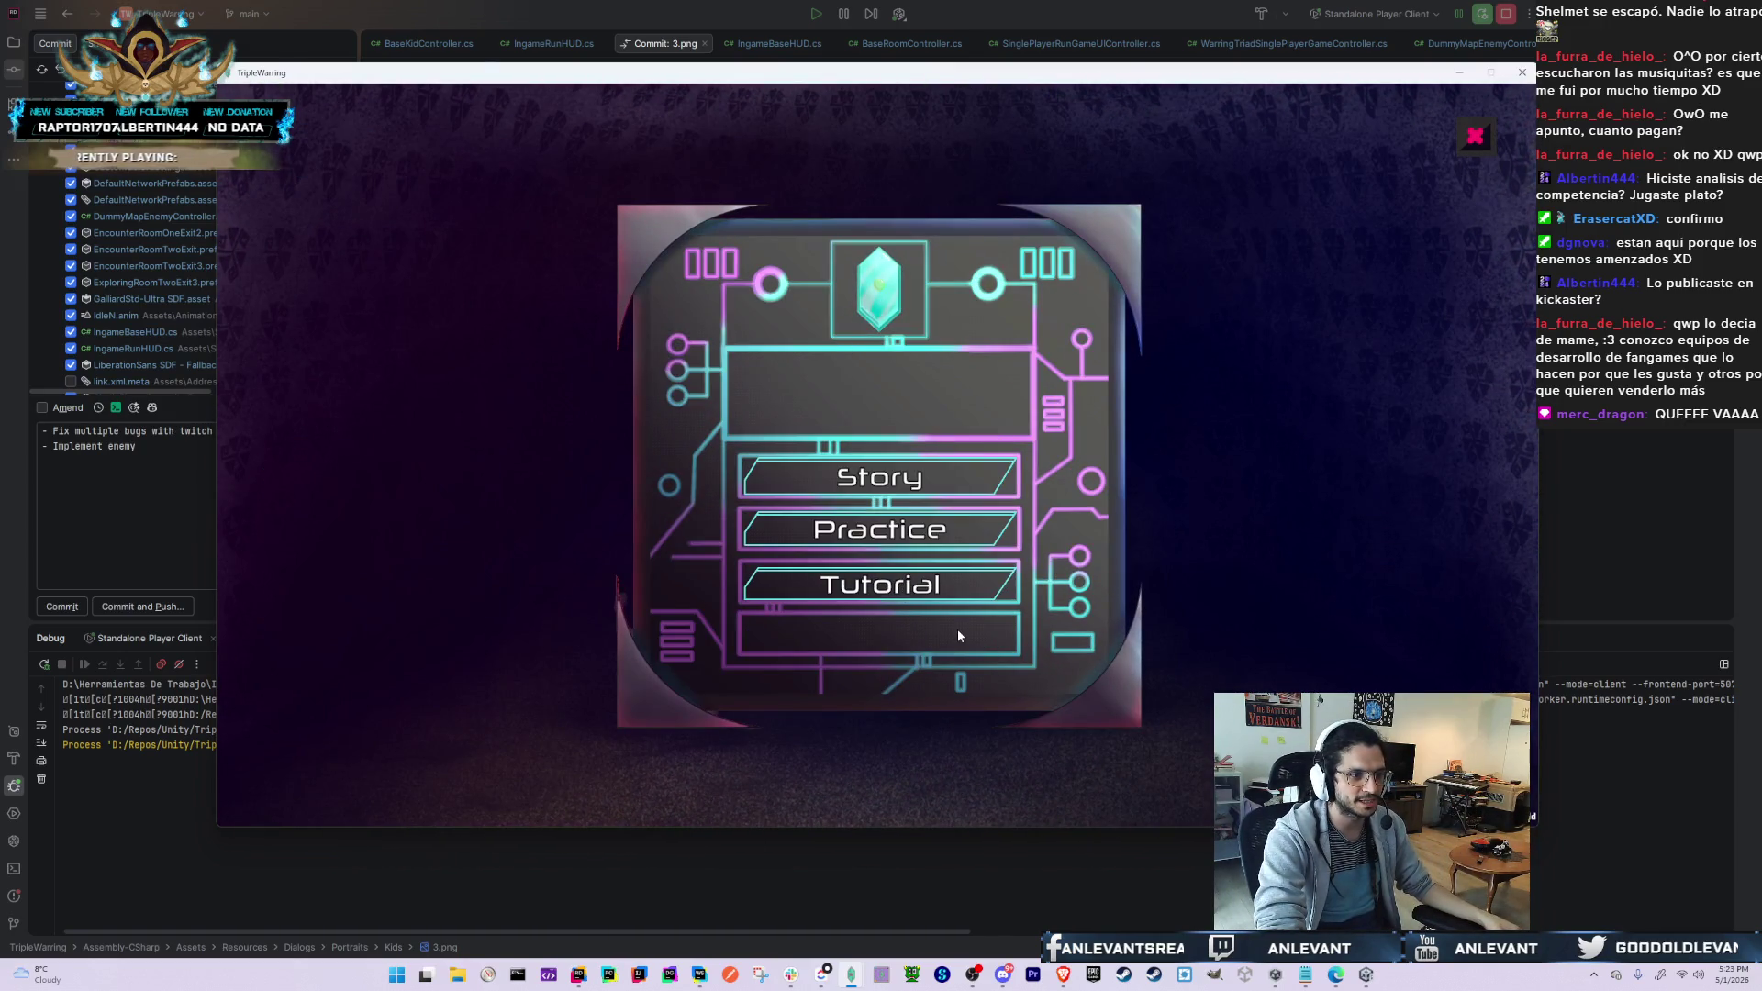
Start Story mode and walk the heroine back and forth along the river paths.
{"action": "left_click", "coordinate": [914, 484]}
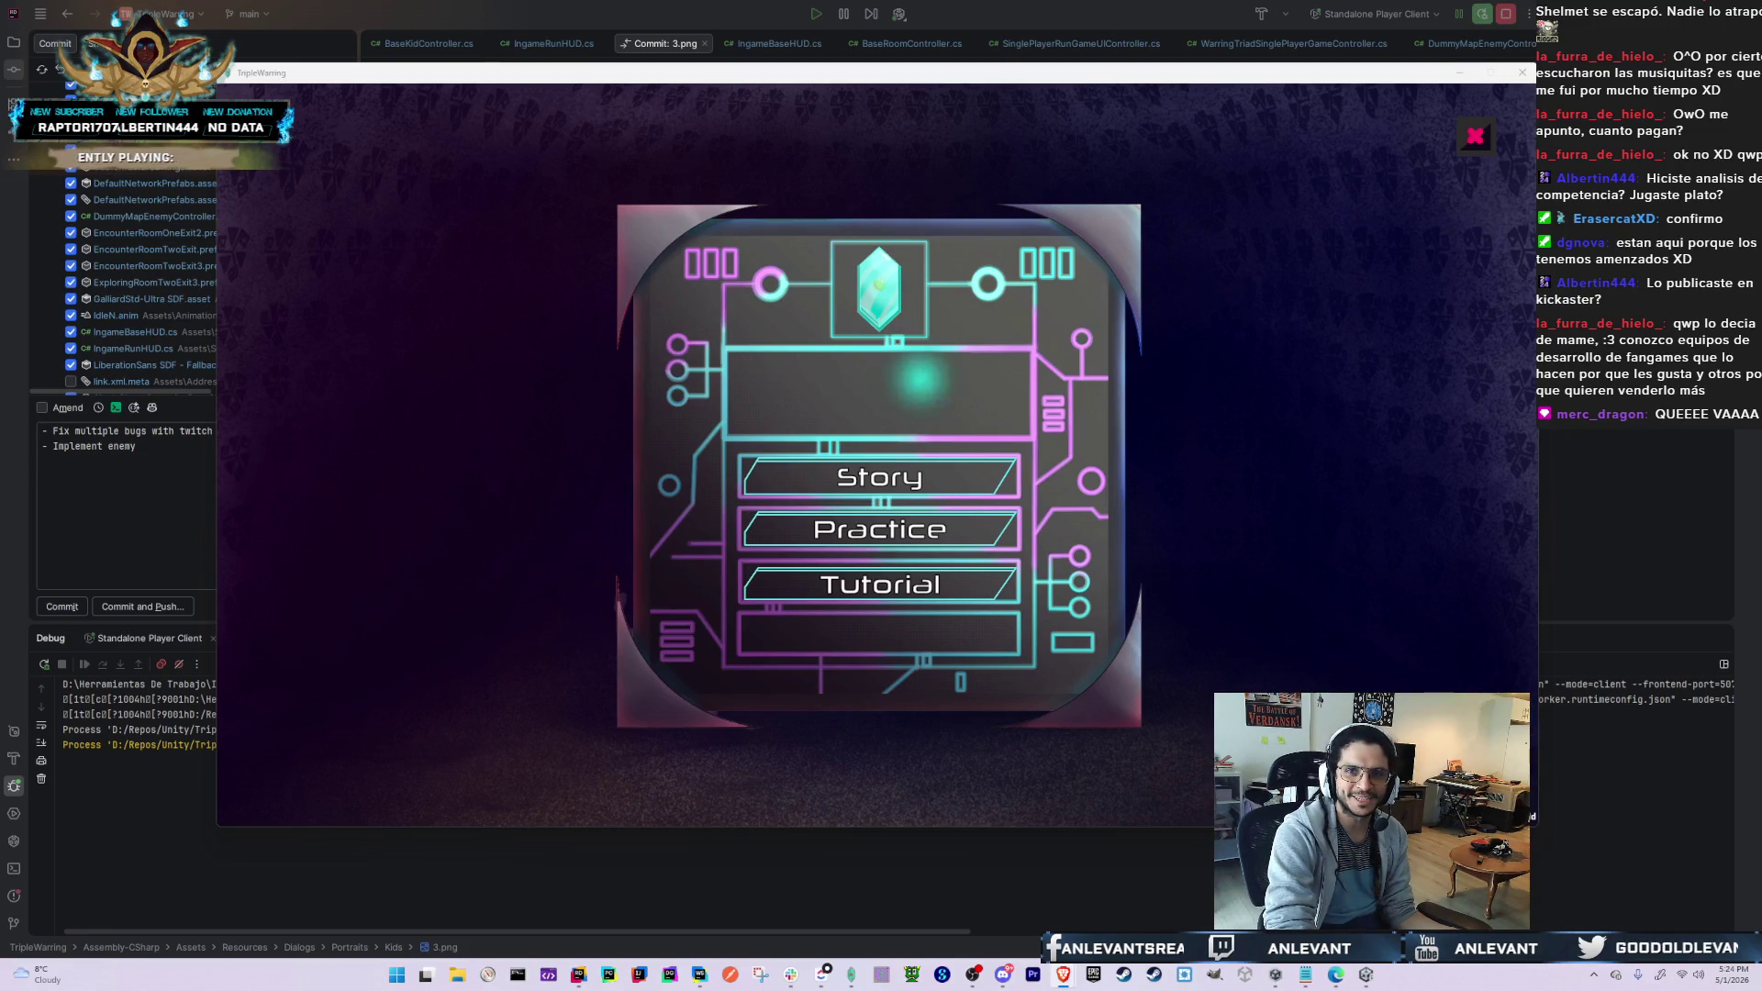
{"action": "left_click", "coordinate": [880, 478]}
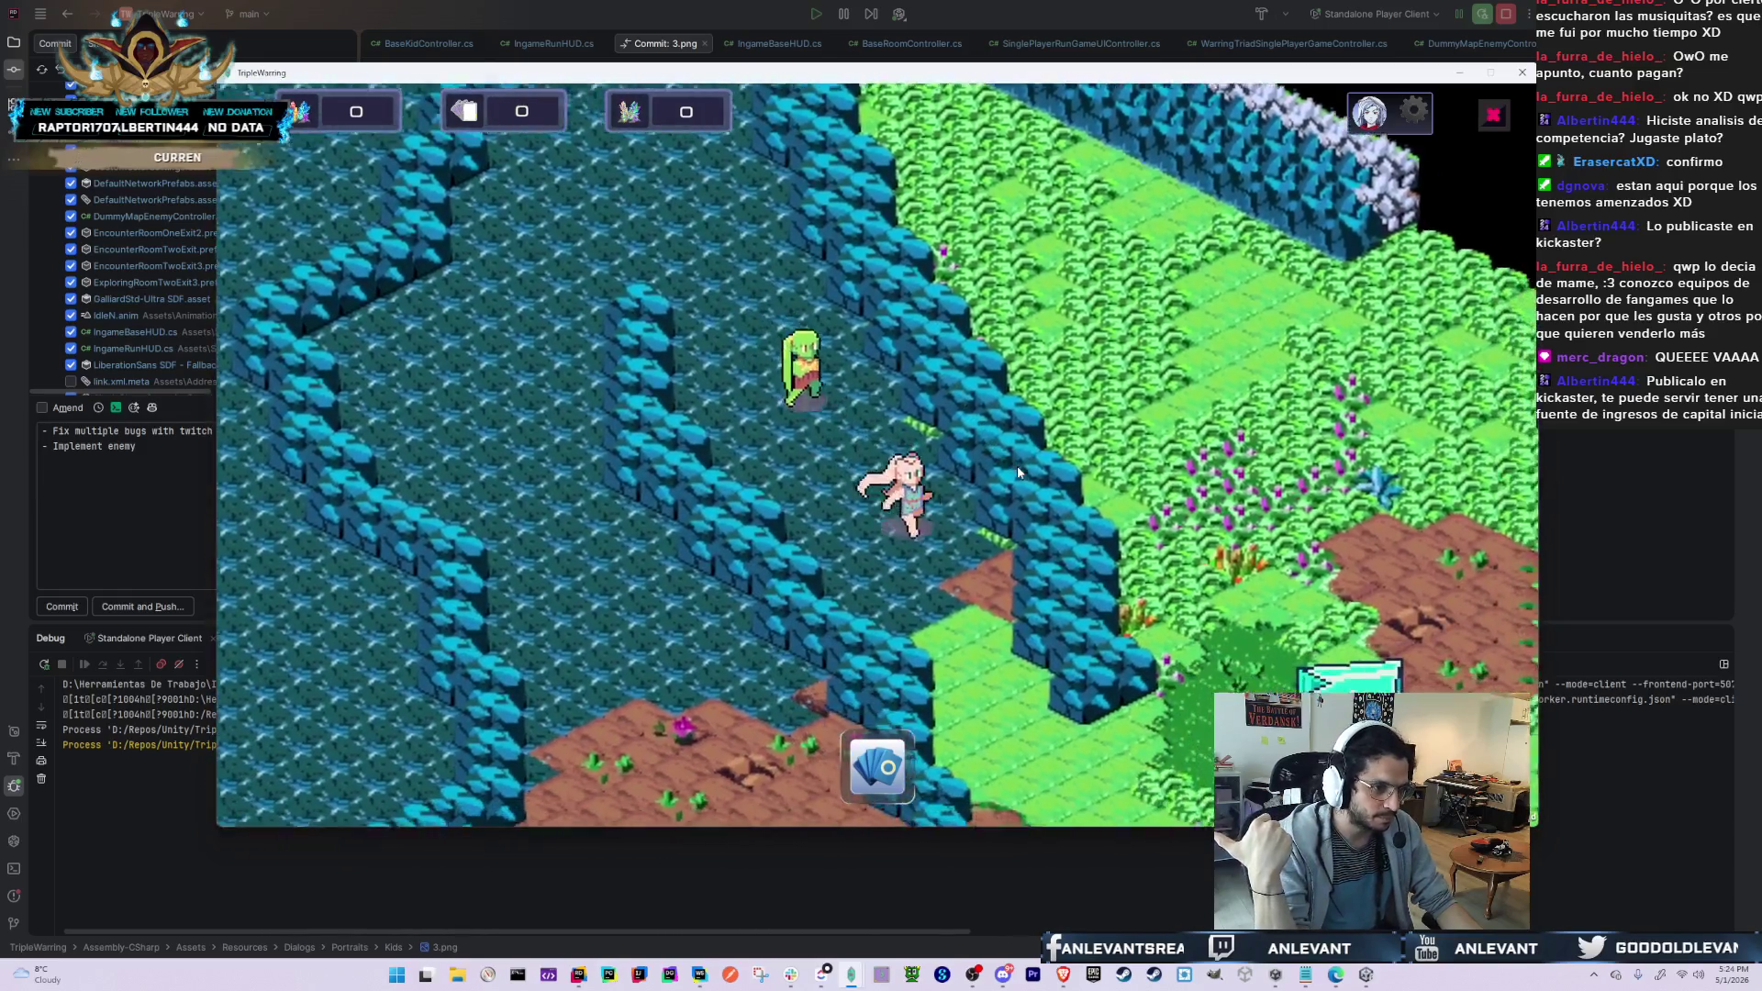
{"action": "key", "text": "w"}
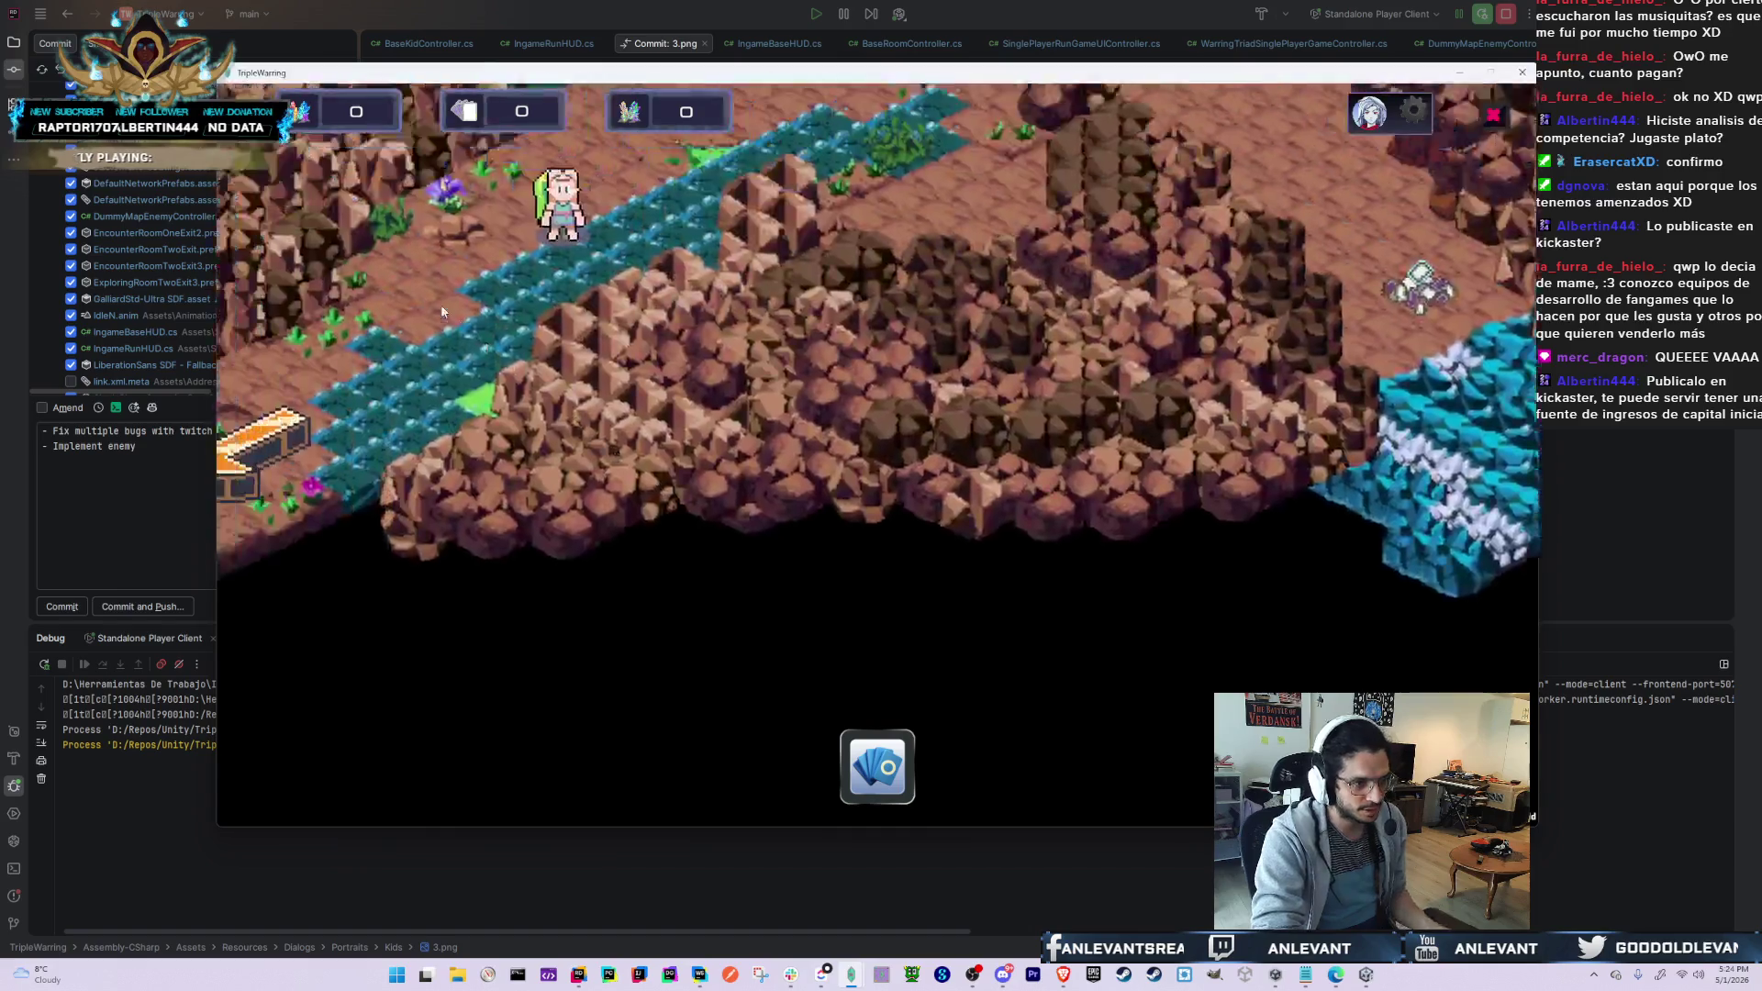
{"action": "key", "text": "s"}
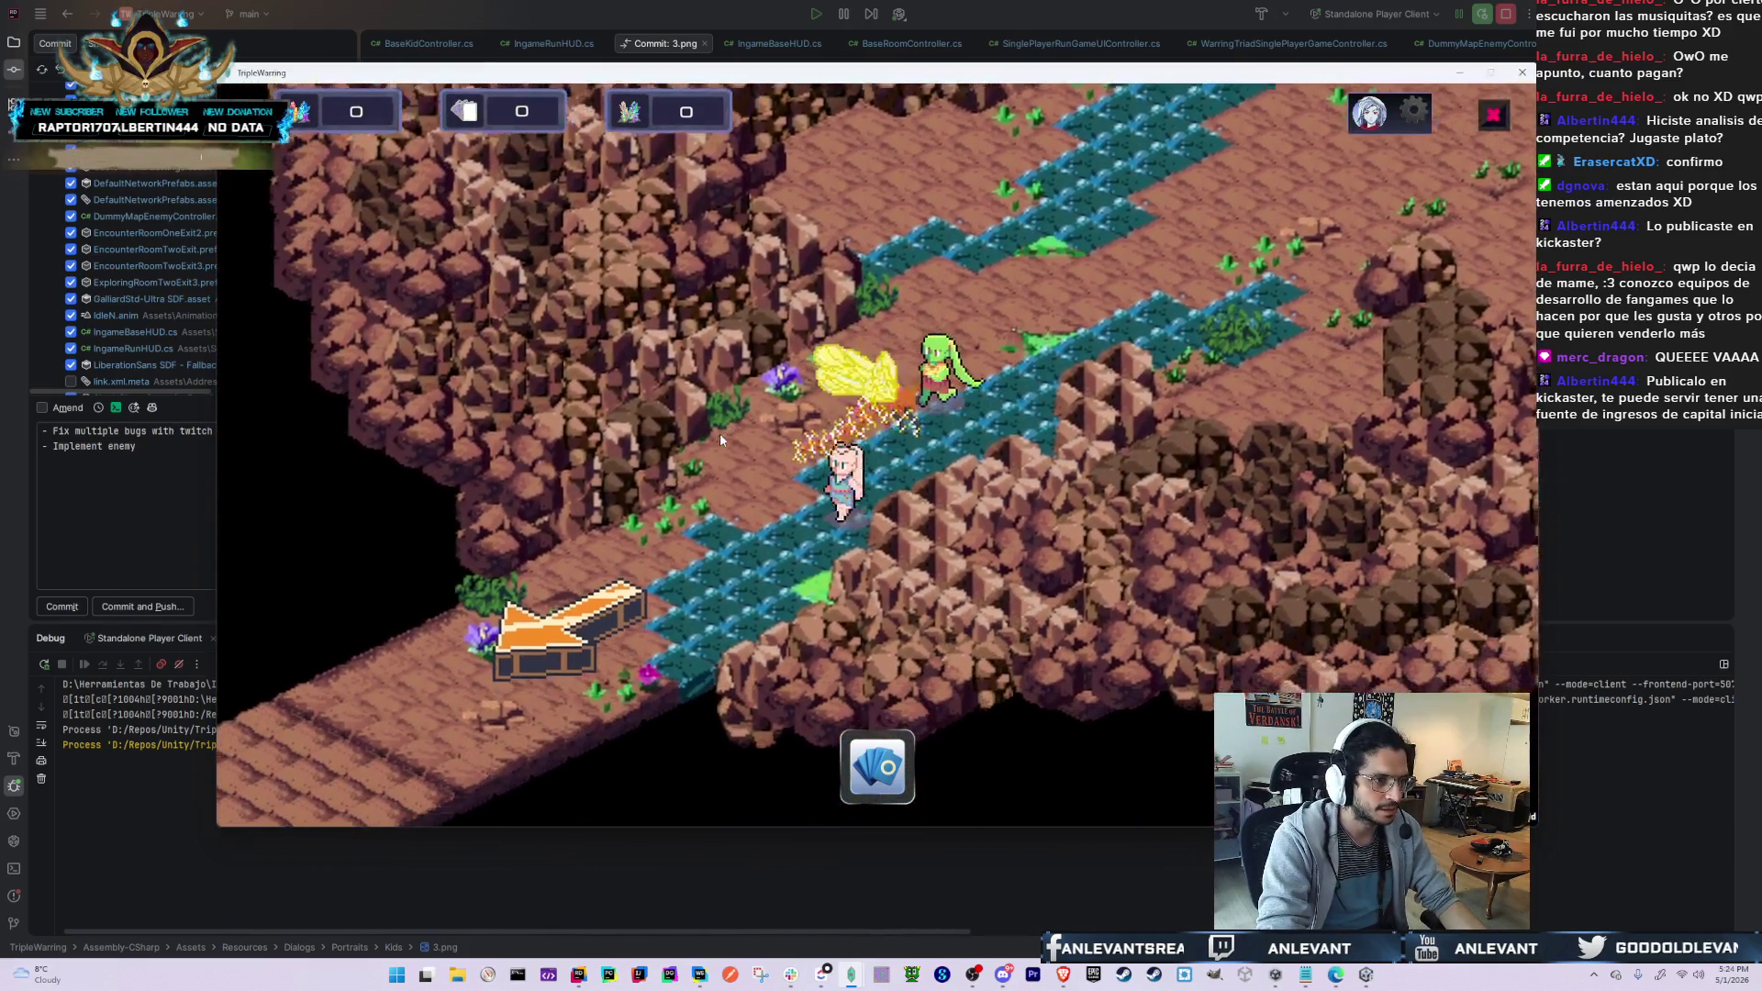
{"action": "key", "text": "w"}
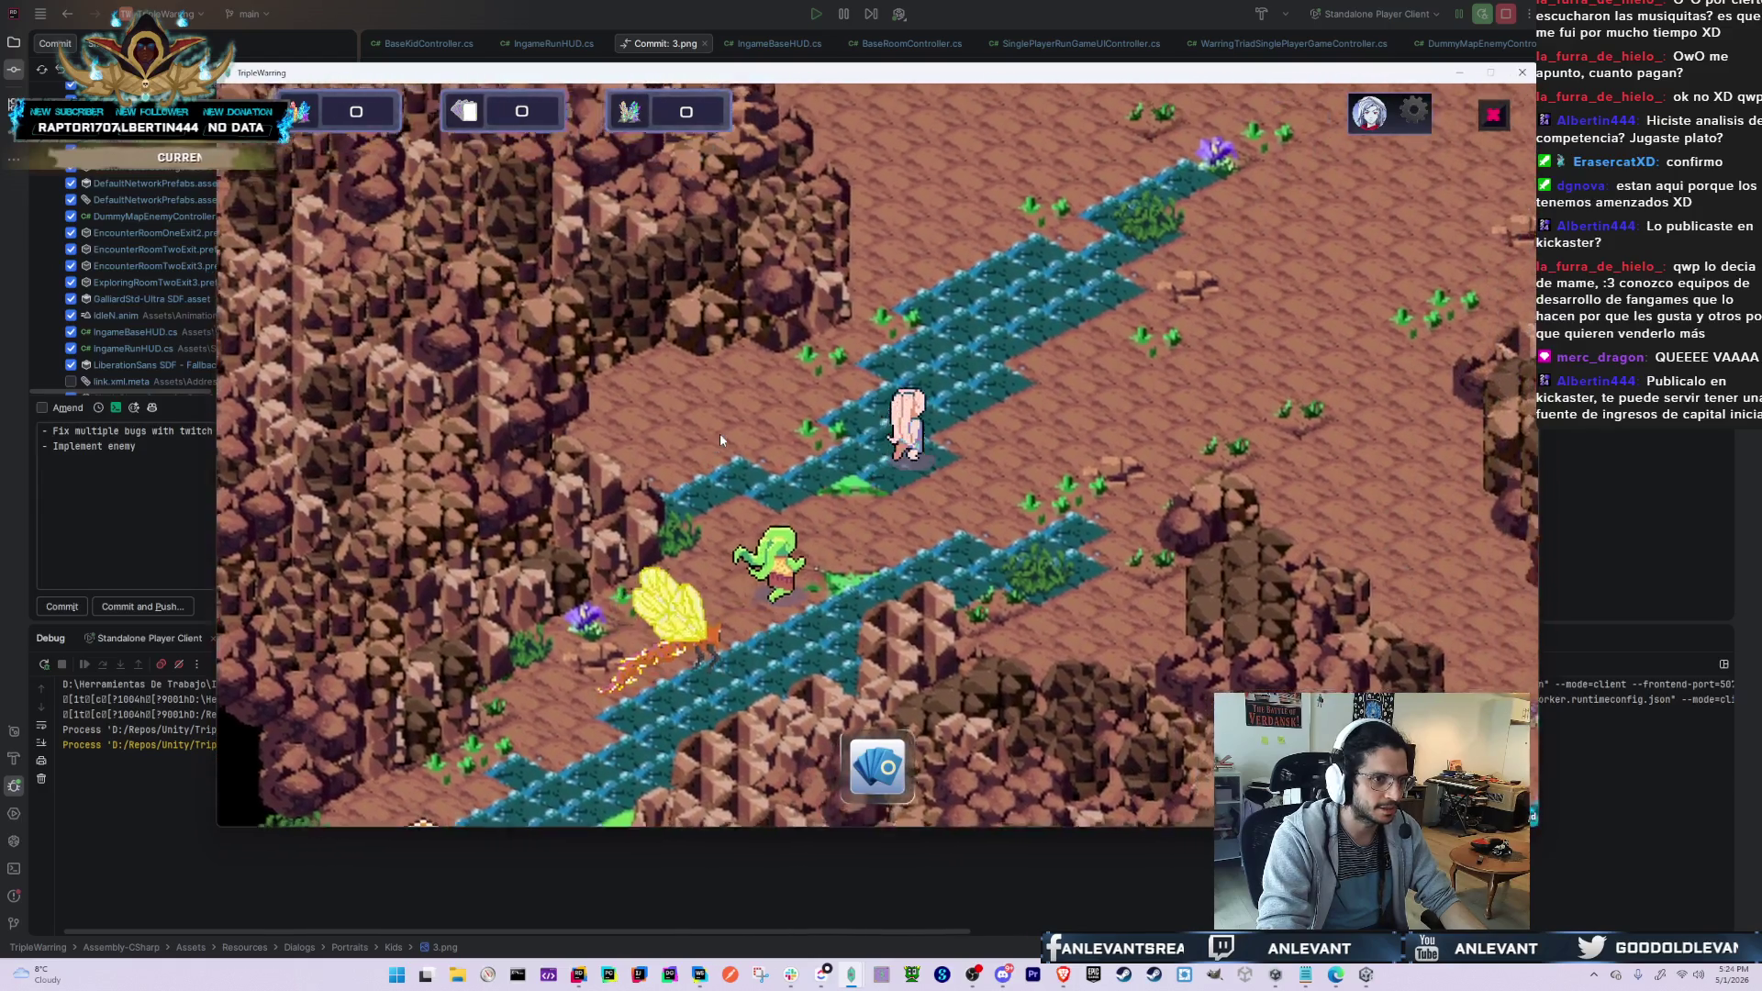
{"action": "key", "text": "w"}
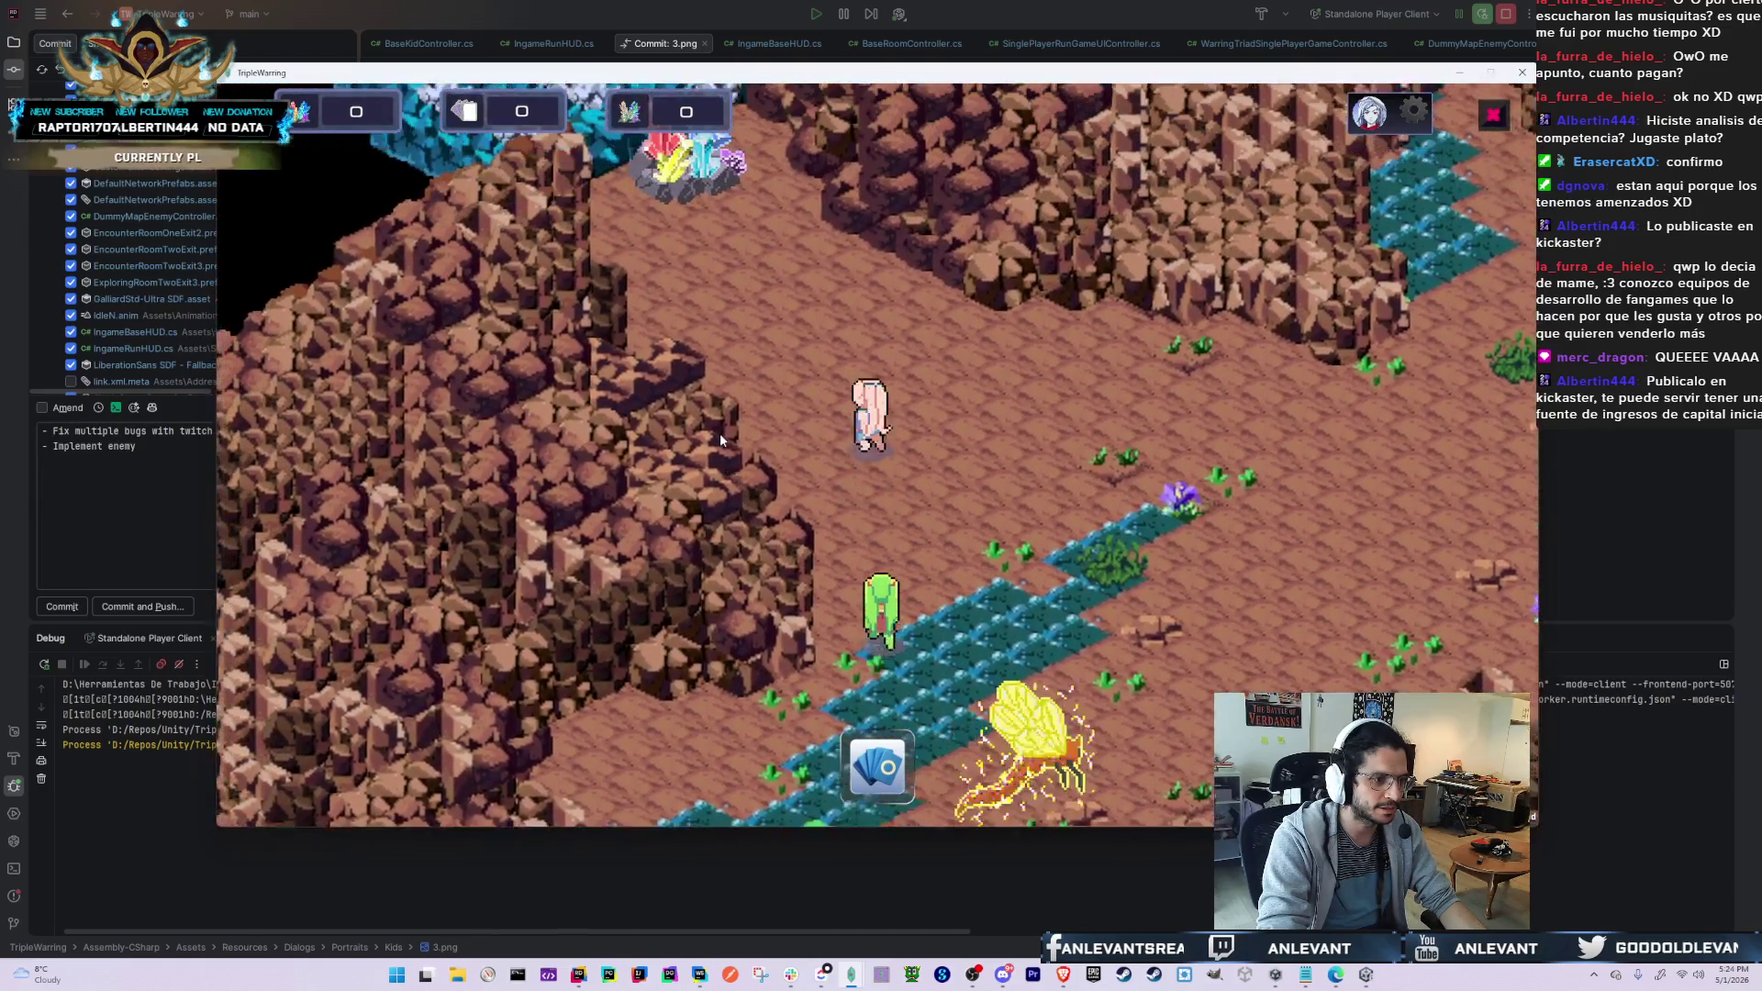
{"action": "key", "text": "s"}
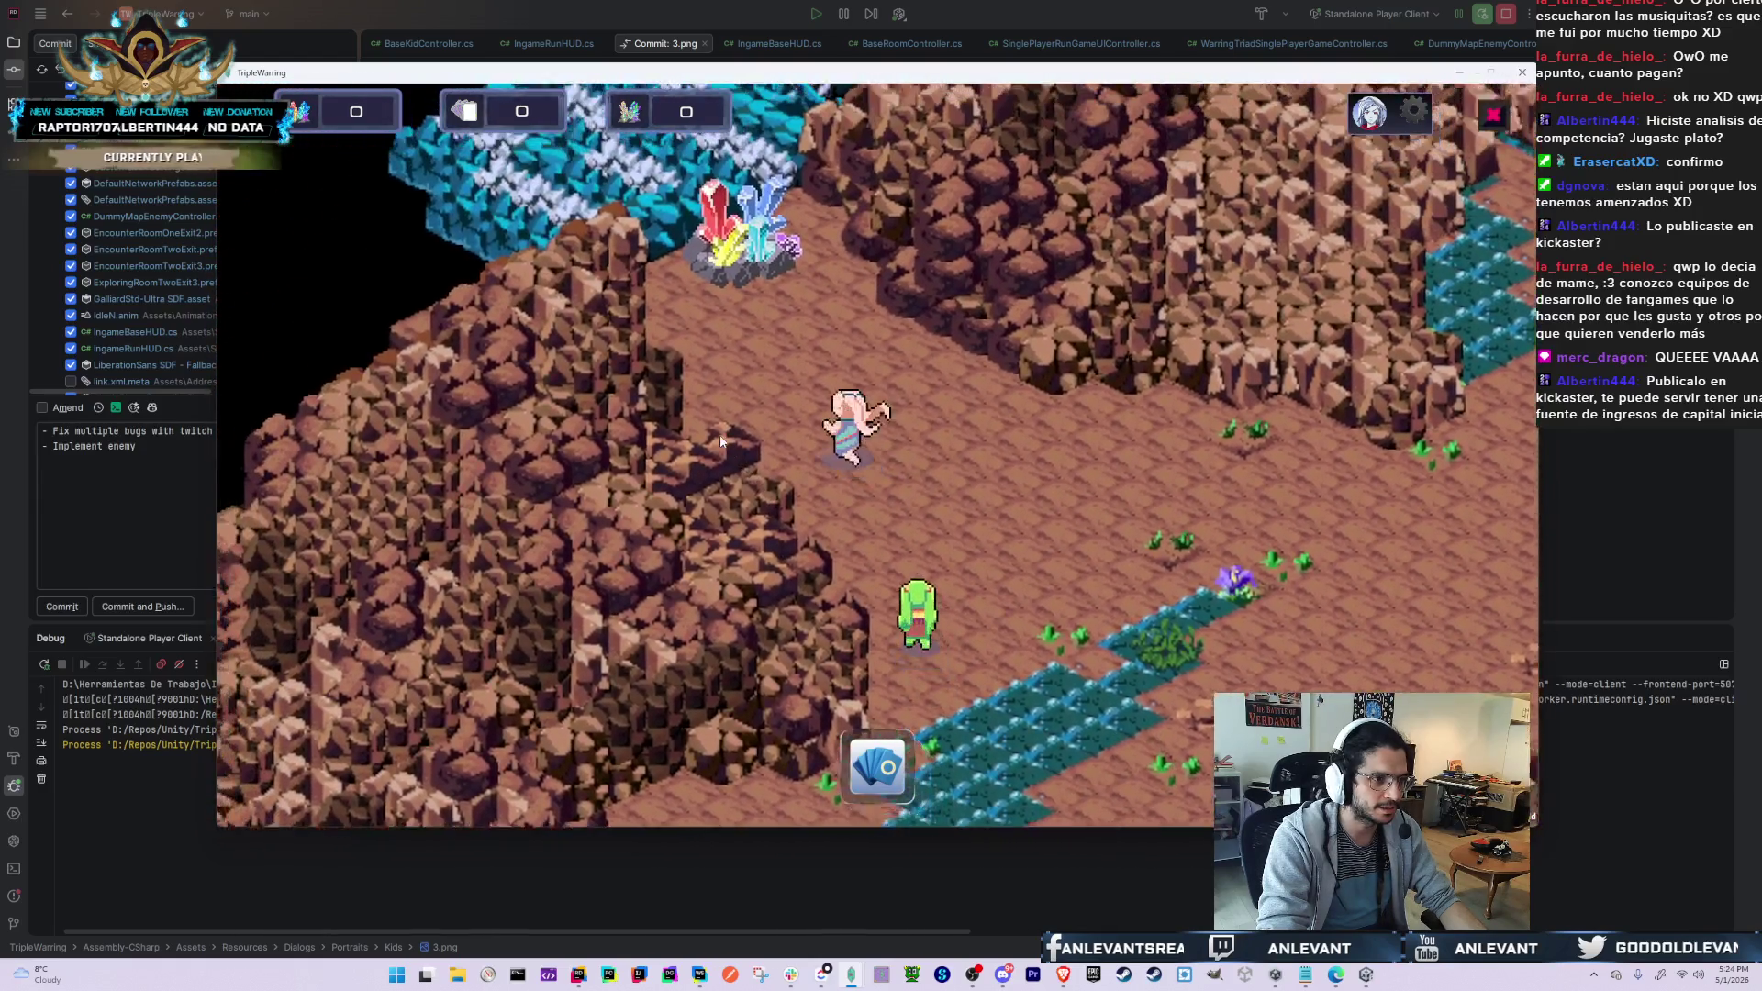
{"action": "key", "text": "s"}
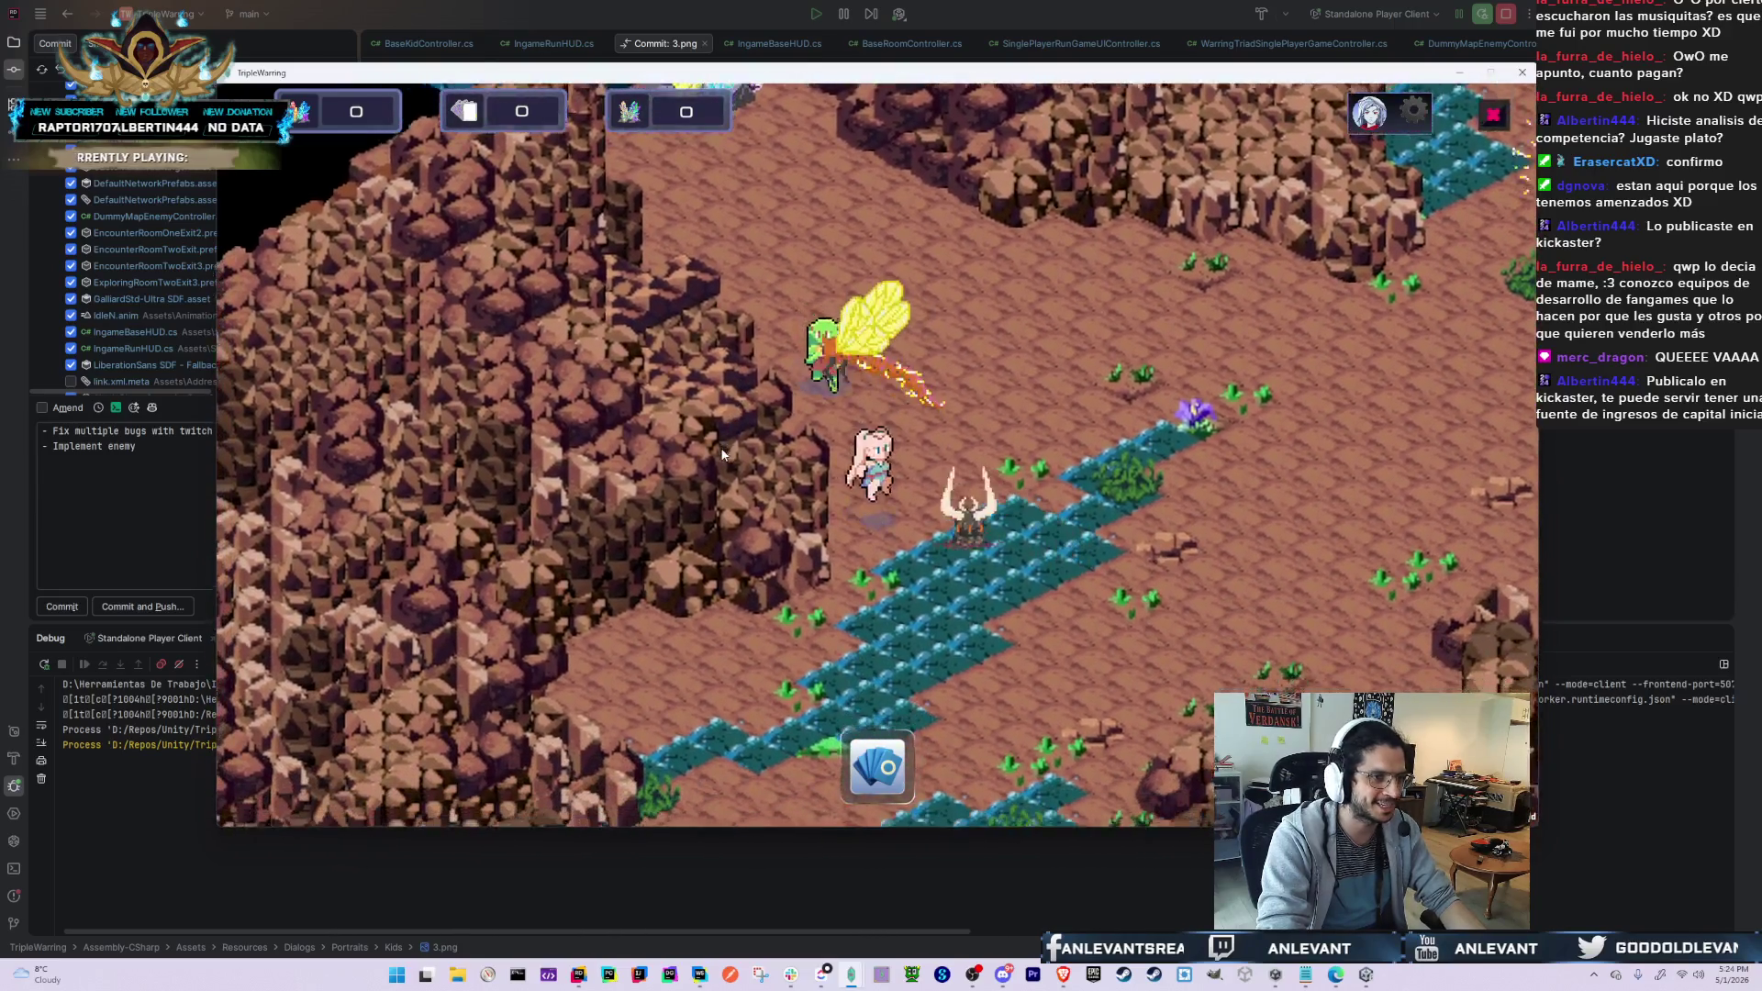
{"action": "key", "text": "s"}
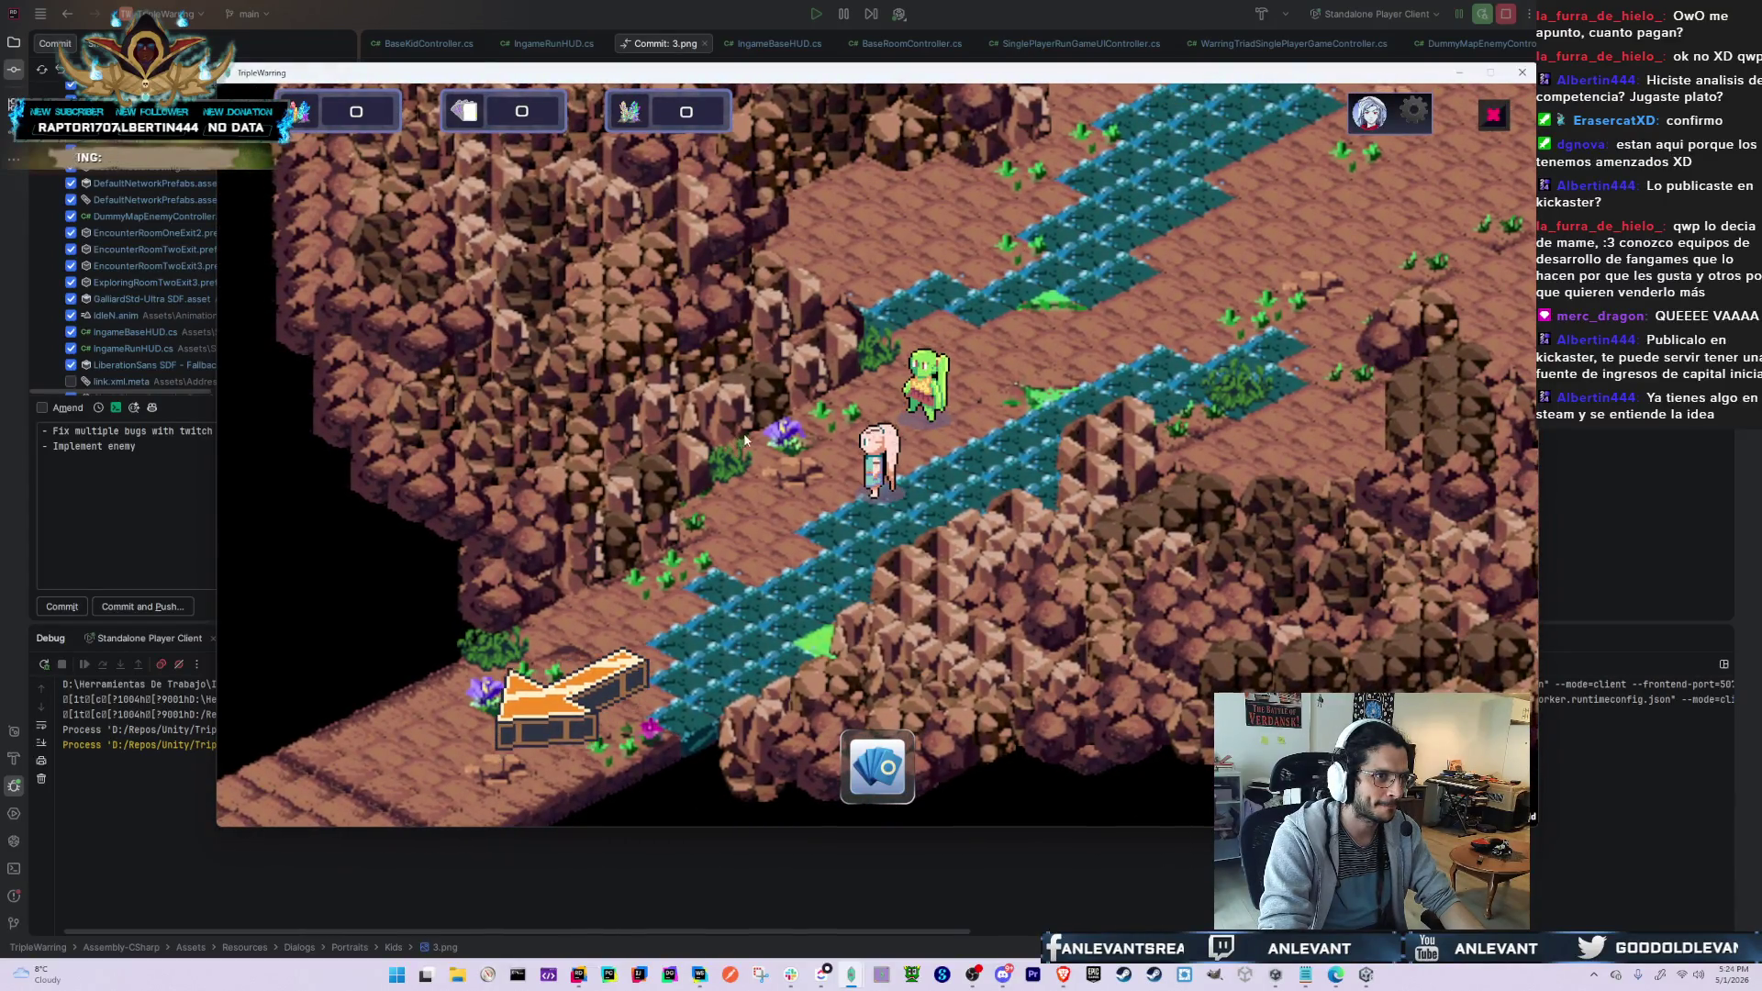
Guide the heroine up-right along the river onto the exit arrow to reach the run map.
{"action": "key", "text": "w"}
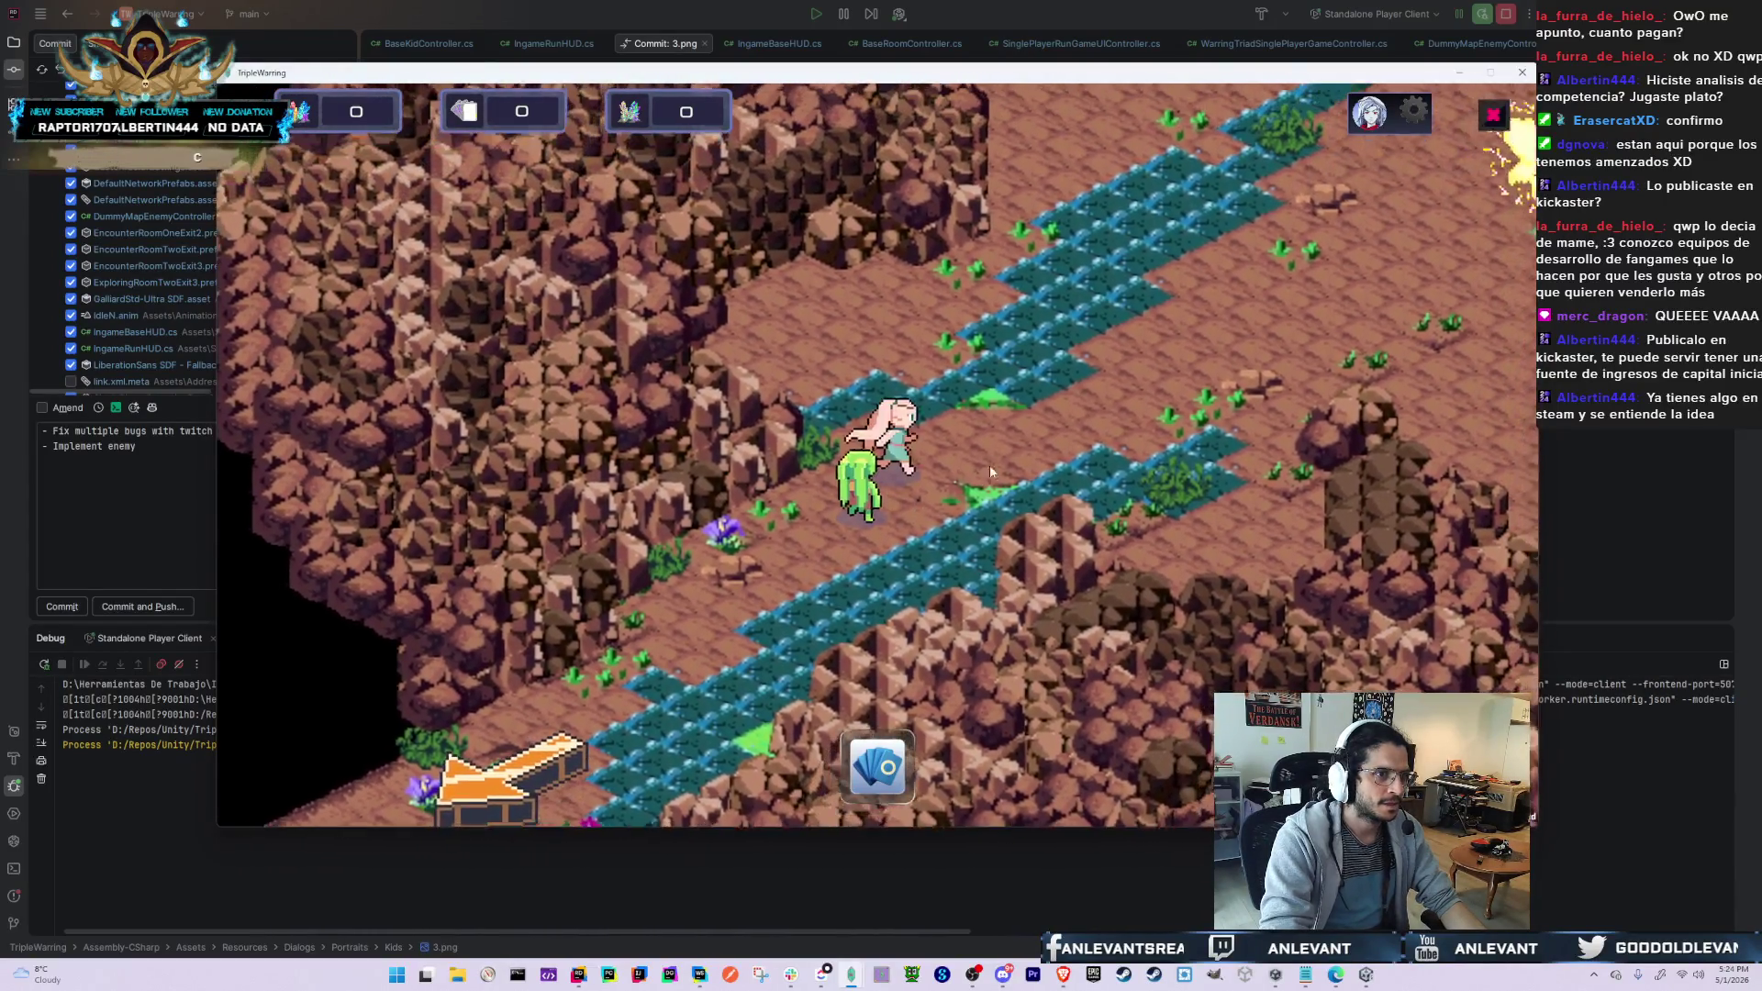
{"action": "key", "text": "w"}
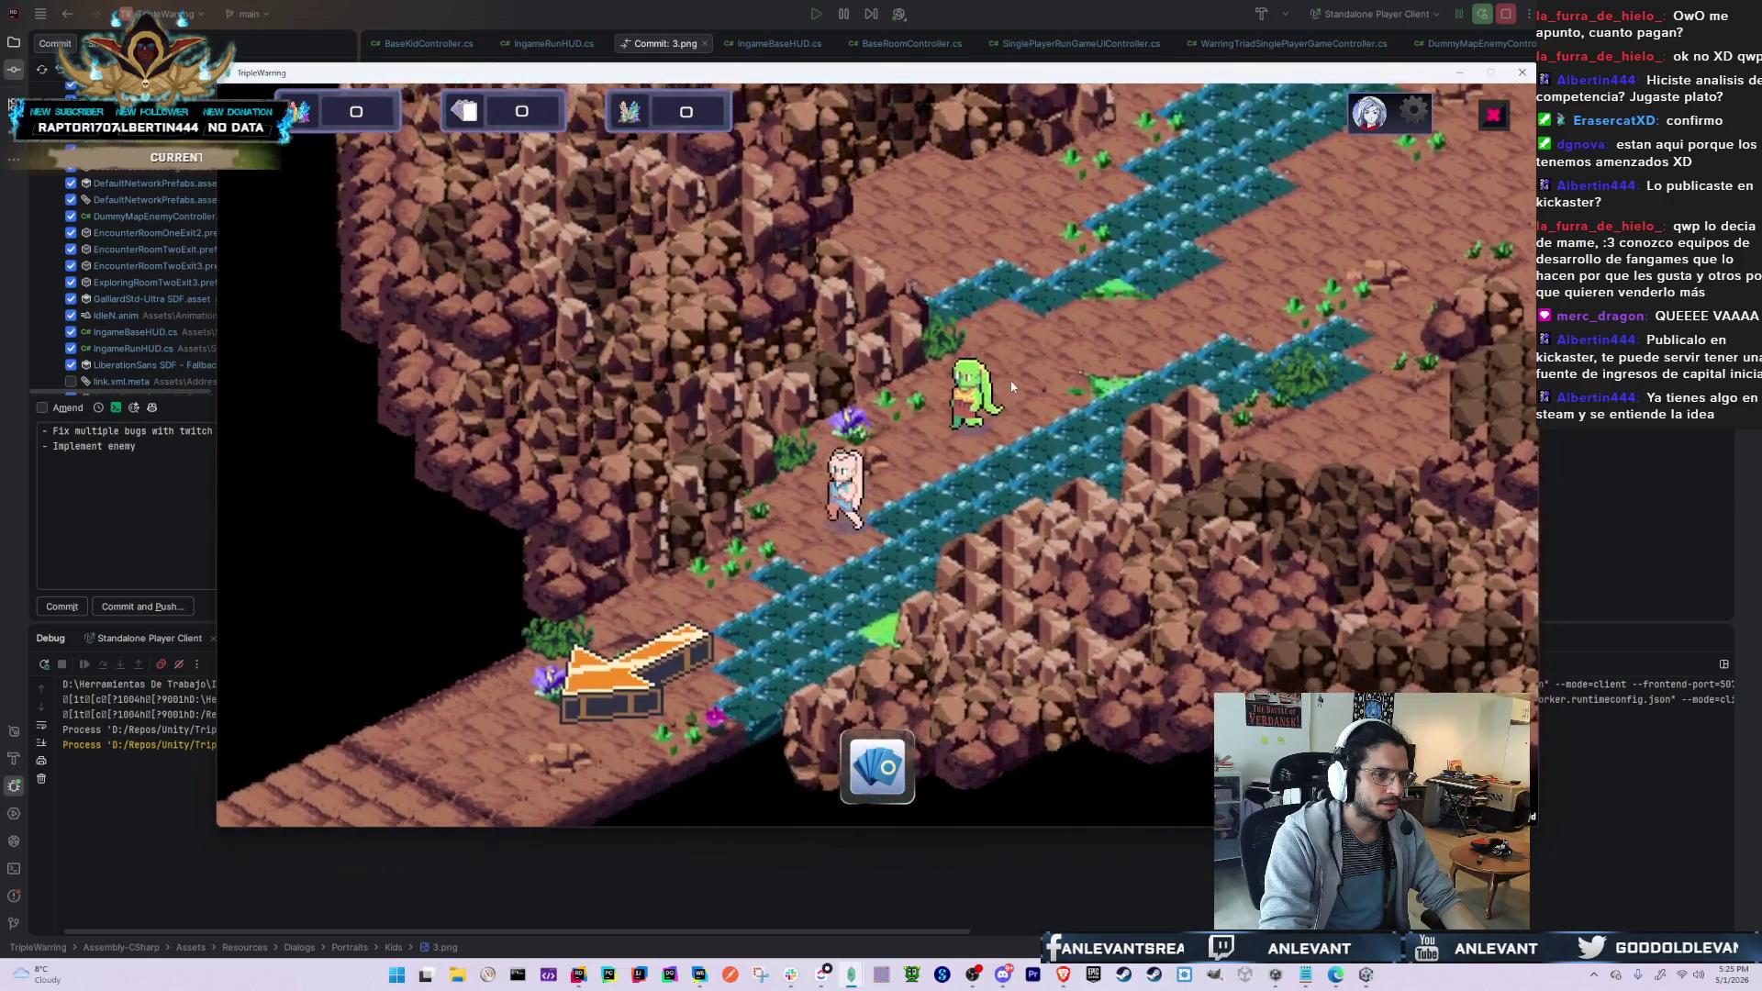
{"action": "key", "text": "w"}
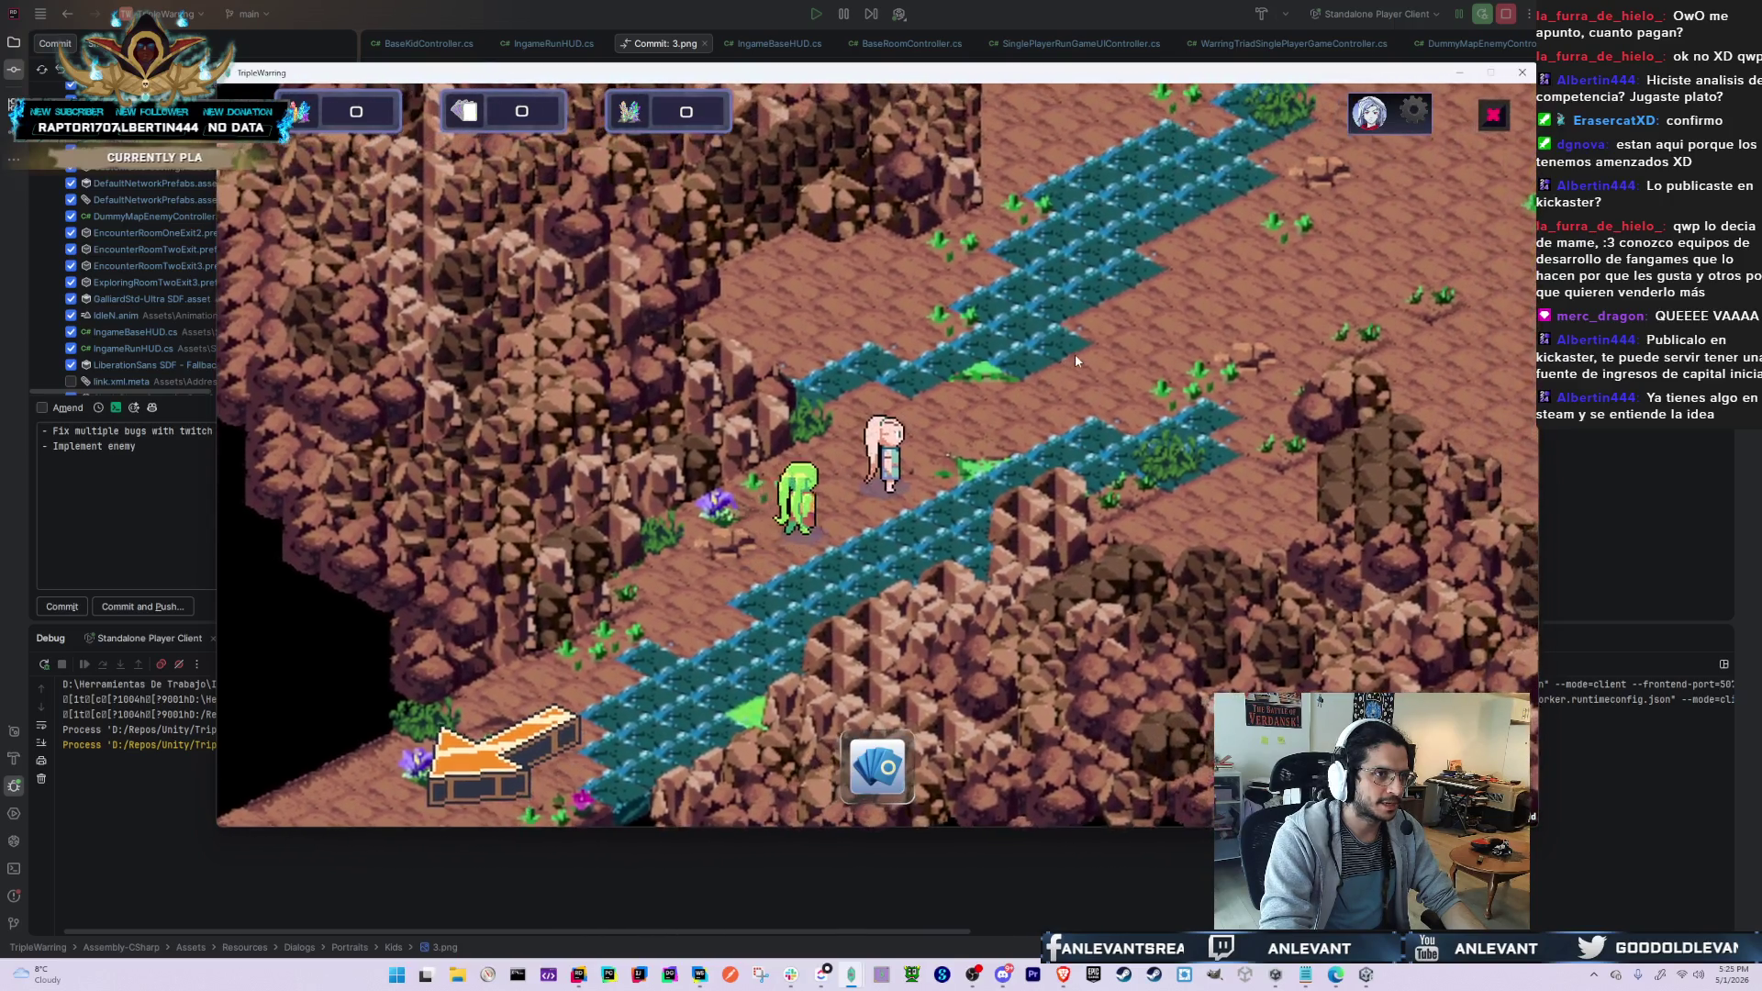
{"action": "key", "text": "s"}
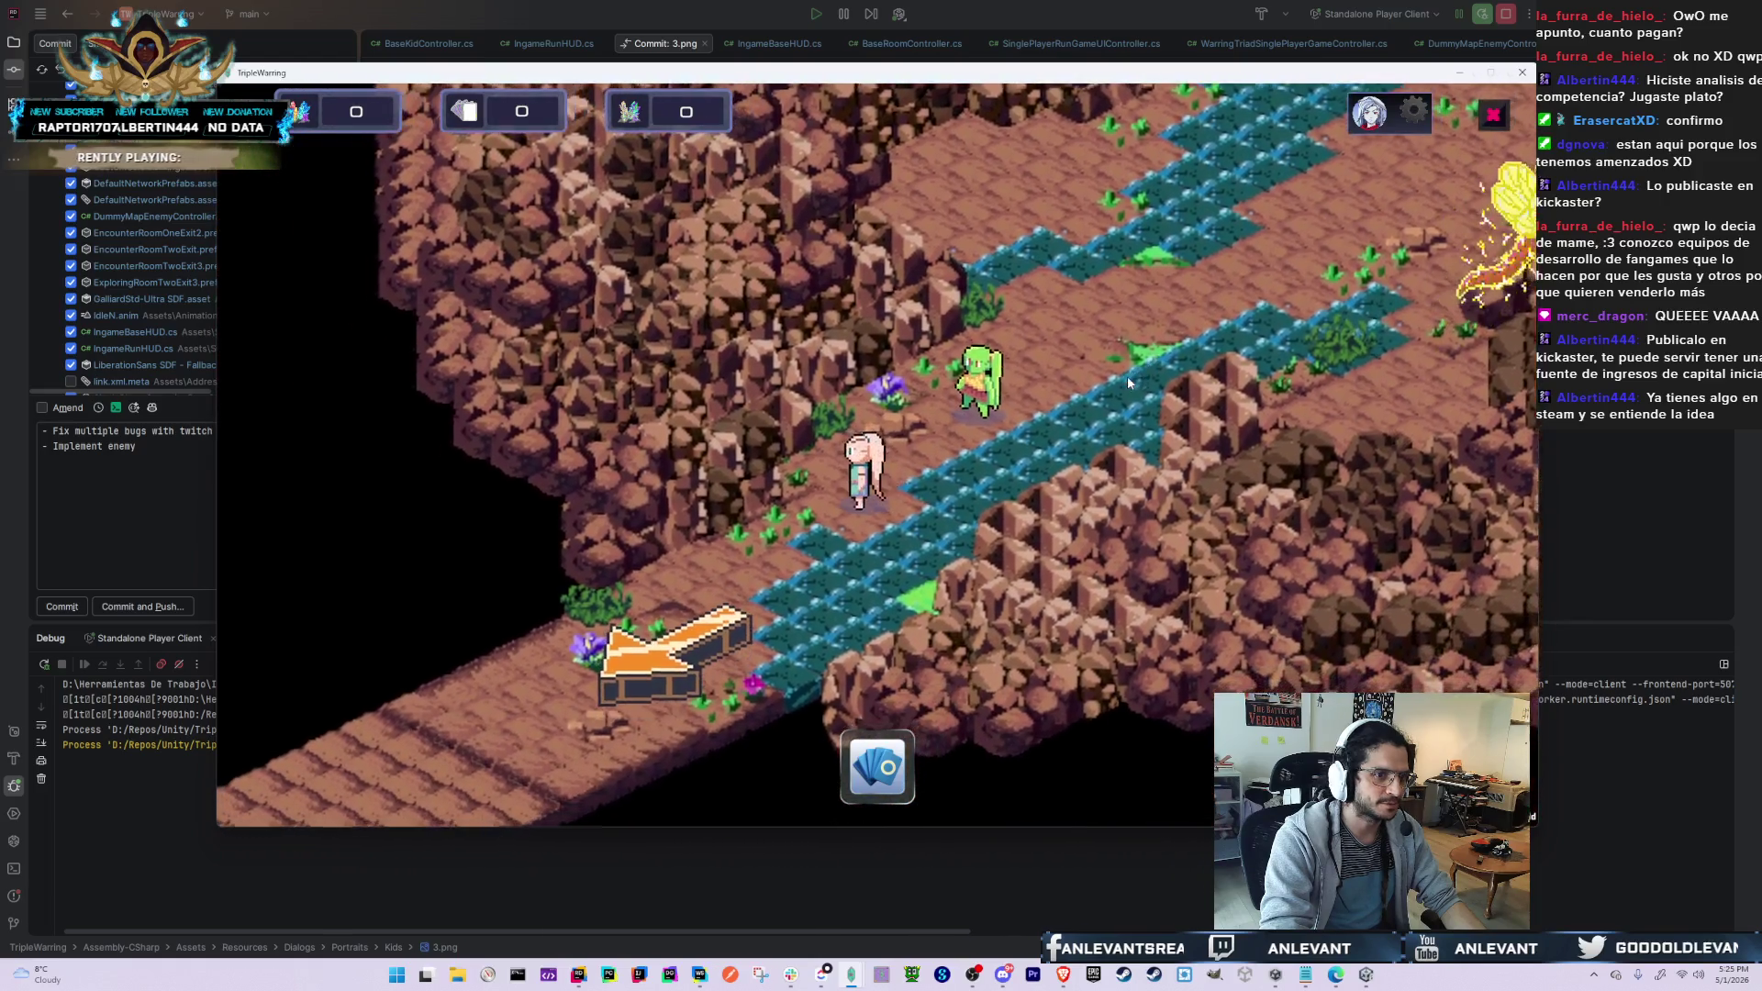
{"action": "key", "text": "s"}
{"action": "key", "text": "s"}
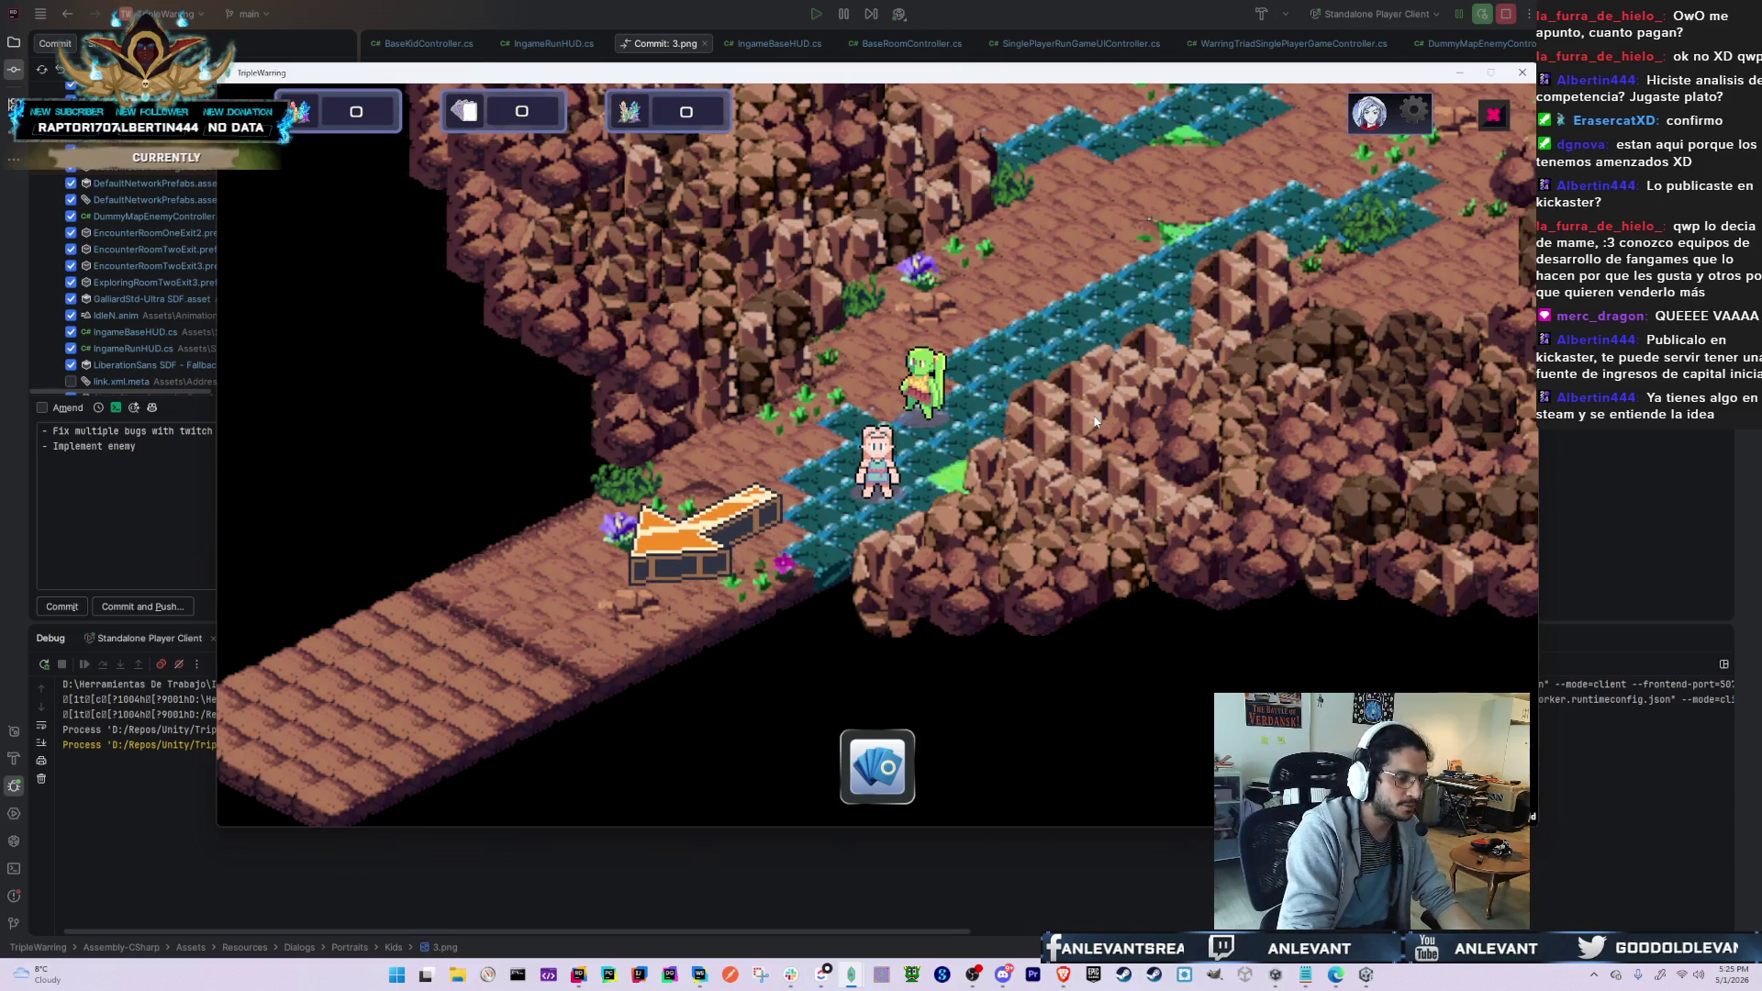
{"action": "key", "text": "w"}
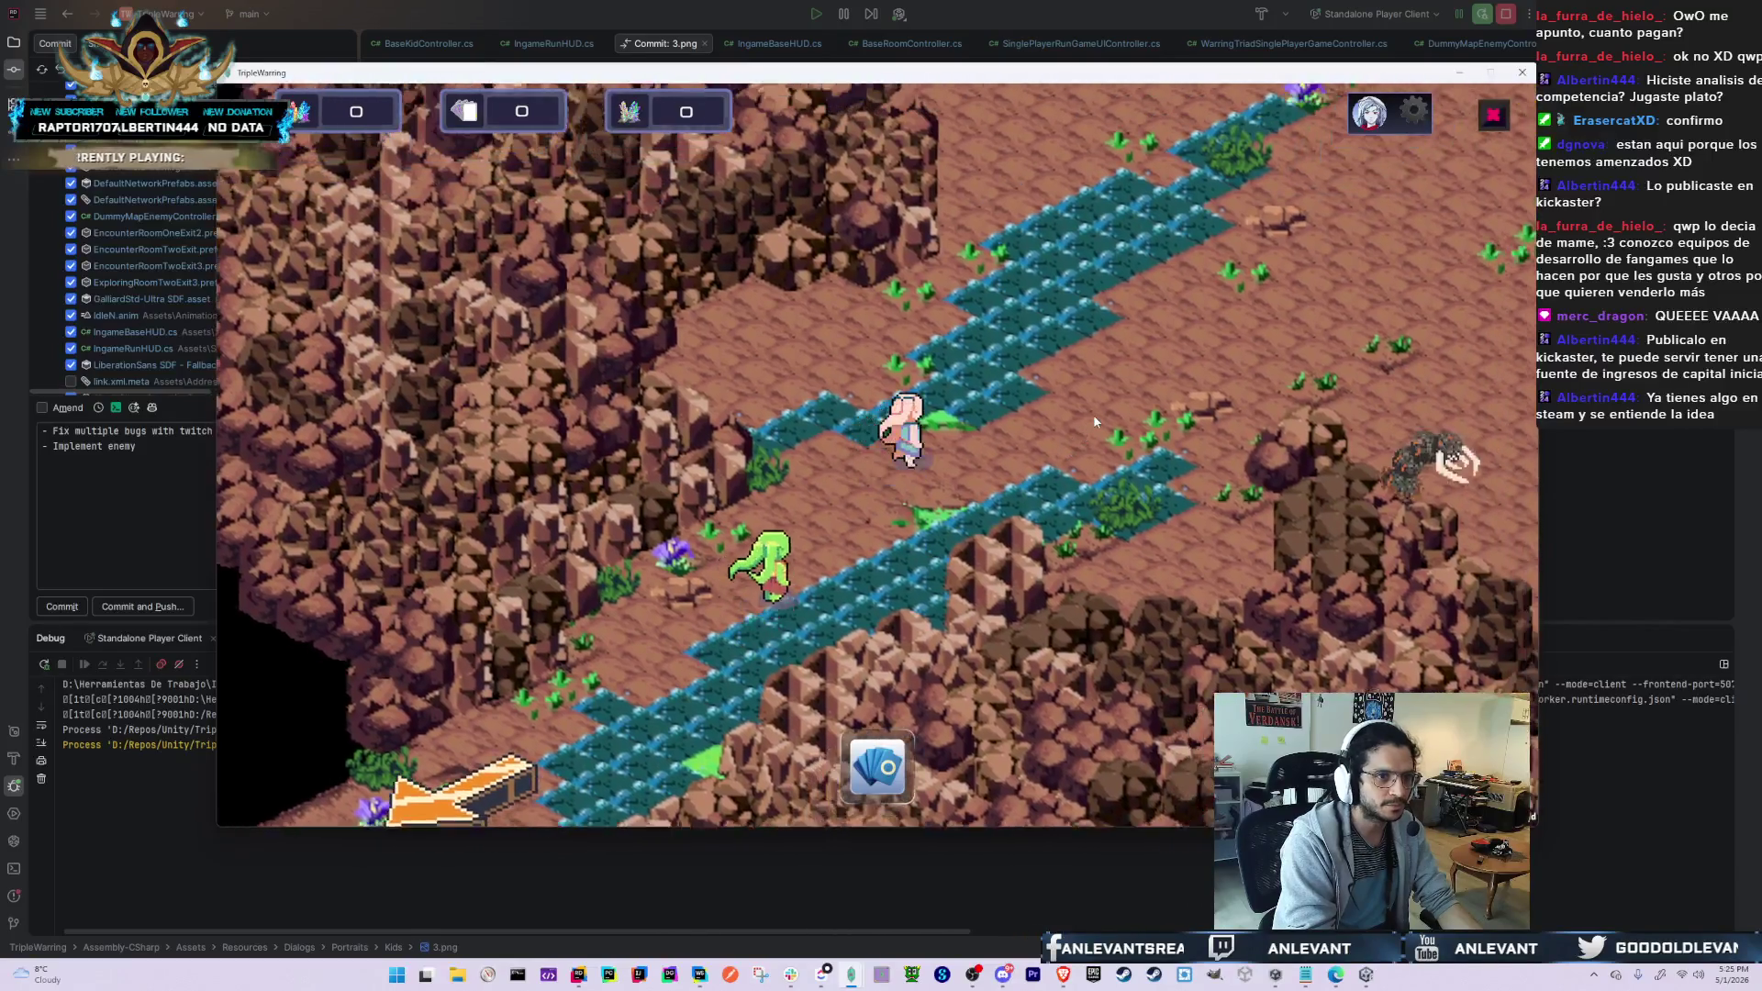
{"action": "key", "text": "w"}
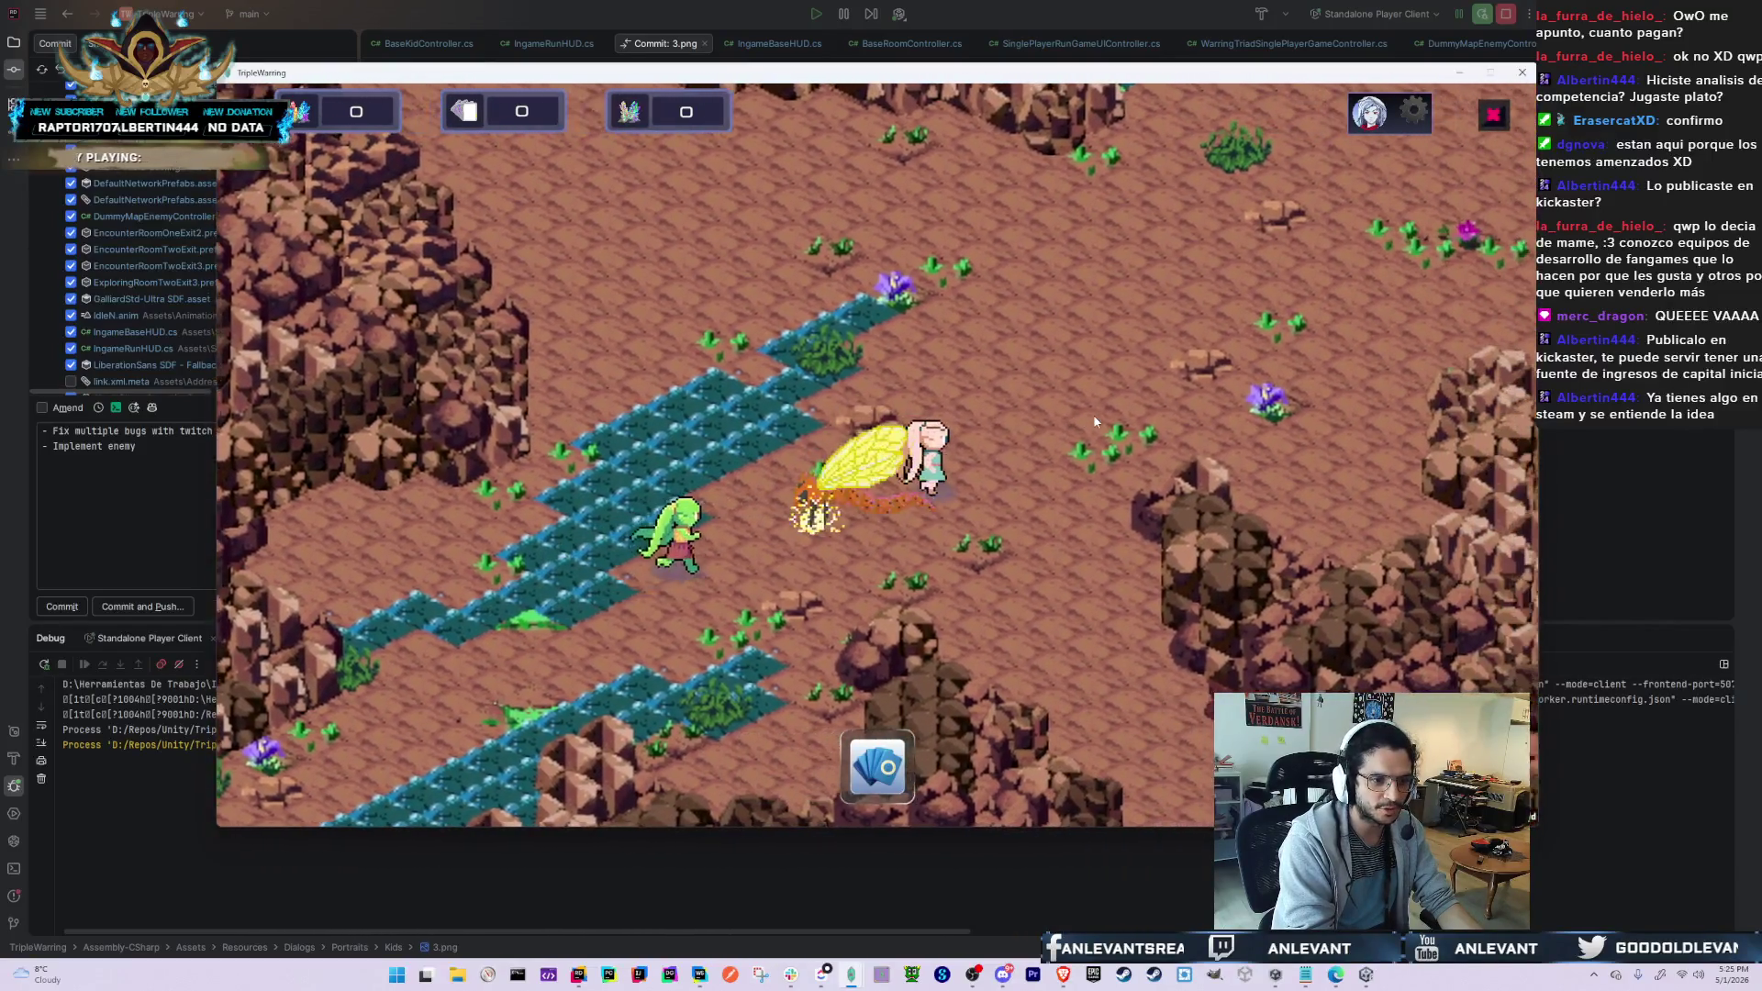
{"action": "key", "text": "w"}
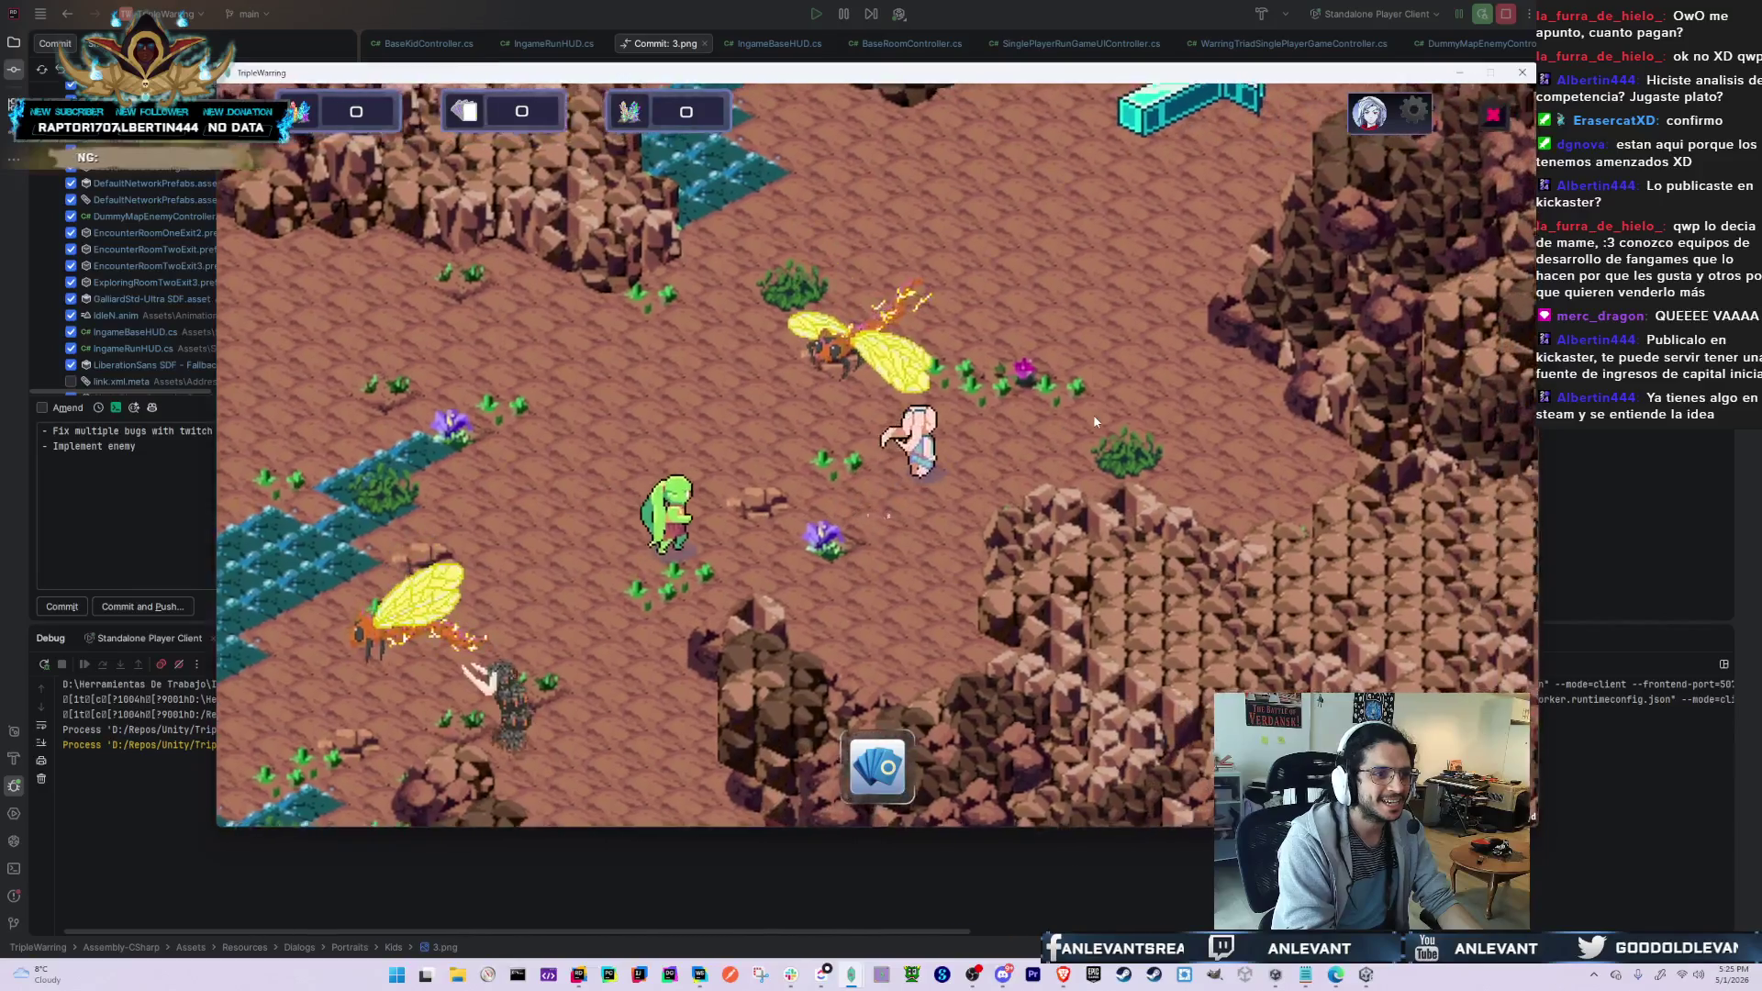
{"action": "key", "text": "w"}
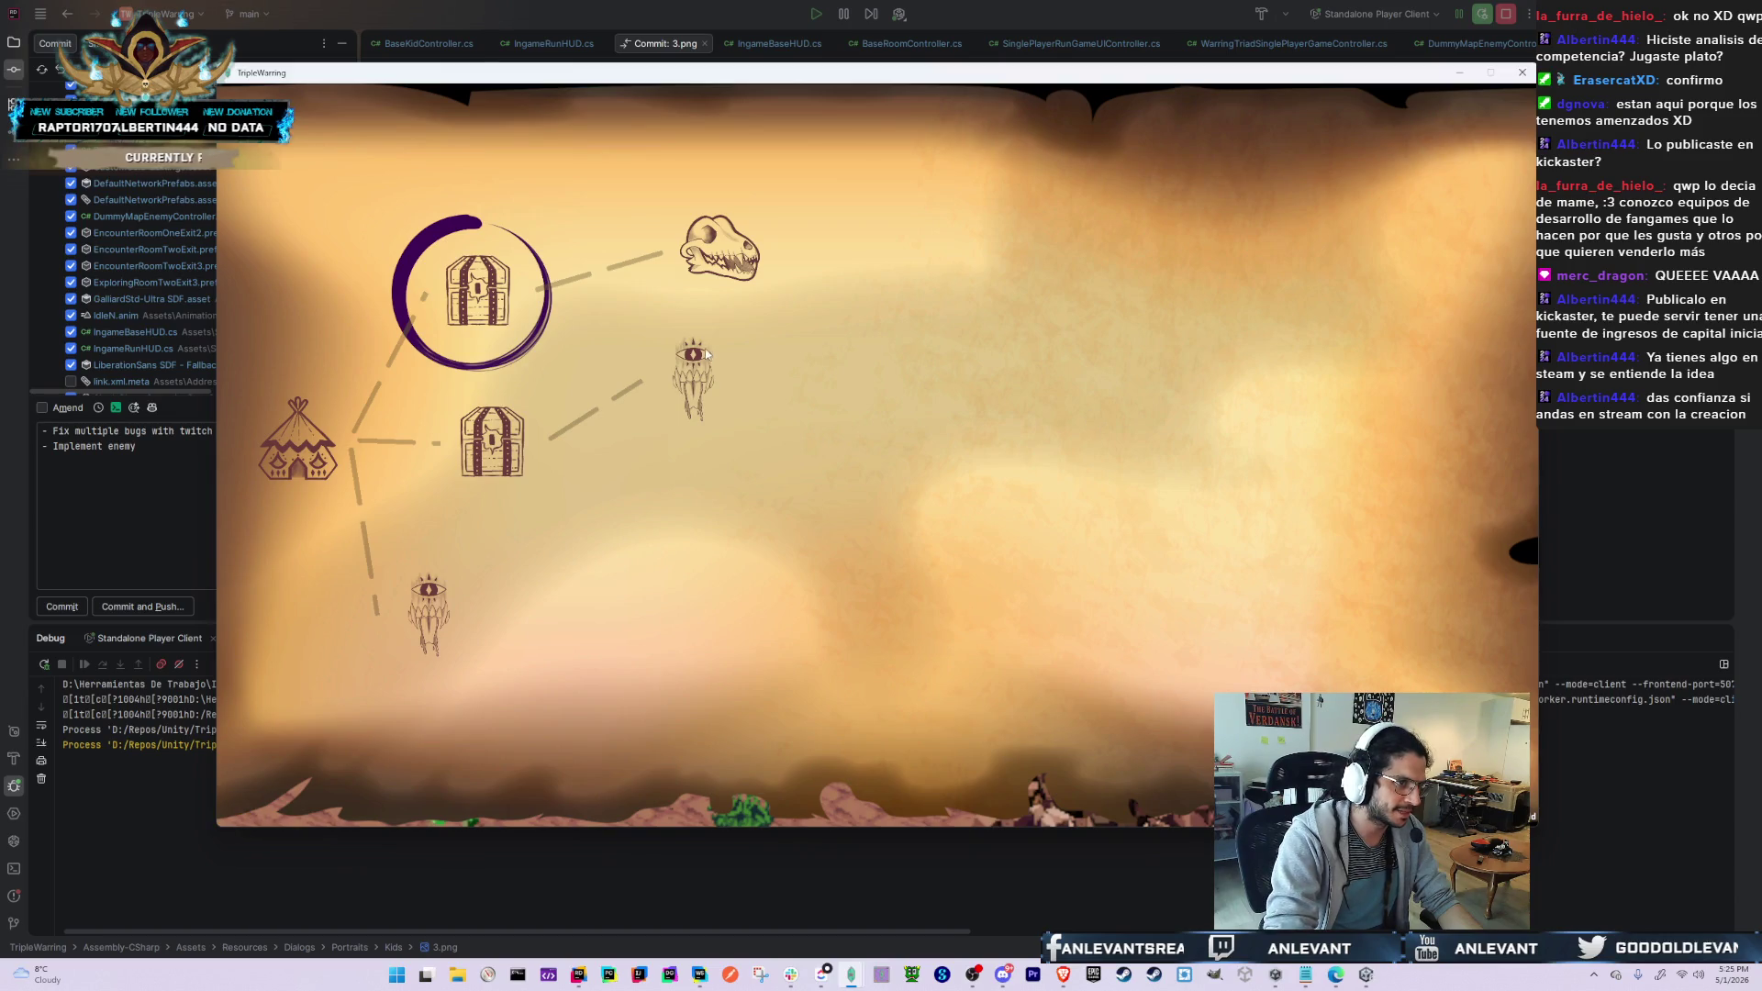
Enter the skull room, play the golem and another card to reach 6–2, then close the game.
{"action": "left_click", "coordinate": [745, 259]}
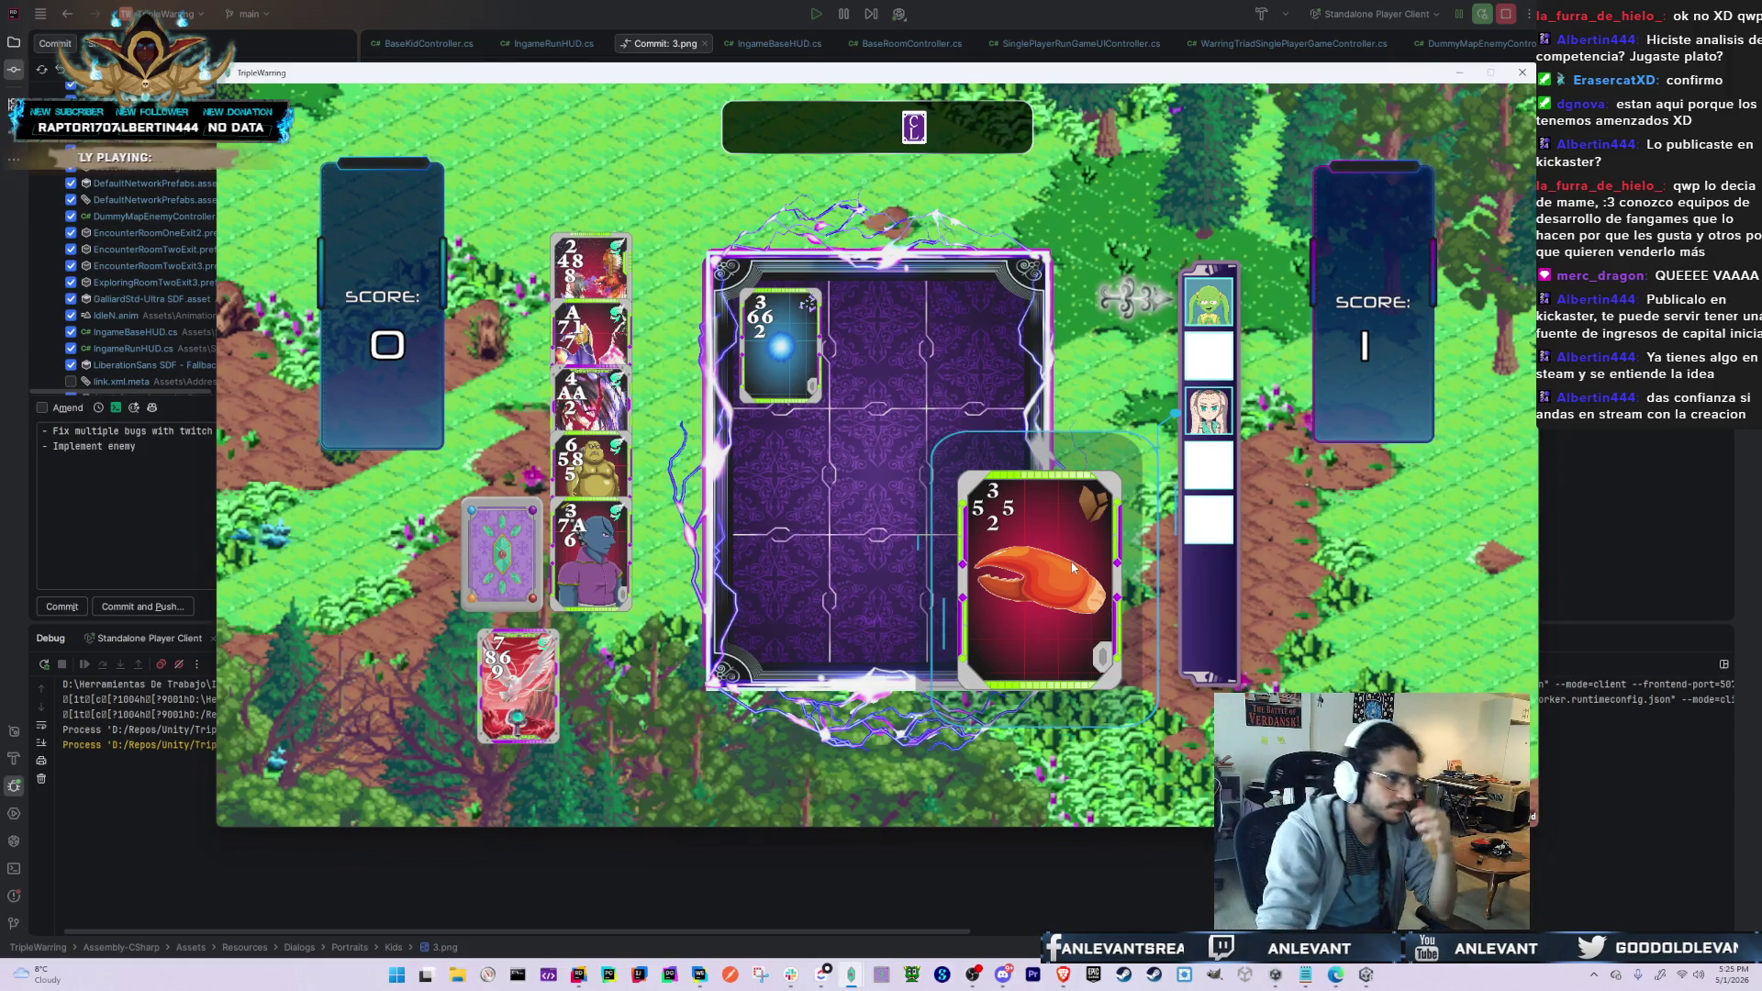
{"action": "left_click_drag", "start_coordinate": [592, 468], "coordinate": [780, 470]}
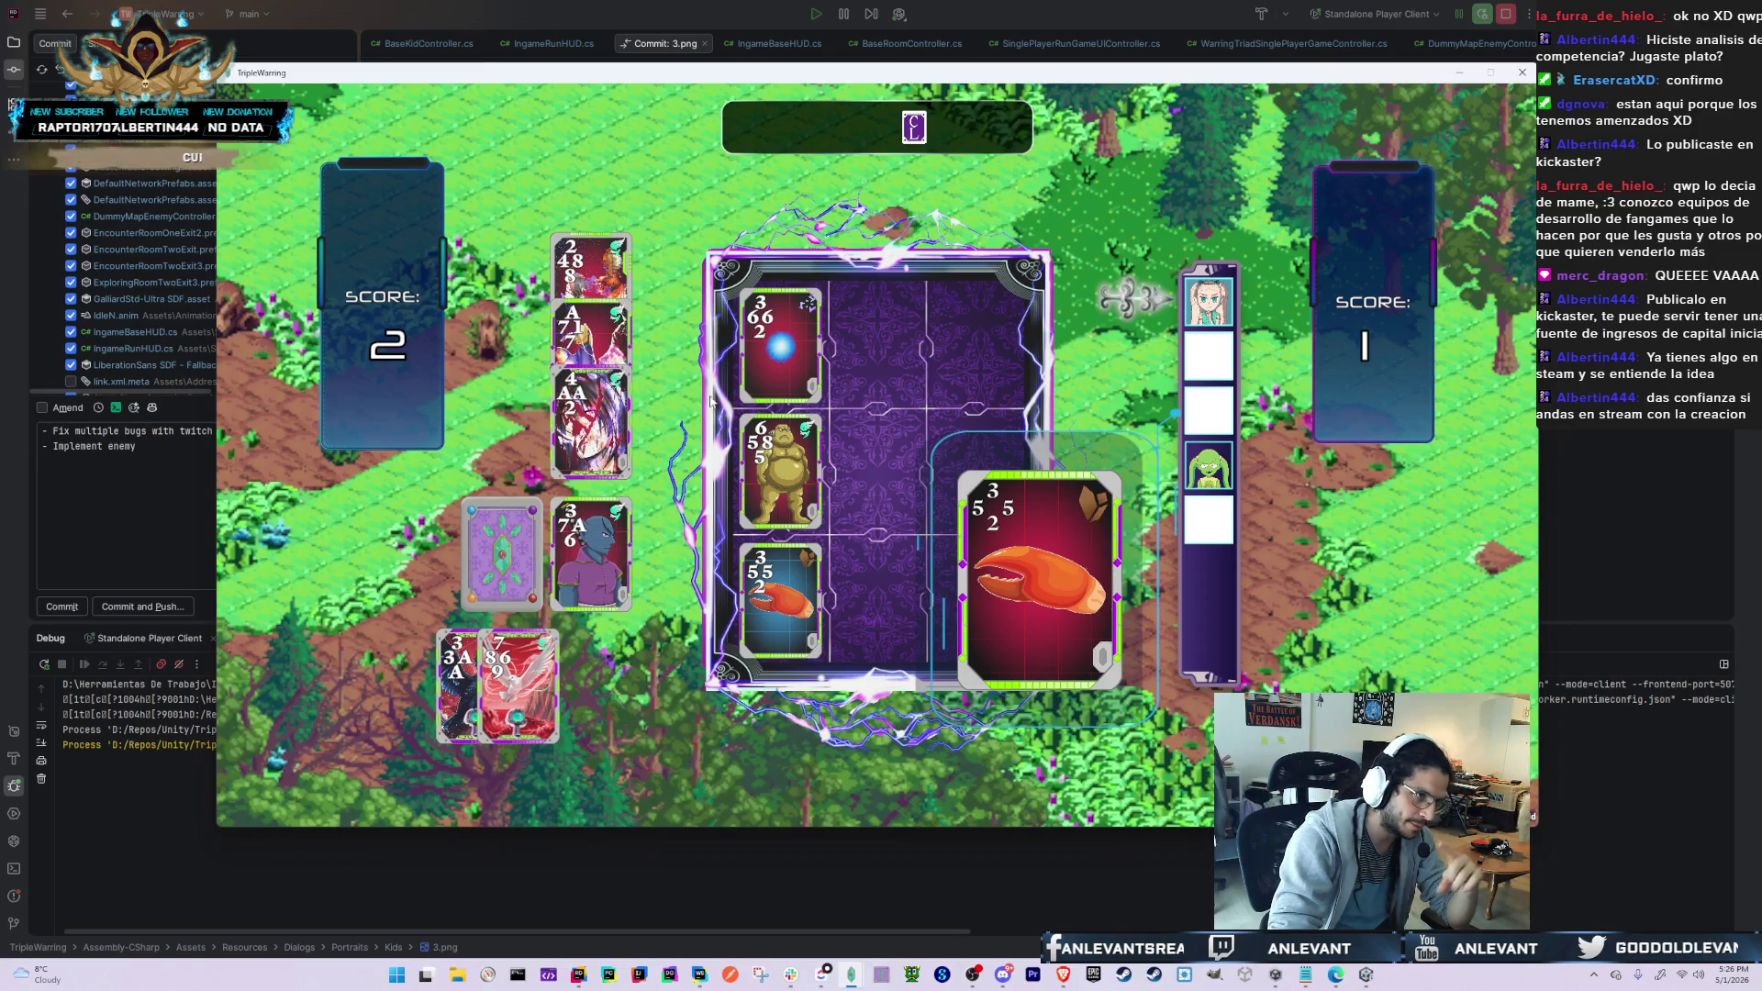
{"action": "mouse_move", "coordinate": [605, 567]}
{"action": "left_mouse_down"}
{"action": "mouse_move", "coordinate": [808, 532]}
{"action": "mouse_move", "coordinate": [794, 537]}
{"action": "mouse_move", "coordinate": [840, 570]}
{"action": "mouse_move", "coordinate": [836, 592]}
{"action": "left_mouse_up"}
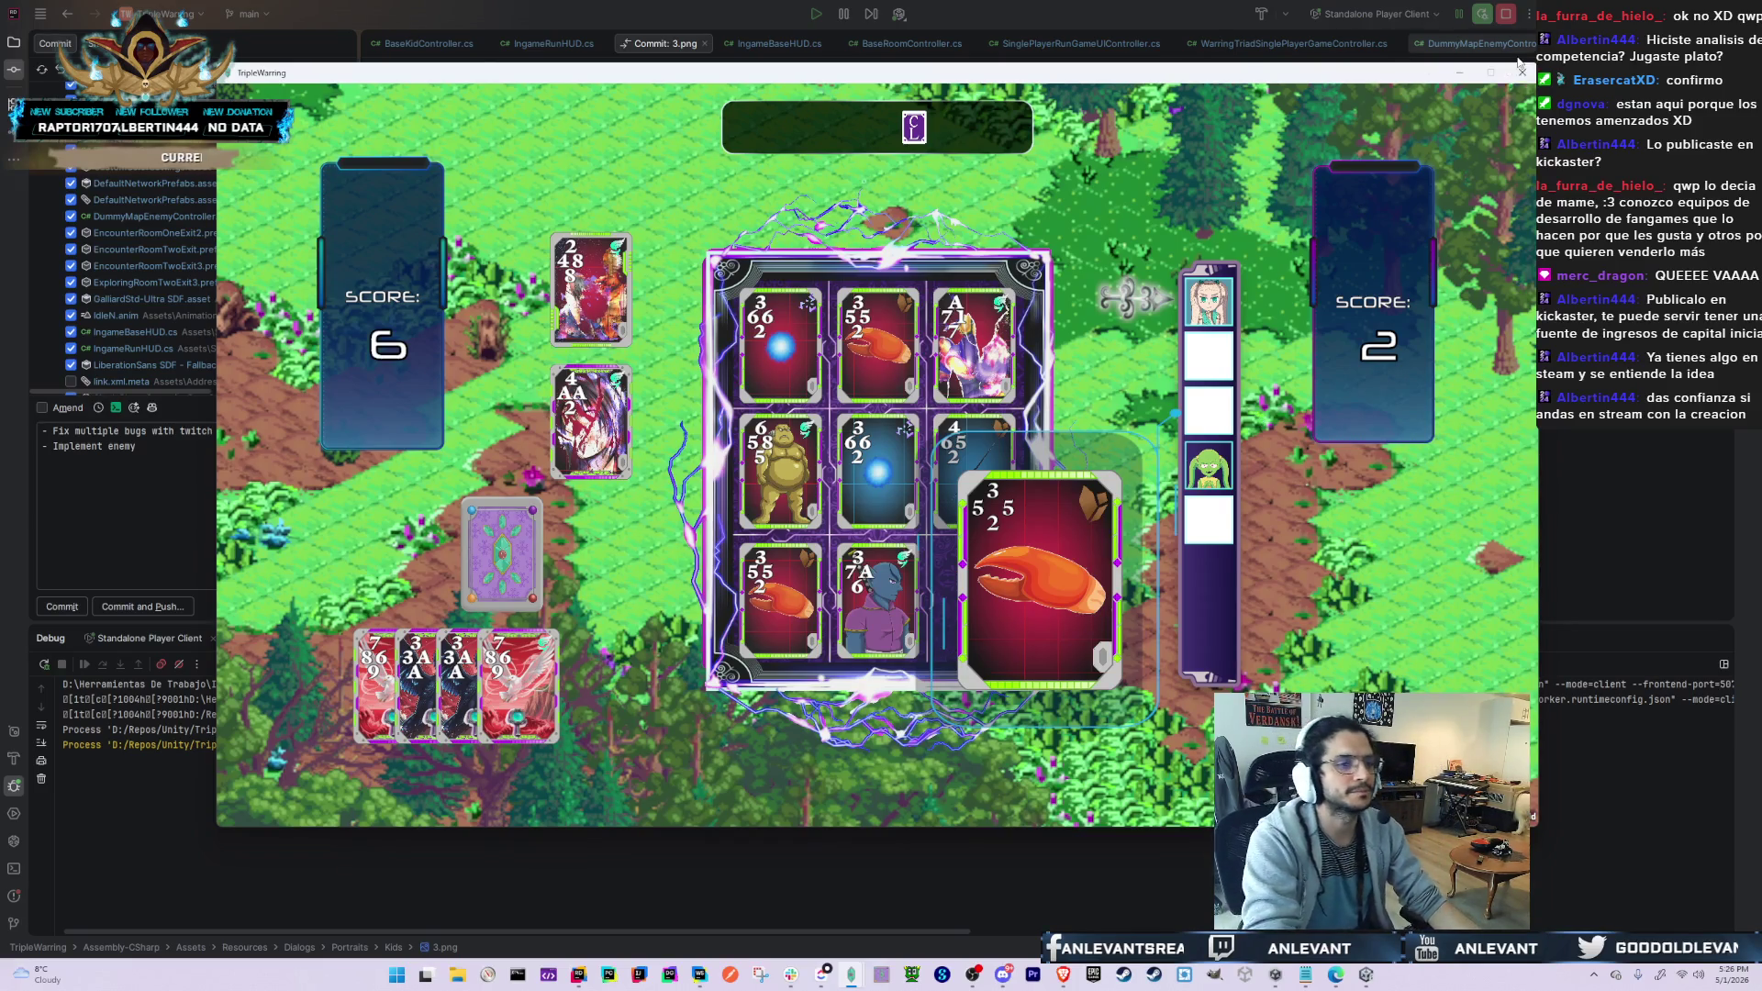
{"action": "left_click", "coordinate": [1520, 71]}
{"action": "key", "text": "alt+Tab"}
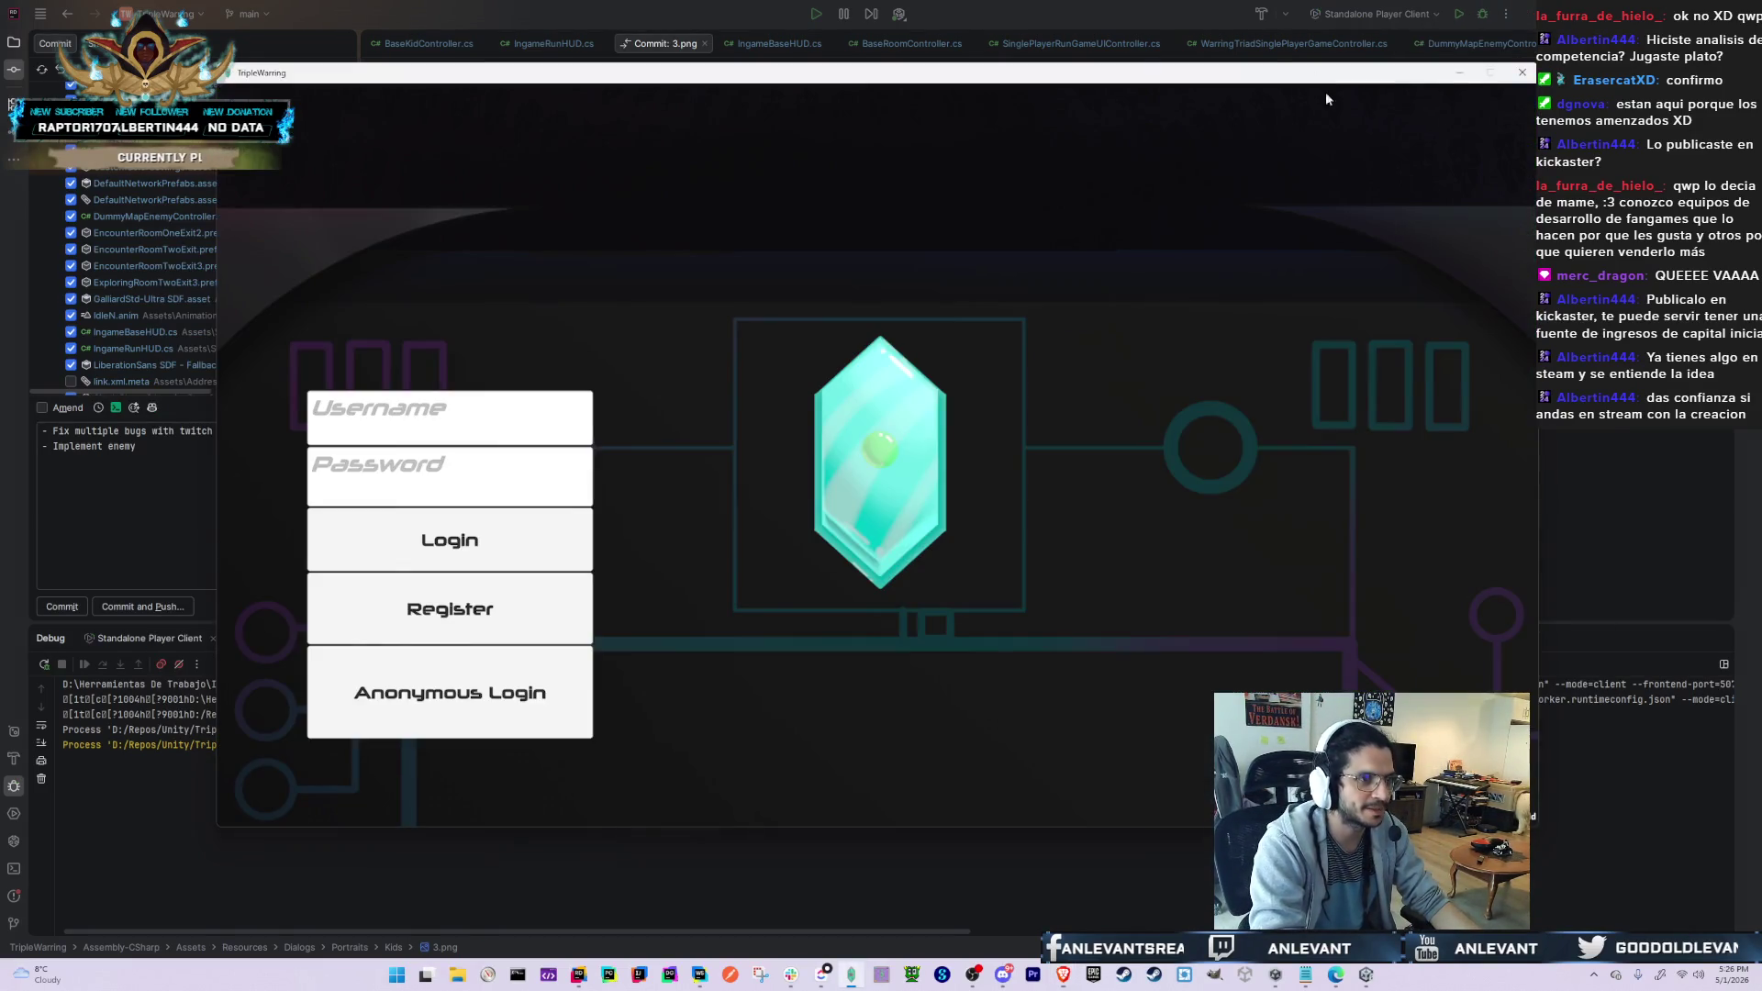
Close the game's login window and browse to the Plugins folder in Unity's Project view.
{"action": "left_click", "coordinate": [1528, 81]}
{"action": "key", "text": "alt+Tab"}
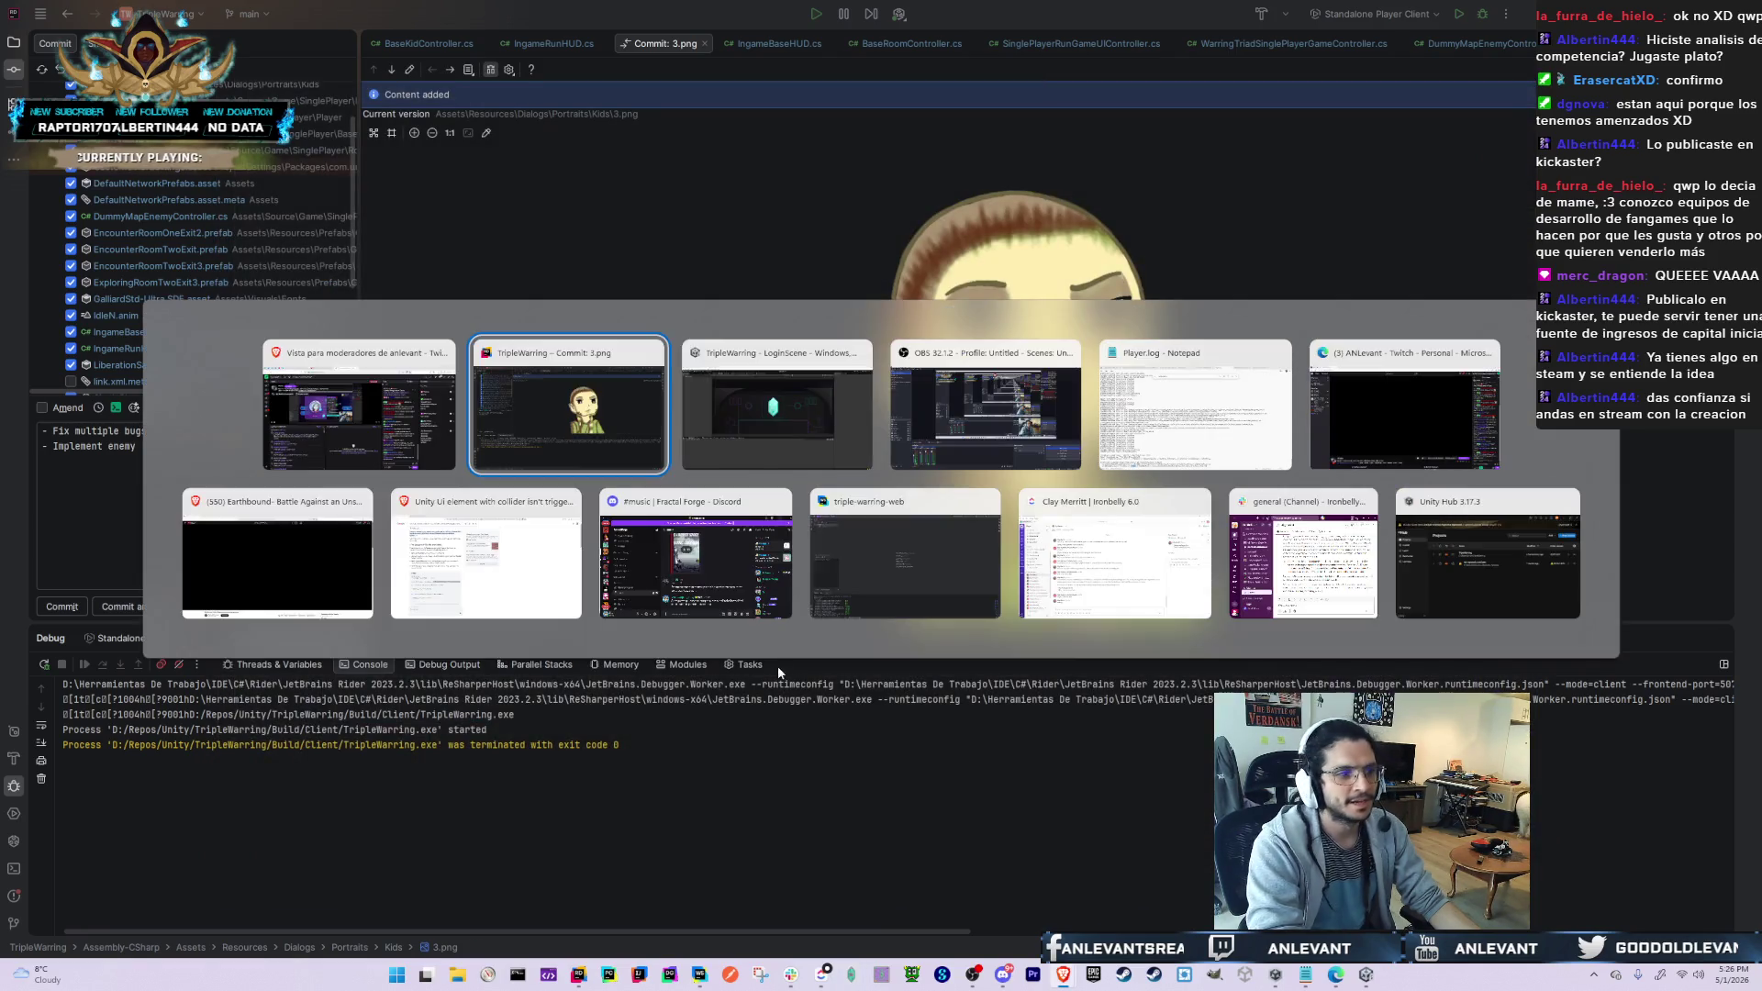
{"action": "left_click", "coordinate": [769, 432]}
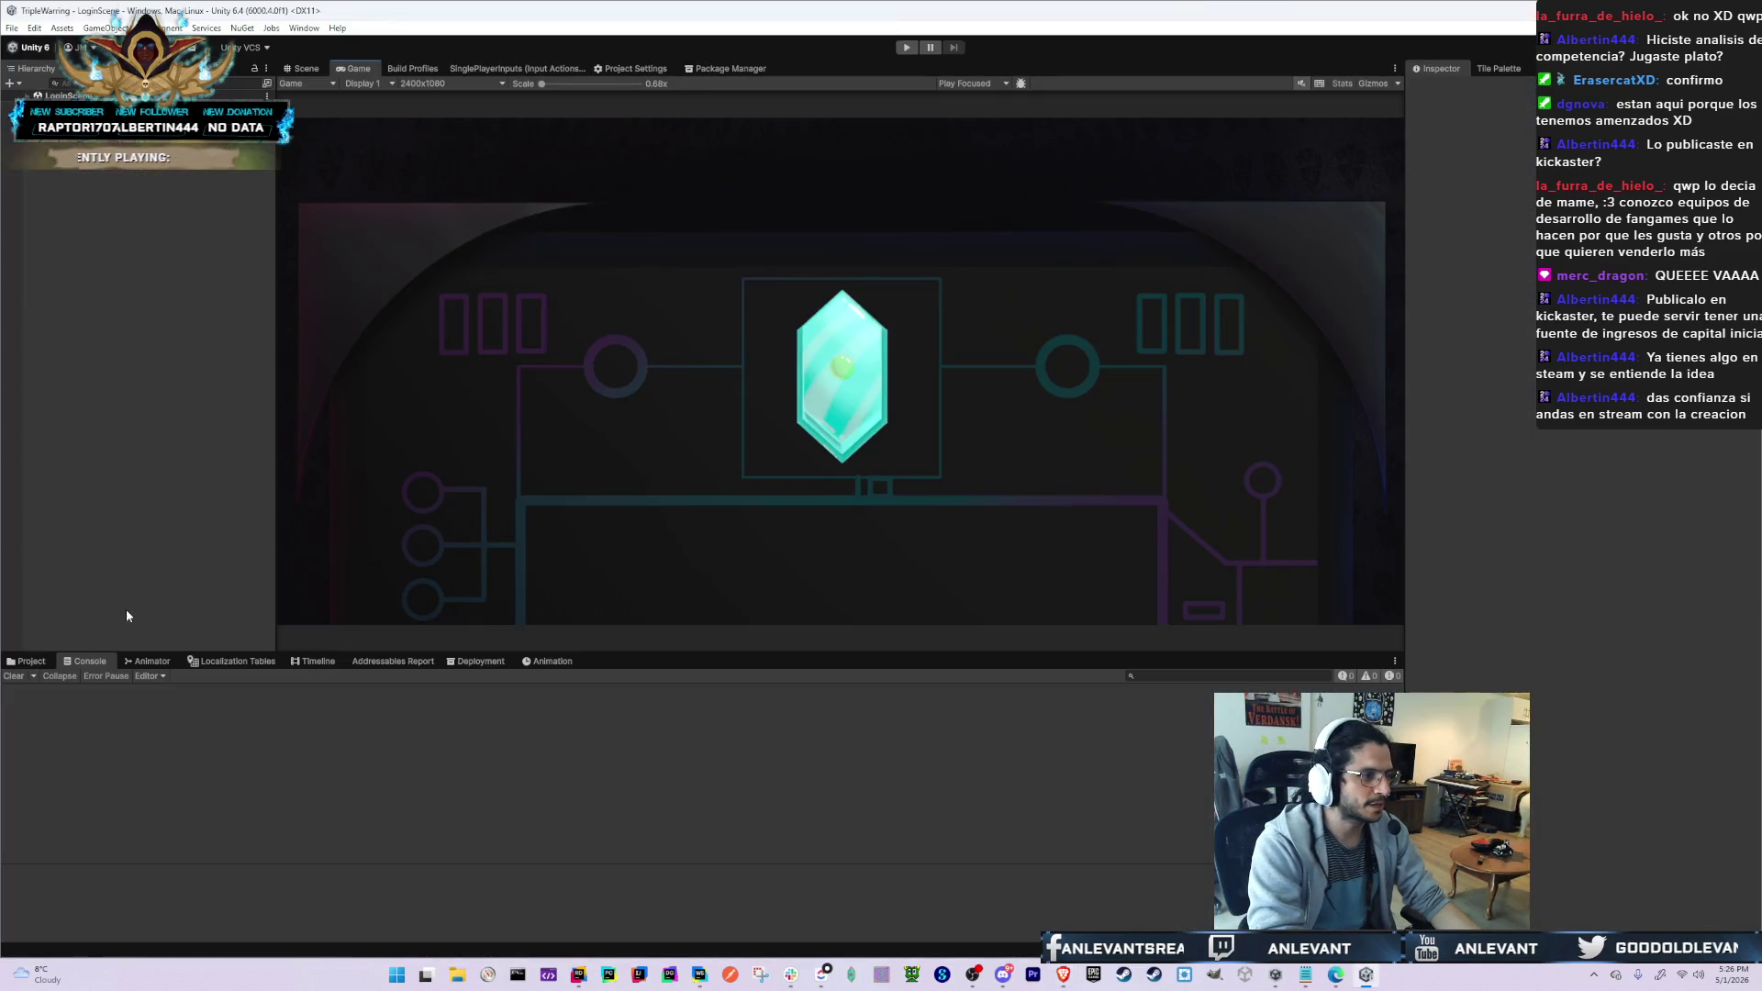
{"action": "left_click", "coordinate": [39, 659]}
{"action": "left_click", "coordinate": [195, 780]}
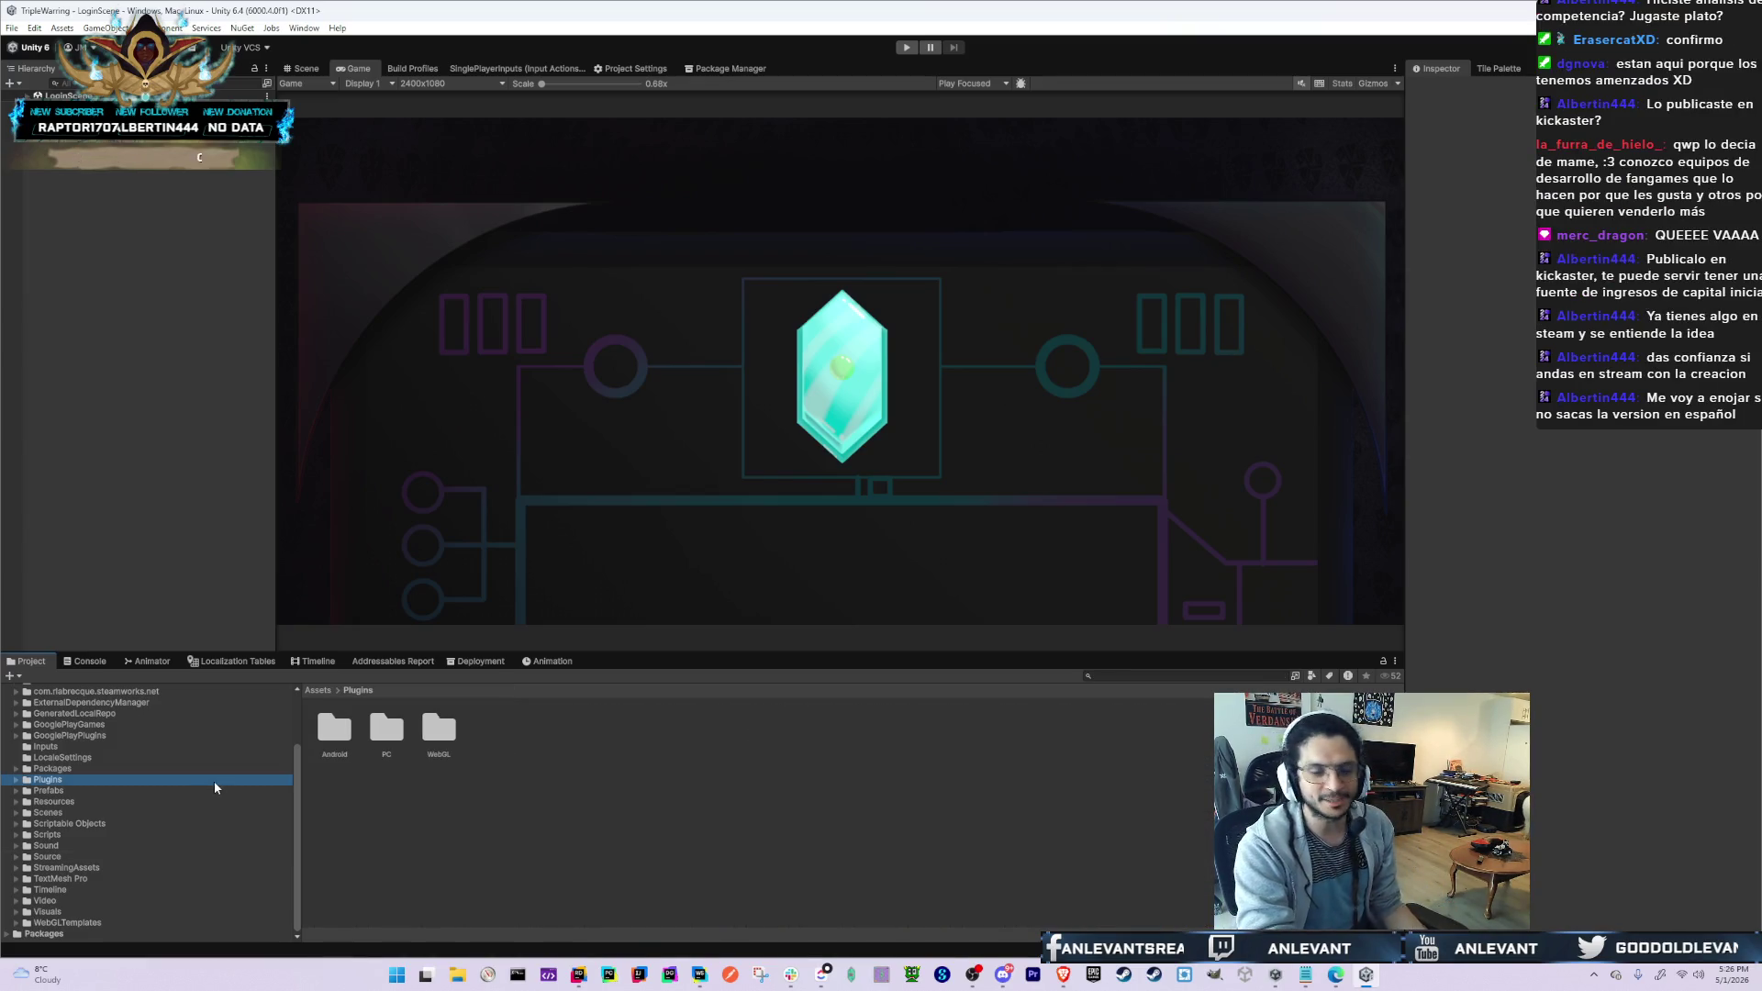
{"action": "key", "text": "alt+Tab"}
{"action": "key", "text": "Escape"}
{"action": "key", "text": "alt+Tab"}
{"action": "key", "text": "Escape"}
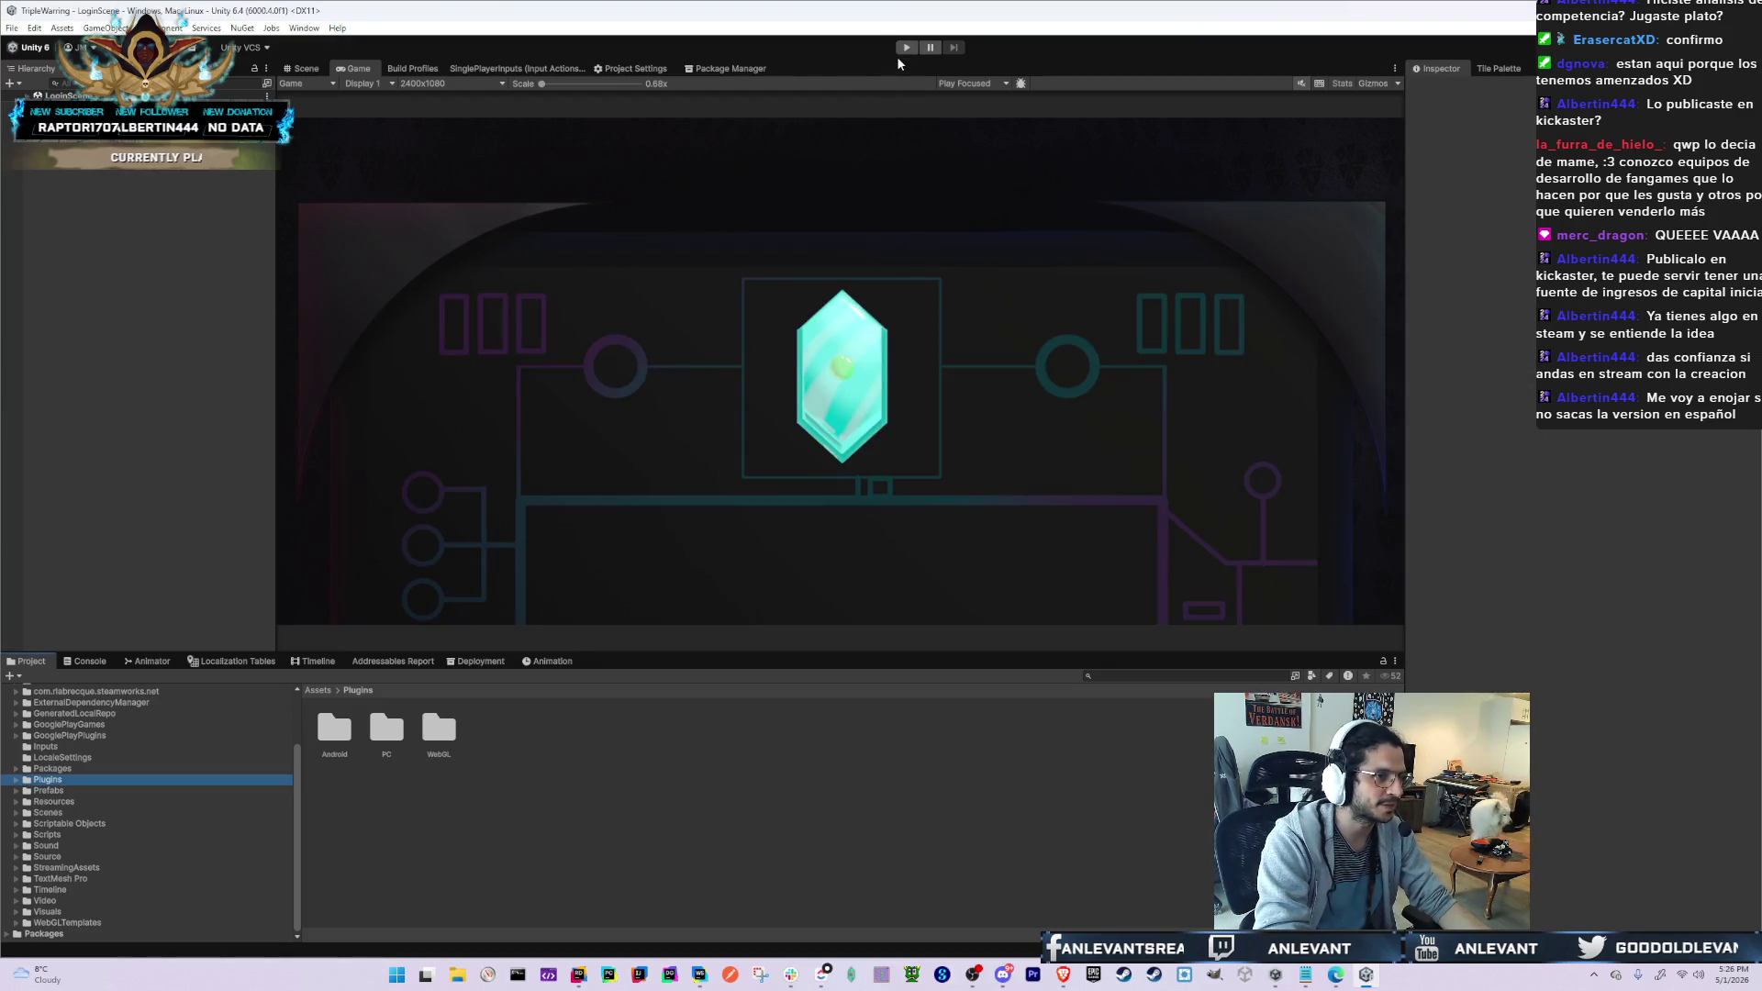
Enter Play mode and log in to the game with the username and password.
{"action": "left_click", "coordinate": [907, 48]}
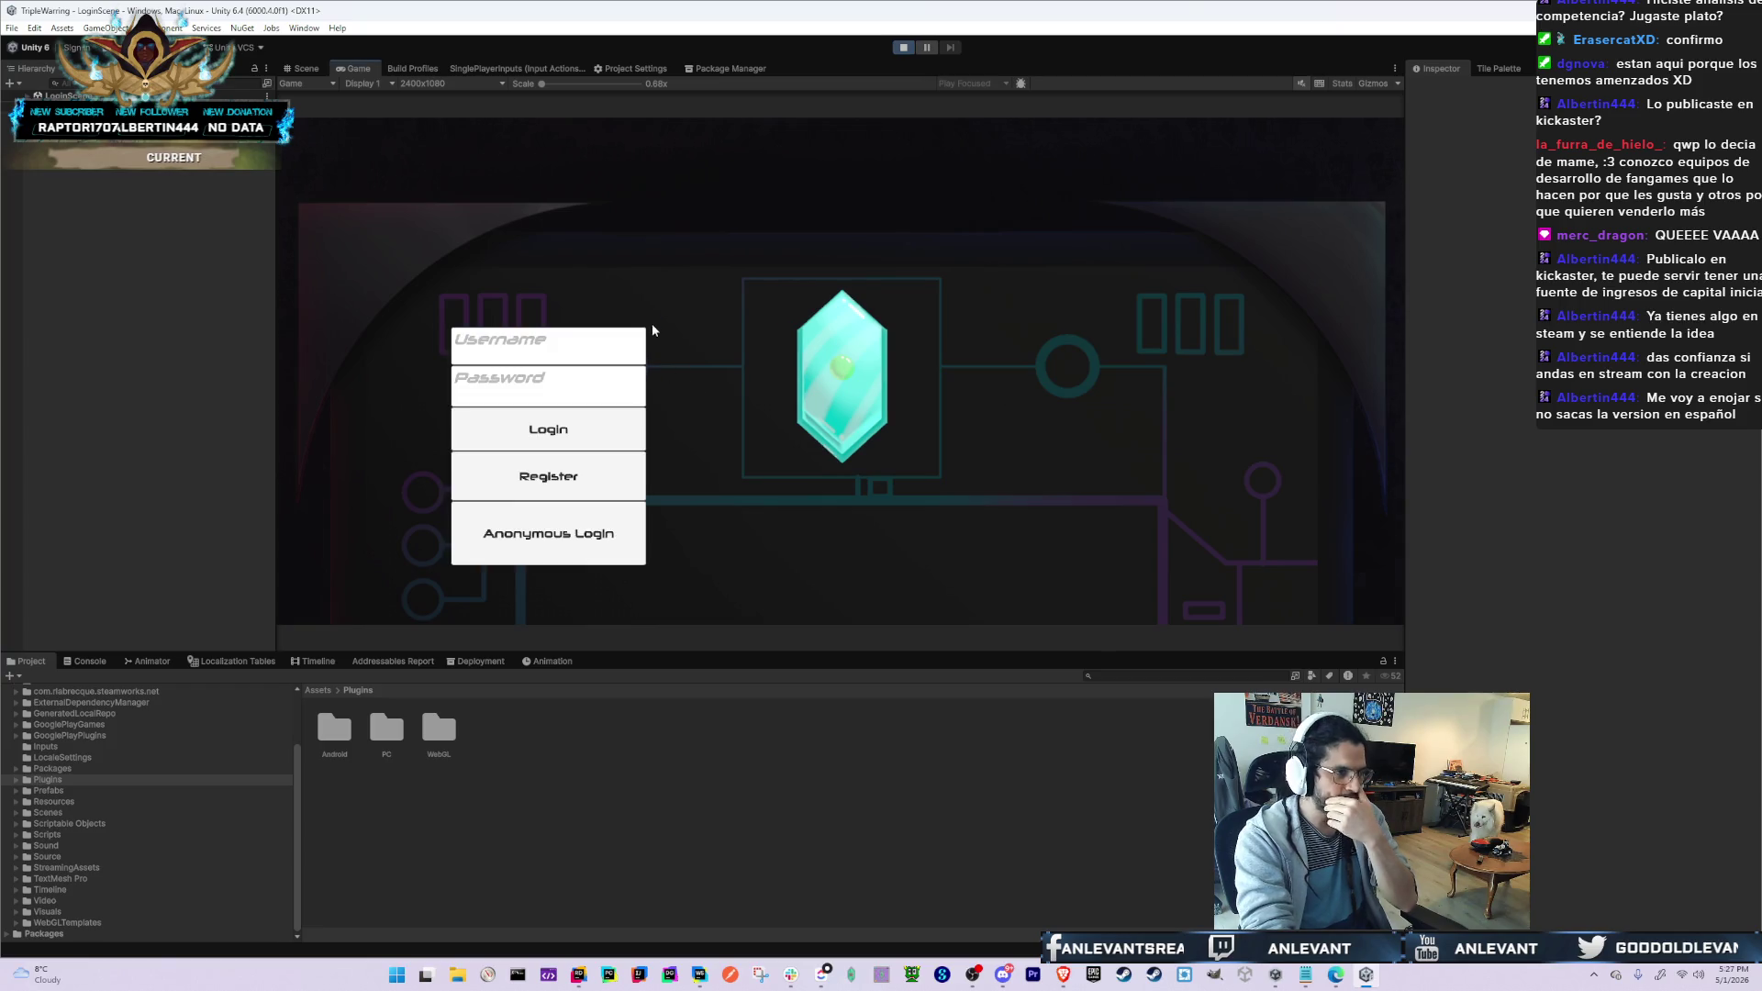
{"action": "left_click", "coordinate": [634, 356]}
{"action": "type", "text": "admin"}
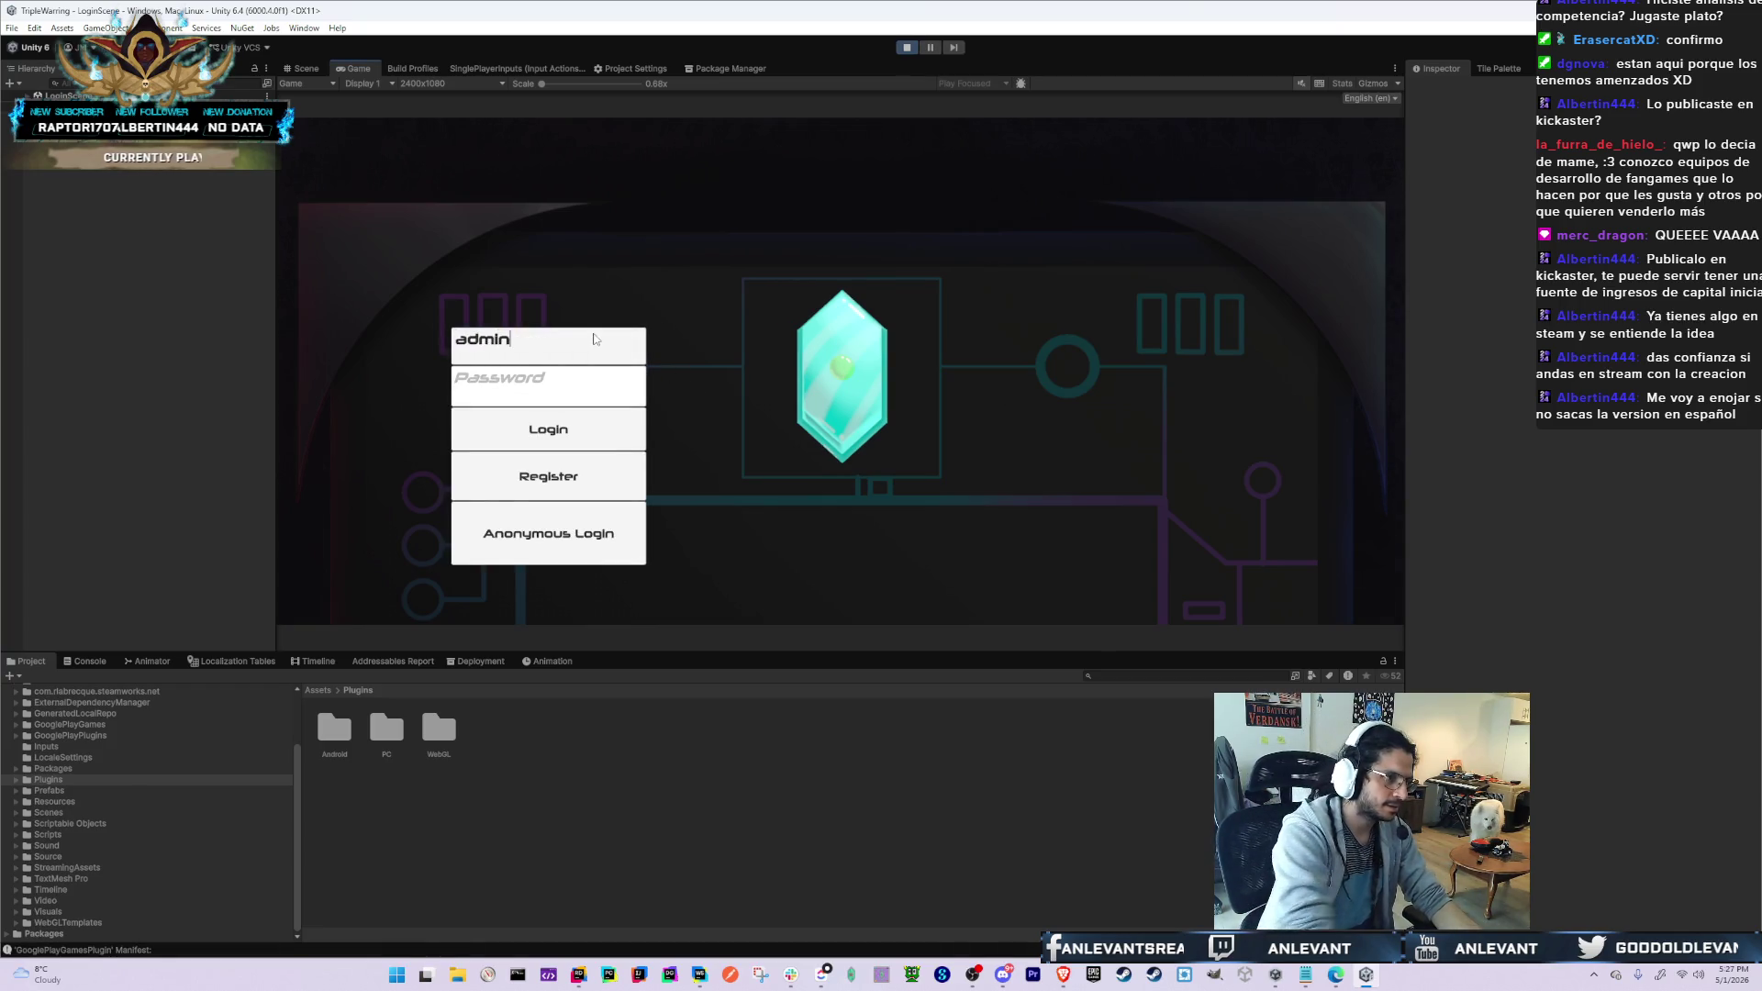
{"action": "left_click", "coordinate": [464, 381]}
{"action": "type", "text": "*********"}
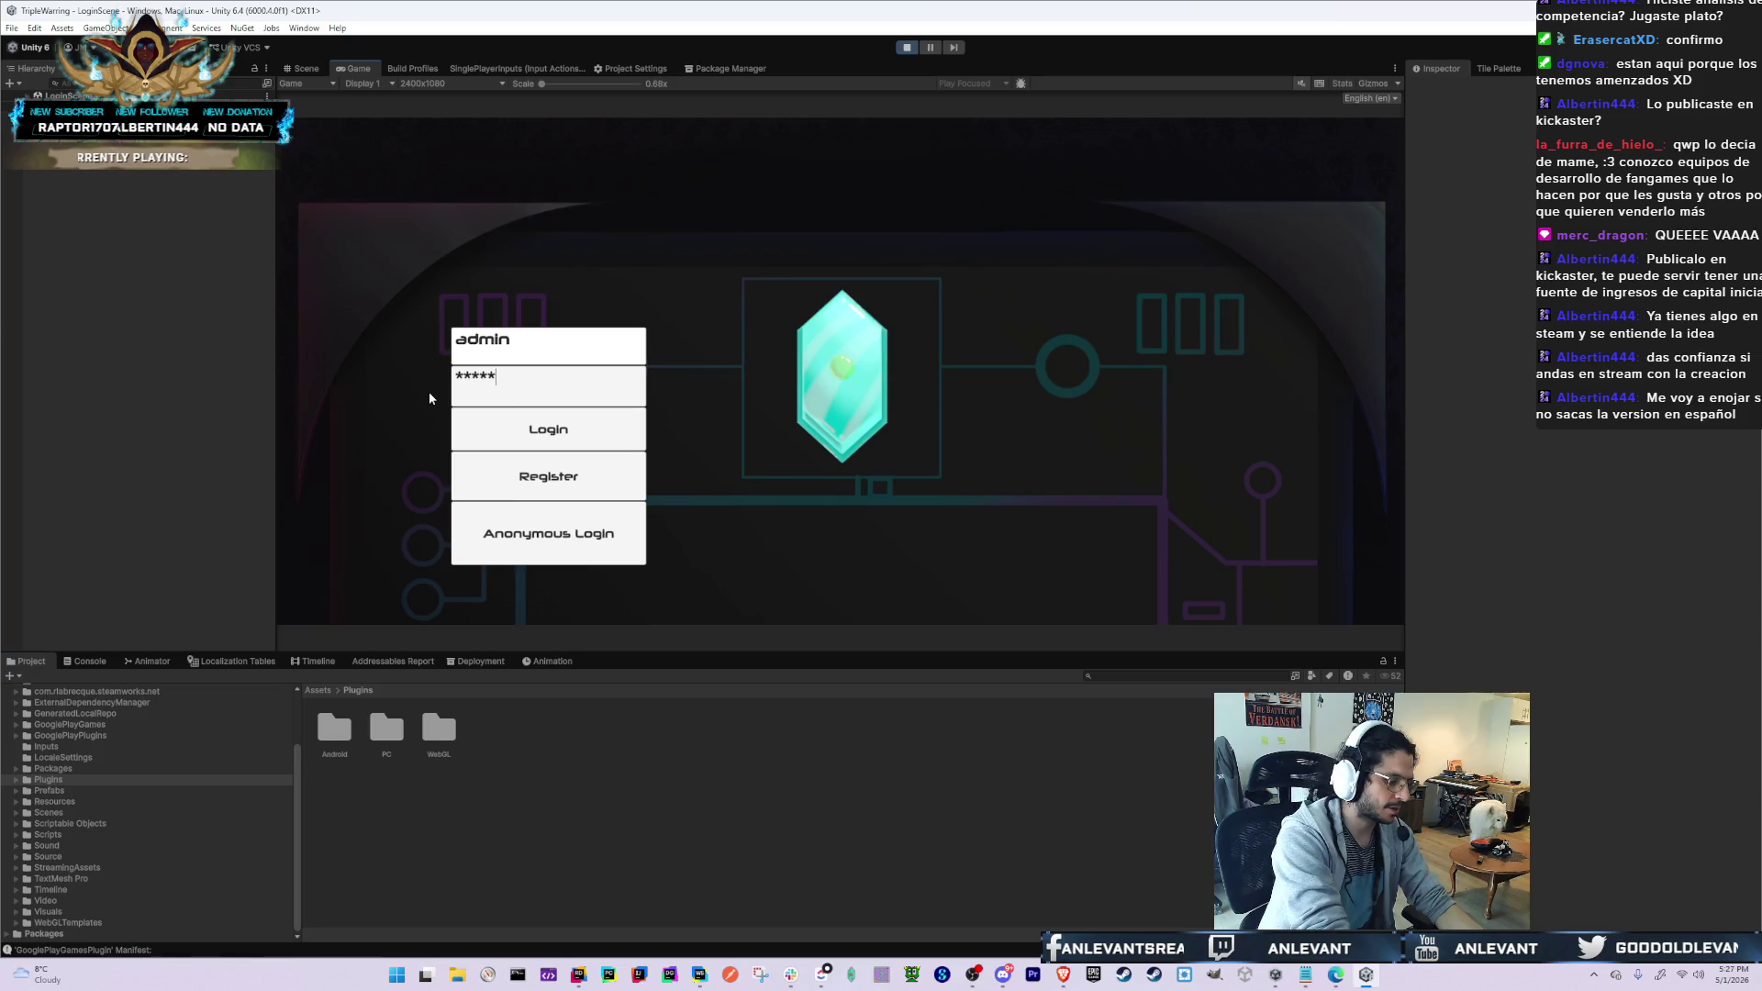
{"action": "type", "text": "**"}
{"action": "left_click", "coordinate": [548, 429]}
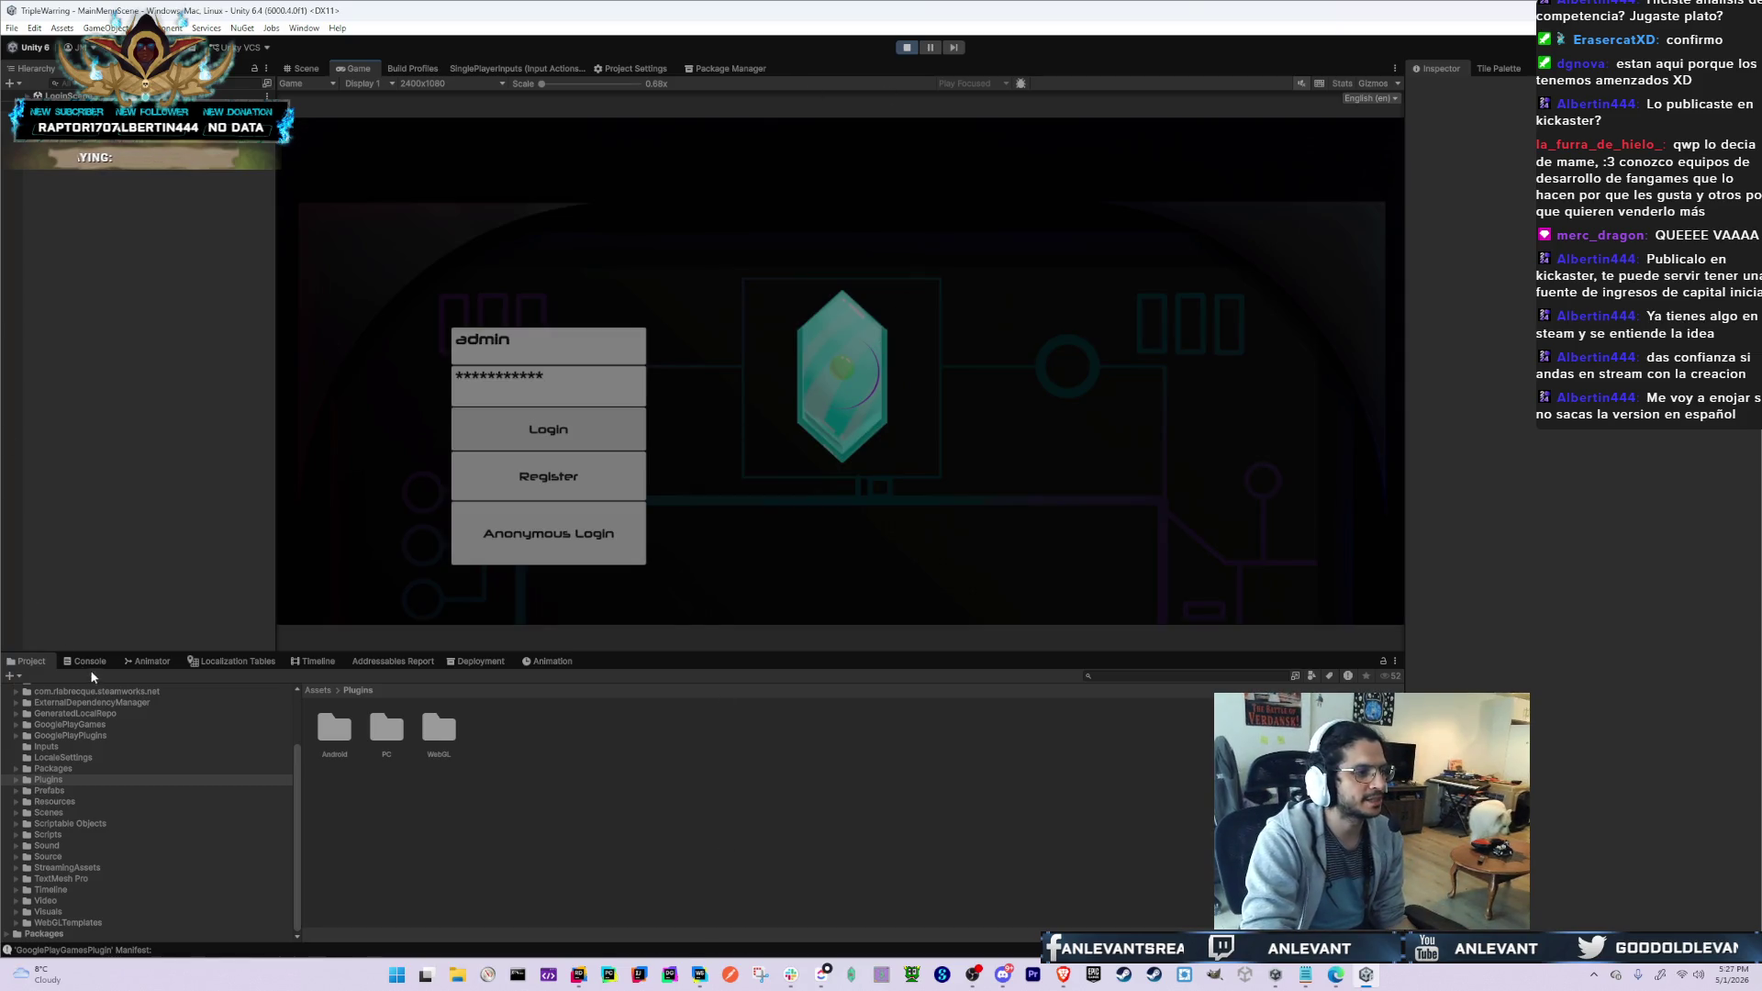
Set the game language to Español in profile settings, then close Ajustes and the Misiones panel.
{"action": "left_click", "coordinate": [90, 662]}
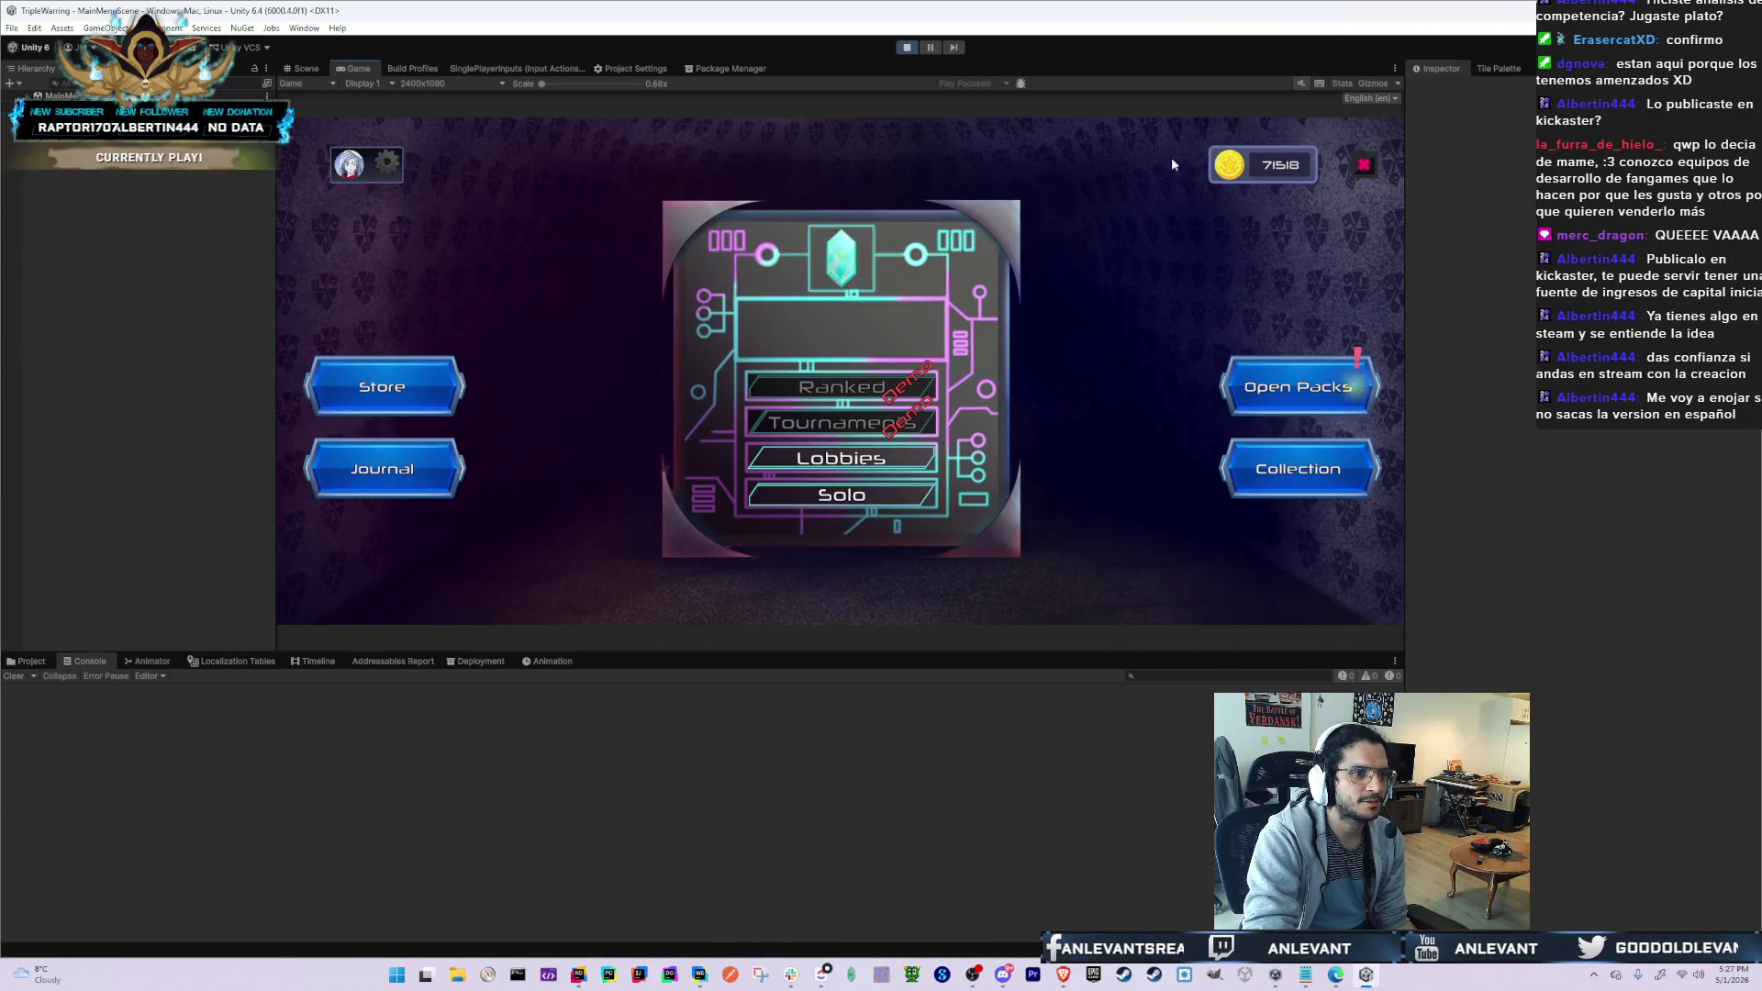
{"action": "left_click", "coordinate": [371, 164]}
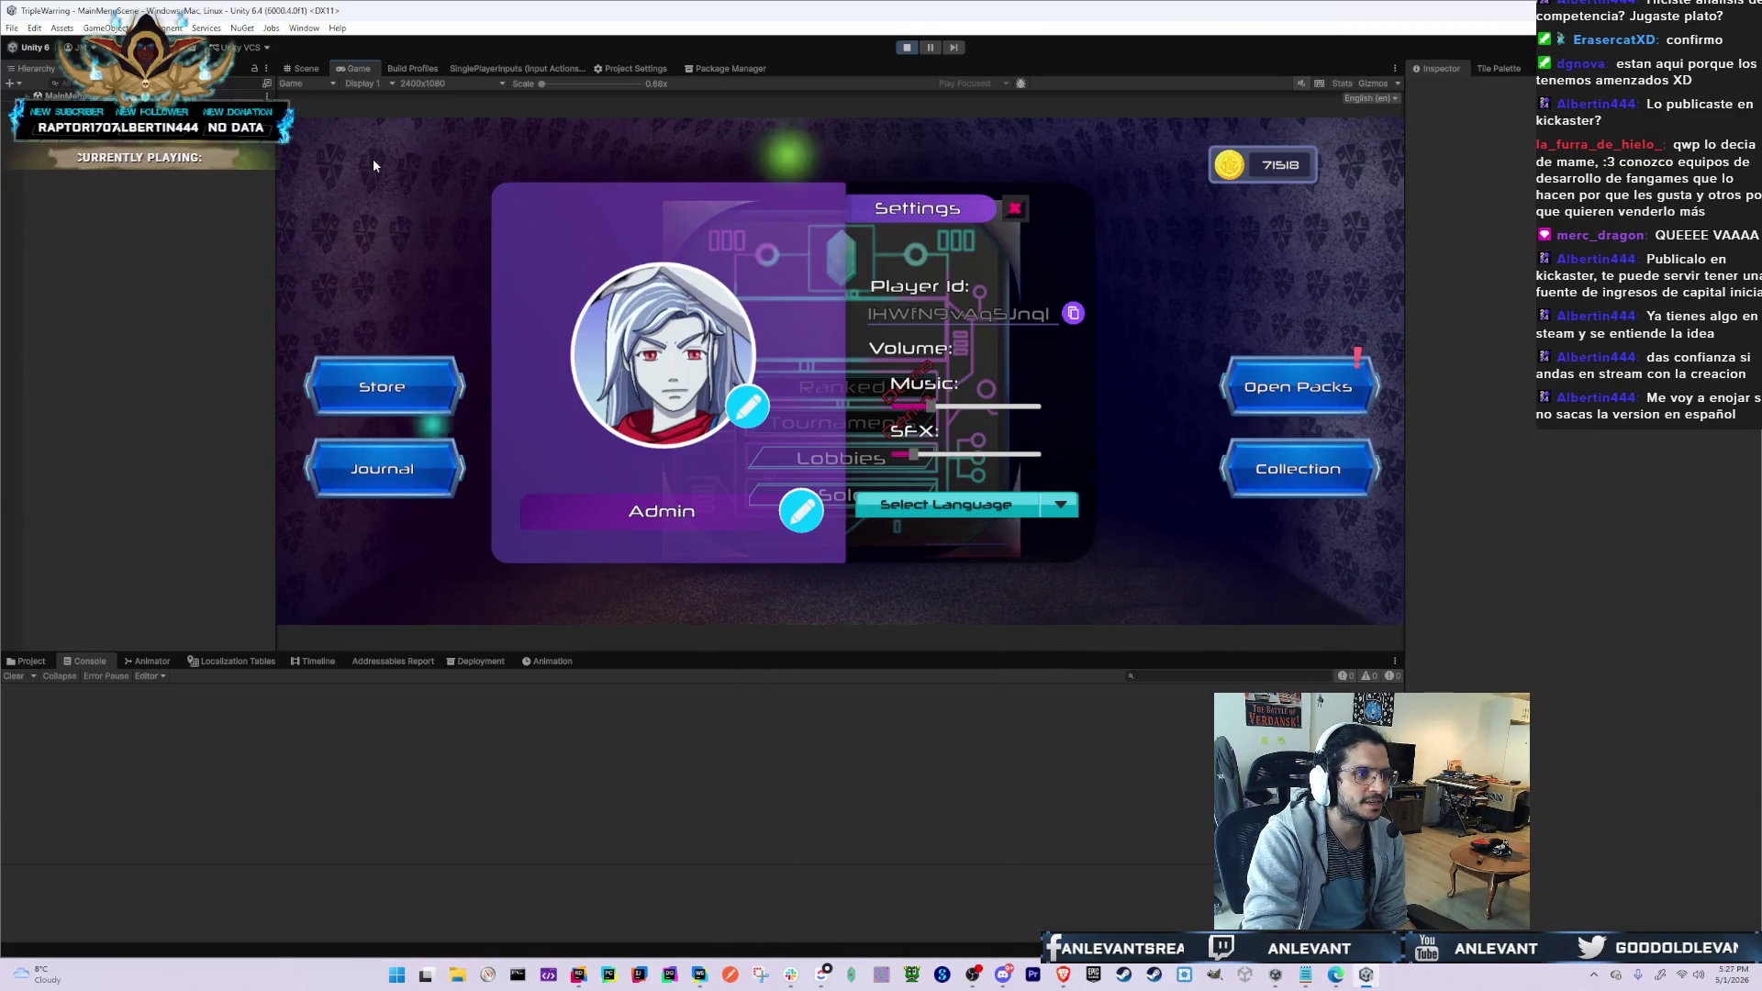
{"action": "left_click", "coordinate": [934, 503]}
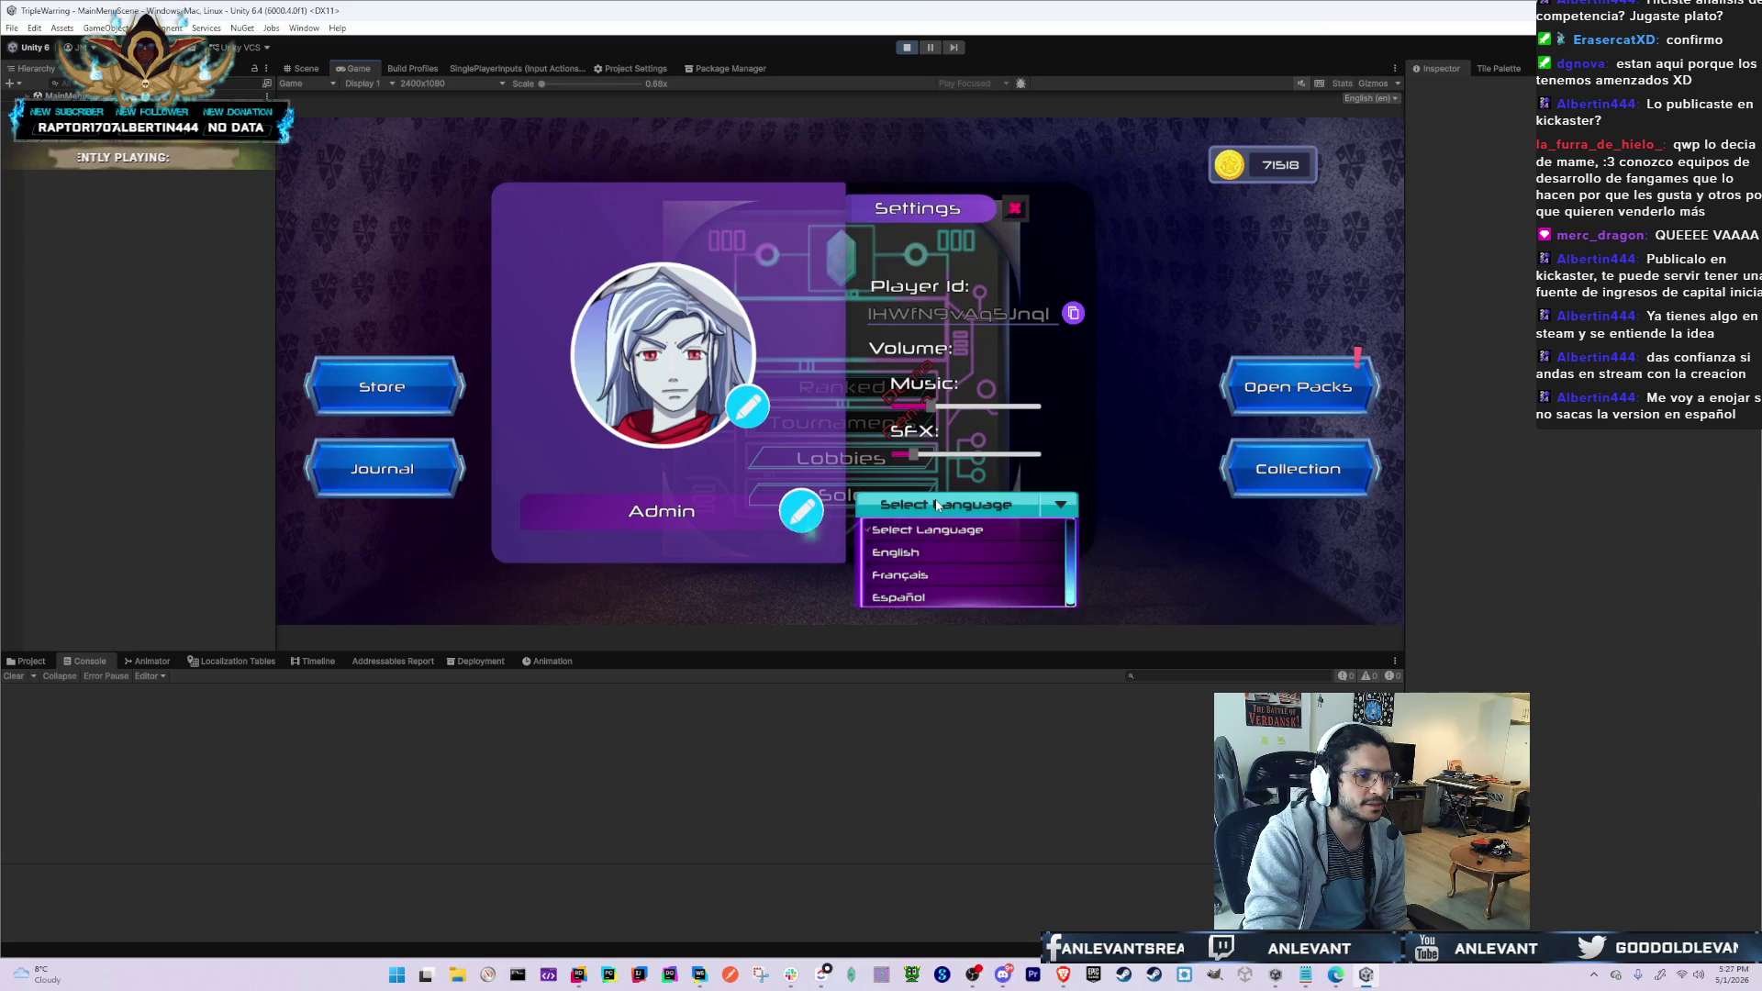
{"action": "left_click", "coordinate": [899, 598]}
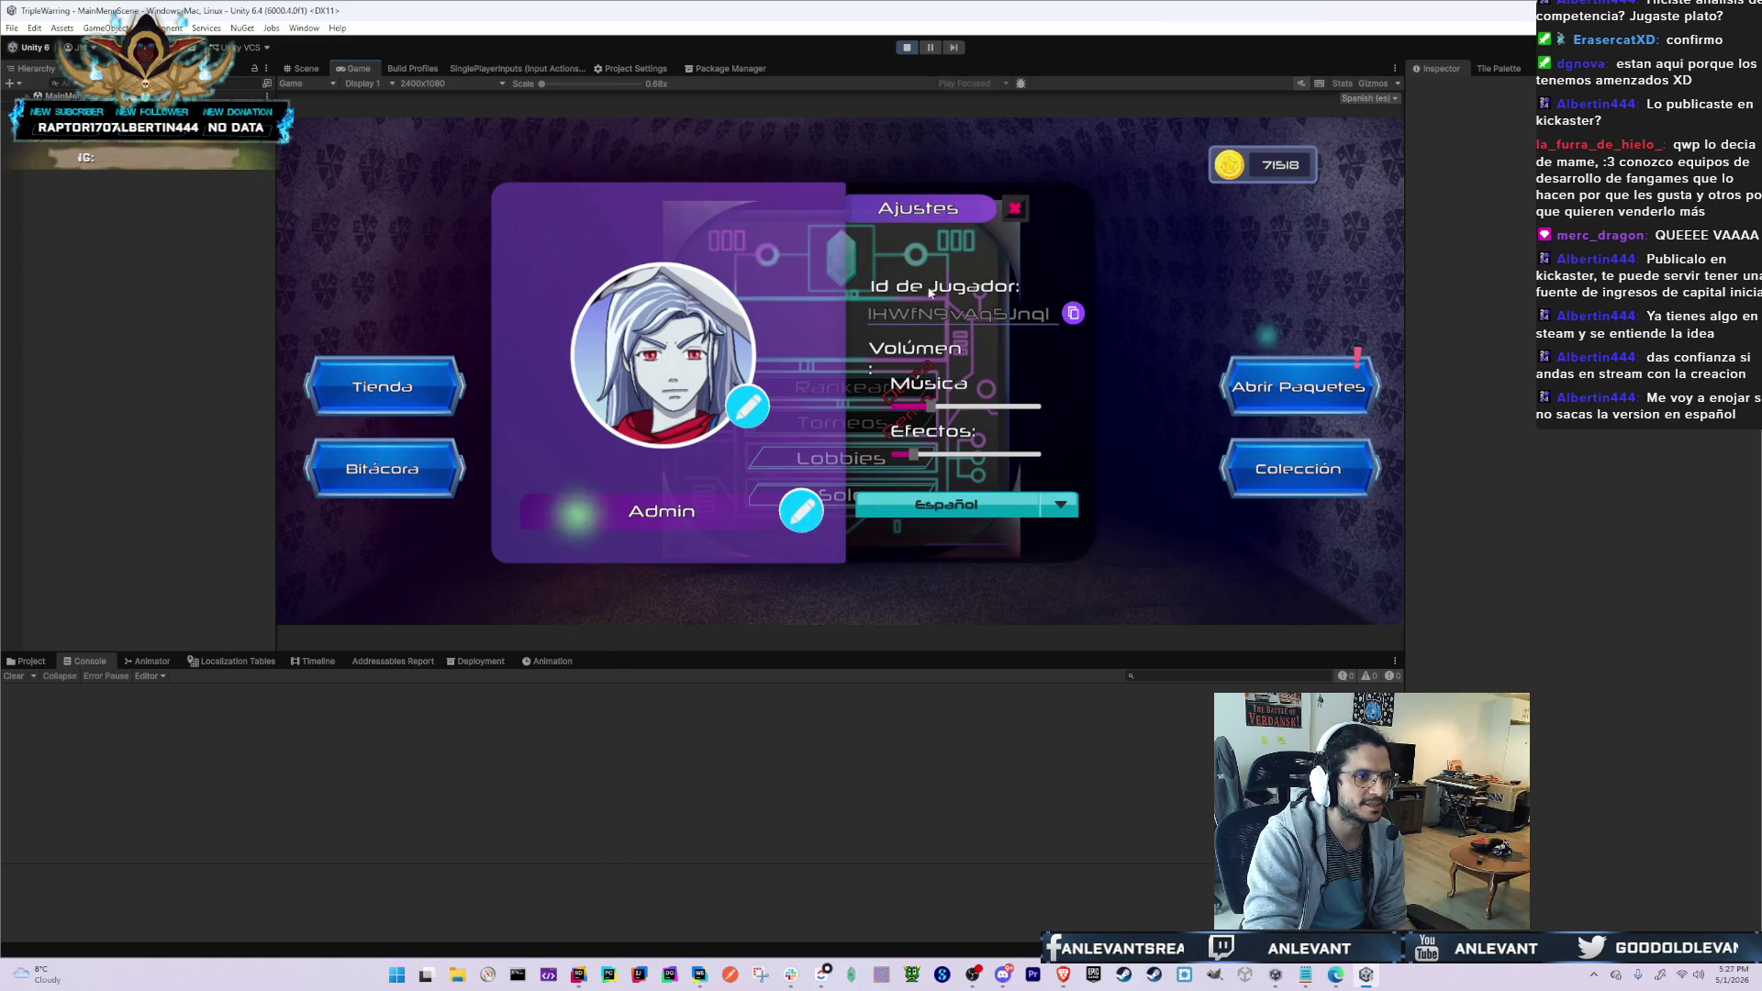
{"action": "left_click", "coordinate": [1014, 208]}
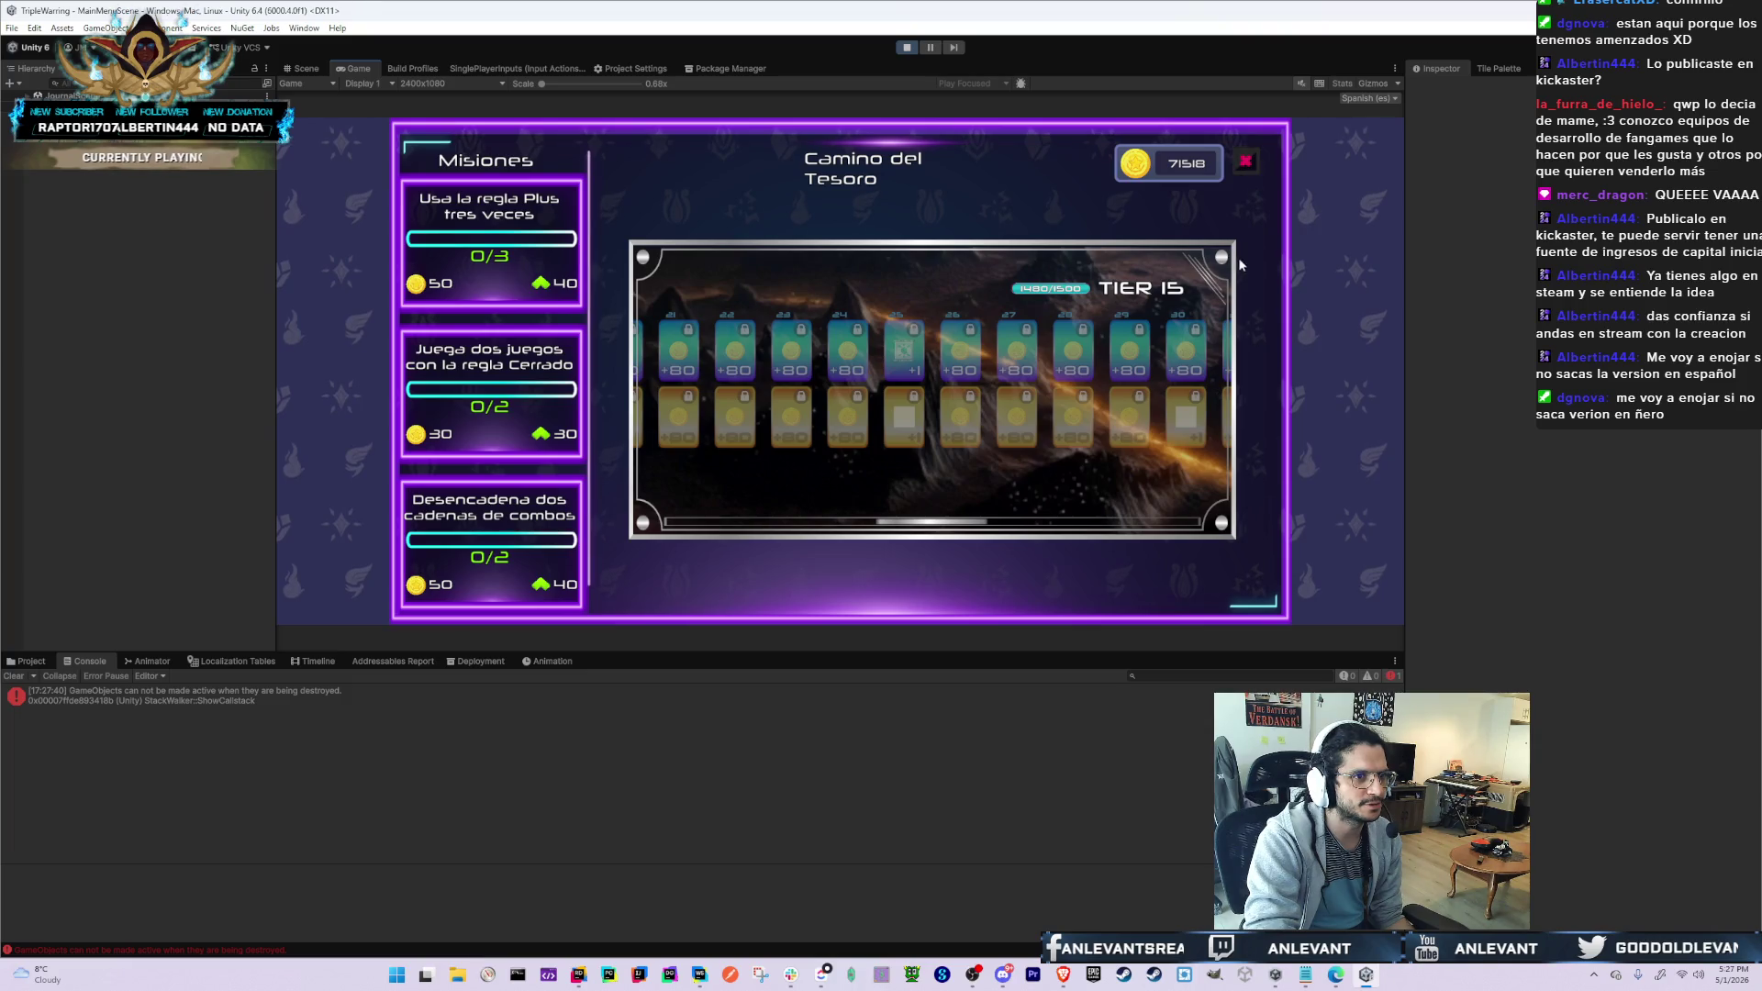
{"action": "key", "text": "Escape"}
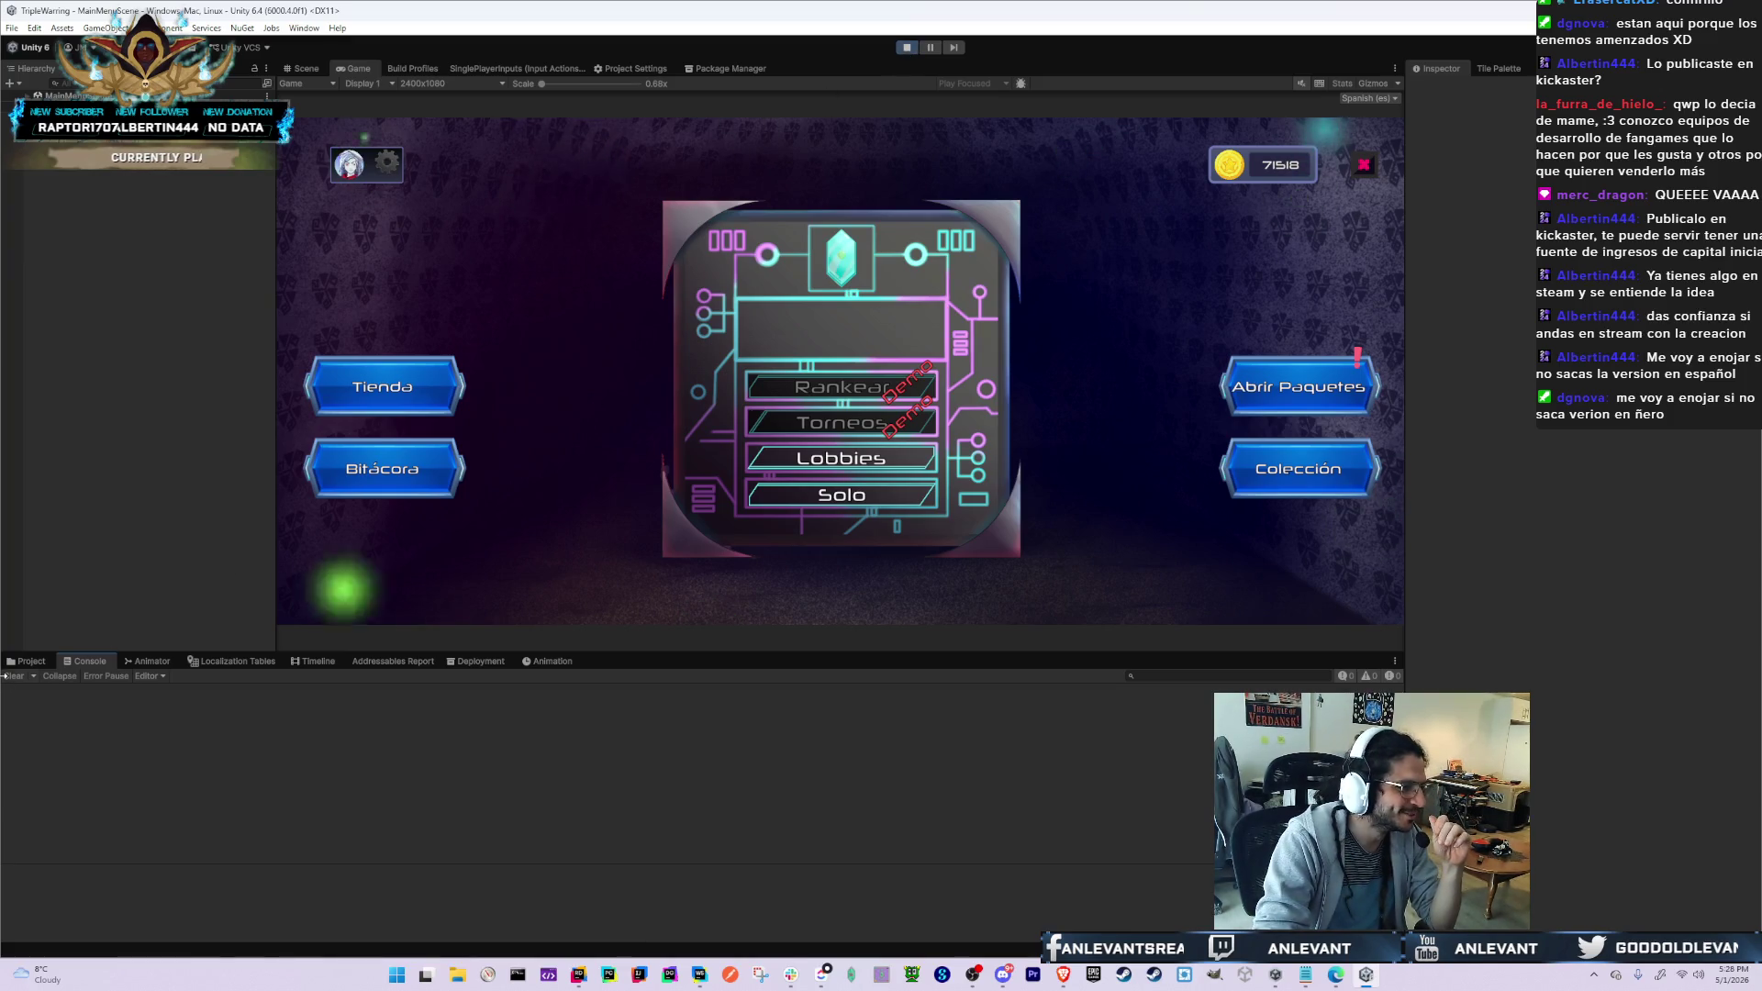
{"action": "key", "text": "ctrl+5"}
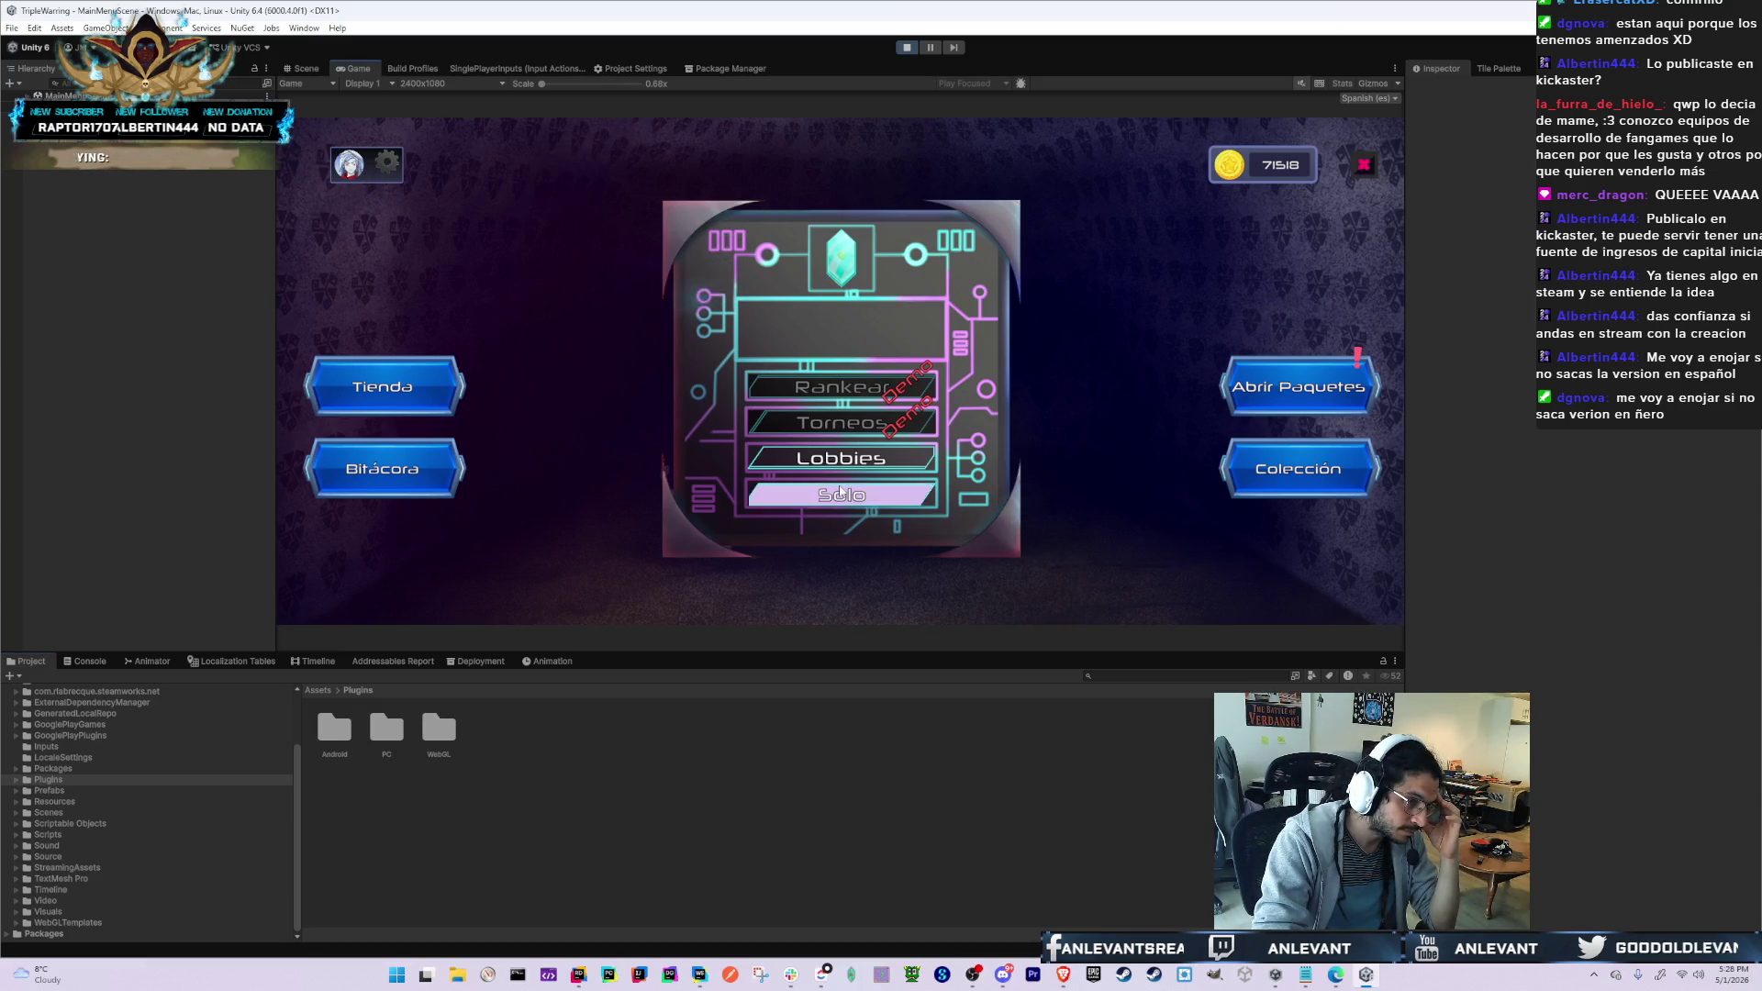
Restart Play mode, open the Localization Tables window, then stop the game.
{"action": "left_click", "coordinate": [907, 51]}
{"action": "left_click", "coordinate": [907, 51]}
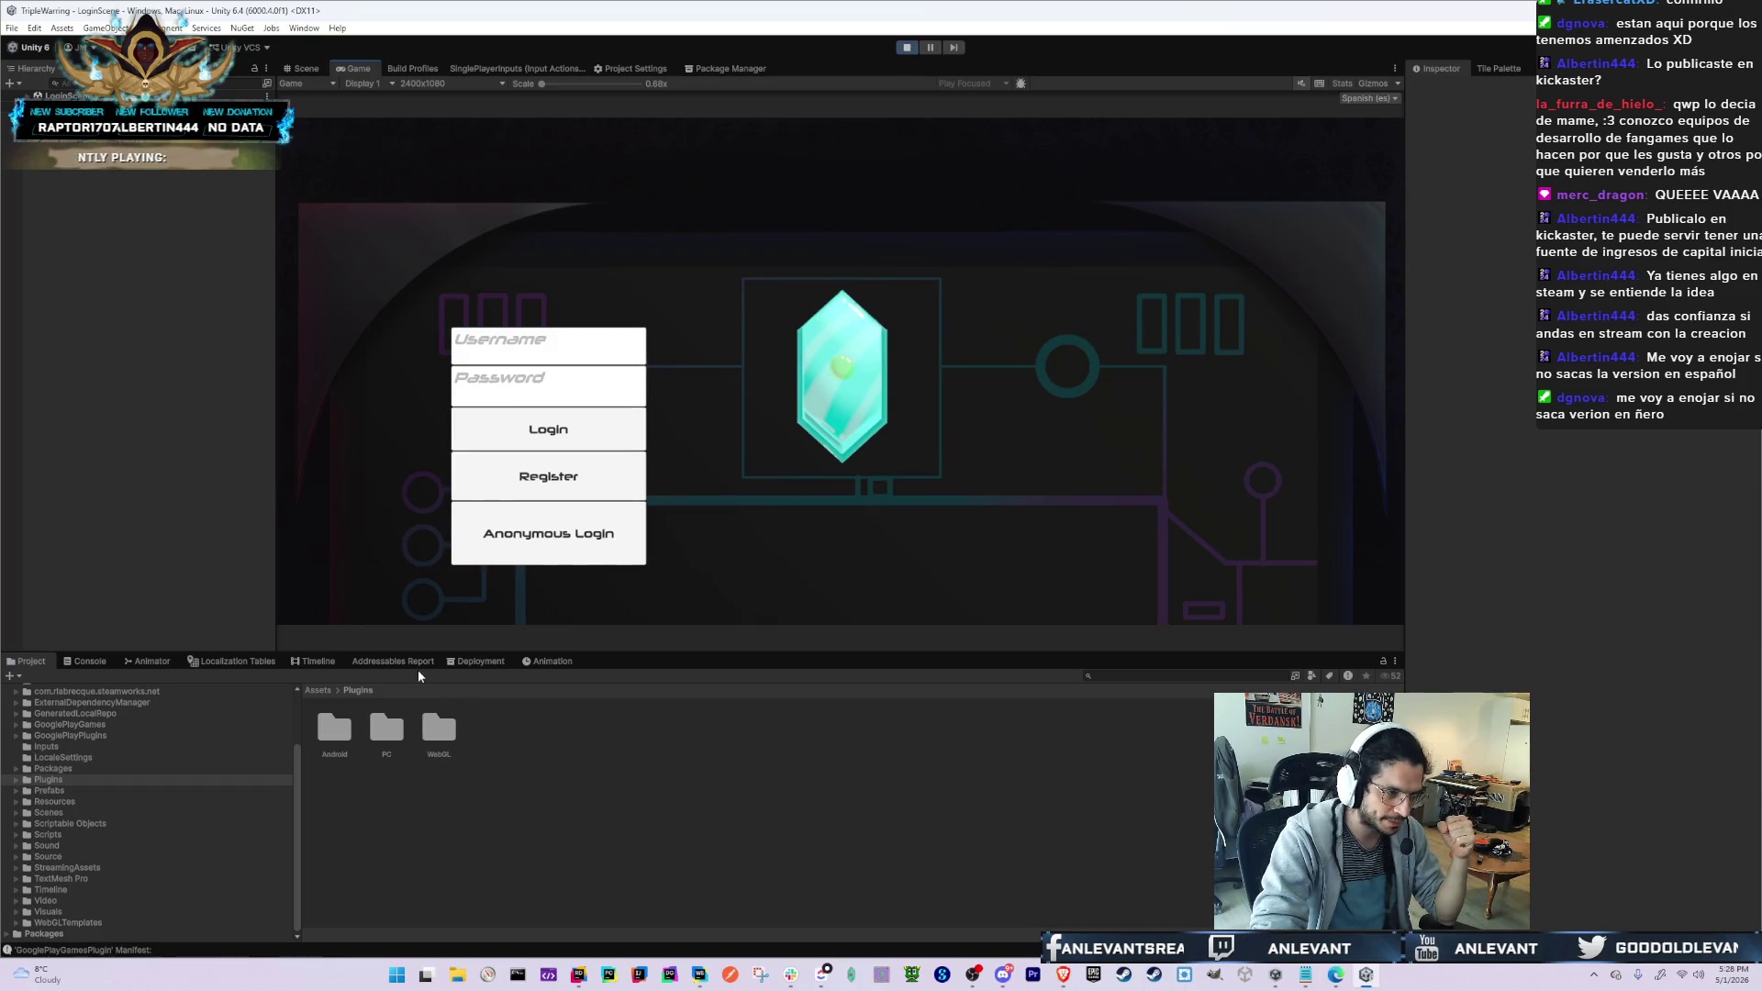
{"action": "left_click", "coordinate": [481, 661]}
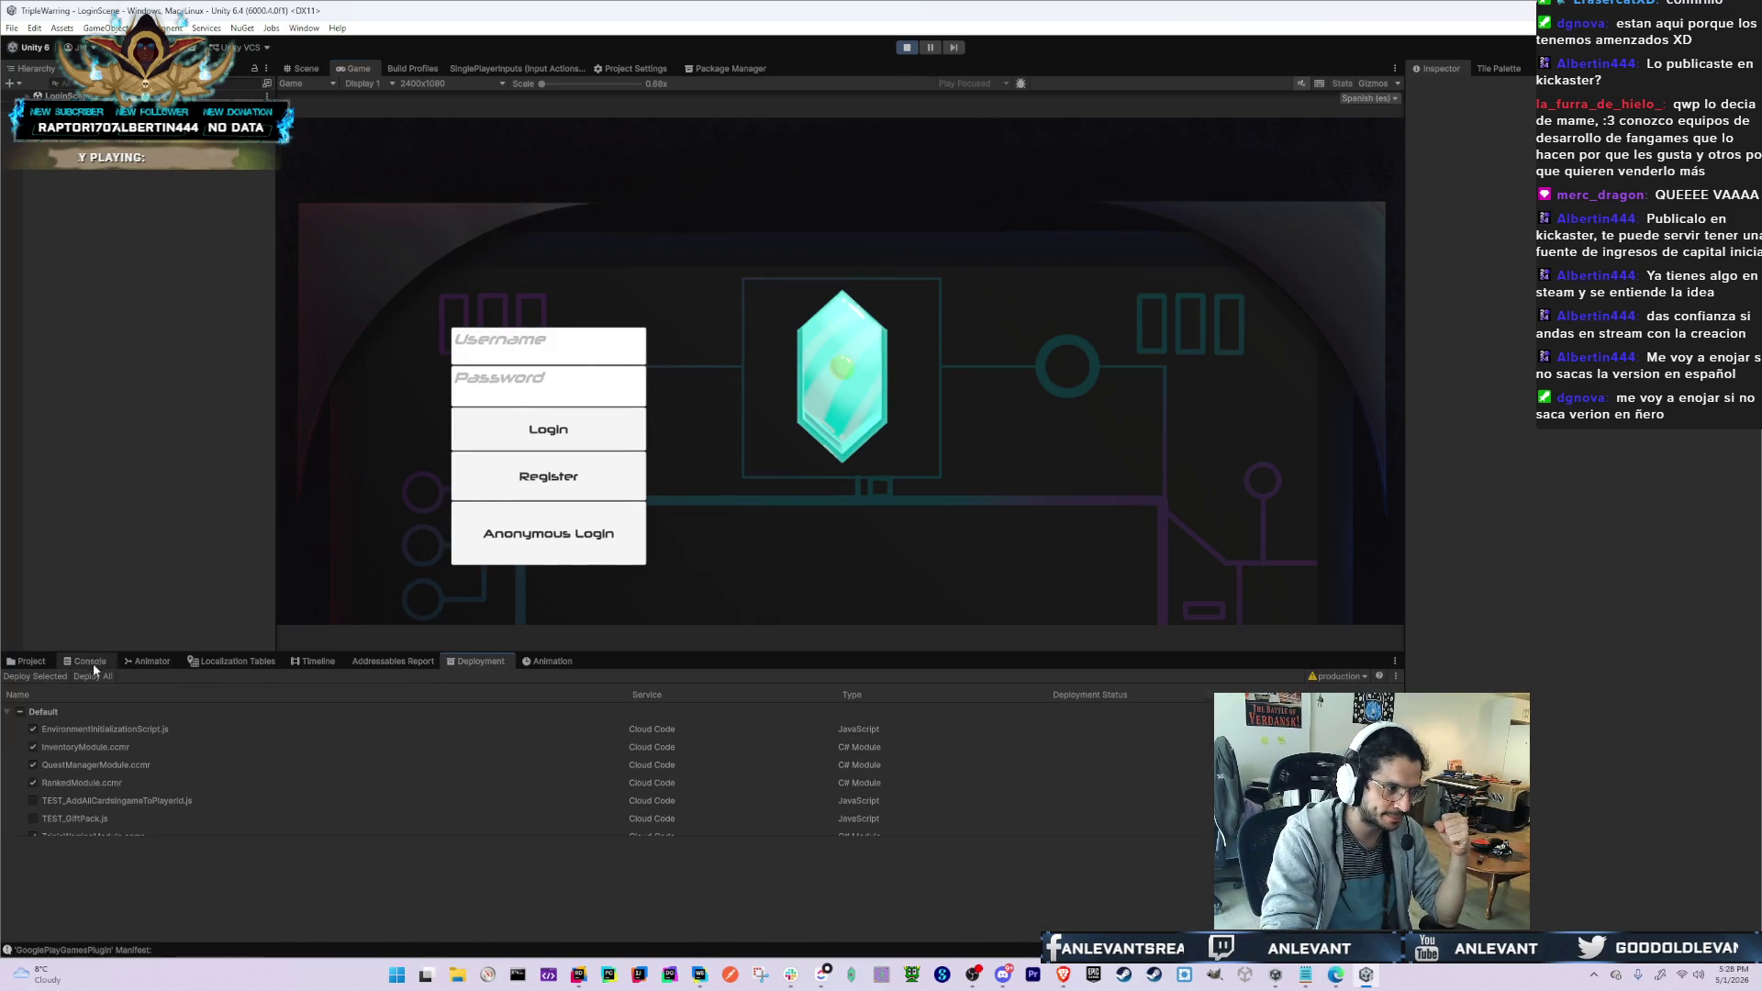
{"action": "double_click", "coordinate": [235, 661]}
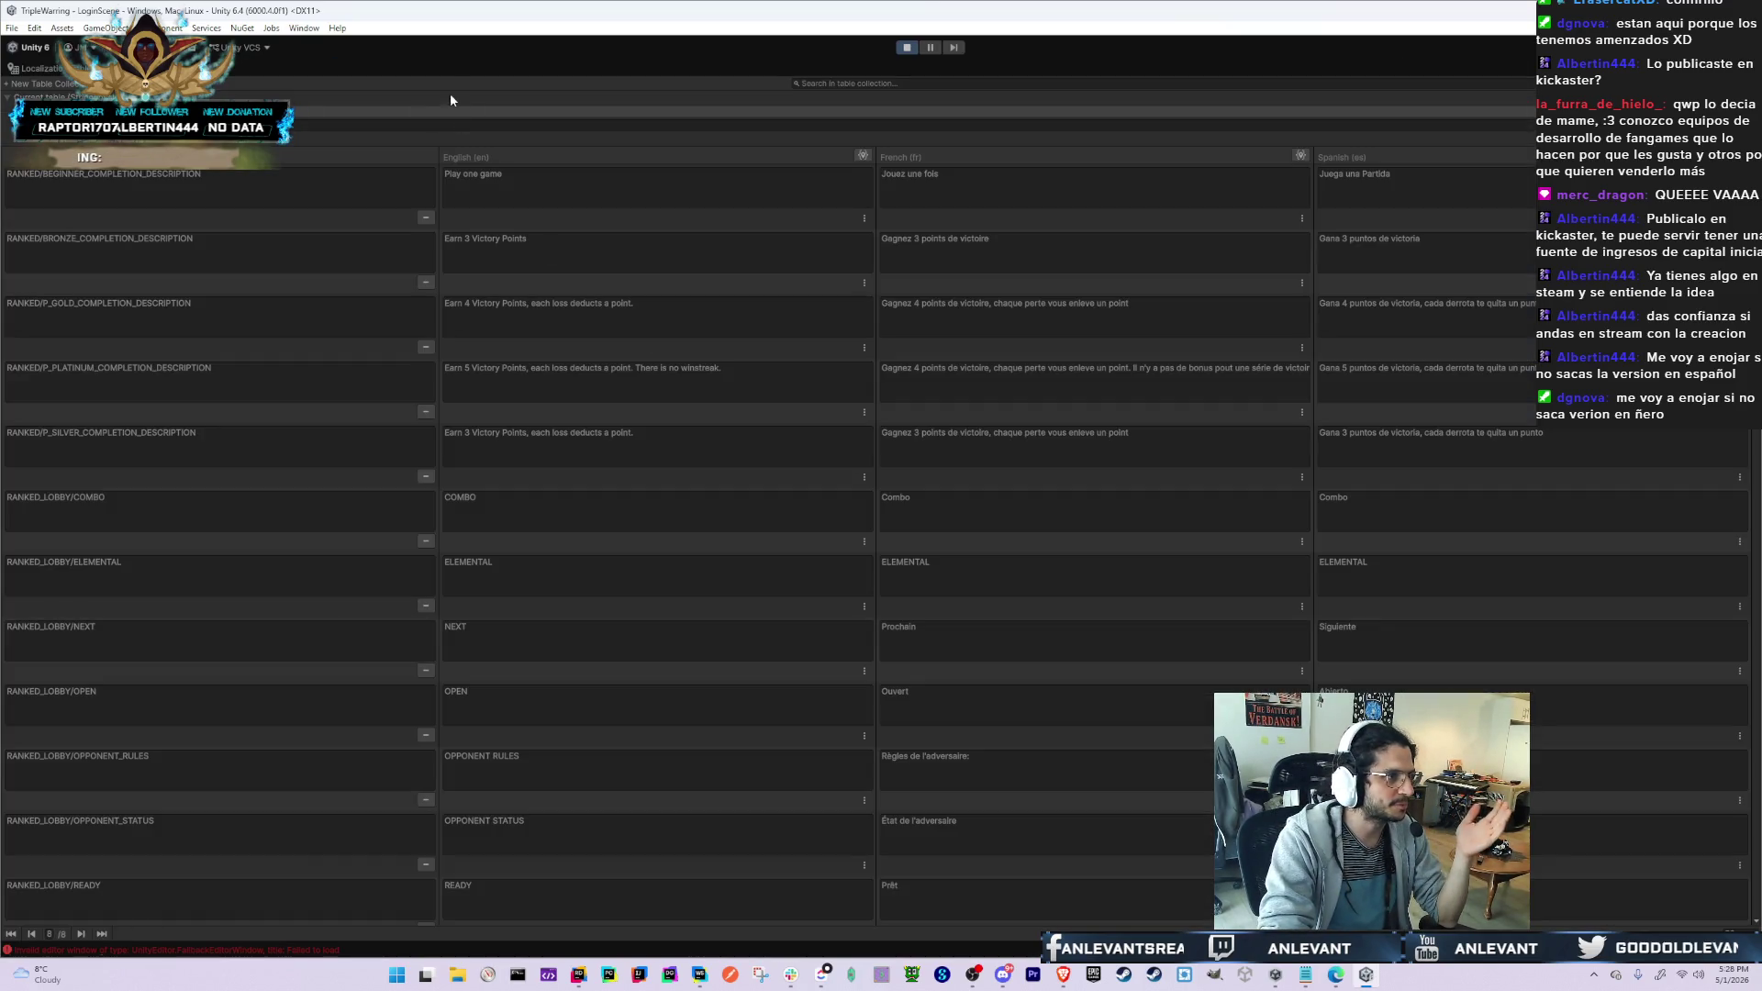
{"action": "double_click", "coordinate": [445, 62]}
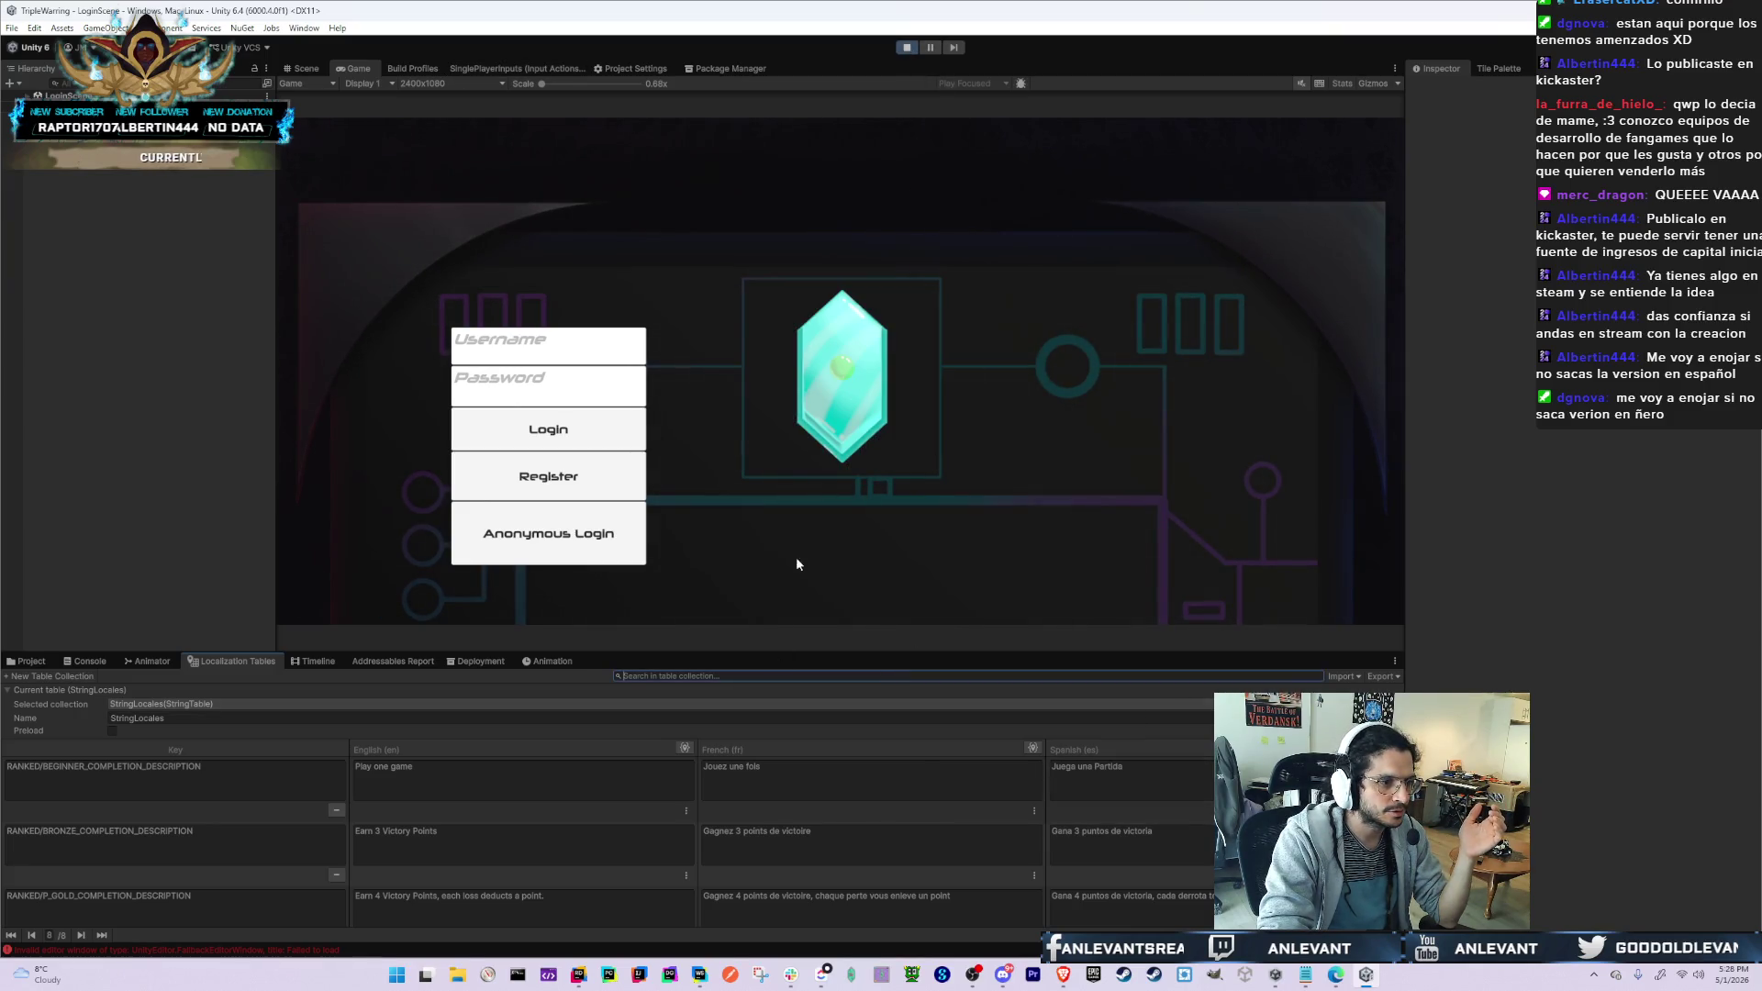
{"action": "left_click", "coordinate": [907, 47]}
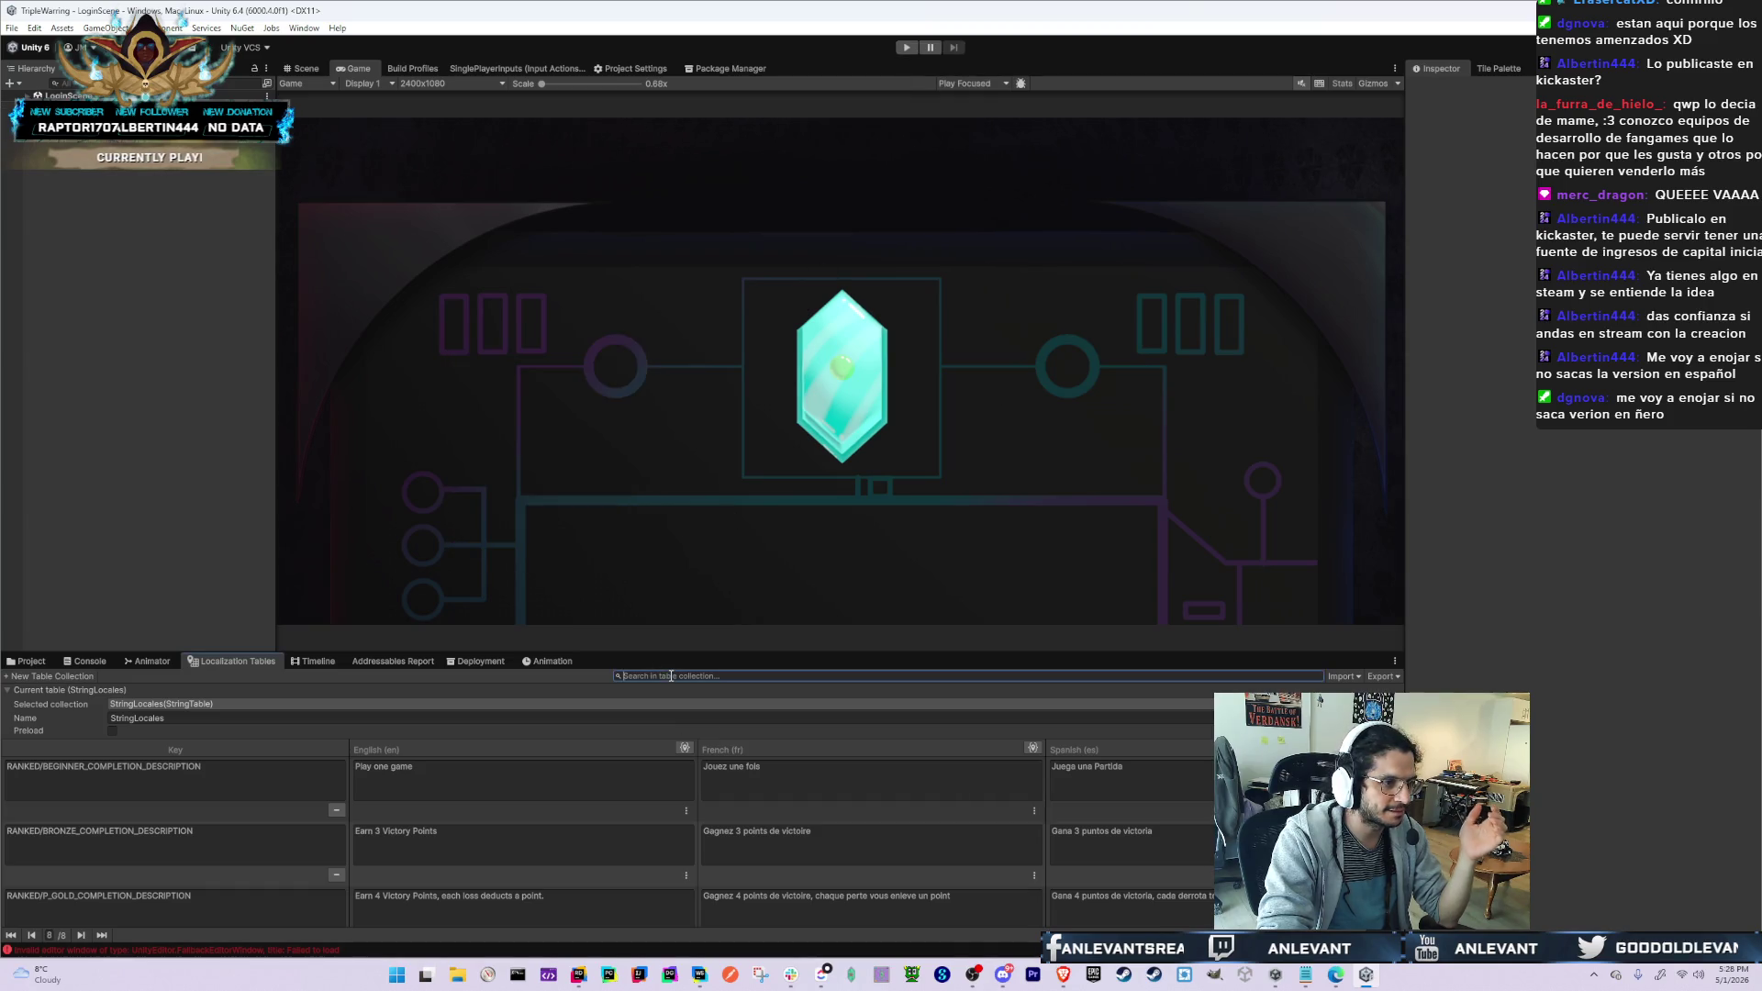
Filter the table by 'Warring' and paste the DIALOGS/23_1 key into Rider's search.
{"action": "type", "text": "WarringT"}
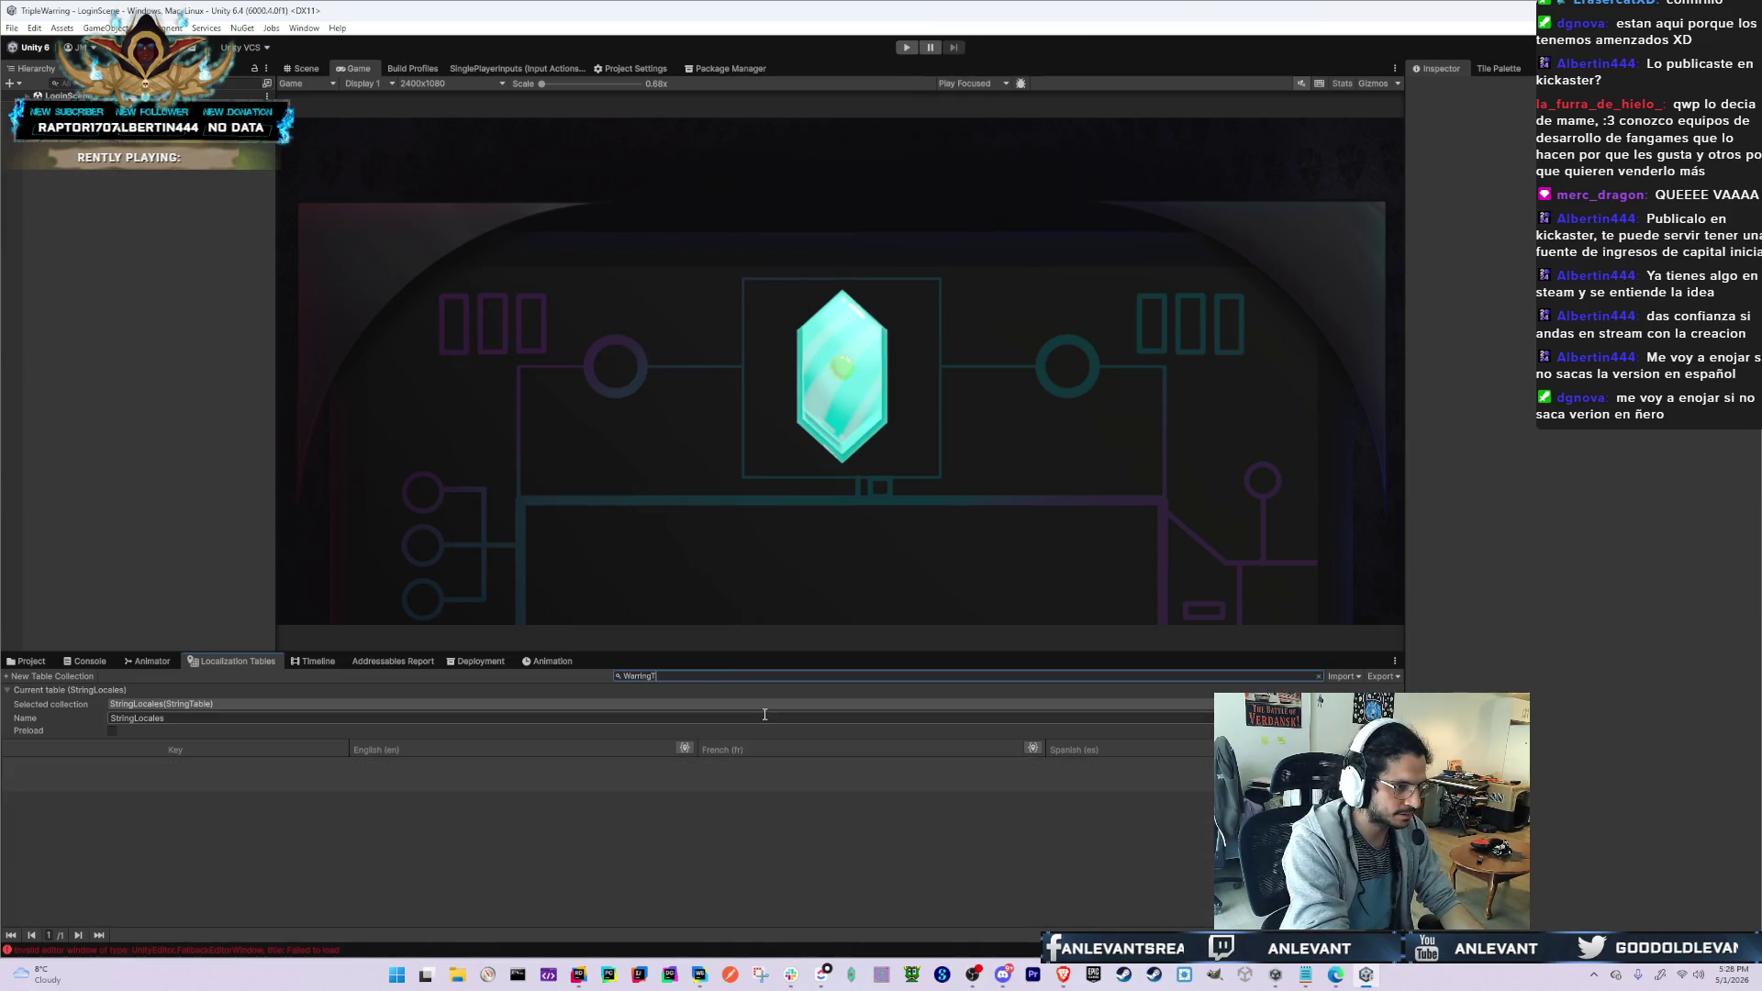
{"action": "key", "text": "BackSpace"}
{"action": "left_click", "coordinate": [598, 793]}
{"action": "double_click", "coordinate": [598, 793]}
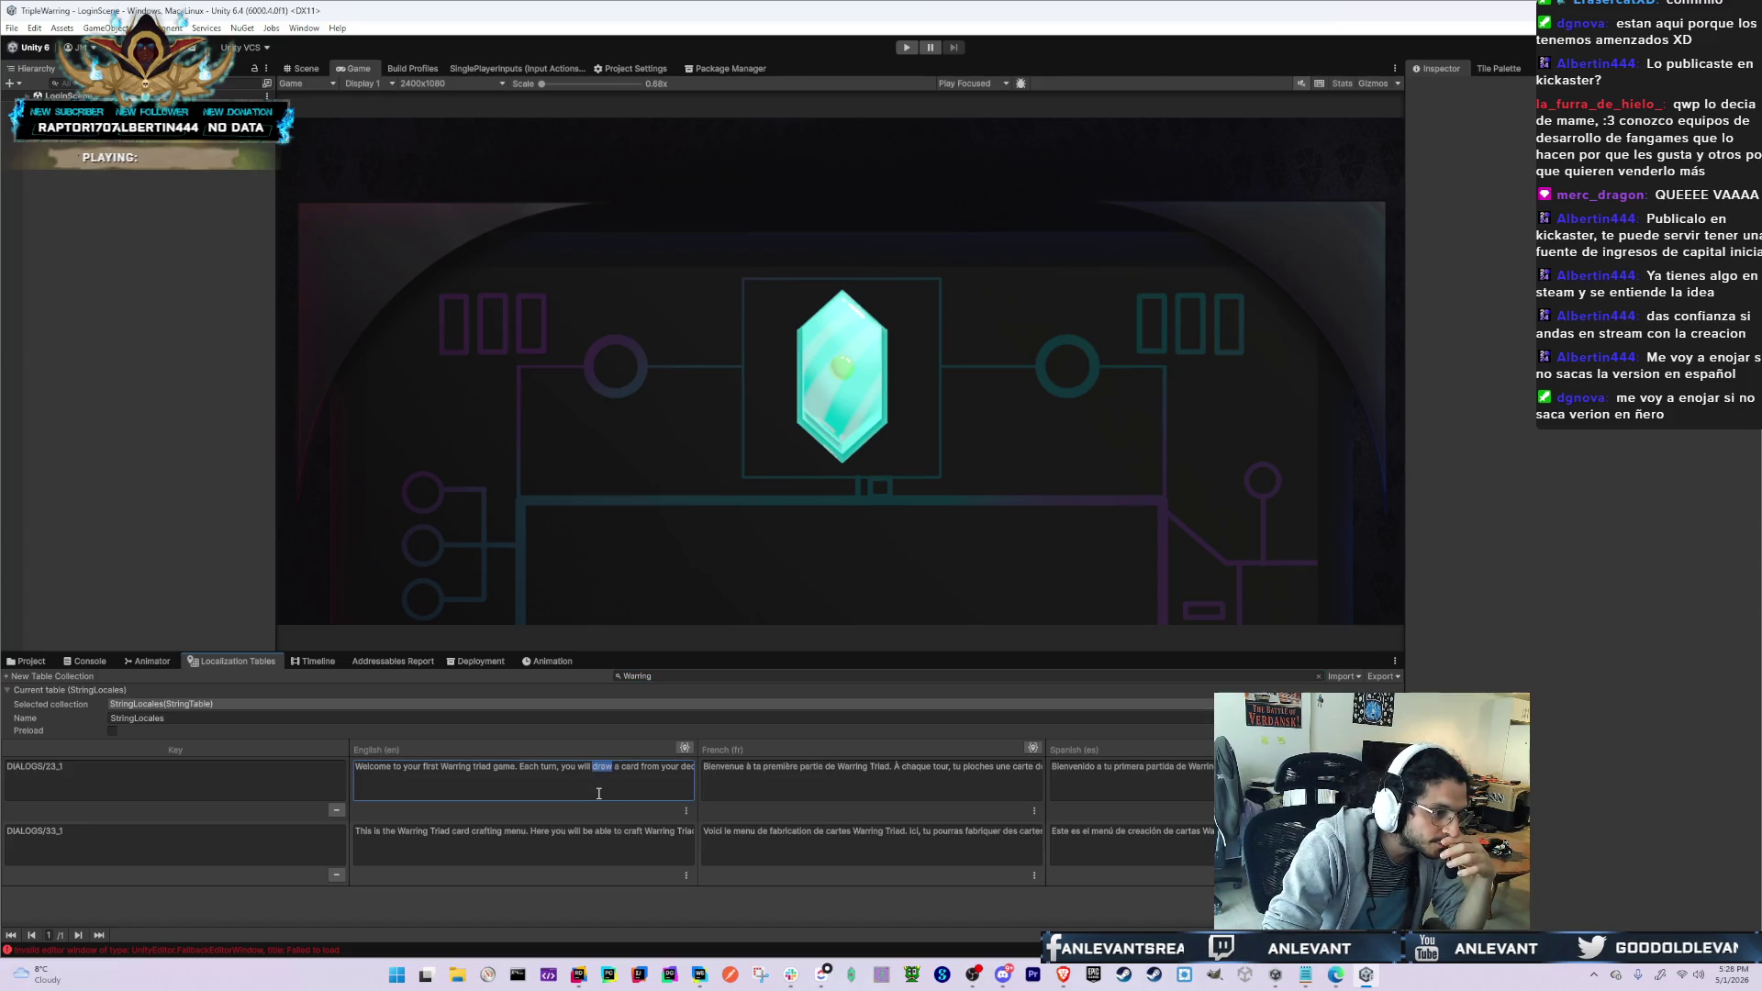
{"action": "left_click", "coordinate": [147, 800]}
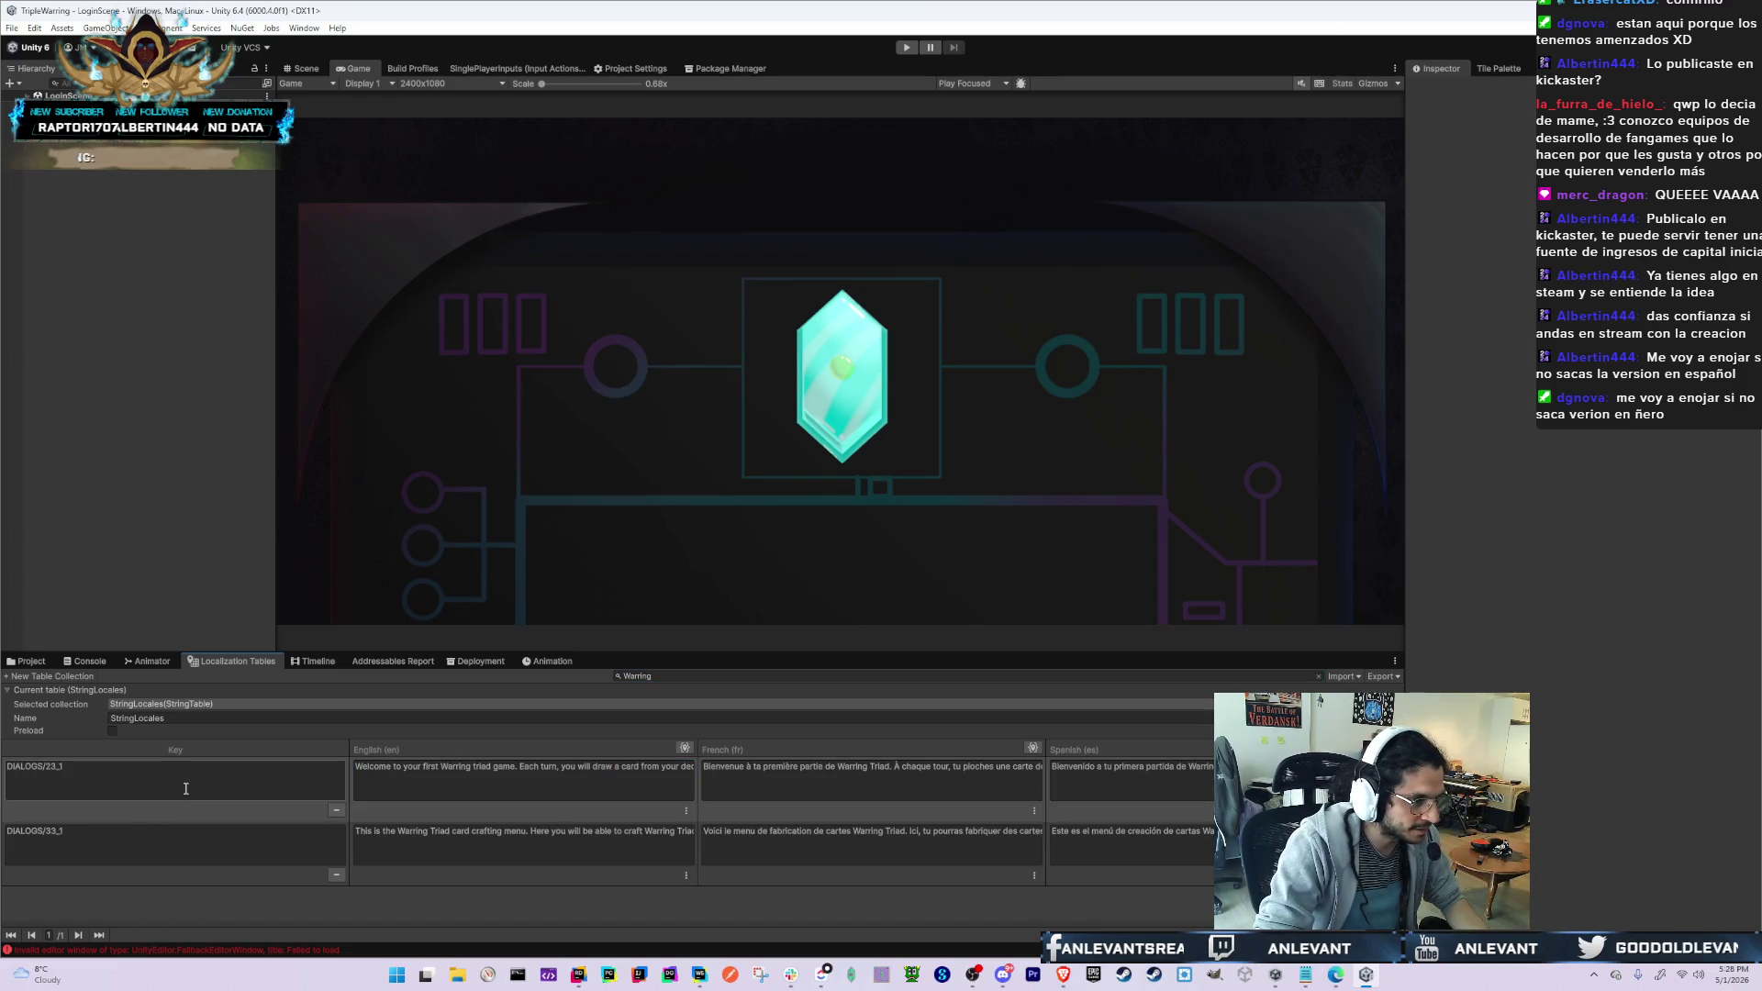
{"action": "key", "text": "ctrl+a"}
{"action": "key", "text": "ctrl+c"}
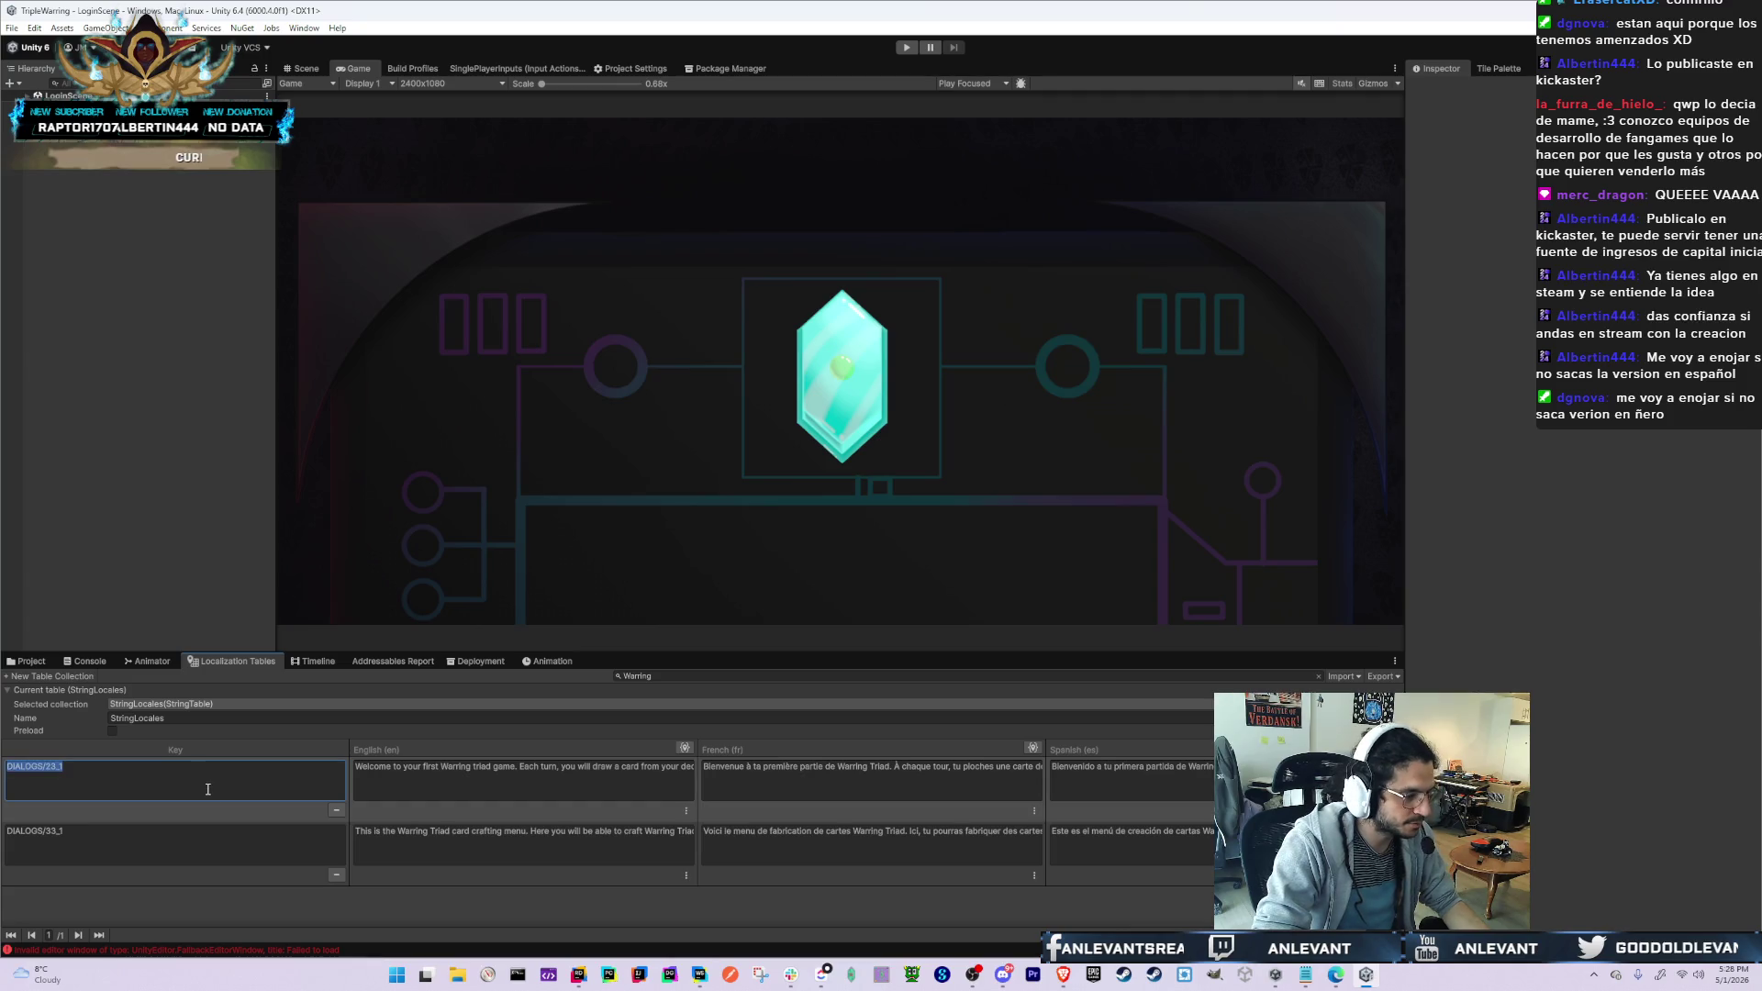
{"action": "key", "text": "alt+Tab"}
{"action": "key", "text": "alt+Tab"}
{"action": "key", "text": "shift"}
{"action": "key", "text": "shift"}
{"action": "key", "text": "ctrl+v"}
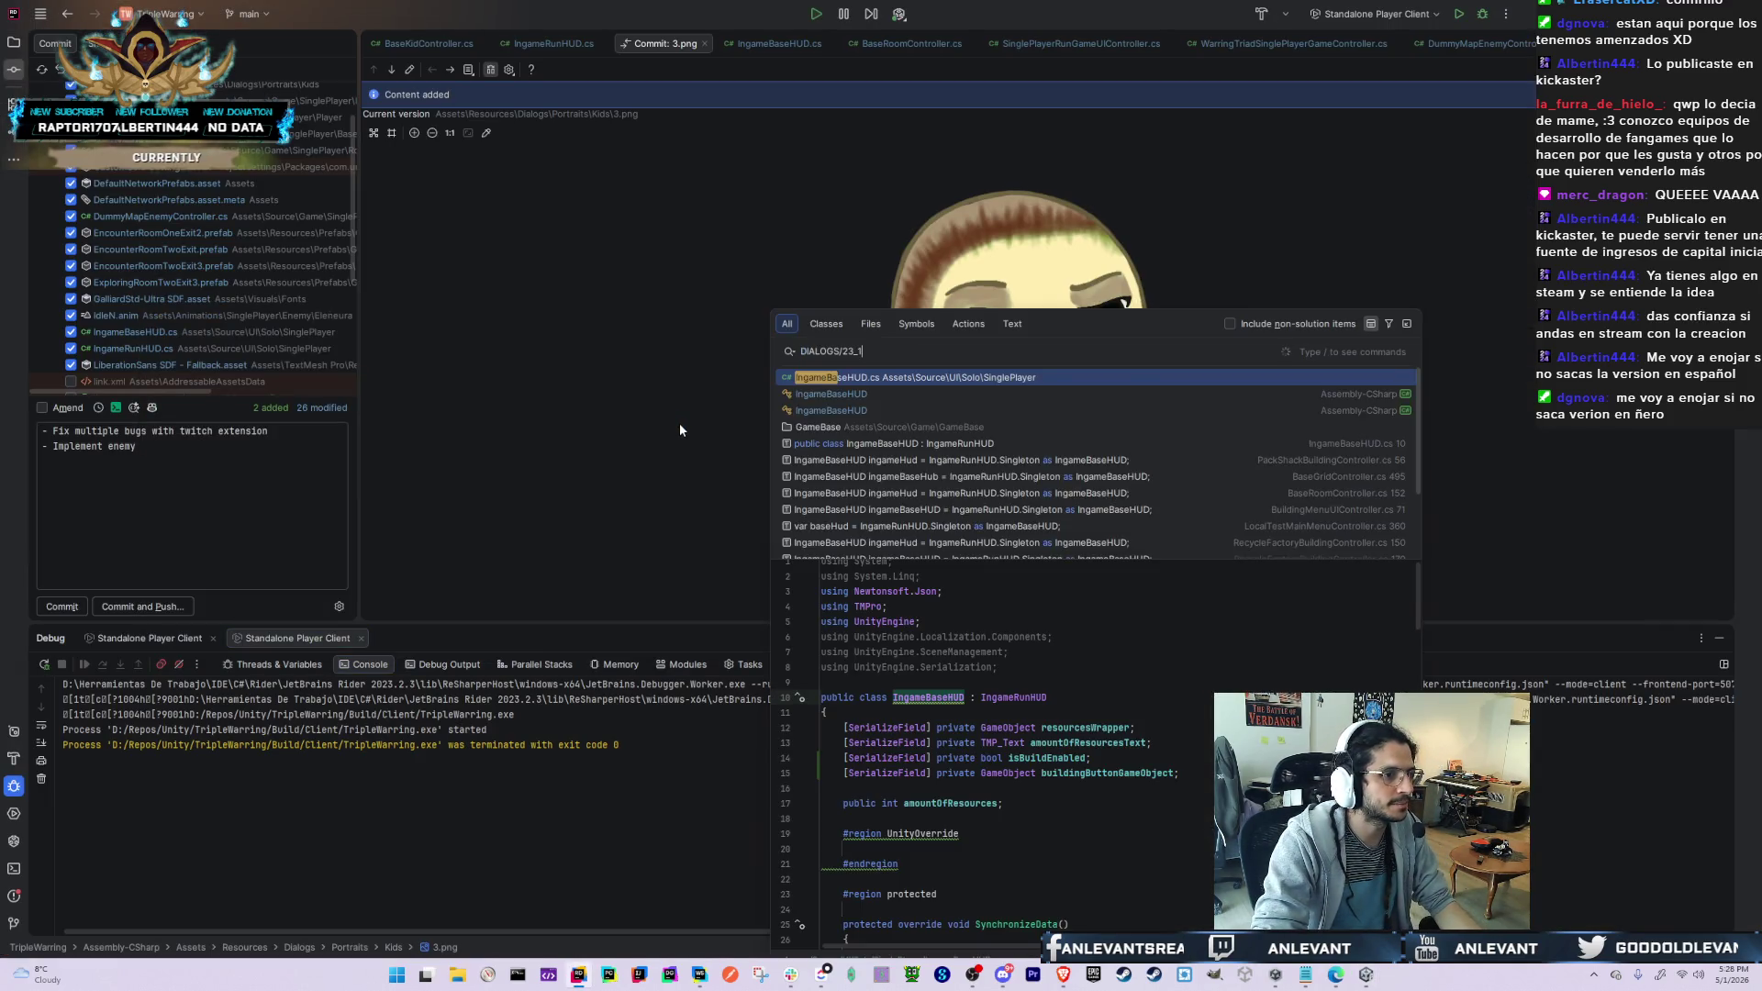
Open 23.json from the DIALOGS/23_1 search and reveal it in Rider's project tree.
{"action": "key", "text": "Return"}
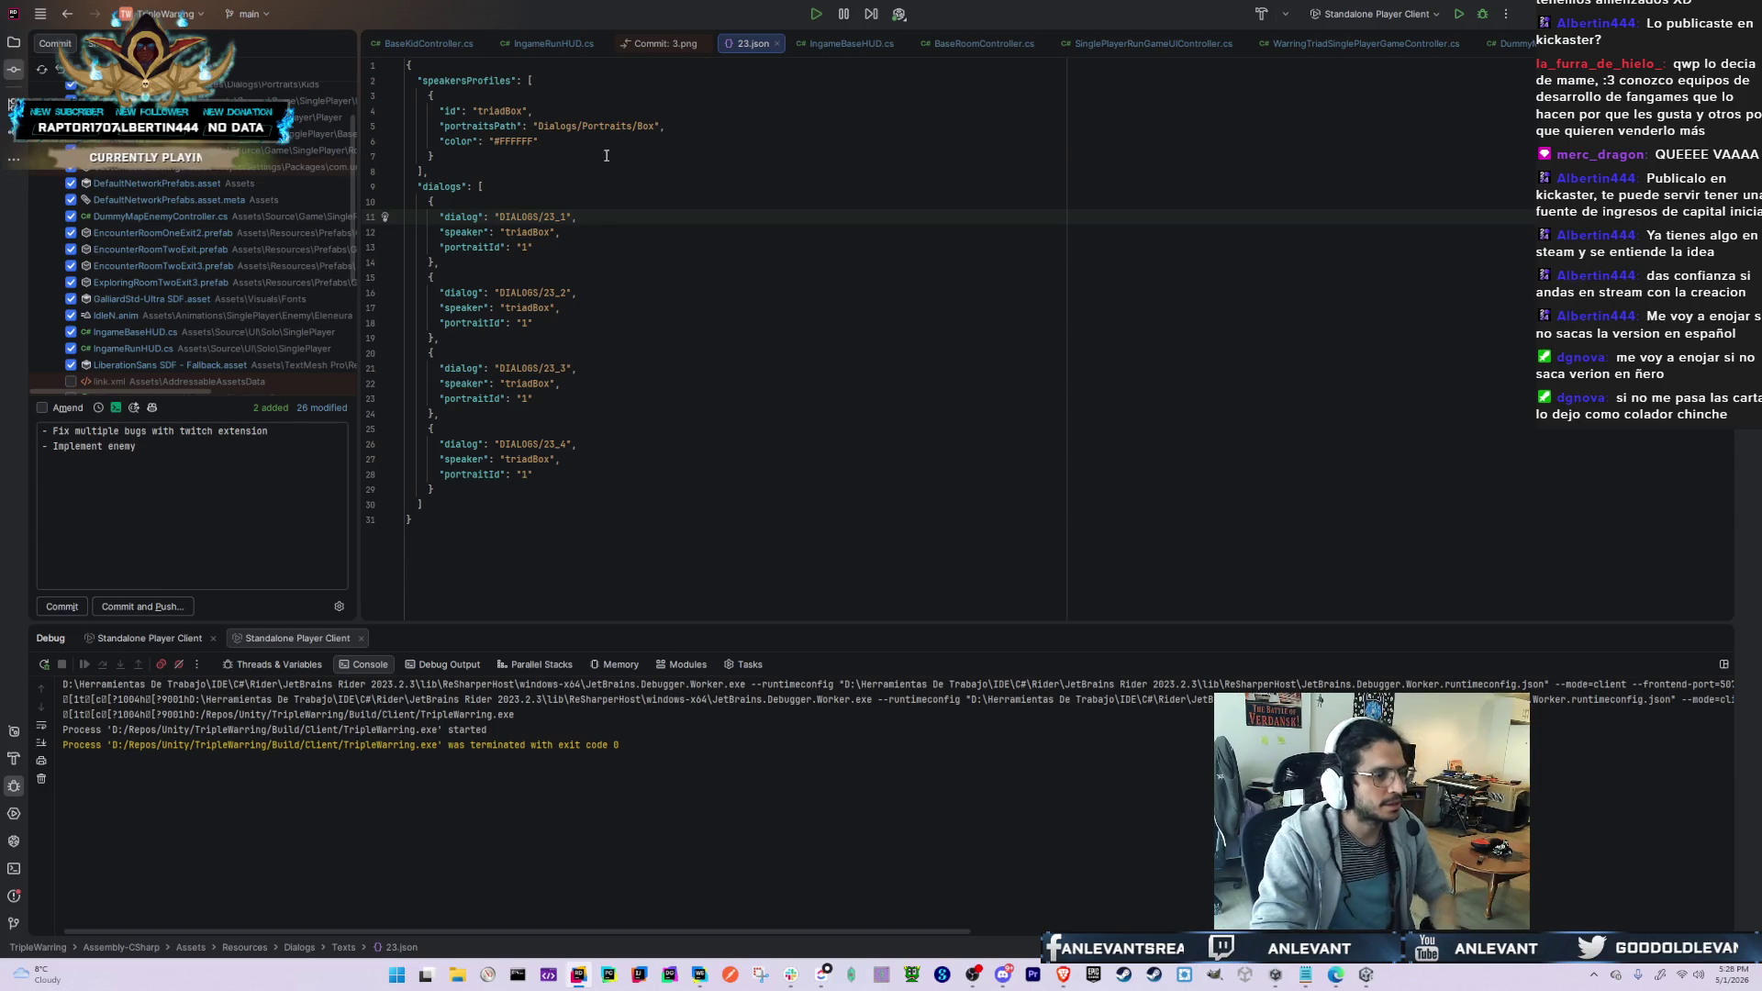
{"action": "left_click", "coordinate": [14, 42]}
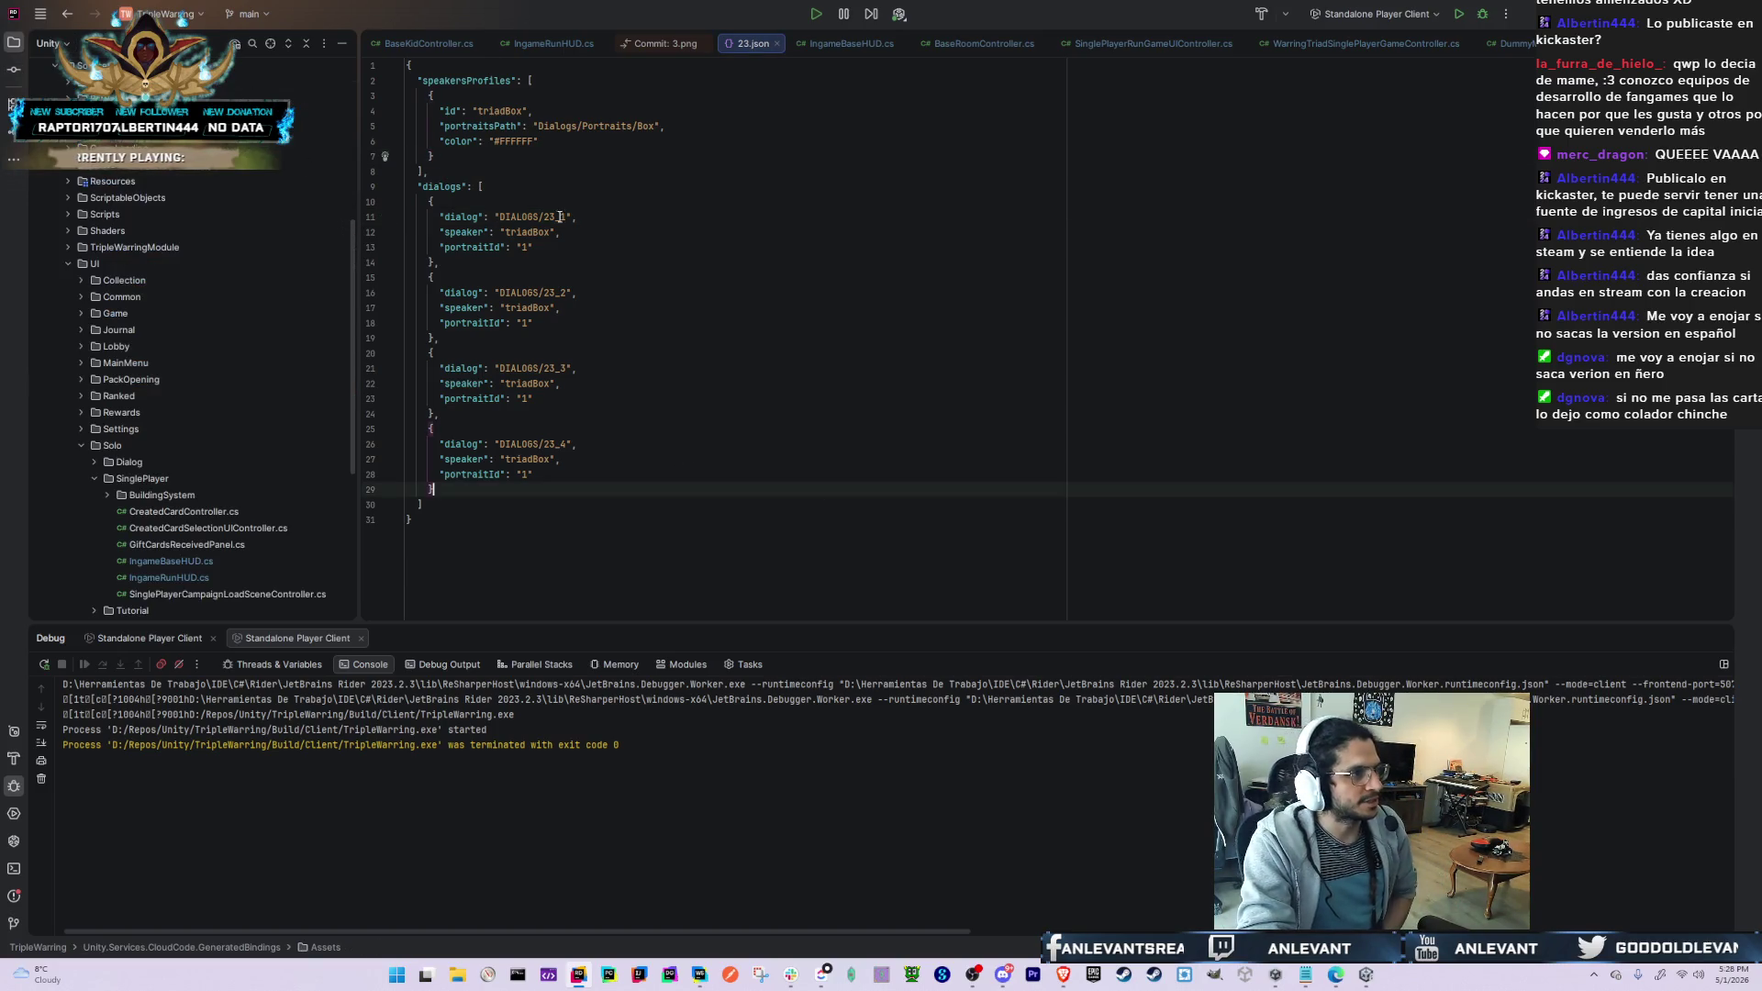
{"action": "left_click", "coordinate": [272, 43]}
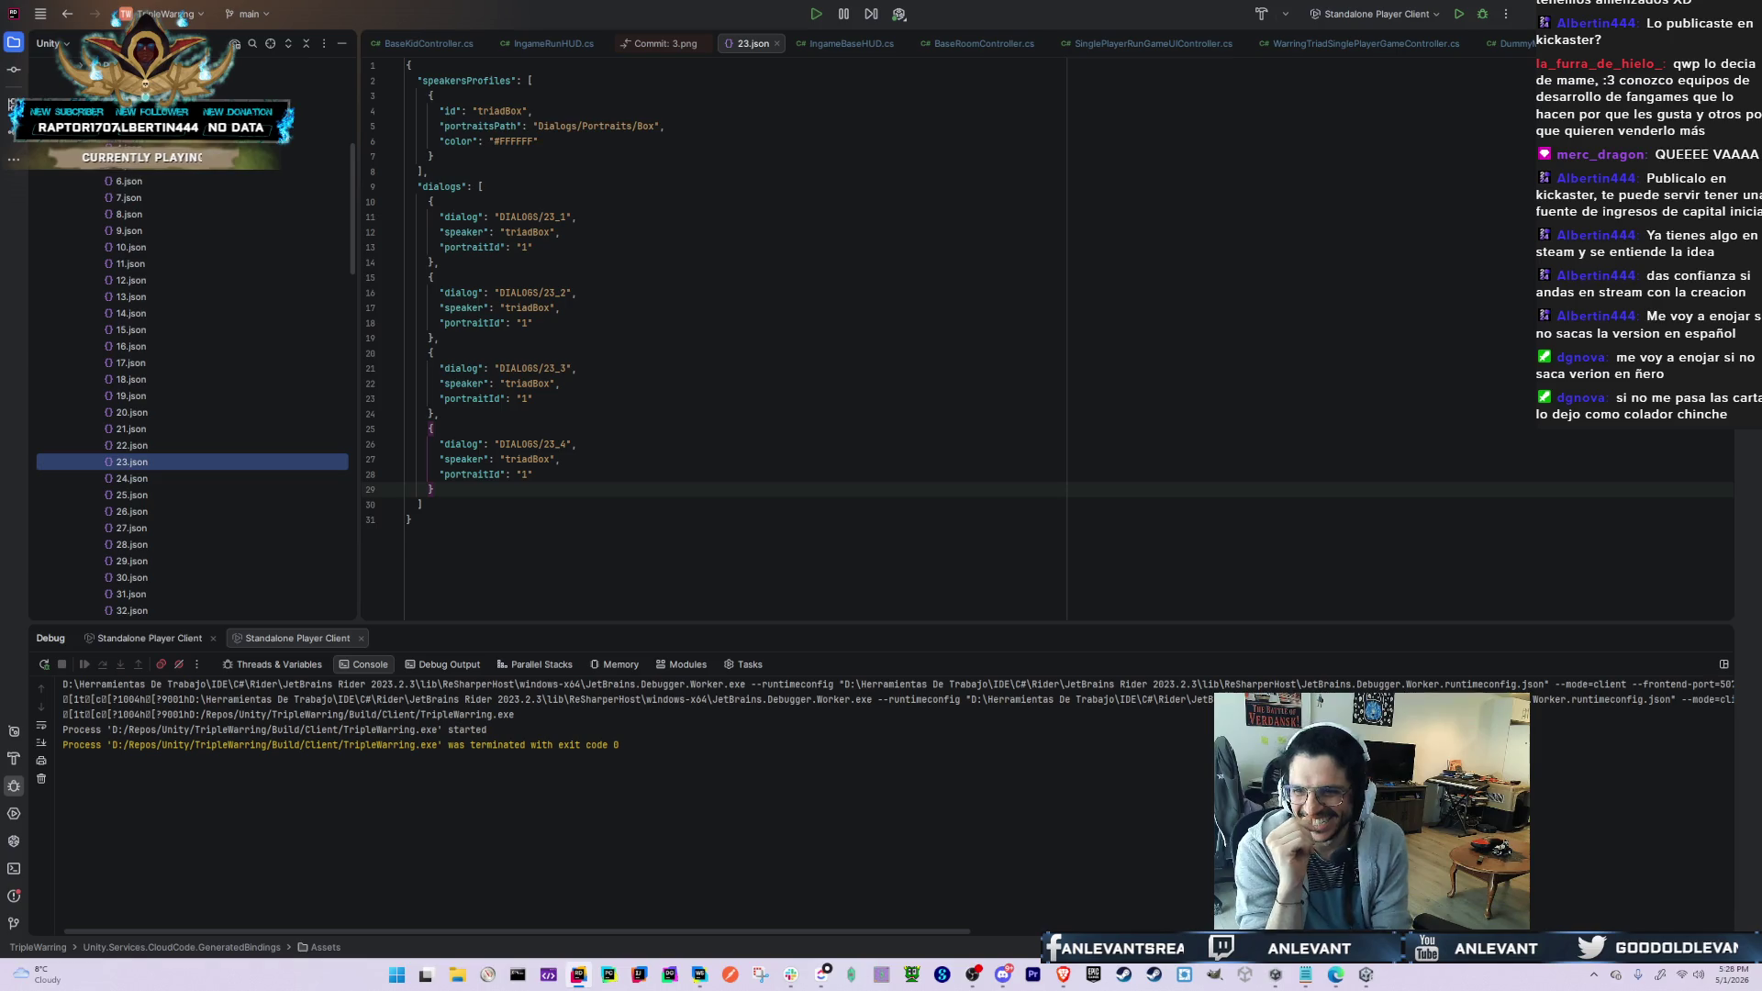
{"action": "key", "text": "alt+Tab"}
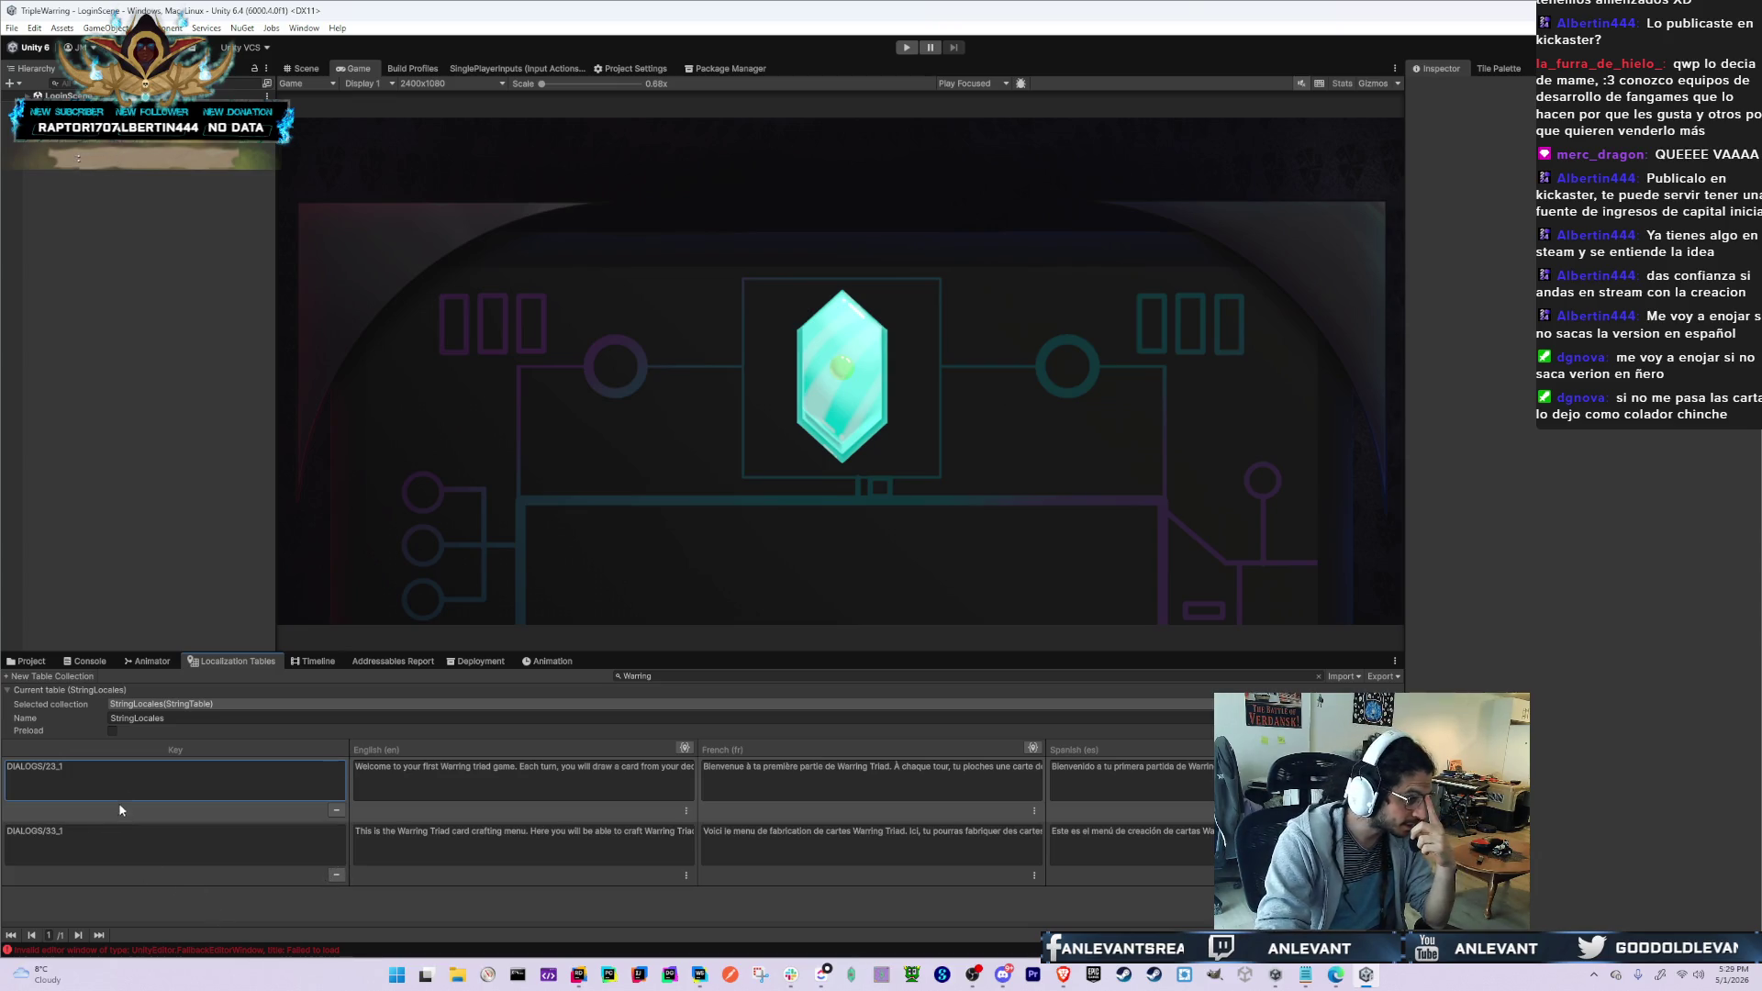
Filter the localization table to all DIALOGS/23_ entries using the copied DIALOGS/23_1 key.
{"action": "left_click", "coordinate": [156, 781]}
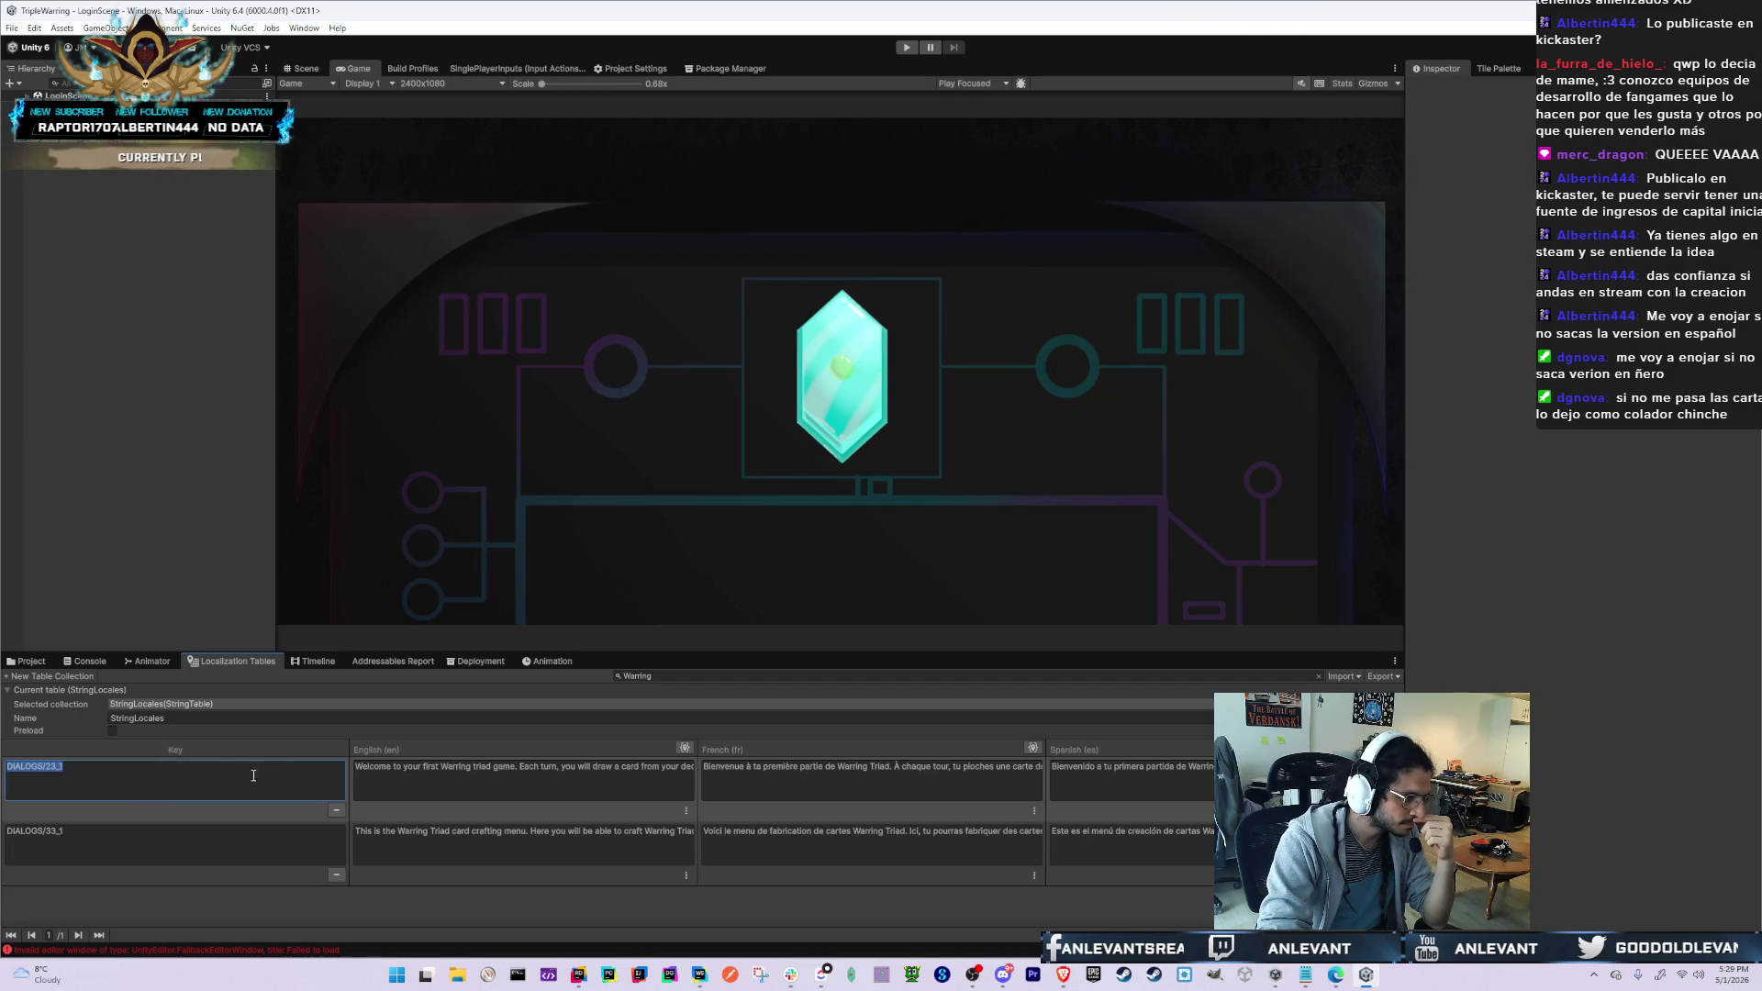
{"action": "key", "text": "ctrl+c"}
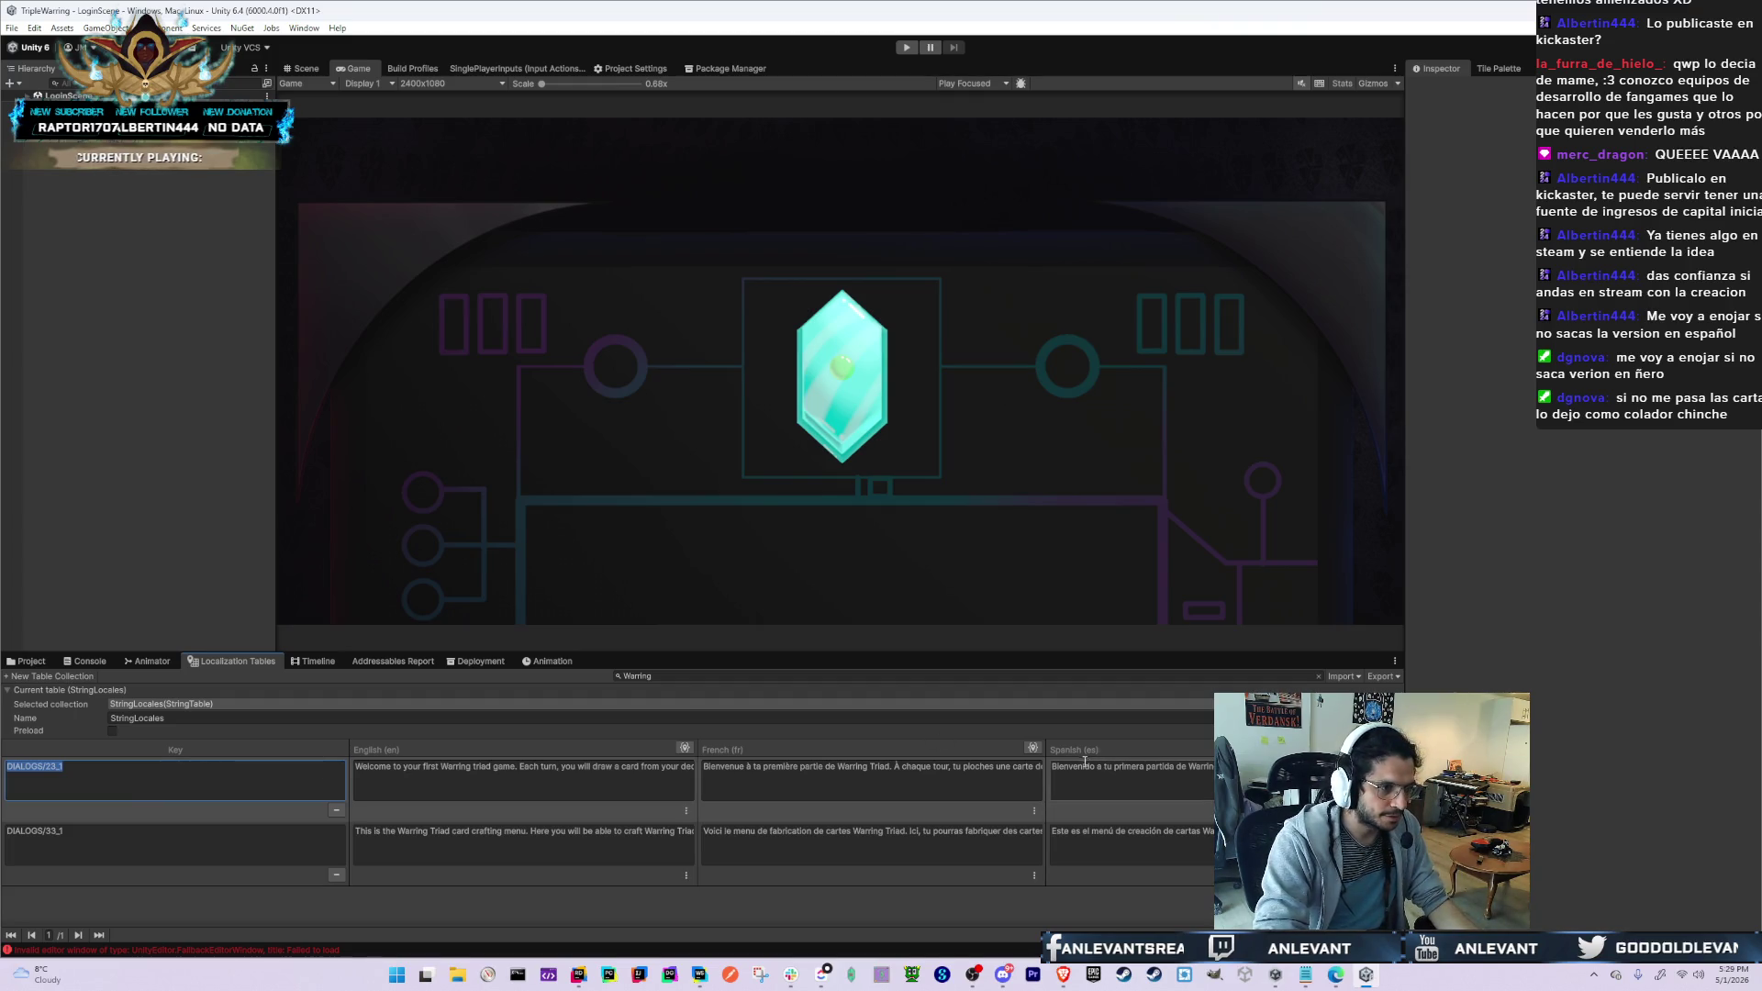
{"action": "left_click", "coordinate": [670, 676]}
{"action": "key", "text": "ctrl+a"}
{"action": "key", "text": "ctrl+v"}
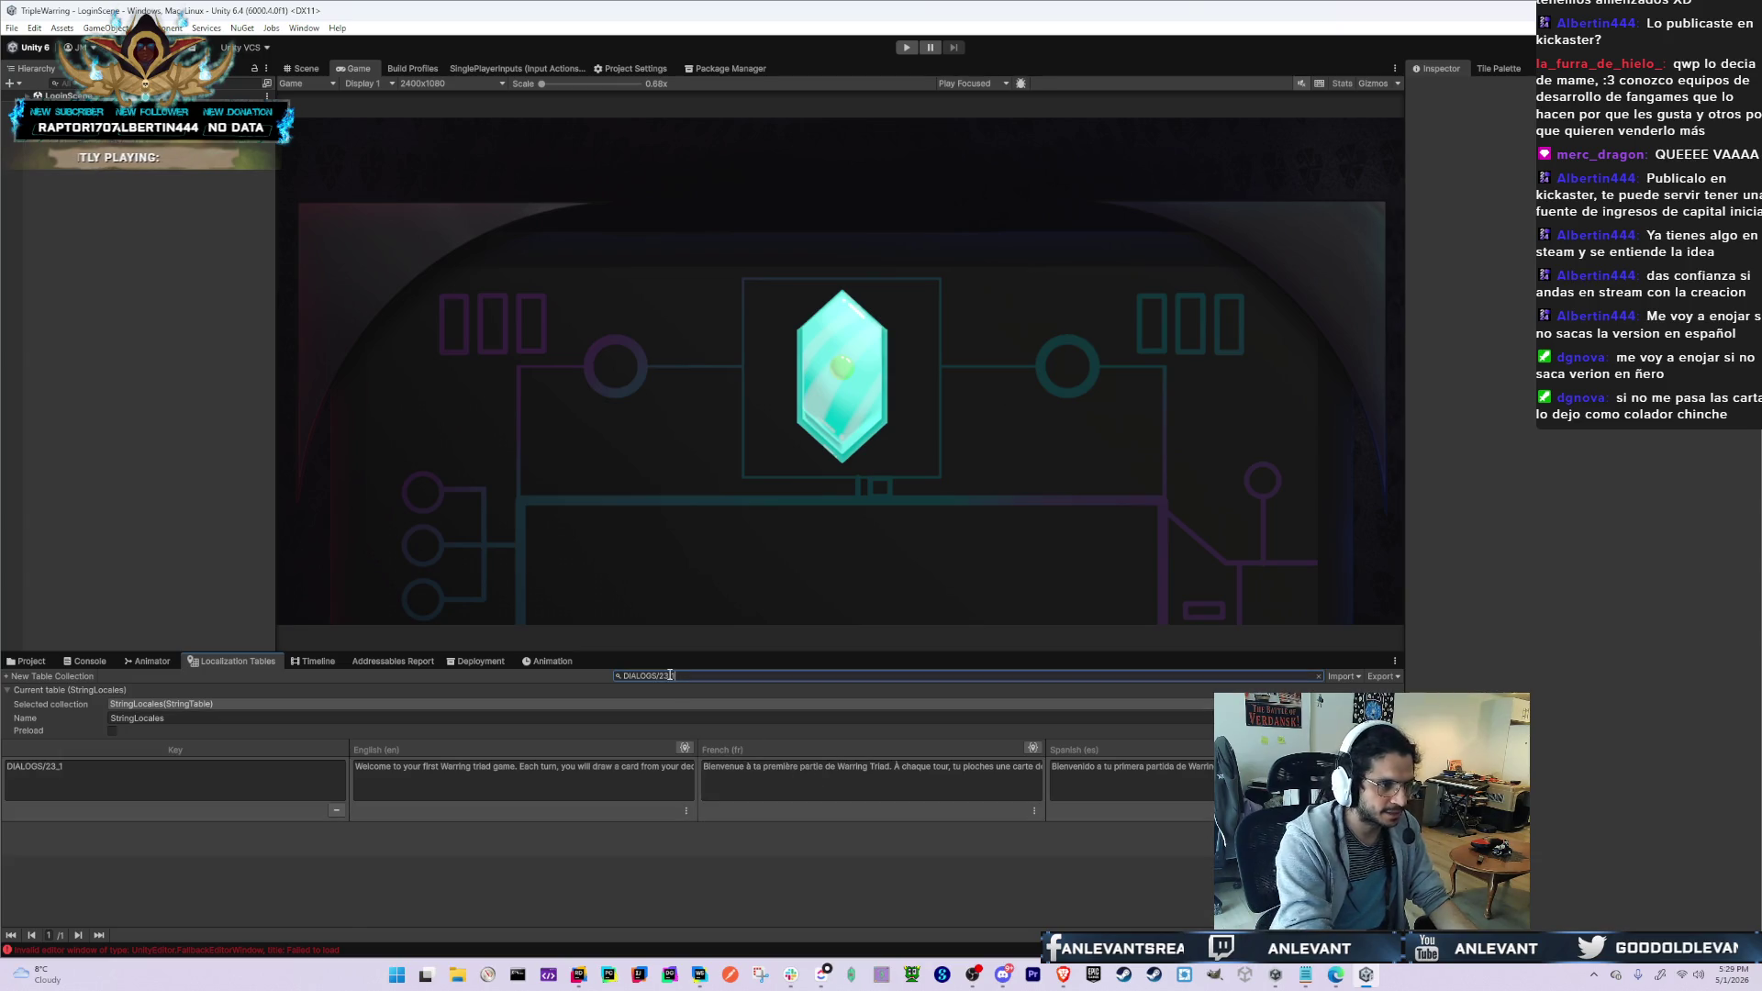
{"action": "key", "text": "BackSpace"}
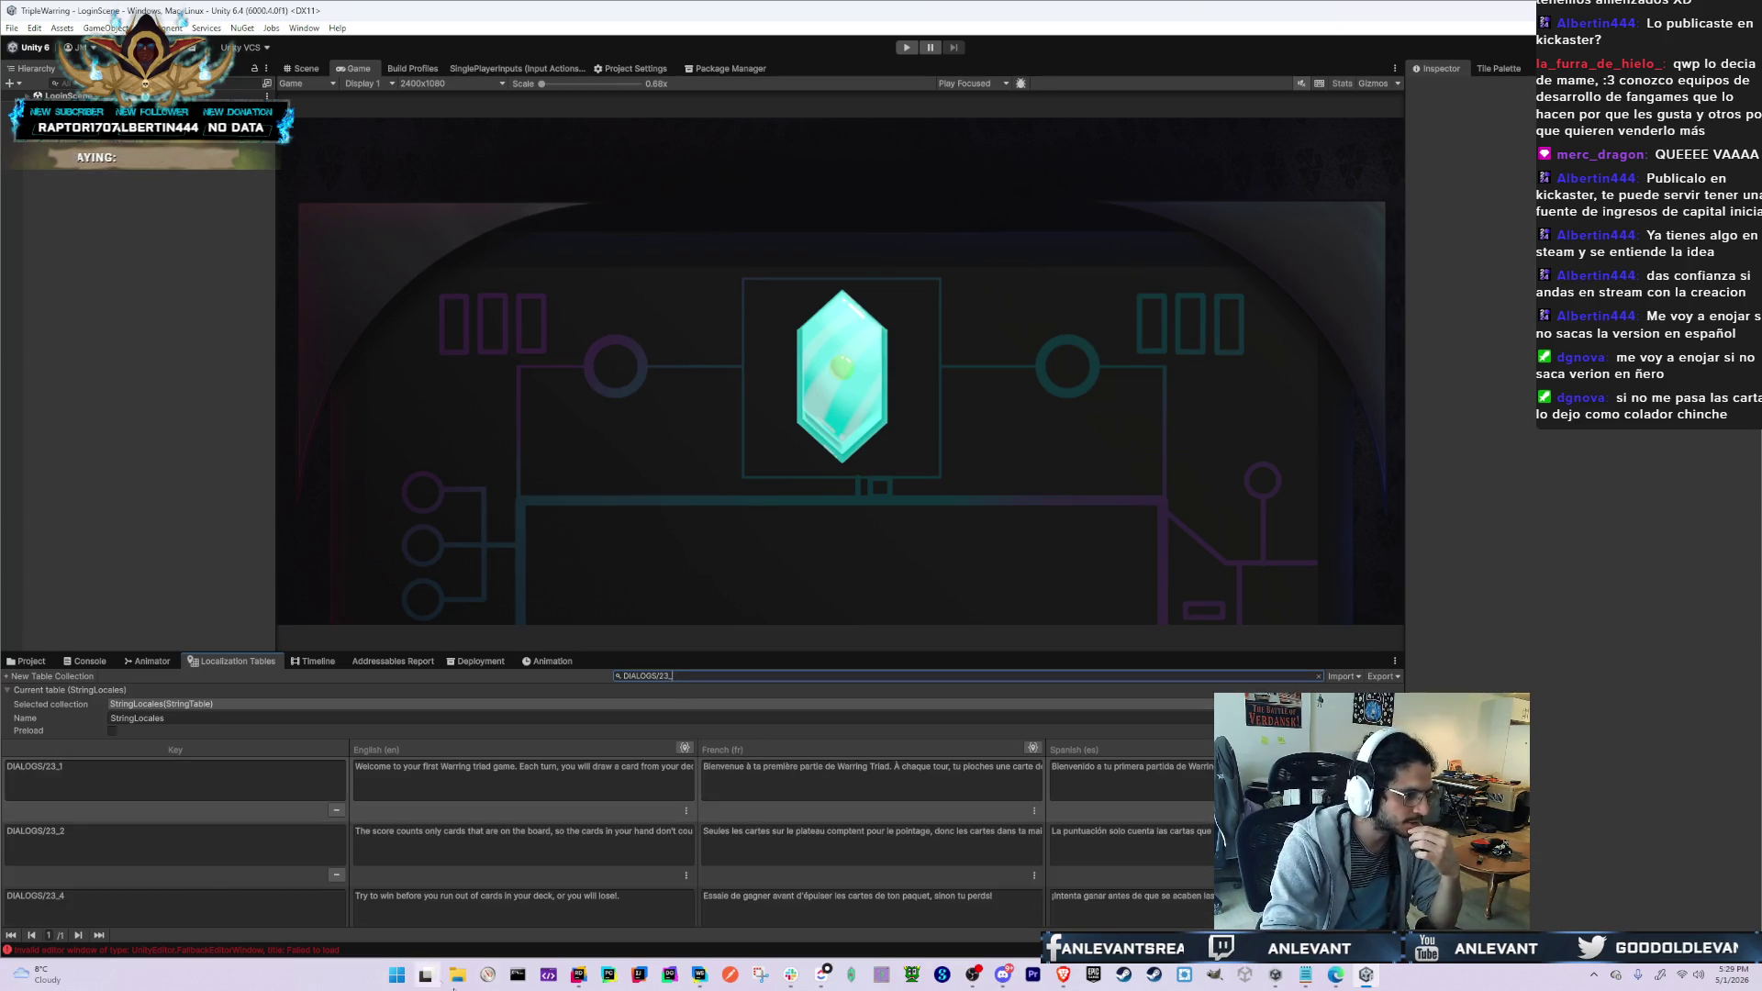
{"action": "scroll", "coordinate": [349, 774], "scroll_direction": "down", "scroll_amount": 2}
{"action": "scroll", "coordinate": [349, 774], "scroll_direction": "down", "scroll_amount": 3}
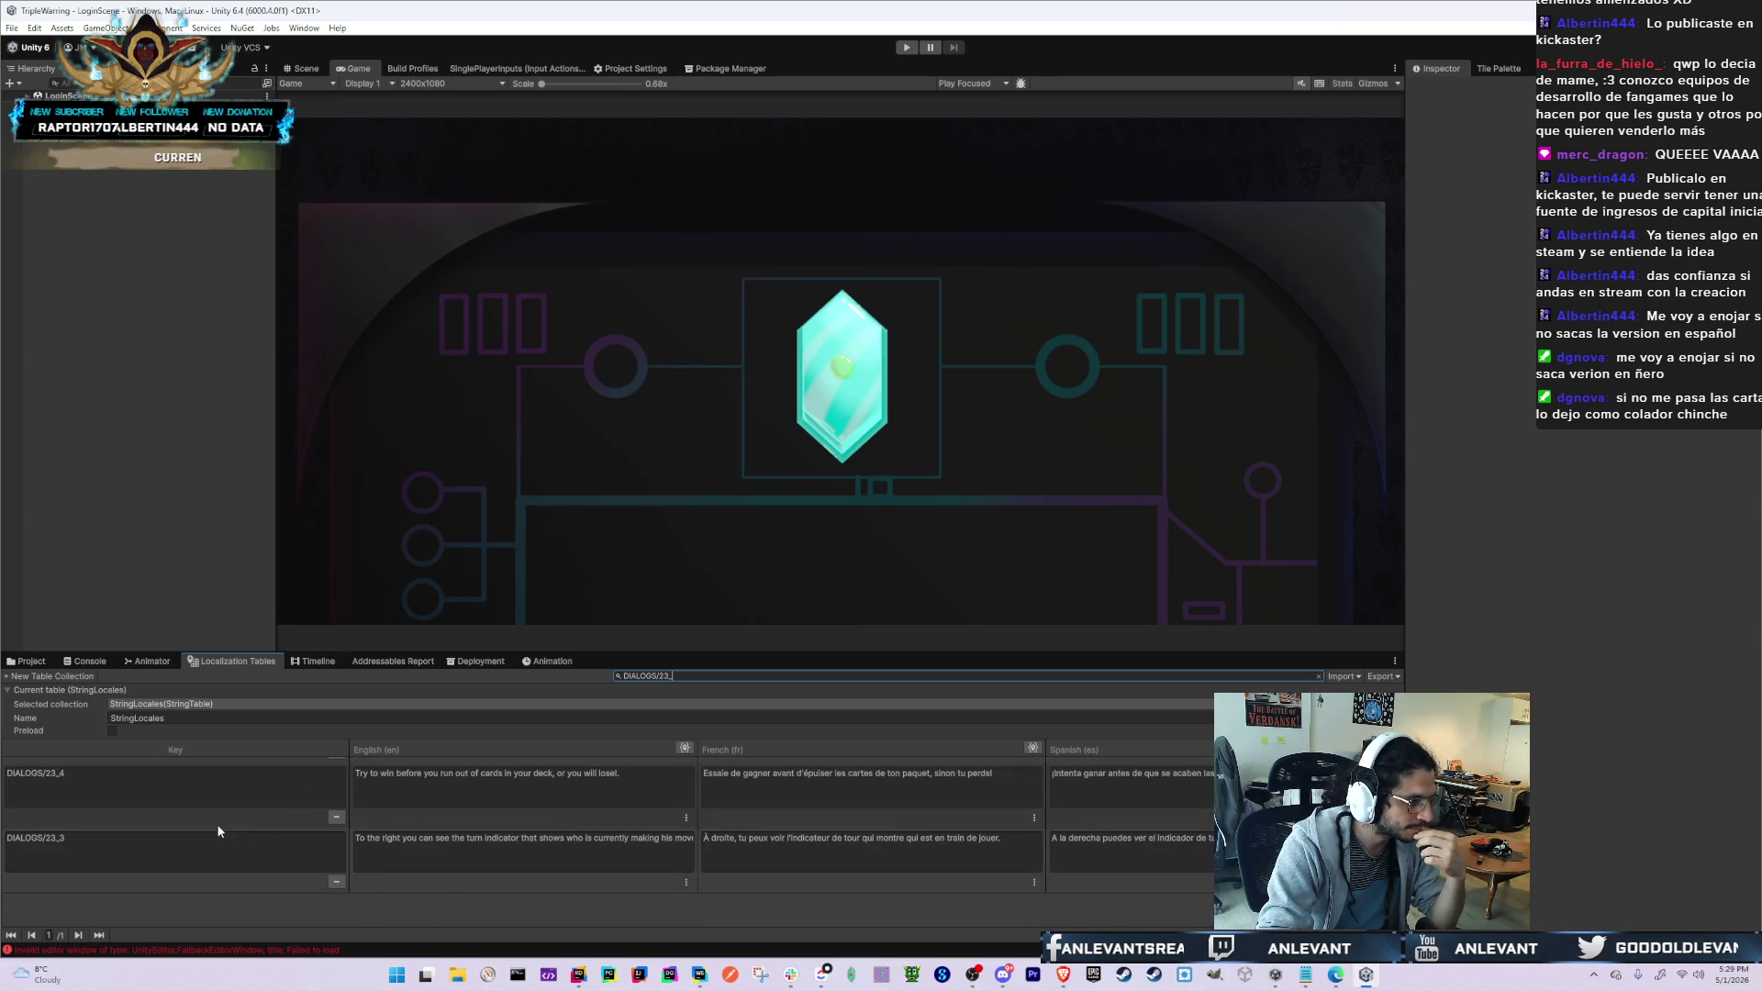
{"action": "scroll", "coordinate": [365, 843], "scroll_direction": "up", "scroll_amount": 4}
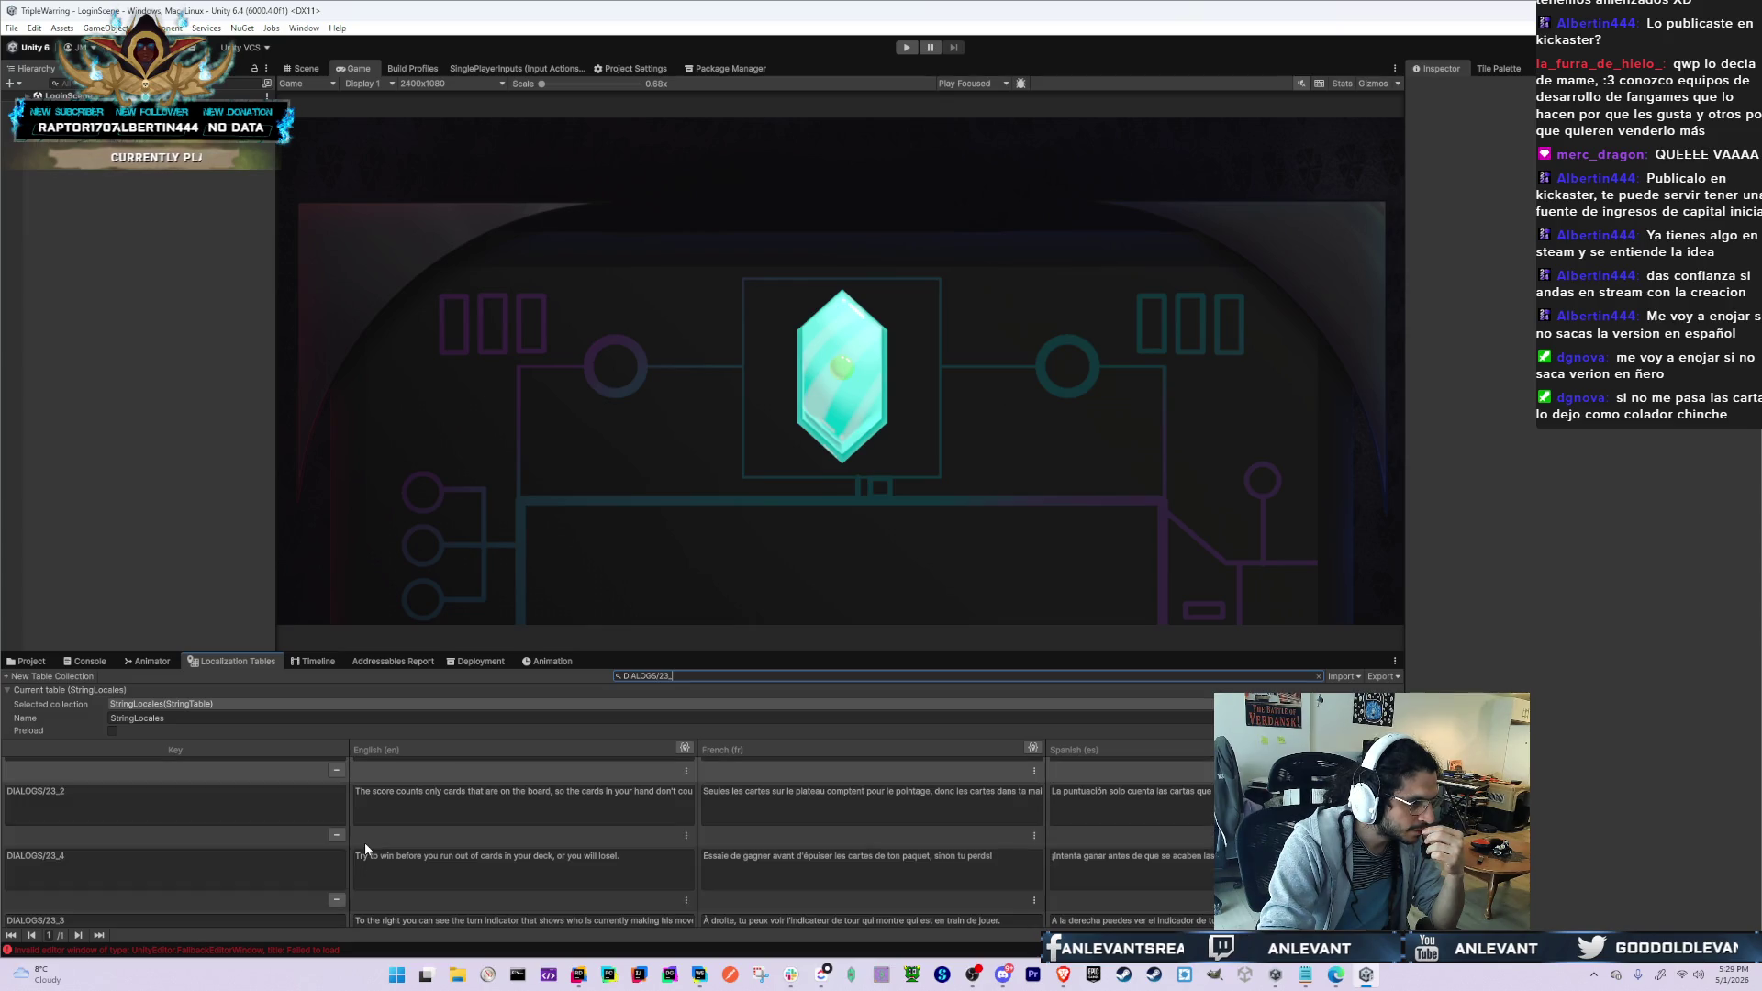
Replace DIALOGS/23_4's English text with the hover-over-portrait, see-his-next-move line, then clear the search filter.
{"action": "double_click", "coordinate": [409, 856]}
{"action": "scroll", "coordinate": [466, 872], "scroll_direction": "down", "scroll_amount": 4}
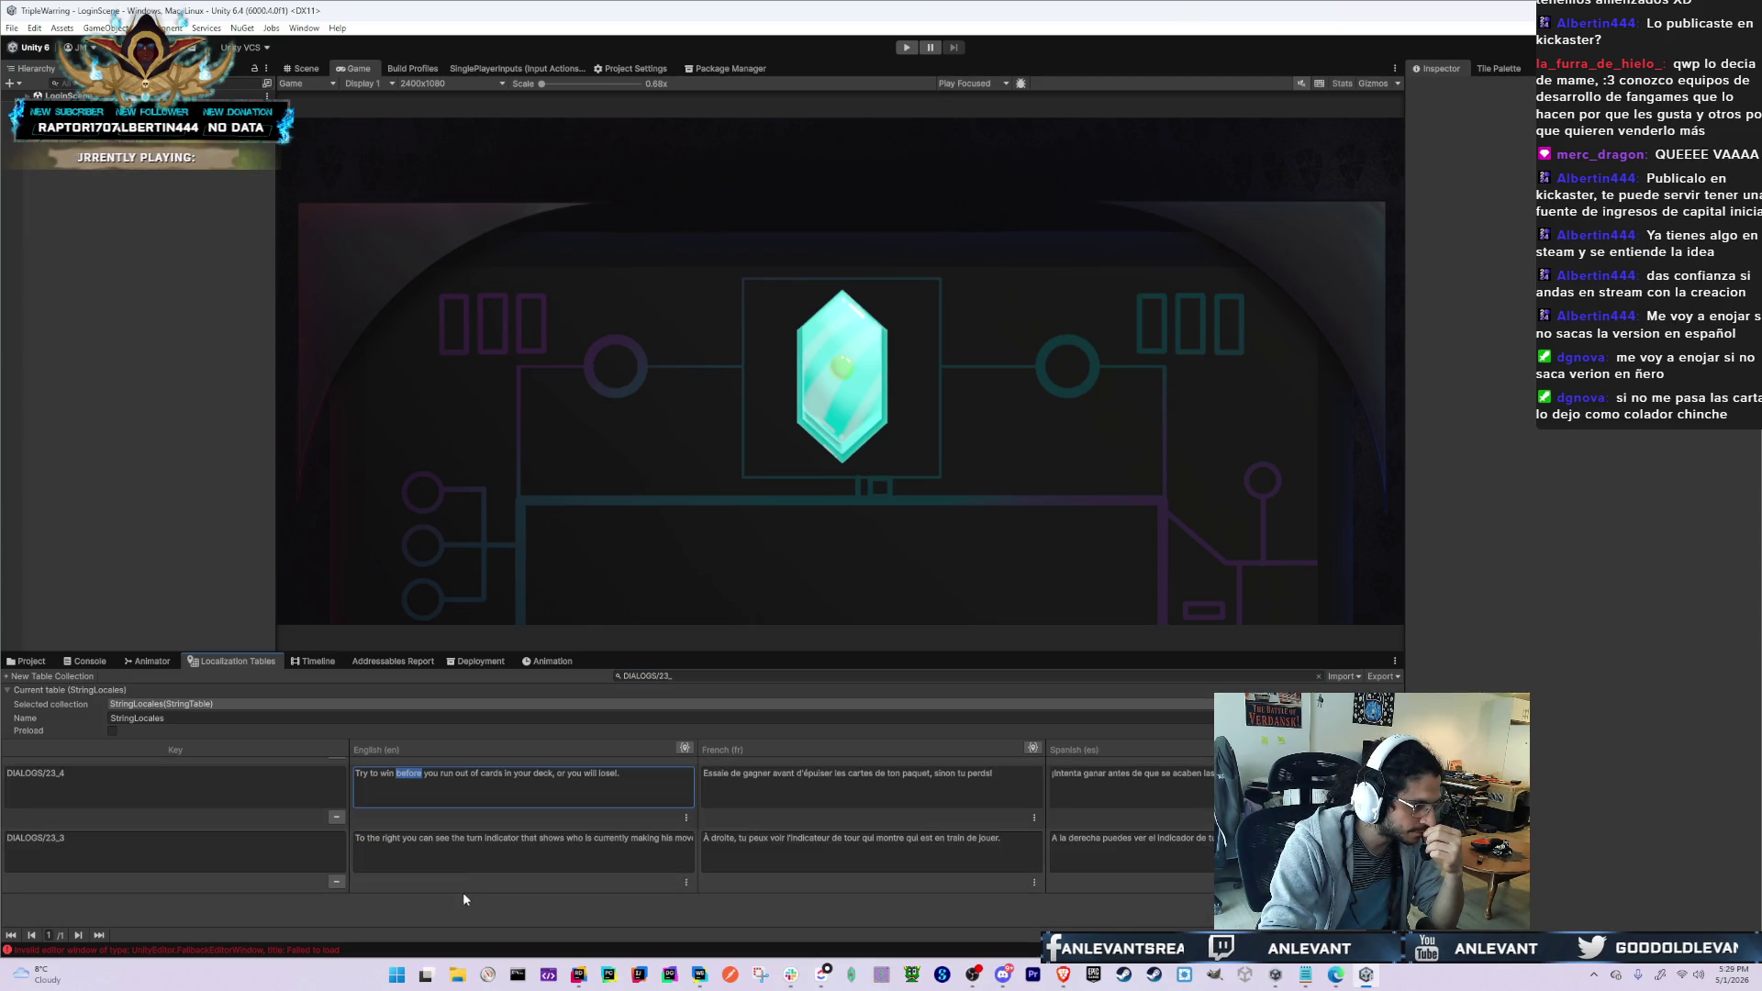
{"action": "left_click", "coordinate": [513, 846]}
{"action": "key", "text": "End"}
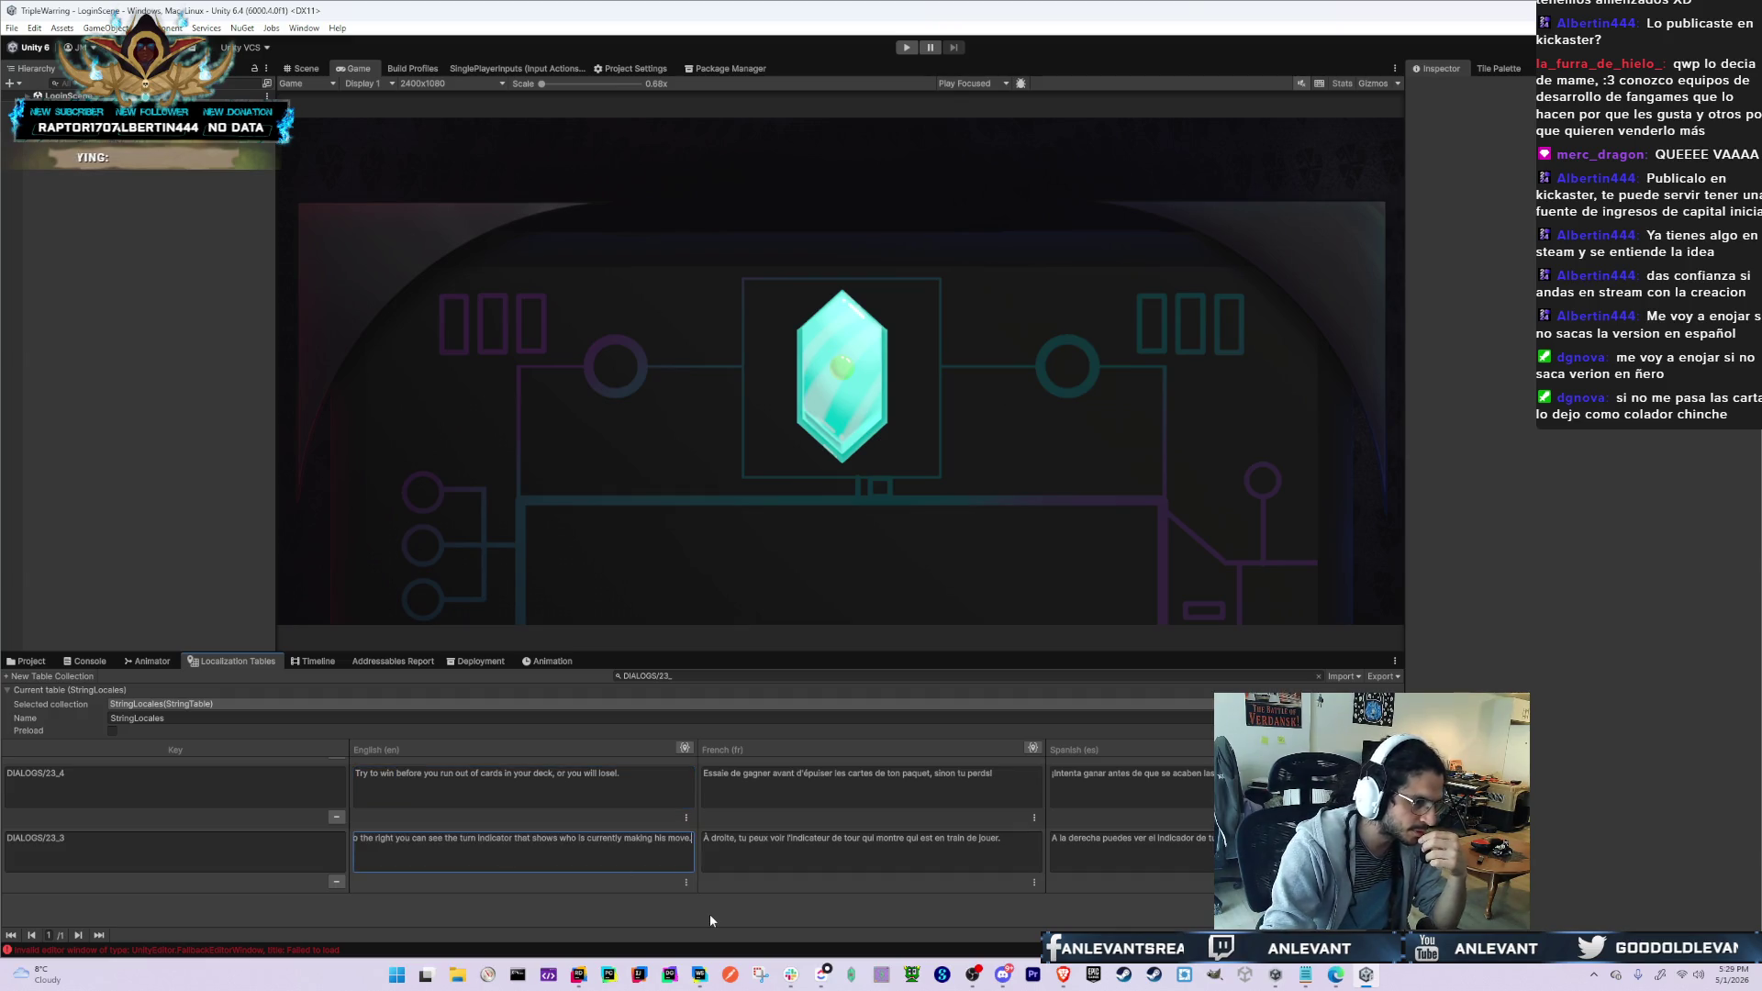
{"action": "left_click", "coordinate": [646, 785]}
{"action": "key", "text": "ctrl+a"}
{"action": "key", "text": "BackSpace"}
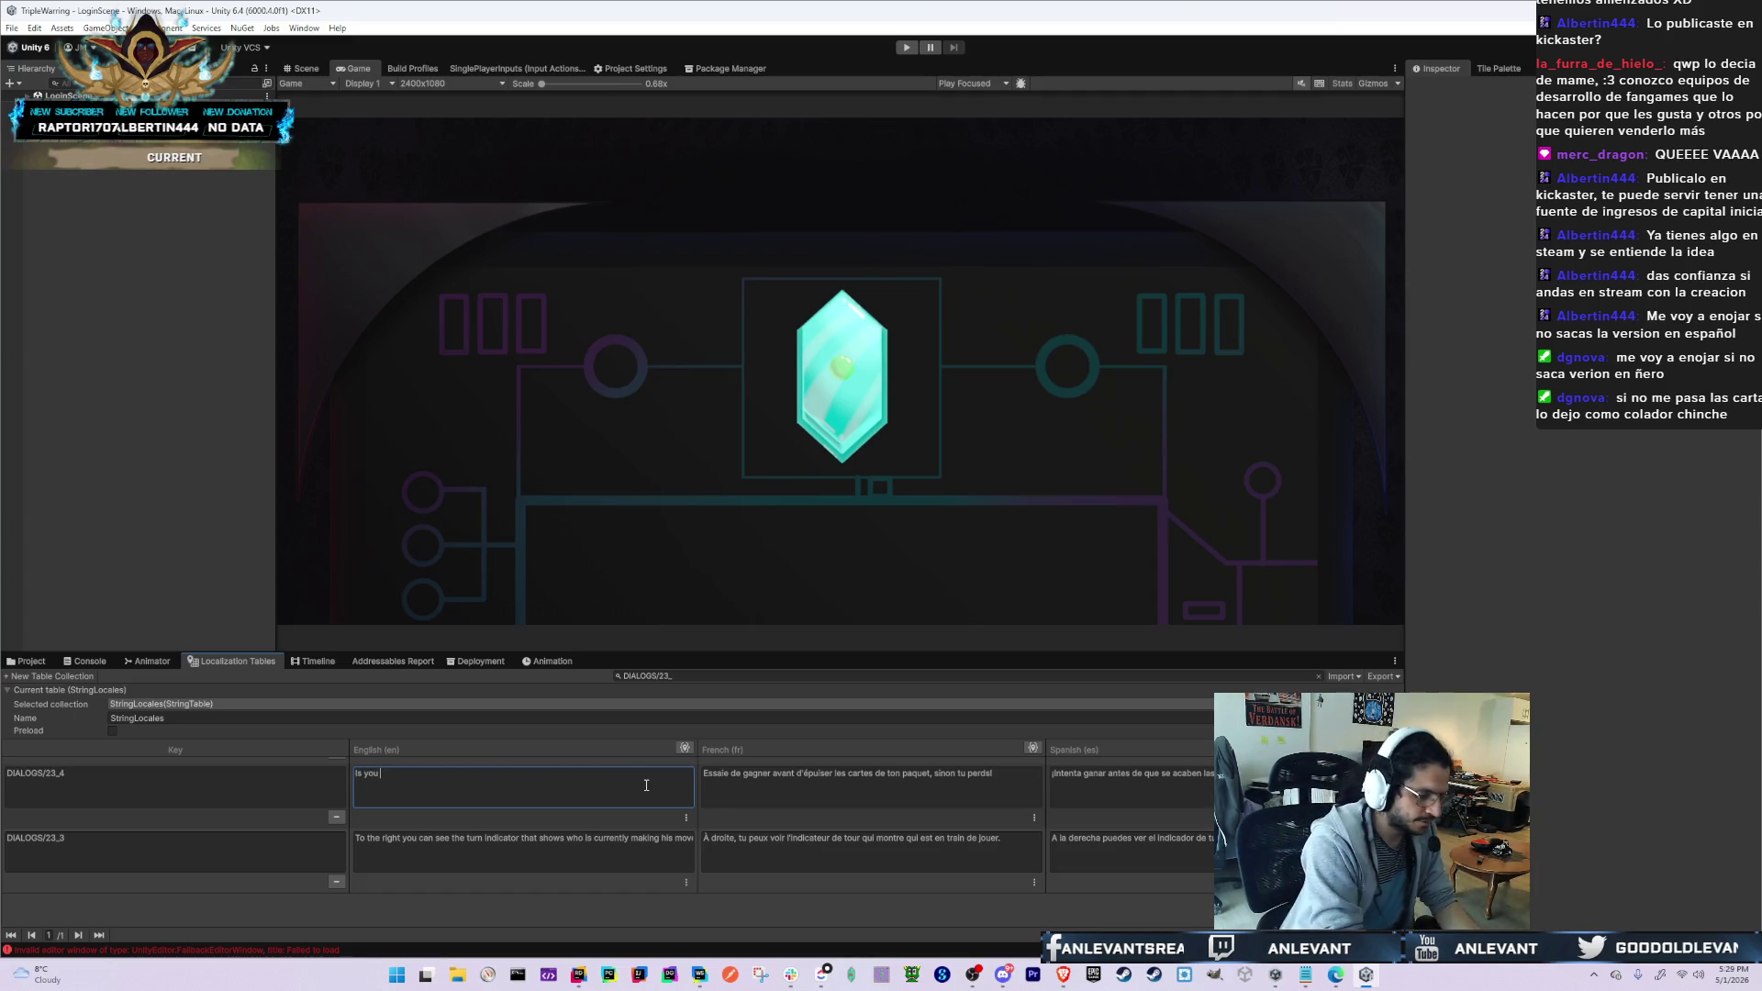
{"action": "type", "text": "hovbe"}
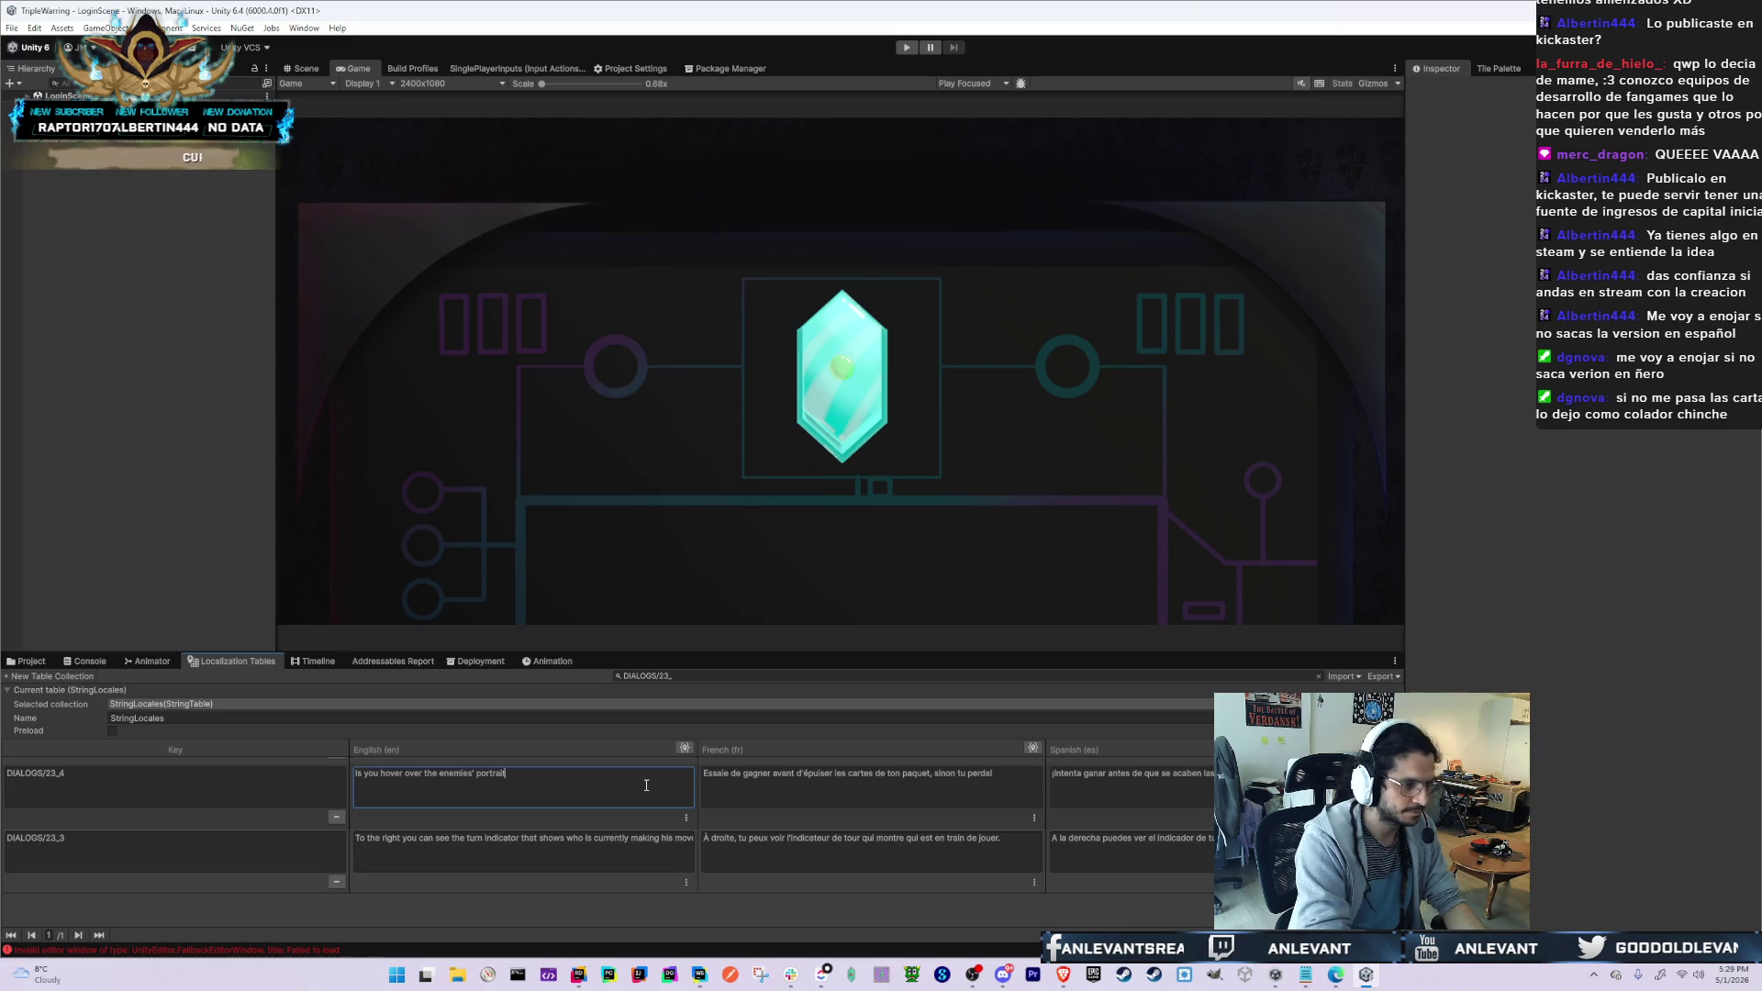
{"action": "type", "text": "ill be able top  see his next move, so"}
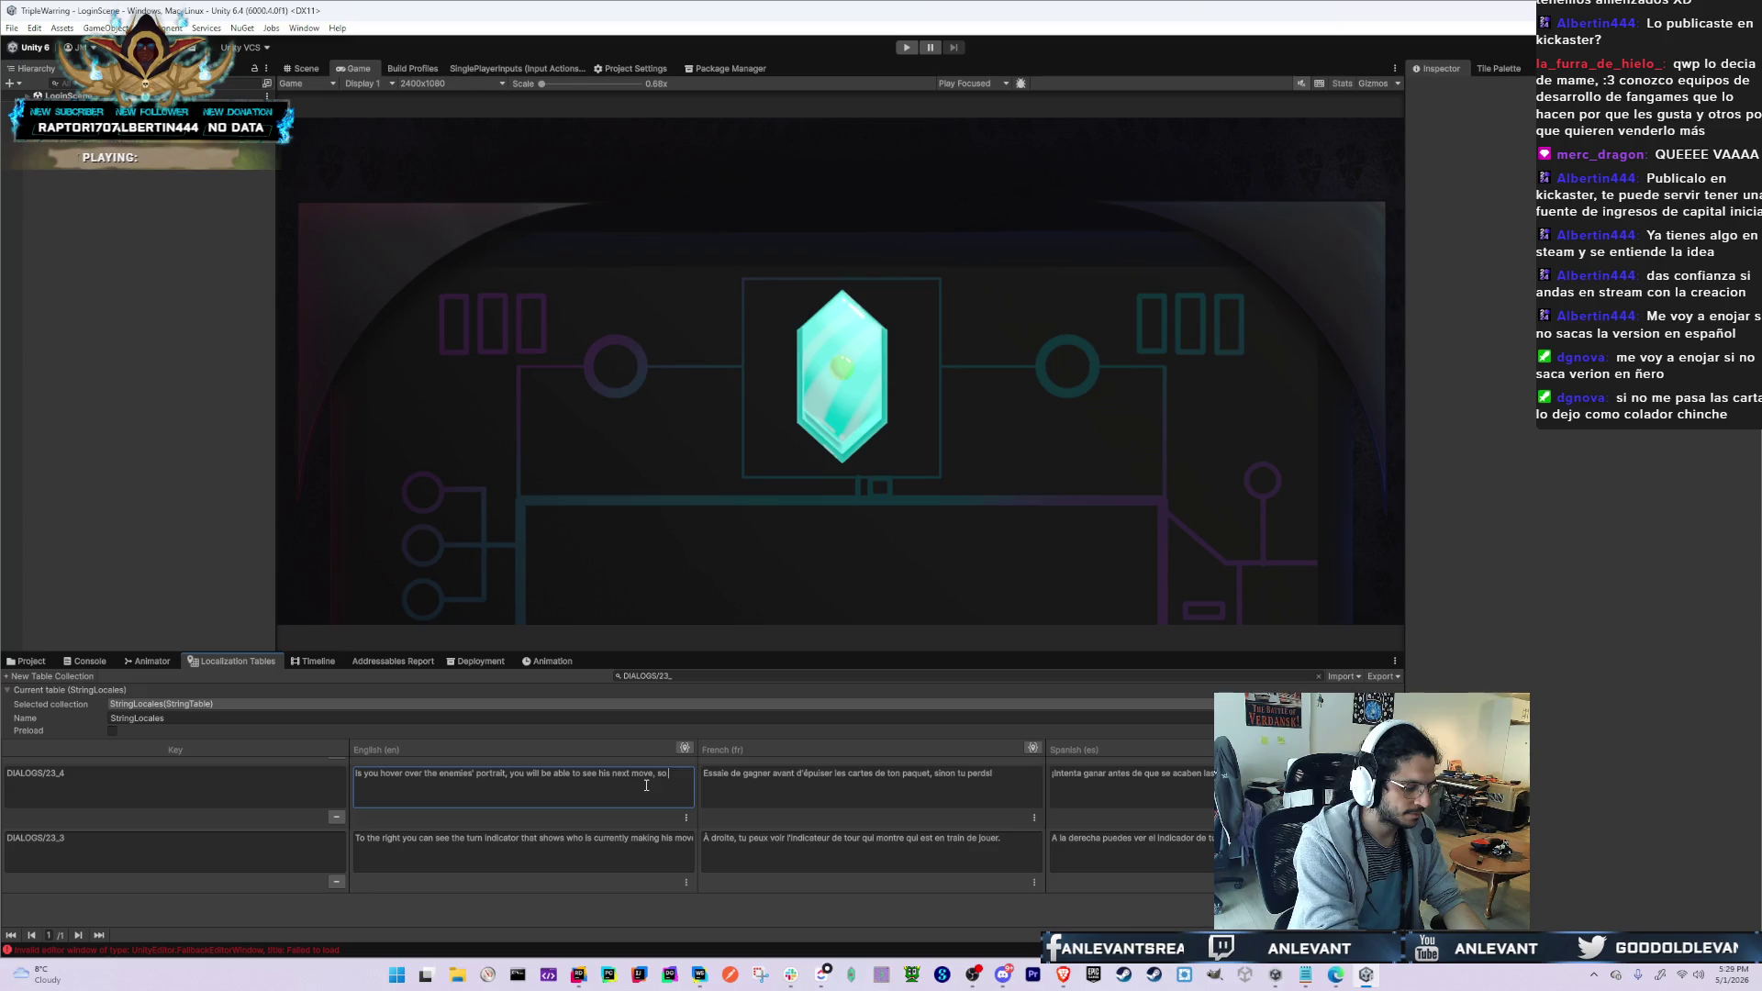
{"action": "type", "text": " accordingly"}
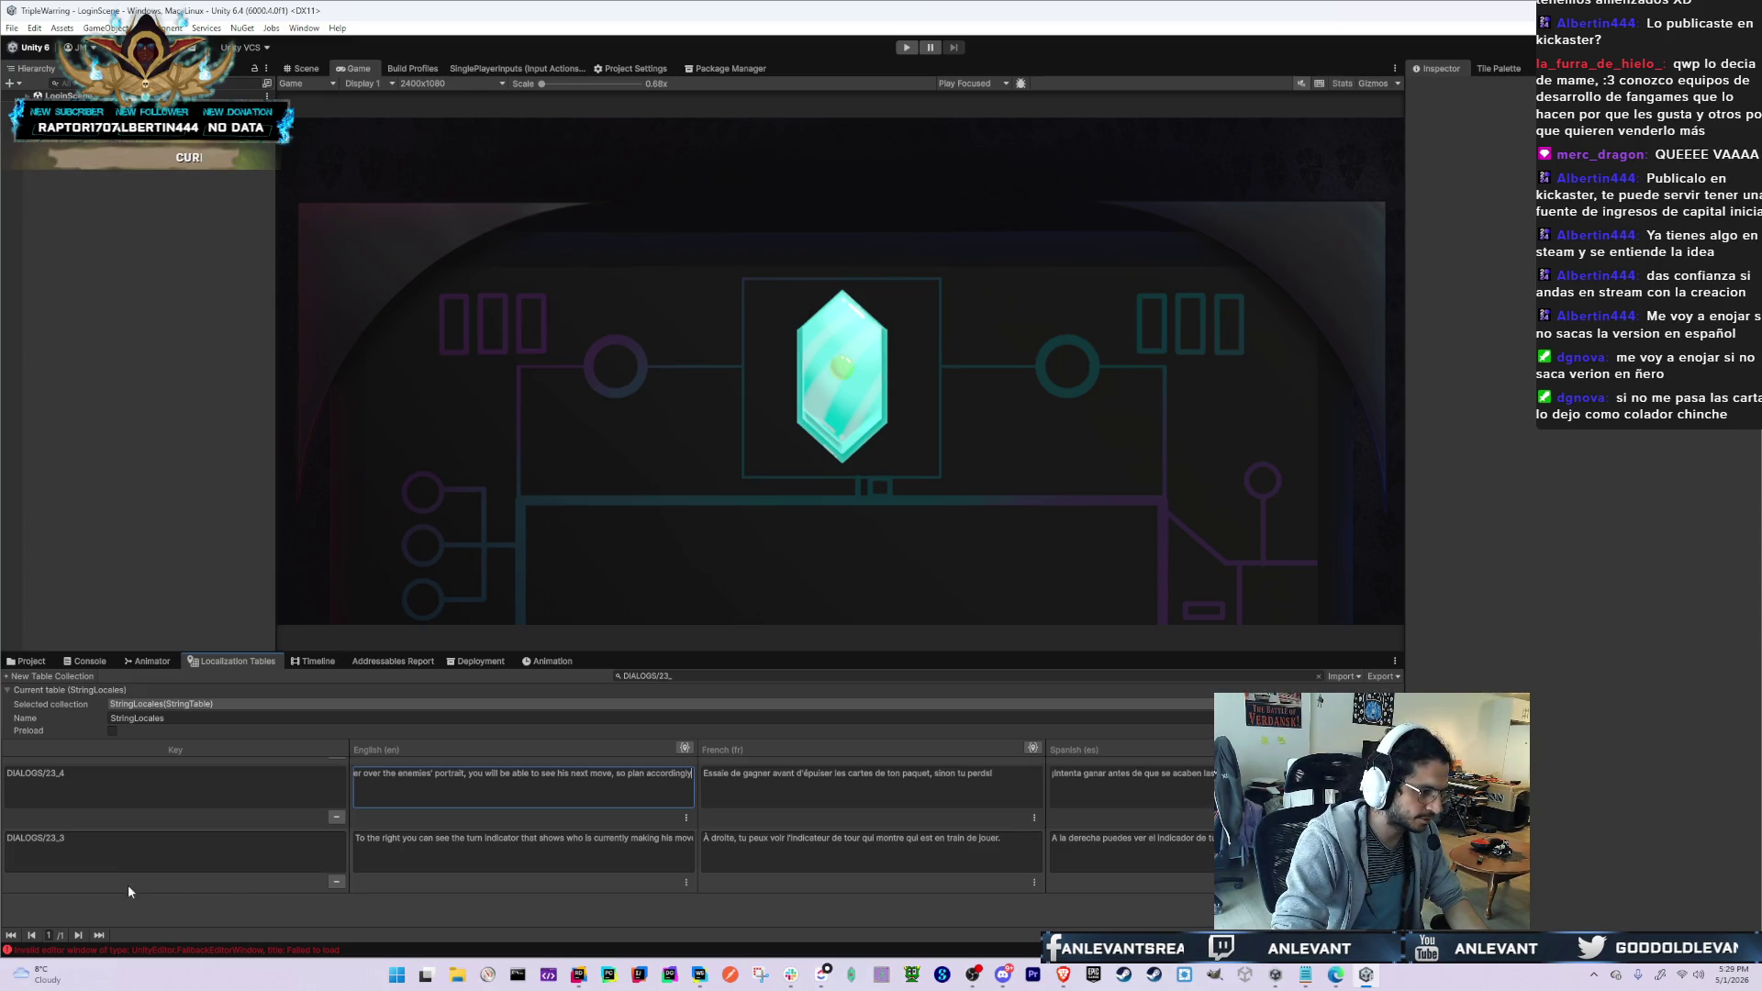
{"action": "scroll", "coordinate": [384, 807], "scroll_direction": "up", "scroll_amount": 2}
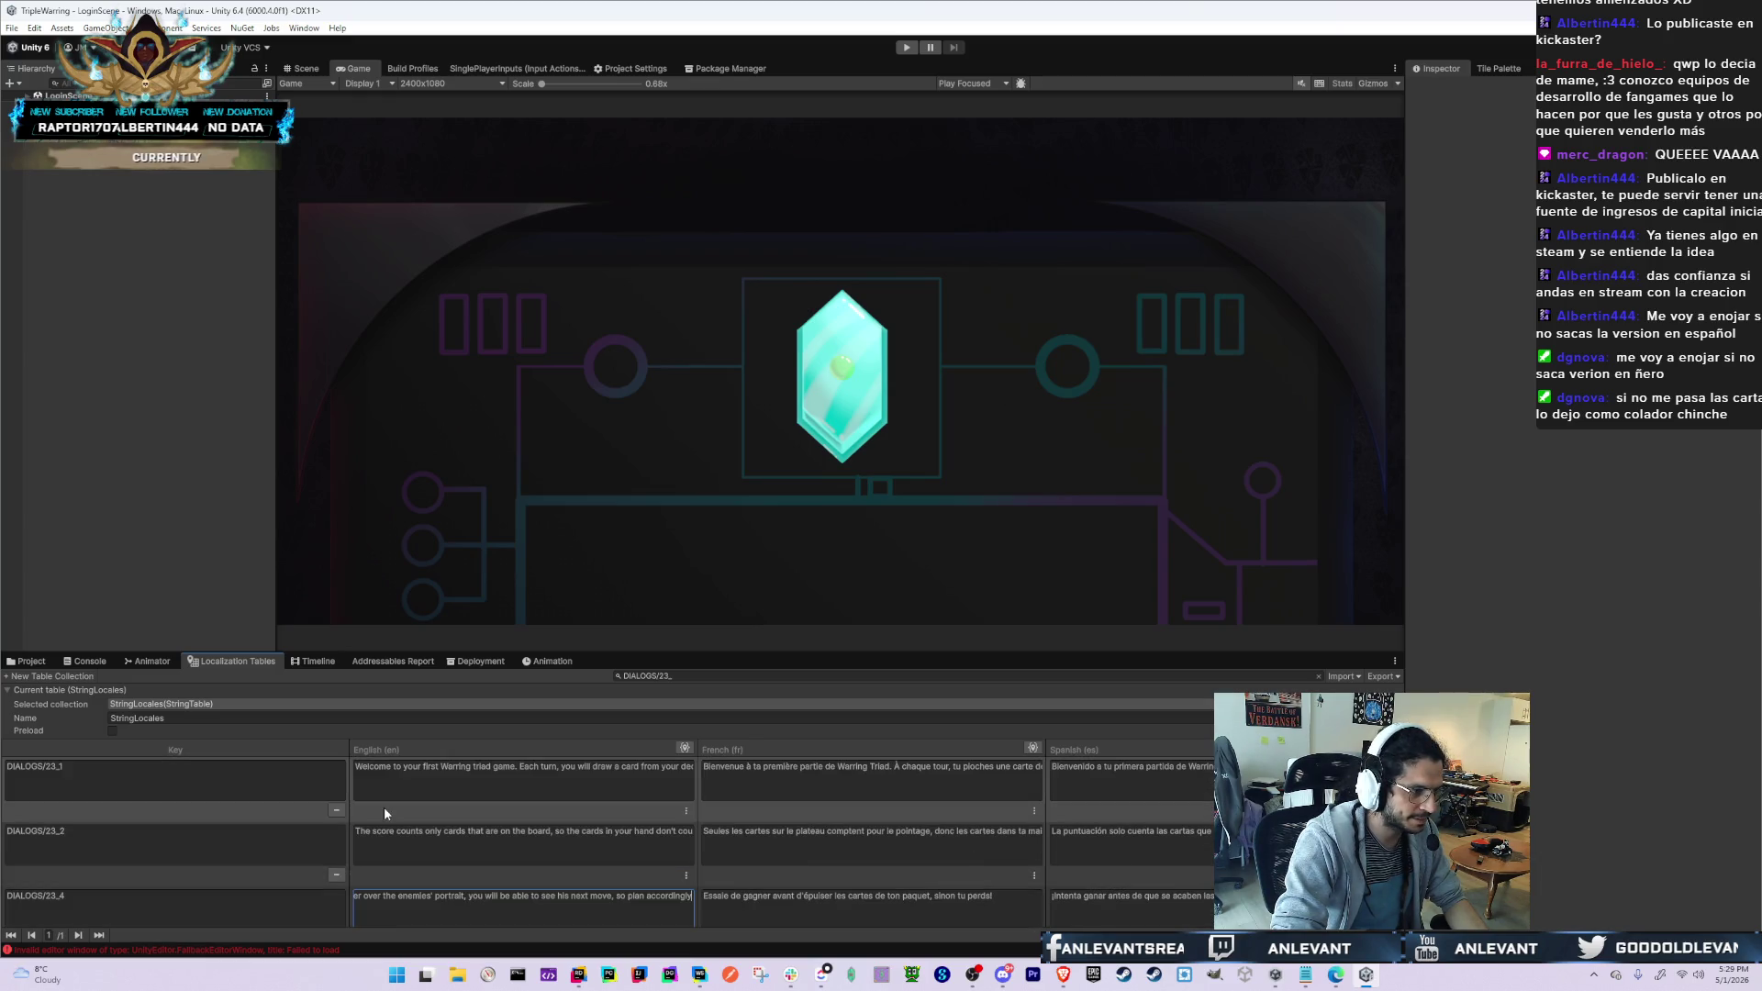
{"action": "left_click", "coordinate": [818, 675]}
{"action": "key", "text": "BackSpace"}
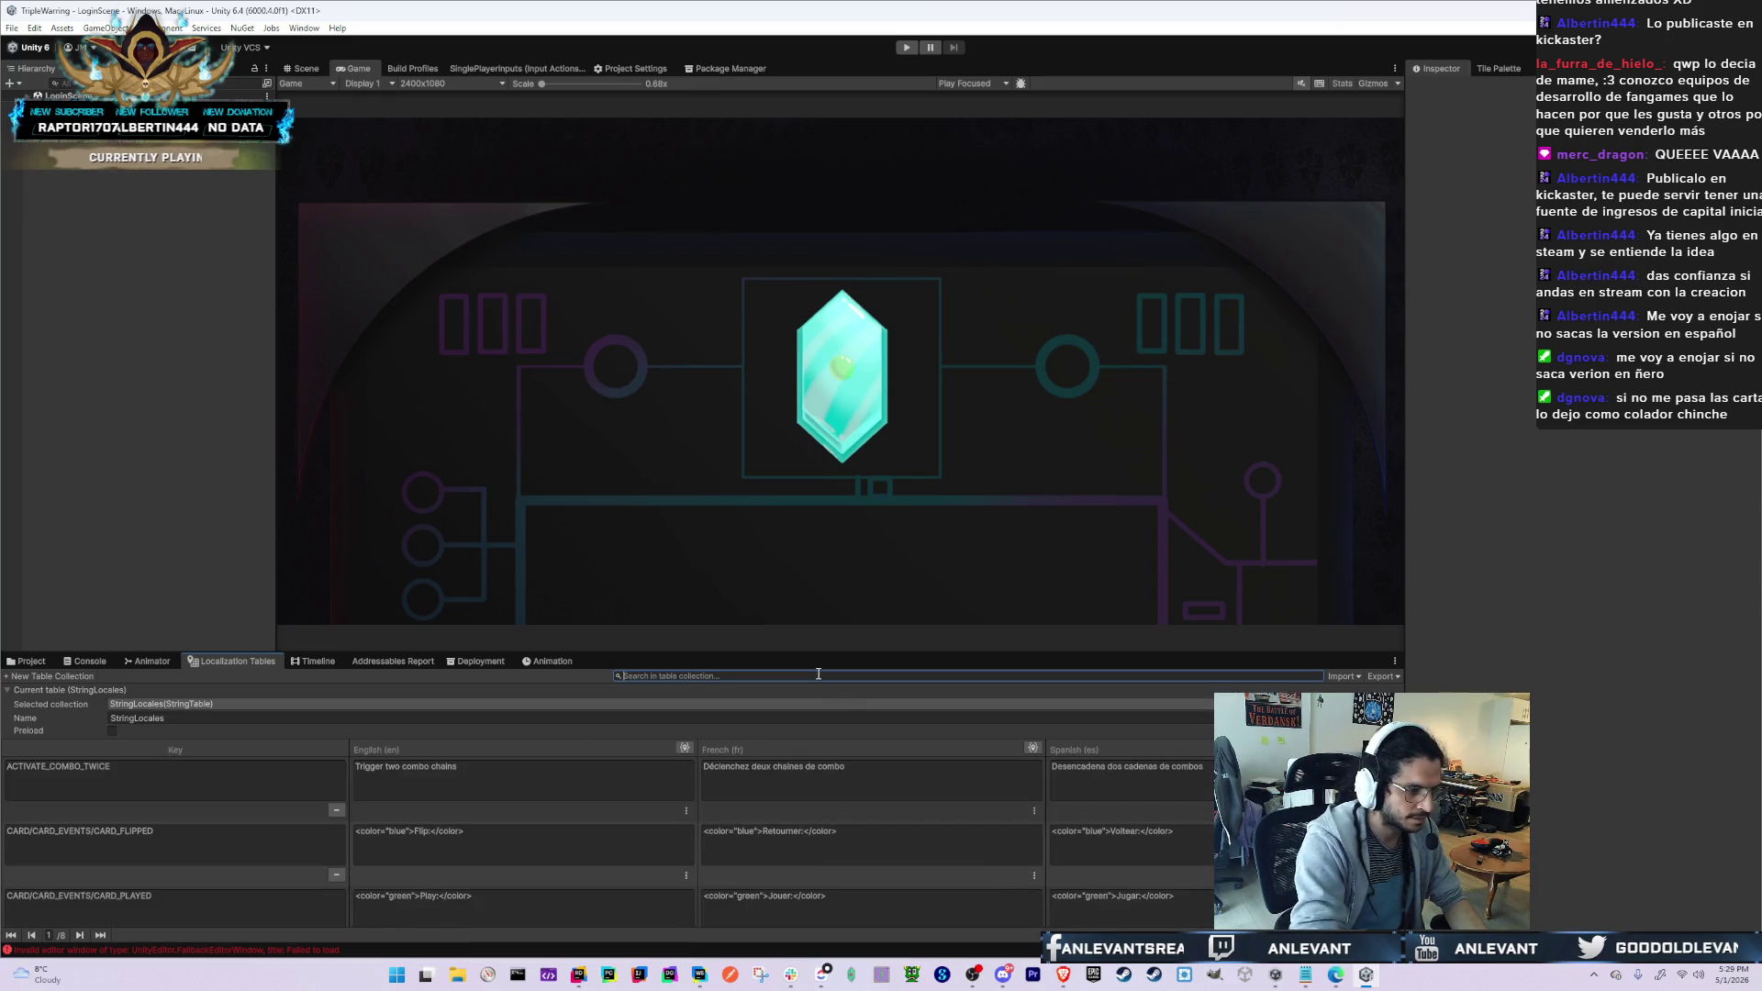
Add a new DIALOGS/23_5 entry with English text 'Try to win before you're out of cards'.
{"action": "left_click", "coordinate": [100, 936]}
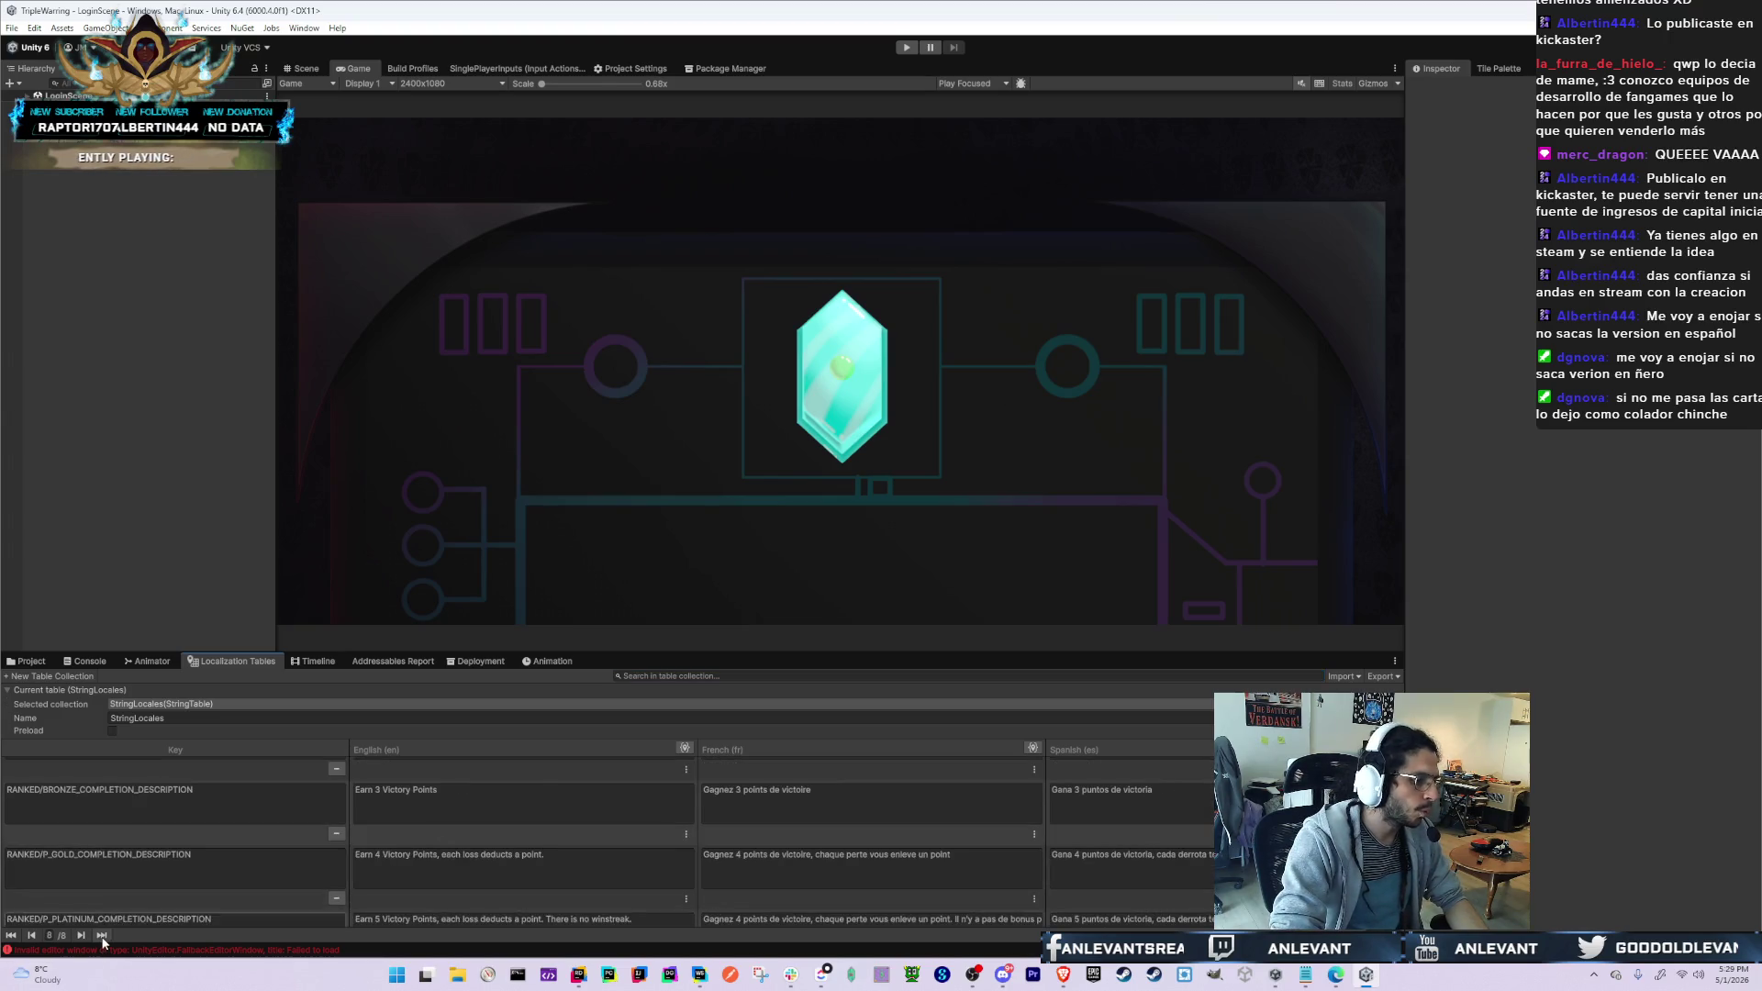
{"action": "scroll", "coordinate": [134, 855], "scroll_direction": "down", "scroll_amount": 5}
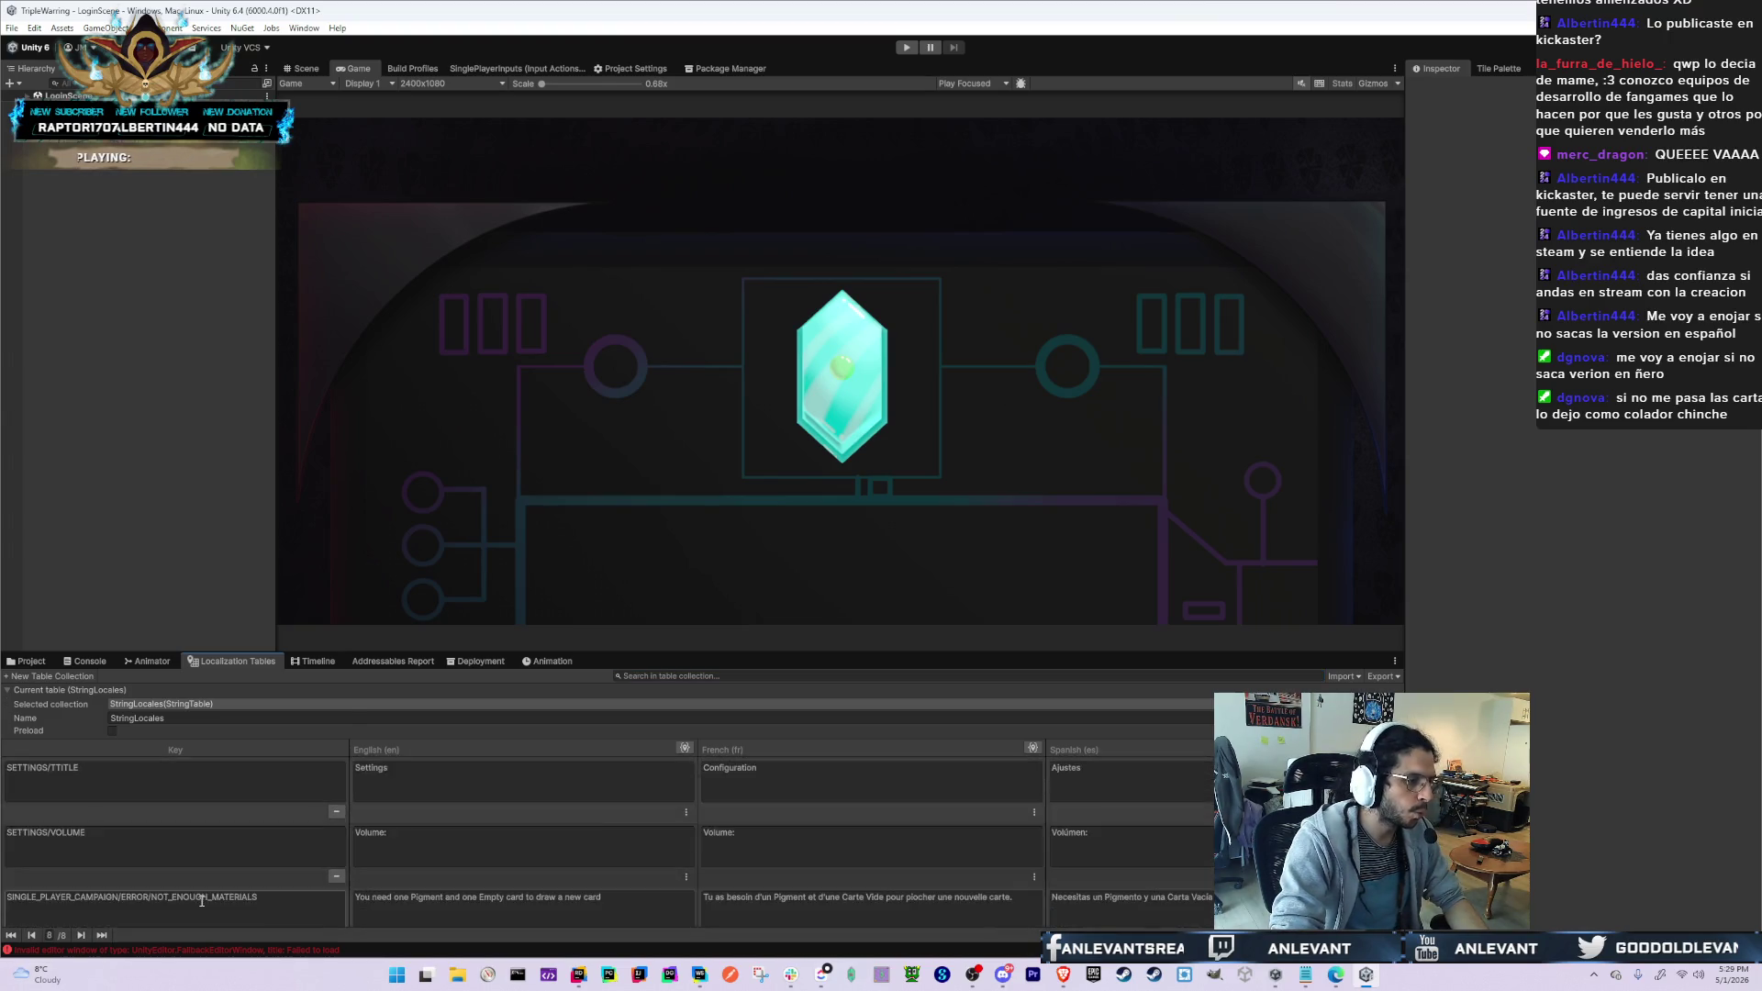
{"action": "scroll", "coordinate": [198, 886], "scroll_direction": "down", "scroll_amount": 5}
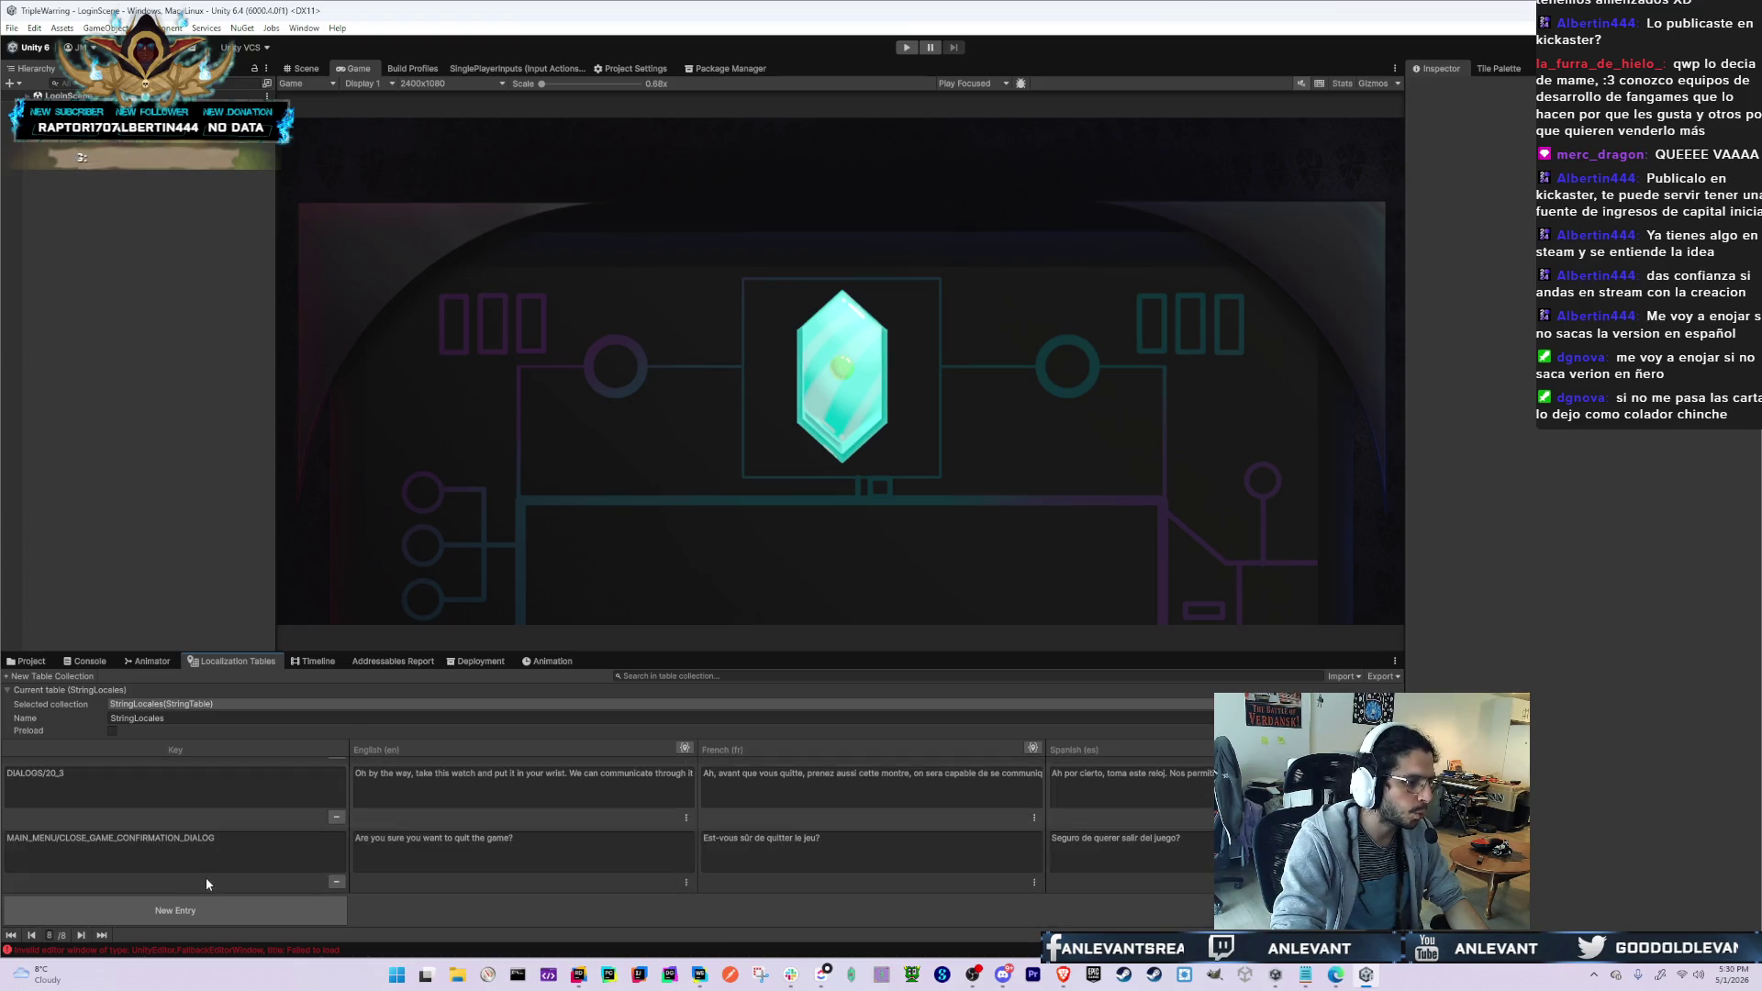
{"action": "left_click", "coordinate": [240, 909]}
{"action": "left_click", "coordinate": [217, 855]}
{"action": "type", "text": "DIALOGS/23_1"}
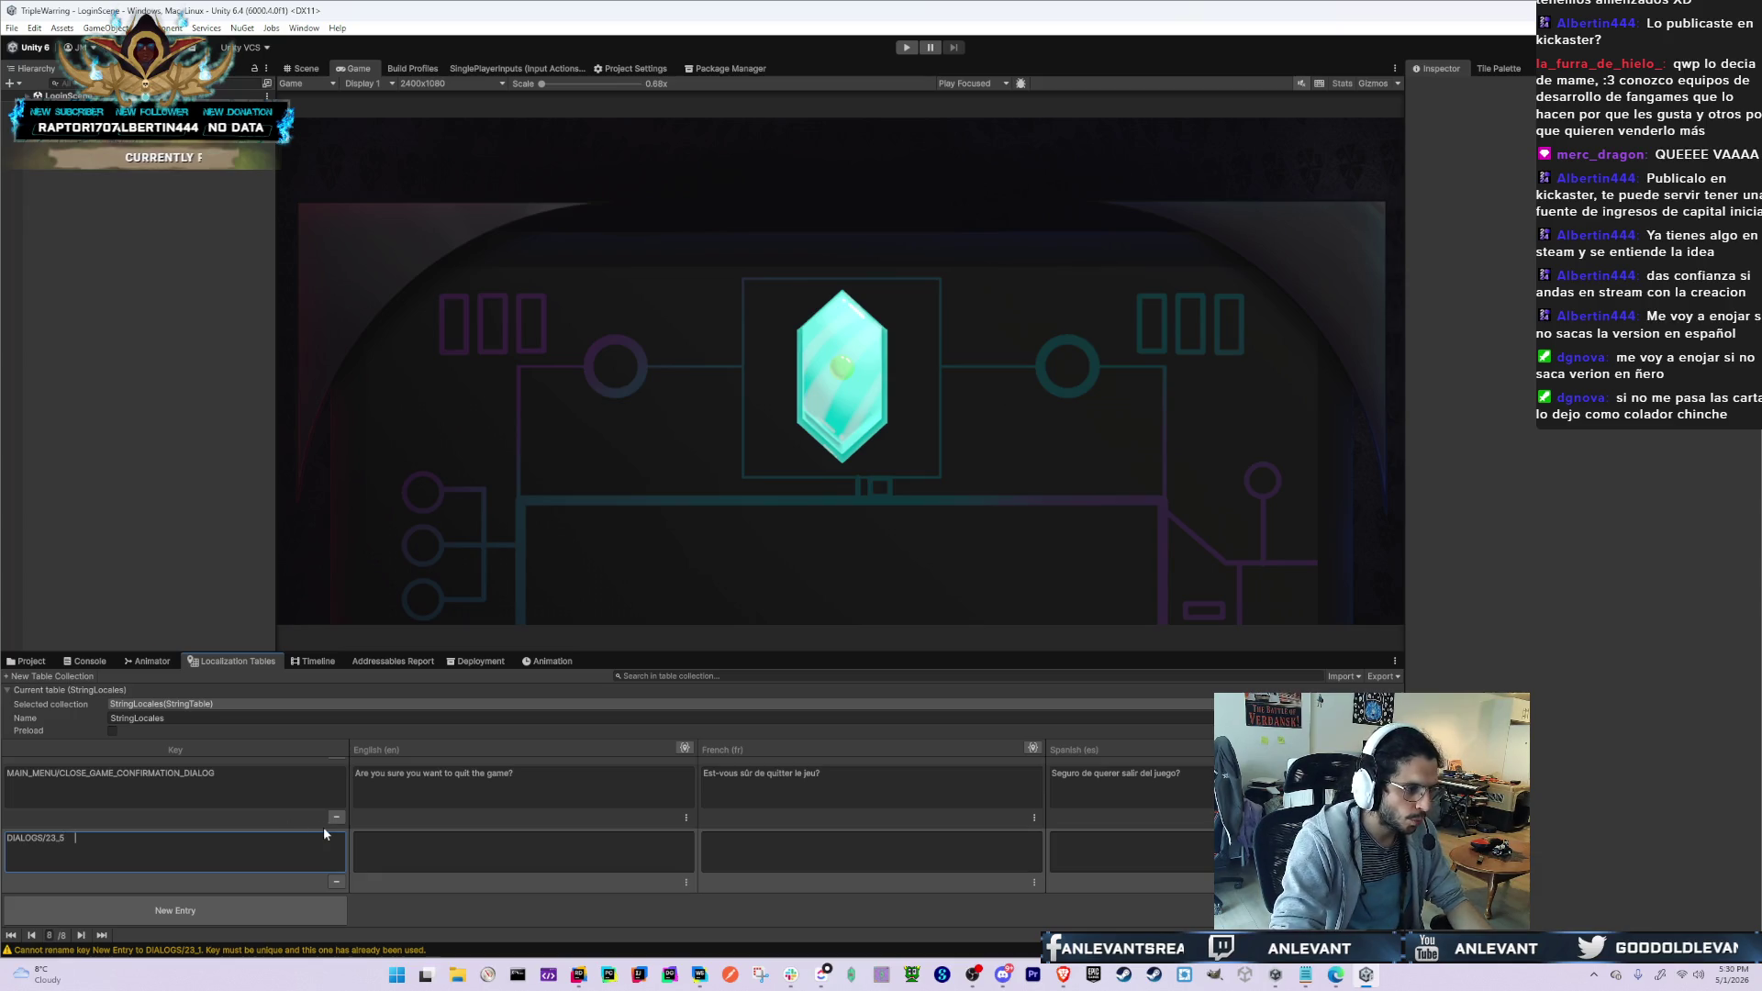
{"action": "left_click", "coordinate": [491, 855]}
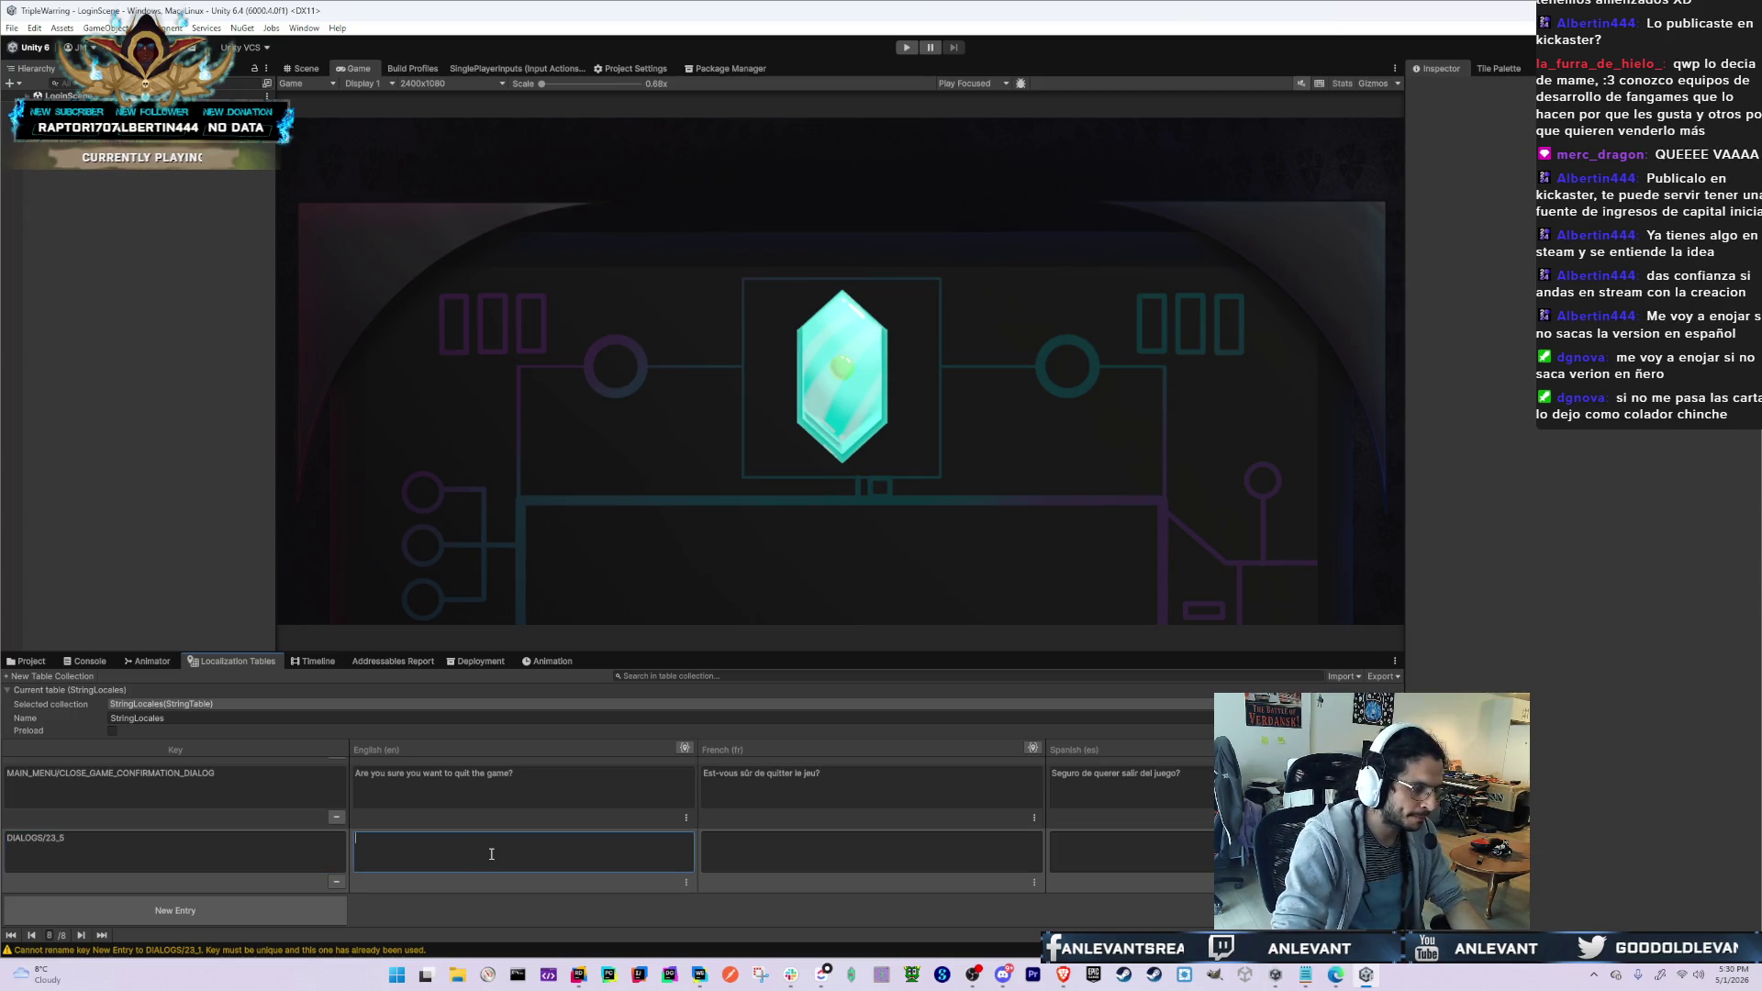
{"action": "key", "text": "BackSpace"}
{"action": "key", "text": "BackSpace"}
{"action": "key", "text": "BackSpace"}
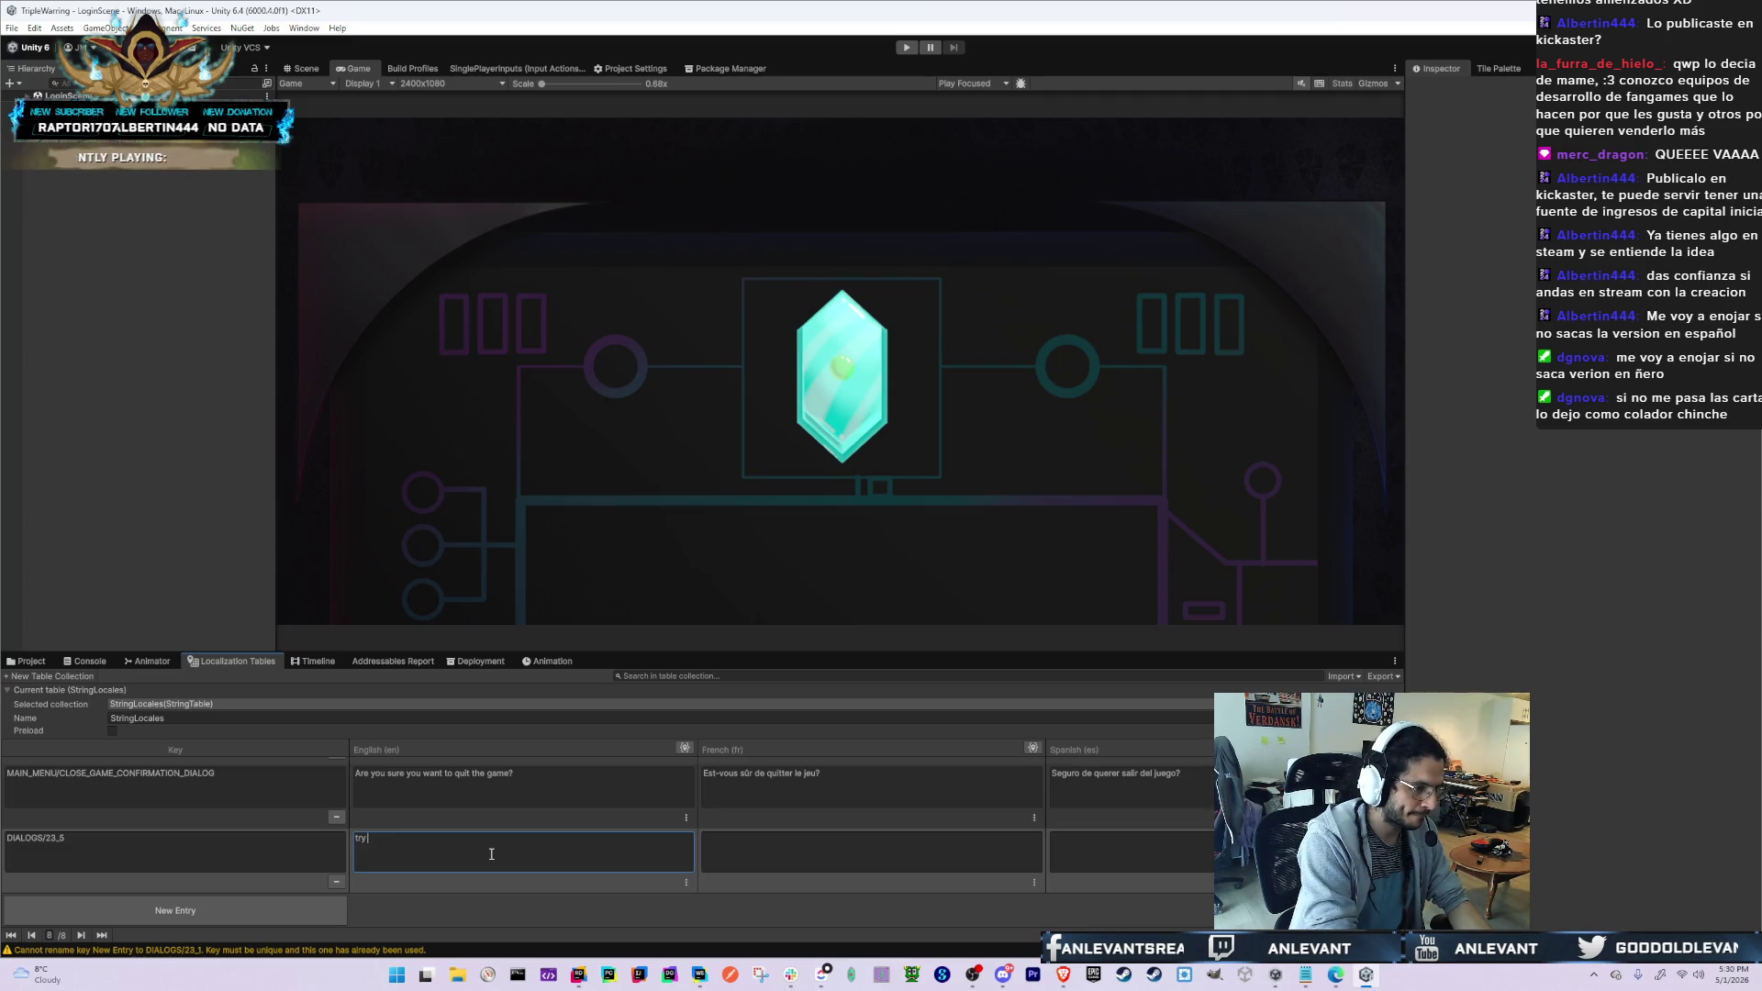
{"action": "type", "text": "Try wo win"}
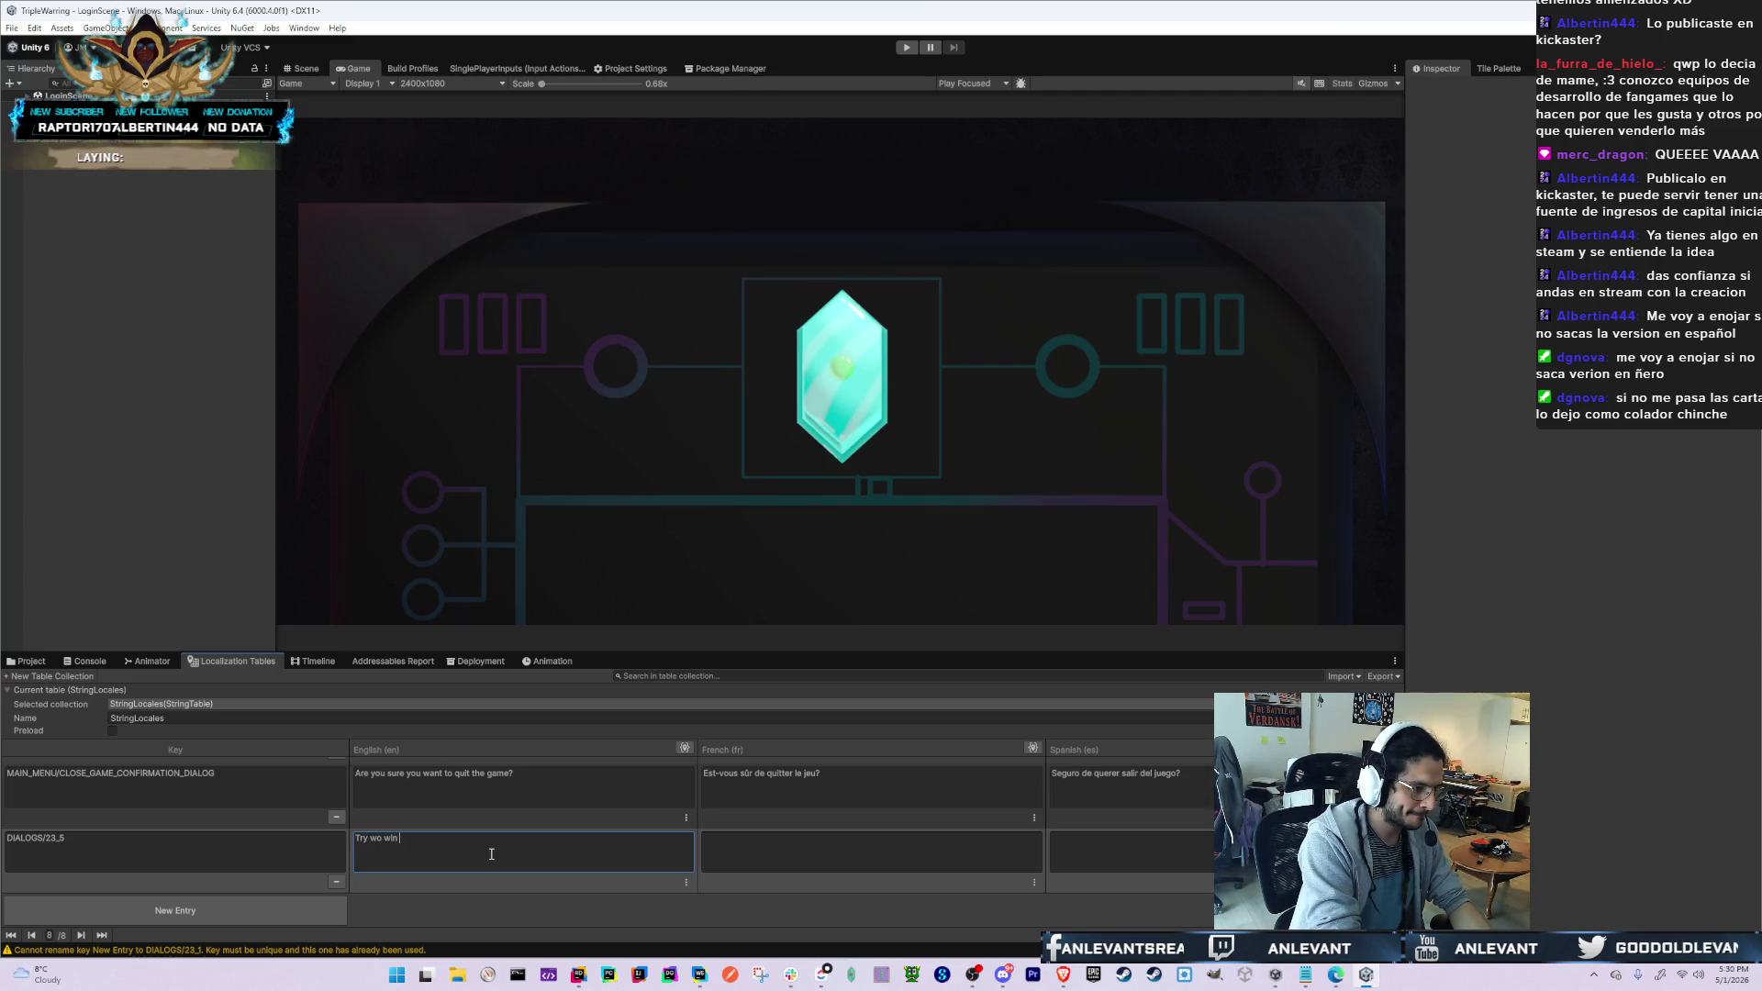
{"action": "key", "text": "BackSpace"}
{"action": "key", "text": "BackSpace"}
{"action": "key", "text": "BackSpace"}
{"action": "type", "text": "to win before you're out of cards."}
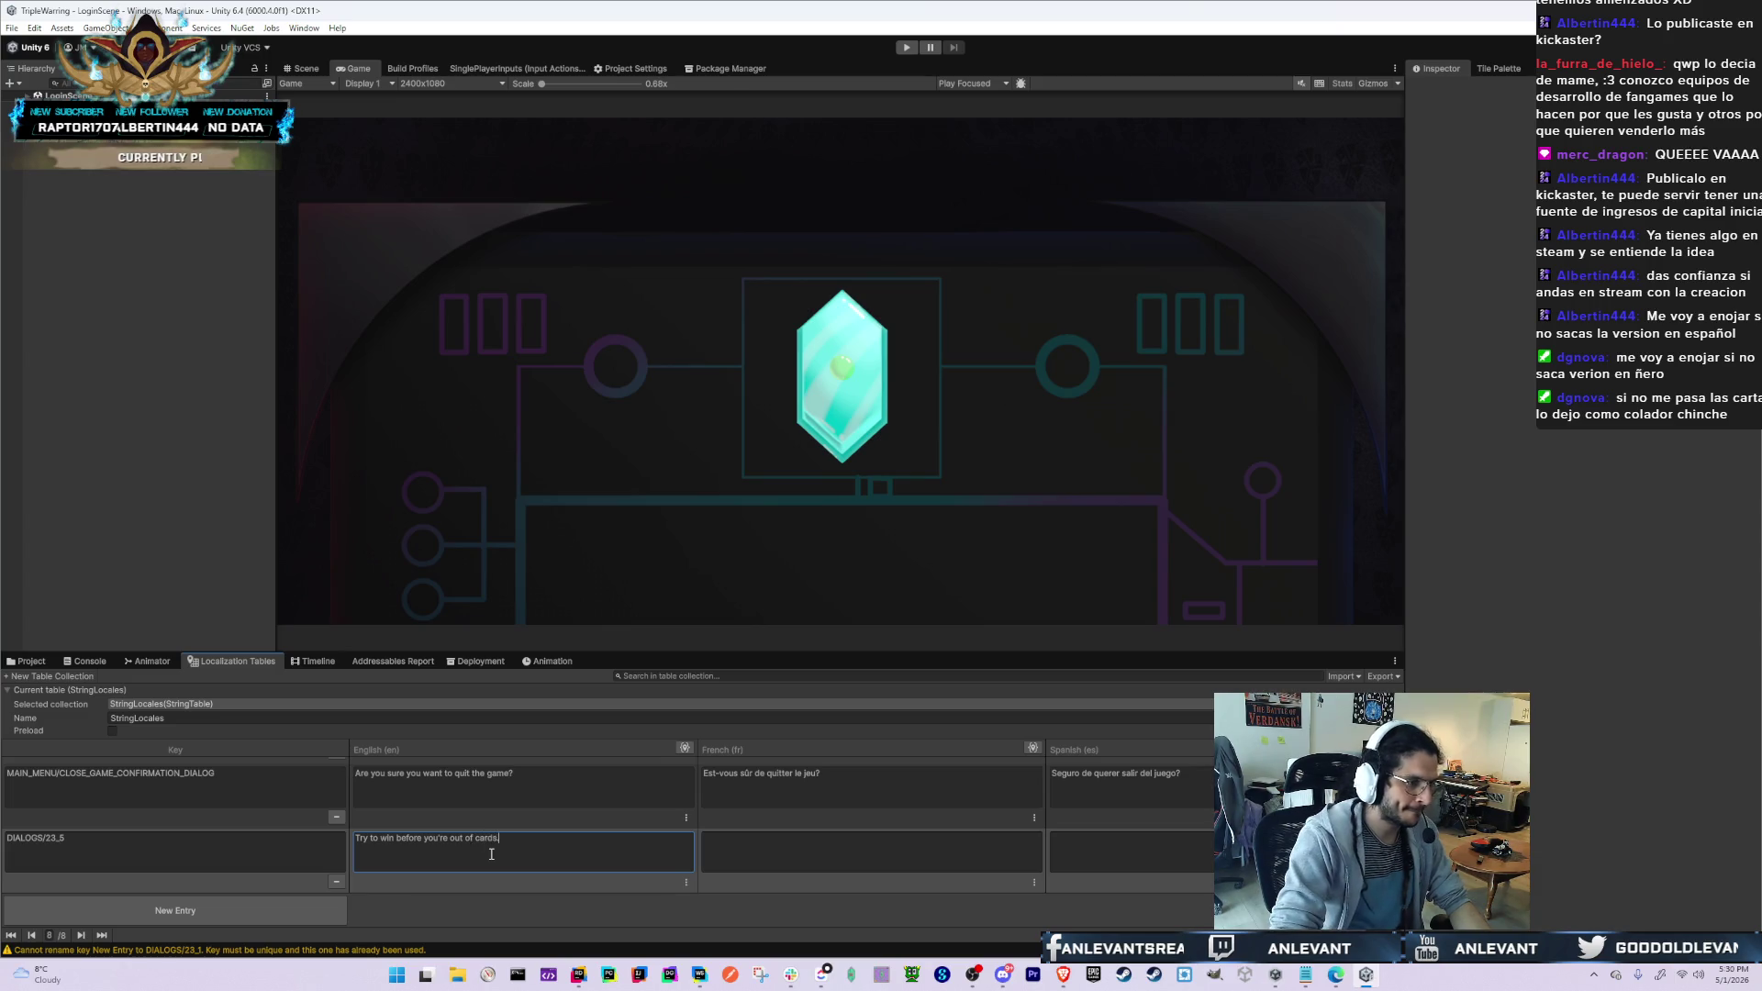
Return to the previous page and filter the table with '23_'.
{"action": "left_click", "coordinate": [32, 935]}
{"action": "scroll", "coordinate": [492, 845], "scroll_direction": "down", "scroll_amount": 2}
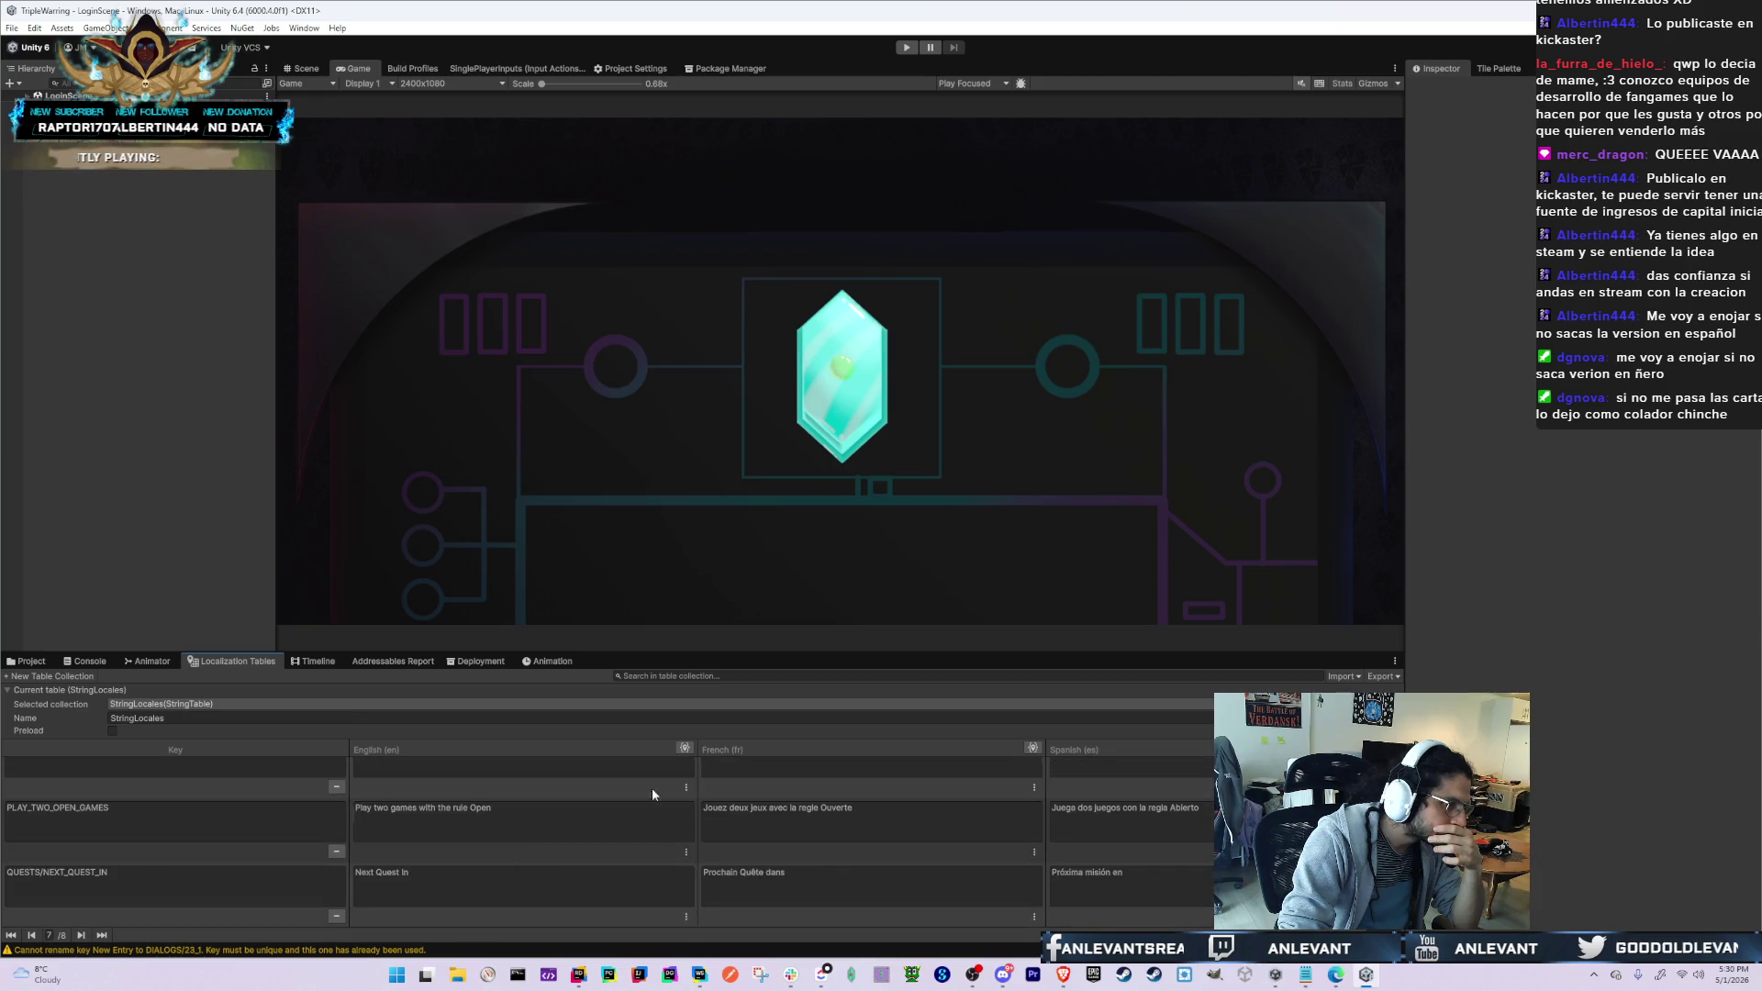
{"action": "type", "text": "2"}
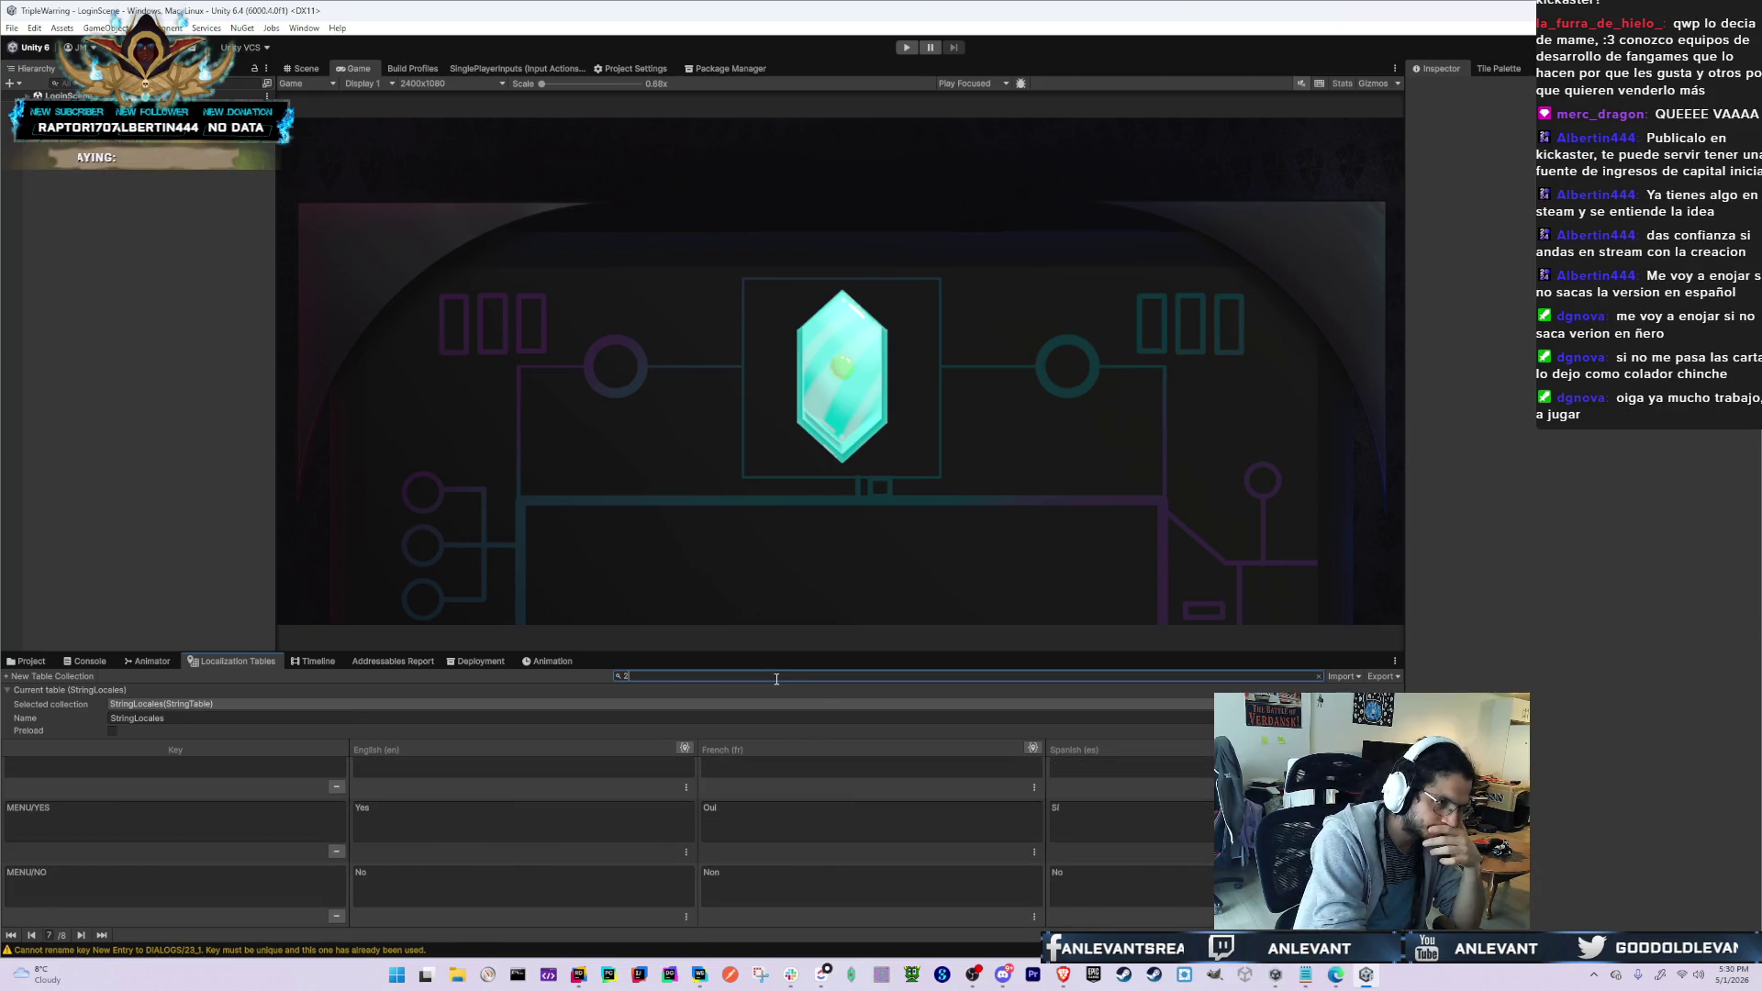
{"action": "type", "text": "3_"}
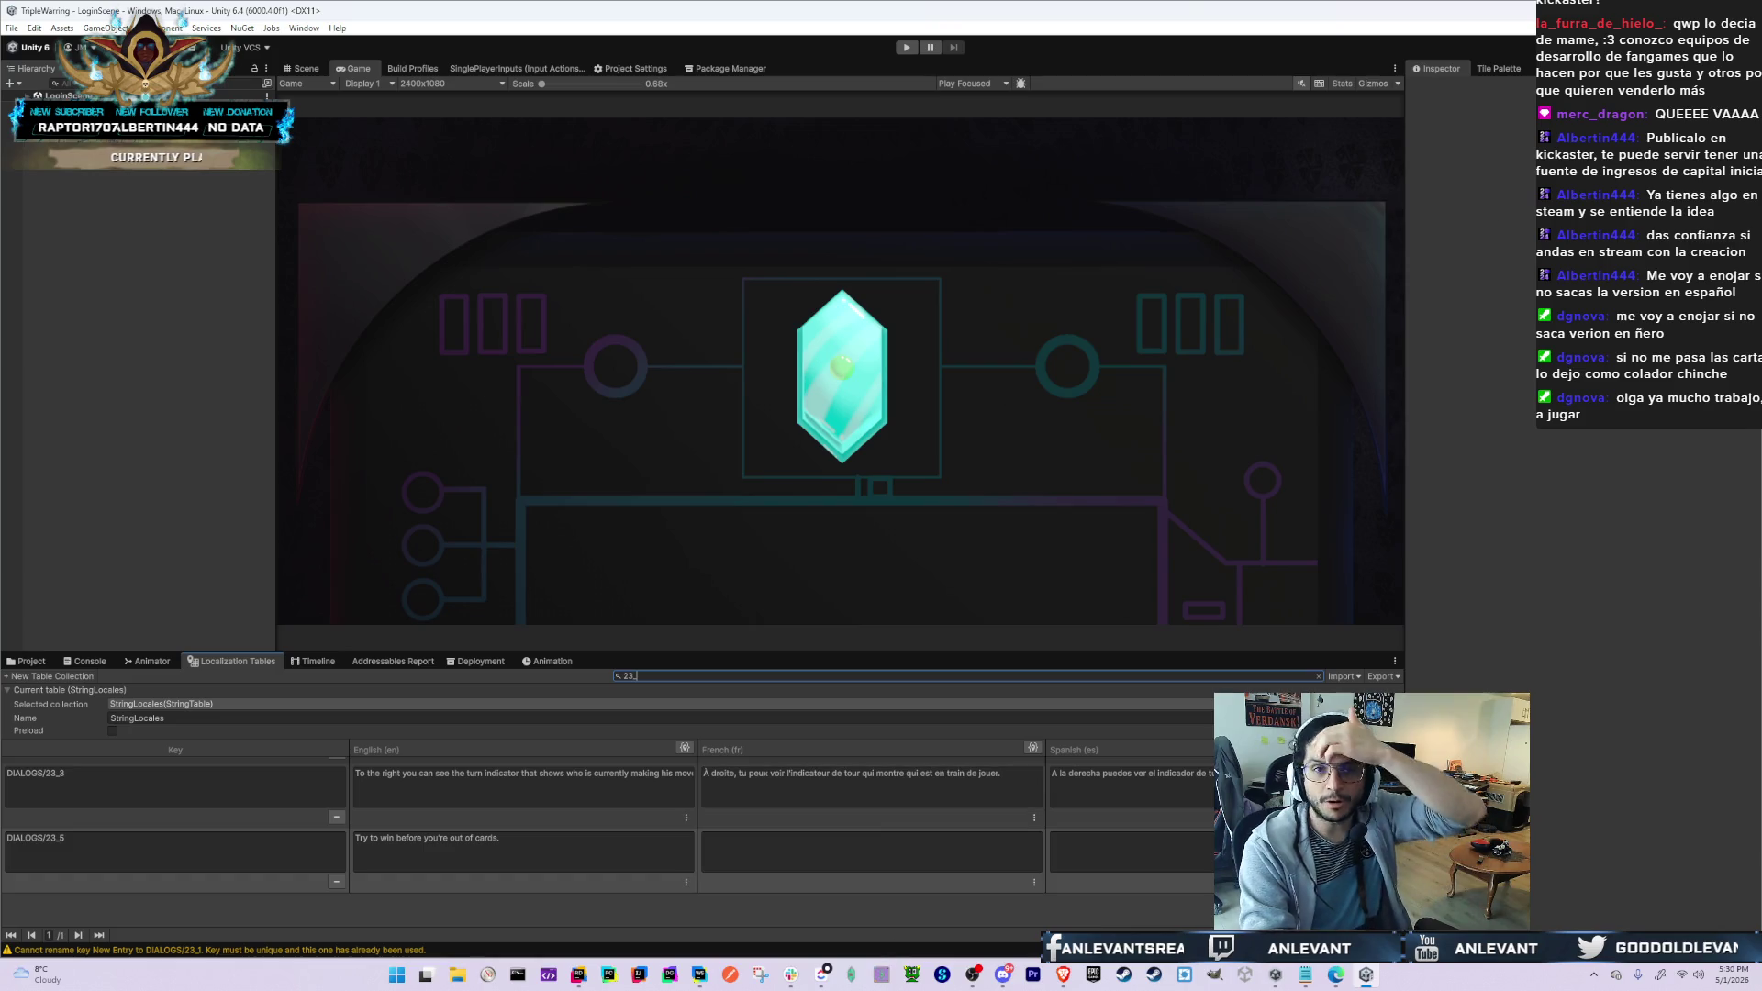
{"action": "key", "text": "alt+Tab"}
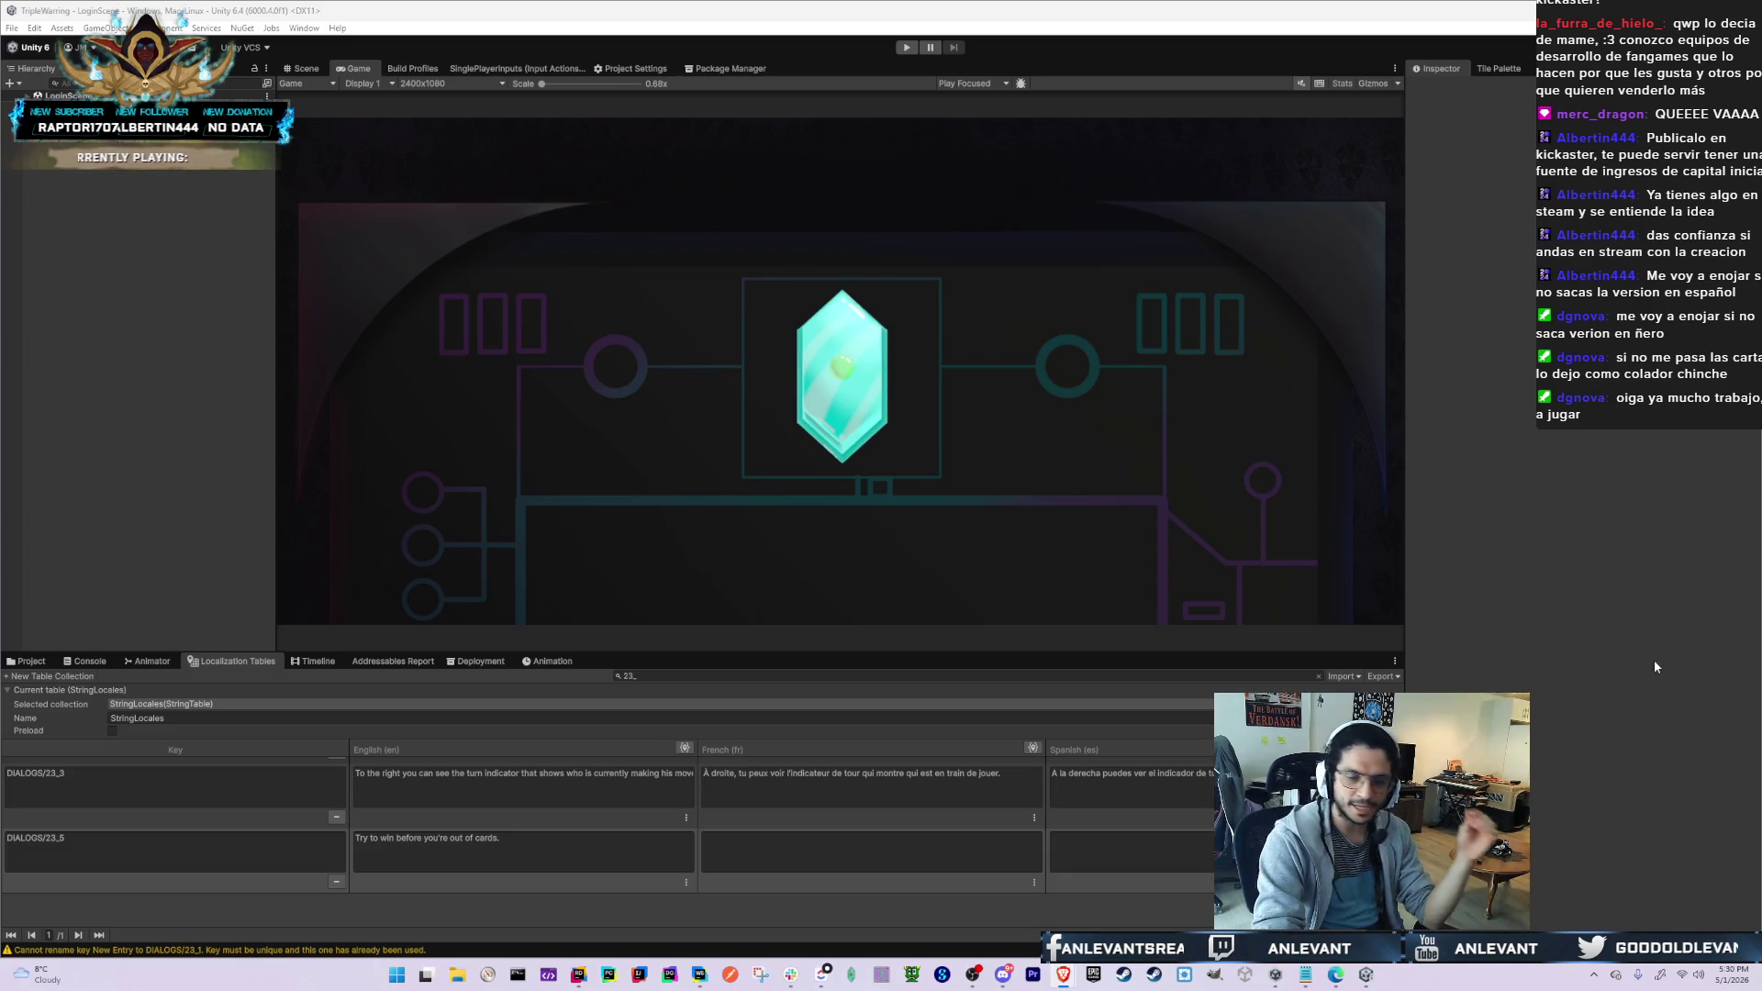
{"action": "scroll", "coordinate": [108, 901], "scroll_direction": "up", "scroll_amount": 2}
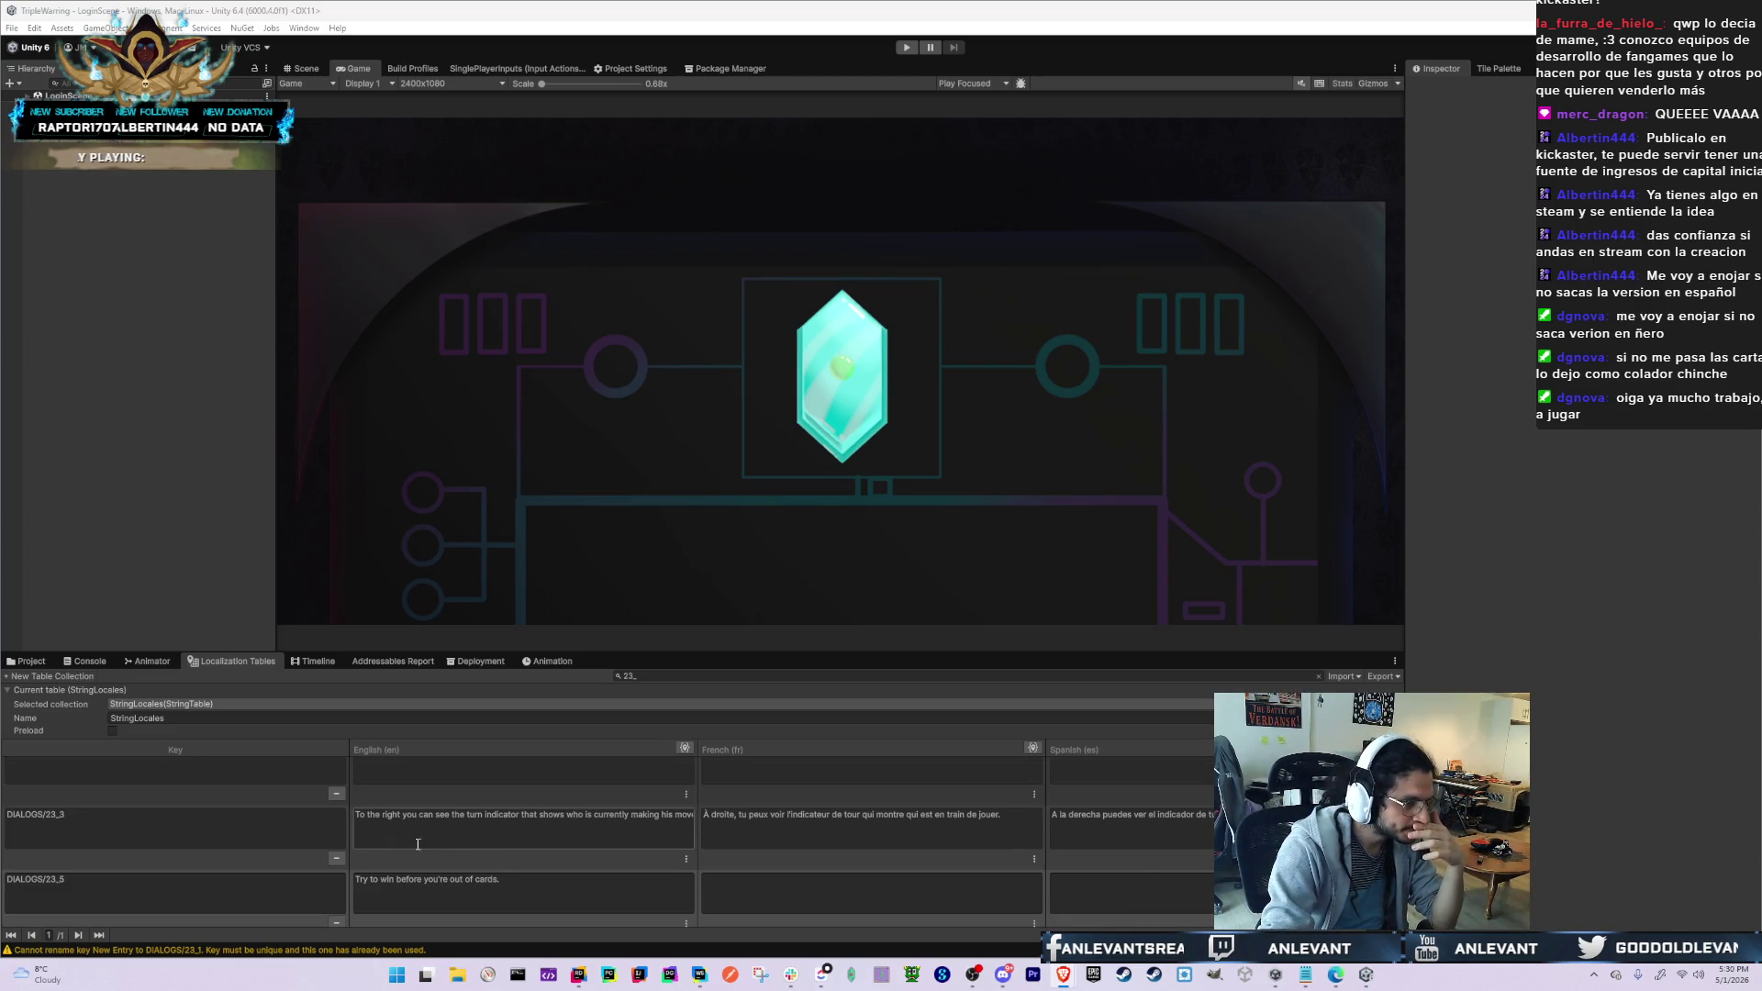
{"action": "scroll", "coordinate": [858, 828], "scroll_direction": "up", "scroll_amount": 3}
Move DIALOGS/23_4's French text to DIALOGS/23_5 and end its English line with 'your deck, or you'll lose.'.
{"action": "left_click", "coordinate": [863, 852]}
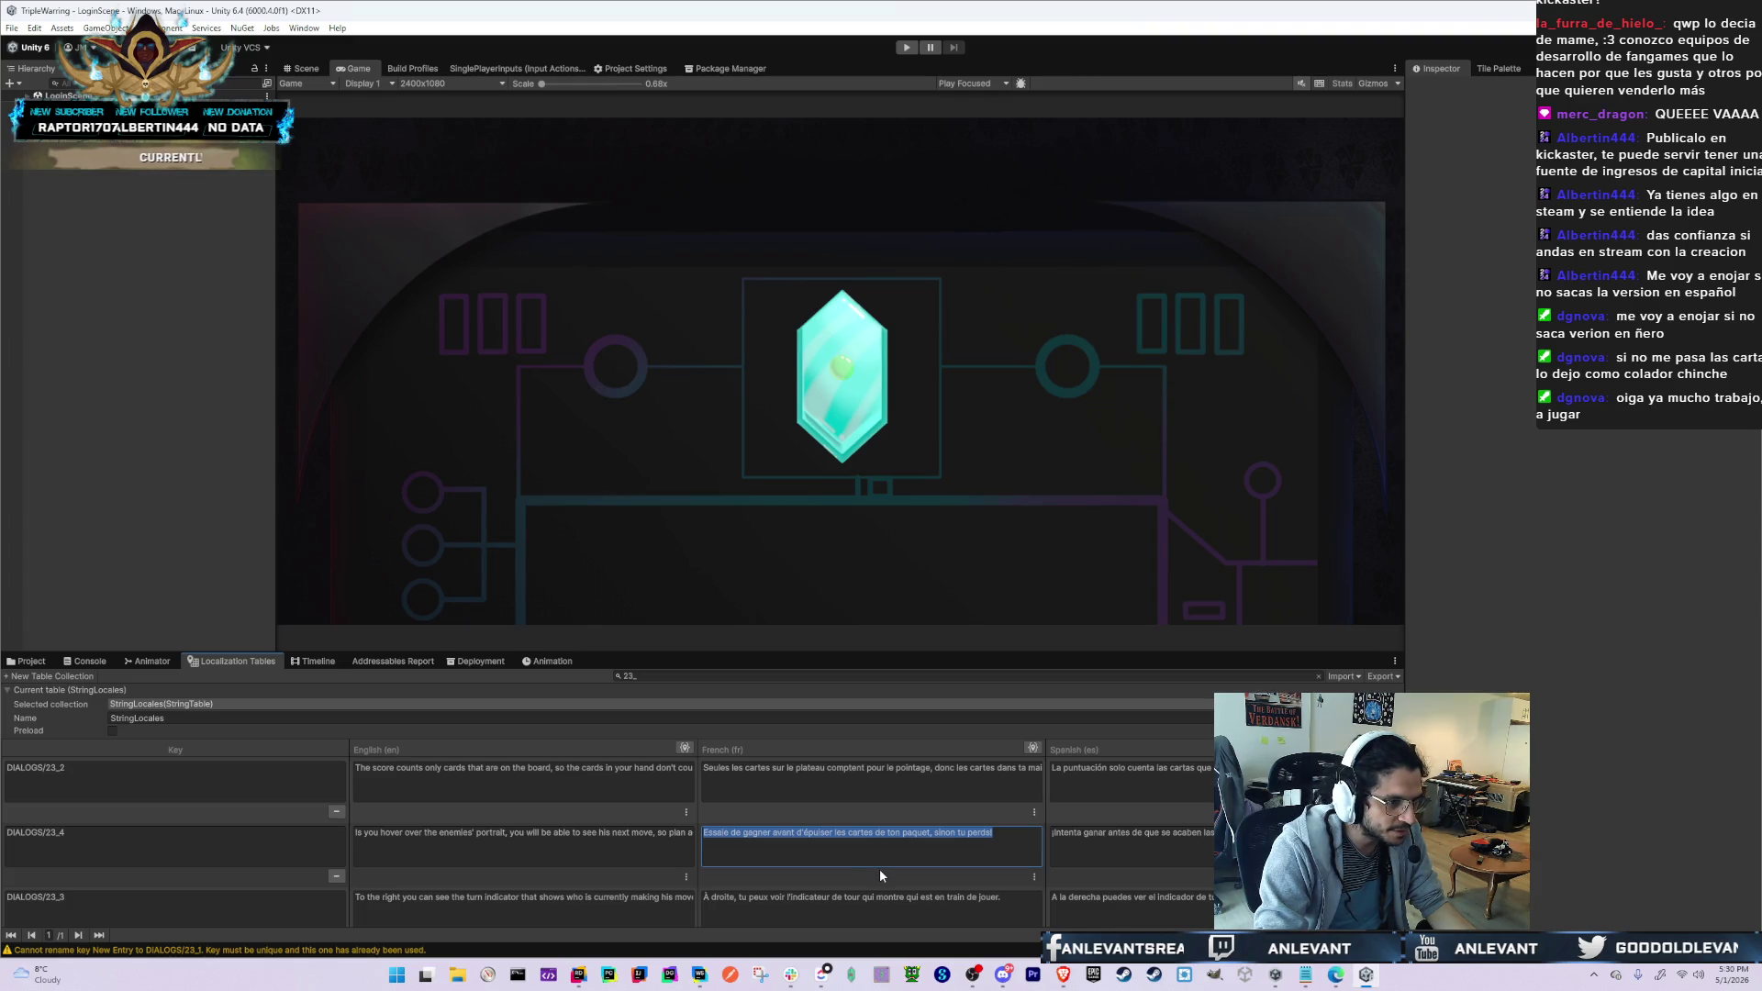
{"action": "key", "text": "ctrl+x"}
{"action": "scroll", "coordinate": [879, 871], "scroll_direction": "down", "scroll_amount": 3}
{"action": "left_click", "coordinate": [777, 860]}
{"action": "key", "text": "ctrl+v"}
{"action": "left_click", "coordinate": [621, 871]}
{"action": "left_click", "coordinate": [621, 870]}
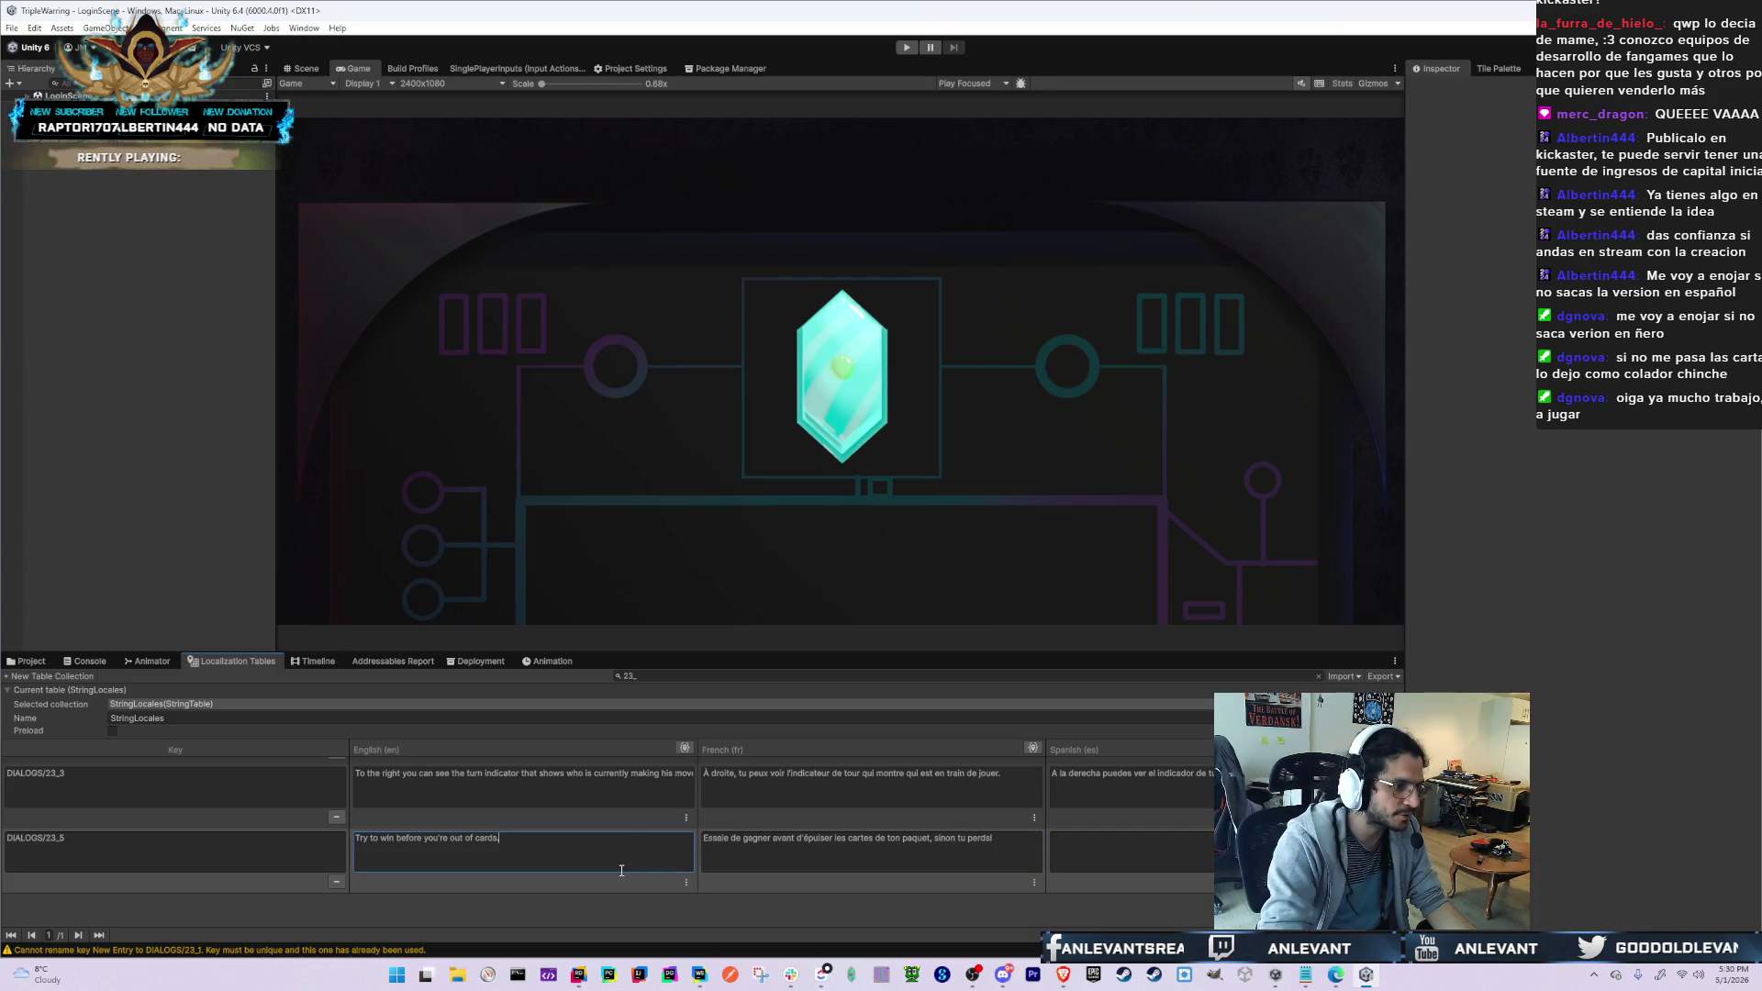
{"action": "type", "text": "your deck, or you'll lose."}
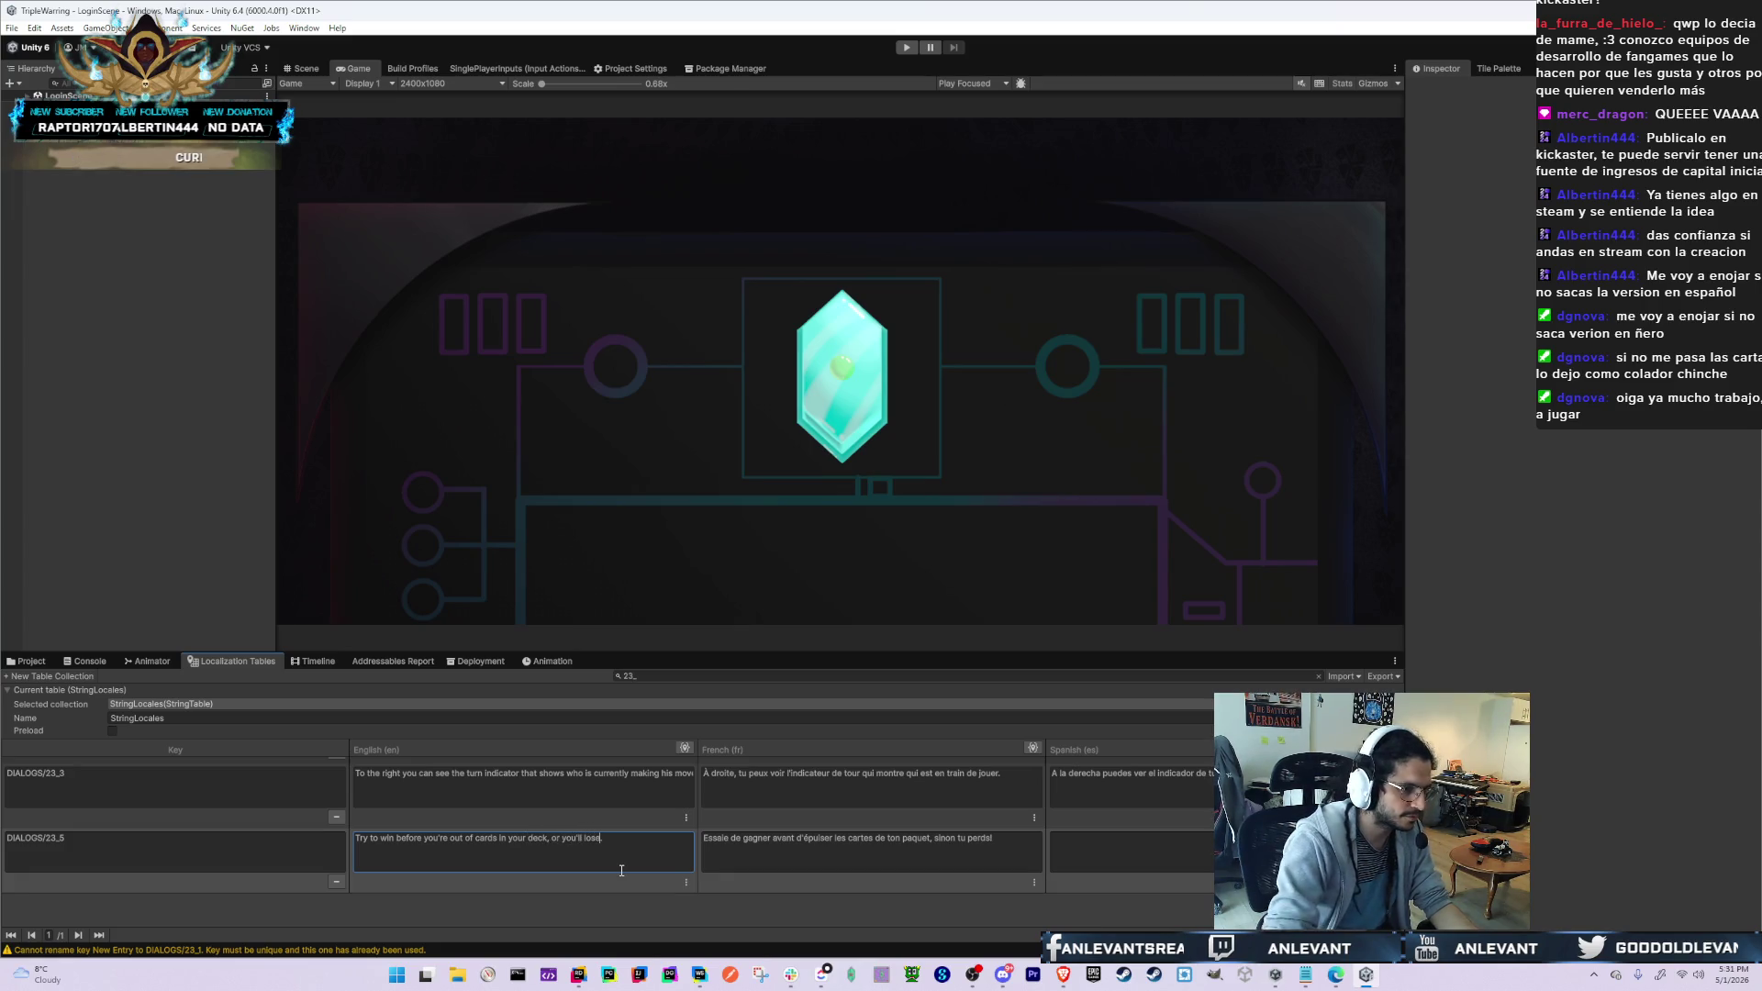
Paste the Spanish text into DIALOGS/23_5 and review DIALOGS/23_4's English sentence.
{"action": "scroll", "coordinate": [1172, 854], "scroll_direction": "up", "scroll_amount": 3}
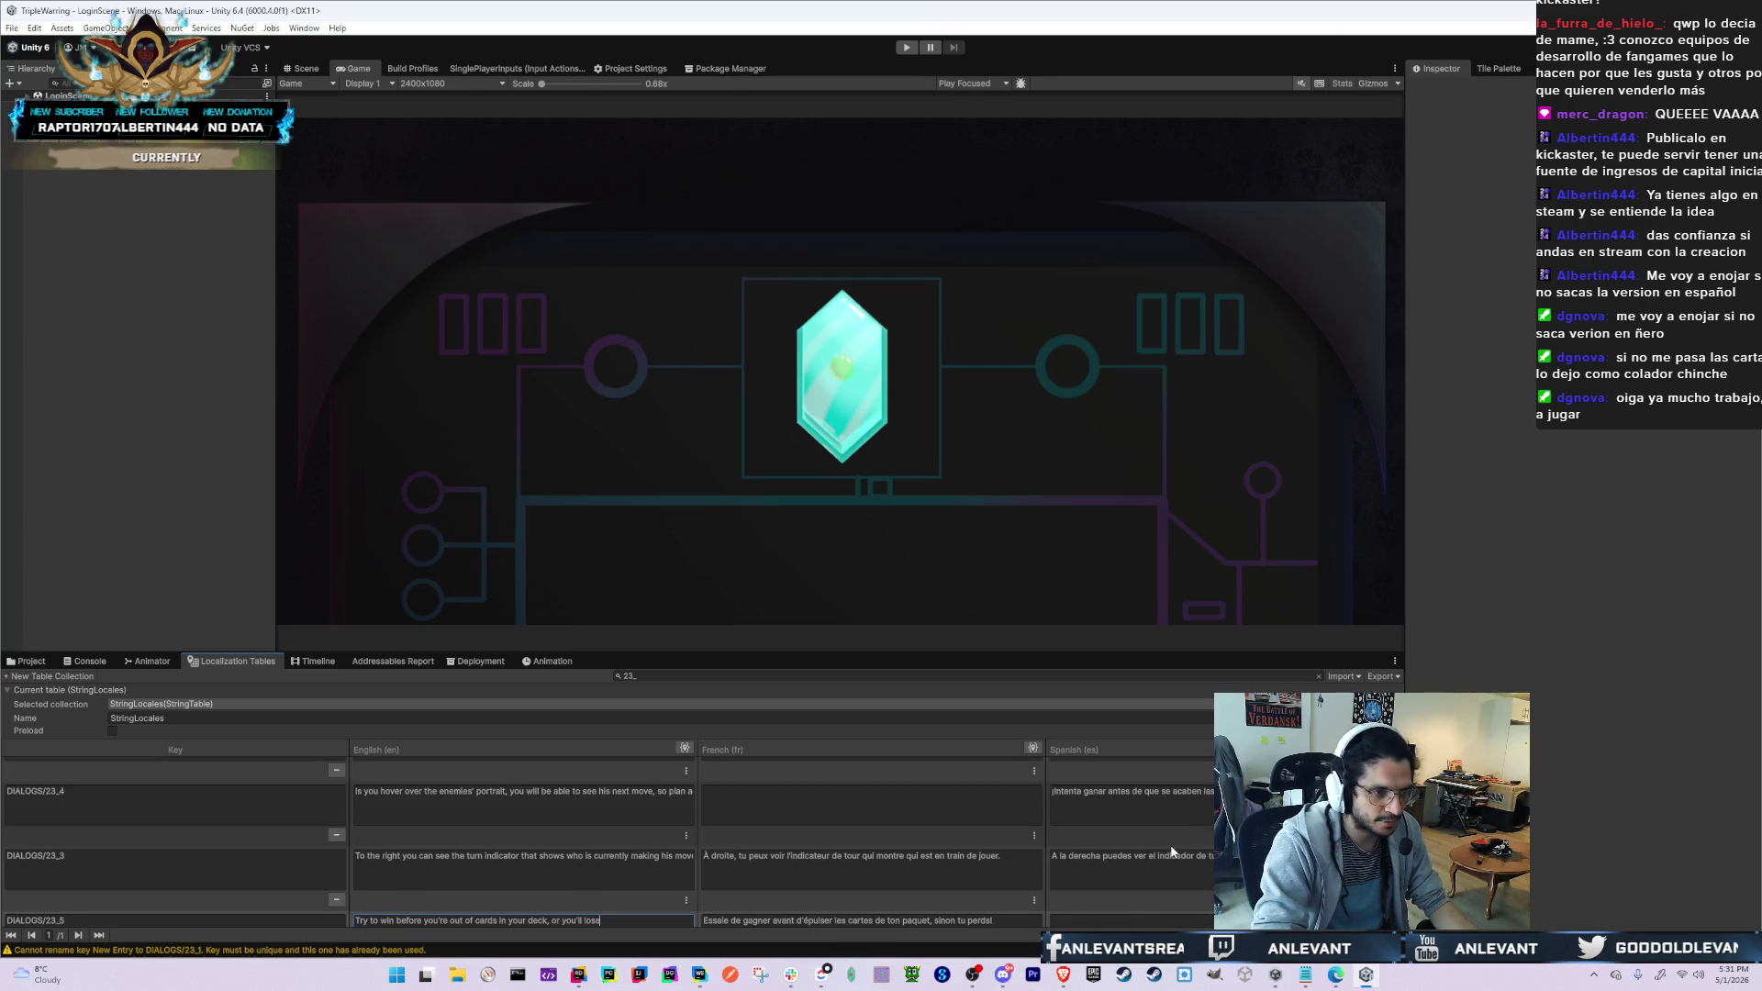
{"action": "scroll", "coordinate": [1147, 858], "scroll_direction": "down", "scroll_amount": 3}
{"action": "left_click", "coordinate": [1125, 861]}
{"action": "key", "text": "ctrl+v"}
{"action": "scroll", "coordinate": [1026, 857], "scroll_direction": "up", "scroll_amount": 3}
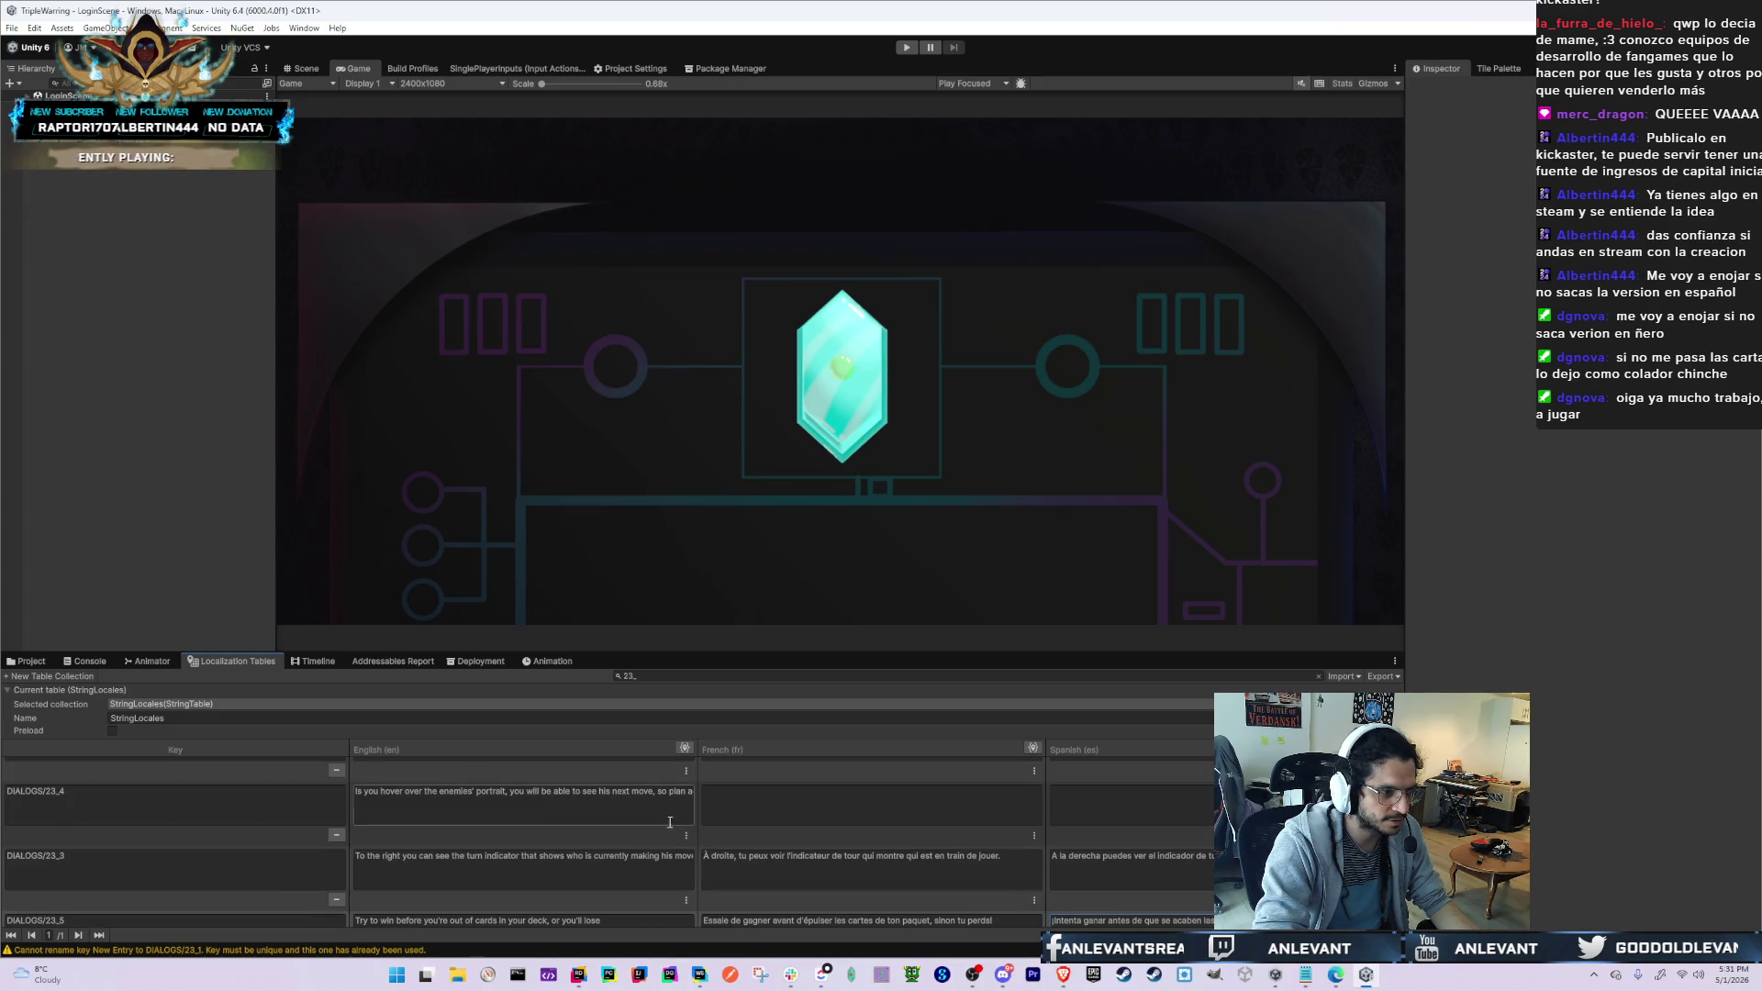
{"action": "left_click", "coordinate": [303, 798]}
{"action": "left_click", "coordinate": [411, 789]}
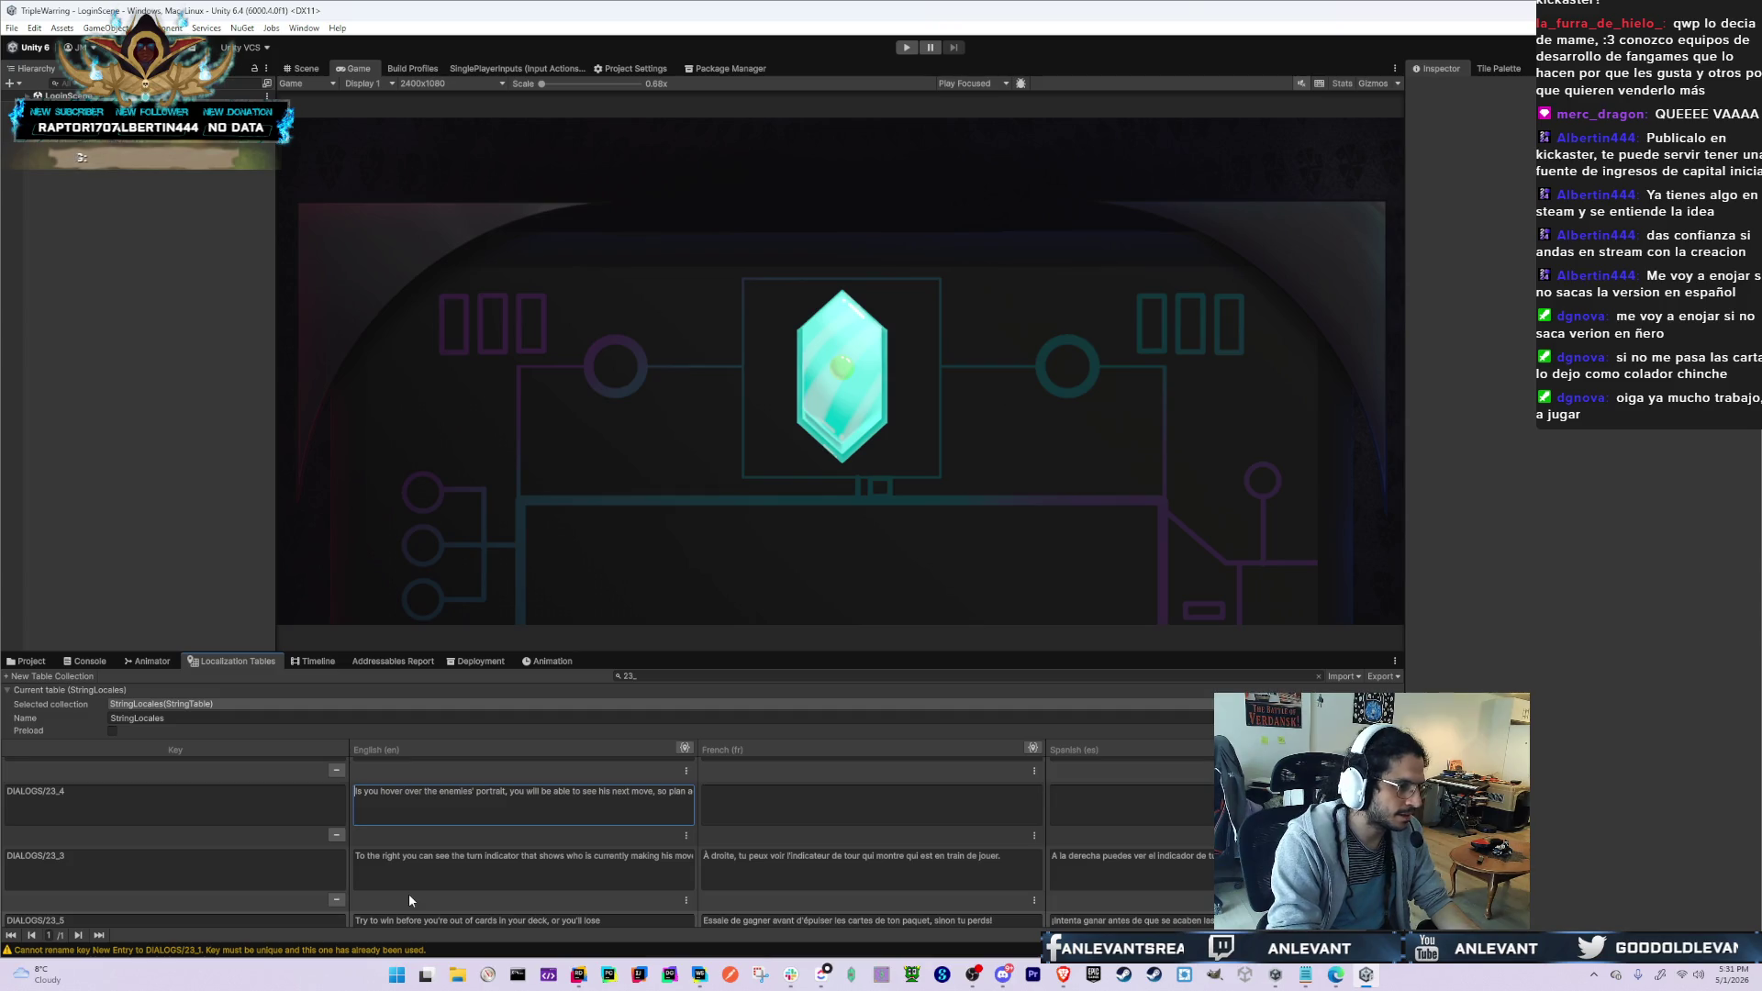
{"action": "key", "text": "Home"}
Type 'Si tocas el' as the start of DIALOGS/23_4's Spanish text.
{"action": "left_click", "coordinate": [1179, 812]}
{"action": "type", "text": "Si"}
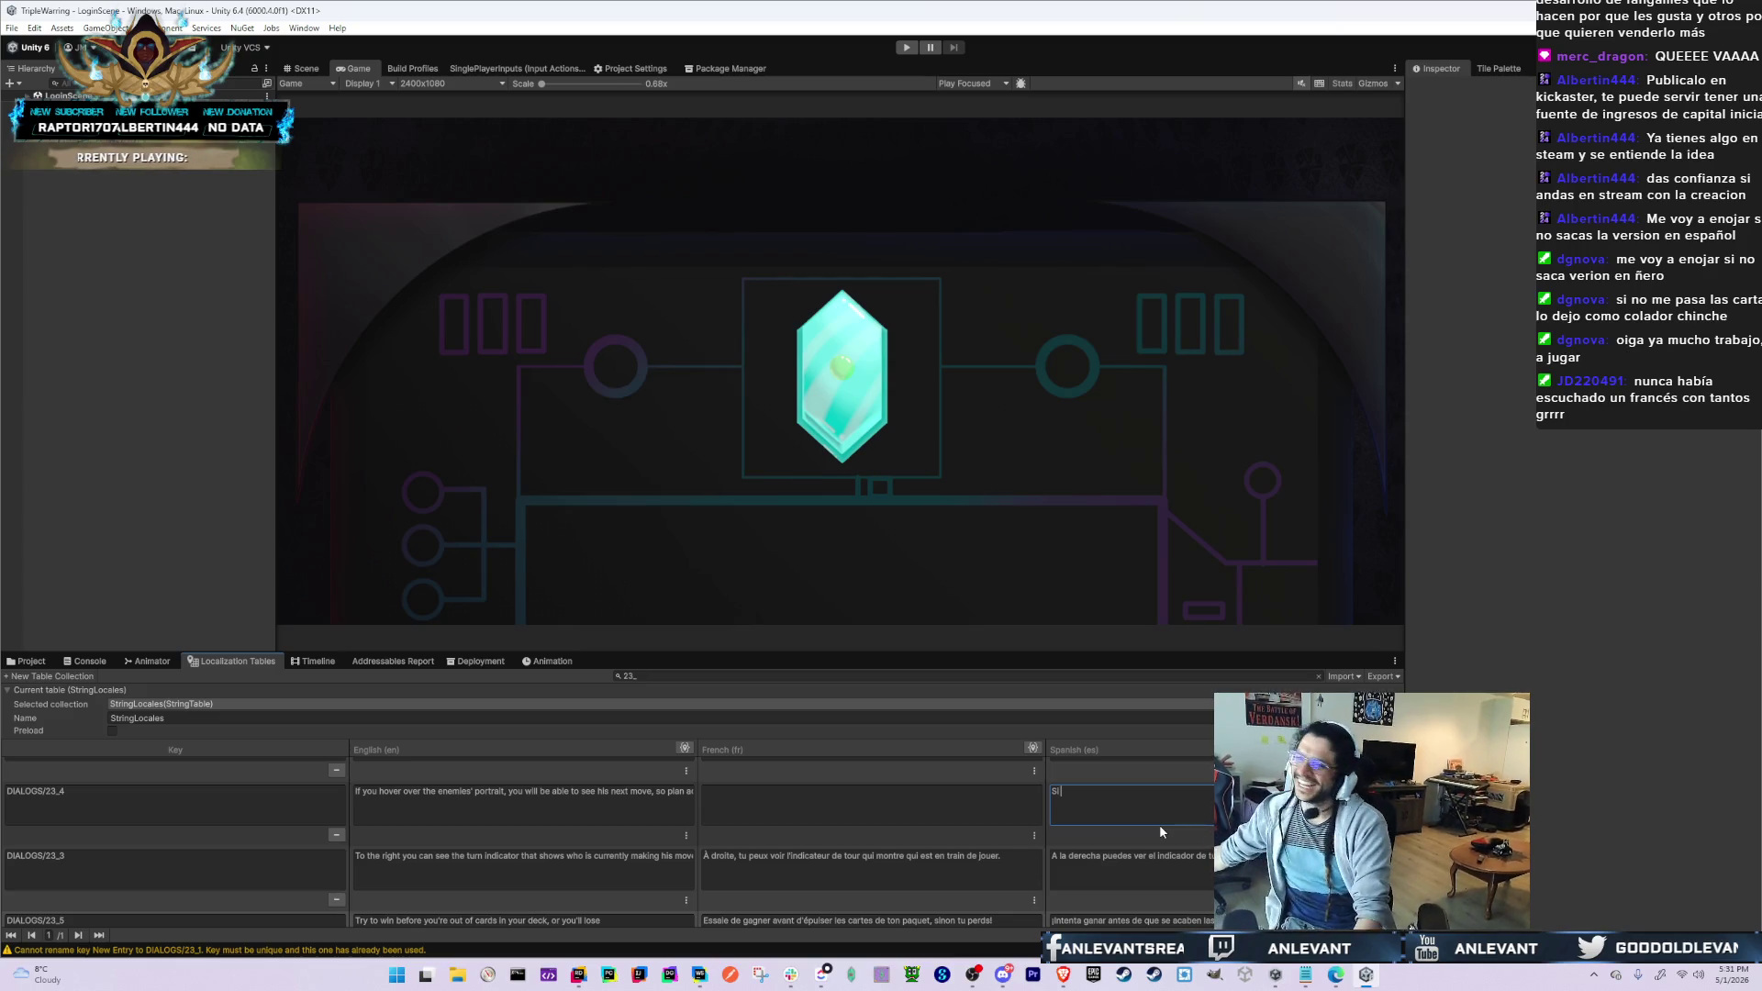
{"action": "scroll", "coordinate": [1159, 824], "scroll_direction": "up", "scroll_amount": 1}
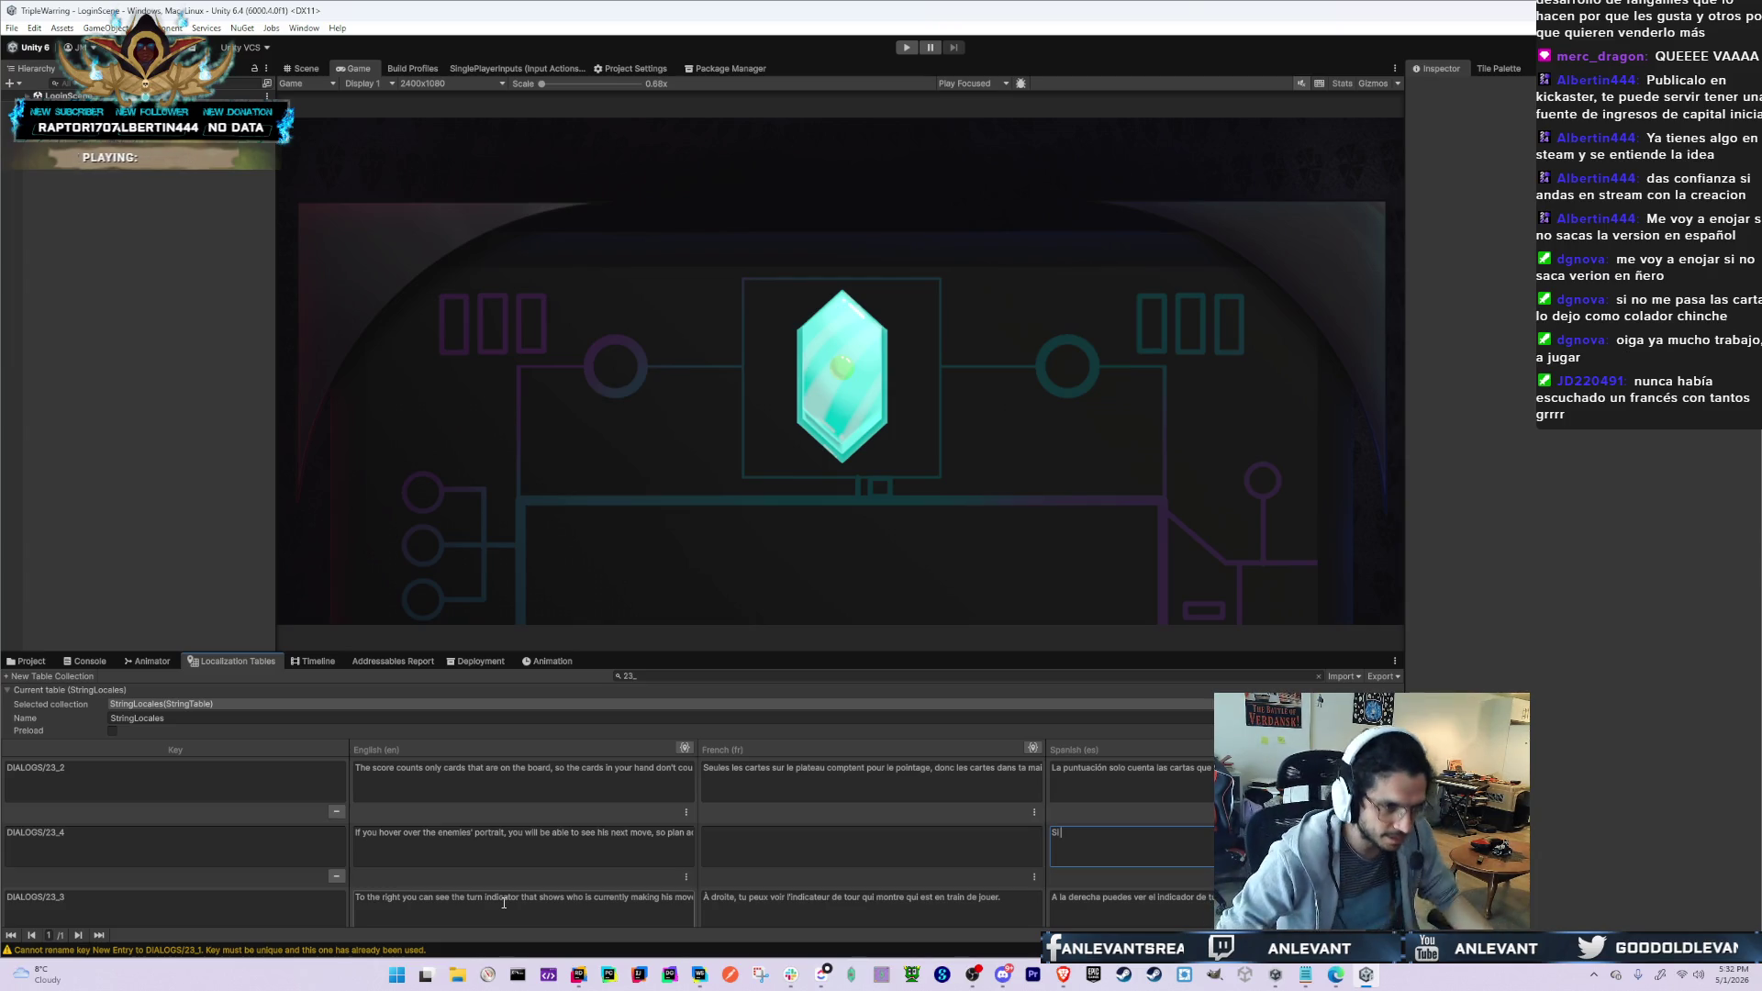
{"action": "type", "text": "tocas el"}
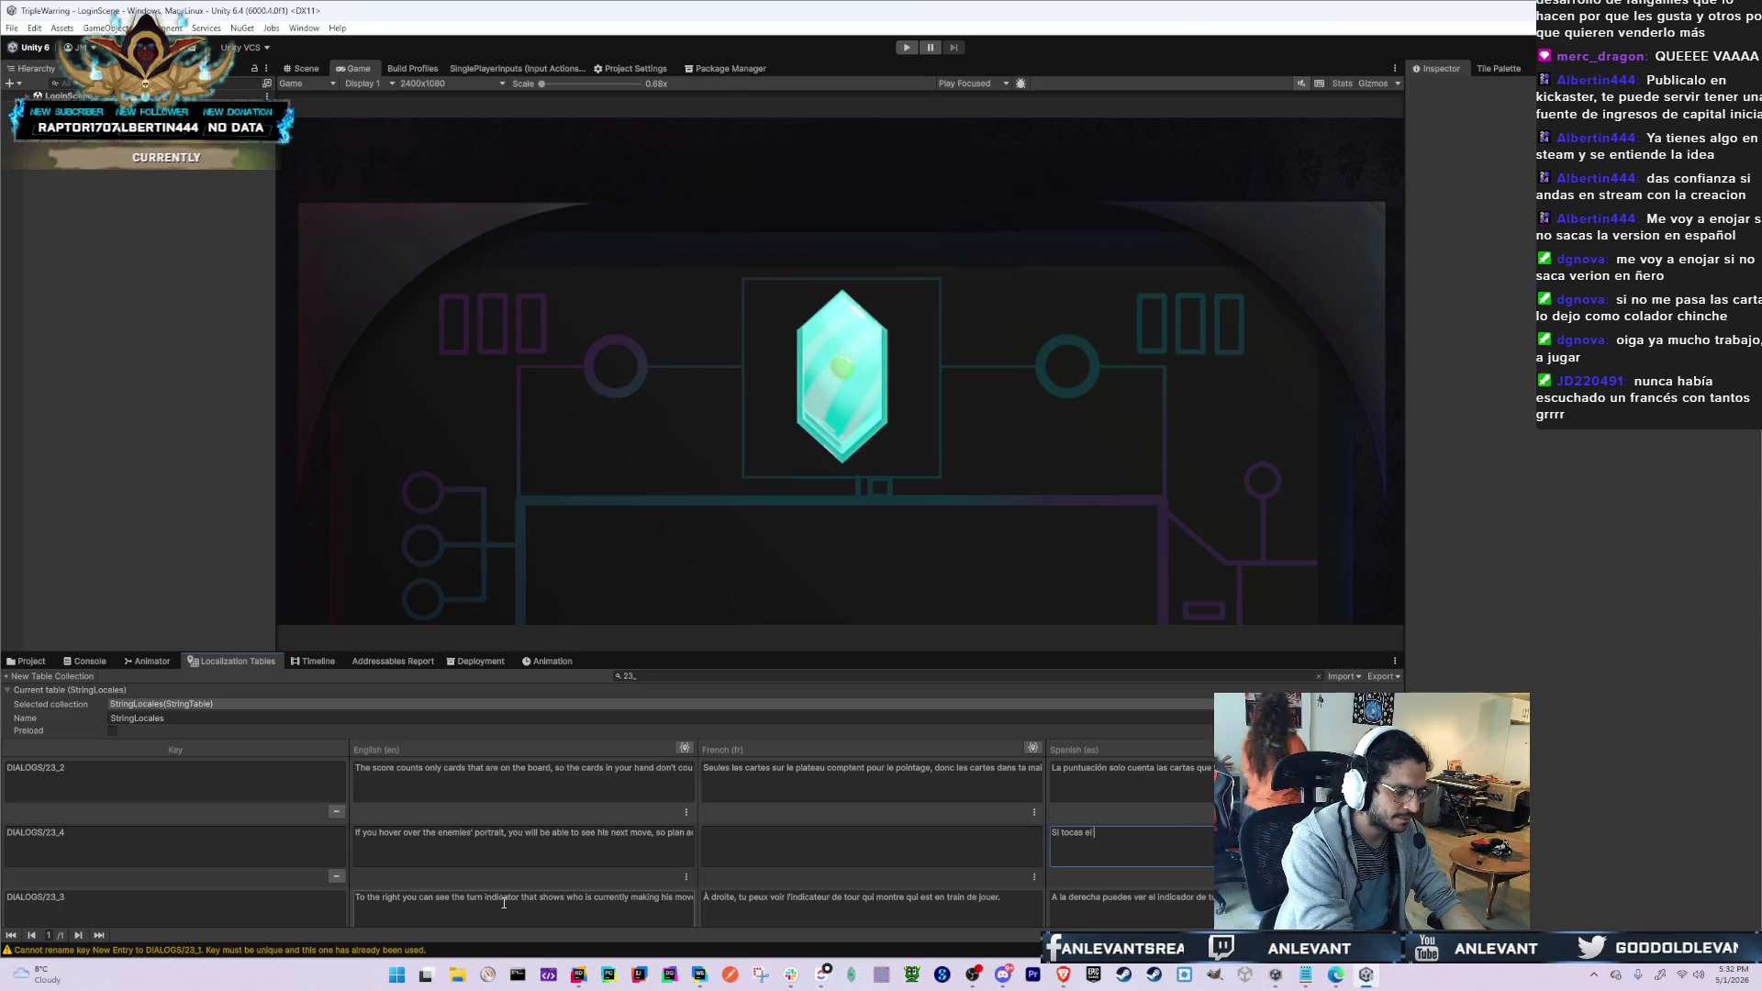
Complete the Spanish line as 'Si tocas el retrato de un enemigo, verás su siguiente movimiento.'.
{"action": "type", "text": "retrato de un enemigo"}
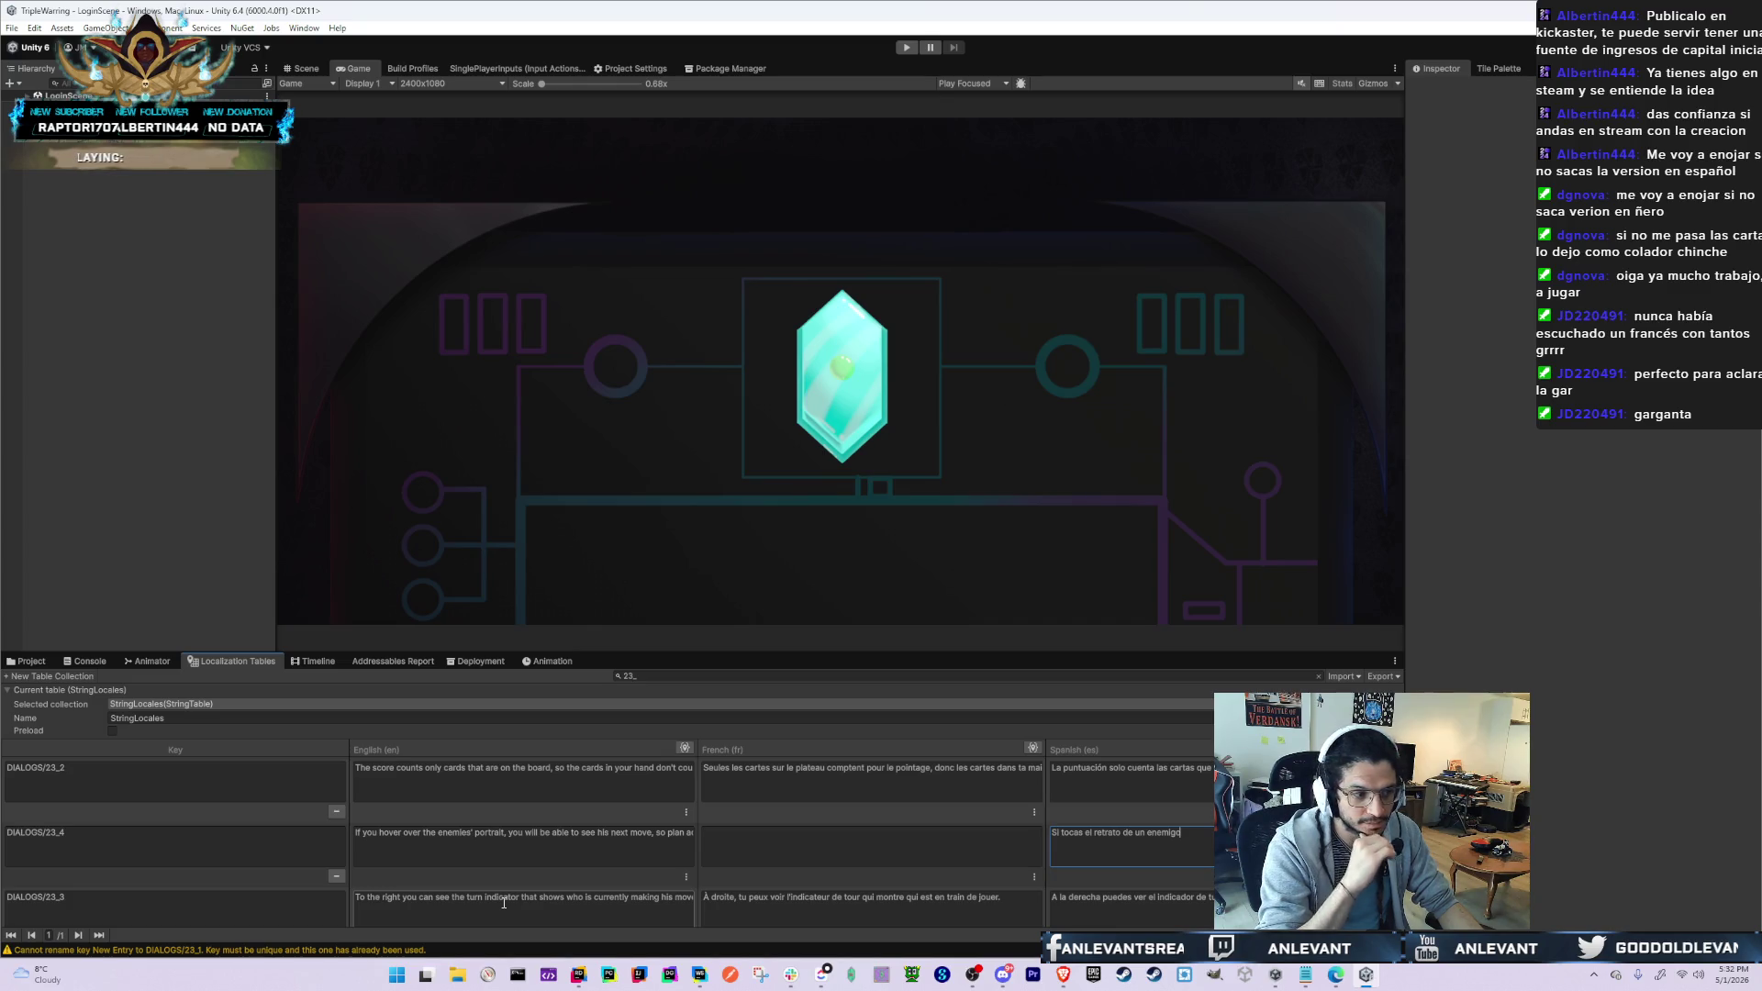
{"action": "type", "text": ", verás s"}
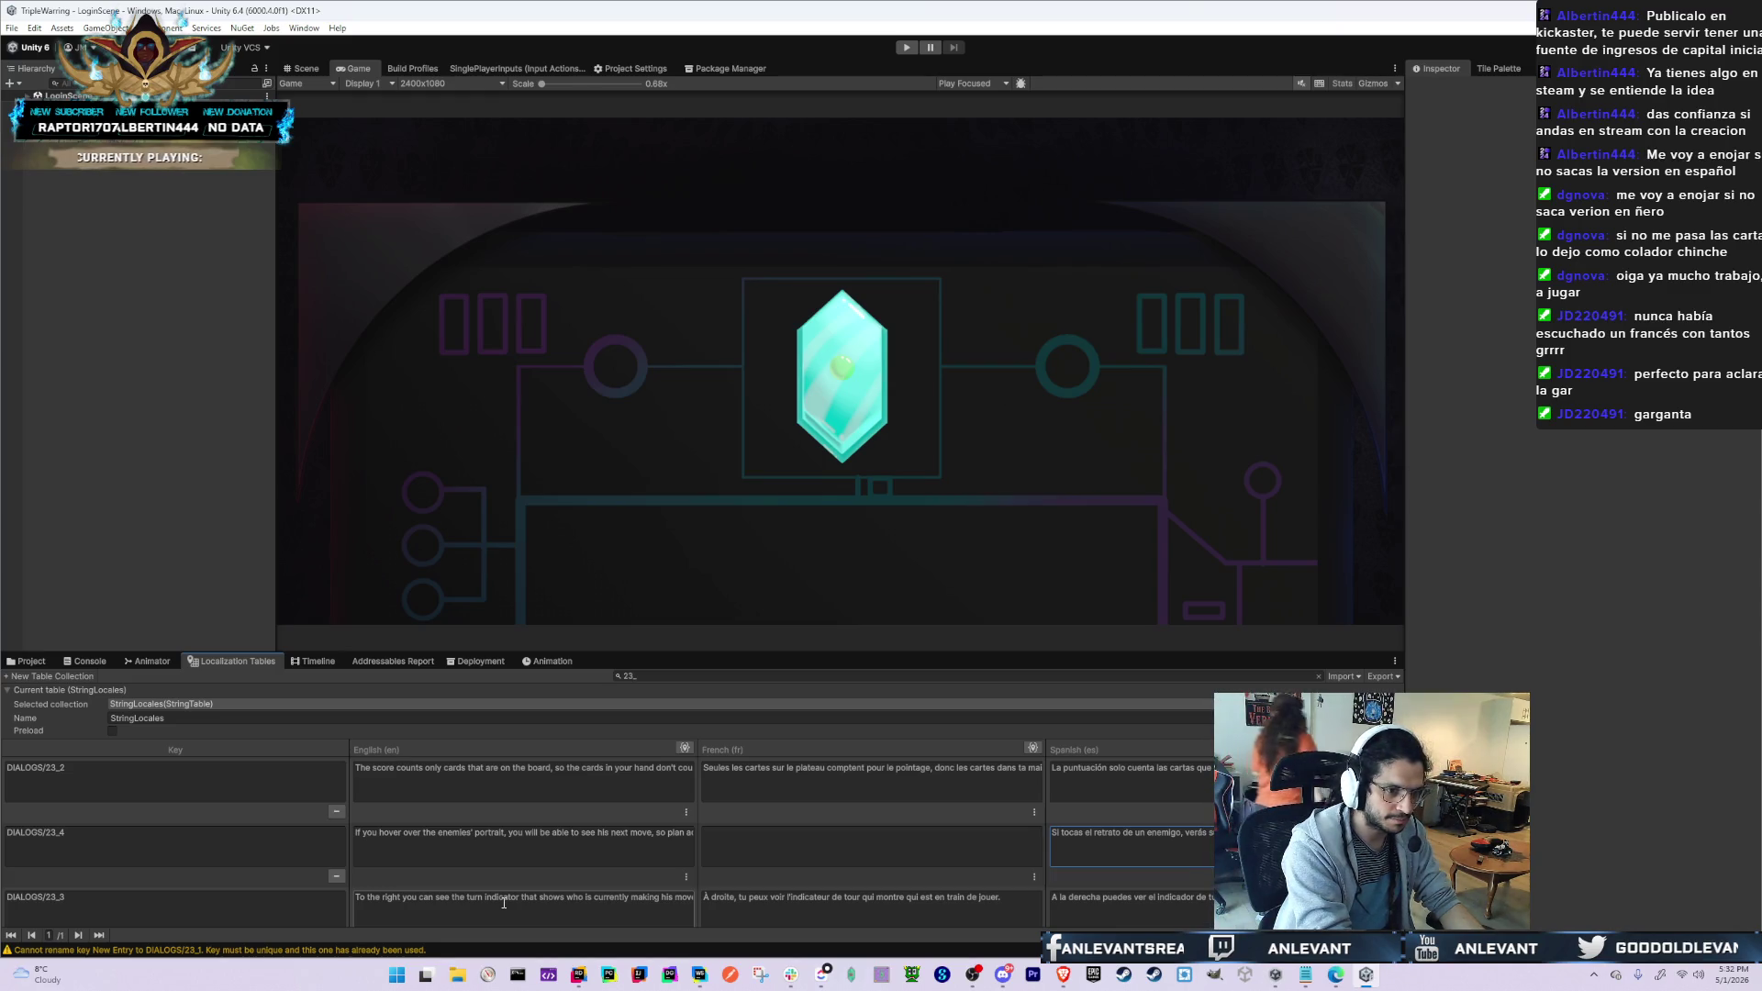
{"action": "type", "text": "u siguiente movimiento. Int"}
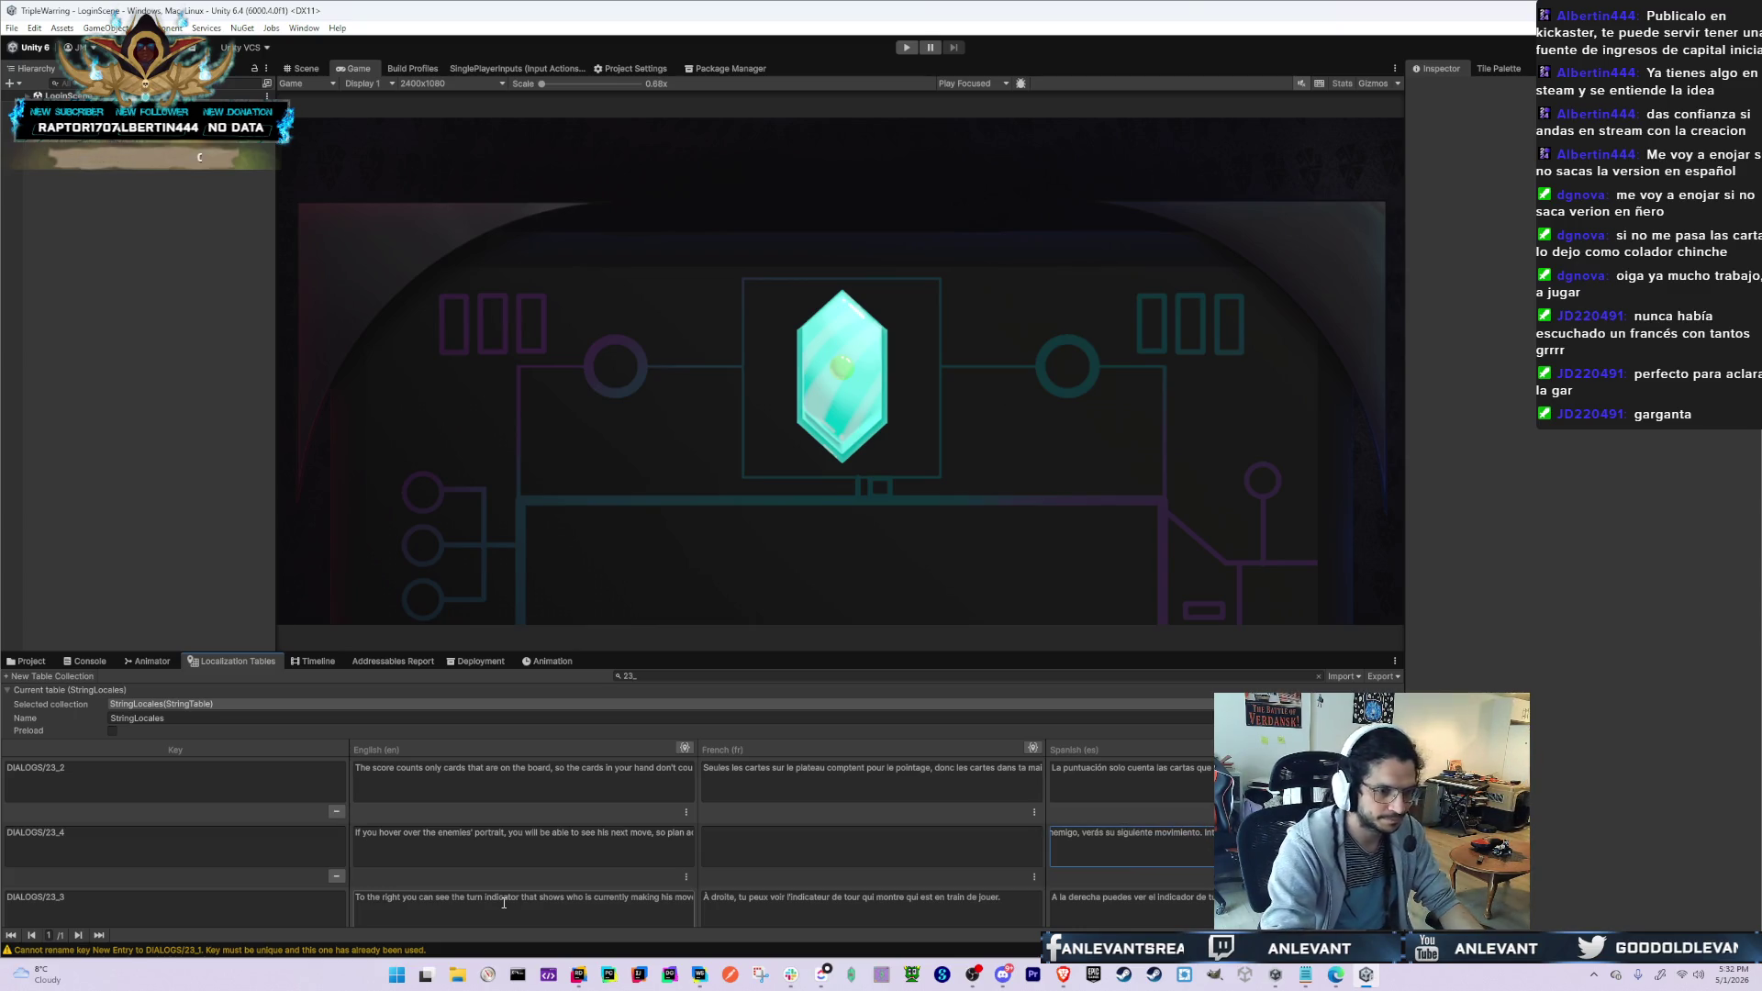
{"action": "key", "text": "Home"}
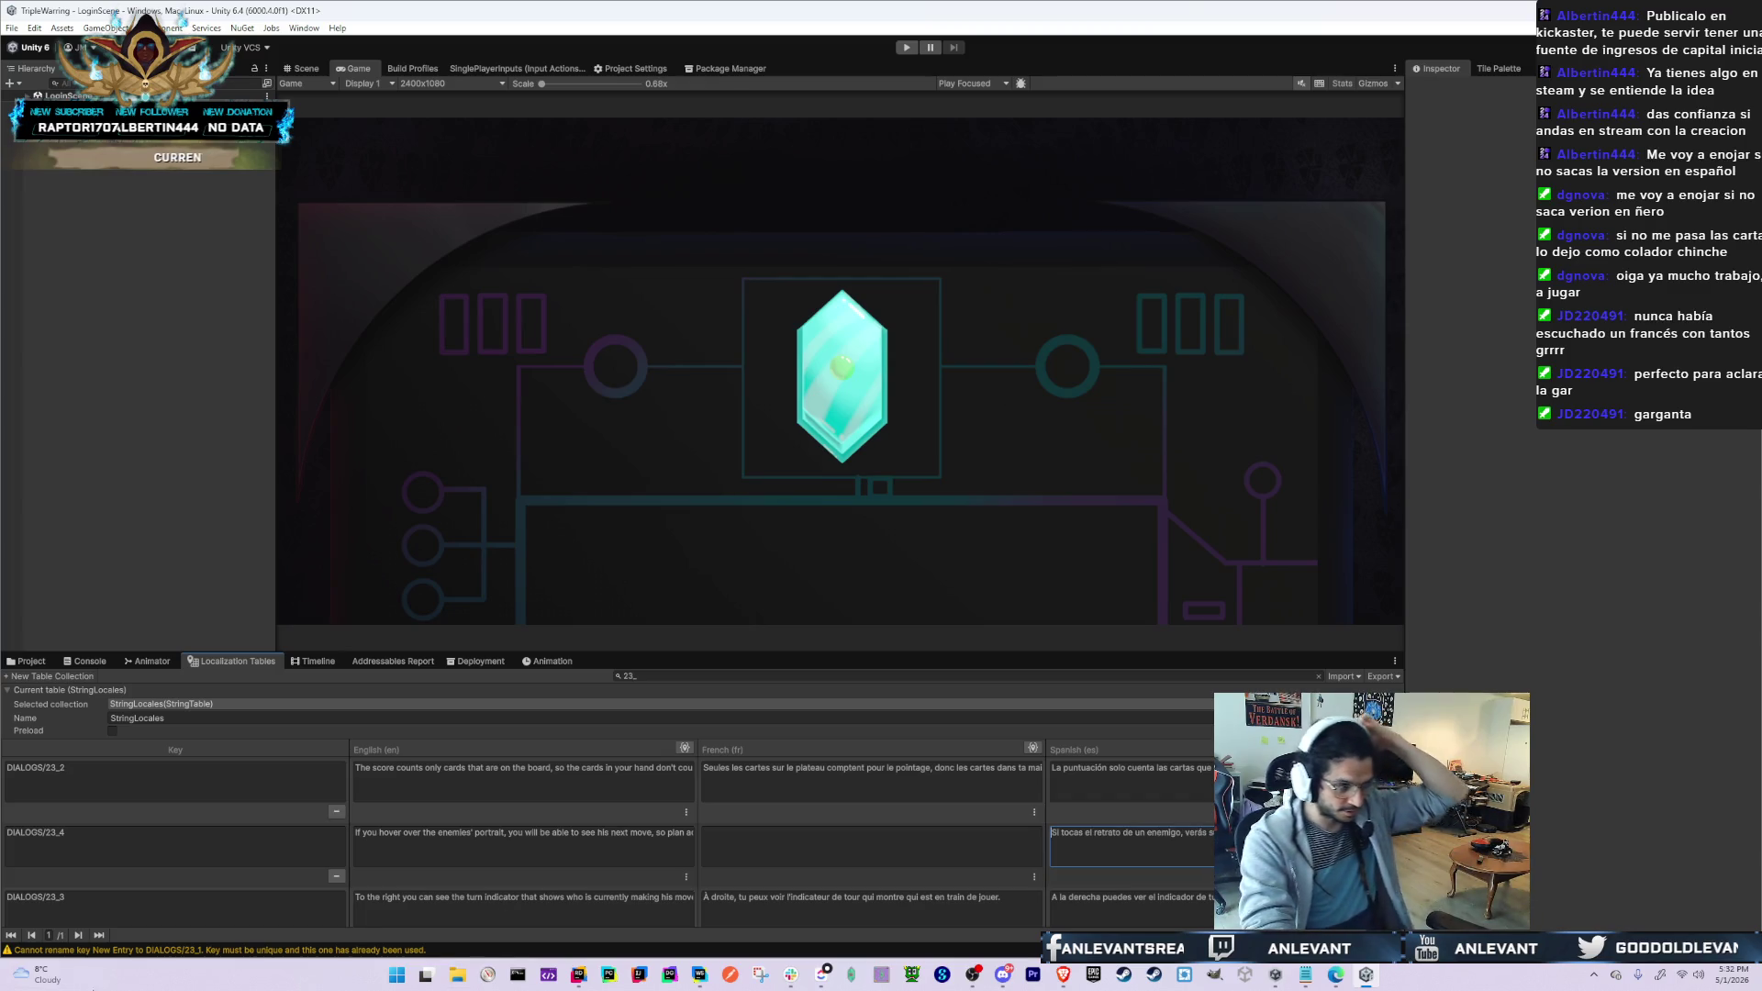
Type the French draft 'Si tu passe en dessus le portrait des enemies,' for DIALOGS/23_4.
{"action": "left_click", "coordinate": [863, 850]}
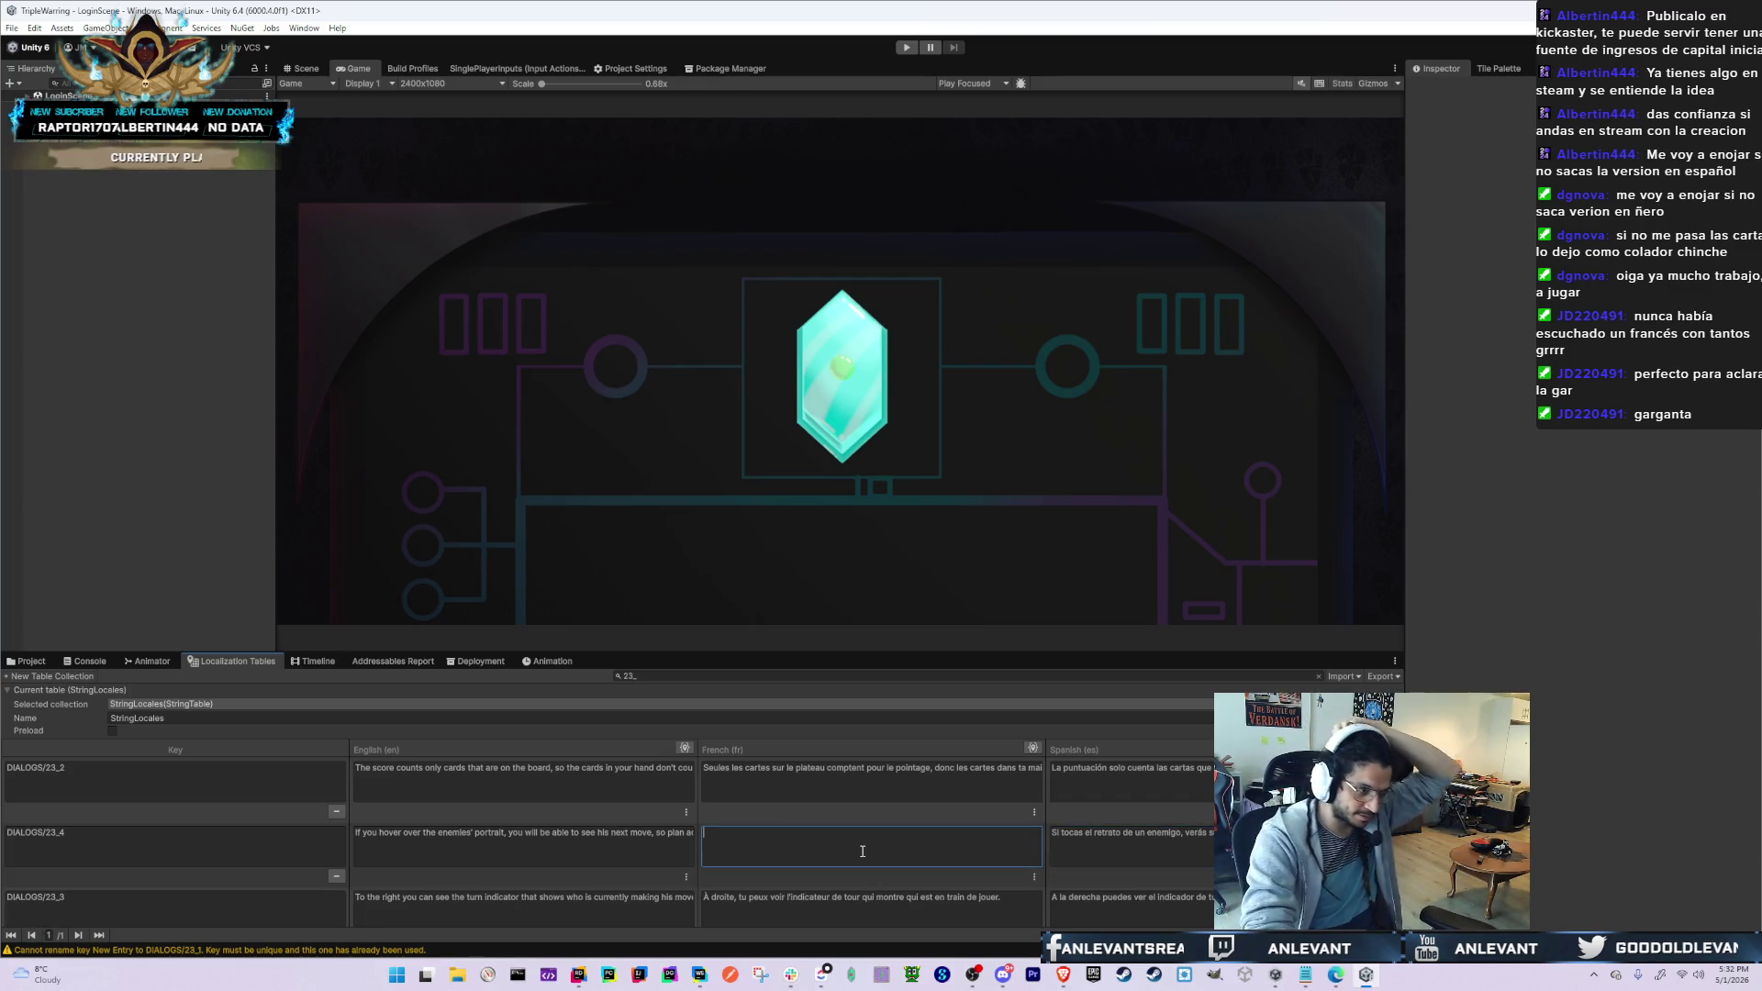
{"action": "type", "text": "Si tu"}
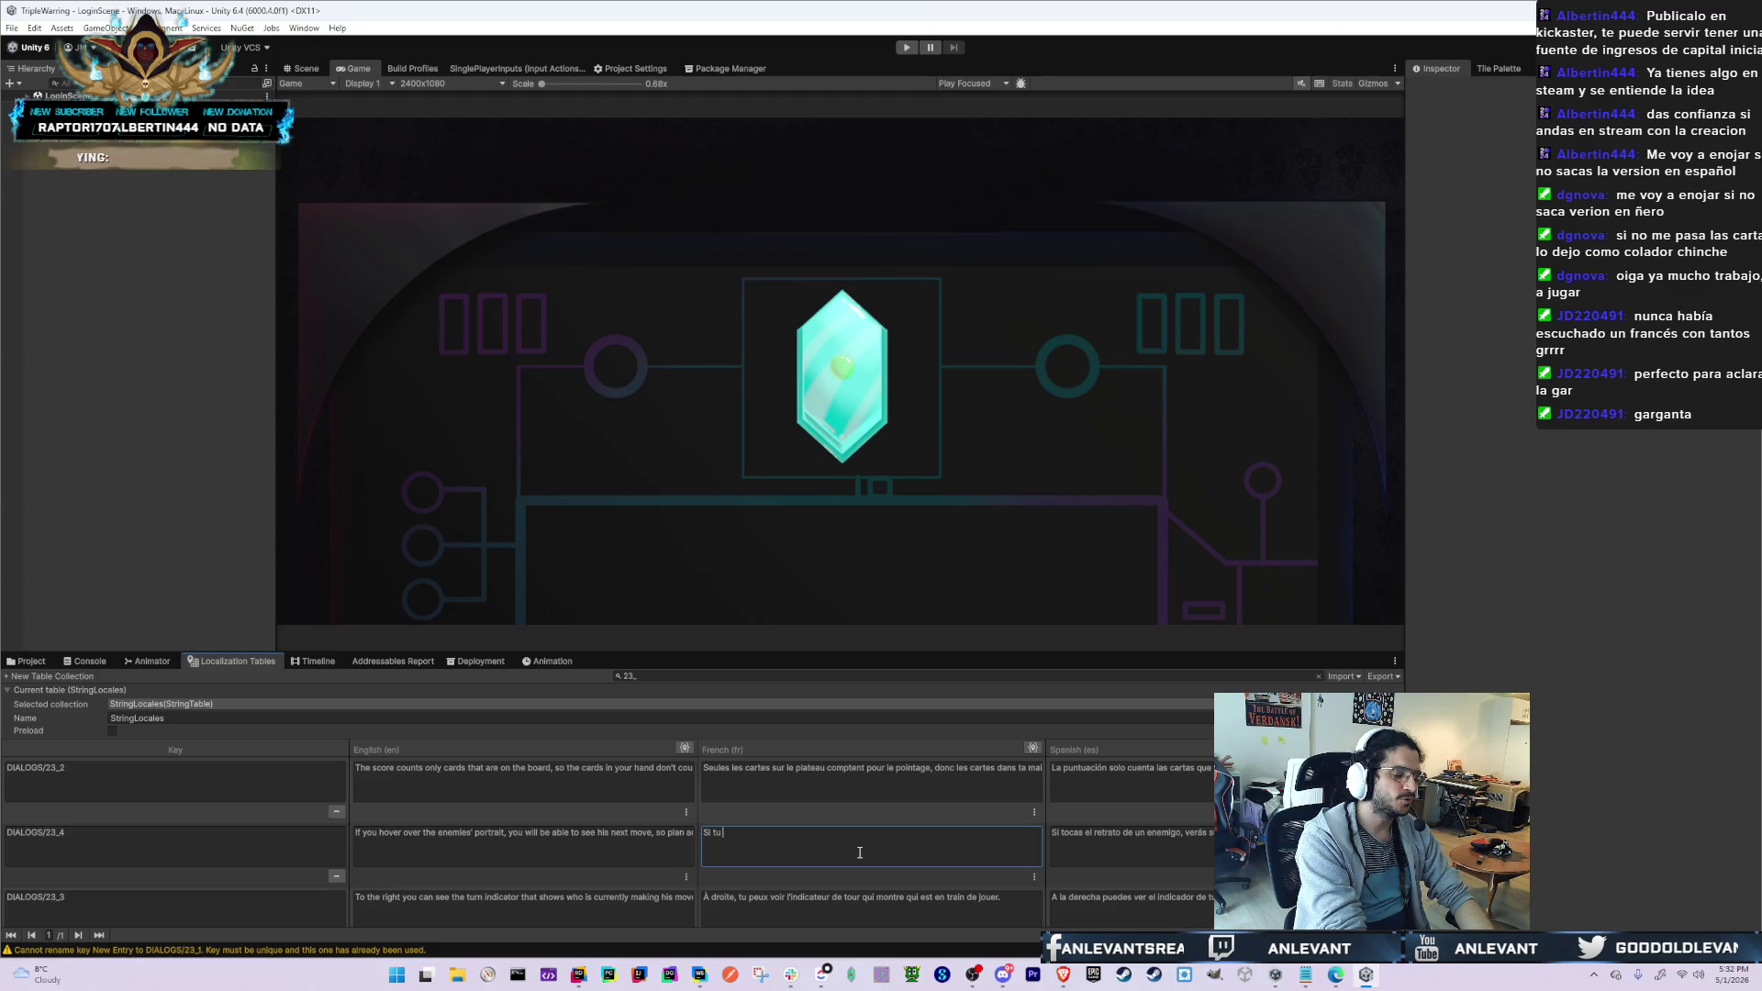
{"action": "type", "text": "passe dessus"}
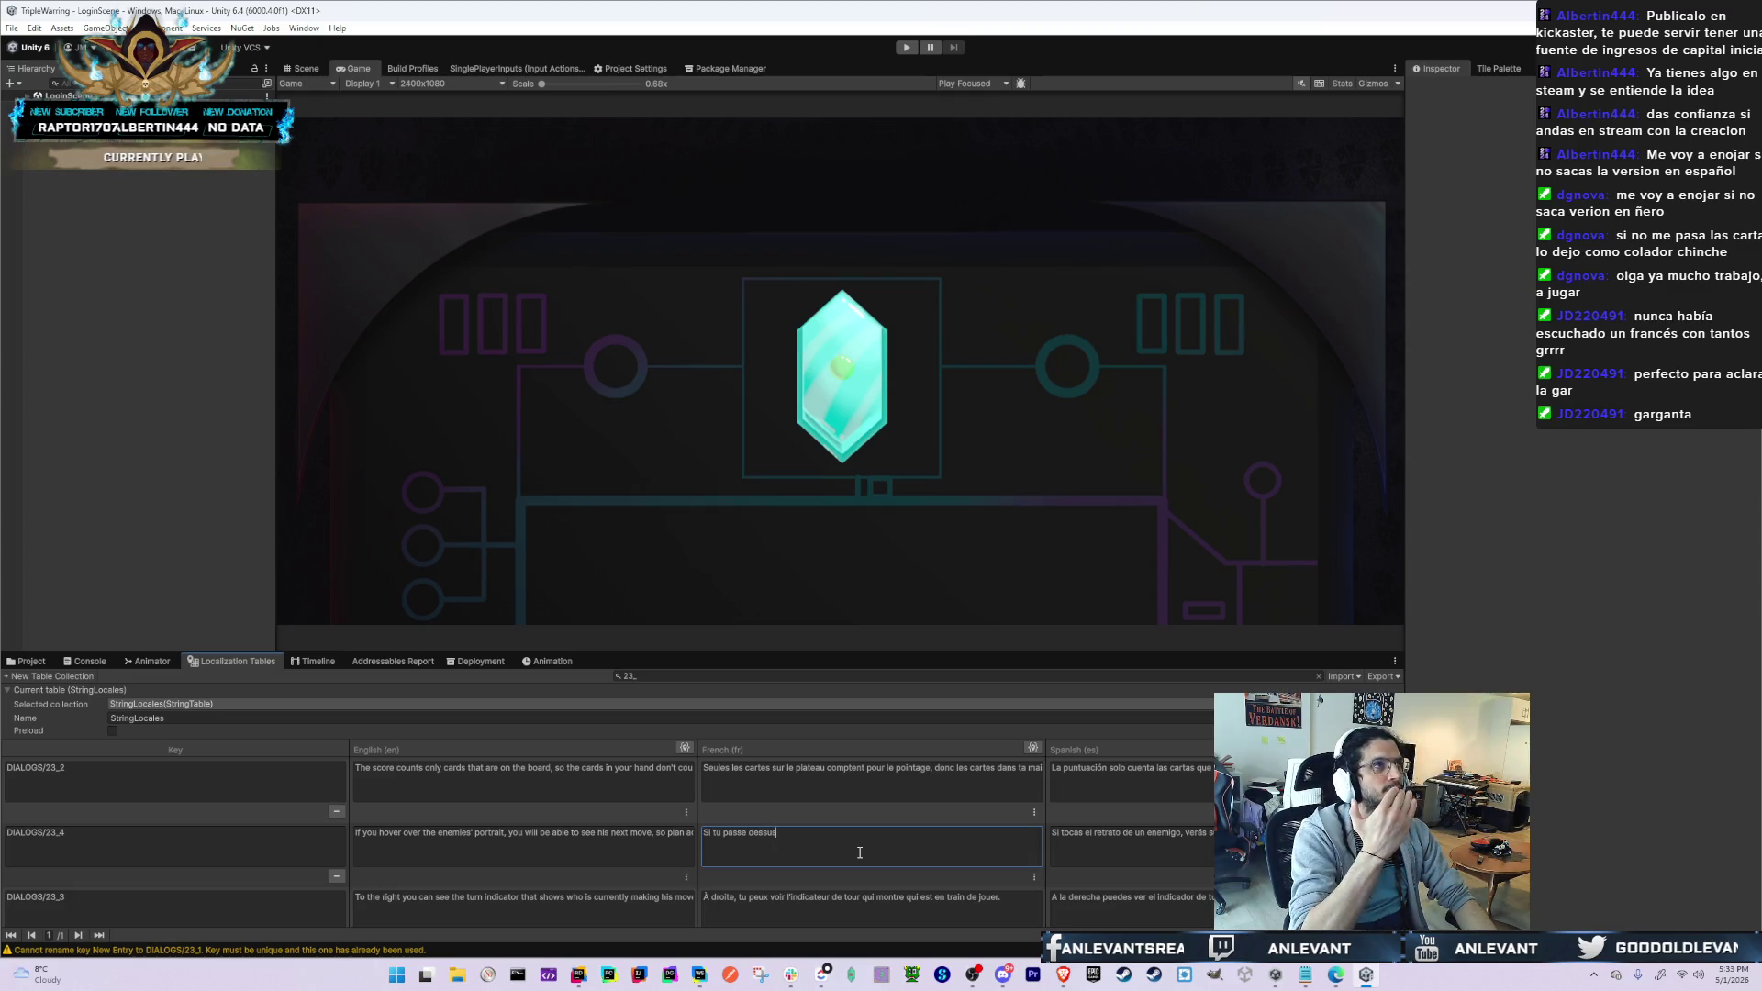
{"action": "key", "text": "Left"}
{"action": "key", "text": "Left"}
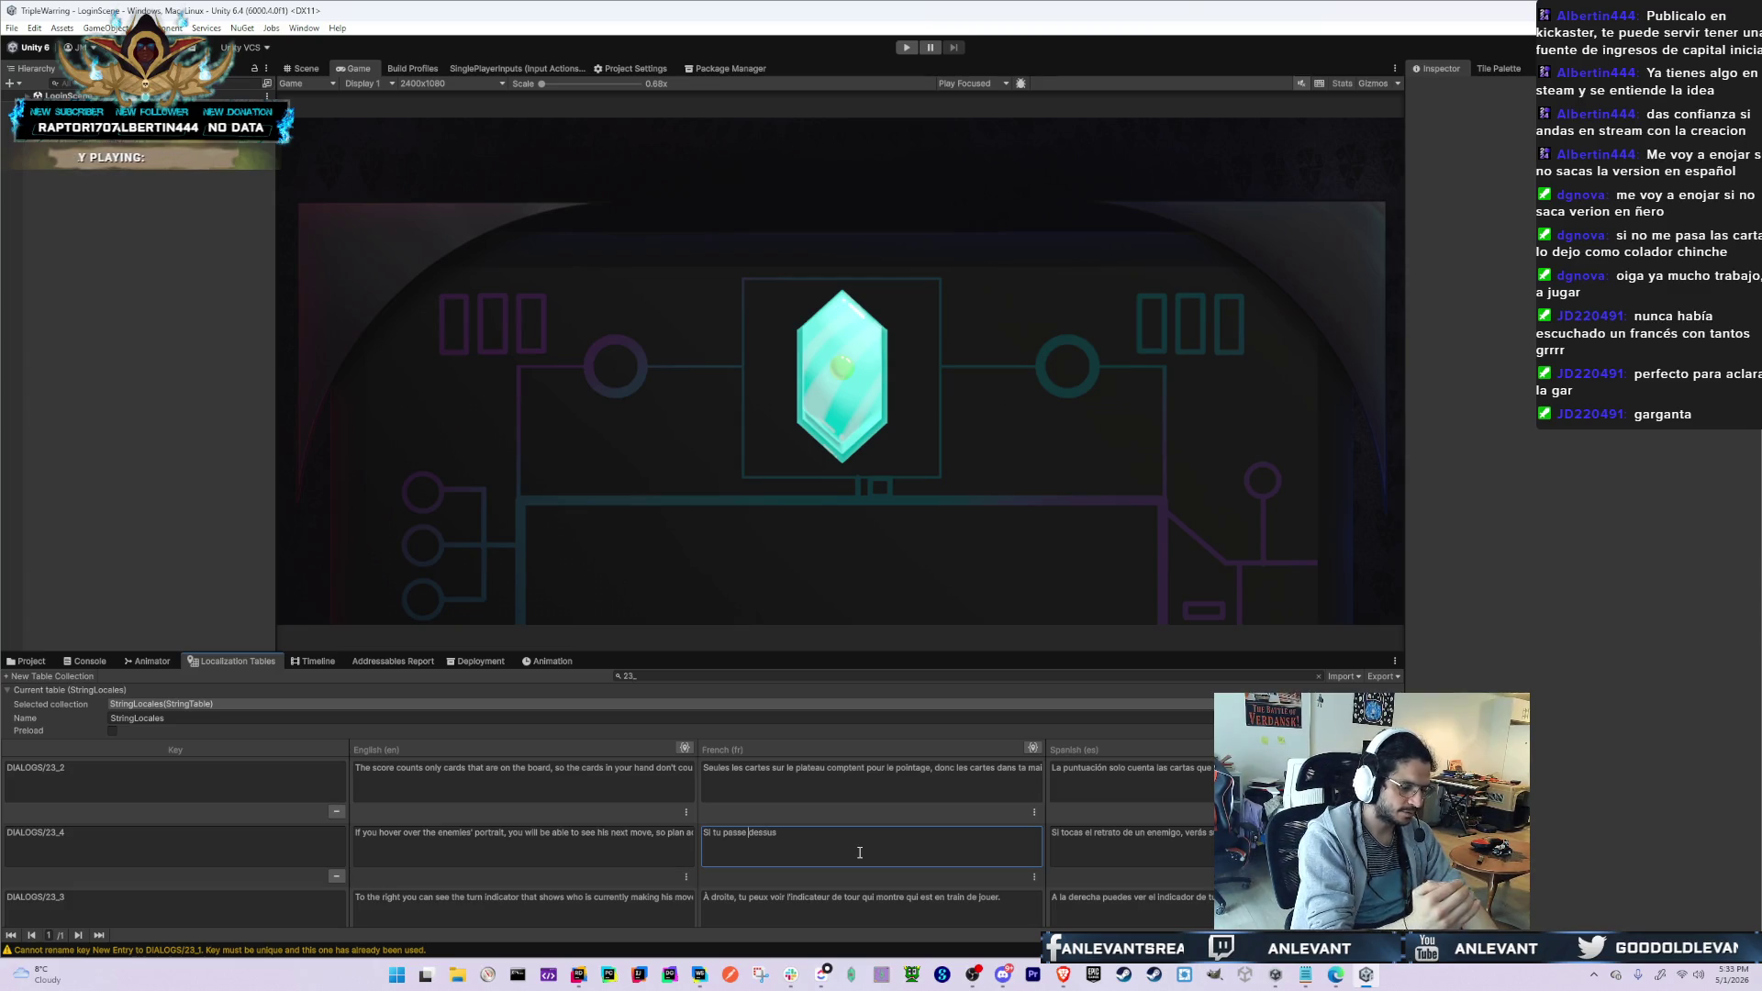
{"action": "type", "text": "au"}
{"action": "key", "text": "BackSpace"}
{"action": "type", "text": "en"}
{"action": "key", "text": "Delete"}
{"action": "key", "text": "End"}
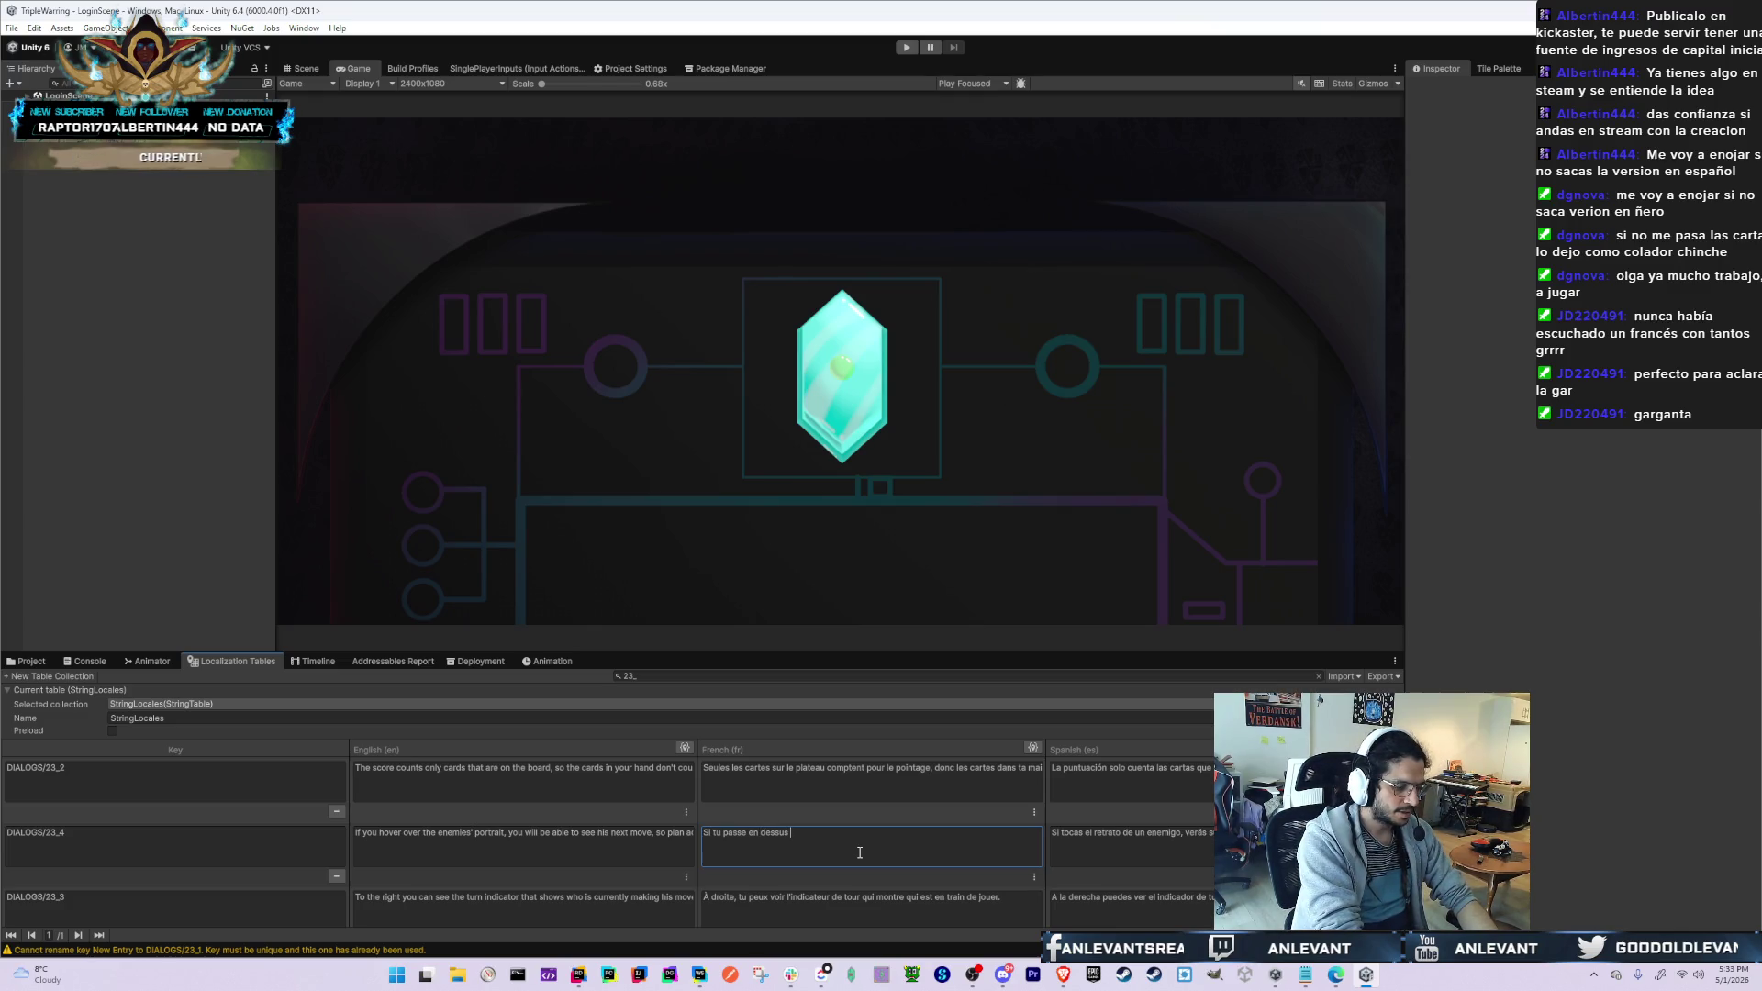
{"action": "type", "text": "le portra"}
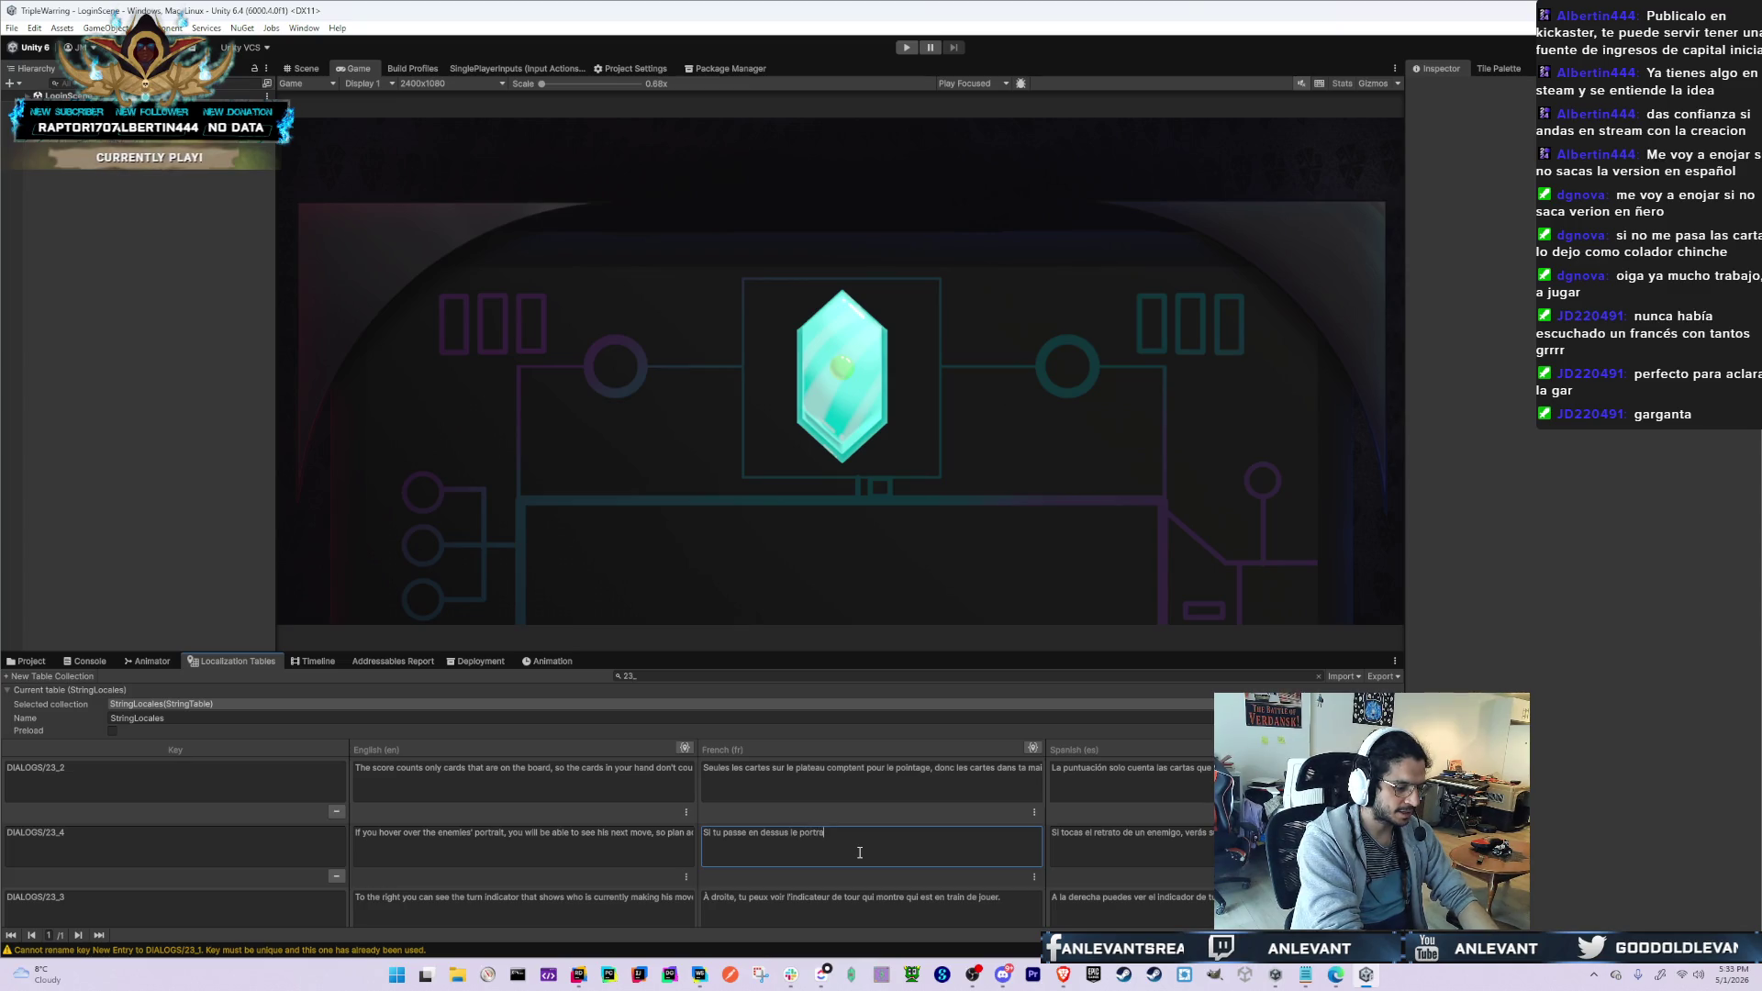
{"action": "type", "text": "it des en"}
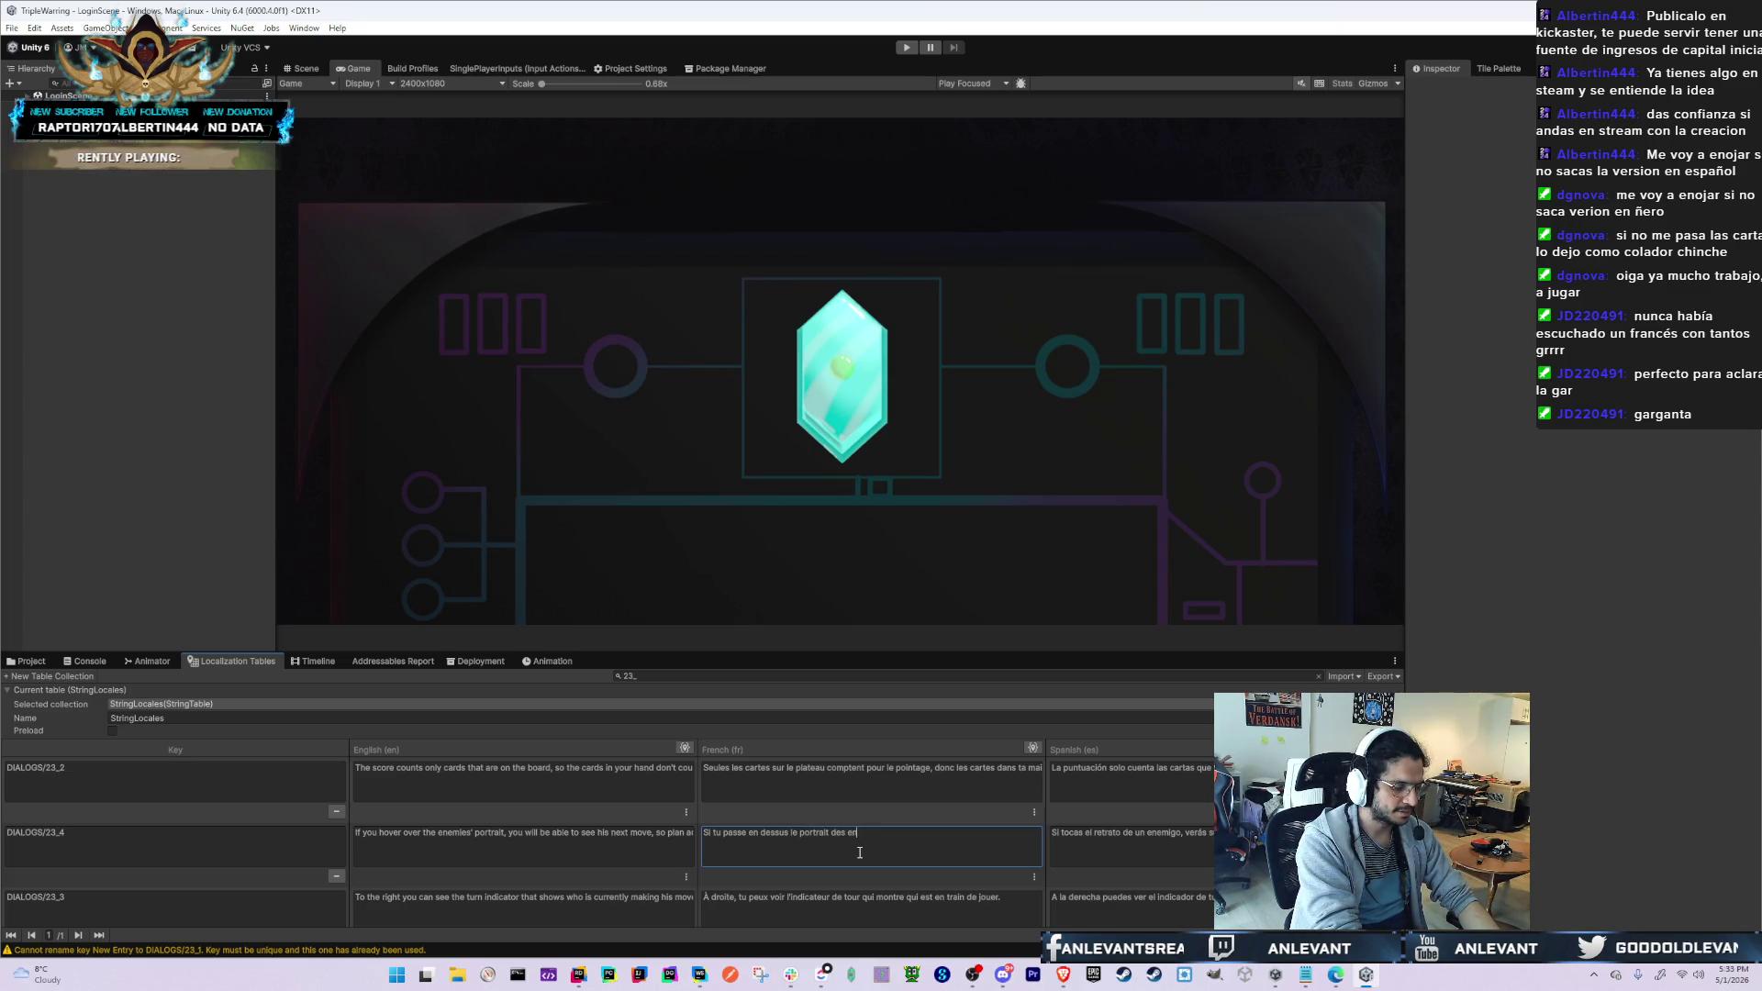
{"action": "type", "text": "emies,"}
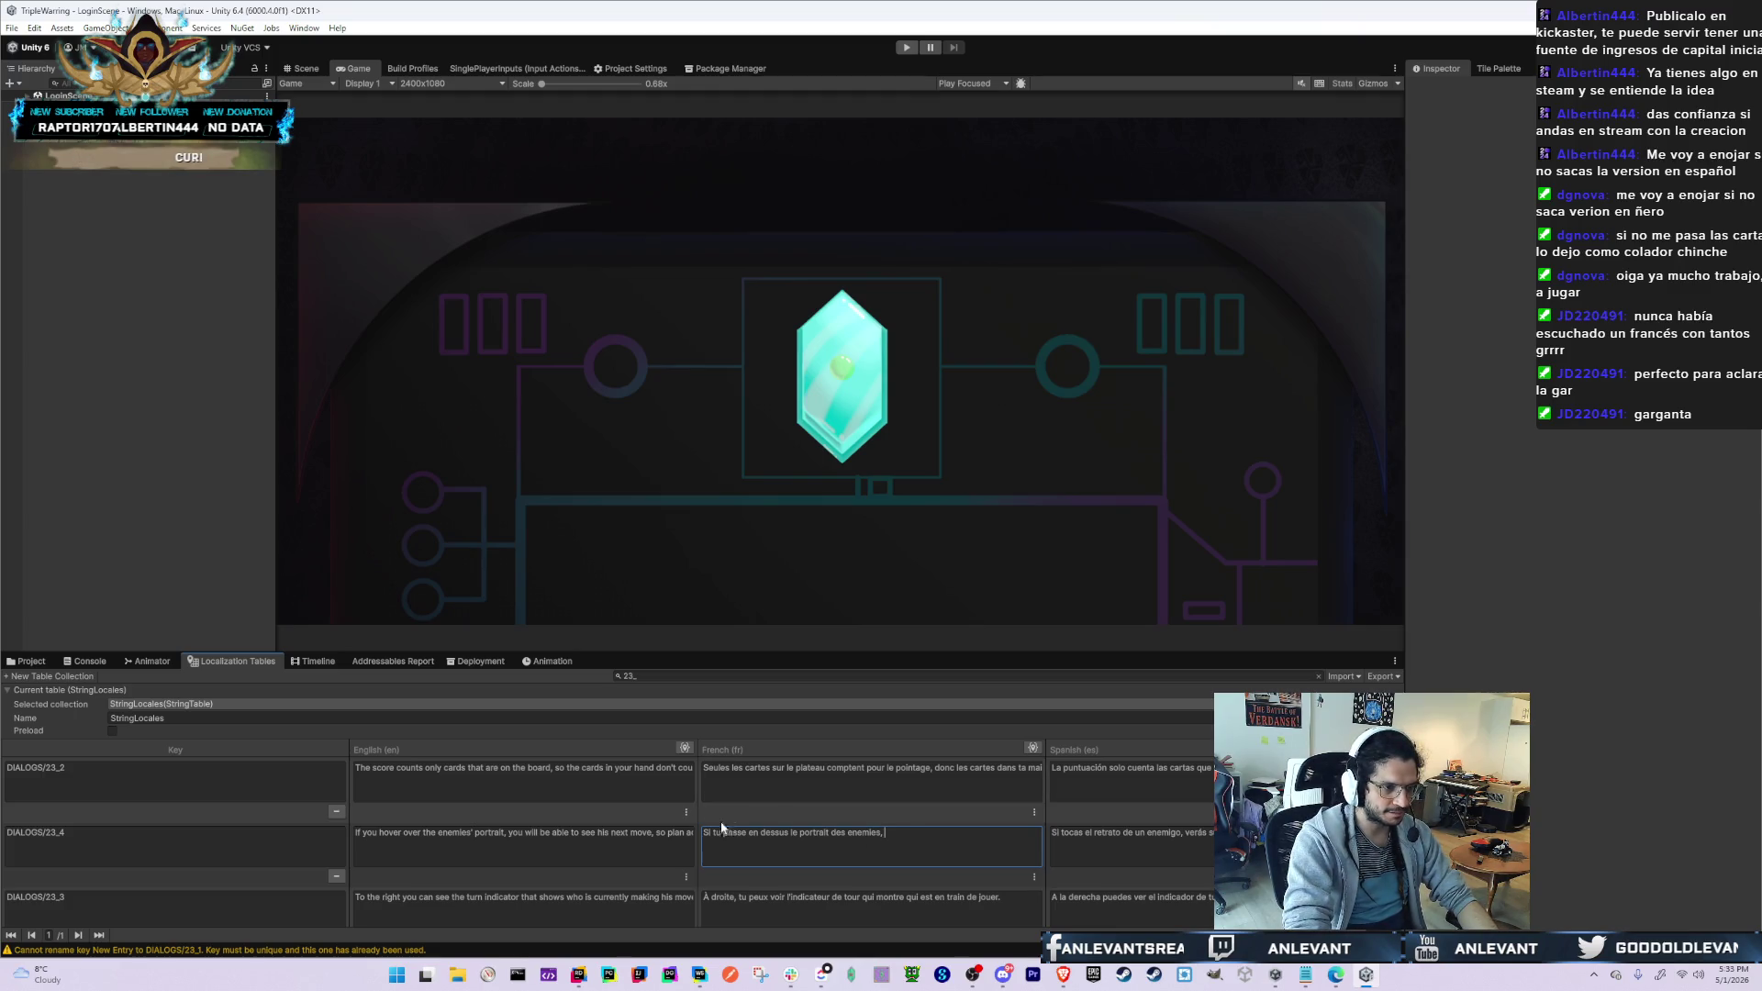
Try rewording the French line with 'vous' and 'en haut', then undo and select the line.
{"action": "key", "text": "BackSpace"}
{"action": "key", "text": "BackSpace"}
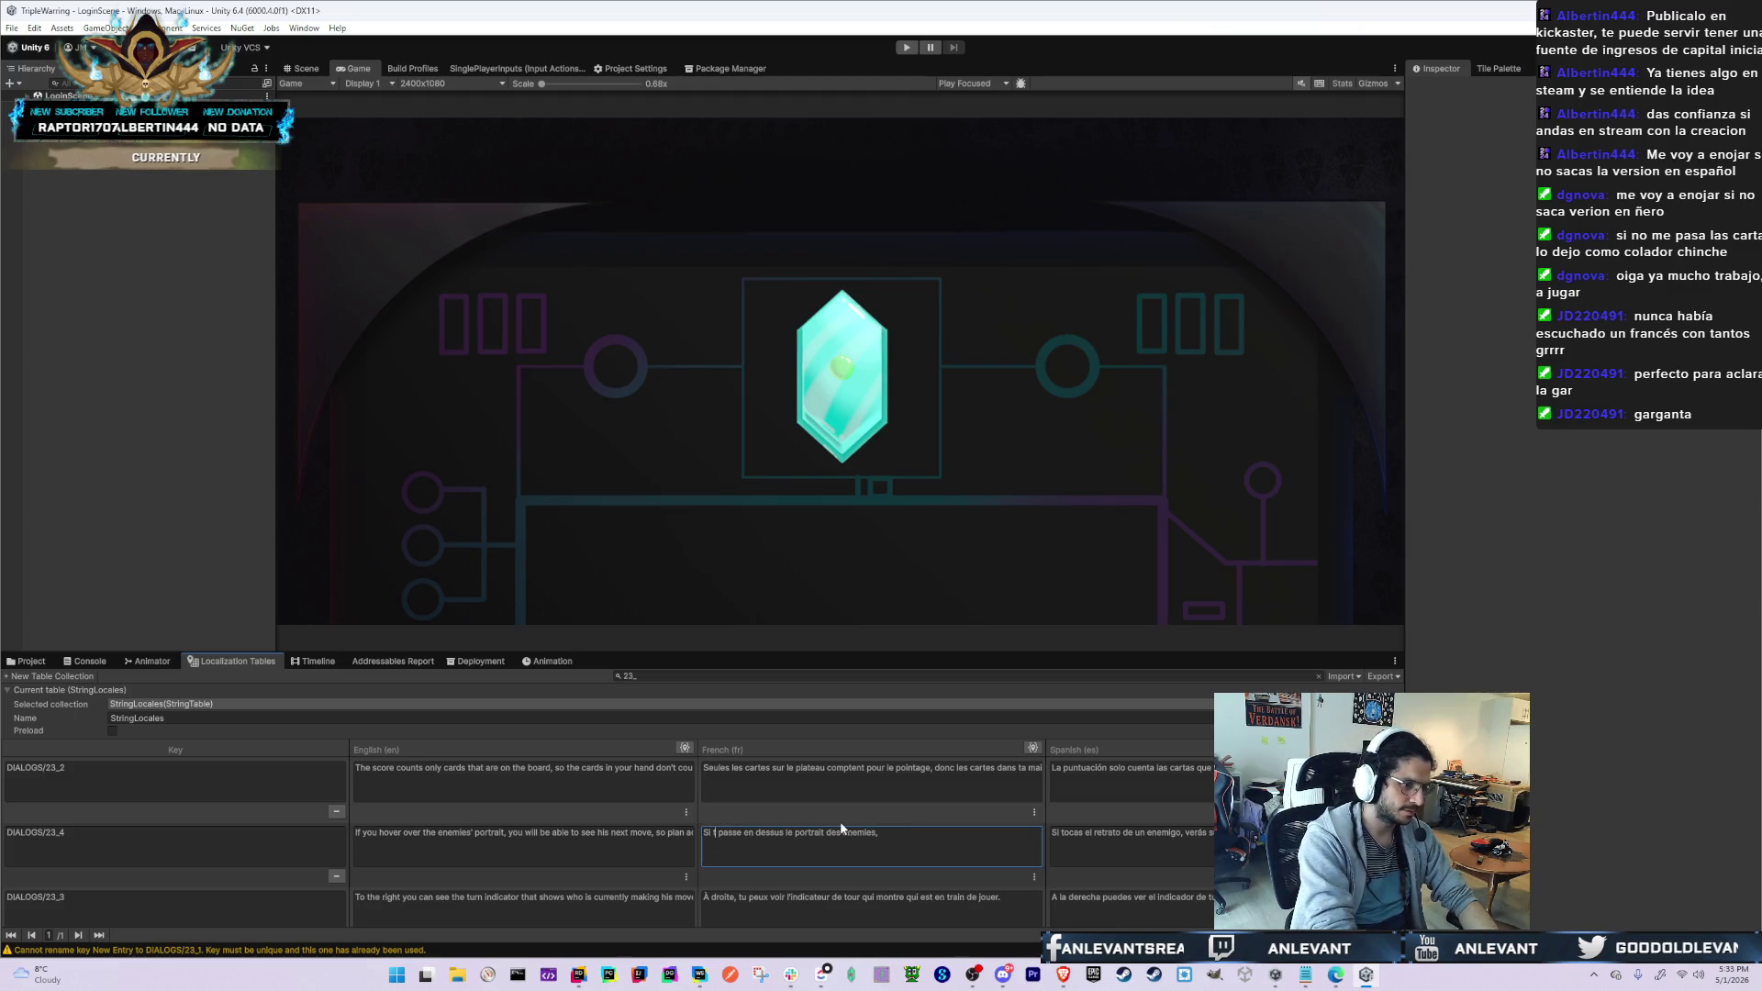
{"action": "type", "text": "vou"}
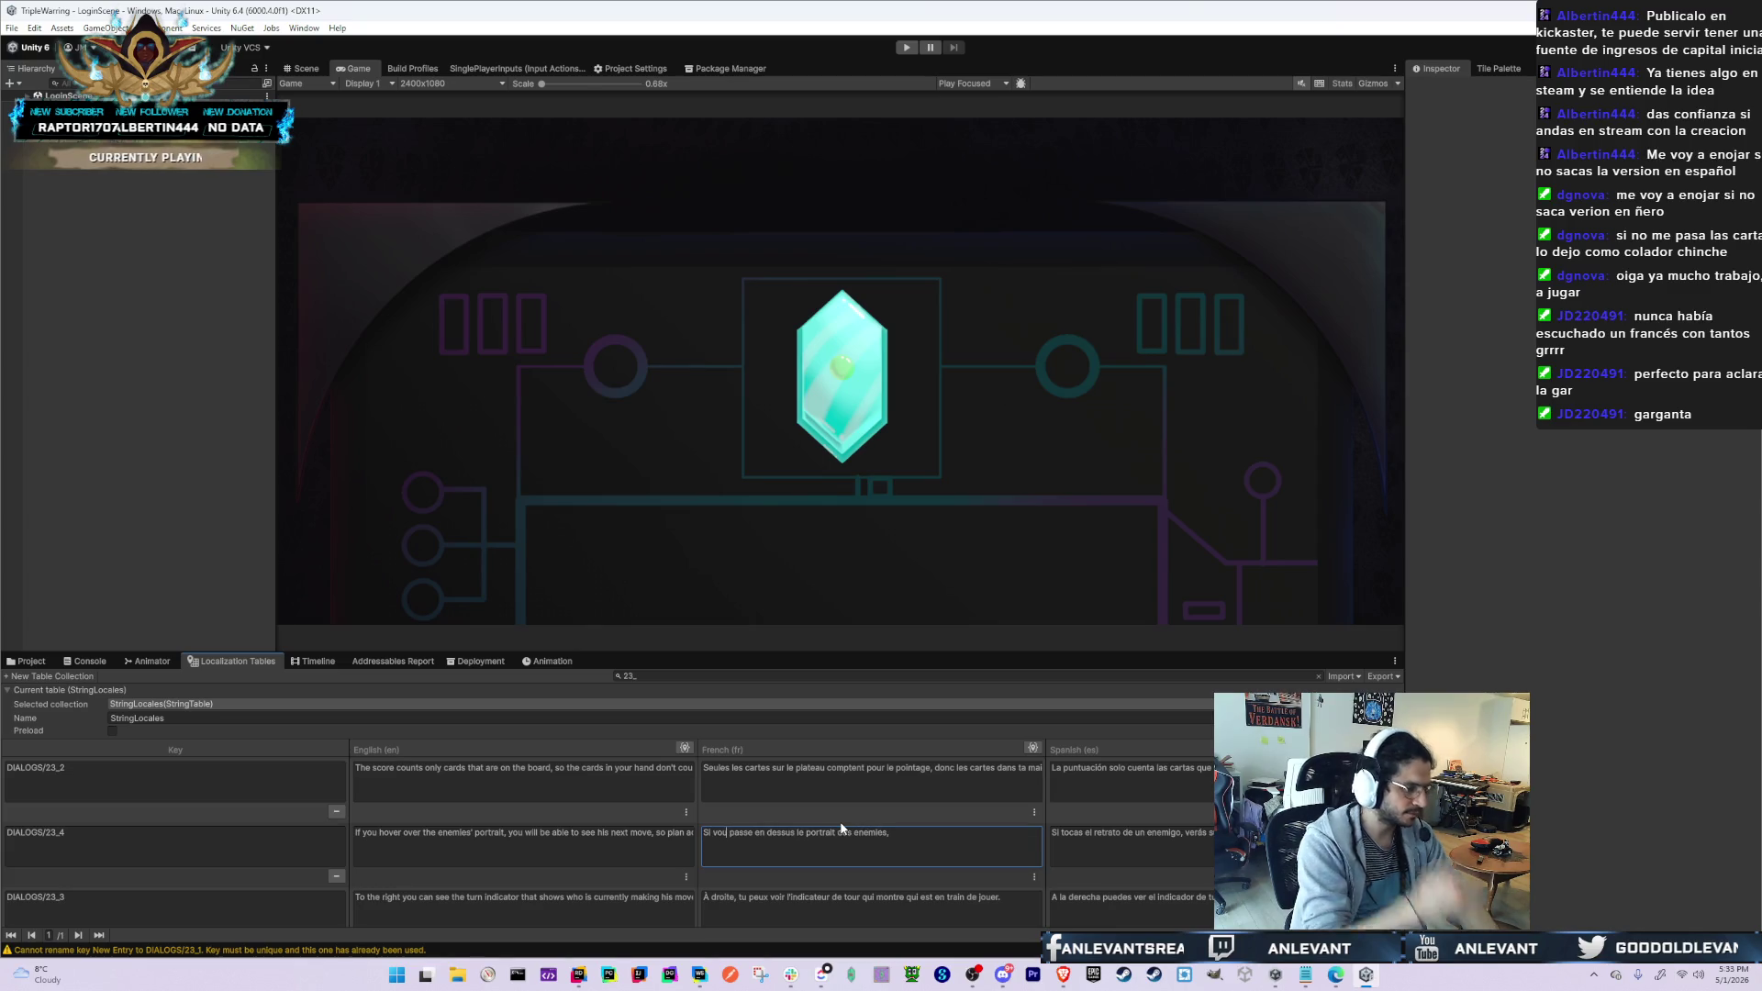
{"action": "type", "text": "s"}
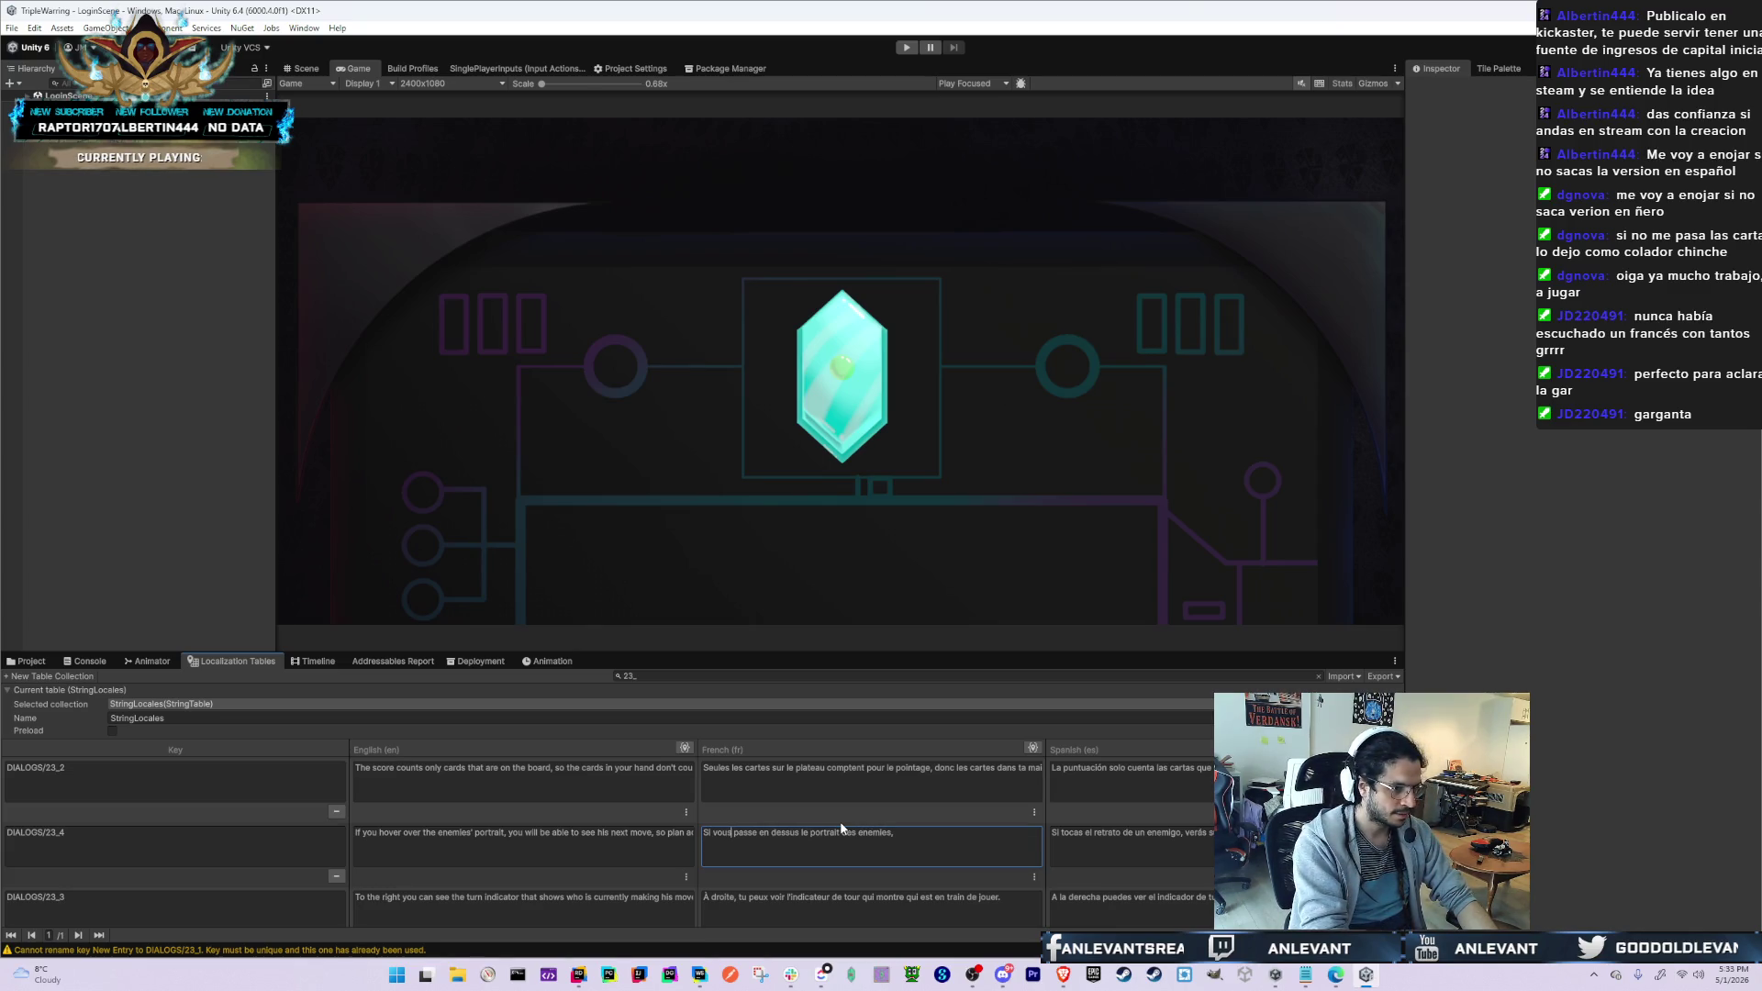
{"action": "type", "text": "z"}
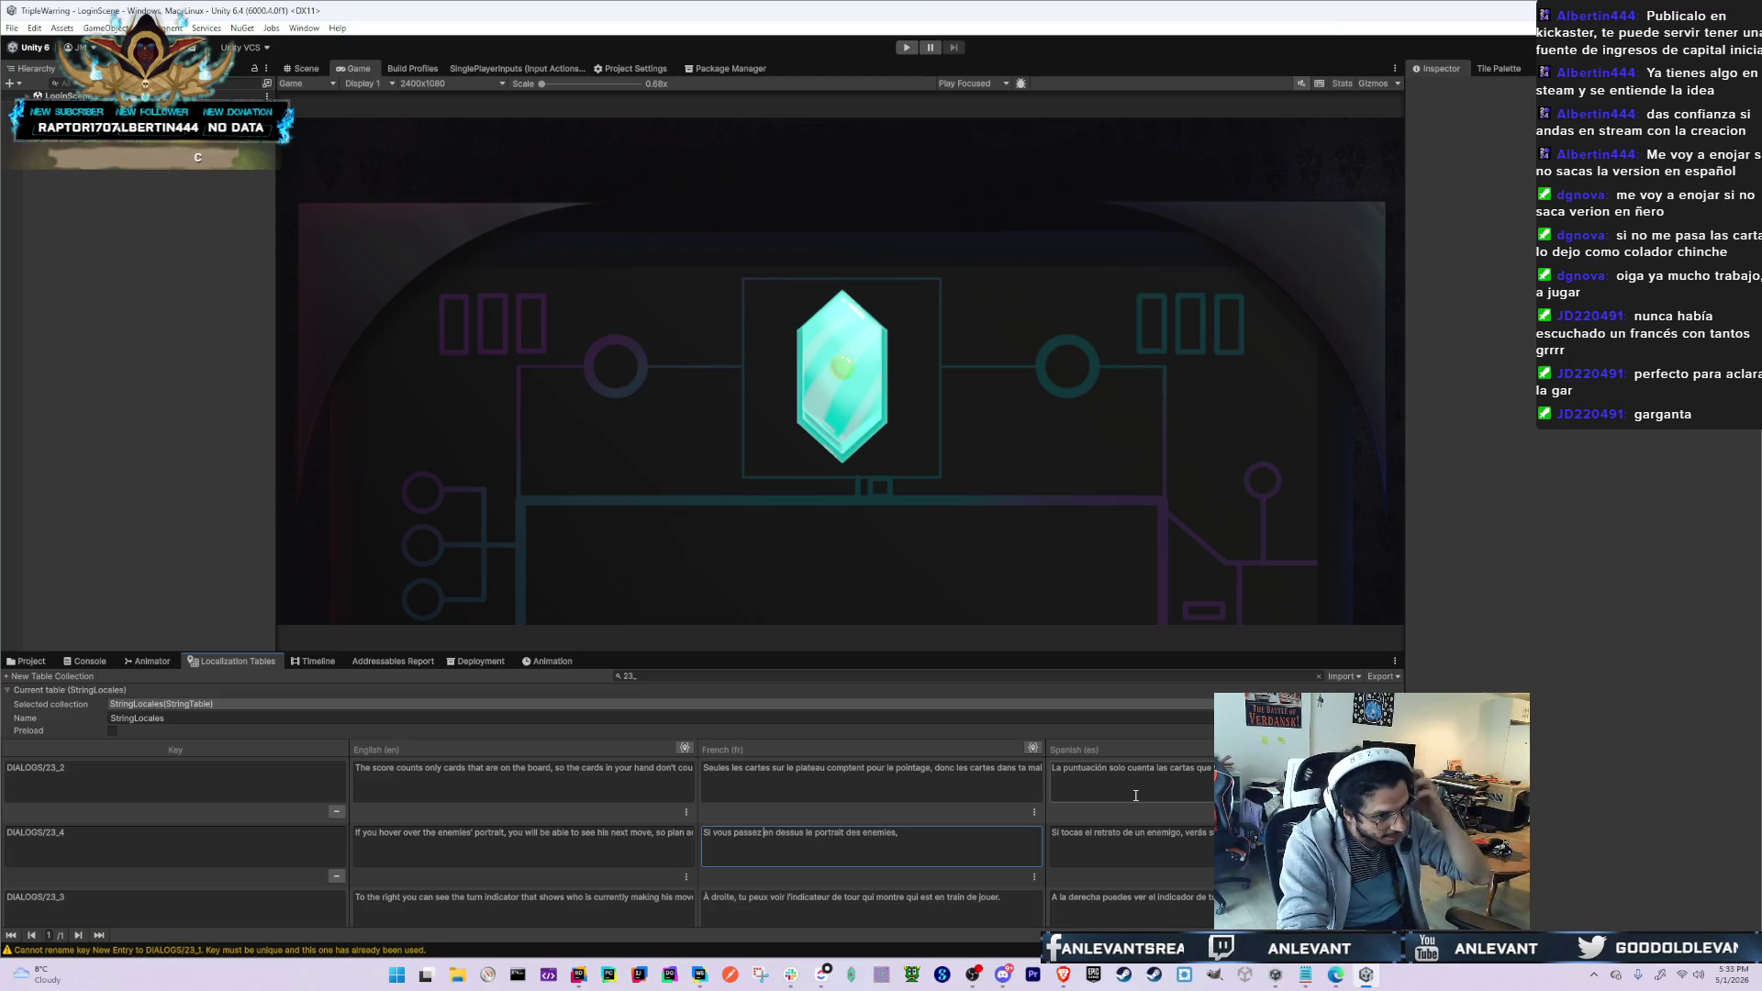
{"action": "key", "text": "Delete"}
{"action": "key", "text": "Delete"}
{"action": "key", "text": "Delete"}
{"action": "key", "text": "Delete"}
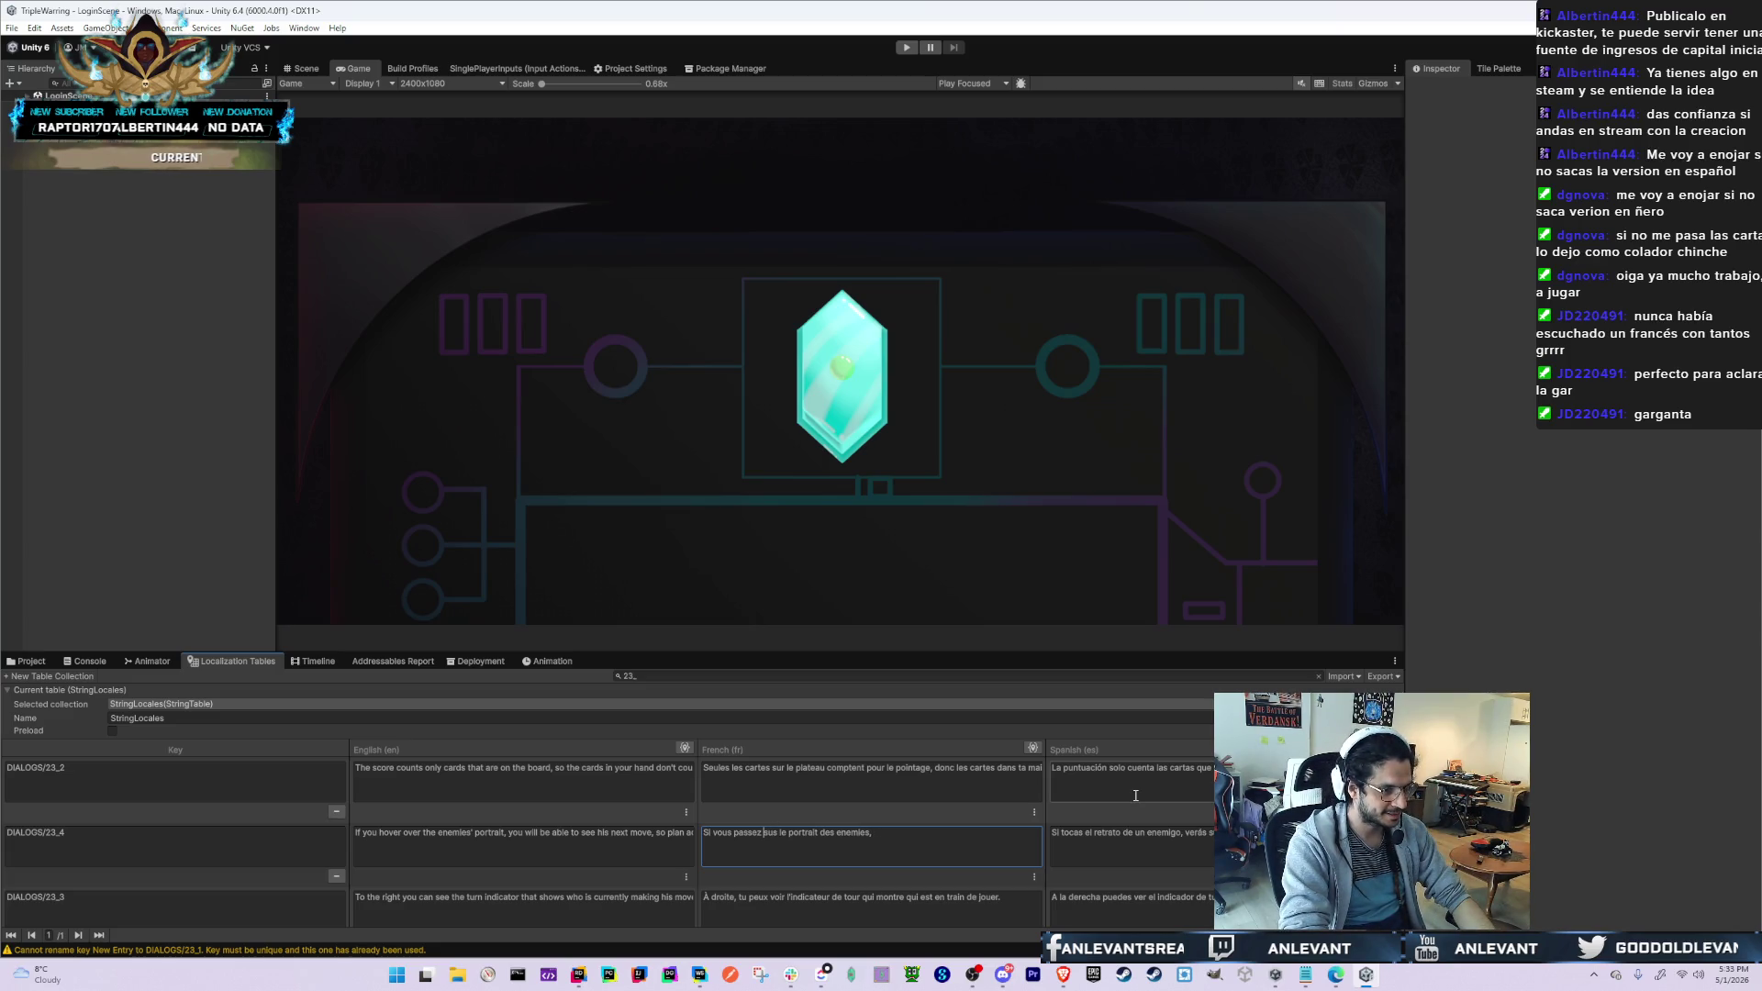
{"action": "type", "text": "en haut"}
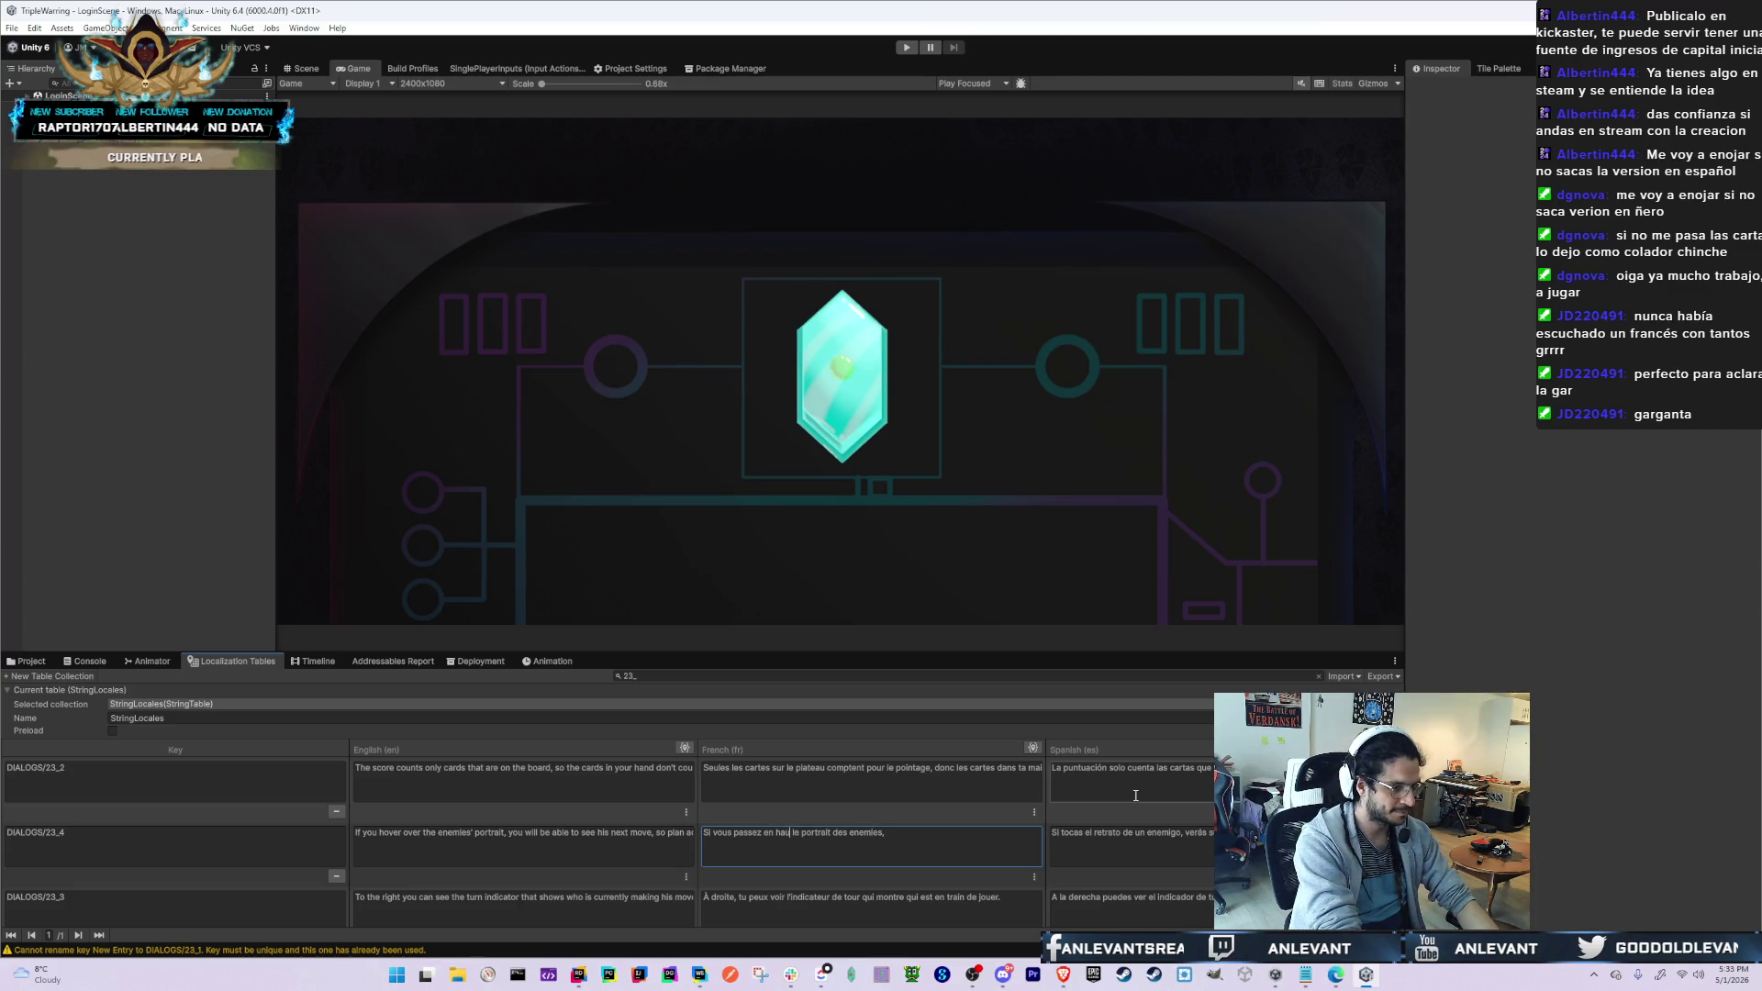
{"action": "key", "text": "ctrl+z"}
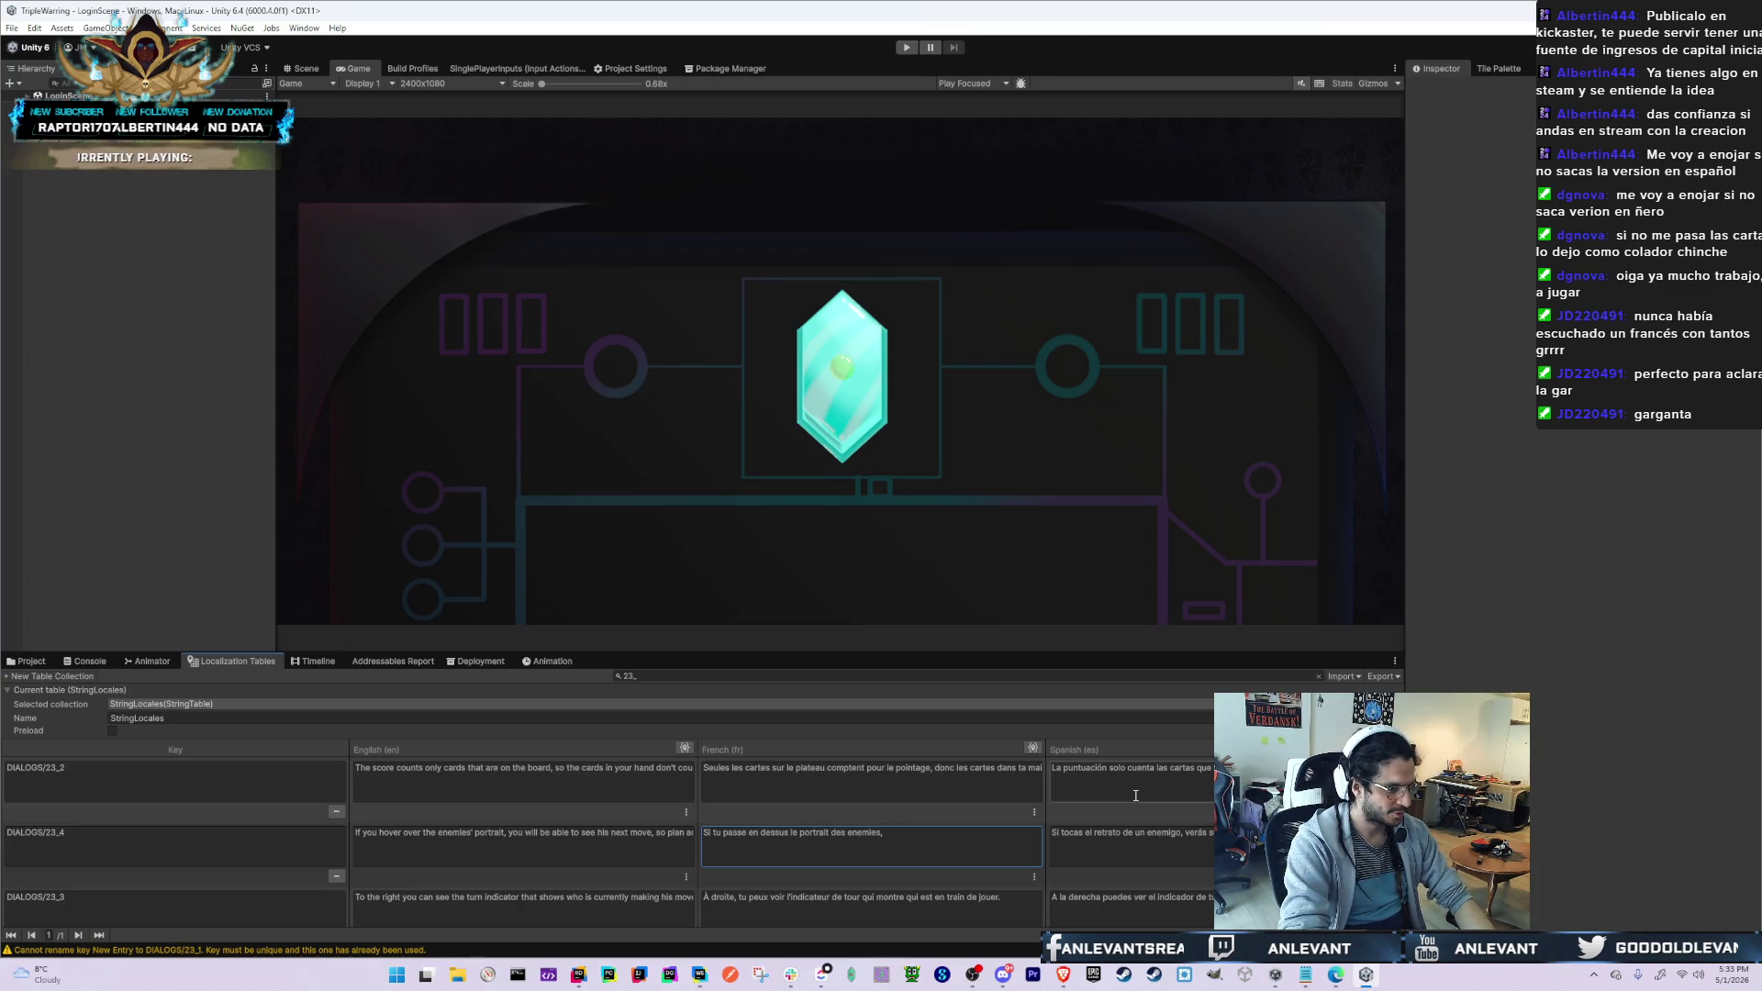
{"action": "triple_click", "coordinate": [765, 839]}
Change the French line to 'Si vous passez par dessus…' and add '…son prochain mouvement. Essaye de prendre'.
{"action": "left_click", "coordinate": [759, 835]}
{"action": "key", "text": "BackSpace"}
{"action": "key", "text": "BackSpace"}
{"action": "type", "text": "par"}
{"action": "key", "text": "BackSpace"}
{"action": "key", "text": "BackSpace"}
{"action": "type", "text": "vous"}
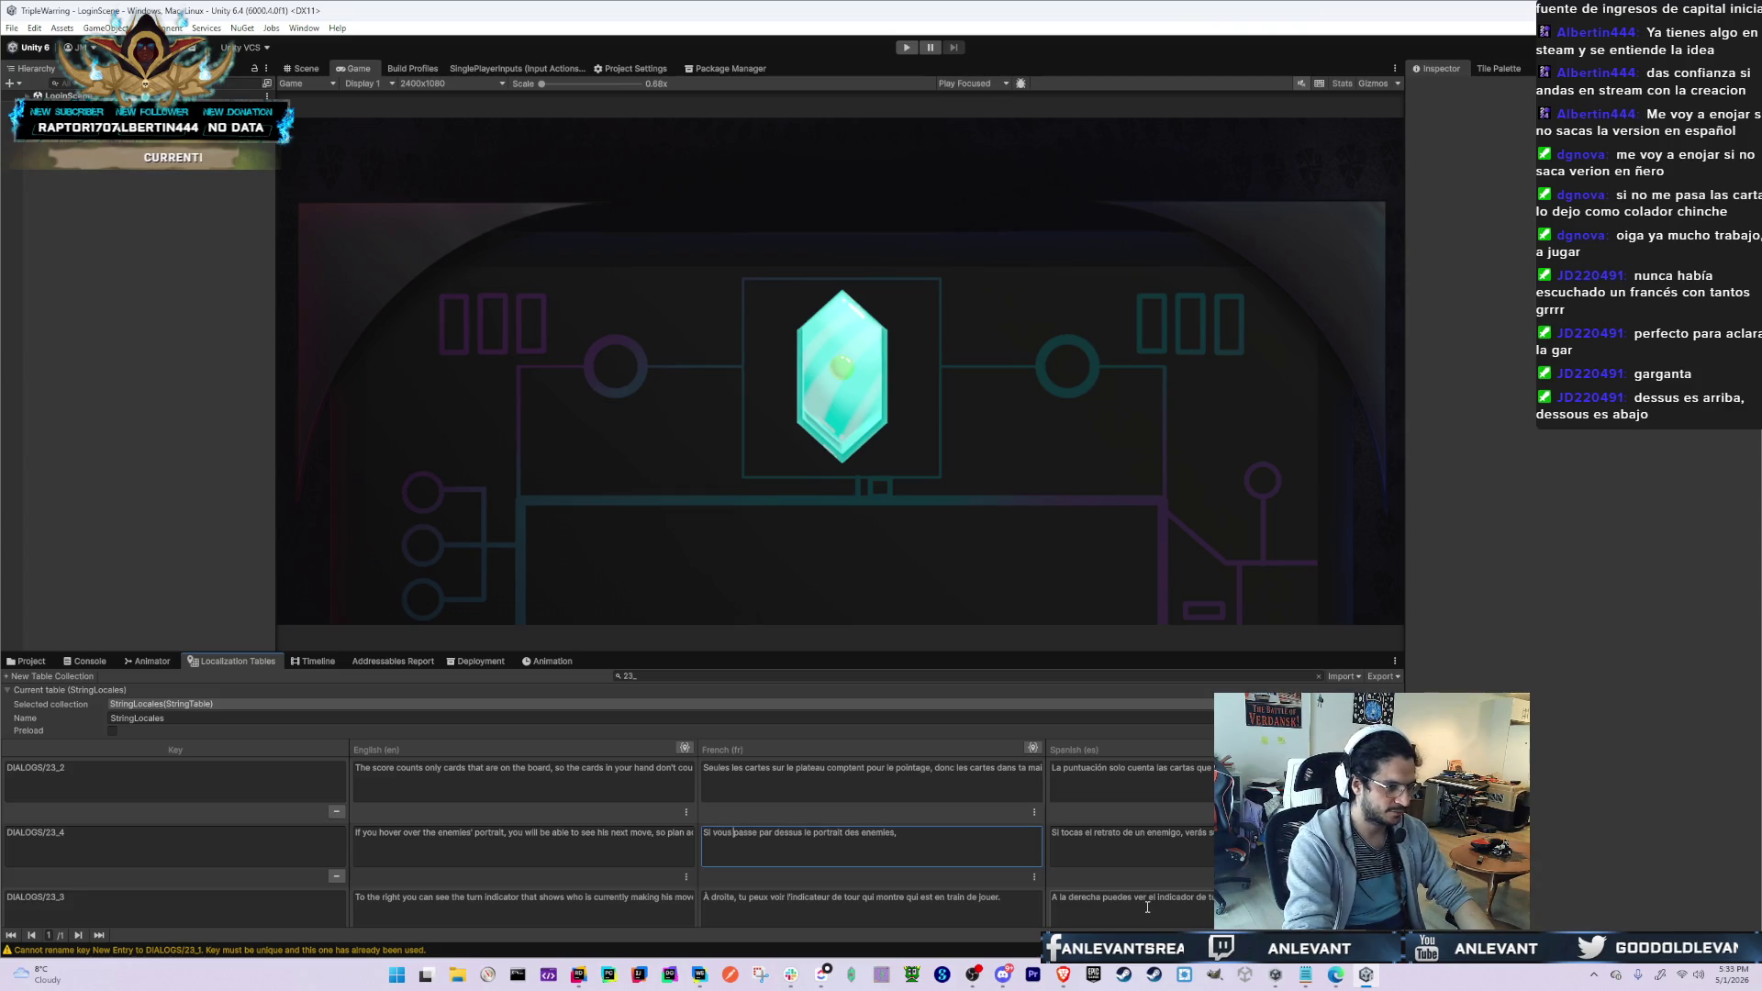
{"action": "type", "text": "z"}
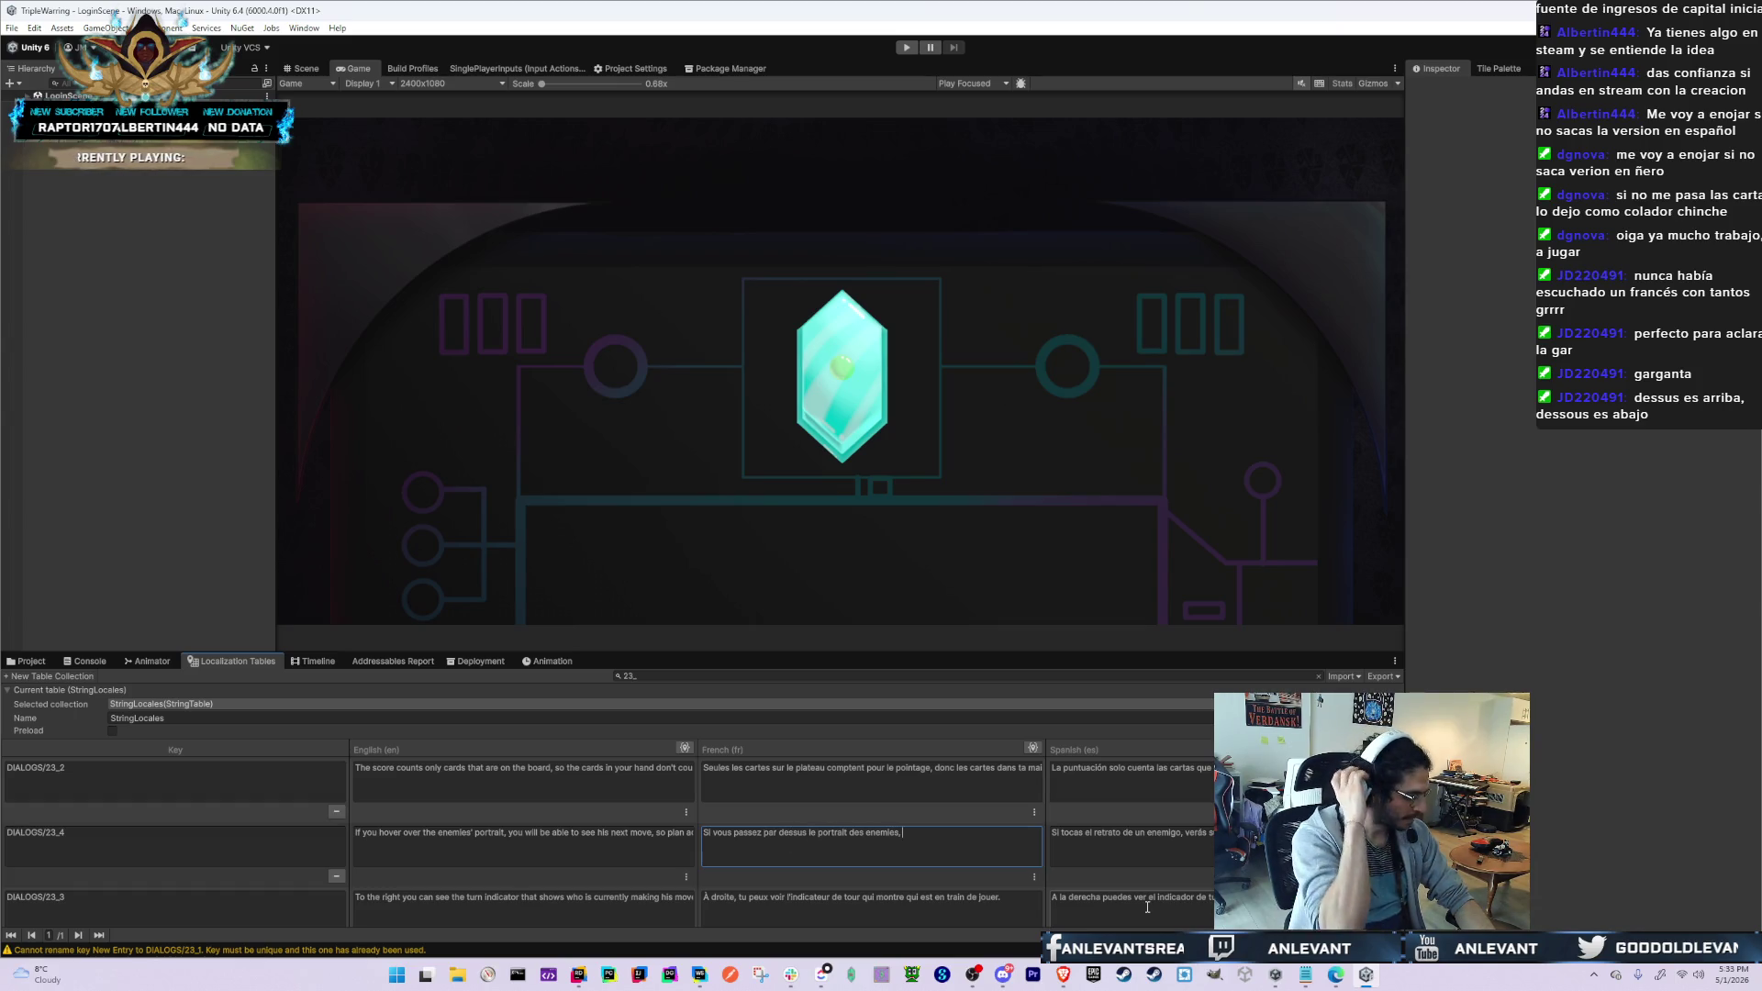
{"action": "type", "text": "vour"}
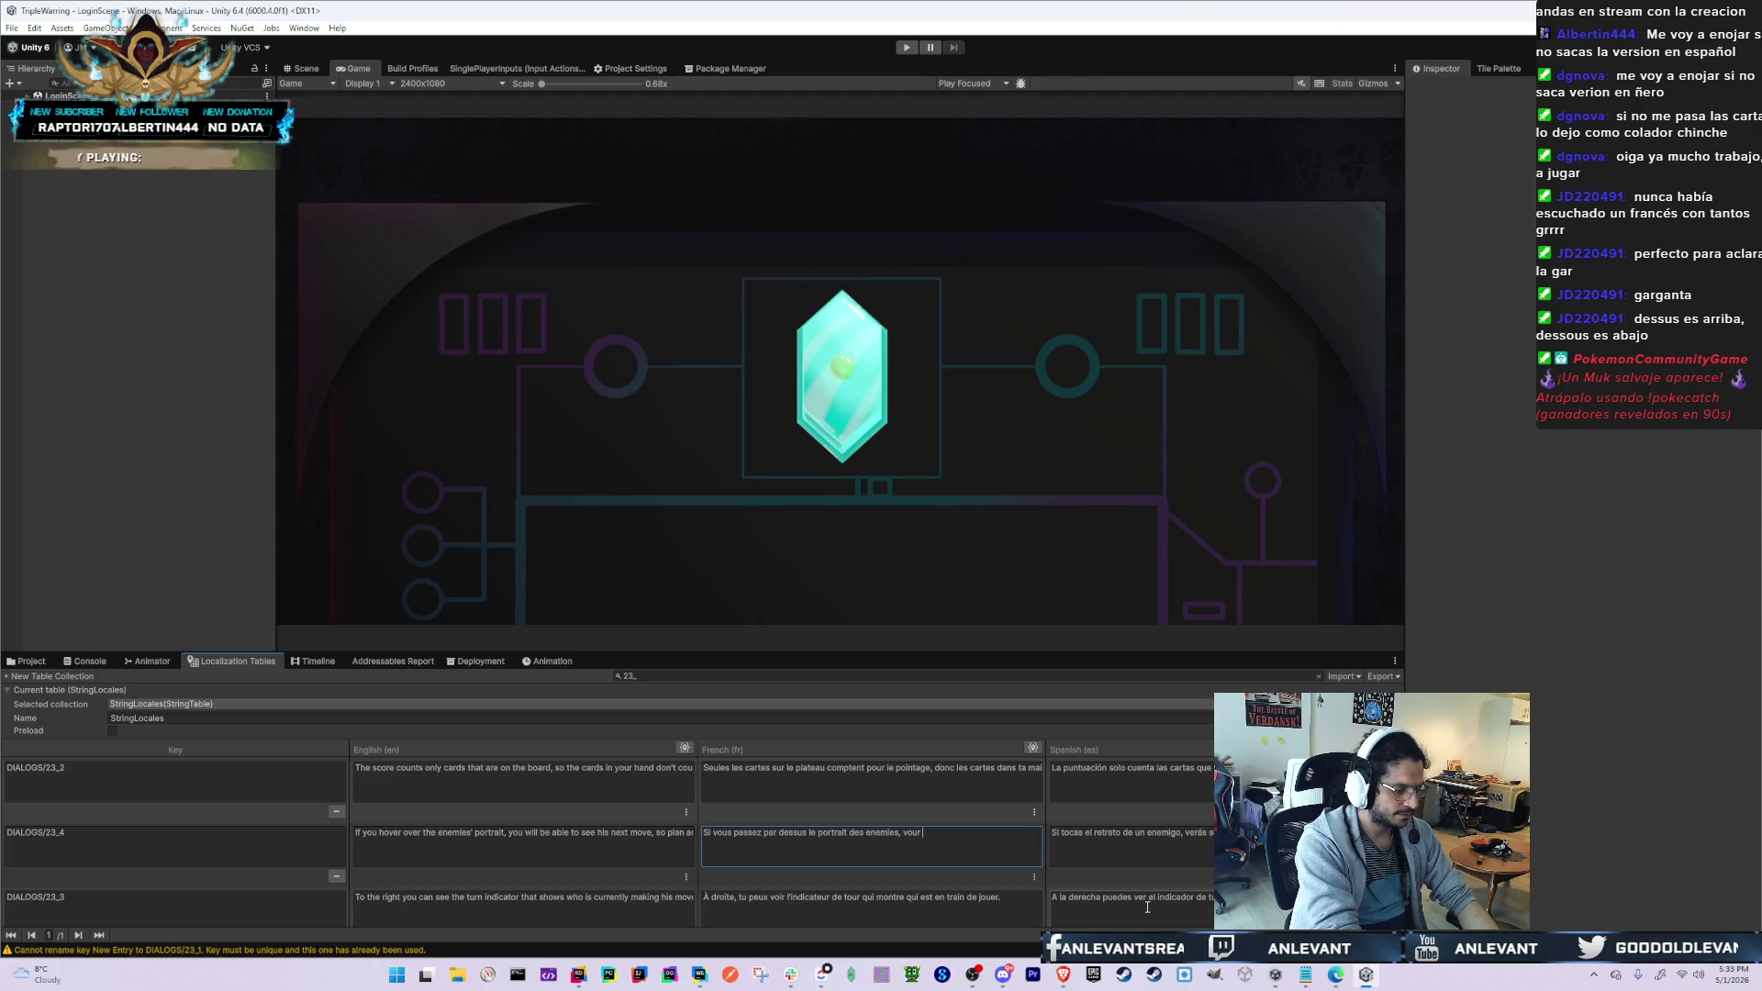
{"action": "type", "text": "er"}
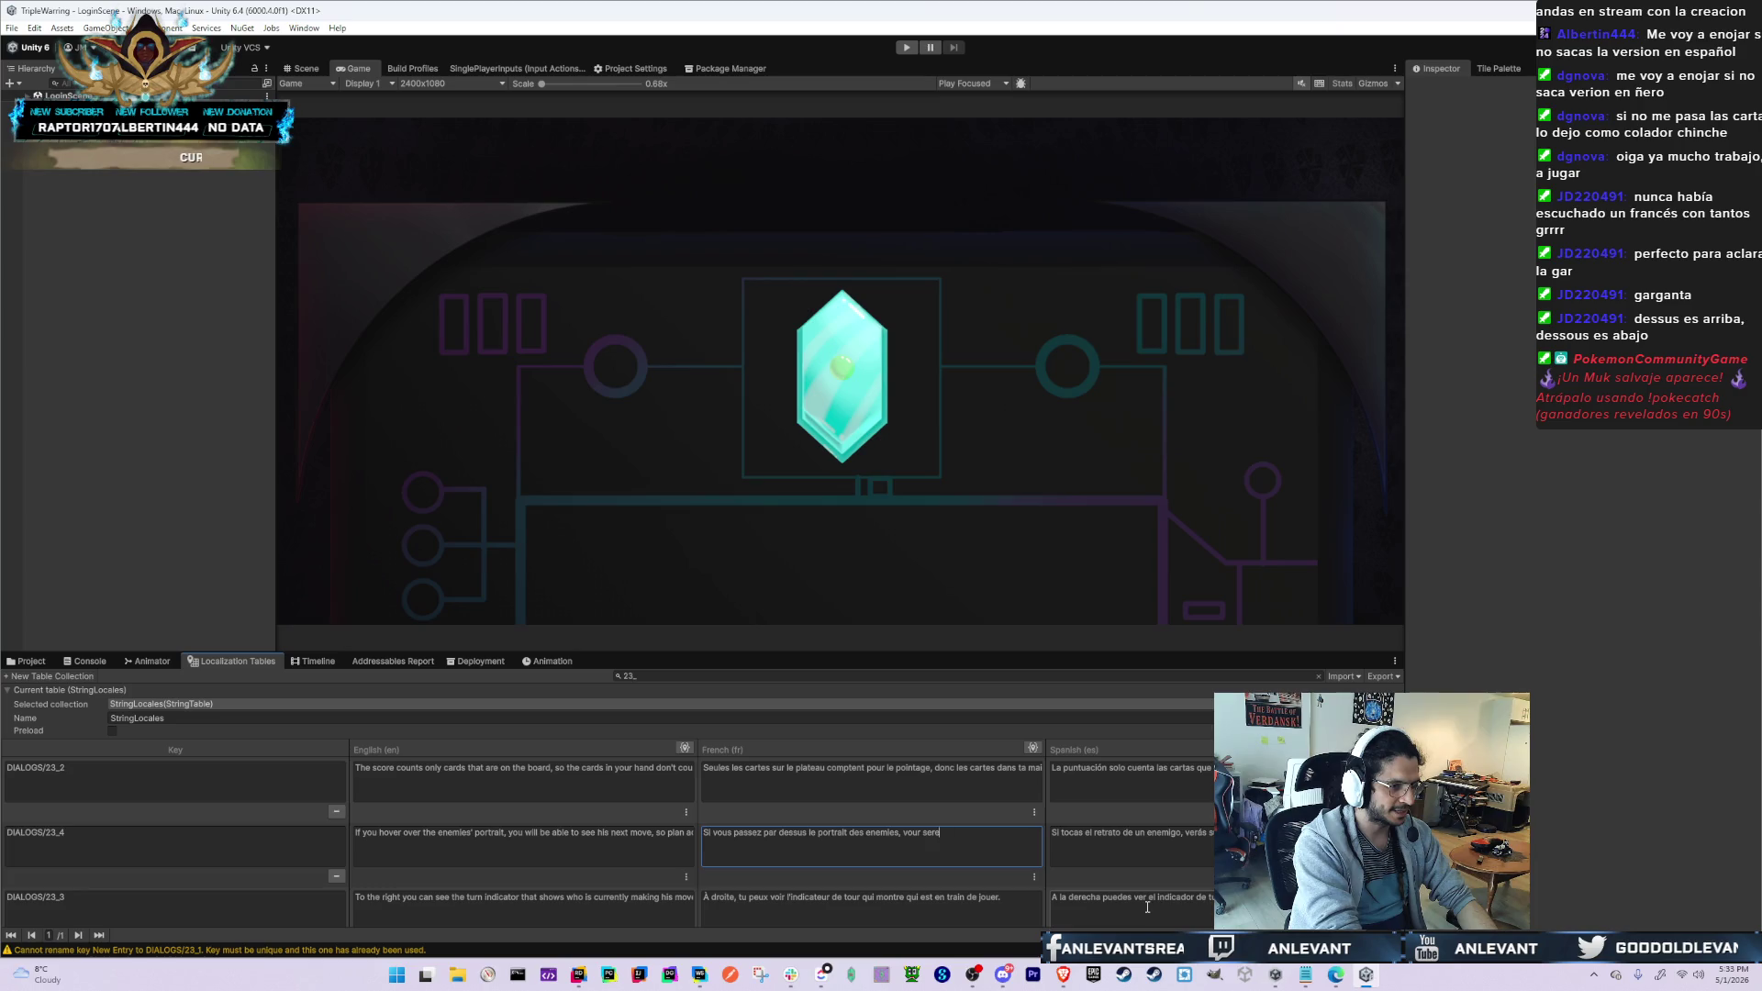
{"action": "type", "text": "iez de"}
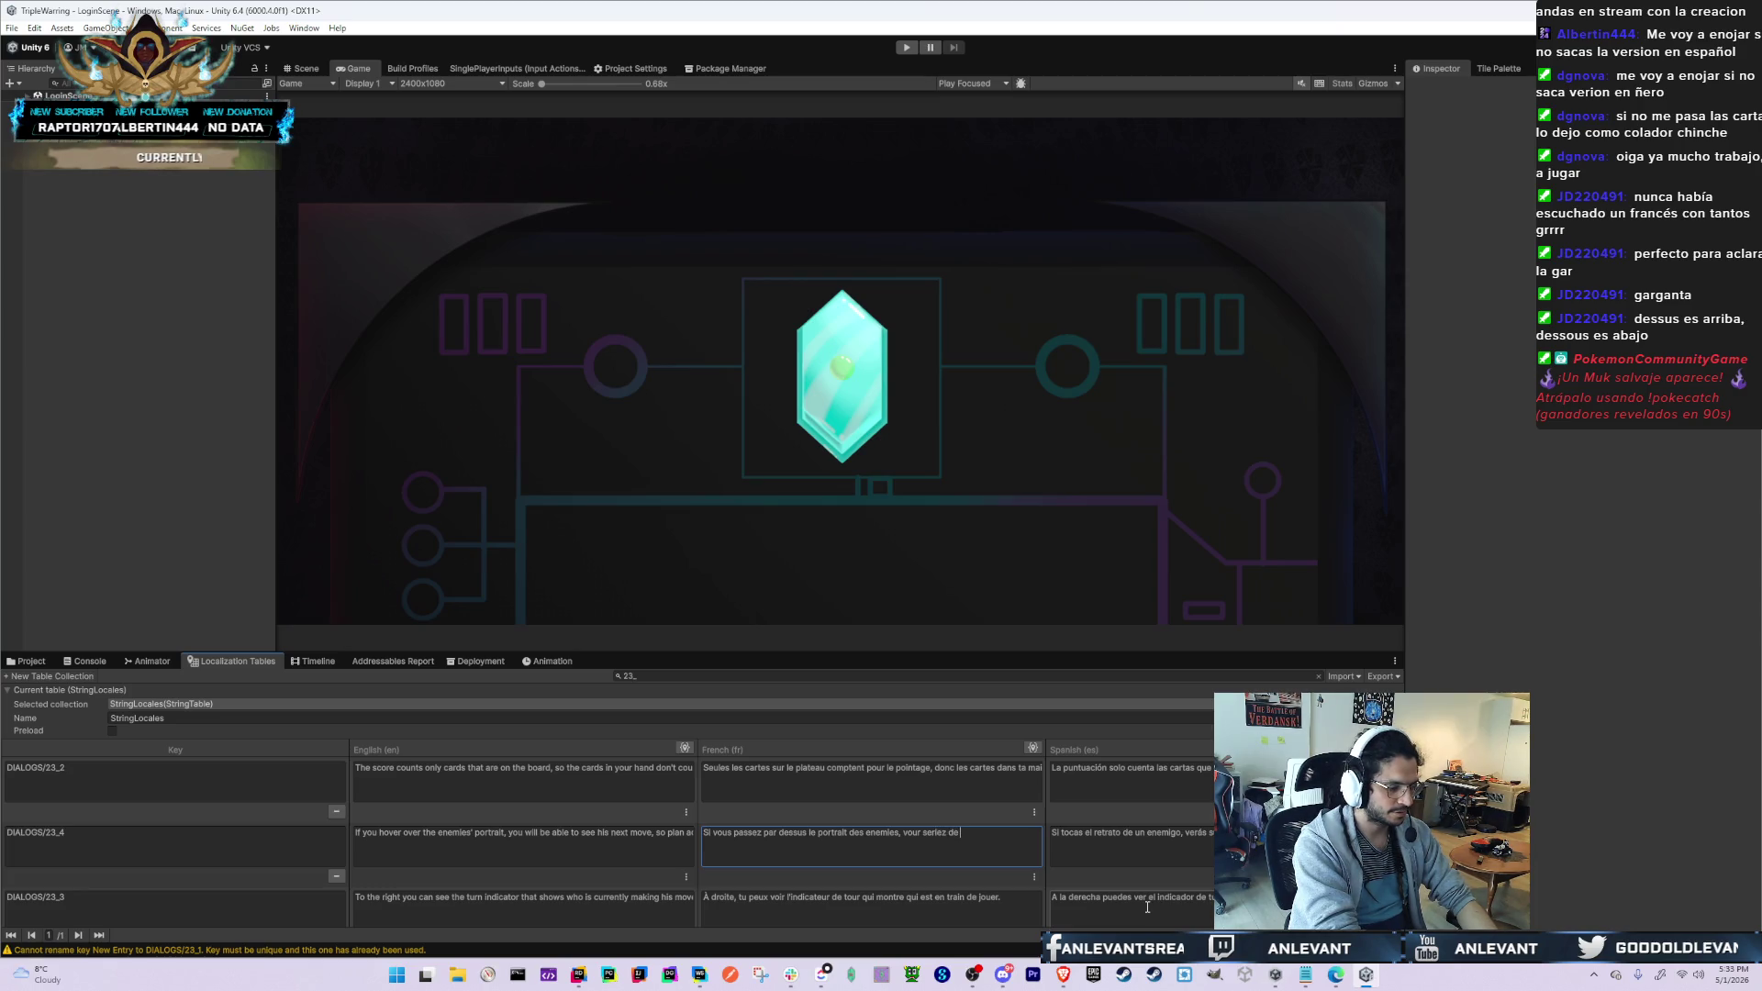
{"action": "type", "text": " voir son proch"}
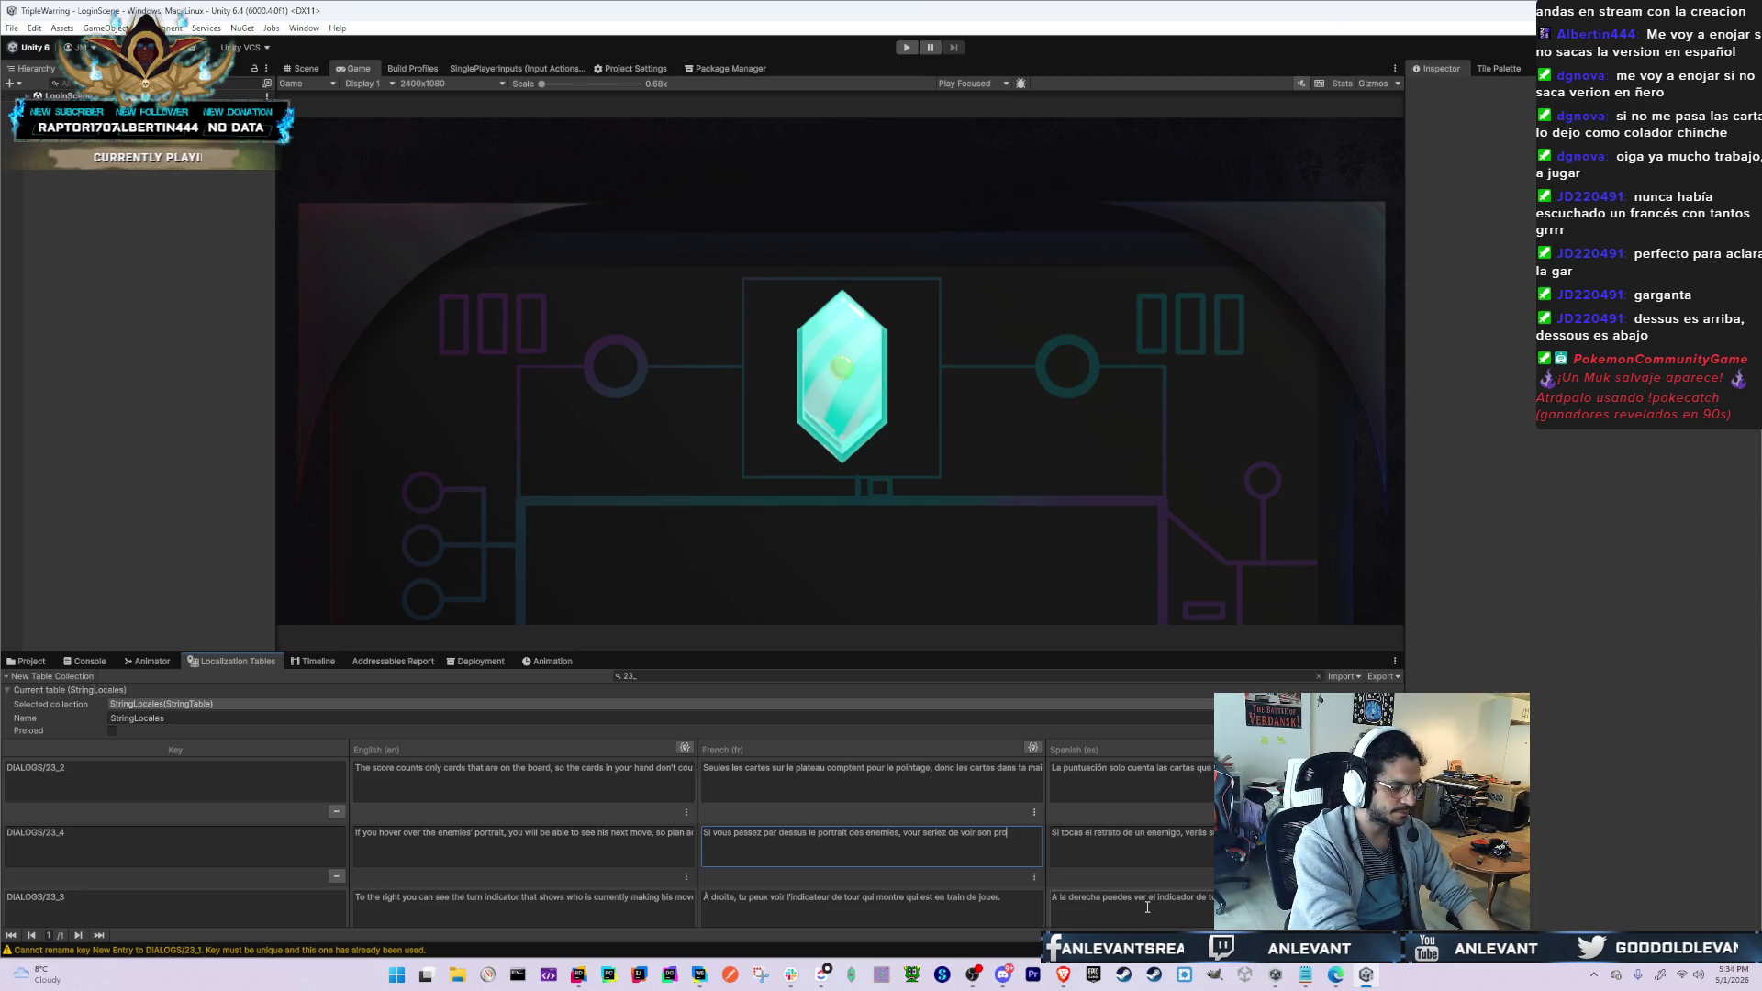
{"action": "type", "text": "ain"}
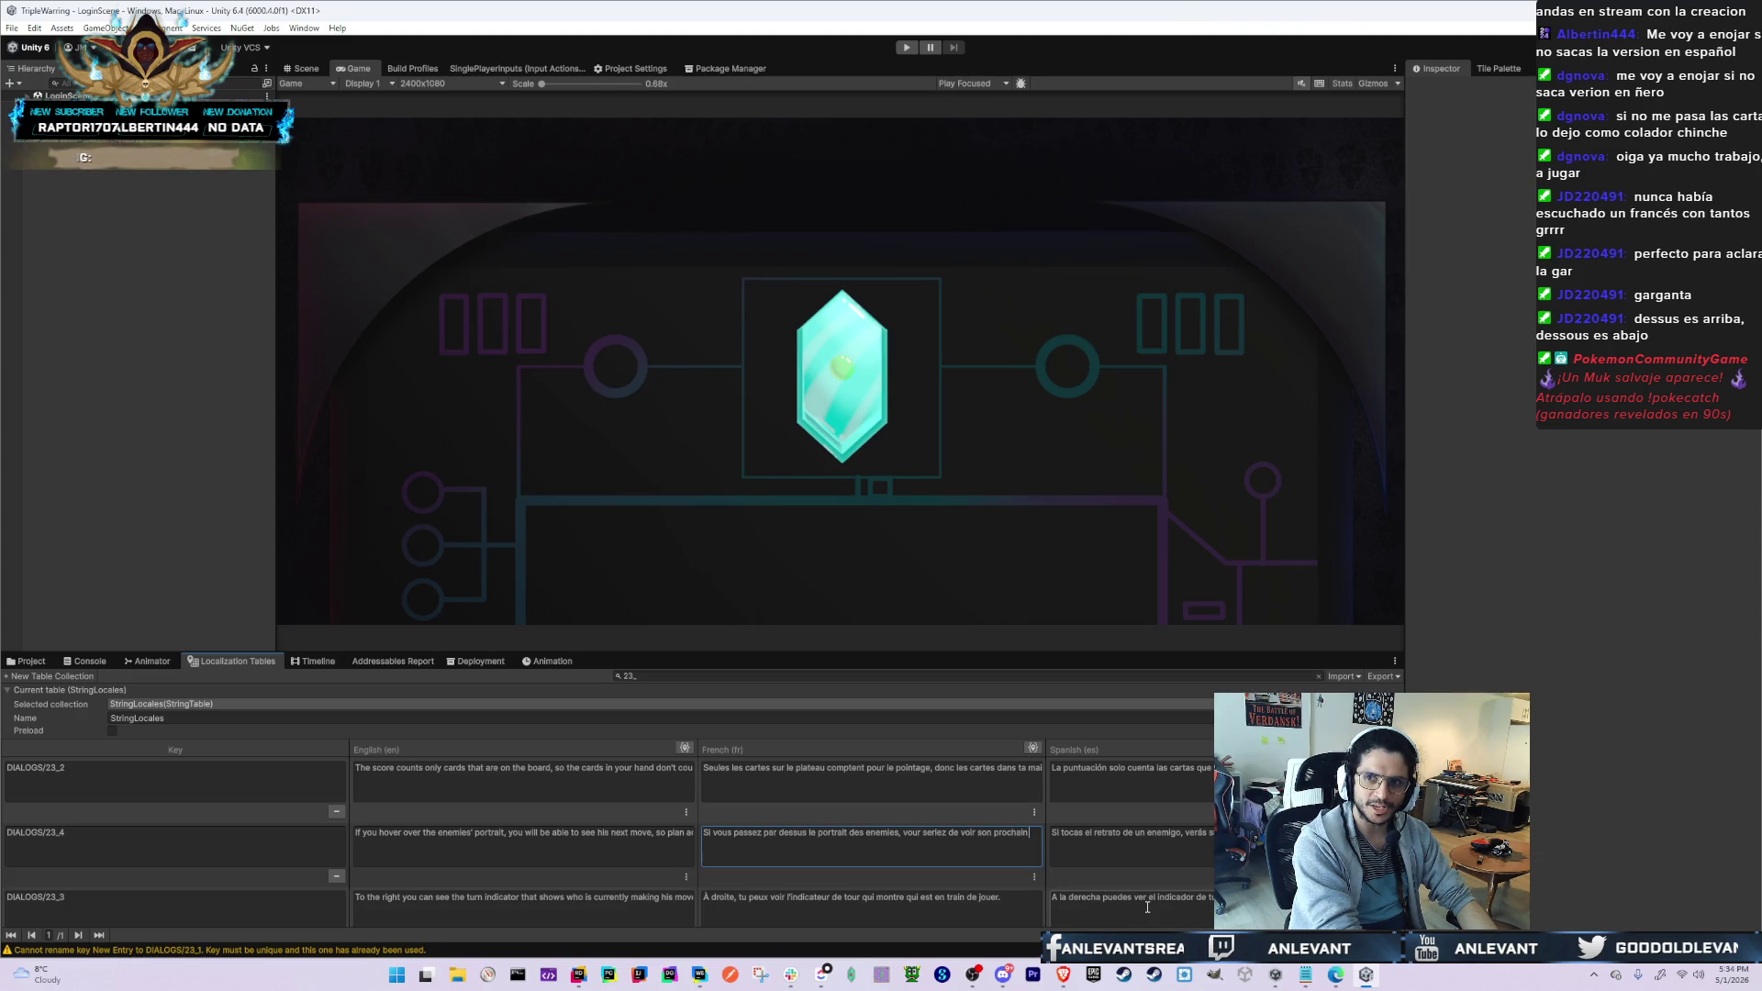
{"action": "type", "text": "mouvement. Ed"}
{"action": "key", "text": "BackSpace"}
{"action": "type", "text": "ssaye "}
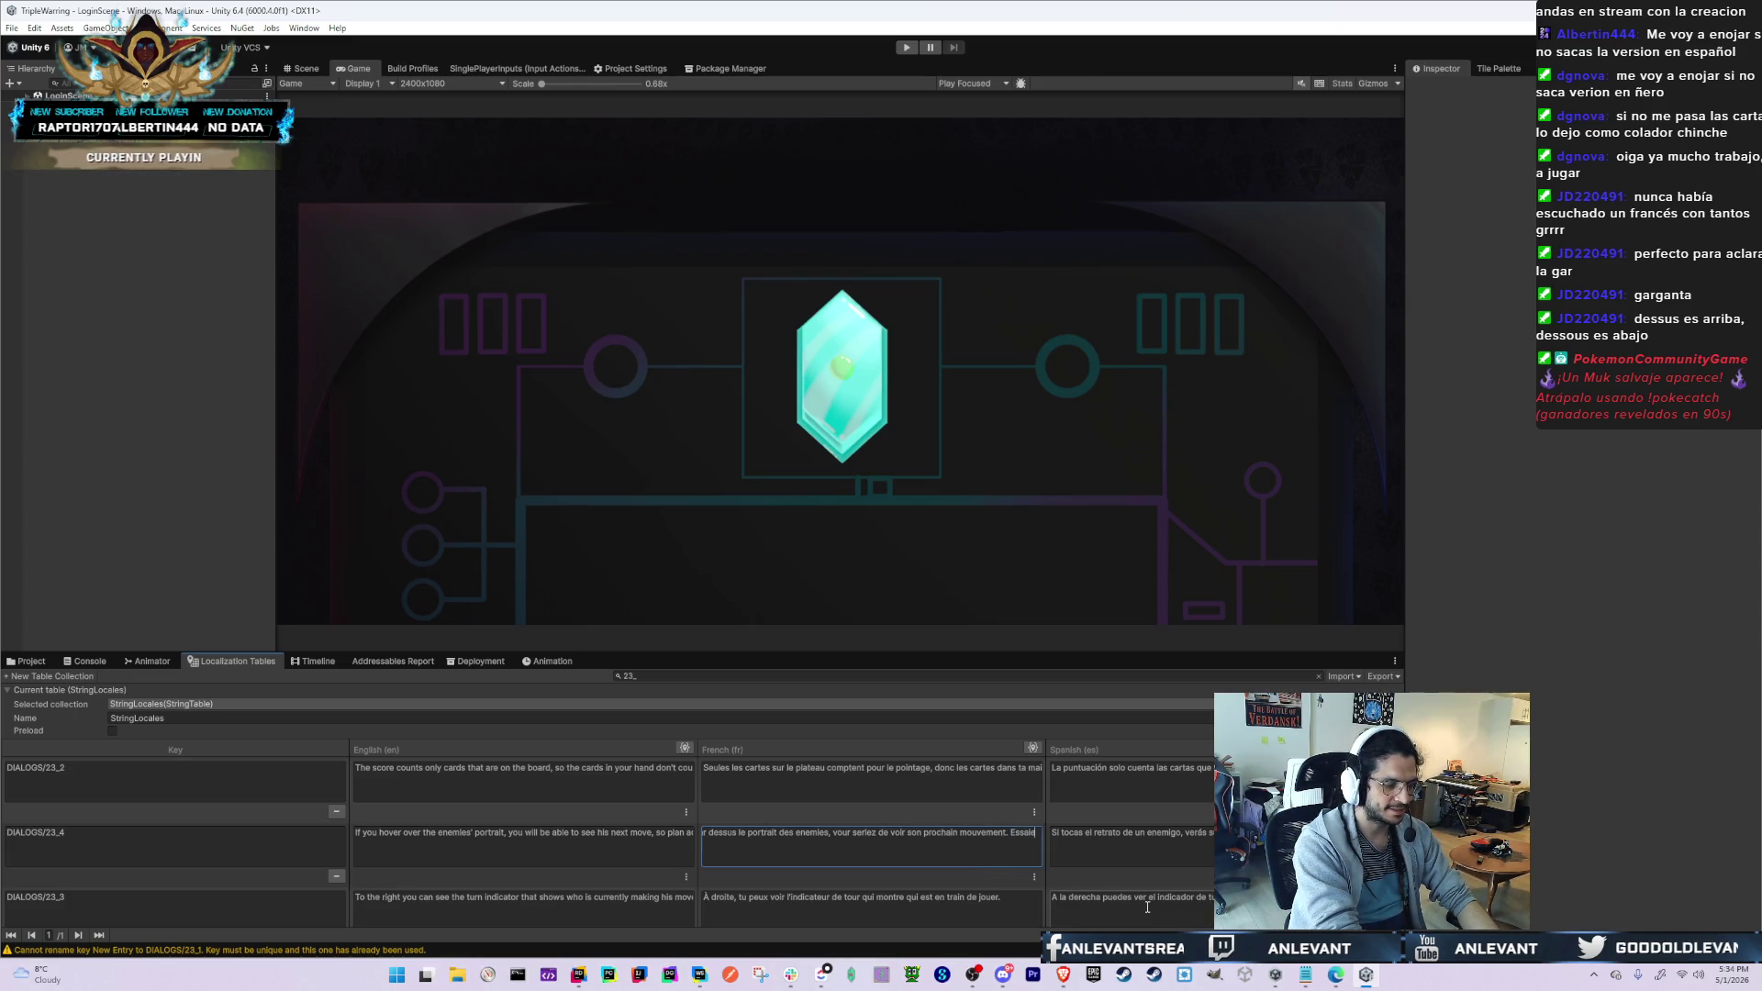
{"action": "type", "text": "de"}
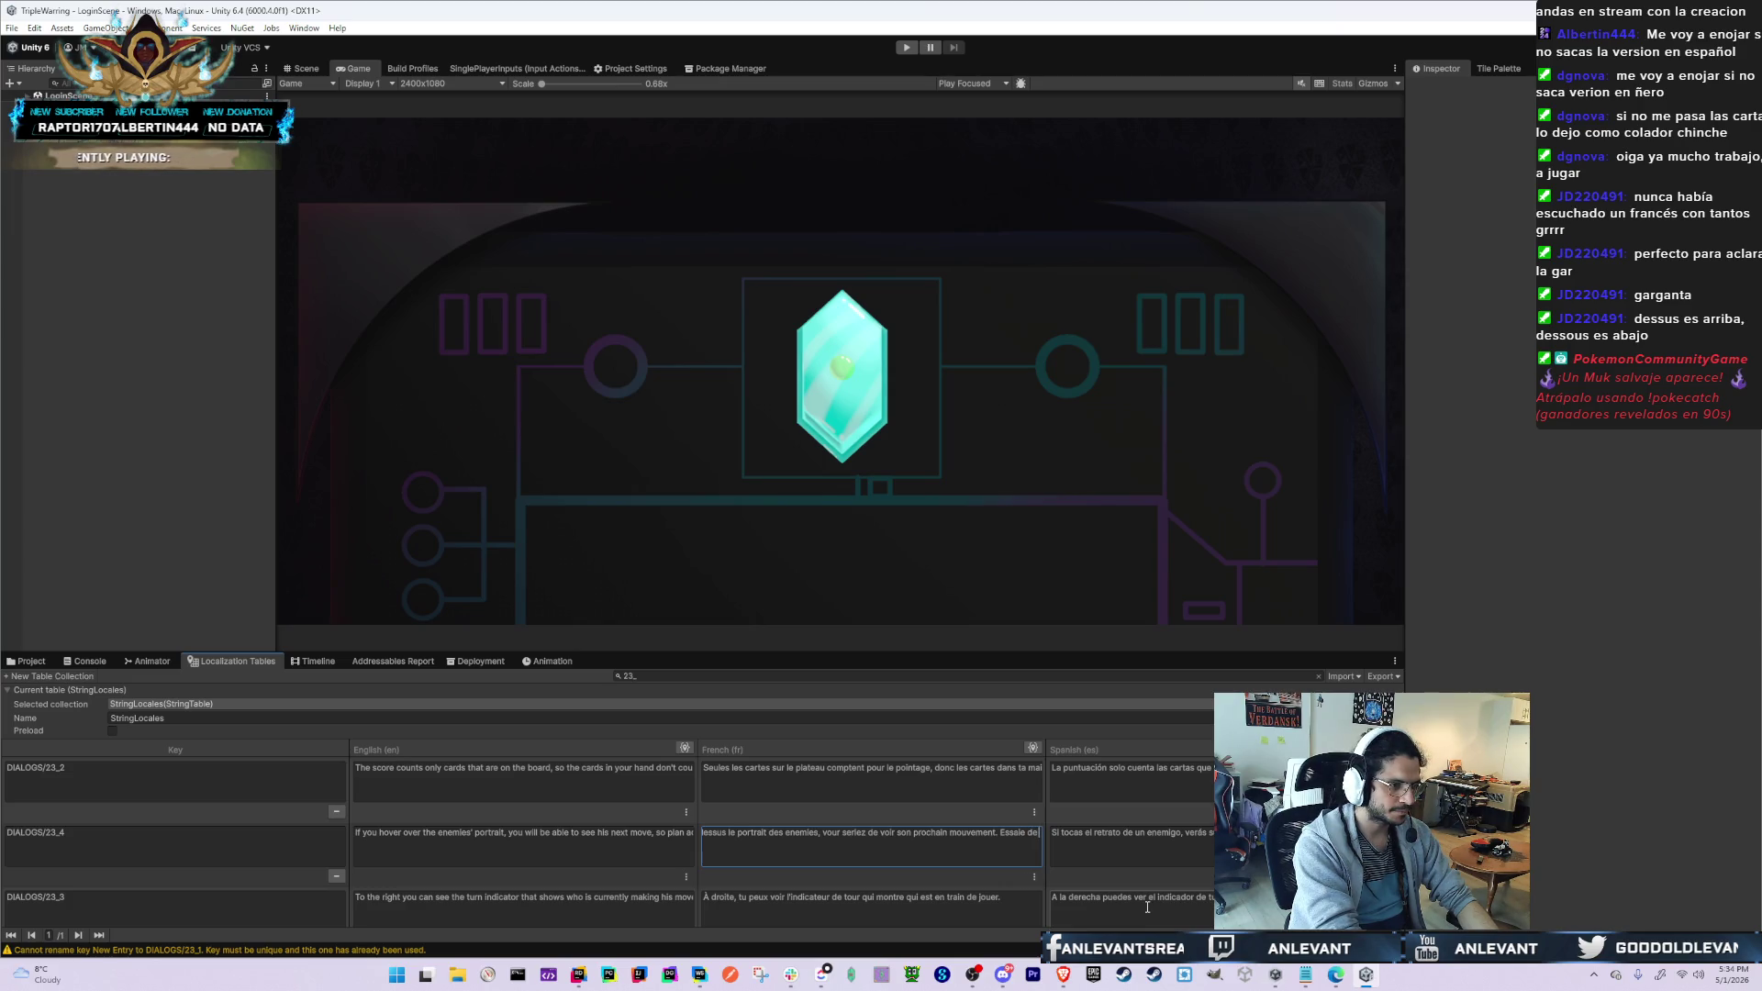
{"action": "type", "text": " prendre"}
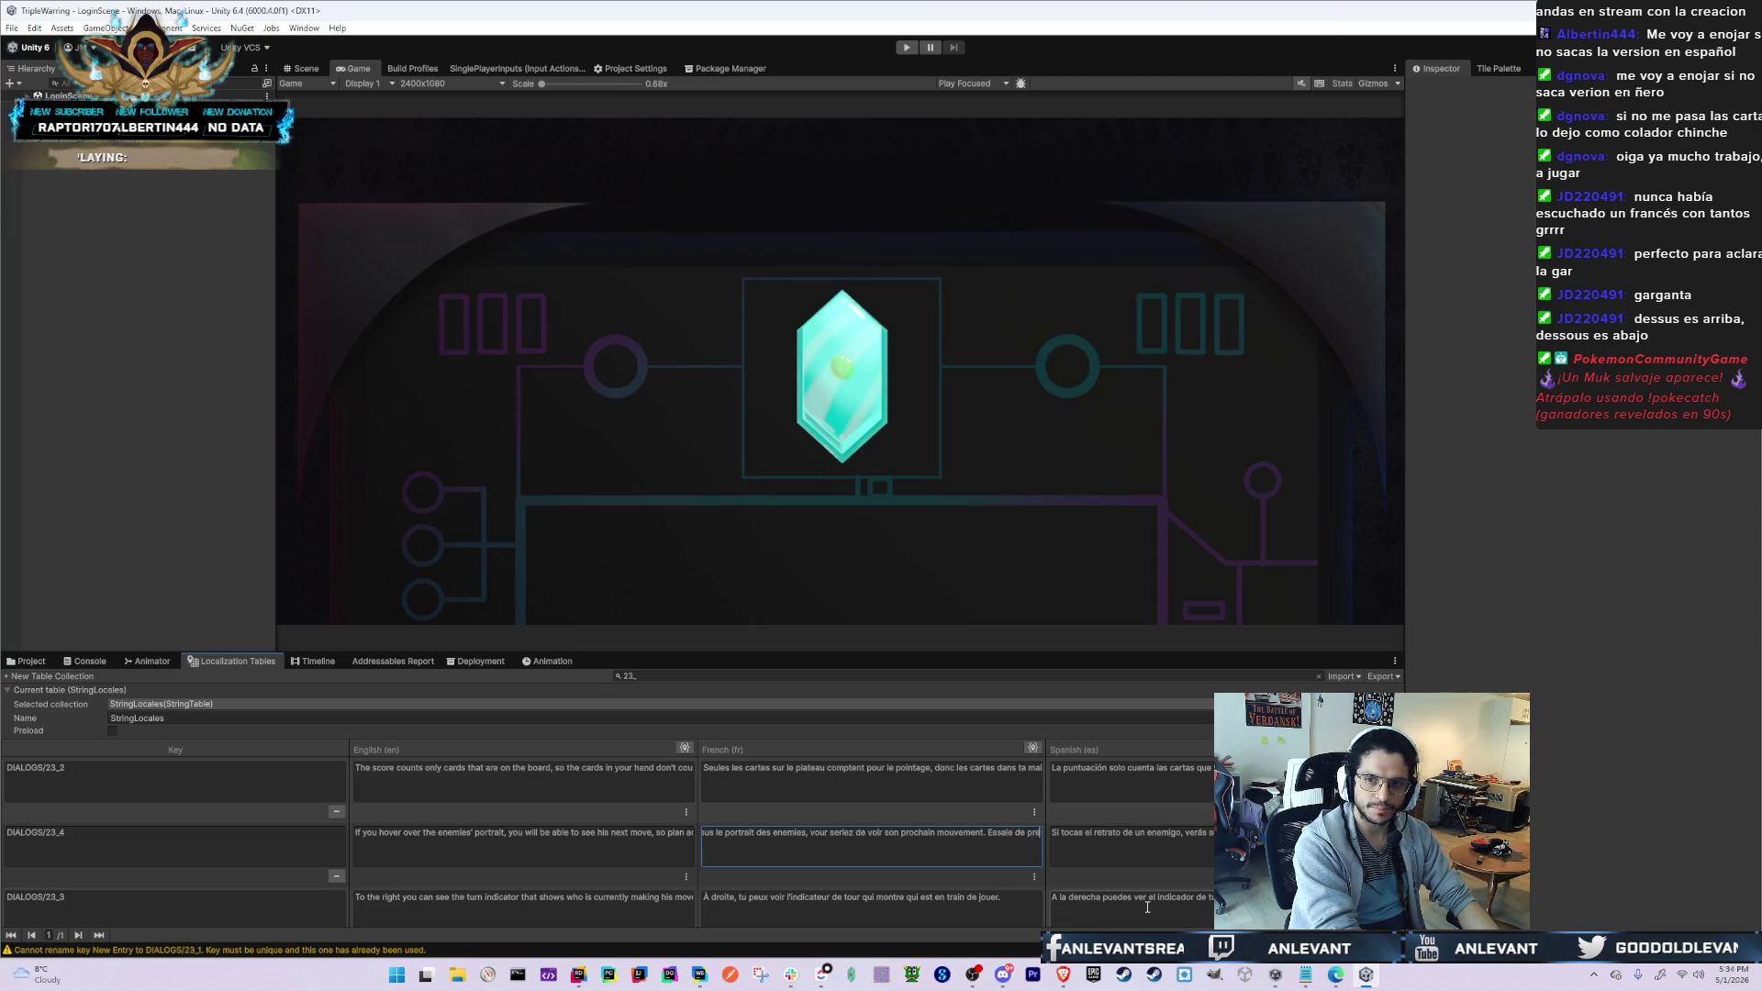
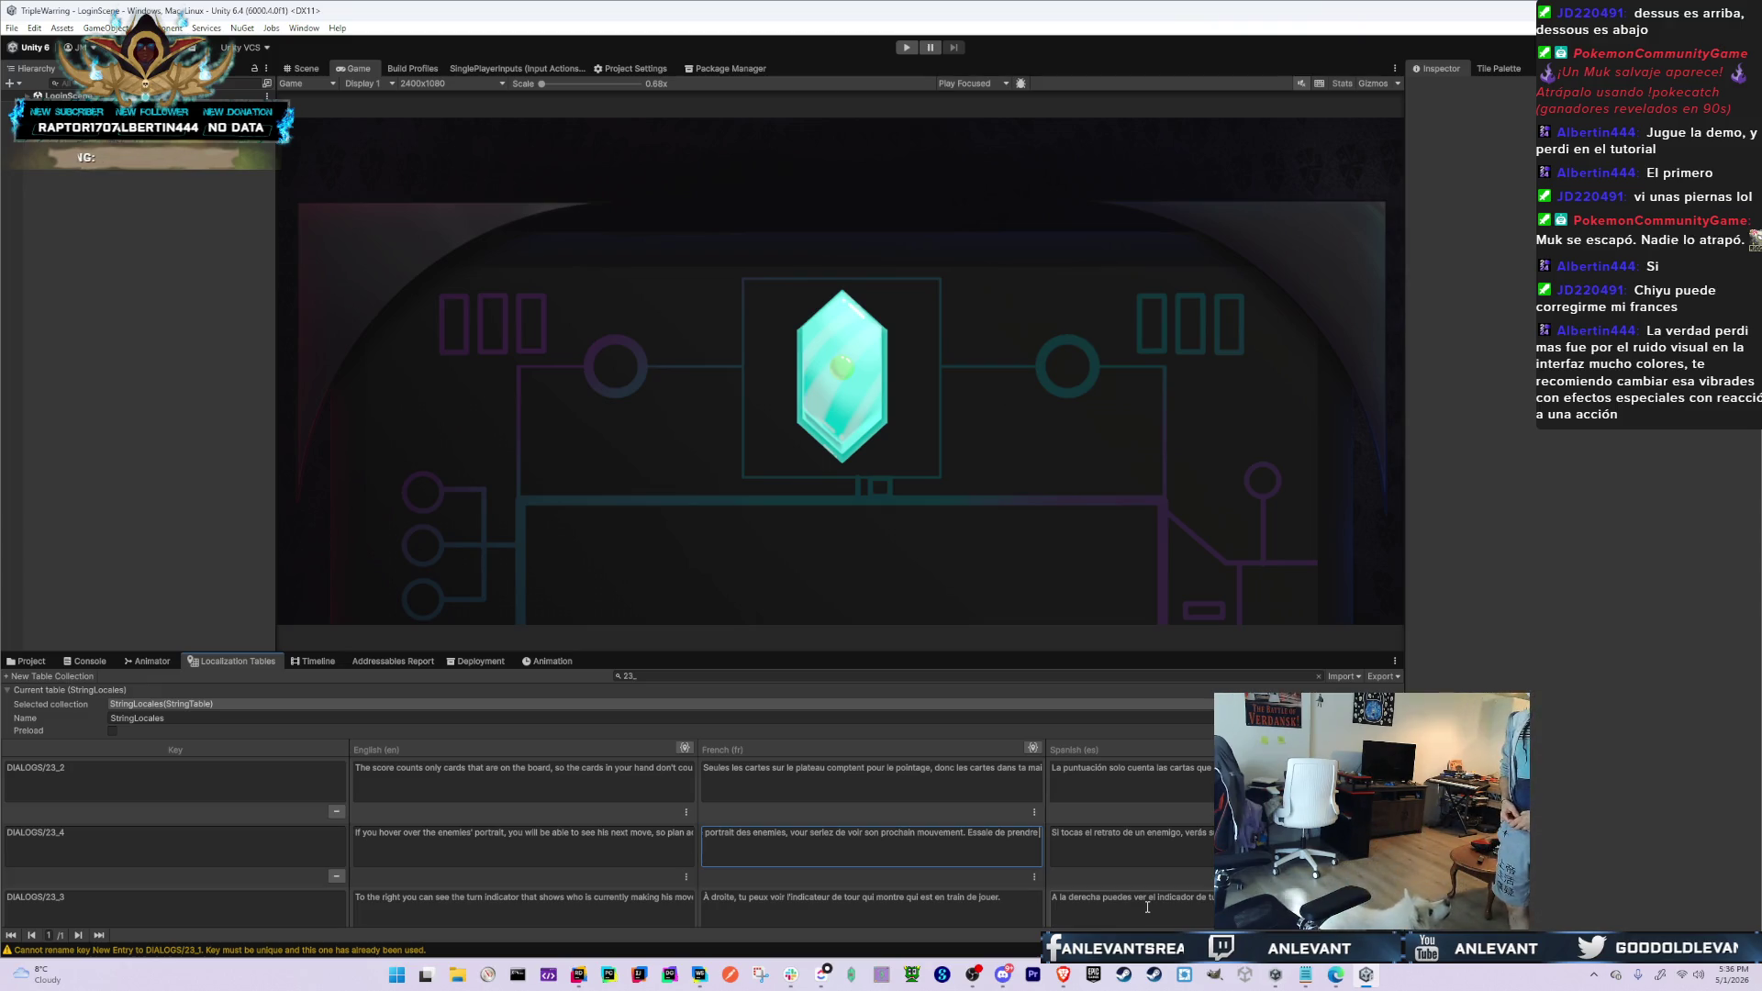
Commit the French edit of DIALOGS/23_4, then minimize OBS and return to Unity.
{"action": "key", "text": "alt+Tab"}
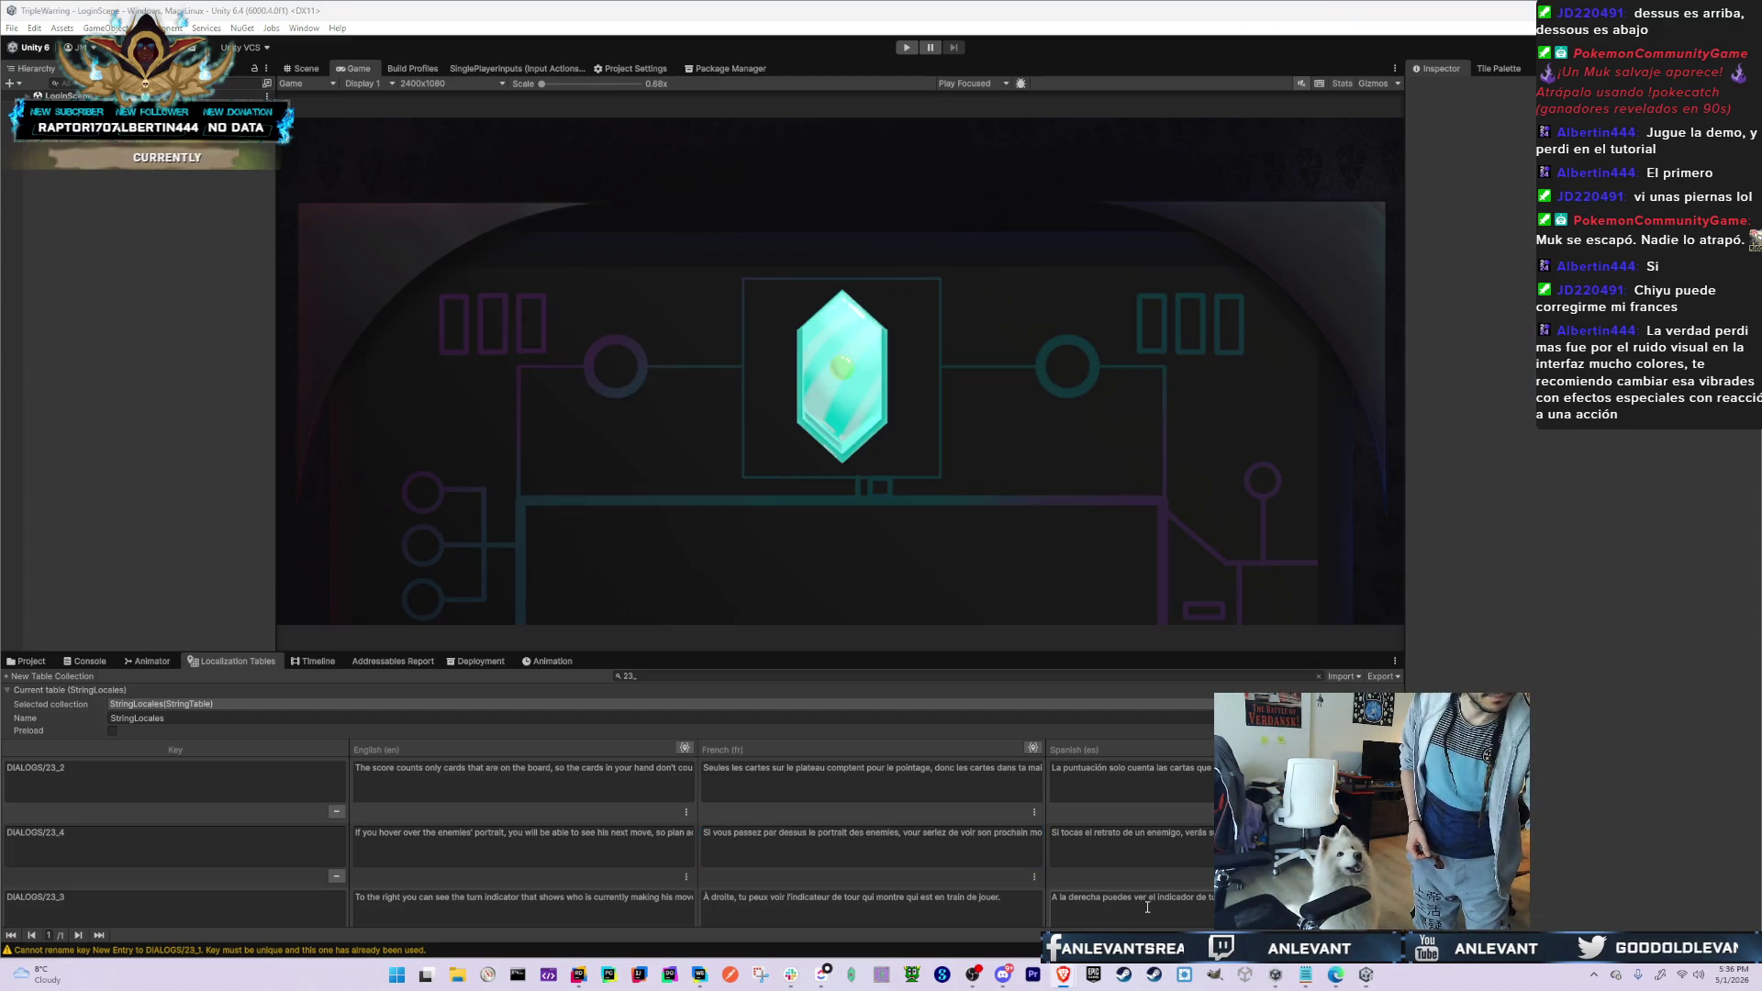
{"action": "key", "text": "alt+Tab"}
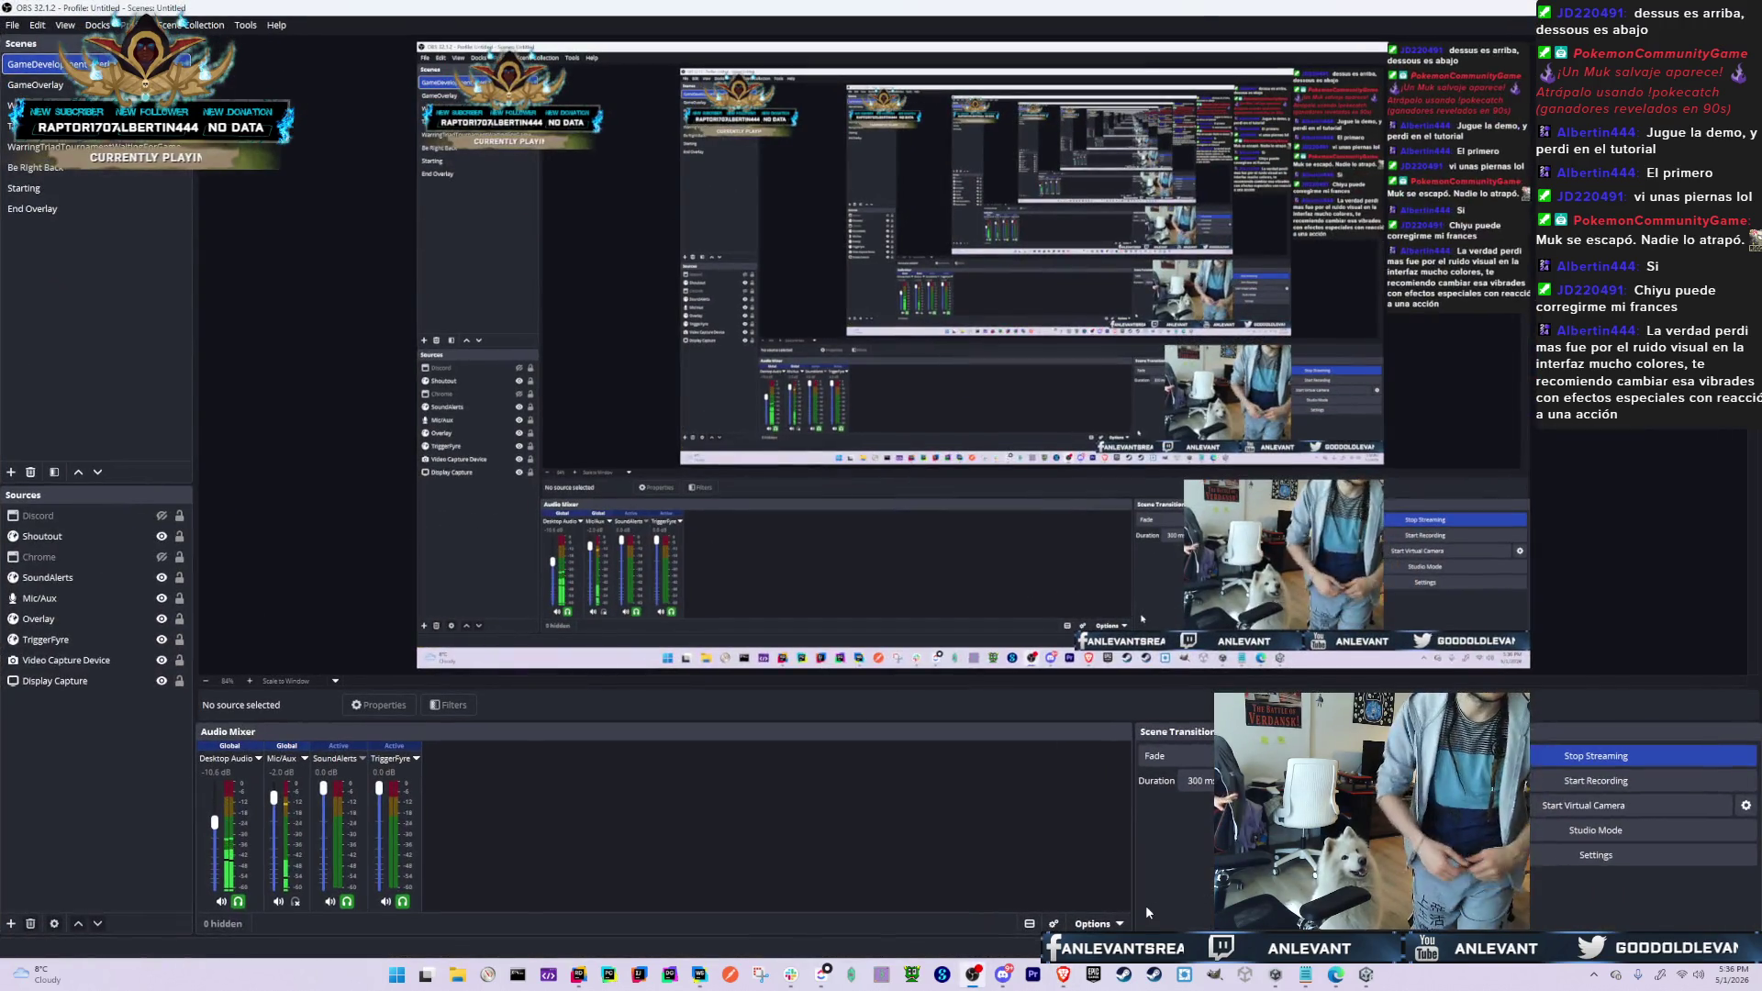
{"action": "key", "text": "super+Down"}
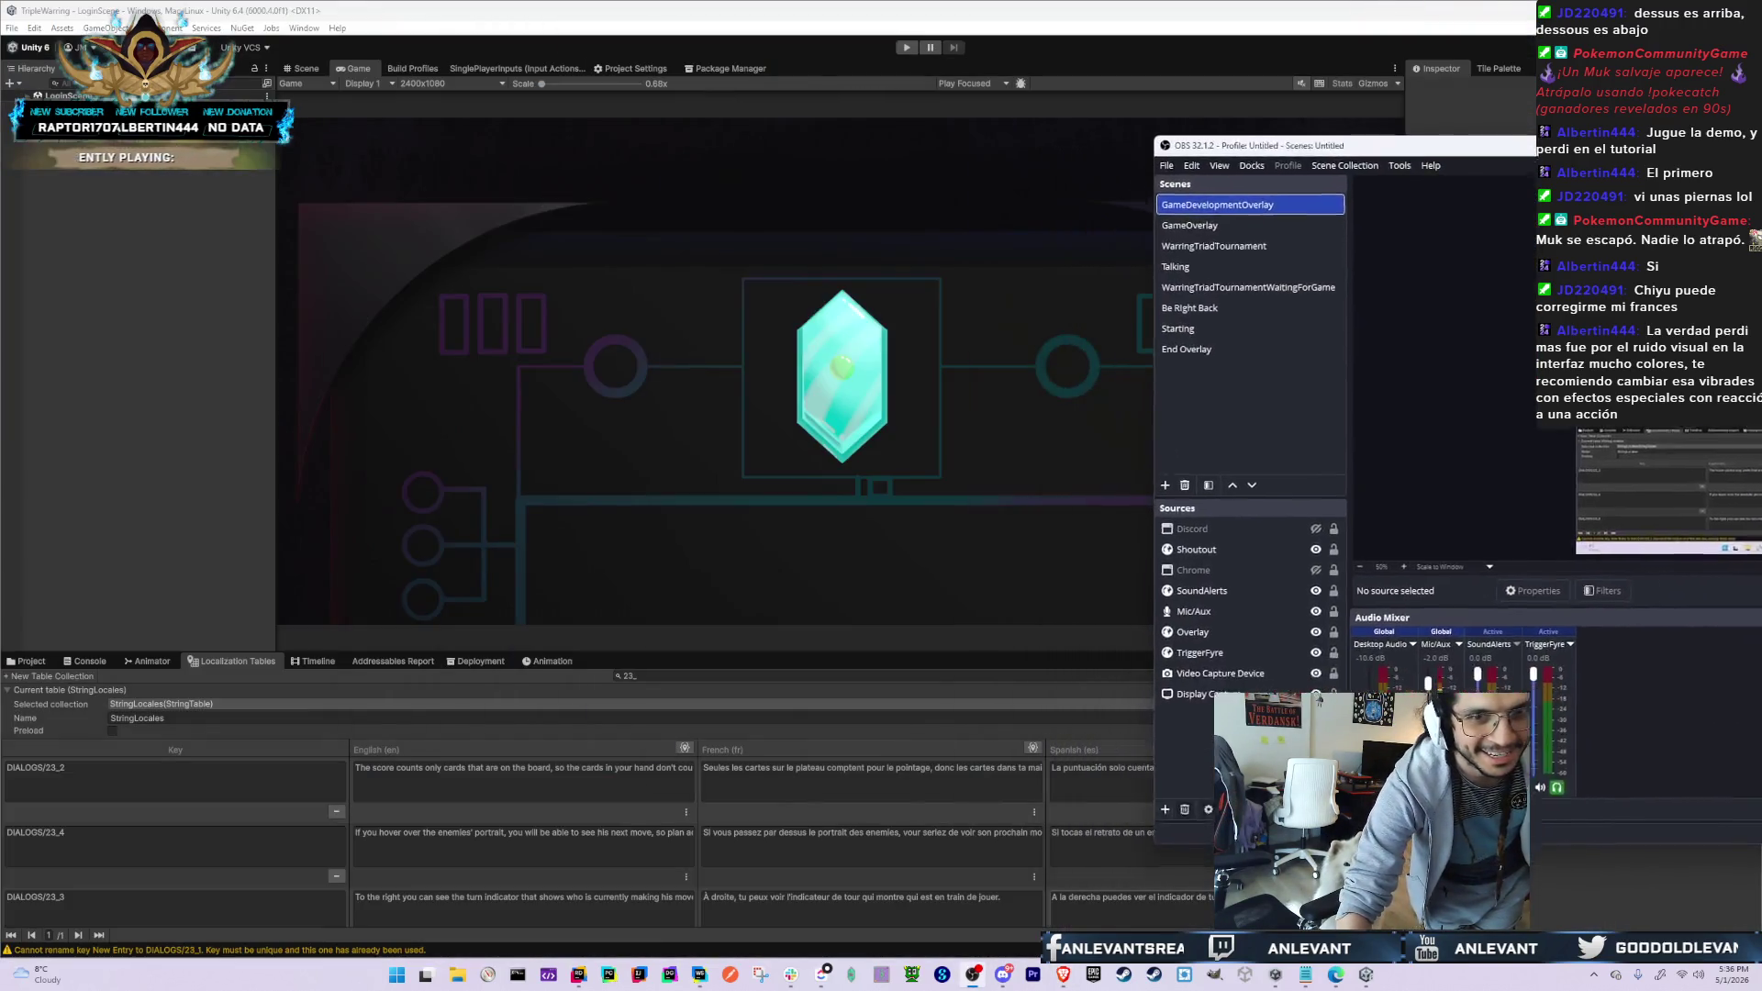
{"action": "key", "text": "super+Down"}
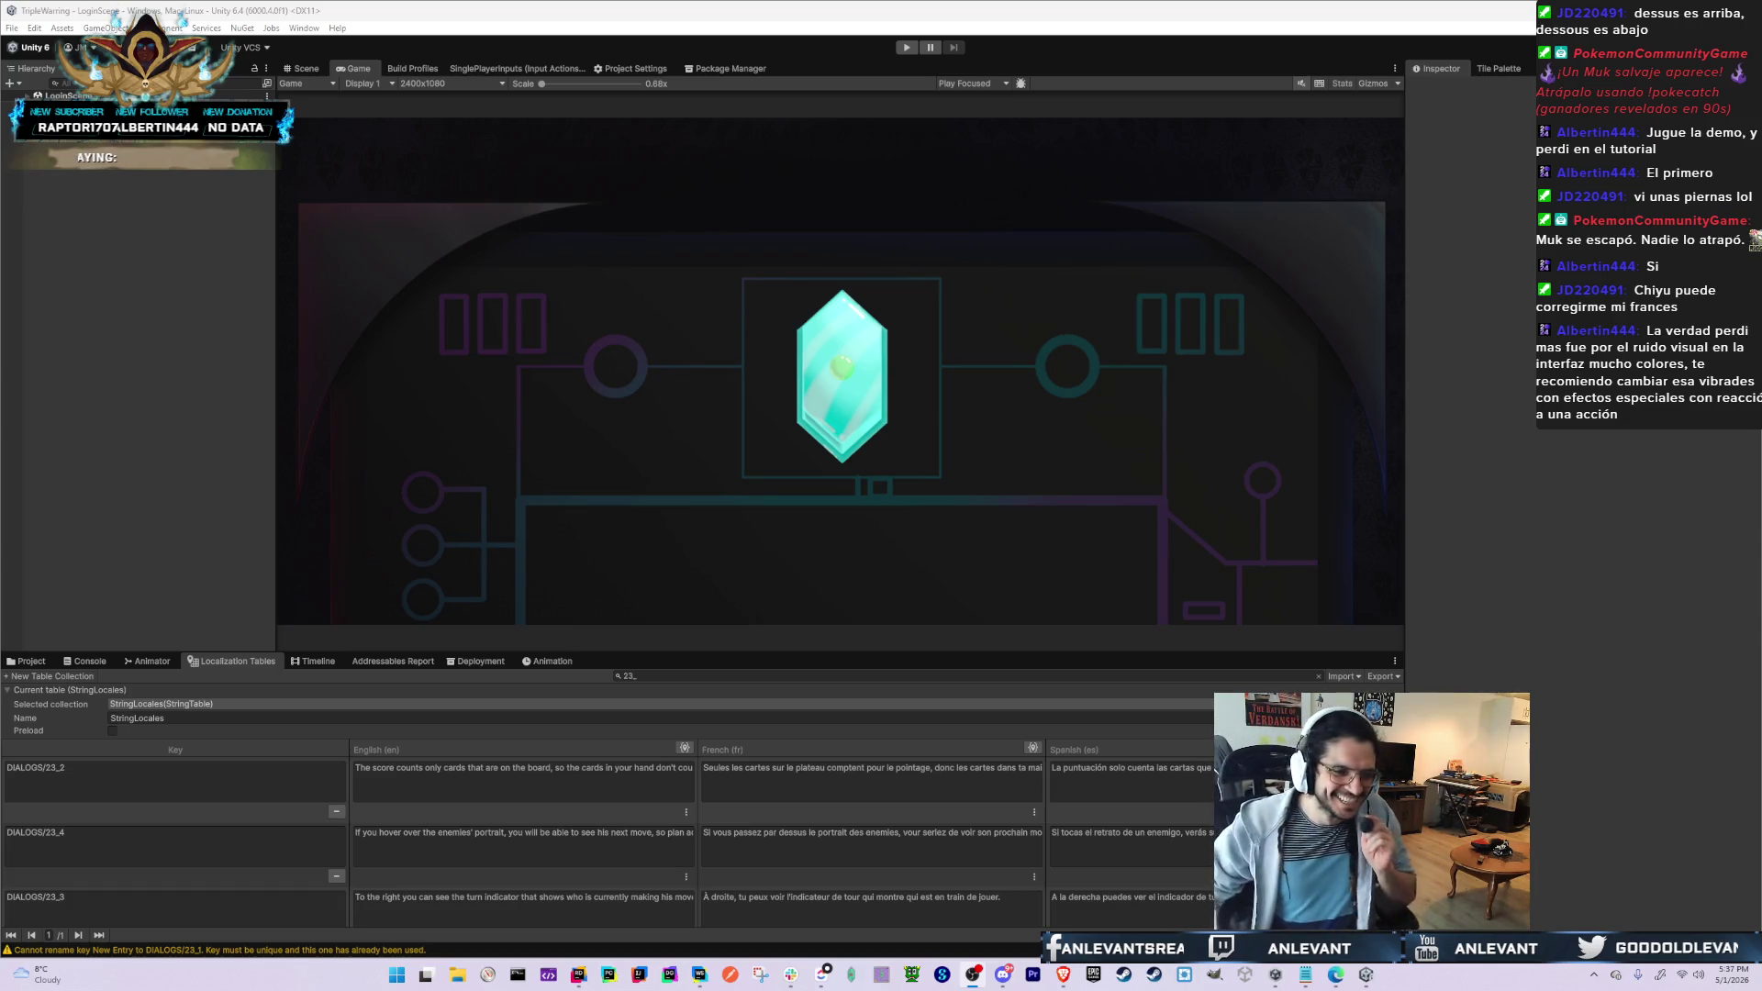
{"action": "key", "text": "alt+Tab"}
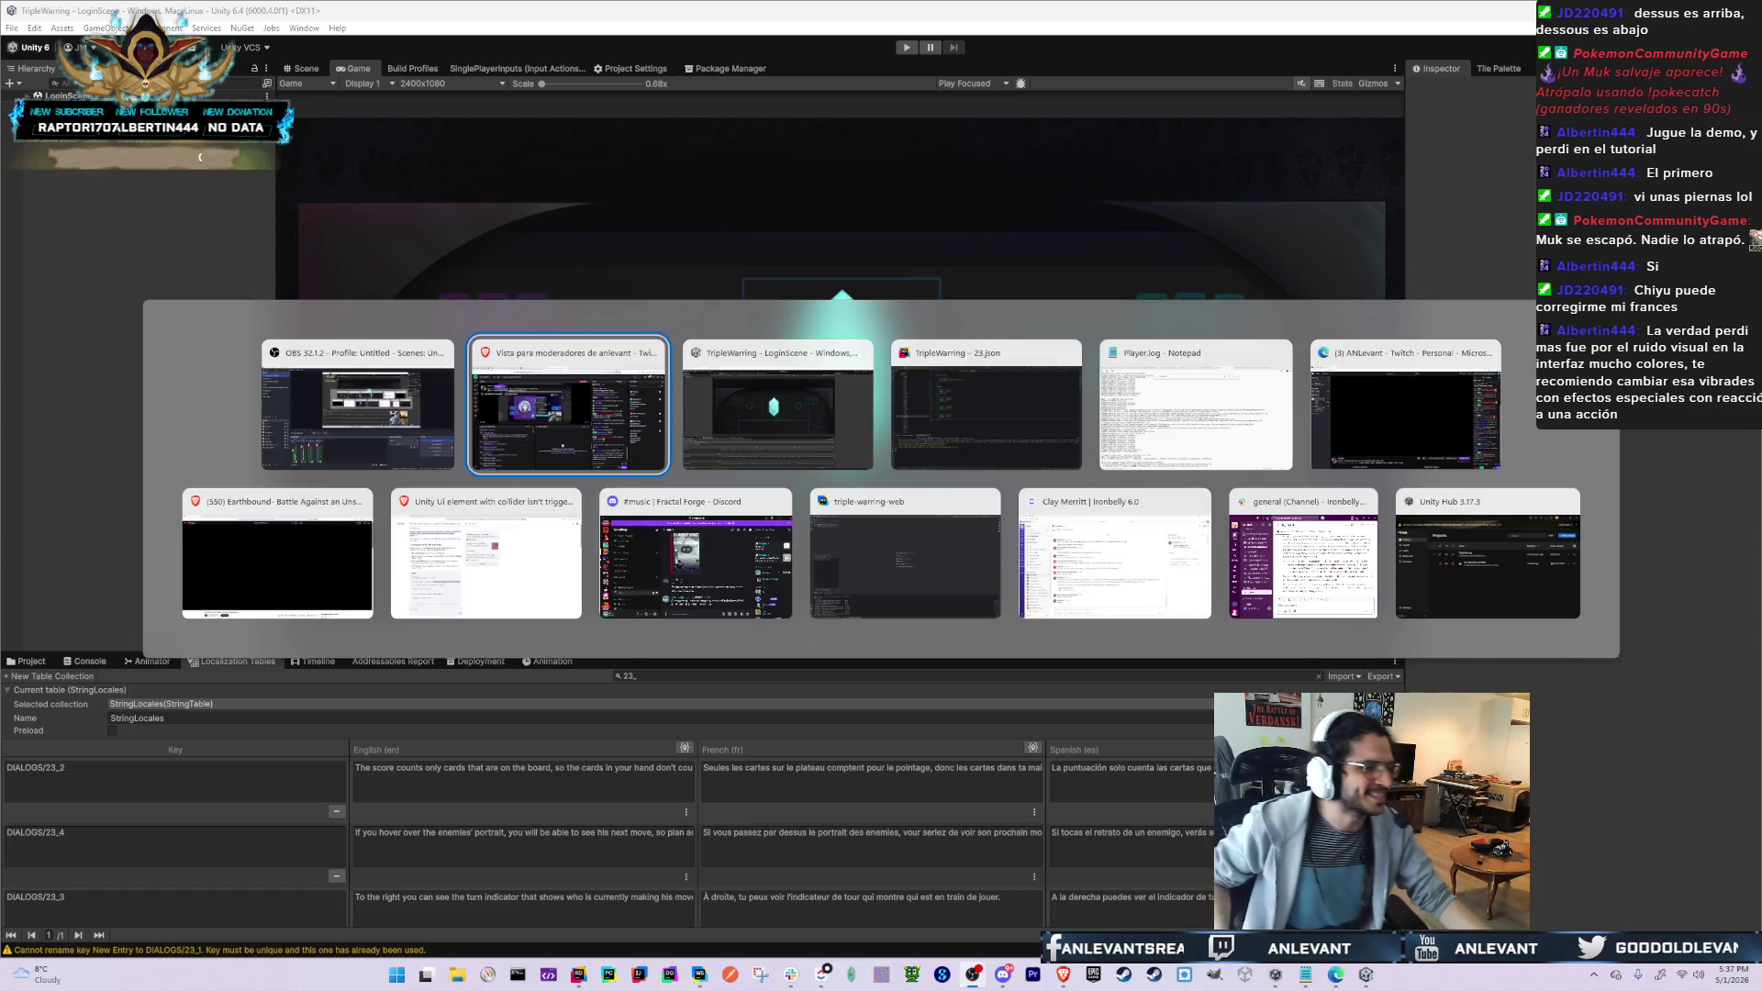
{"action": "key", "text": "Tab"}
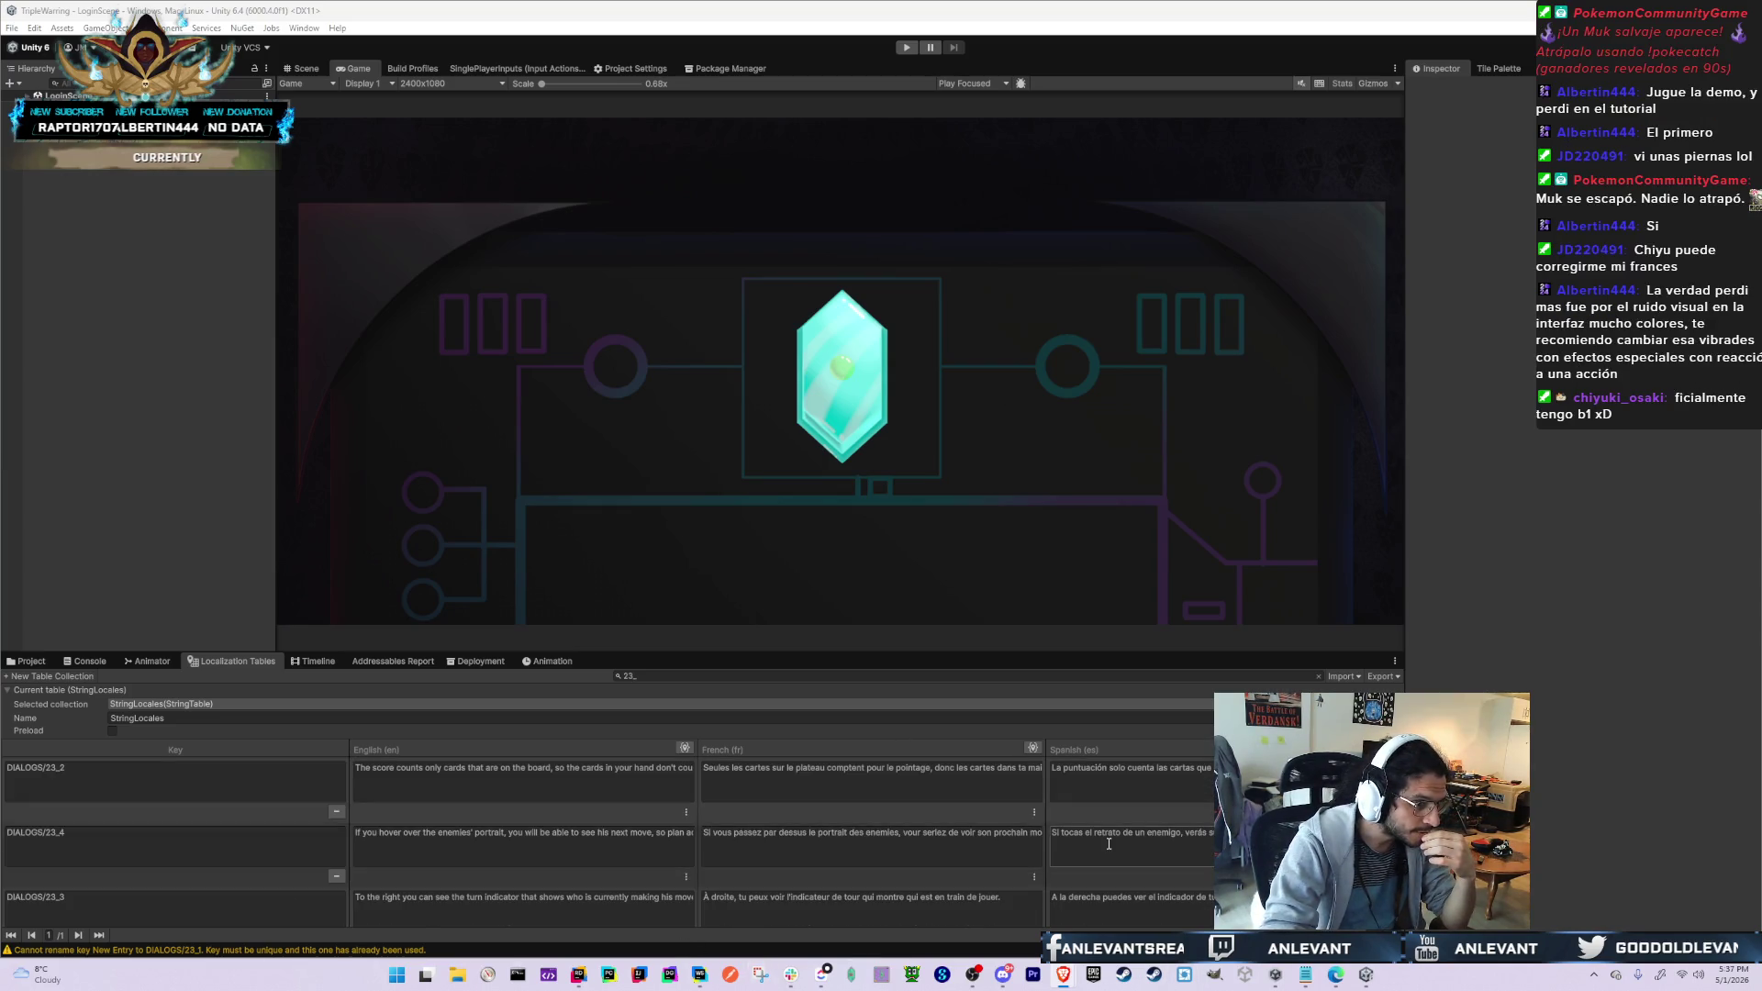
Append 'en compte cette information pour faire vos mouvements.' to the French text of DIALOGS/23_4.
{"action": "left_click", "coordinate": [975, 854]}
{"action": "left_click", "coordinate": [974, 855]}
{"action": "type", "text": "en compte cette inf"}
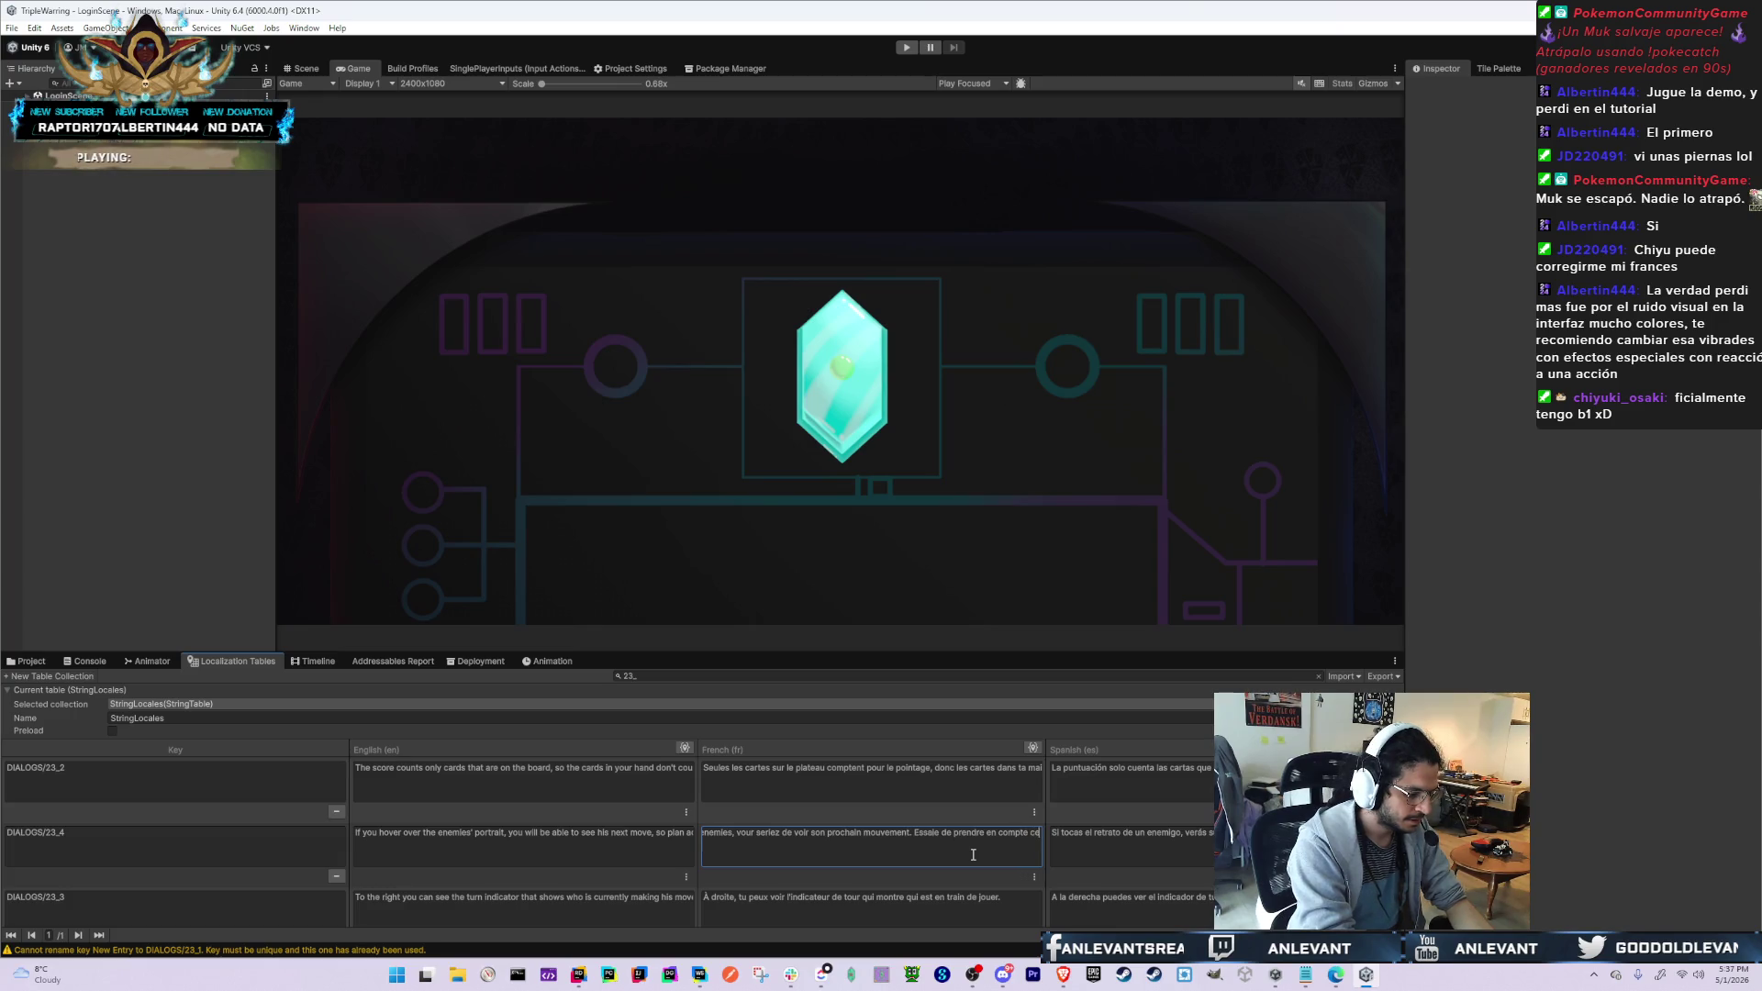
{"action": "type", "text": "ormation po"}
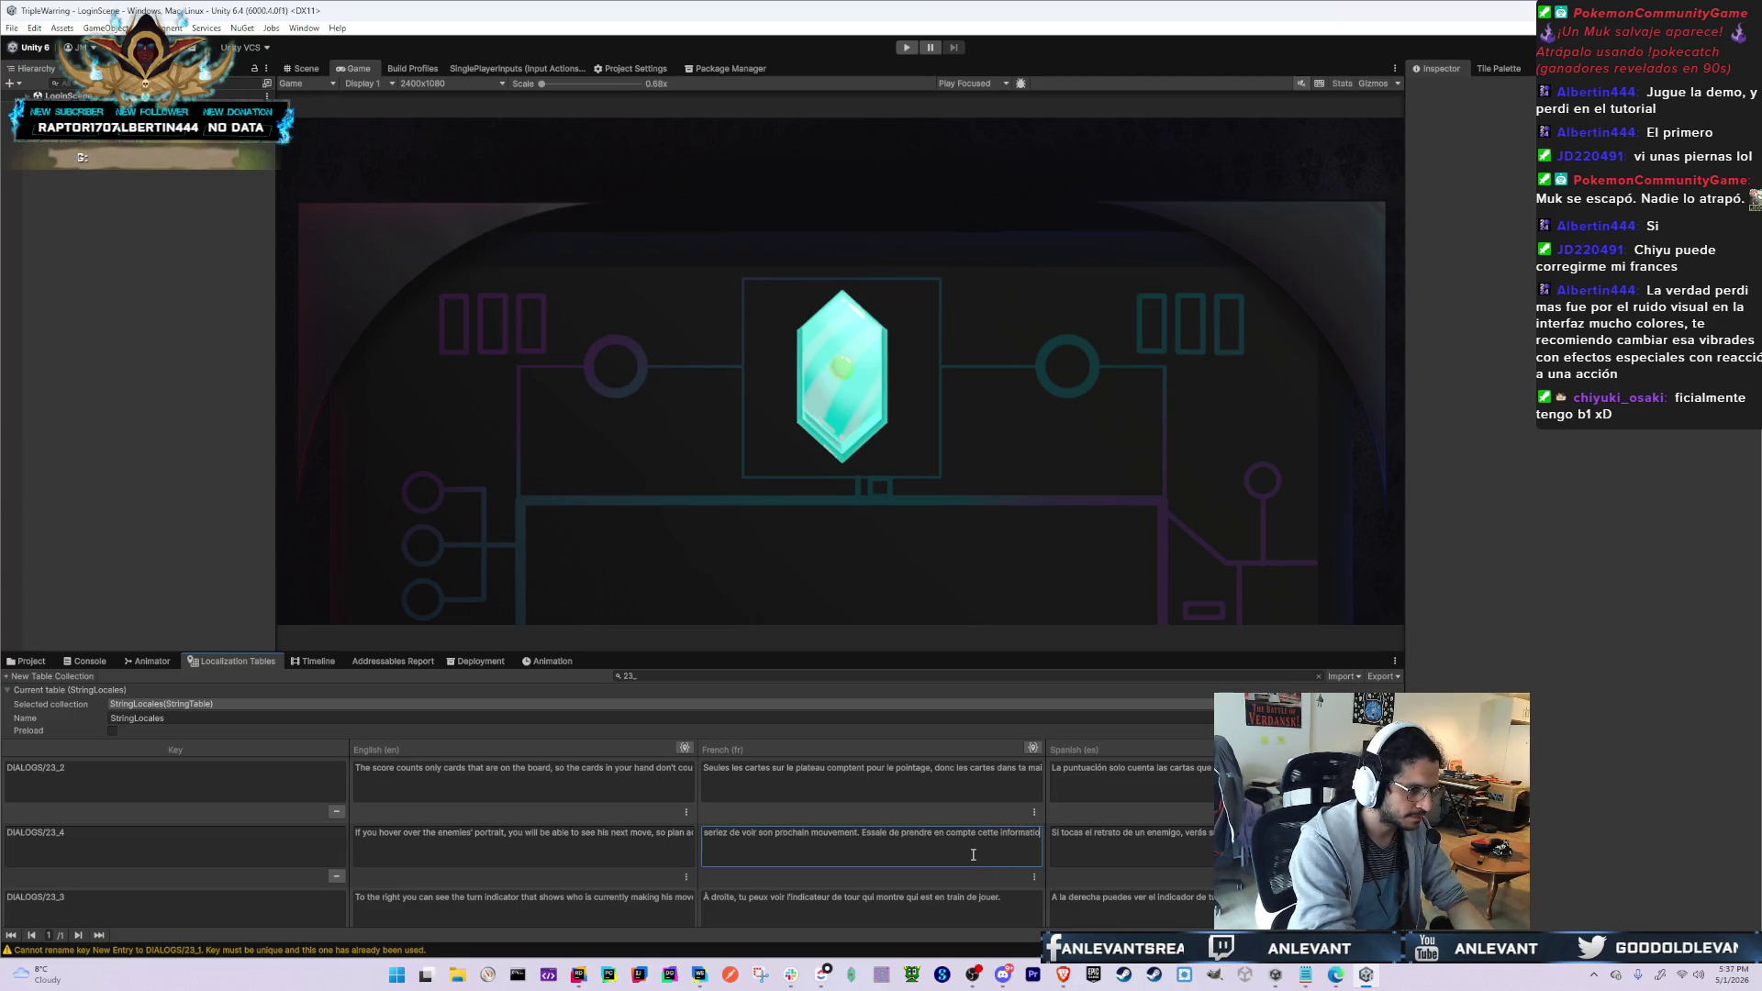
{"action": "type", "text": "ur faire vo"}
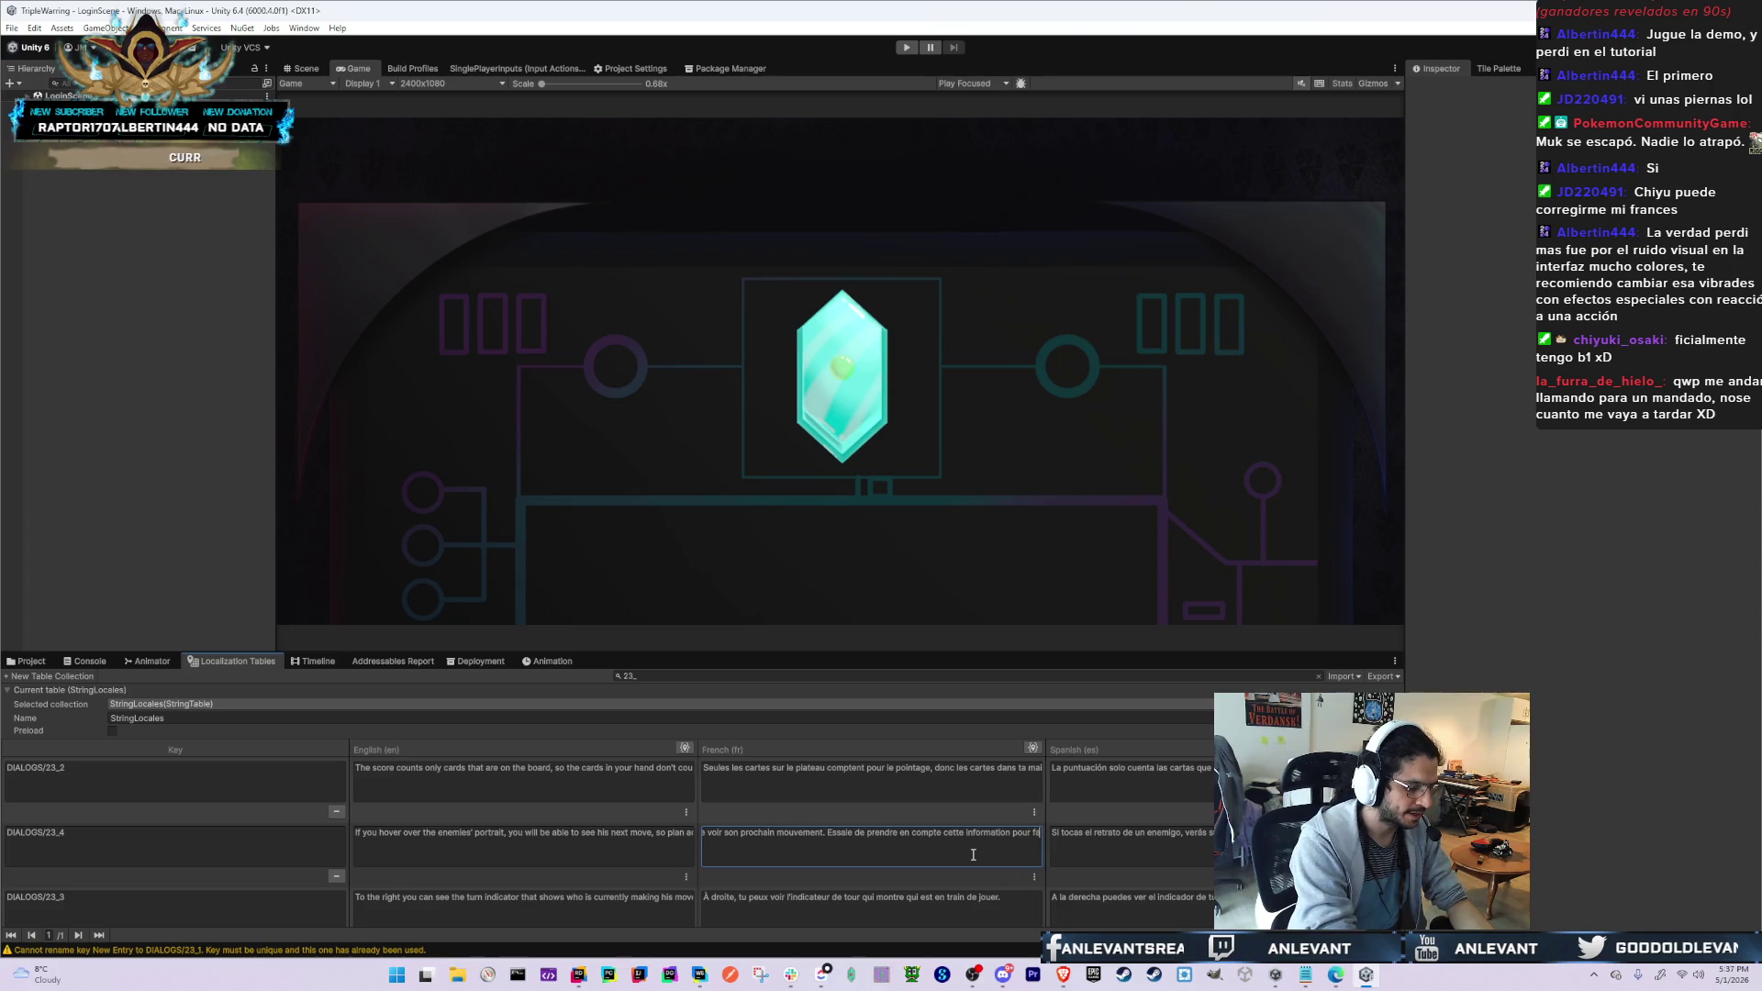
{"action": "type", "text": "s move"}
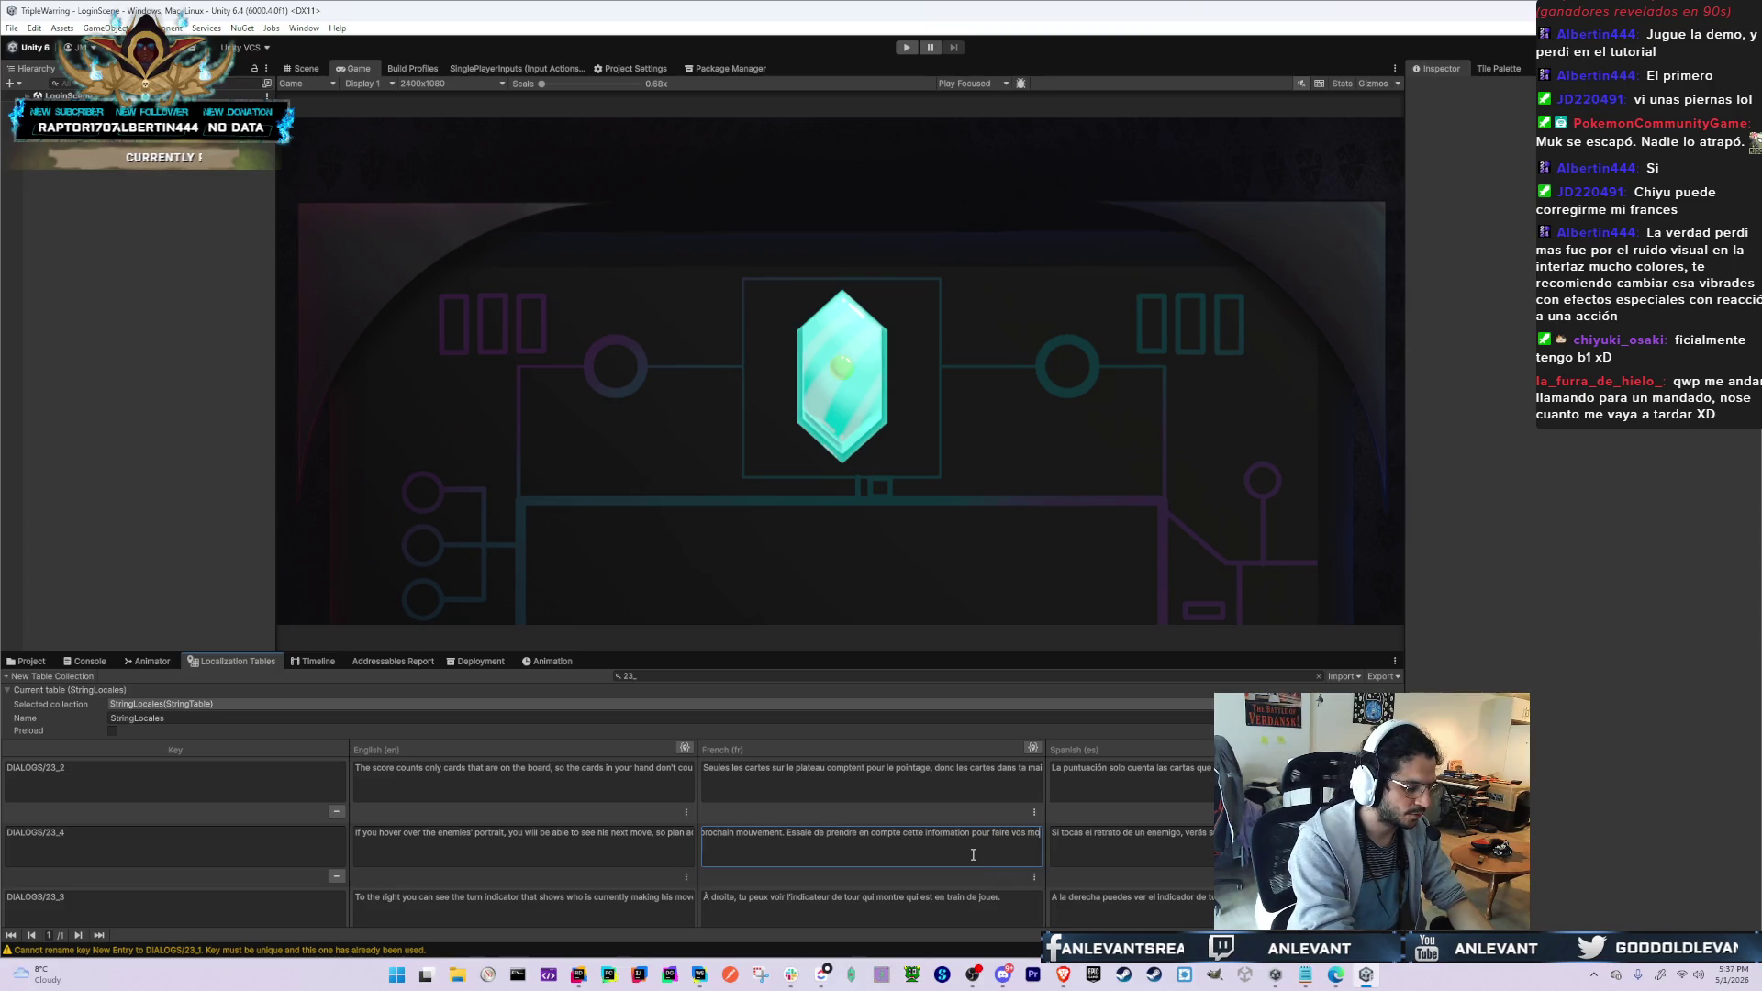
{"action": "type", "text": "vement."}
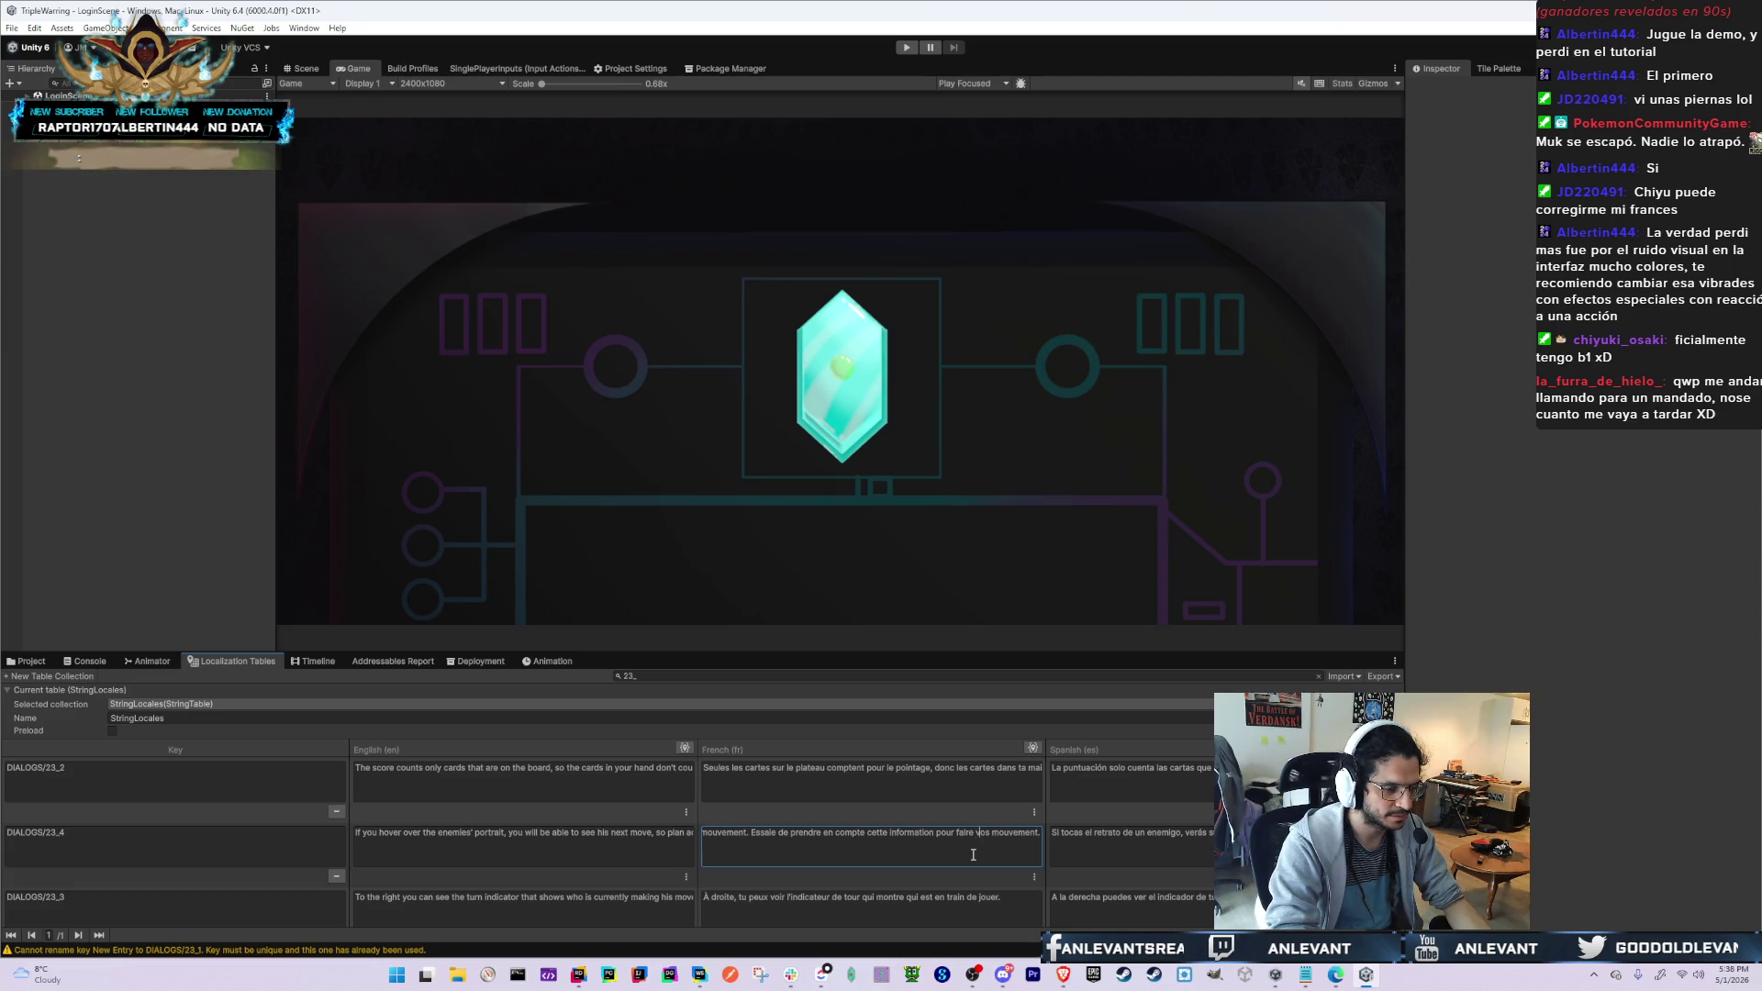
{"action": "key", "text": "Left"}
{"action": "type", "text": "s"}
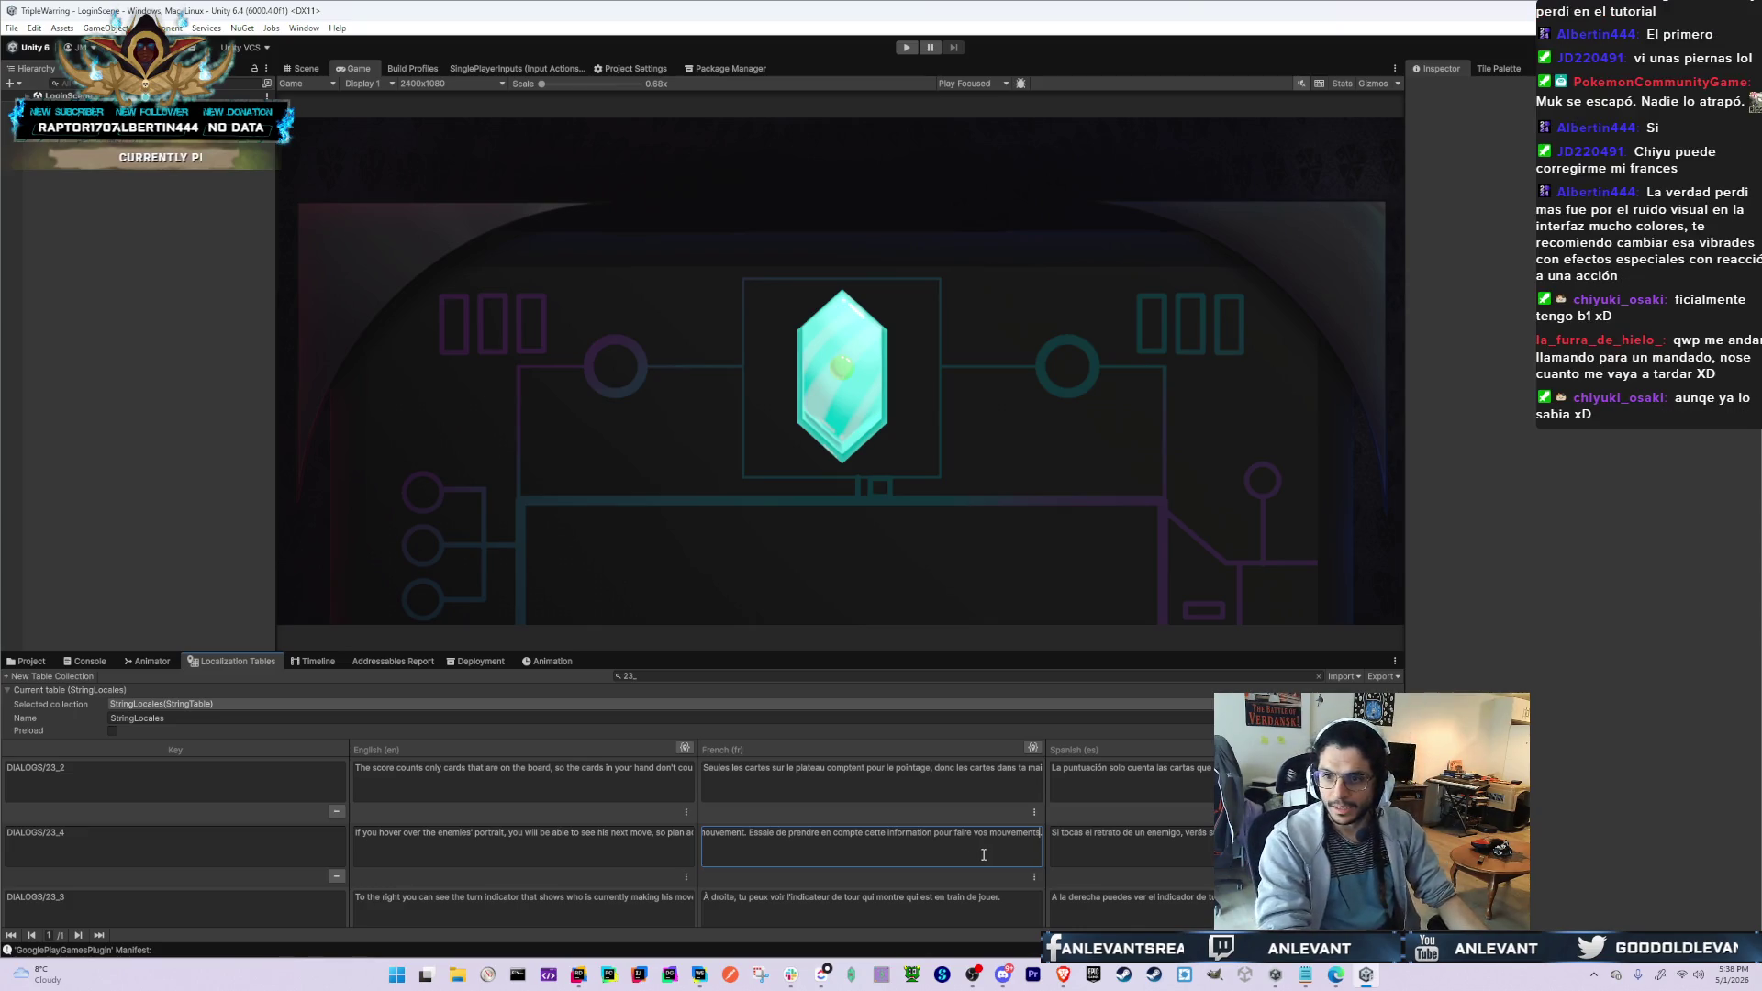
{"action": "scroll", "coordinate": [983, 855], "scroll_direction": "down", "scroll_amount": 2}
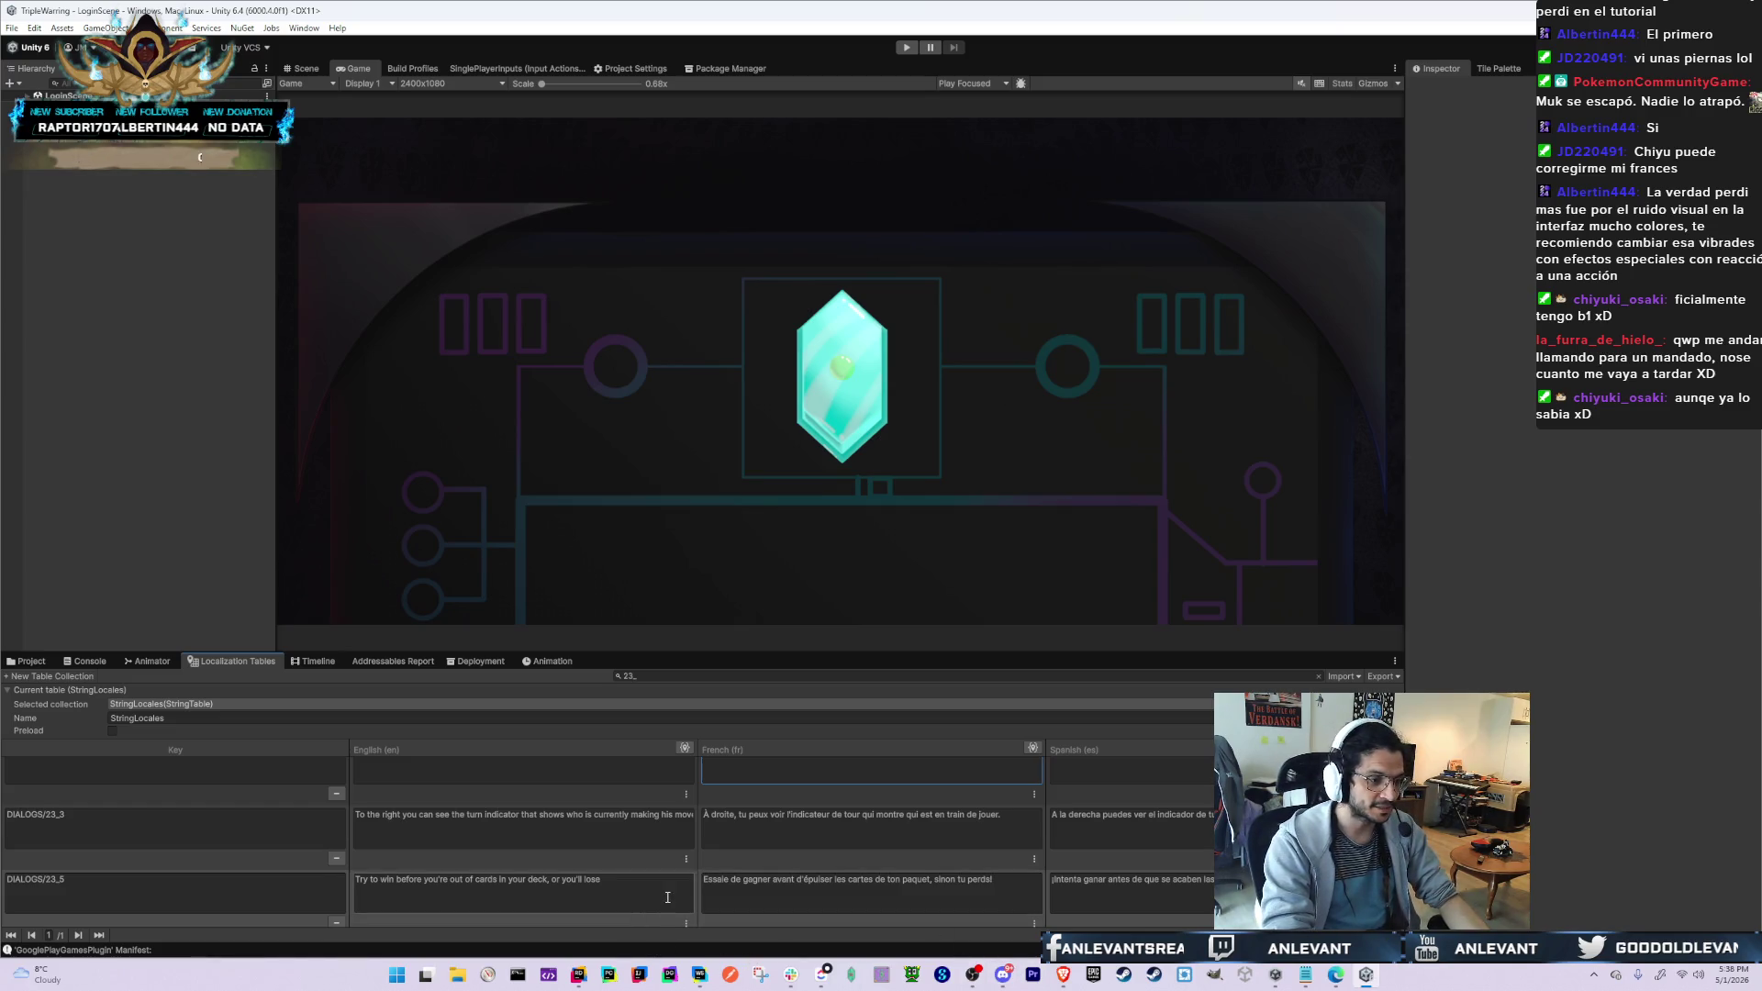
{"action": "scroll", "coordinate": [642, 914], "scroll_direction": "up", "scroll_amount": 2}
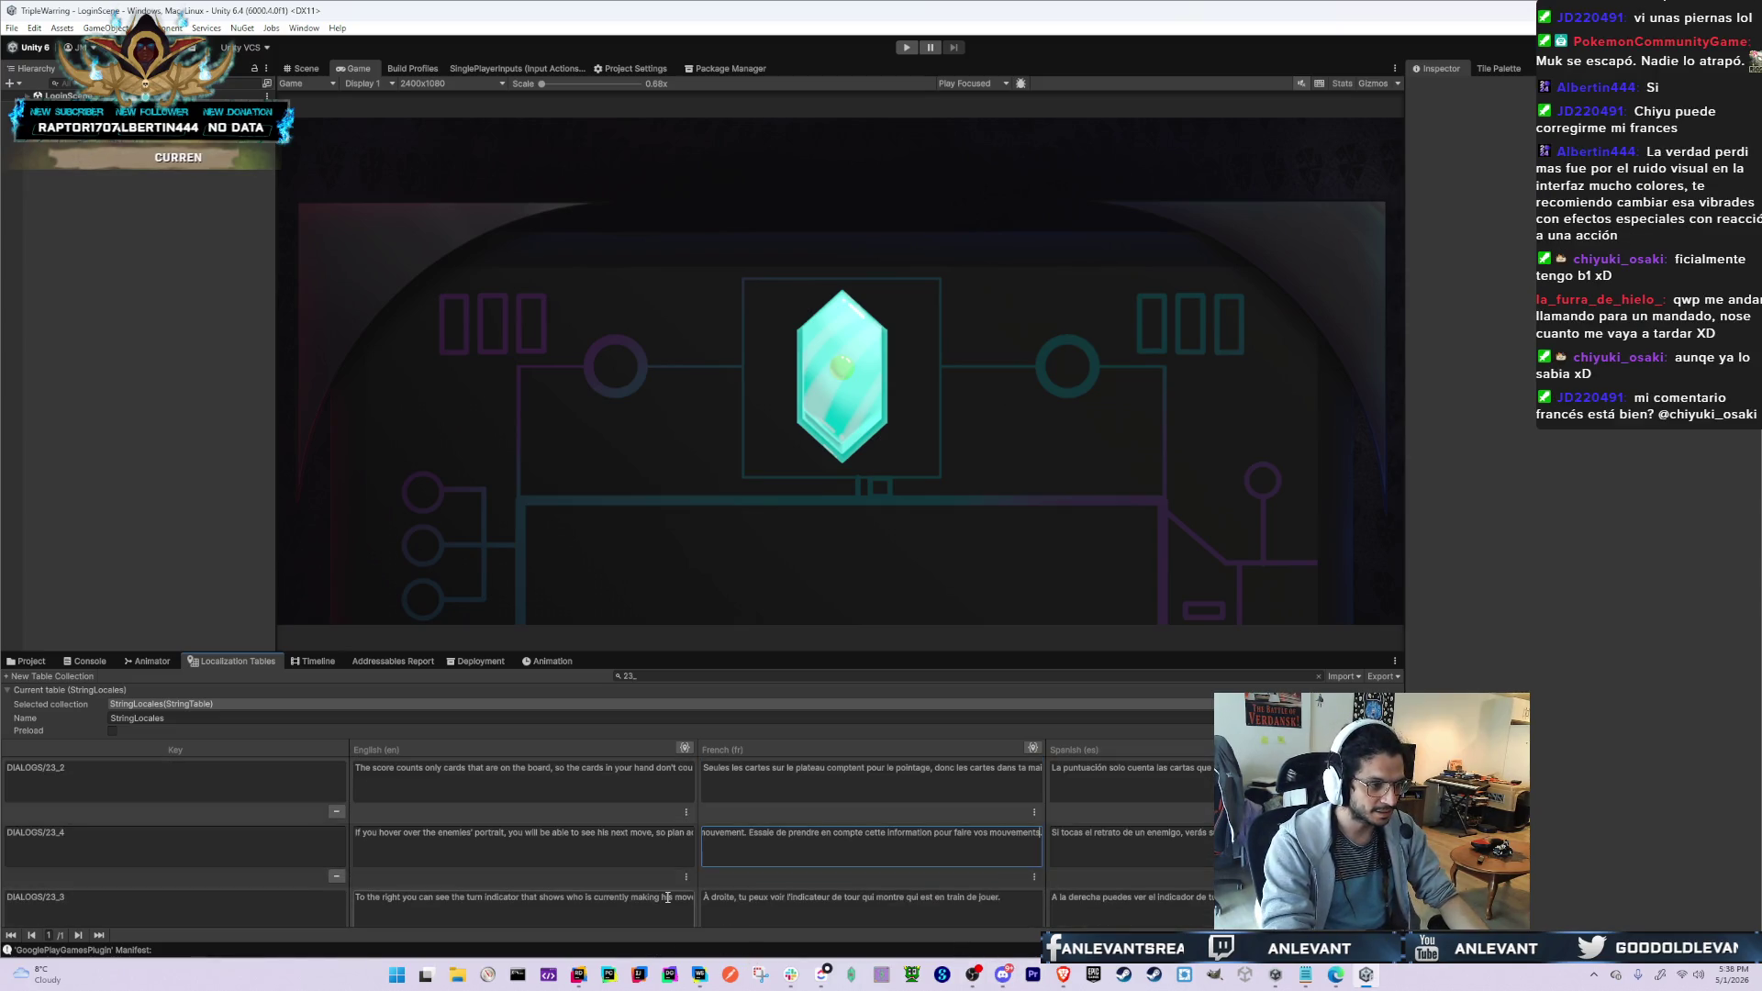
{"action": "scroll", "coordinate": [667, 900], "scroll_direction": "down", "scroll_amount": 3}
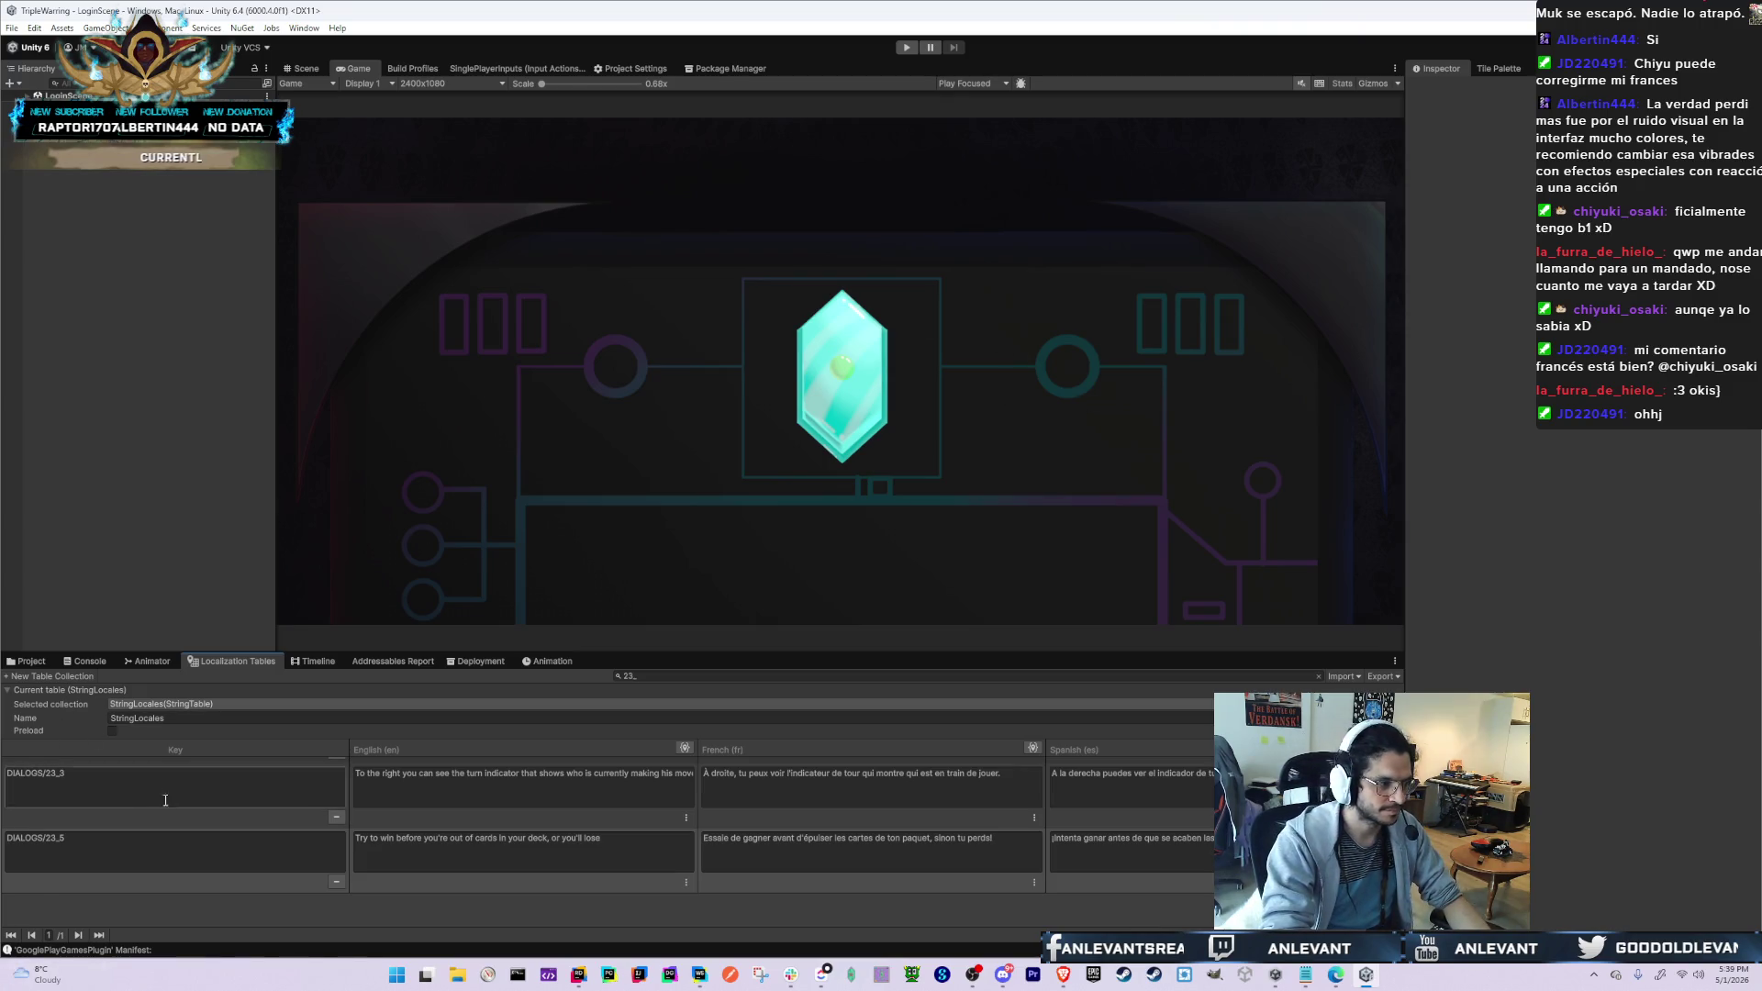
{"action": "left_click", "coordinate": [511, 851]}
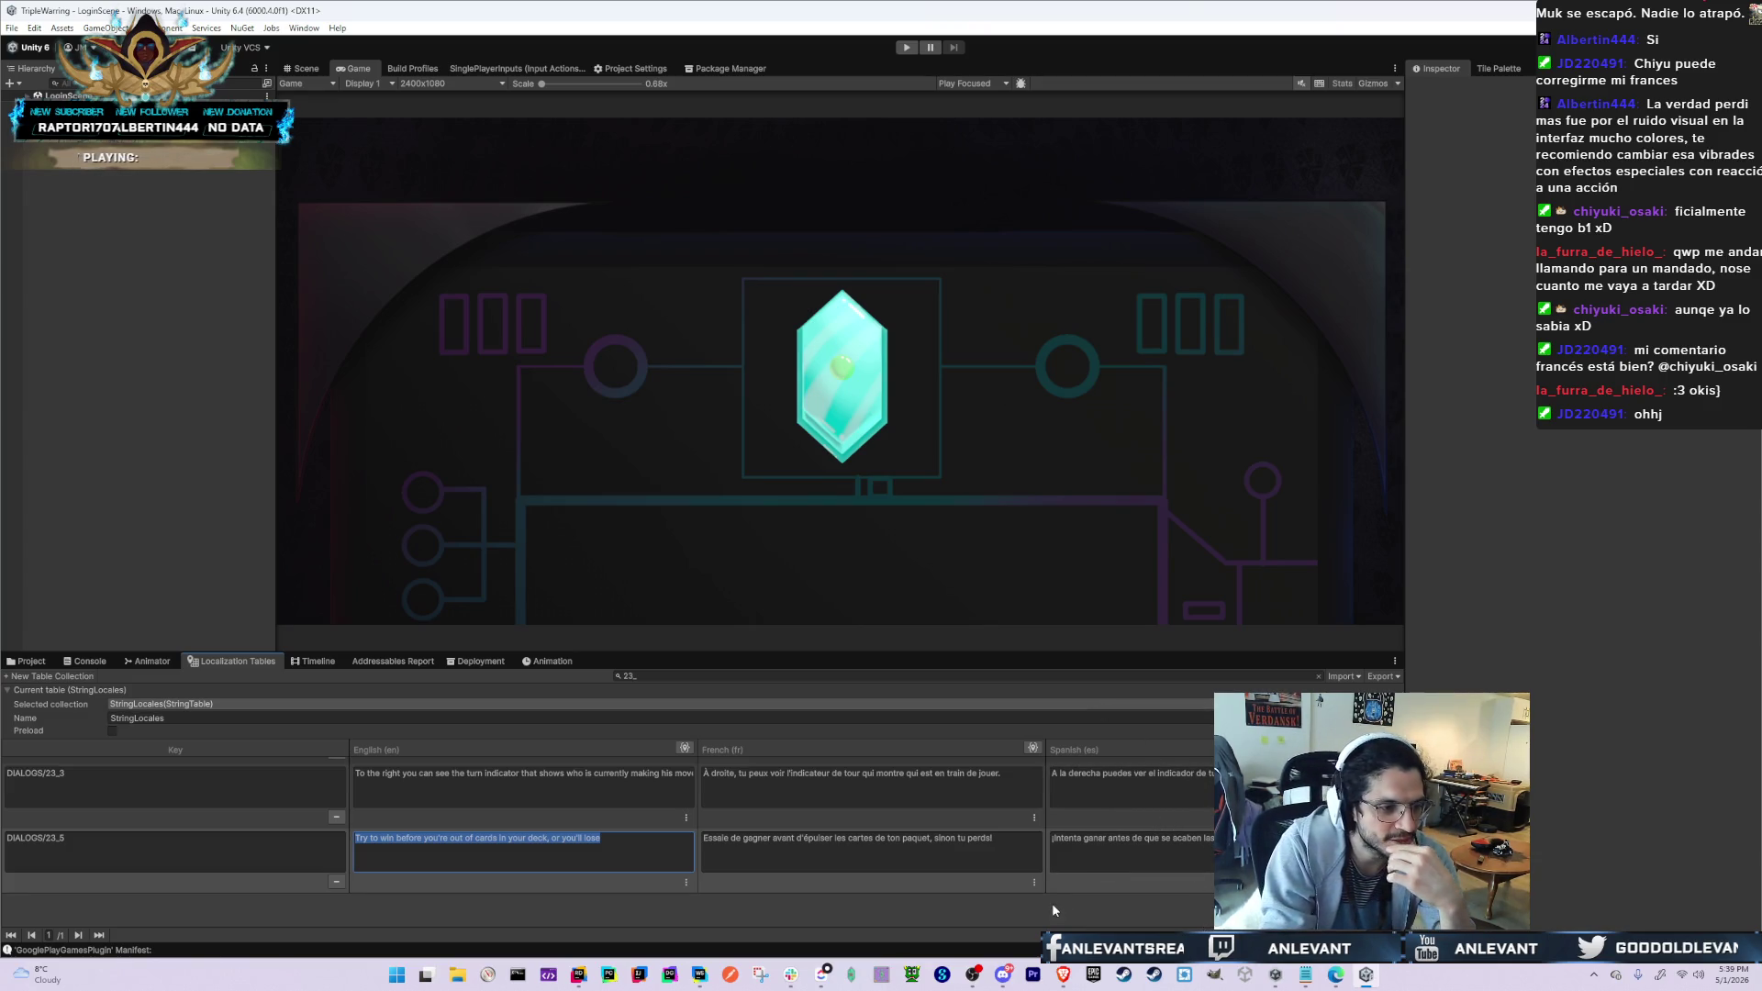
Inspect the Spanish and French cells of DIALOGS/23_5 and the English text of DIALOGS/23_4.
{"action": "left_click", "coordinate": [1103, 867]}
{"action": "left_click", "coordinate": [955, 858]}
{"action": "scroll", "coordinate": [953, 866], "scroll_direction": "up", "scroll_amount": 3}
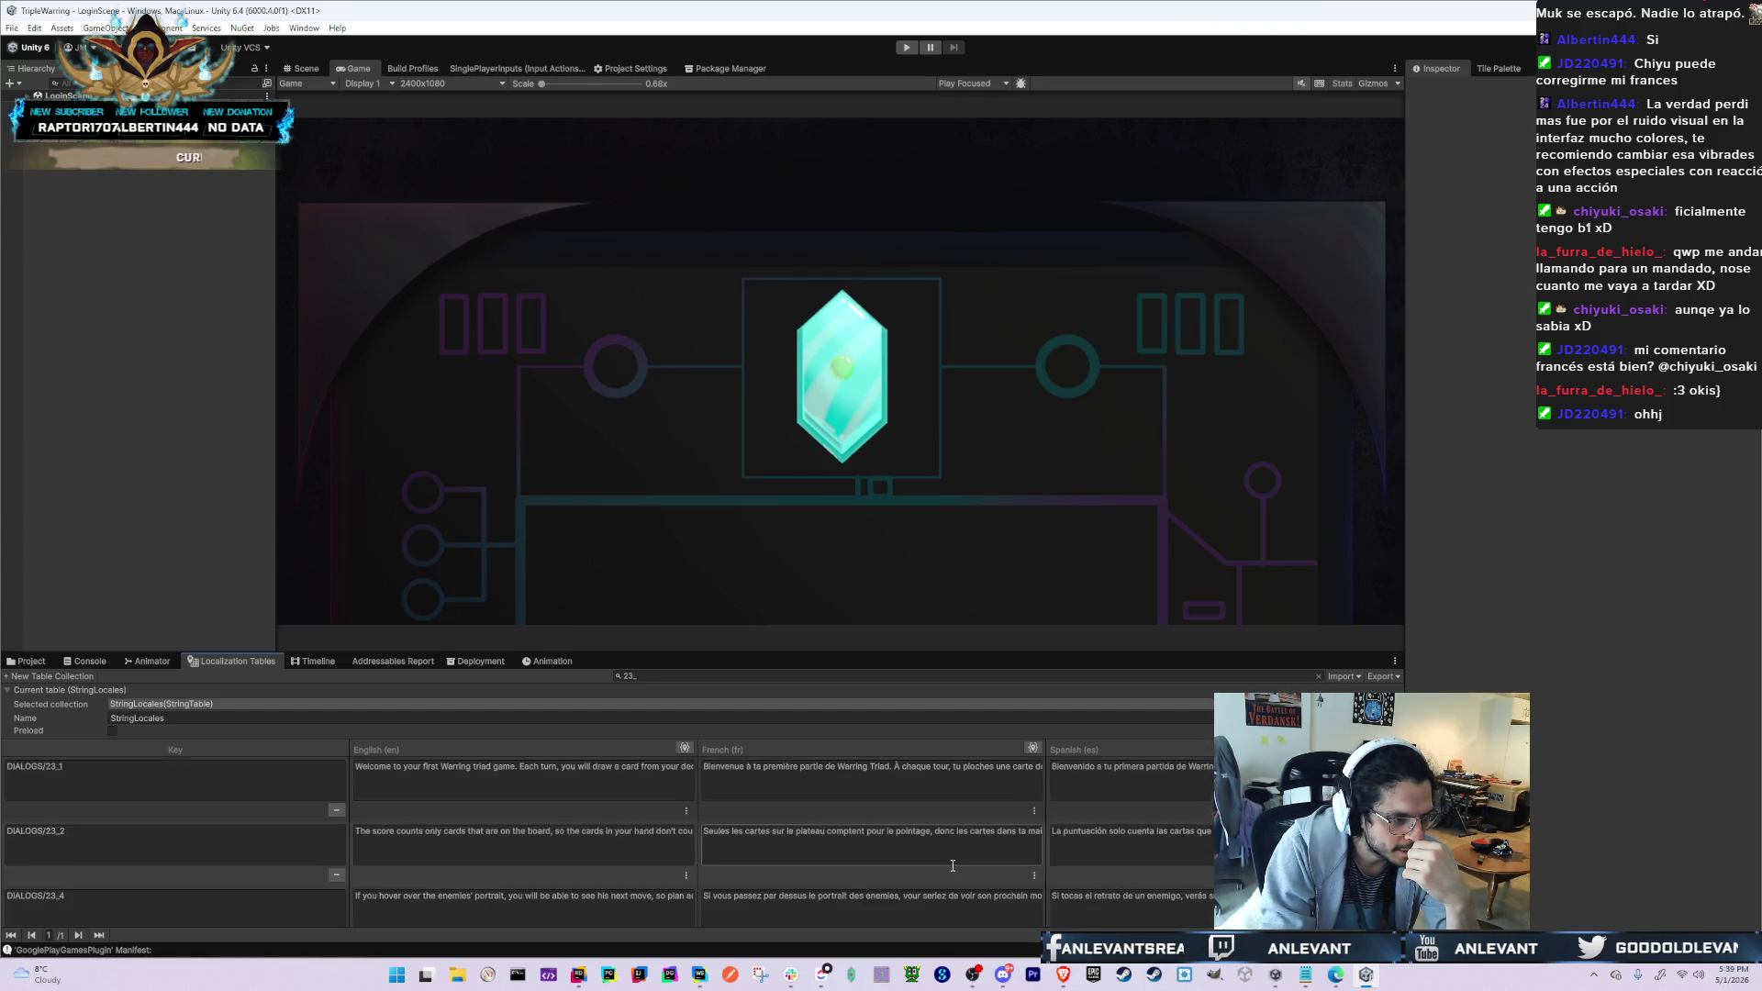
{"action": "scroll", "coordinate": [953, 866], "scroll_direction": "down", "scroll_amount": 1}
{"action": "left_click", "coordinate": [517, 879]}
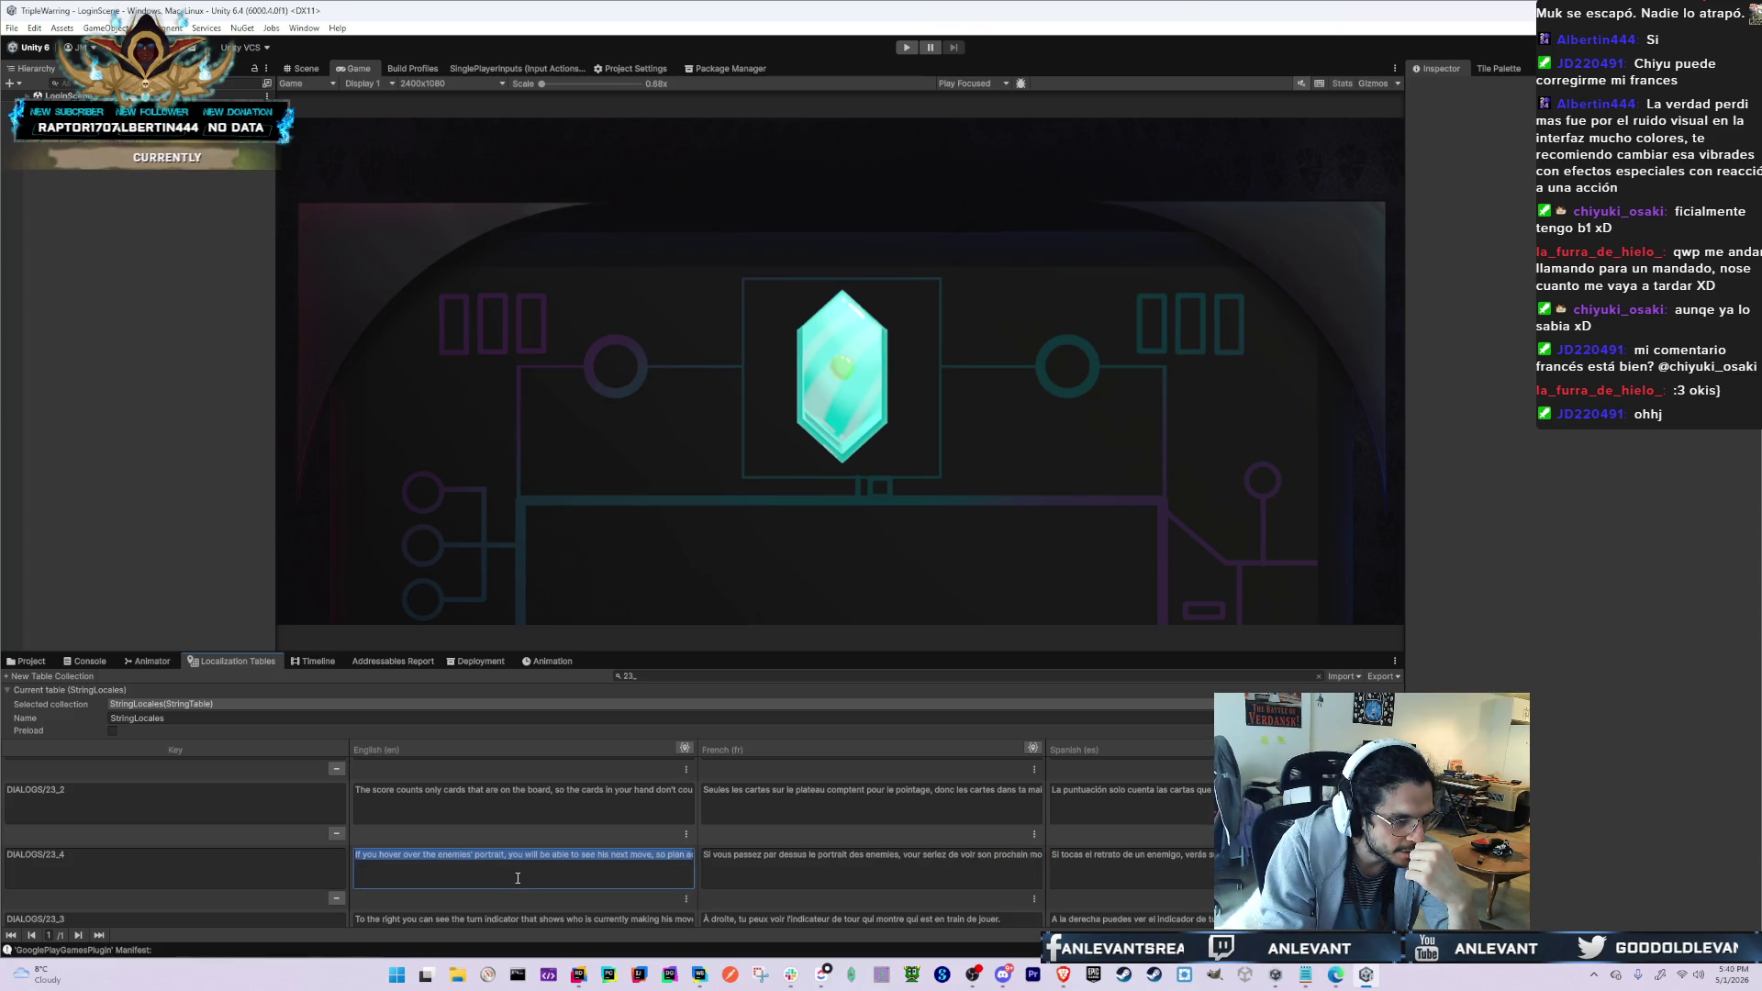
Replace 'tocas el' with 'pasas encima del' before 'retrato' in the Spanish DIALOGS/23_4 text.
{"action": "left_click", "coordinate": [1152, 856]}
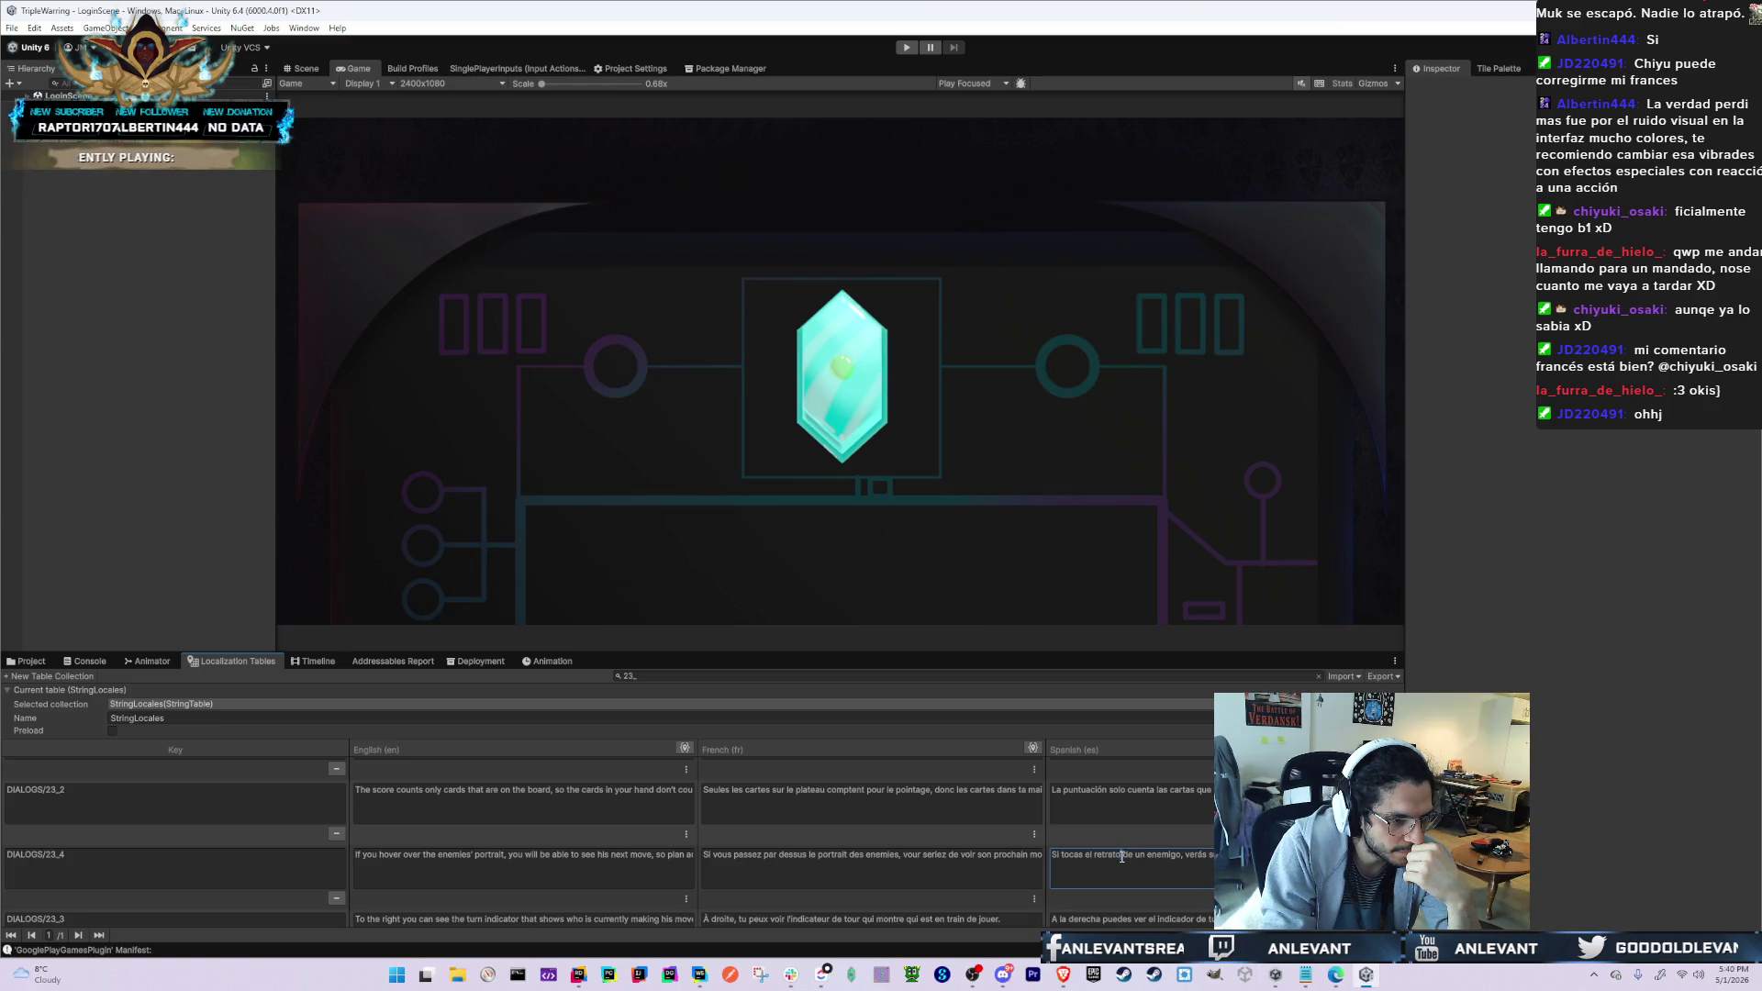
{"action": "left_click", "coordinate": [1122, 857]}
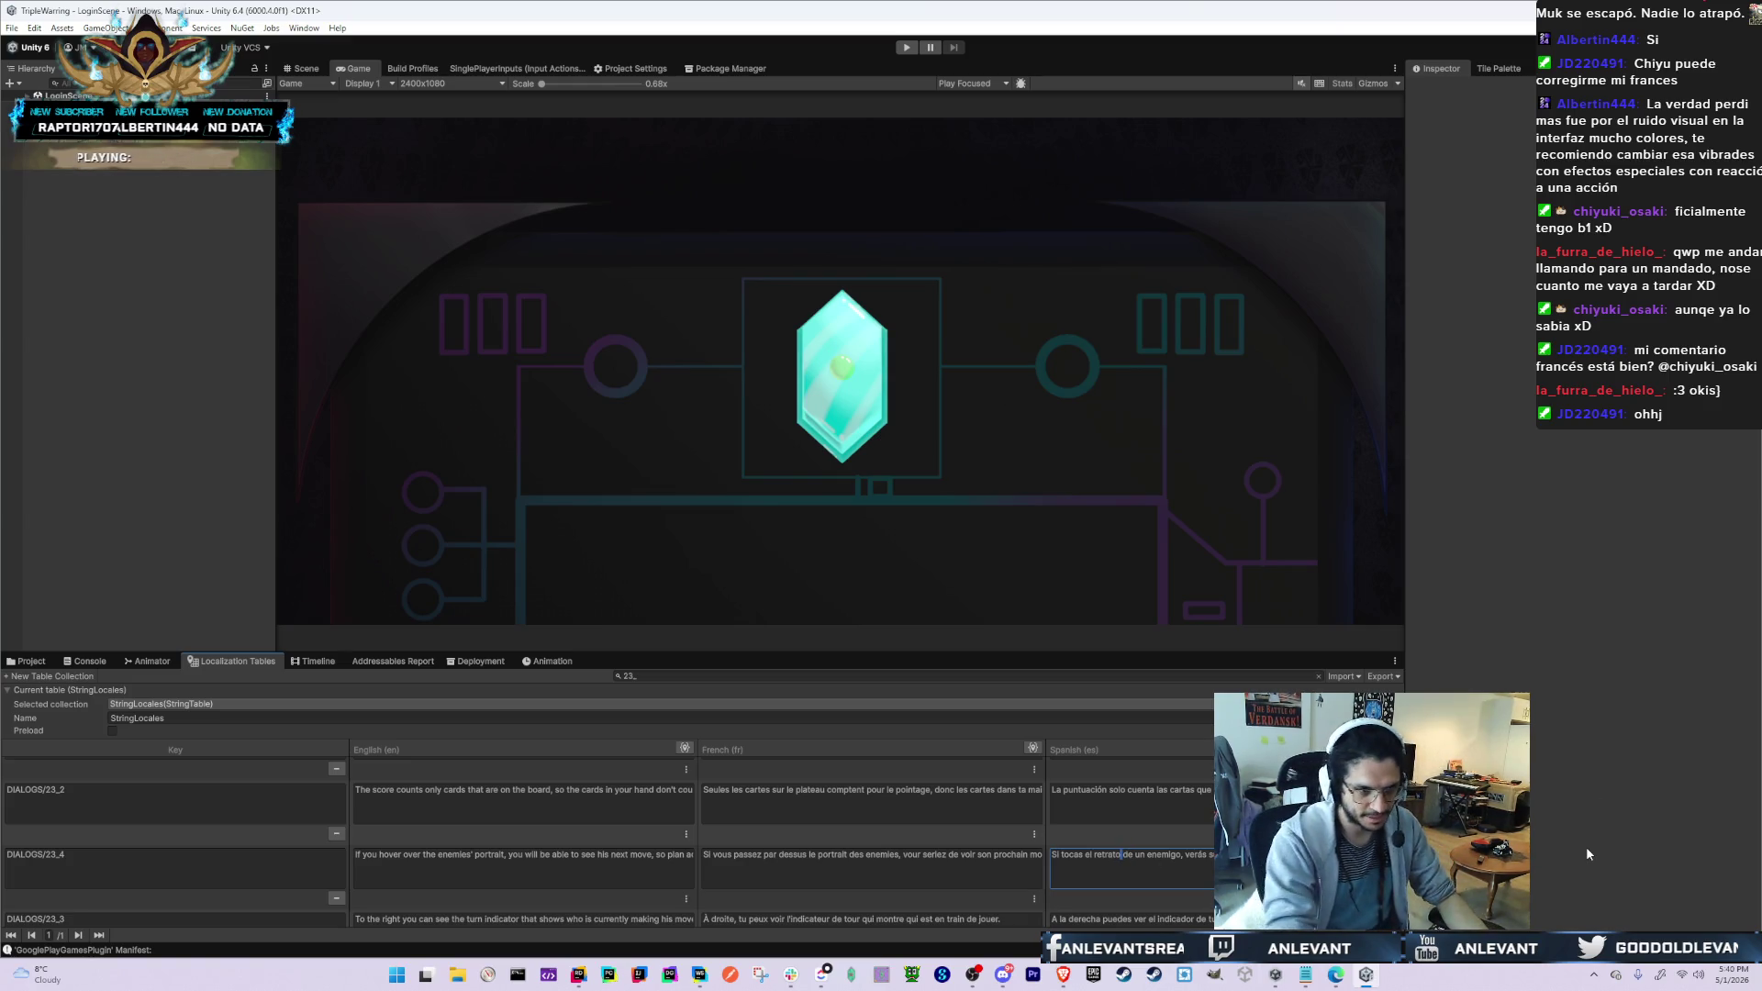
{"action": "key", "text": "BackSpace"}
{"action": "key", "text": "BackSpace"}
{"action": "key", "text": "BackSpace"}
{"action": "type", "text": "pasas encima de"}
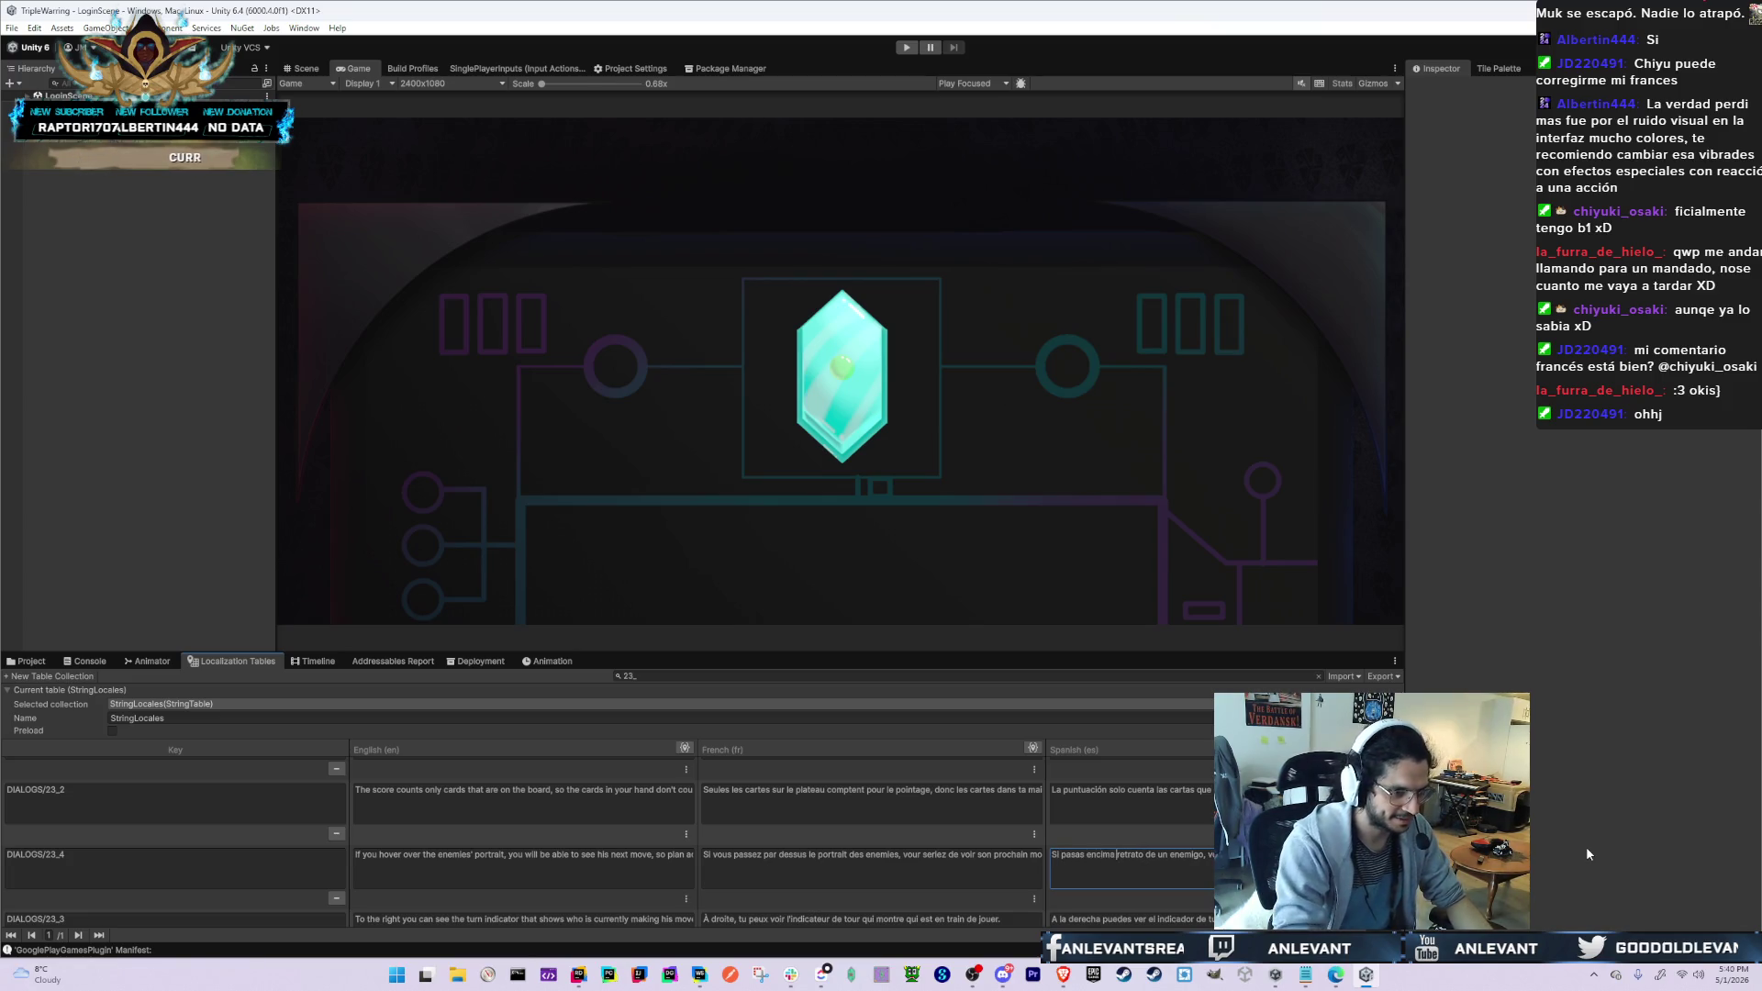
{"action": "type", "text": "l"}
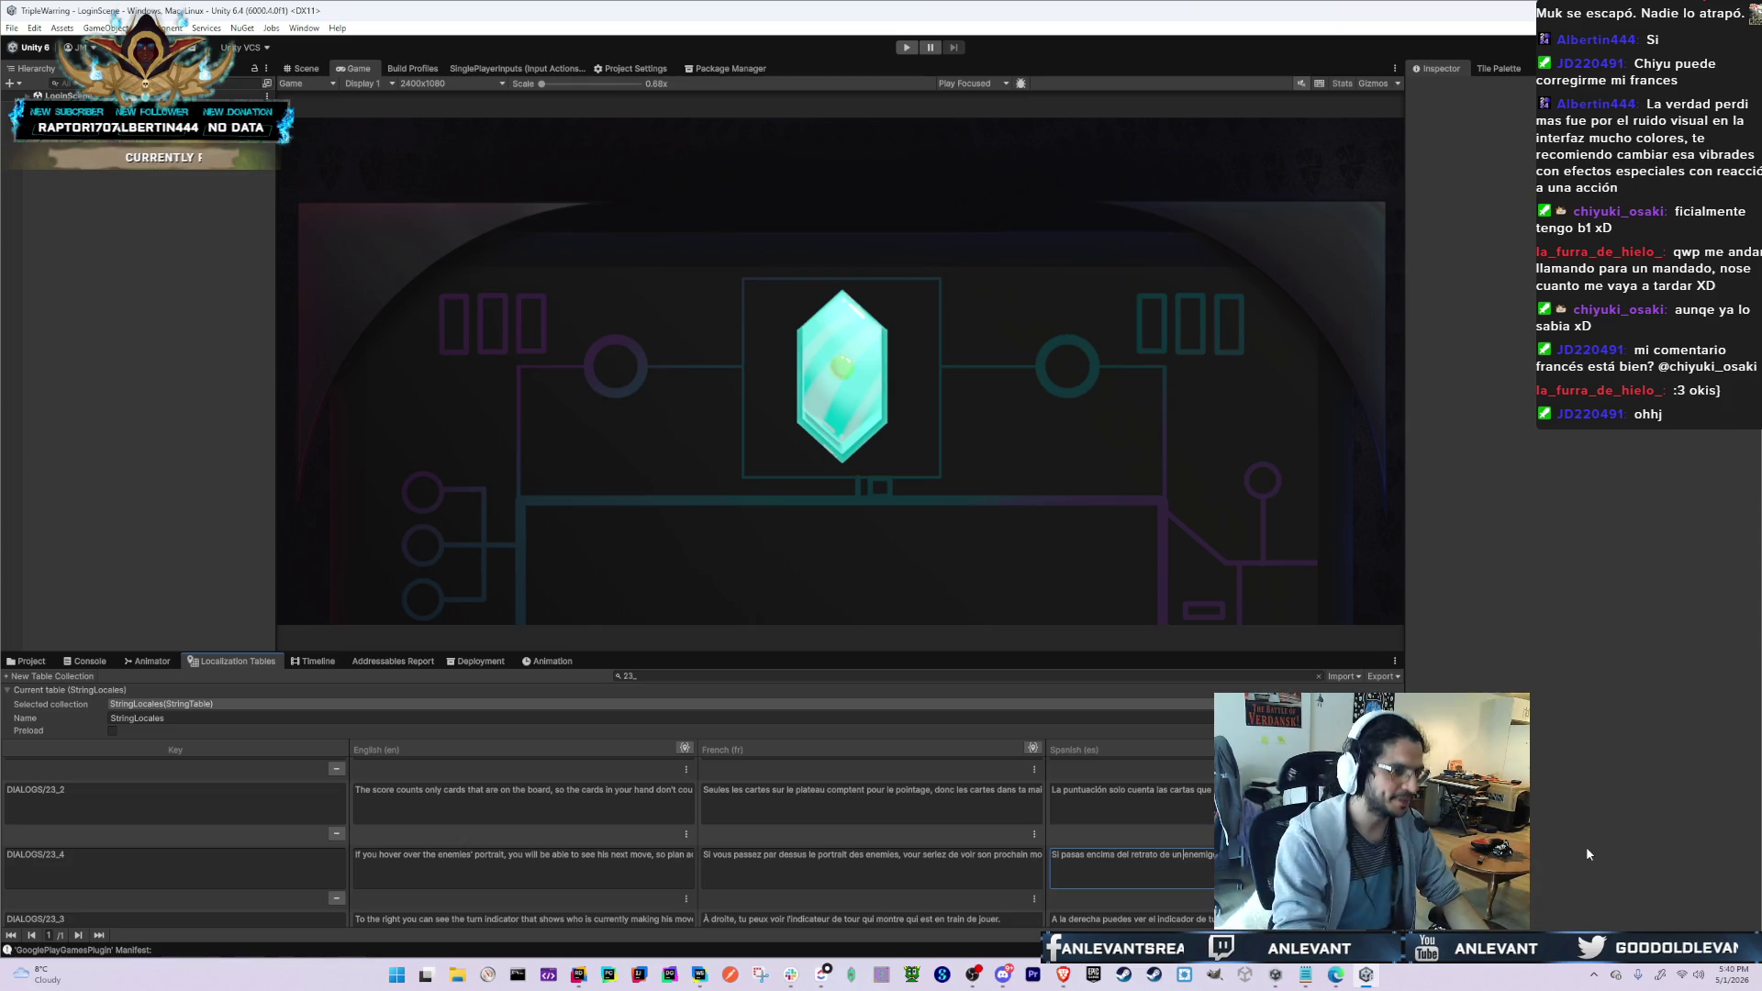
{"action": "key", "text": "ctrl+Left"}
{"action": "key", "text": "ctrl+Left"}
{"action": "key", "text": "ctrl+Left"}
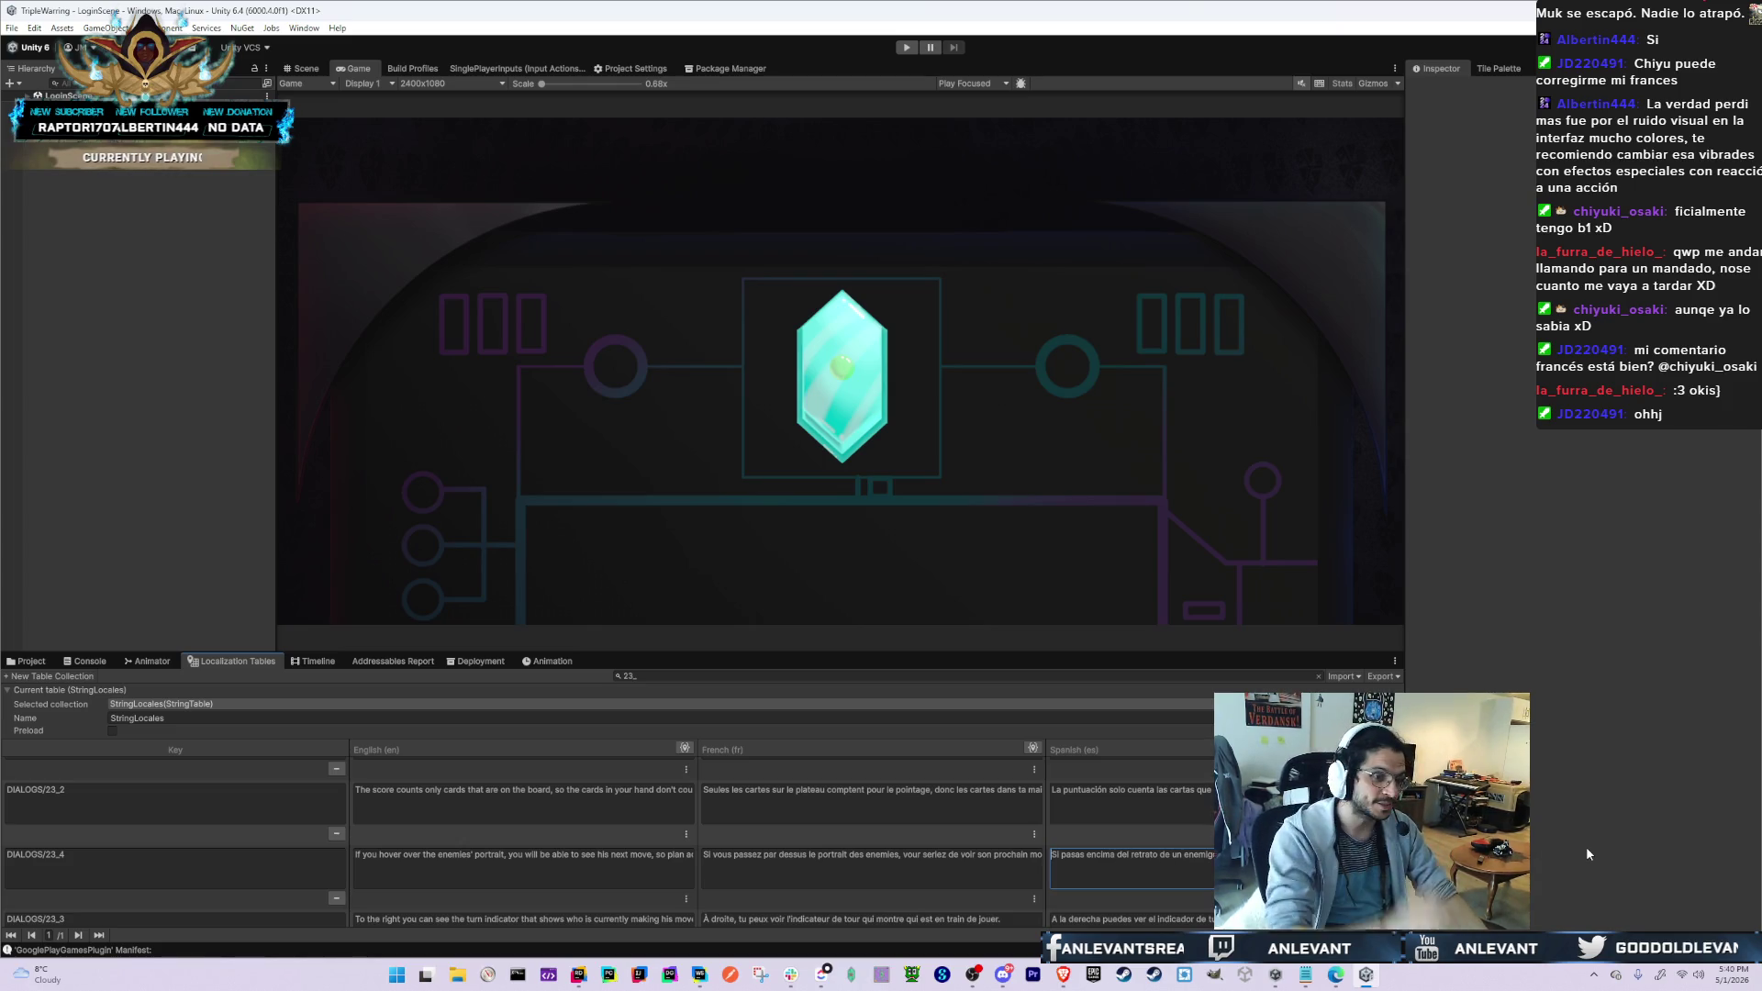
{"action": "key", "text": "End"}
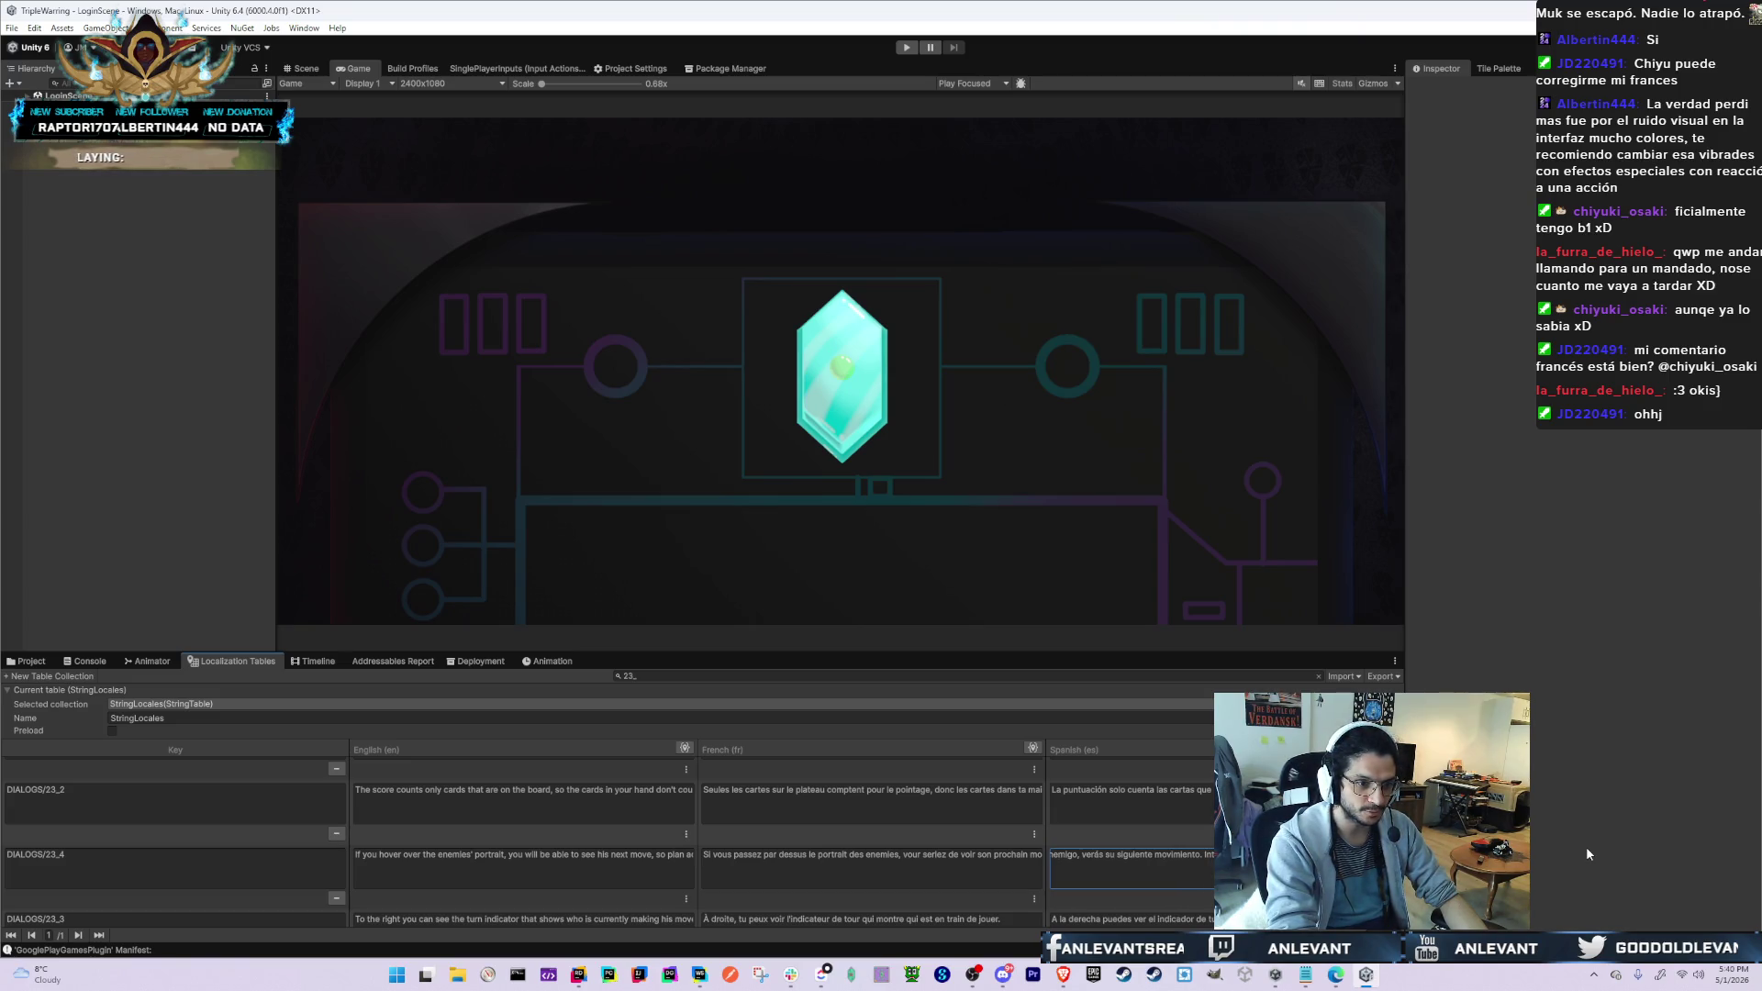
{"action": "key", "text": "Home"}
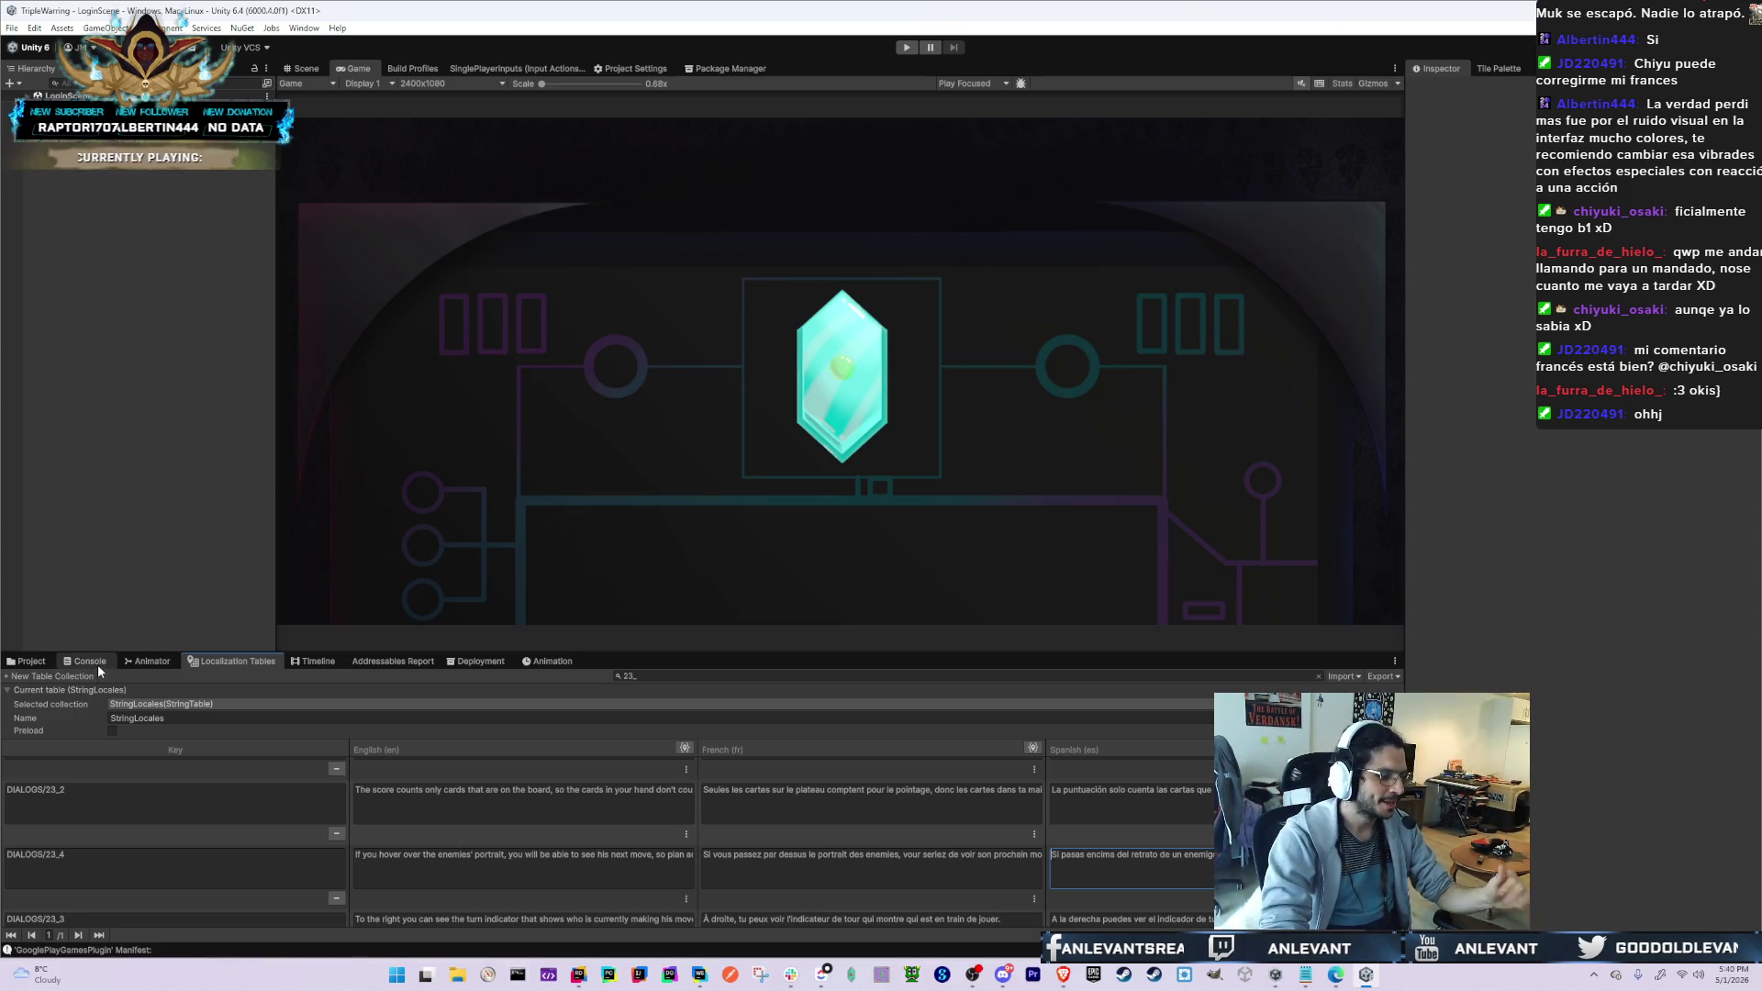
{"action": "key", "text": "alt+Tab"}
{"action": "key", "text": "alt+Tab"}
Duplicate the DIALOGS/23_4 dialog entry at the end of 23.json.
{"action": "left_click", "coordinate": [1026, 381]}
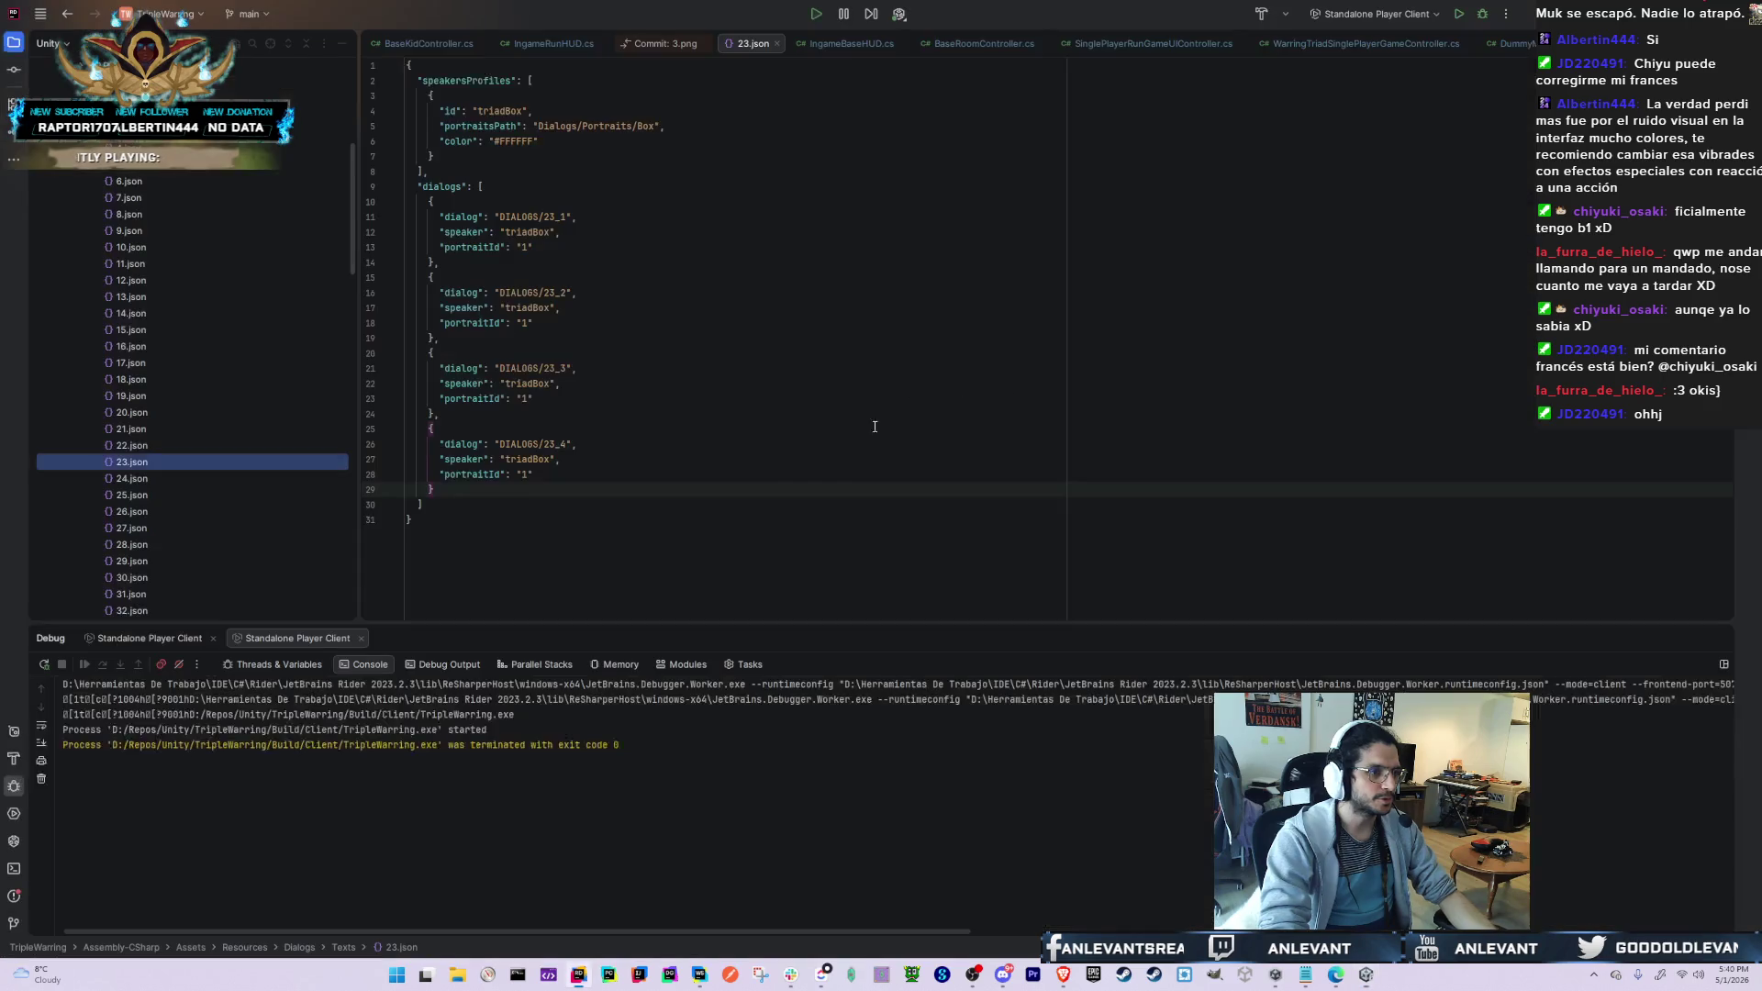
{"action": "left_click", "coordinate": [582, 488]}
{"action": "key", "text": "shift+Up"}
{"action": "key", "text": "shift+Up"}
{"action": "key", "text": "shift+Up"}
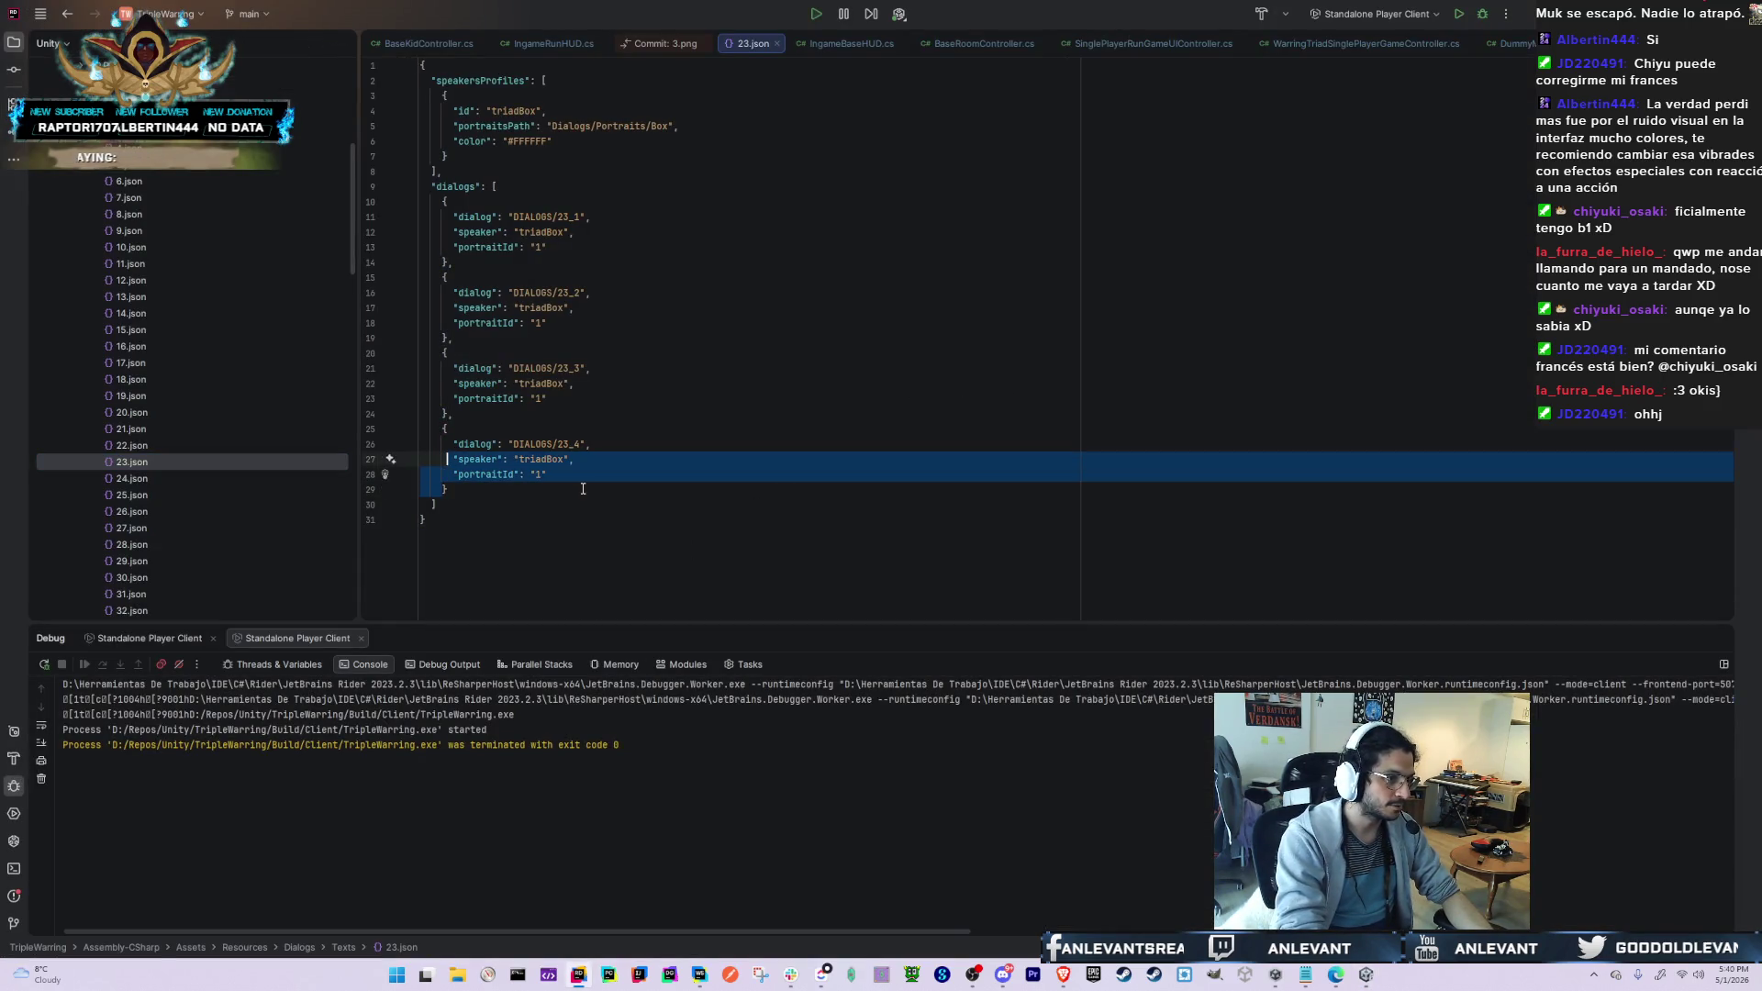
{"action": "left_click", "coordinate": [582, 488]}
{"action": "key", "text": "ctrl+v"}
{"action": "type", "text": "}"}
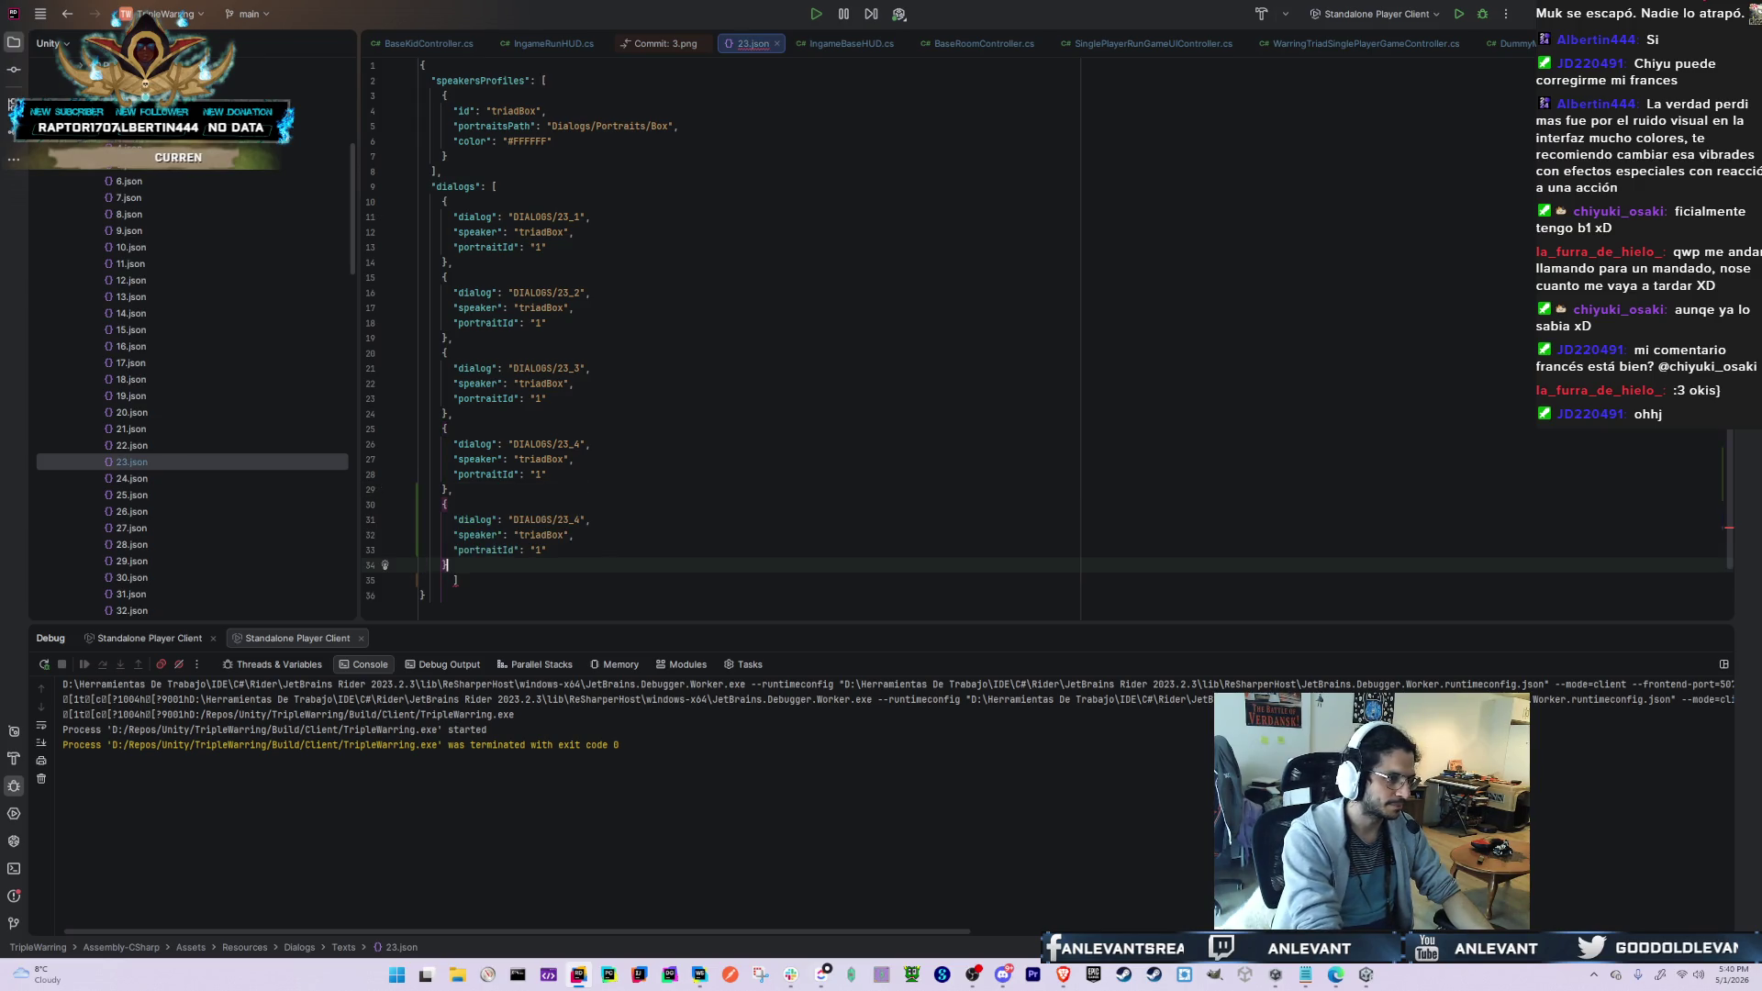
Reformat 23.json and change the new entry's dialog id to DIALOGS/23_5.
{"action": "key", "text": "ctrl+alt+l"}
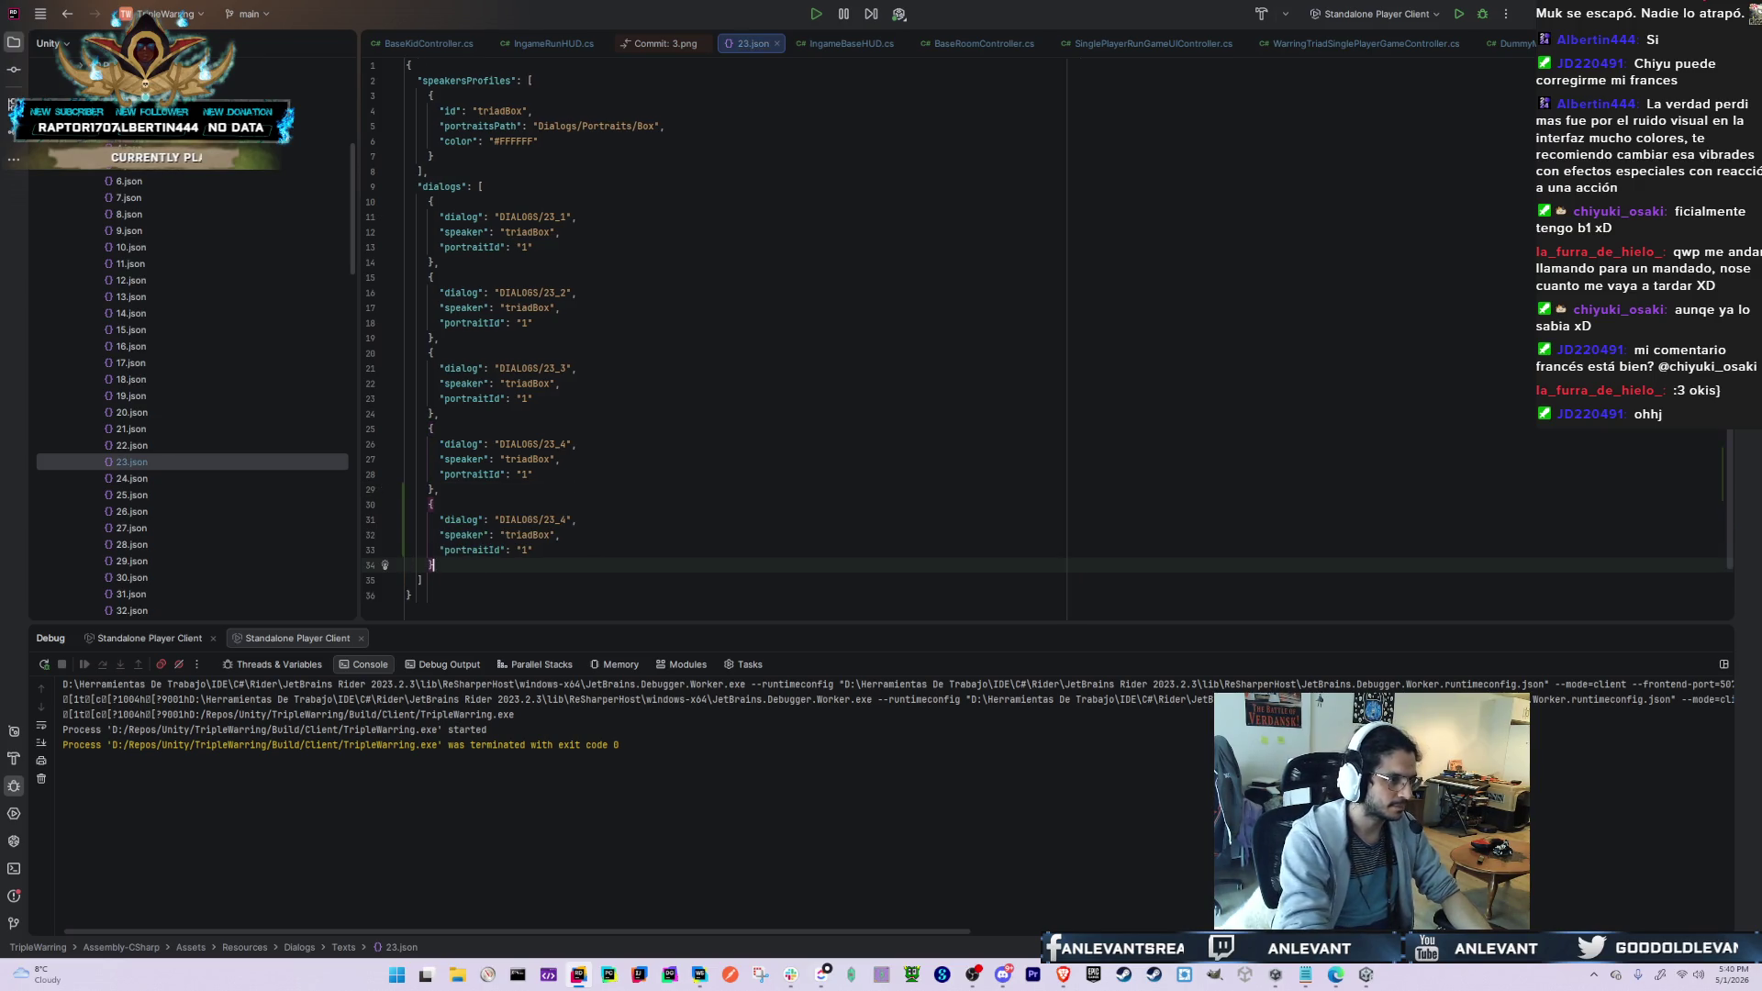
{"action": "key", "text": "Up"}
{"action": "key", "text": "Up"}
{"action": "key", "text": "Up"}
{"action": "key", "text": "Down"}
{"action": "key", "text": "Down"}
{"action": "left_click", "coordinate": [566, 520]}
{"action": "key", "text": "BackSpace"}
{"action": "type", "text": "5"}
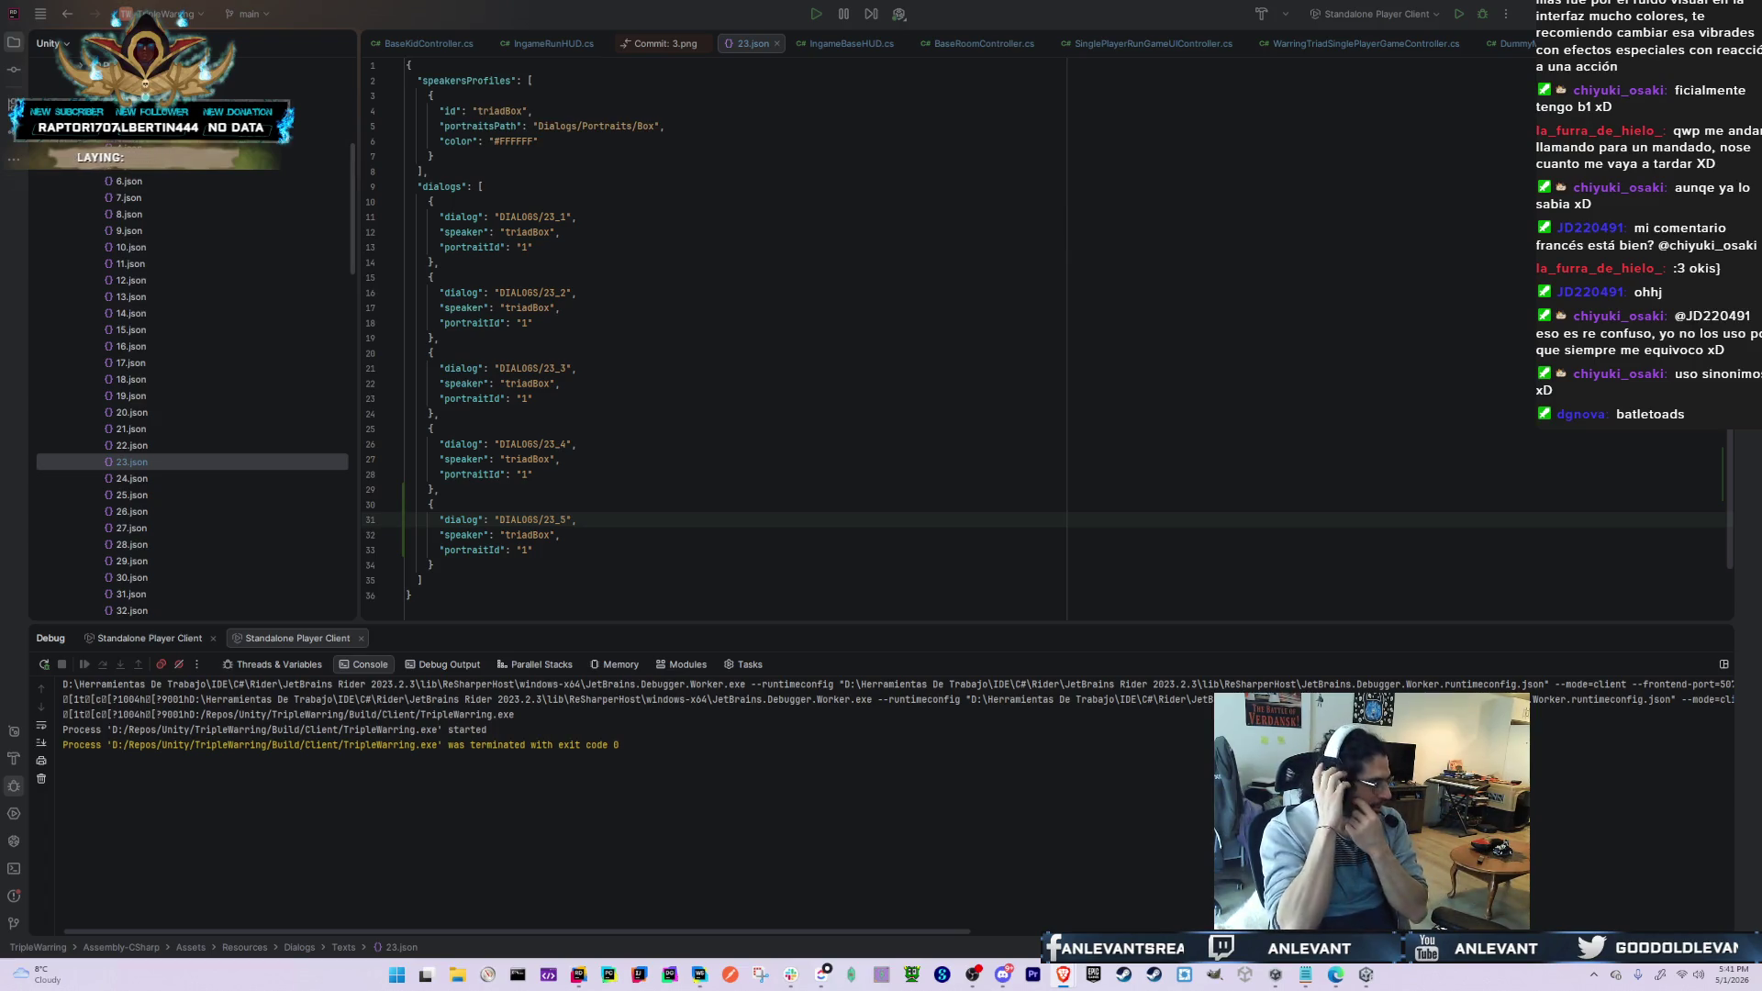
{"action": "key", "text": "alt+Tab"}
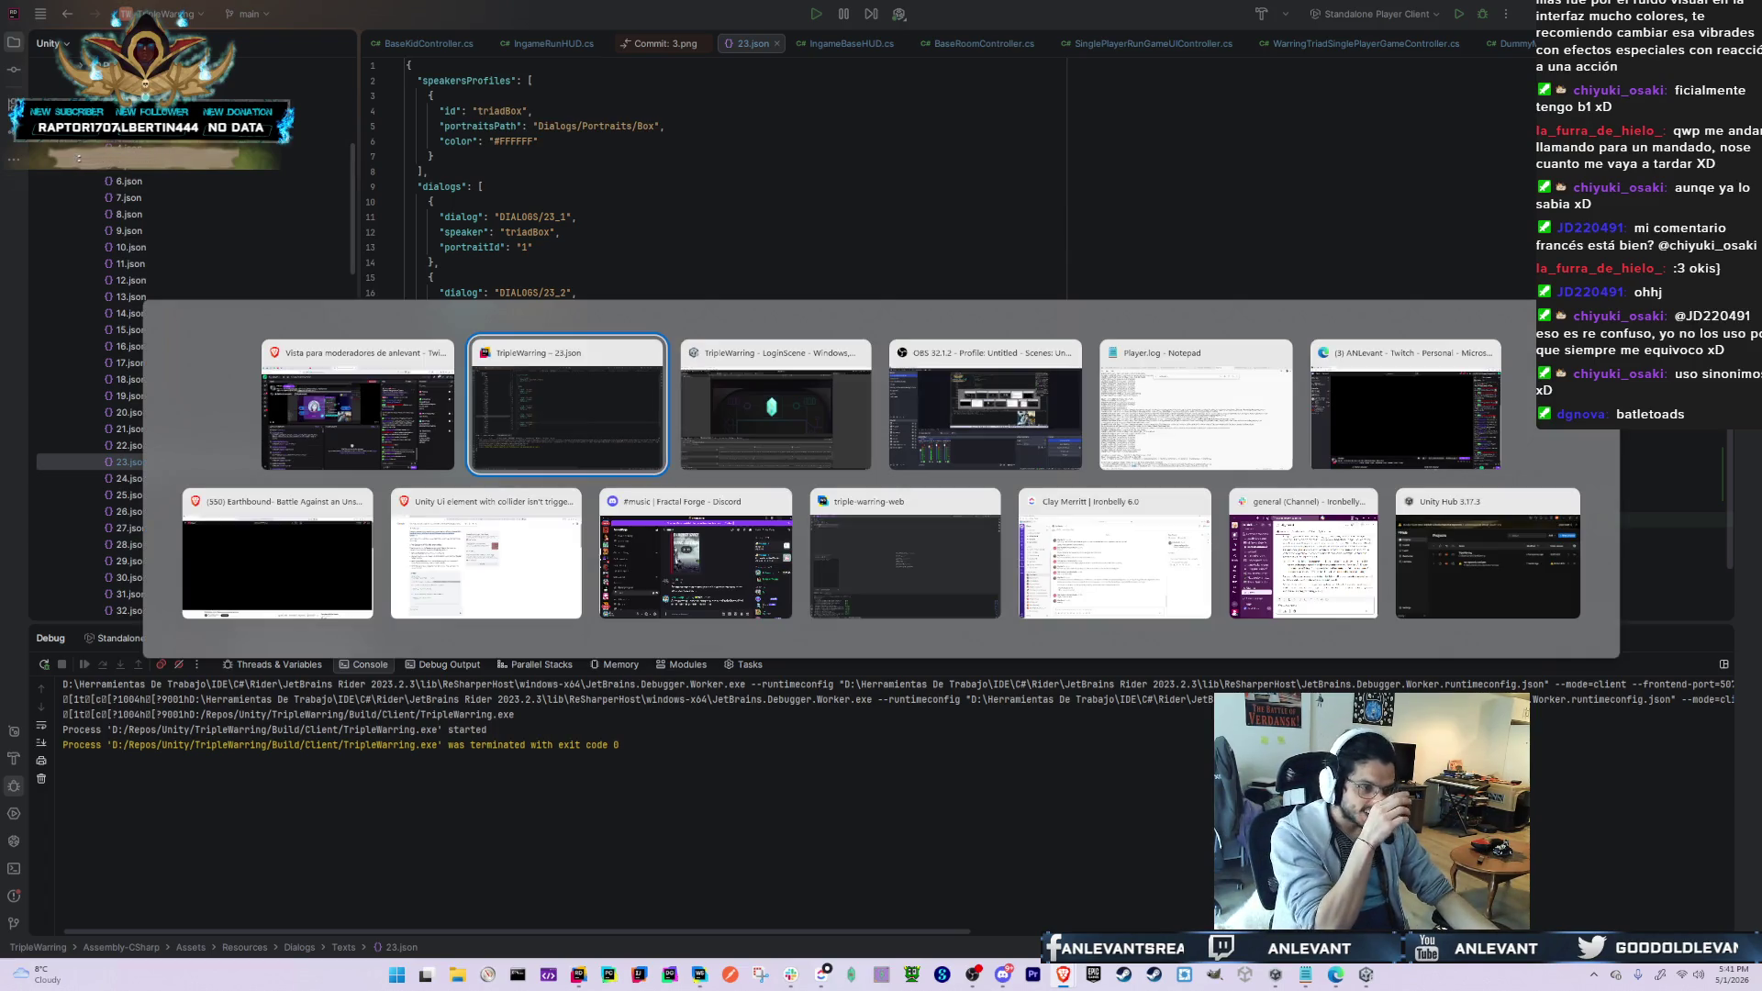
Clear the Unity Console and open the Windows build profile.
{"action": "key", "text": "alt+Tab"}
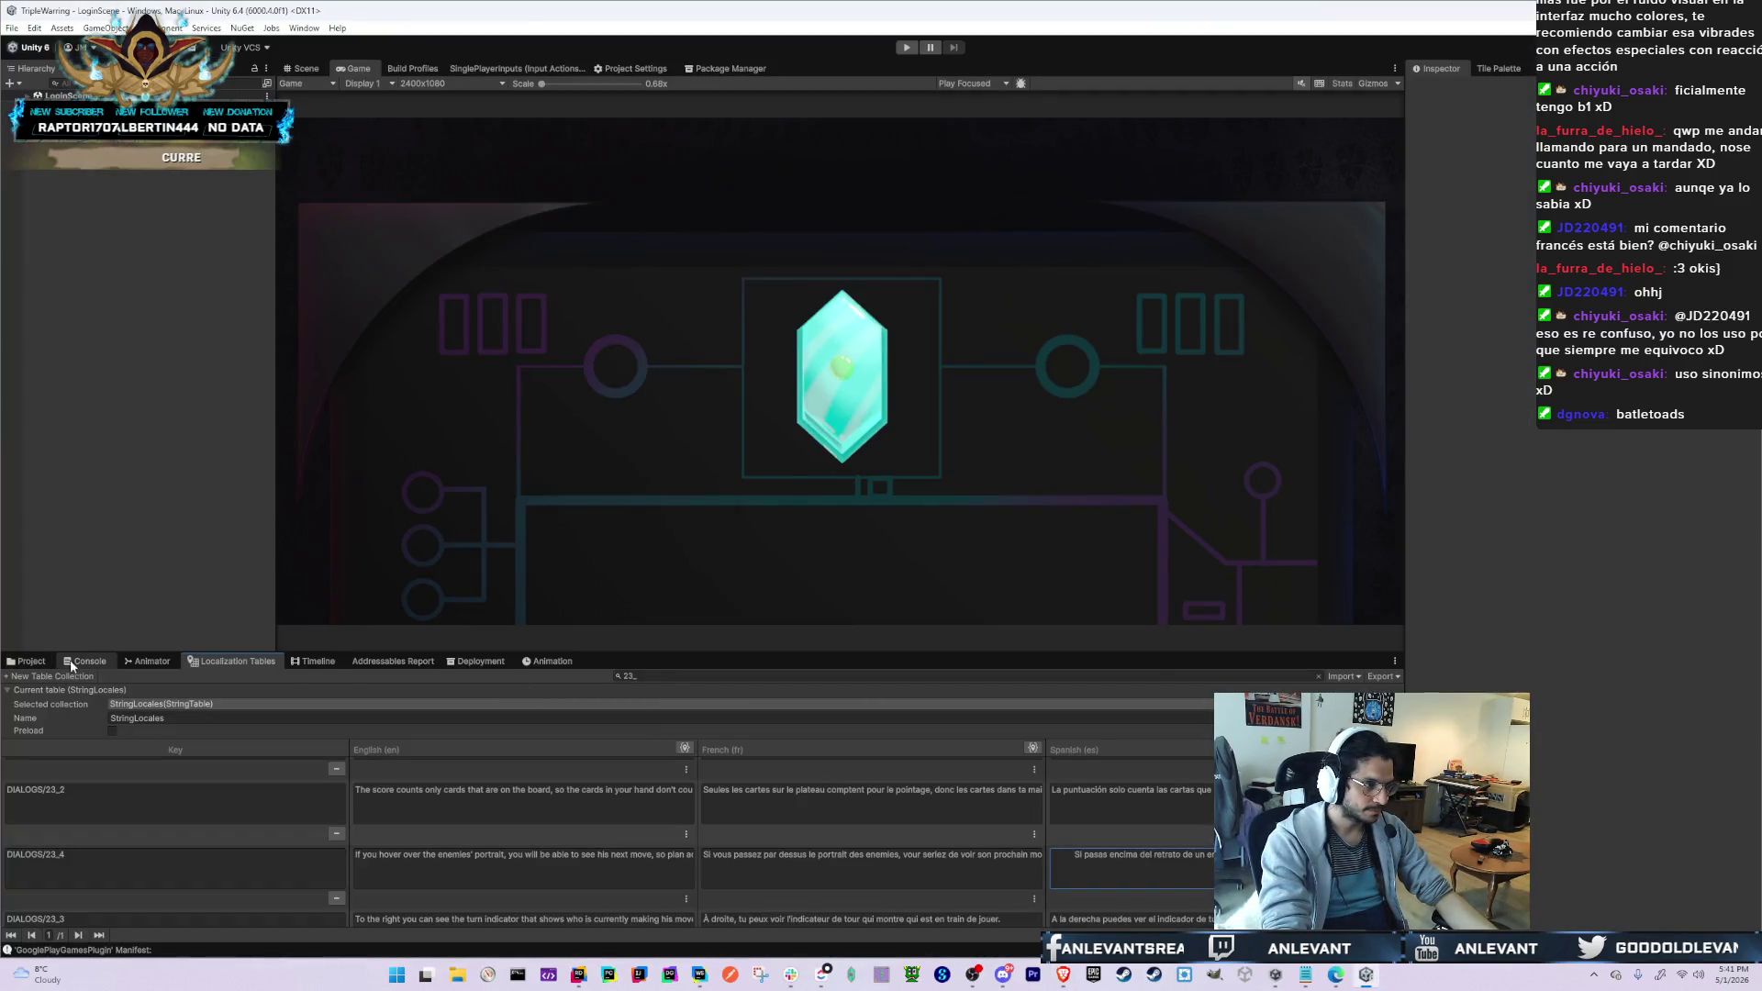
{"action": "double_click", "coordinate": [93, 659]}
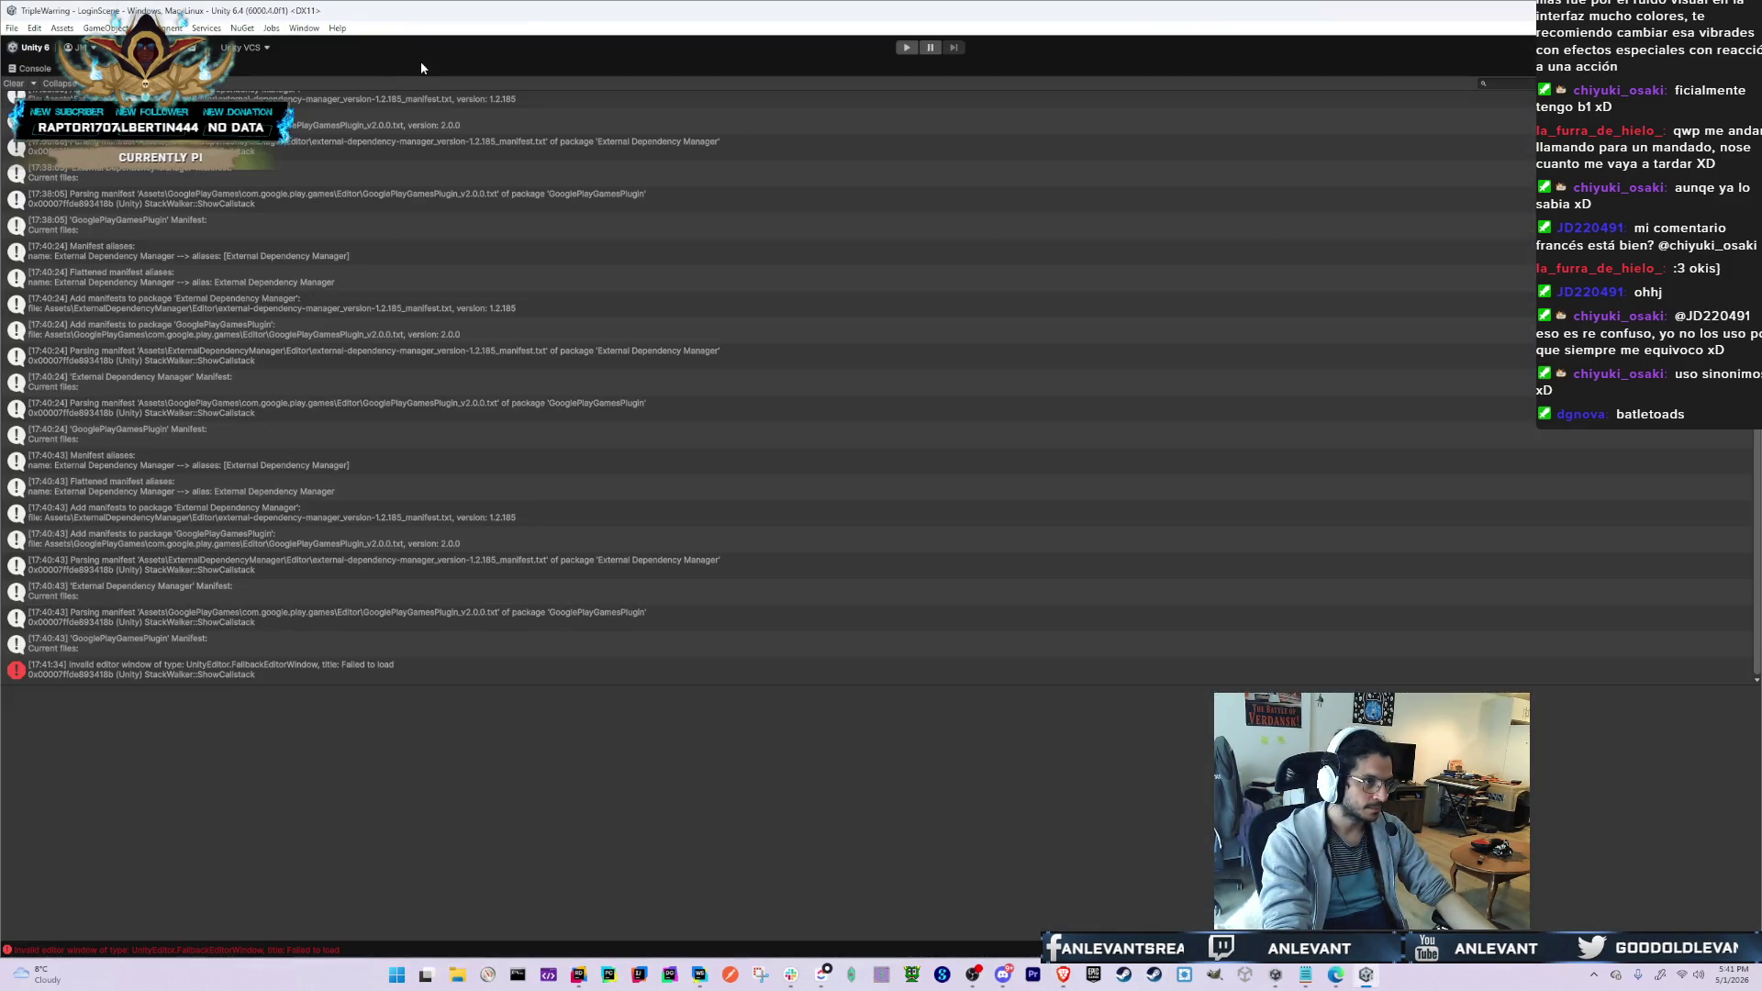
{"action": "double_click", "coordinate": [420, 68]}
{"action": "left_click", "coordinate": [23, 680]}
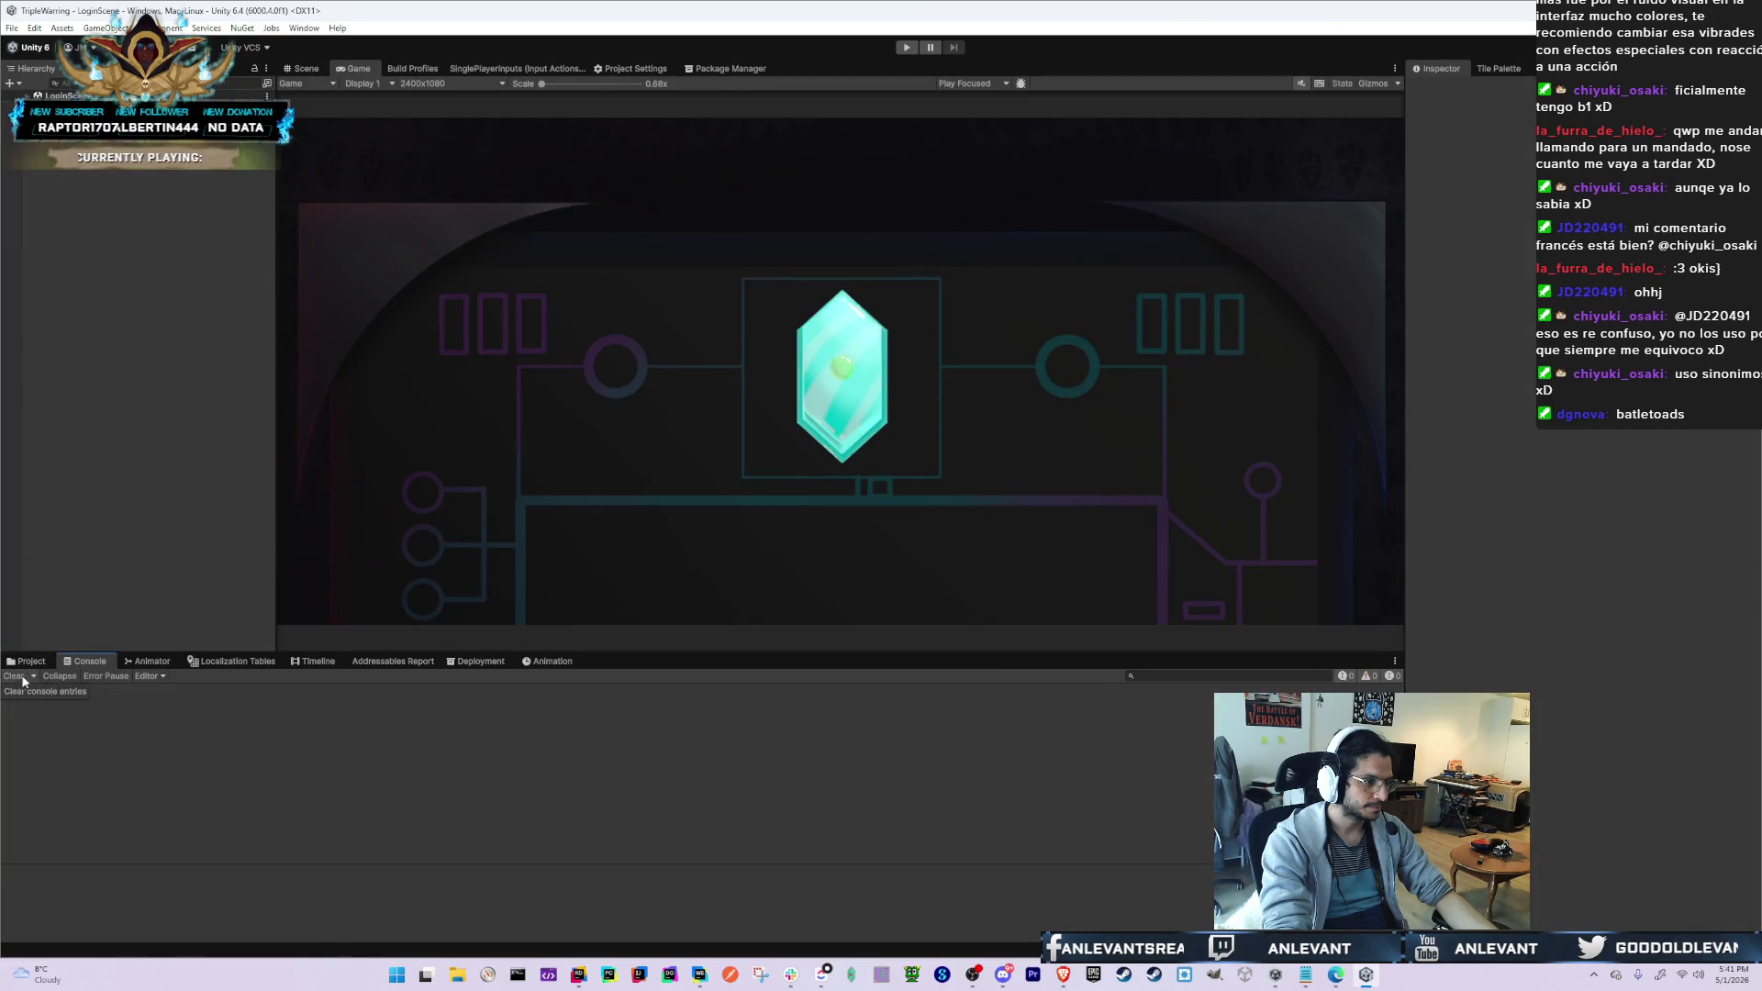
{"action": "left_click", "coordinate": [410, 69]}
{"action": "left_click", "coordinate": [552, 64]}
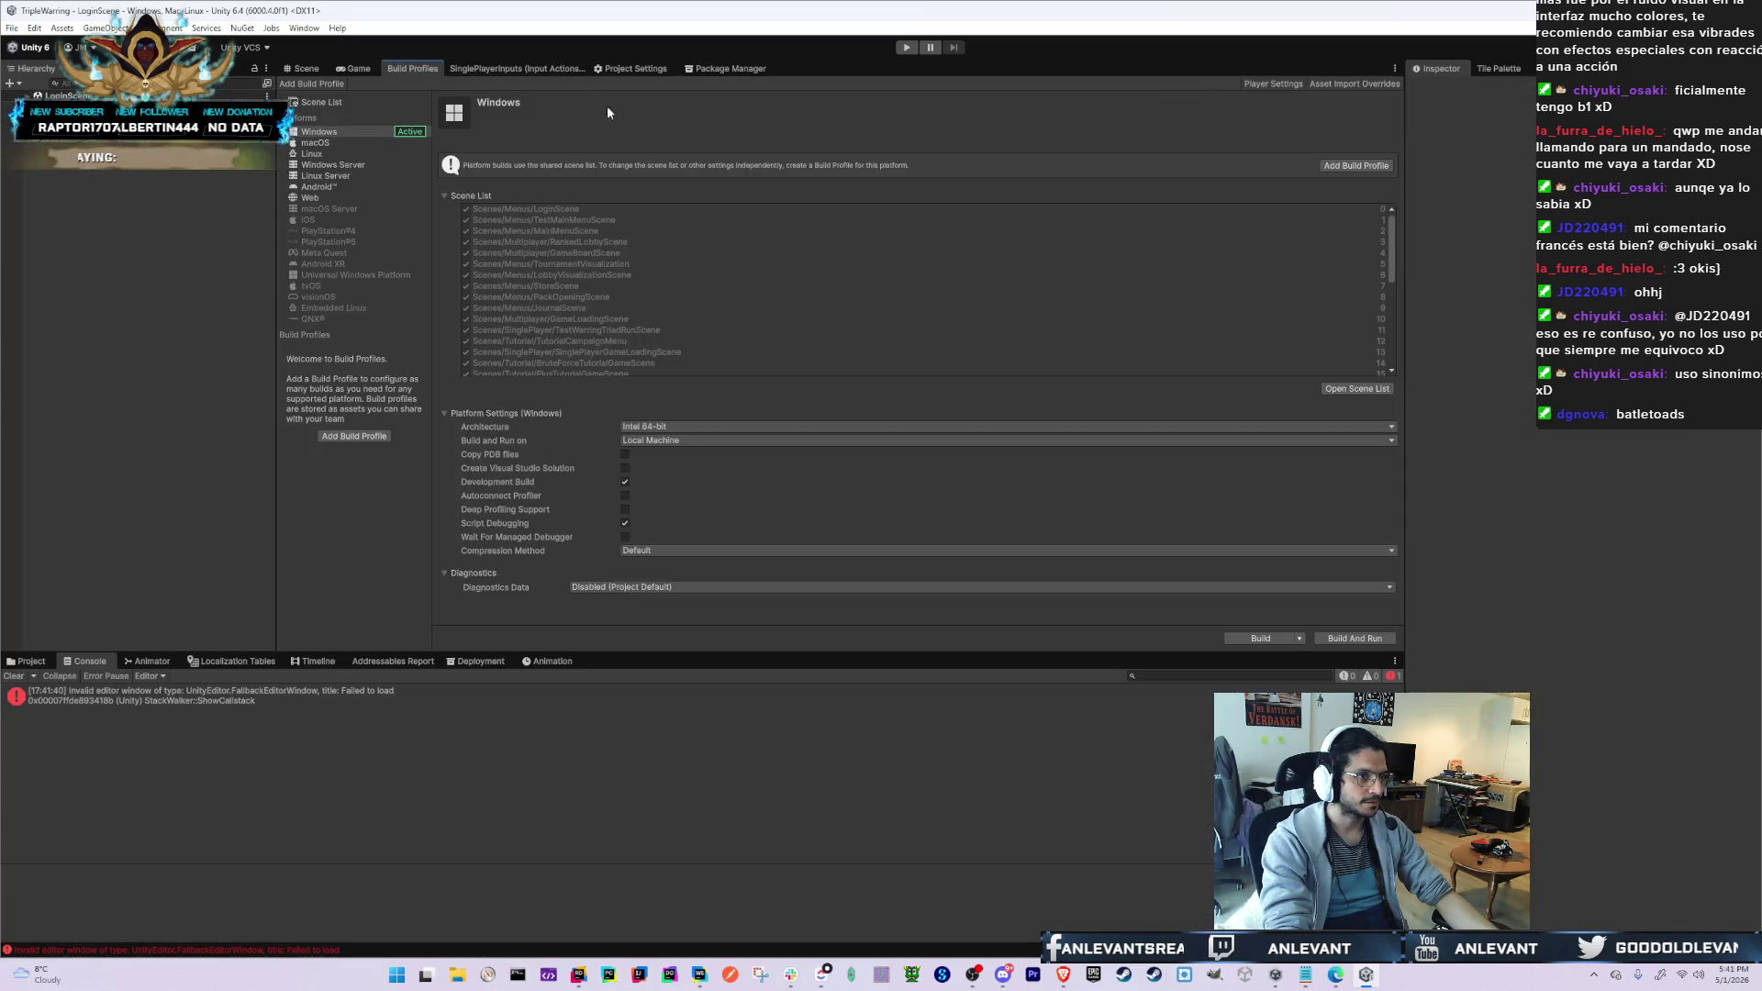
{"action": "left_click", "coordinate": [403, 71]}
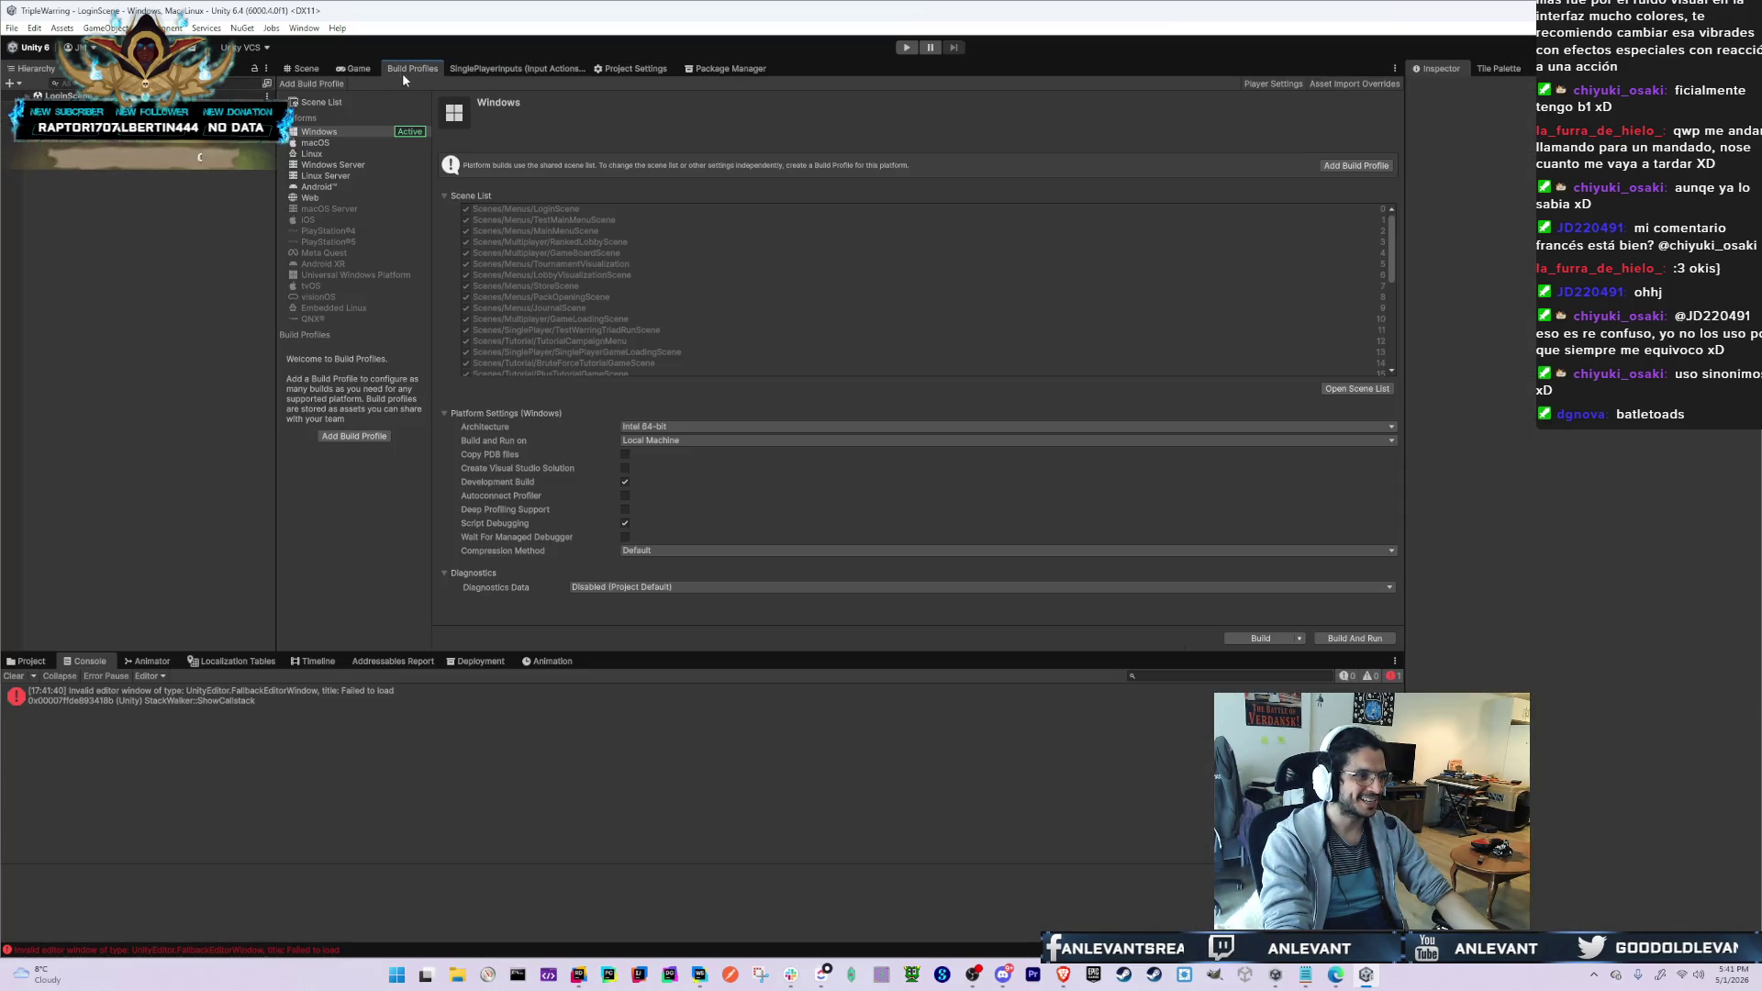
{"action": "left_click", "coordinate": [12, 676]}
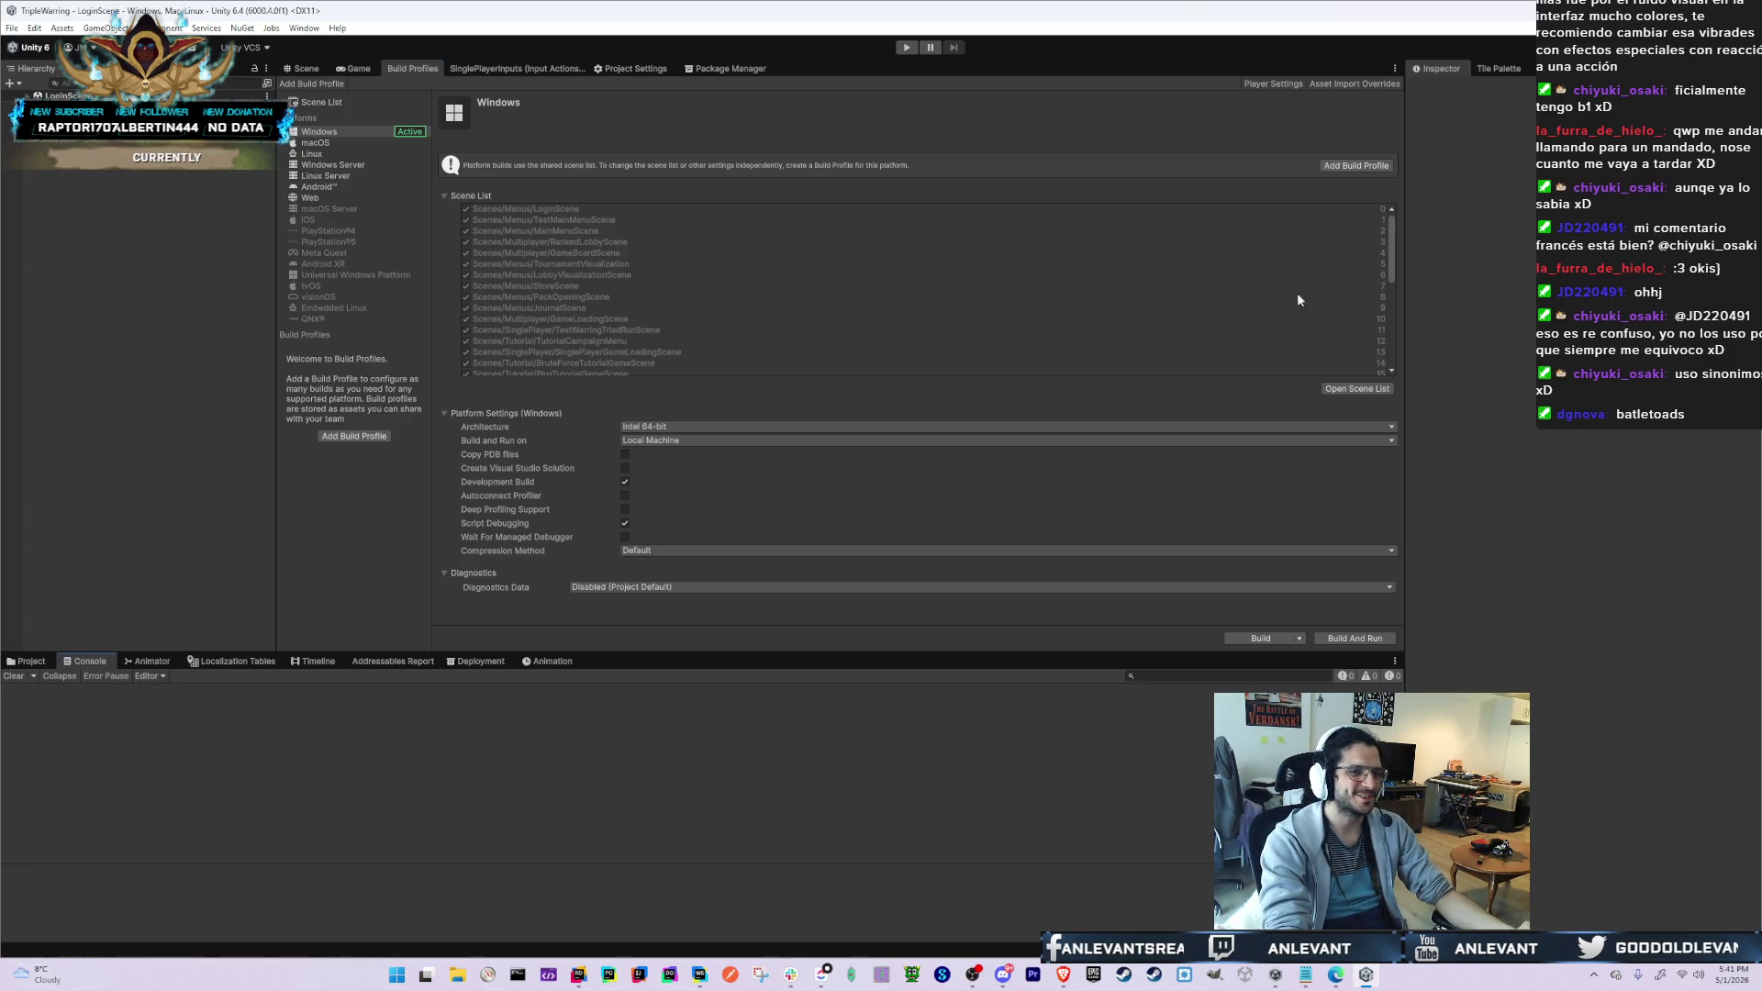
Build and run the Windows game into the Client folder.
{"action": "left_click", "coordinate": [1371, 641]}
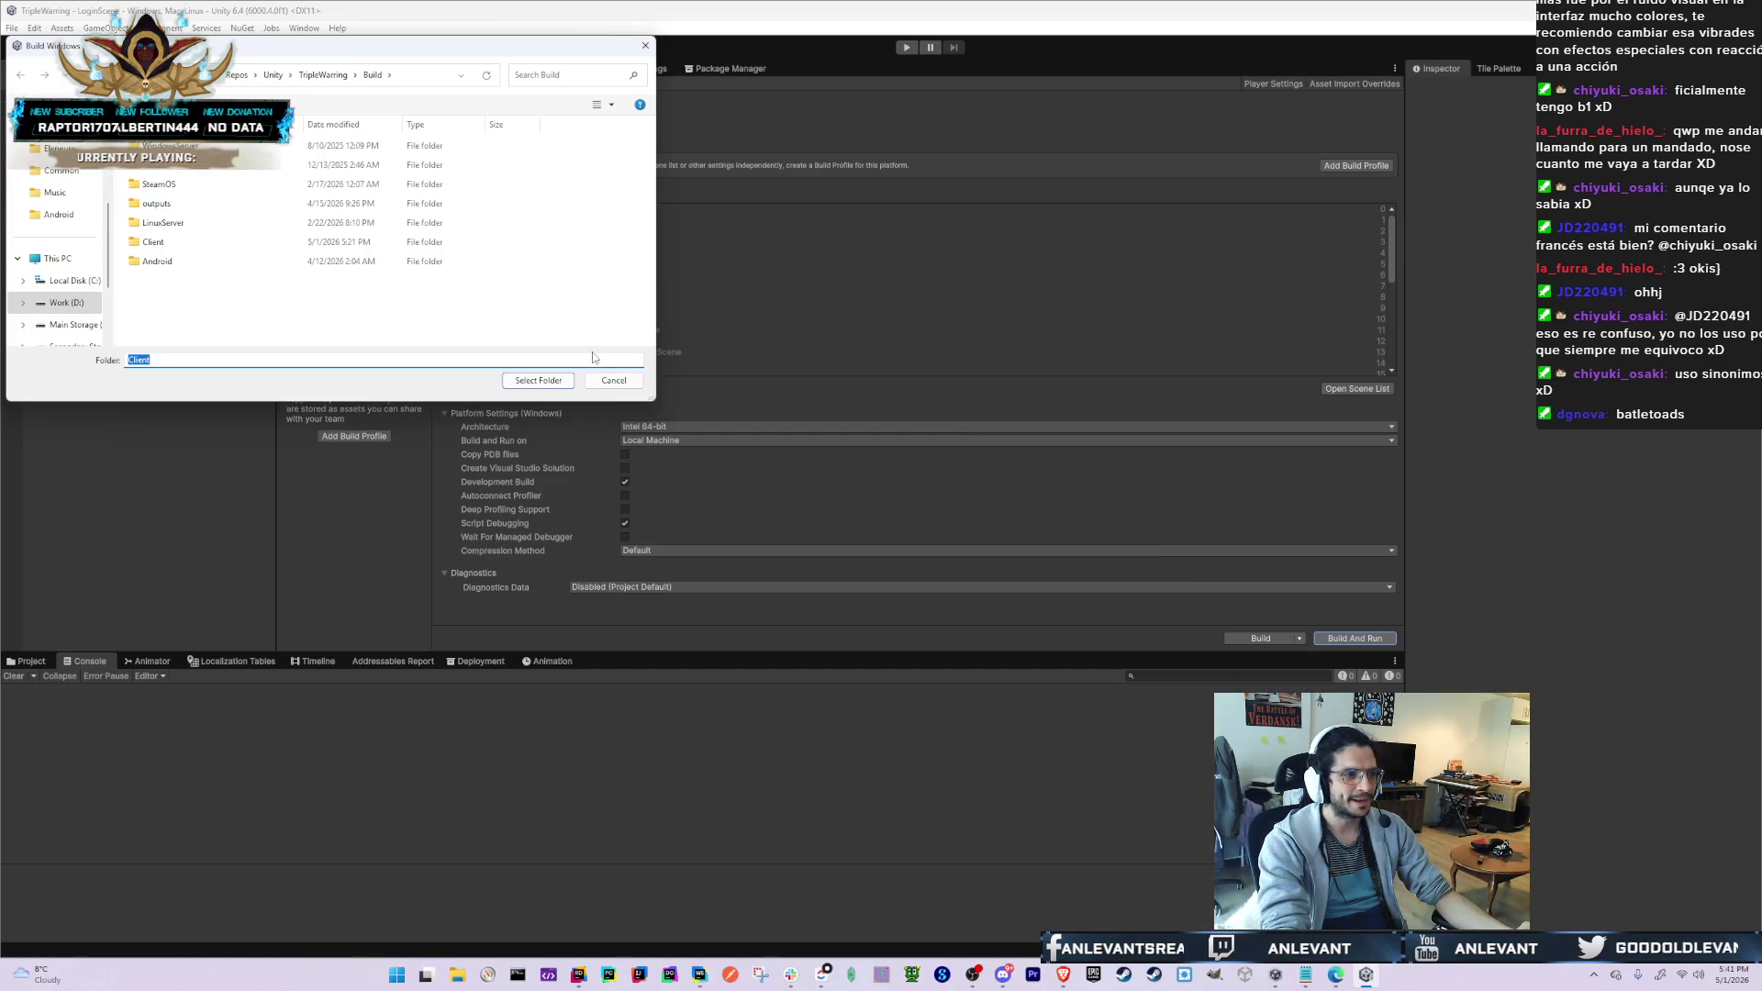
{"action": "left_click", "coordinate": [567, 379]}
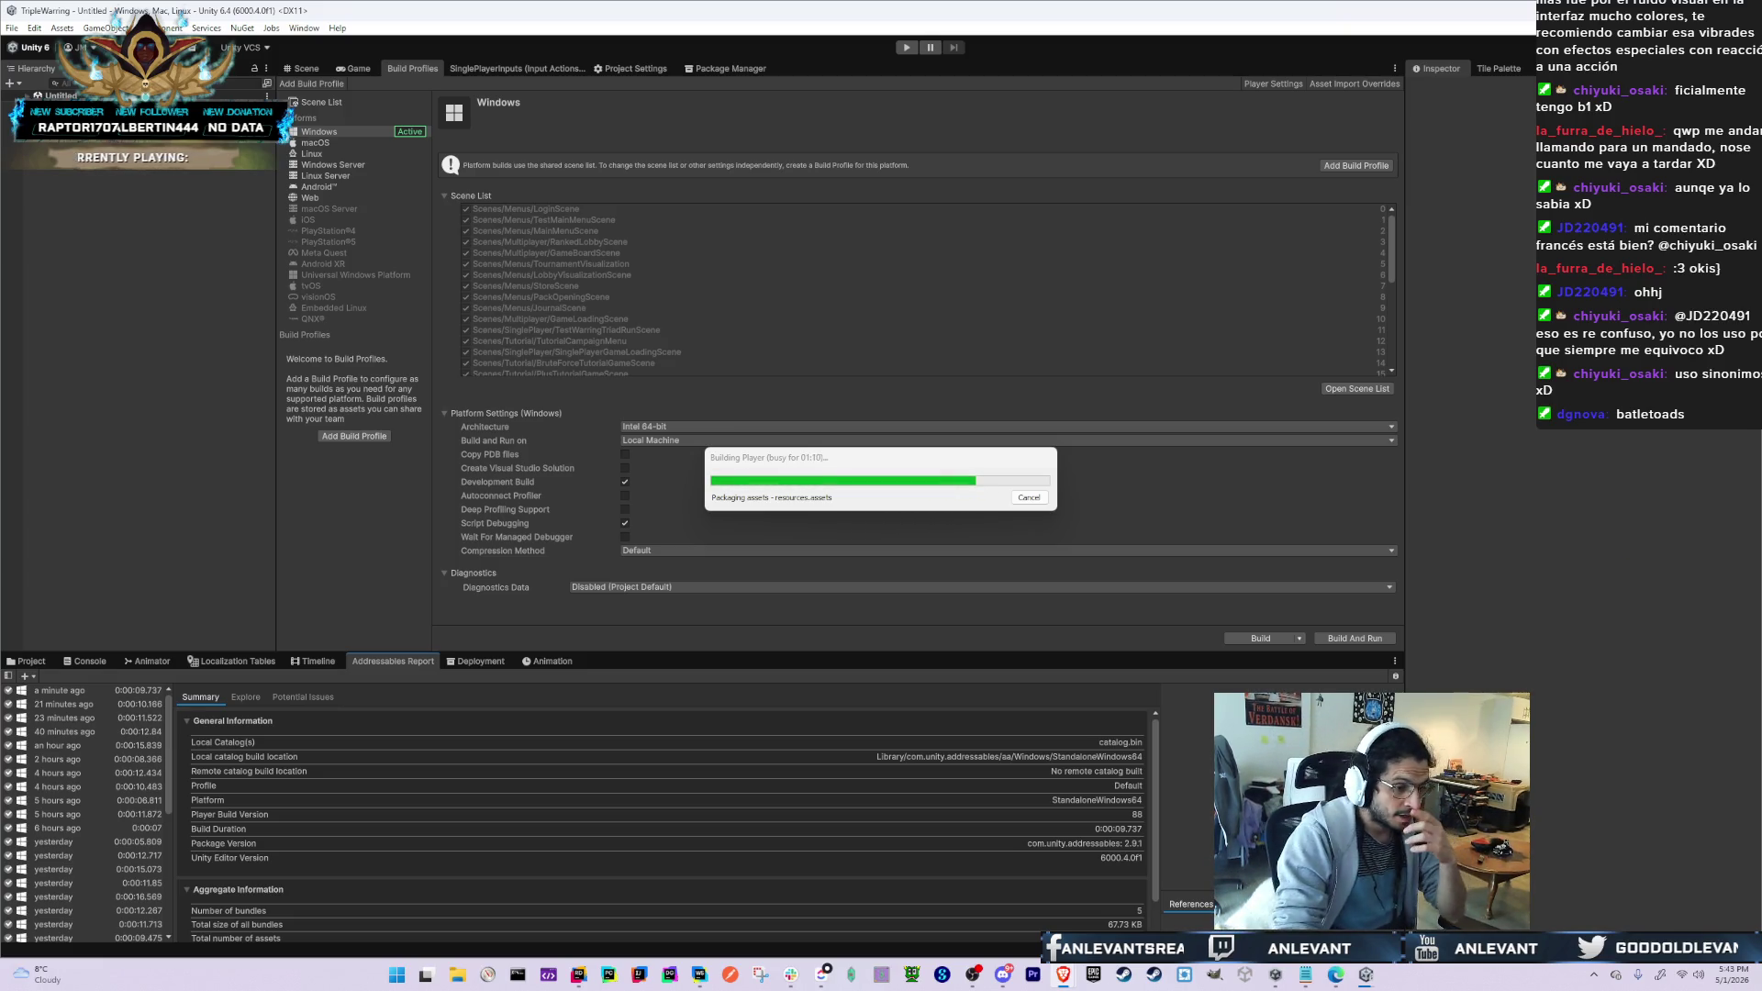
{"action": "mouse_move", "coordinate": [699, 980]}
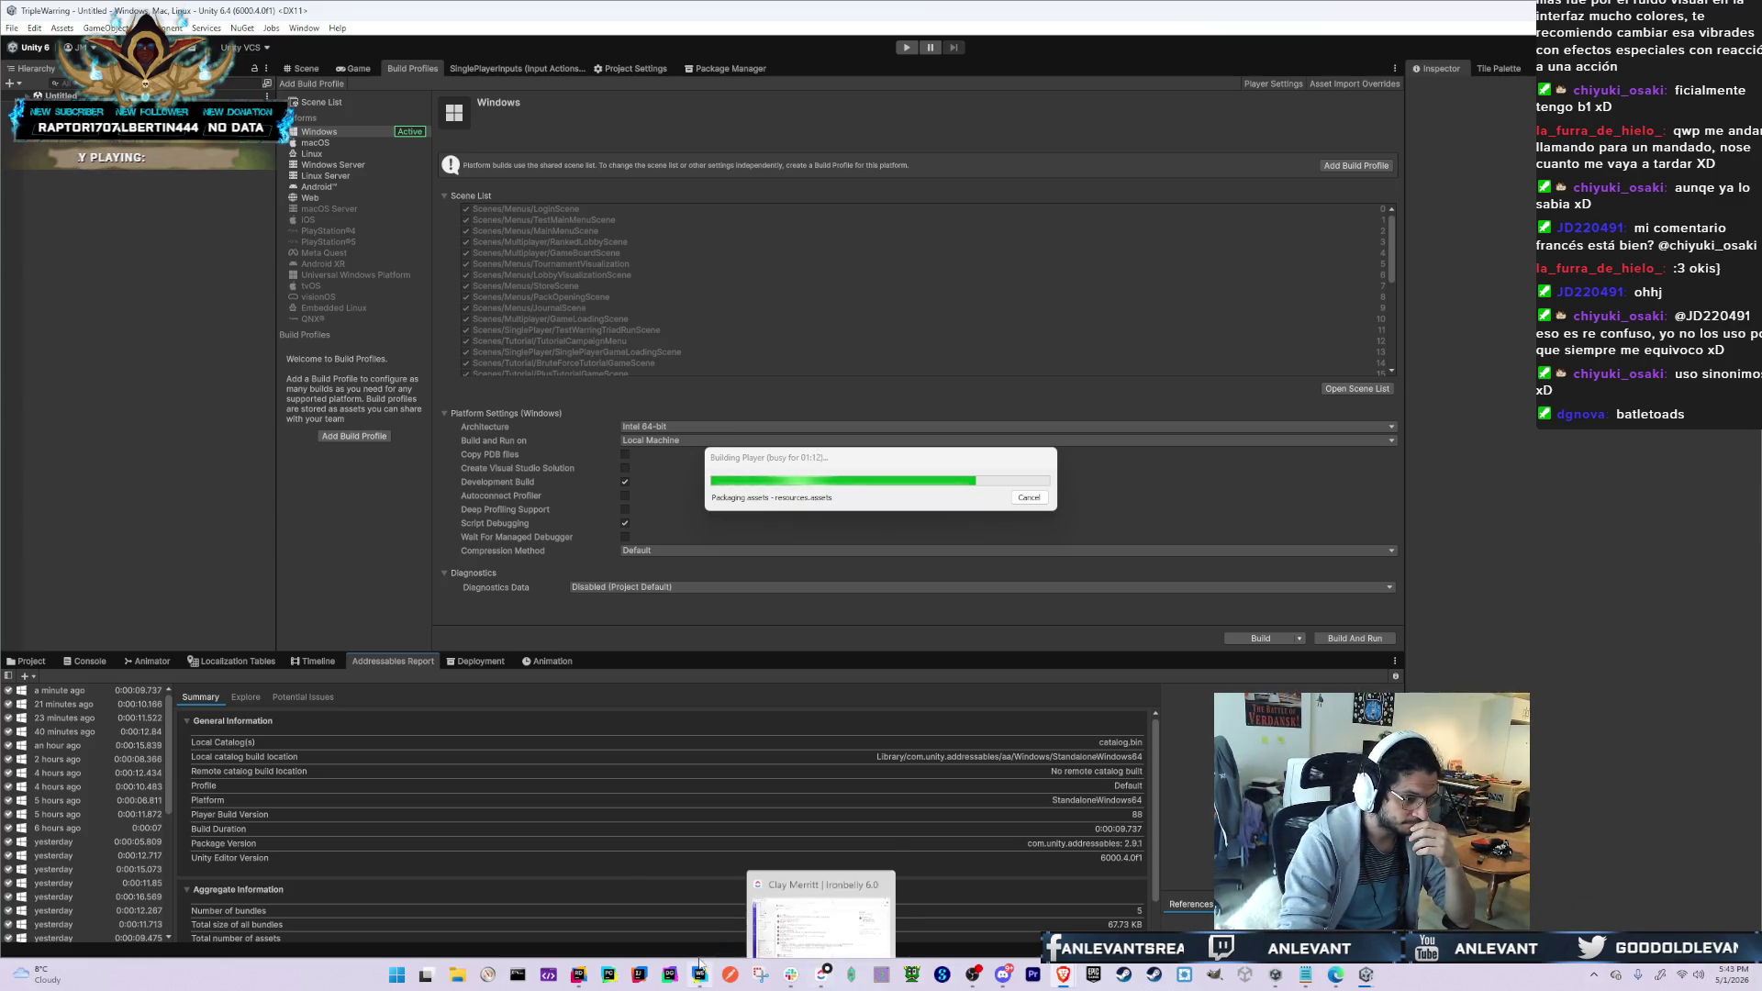
{"action": "left_click", "coordinate": [577, 977]}
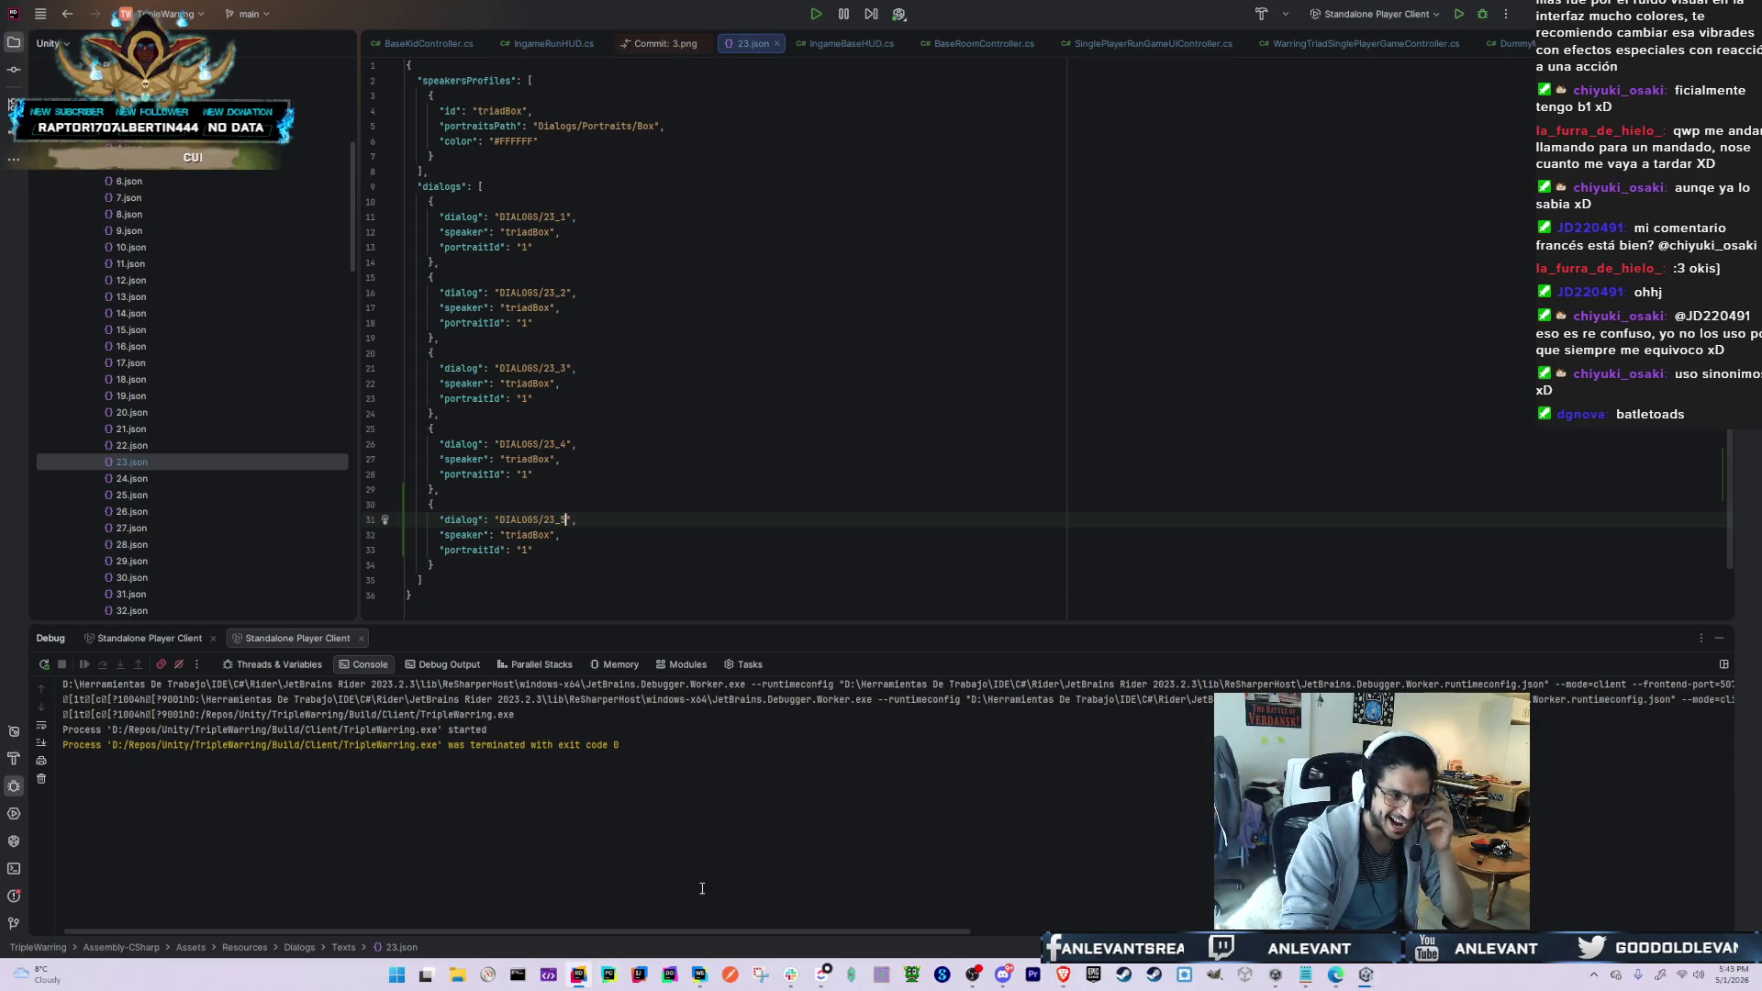
Close the second Standalone Player Client debug session and the Debug panel.
{"action": "left_click", "coordinate": [675, 751]}
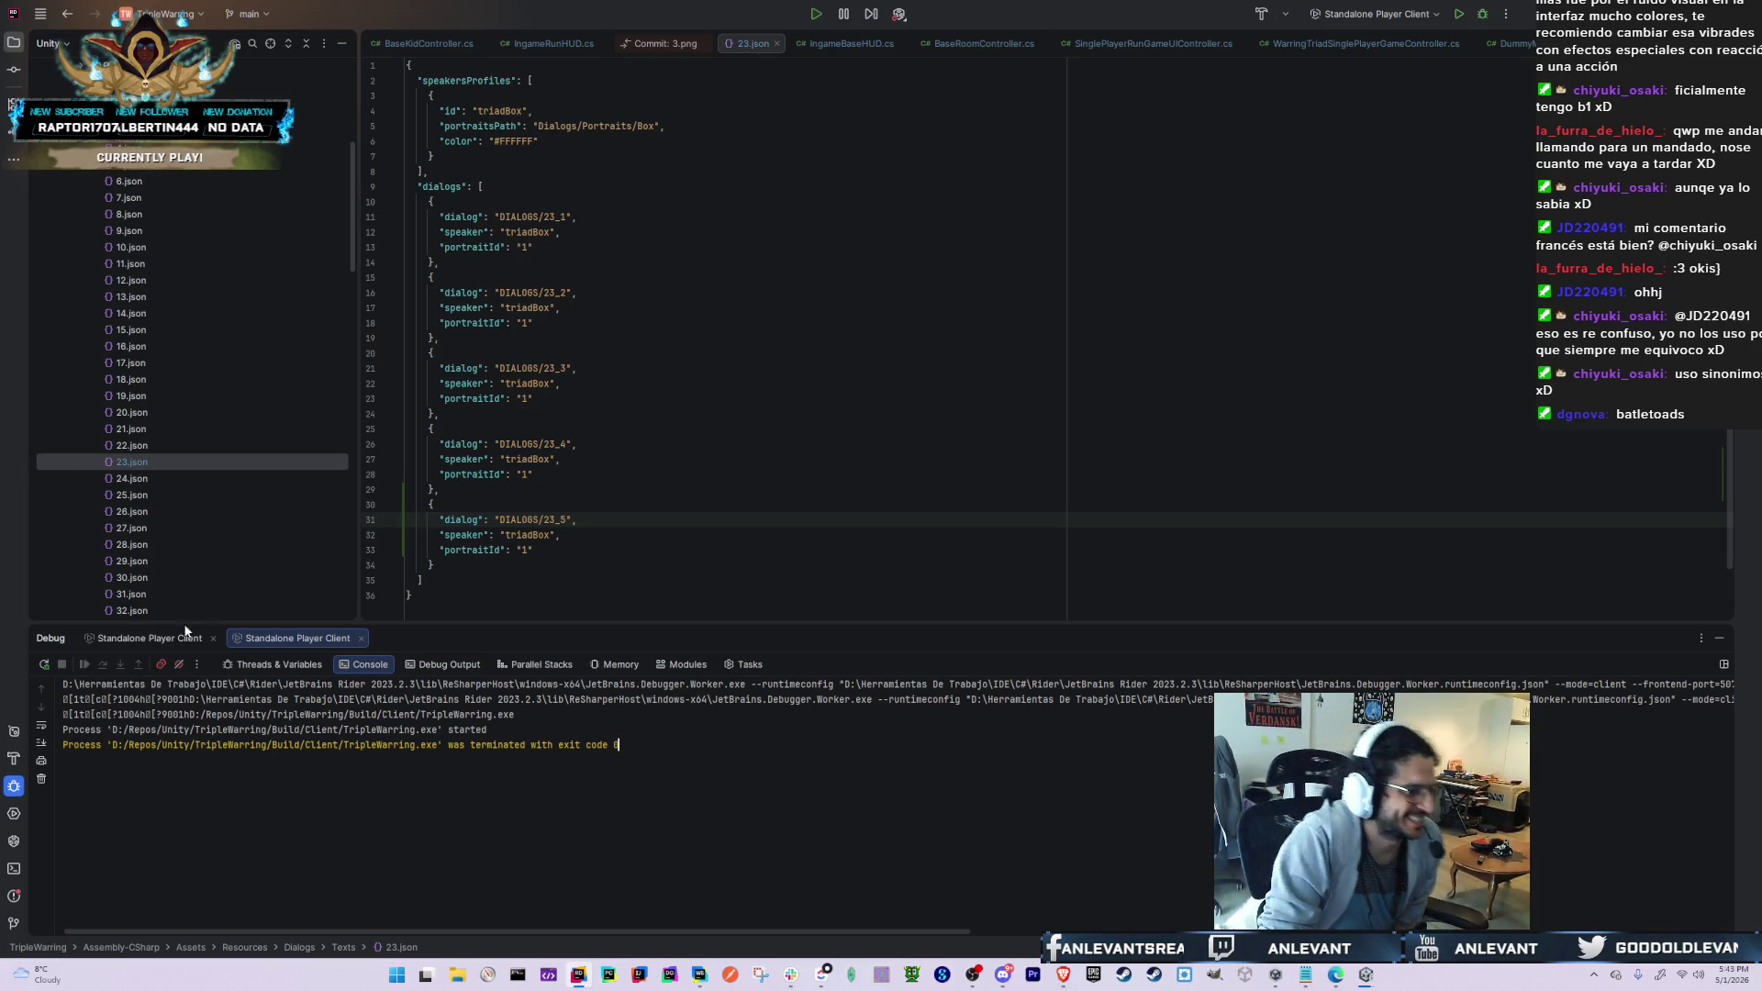
{"action": "middle_click", "coordinate": [156, 646]}
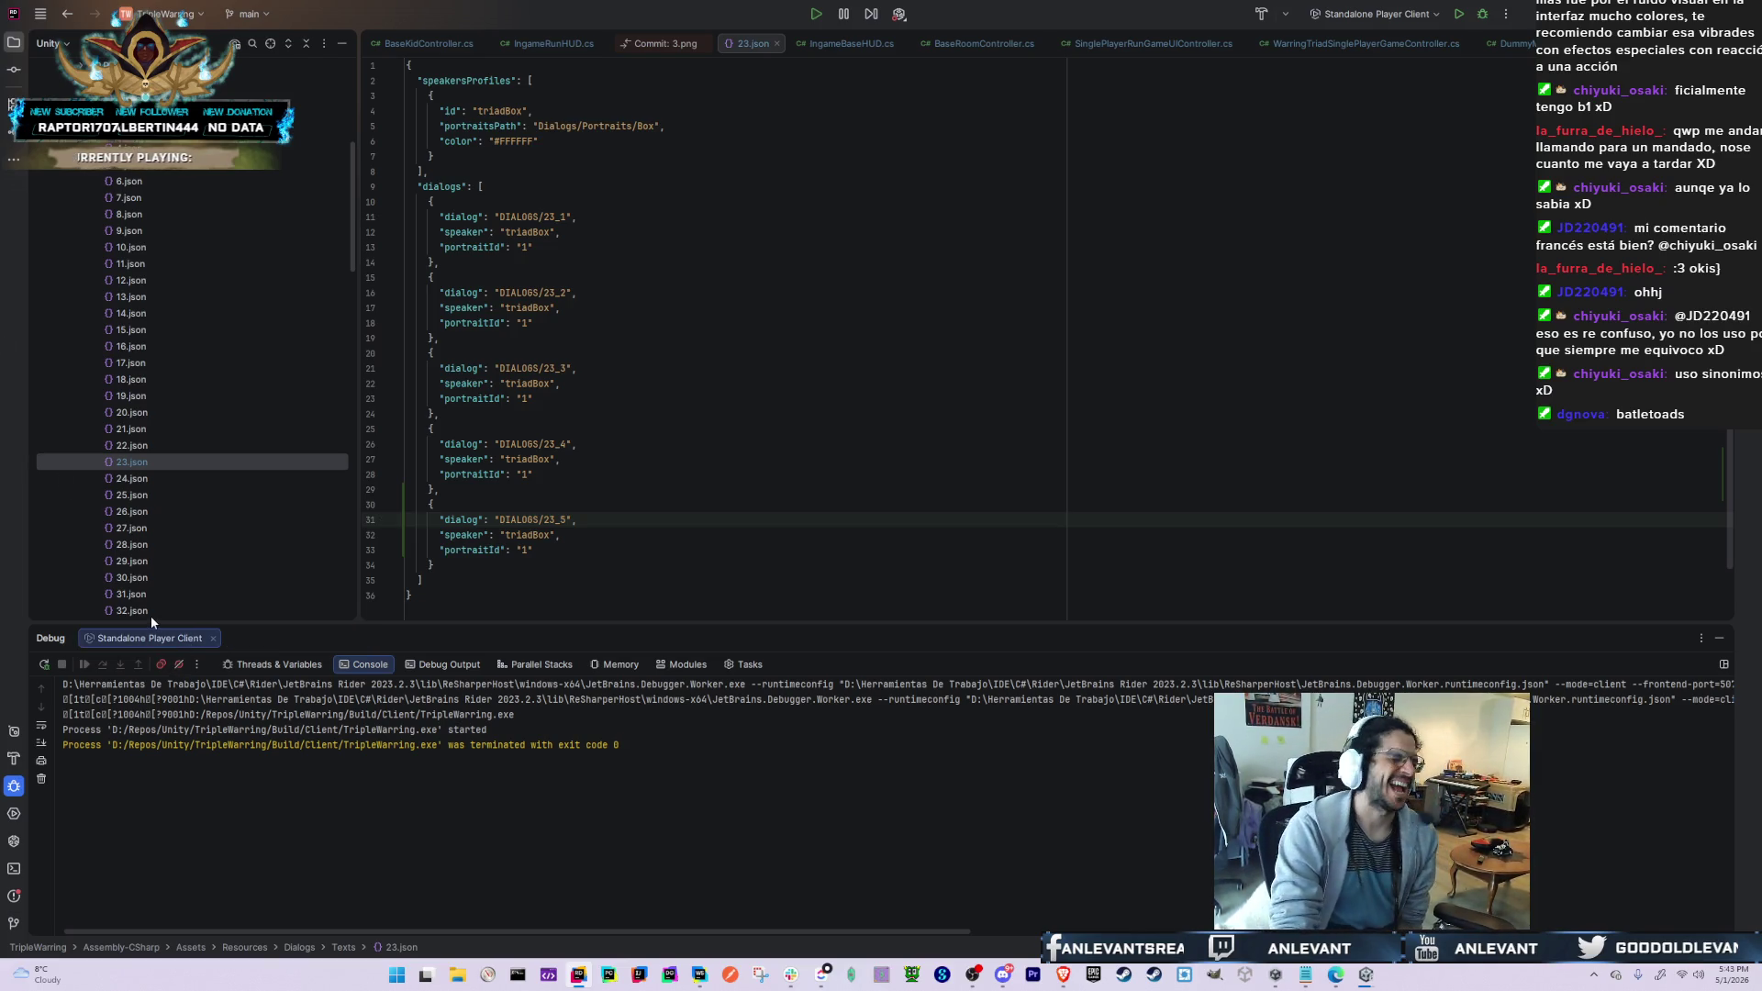
{"action": "middle_click", "coordinate": [192, 645]}
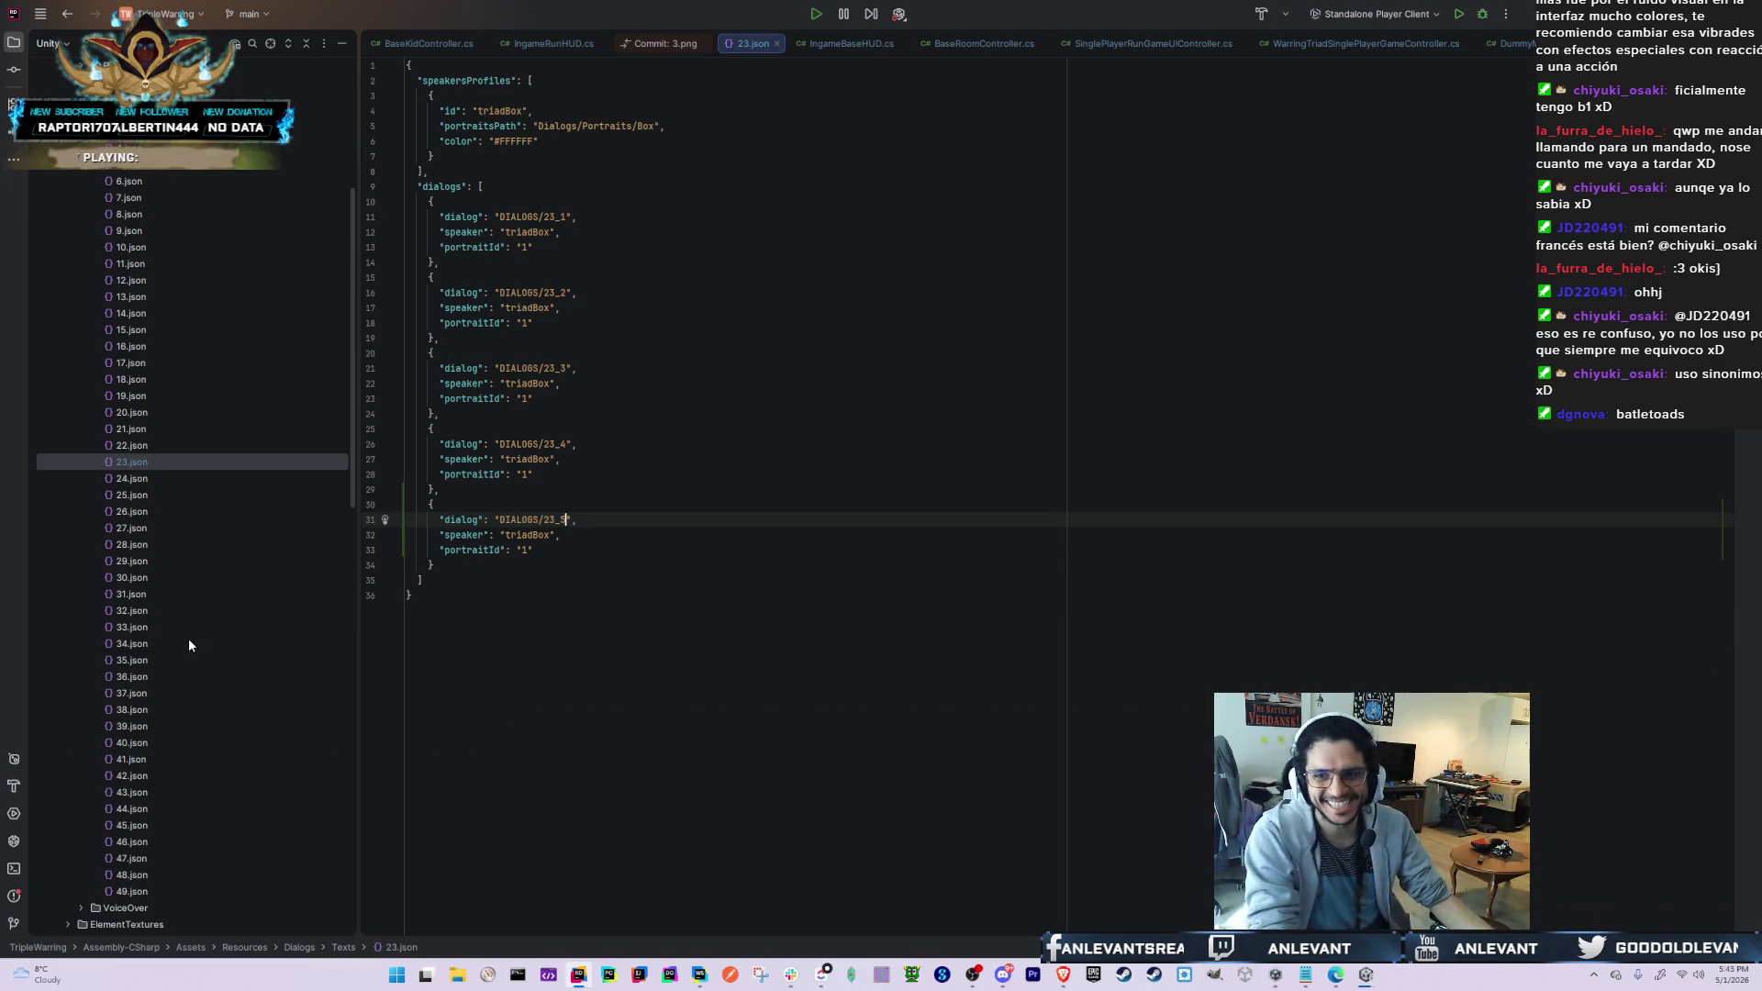
Close the Commit: 3.png preview tab and bring up the changed-files commit view.
{"action": "key", "text": "alt+Tab"}
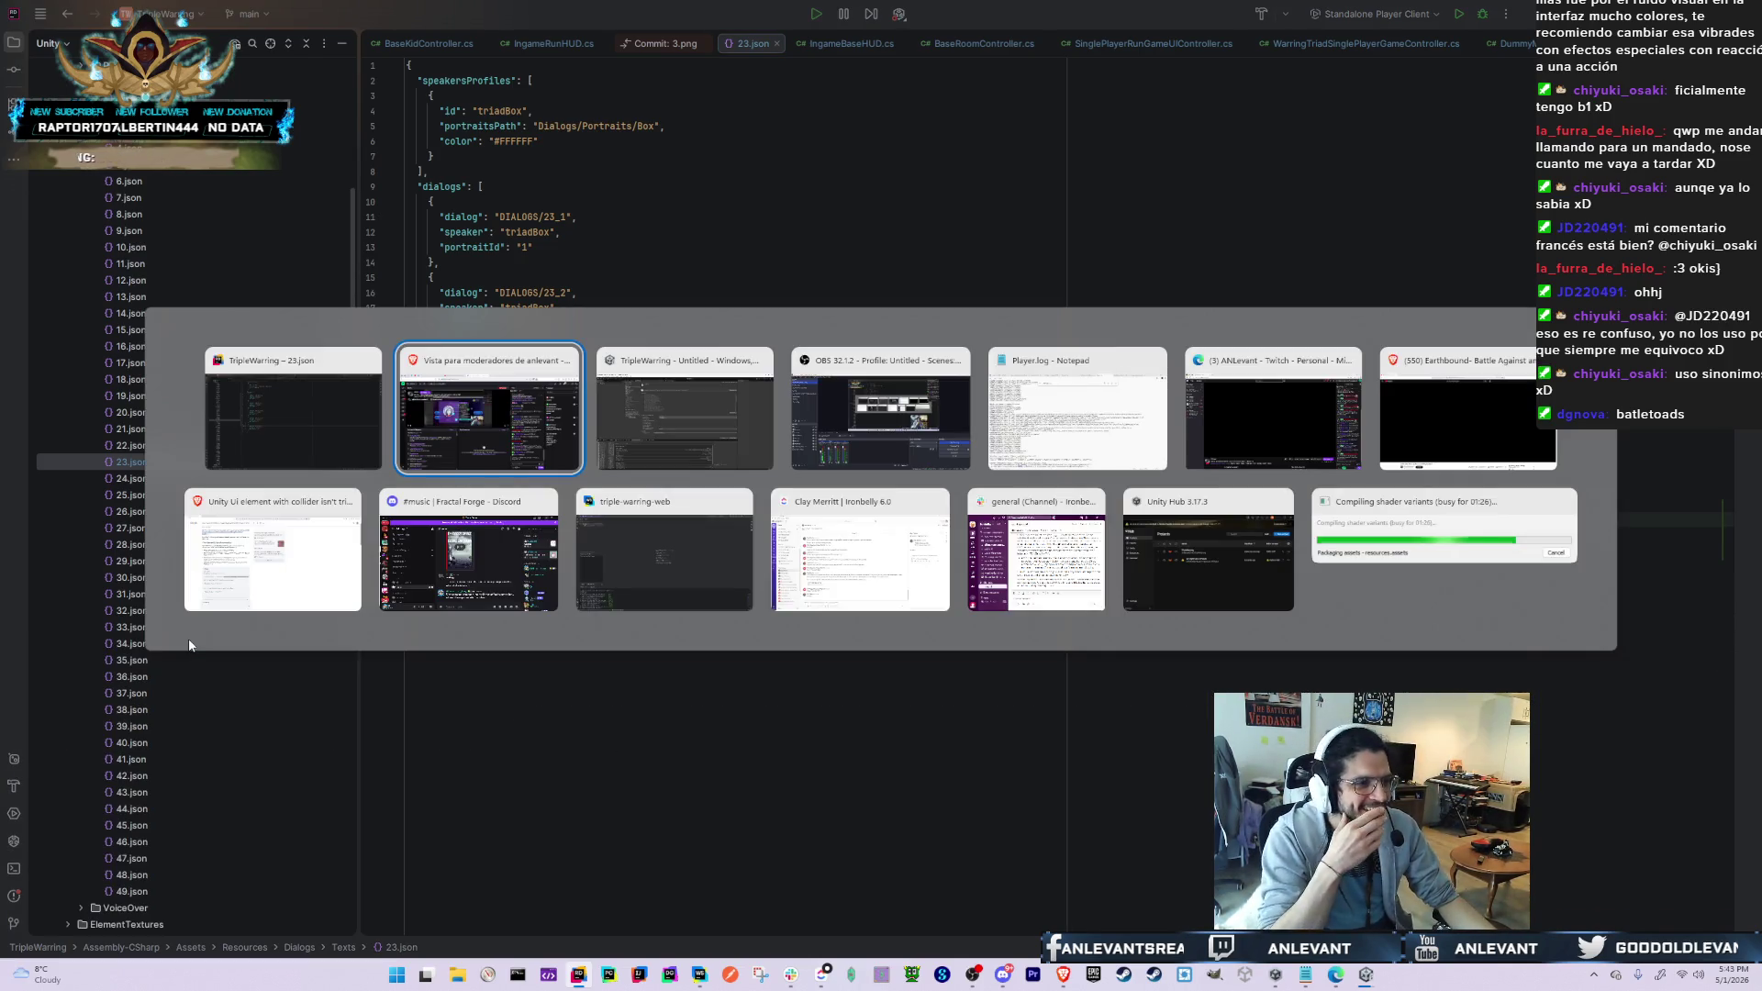
{"action": "key", "text": "Tab"}
{"action": "key", "text": "Escape"}
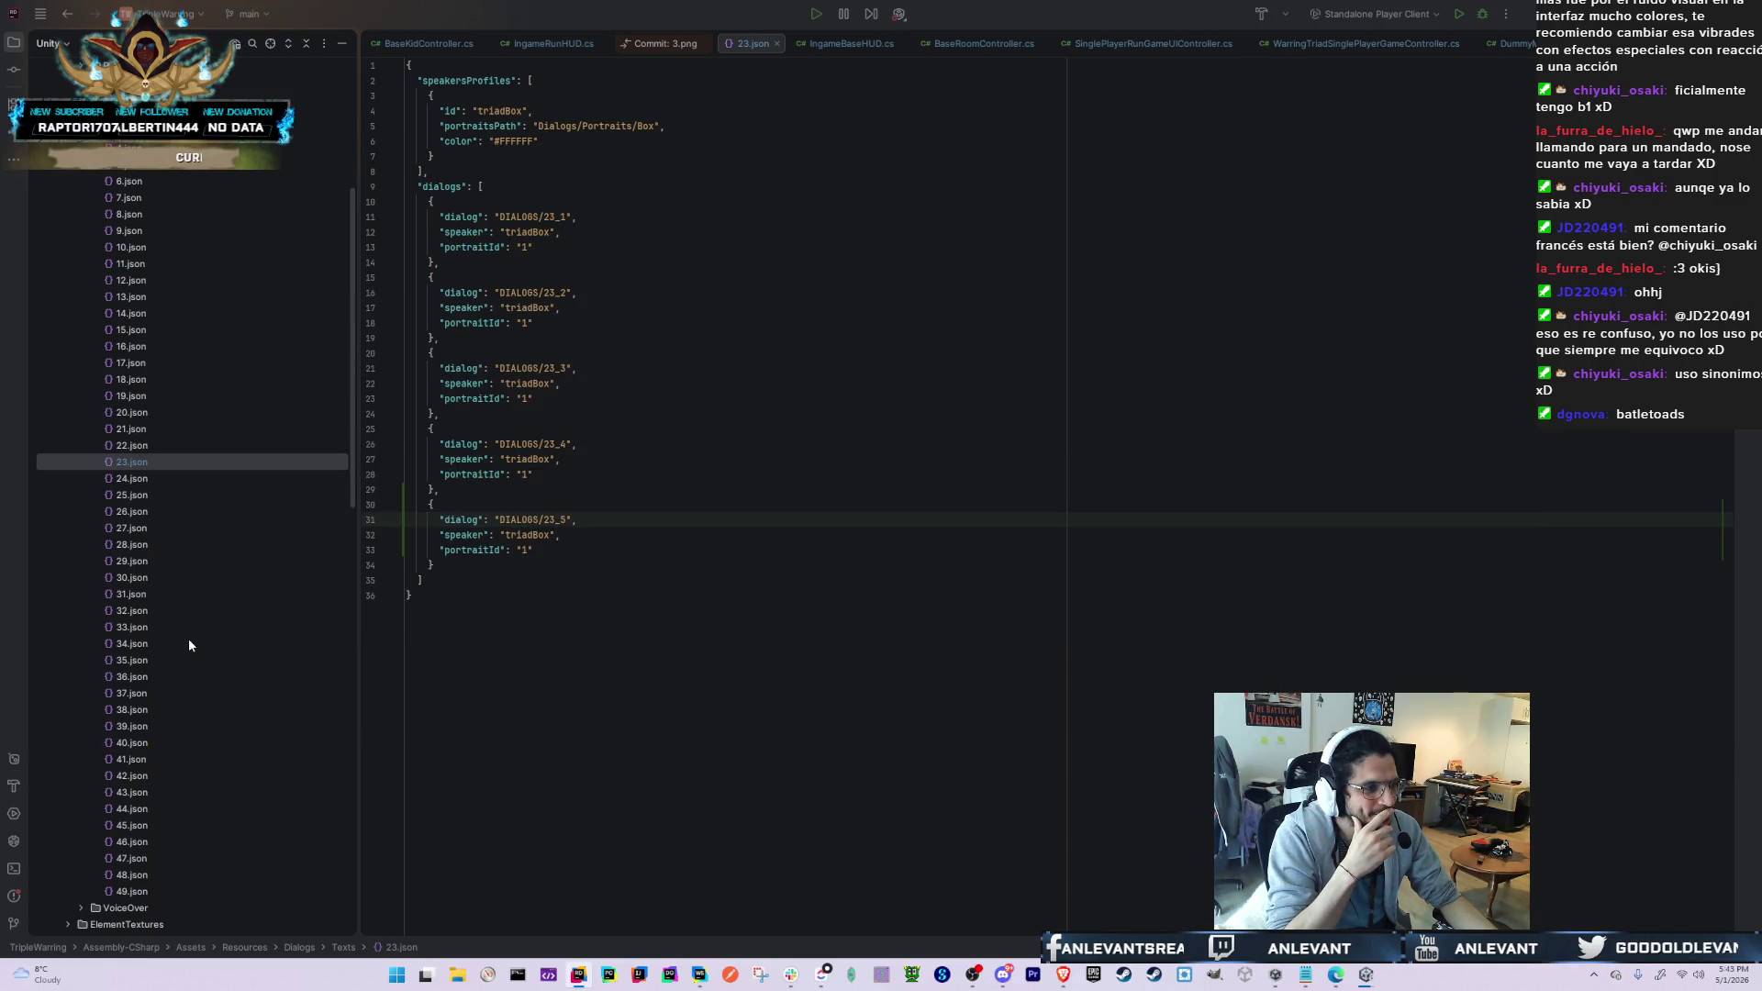
{"action": "left_click", "coordinate": [897, 263]}
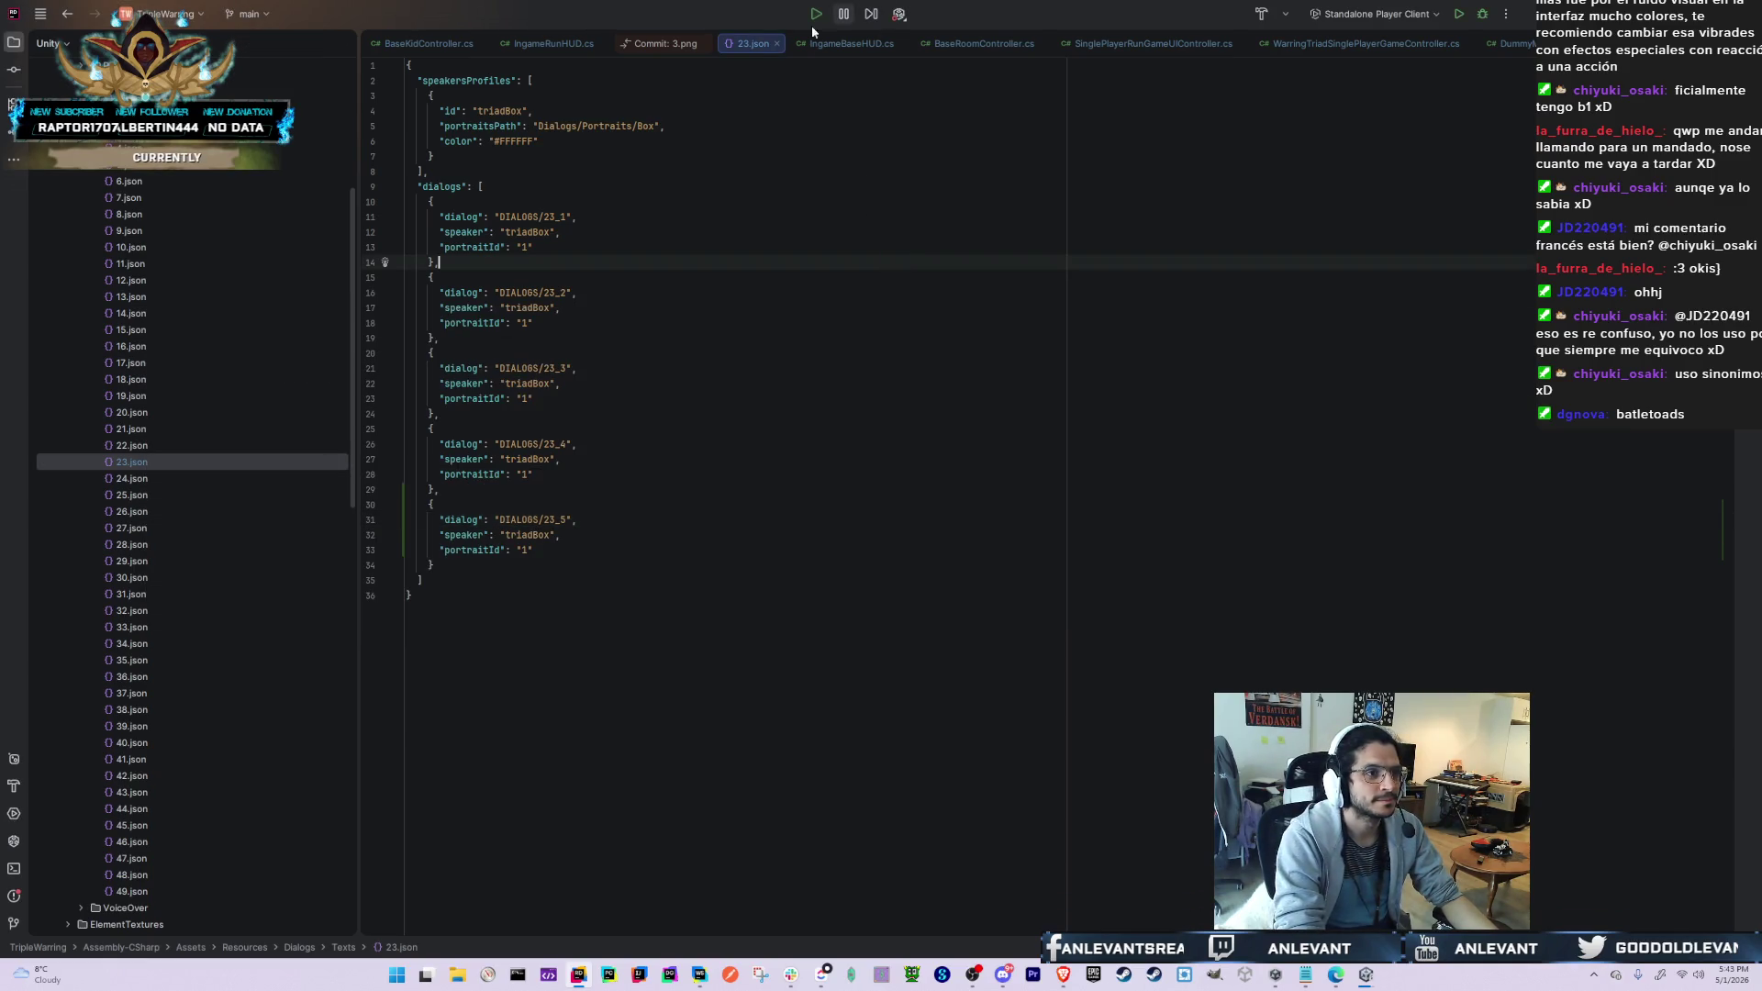
{"action": "middle_click", "coordinate": [648, 44]}
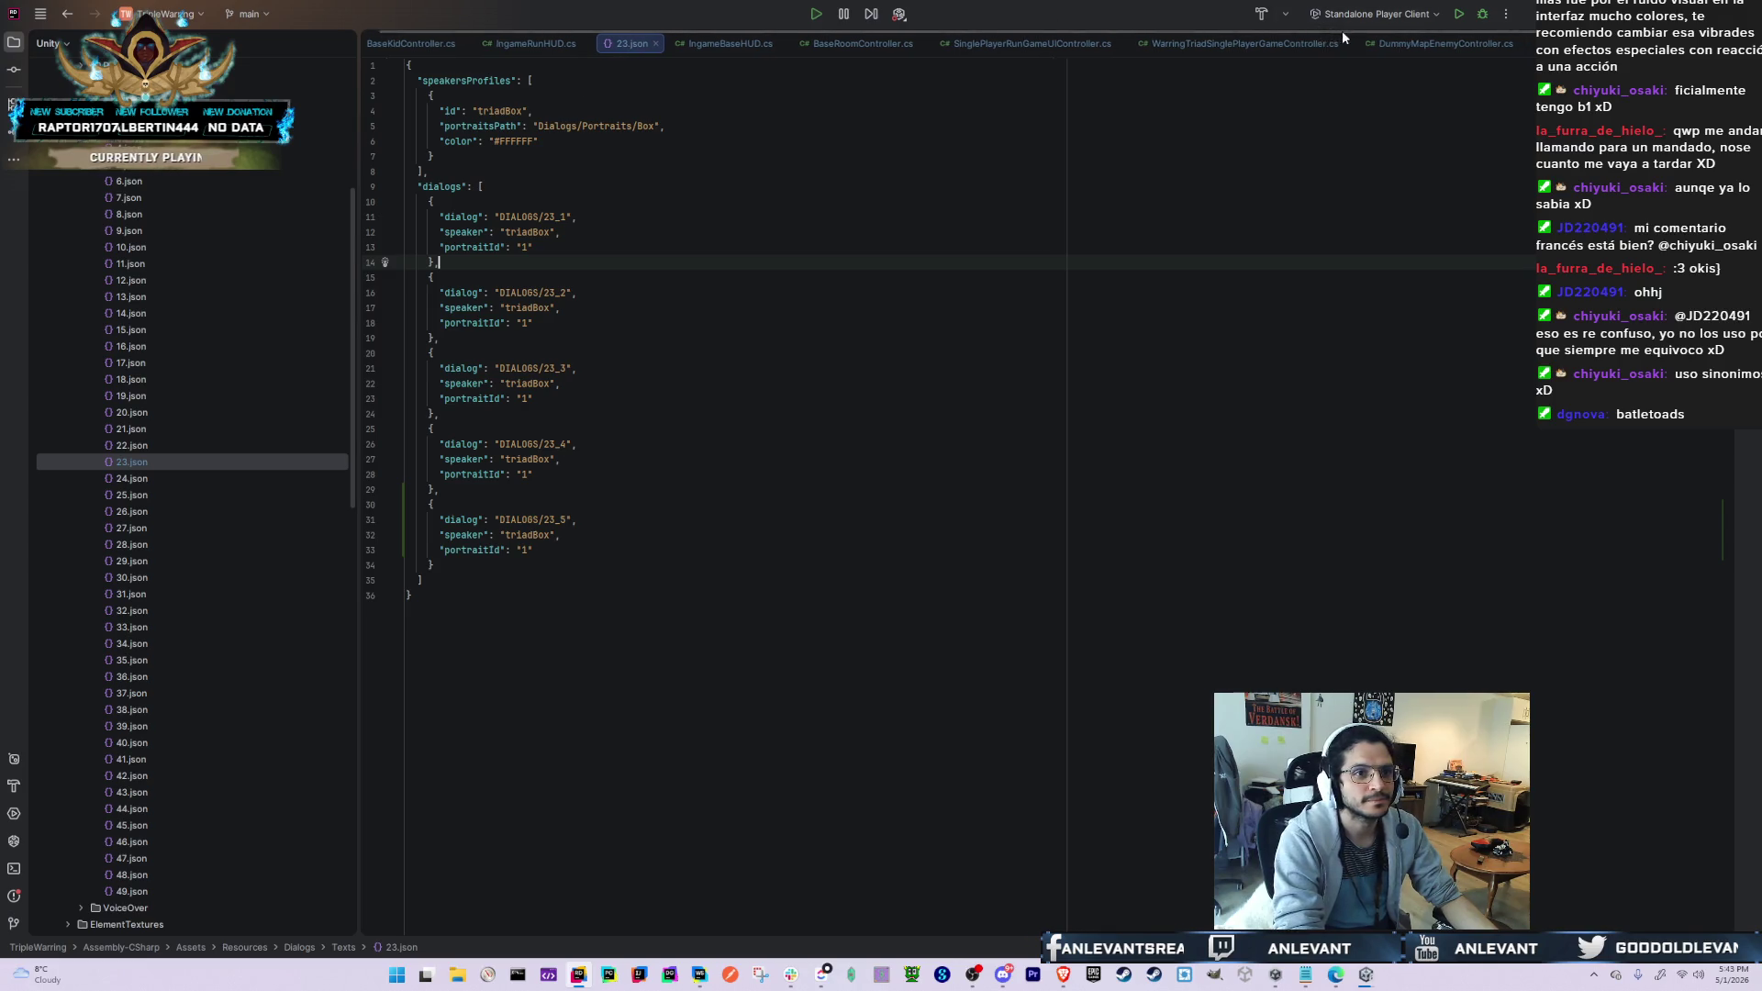
{"action": "key", "text": "ctrl+k"}
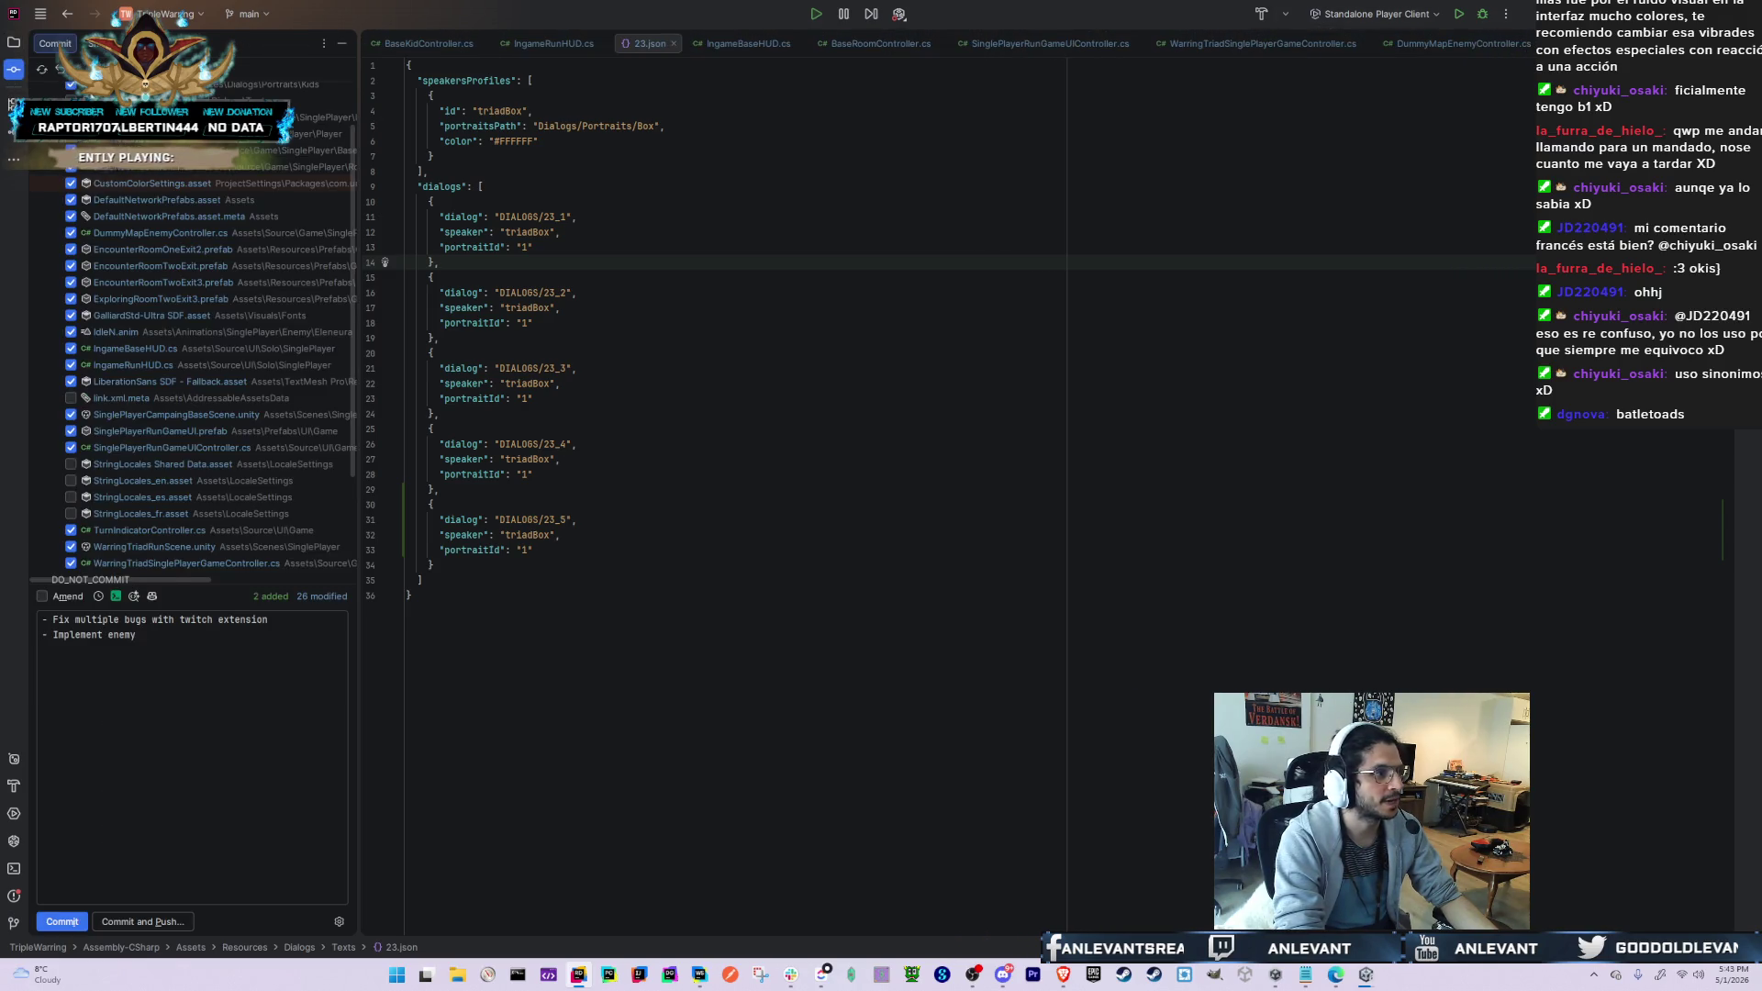
Include 23.json and the StringLocales Shared Data, English, French and Spanish tables in the commit.
{"action": "key", "text": "ctrl+d"}
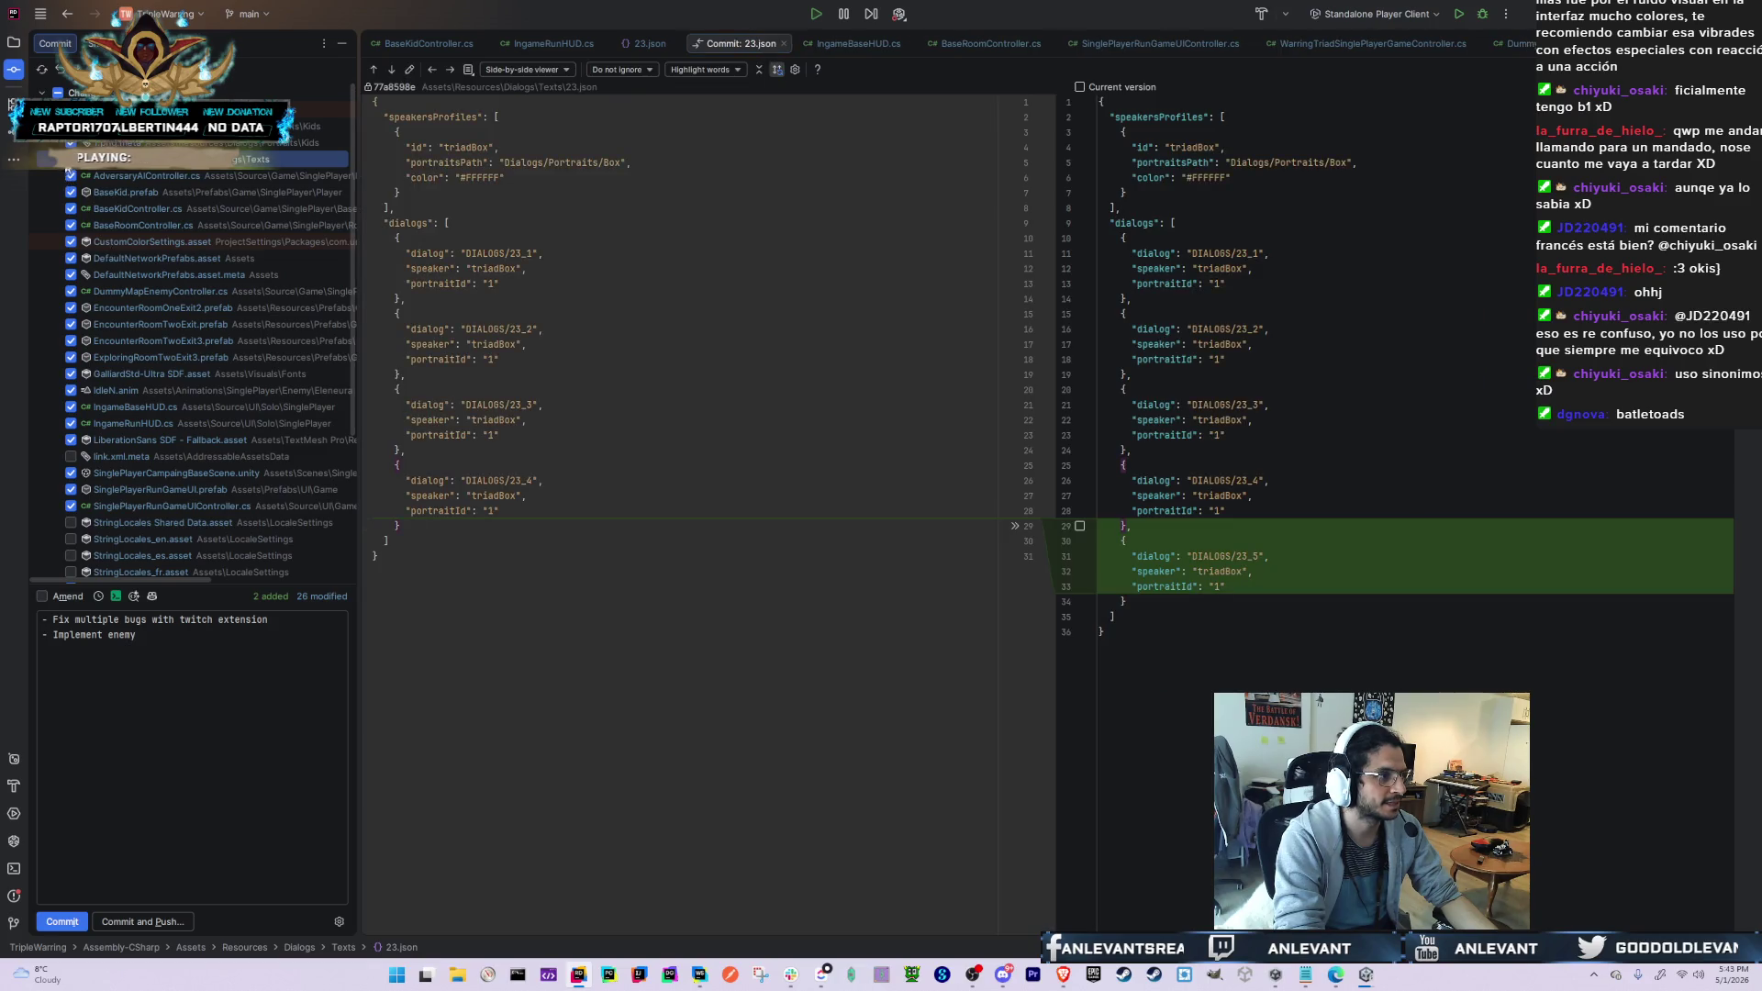
{"action": "key", "text": "space"}
{"action": "scroll", "coordinate": [138, 321], "scroll_direction": "down", "scroll_amount": 4}
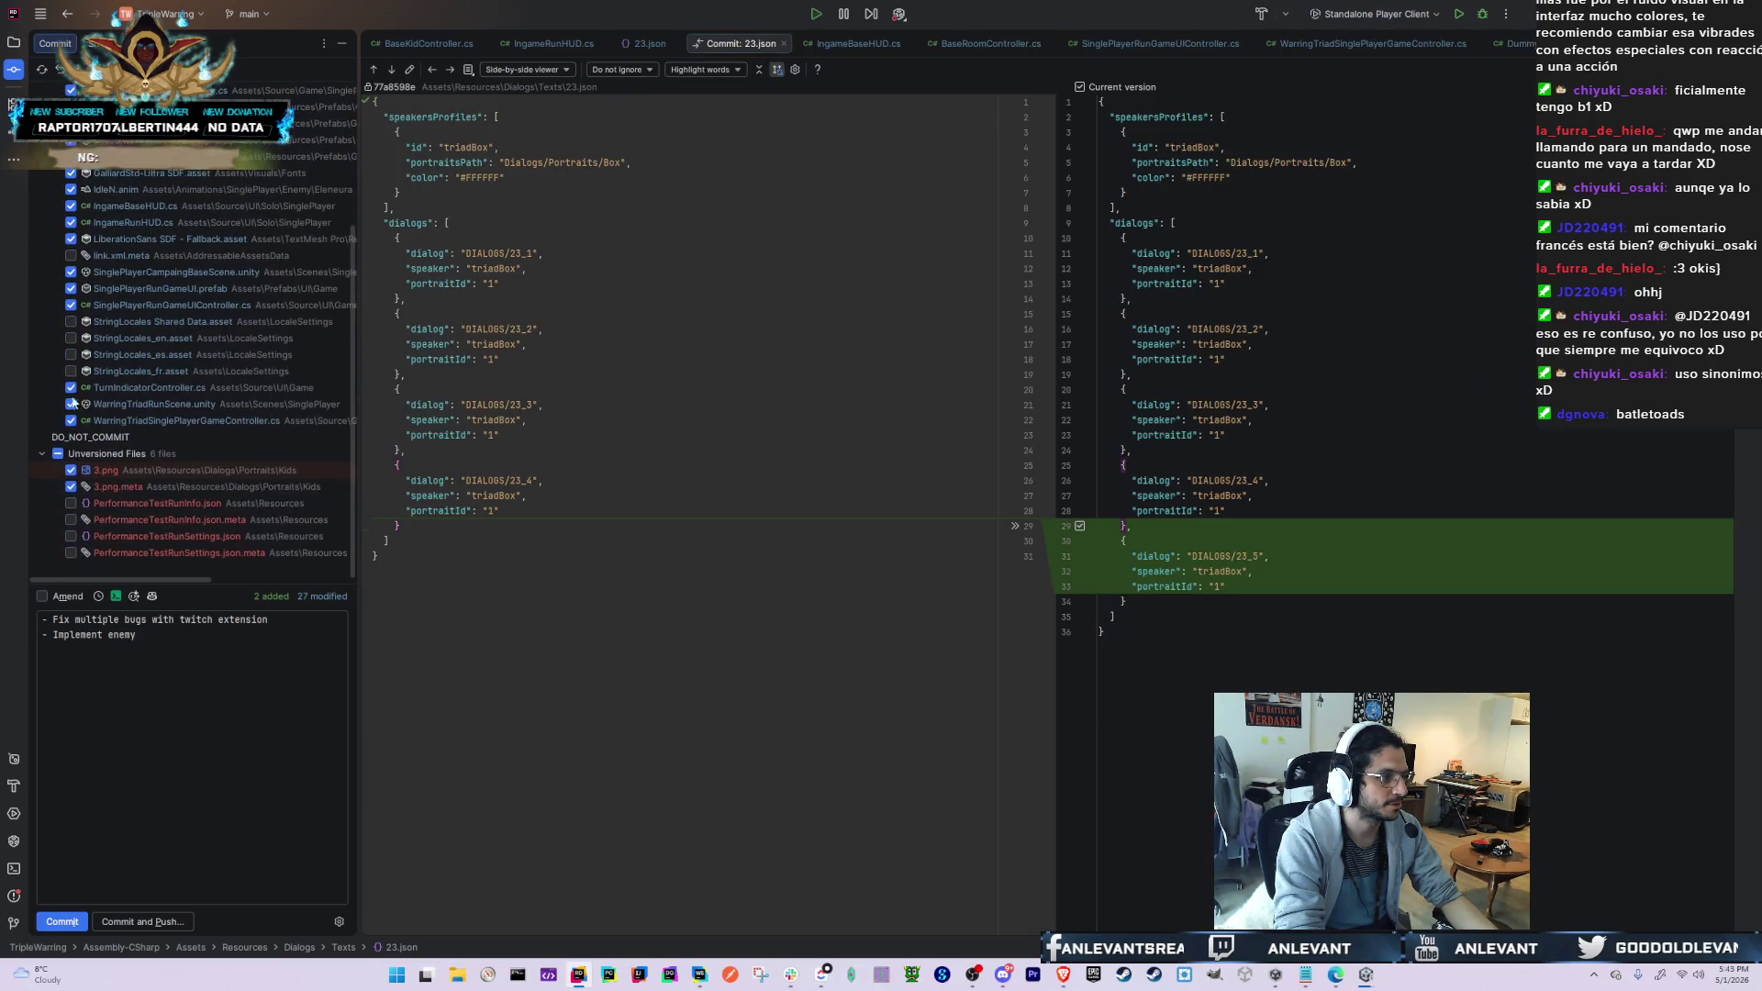
{"action": "left_click", "coordinate": [73, 321]}
{"action": "left_click", "coordinate": [71, 338]}
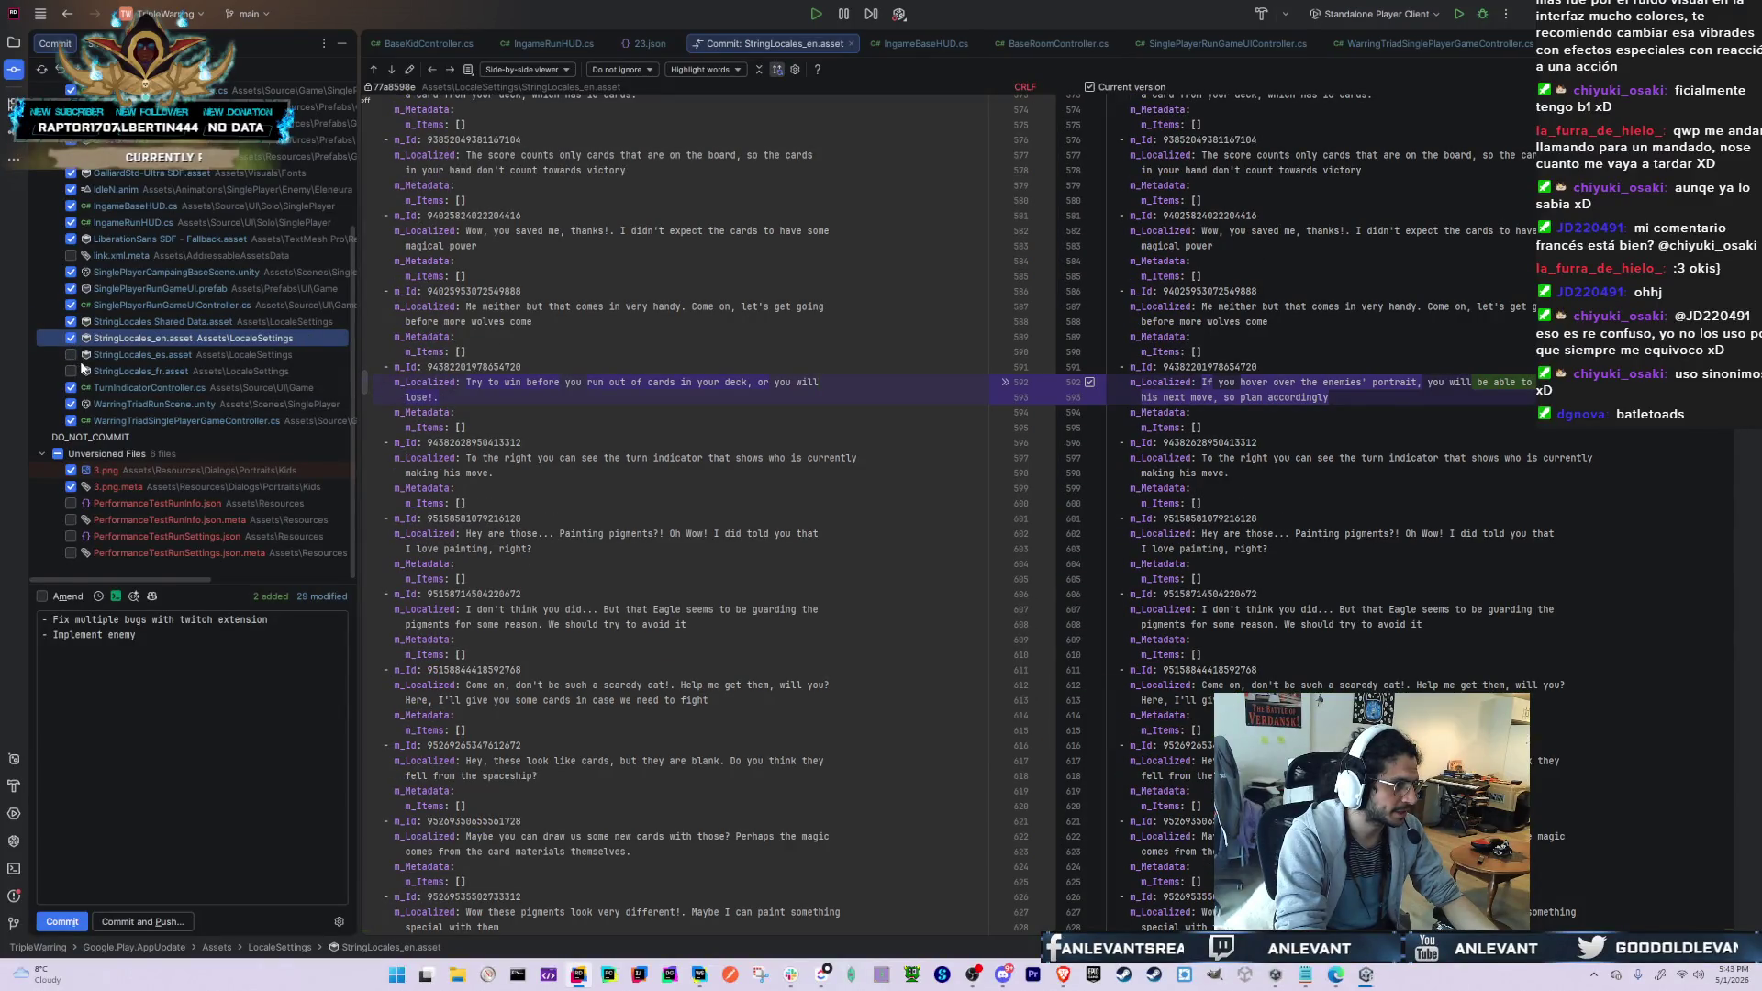
{"action": "left_click", "coordinate": [73, 371]}
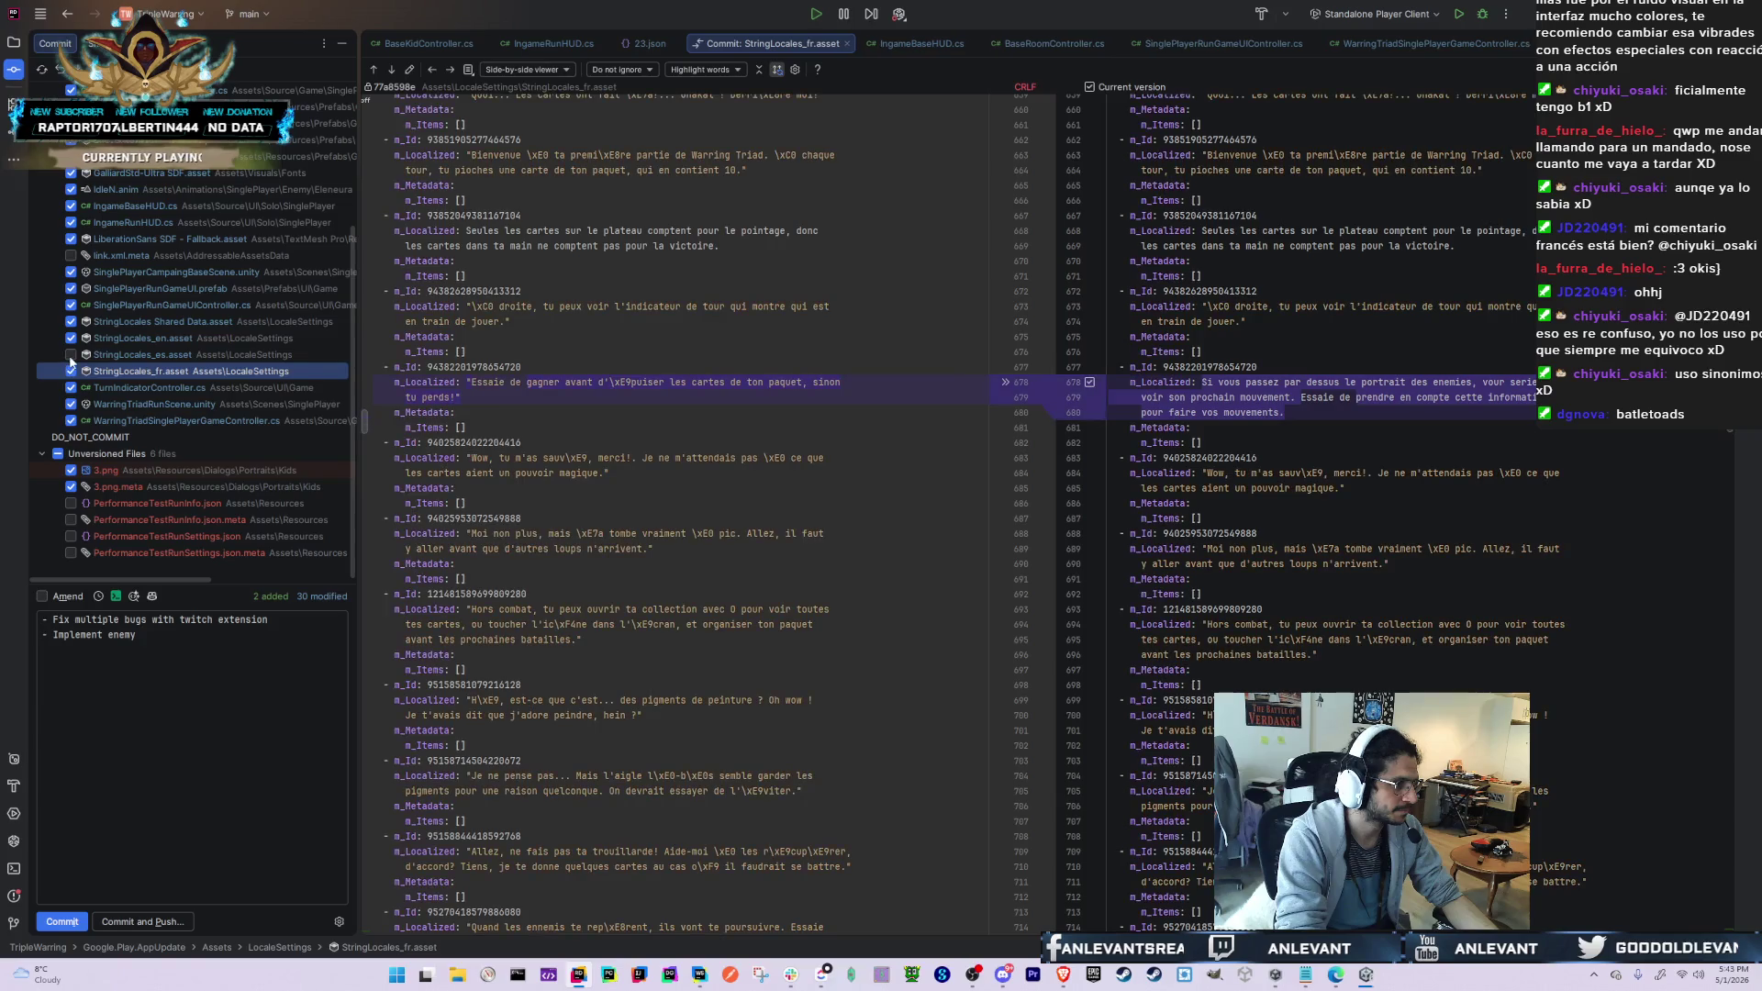
{"action": "left_click", "coordinate": [71, 355]}
{"action": "scroll", "coordinate": [123, 454], "scroll_direction": "down", "scroll_amount": 1}
{"action": "scroll", "coordinate": [123, 441], "scroll_direction": "up", "scroll_amount": 5}
Finish the commit message, adding the line 'Solve eleneura animation event', and commit.
{"action": "left_click", "coordinate": [228, 643]}
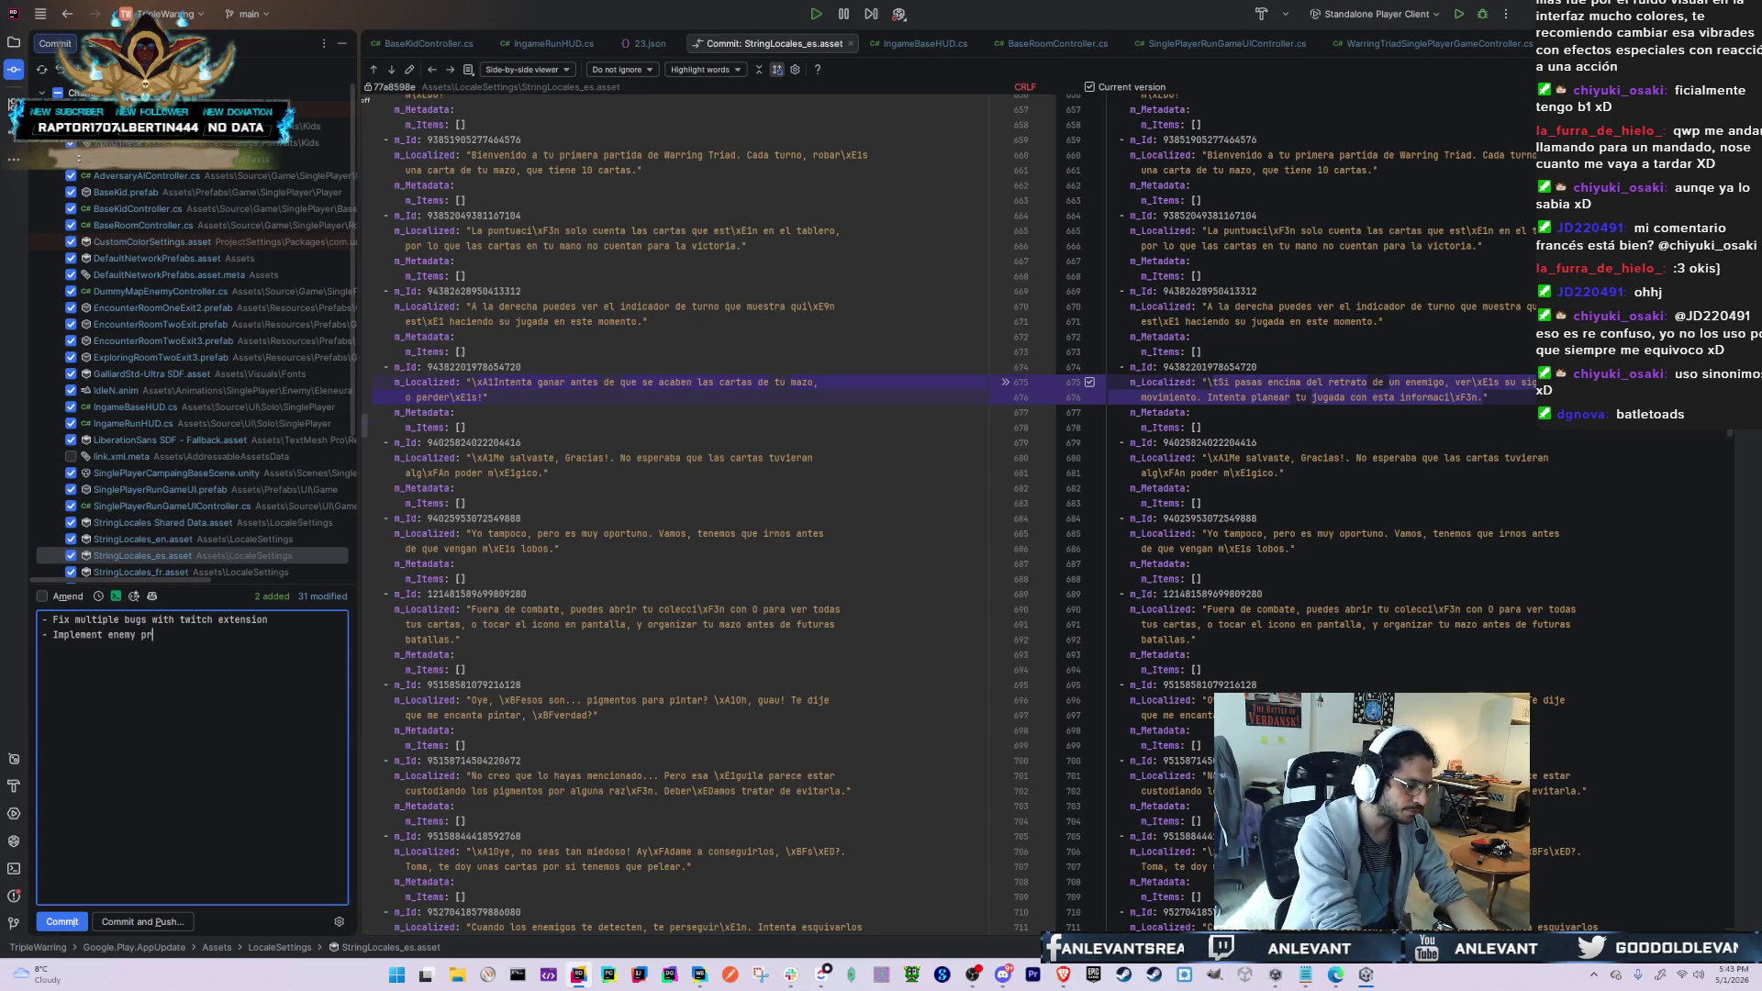
{"action": "type", "text": "lization componentr"}
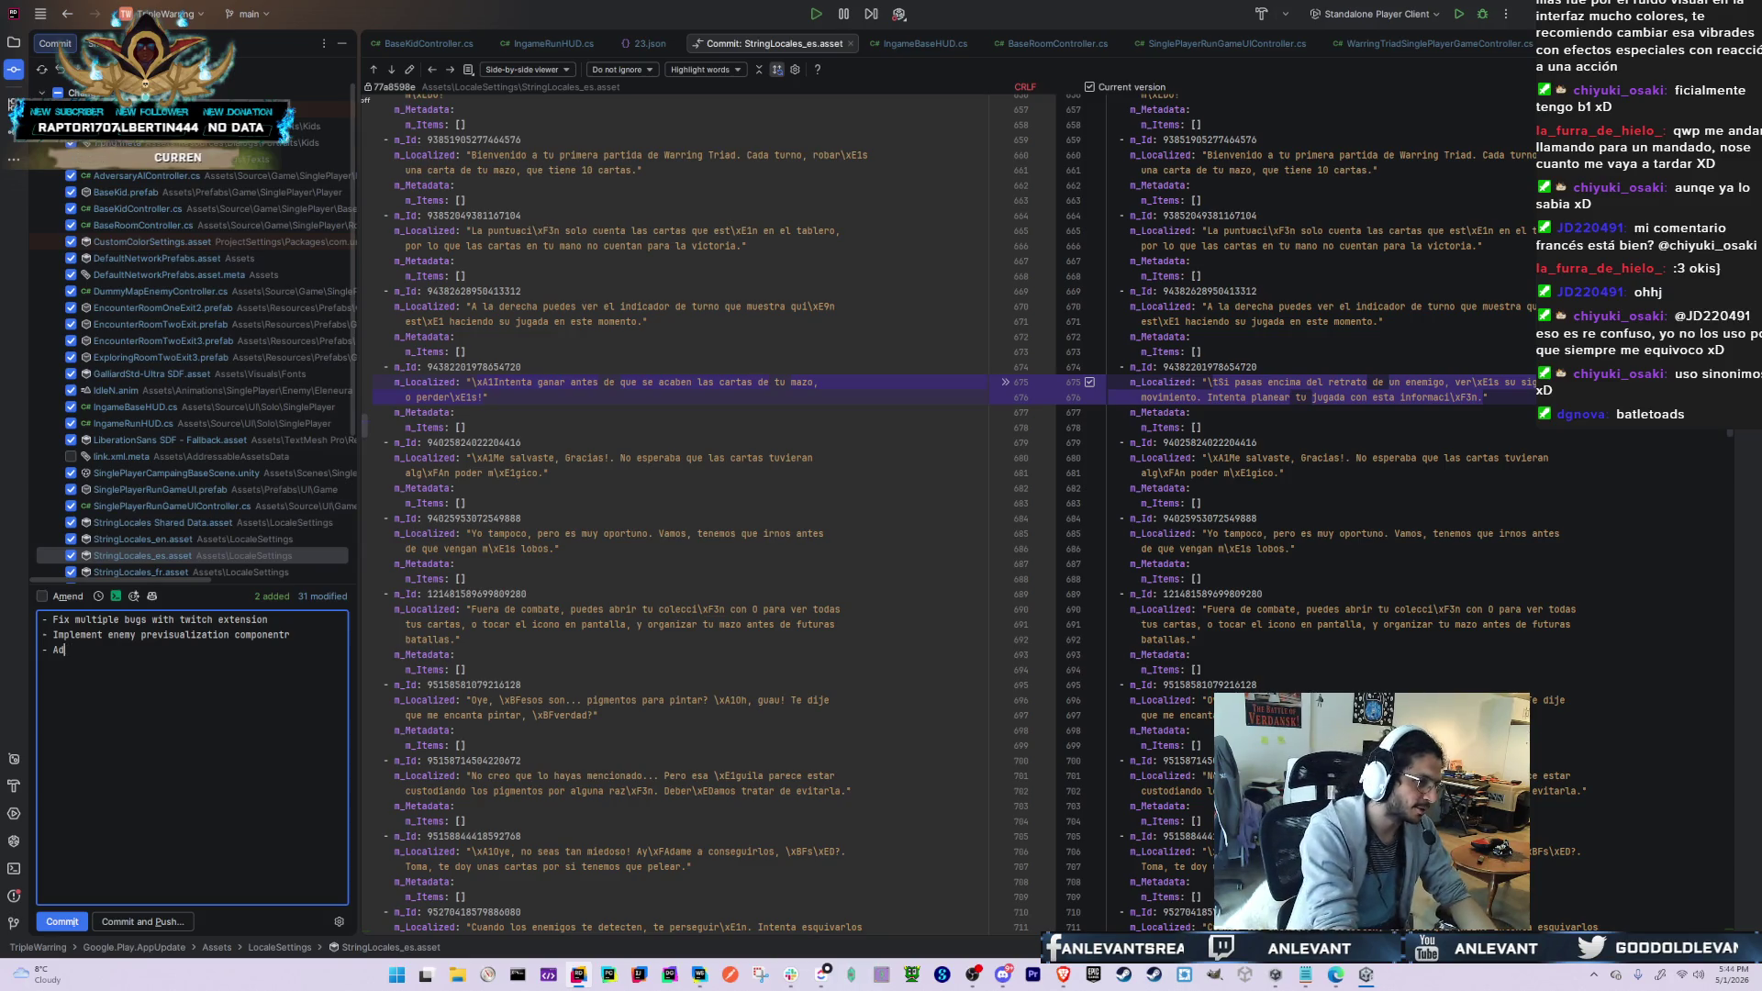
{"action": "key", "text": "BackSpace"}
{"action": "key", "text": "BackSpace"}
{"action": "type", "text": "Solve eleneura"}
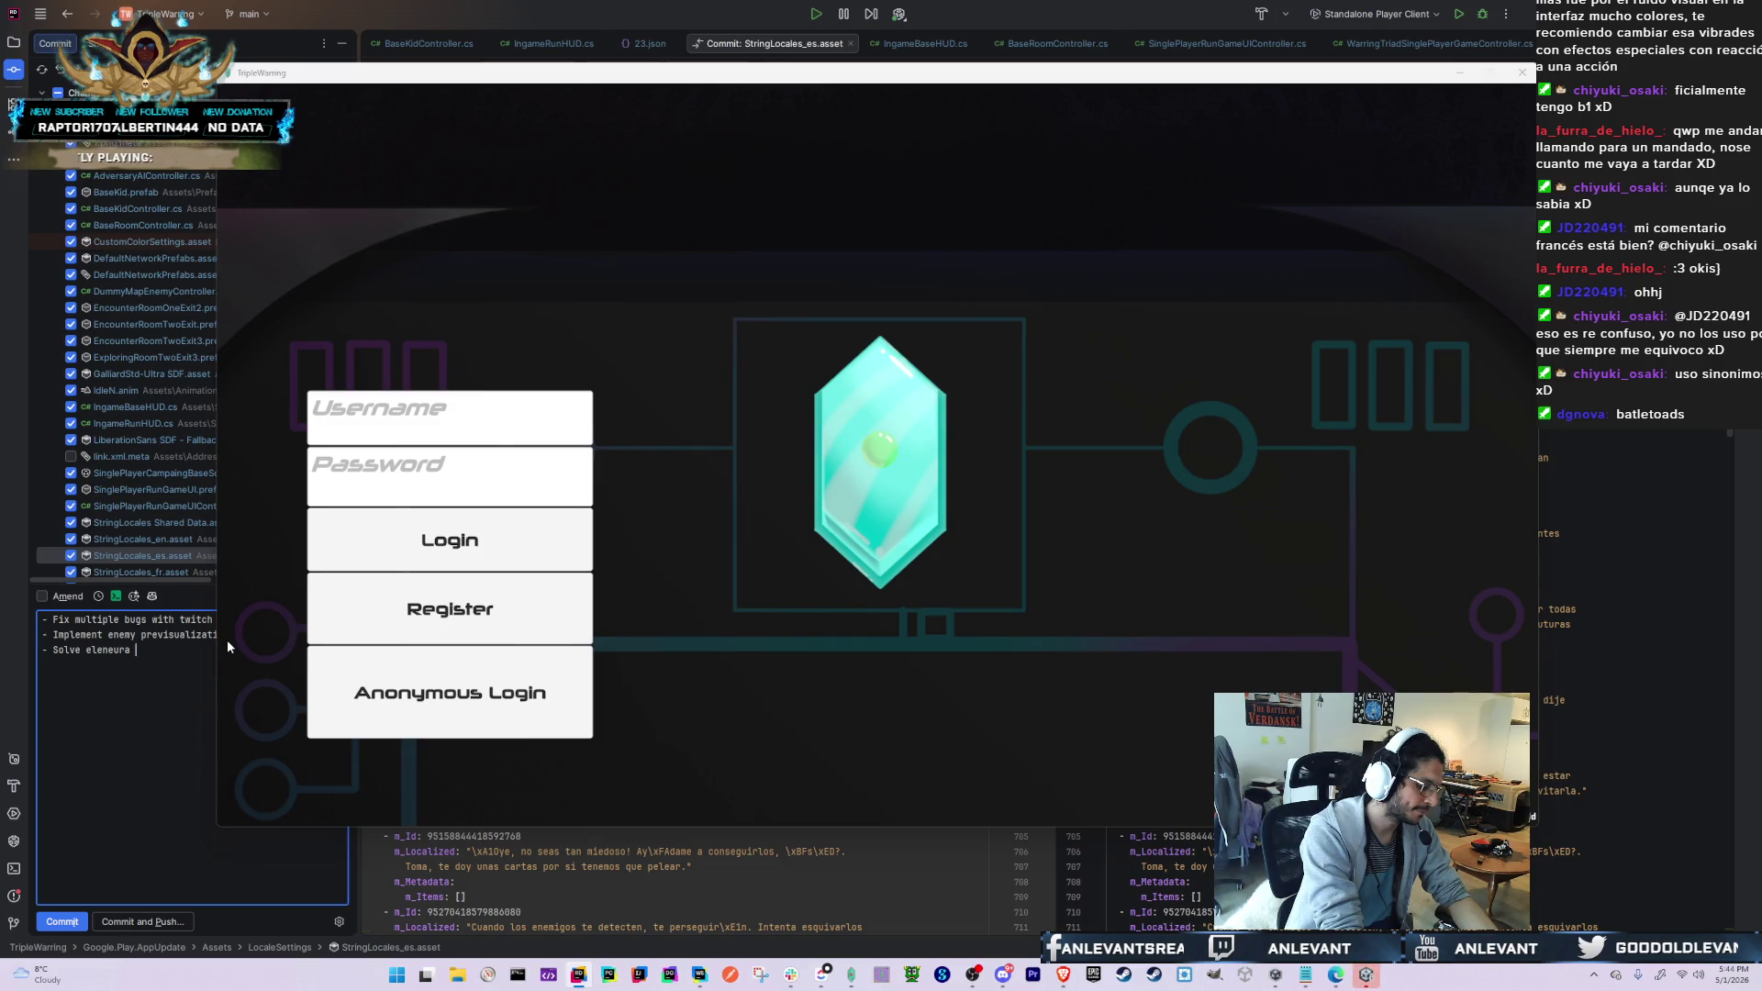
{"action": "type", "text": "animation event"}
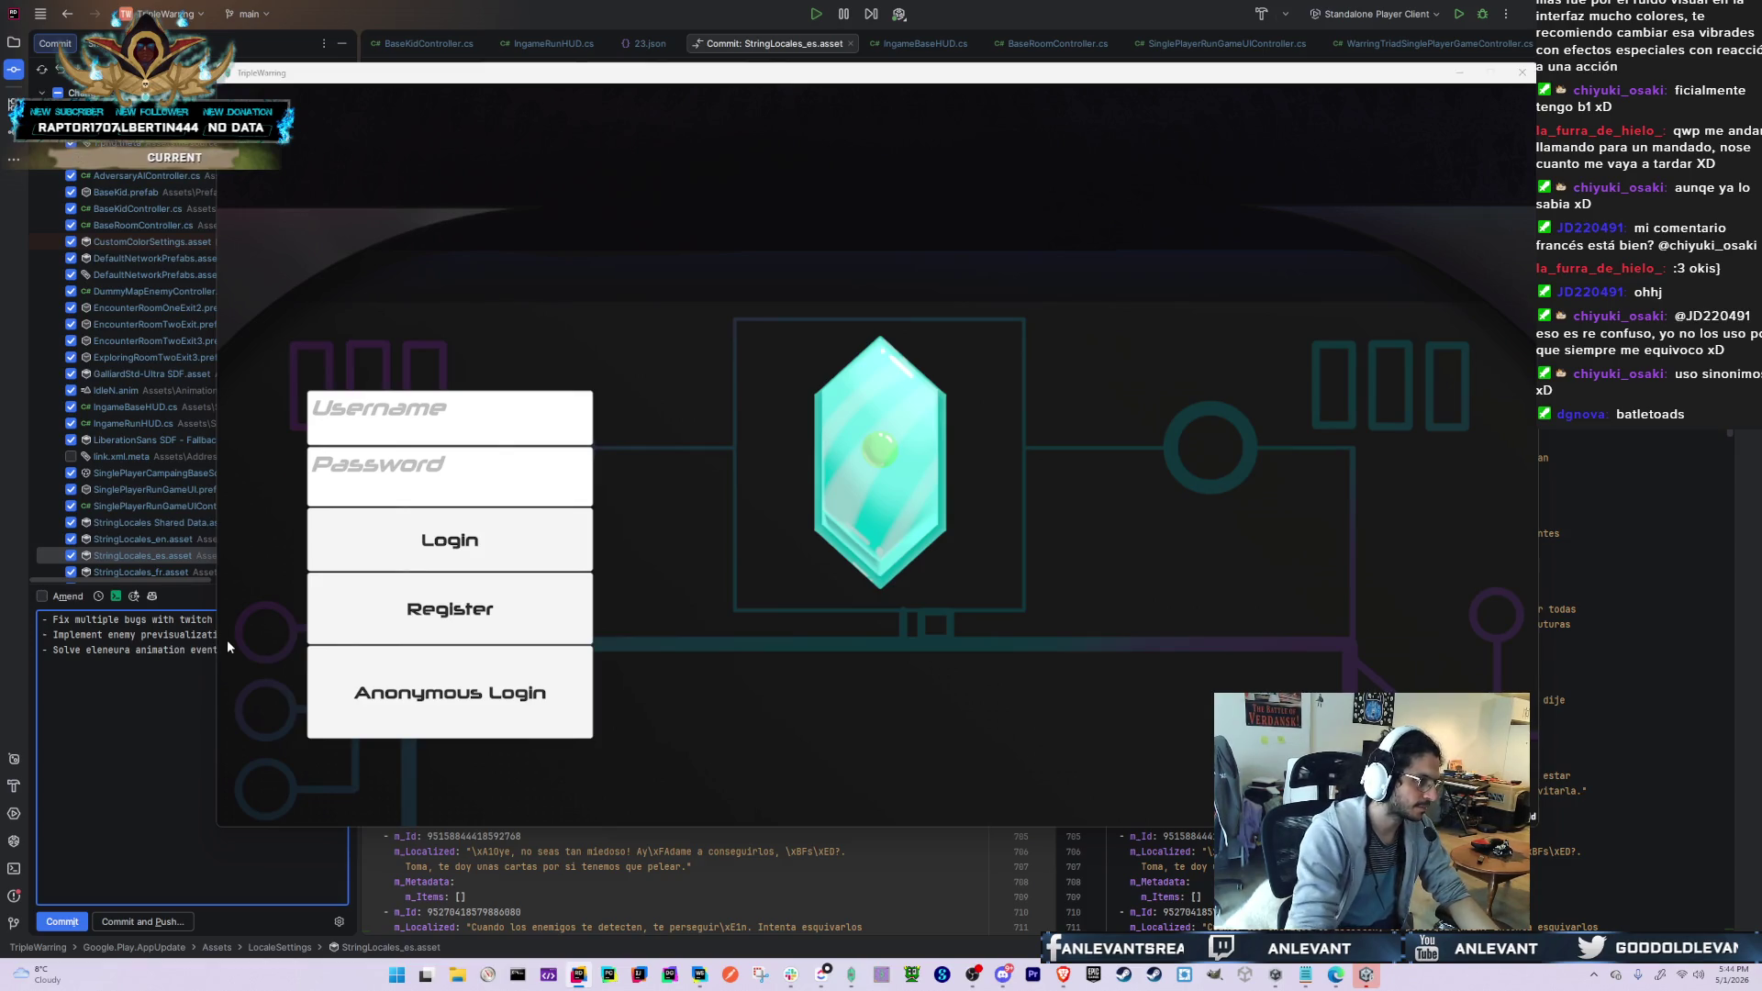
{"action": "left_click", "coordinate": [295, 624]}
{"action": "left_click", "coordinate": [54, 850]}
{"action": "left_click", "coordinate": [144, 922]}
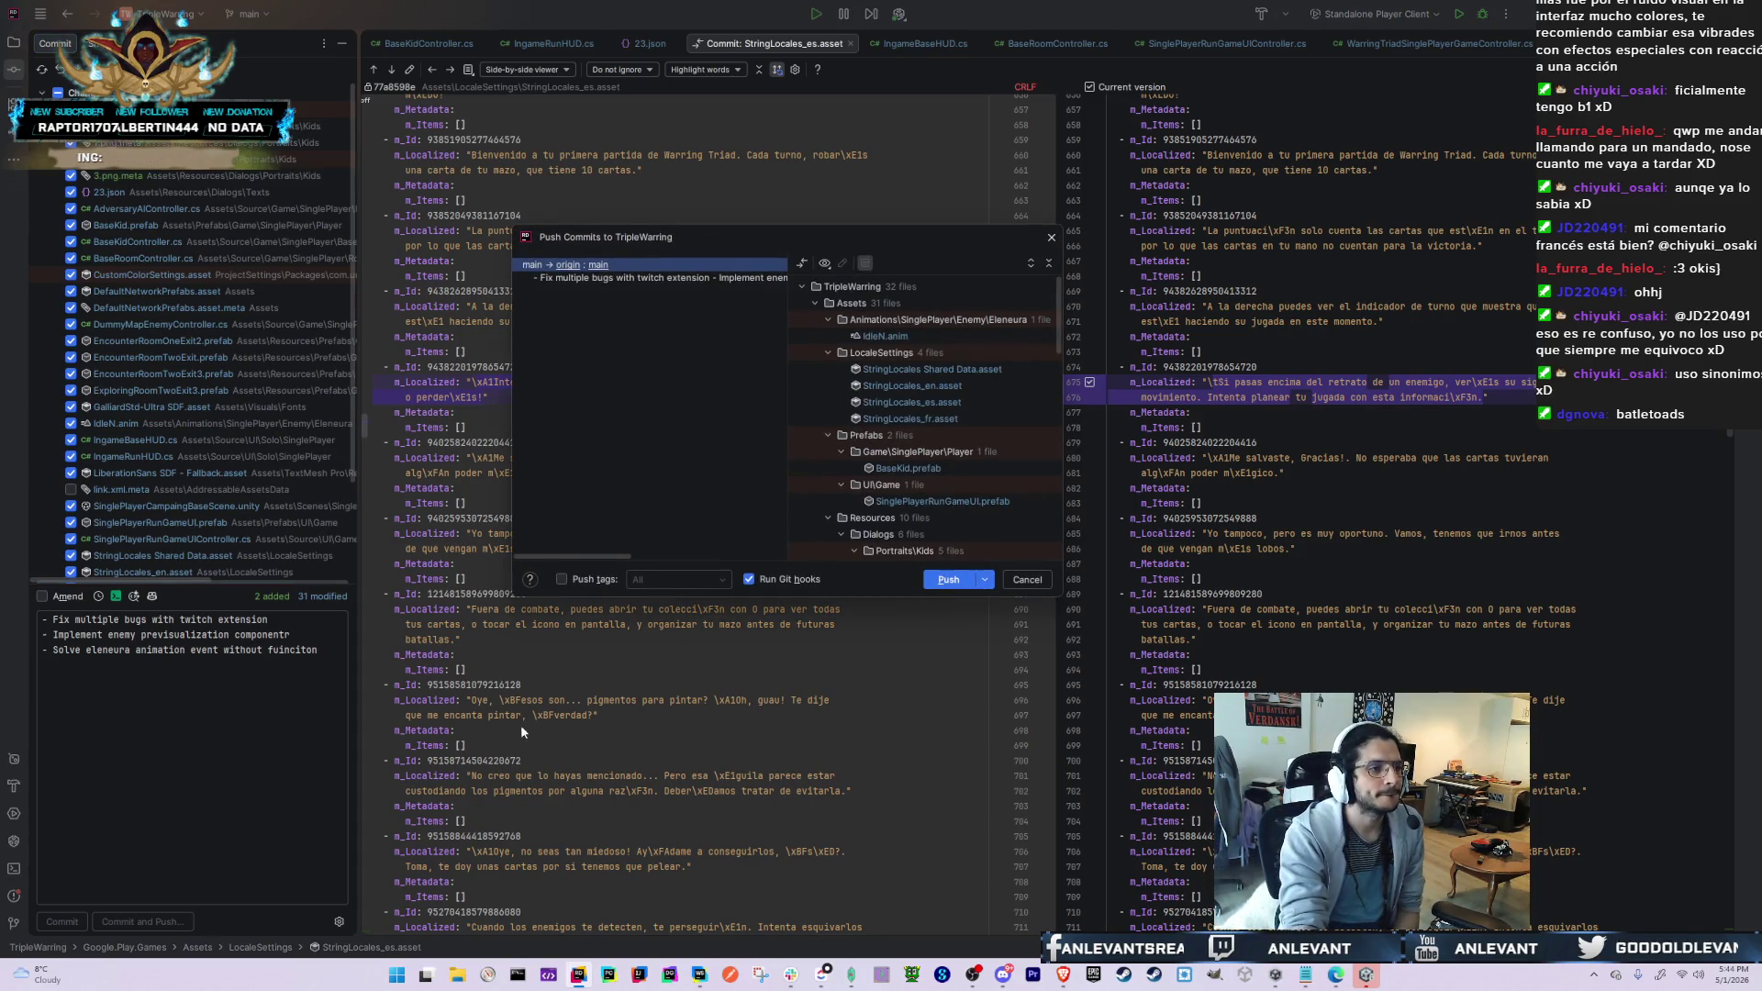
Push the commit to origin/main, entering the SSH key passphrase when prompted.
{"action": "left_click", "coordinate": [948, 580]}
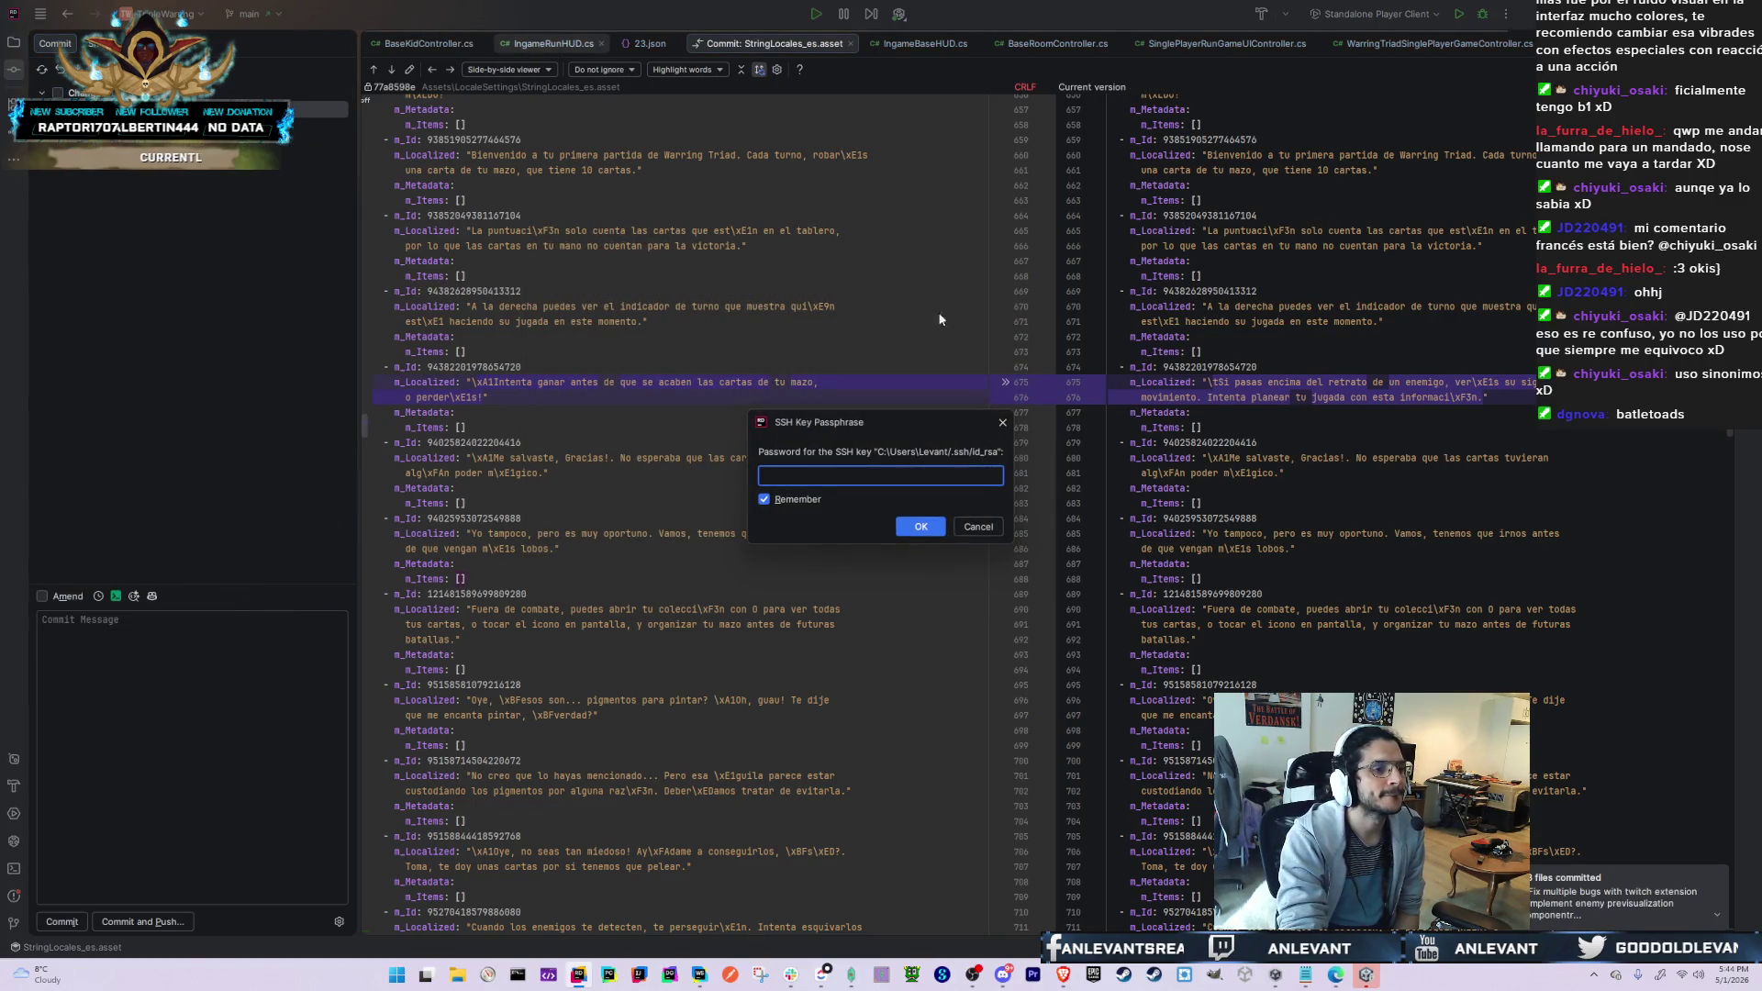
{"action": "type", "text": "**********"}
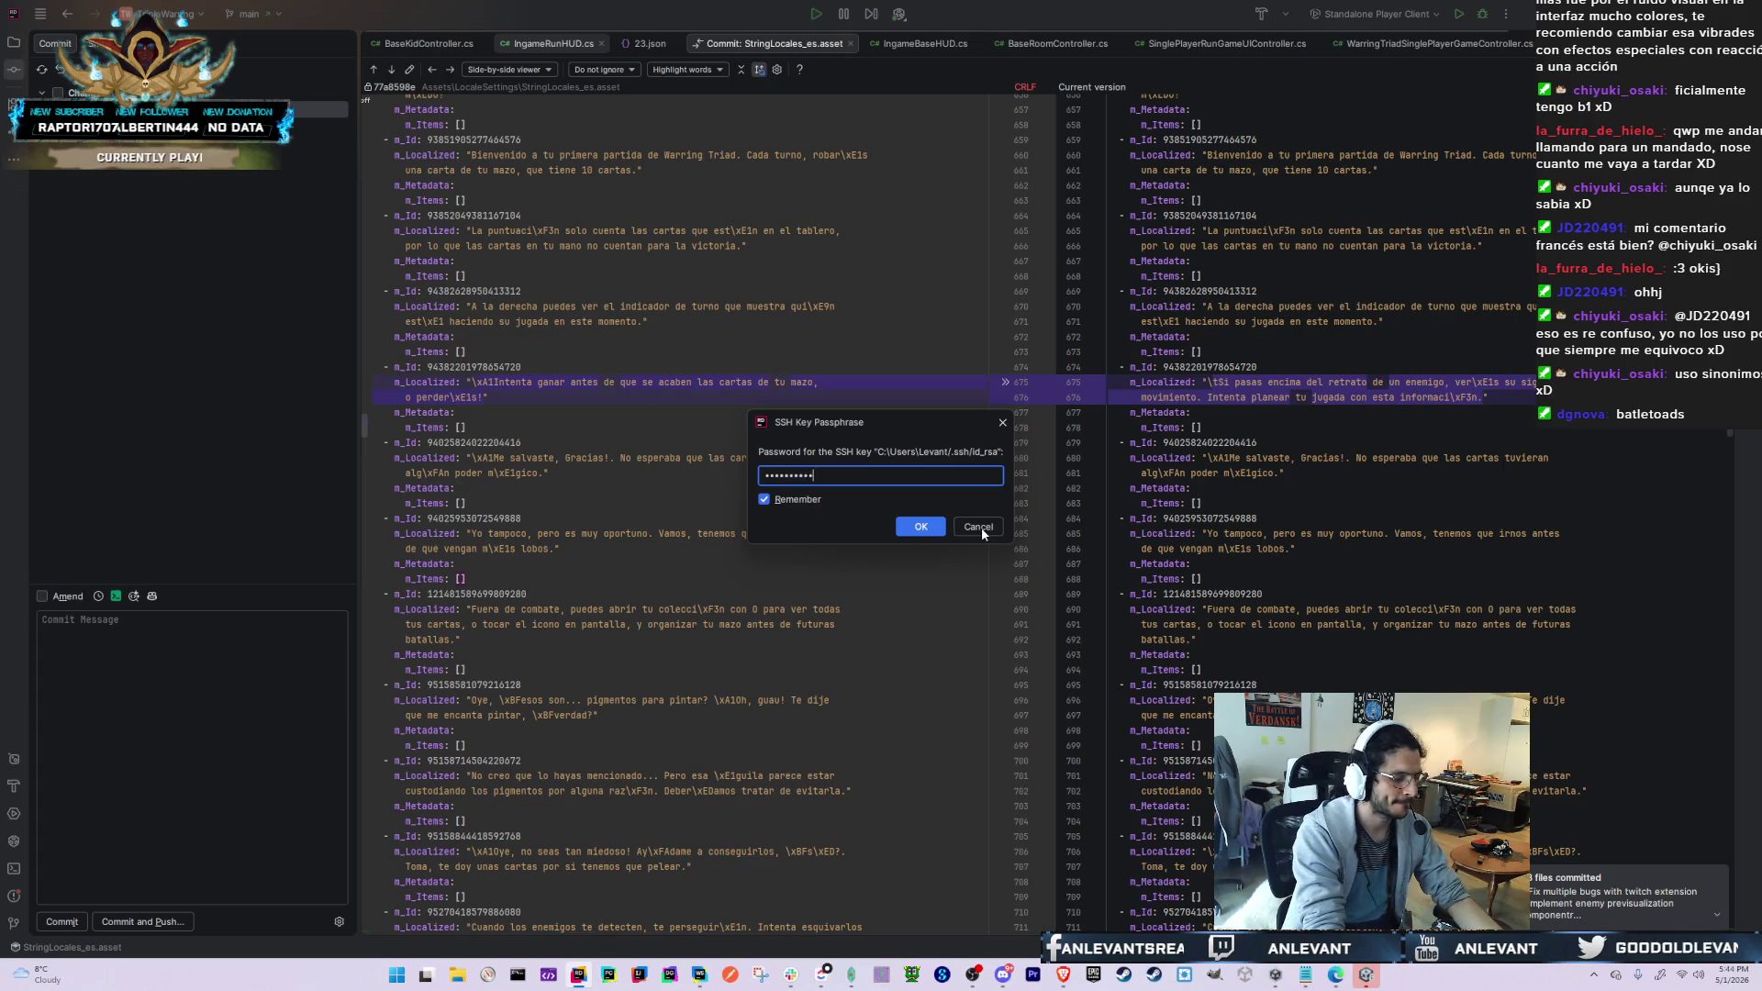
{"action": "key", "text": "Return"}
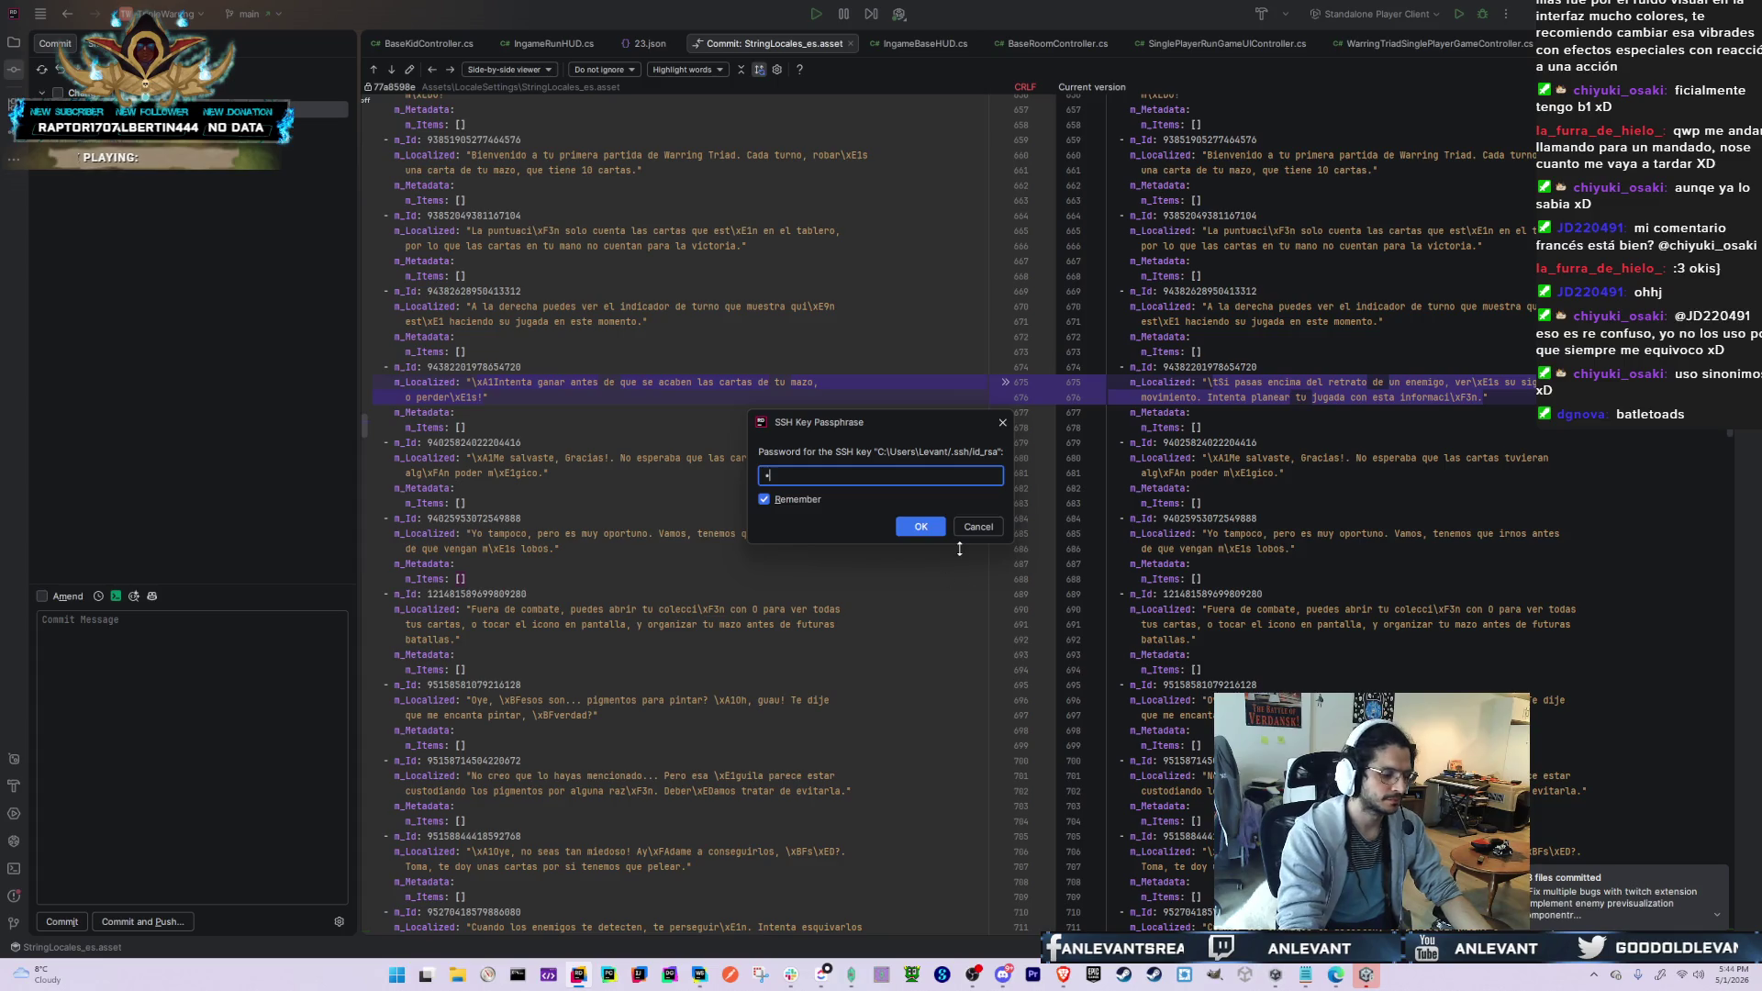
{"action": "key", "text": "Return"}
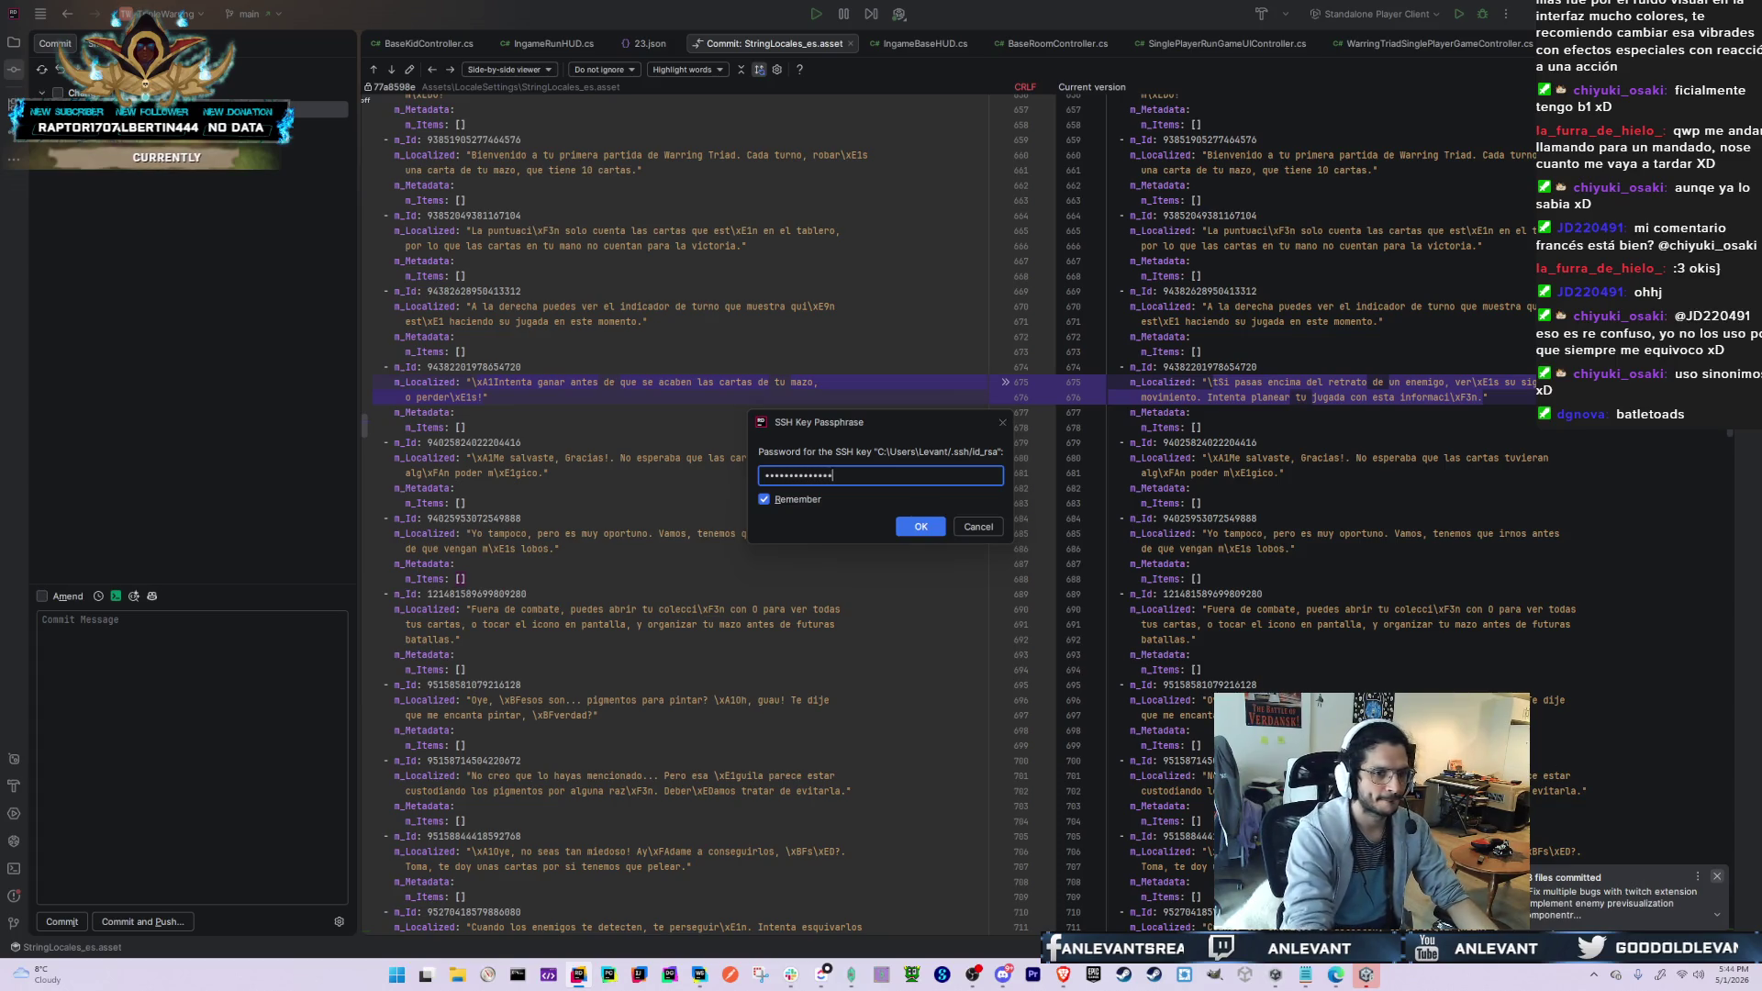
{"action": "key", "text": "Return"}
{"action": "left_click", "coordinate": [1719, 879]}
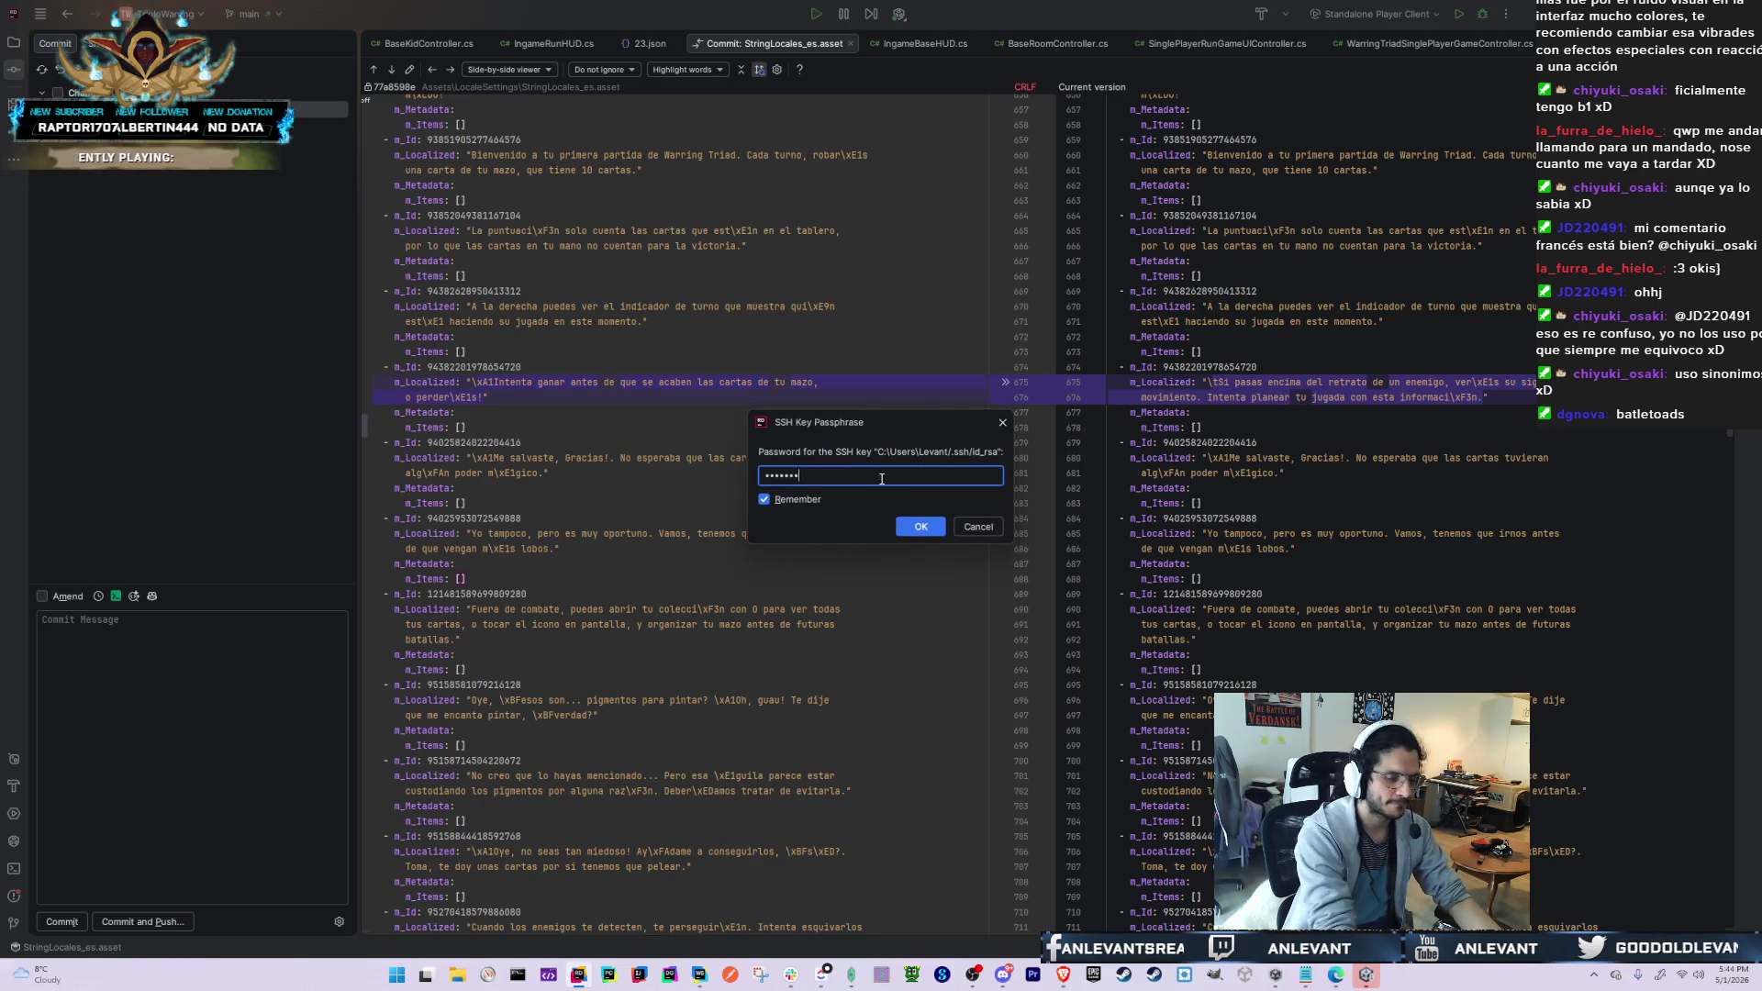
{"action": "key", "text": "Return"}
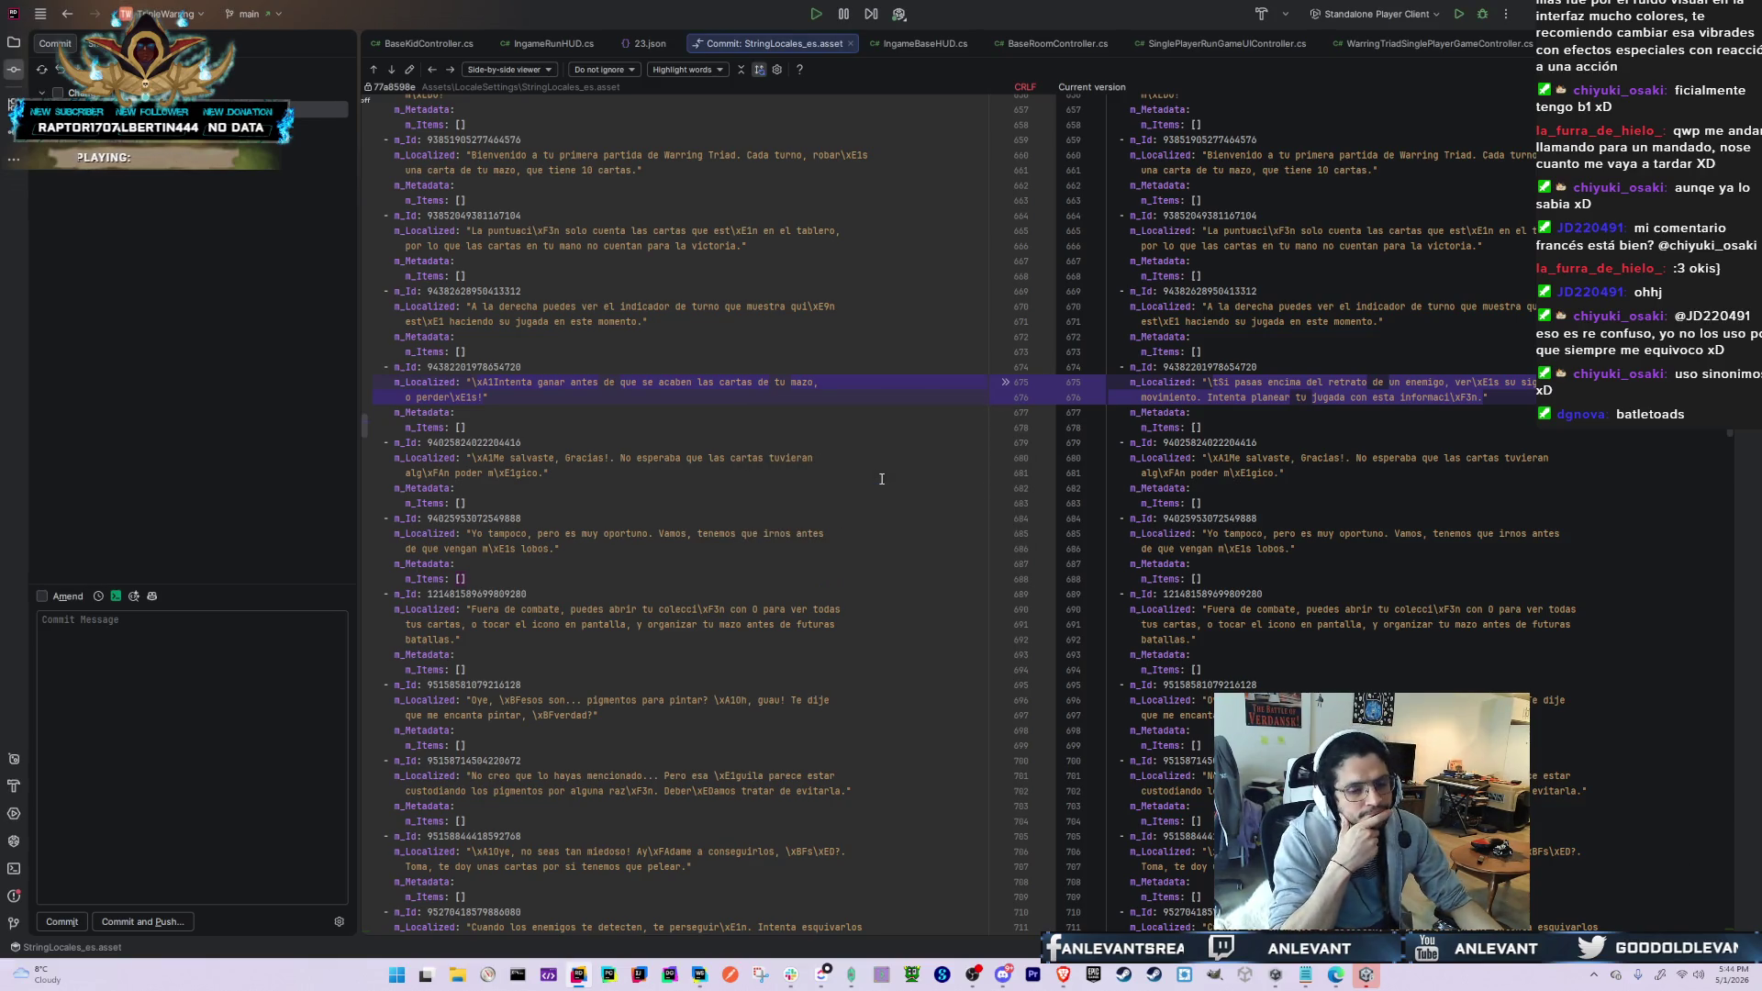
{"action": "key", "text": "Return"}
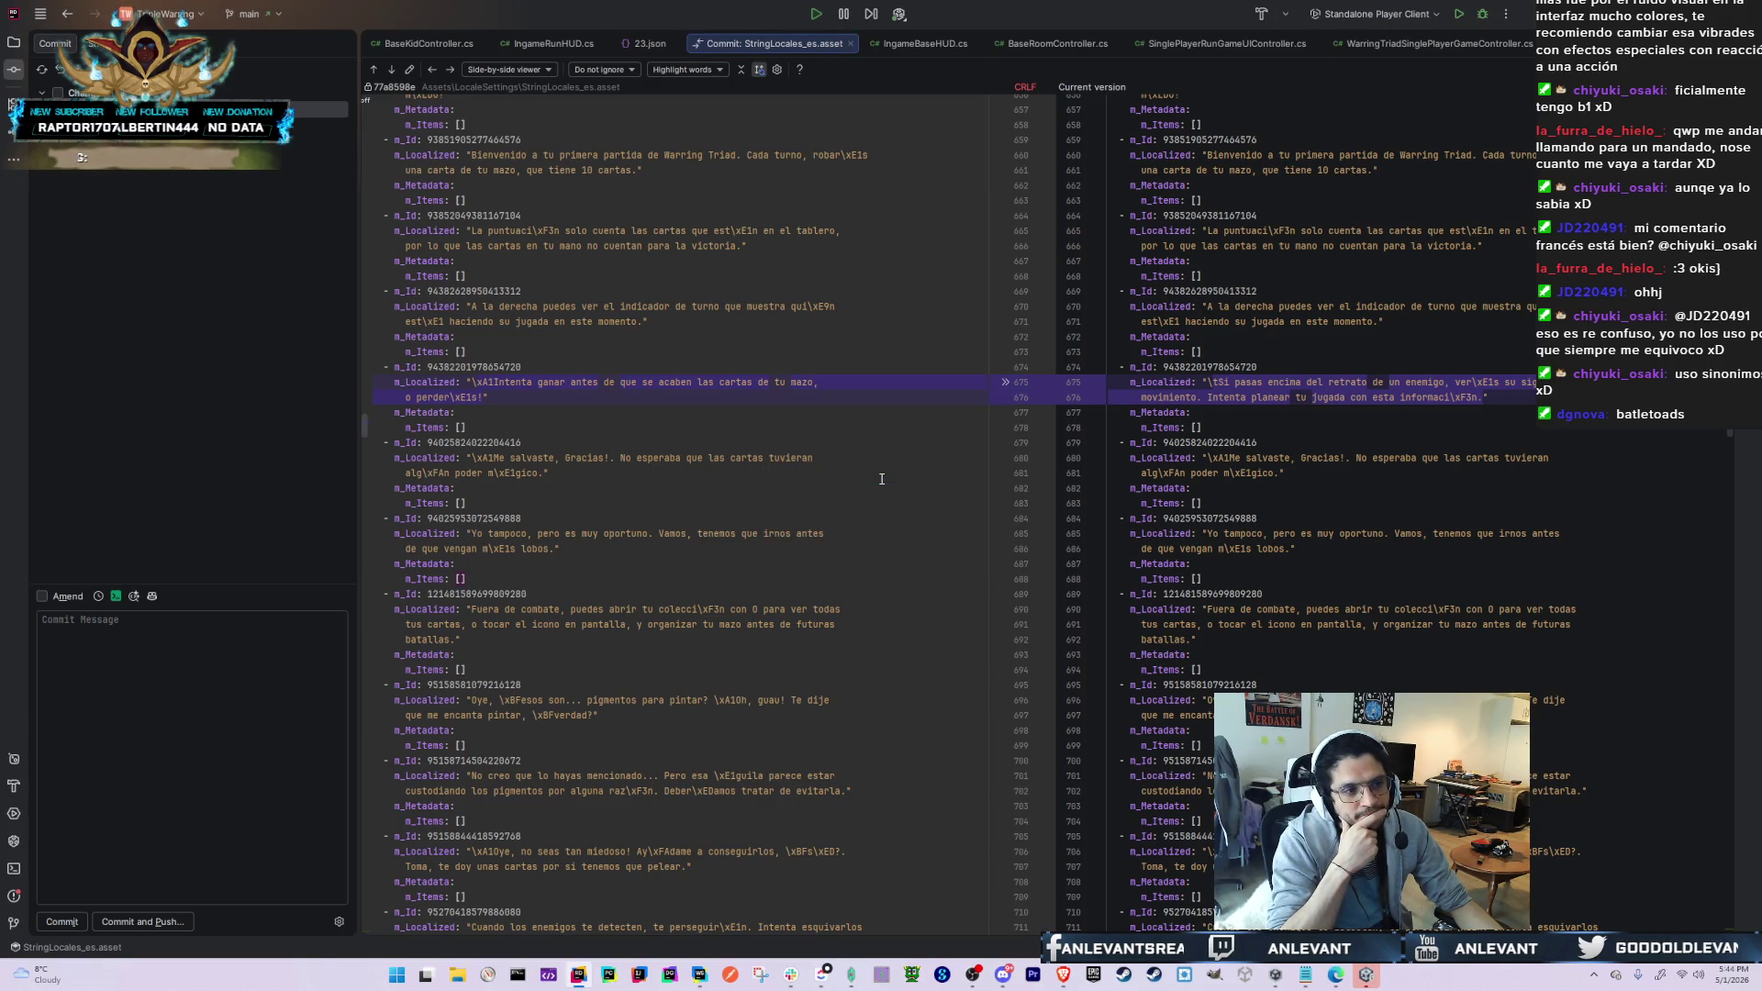
{"action": "key", "text": "Return"}
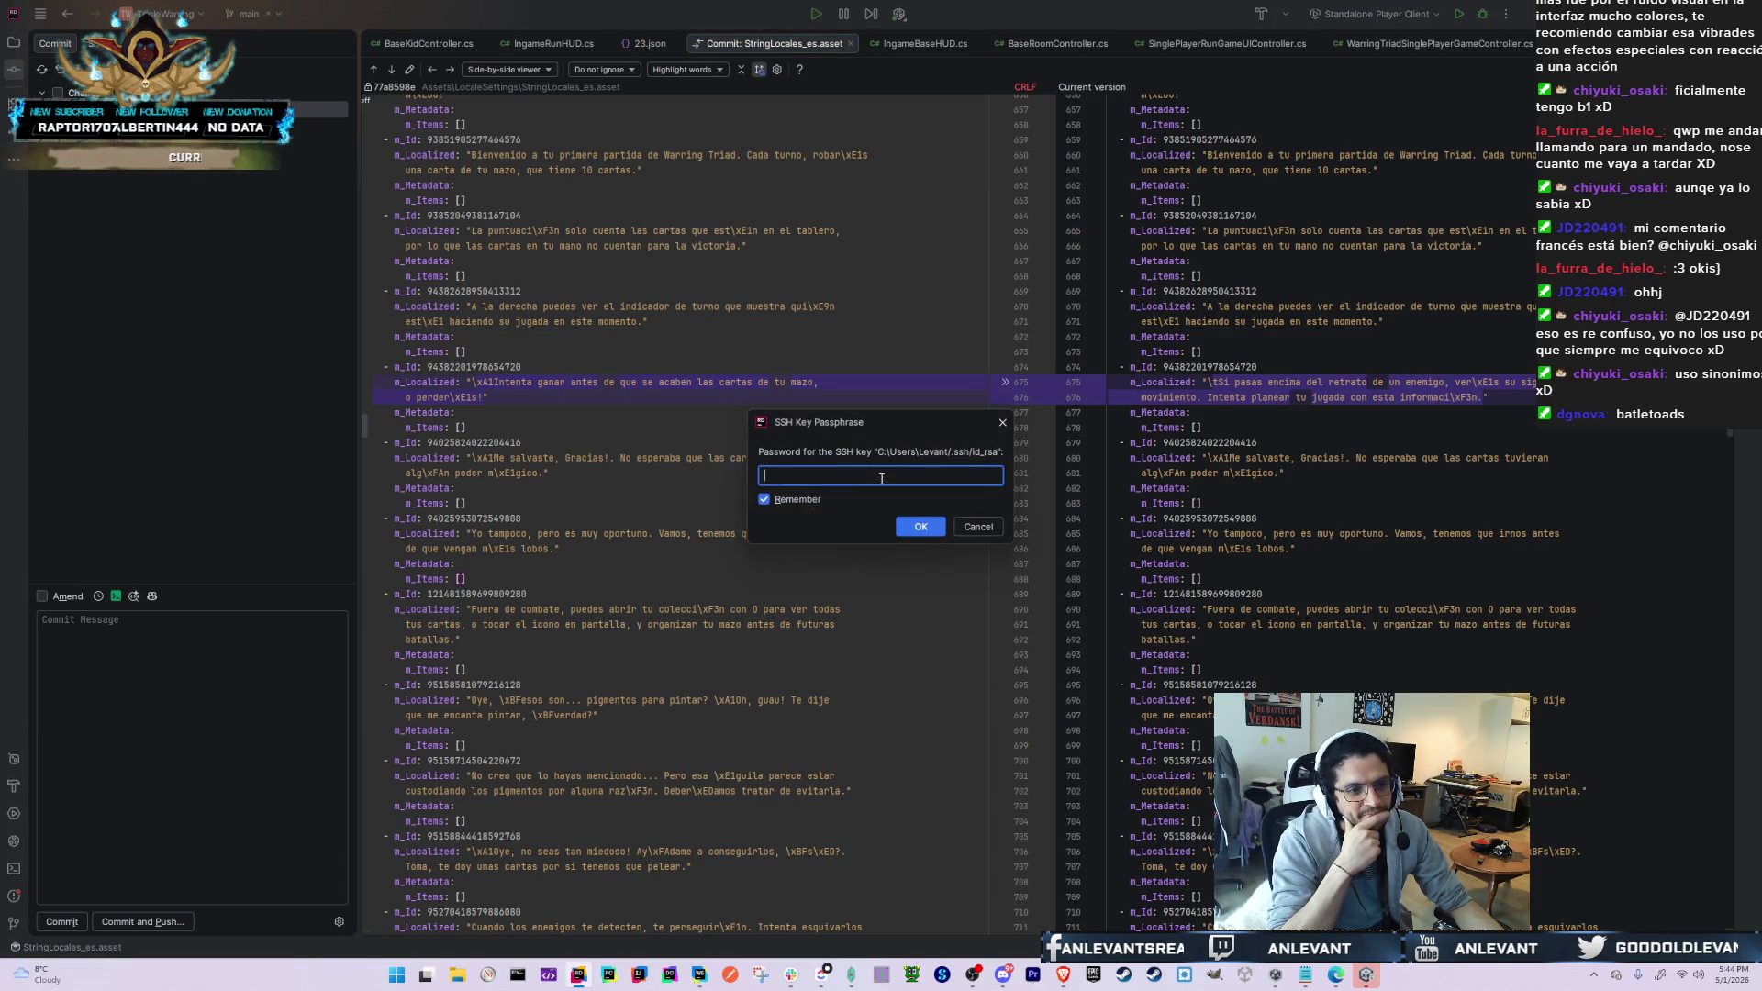
{"action": "key", "text": "Return"}
{"action": "key", "text": "Return"}
{"action": "key", "text": "Return"}
{"action": "key", "text": "Return"}
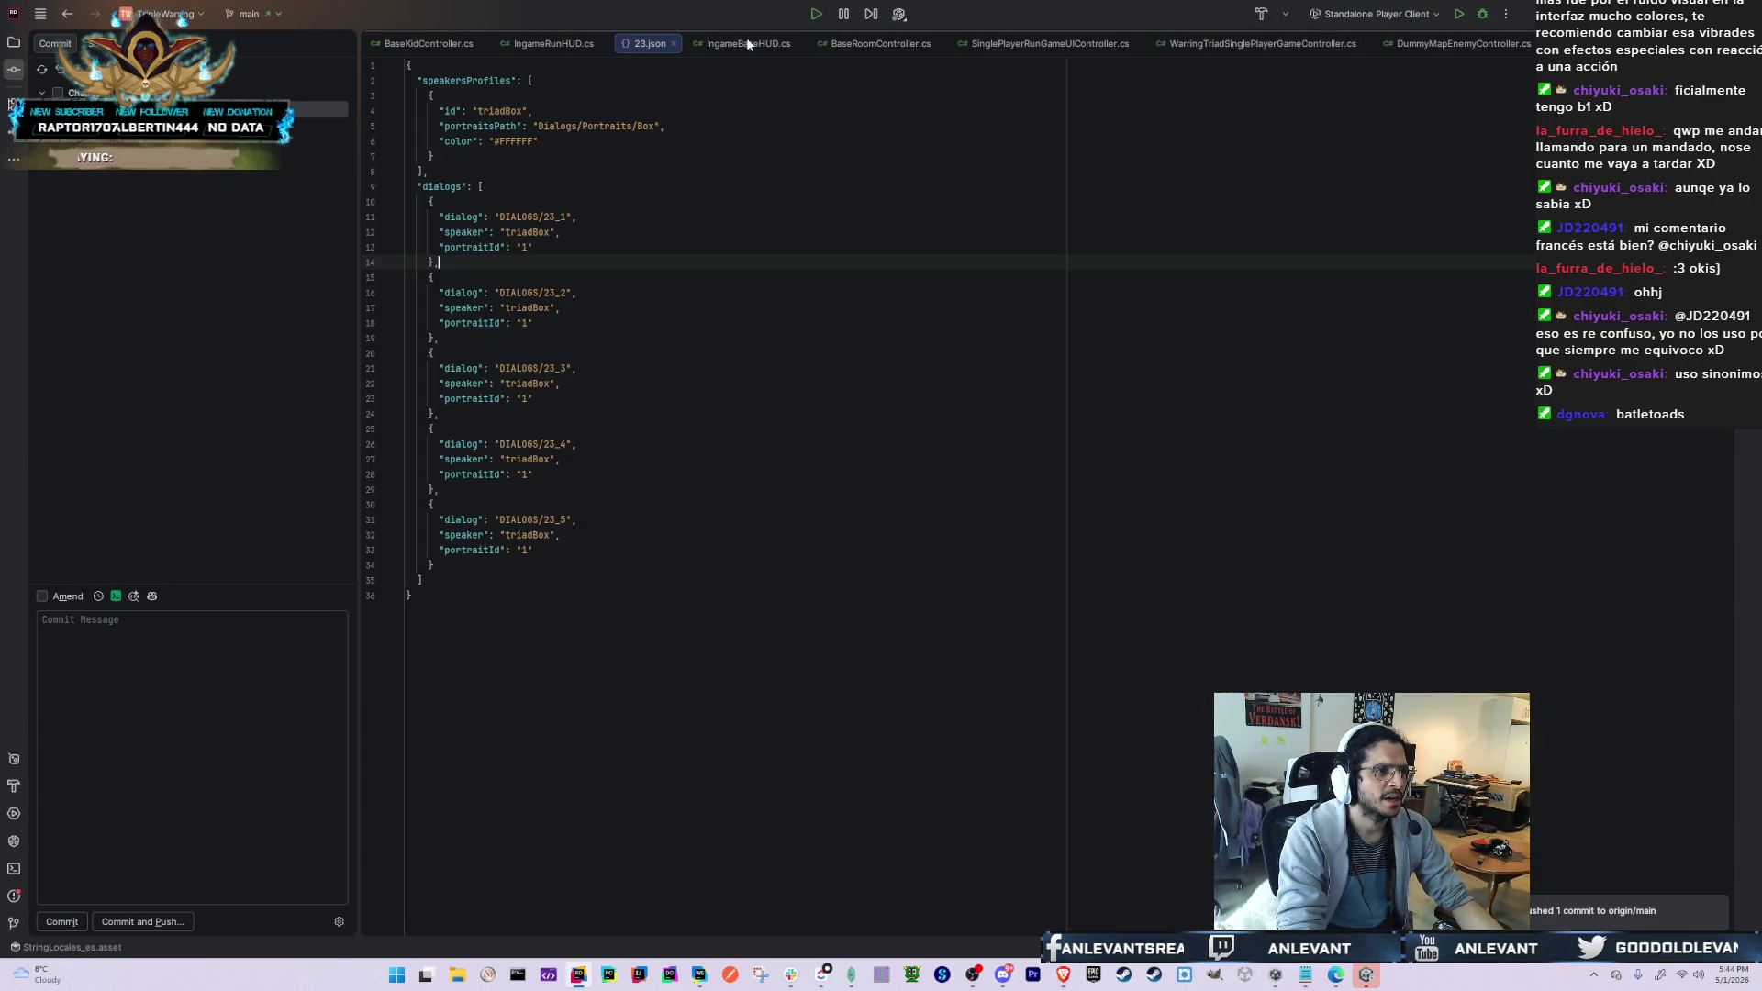
Close all open editor tabs, starting with the StringLocales_es.asset diff.
{"action": "middle_click", "coordinate": [735, 43]}
{"action": "middle_click", "coordinate": [435, 46]}
{"action": "middle_click", "coordinate": [433, 44]}
{"action": "middle_click", "coordinate": [433, 44]}
{"action": "middle_click", "coordinate": [417, 42]}
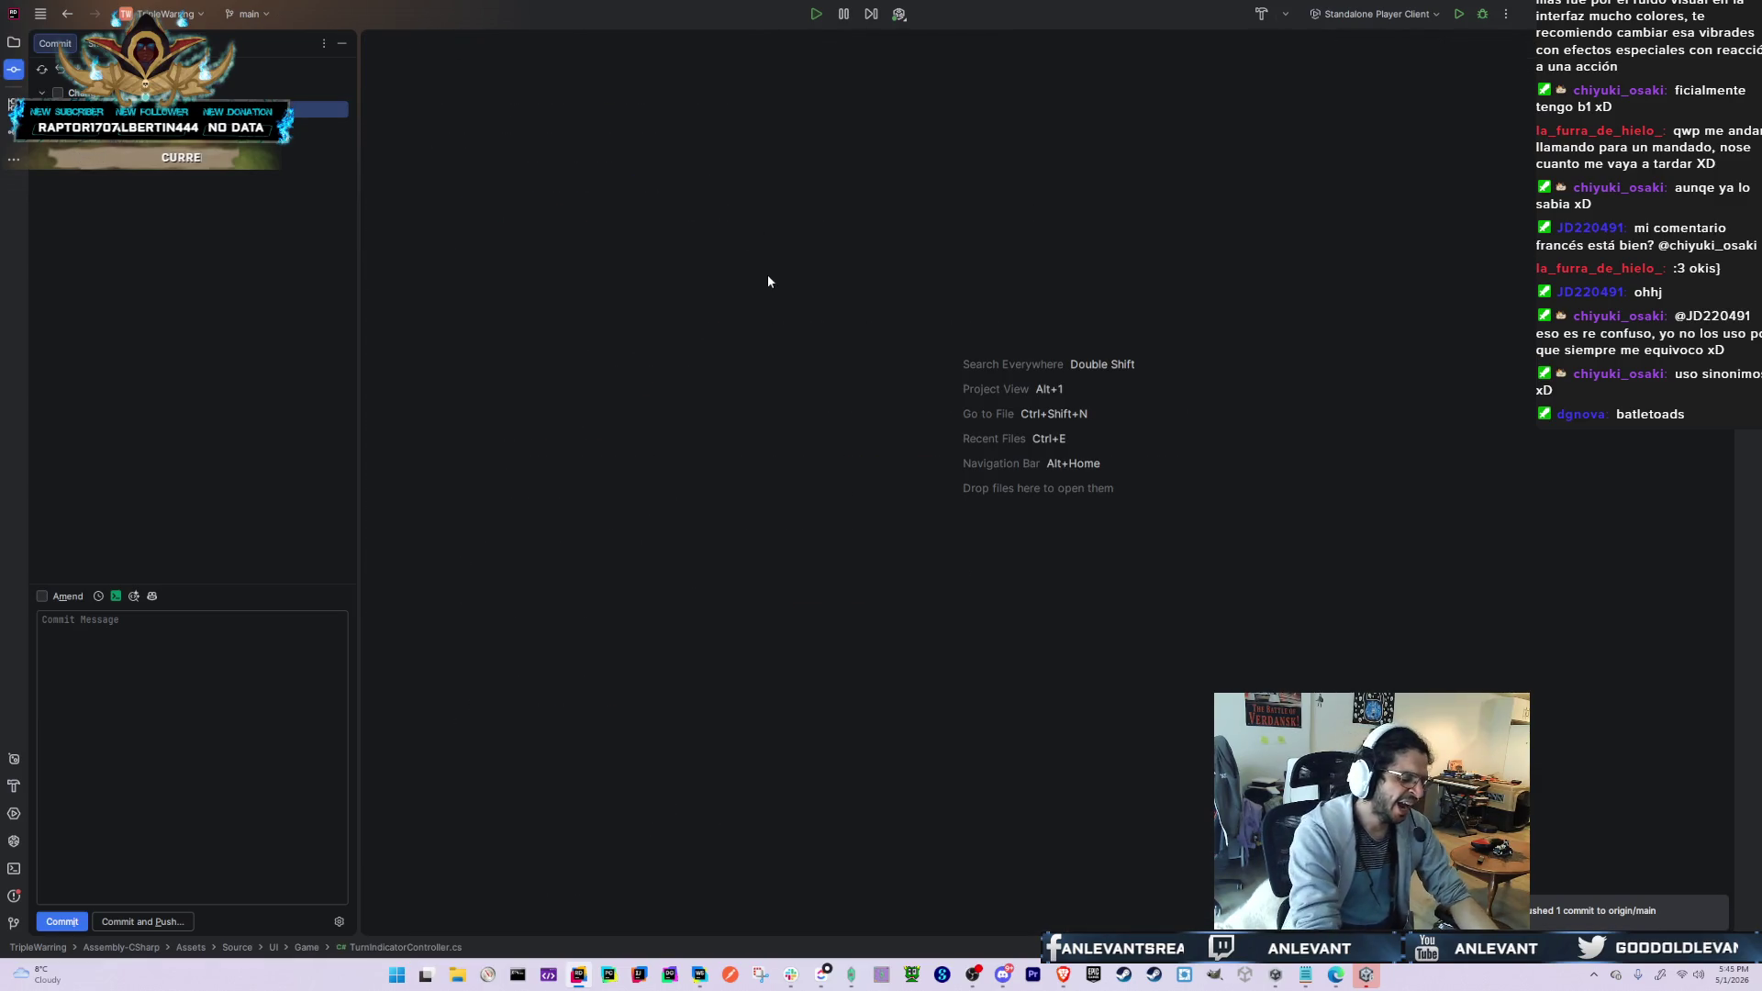
Clear Unity's Console log, then reopen Rider's Search Everywhere.
{"action": "key", "text": "shift"}
{"action": "key", "text": "shift"}
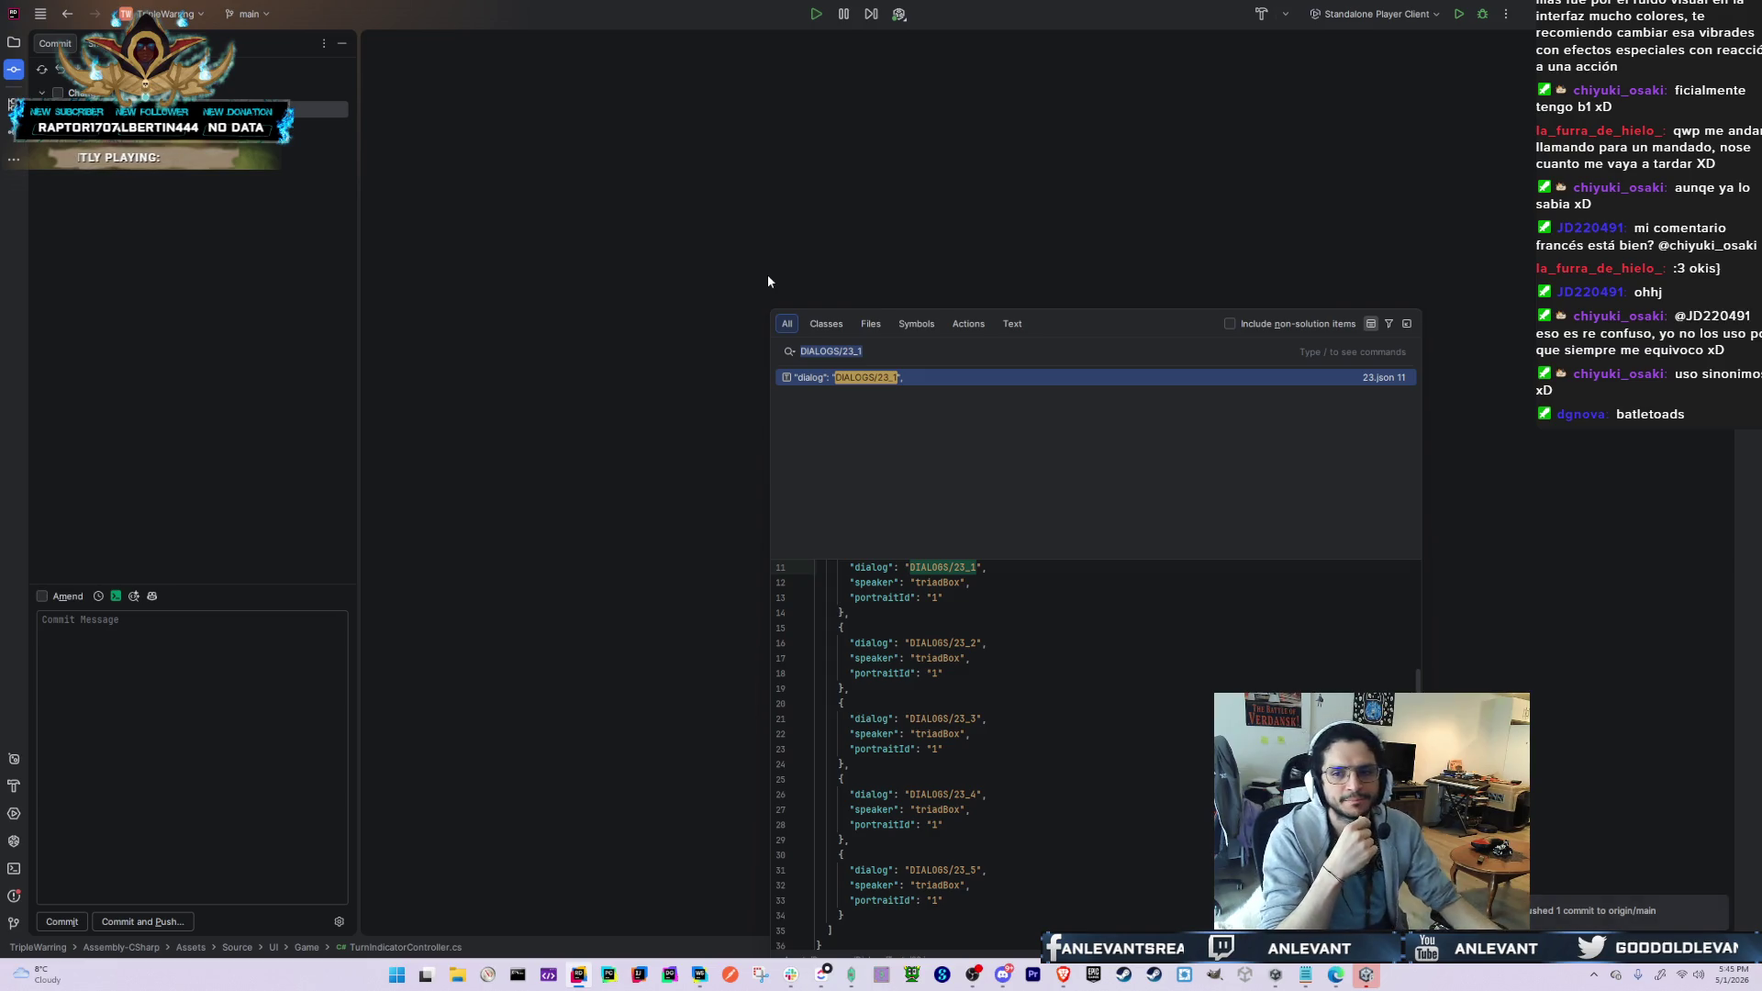
{"action": "key", "text": "Escape"}
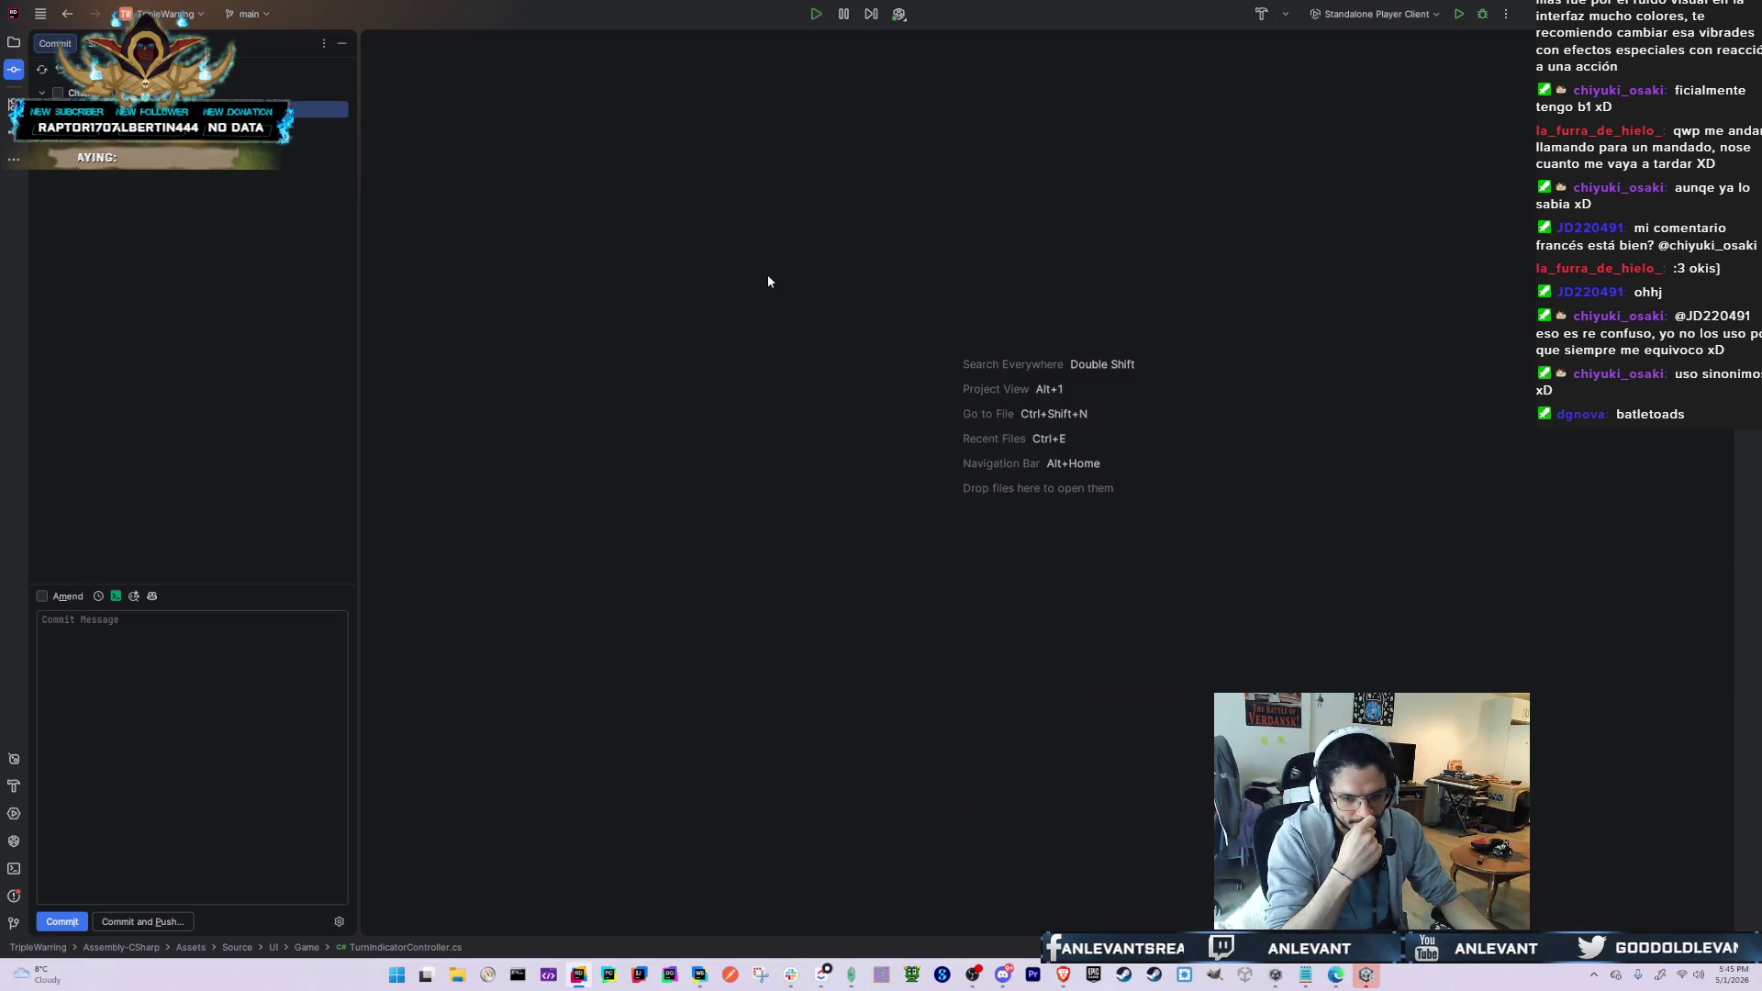
{"action": "key", "text": "alt+Tab"}
{"action": "key", "text": "alt+Tab"}
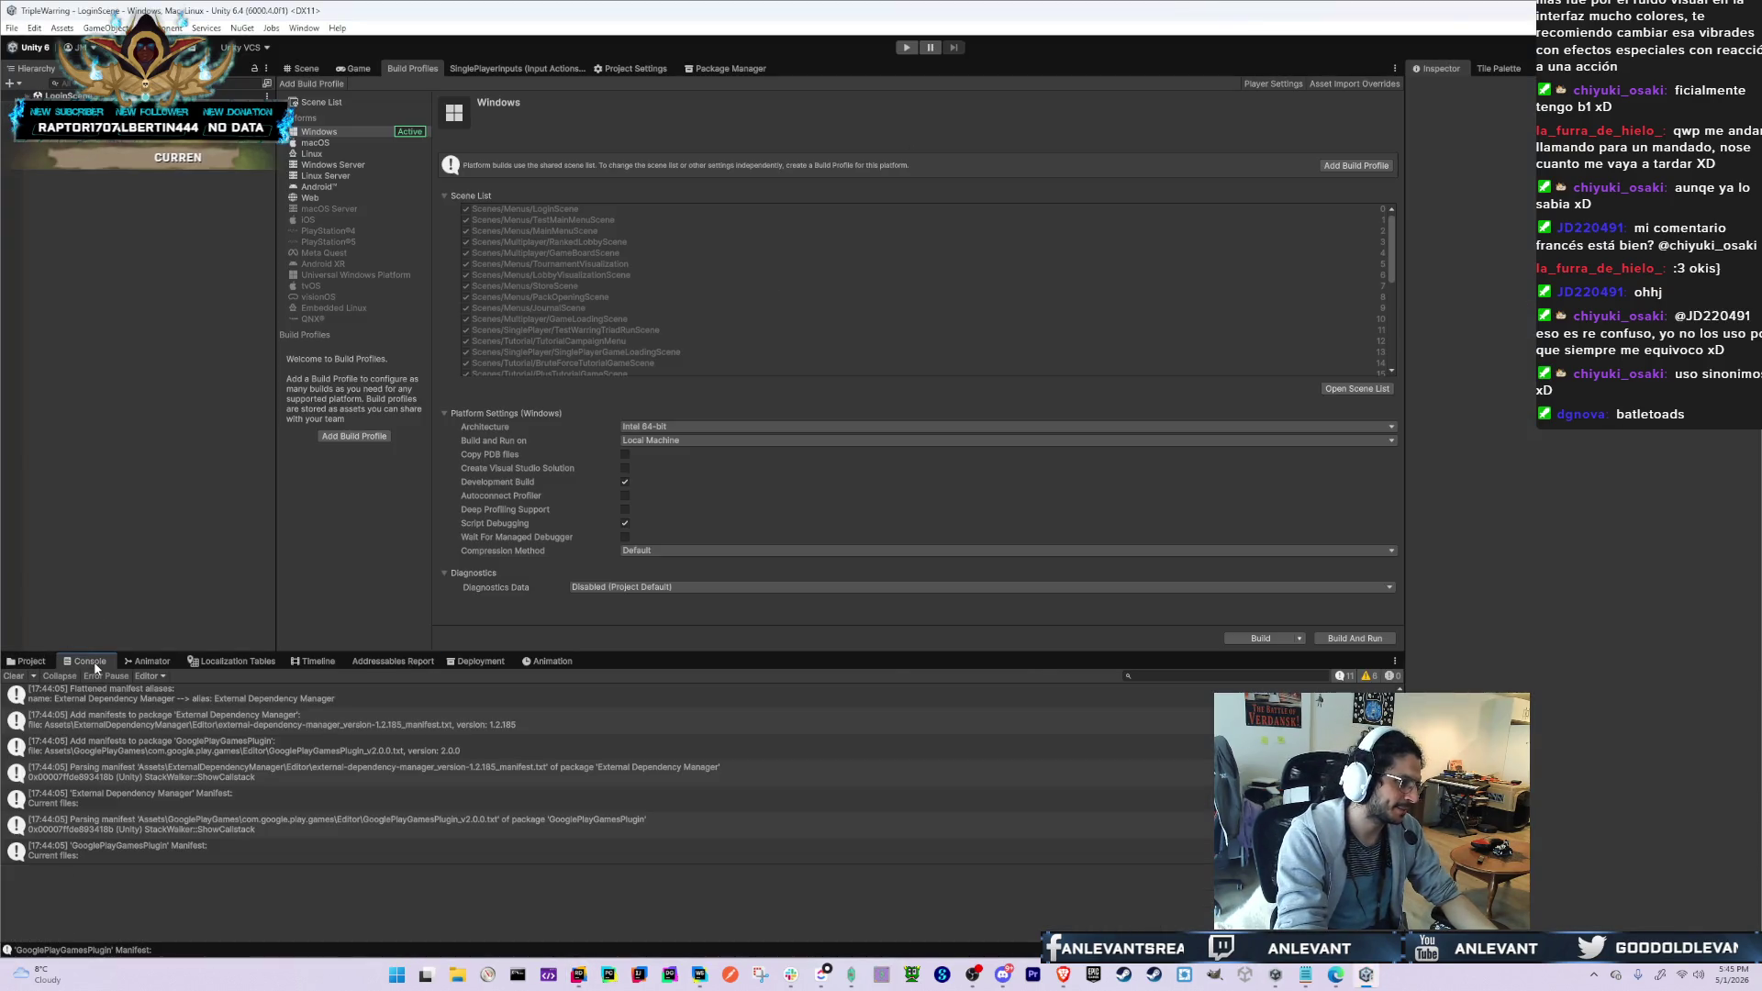
{"action": "left_click", "coordinate": [85, 661]}
{"action": "left_click", "coordinate": [12, 676]}
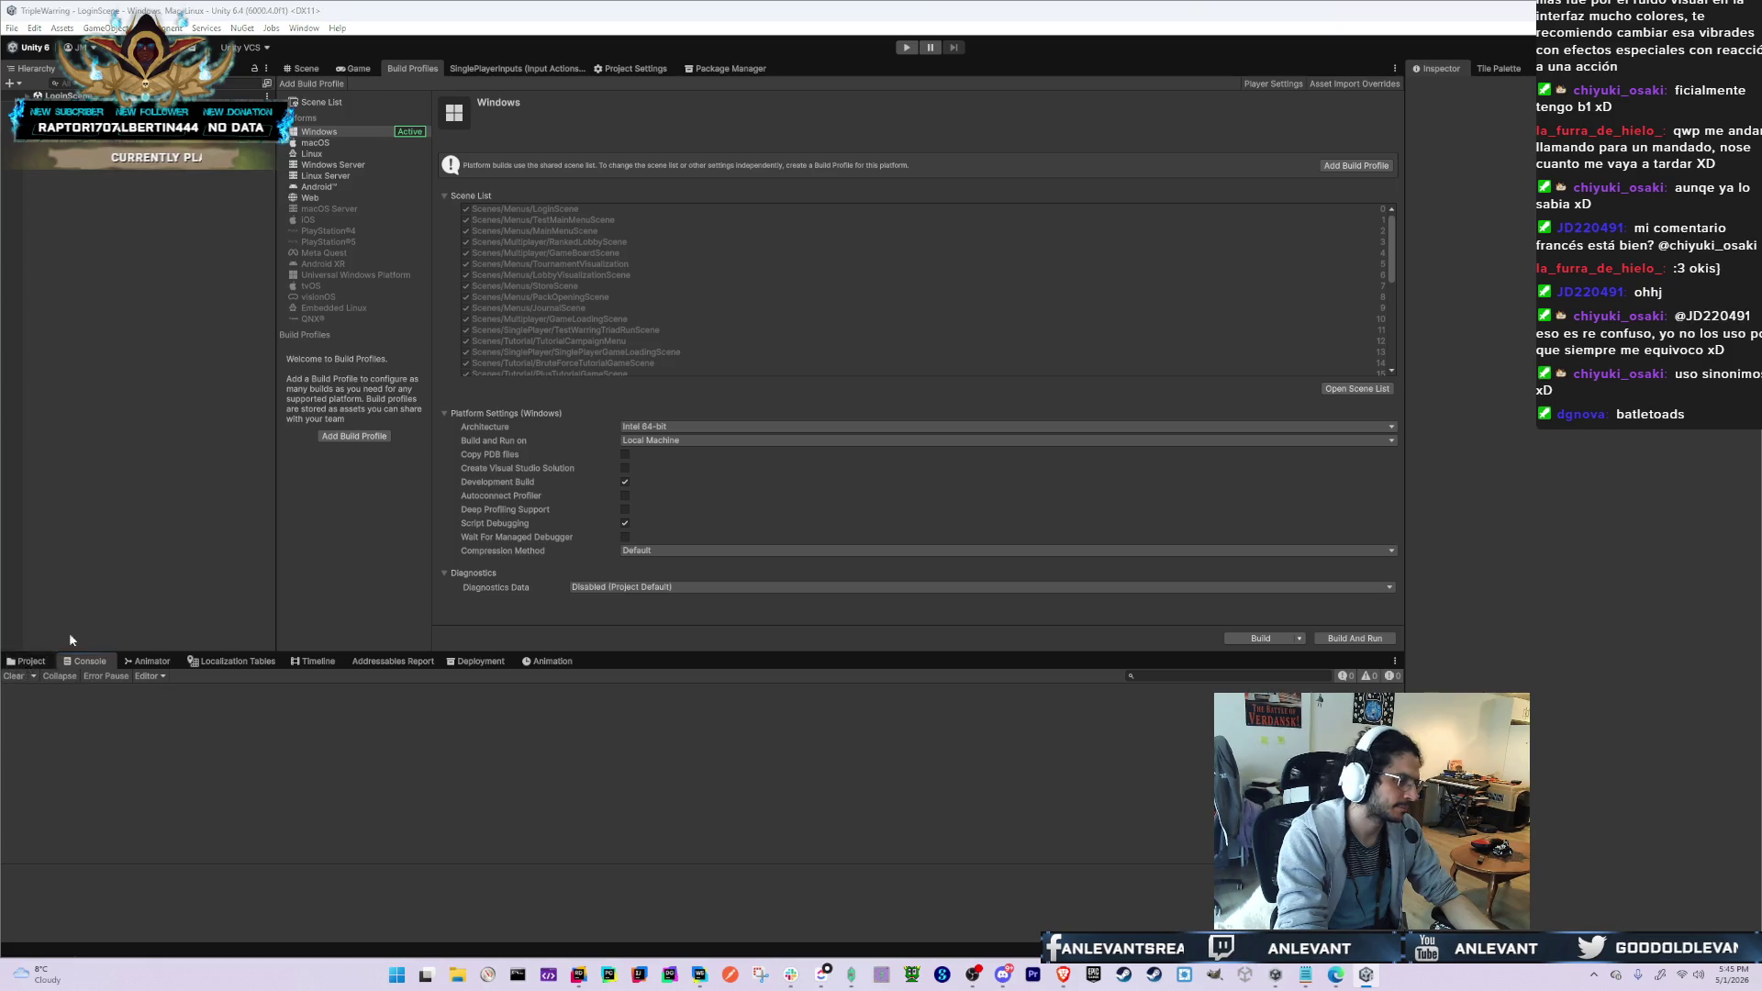
{"action": "key", "text": "alt+Tab"}
{"action": "key", "text": "alt+Tab"}
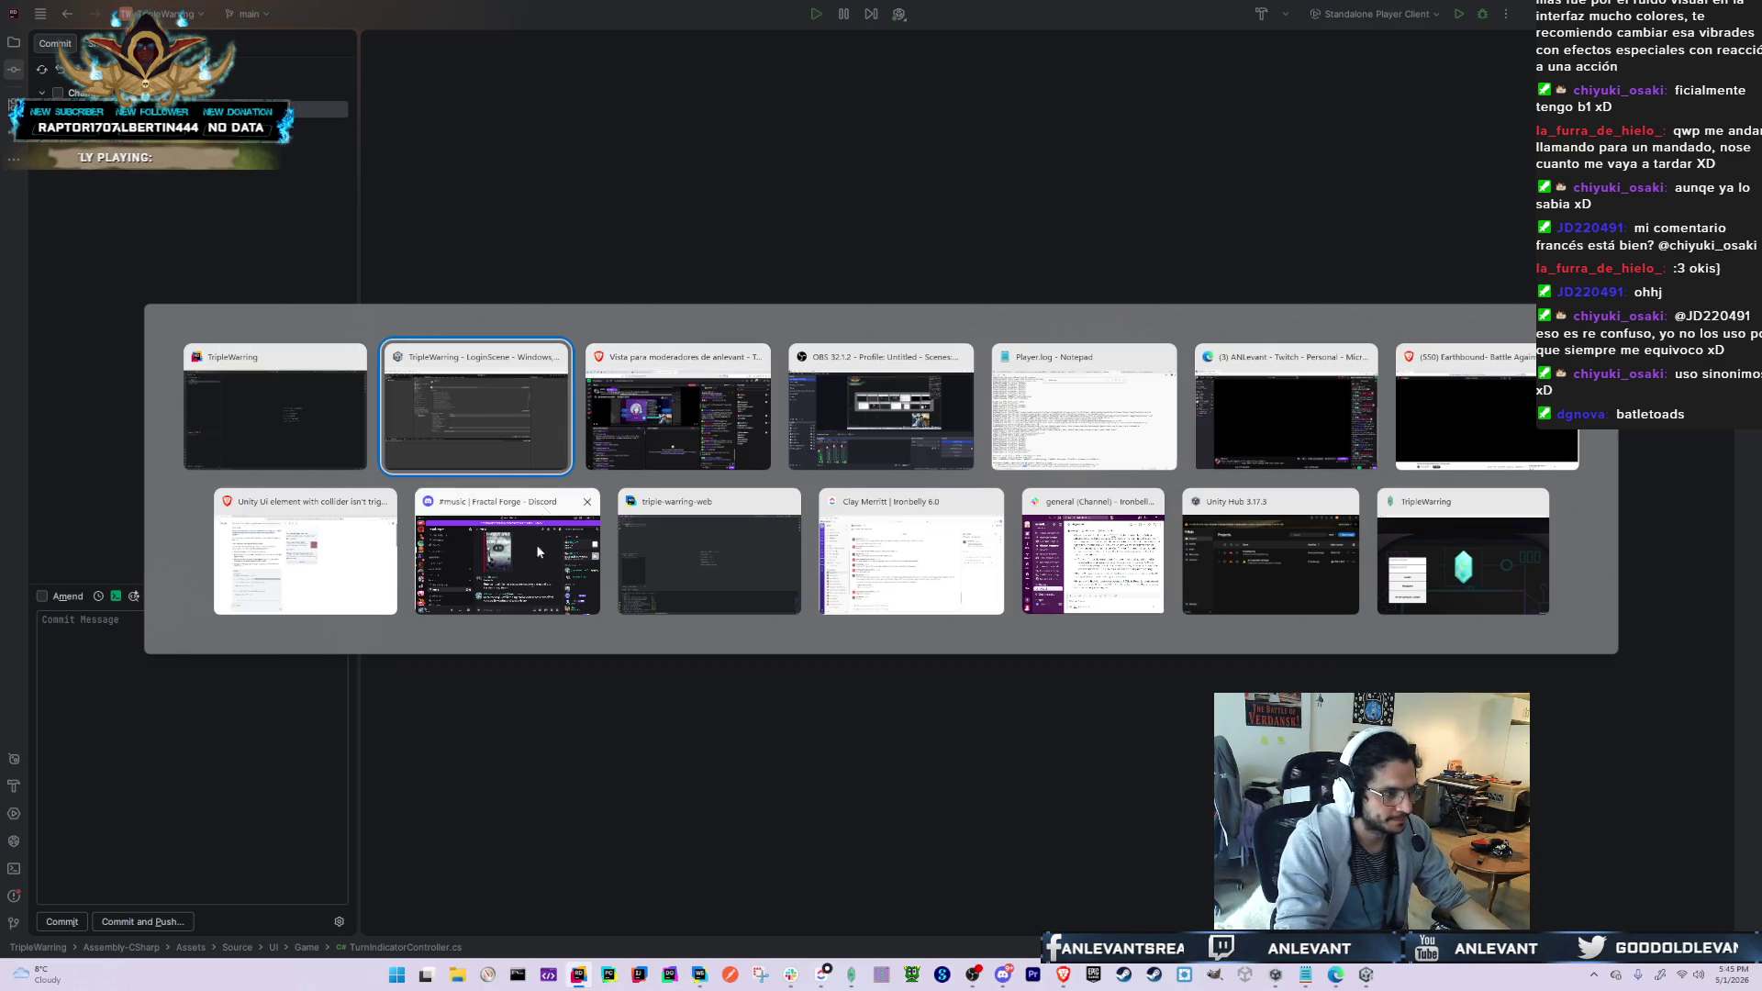
{"action": "left_click", "coordinate": [347, 437]}
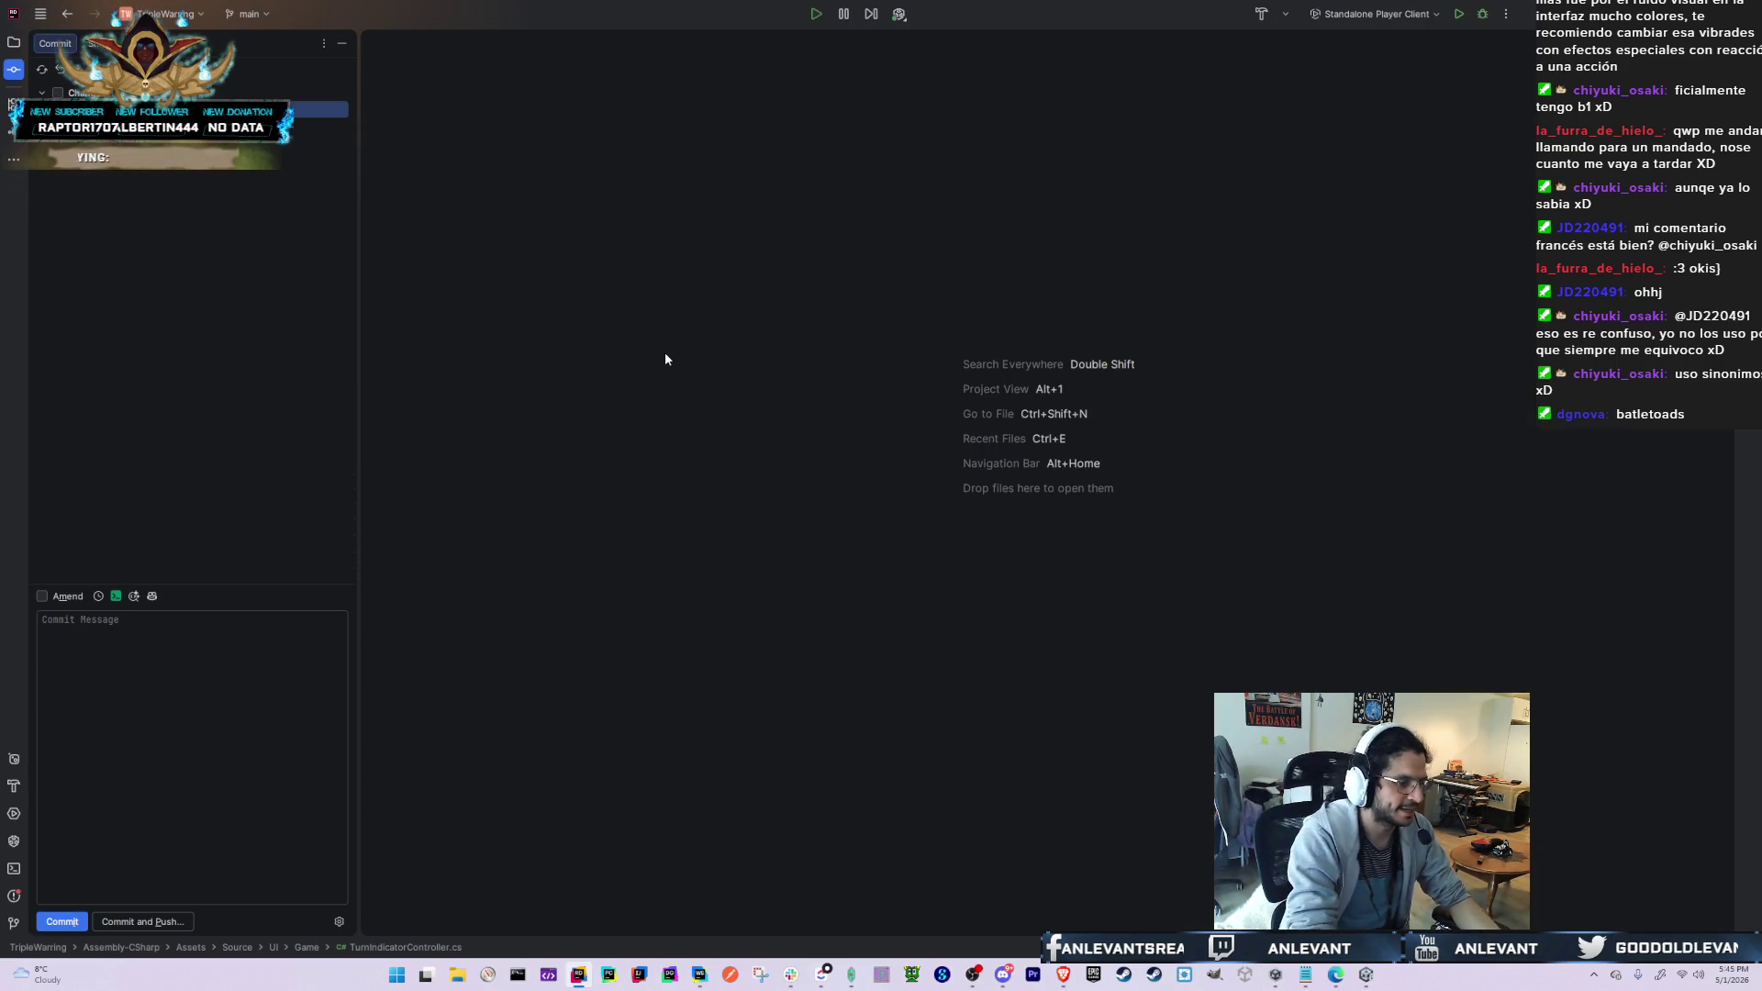
{"action": "key", "text": "shift"}
{"action": "key", "text": "shift"}
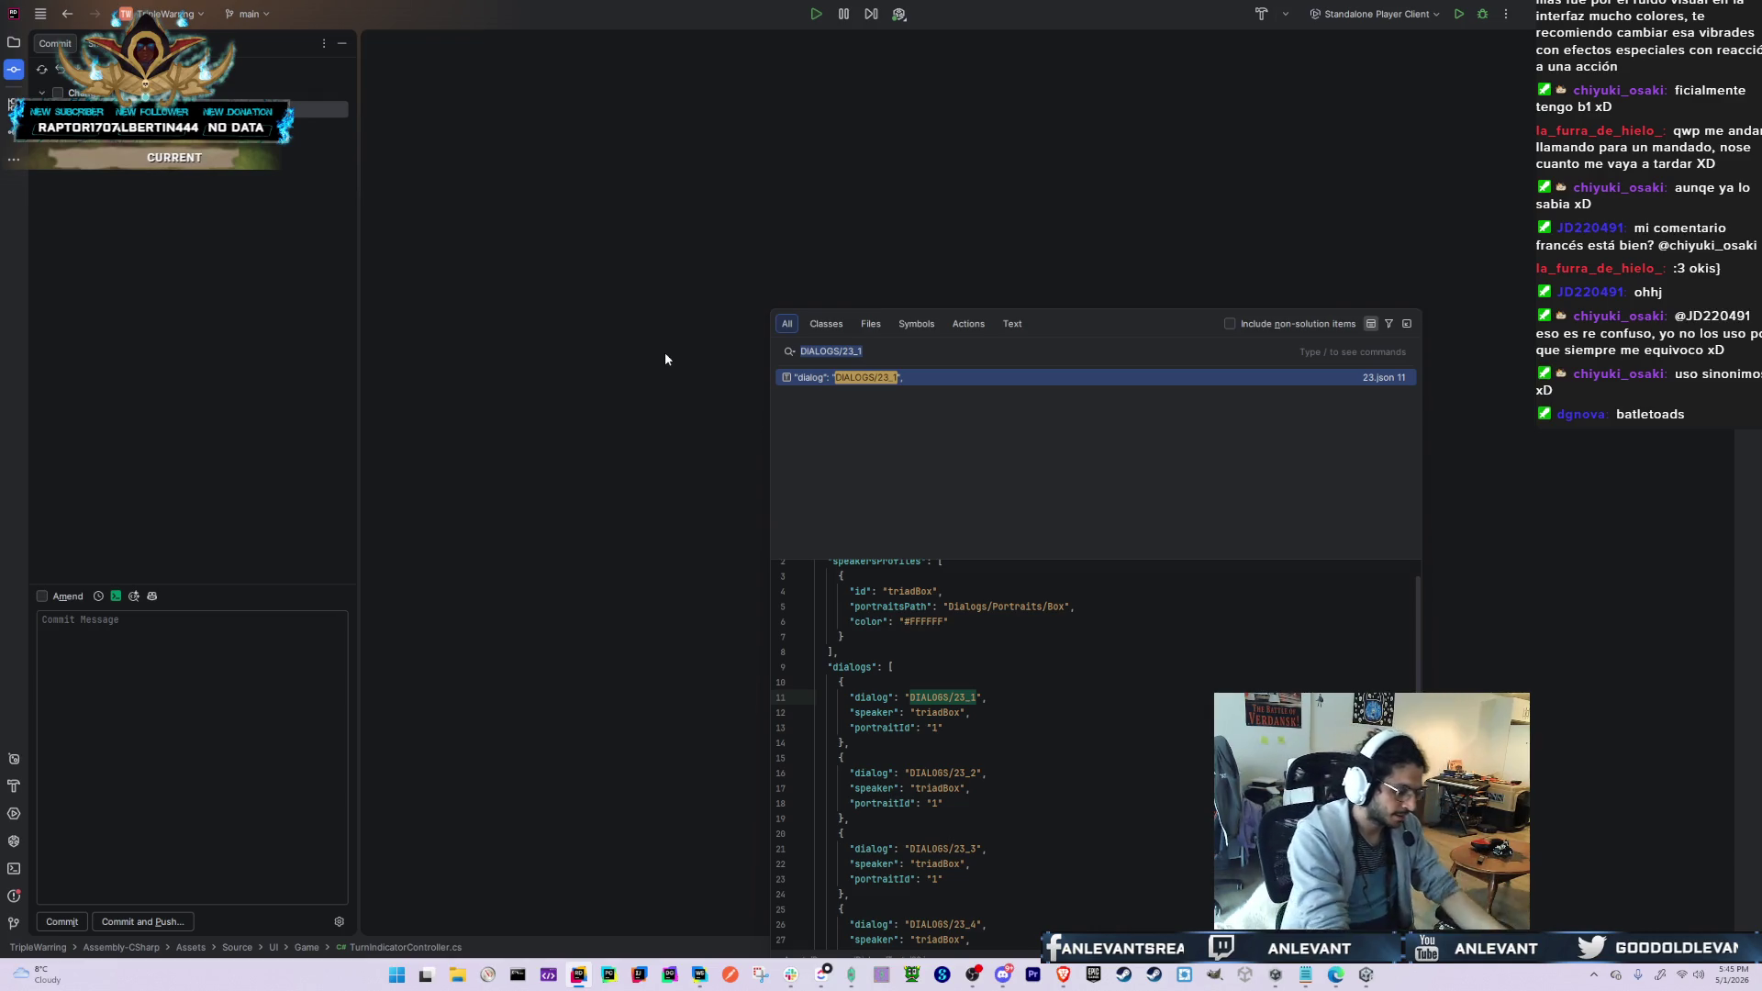
Open TurnIndicatorController.cs and add a '#region UIyE' block above SetCurrentTurnIndicatorActive.
{"action": "type", "text": "TurnIn"}
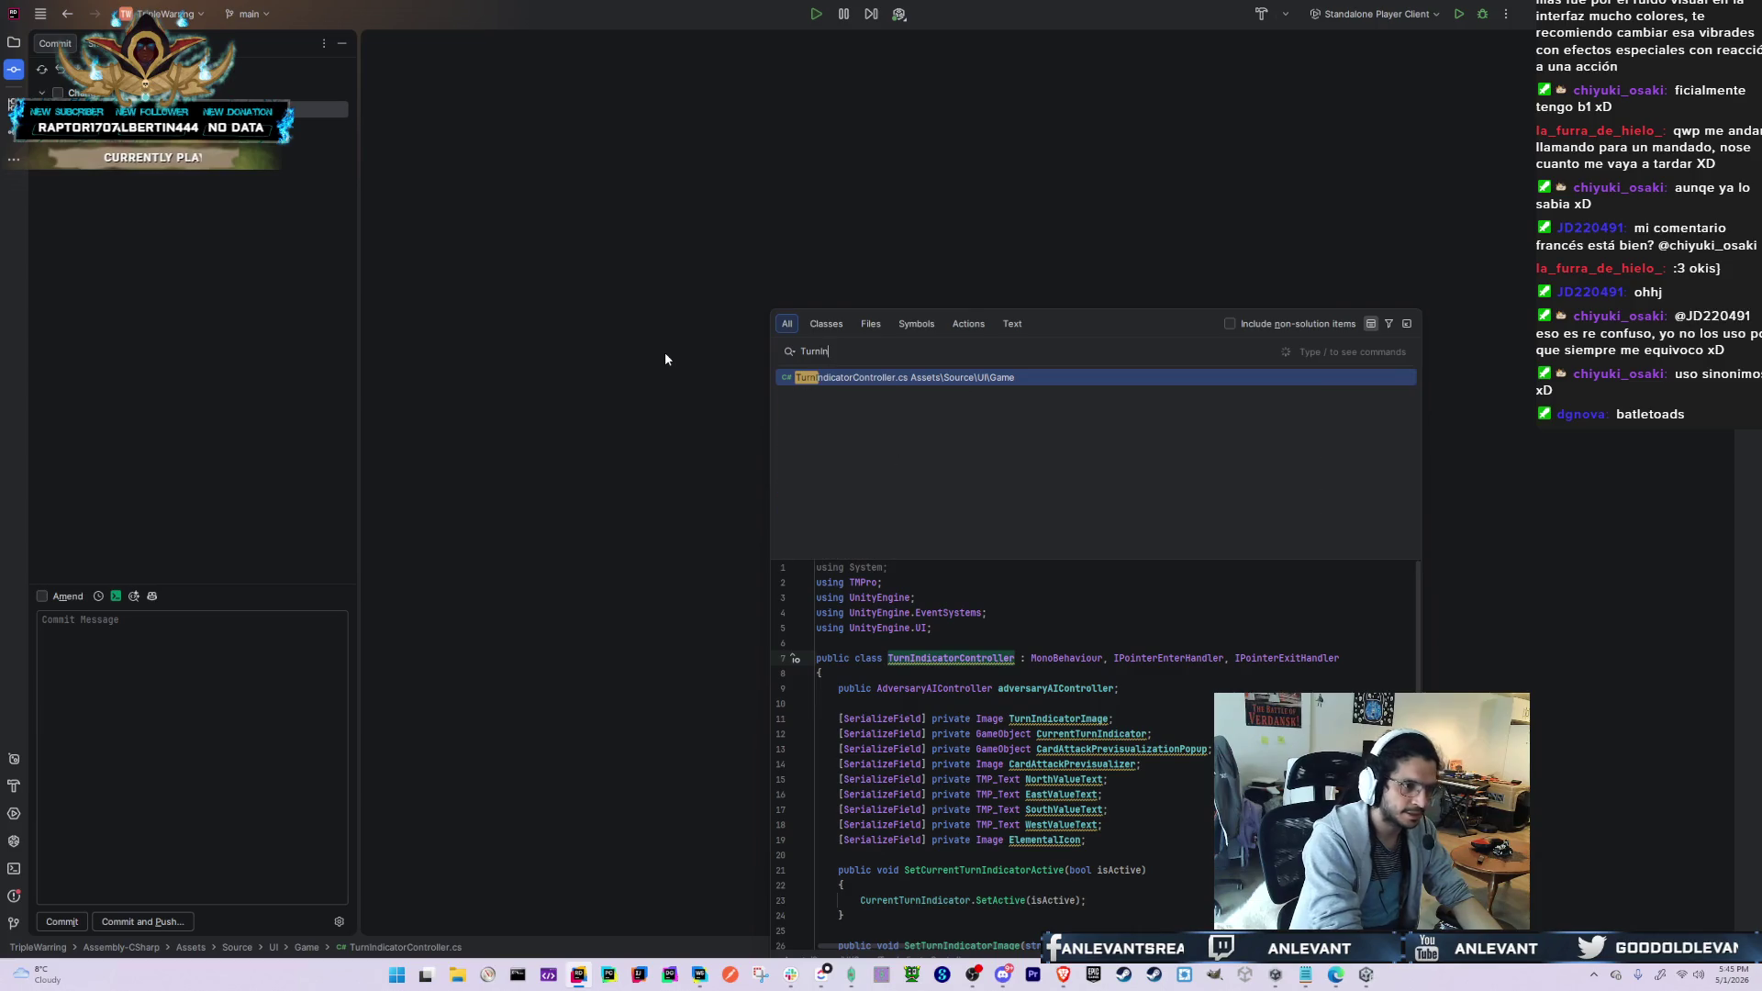
{"action": "key", "text": "Return"}
{"action": "scroll", "coordinate": [722, 562], "scroll_direction": "up", "scroll_amount": 5}
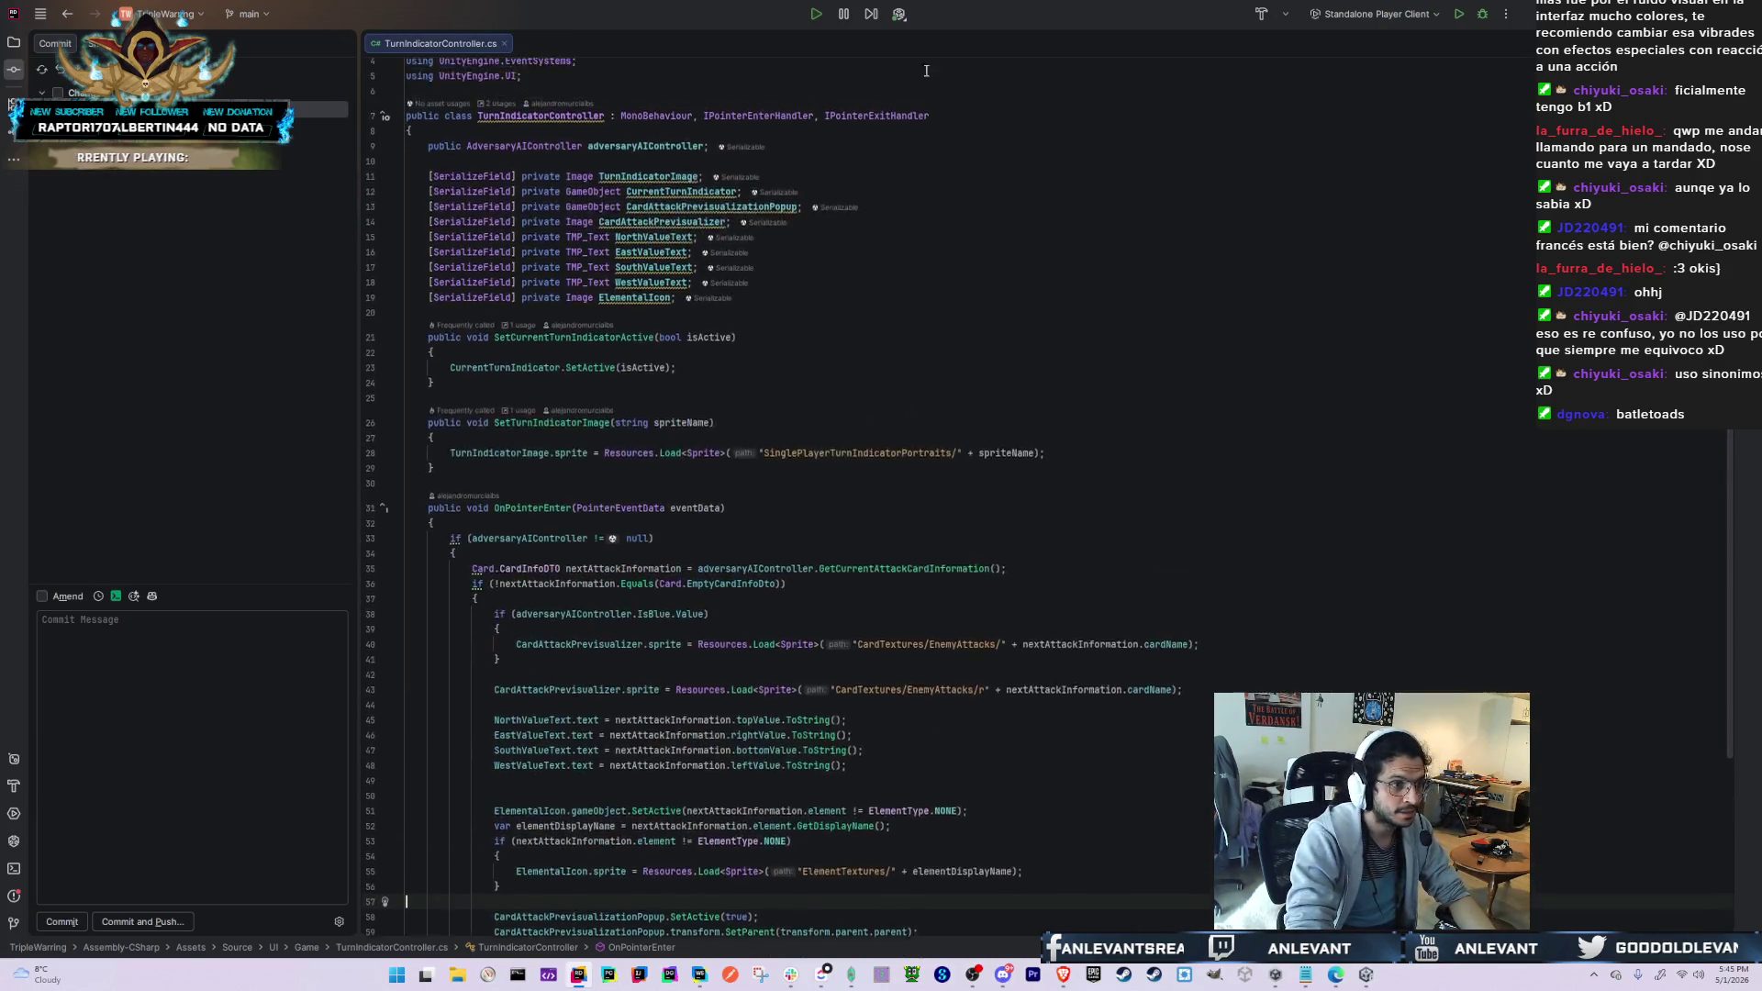
{"action": "left_click", "coordinate": [794, 388]}
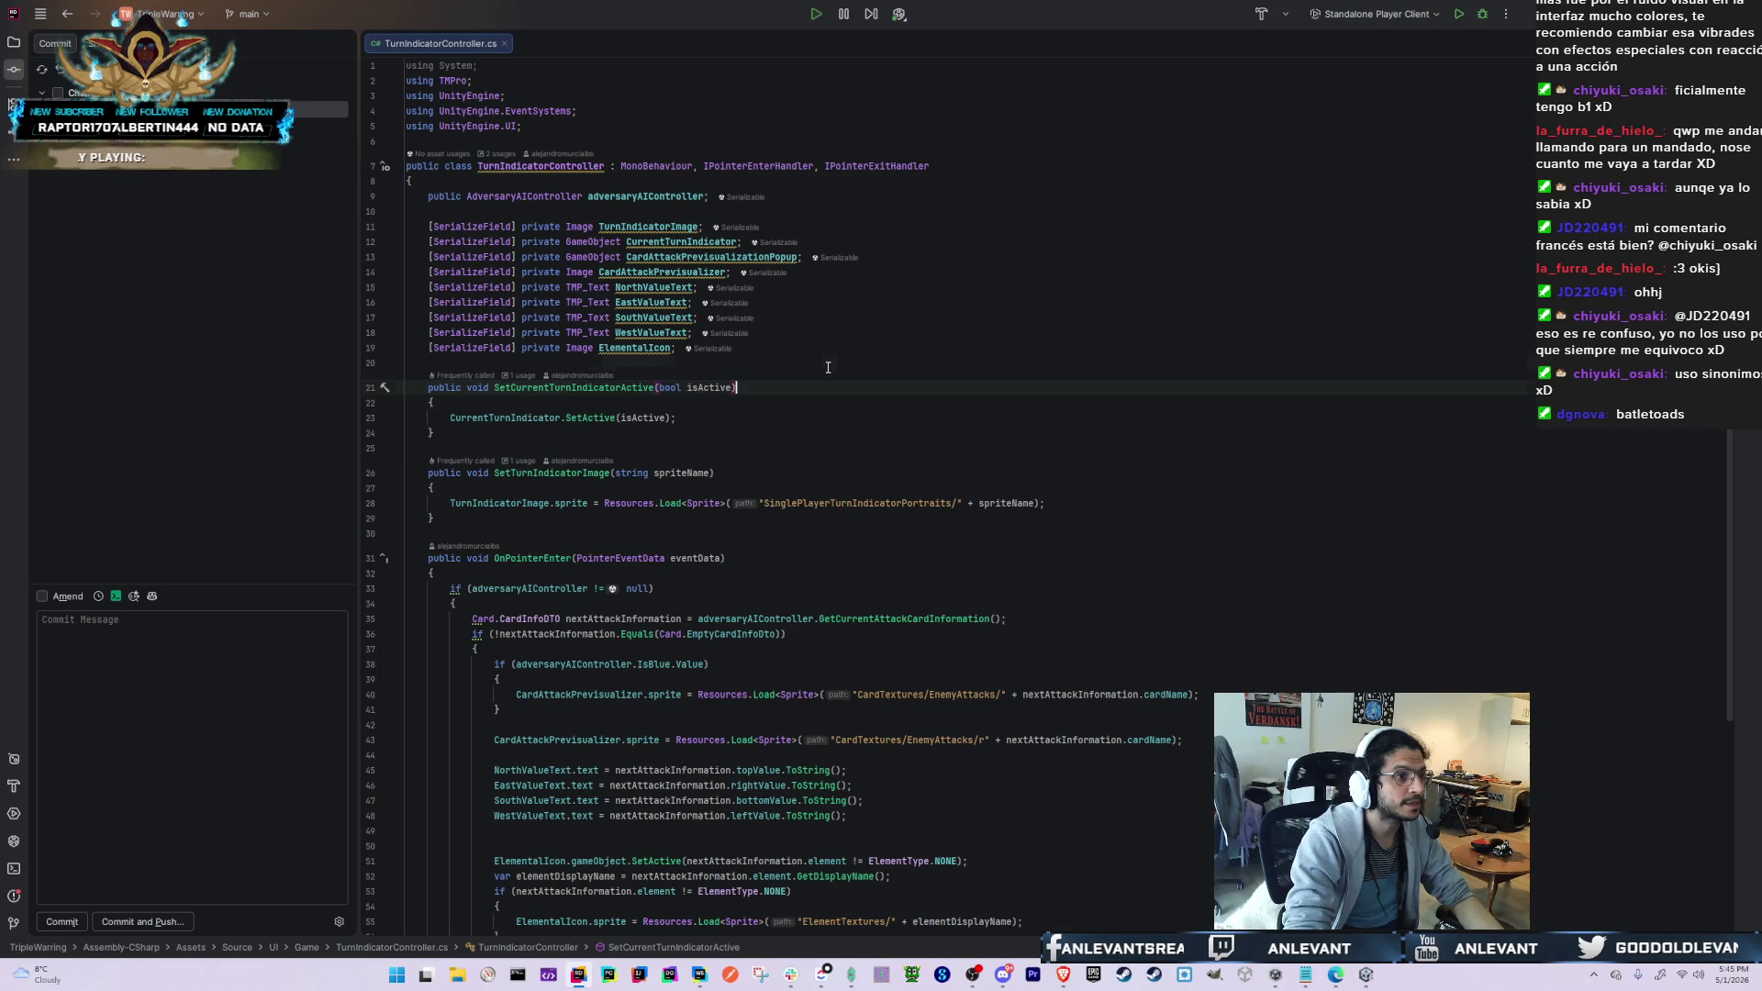
{"action": "key", "text": "ctrl+alt+Return"}
{"action": "key", "text": "ctrl+alt+Return"}
{"action": "type", "text": "#region UI"}
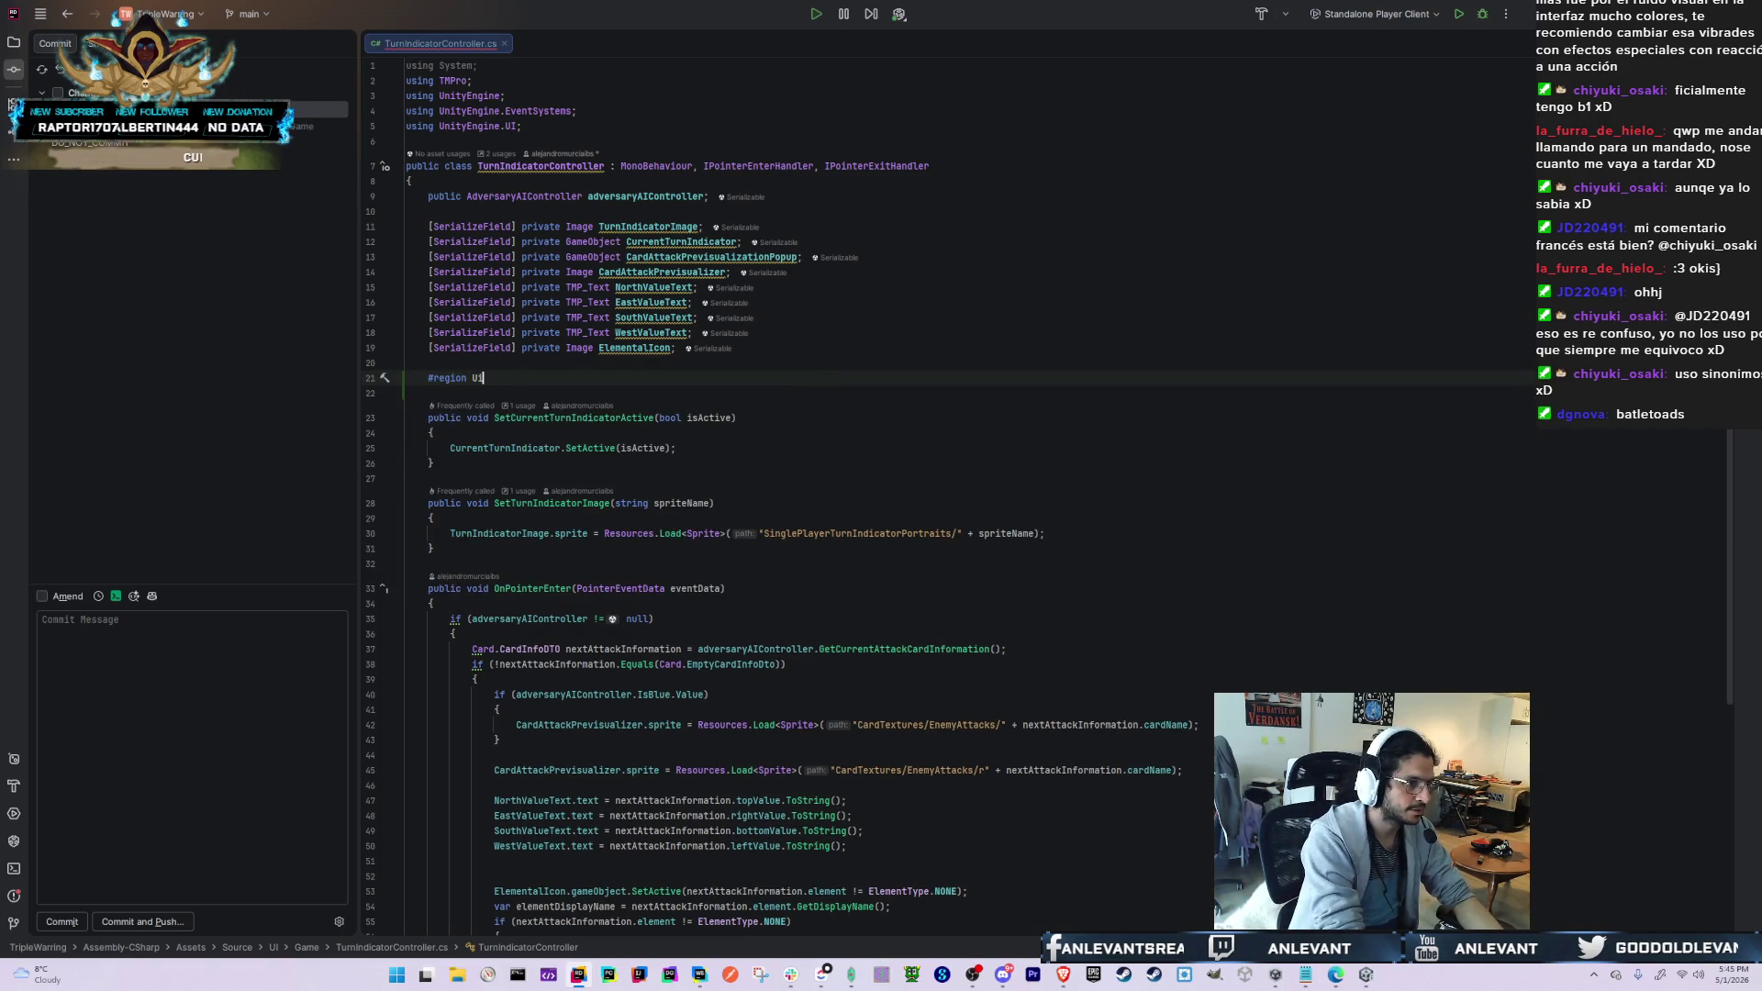
{"action": "type", "text": "yE"}
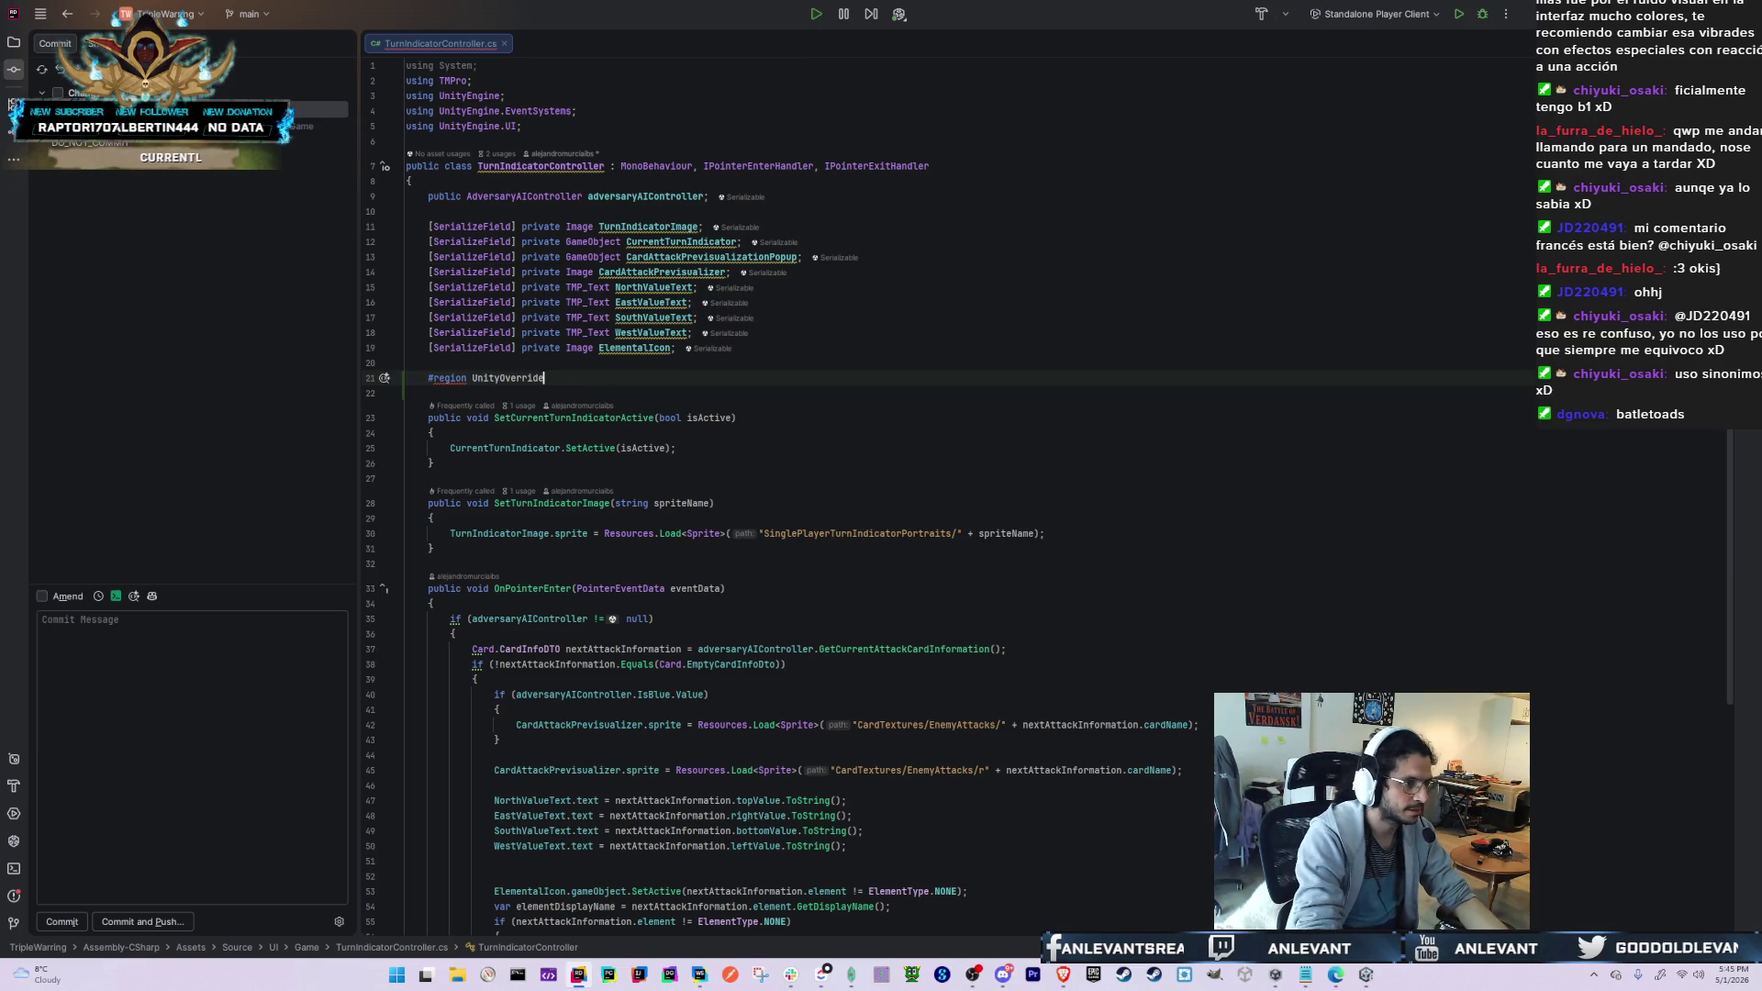
{"action": "key", "text": "Return"}
{"action": "type", "text": "#en"}
{"action": "key", "text": "Return"}
Move the OnPointerEnter and OnPointerExit methods into the UnityOverride region.
{"action": "key", "text": "Down"}
{"action": "key", "text": "Down"}
{"action": "key", "text": "Down"}
{"action": "key", "text": "Up"}
{"action": "scroll", "coordinate": [735, 714], "scroll_direction": "down", "scroll_amount": 5}
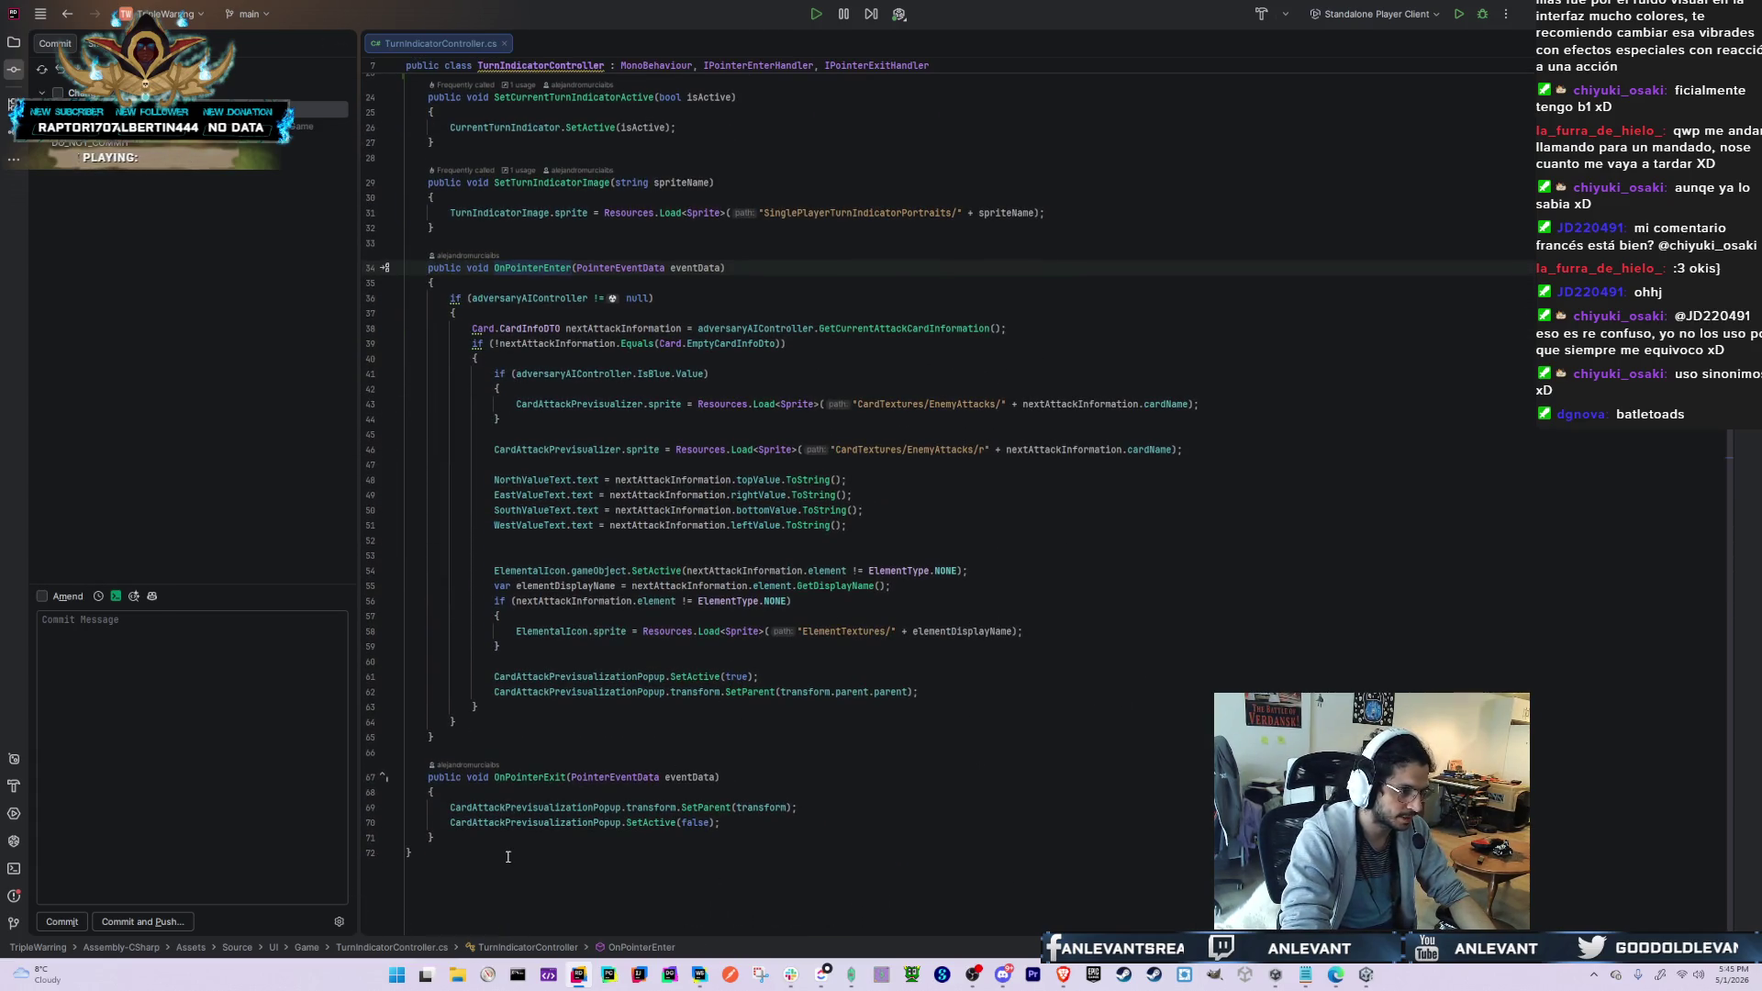
{"action": "left_click", "coordinate": [508, 856], "text": "shift"}
{"action": "key", "text": "BackSpace"}
{"action": "key", "text": "Up"}
{"action": "key", "text": "Up"}
{"action": "key", "text": "Up"}
{"action": "key", "text": "Return"}
{"action": "key", "text": "ctrl+v"}
{"action": "key", "text": "Return"}
{"action": "key", "text": "Down"}
{"action": "key", "text": "Down"}
Add a 'Public' region below it, removing the extra auto-inserted #endregion line.
{"action": "key", "text": "Return"}
{"action": "type", "text": "#re"}
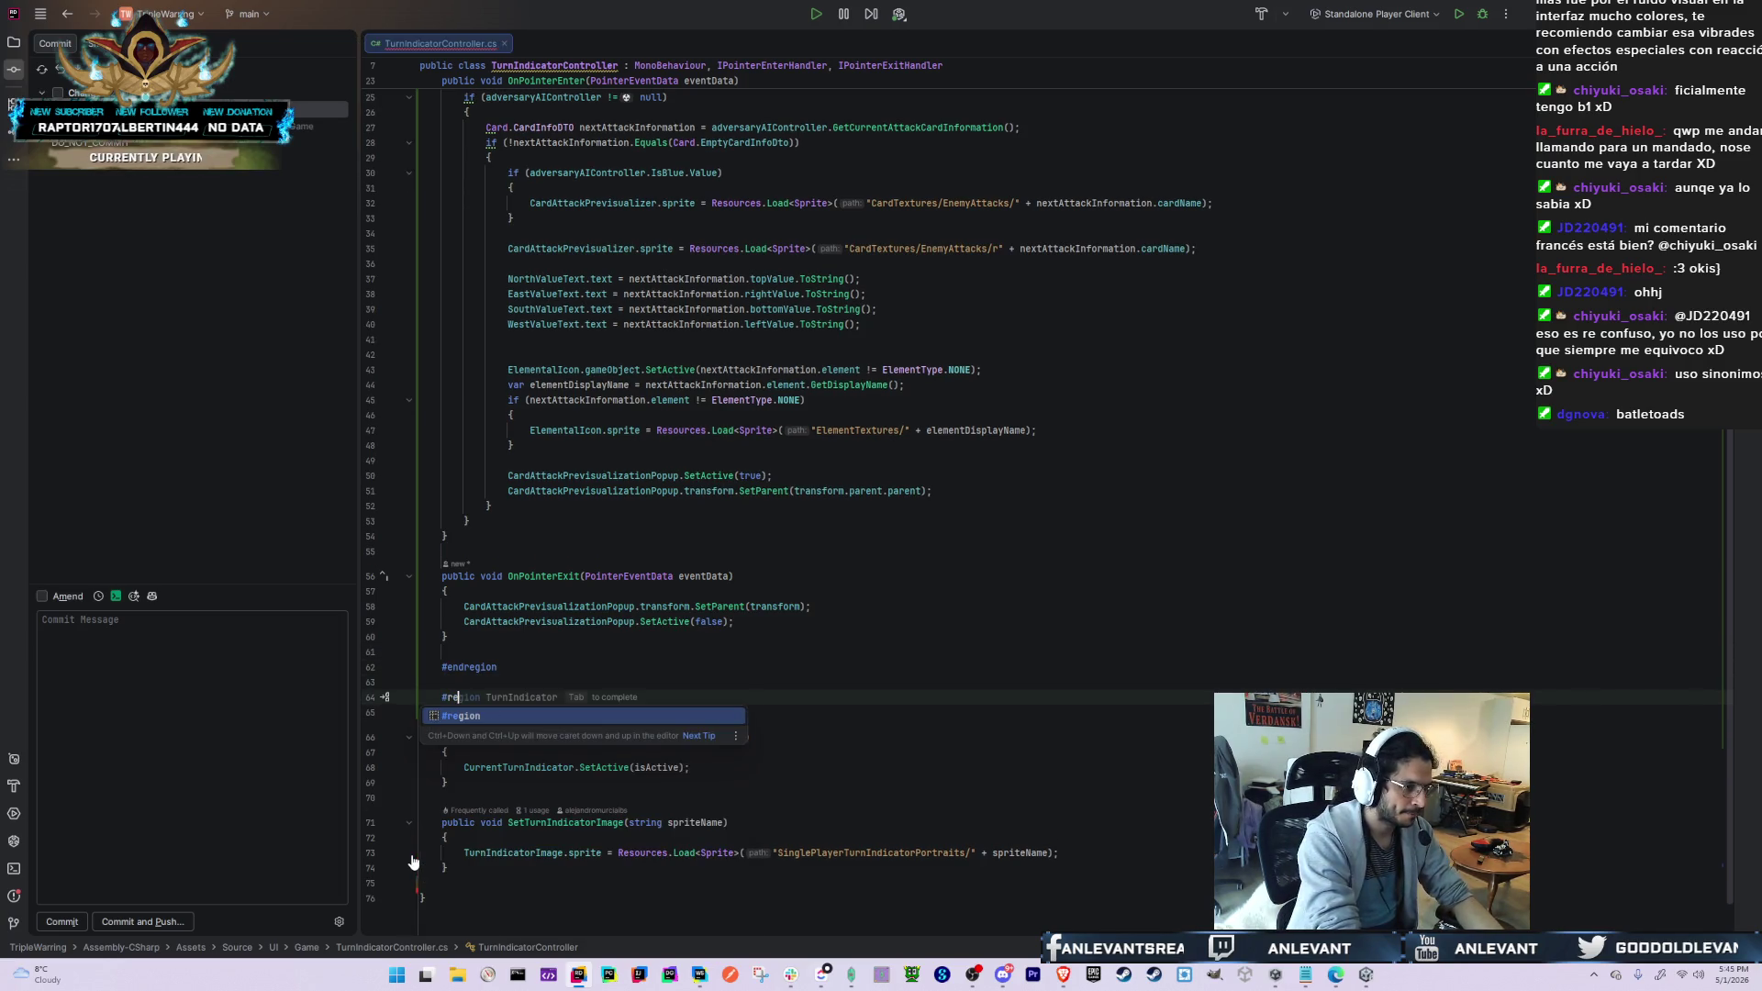
{"action": "key", "text": "Return"}
{"action": "type", "text": "Public"}
{"action": "key", "text": "Return"}
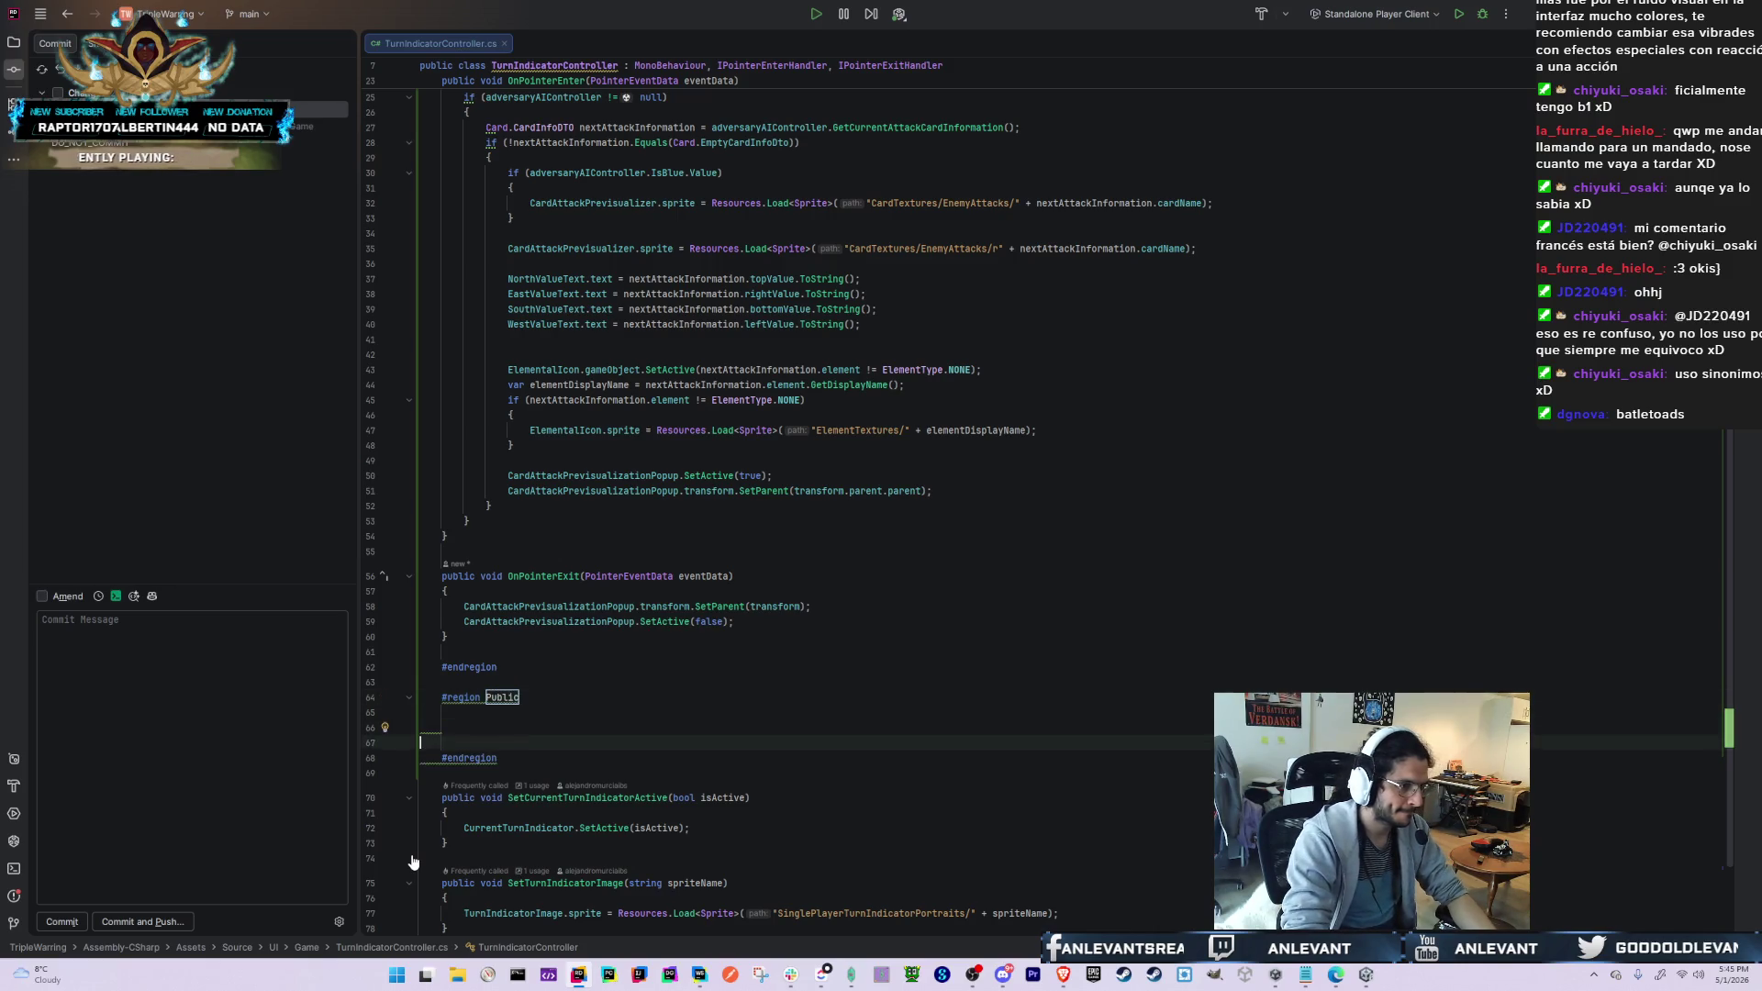
{"action": "key", "text": "Down"}
{"action": "key", "text": "Up"}
{"action": "key", "text": "Down"}
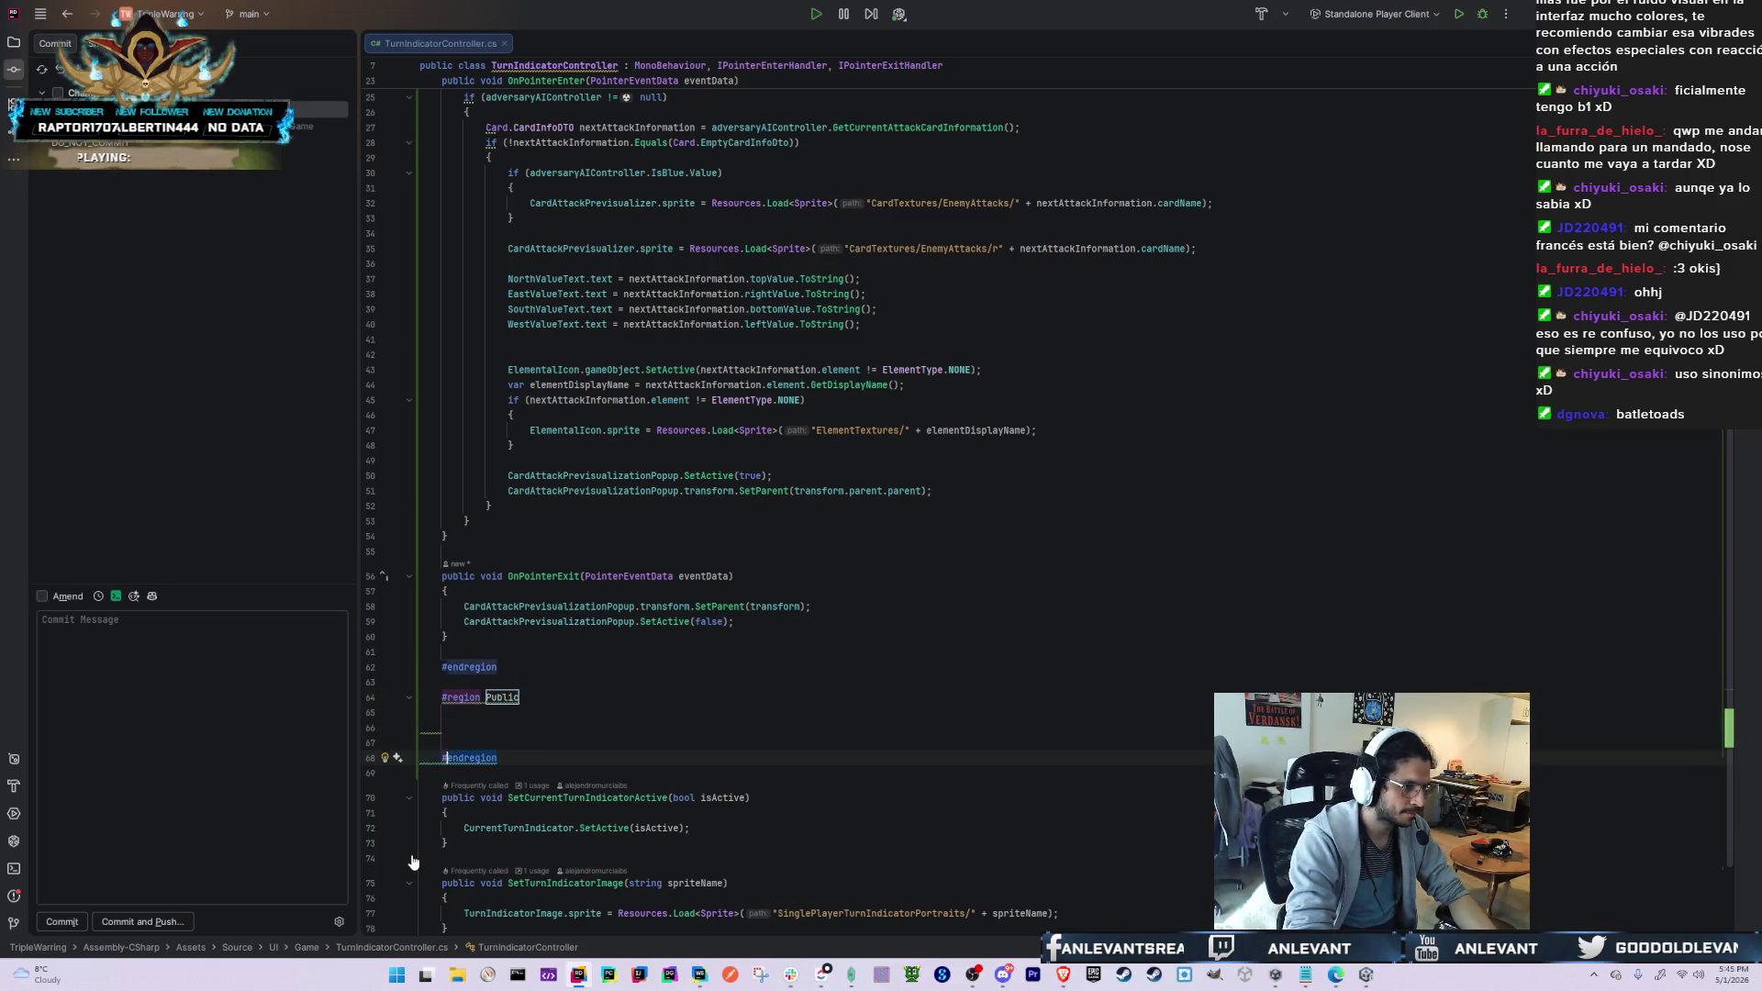
{"action": "key", "text": "ctrl+x"}
{"action": "key", "text": "Up"}
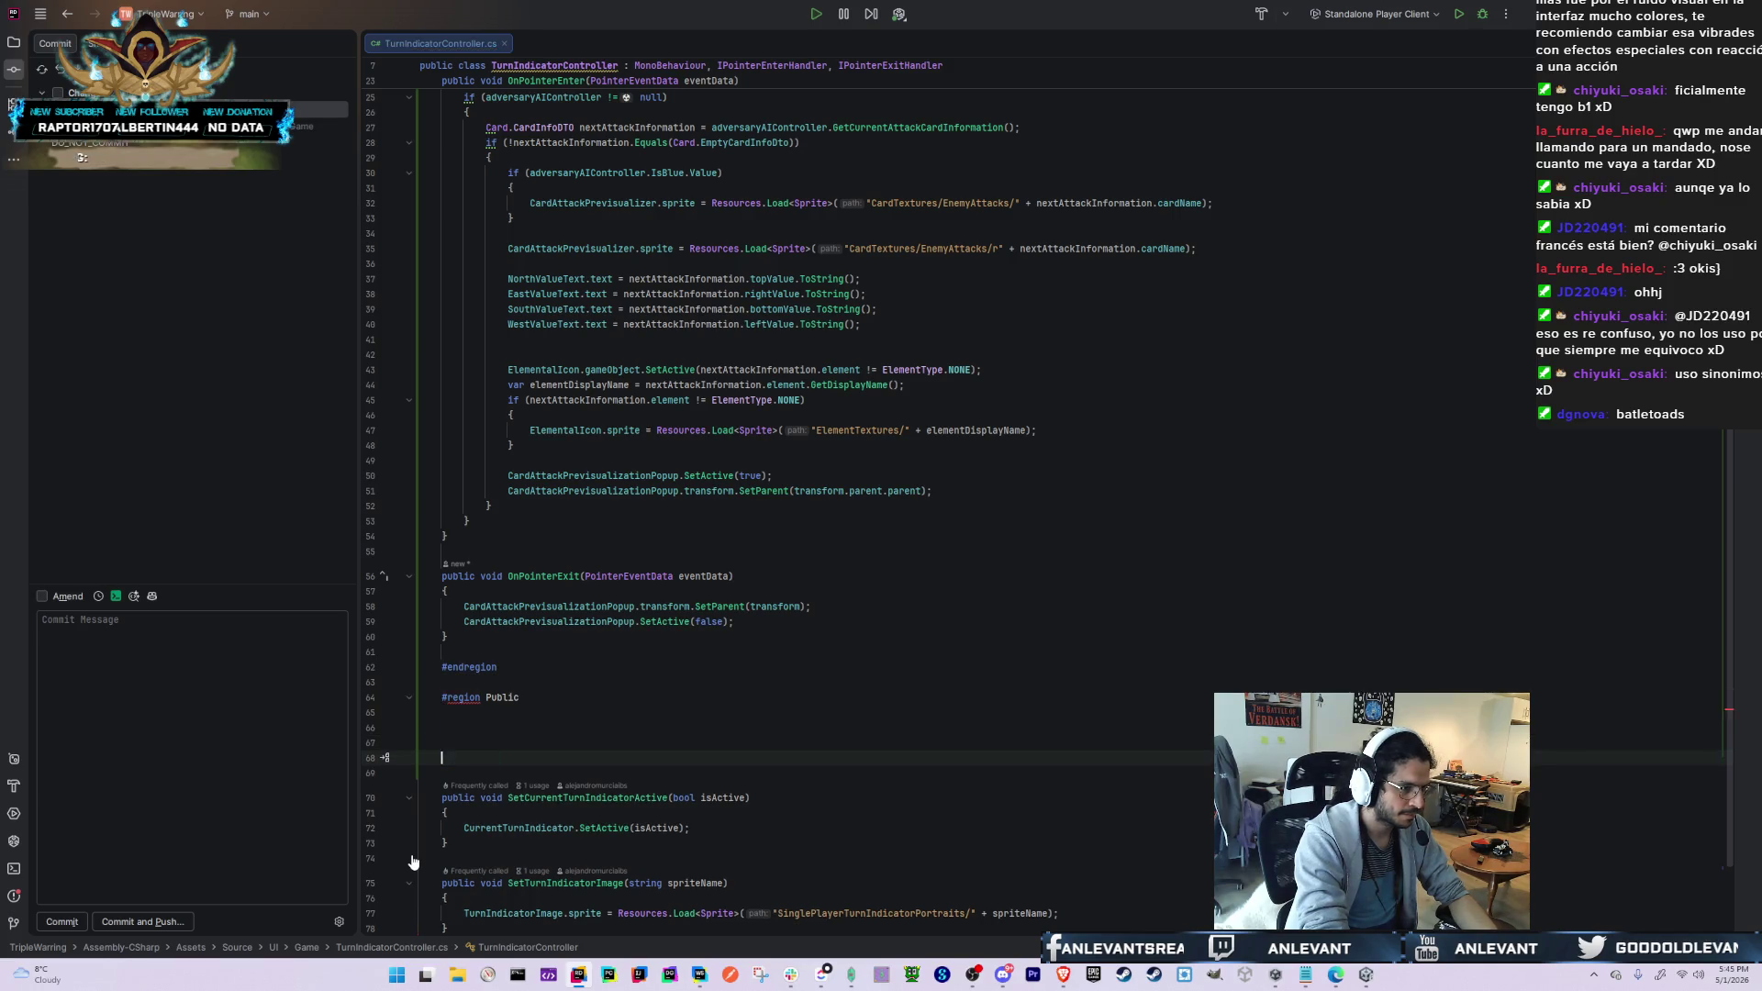
{"action": "key", "text": "BackSpace"}
{"action": "key", "text": "BackSpace"}
{"action": "key", "text": "Down"}
{"action": "key", "text": "Down"}
{"action": "key", "text": "Down"}
{"action": "key", "text": "Return"}
Generate an OnDestroy() stub under the #region UnityOverride header.
{"action": "scroll", "coordinate": [412, 853], "scroll_direction": "up", "scroll_amount": 3}
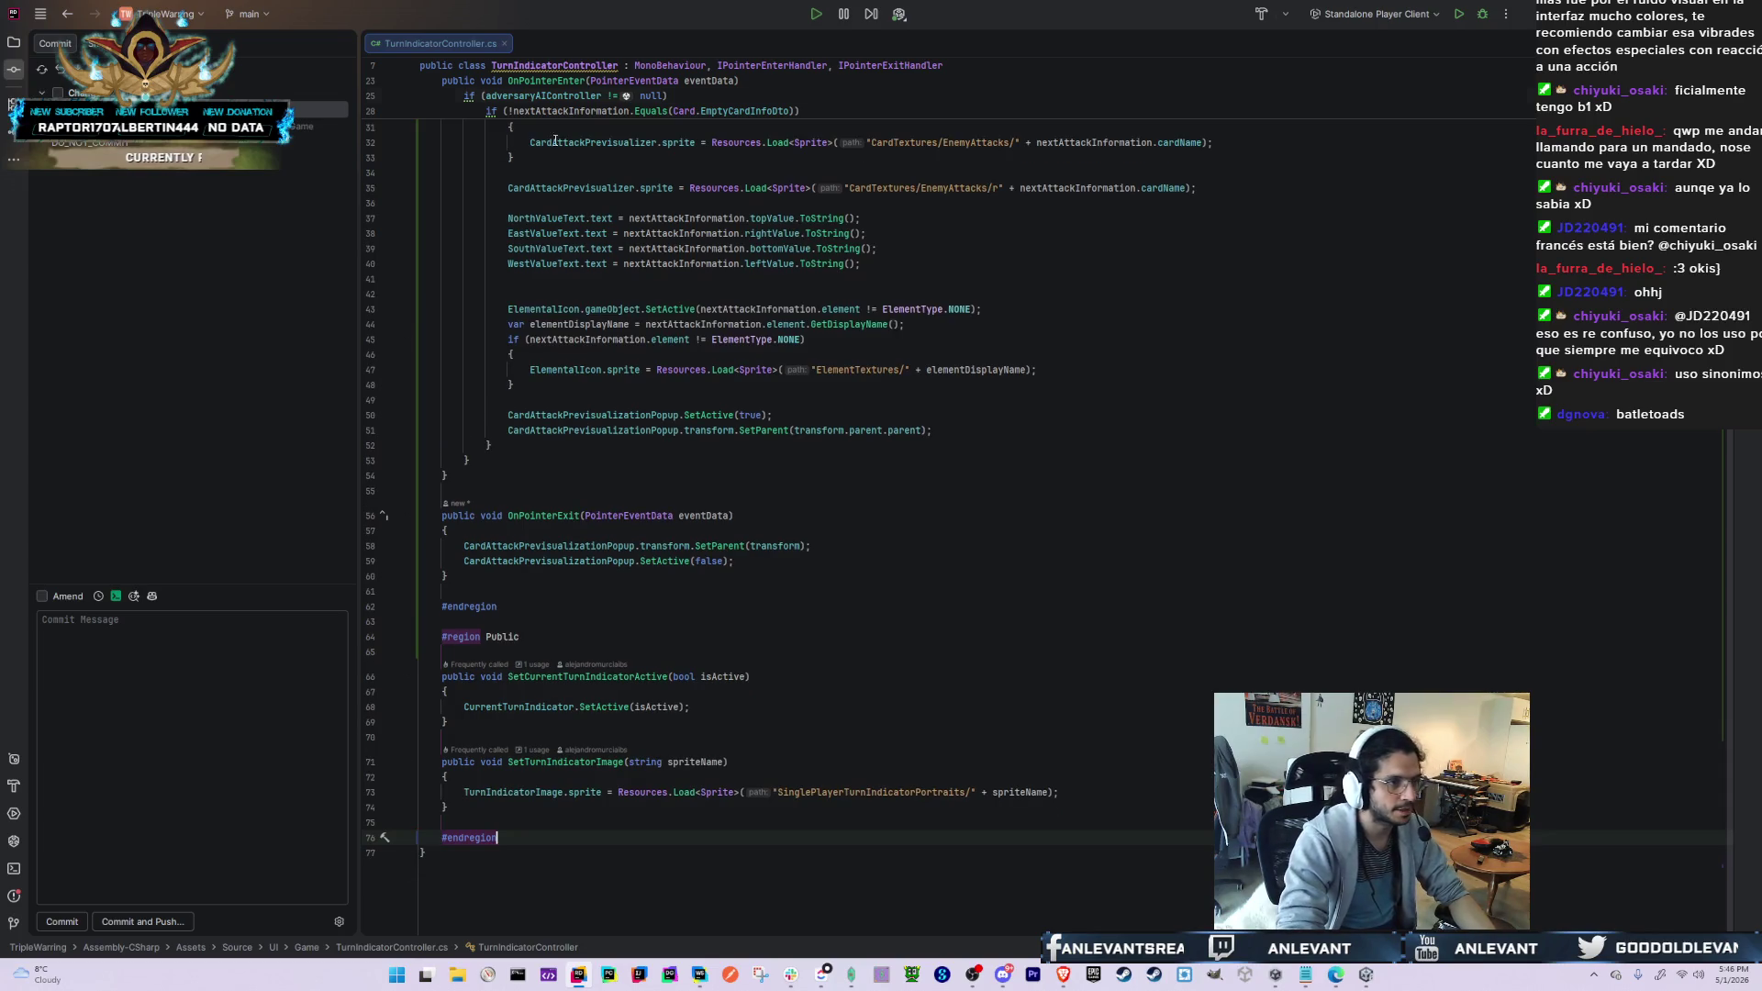
{"action": "scroll", "coordinate": [743, 391], "scroll_direction": "up", "scroll_amount": 3}
{"action": "left_click", "coordinate": [635, 283]}
{"action": "key", "text": "Return"}
{"action": "key", "text": "Return"}
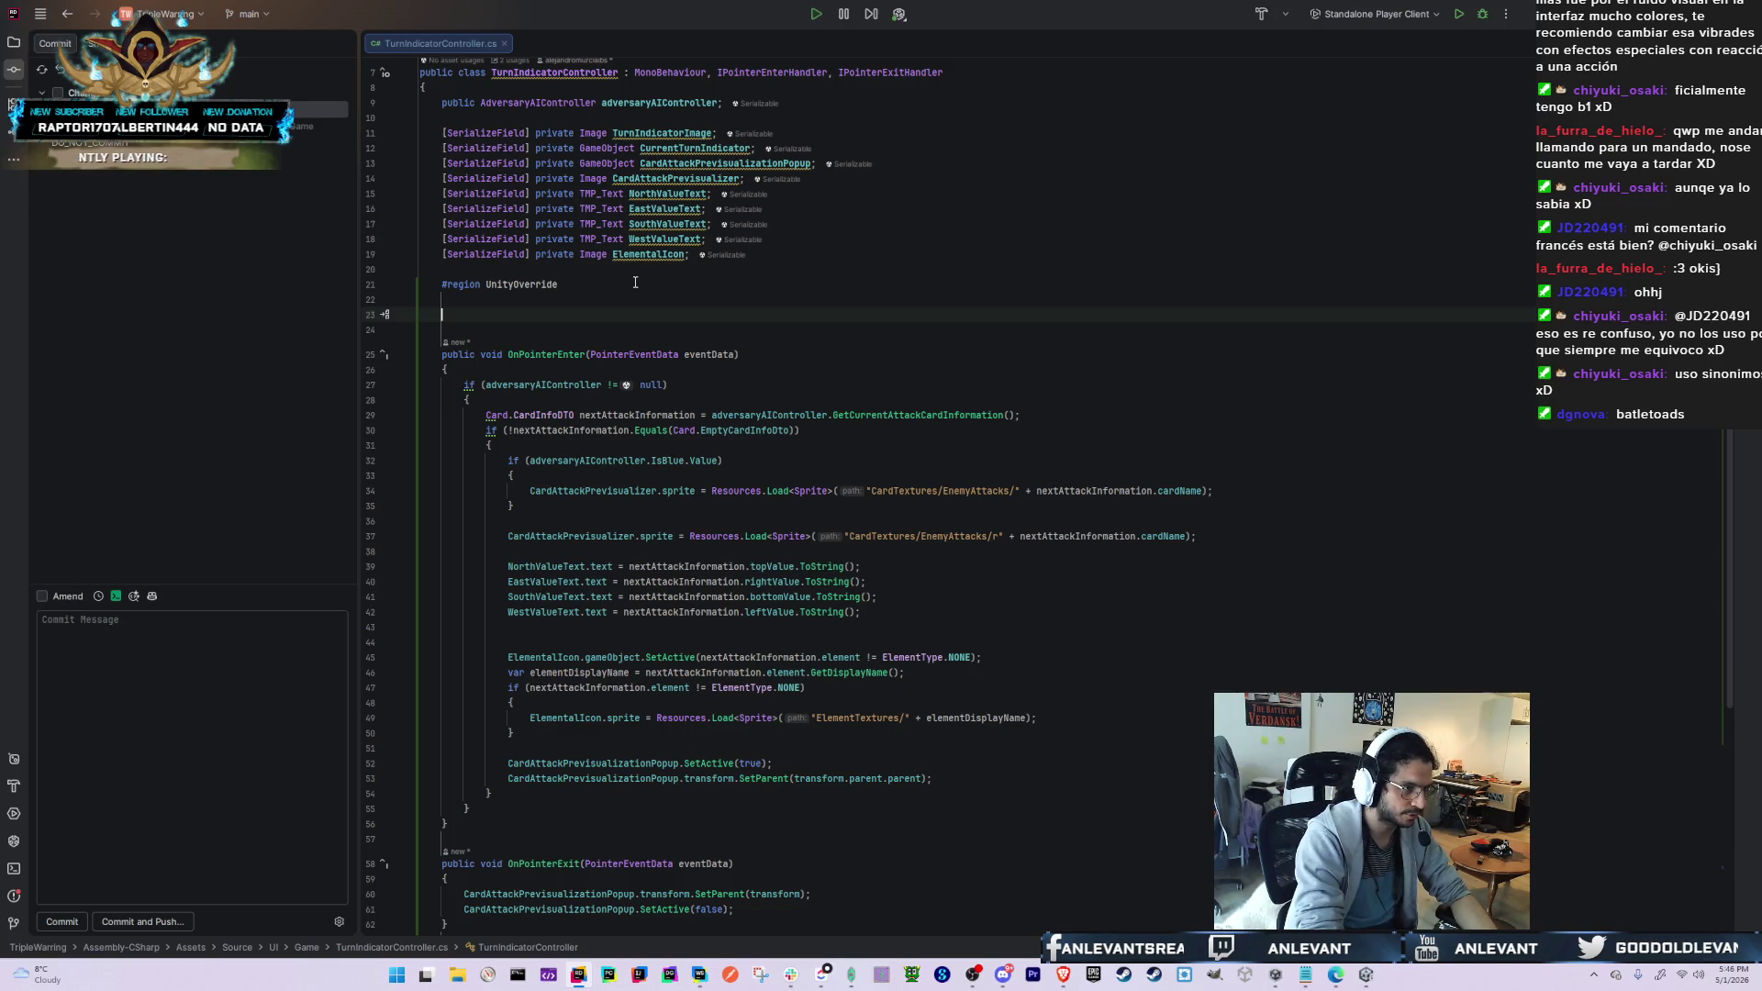
{"action": "type", "text": "onde"}
{"action": "key", "text": "Return"}
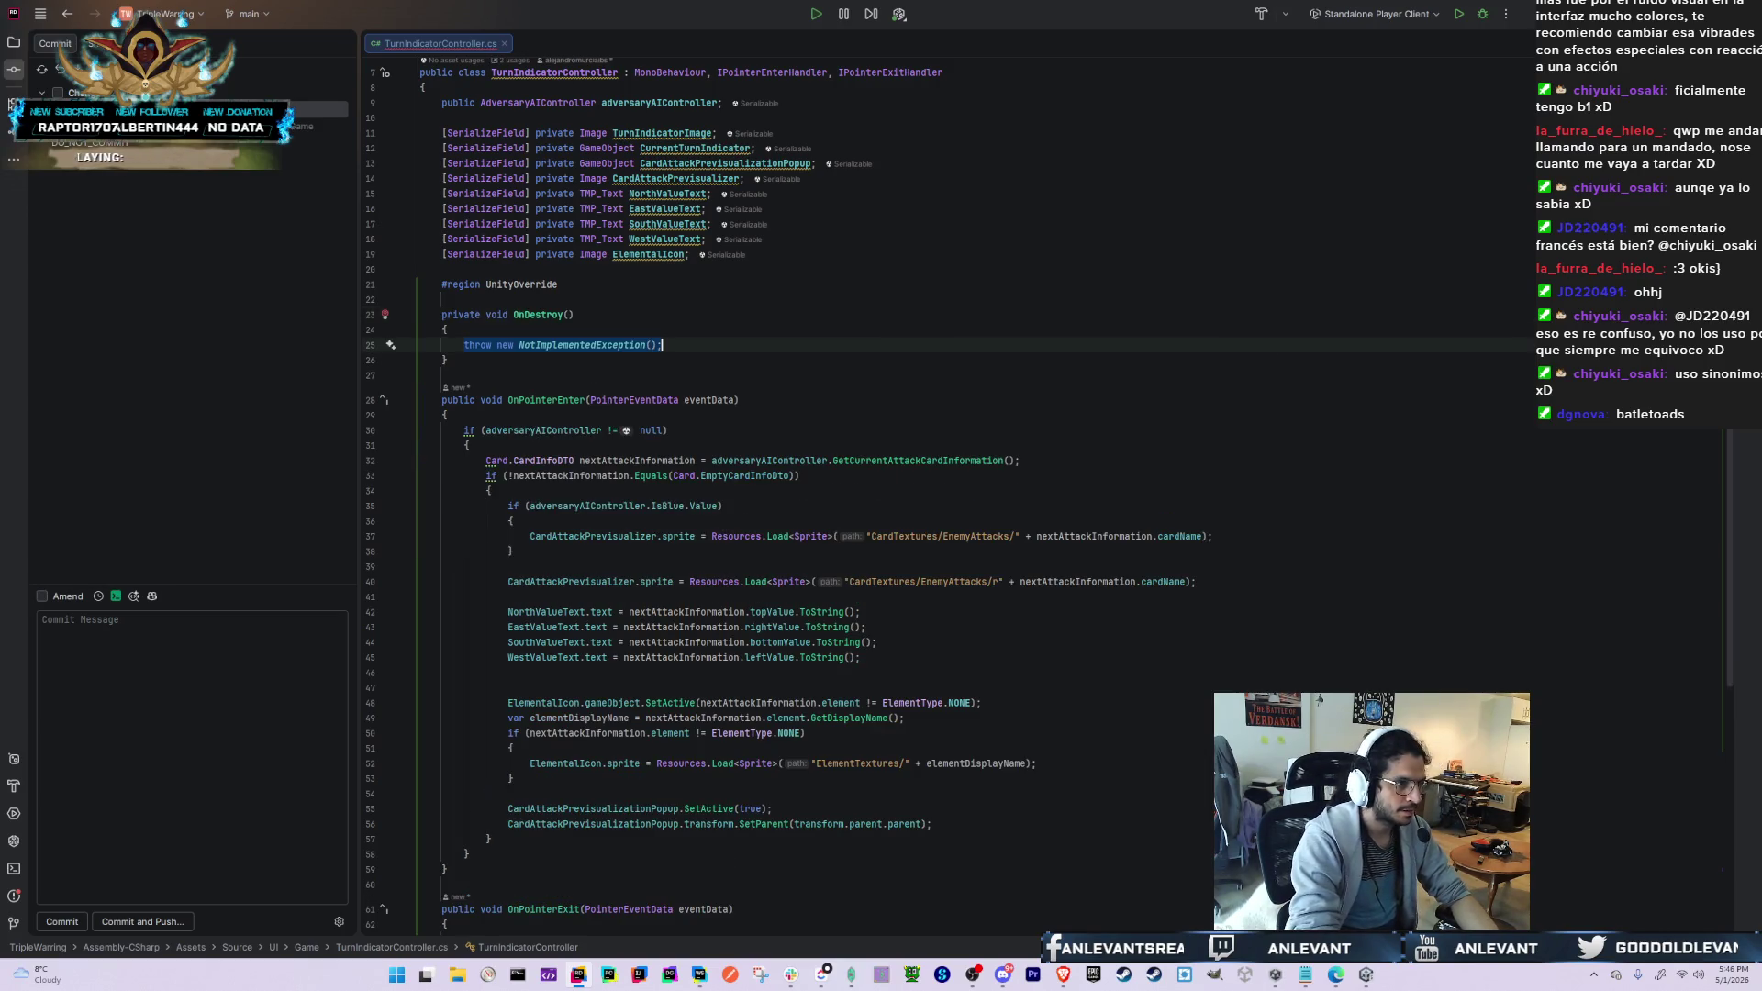
Replace OnDestroy's NotImplementedException with an if block checking CardAttackPrevisualizationPopup.transform.parent != transform.
{"action": "key", "text": "BackSpace"}
{"action": "scroll", "coordinate": [794, 581], "scroll_direction": "up", "scroll_amount": 2}
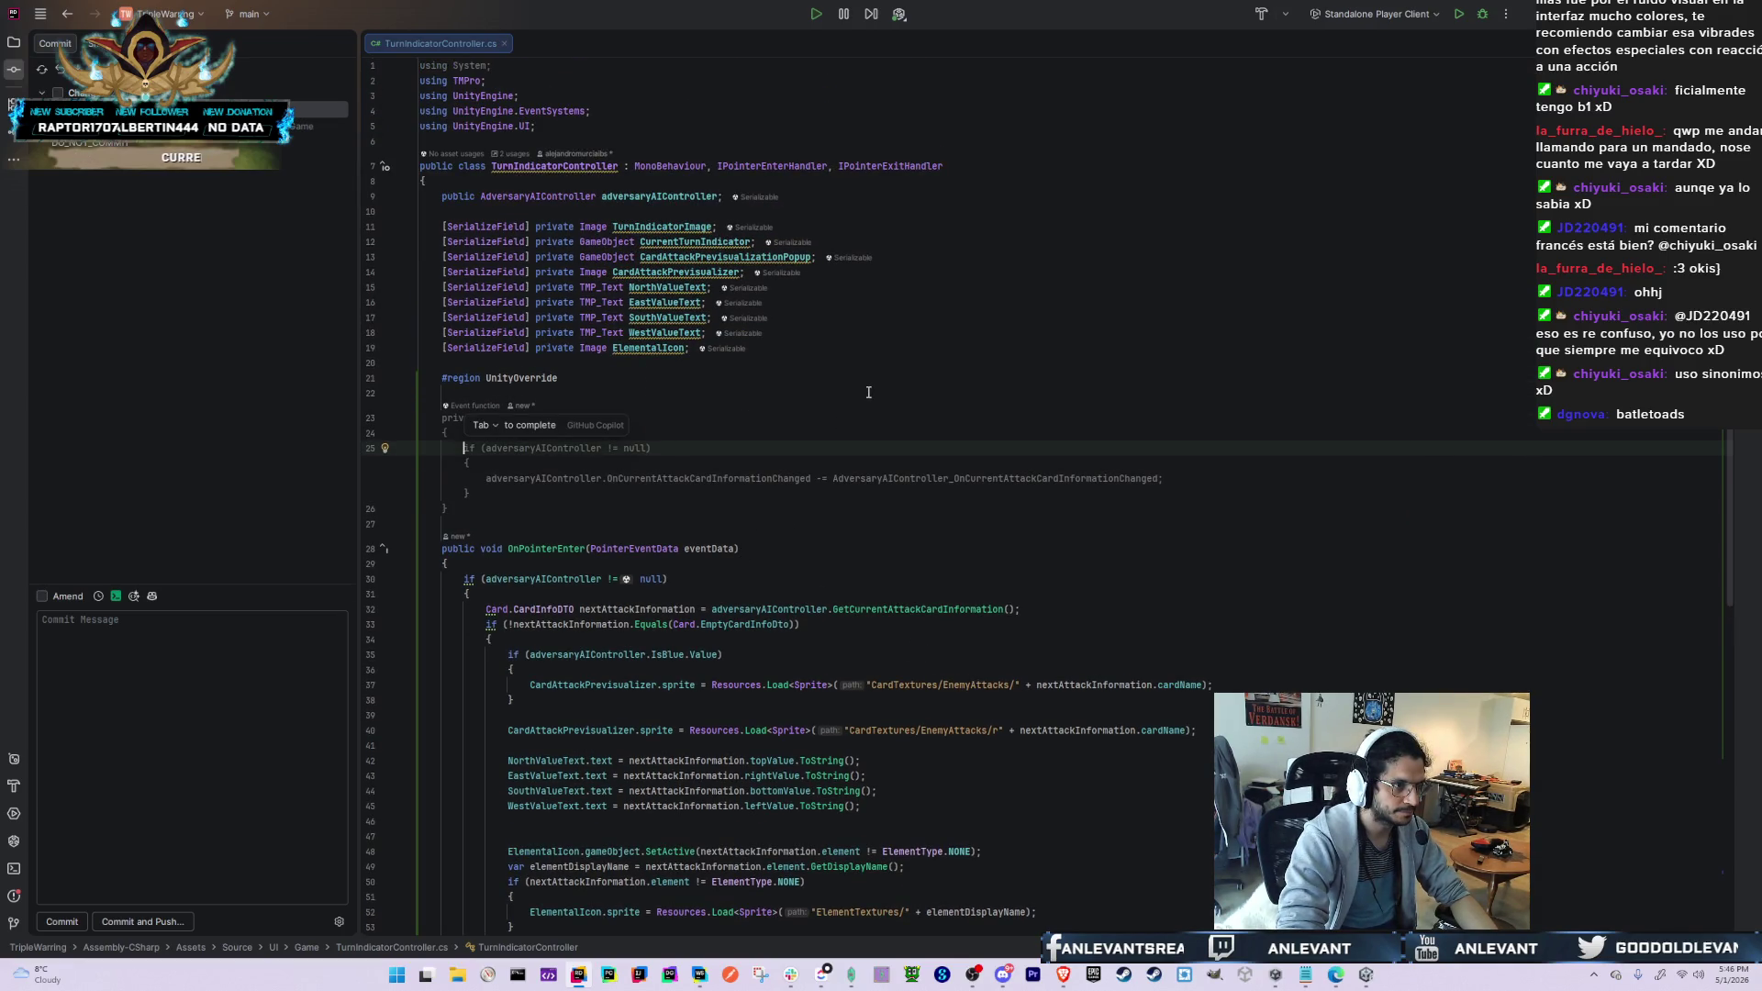
{"action": "double_click", "coordinate": [723, 258]}
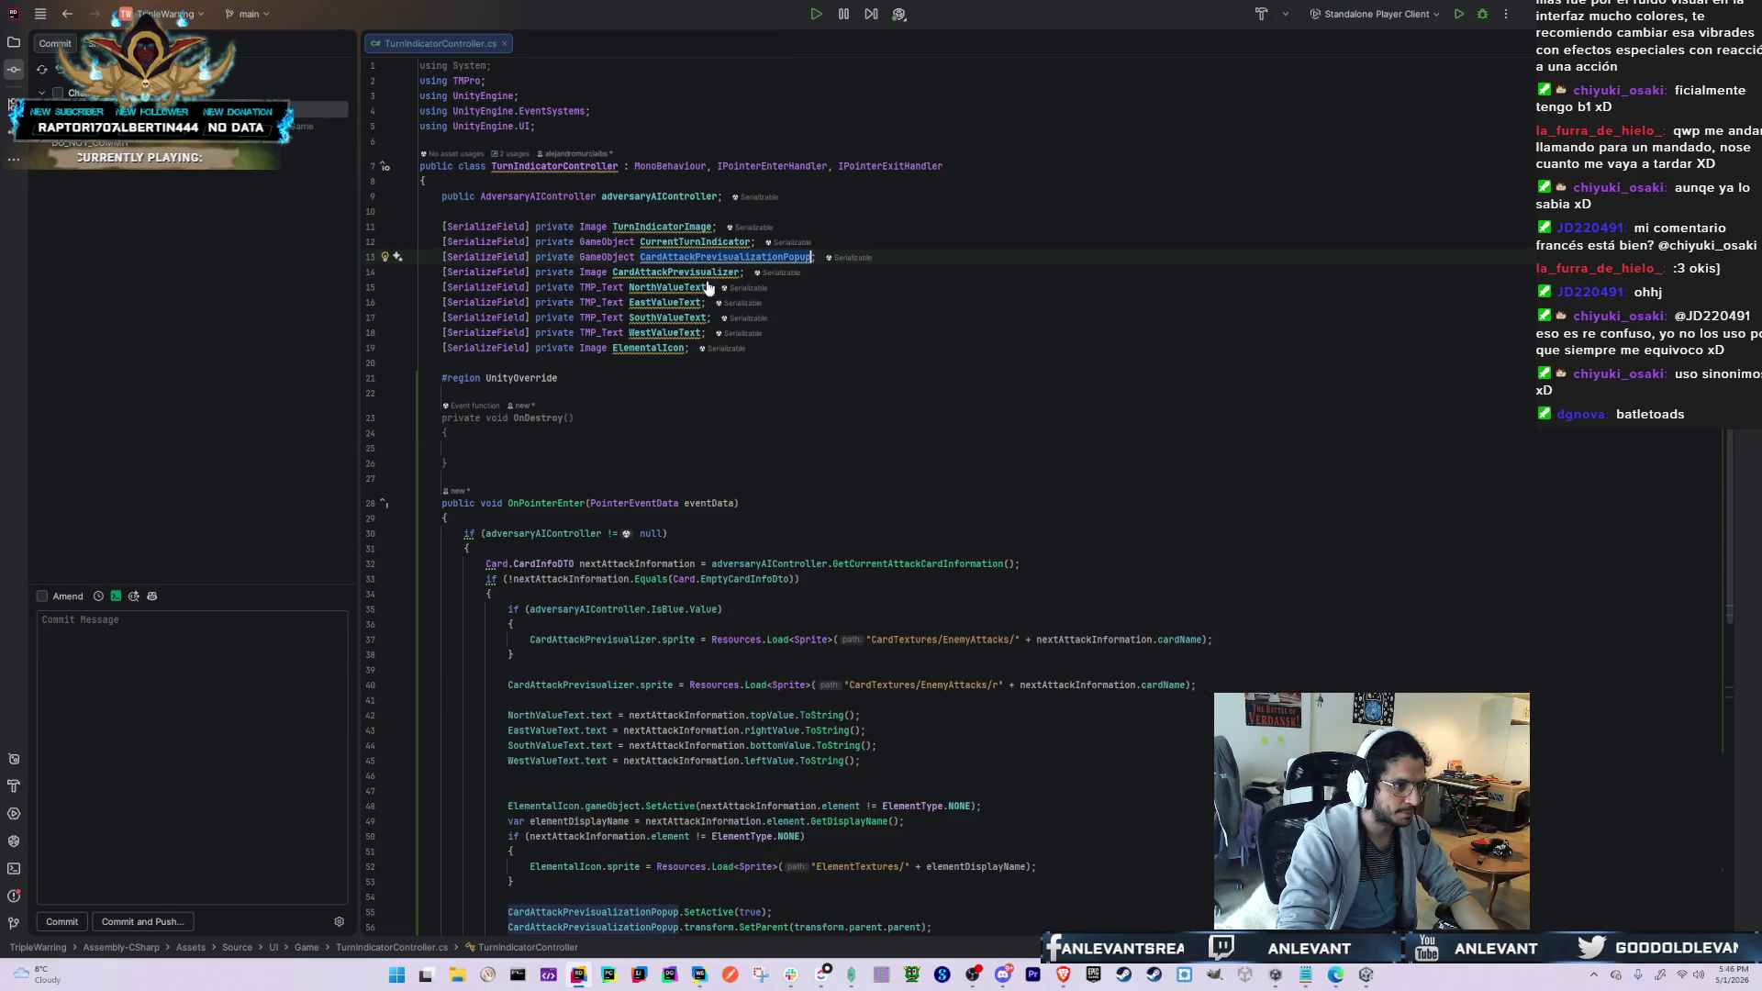
{"action": "left_click", "coordinate": [573, 432]}
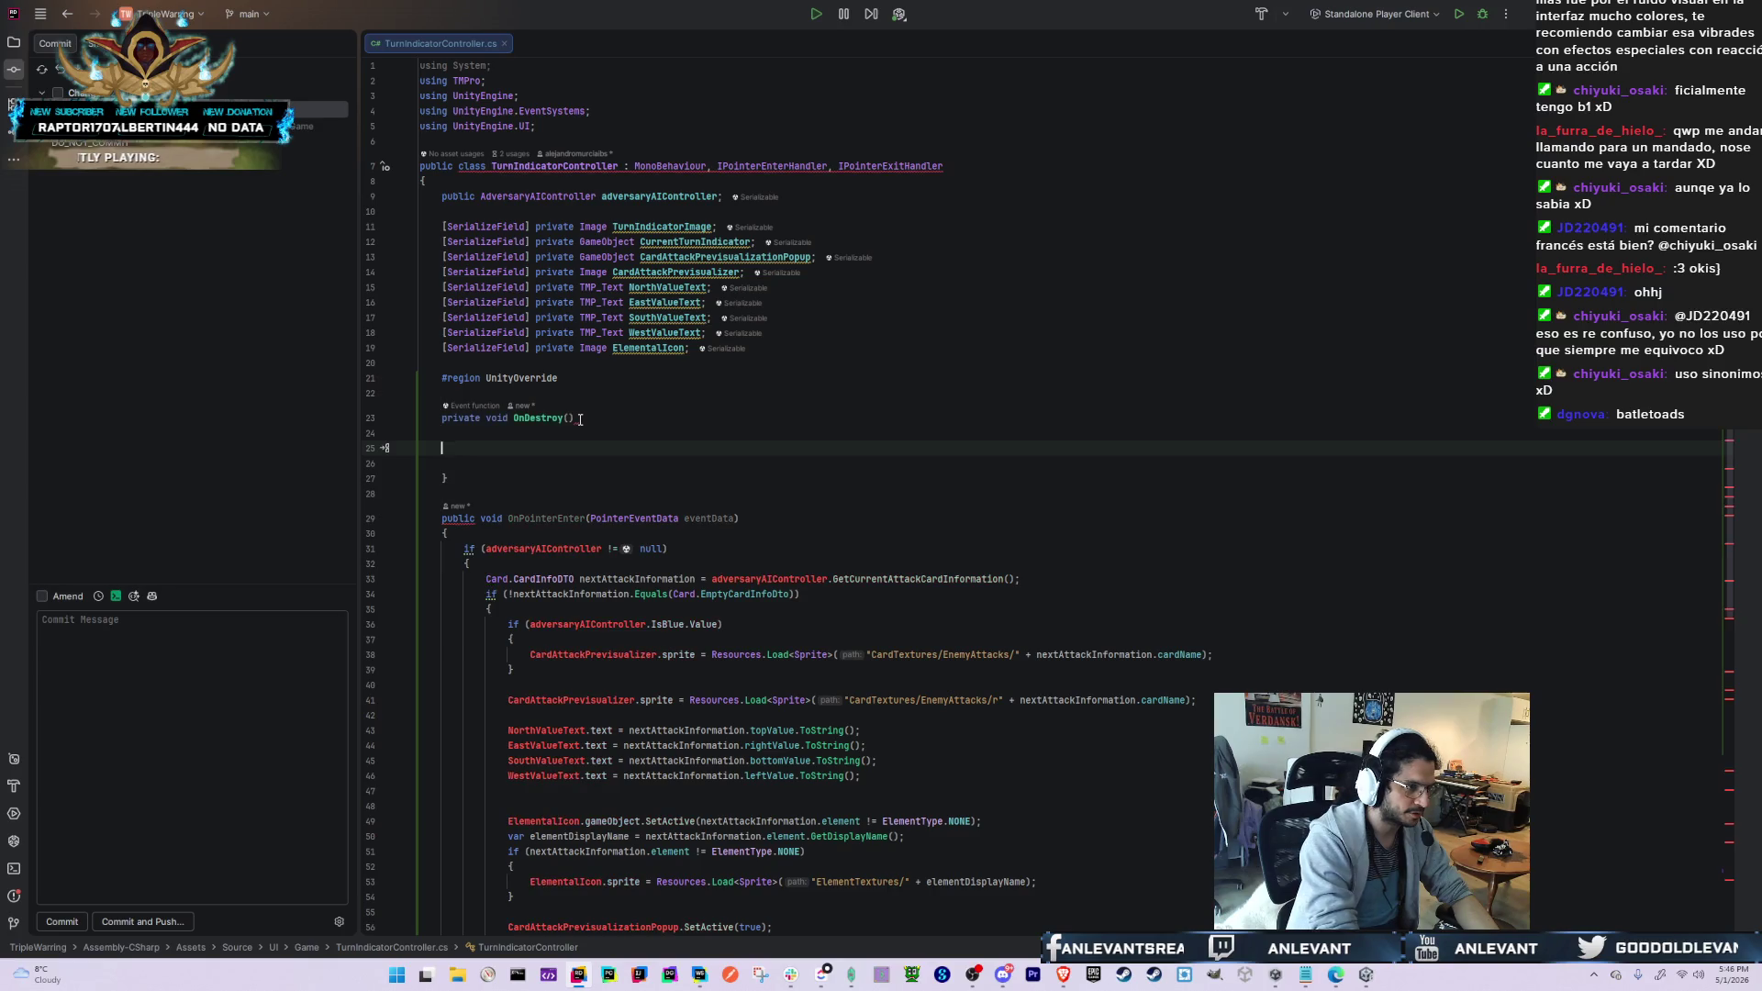
{"action": "key", "text": "Return"}
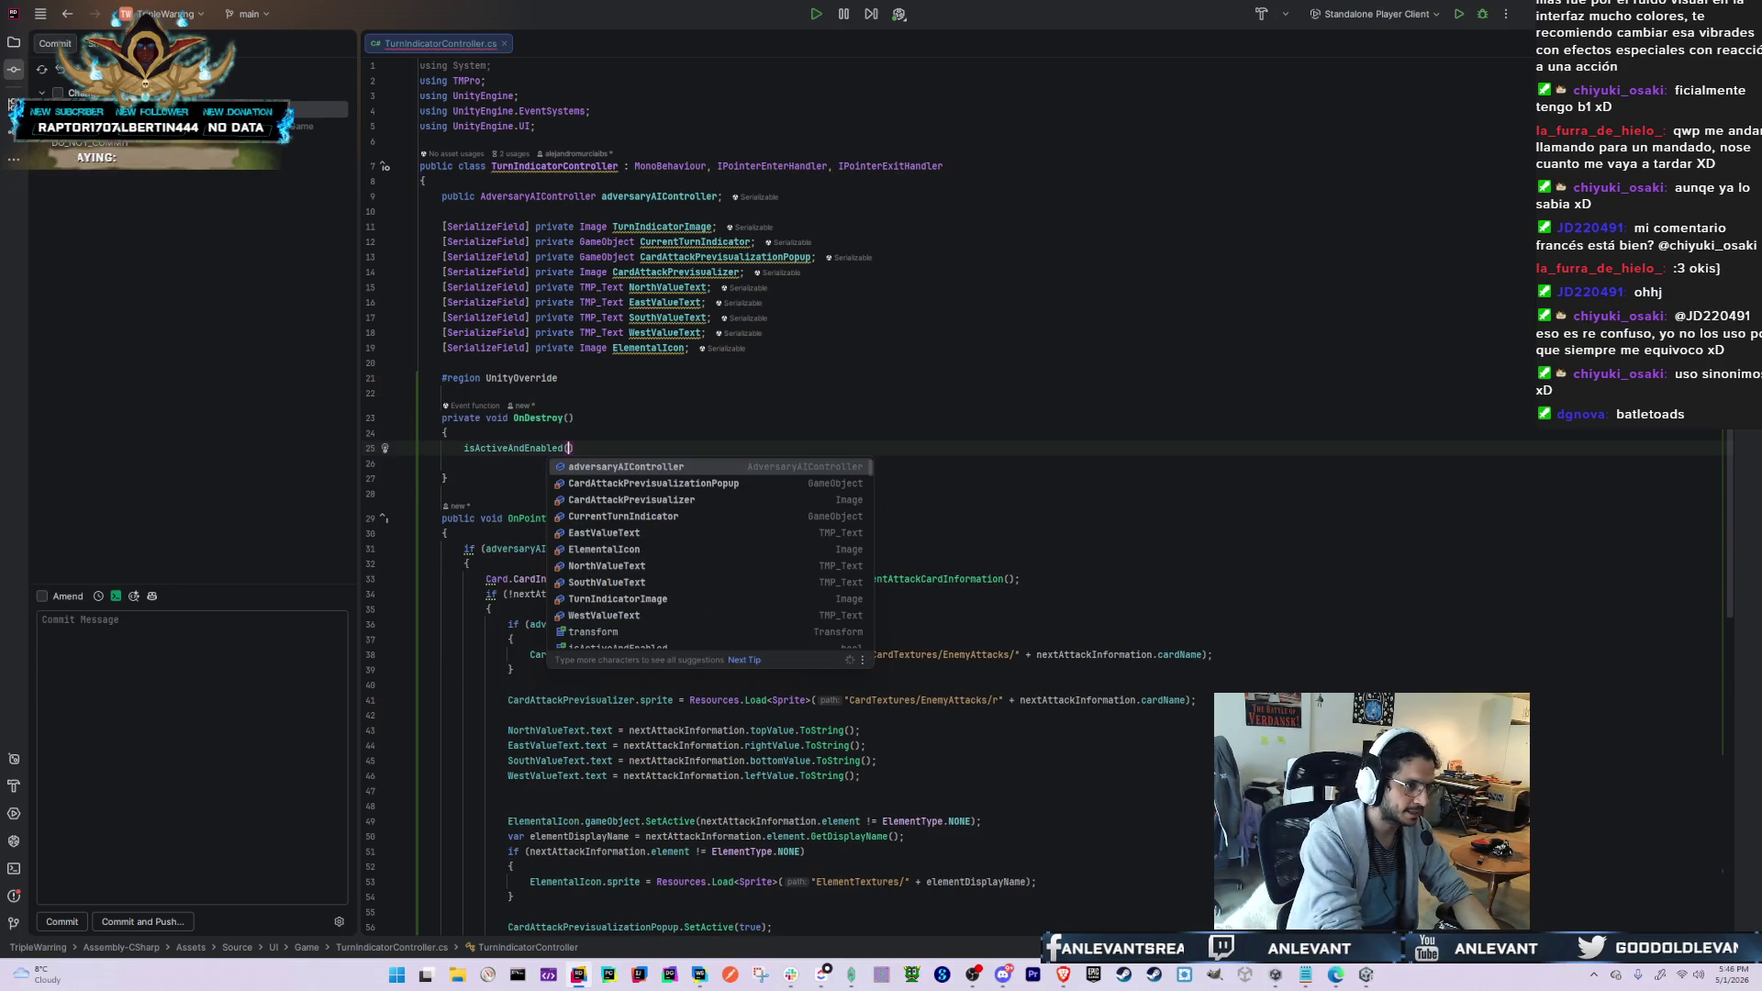
{"action": "type", "text": "if(CardAttackPrevisualizationPopup."}
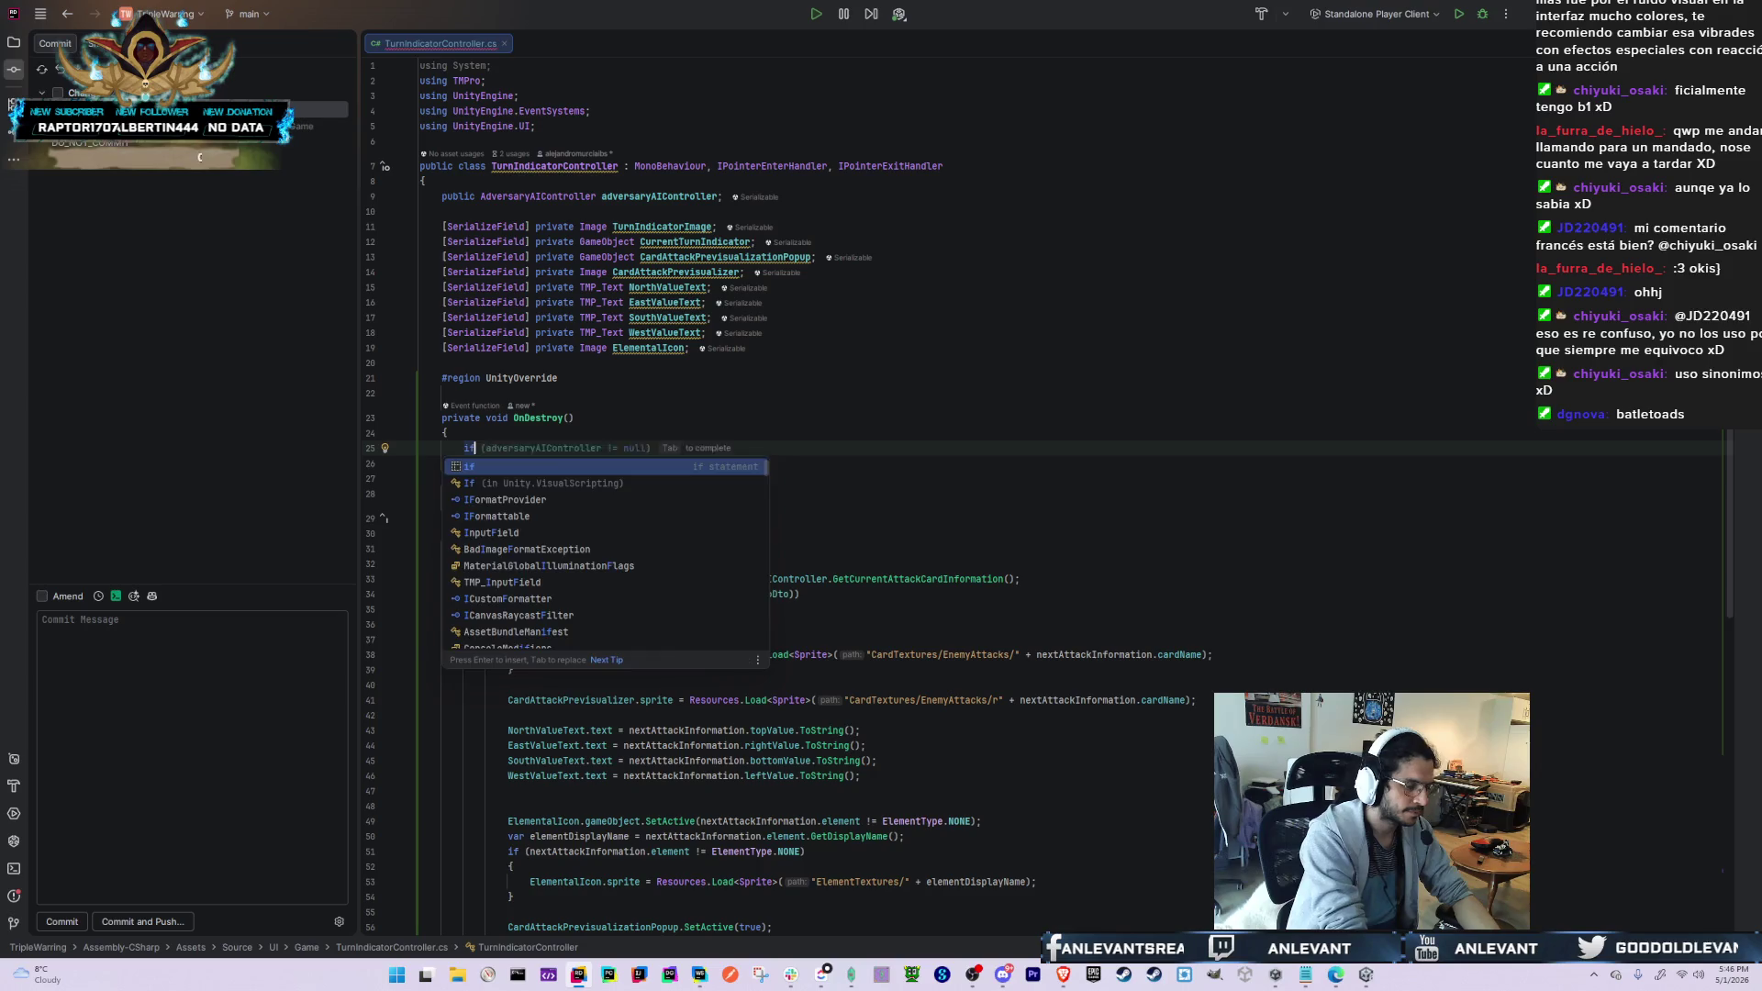
{"action": "type", "text": "transform."}
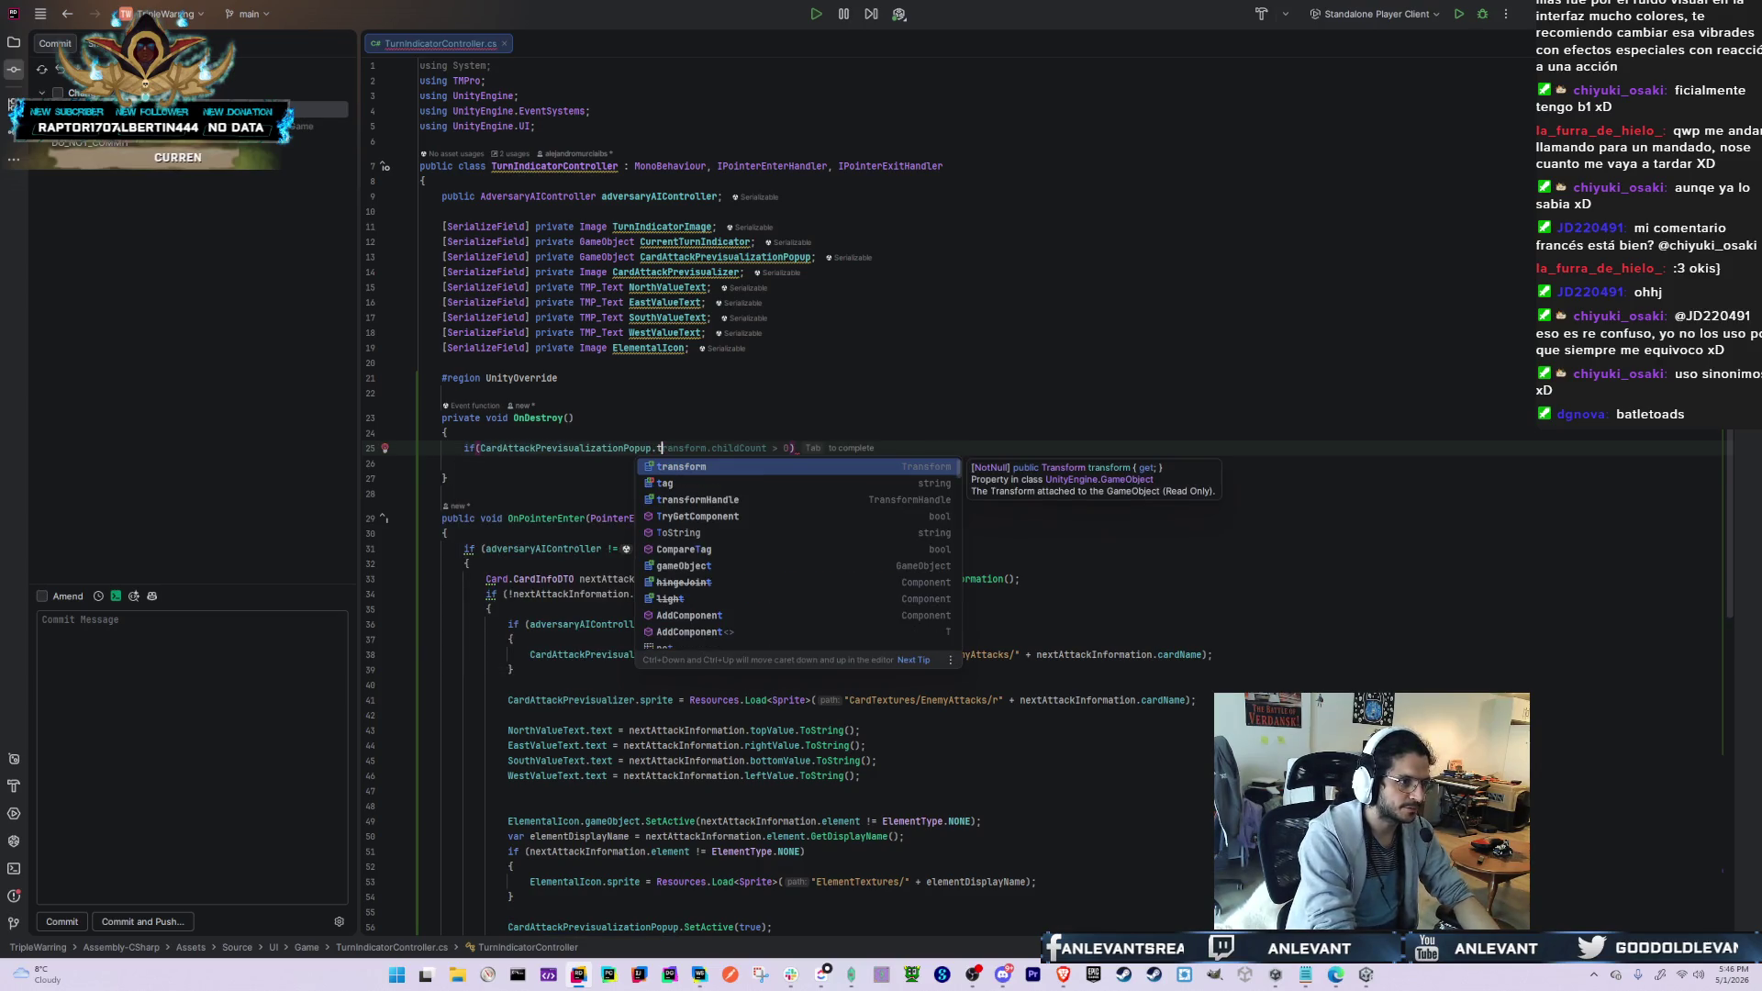
{"action": "type", "text": "parent != "}
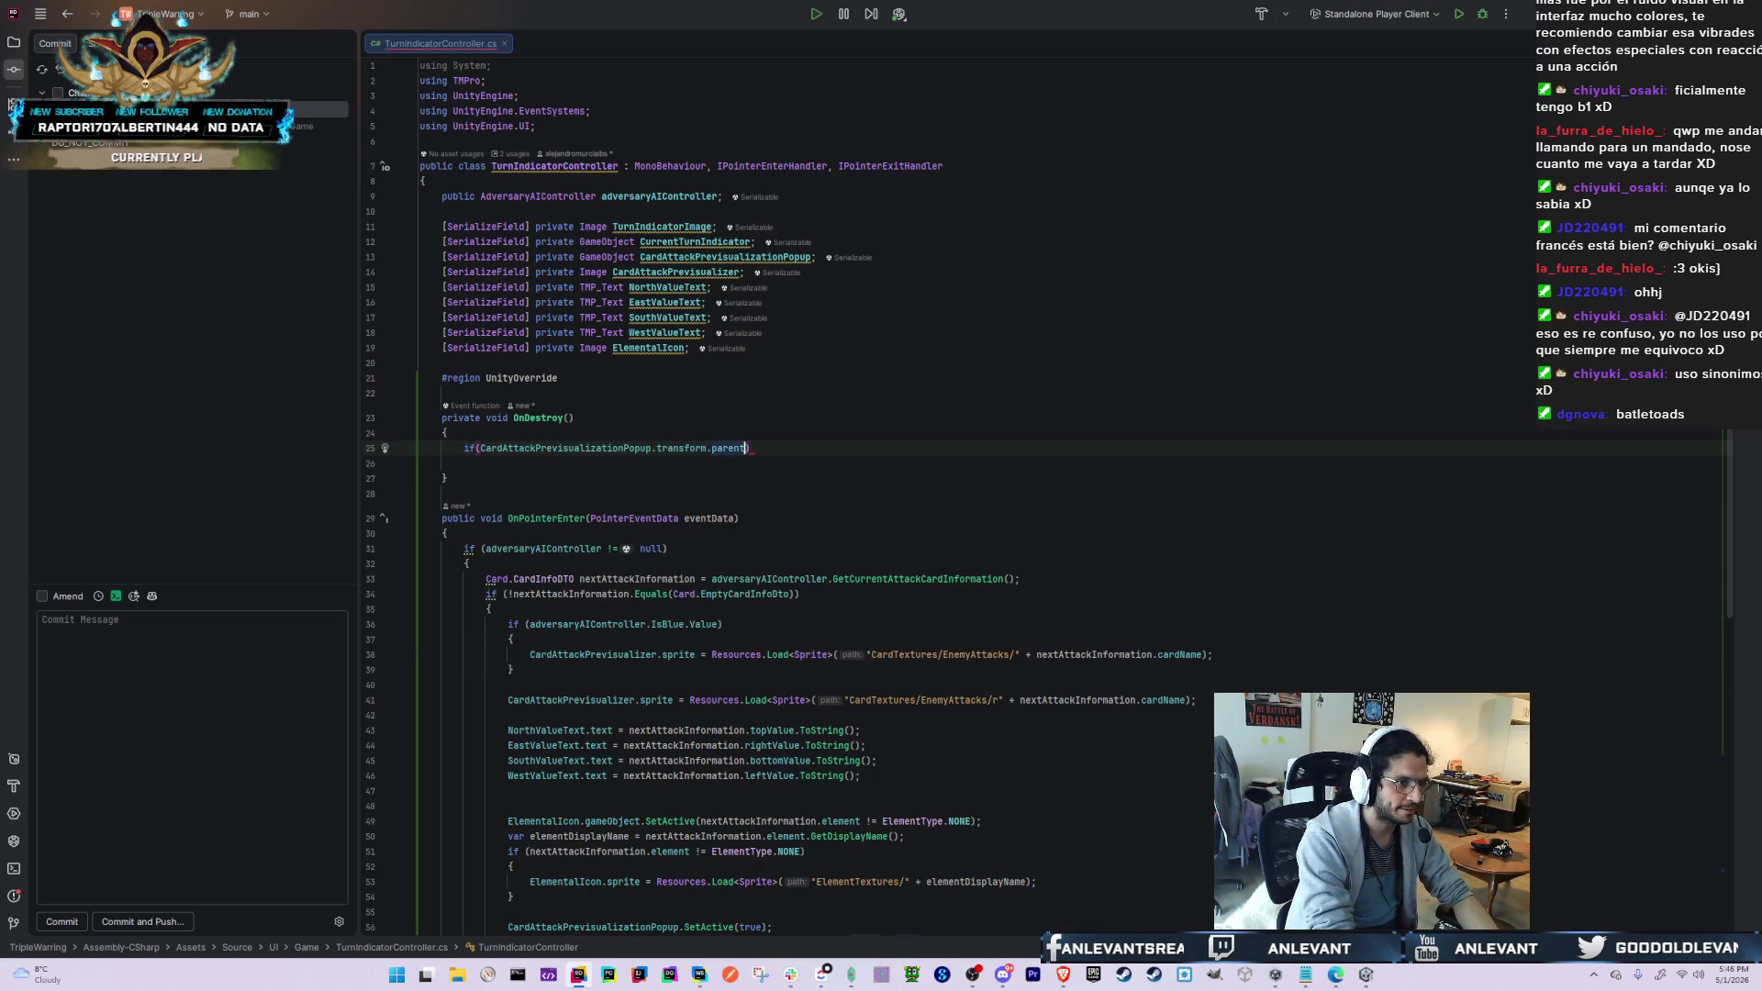
{"action": "type", "text": "transform"}
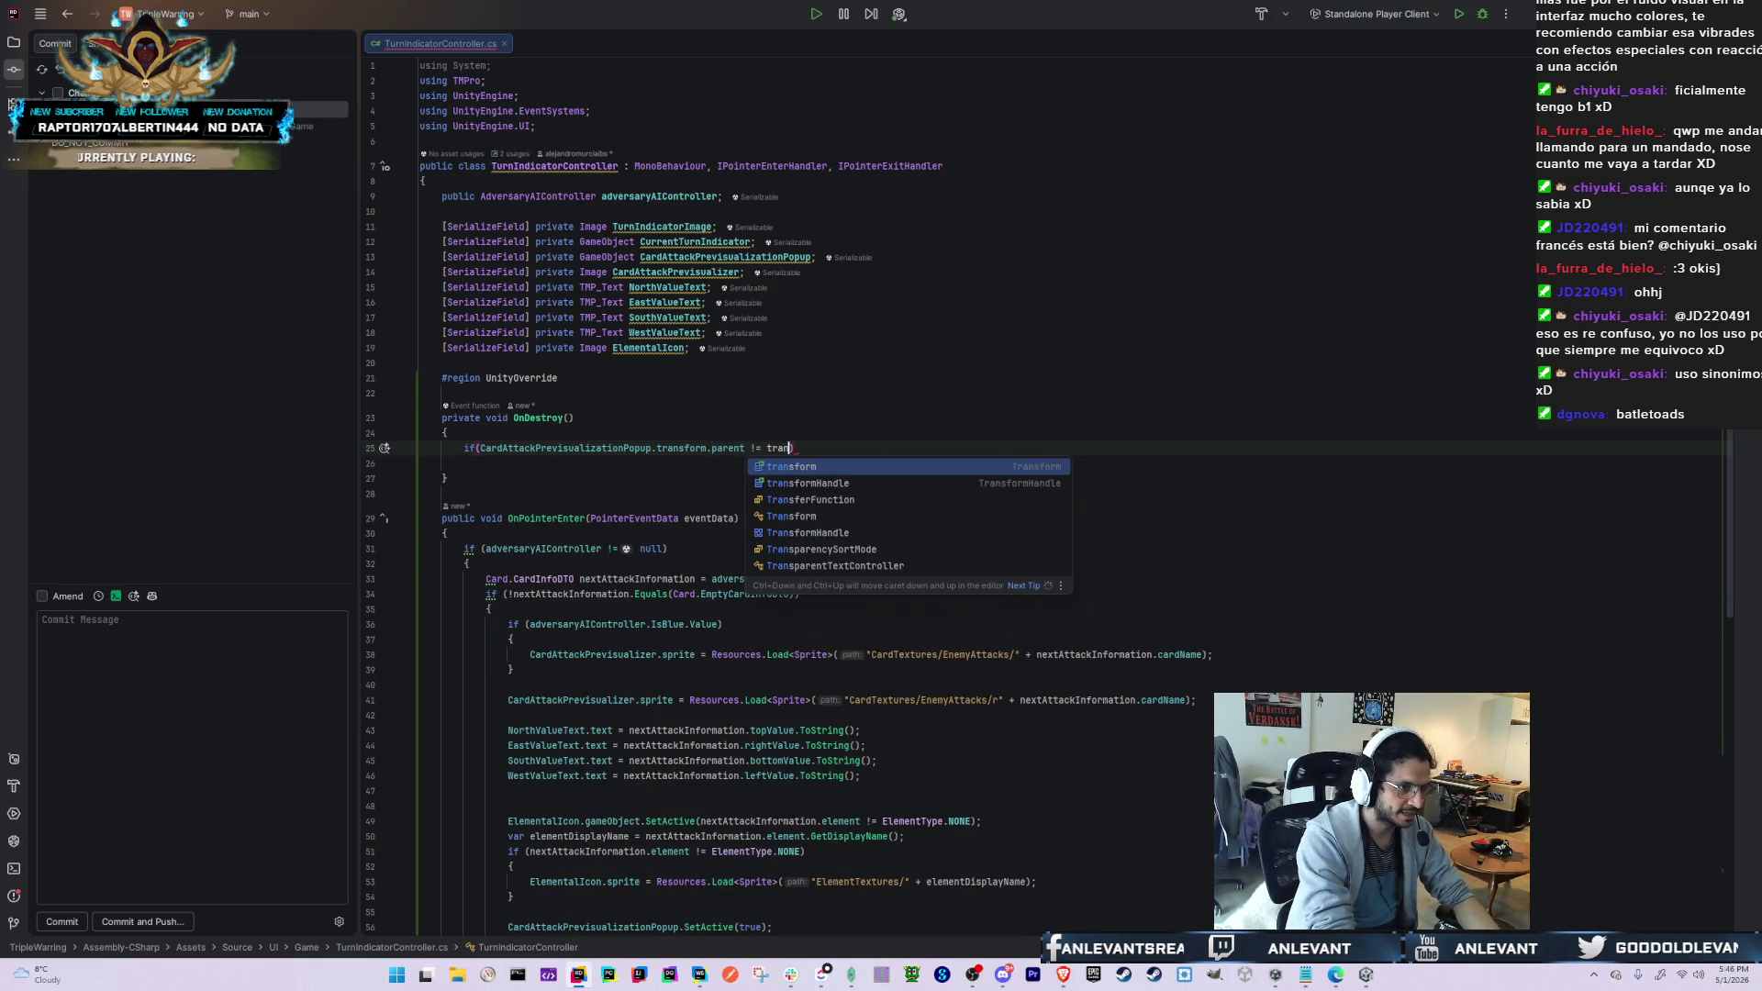
{"action": "key", "text": "Return"}
{"action": "key", "text": "End"}
{"action": "key", "text": "Return"}
{"action": "type", "text": "{"}
{"action": "key", "text": "Return"}
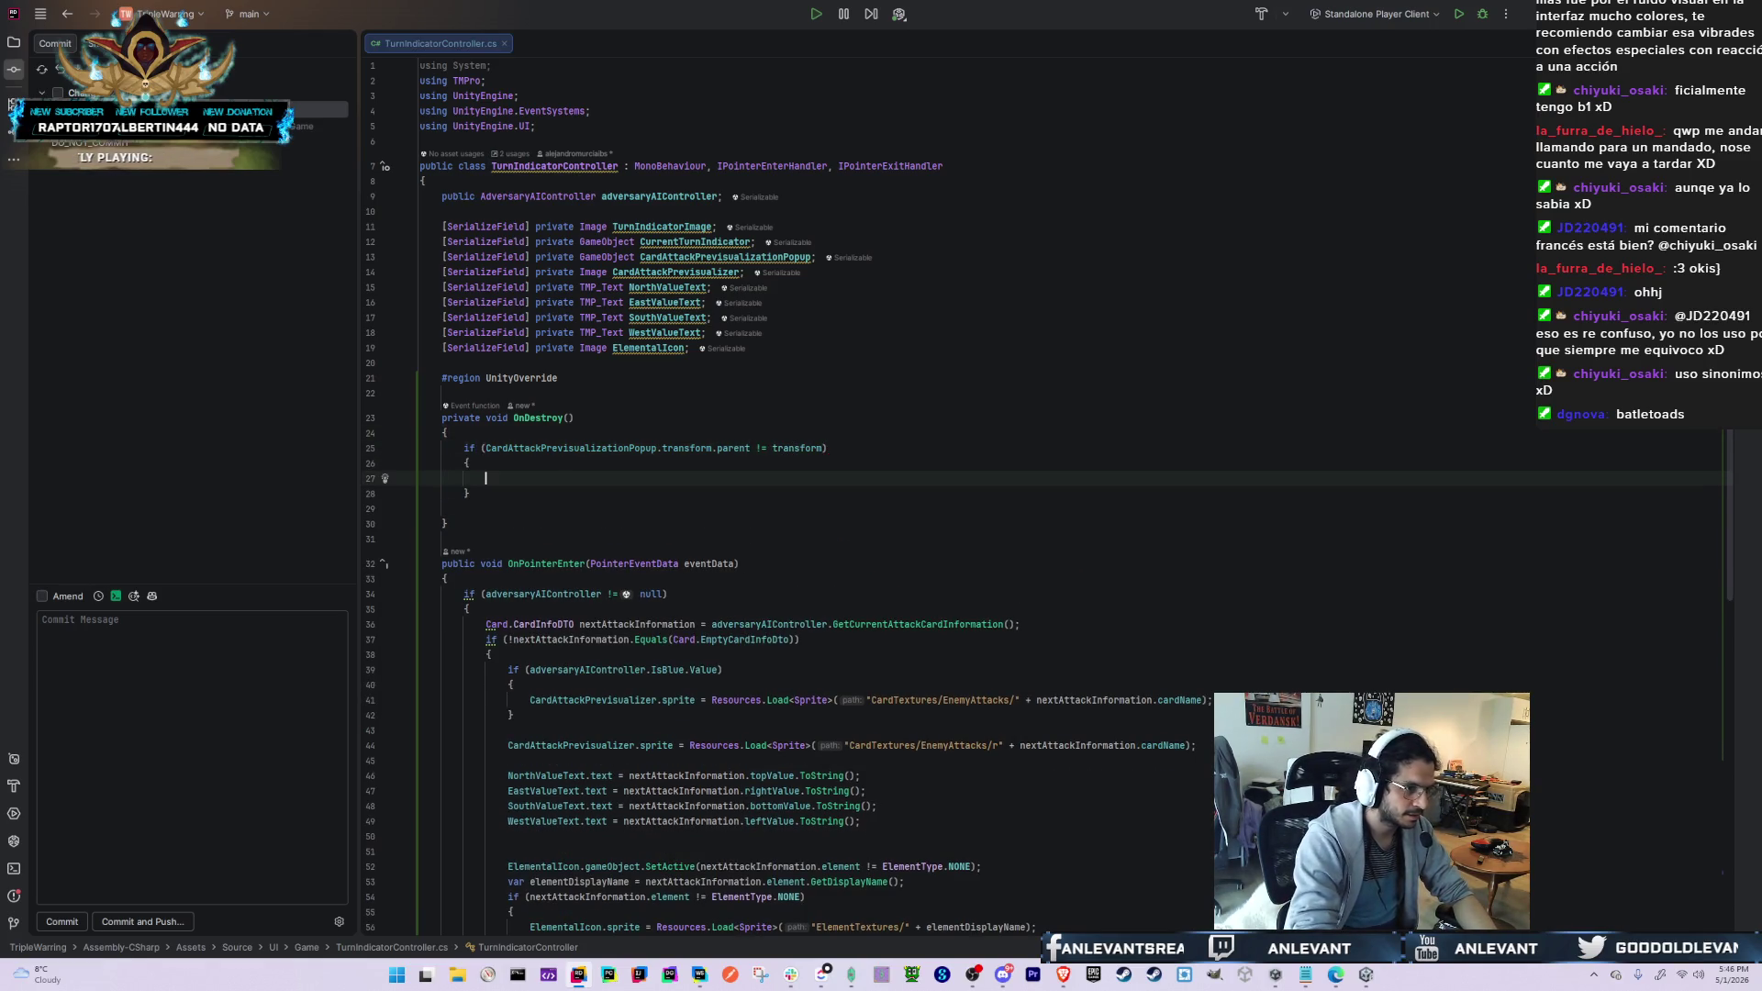
{"action": "key", "text": "Up"}
{"action": "key", "text": "Up"}
Write Destroy(CardAttackPrevisualizationPopup); inside the if block, correcting the 'Destory' typo.
{"action": "left_click", "coordinate": [713, 448]}
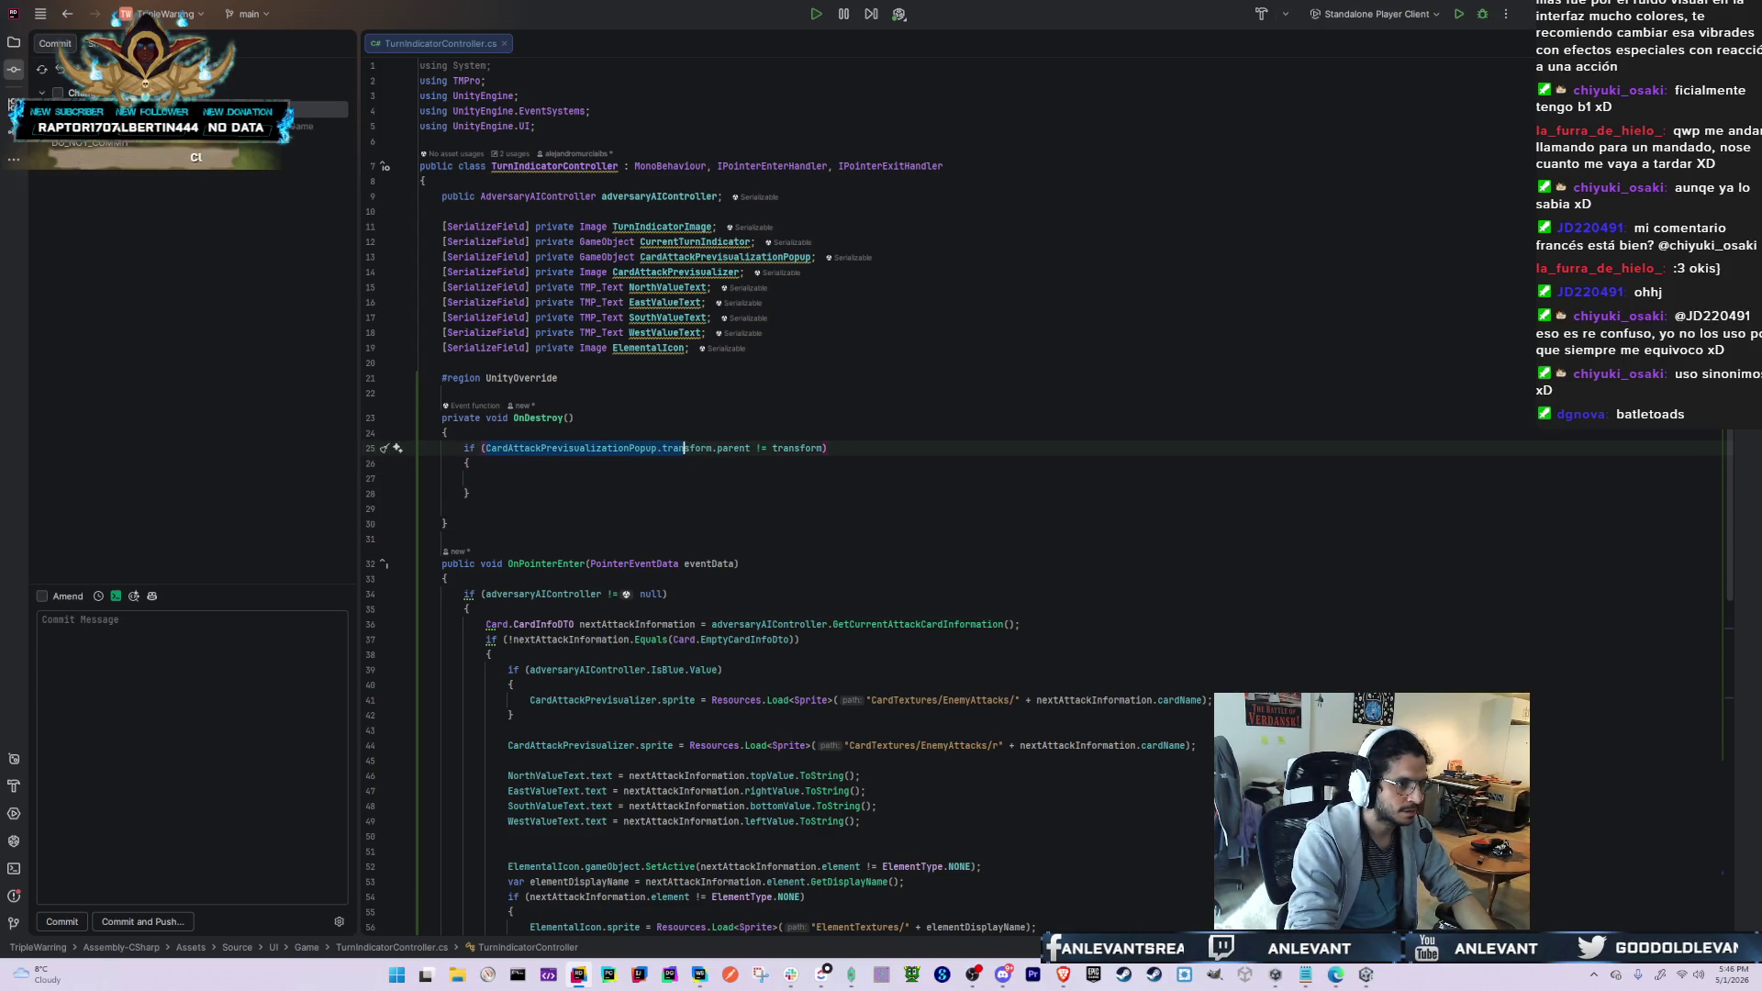
{"action": "left_click", "coordinate": [486, 479]}
{"action": "type", "text": "Destory"}
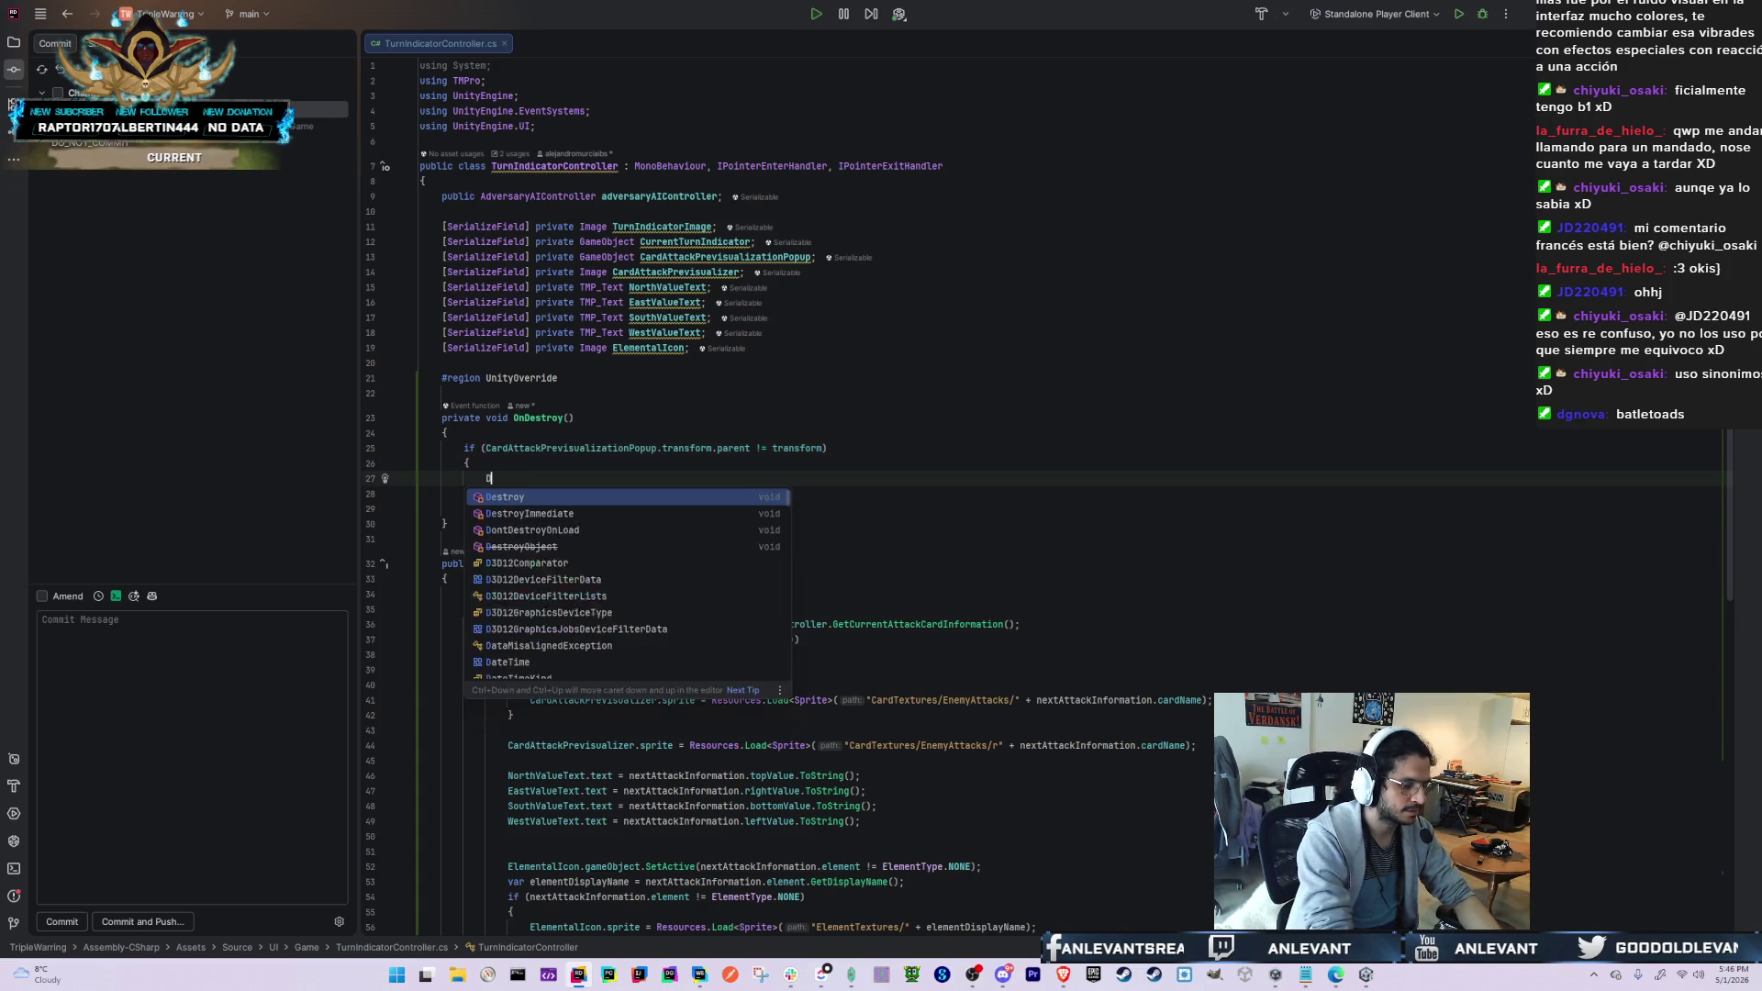
{"action": "type", "text": "CardAttackPrevisualizationPopup."}
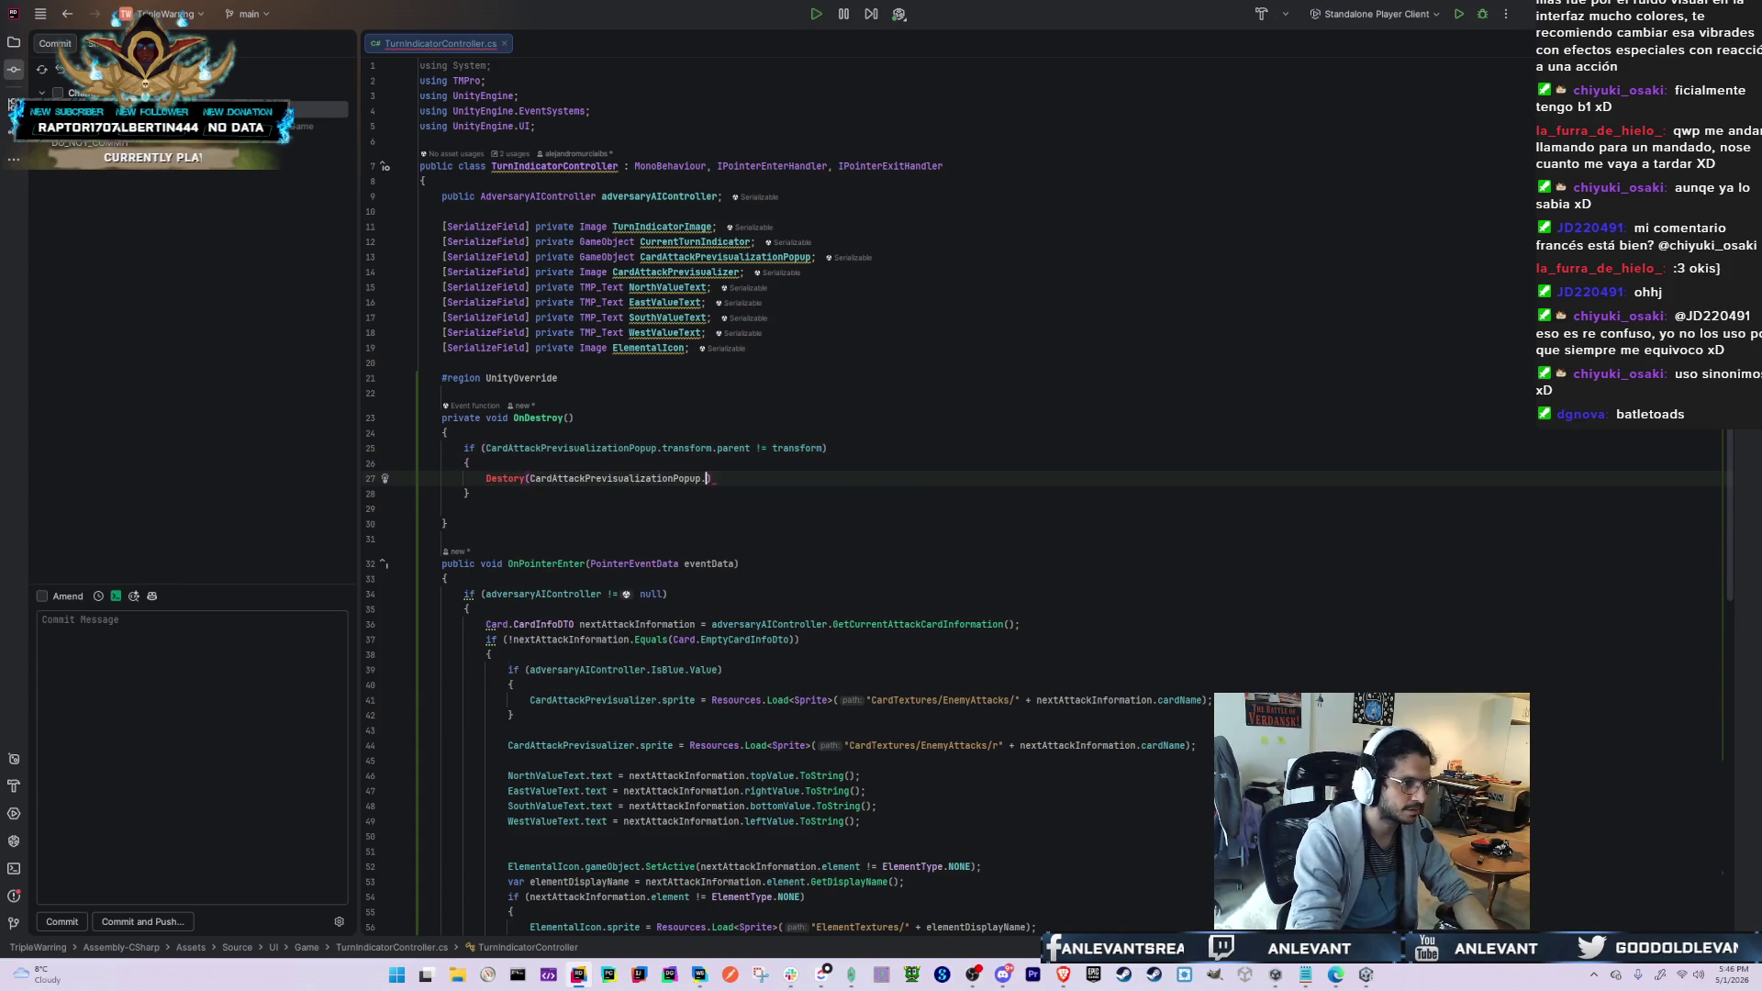
{"action": "type", "text": ";"}
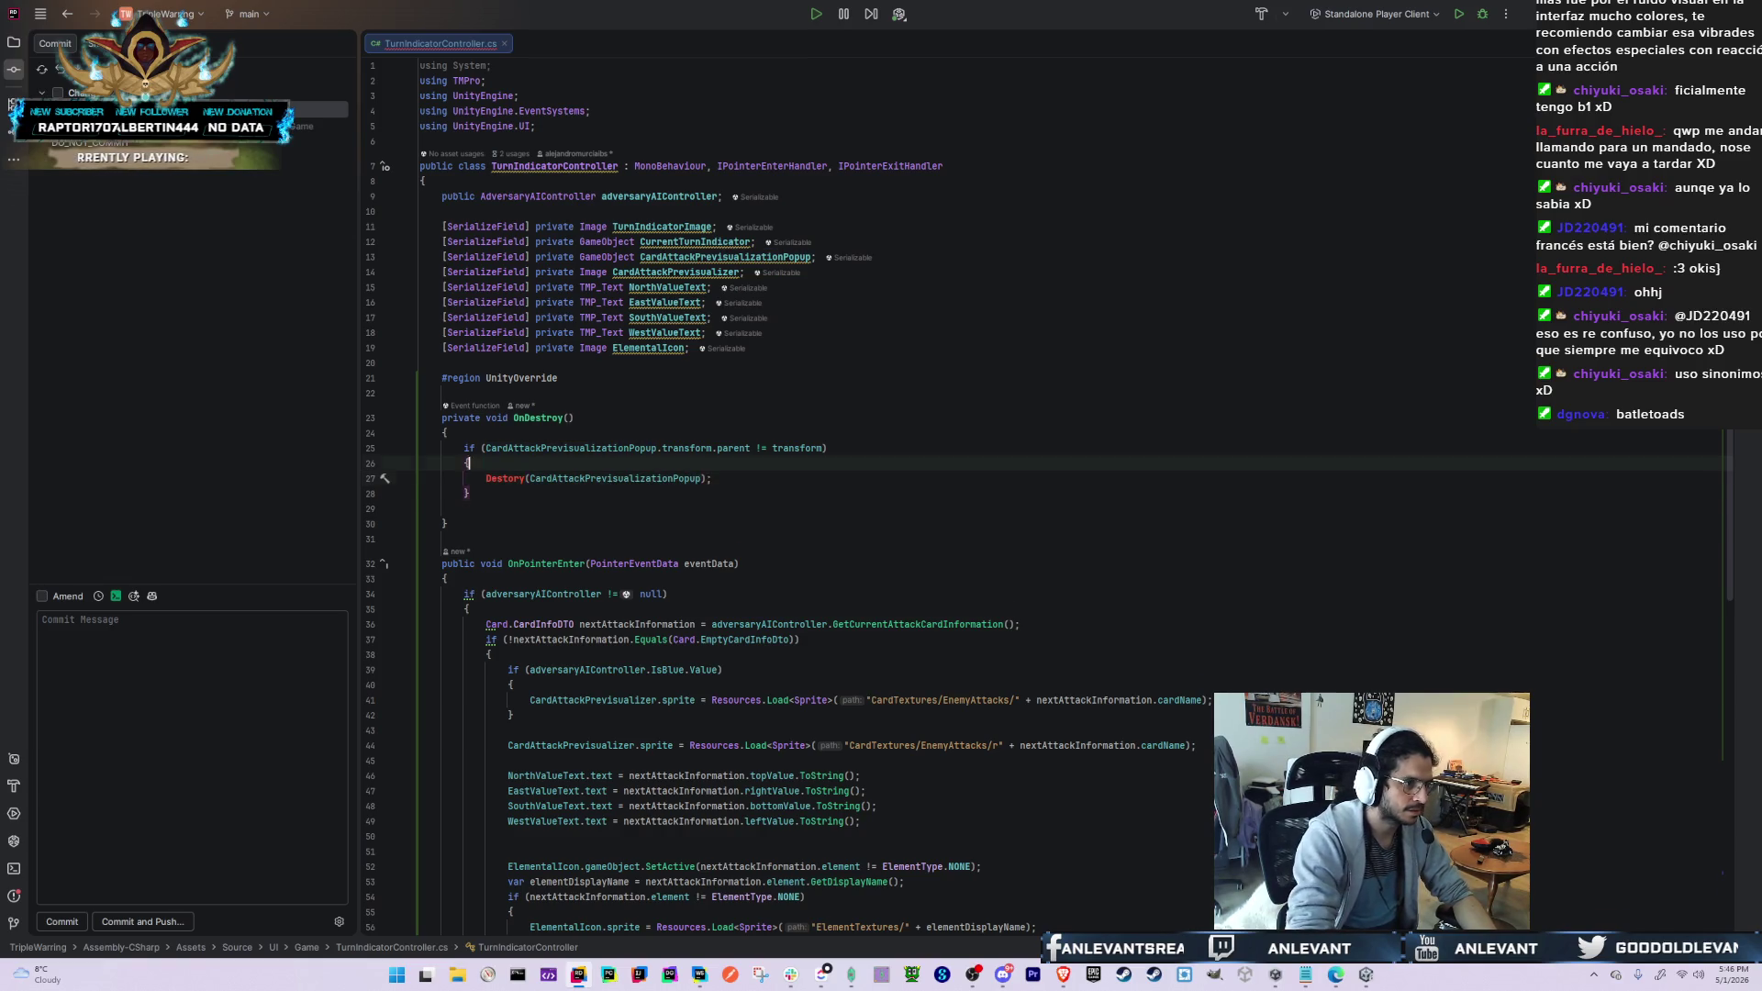
{"action": "left_click", "coordinate": [514, 478]}
{"action": "key", "text": "BackSpace"}
{"action": "type", "text": "o"}
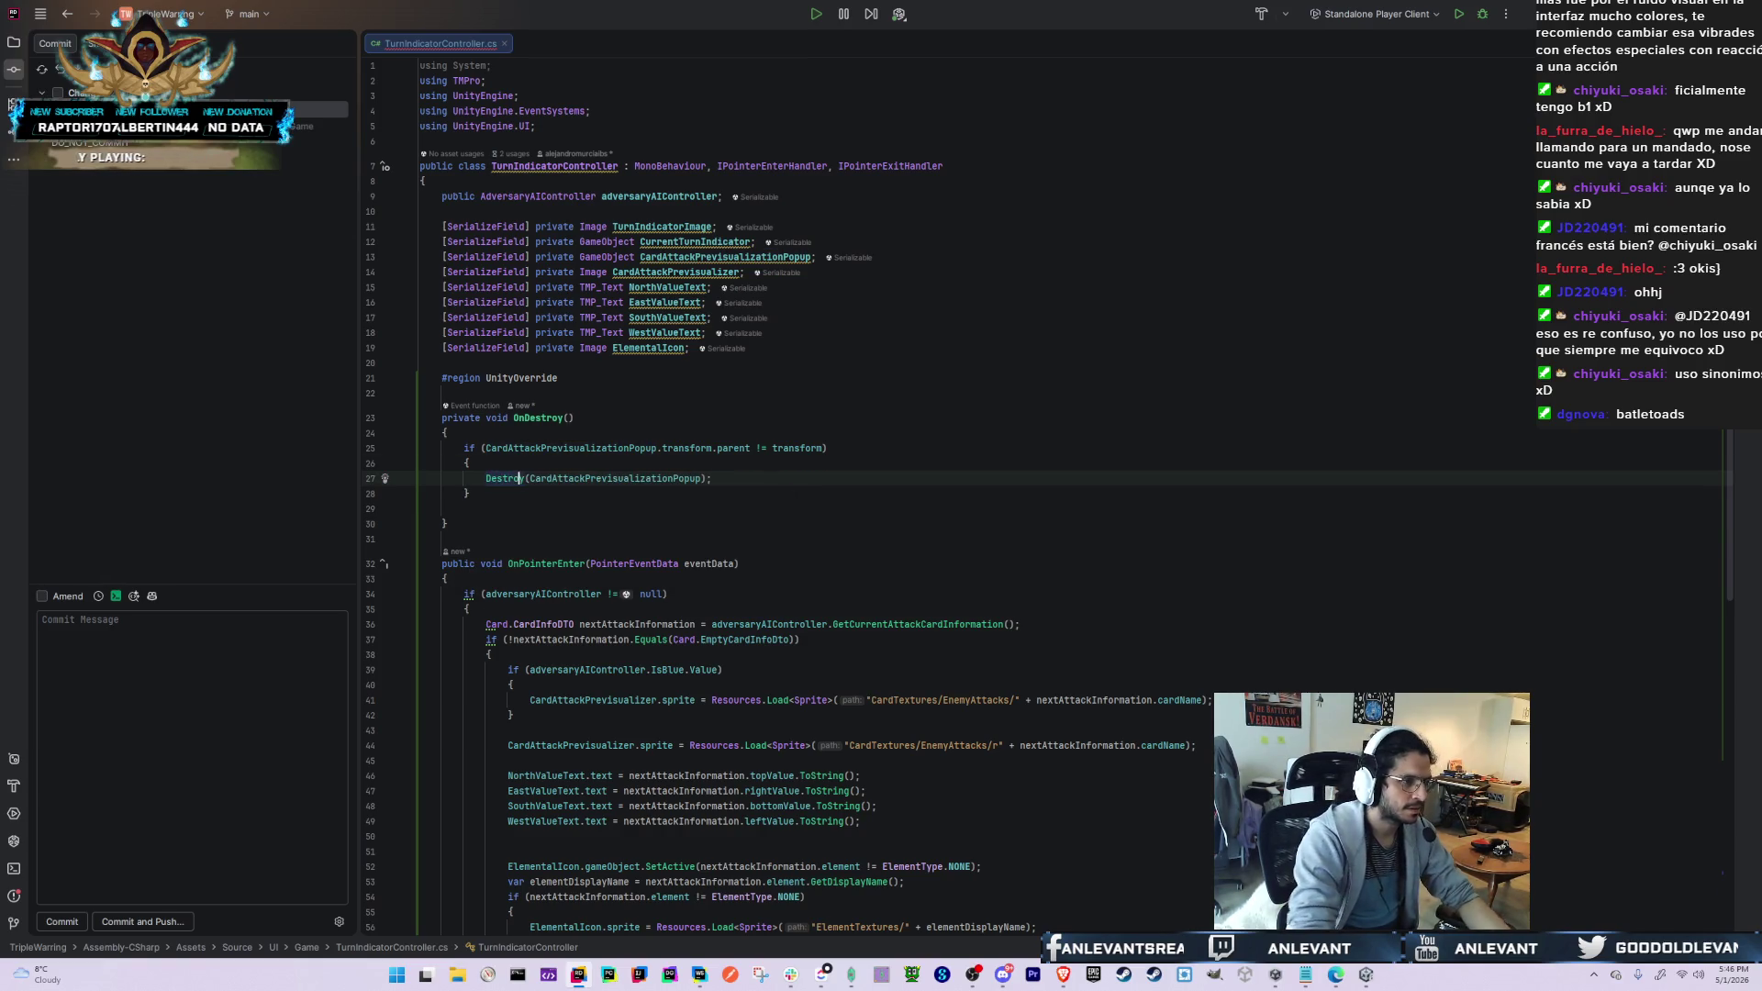
Remove the extra blank line below the if block and reselect the Destroy statement.
{"action": "key", "text": "End"}
{"action": "key", "text": "shift+Home"}
{"action": "key", "text": "Down"}
{"action": "key", "text": "Down"}
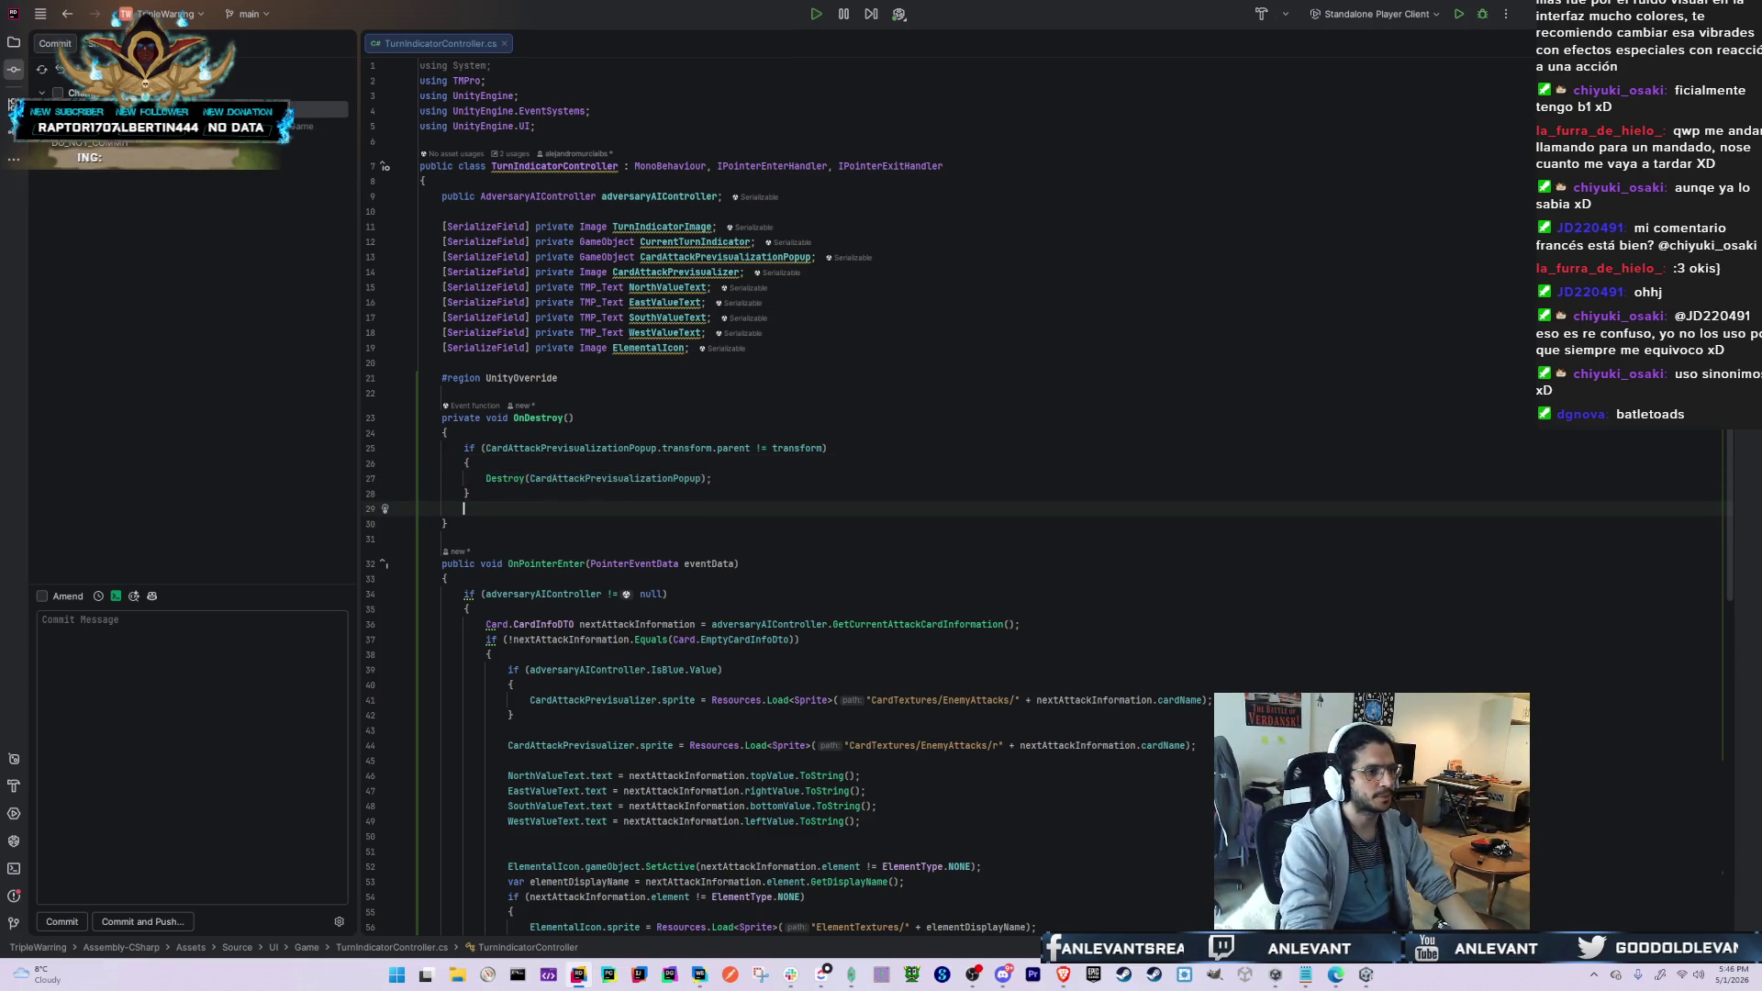
{"action": "key", "text": "Delete"}
{"action": "key", "text": "End"}
{"action": "key", "text": "Up"}
{"action": "key", "text": "Up"}
{"action": "key", "text": "End"}
{"action": "key", "text": "shift+Home"}
{"action": "key", "text": "ctrl+shift+Right"}
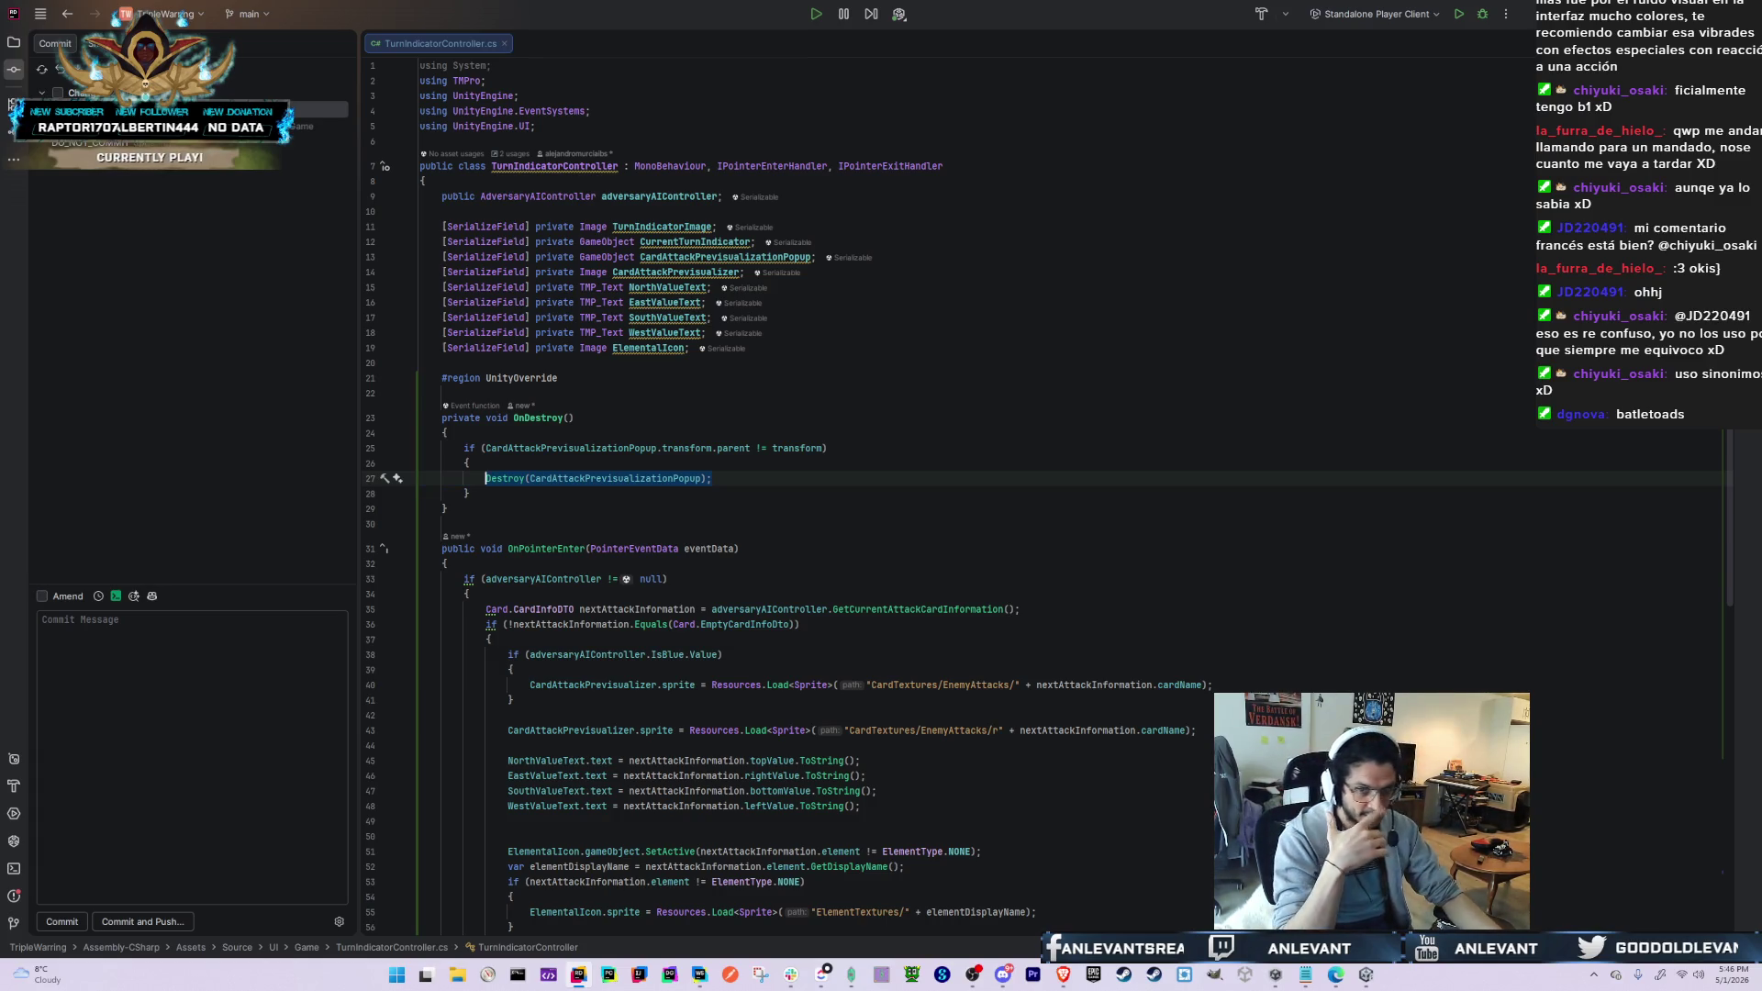
{"action": "key", "text": "alt+Tab"}
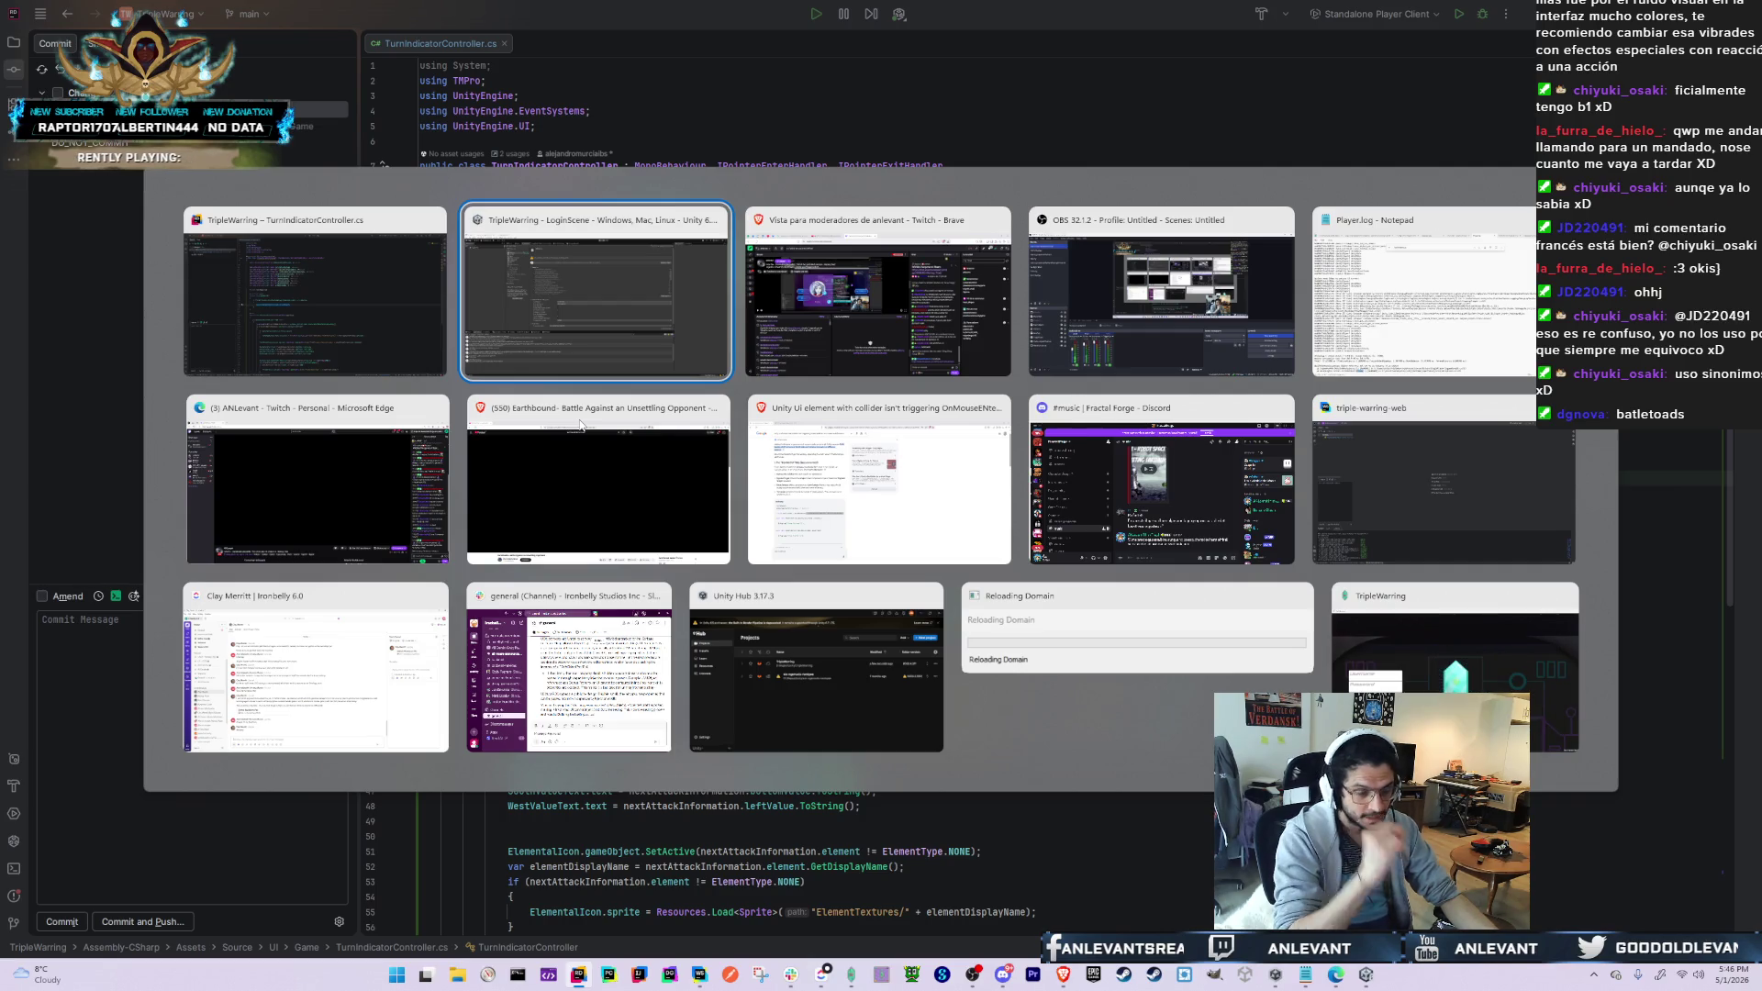
Check the TripleWarring login screen, then return to the Unity editor's LoginScene window.
{"action": "left_click", "coordinate": [1395, 642]}
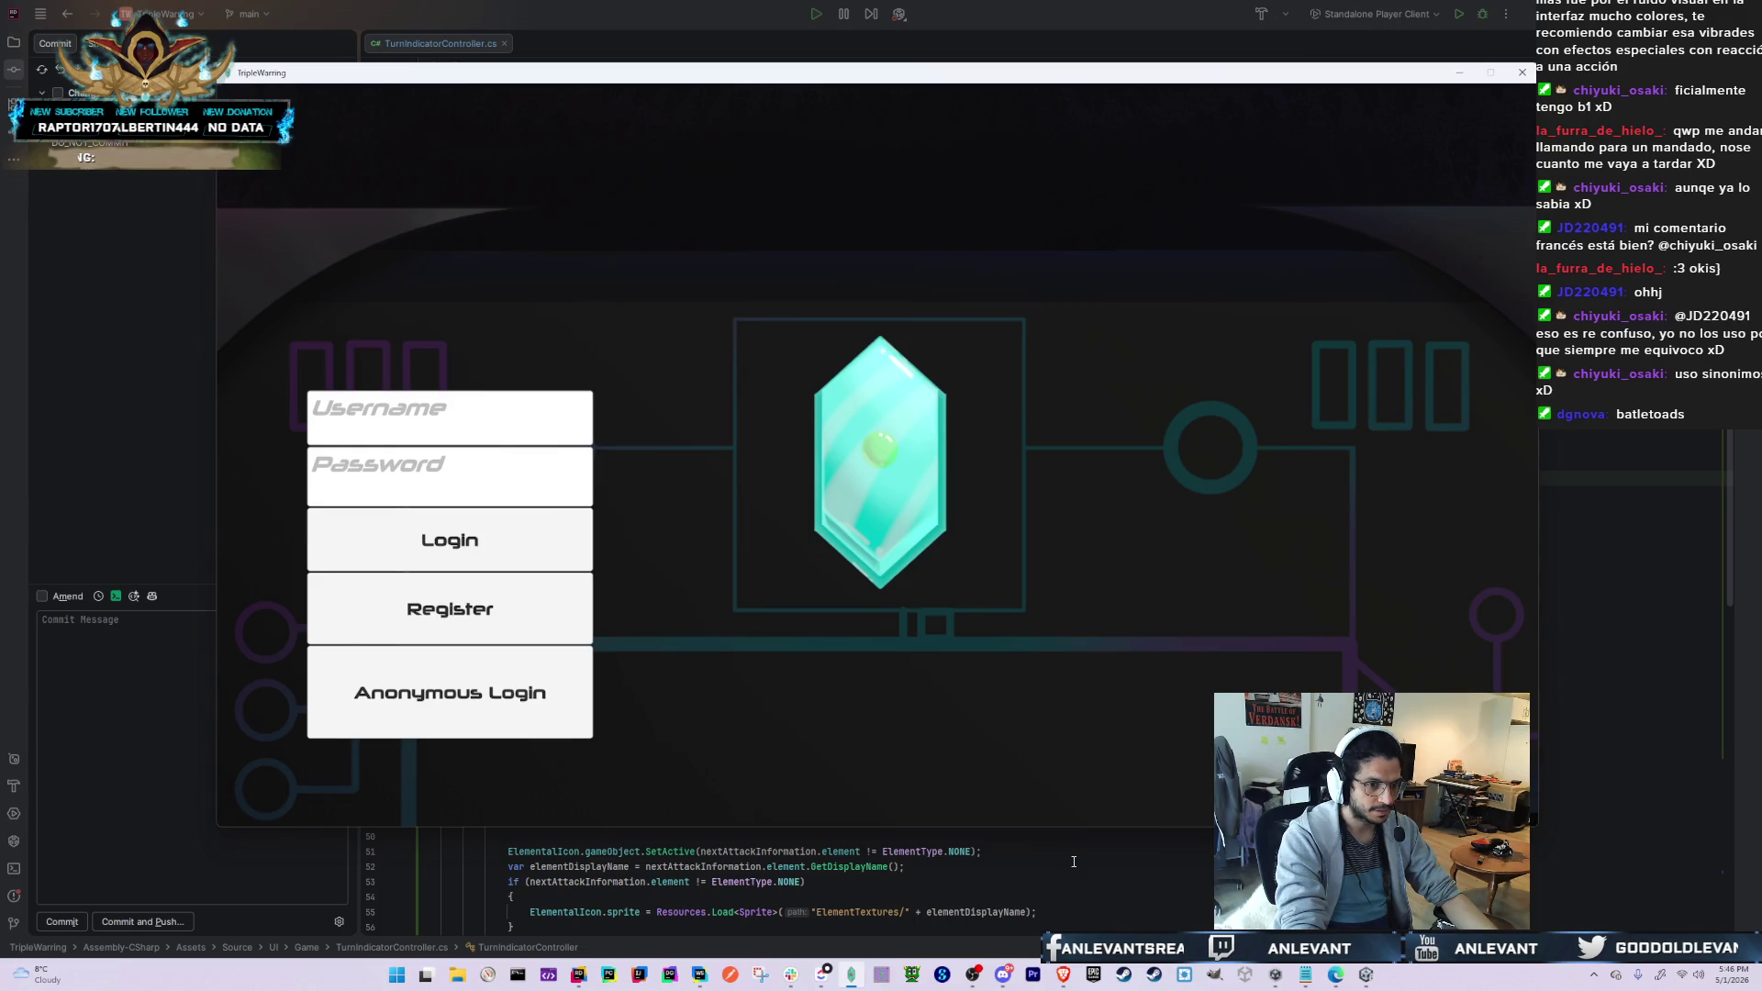
{"action": "key", "text": "alt+Tab"}
{"action": "key", "text": "alt+Tab"}
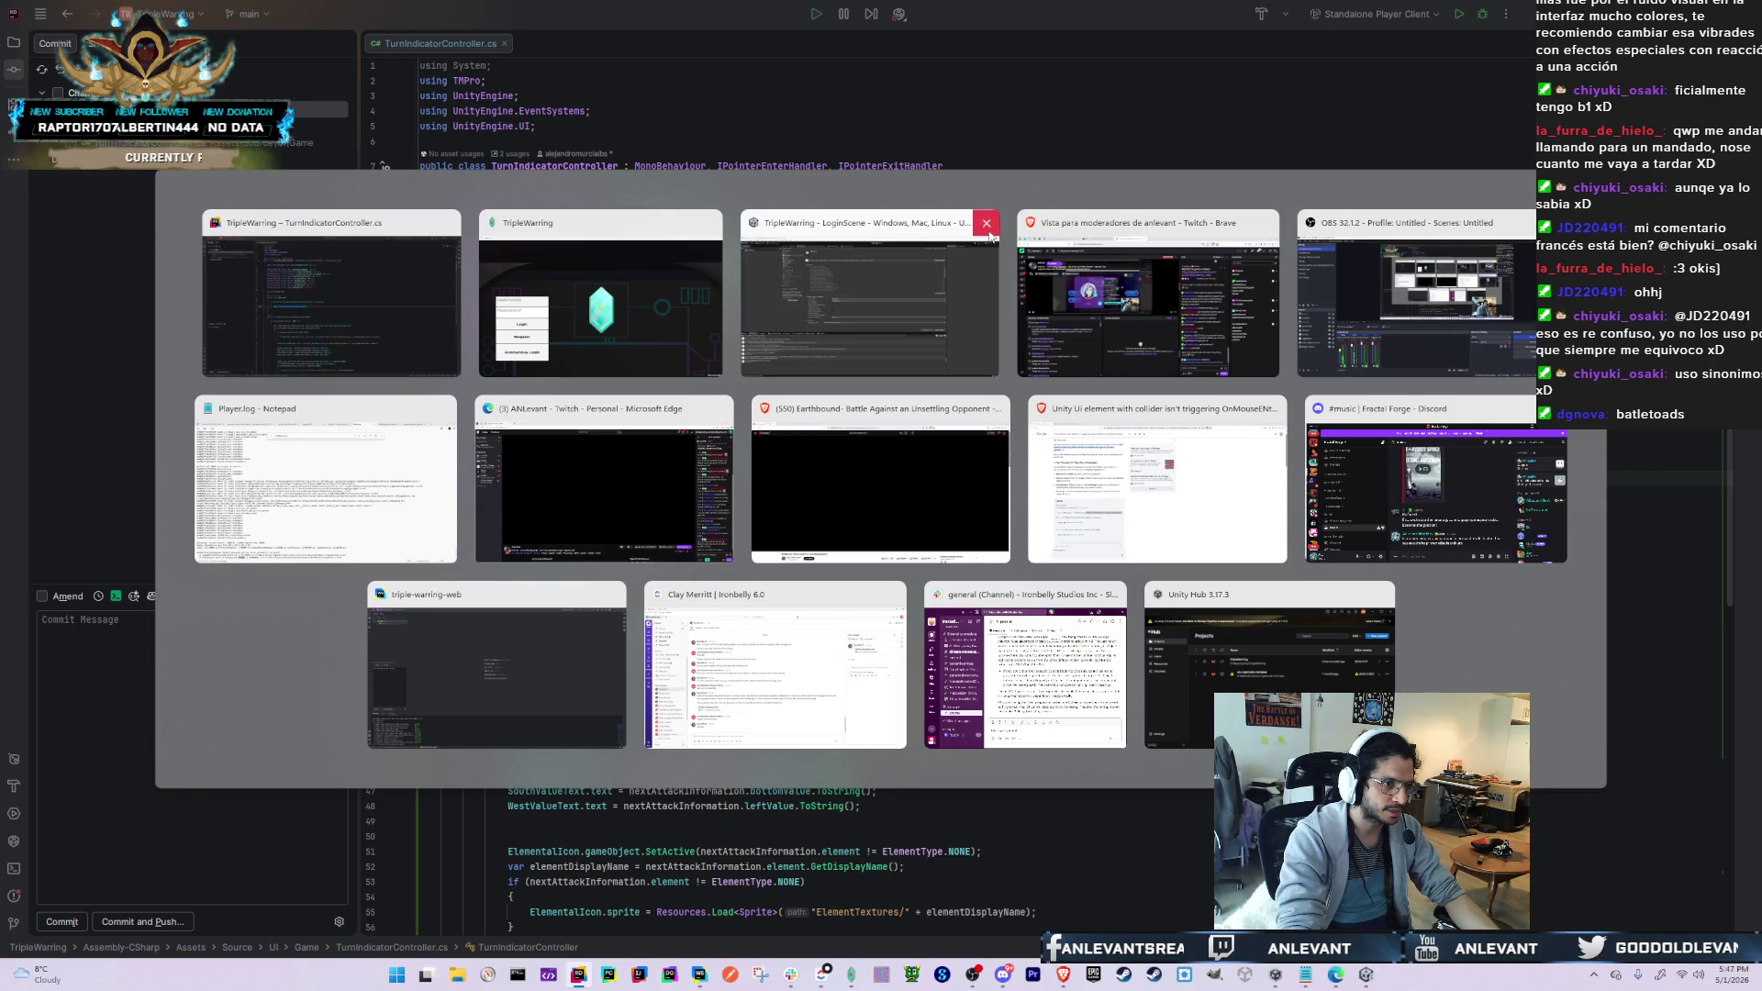
{"action": "left_click", "coordinate": [791, 351]}
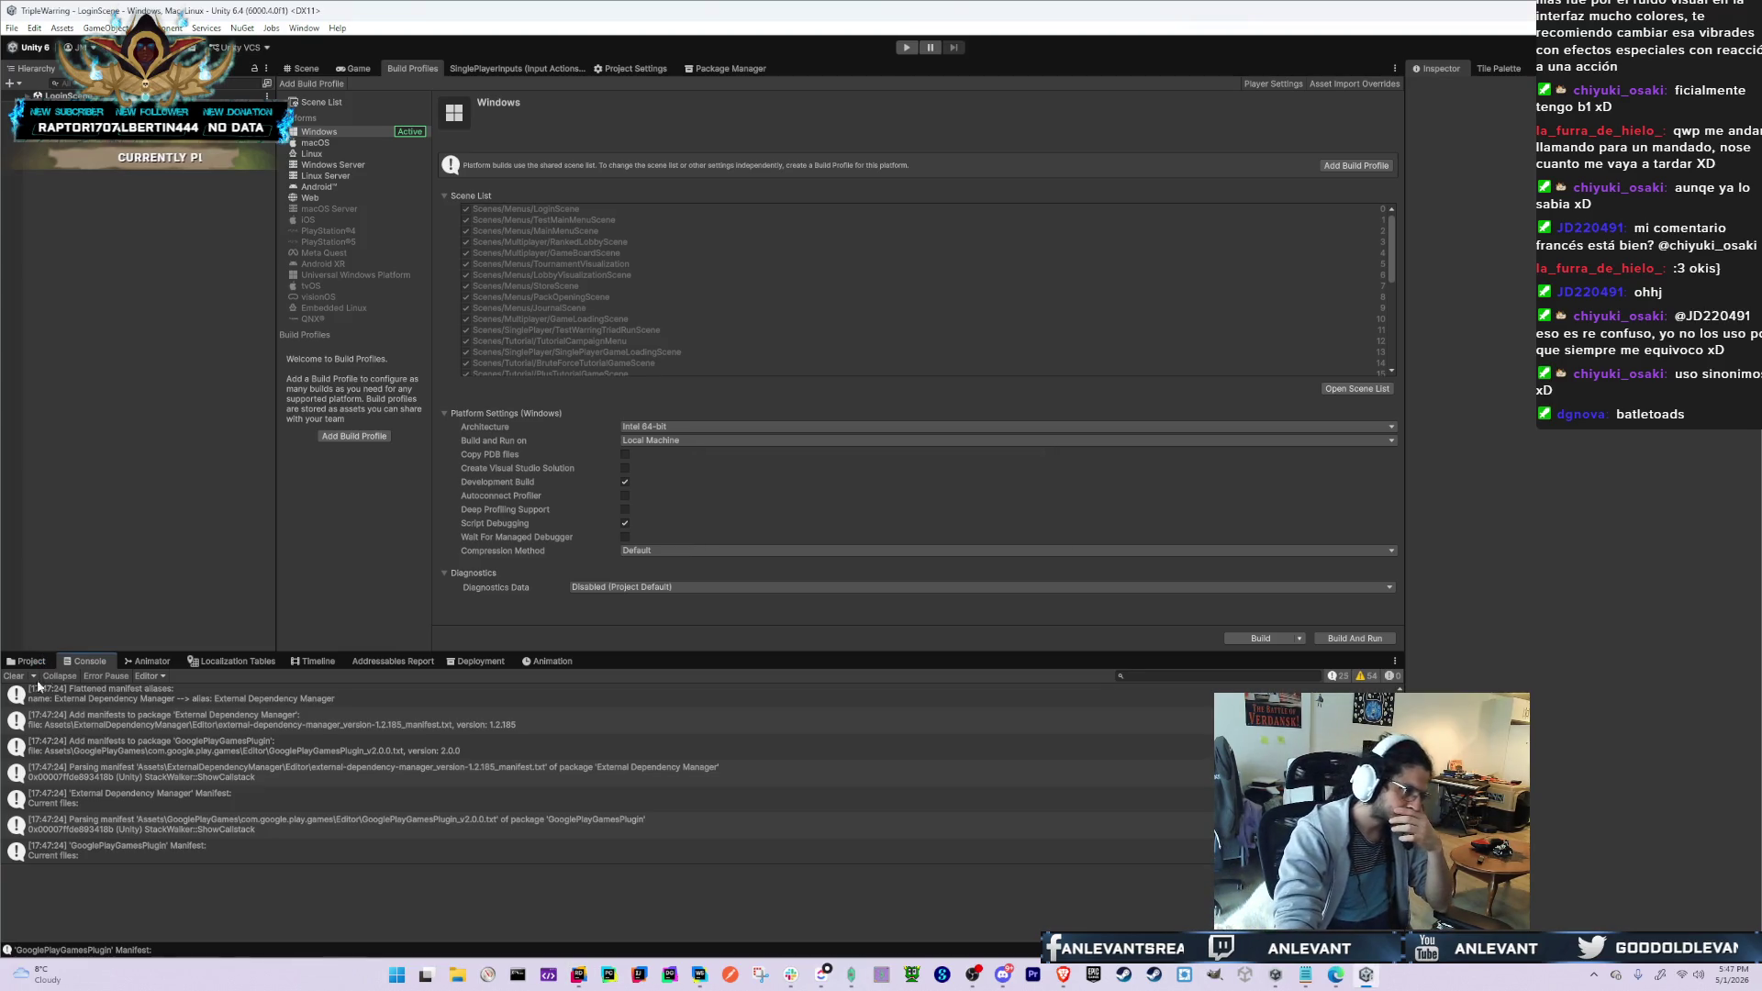
Search the Project assets for 'Ingame' and open the IngameHUD prefab.
{"action": "left_click", "coordinate": [37, 661]}
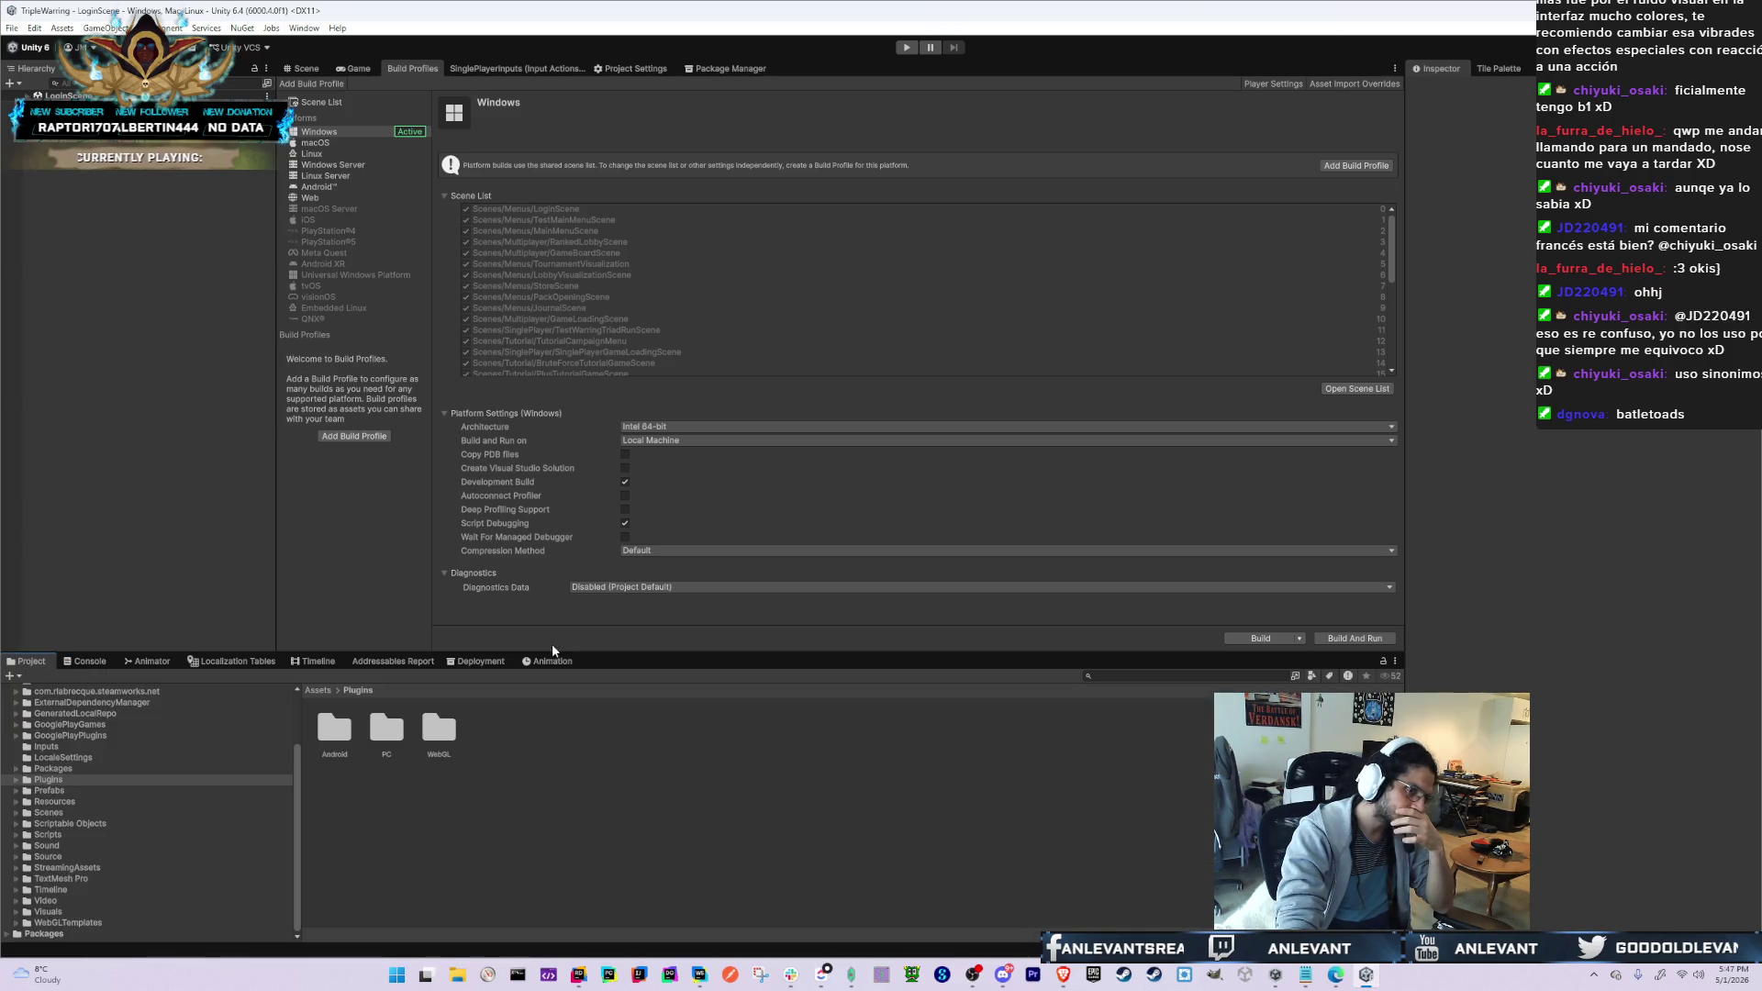
{"action": "left_click", "coordinate": [1155, 677]}
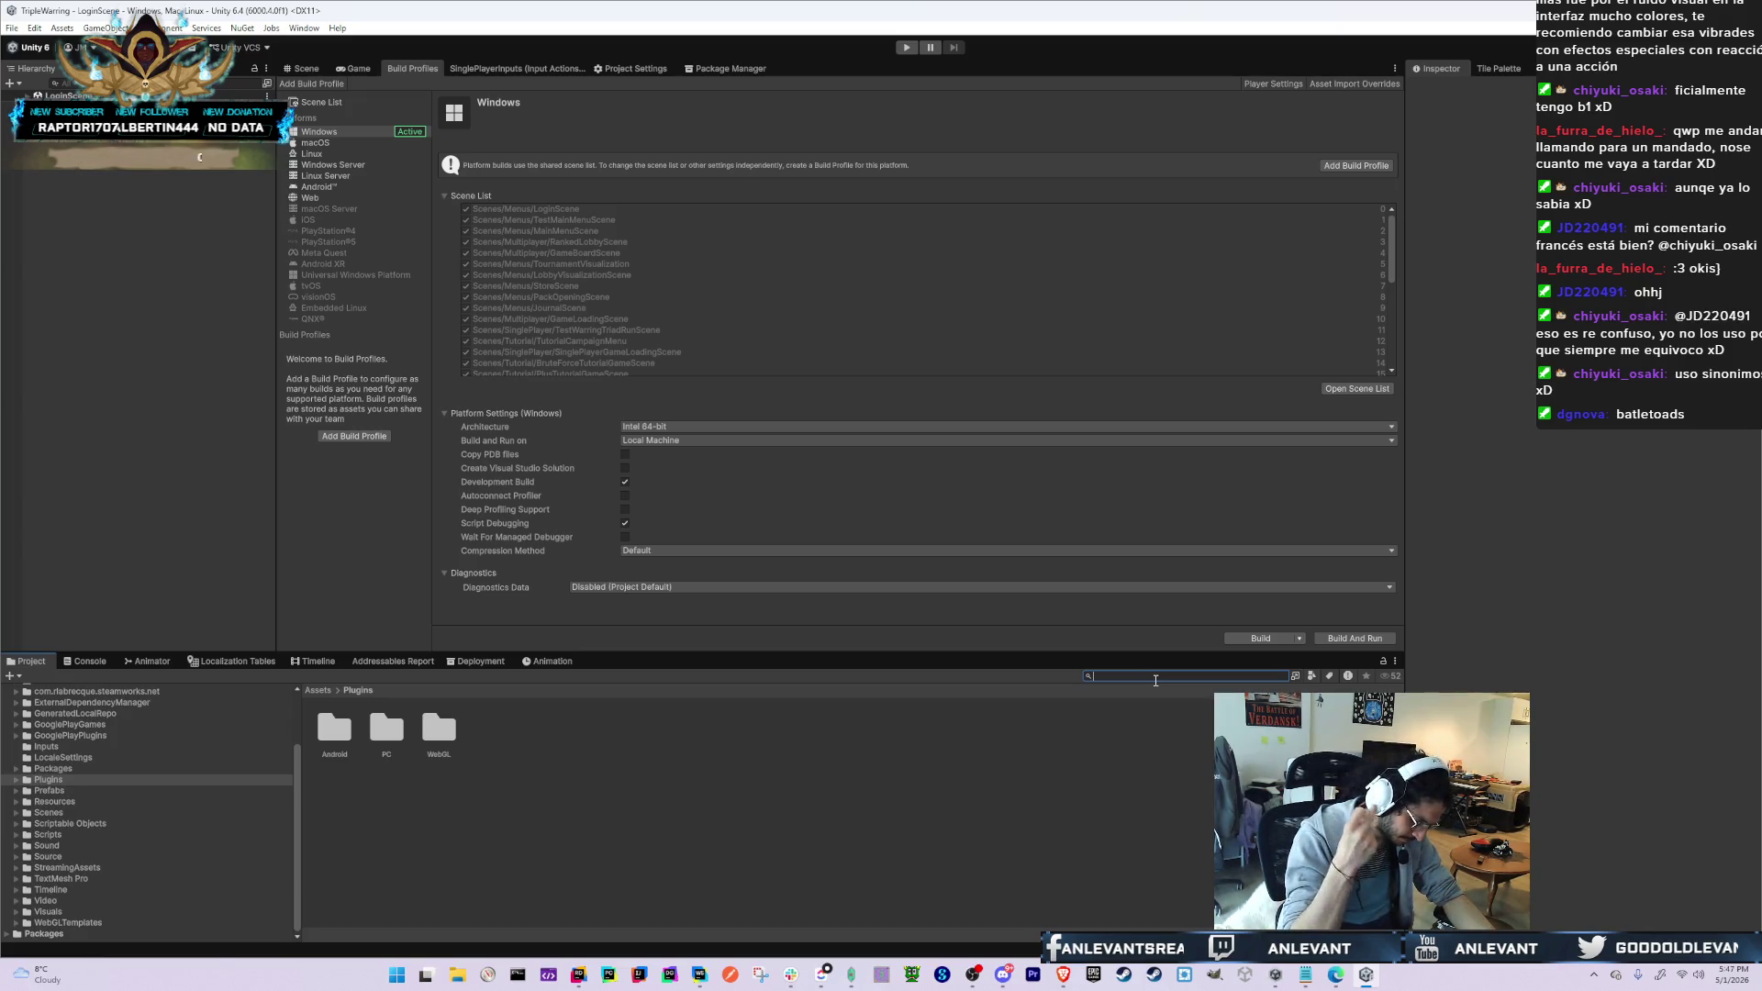
{"action": "type", "text": "IngameR"}
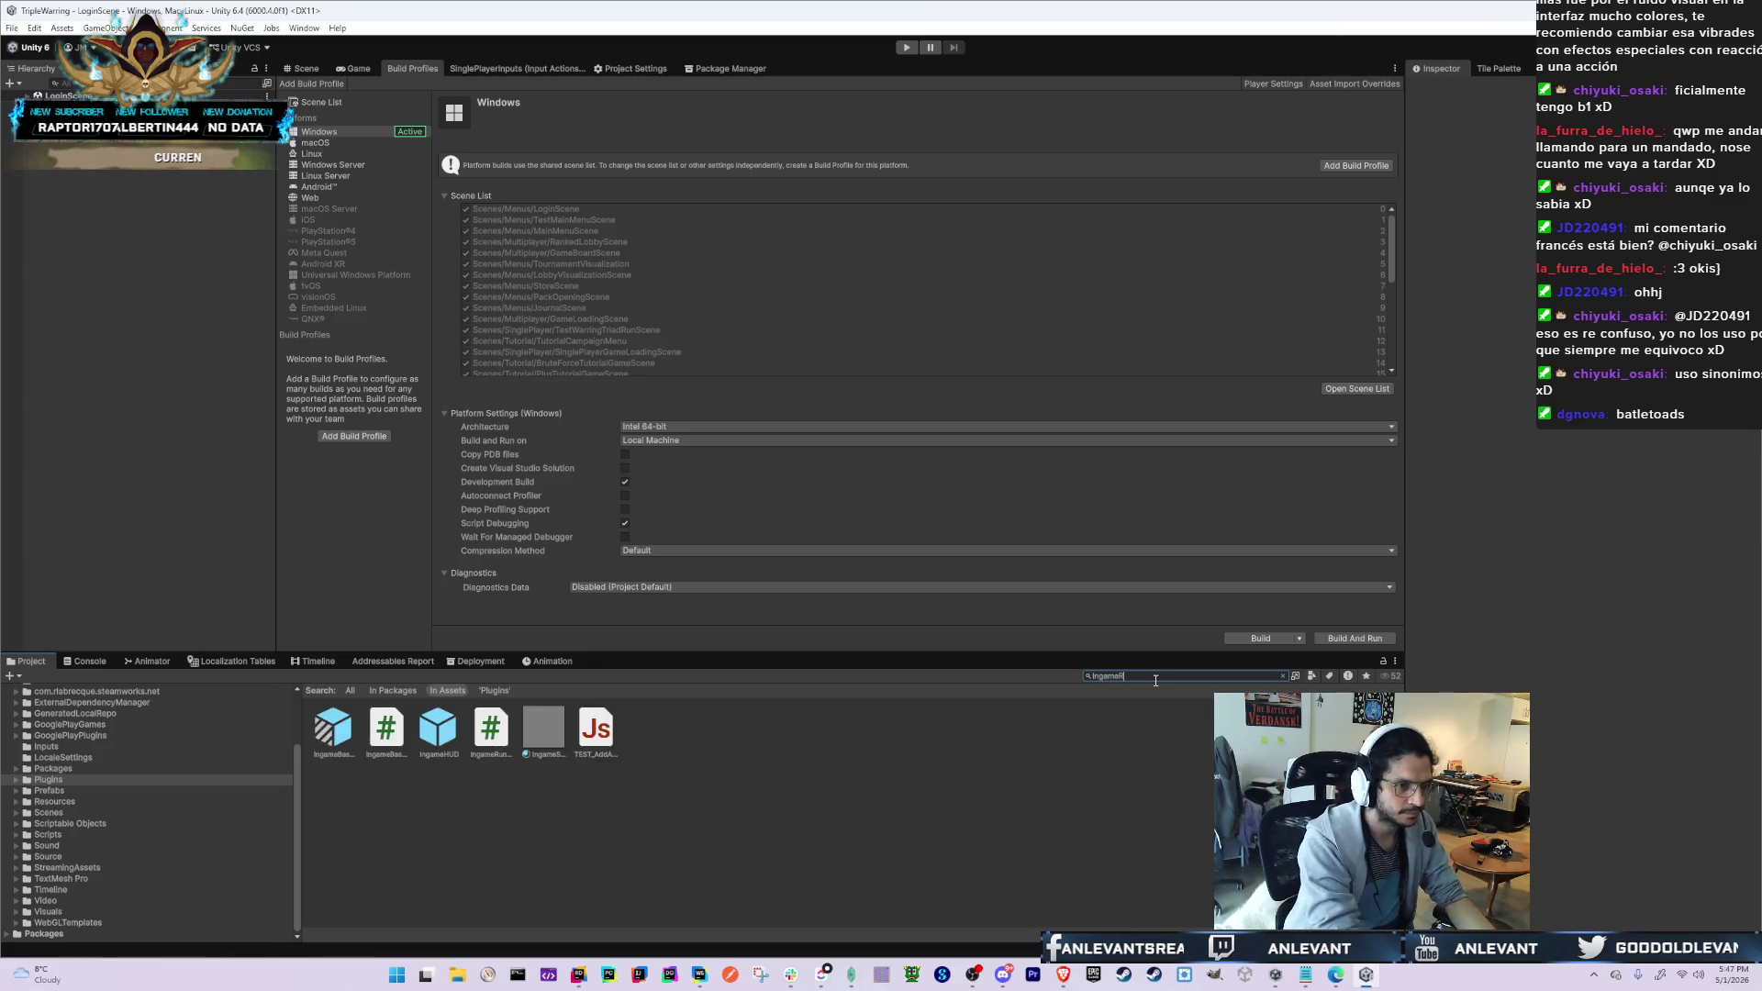
{"action": "key", "text": "BackSpace"}
{"action": "left_click", "coordinate": [438, 729]}
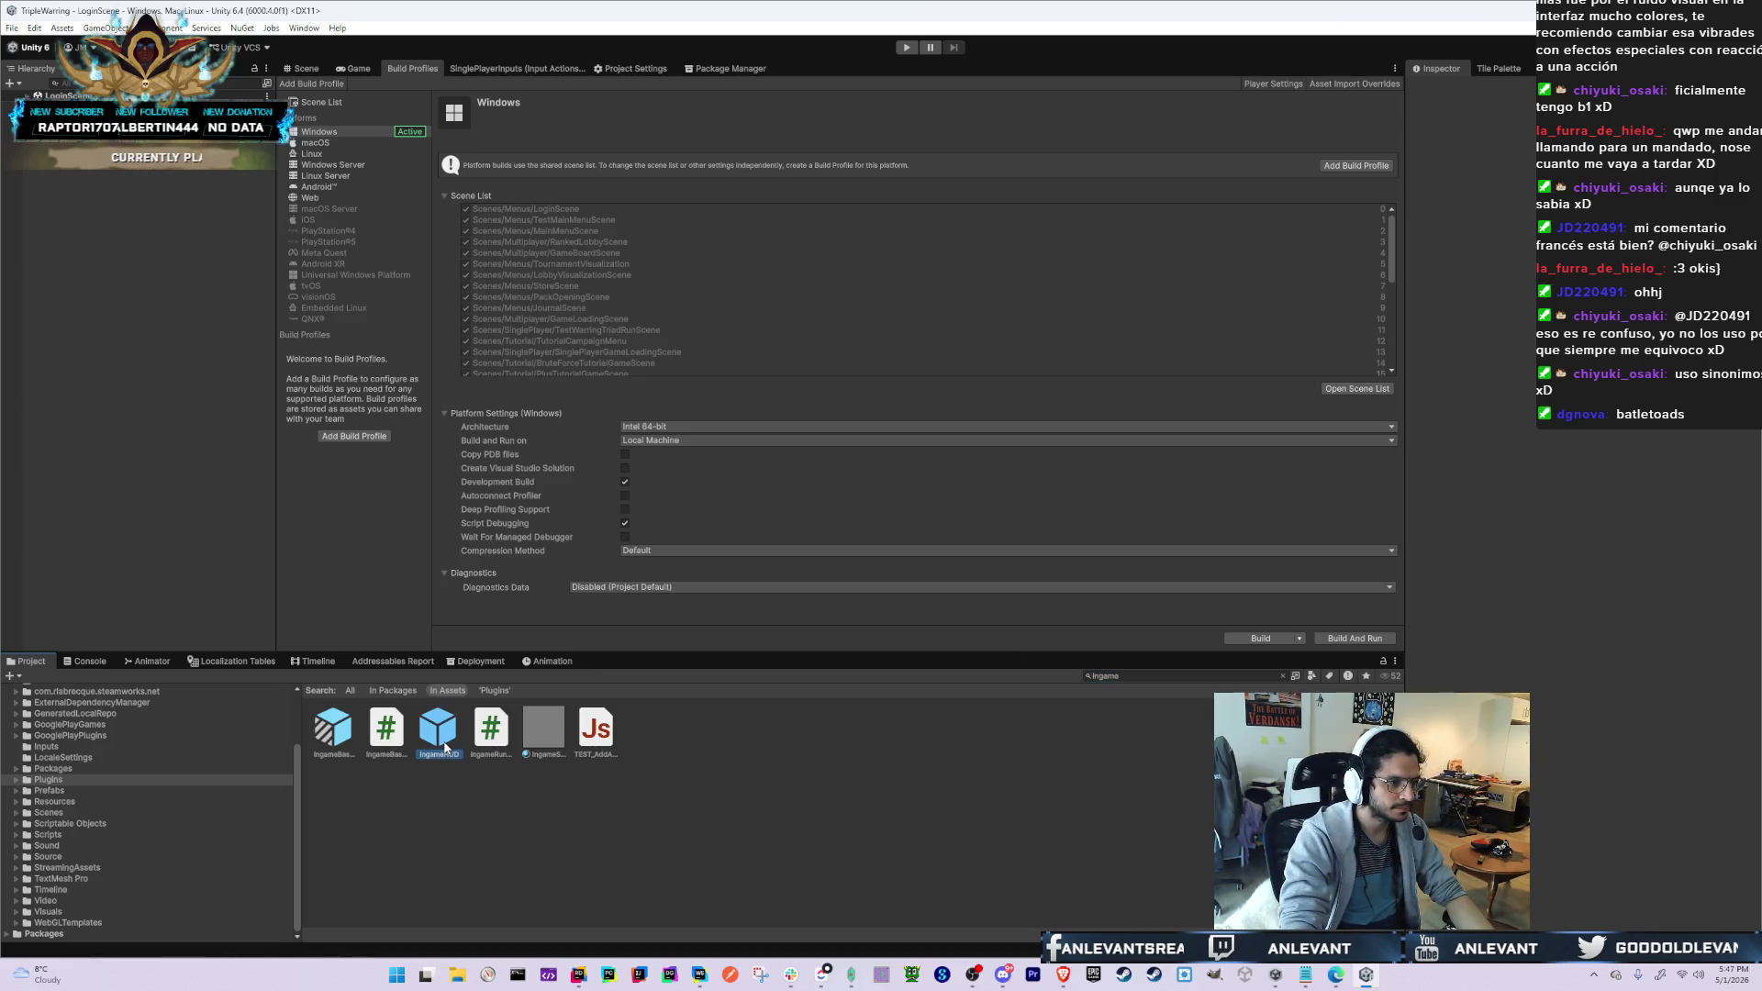
{"action": "left_click", "coordinate": [307, 71]}
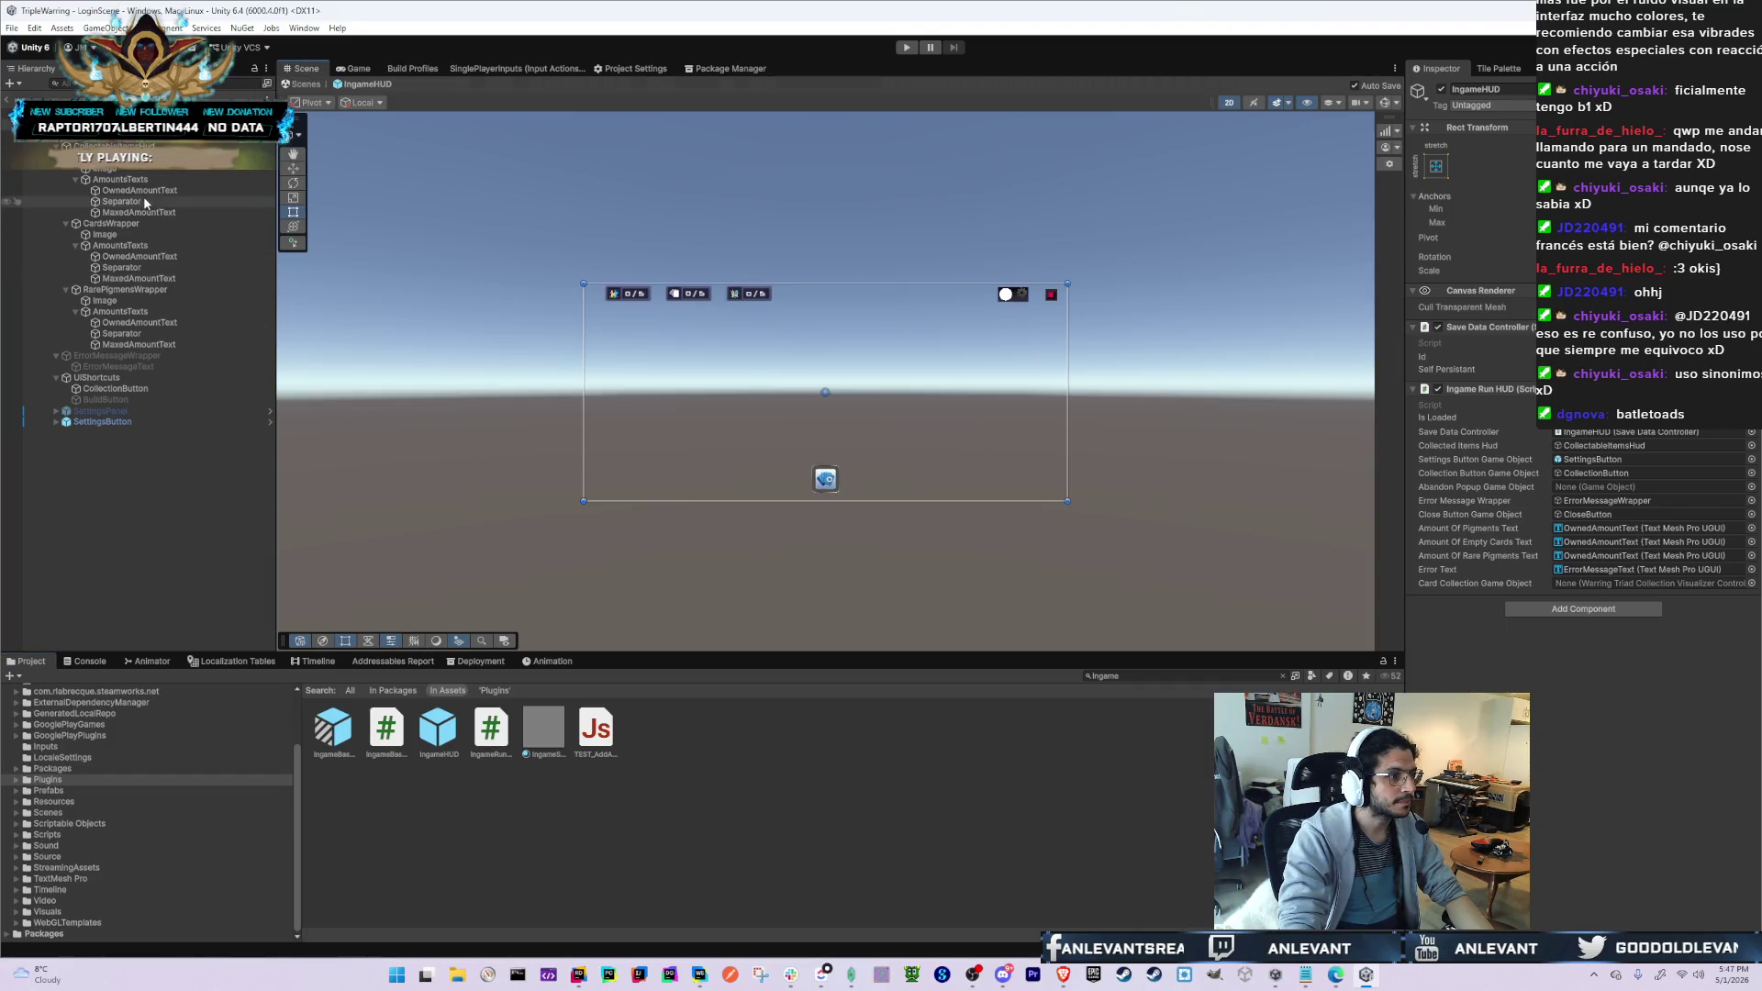
Search the Project for 'Warring' and open WarringTriadRunScene.
{"action": "left_click", "coordinate": [1129, 677]}
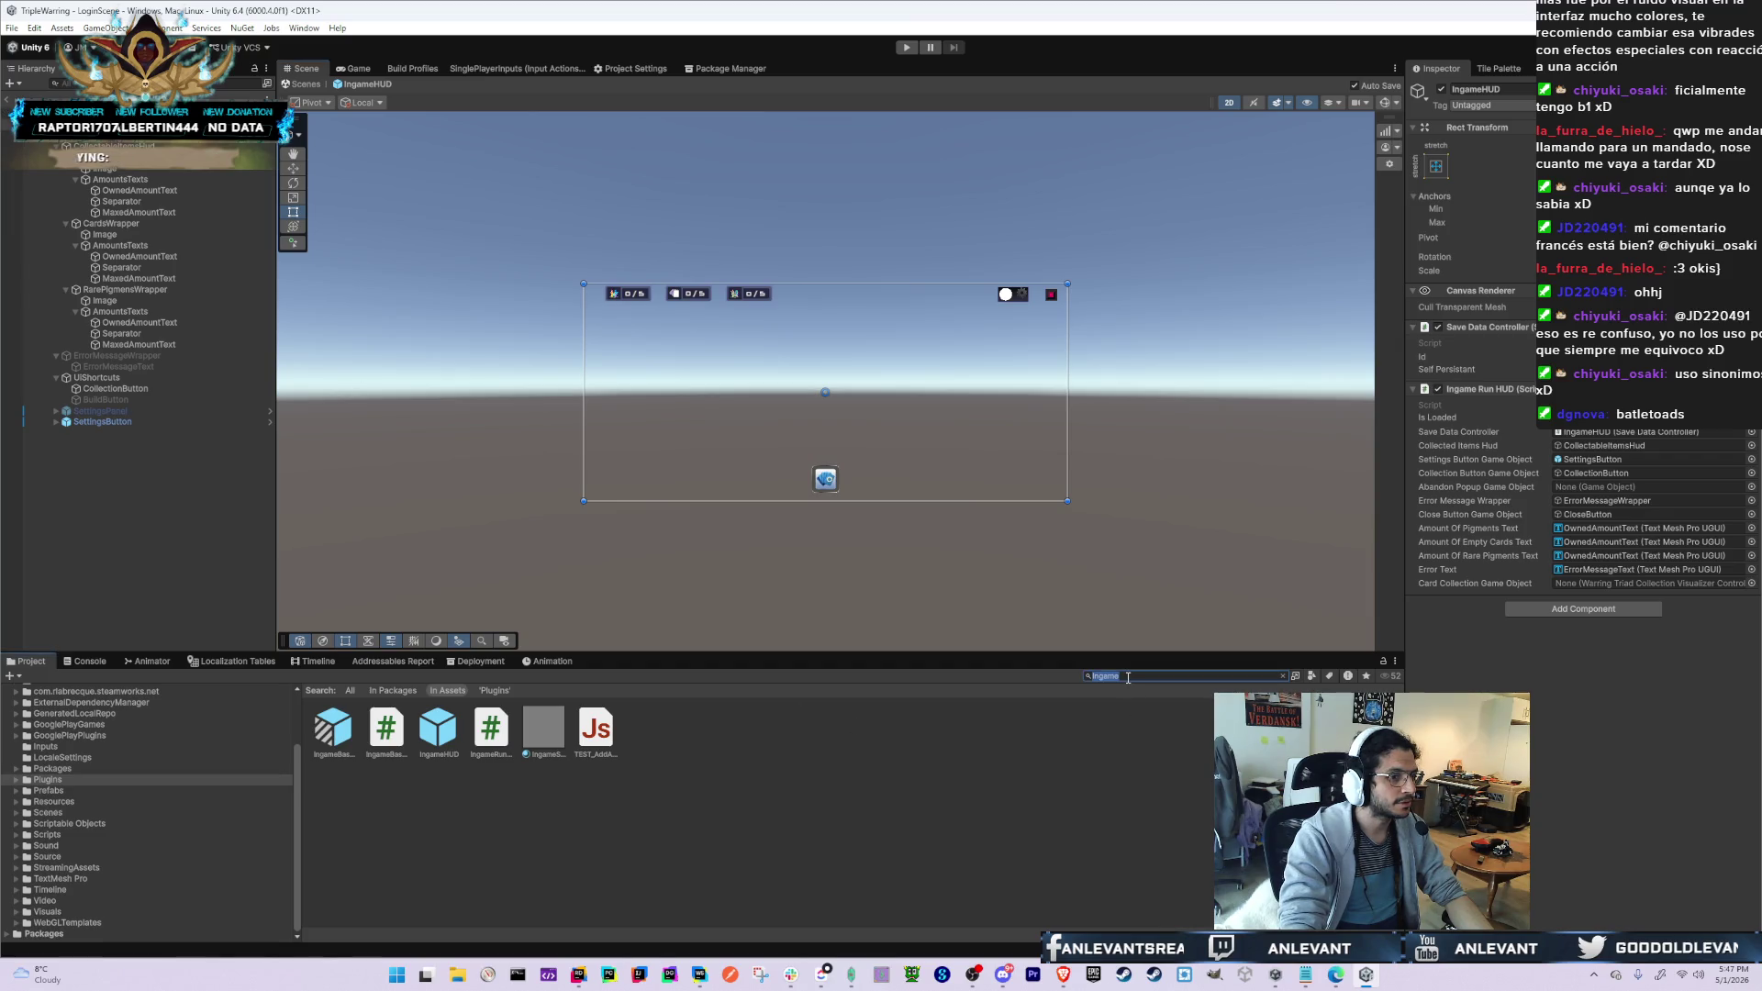
{"action": "type", "text": "eH"}
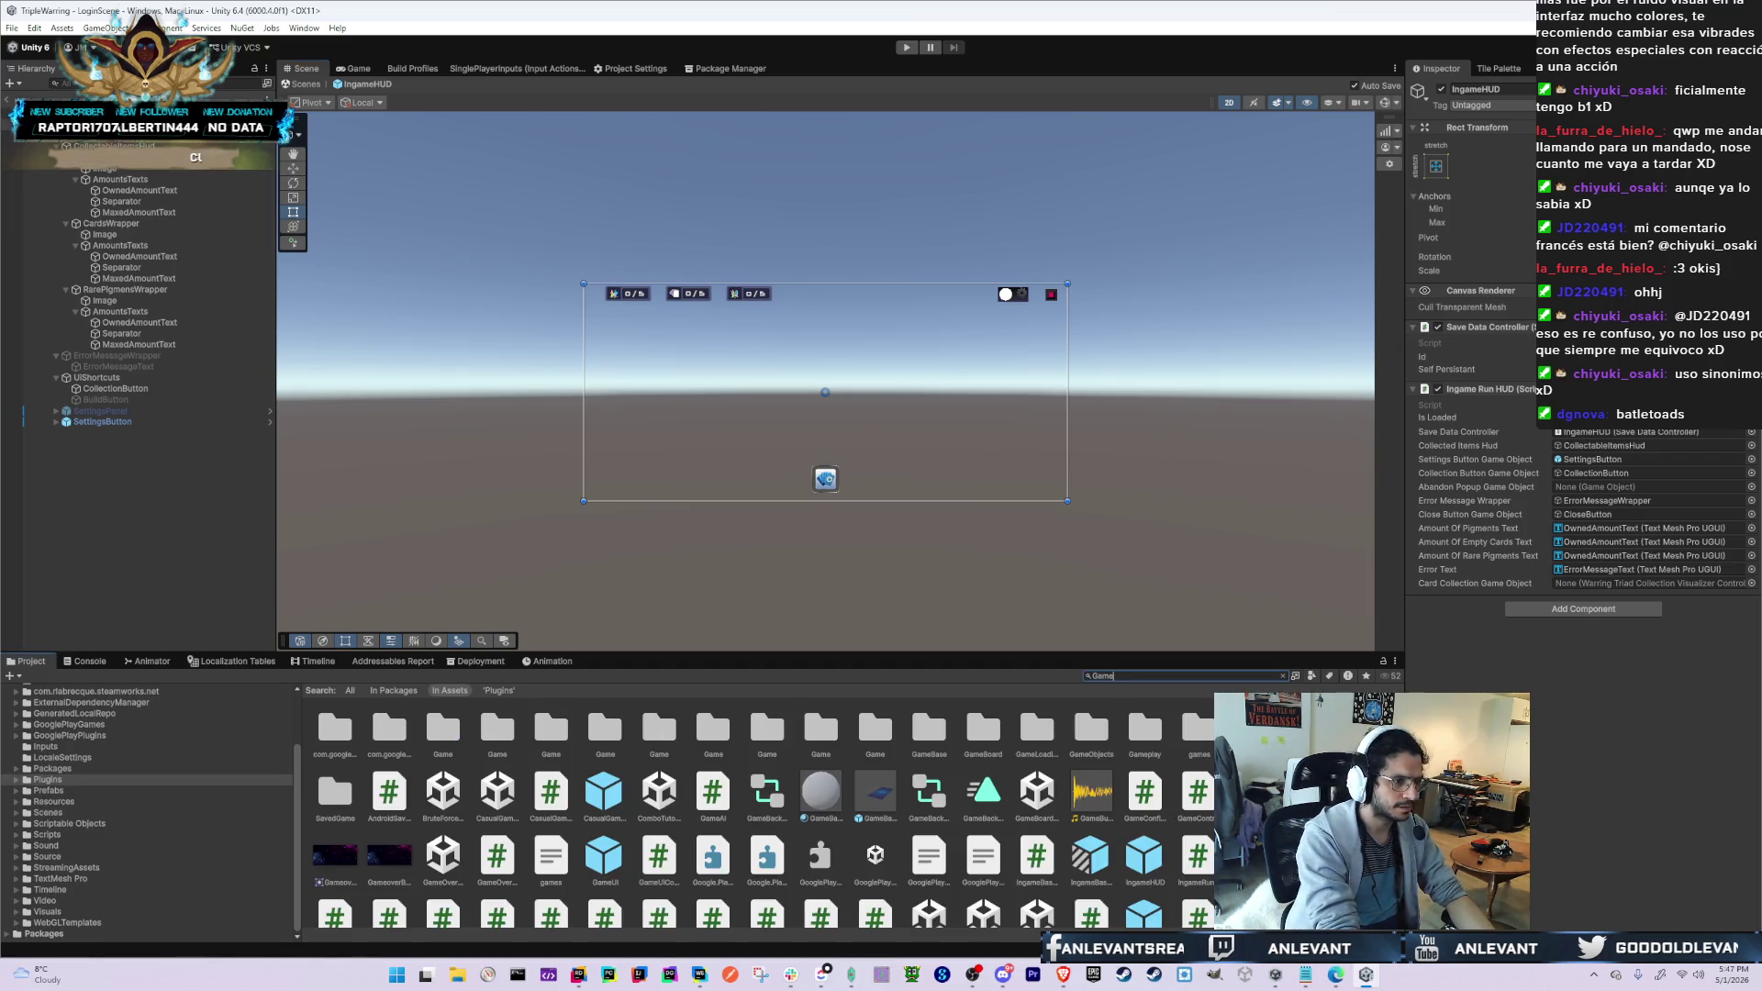
{"action": "type", "text": "ug"}
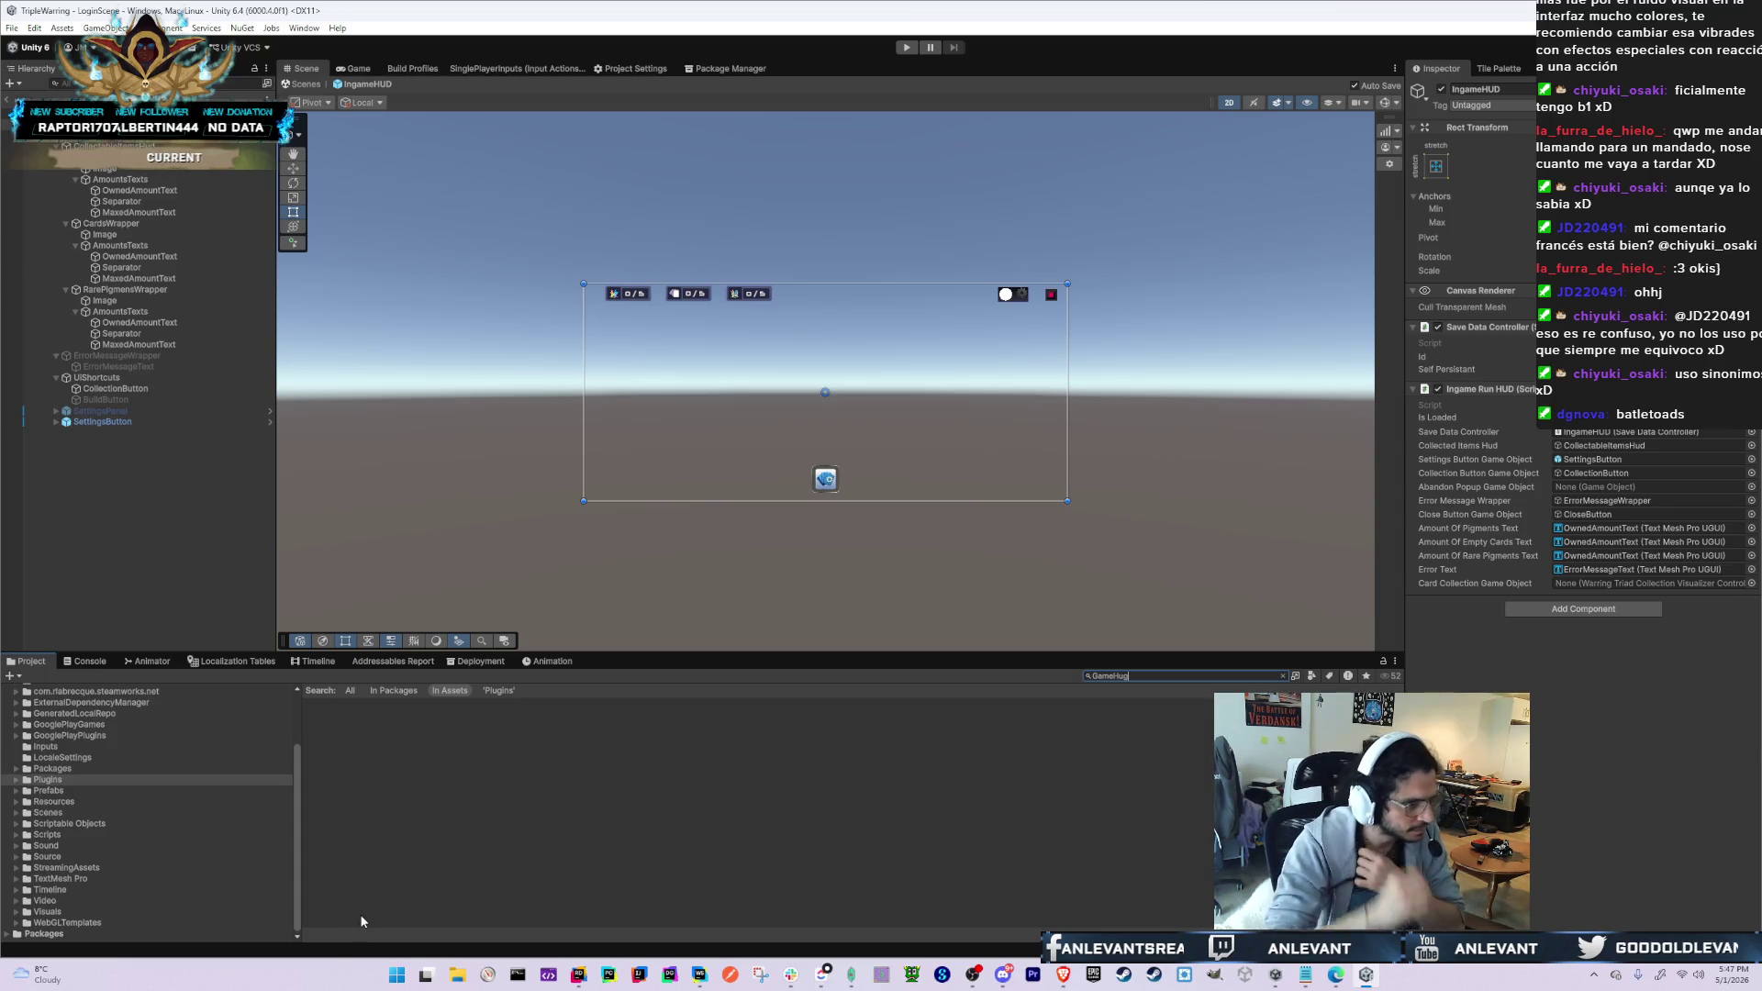
{"action": "key", "text": "ctrl+a"}
{"action": "type", "text": "Warring"}
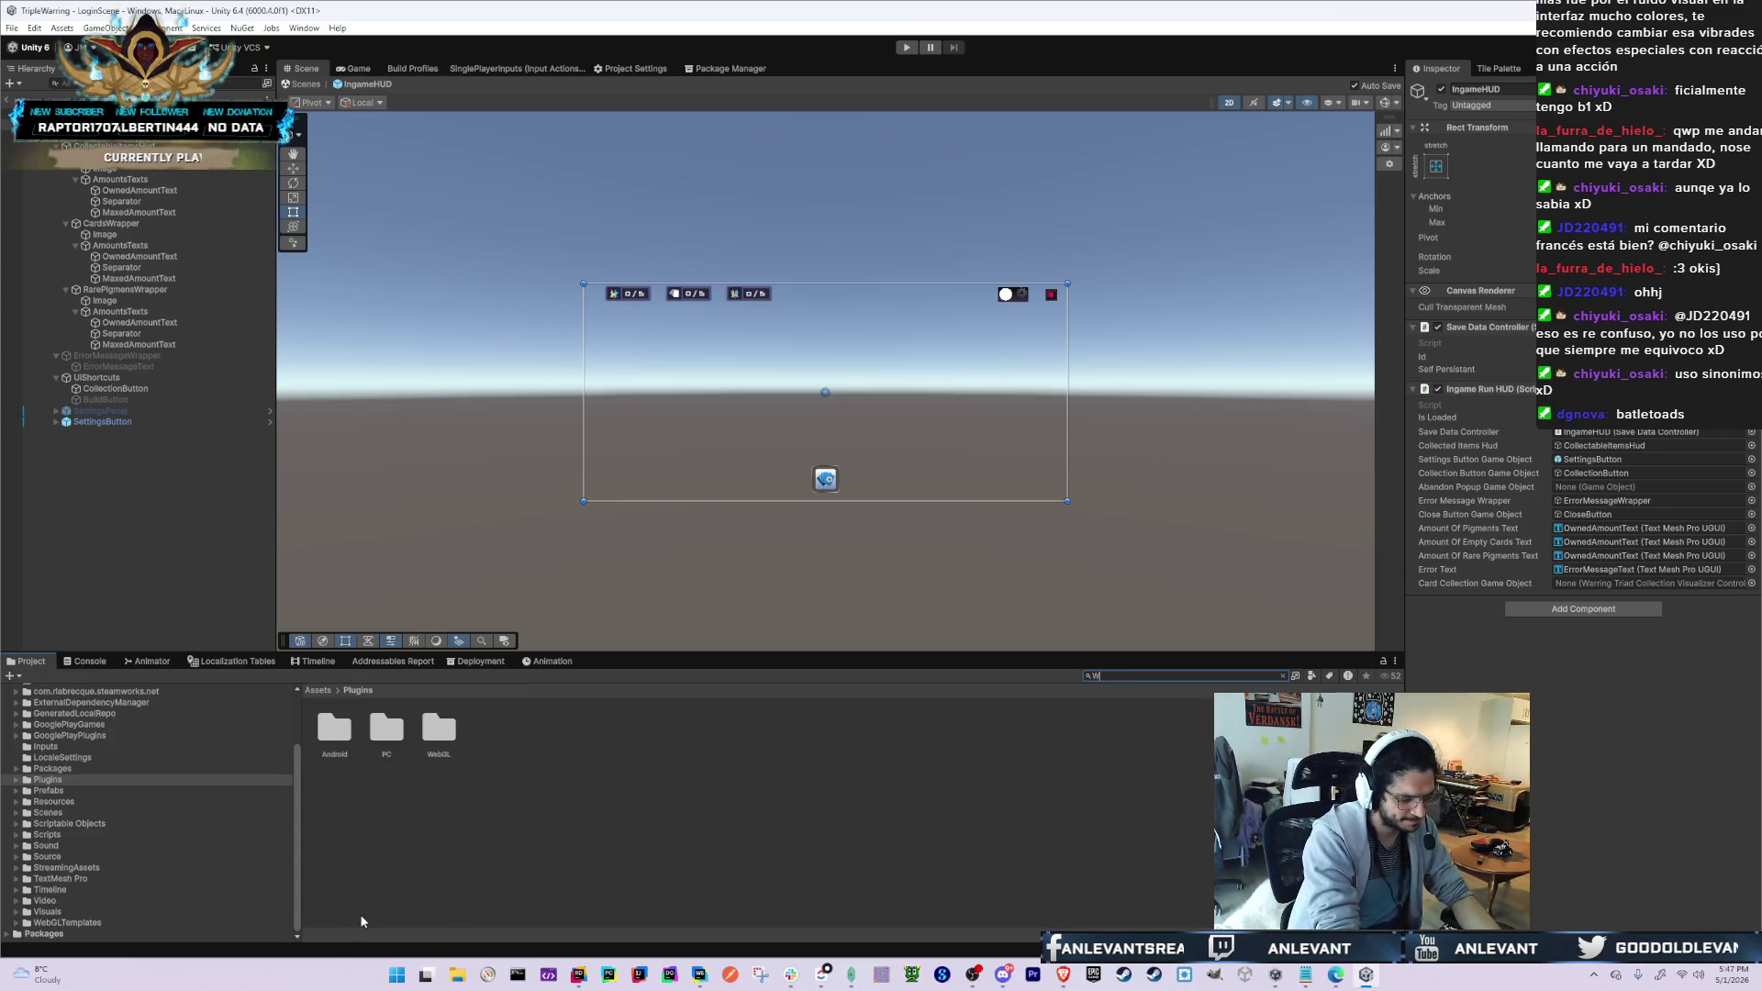
{"action": "left_click", "coordinate": [335, 856]}
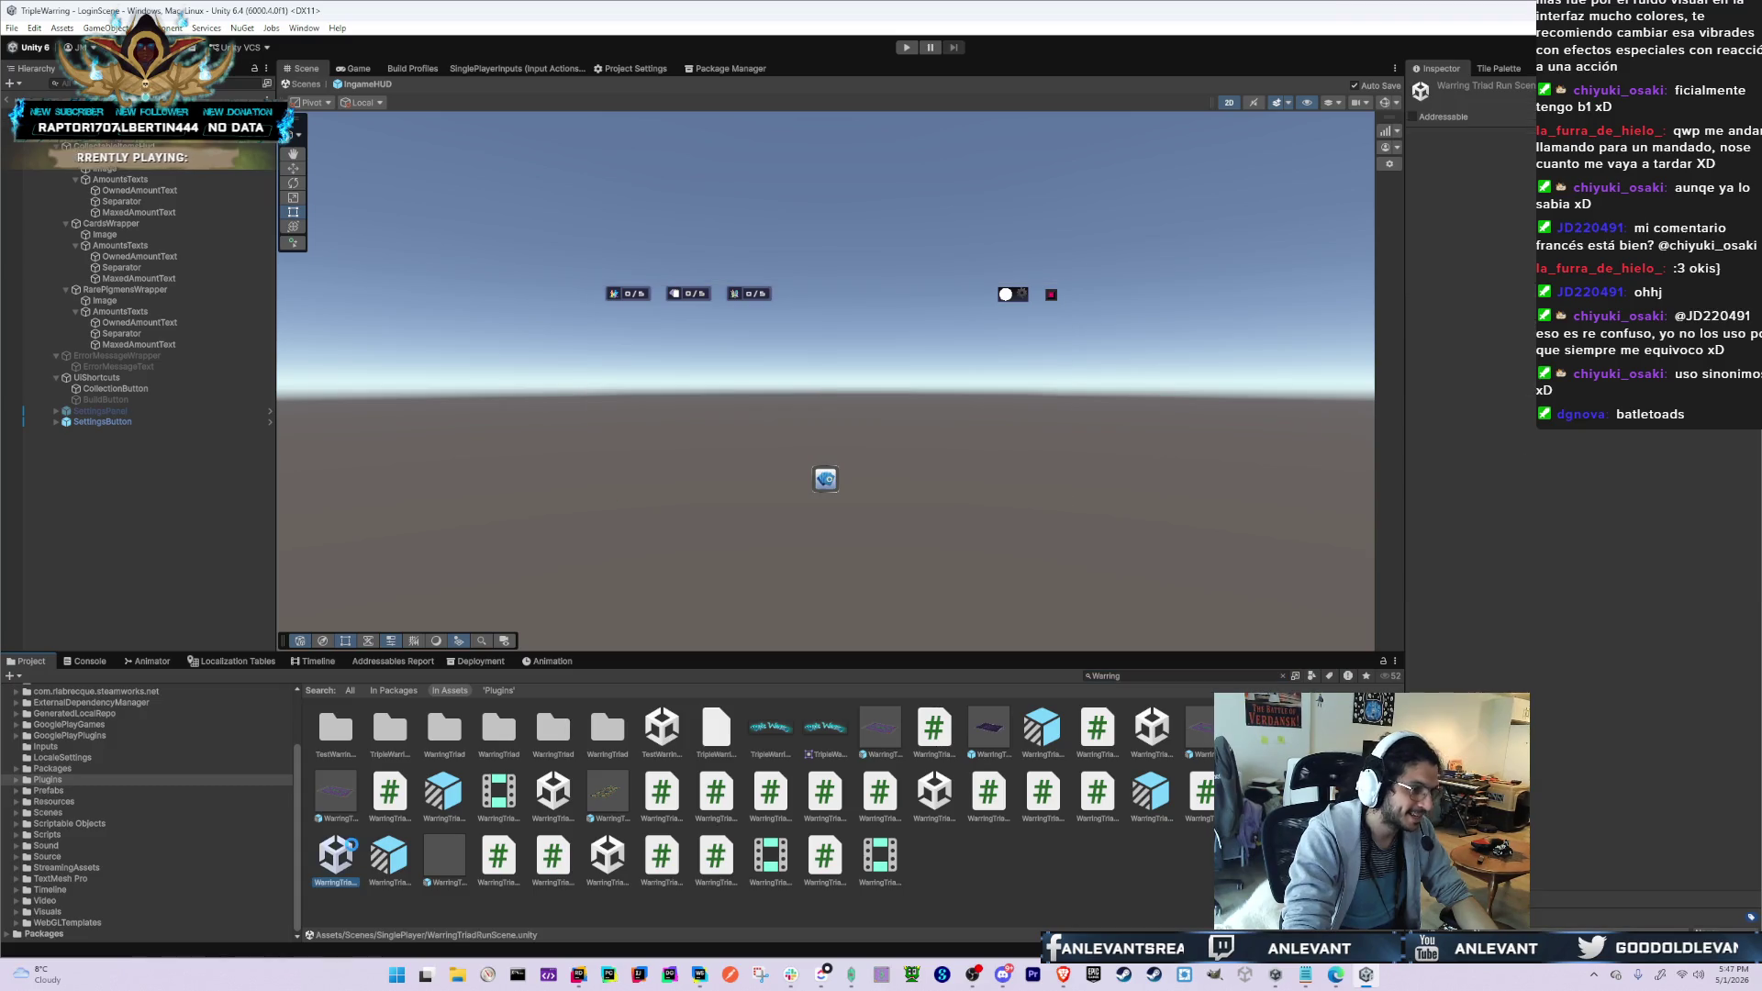
{"action": "double_click", "coordinate": [335, 855]}
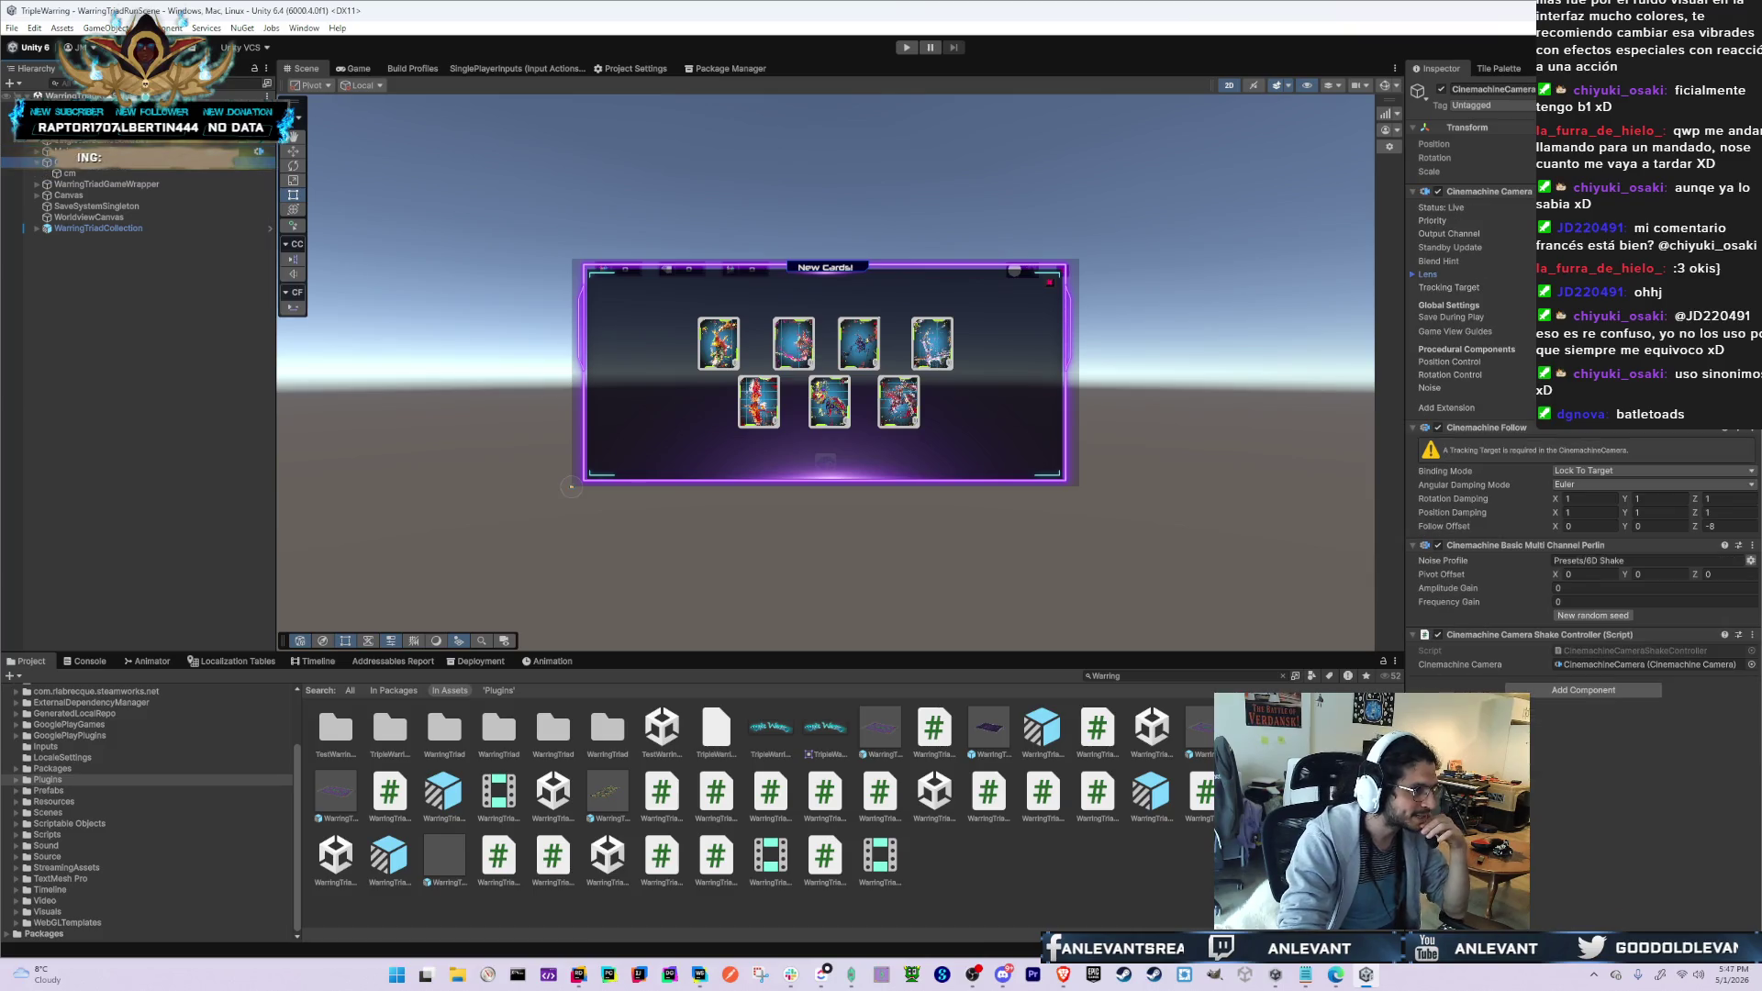
Select GameUI and ping its UI Controller script in the Project window.
{"action": "left_click", "coordinate": [571, 486]}
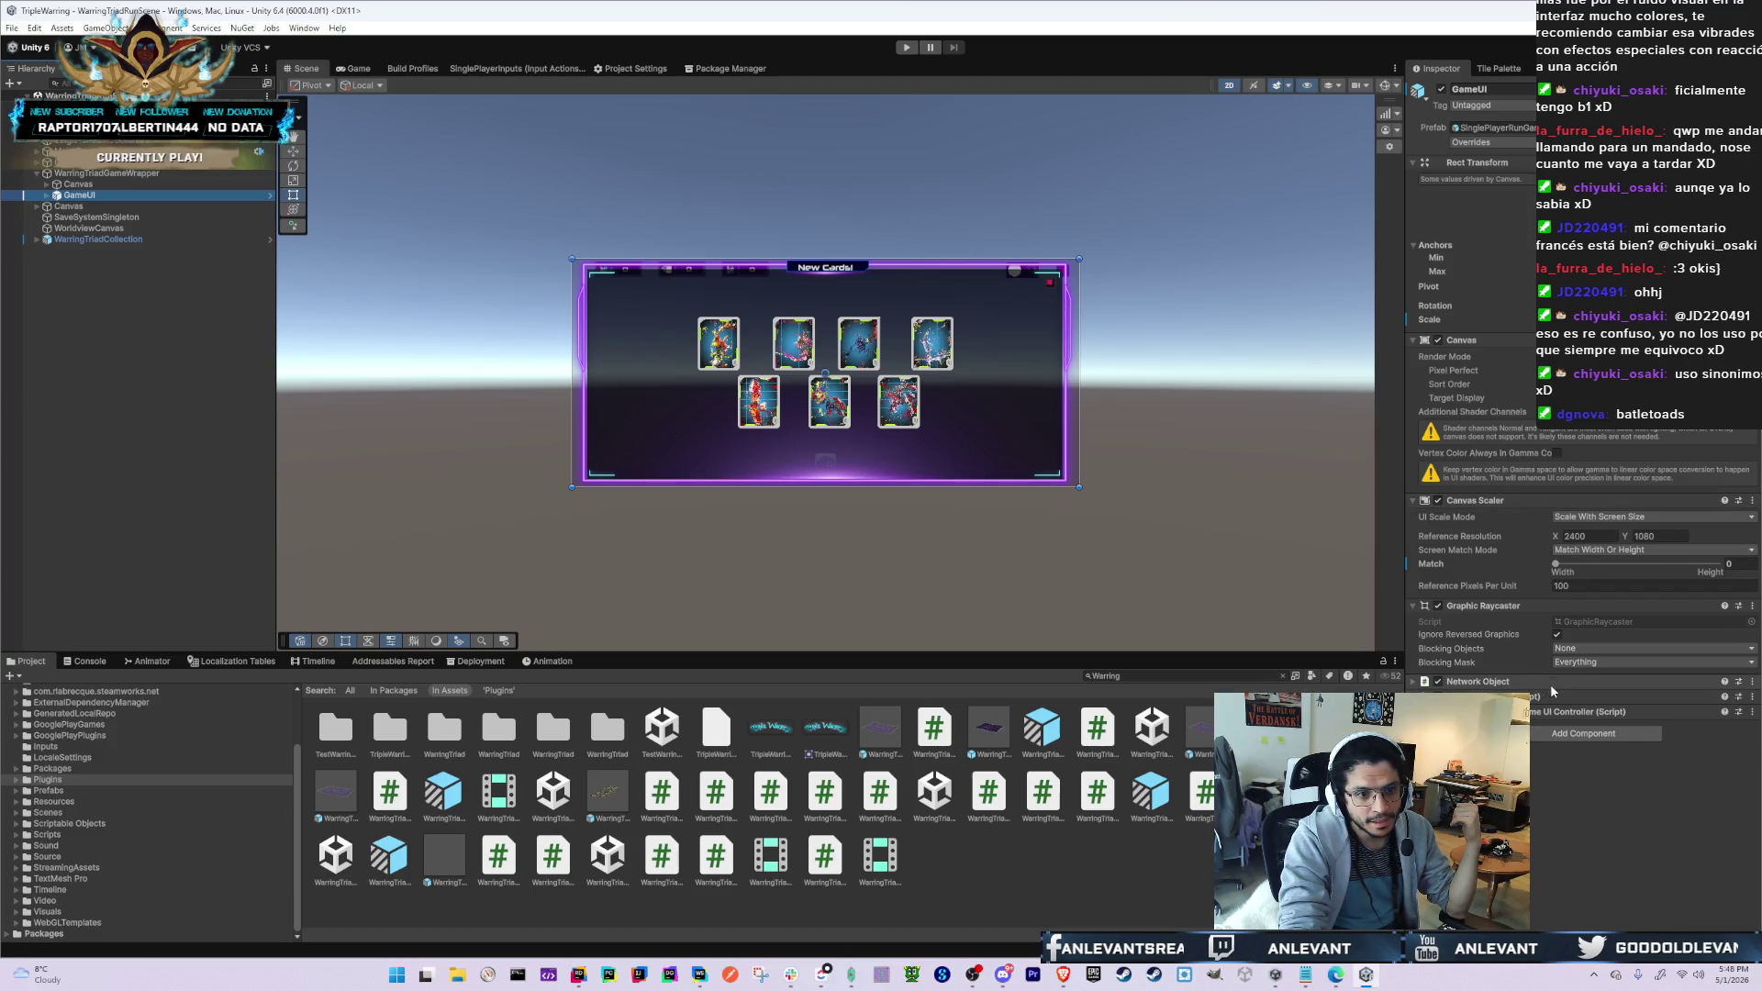
{"action": "left_click", "coordinate": [1569, 715]}
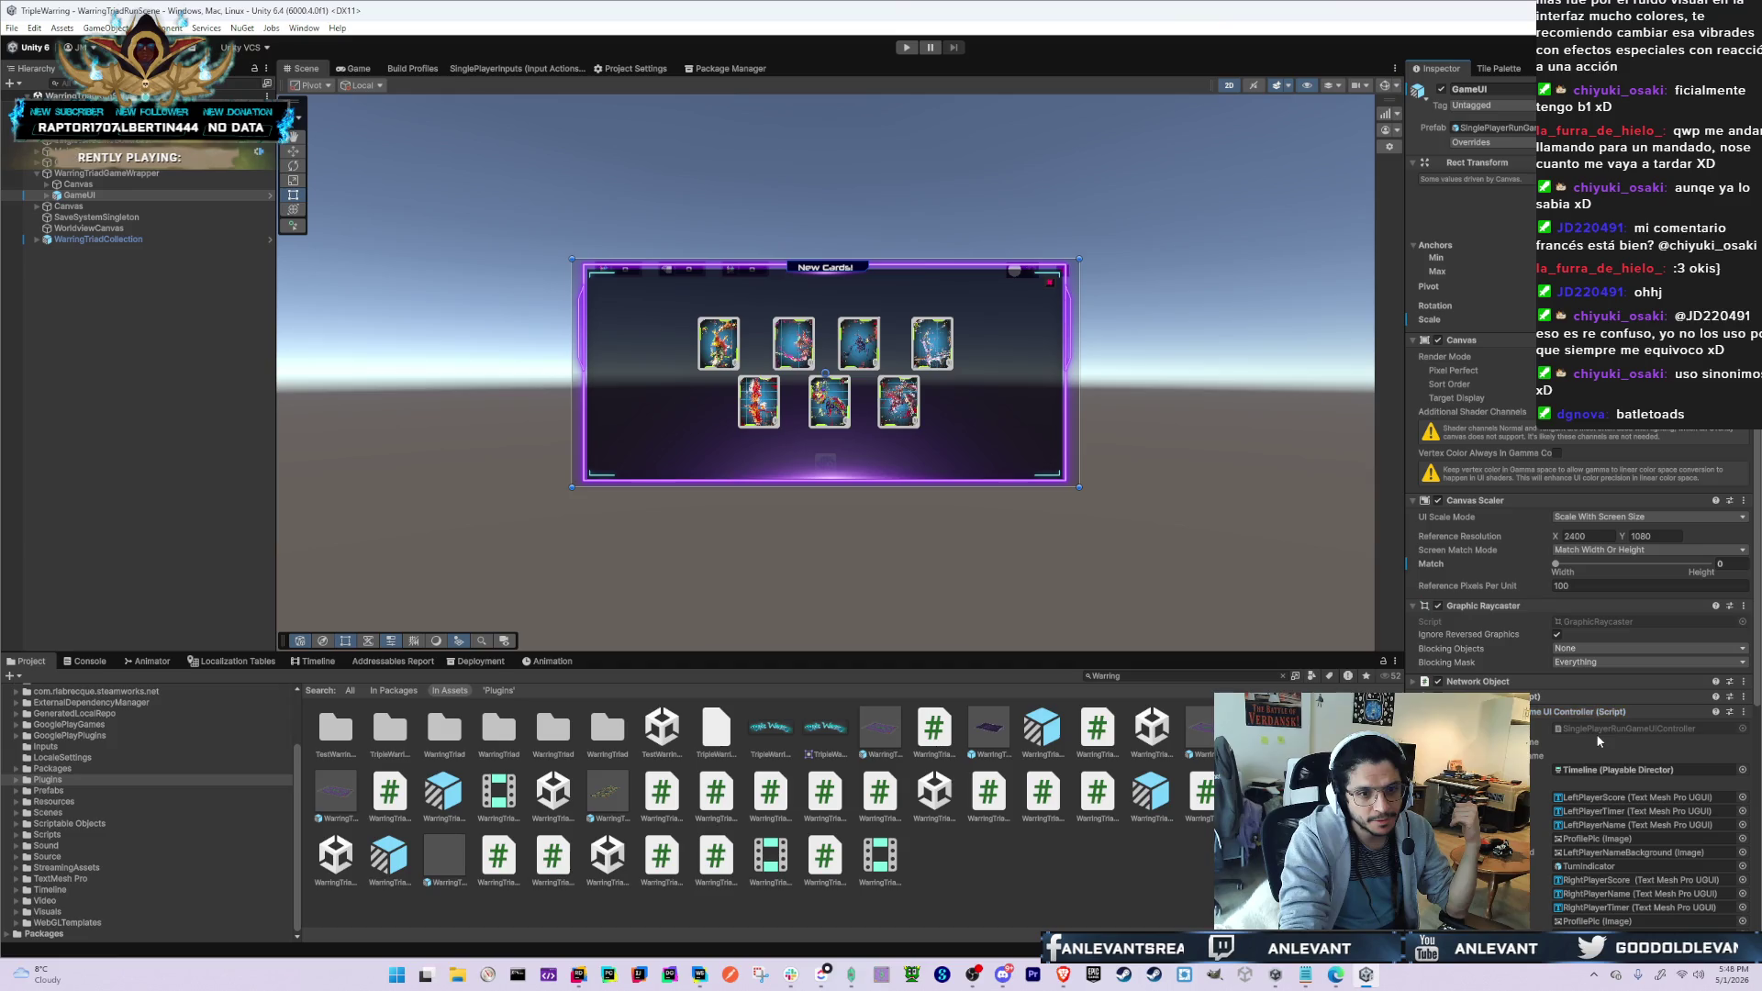
{"action": "left_click", "coordinate": [1599, 729]}
Open the GameUI prefab (SinglePlayerRunGameUI) in context via Prefab > Open Asset in Context.
{"action": "right_click", "coordinate": [134, 194]}
{"action": "mouse_move", "coordinate": [259, 437]}
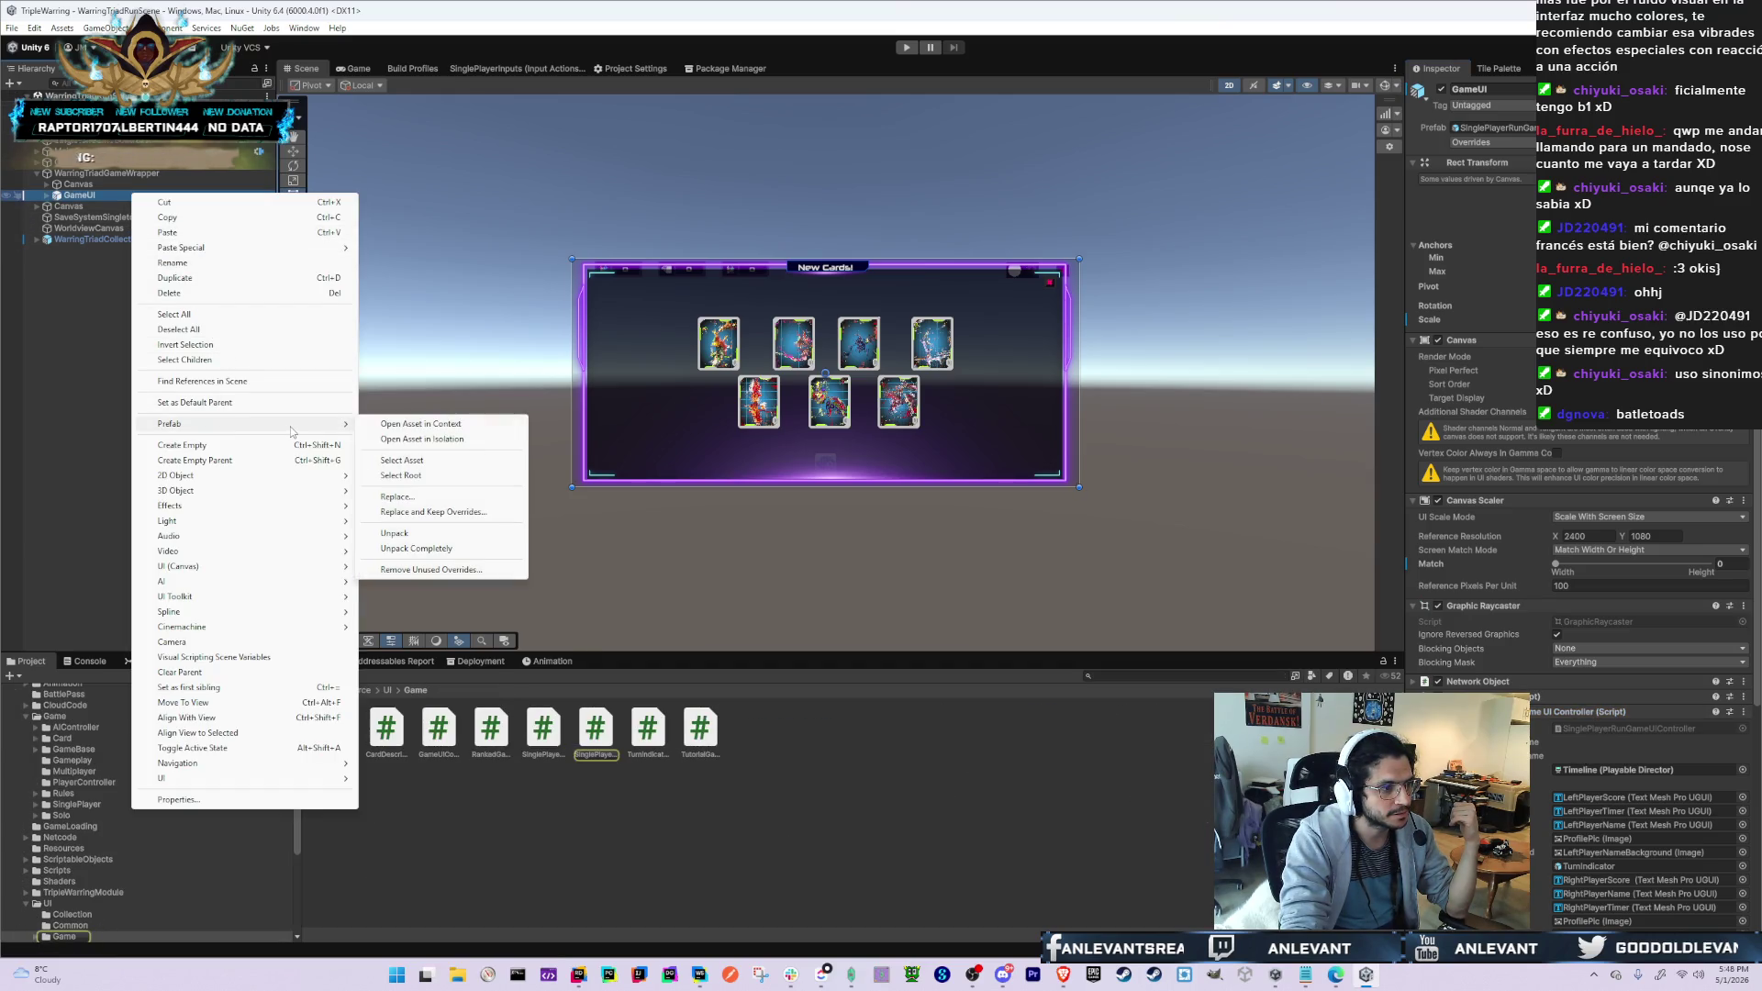
{"action": "left_click", "coordinate": [482, 442]}
{"action": "scroll", "coordinate": [815, 371], "scroll_direction": "down", "scroll_amount": 5}
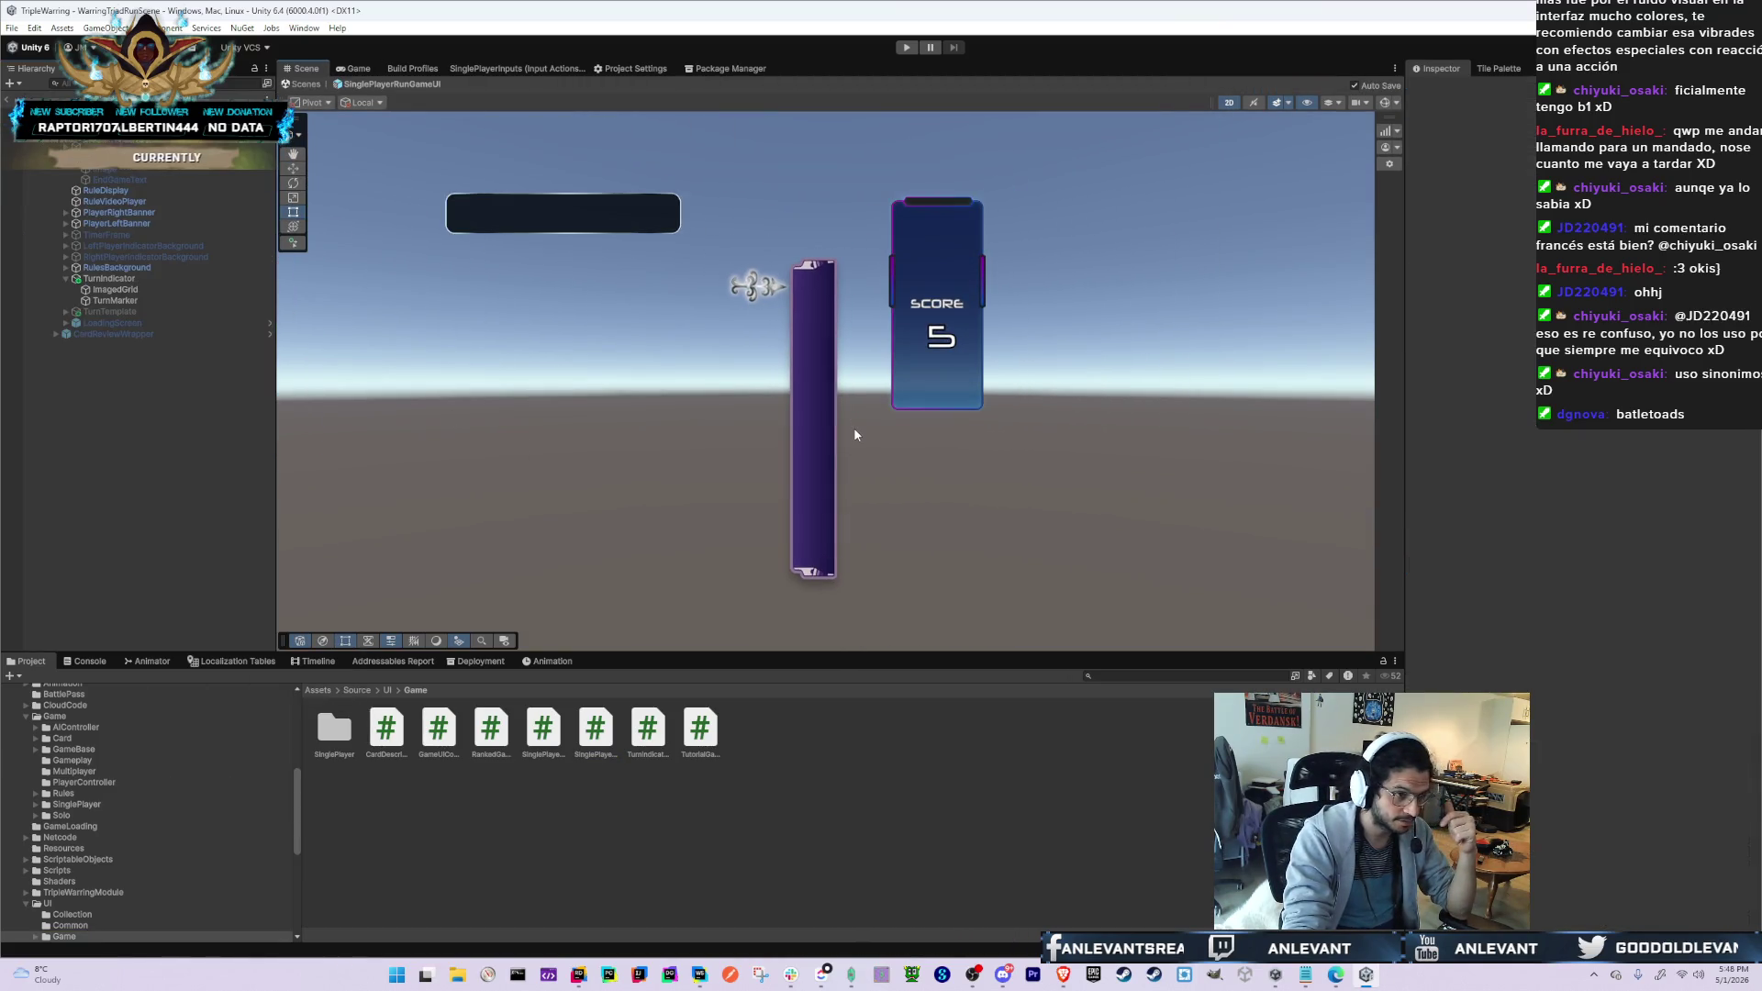
Enable TurnTemplate so the portrait shows, expand it and toggle CurrentTurnIndicator's active checkbox.
{"action": "double_click", "coordinate": [112, 280]}
{"action": "key", "text": "Down"}
{"action": "key", "text": "Down"}
{"action": "key", "text": "Down"}
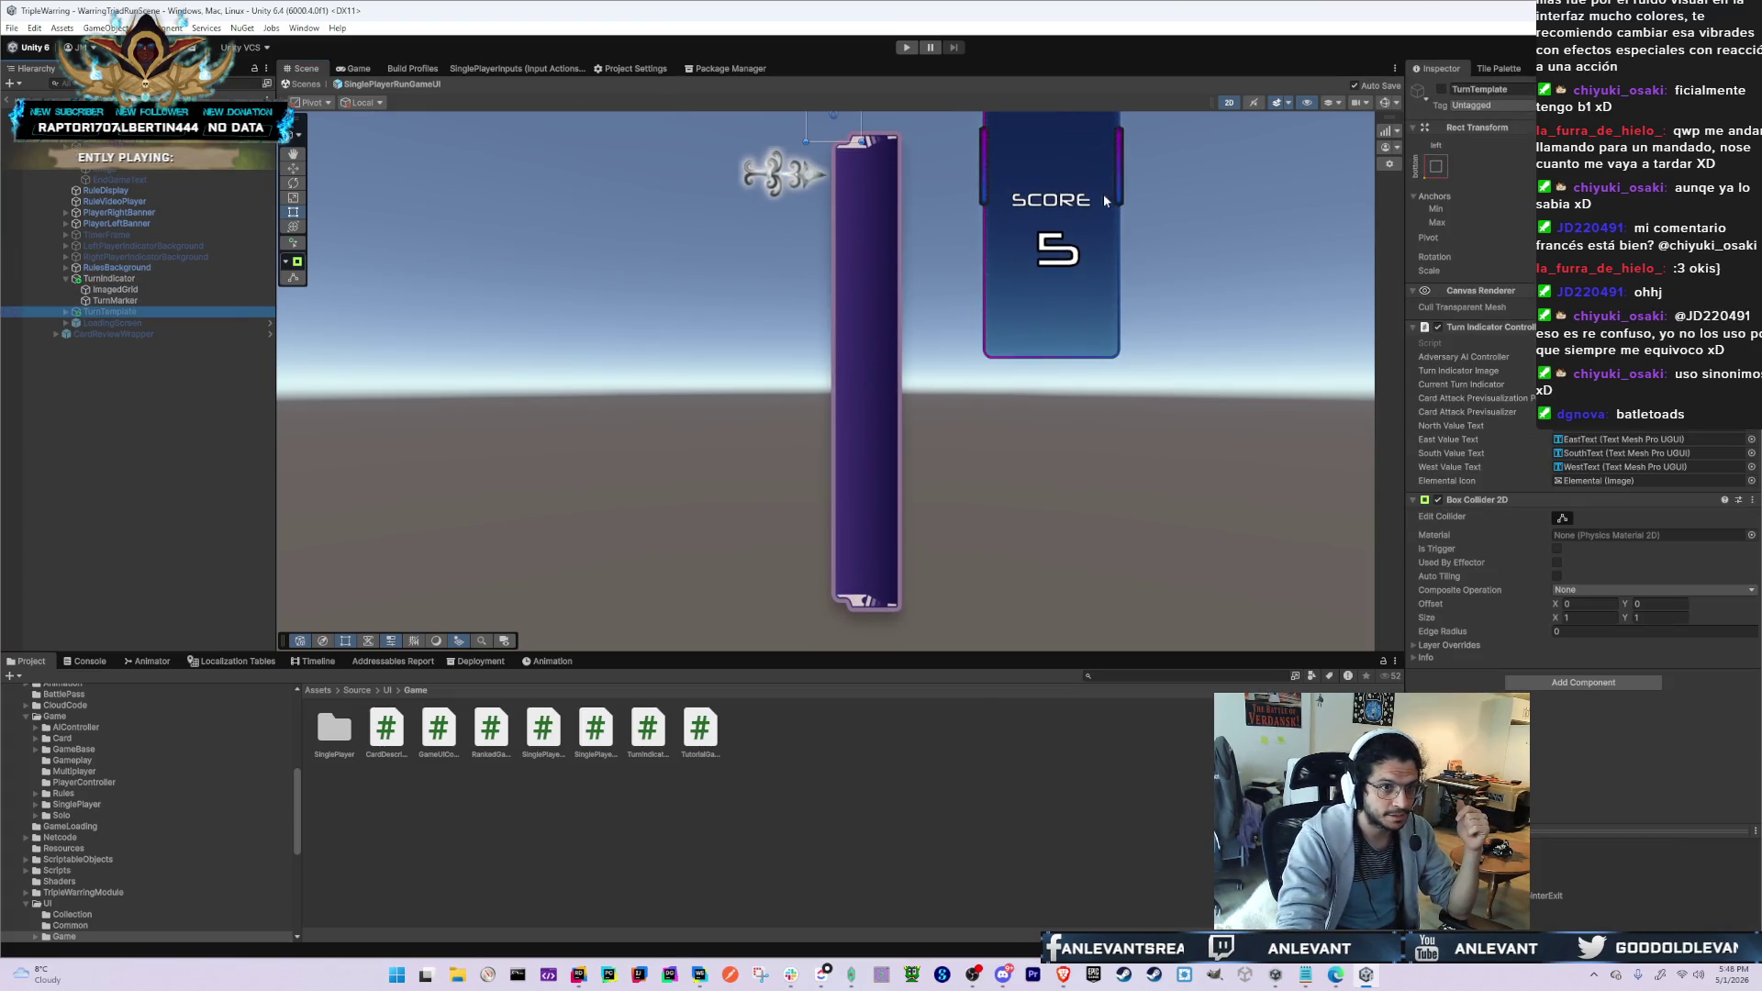
{"action": "left_click", "coordinate": [1442, 89]}
{"action": "scroll", "coordinate": [1028, 270], "scroll_direction": "up", "scroll_amount": 1}
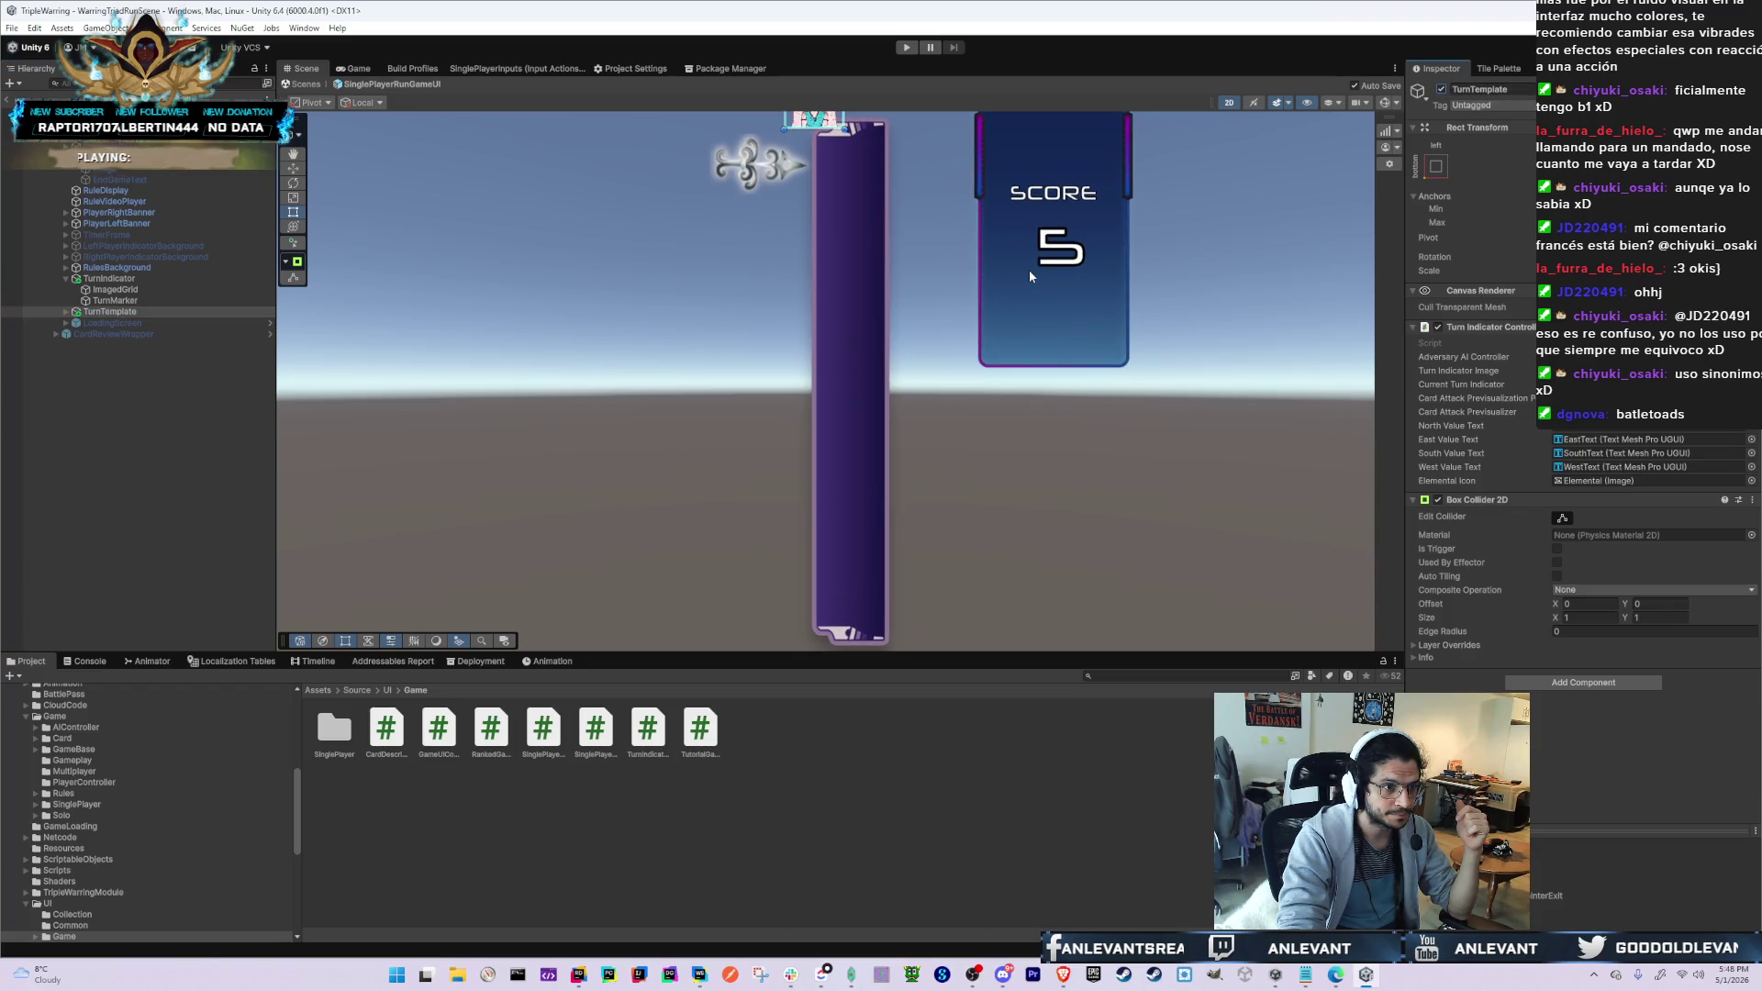
{"action": "left_click_drag", "start_coordinate": [1028, 270], "coordinate": [1040, 450]}
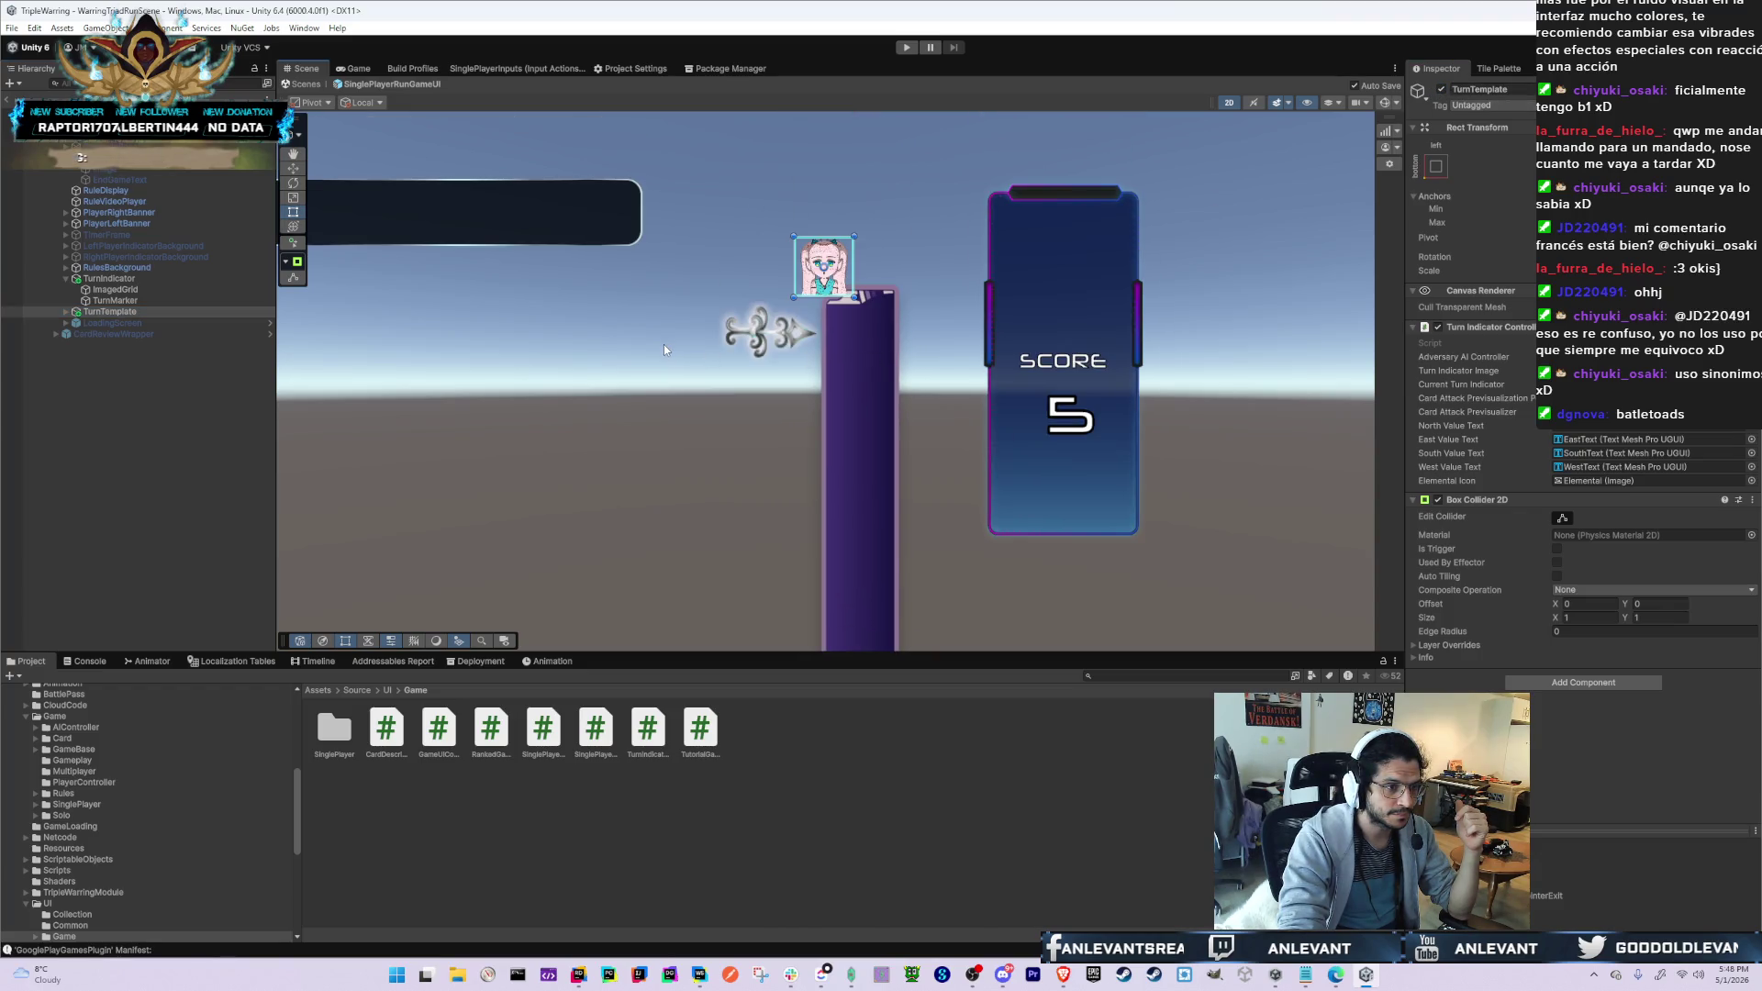
{"action": "left_click", "coordinate": [109, 312]}
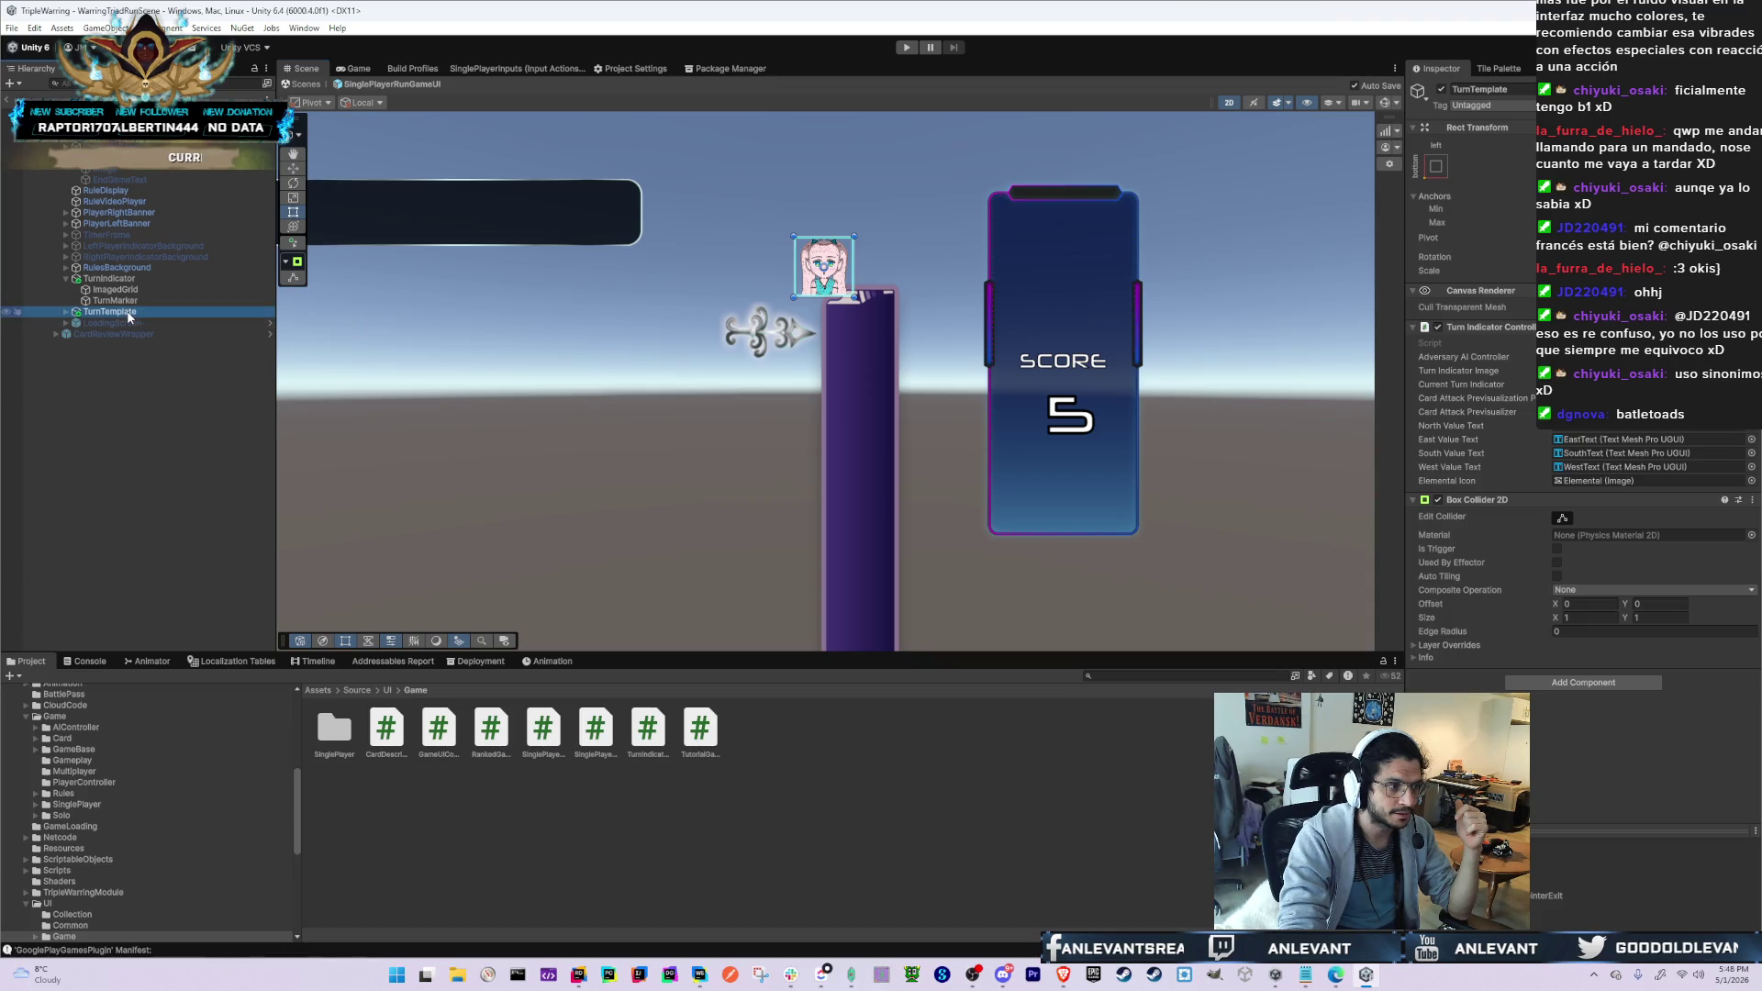
{"action": "key", "text": "Right"}
{"action": "key", "text": "Down"}
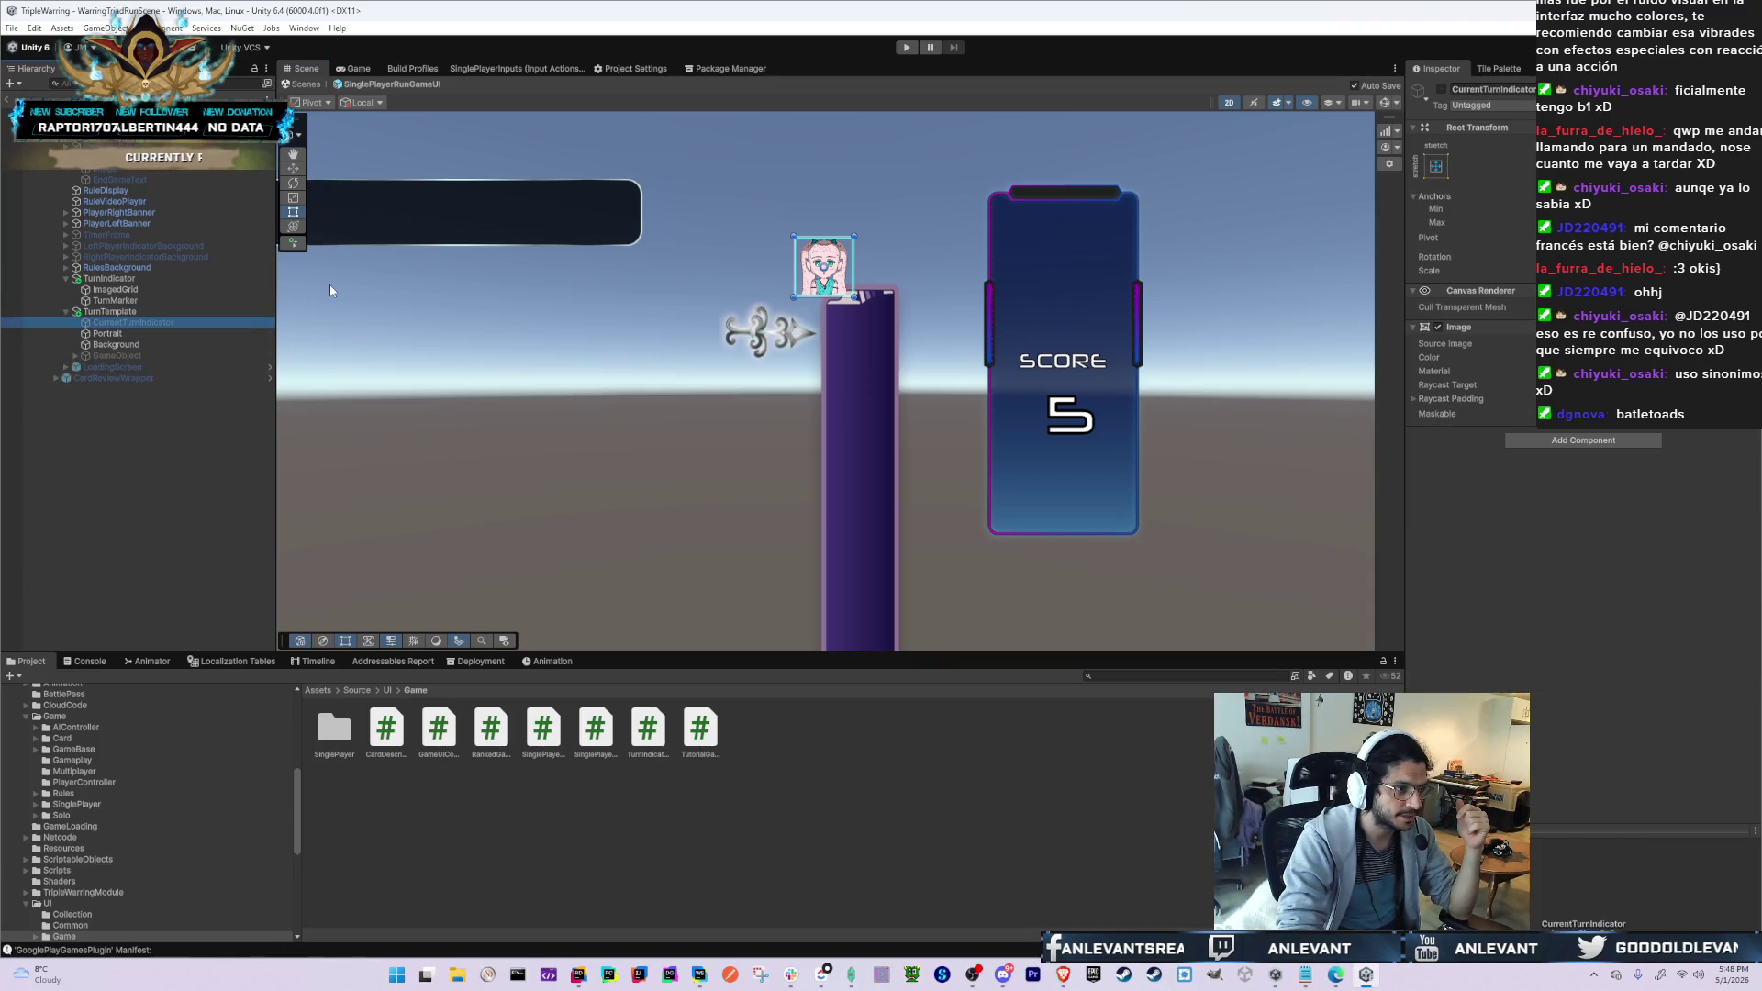
{"action": "left_click", "coordinate": [1438, 91]}
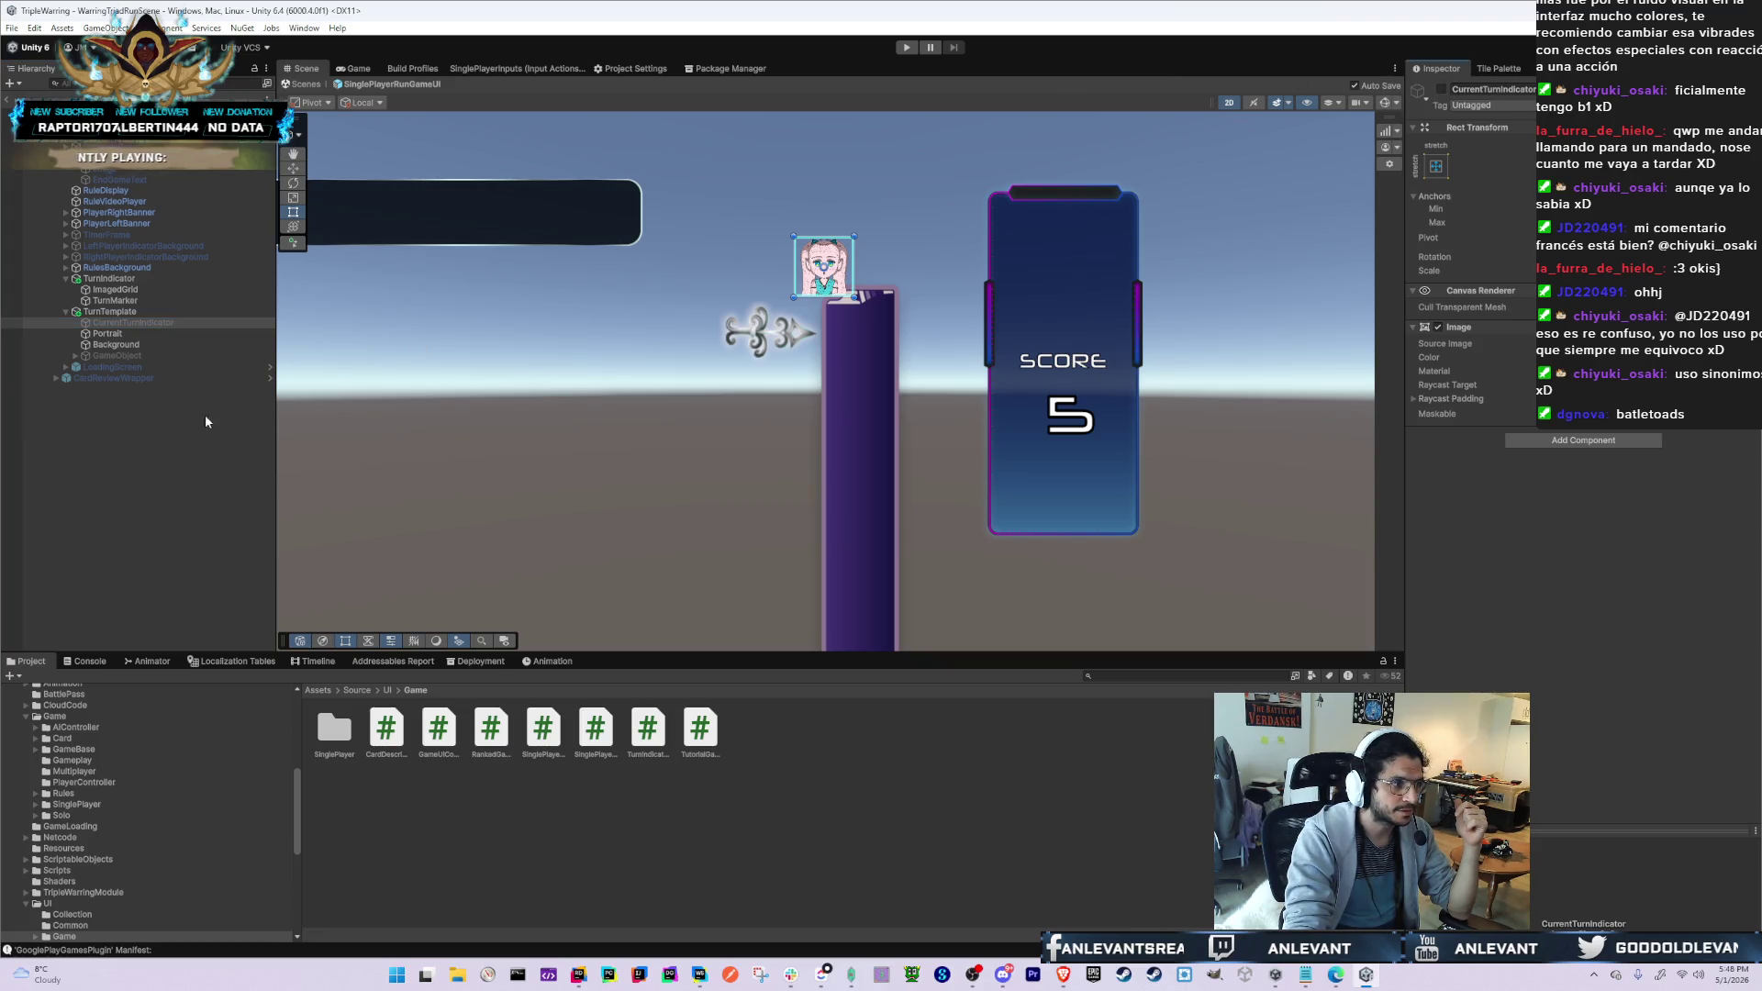
Activate the snake card GameObject and move it right beside the purple bar.
{"action": "left_click", "coordinate": [152, 356]}
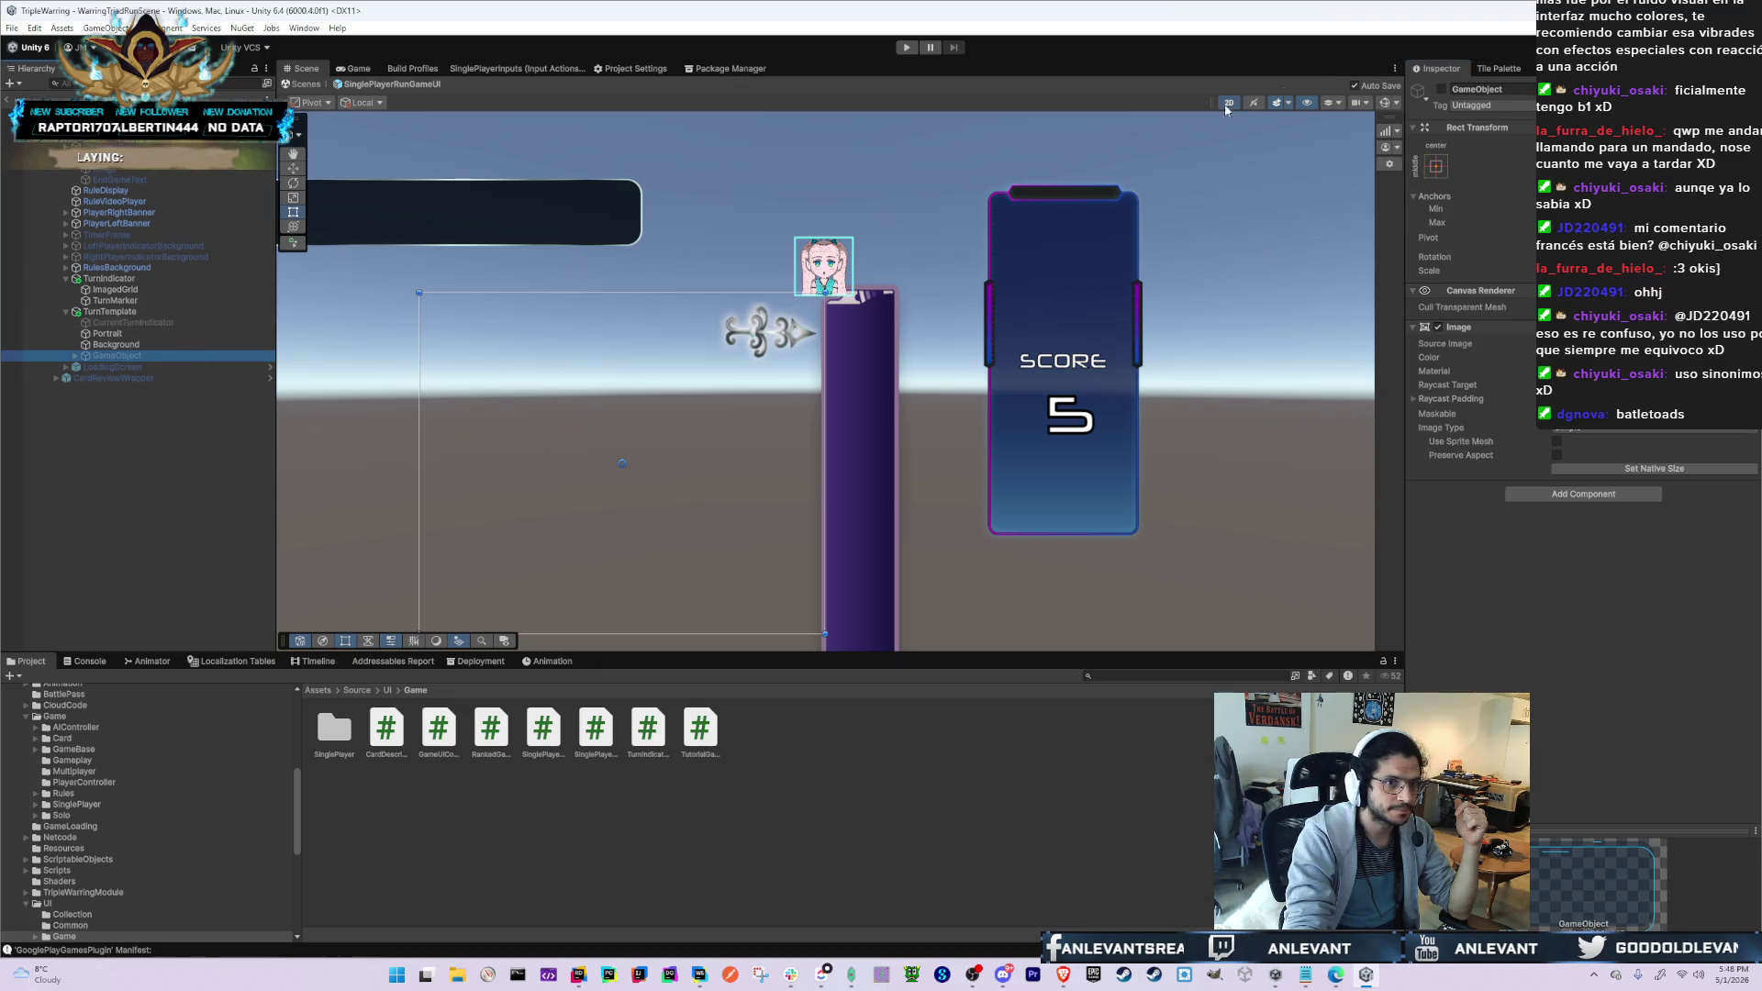
{"action": "left_click", "coordinate": [1441, 89]}
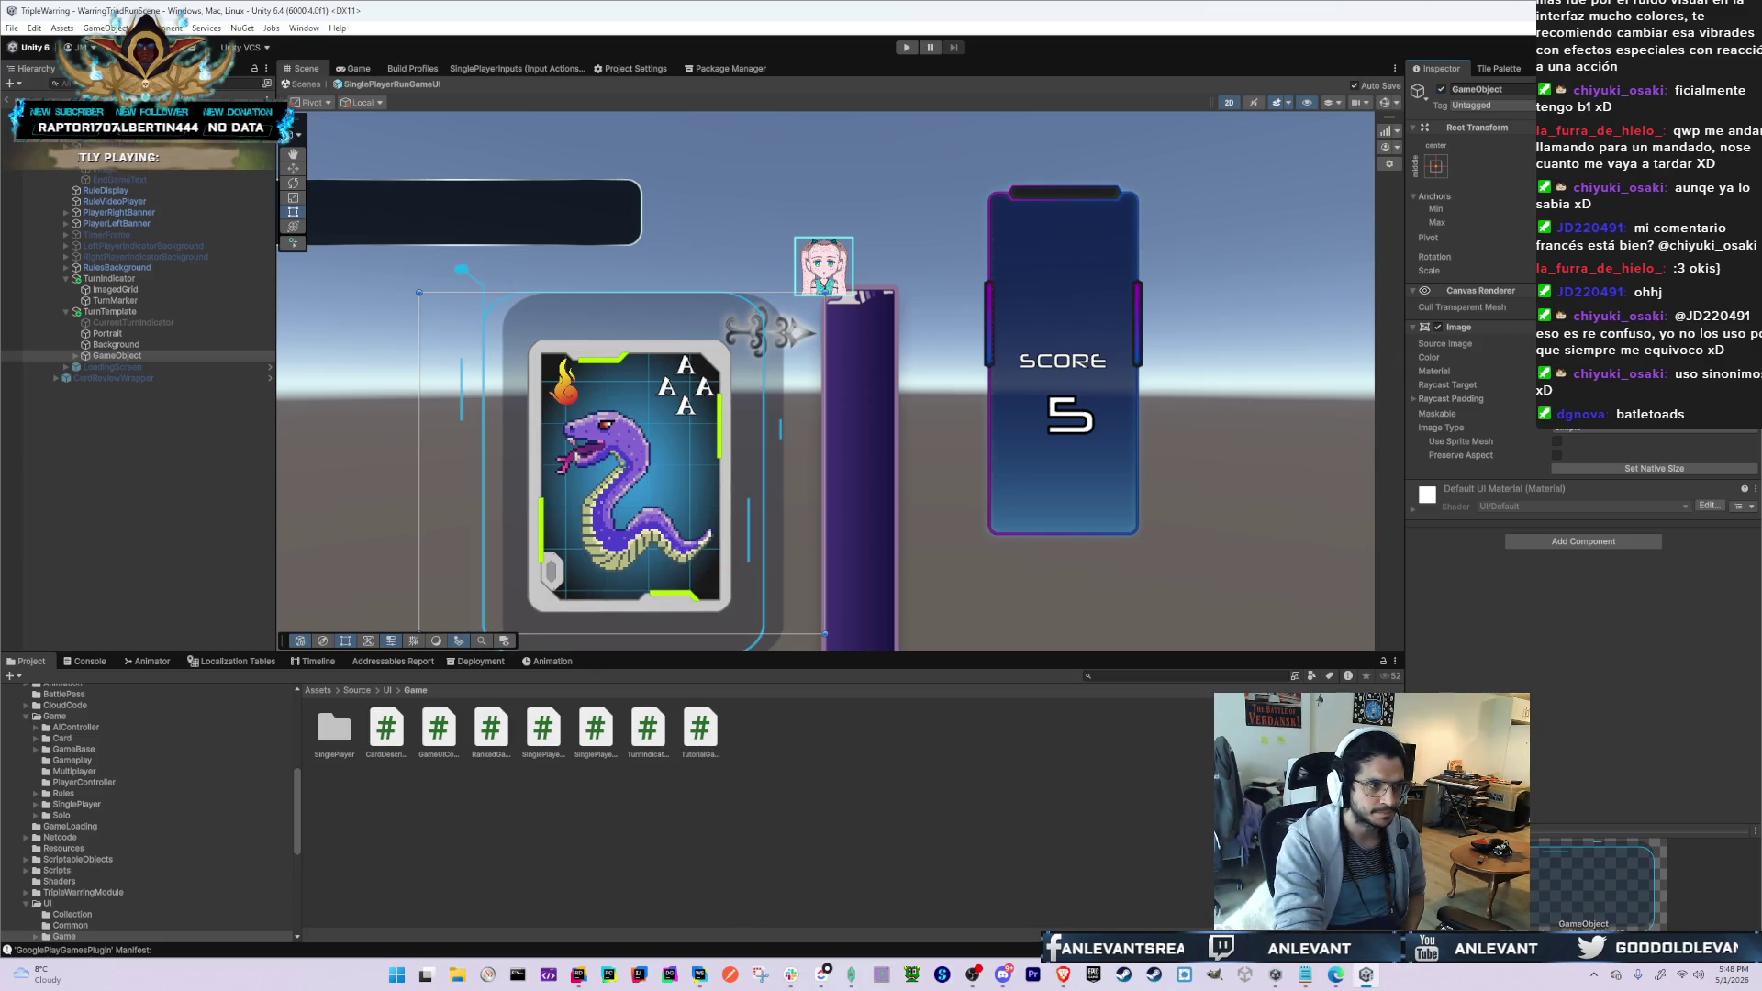
{"action": "left_click", "coordinate": [297, 170]}
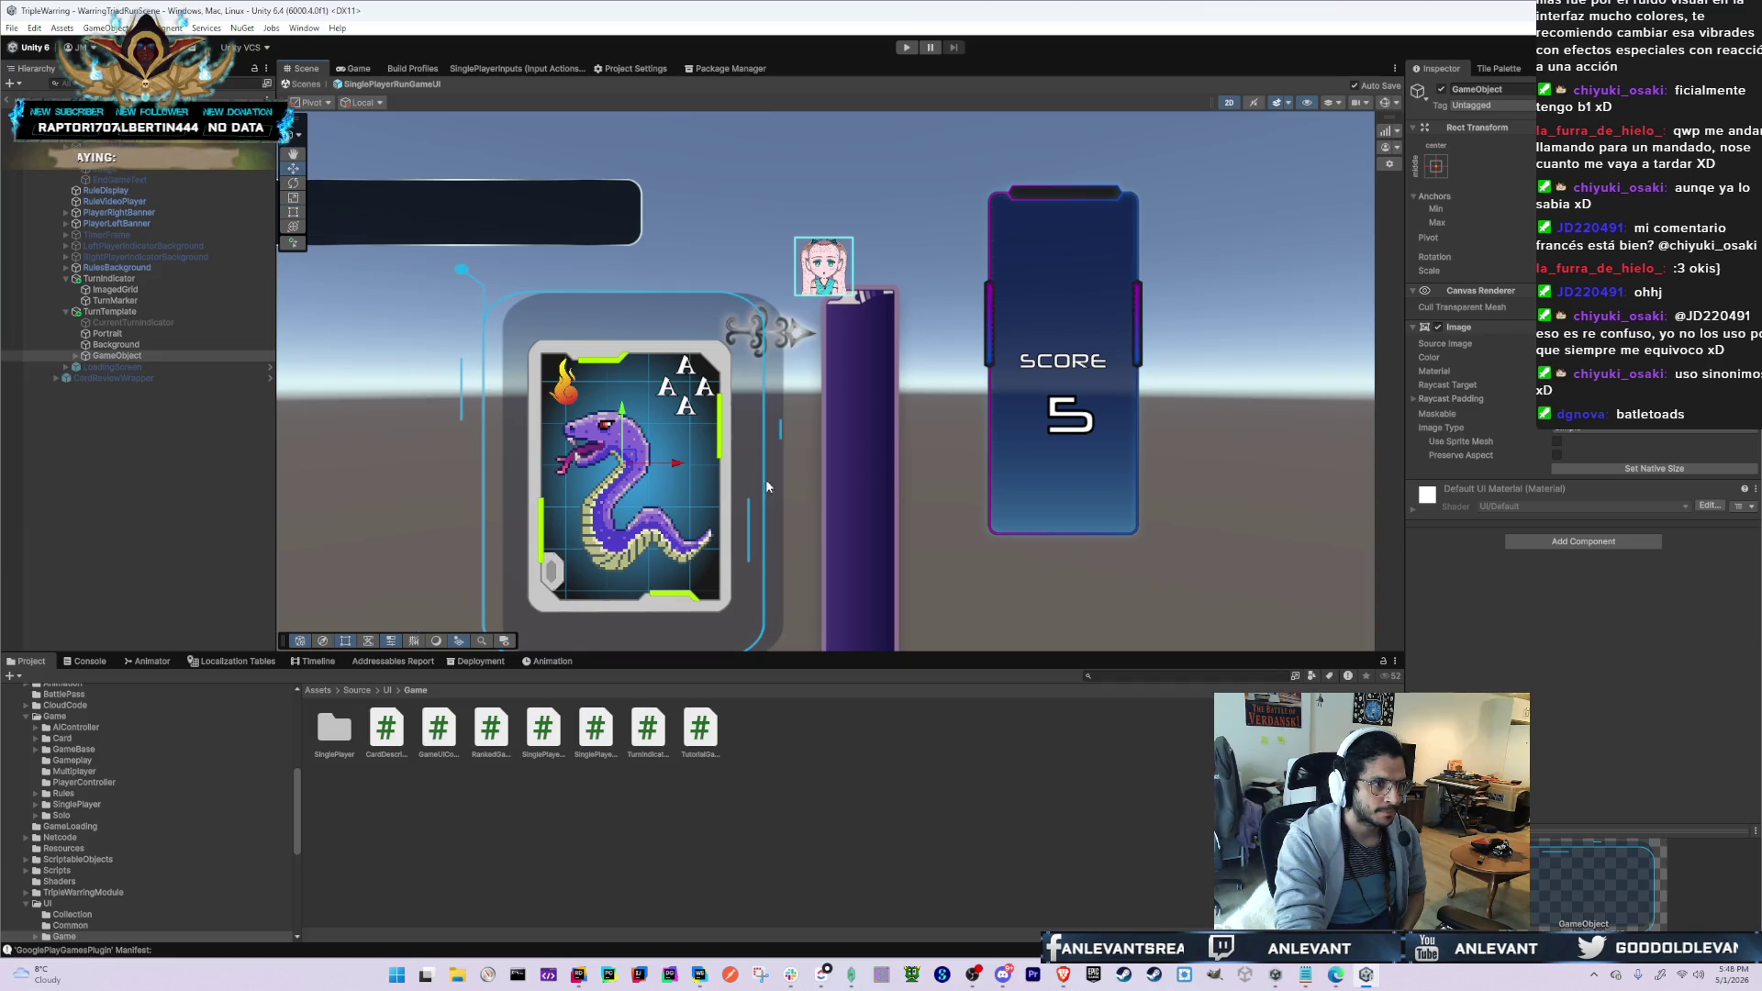
{"action": "left_click_drag", "start_coordinate": [676, 472], "coordinate": [1078, 444]}
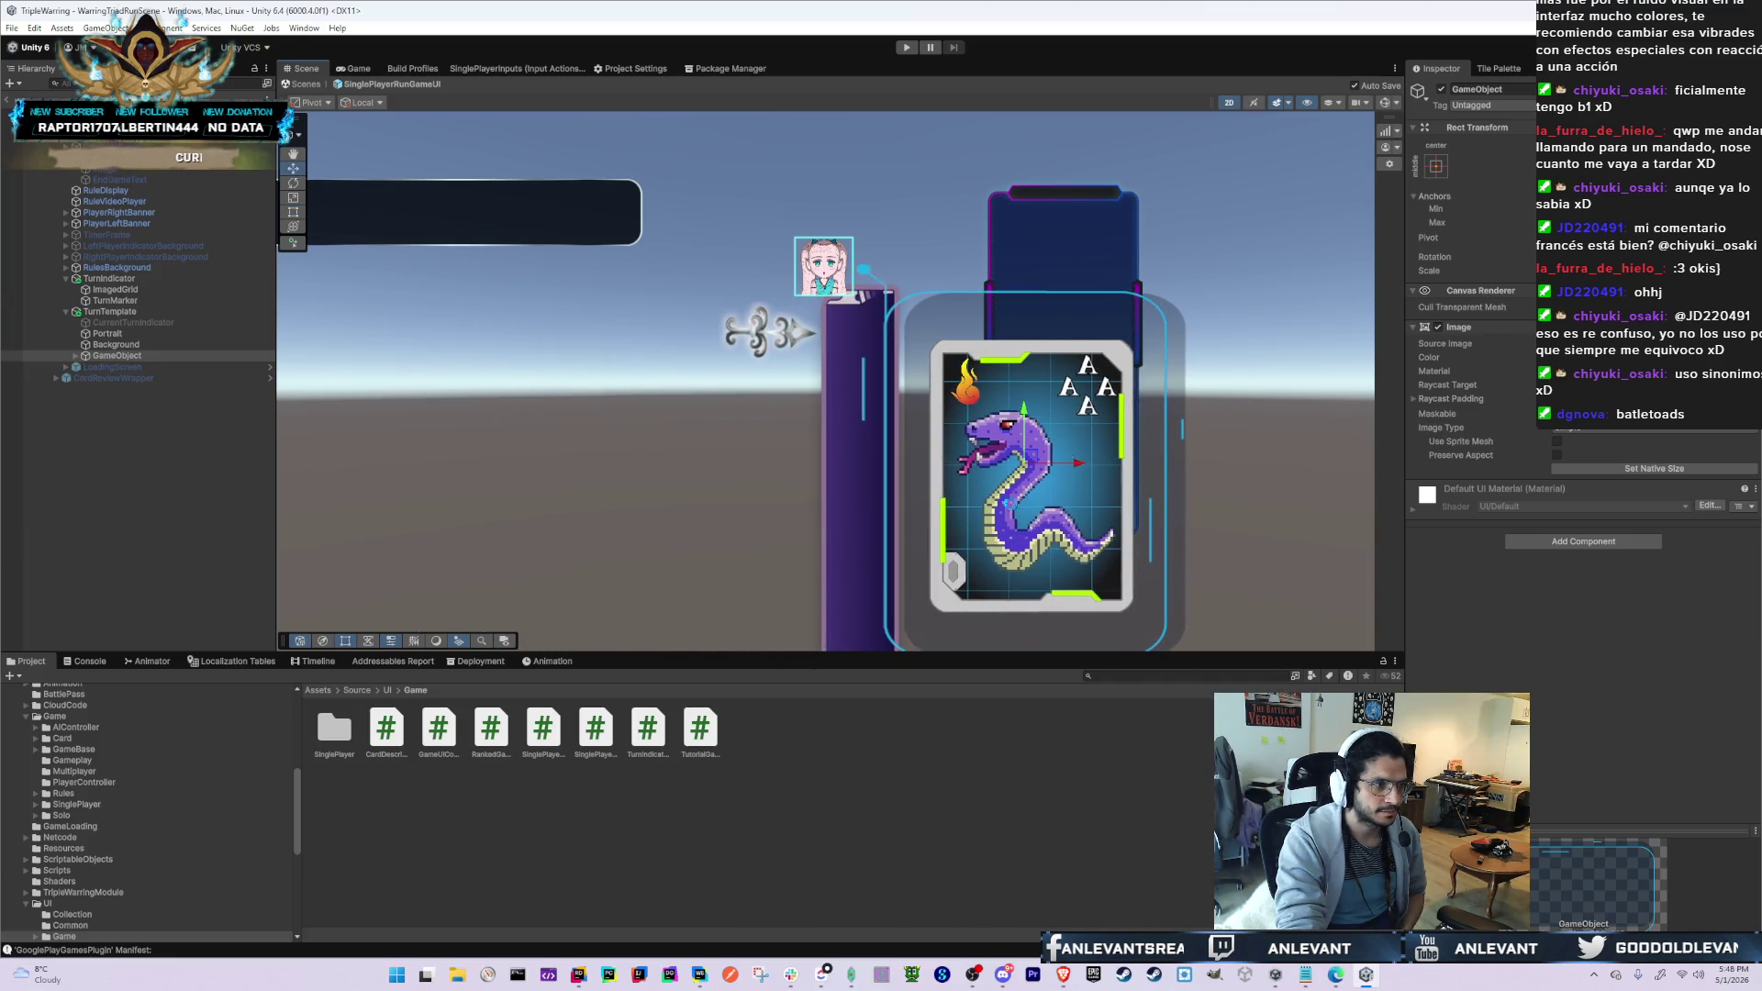
Expand the card GameObject and select its Image through Elemental children.
{"action": "left_click", "coordinate": [128, 278]}
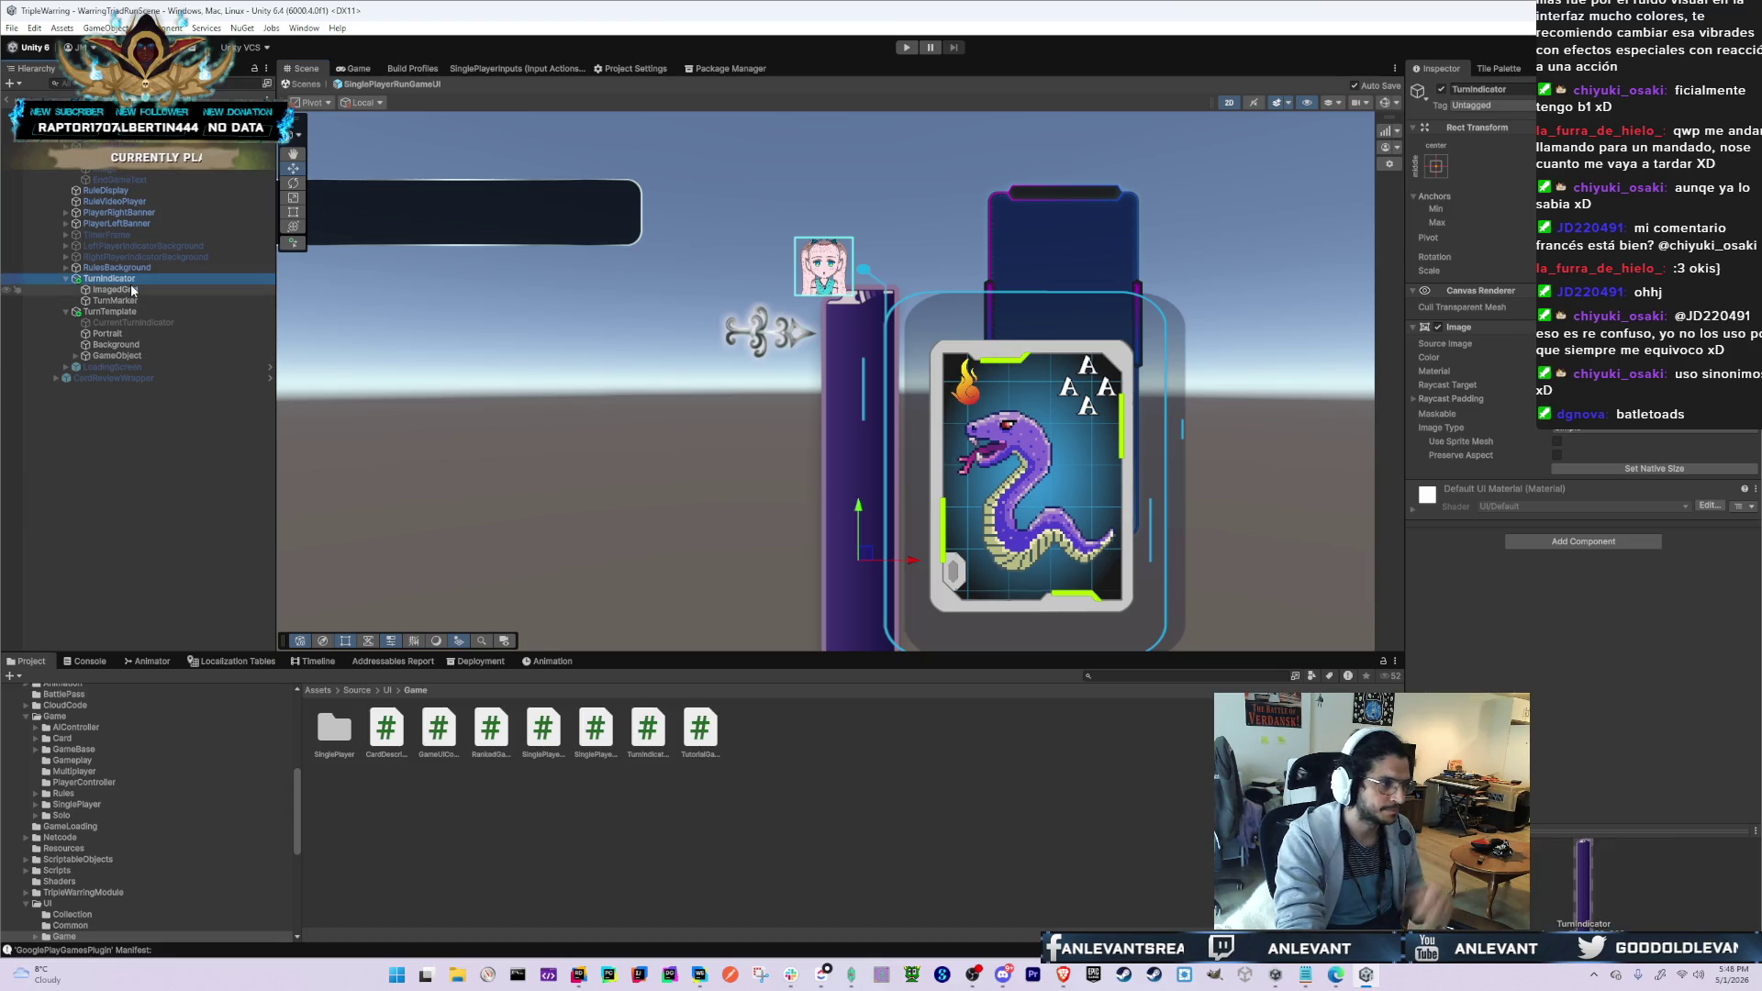
{"action": "left_click", "coordinate": [158, 357]}
{"action": "key", "text": "Right"}
{"action": "key", "text": "Down"}
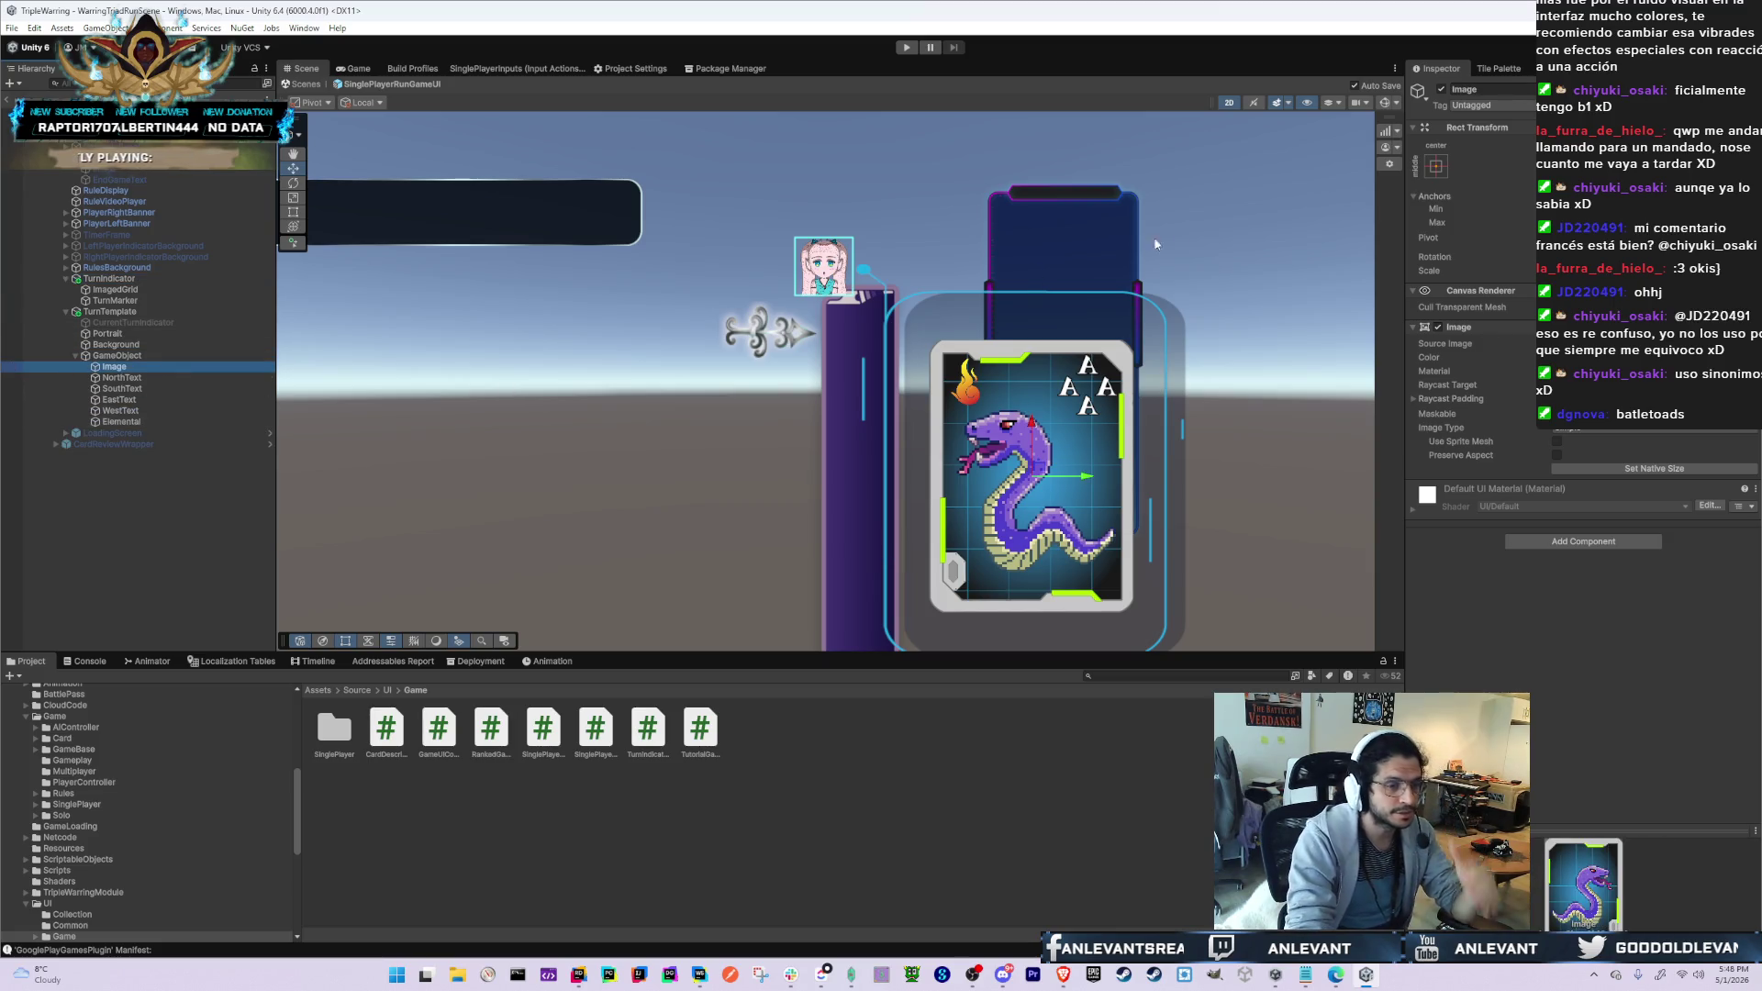
{"action": "key", "text": "shift+Down"}
{"action": "key", "text": "shift+Down"}
{"action": "key", "text": "shift+Down"}
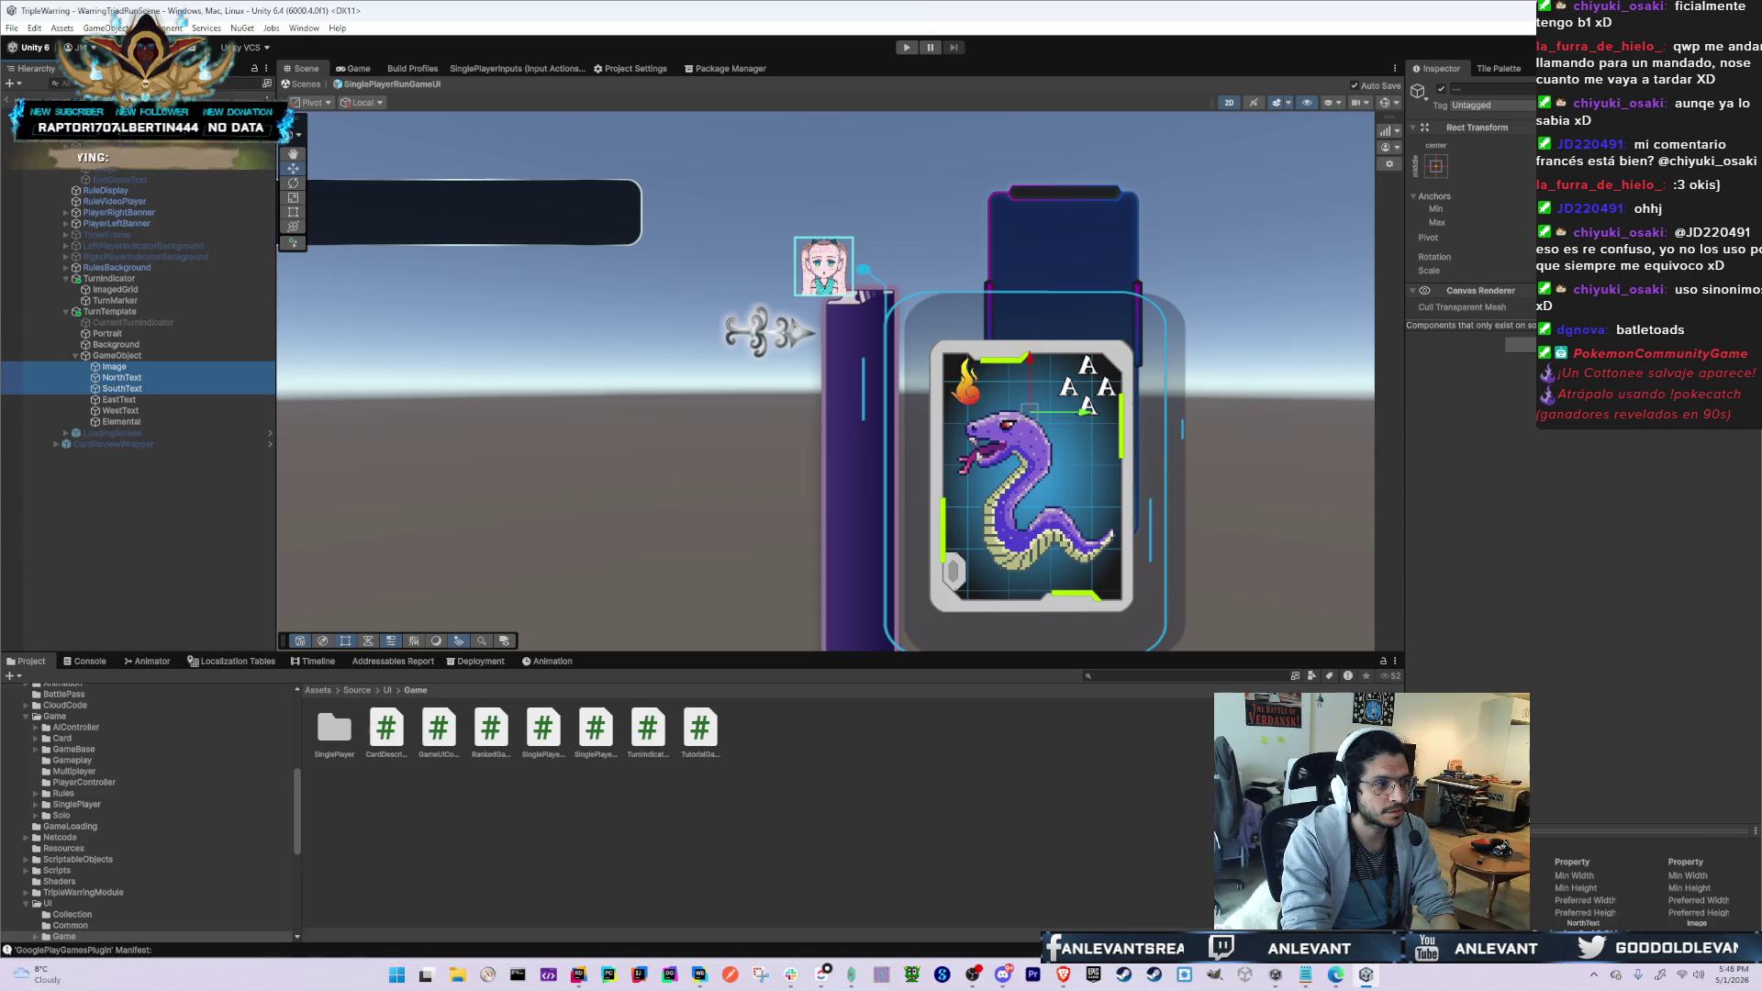
{"action": "key", "text": "alt+Tab"}
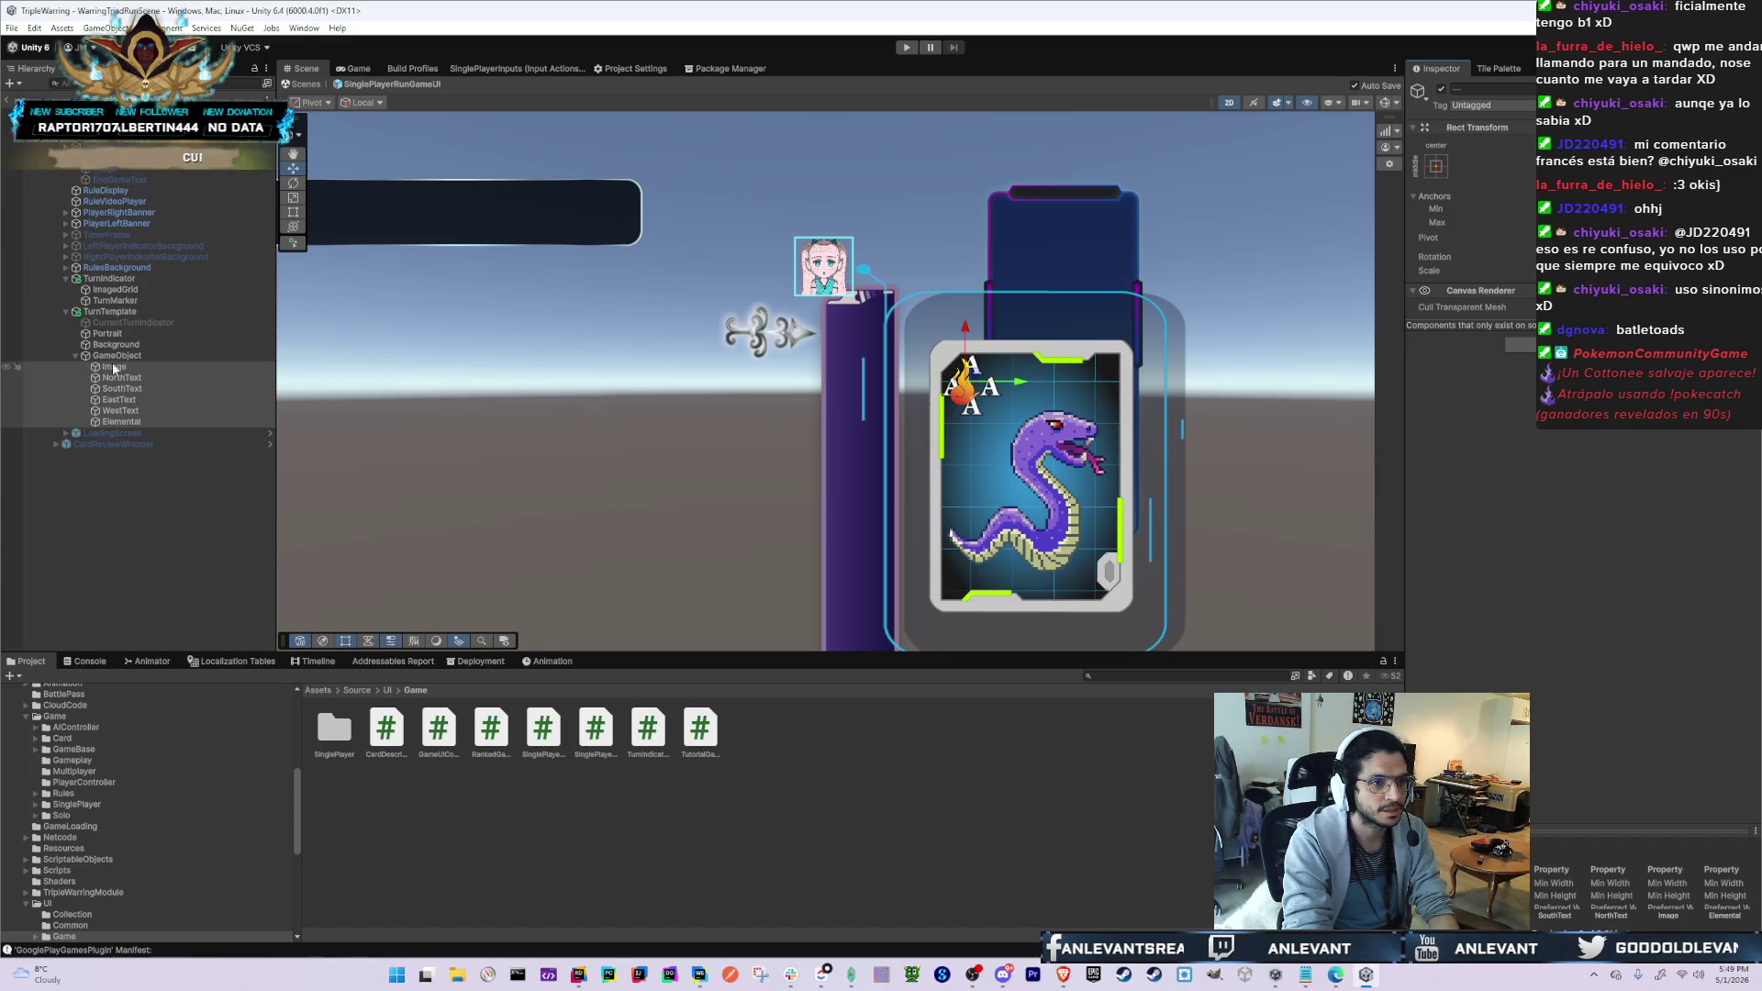
Move the flame icon to the card's top-right and nudge the four A letters right.
{"action": "left_click", "coordinate": [146, 424]}
{"action": "left_click_drag", "start_coordinate": [1021, 384], "coordinate": [1161, 392]}
{"action": "double_click", "coordinate": [145, 355]}
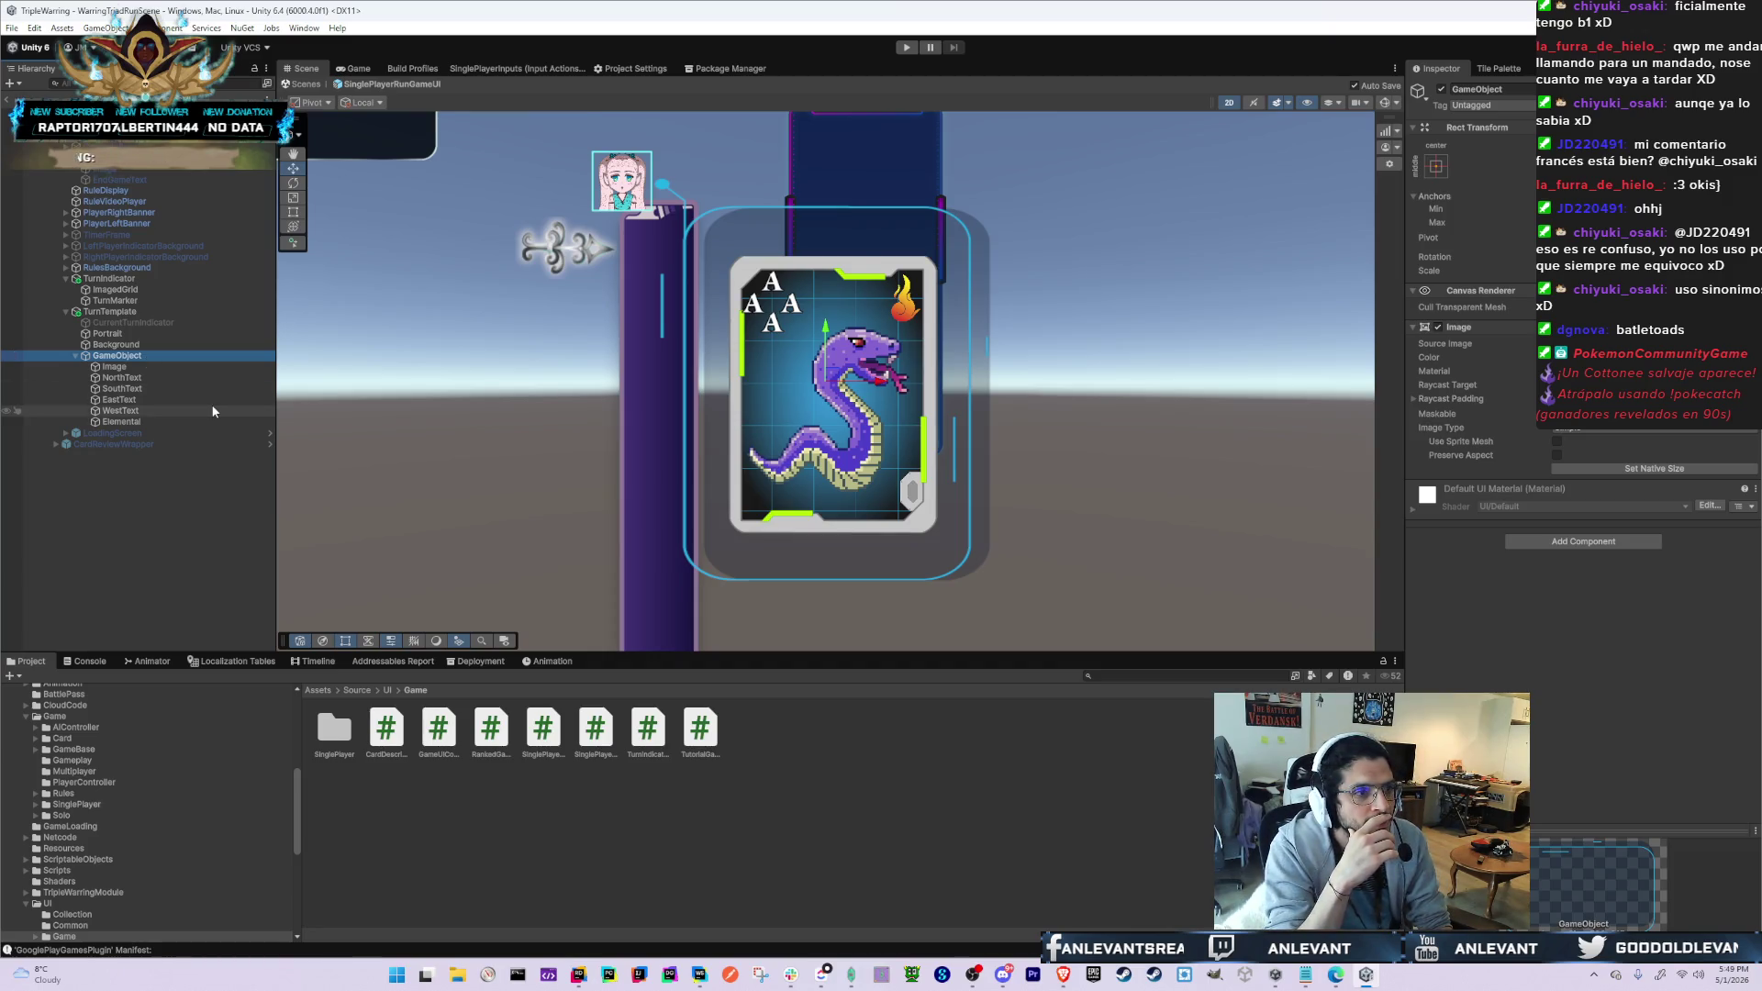
{"action": "key", "text": "Down"}
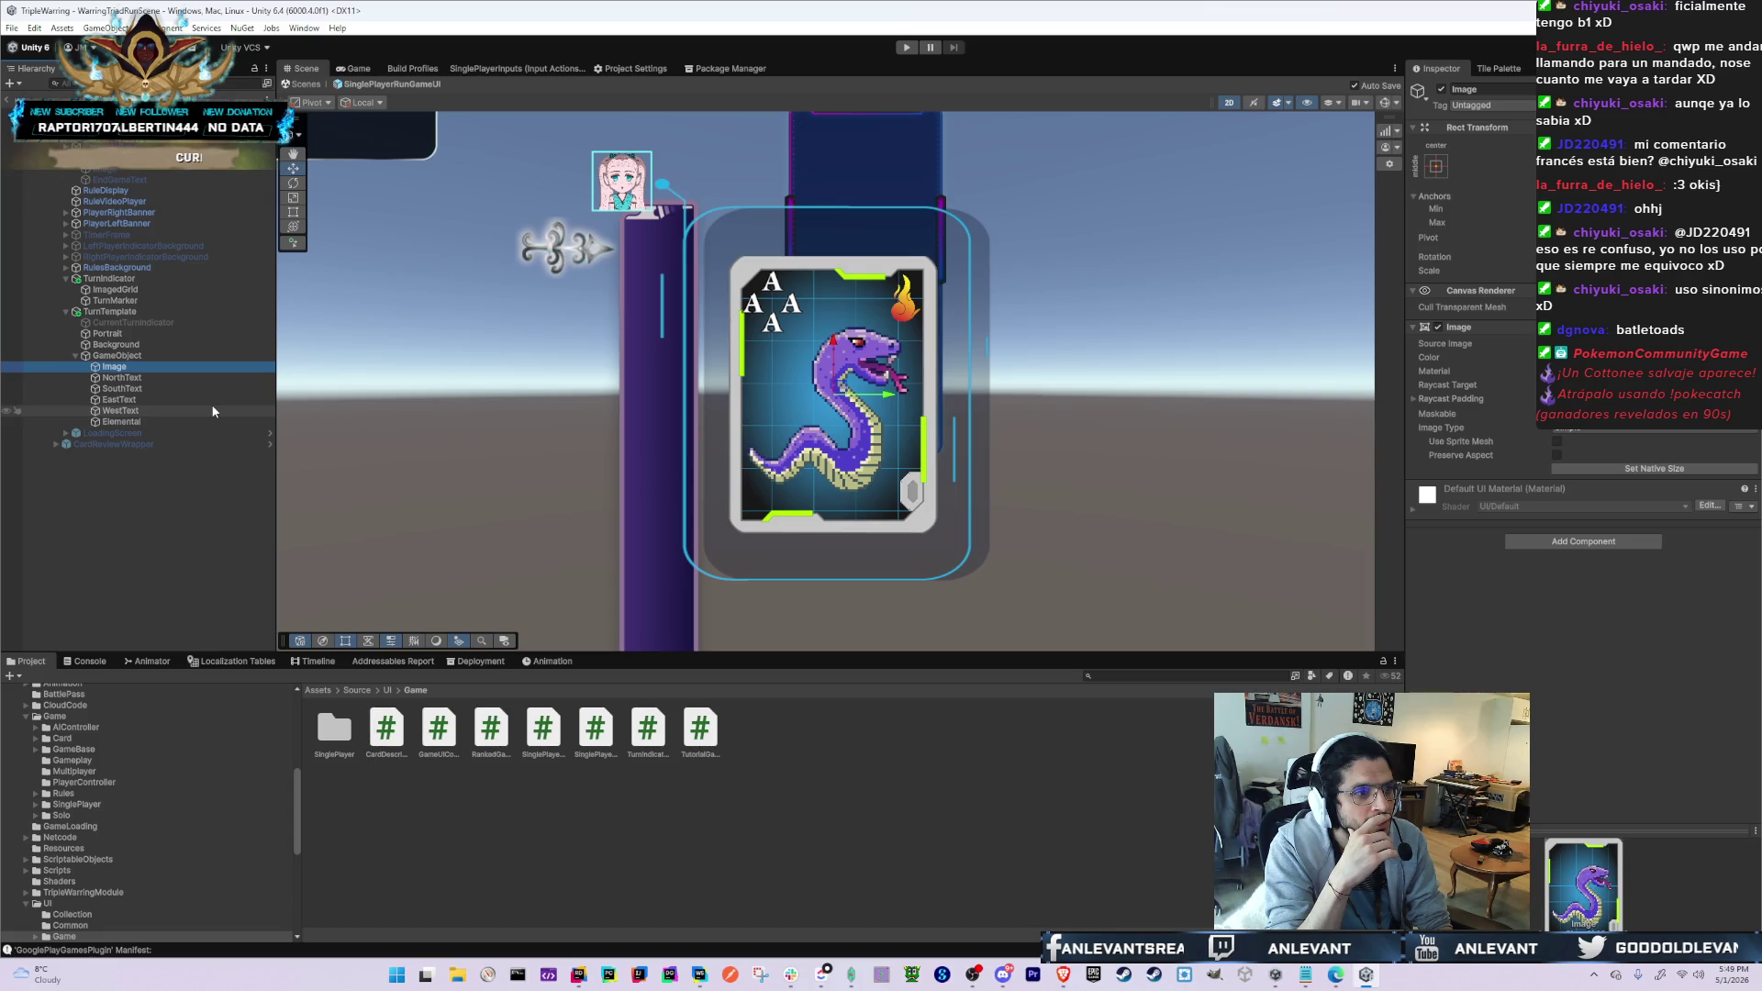
{"action": "key", "text": "Down"}
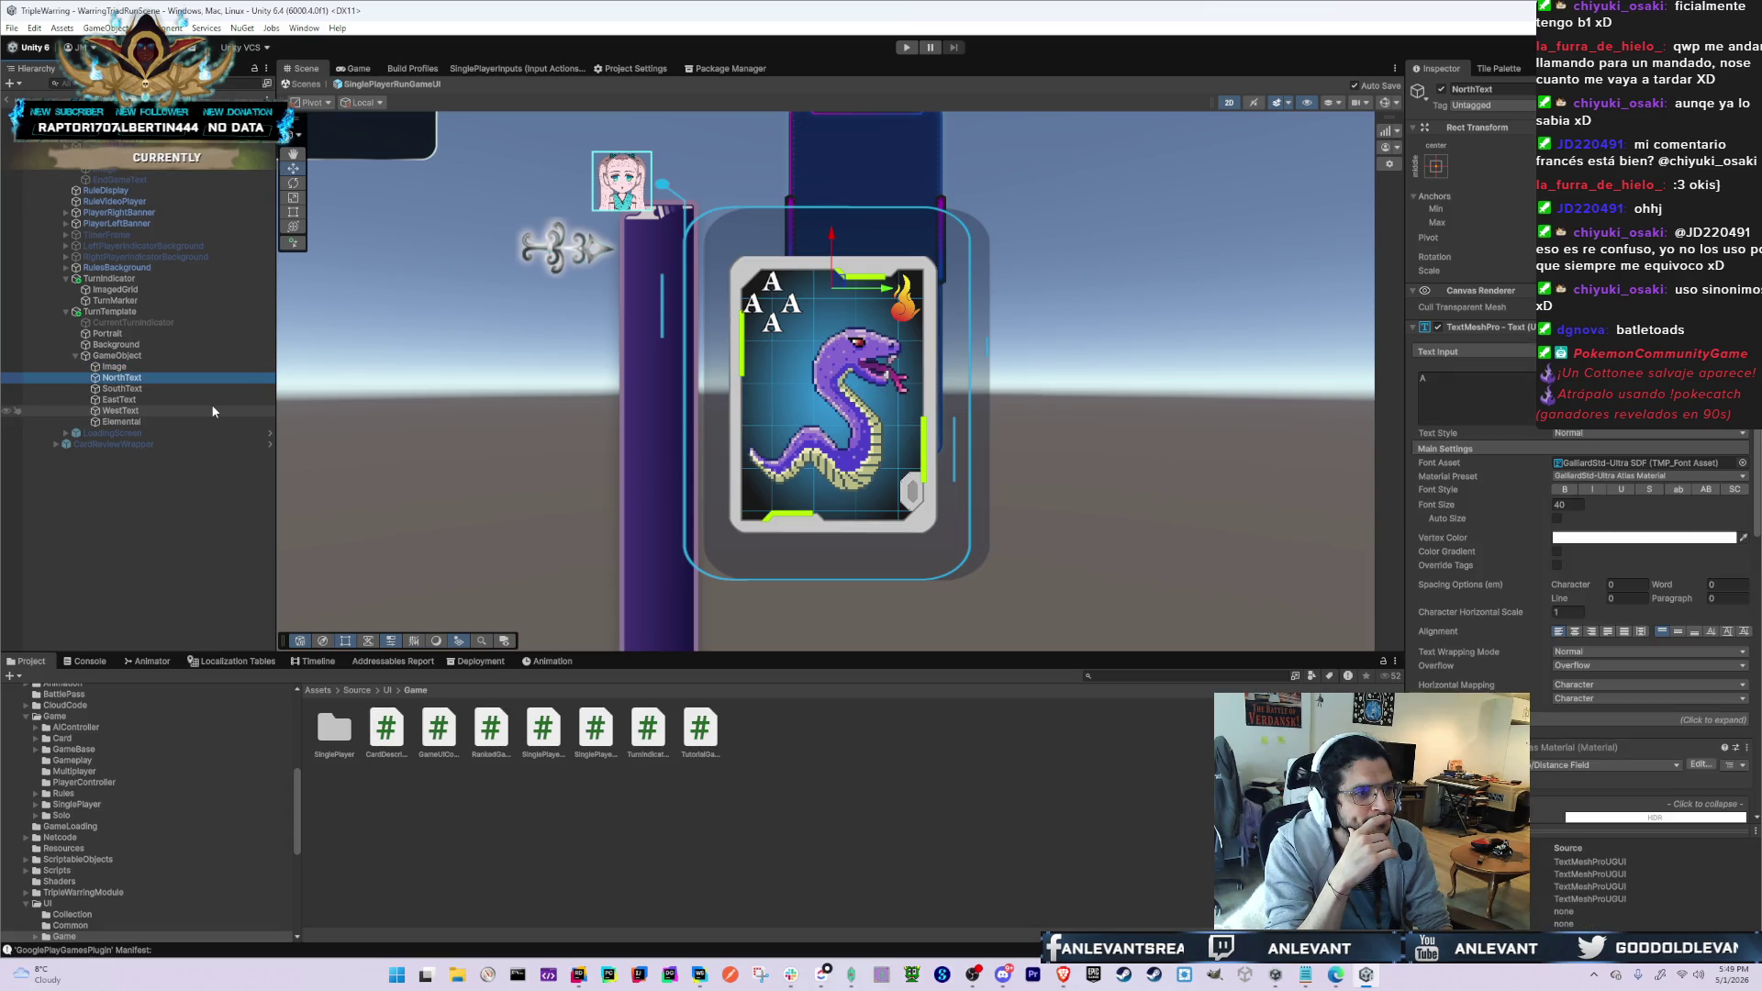
{"action": "left_click", "coordinate": [212, 410], "text": "shift"}
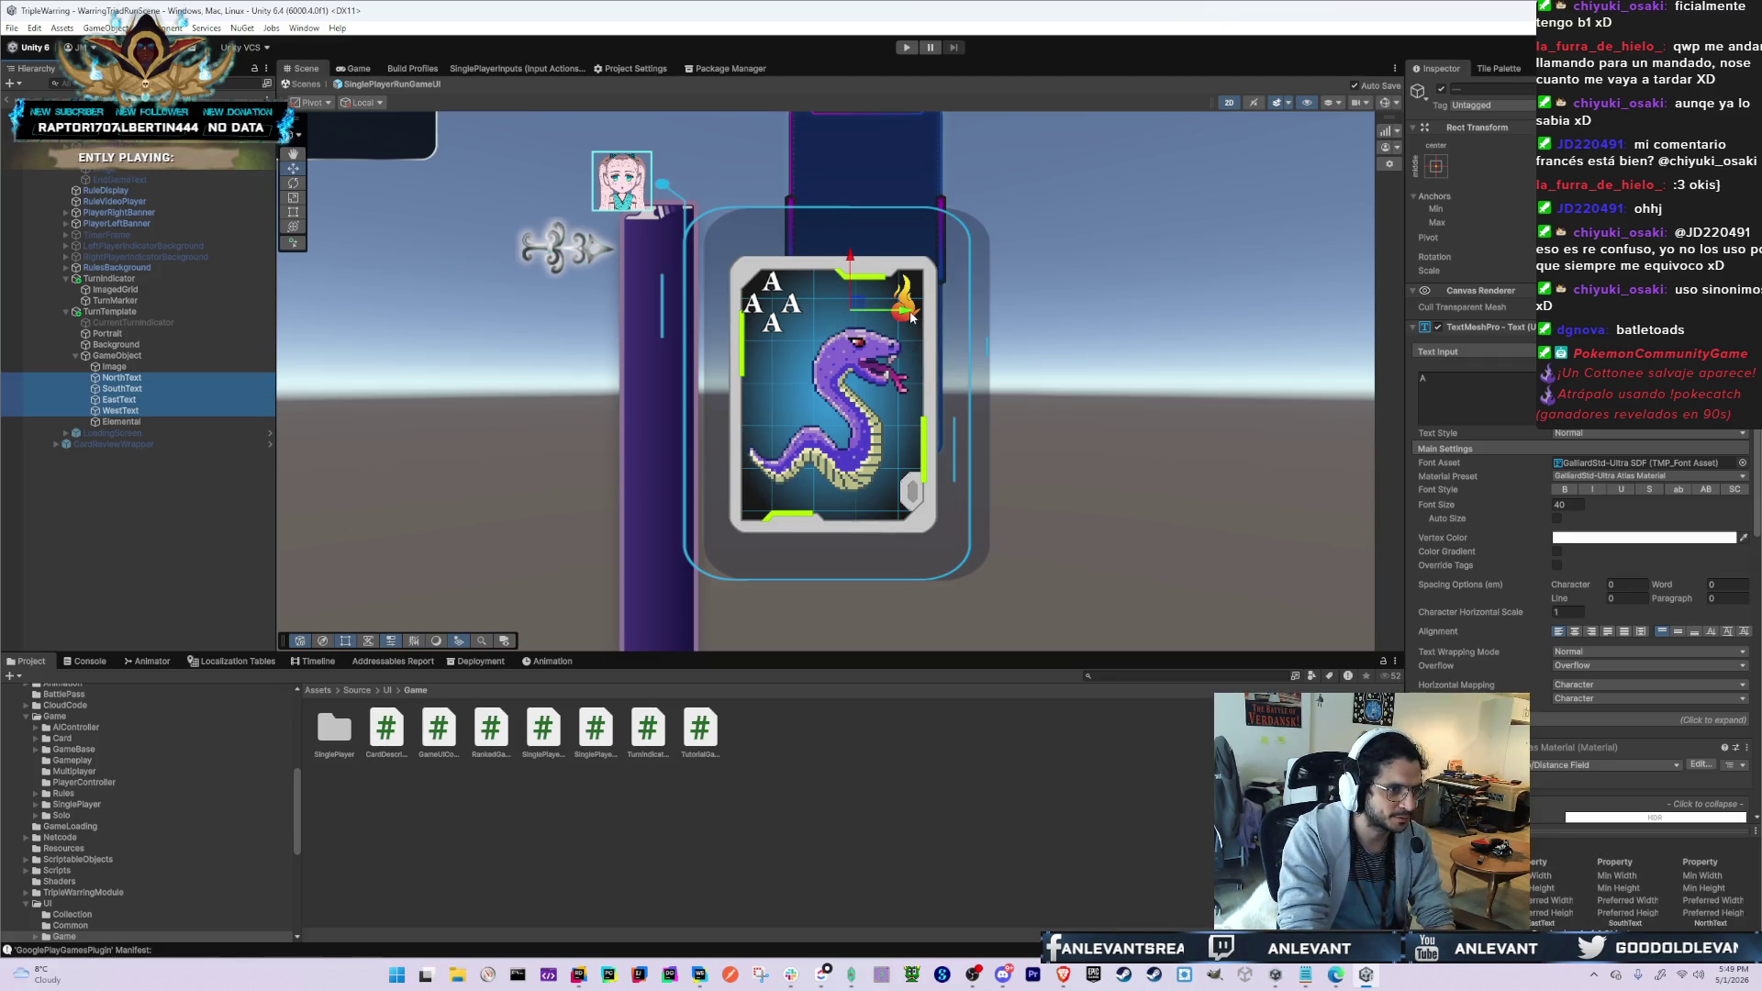
{"action": "left_click_drag", "start_coordinate": [912, 317], "coordinate": [920, 315]}
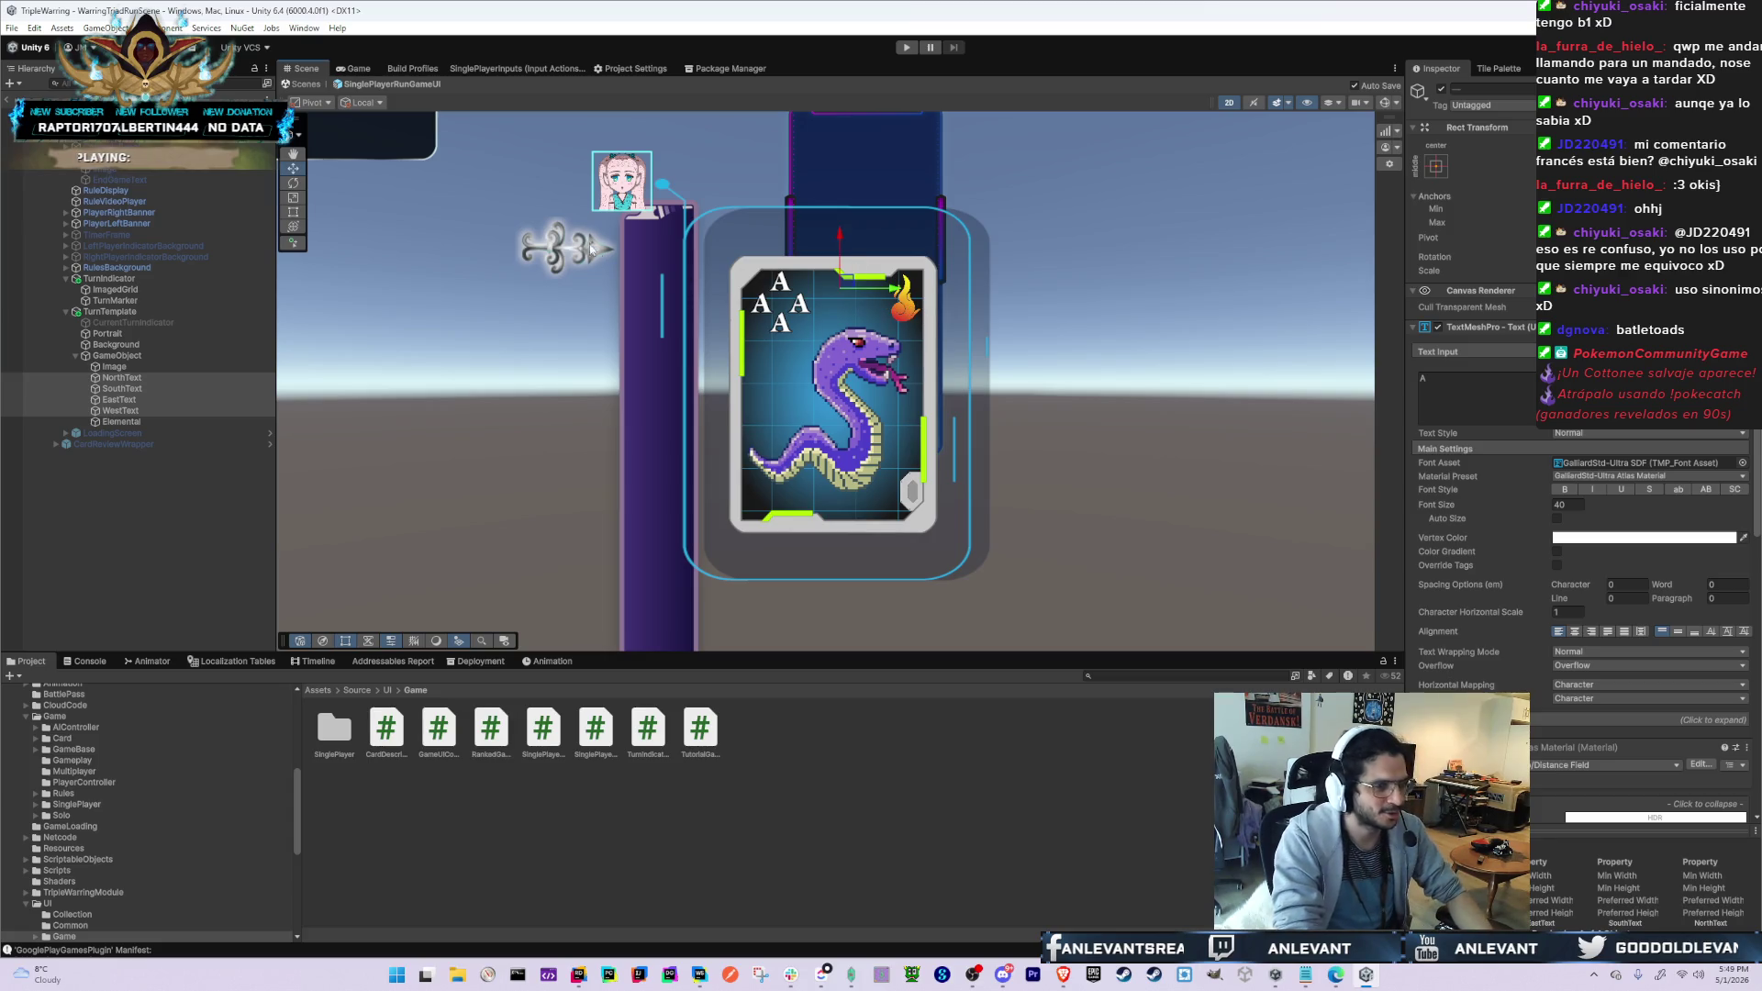
Step from Elemental up to its parent GameObject and frame the whole turn card.
{"action": "double_click", "coordinate": [178, 380]}
{"action": "key", "text": "Down"}
{"action": "key", "text": "Down"}
{"action": "key", "text": "Down"}
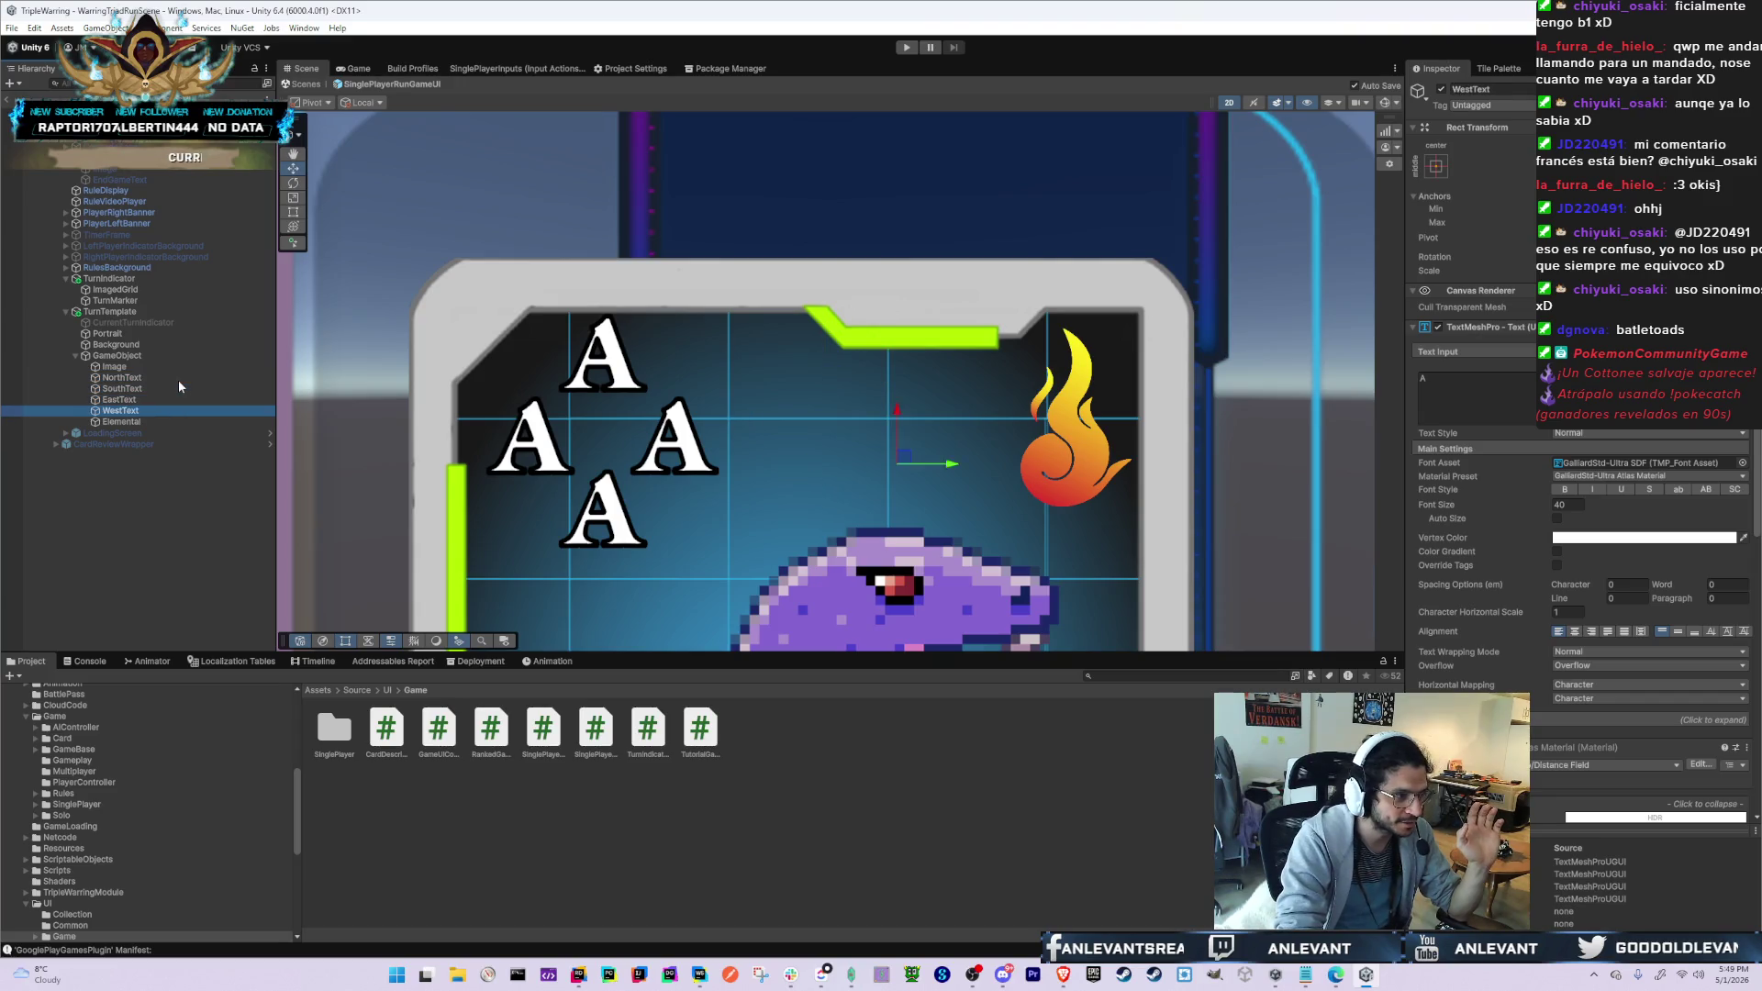
{"action": "key", "text": "Down"}
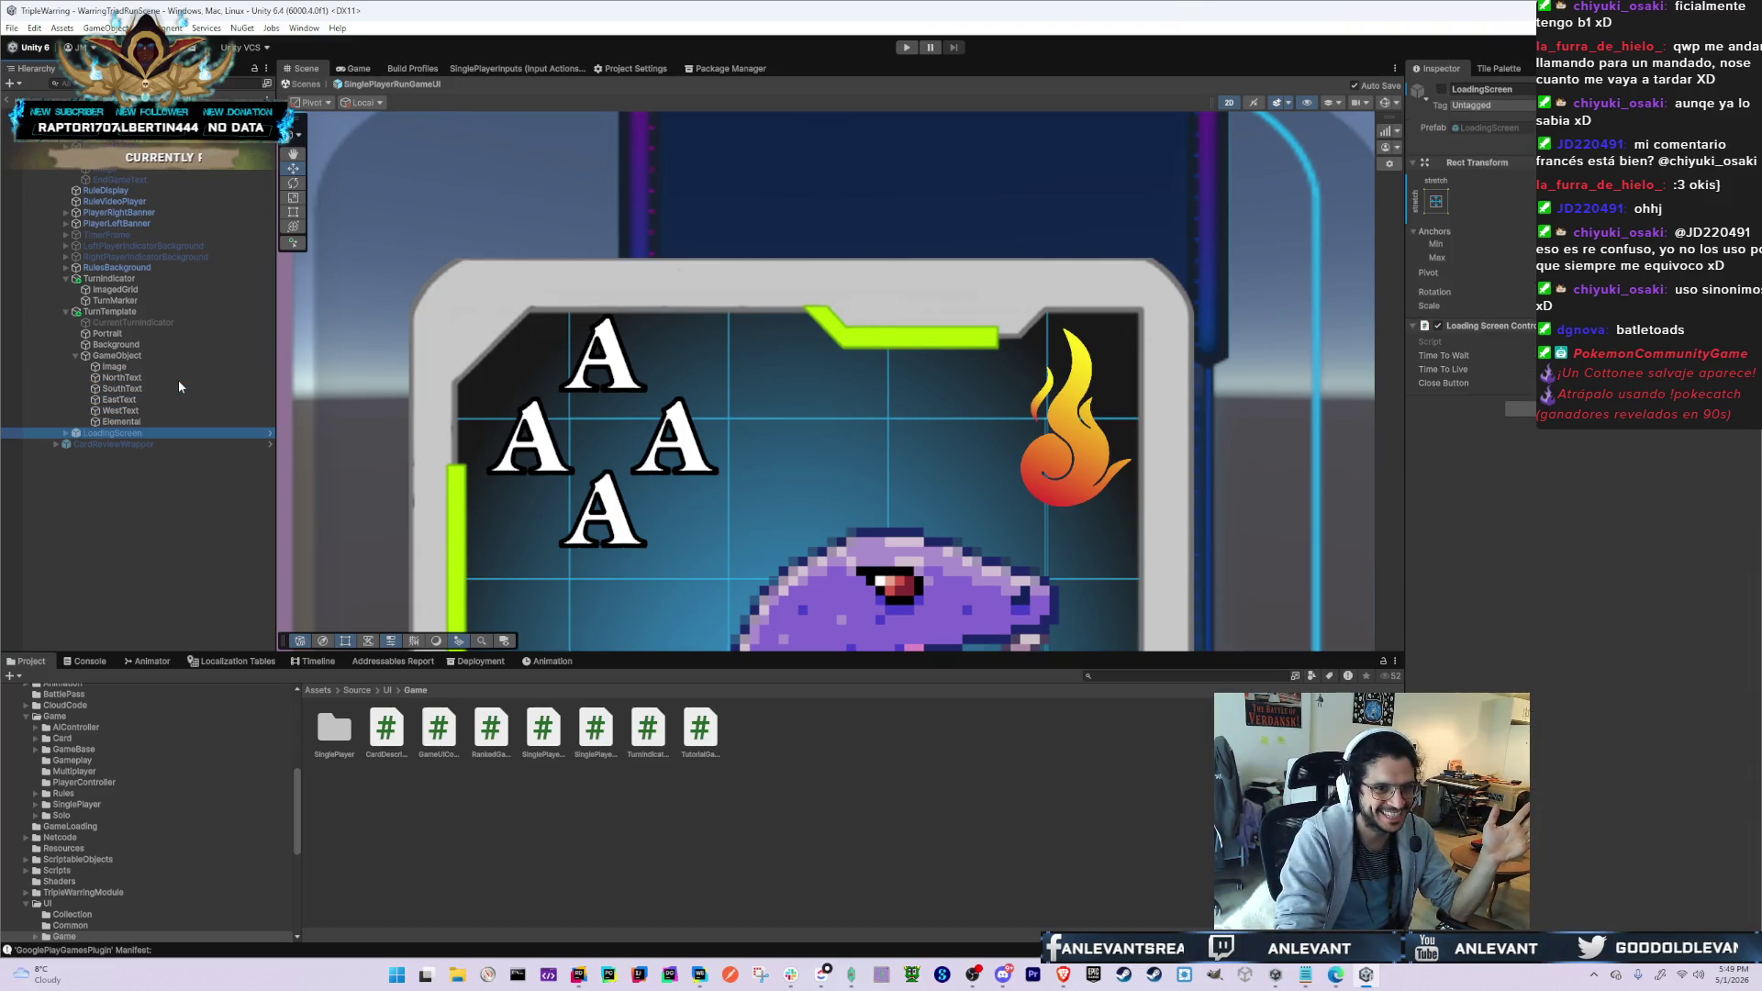
{"action": "key", "text": "Up"}
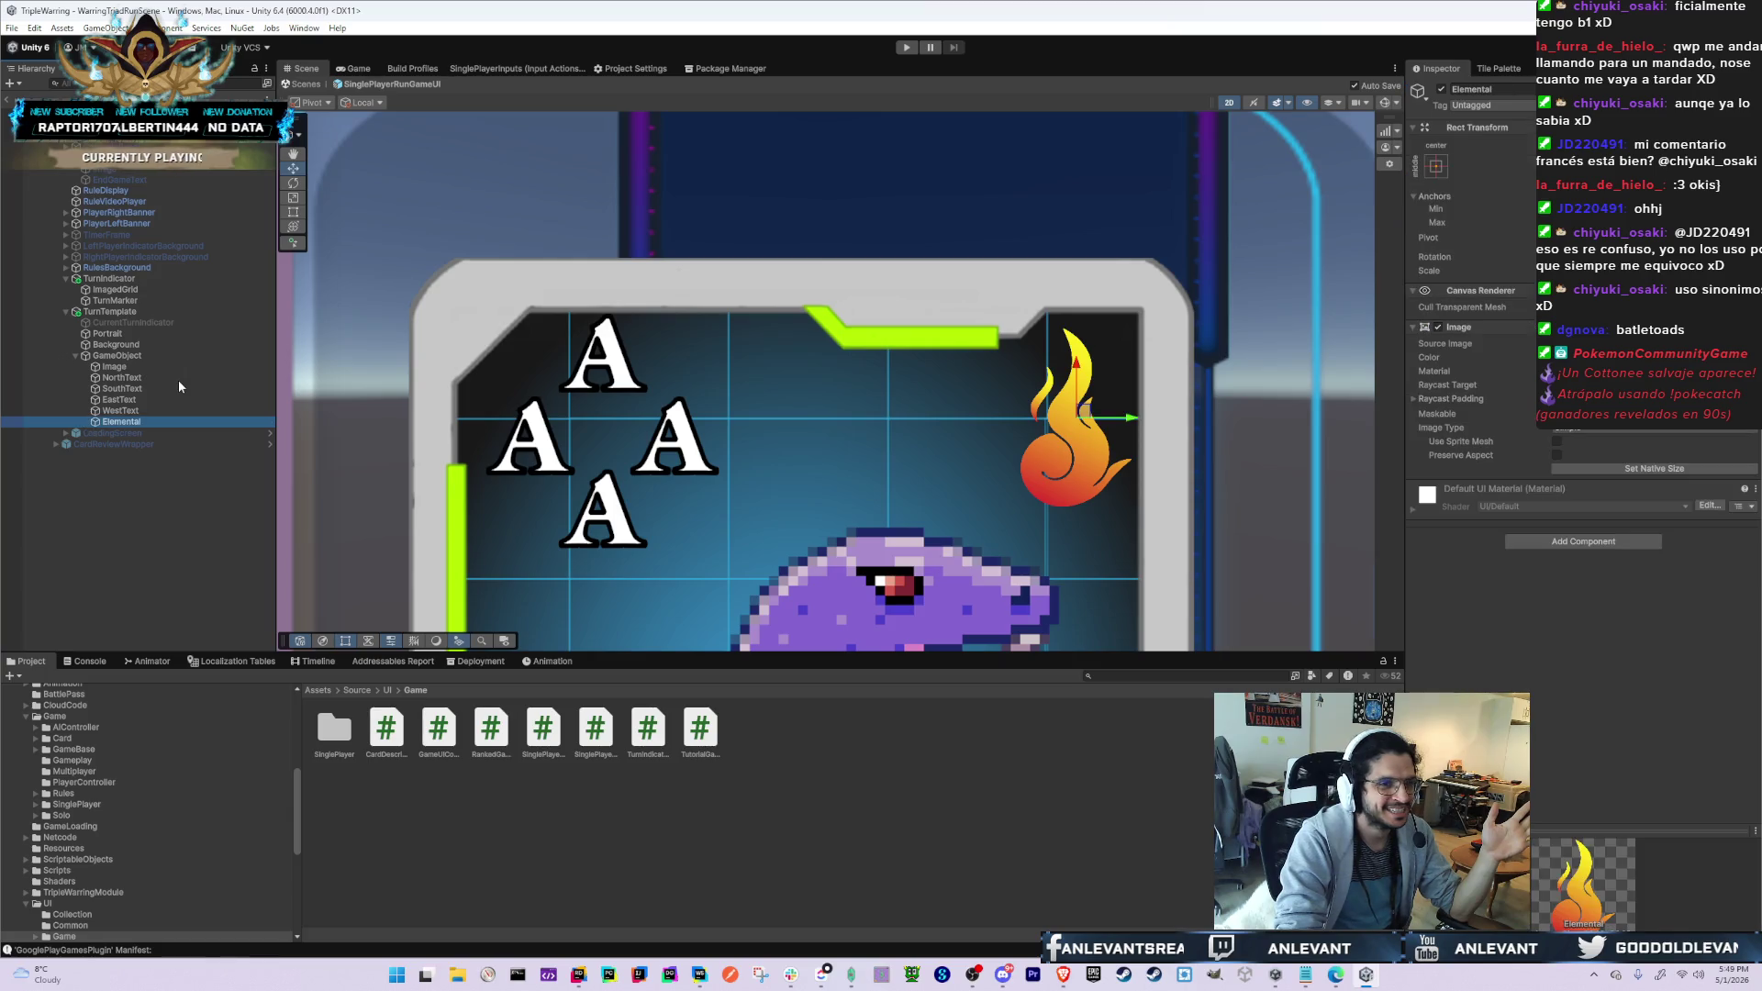
{"action": "key", "text": "Left"}
{"action": "key", "text": "Left"}
{"action": "key", "text": "f"}
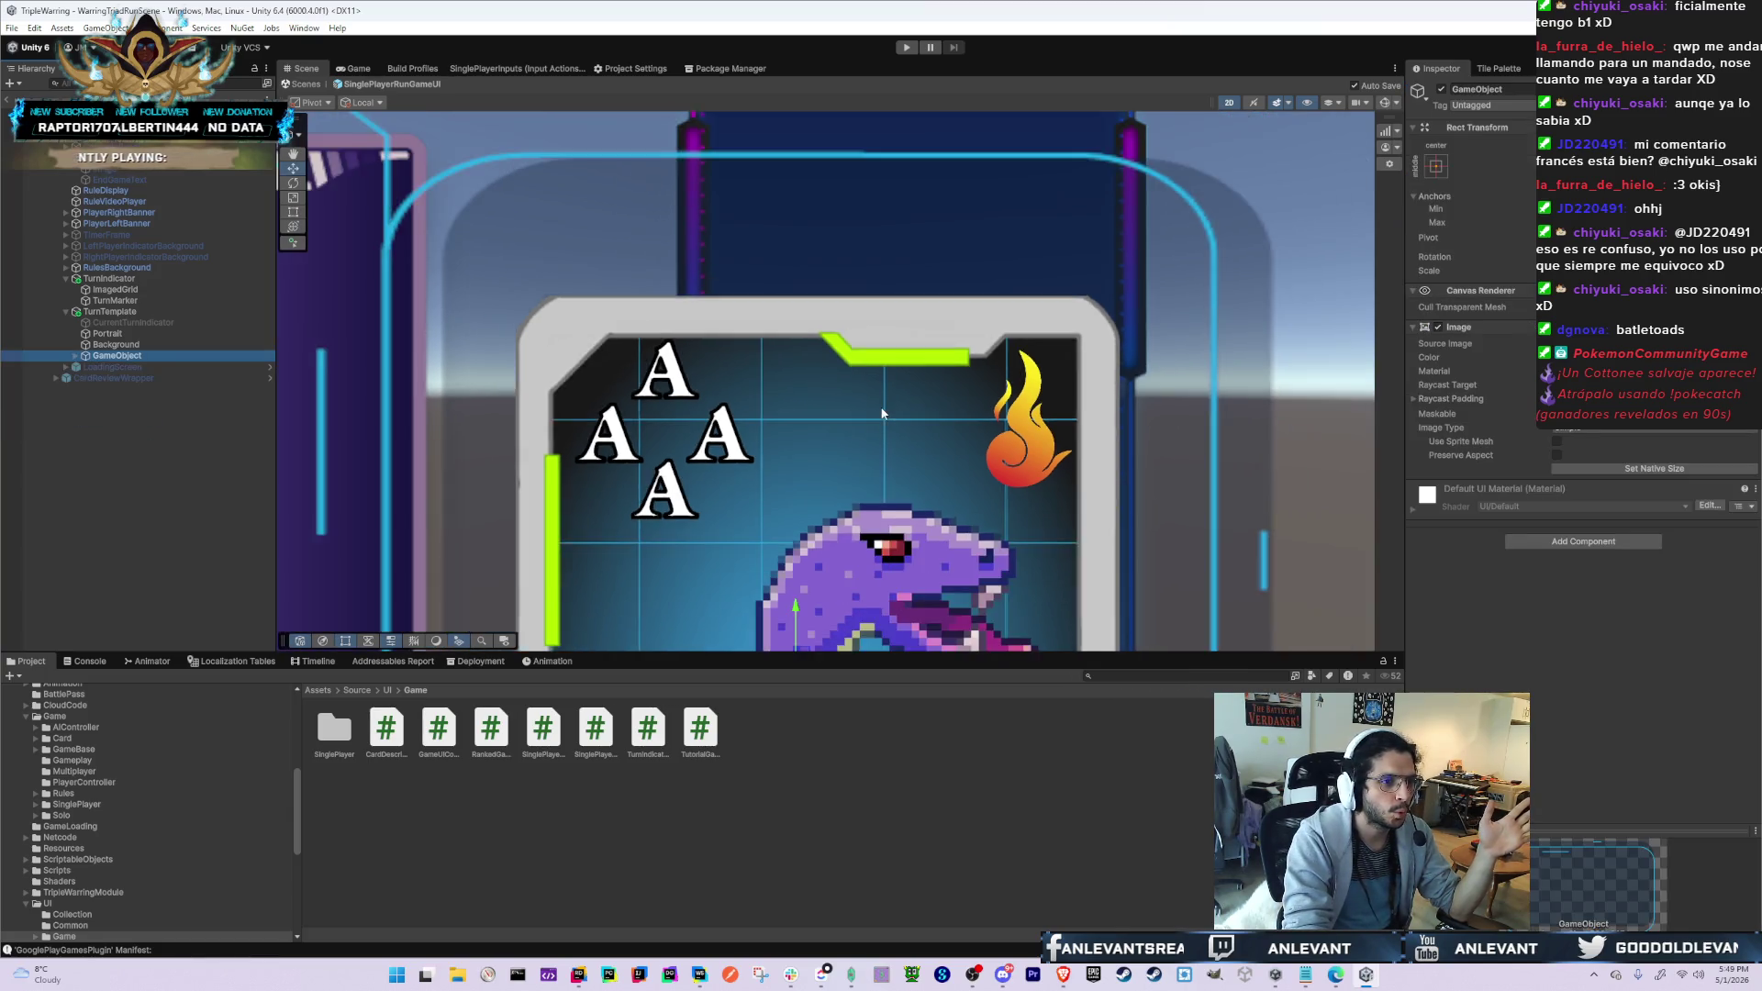
{"action": "scroll", "coordinate": [935, 452], "scroll_direction": "down", "scroll_amount": 5}
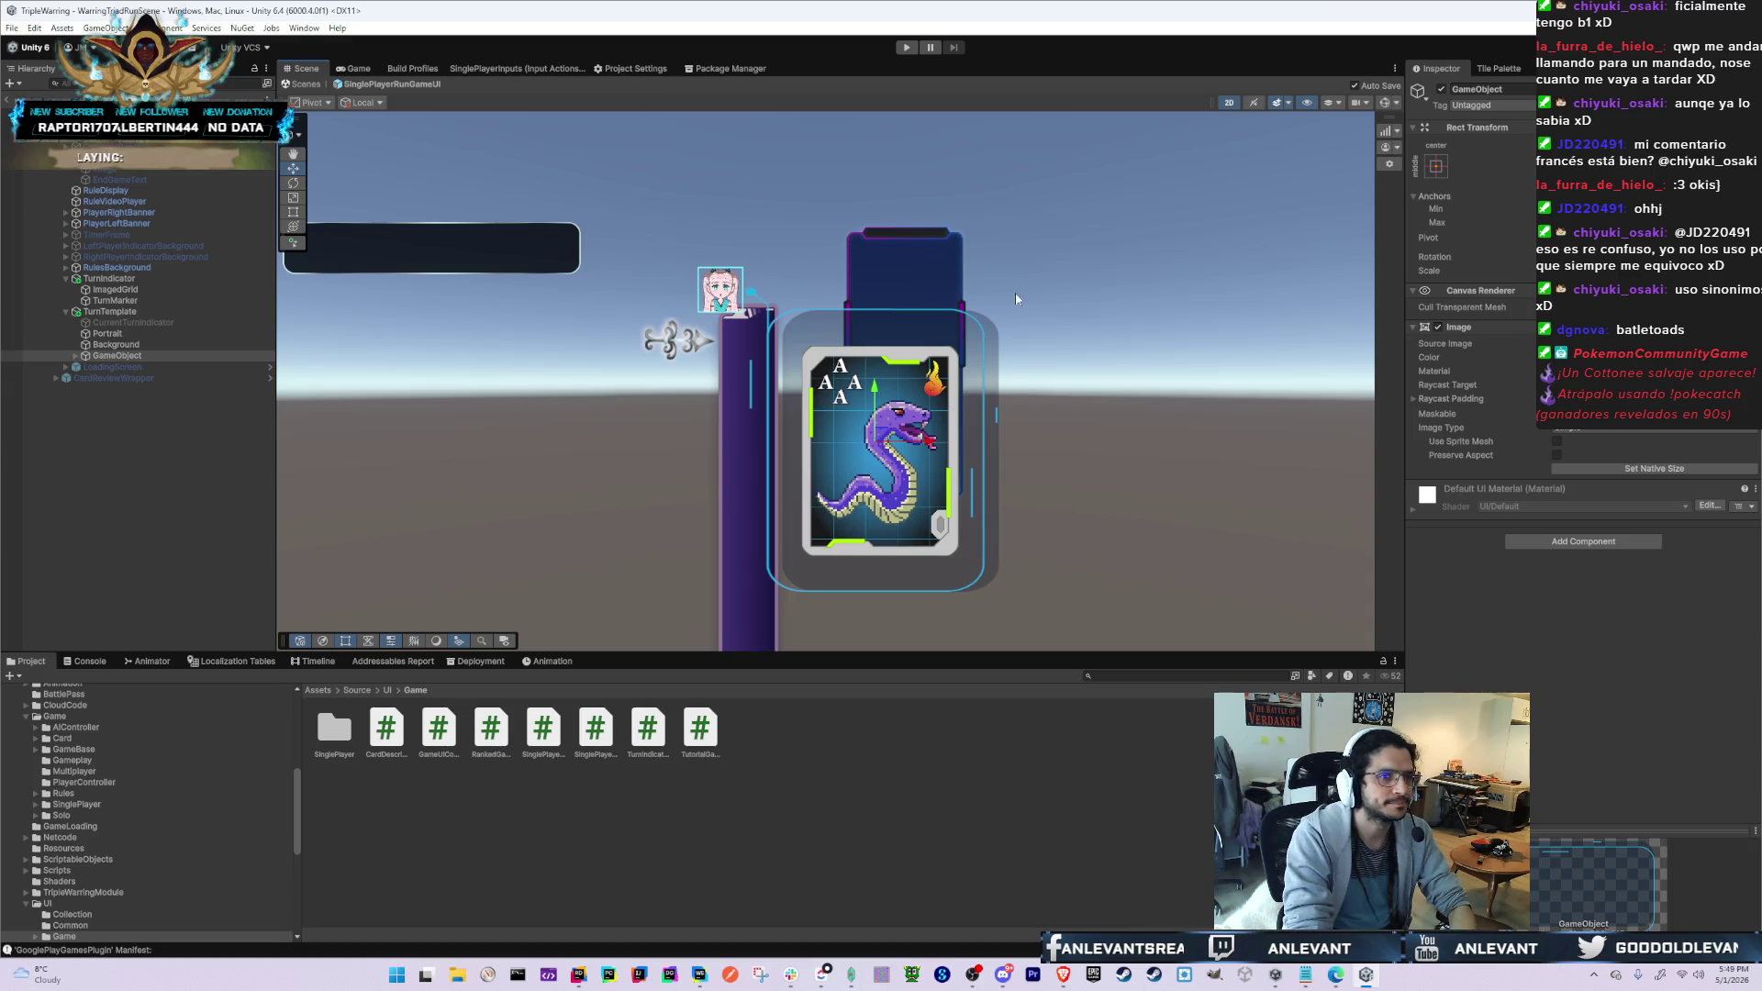
Deactivate the card GameObject and TurnTemplate to hide the turn card.
{"action": "left_click", "coordinate": [1442, 89]}
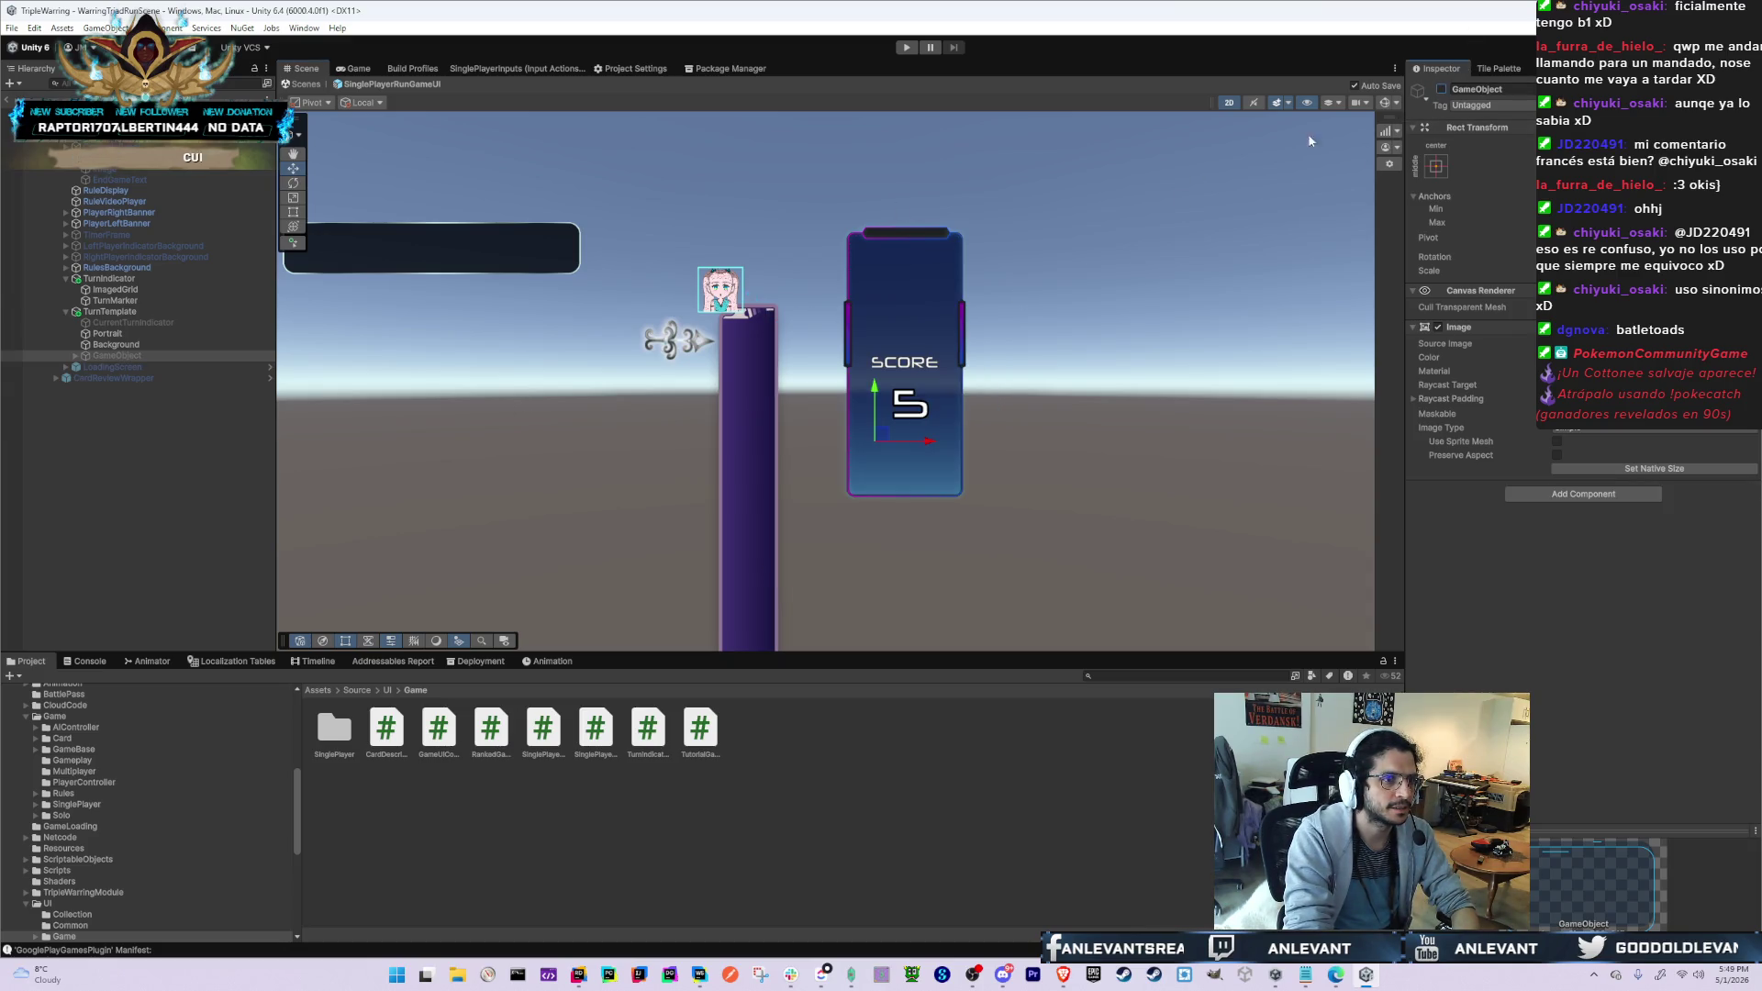
{"action": "left_click", "coordinate": [110, 312]}
{"action": "left_click", "coordinate": [66, 311]}
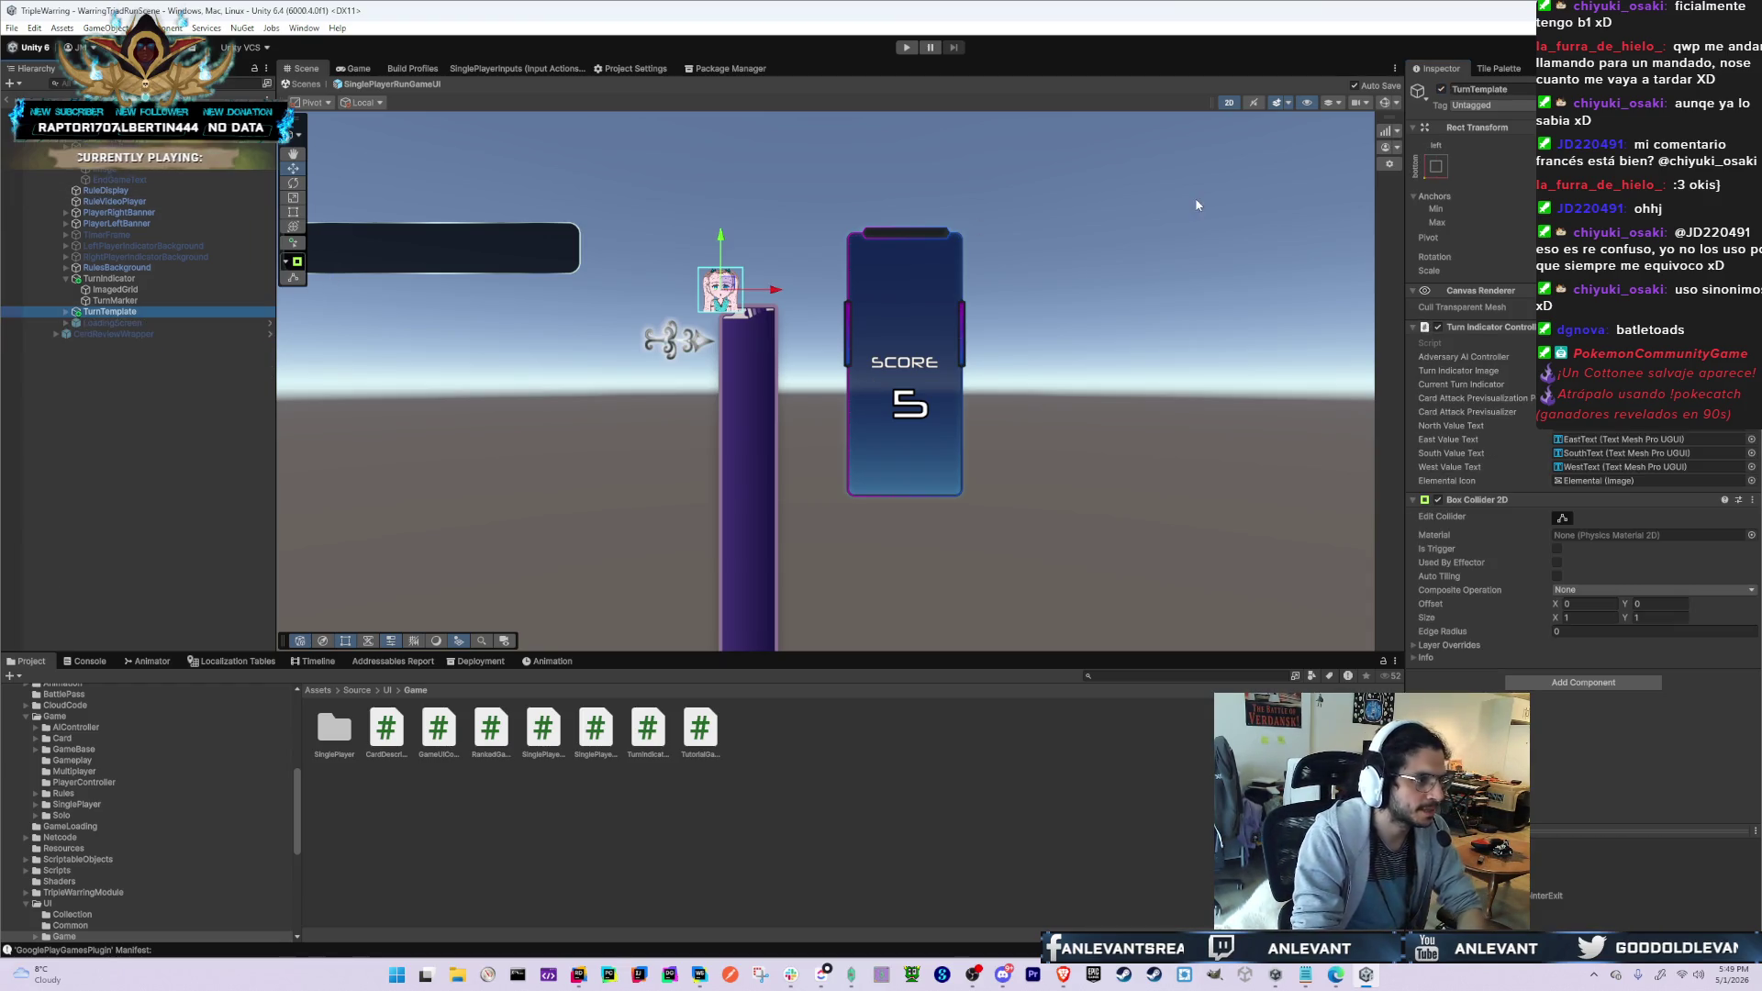
{"action": "left_click", "coordinate": [1441, 89]}
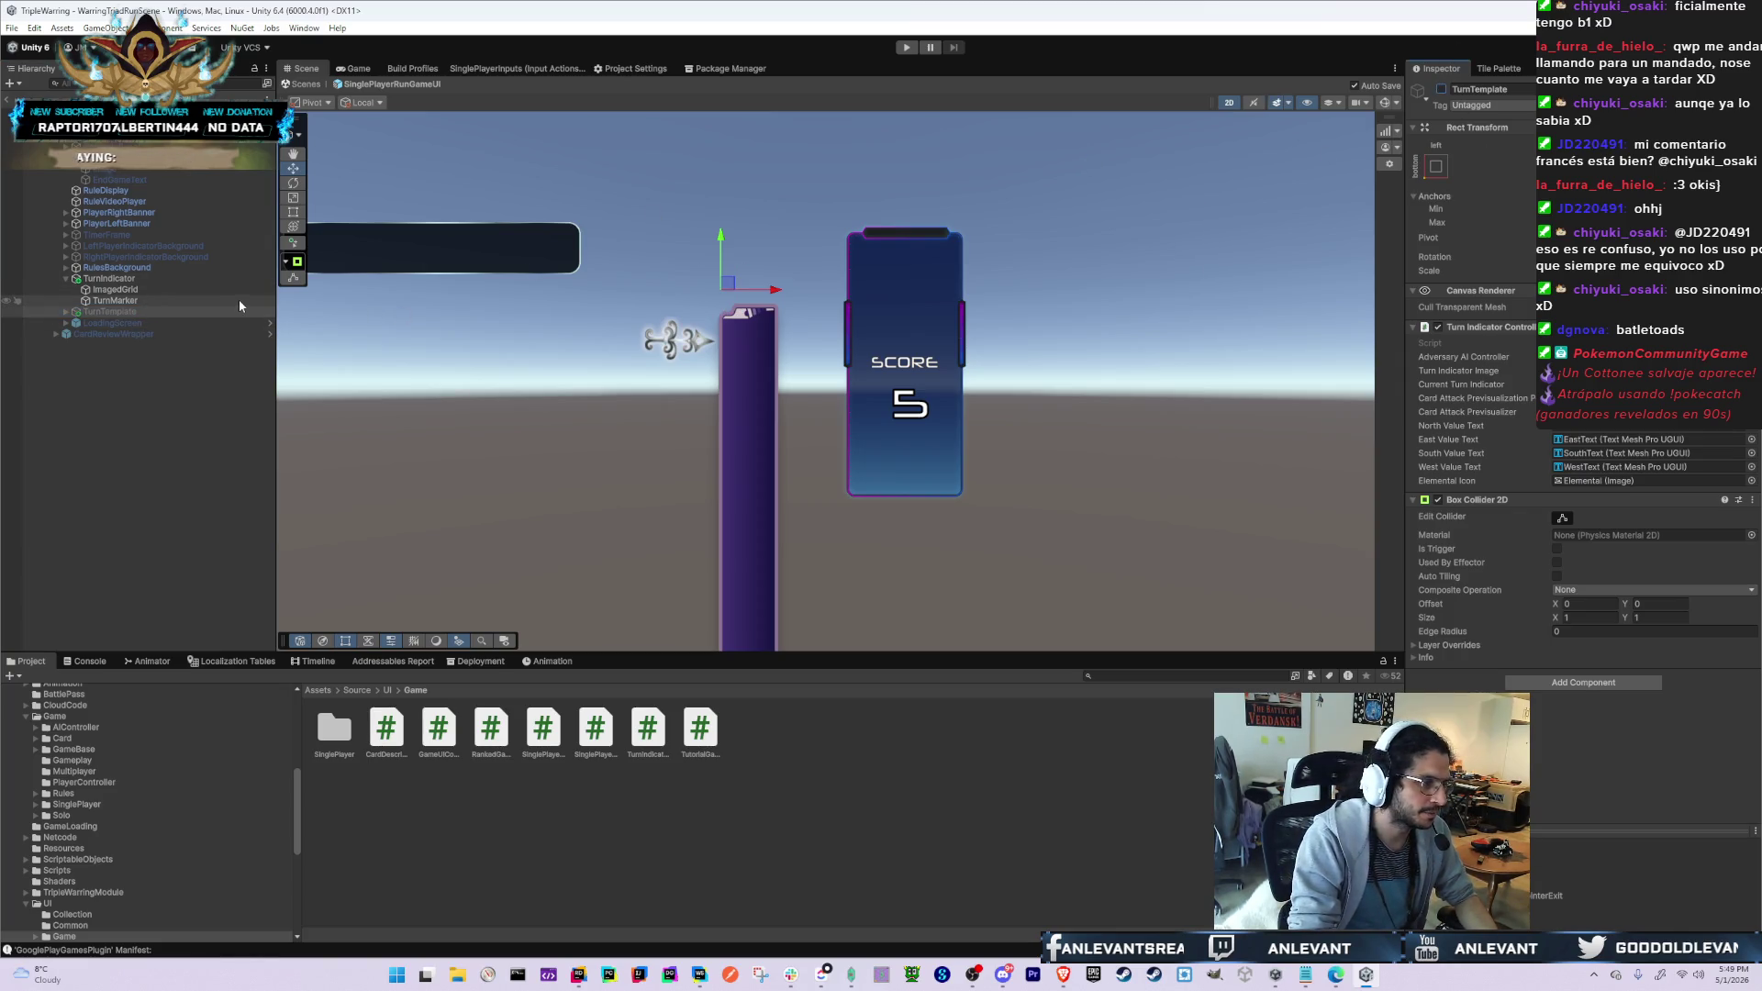
Select GameUI and bring up the Windows build profile.
{"action": "key", "text": "Up"}
{"action": "key", "text": "Up"}
{"action": "key", "text": "Up"}
{"action": "key", "text": "Left"}
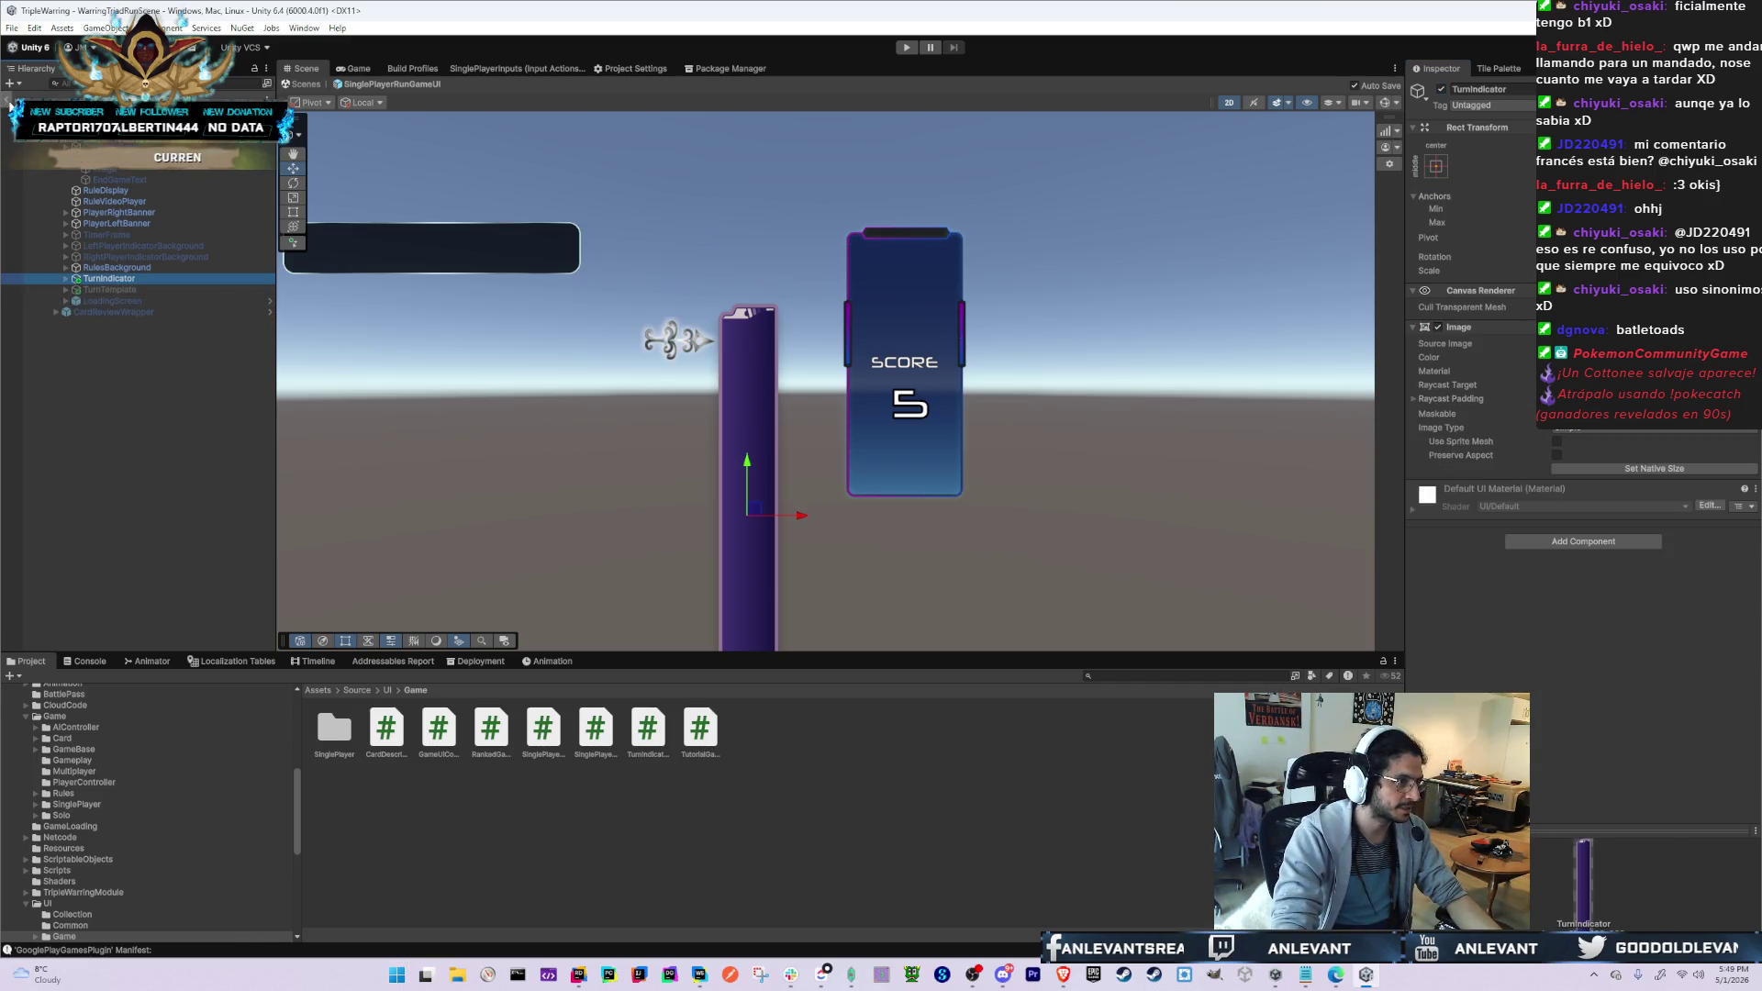
{"action": "key", "text": "Left"}
{"action": "left_click", "coordinate": [412, 69]}
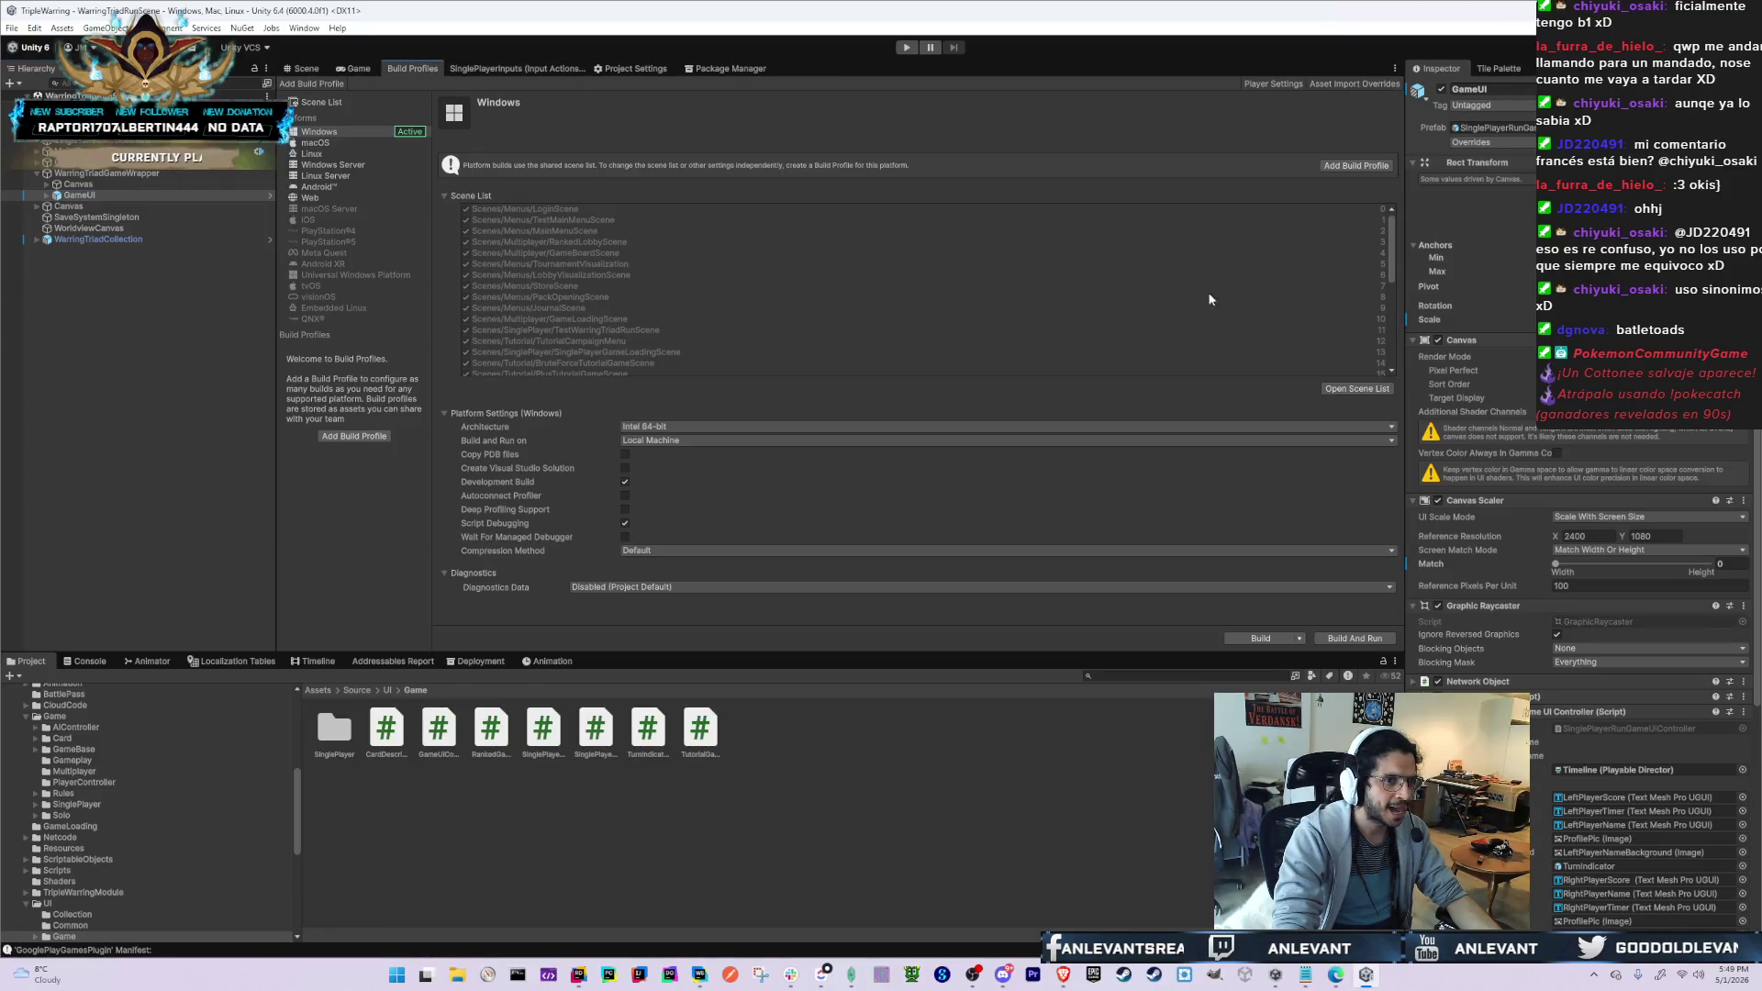
Clear the console, then Build And Run the Windows player into the Client folder.
{"action": "left_click", "coordinate": [88, 661]}
{"action": "left_click", "coordinate": [13, 676]}
{"action": "left_click", "coordinate": [26, 661]}
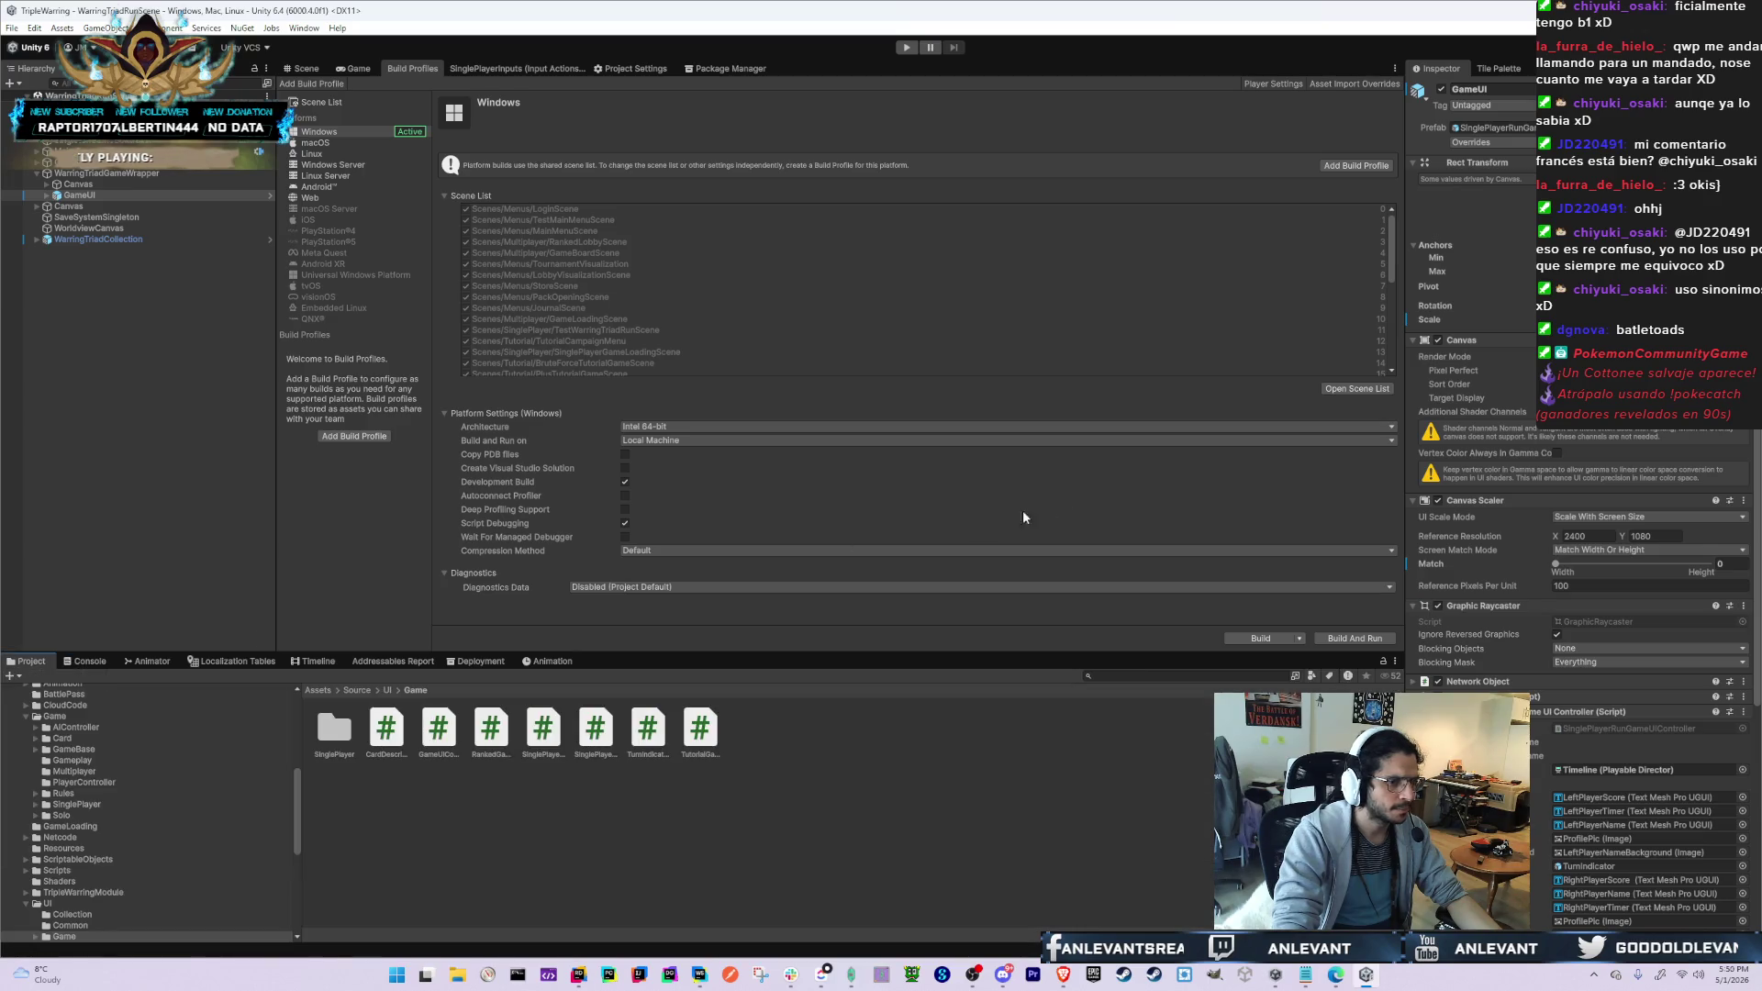
{"action": "left_click", "coordinate": [1355, 639]}
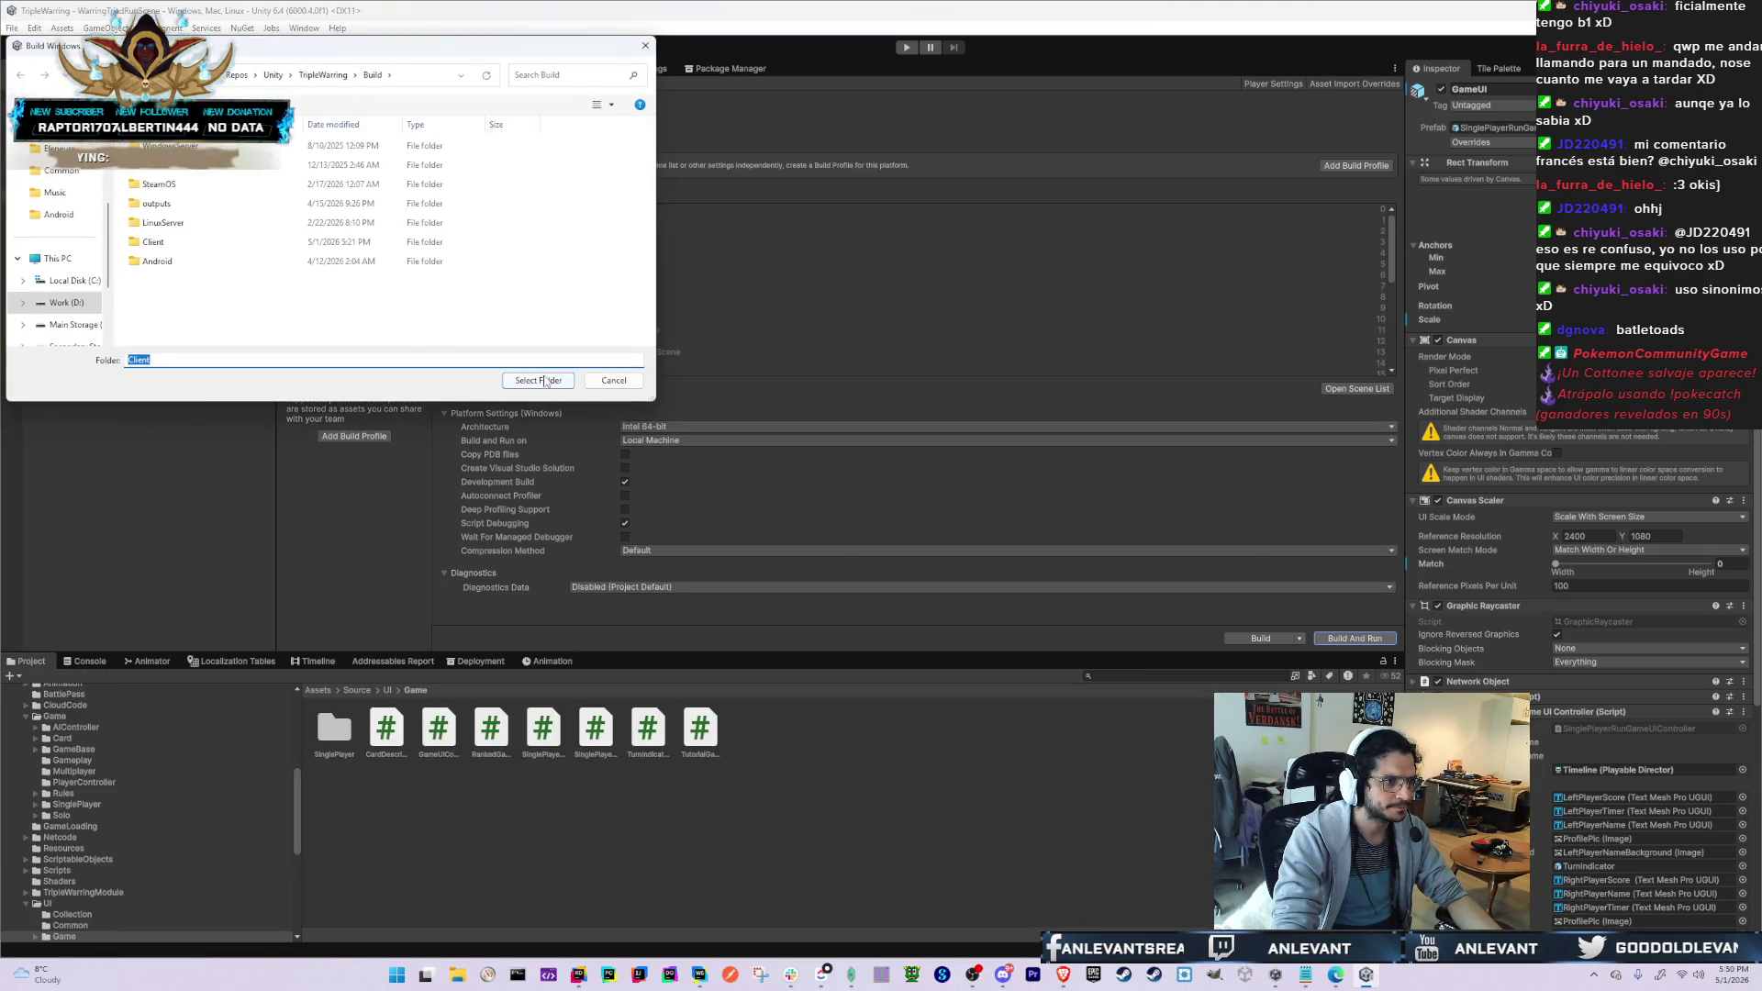
{"action": "left_click", "coordinate": [541, 379]}
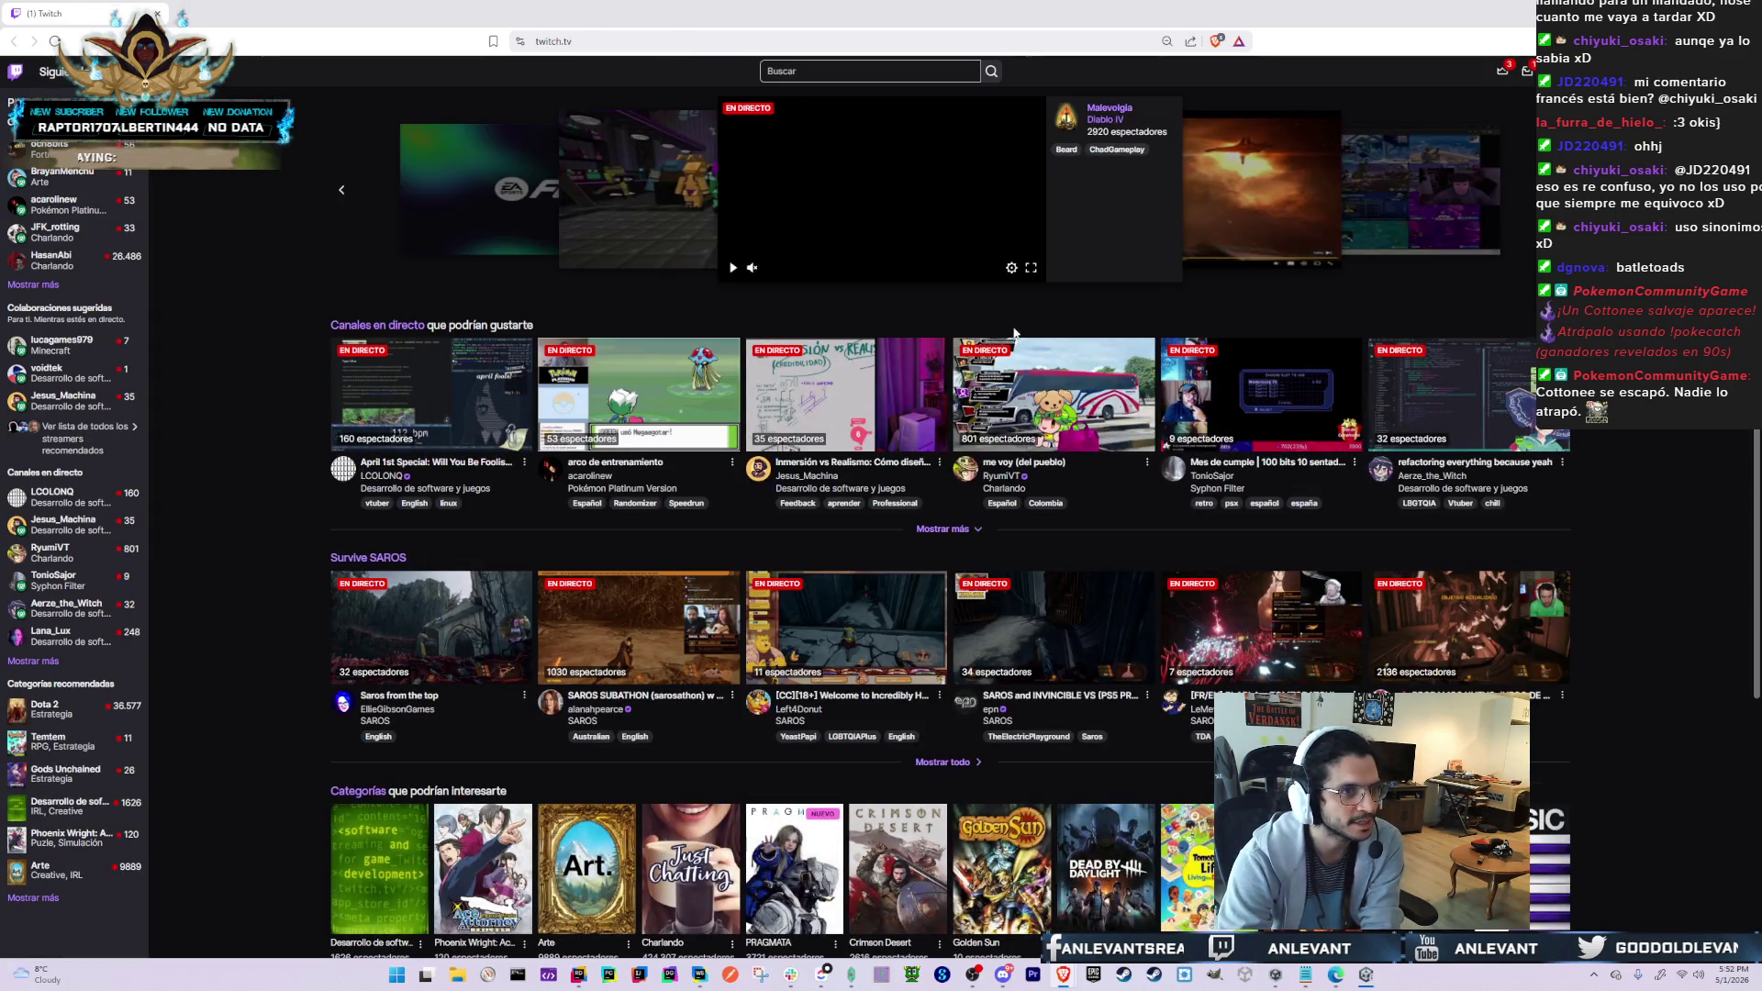
Open your own Twitch channel page to watch the live build, then switch back to the editor.
{"action": "left_click", "coordinate": [1739, 71]}
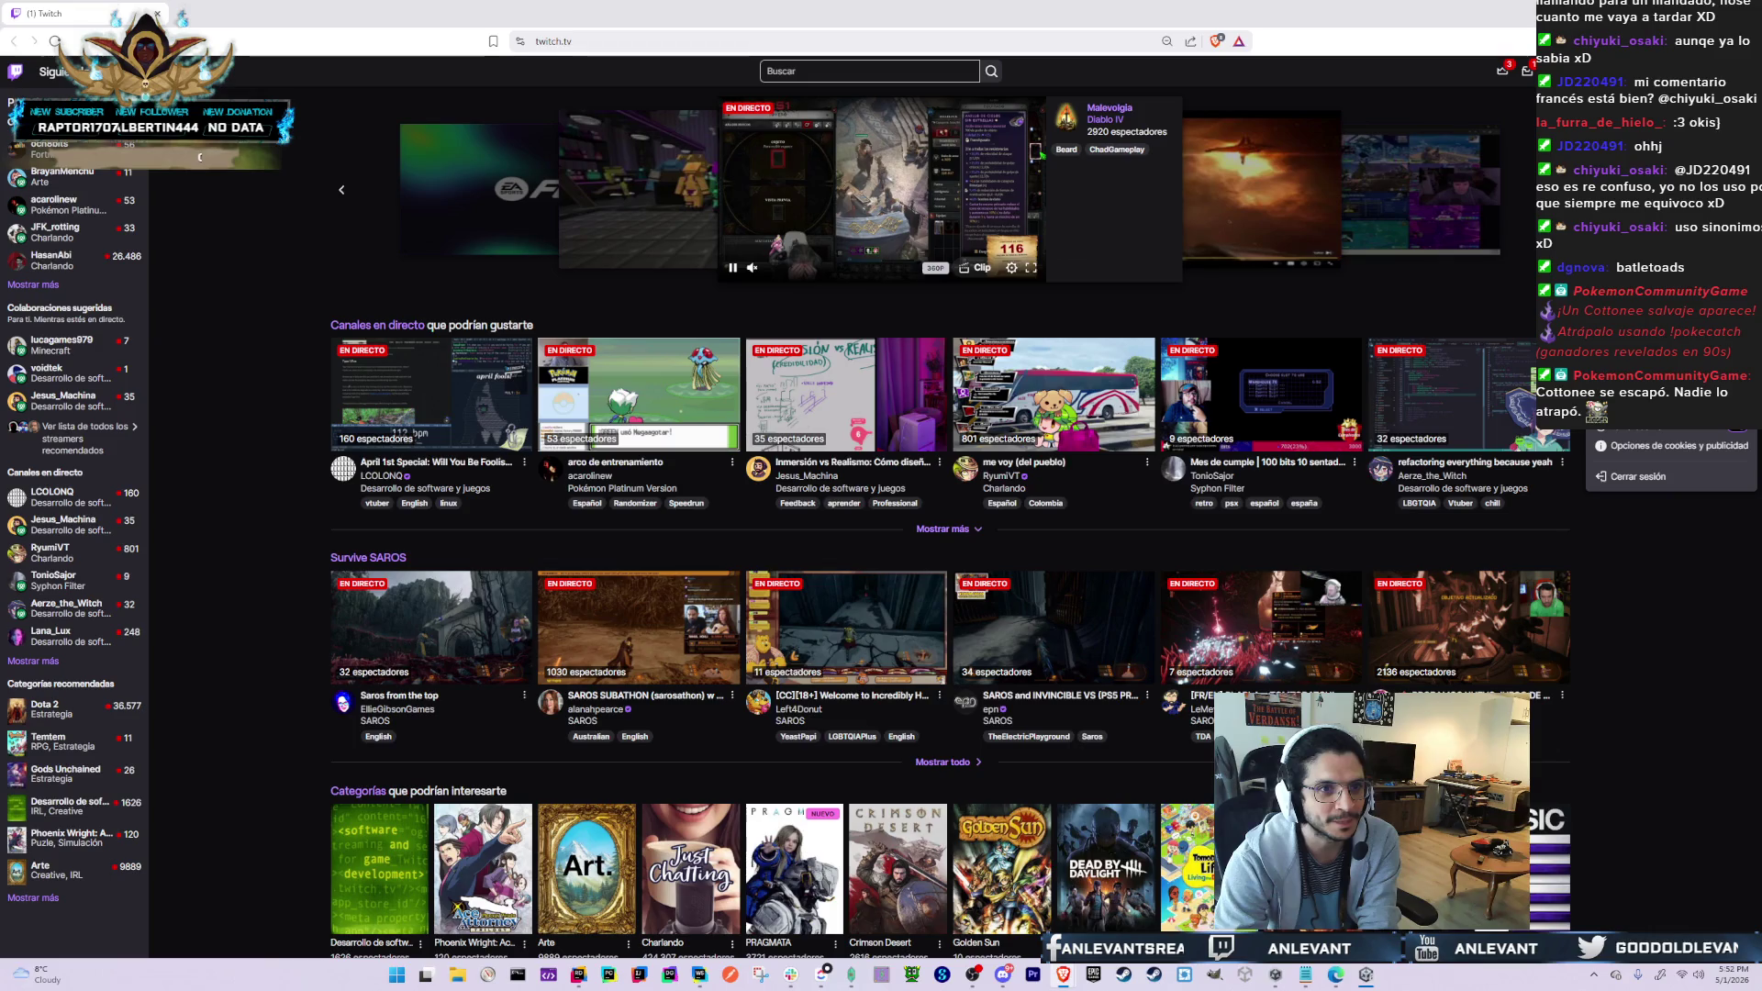
{"action": "left_click", "coordinate": [1652, 129]}
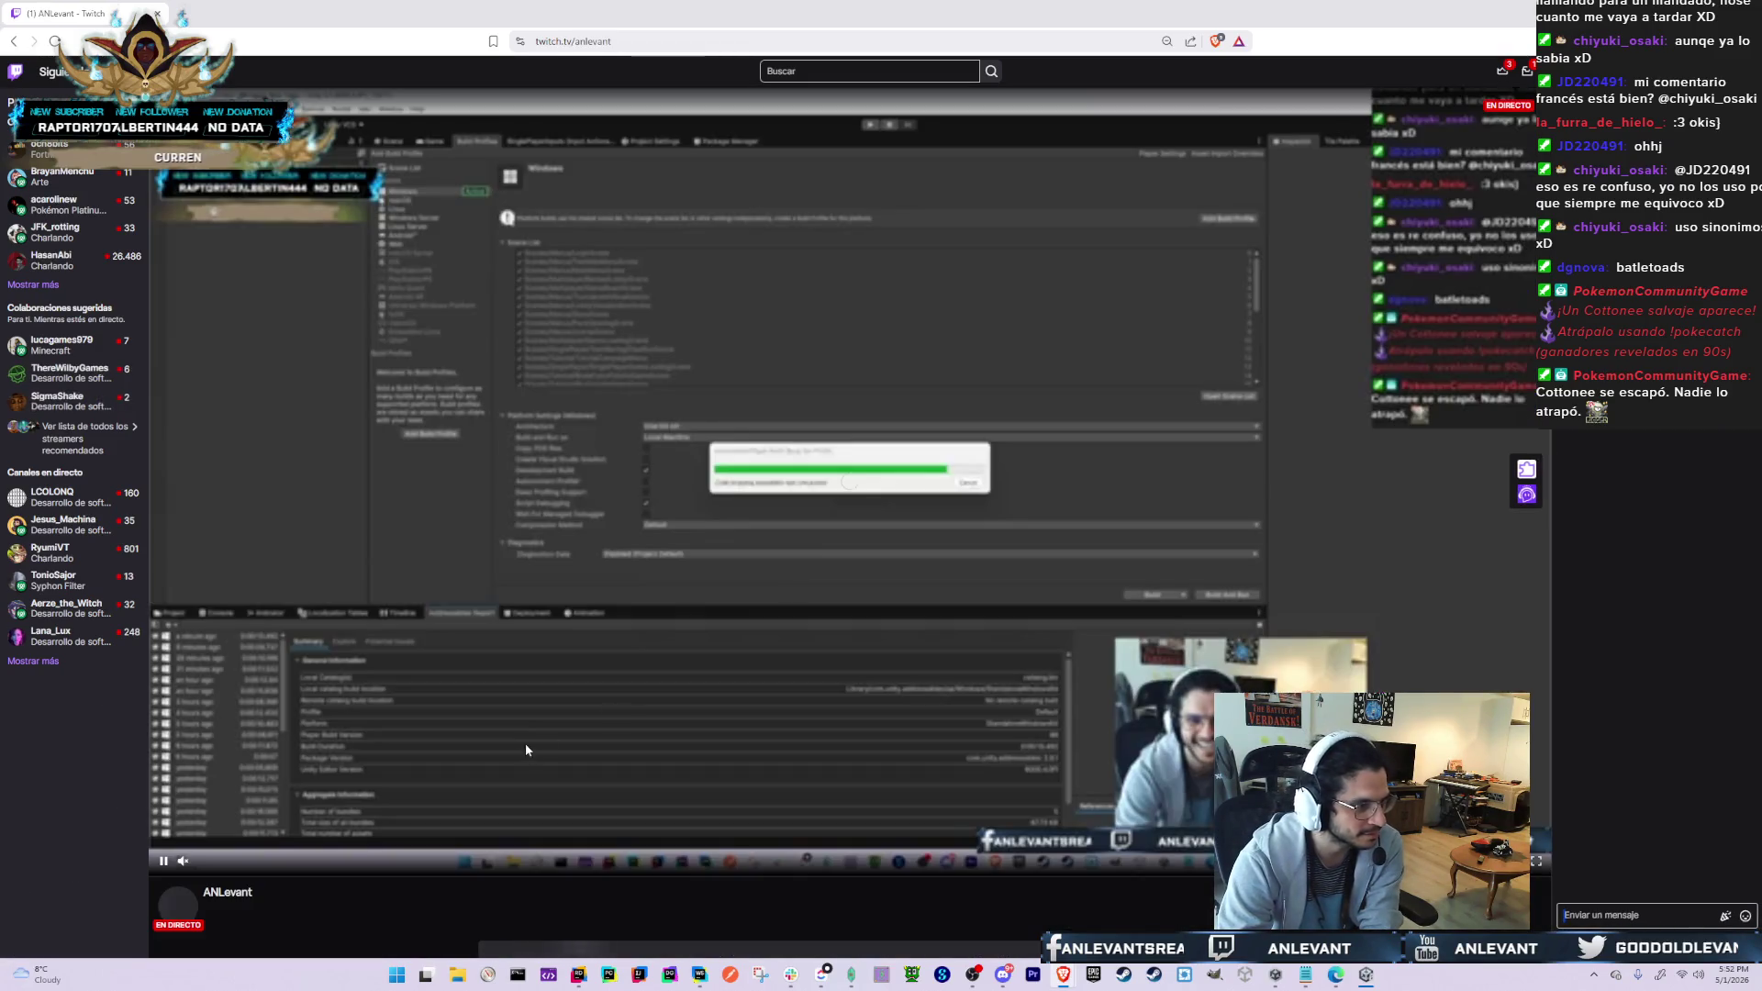
{"action": "scroll", "coordinate": [523, 741], "scroll_direction": "down", "scroll_amount": 4}
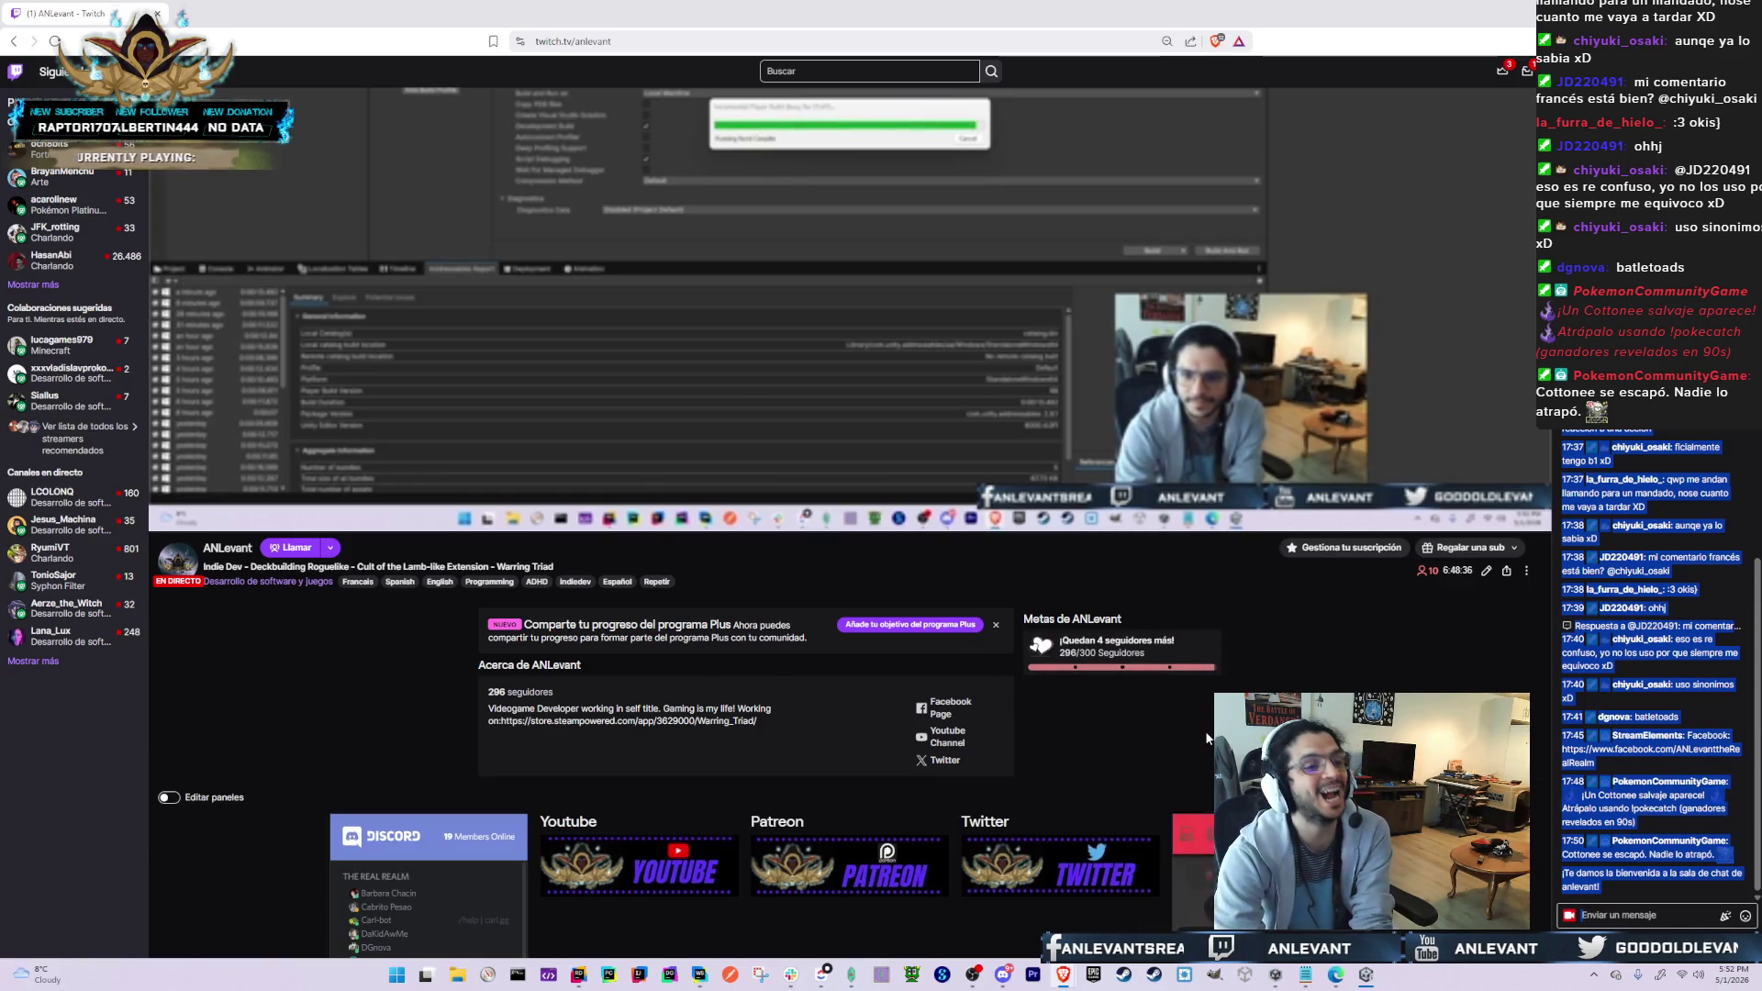
{"action": "scroll", "coordinate": [1282, 622], "scroll_direction": "up", "scroll_amount": 5}
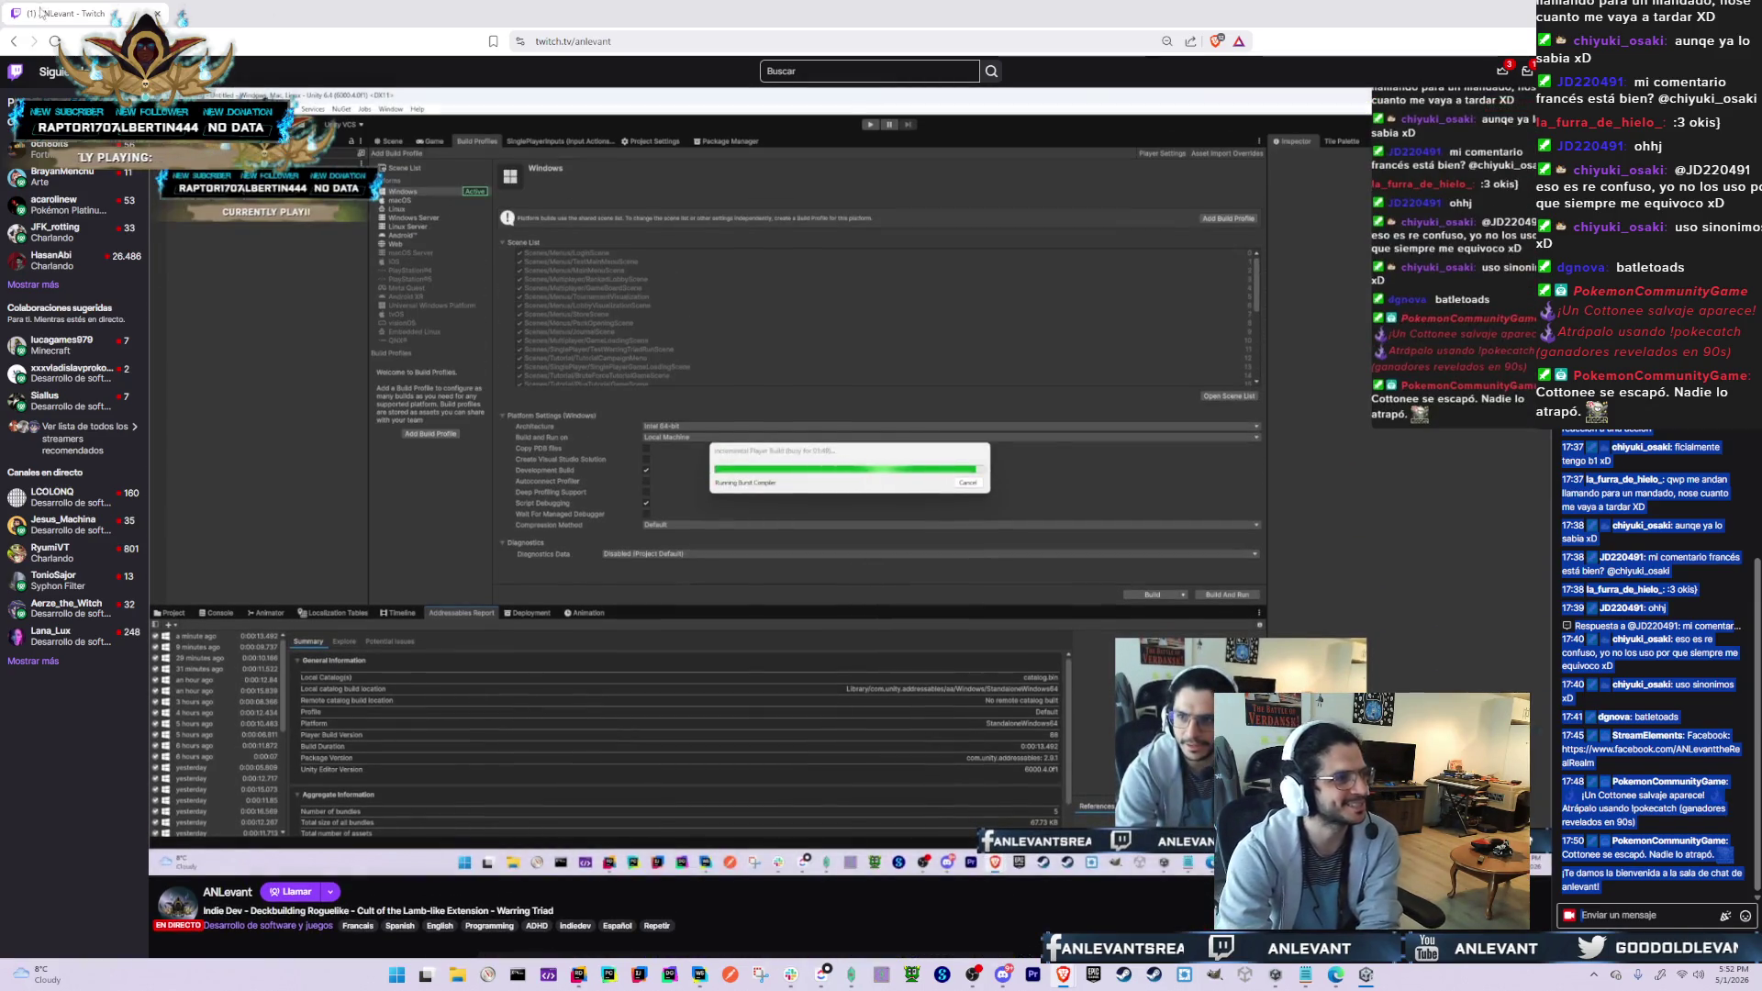
{"action": "key", "text": "alt+Tab"}
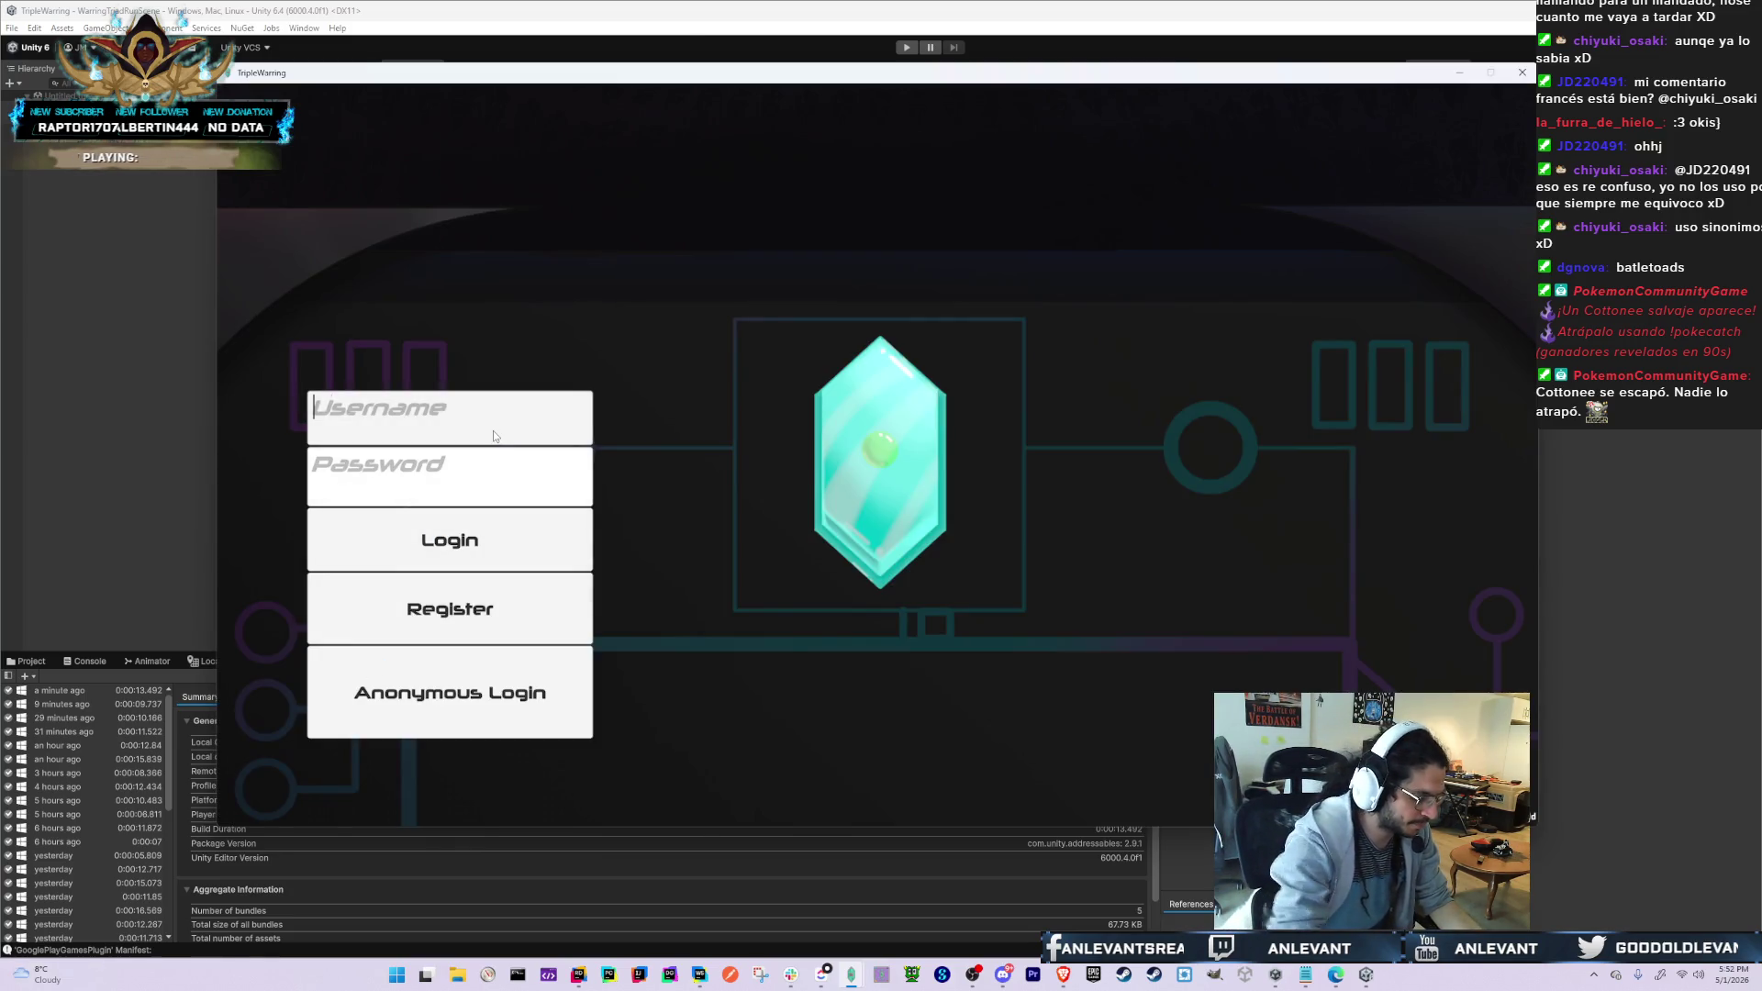
Enter the test account's username and password and log in to TripleWarring.
{"action": "type", "text": "admin"}
{"action": "left_click", "coordinate": [482, 482]}
{"action": "type", "text": "***********"}
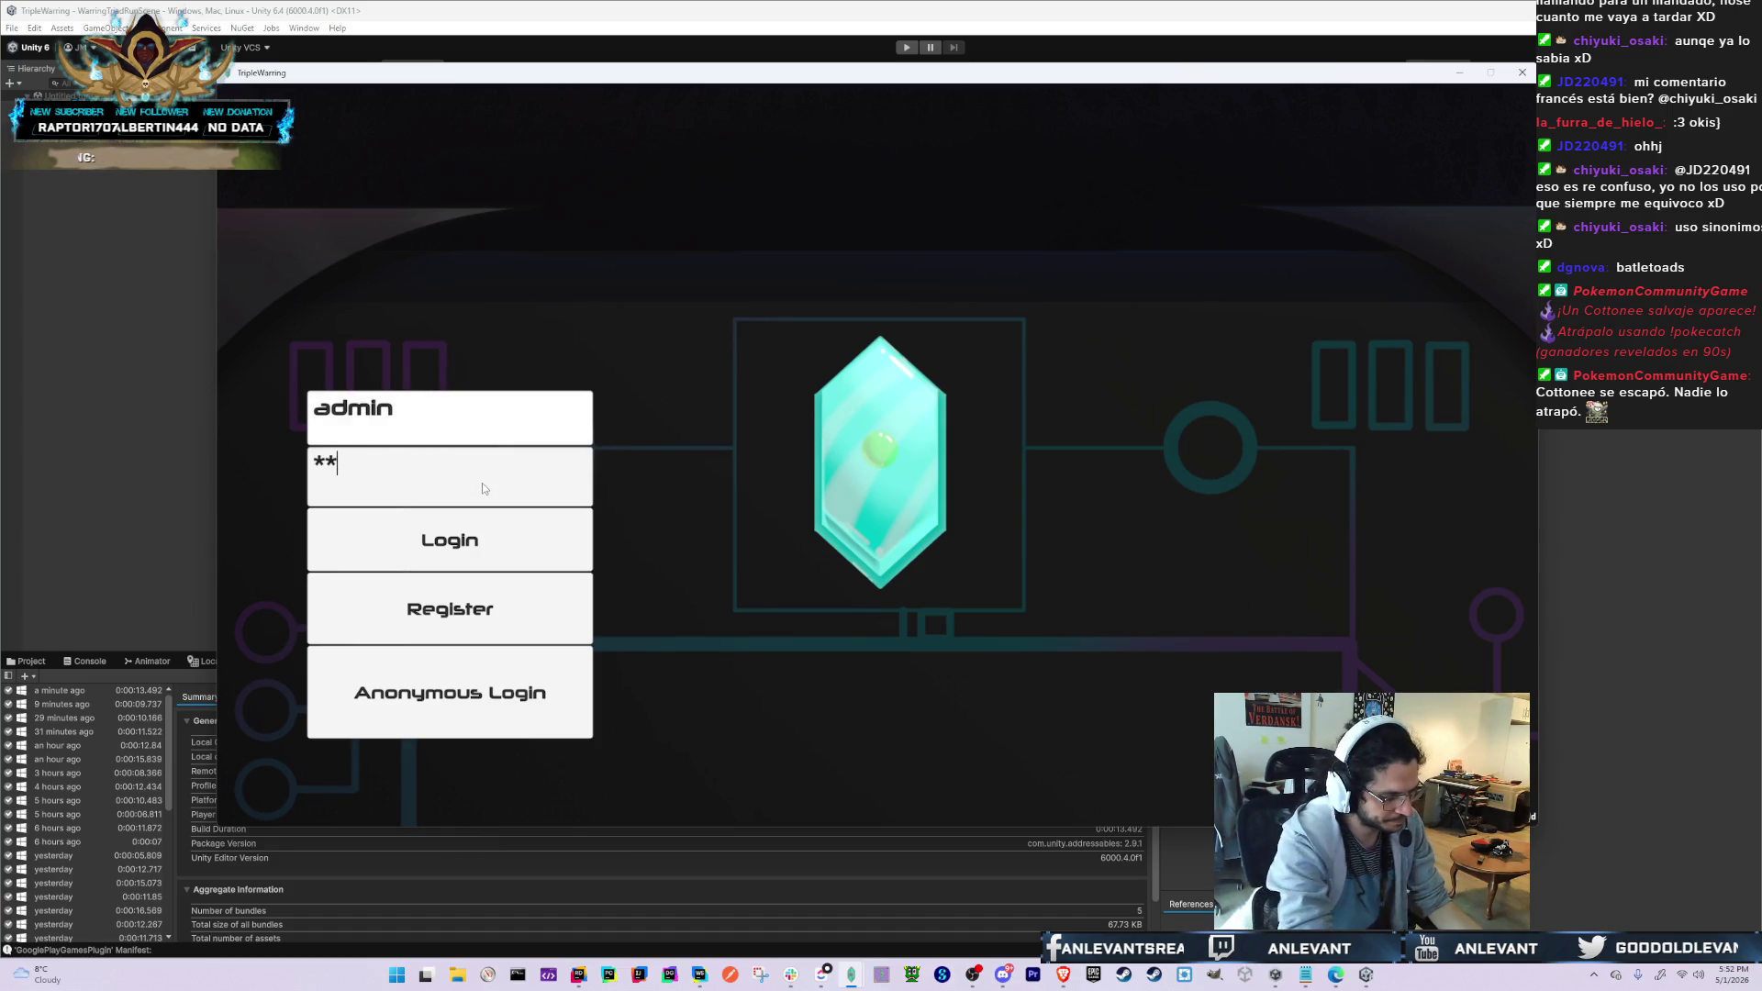
{"action": "left_click", "coordinate": [532, 557]}
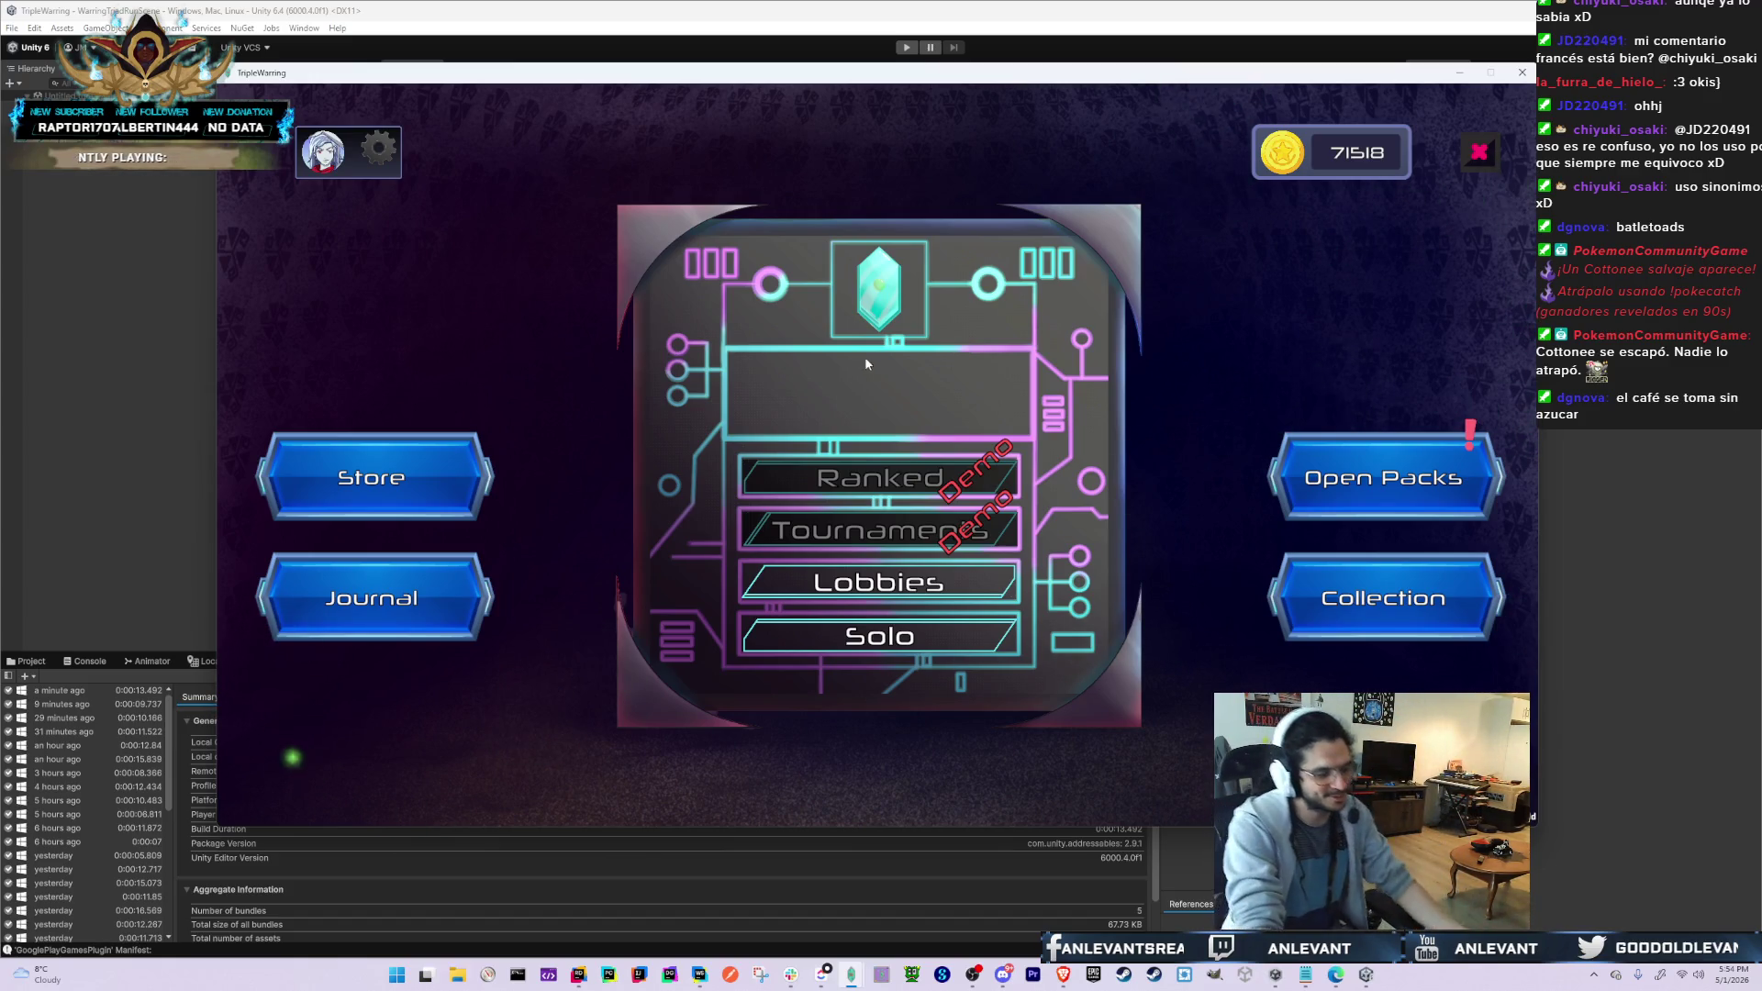
Start a Story match from the Solo section of the TripleWarring main menu.
{"action": "left_click", "coordinate": [955, 640]}
{"action": "left_click", "coordinate": [942, 461]}
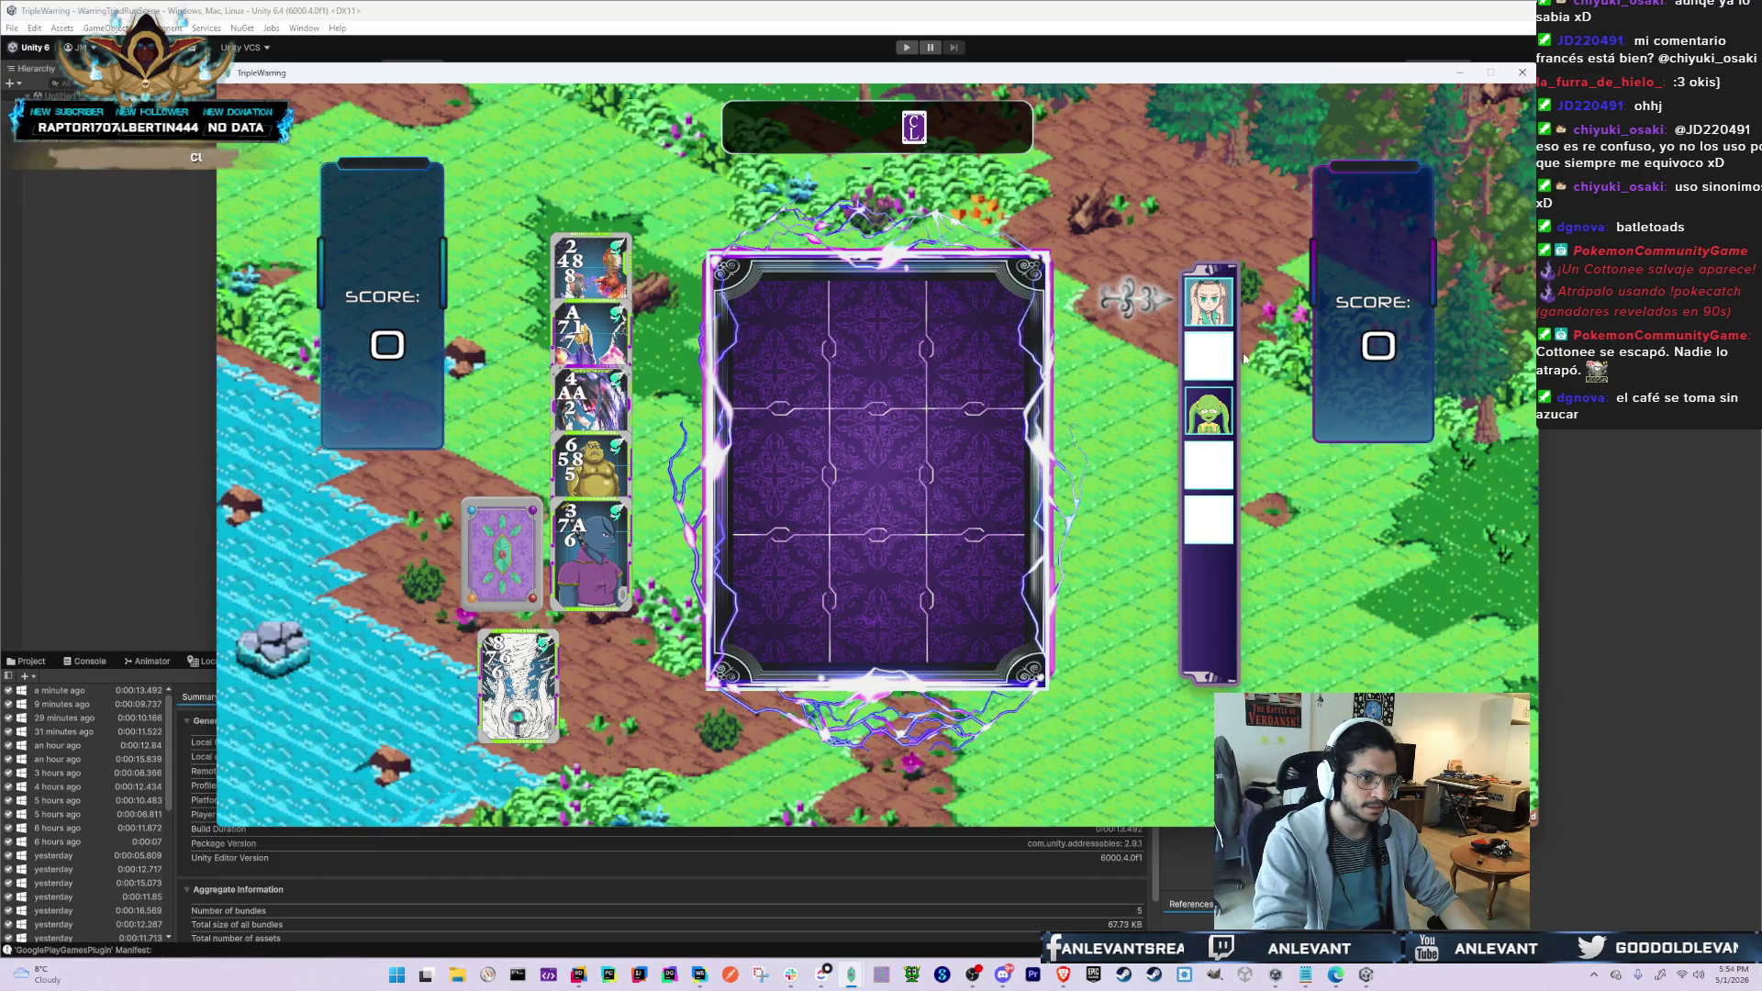
Preview the opponent's cards in the turn-order column, then play the 2-48-8 card top-left.
{"action": "mouse_move", "coordinate": [1224, 520]}
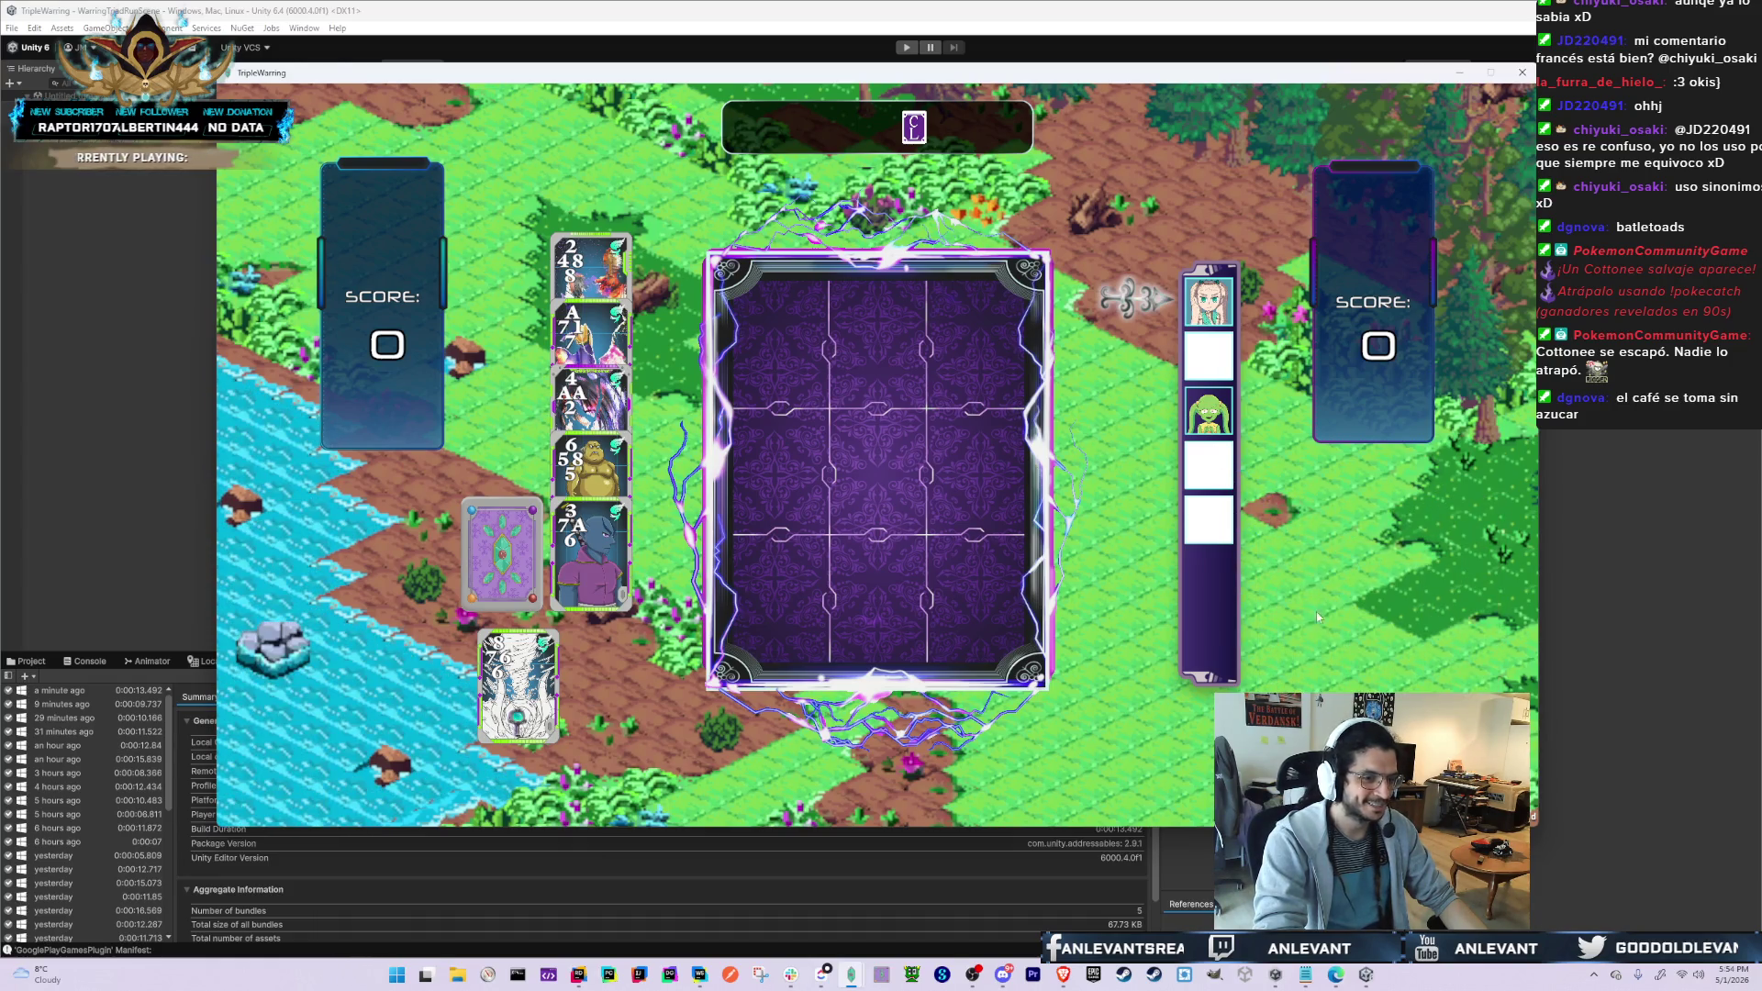
{"action": "mouse_move", "coordinate": [1210, 377]}
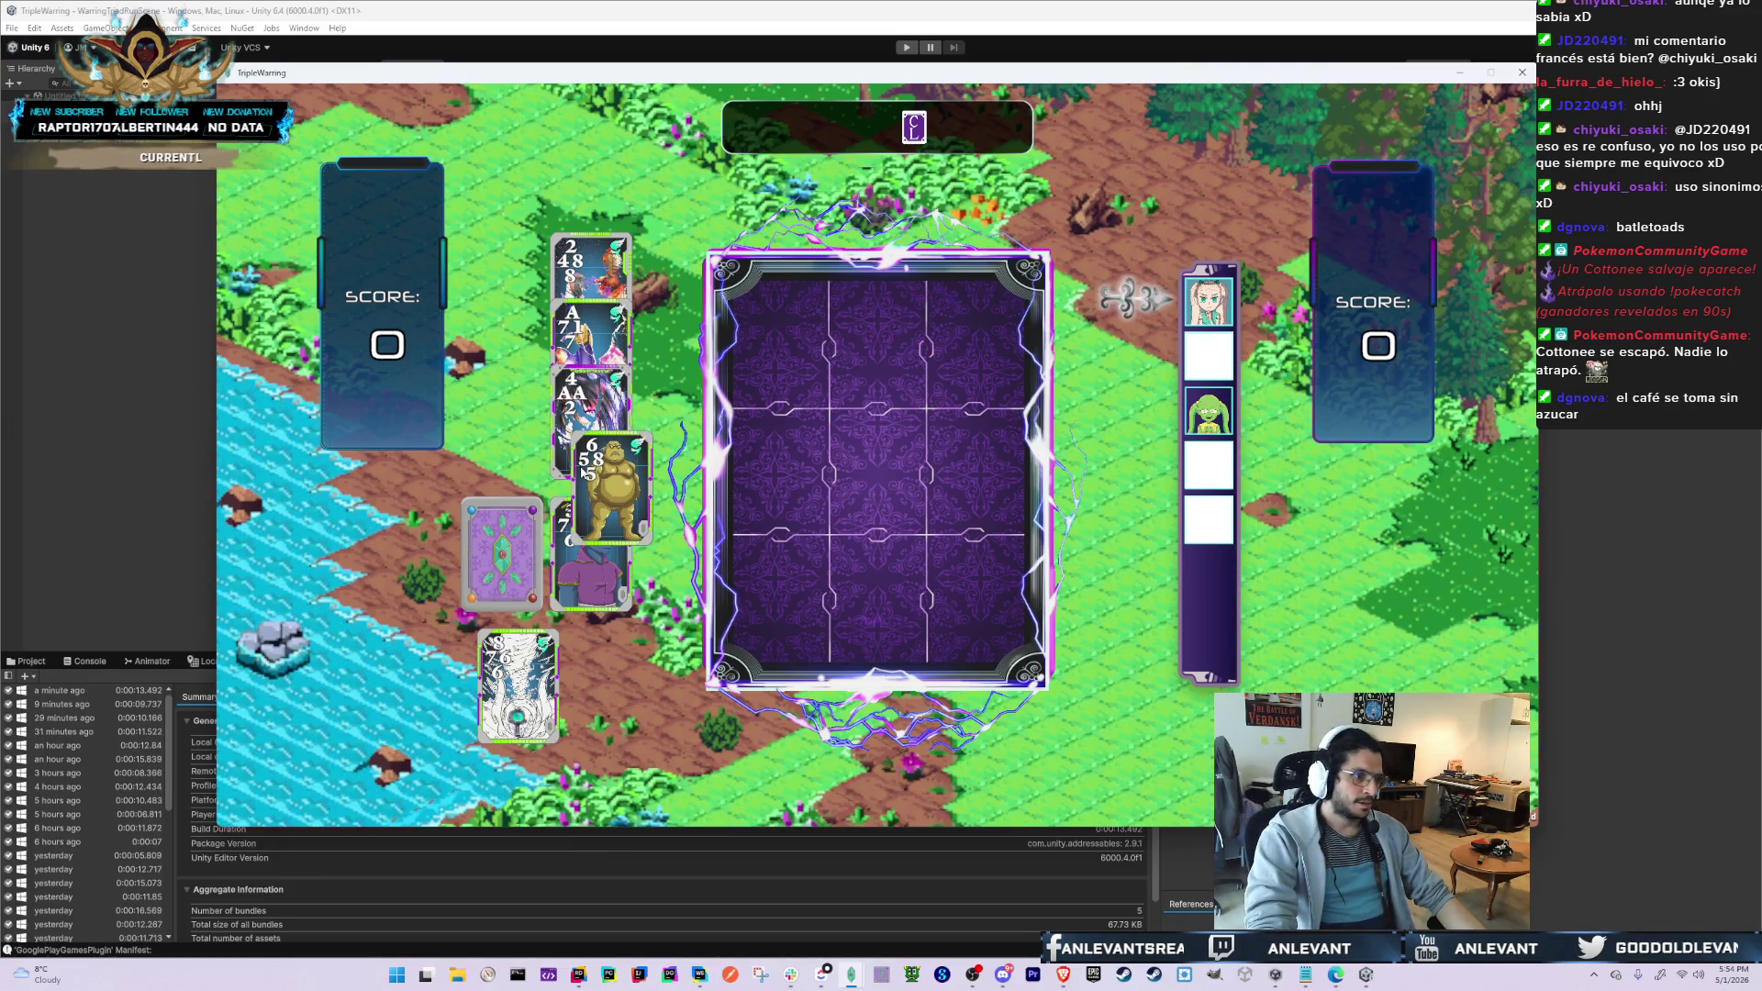
{"action": "left_click_drag", "start_coordinate": [615, 260], "coordinate": [734, 317]}
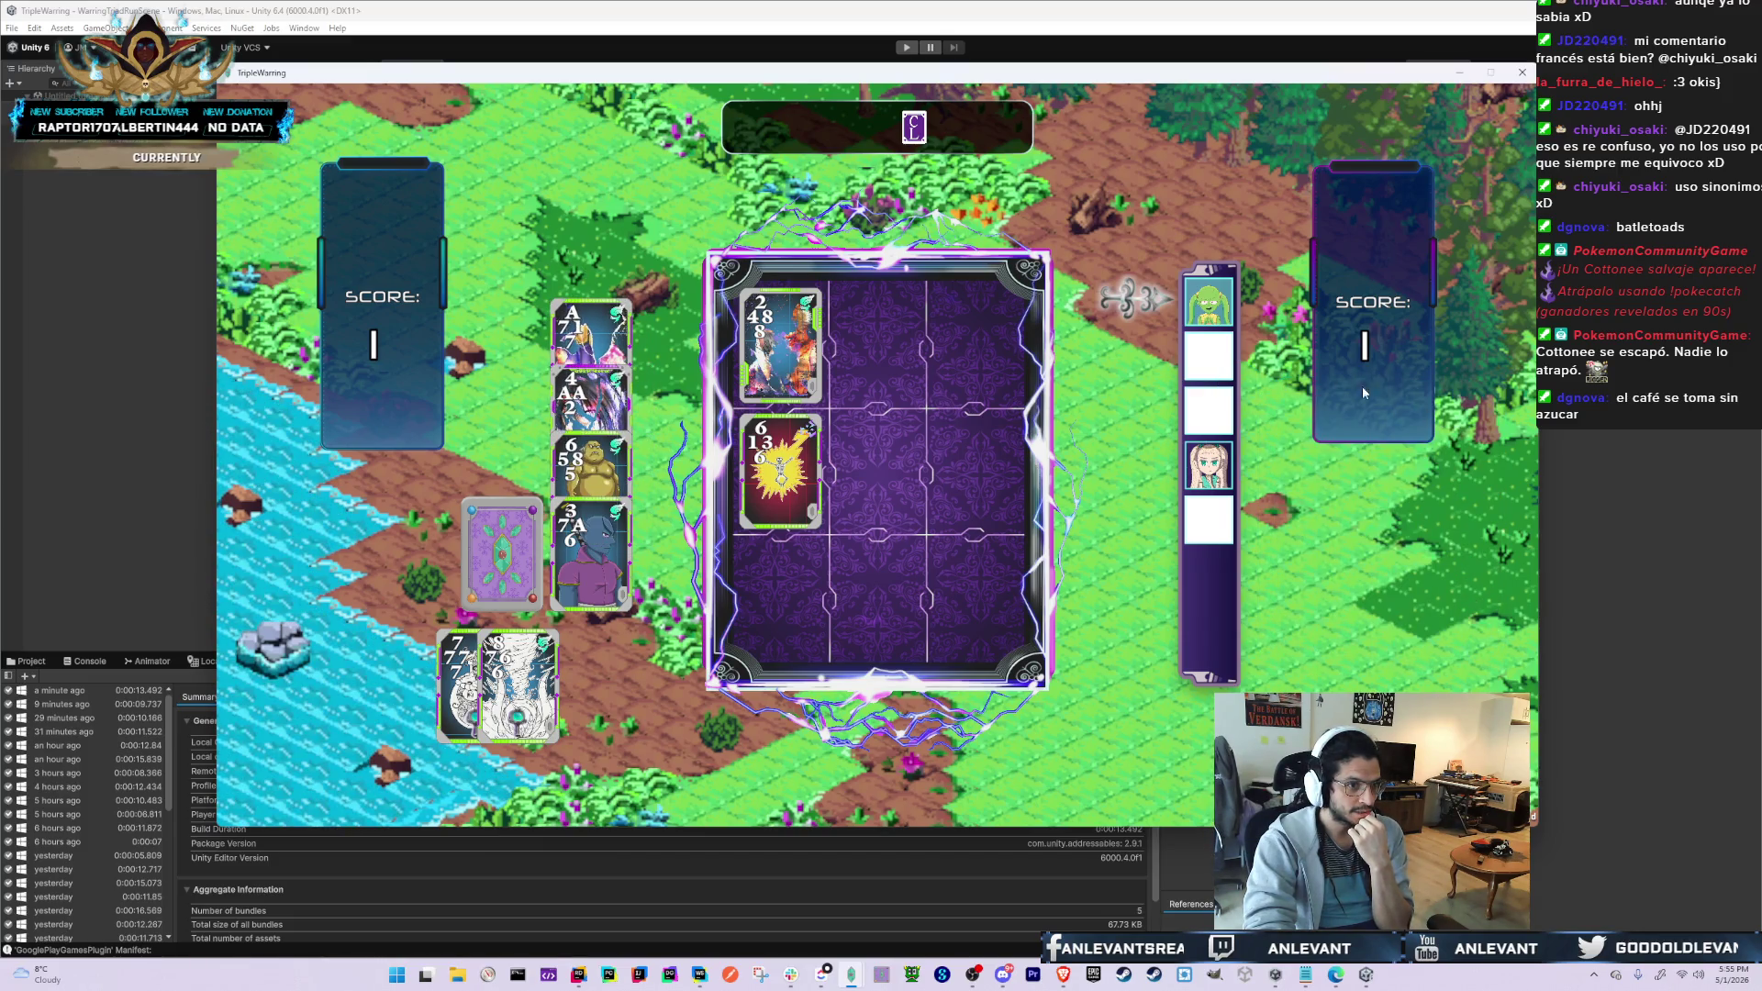
Play 6-58-5 in the centre, 3-7A-6 bottom-middle and A-71-7 middle-right, flipping opponent cards.
{"action": "left_click_drag", "start_coordinate": [608, 499], "coordinate": [878, 470]}
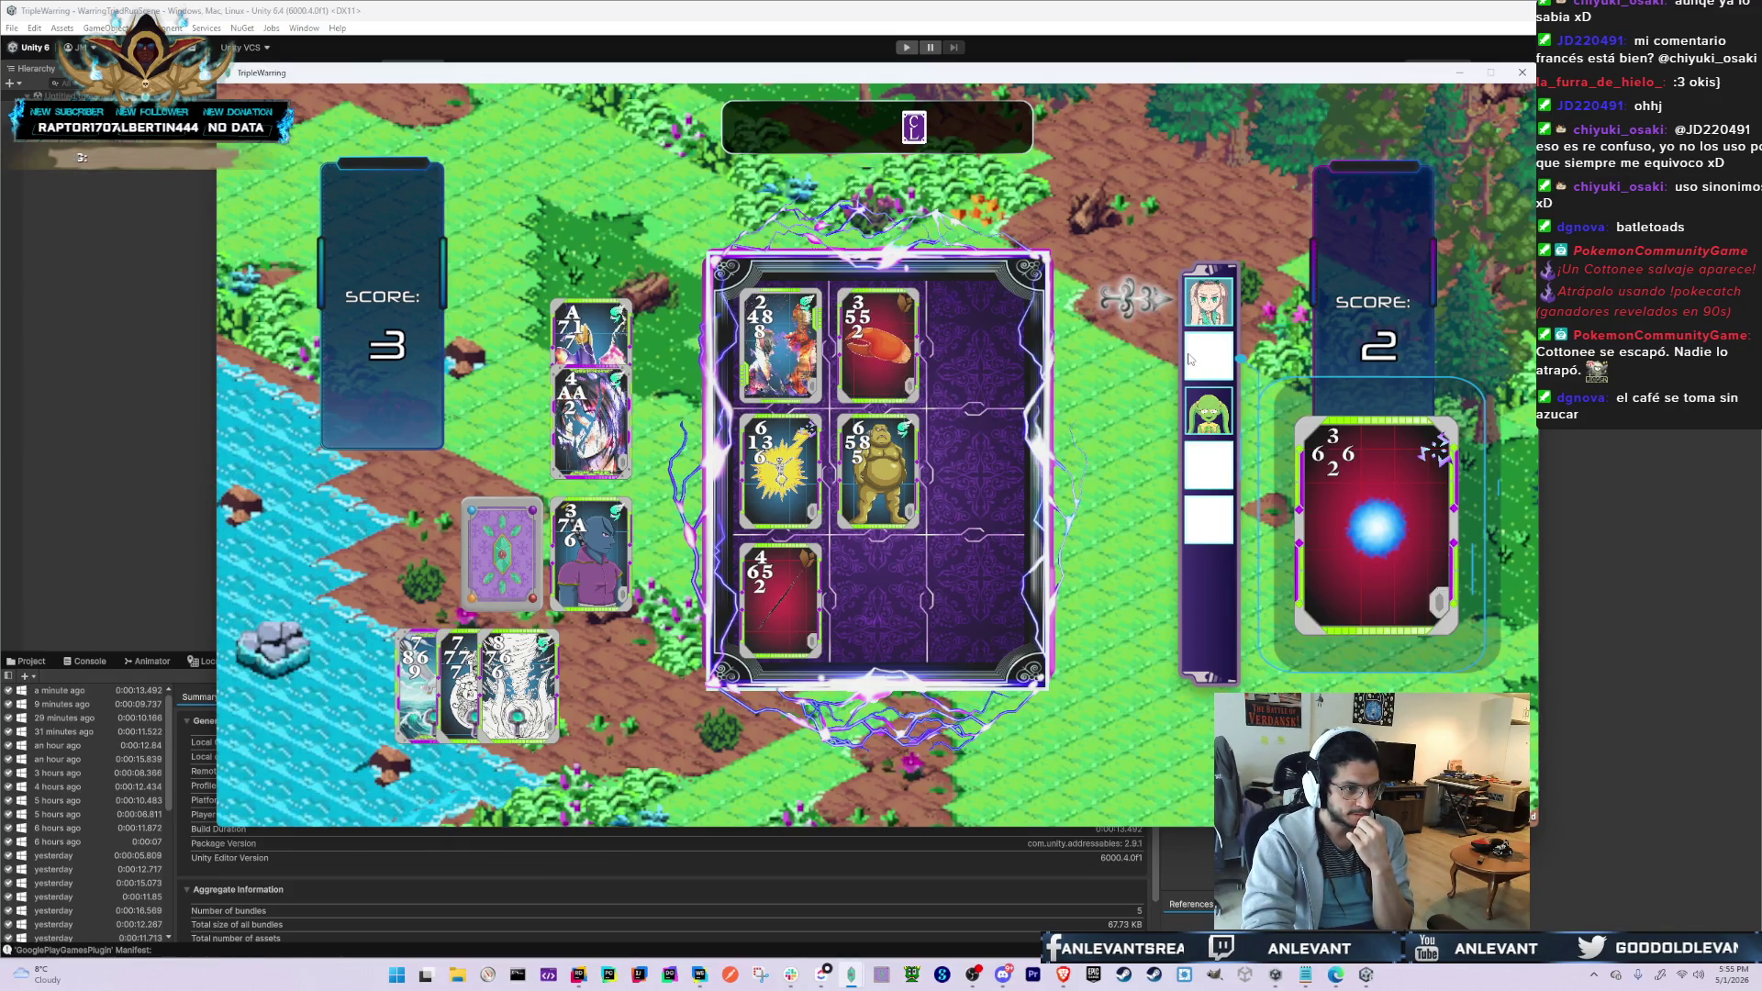
{"action": "mouse_move", "coordinate": [624, 567]}
{"action": "left_mouse_down"}
{"action": "mouse_move", "coordinate": [813, 580]}
{"action": "mouse_move", "coordinate": [881, 605]}
{"action": "left_mouse_up"}
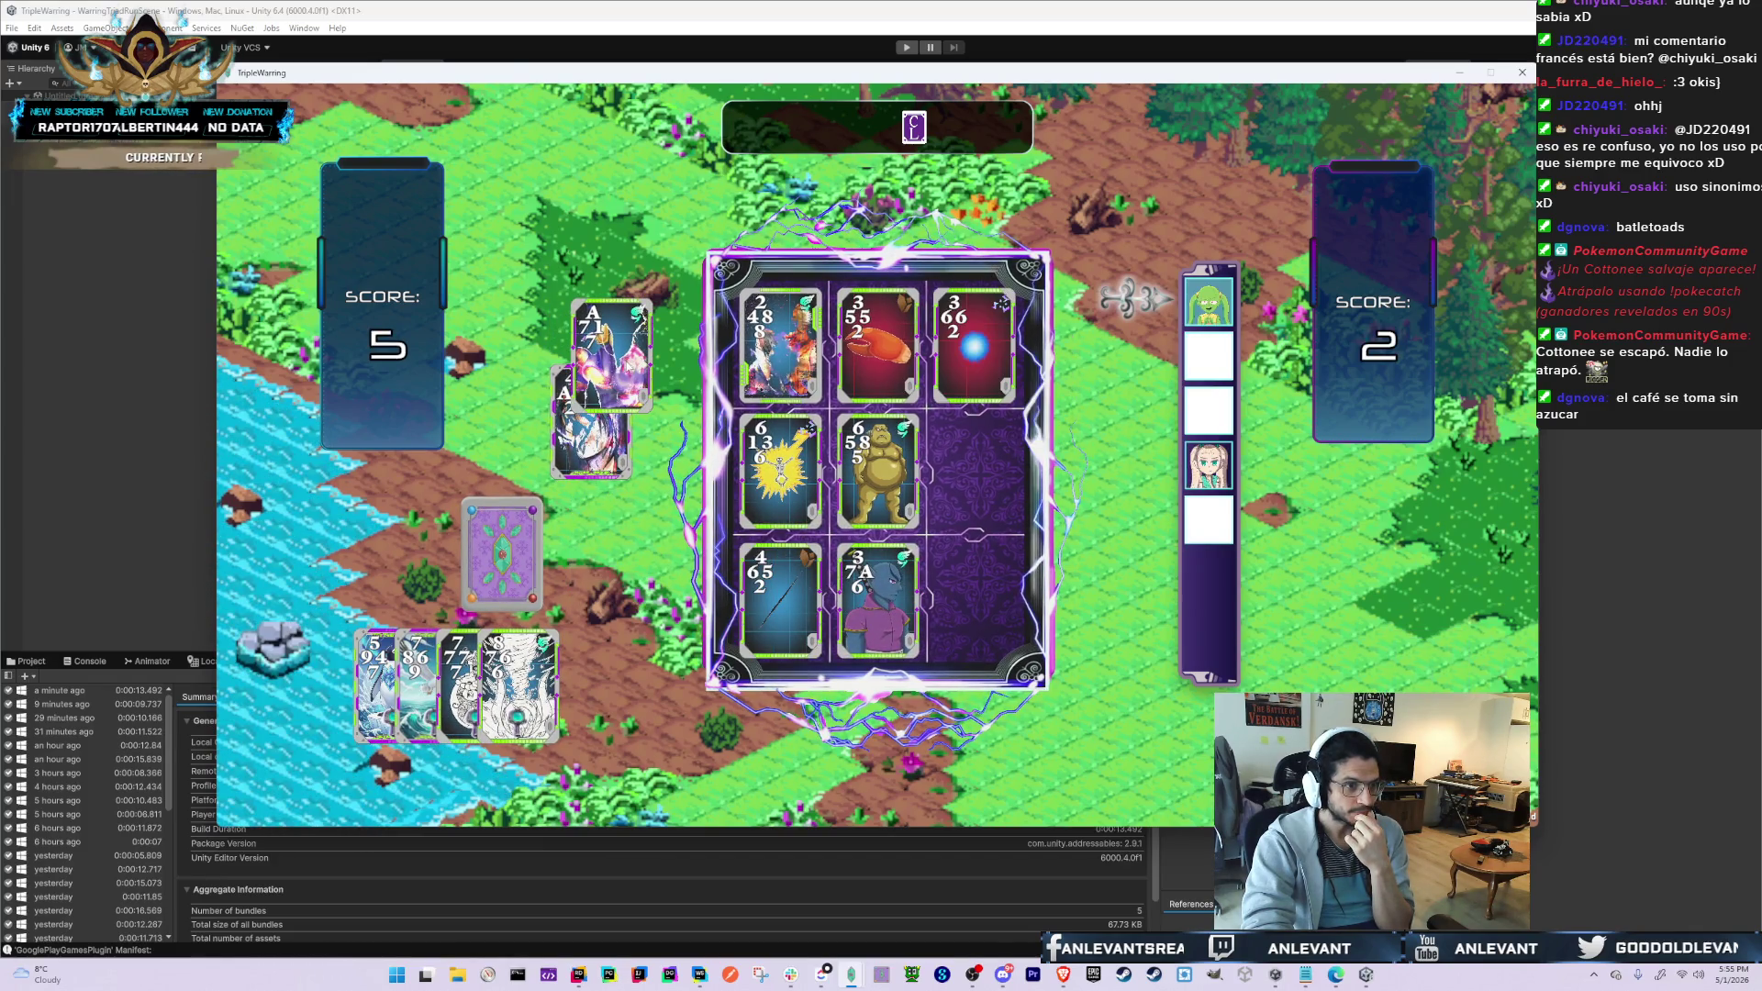
{"action": "left_click_drag", "start_coordinate": [612, 354], "coordinate": [973, 468]}
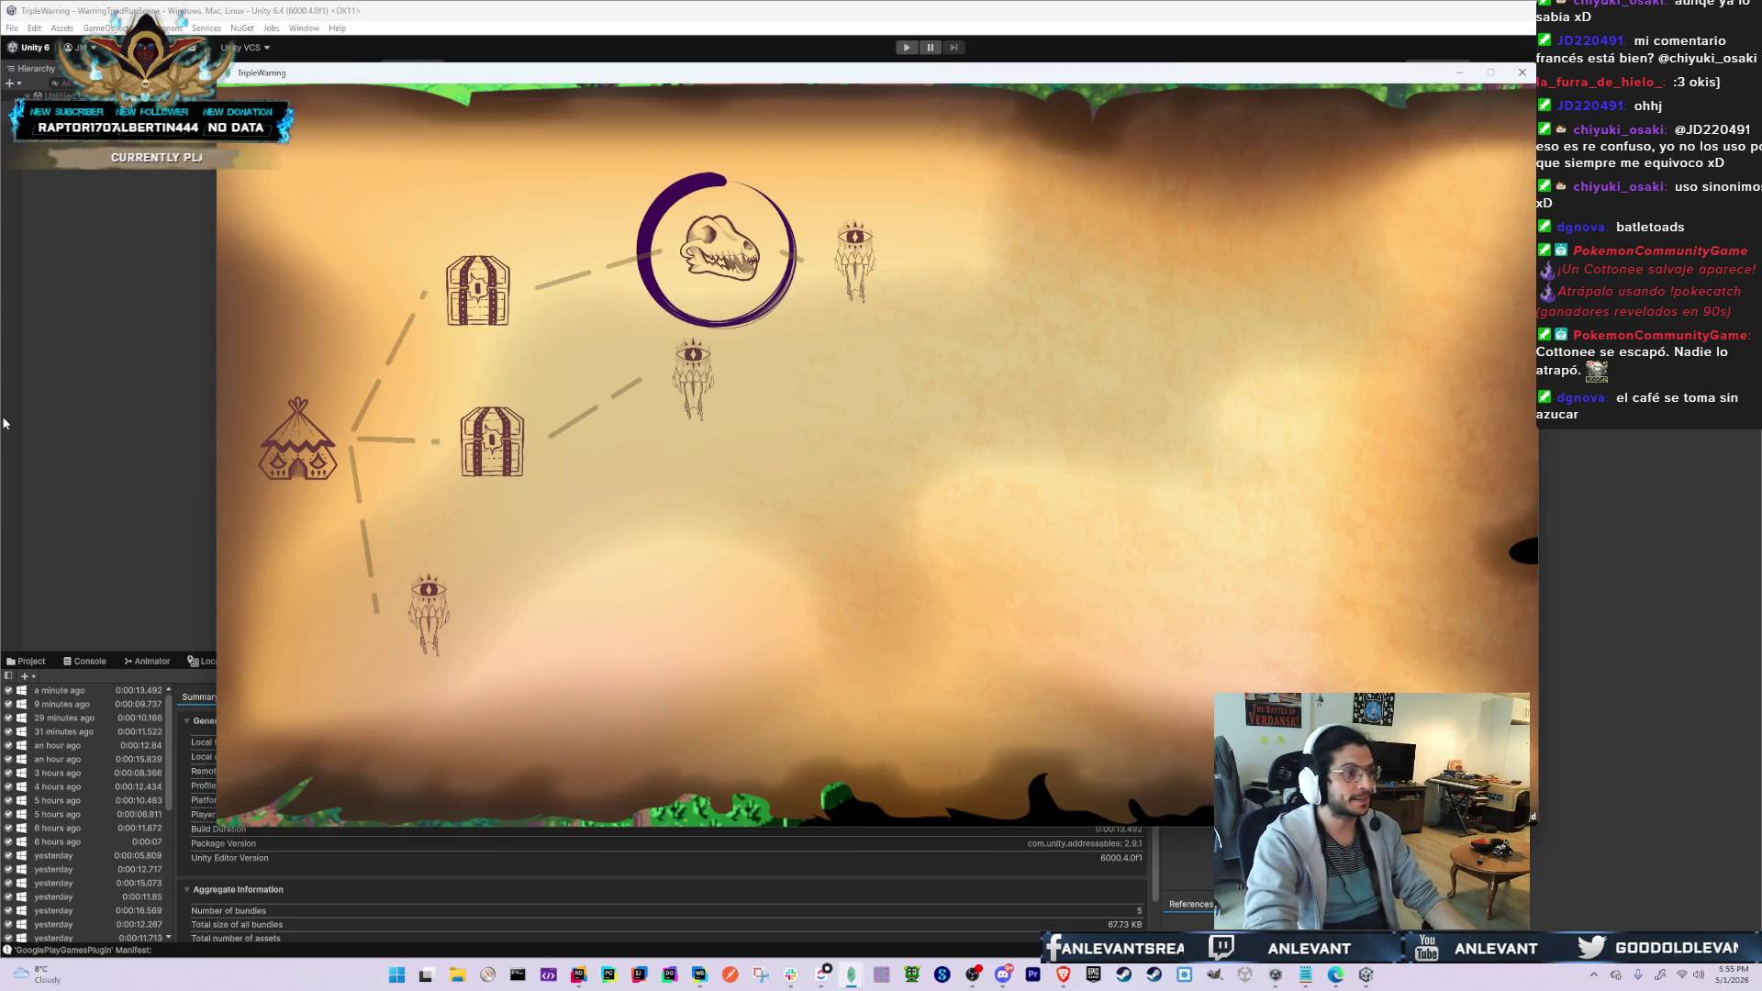
Bring the game window back with Alt+Tab and enter the battle at the bottom eye node.
{"action": "left_click", "coordinate": [11, 628]}
{"action": "key", "text": "alt+Tab"}
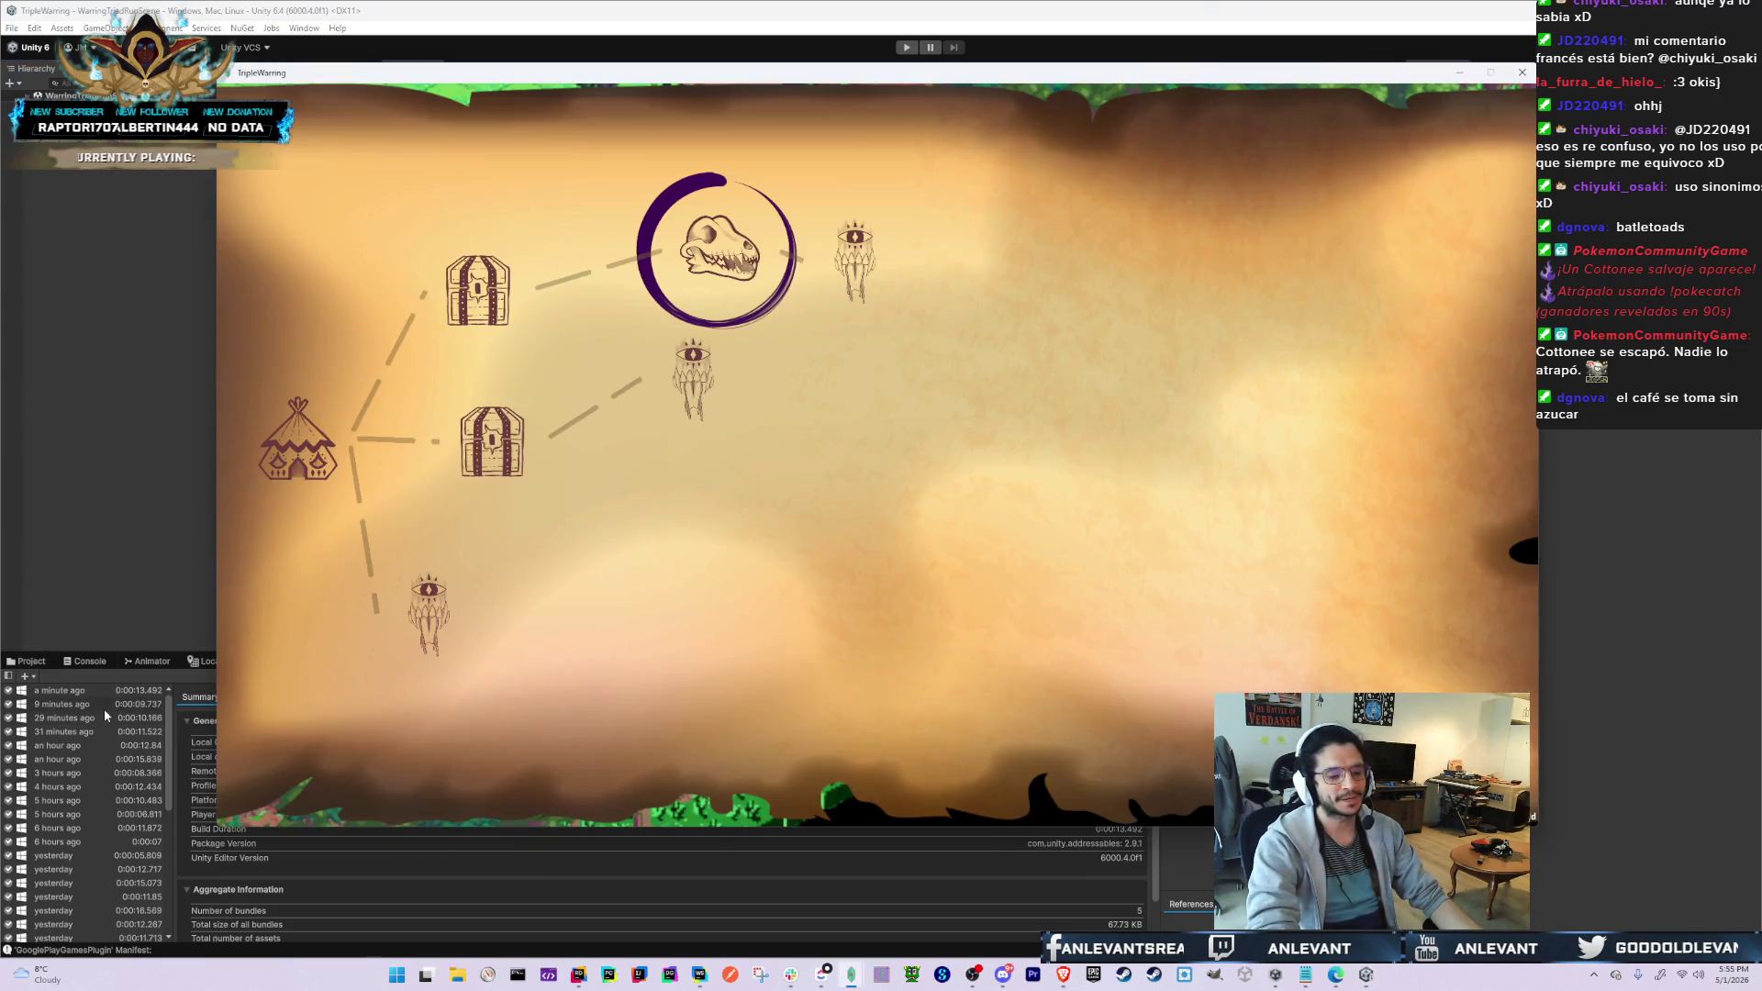
{"action": "left_click", "coordinate": [423, 635]}
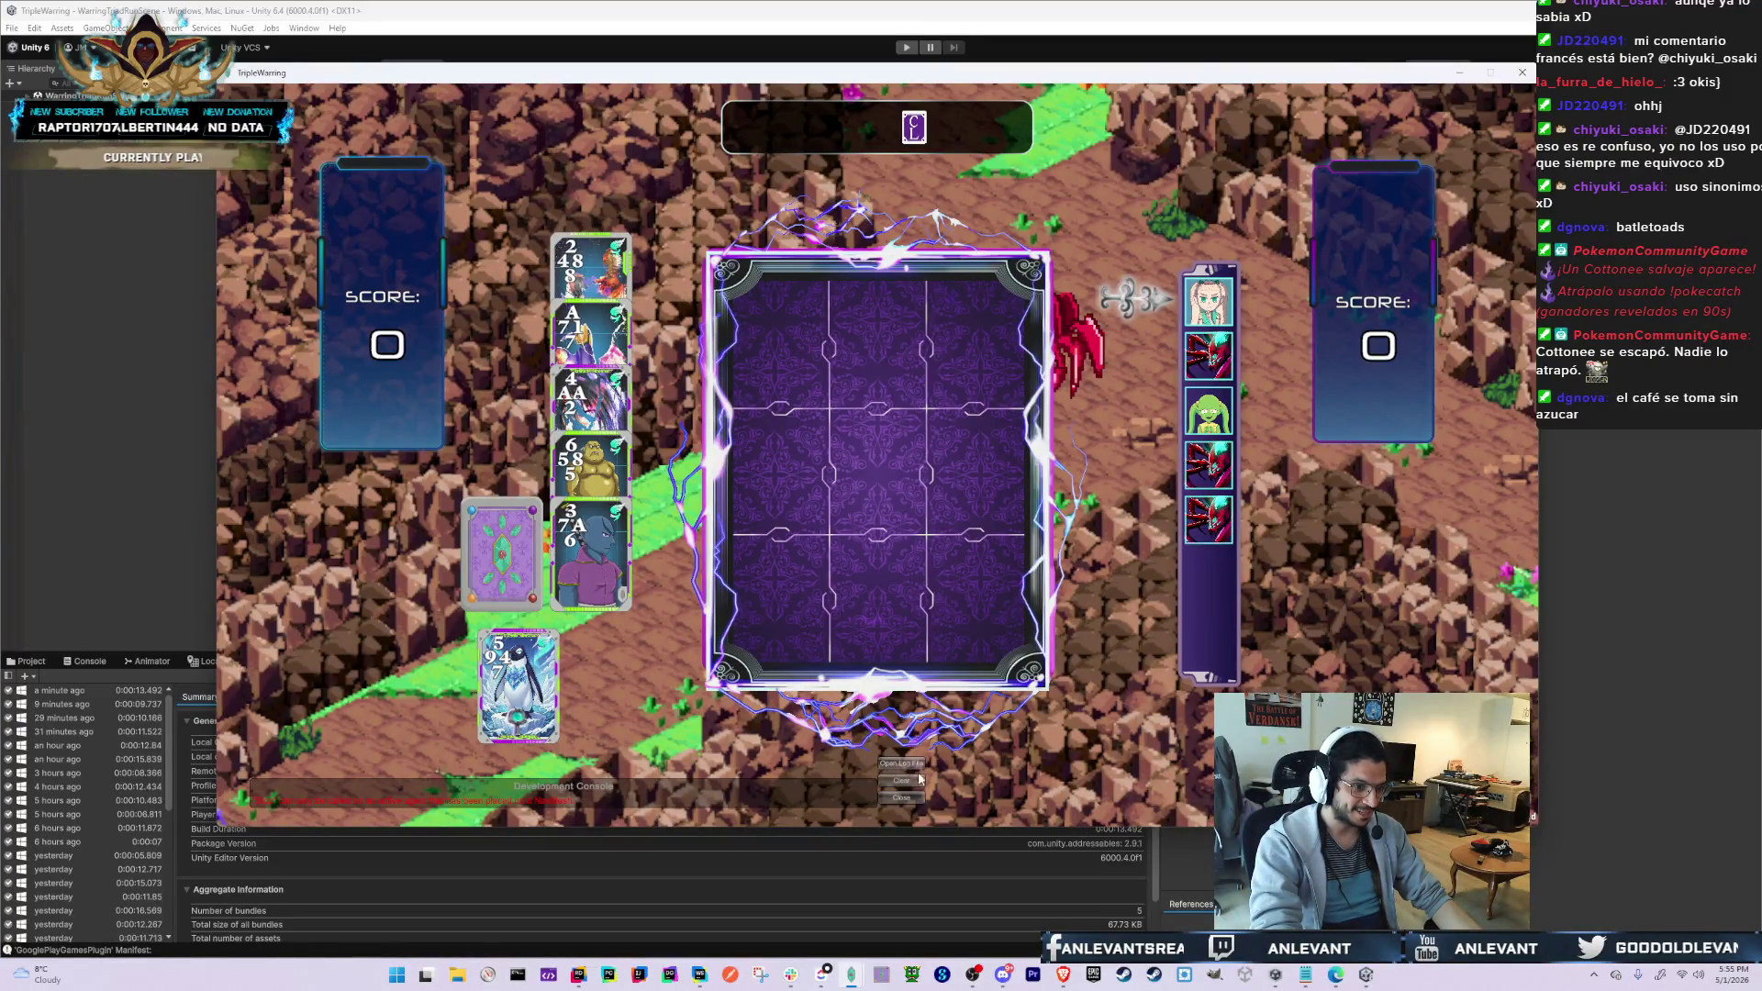
Dismiss the console, then play 2-4-8-8 top-left and a card bottom-left, flipping an opponent card.
{"action": "left_click", "coordinate": [910, 795]}
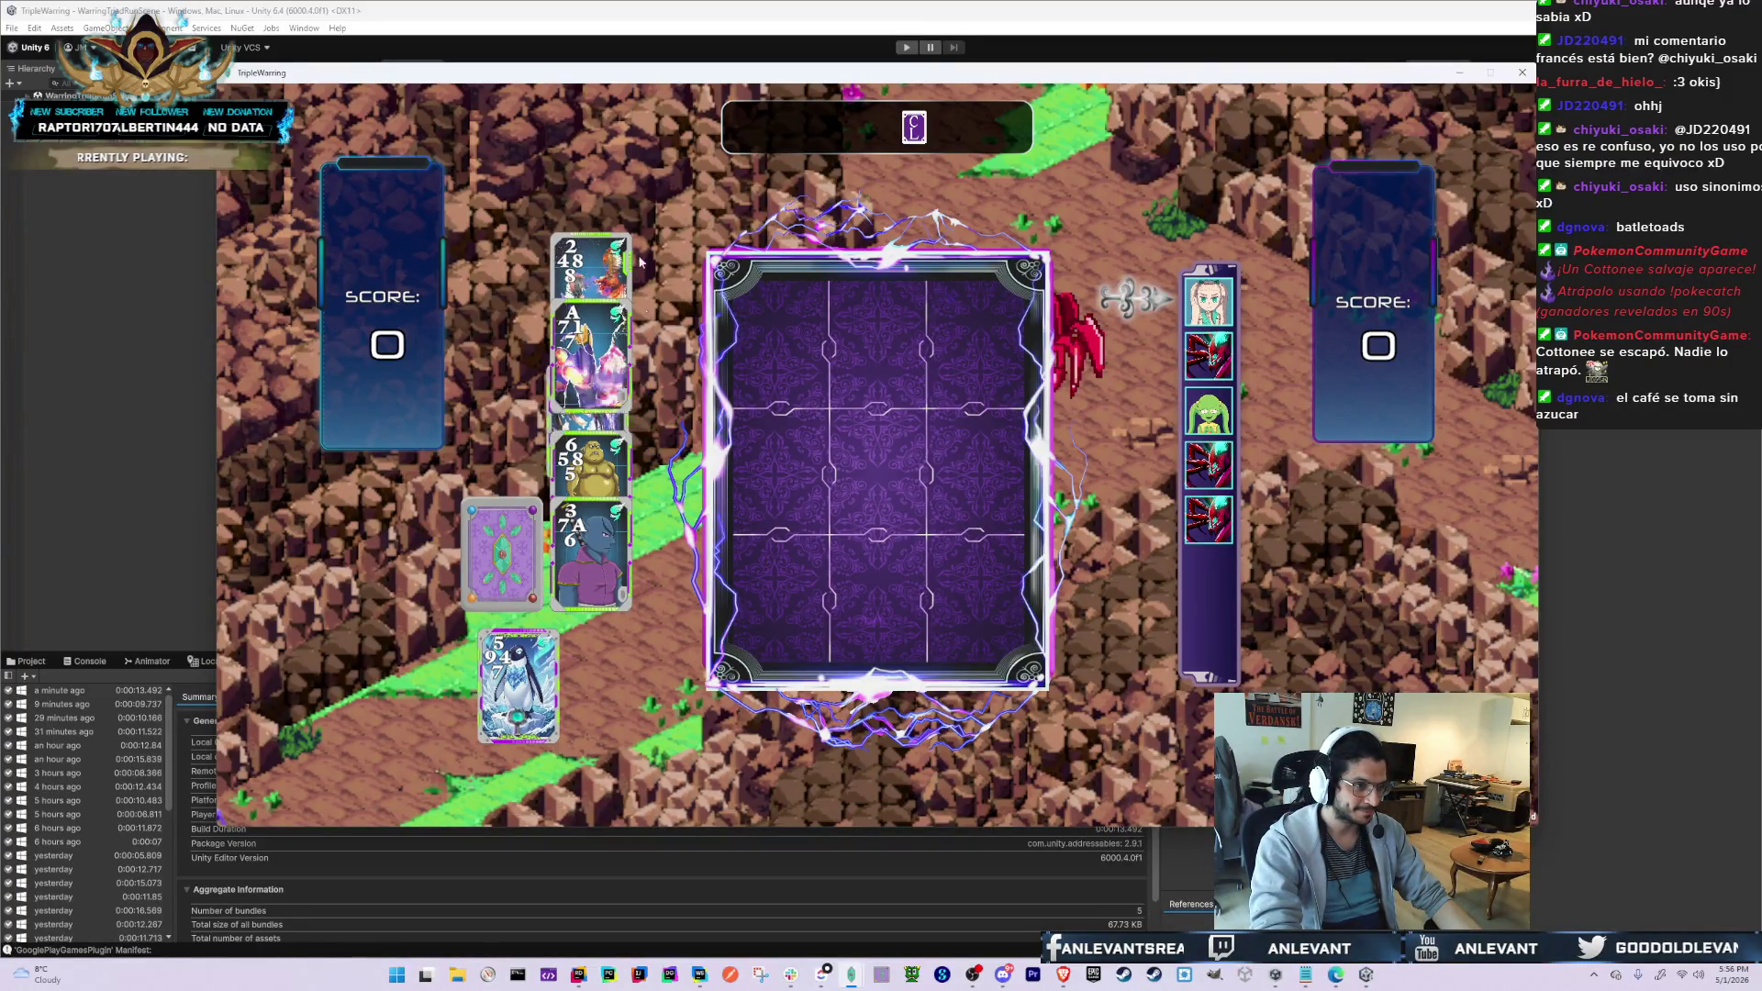
{"action": "left_click_drag", "start_coordinate": [610, 290], "coordinate": [734, 341]}
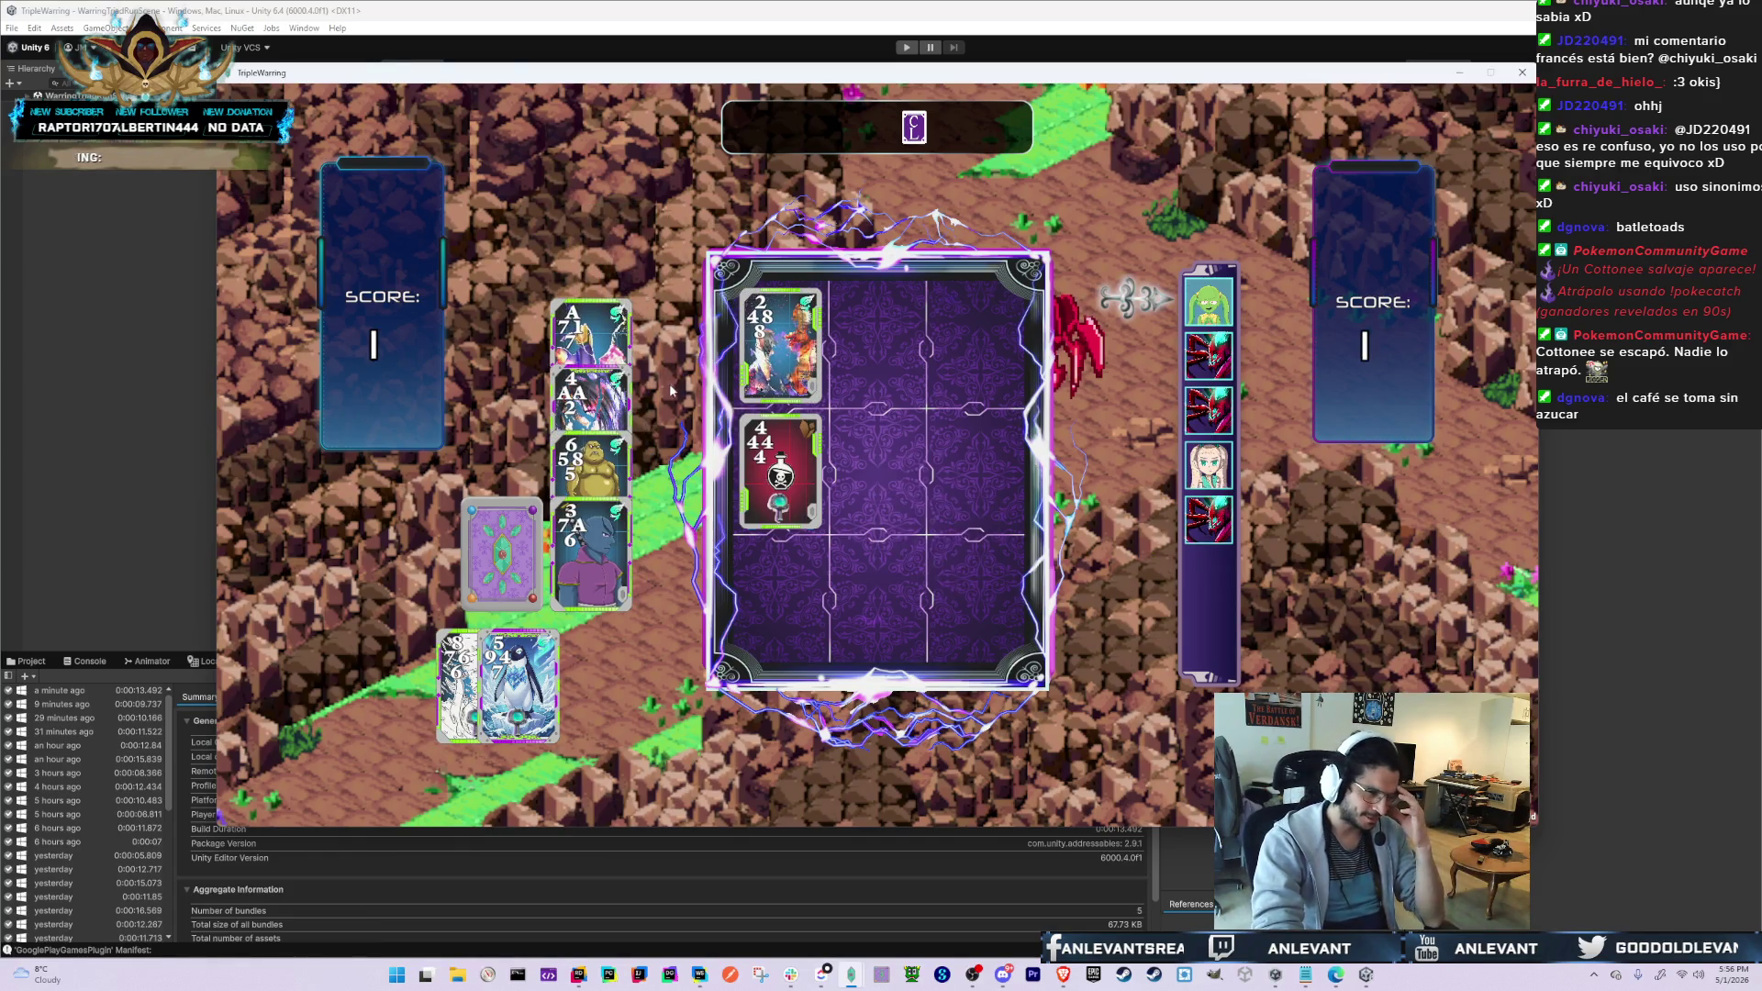
{"action": "left_click_drag", "start_coordinate": [633, 447], "coordinate": [776, 603]}
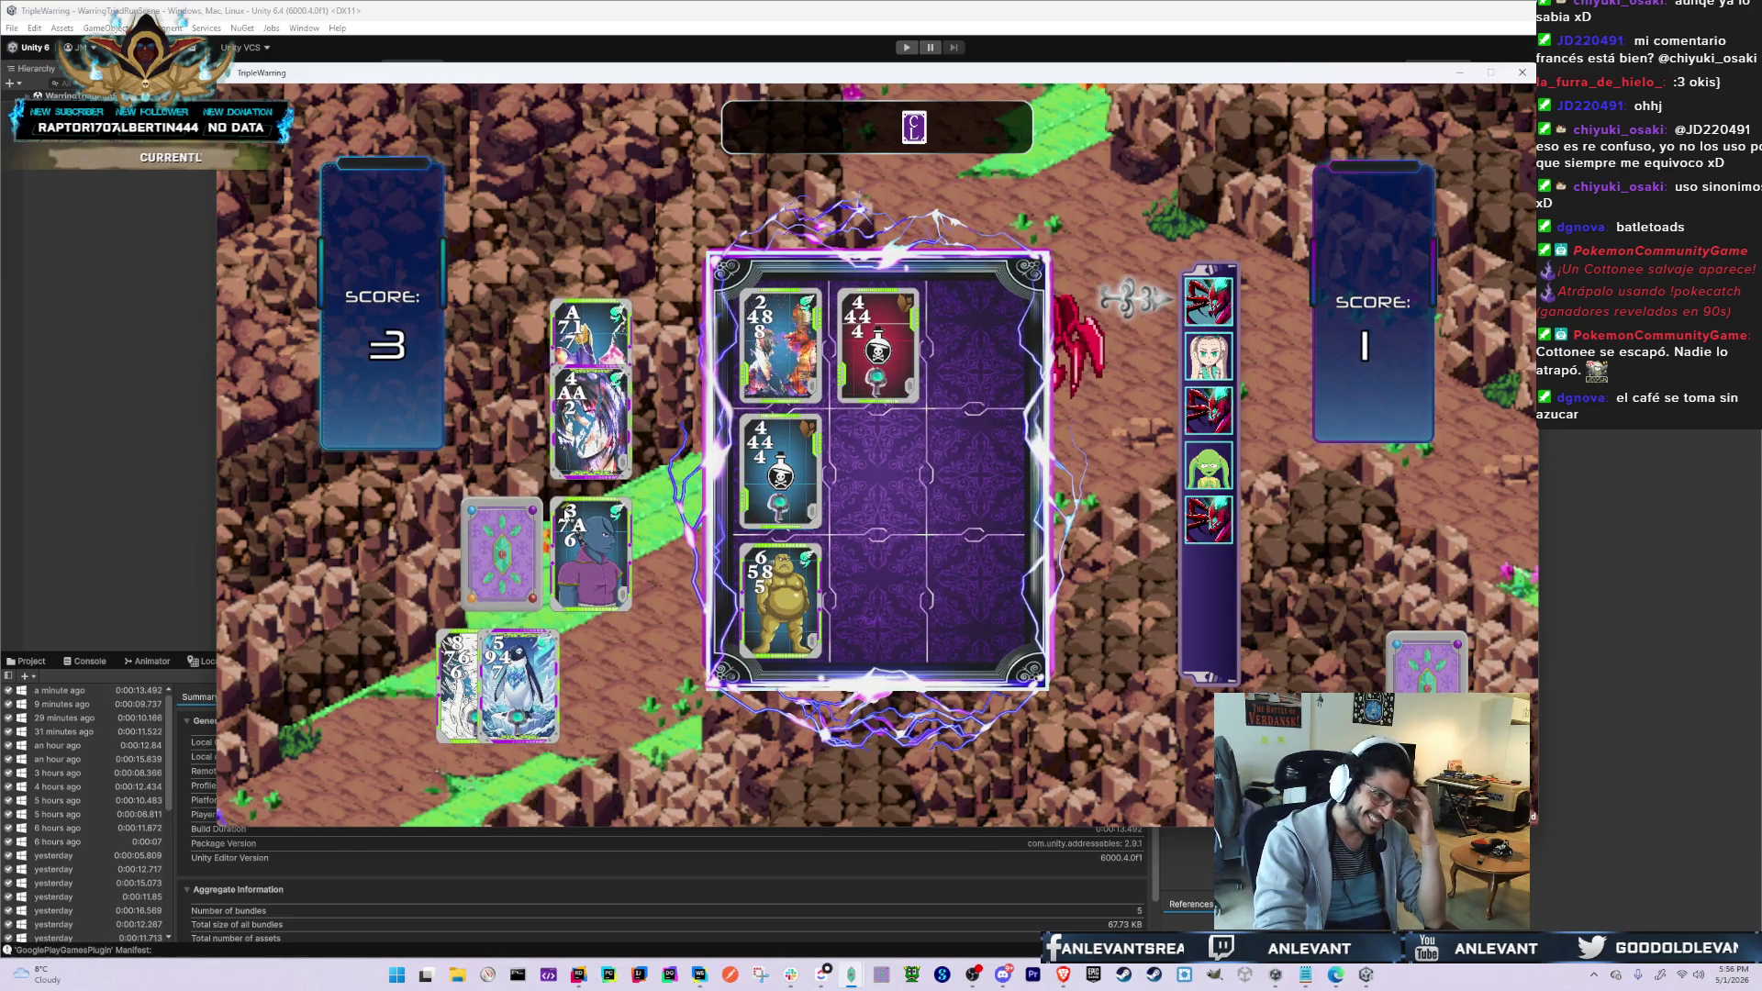
Play 3/7/A/6 bottom-middle and A/7/1/7 bottom-right to win 5–4, then clear the console.
{"action": "left_click_drag", "start_coordinate": [594, 597], "coordinate": [876, 633]}
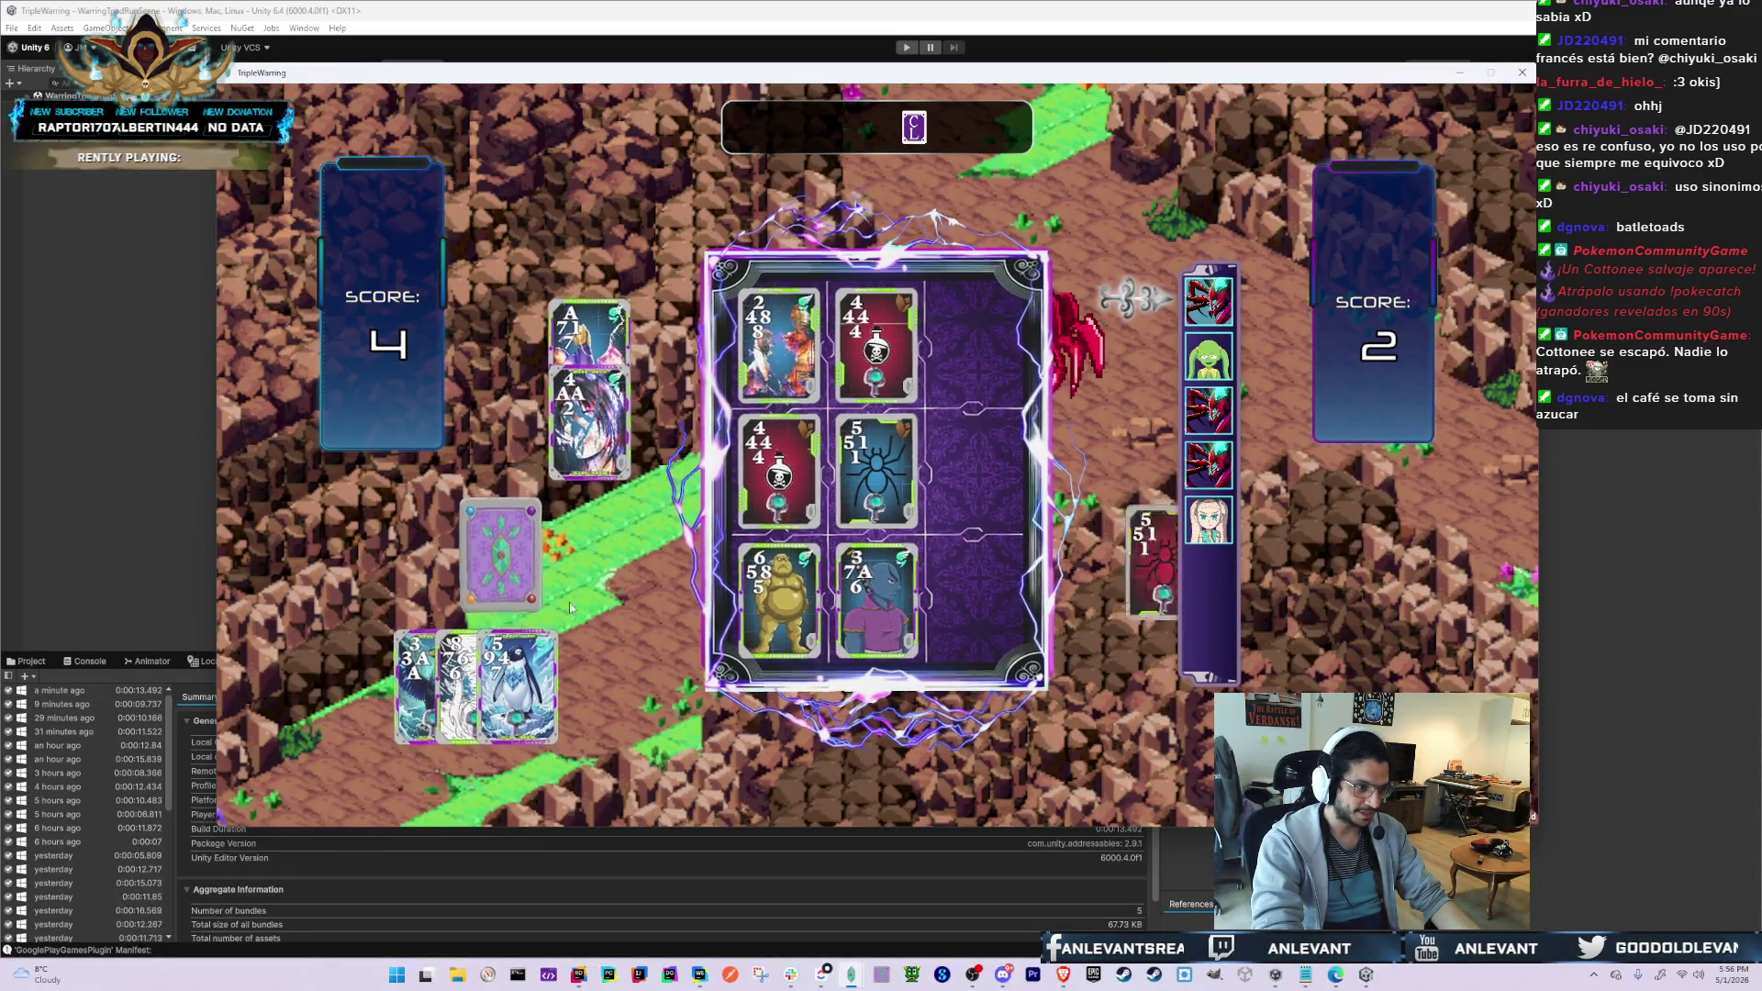
{"action": "left_click_drag", "start_coordinate": [592, 349], "coordinate": [940, 597]}
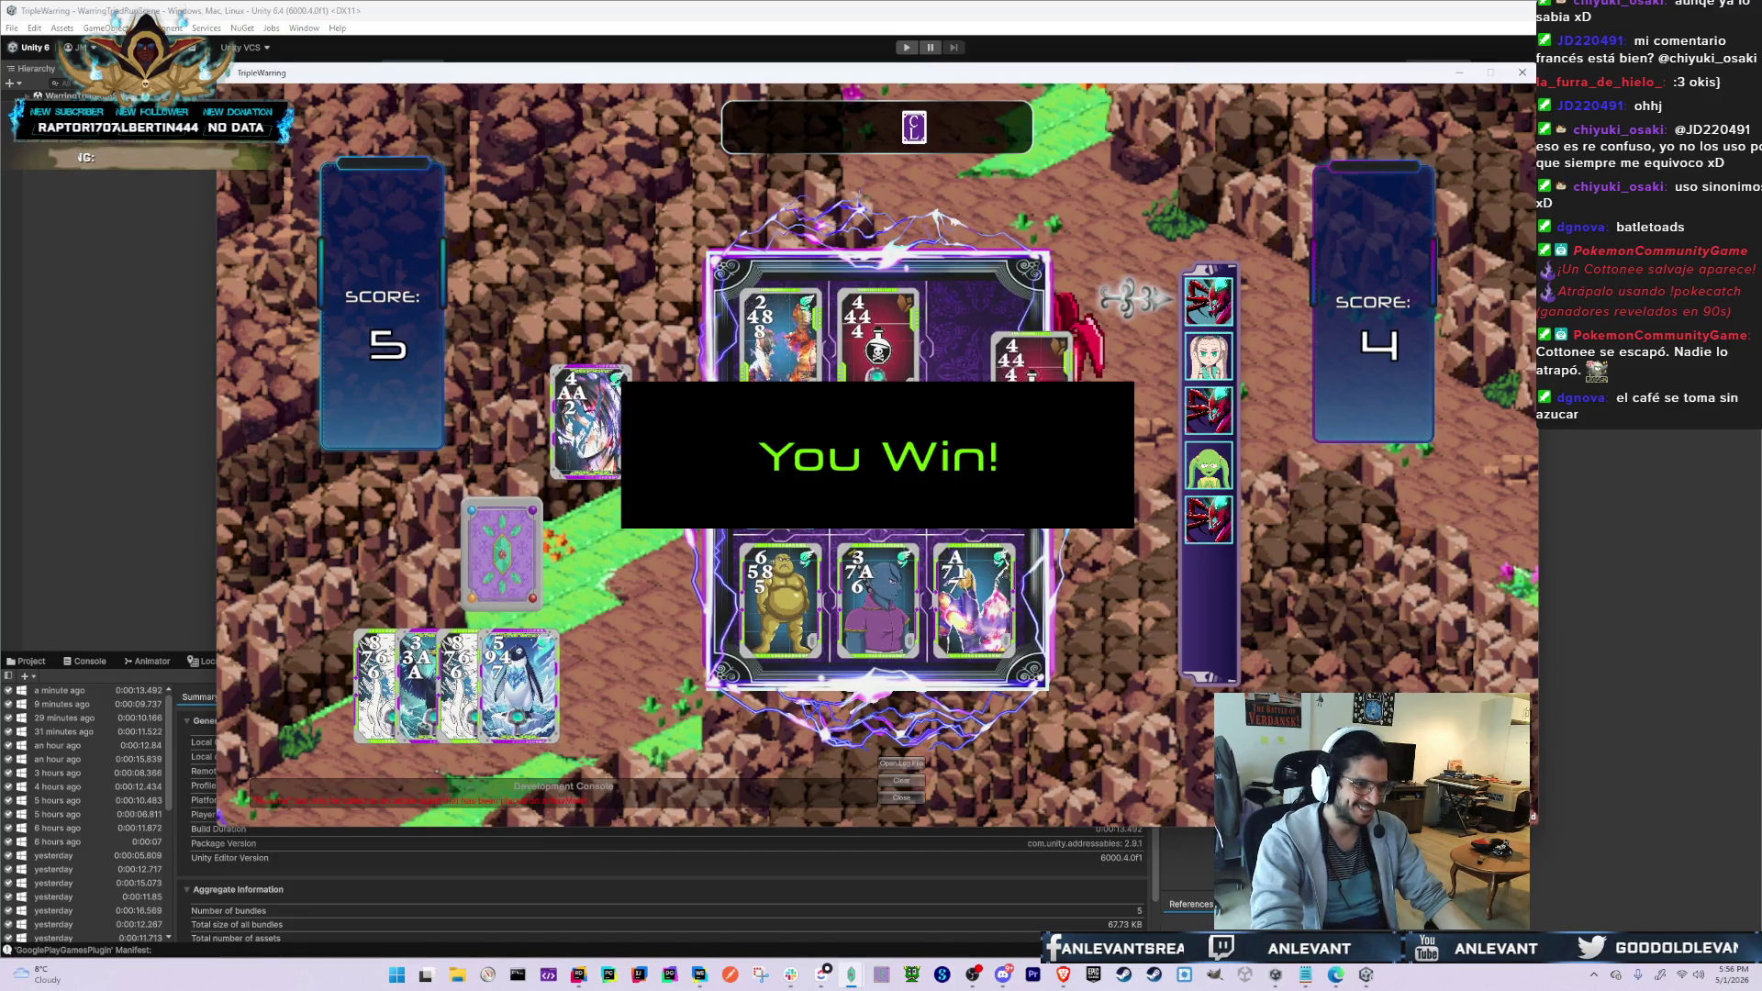
{"action": "left_click", "coordinate": [918, 778]}
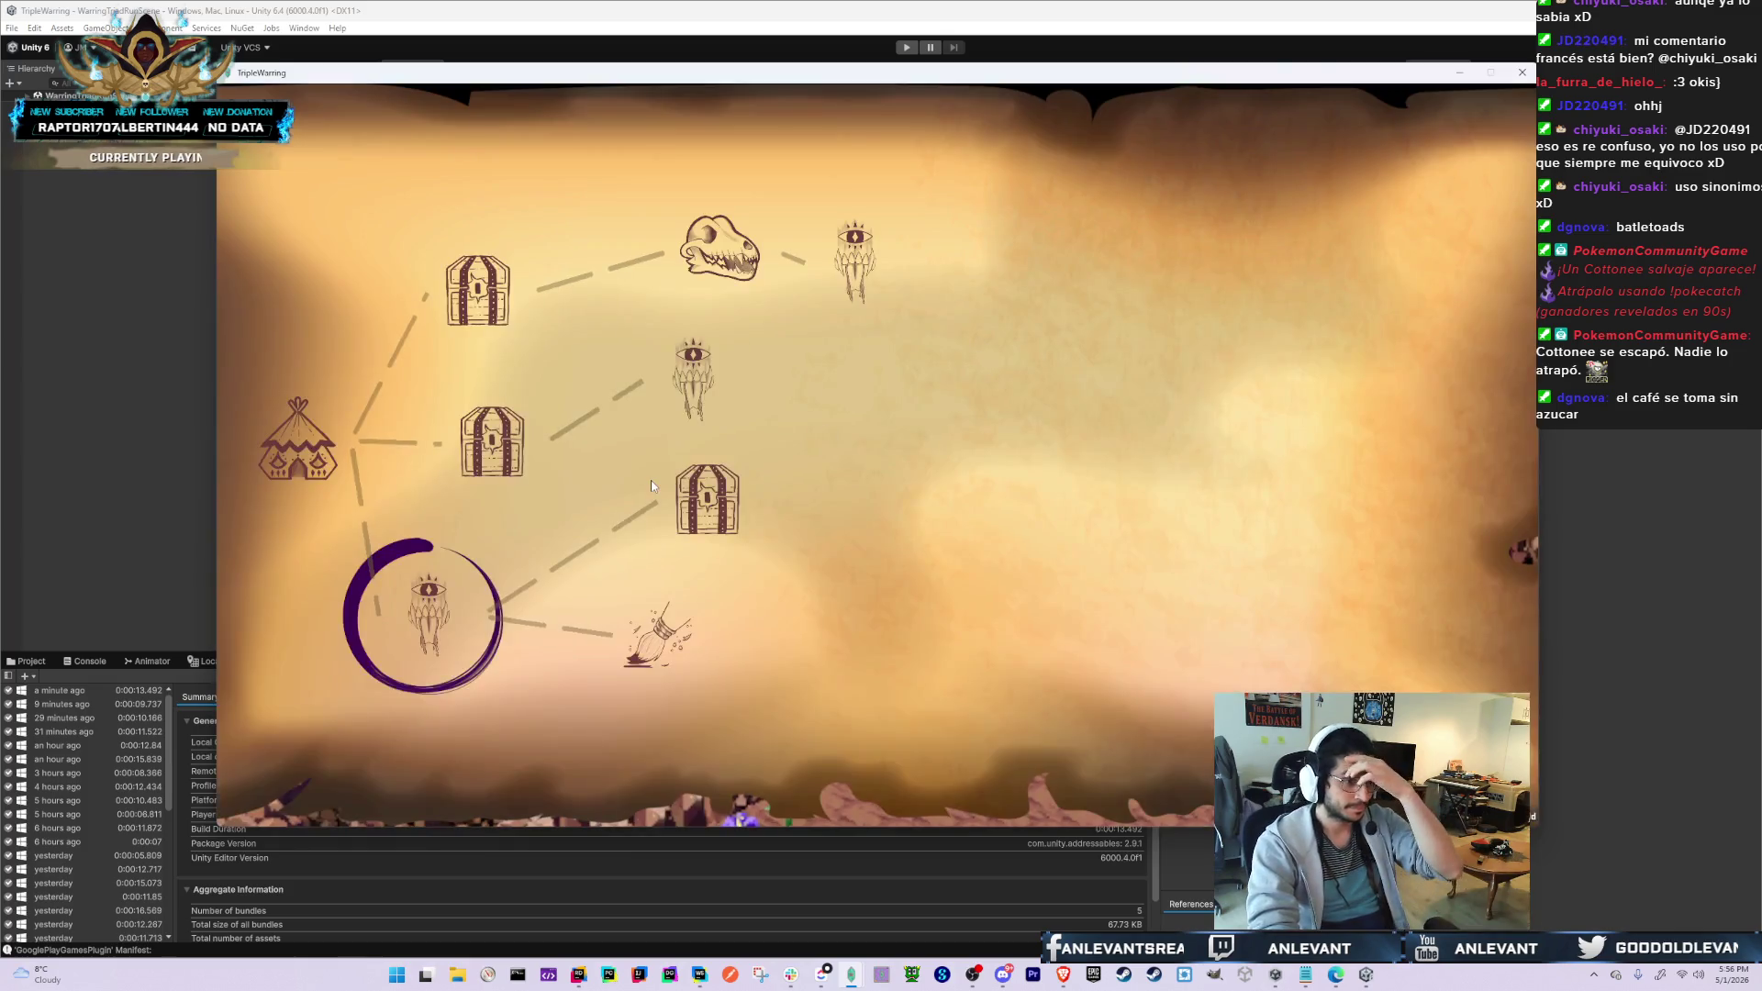
Travel to the next node on the parchment map to load the grassy stone level.
{"action": "left_click", "coordinate": [698, 500]}
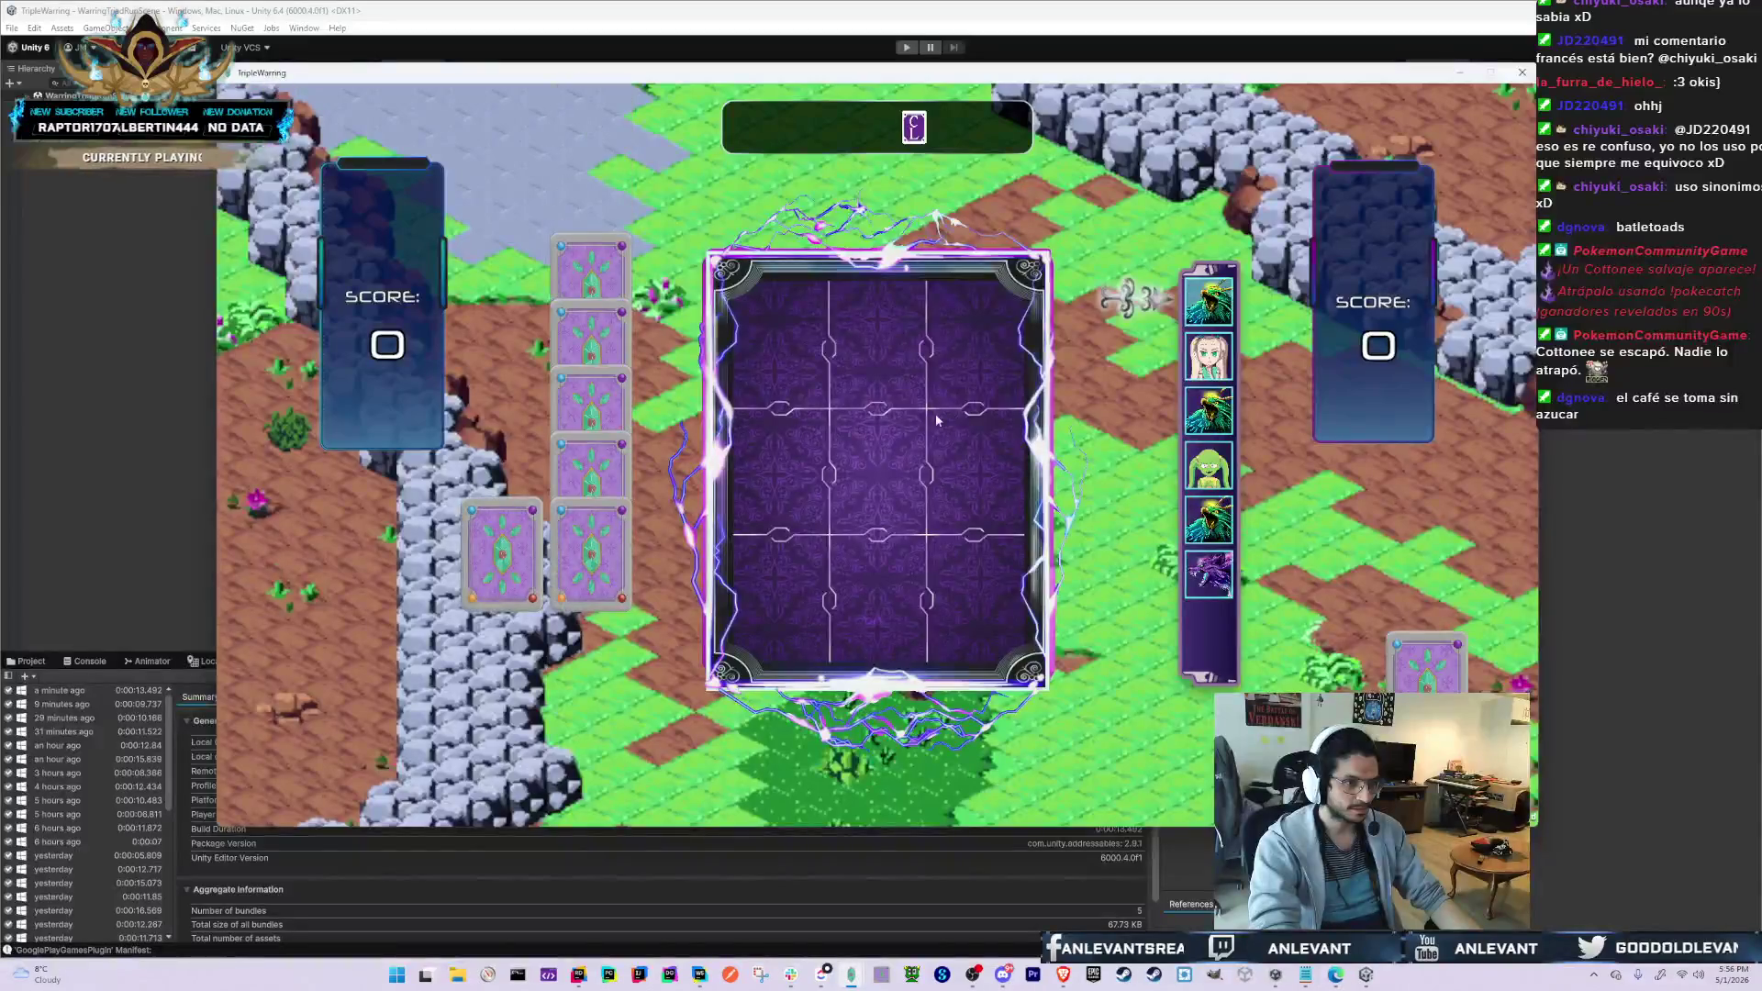
Play A/7/1/7 in the centre, 7/7/7/7 in the left-middle cell, then the red 7/8/6/9 card.
{"action": "mouse_move", "coordinate": [1204, 354]}
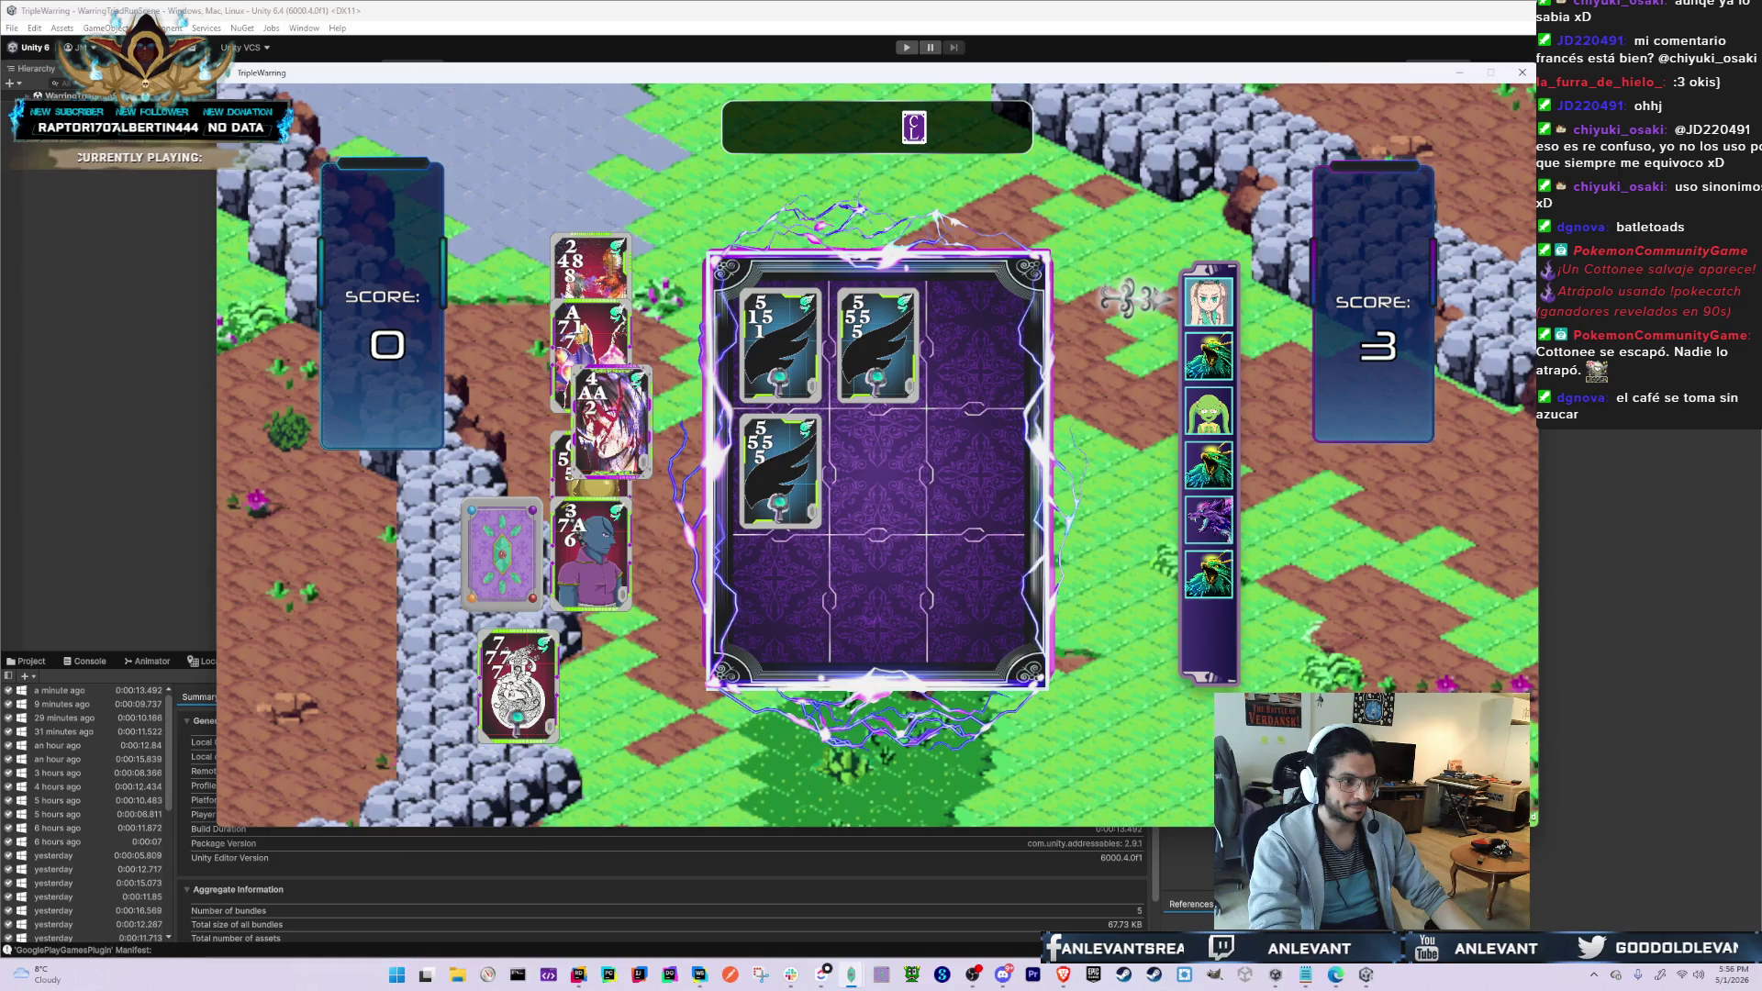
{"action": "mouse_move", "coordinate": [610, 505]}
{"action": "left_mouse_down"}
{"action": "mouse_move", "coordinate": [641, 539]}
{"action": "mouse_move", "coordinate": [612, 385]}
{"action": "mouse_move", "coordinate": [596, 500]}
{"action": "mouse_move", "coordinate": [601, 422]}
{"action": "mouse_move", "coordinate": [609, 480]}
{"action": "mouse_move", "coordinate": [601, 459]}
{"action": "left_mouse_up"}
{"action": "left_click_drag", "start_coordinate": [592, 358], "coordinate": [879, 471]}
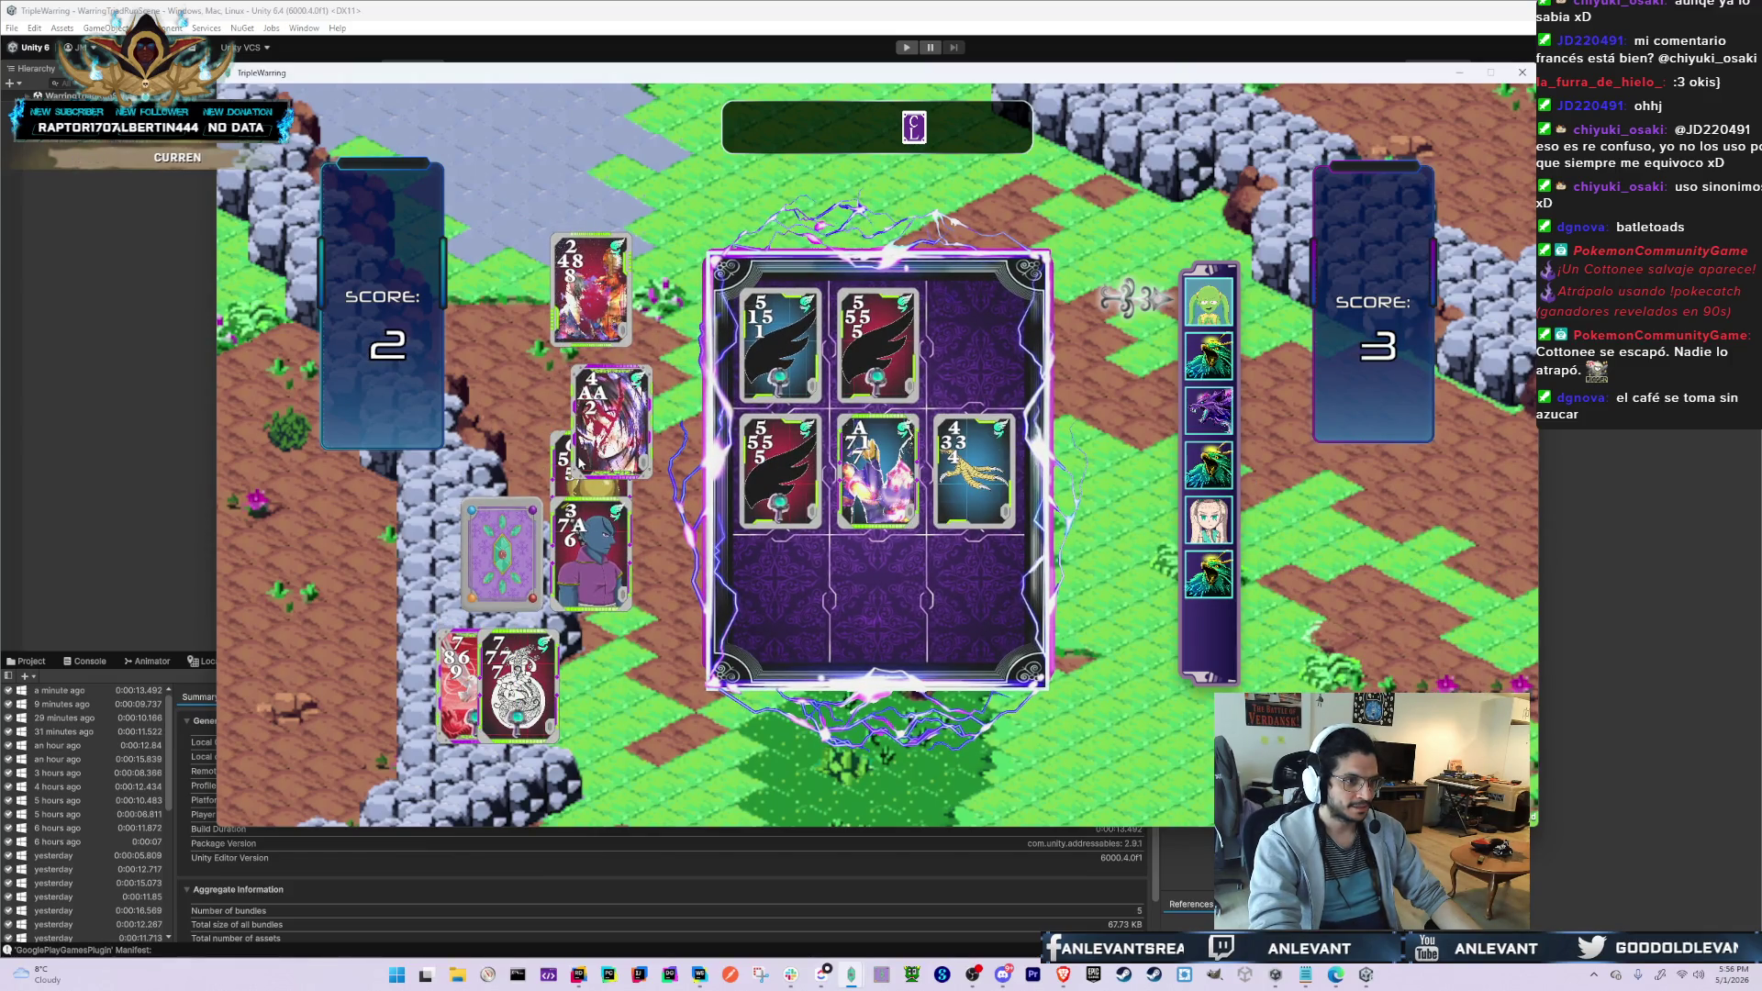
{"action": "mouse_move", "coordinate": [518, 684]}
{"action": "left_mouse_down"}
{"action": "mouse_move", "coordinate": [606, 532]}
{"action": "mouse_move", "coordinate": [773, 471]}
{"action": "left_mouse_up"}
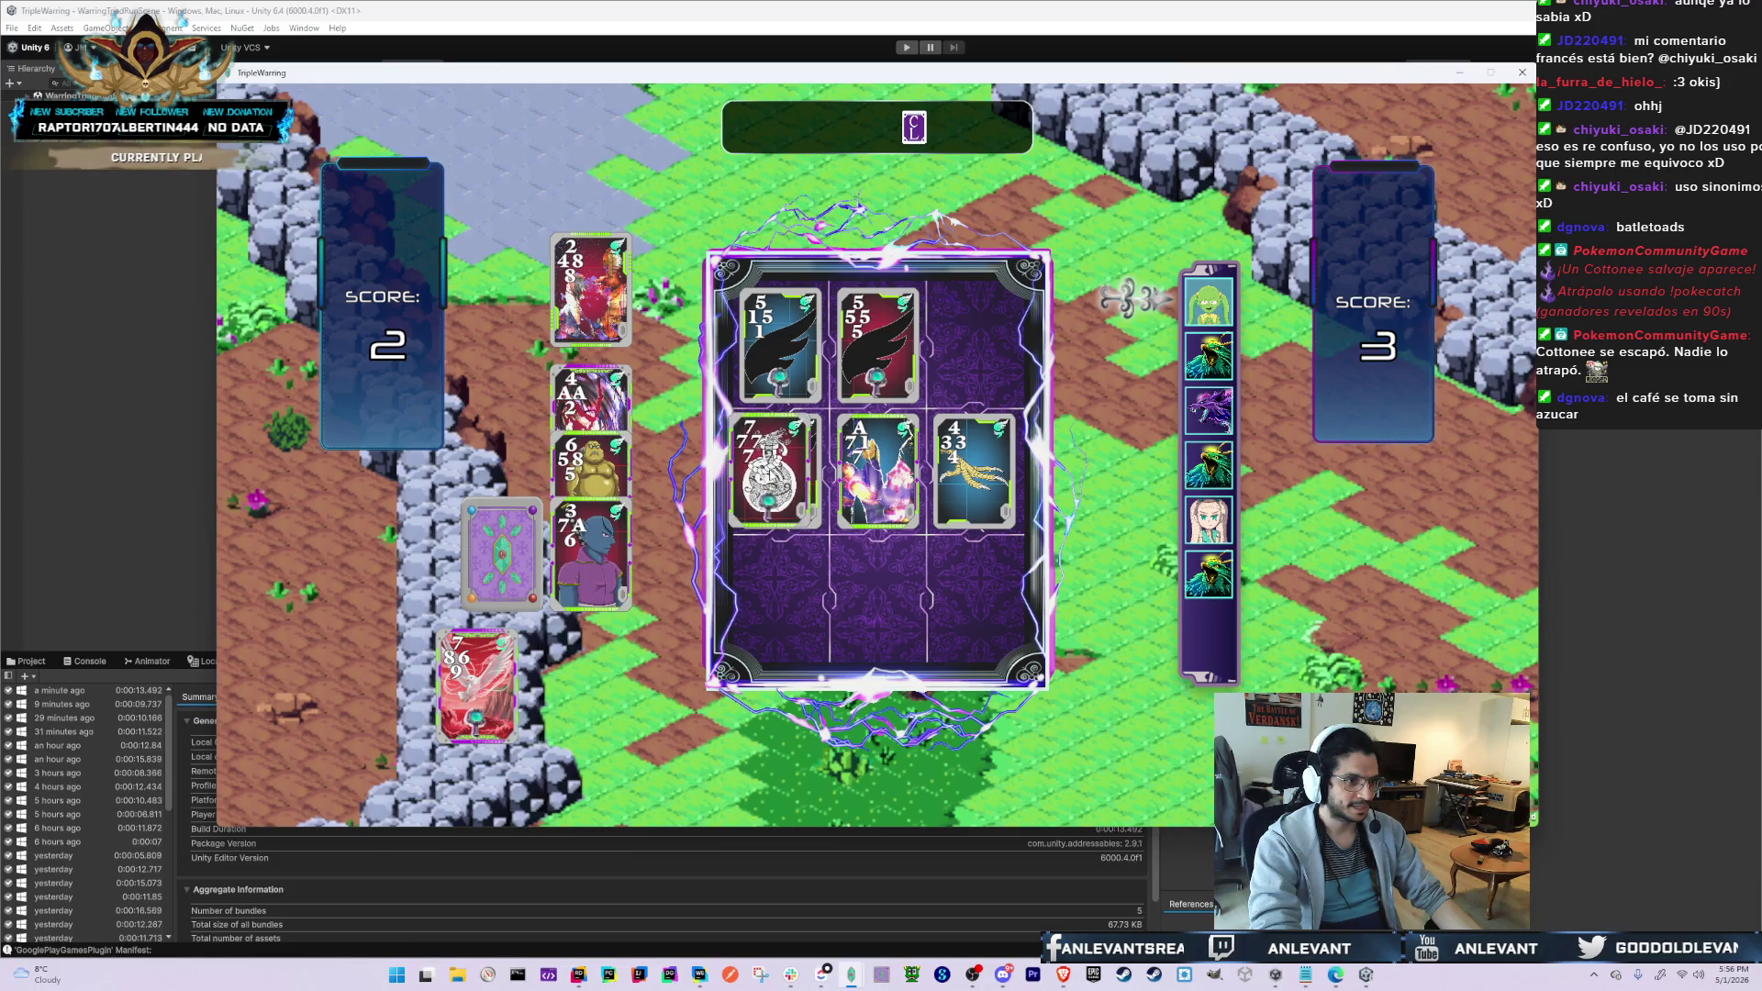
{"action": "left_click_drag", "start_coordinate": [477, 684], "coordinate": [779, 476]}
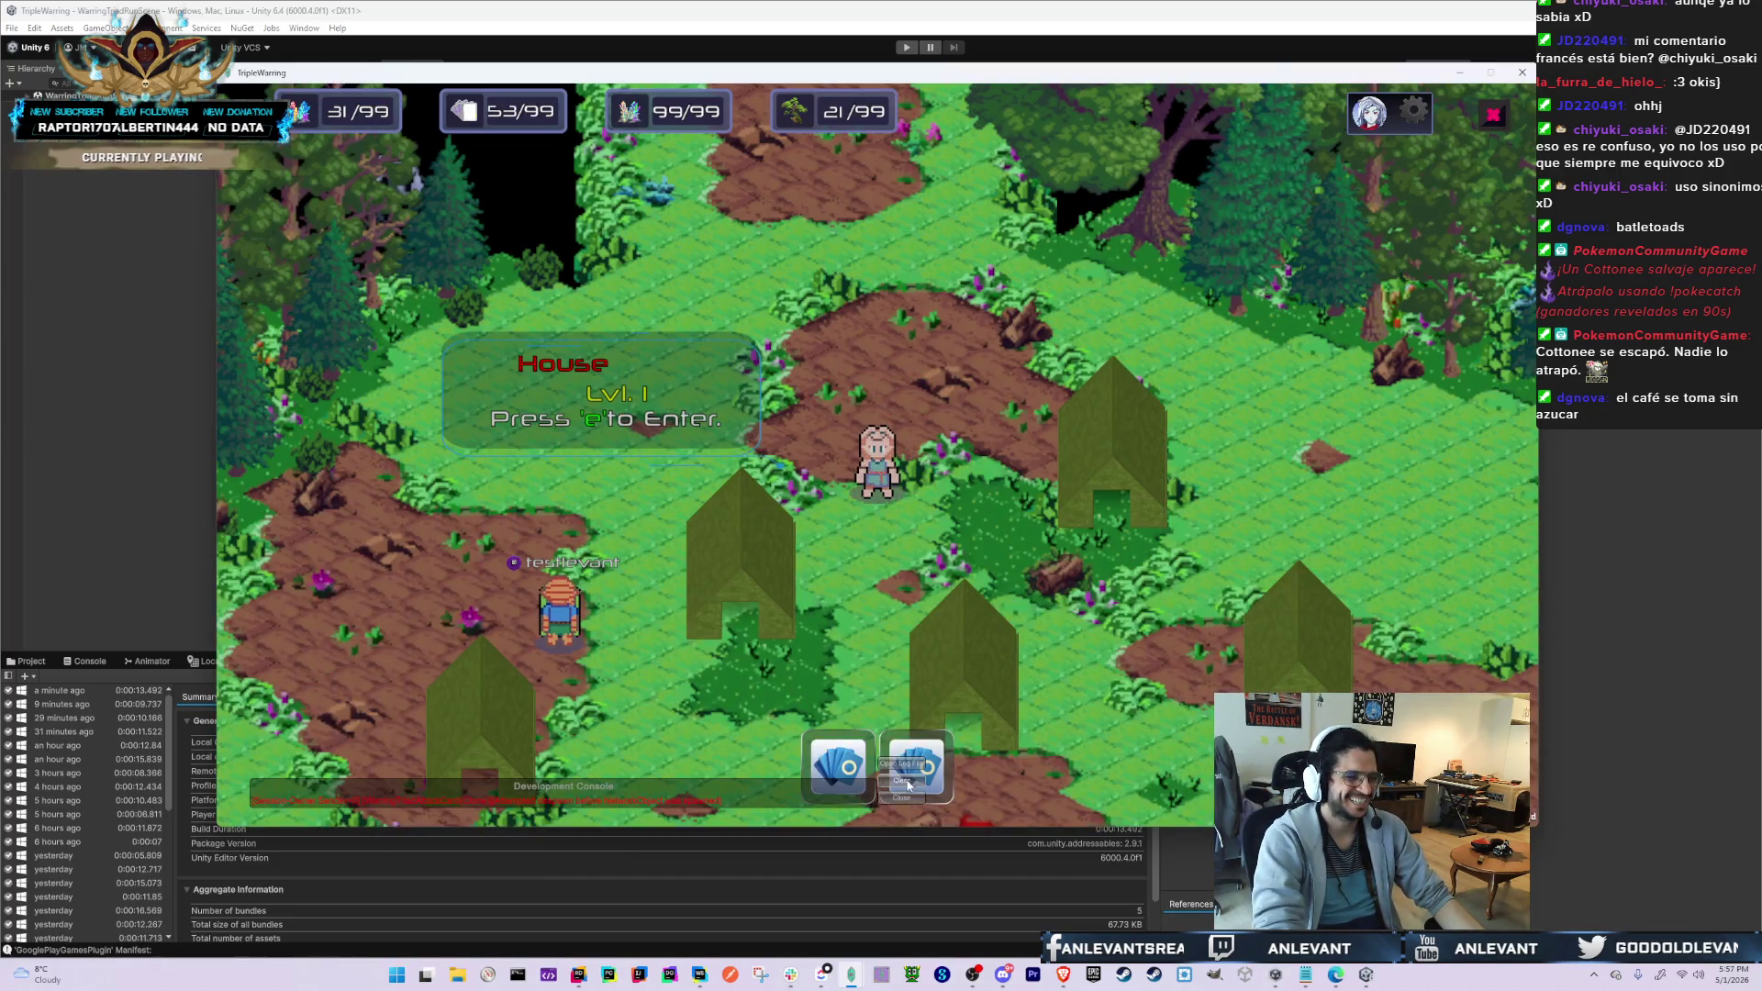
Dismiss the console, close the Buildings panel, and walk the character toward the cyan exit arrow.
{"action": "left_click", "coordinate": [907, 783]}
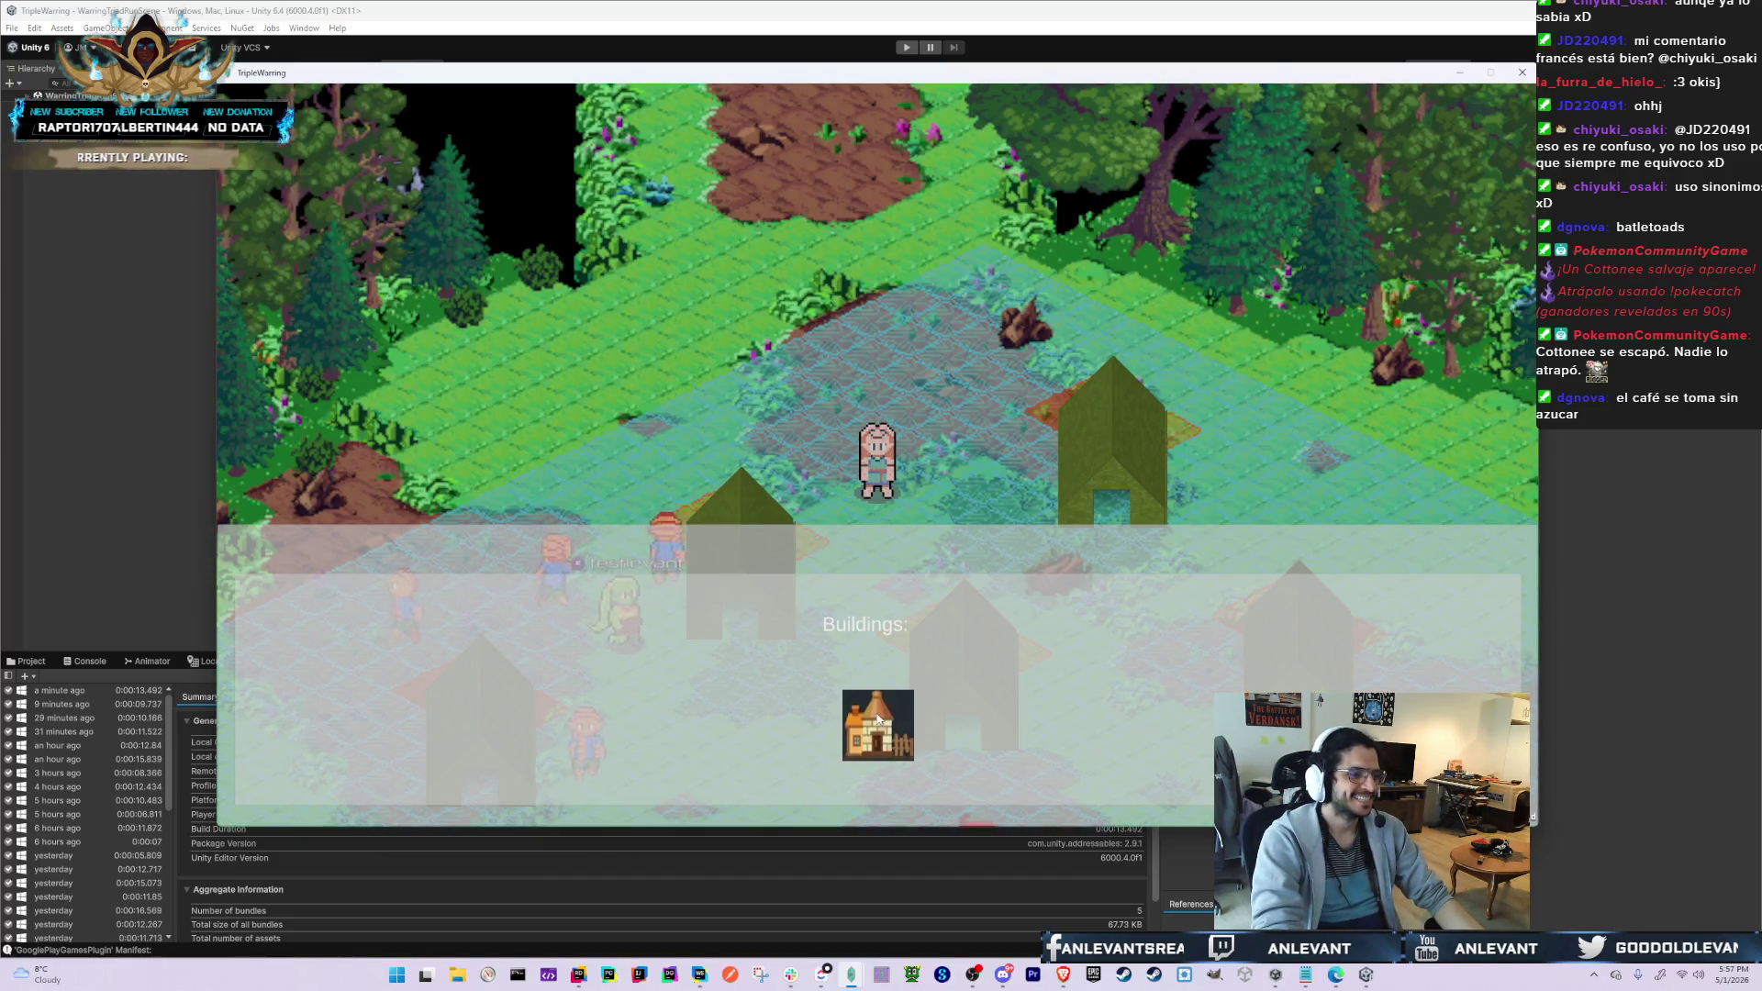
{"action": "left_click", "coordinate": [940, 184]}
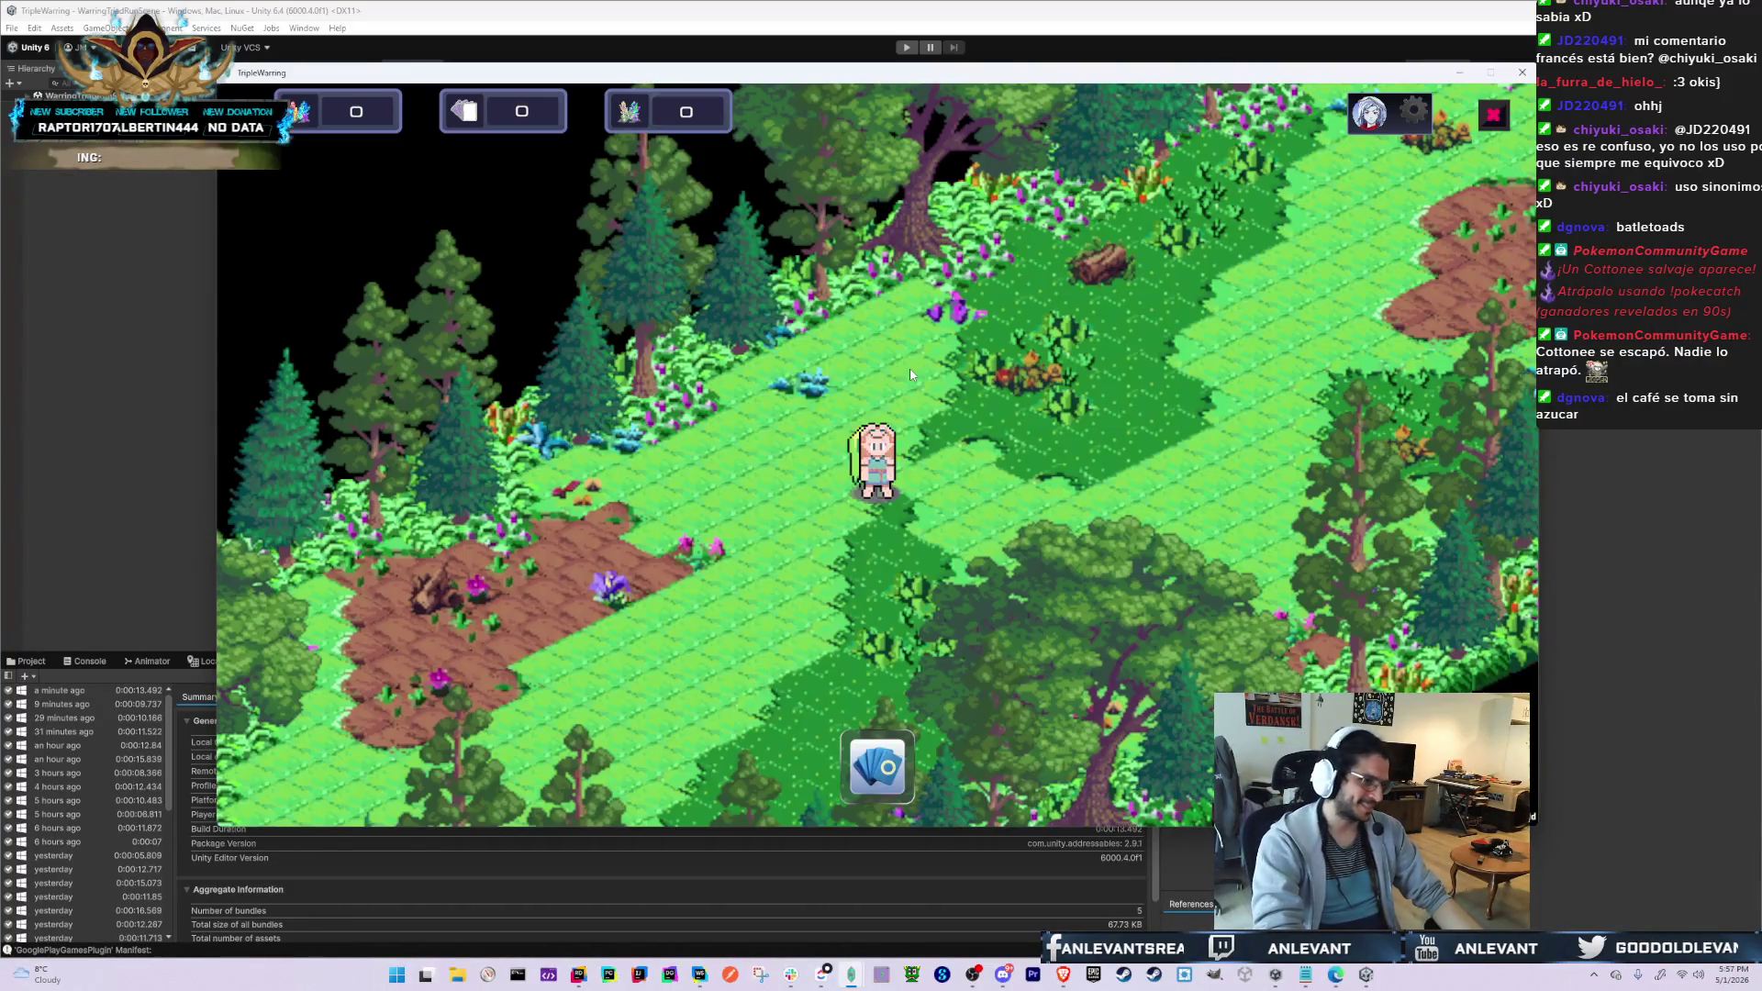
{"action": "left_click", "coordinate": [993, 370]}
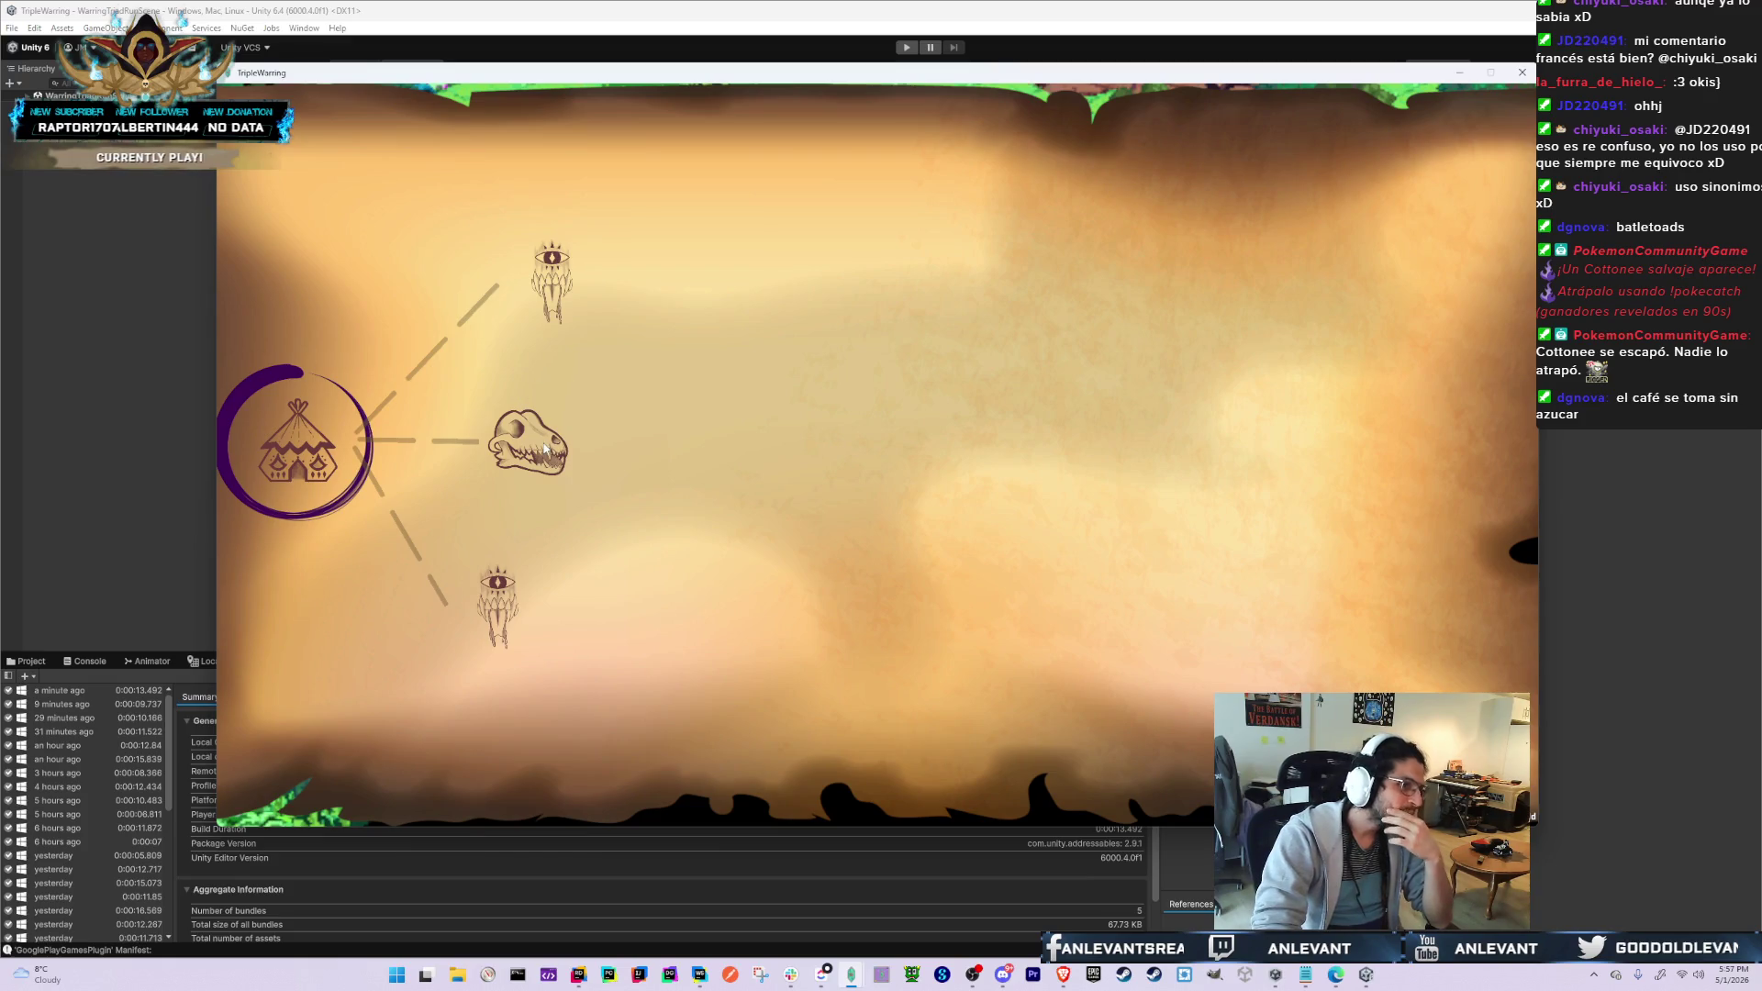
Choose a node on the new parchment map to enter its level.
{"action": "left_click", "coordinate": [567, 271]}
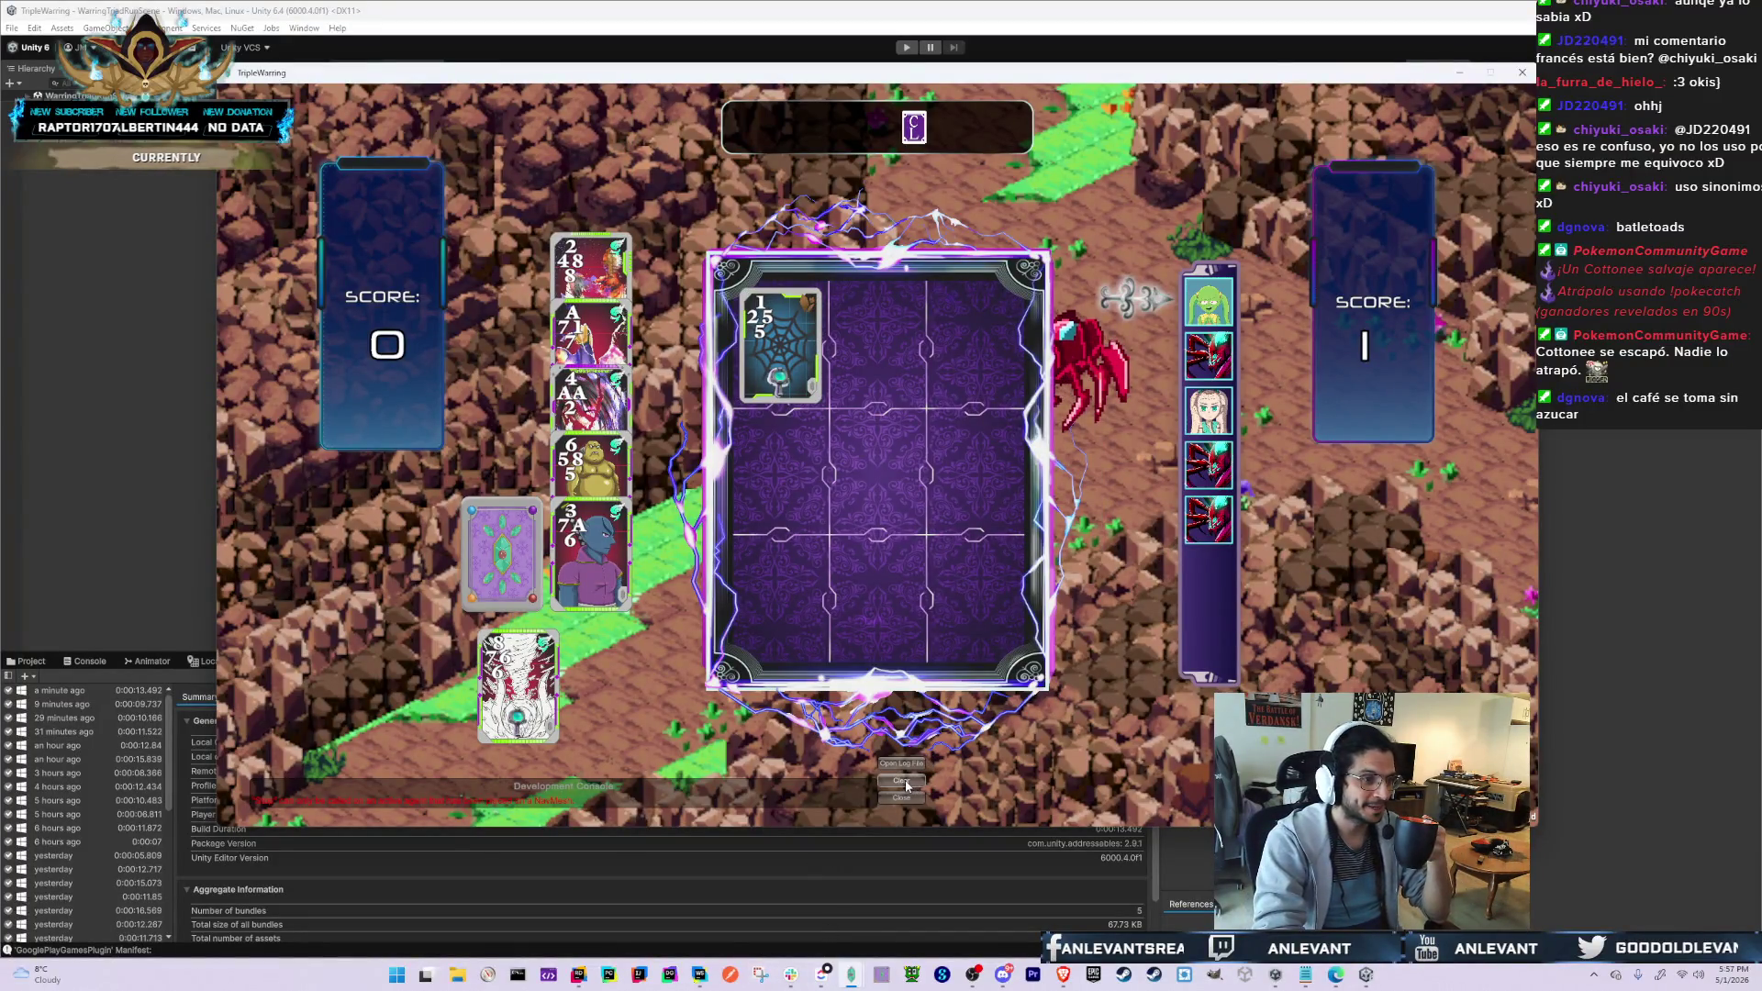
Dismiss the console and place 6/5/8/5 middle-left, 4/A/A/2 bottom-middle and 2/4/8/8 top-right.
{"action": "left_click", "coordinate": [905, 783]}
{"action": "mouse_move", "coordinate": [601, 477]}
{"action": "left_mouse_down"}
{"action": "mouse_move", "coordinate": [755, 454]}
{"action": "mouse_move", "coordinate": [614, 469]}
{"action": "left_mouse_up"}
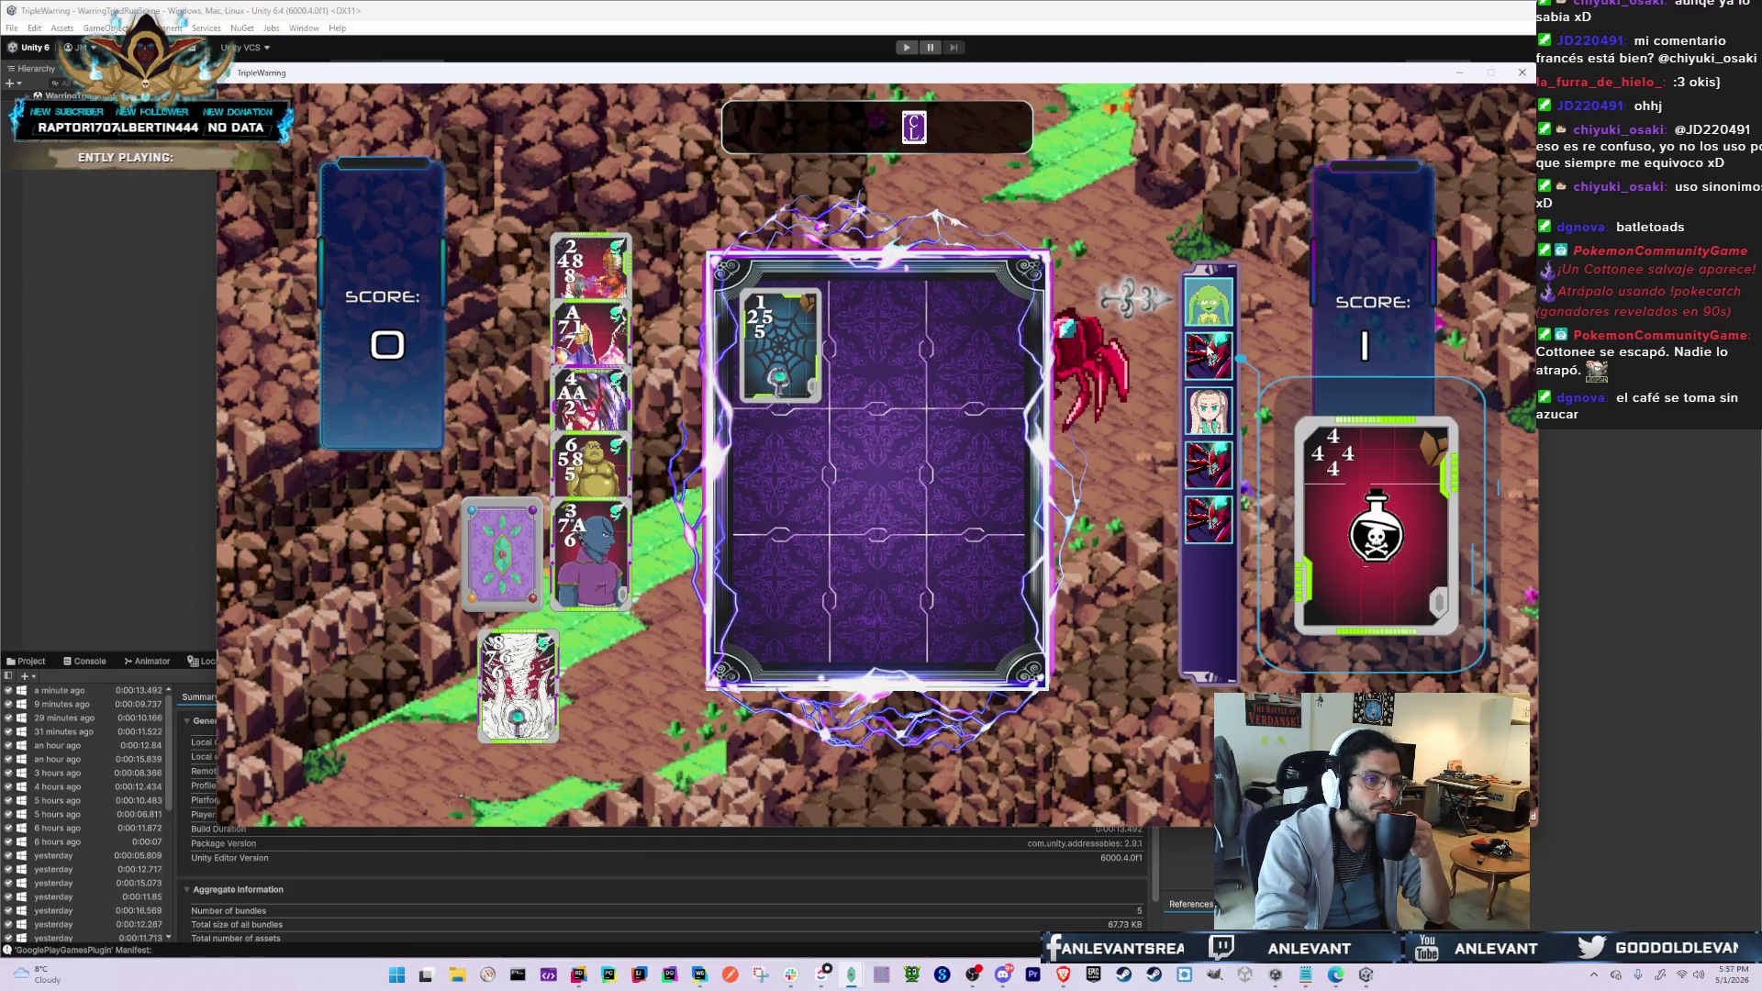
{"action": "left_click_drag", "start_coordinate": [597, 477], "coordinate": [725, 517]}
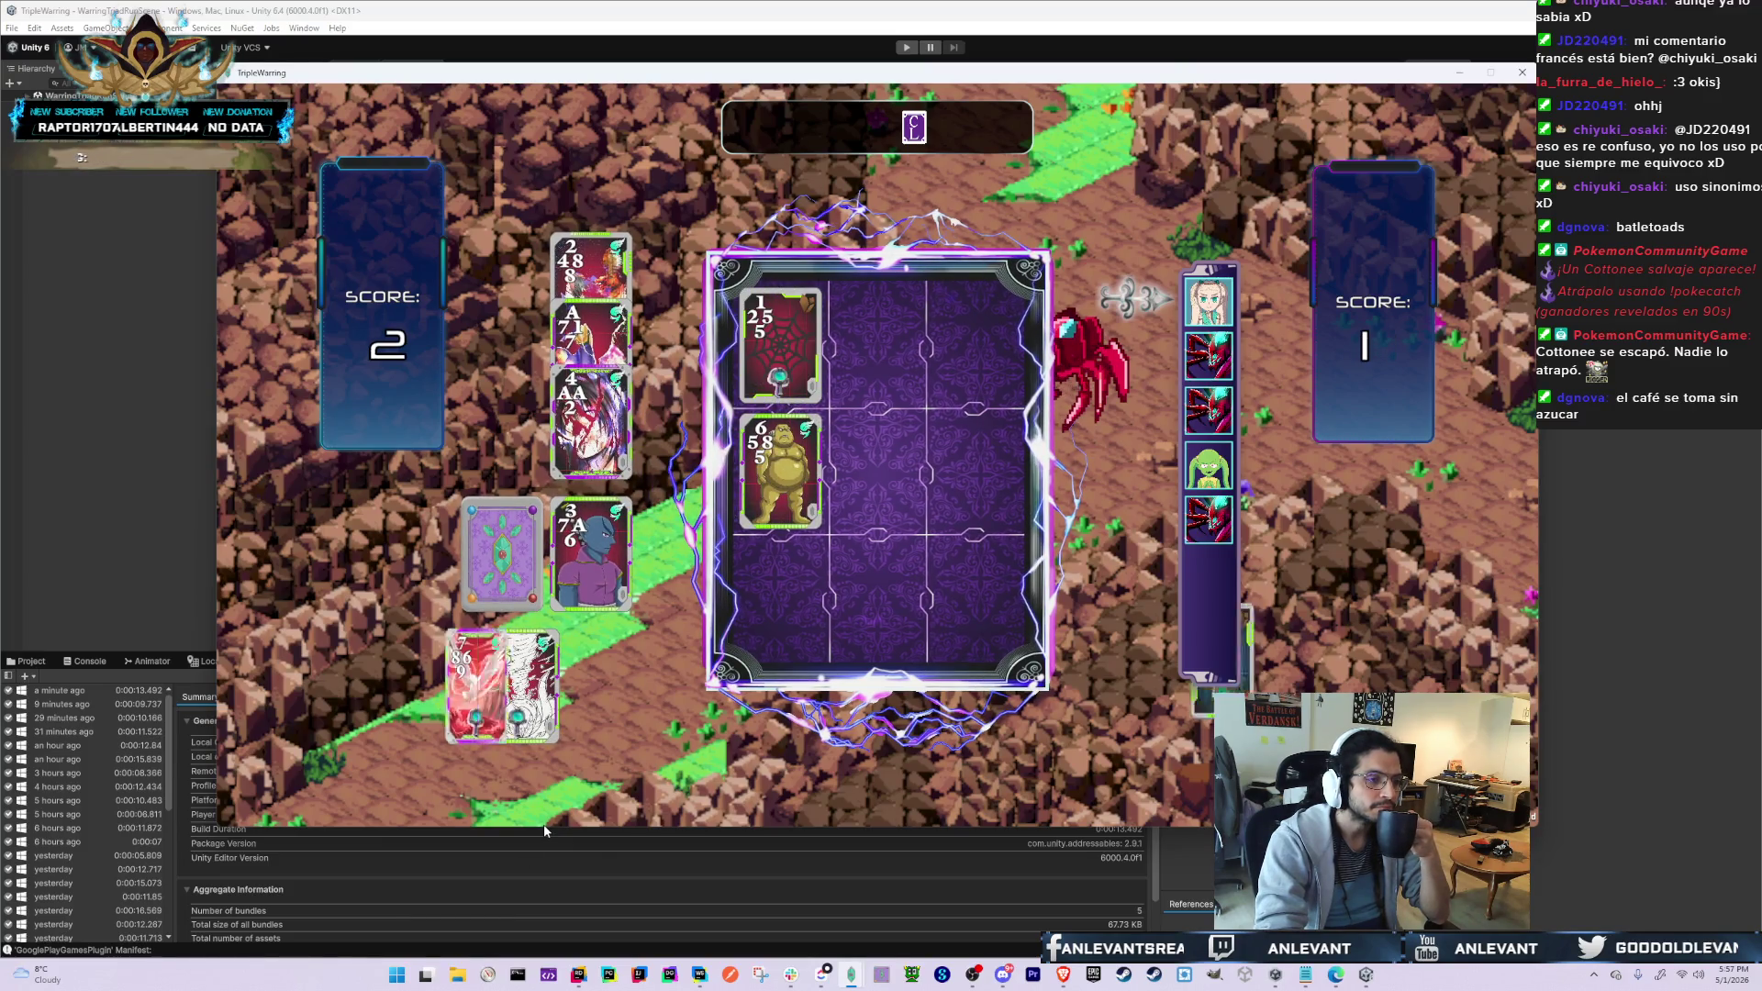
{"action": "mouse_move", "coordinate": [1210, 413]}
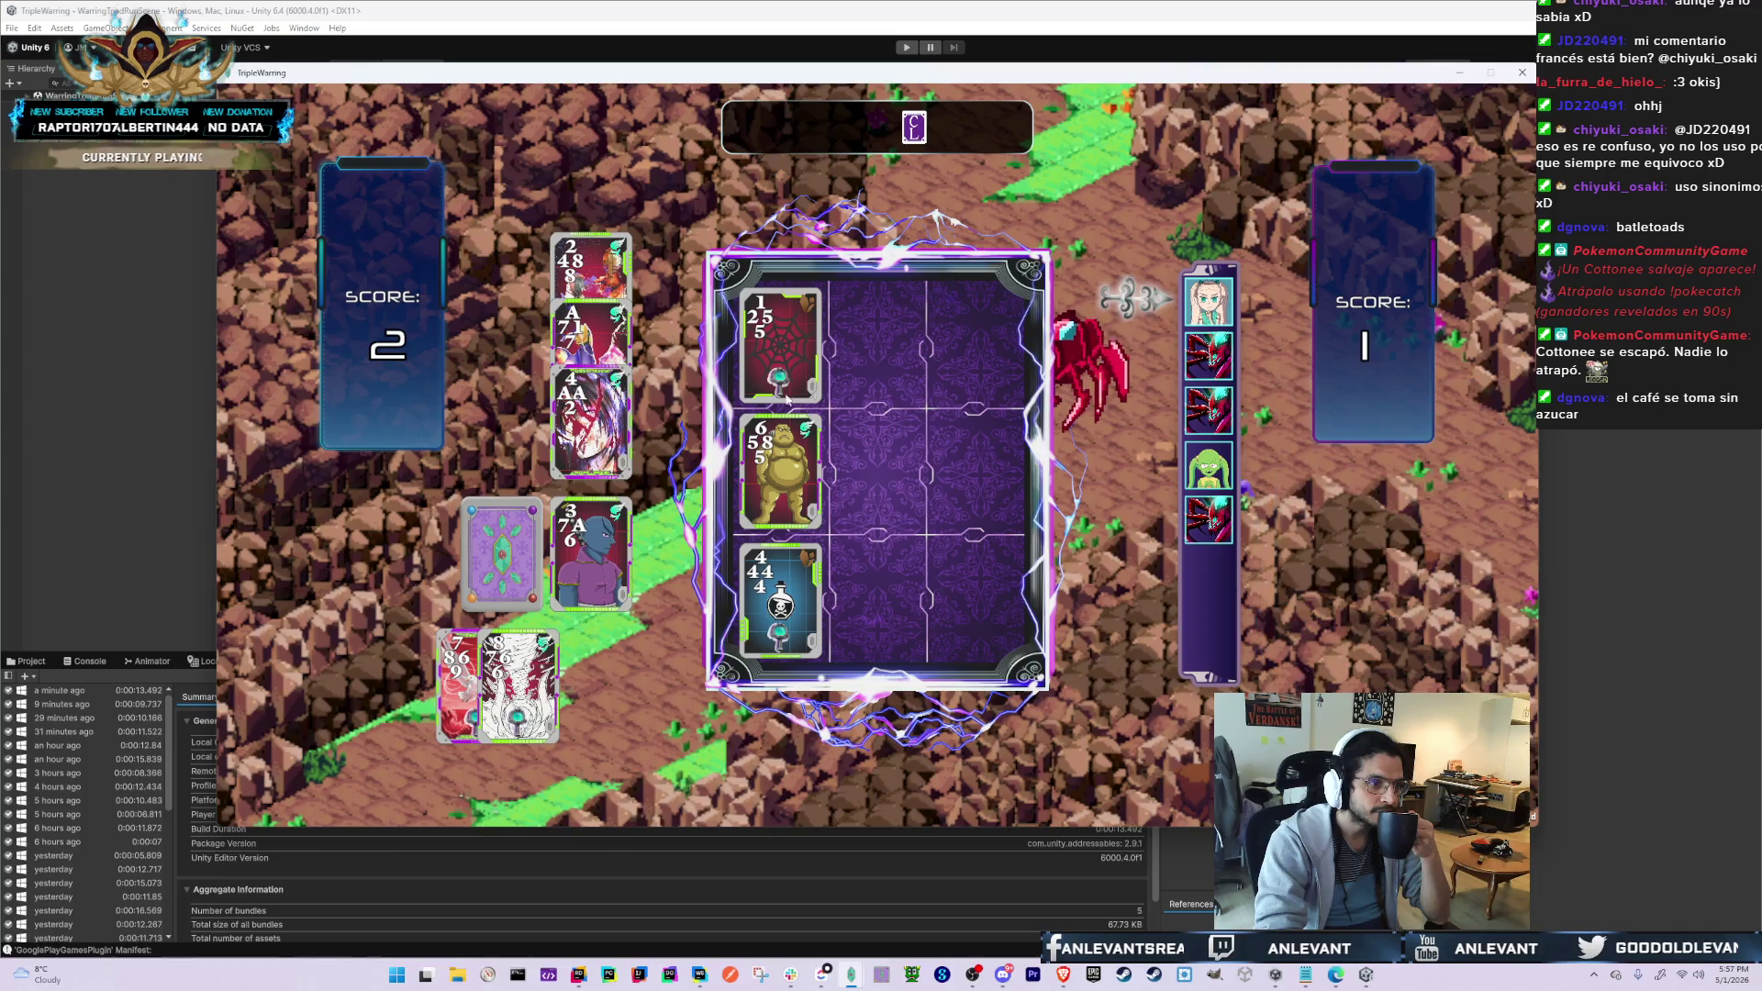
{"action": "left_click_drag", "start_coordinate": [590, 422], "coordinate": [877, 602]}
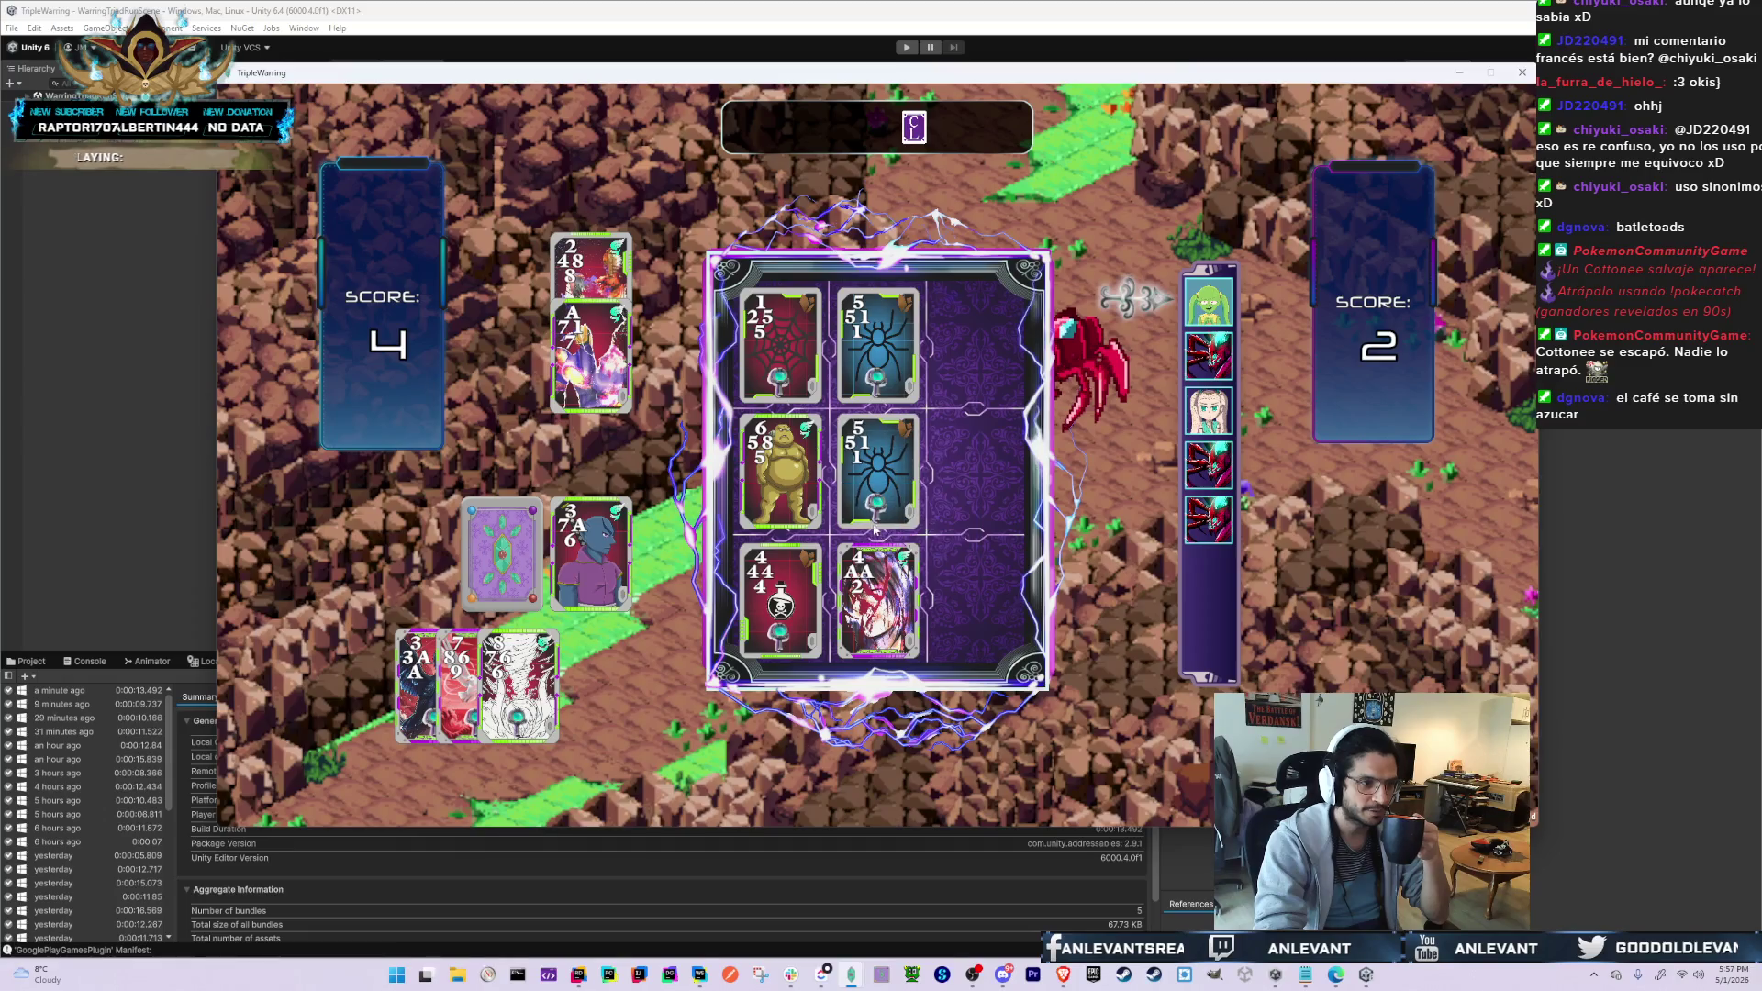
{"action": "mouse_move", "coordinate": [1205, 362]}
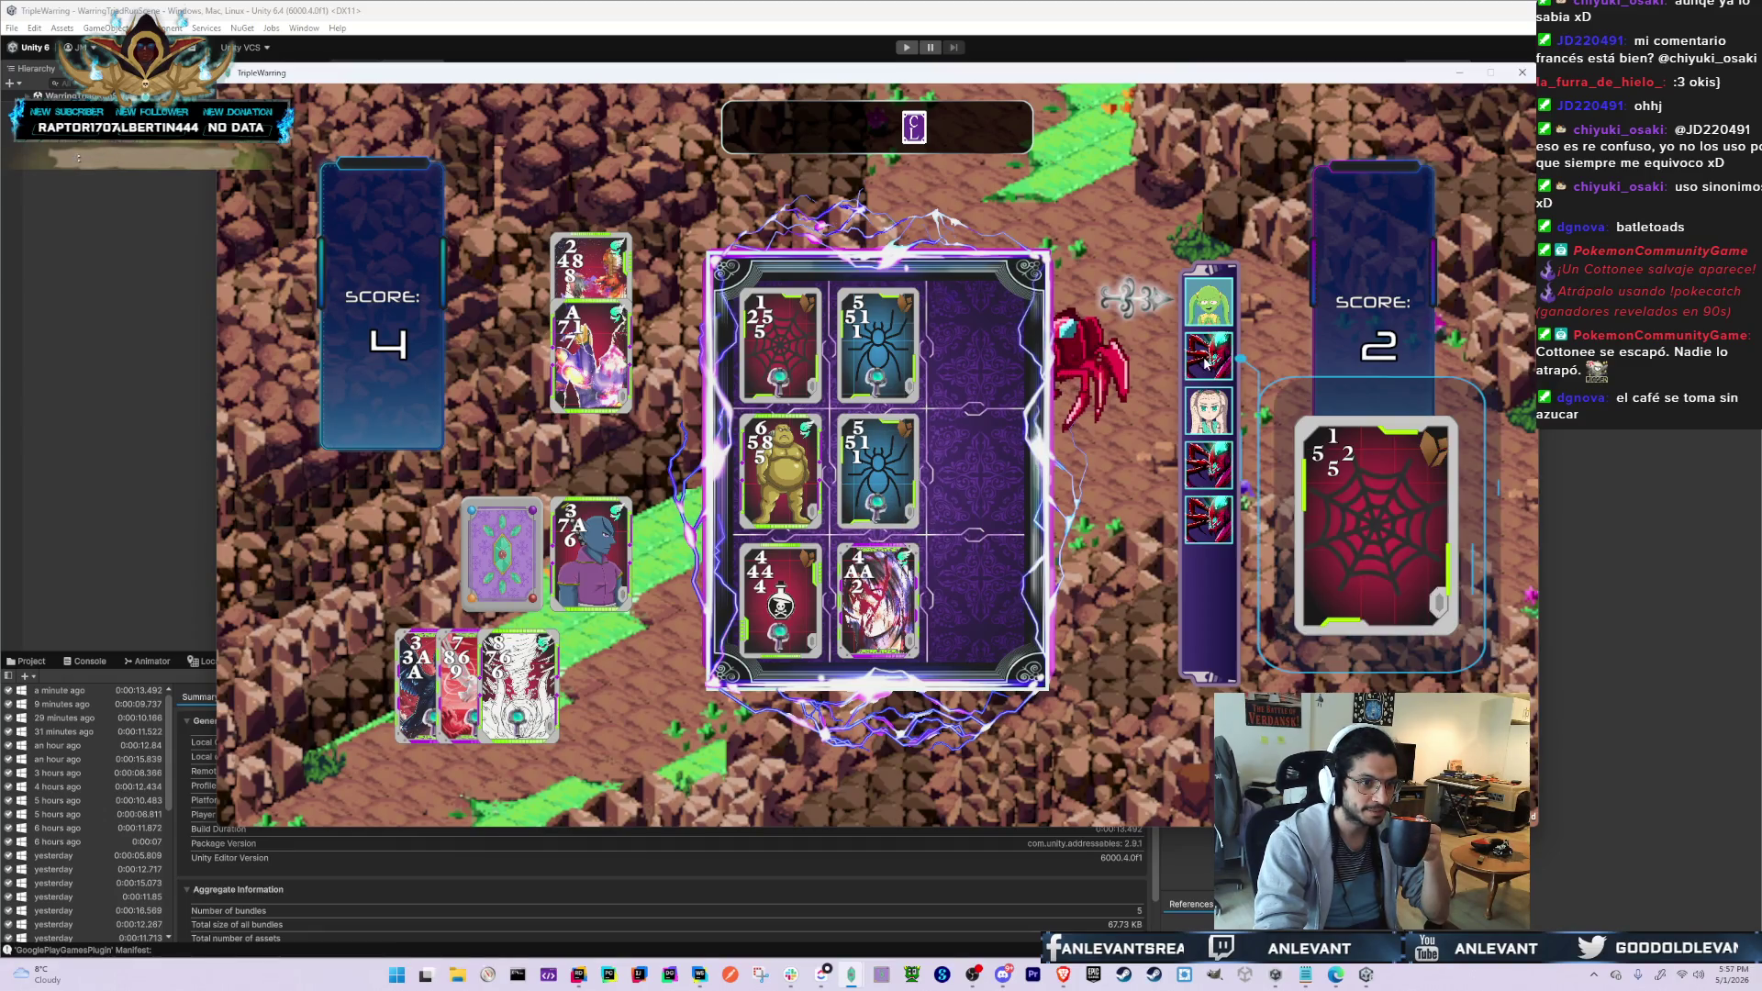
{"action": "mouse_move", "coordinate": [592, 271]}
{"action": "left_mouse_down"}
{"action": "mouse_move", "coordinate": [1093, 295]}
{"action": "mouse_move", "coordinate": [965, 342]}
{"action": "left_mouse_up"}
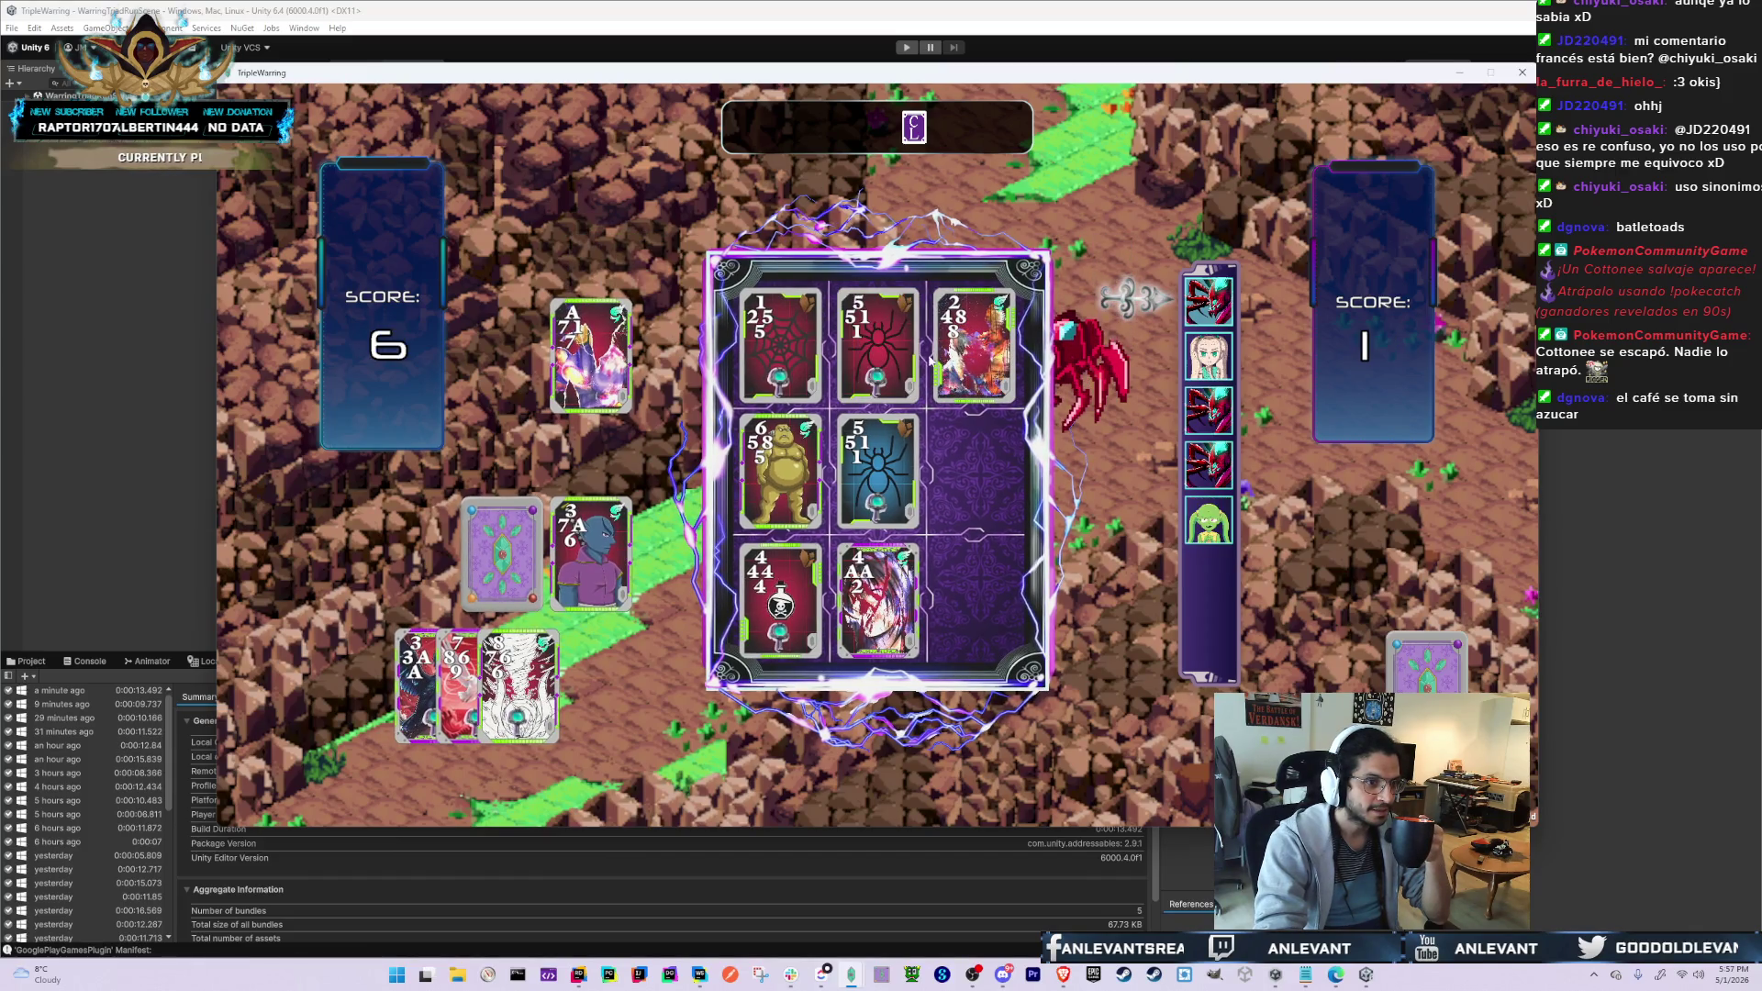
{"action": "mouse_move", "coordinate": [1207, 352]}
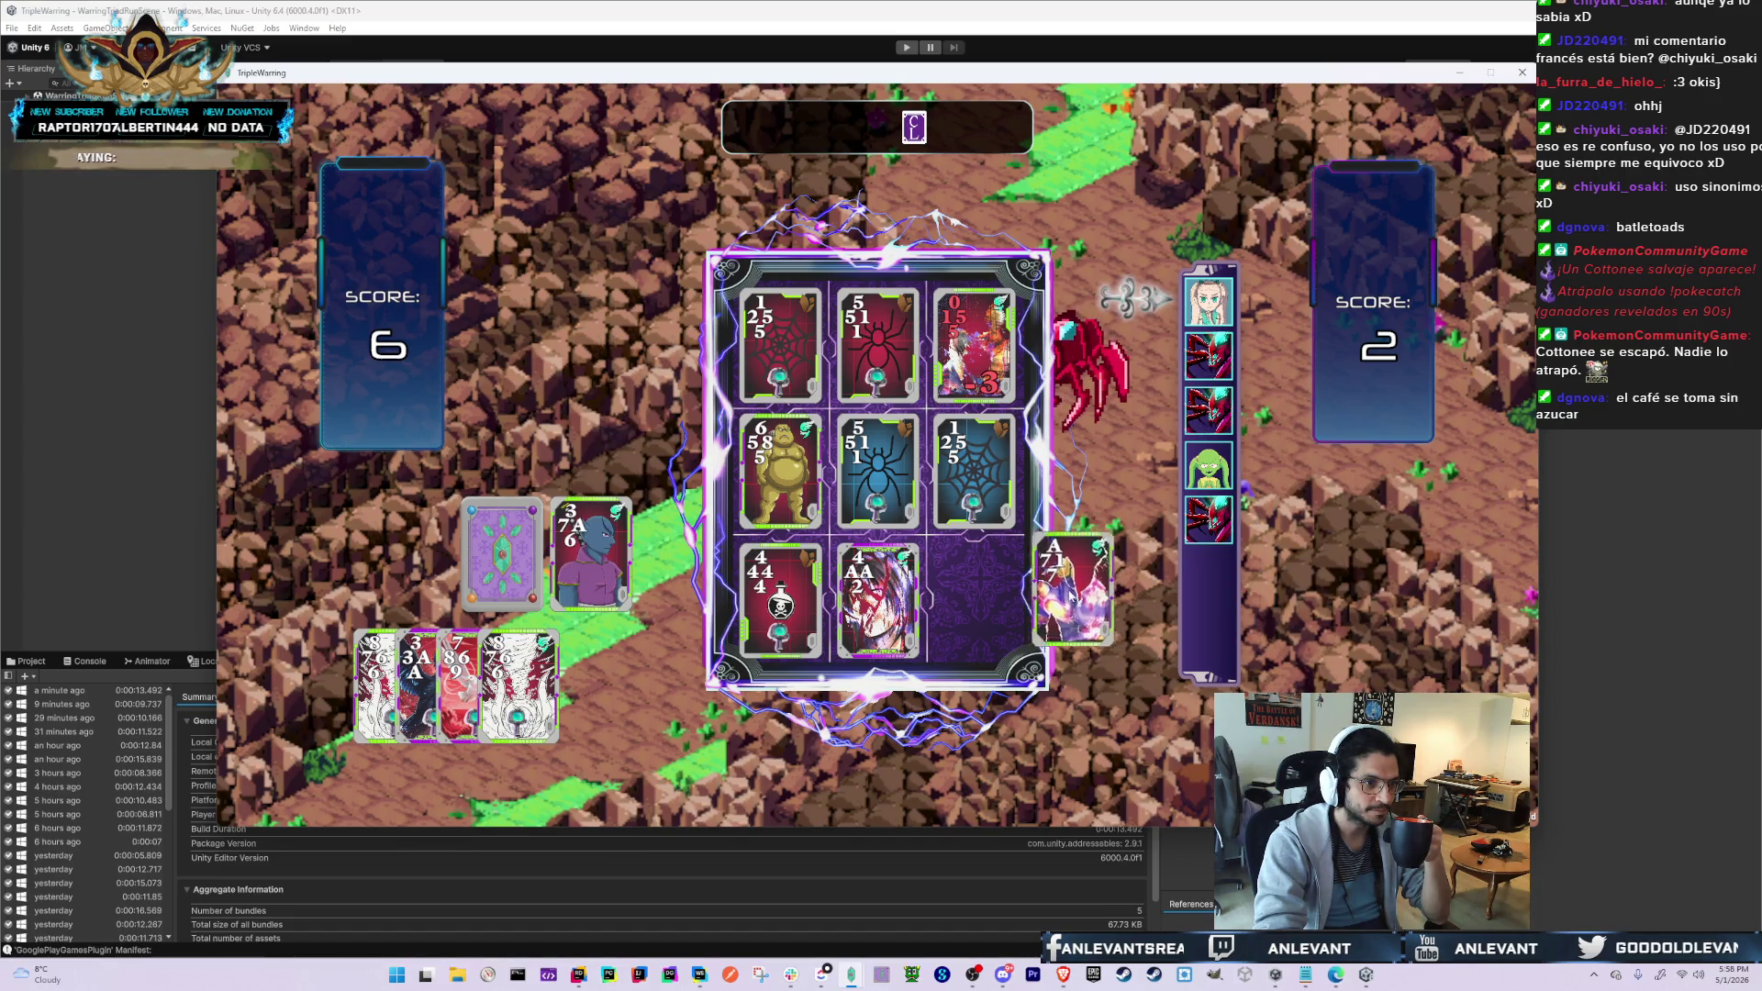
{"action": "left_click", "coordinate": [852, 469]}
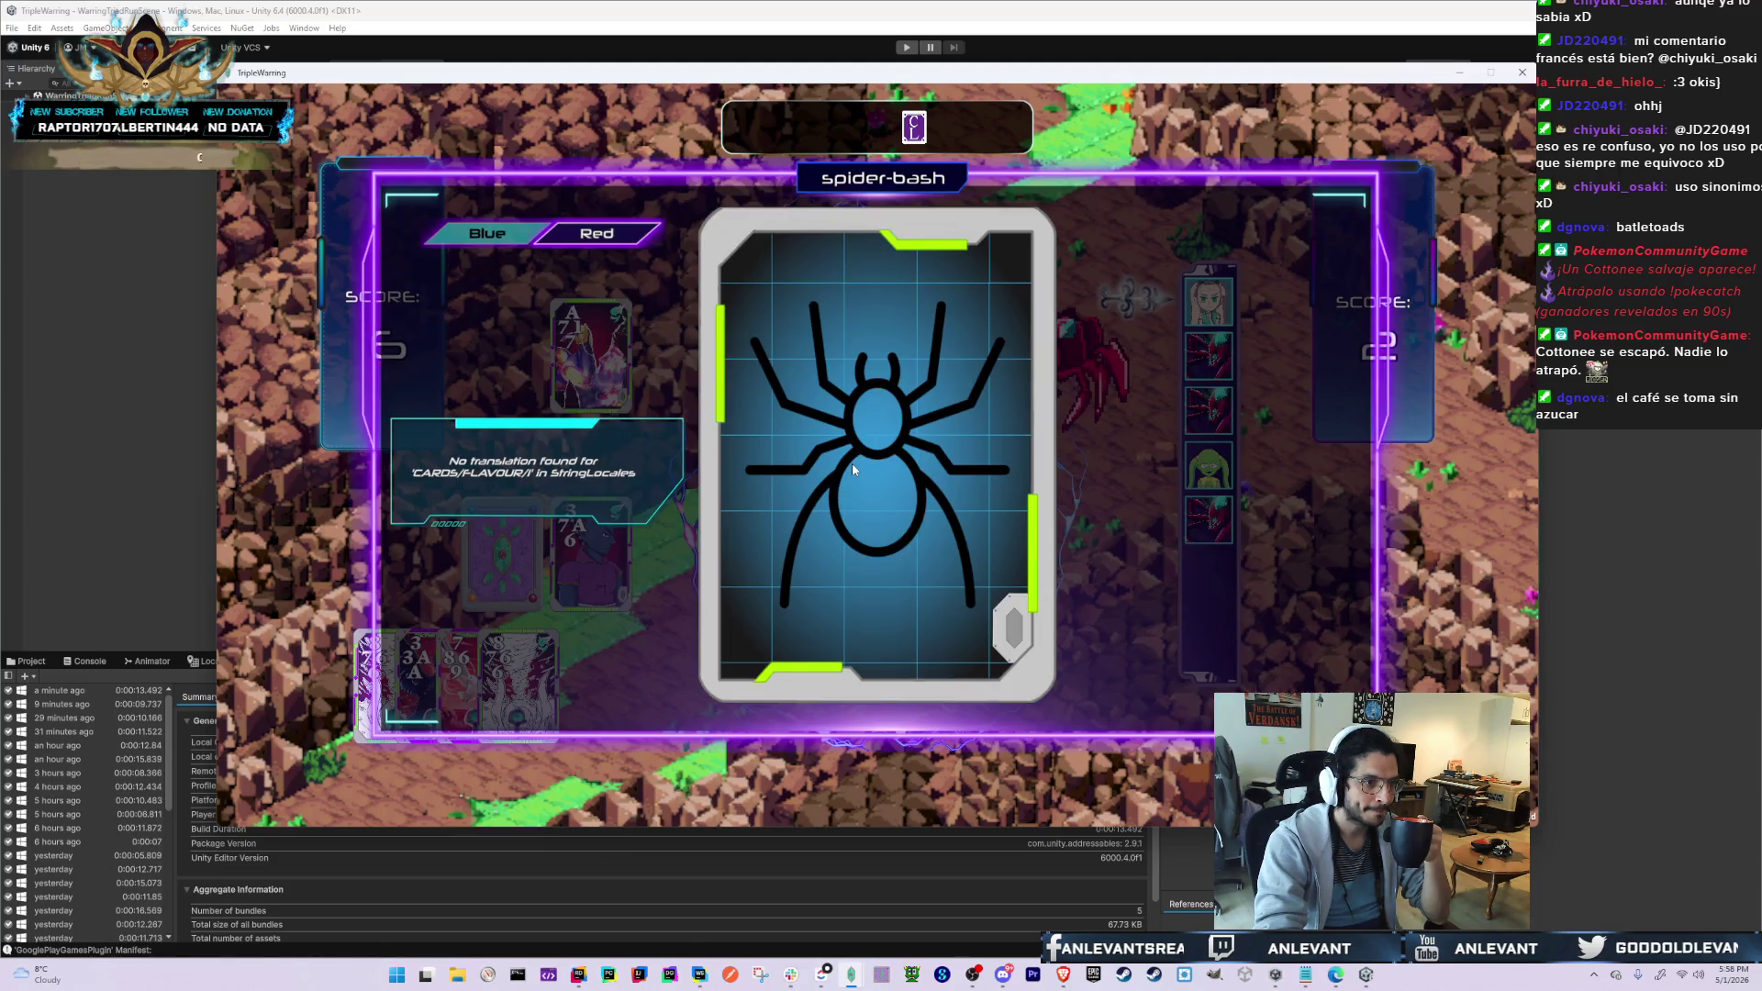
{"action": "left_click", "coordinate": [843, 459]}
{"action": "left_click", "coordinate": [962, 442]}
{"action": "left_click", "coordinate": [749, 394]}
{"action": "left_click", "coordinate": [749, 394]}
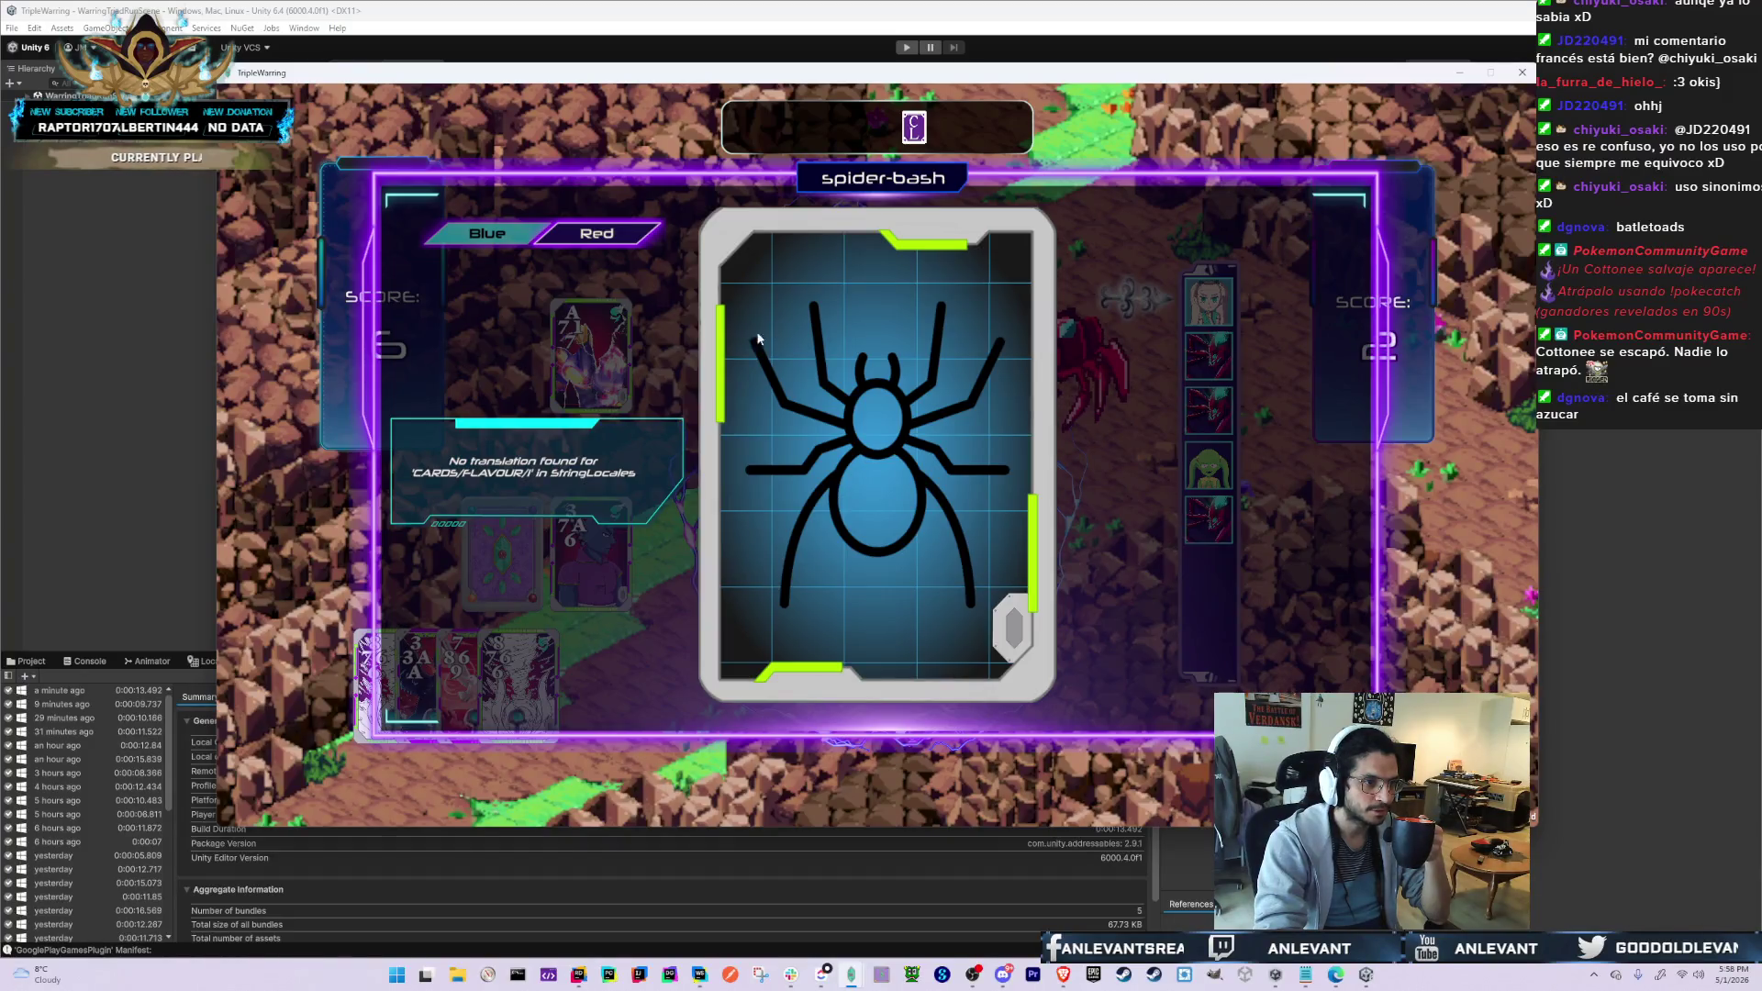
{"action": "left_click", "coordinate": [758, 339]}
{"action": "left_click", "coordinate": [775, 338]}
{"action": "left_click", "coordinate": [838, 361]}
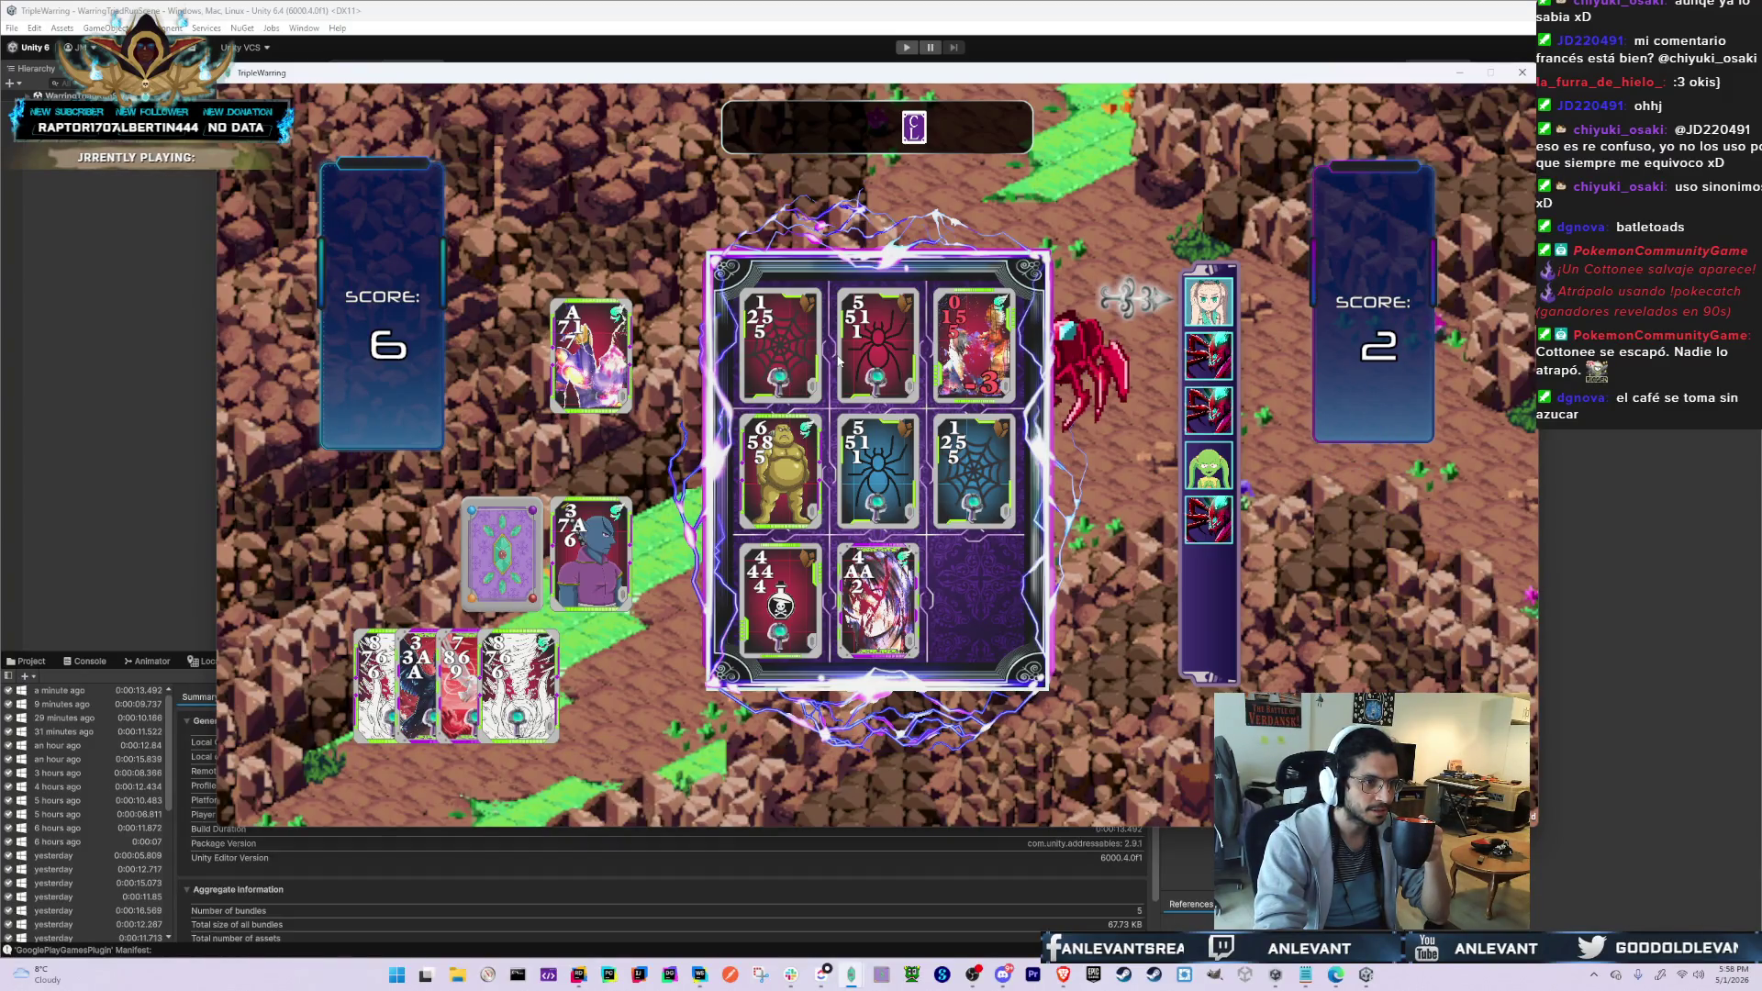
{"action": "left_click", "coordinate": [790, 354]}
{"action": "left_click", "coordinate": [868, 322]}
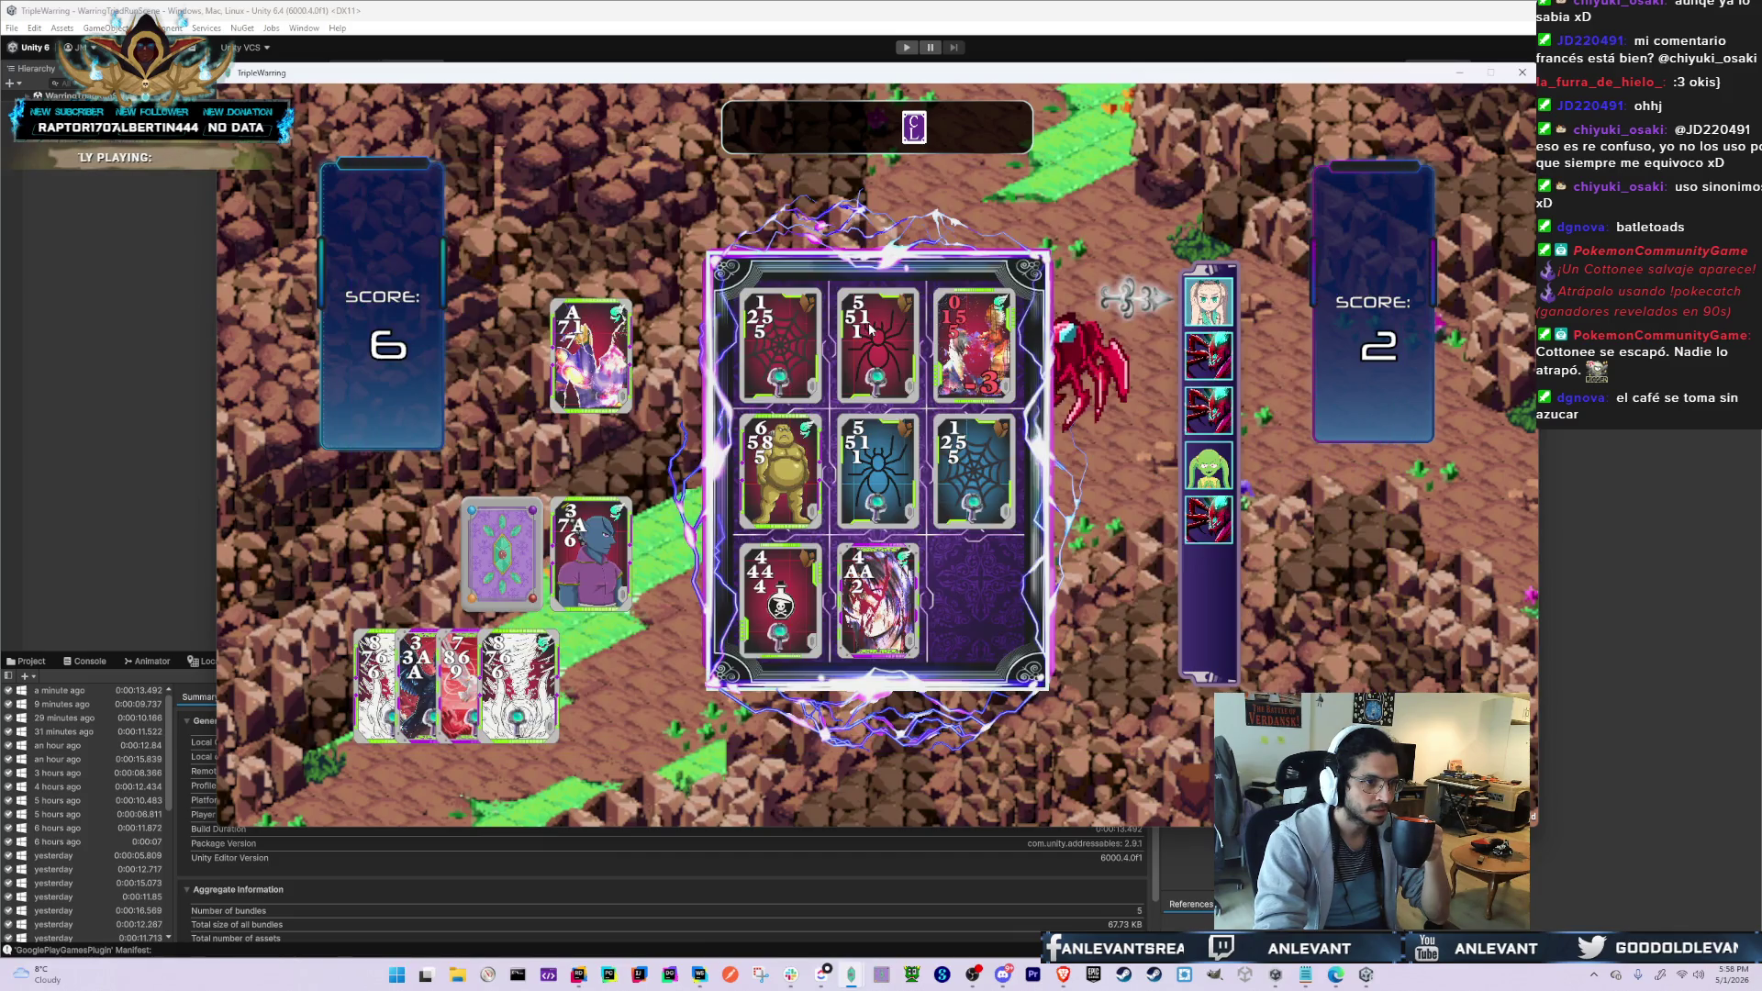
{"action": "left_click", "coordinate": [868, 322]}
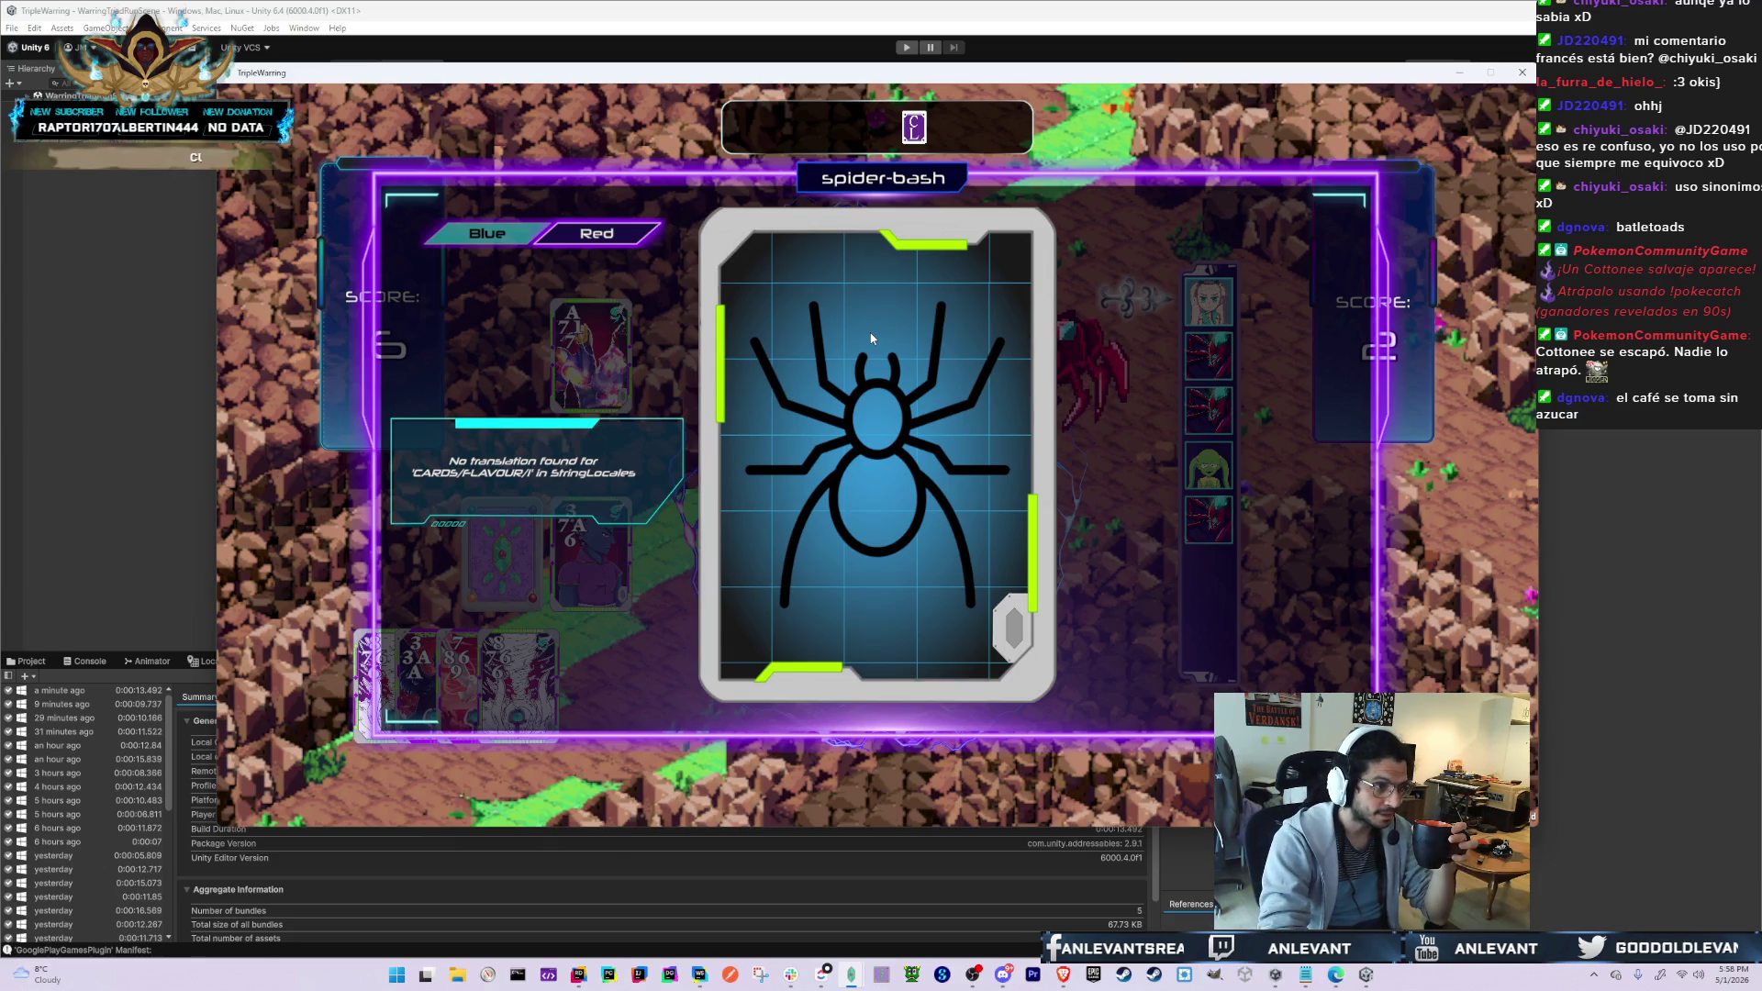
{"action": "left_click", "coordinate": [786, 604]}
{"action": "left_click", "coordinate": [785, 604]}
{"action": "left_click", "coordinate": [785, 604]}
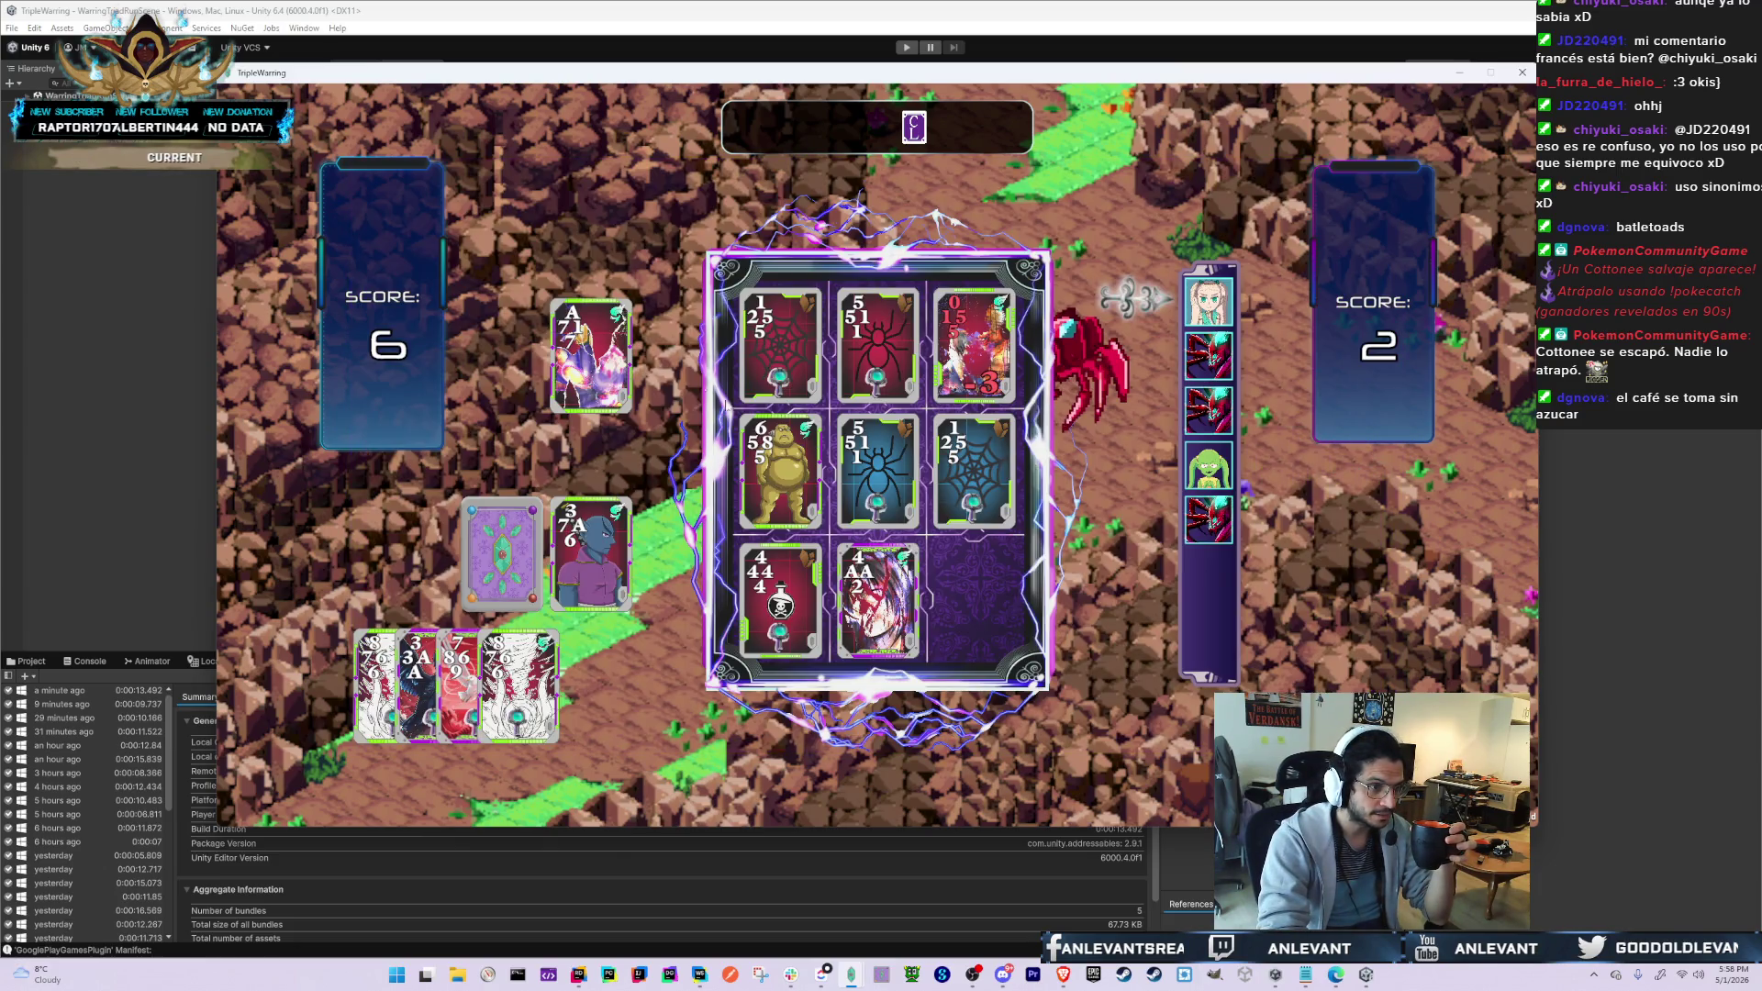
{"action": "left_click", "coordinate": [786, 604]}
{"action": "left_click", "coordinate": [786, 604]}
{"action": "left_click", "coordinate": [960, 484]}
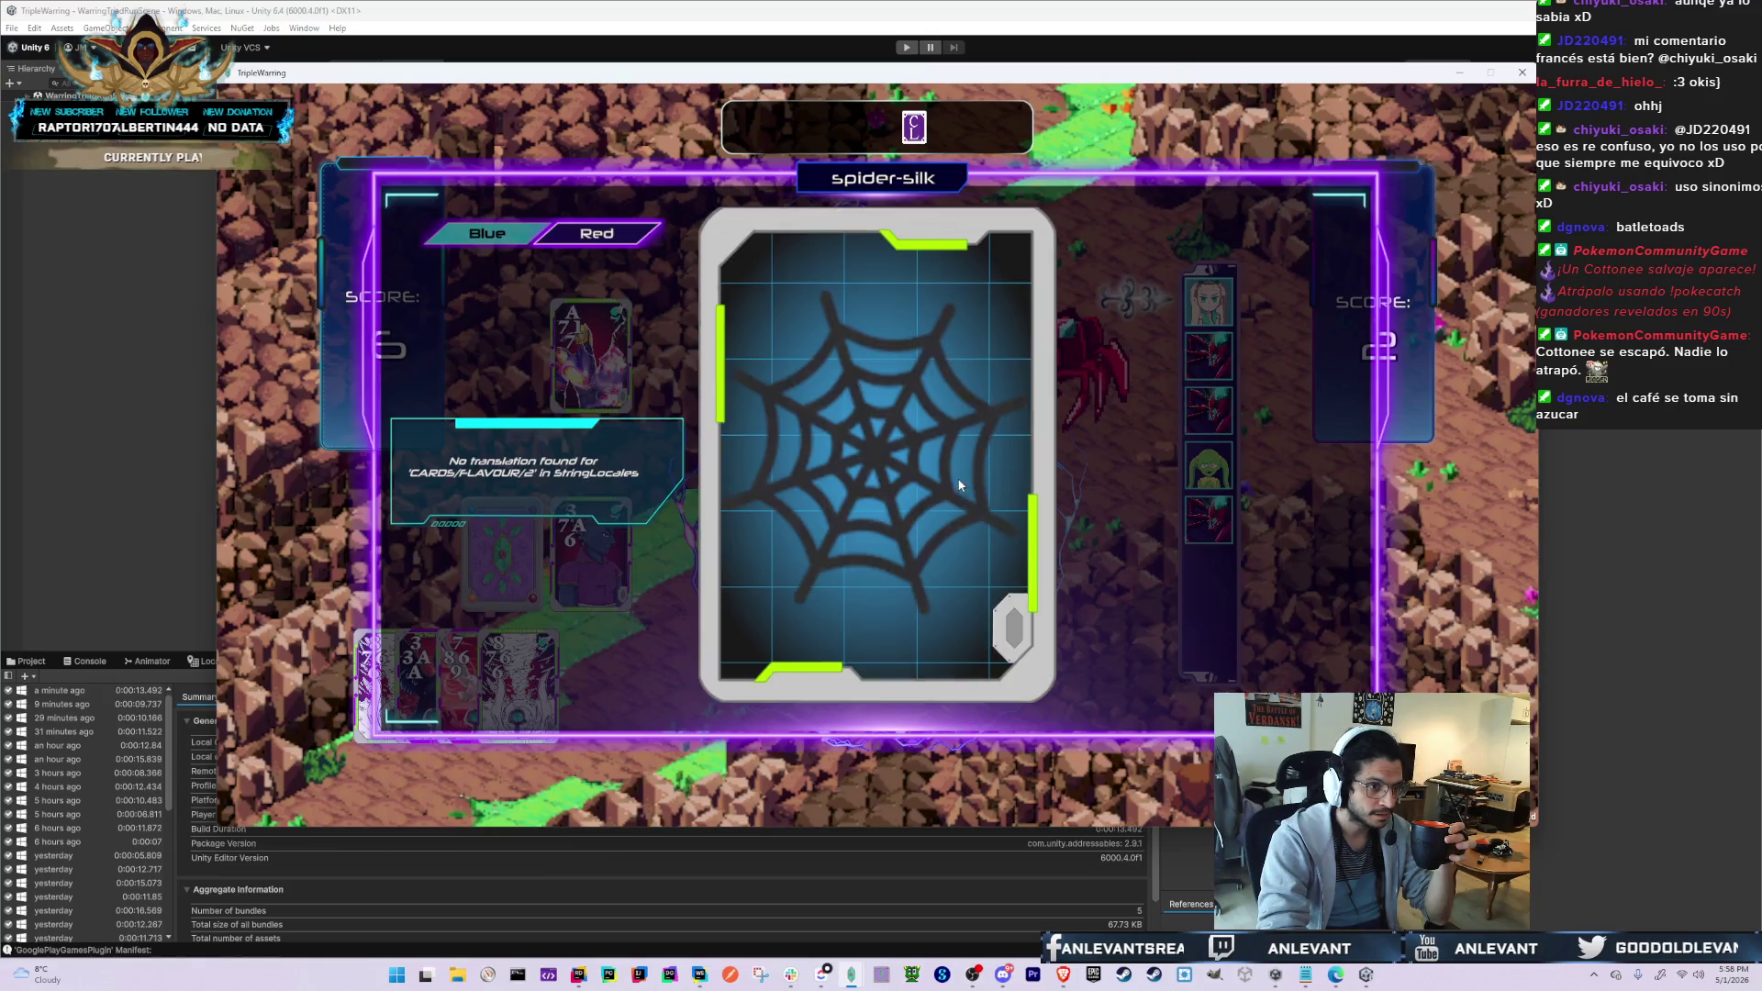
{"action": "left_click", "coordinate": [699, 325]}
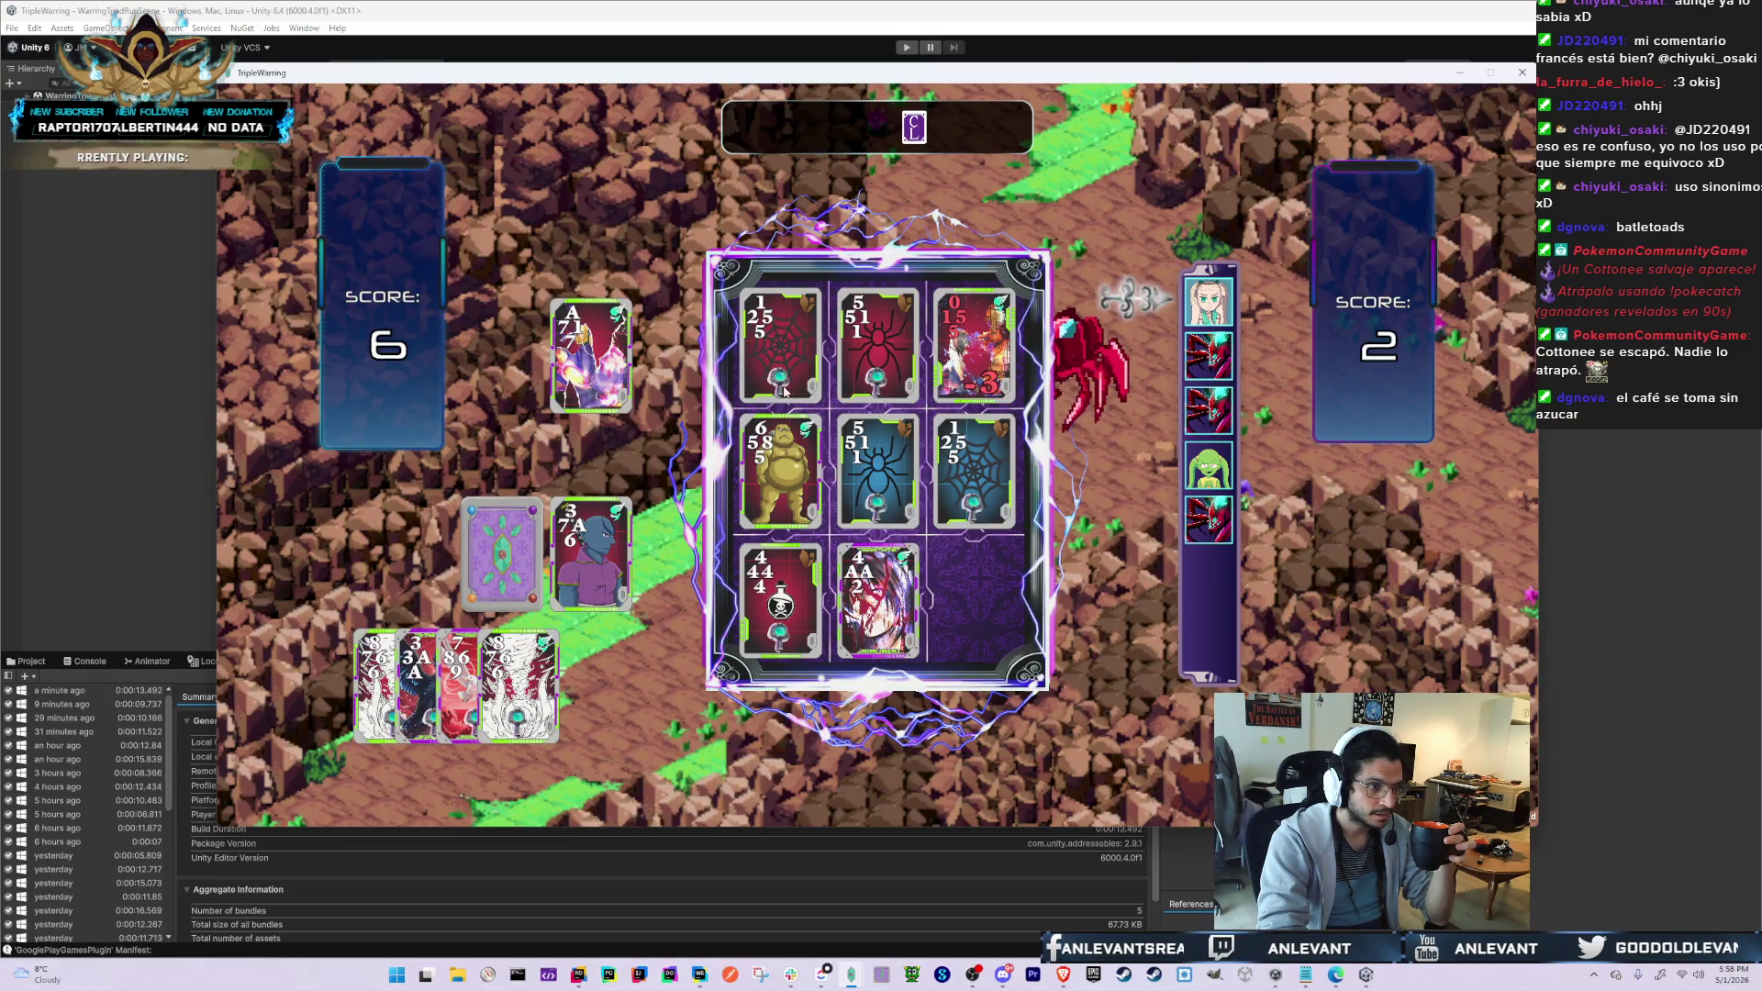
{"action": "mouse_move", "coordinate": [514, 670]}
{"action": "mouse_move", "coordinate": [972, 504]}
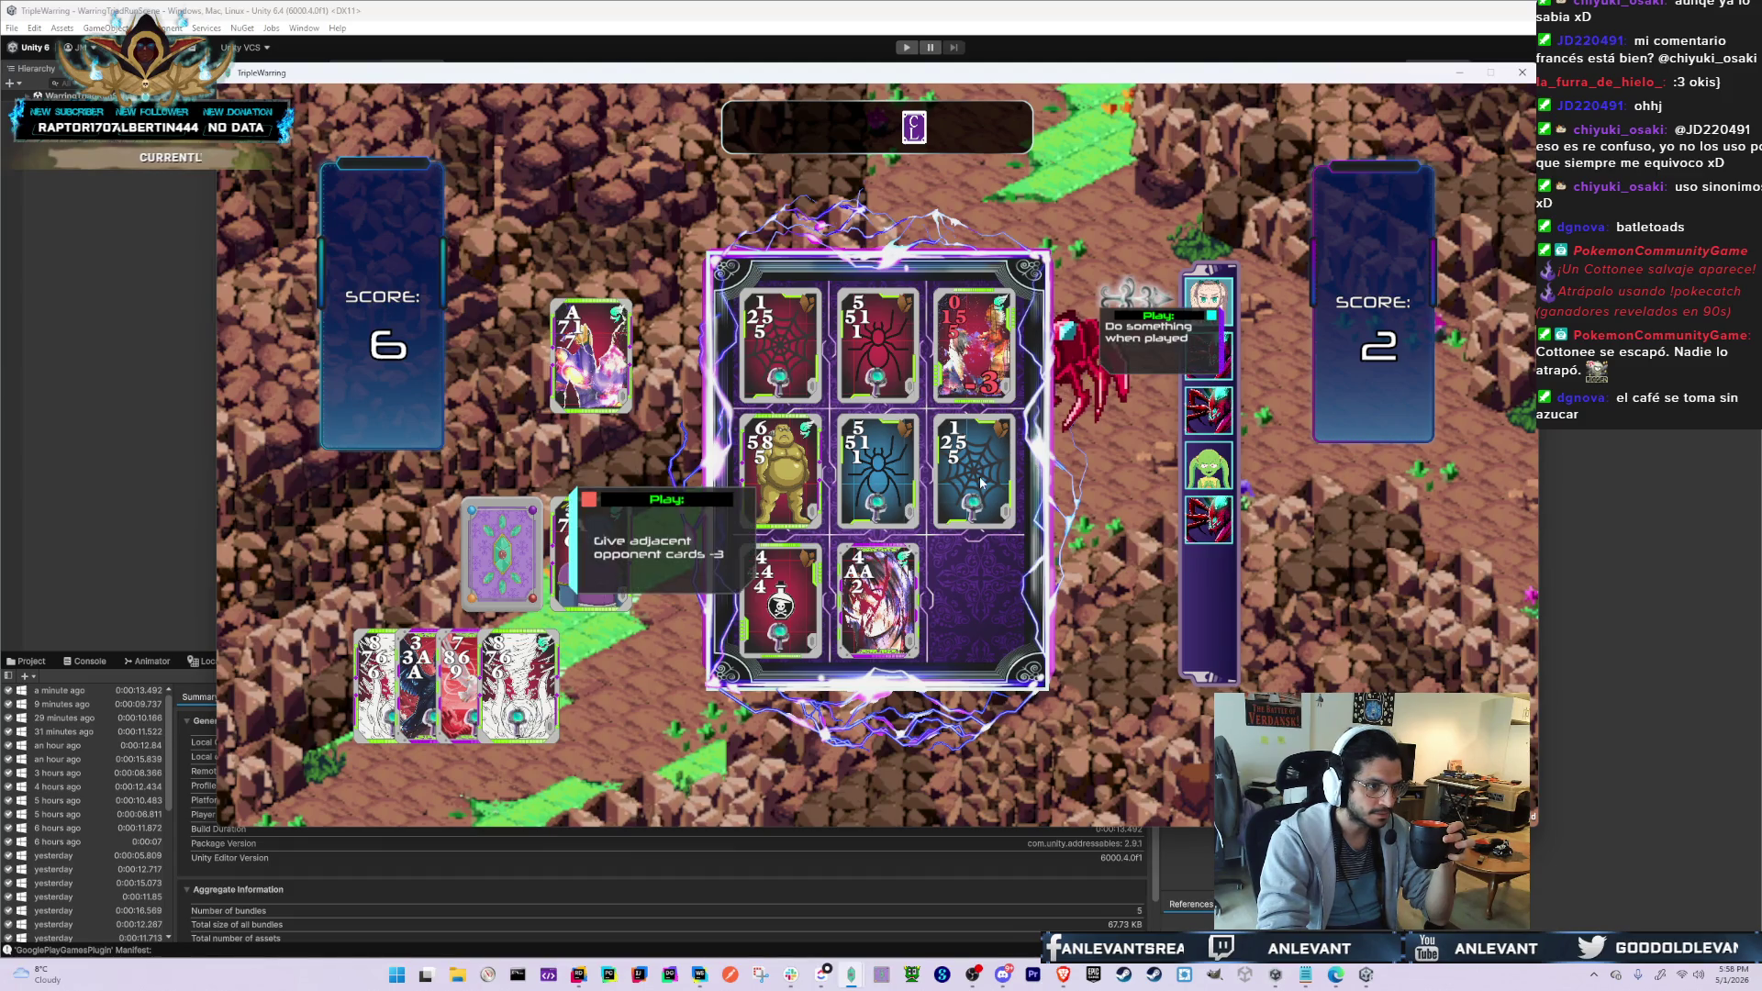
{"action": "right_click", "coordinate": [1004, 428]}
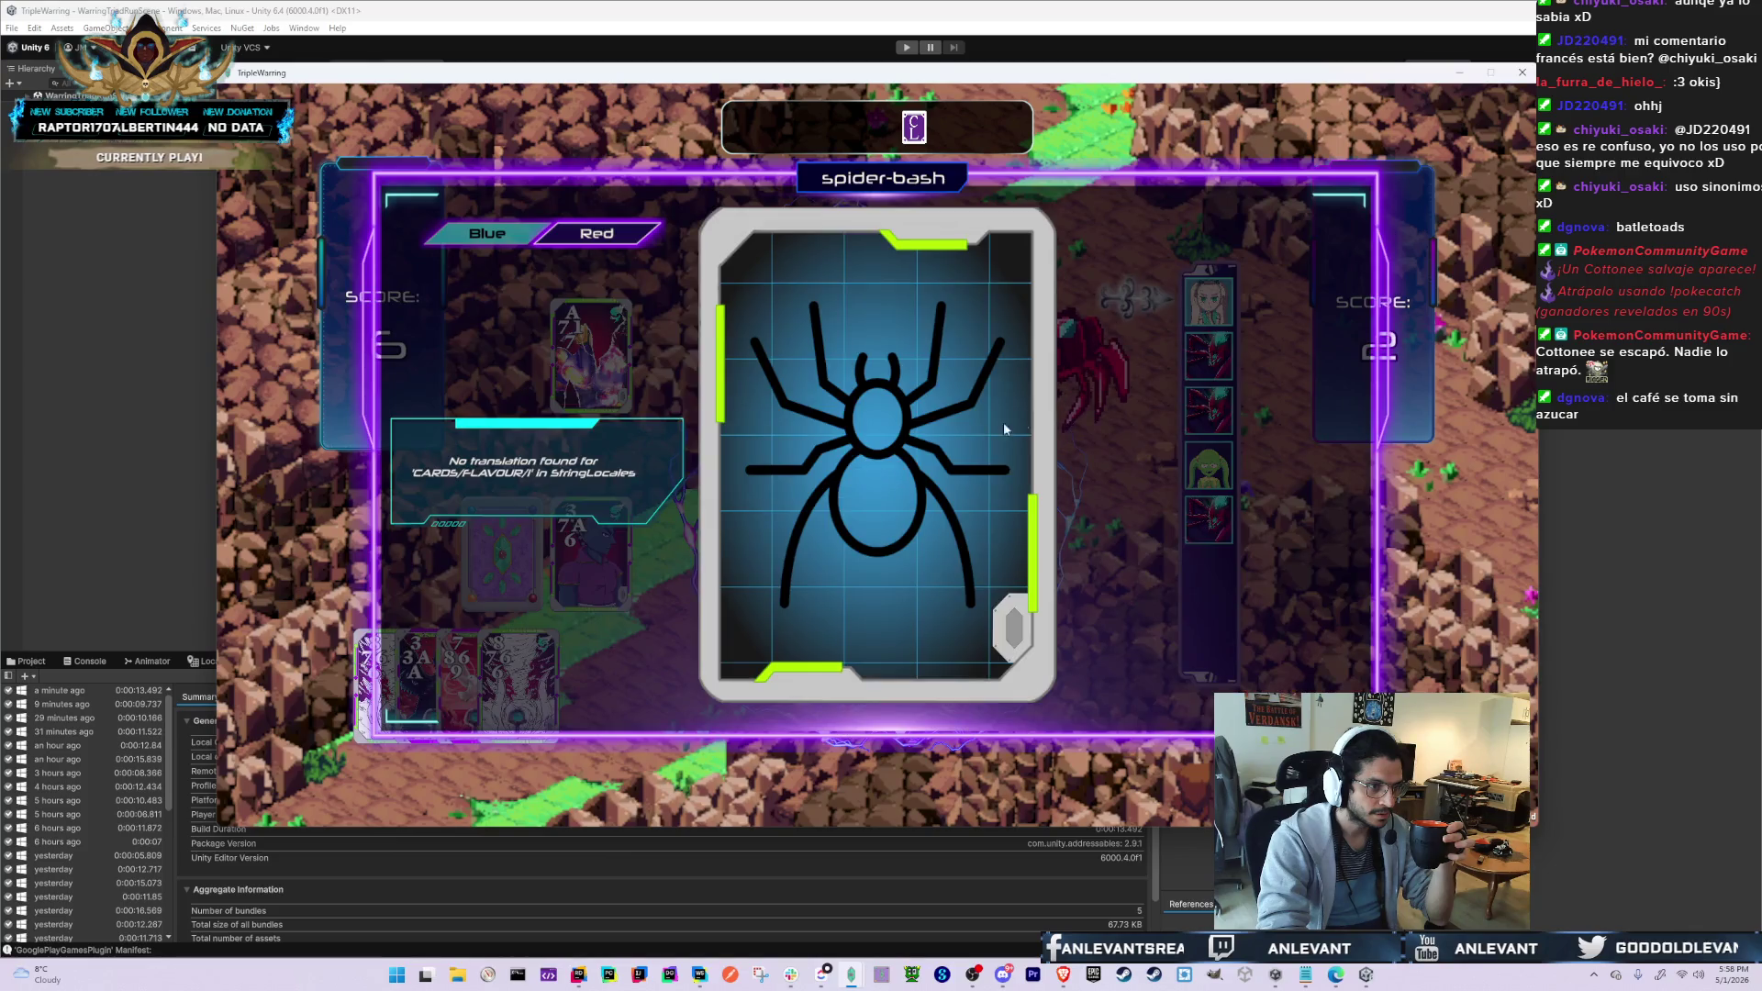
{"action": "left_click", "coordinate": [1135, 409]}
{"action": "right_click", "coordinate": [978, 446]}
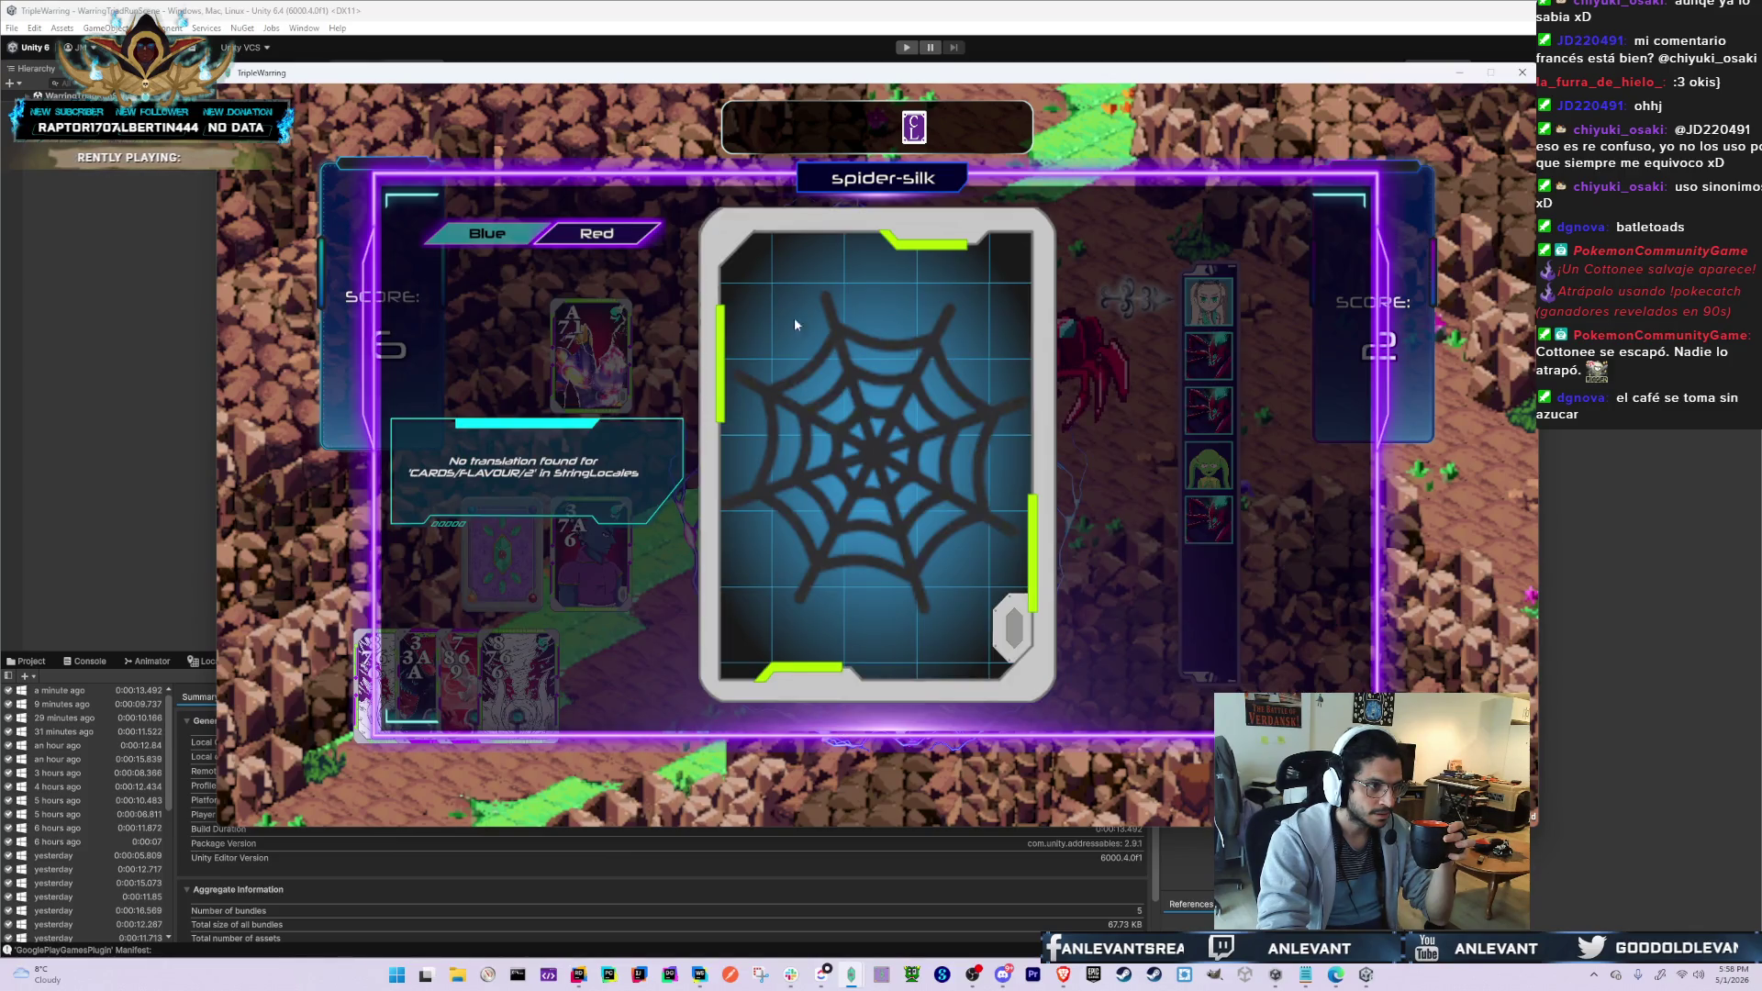
{"action": "left_click", "coordinate": [626, 252]}
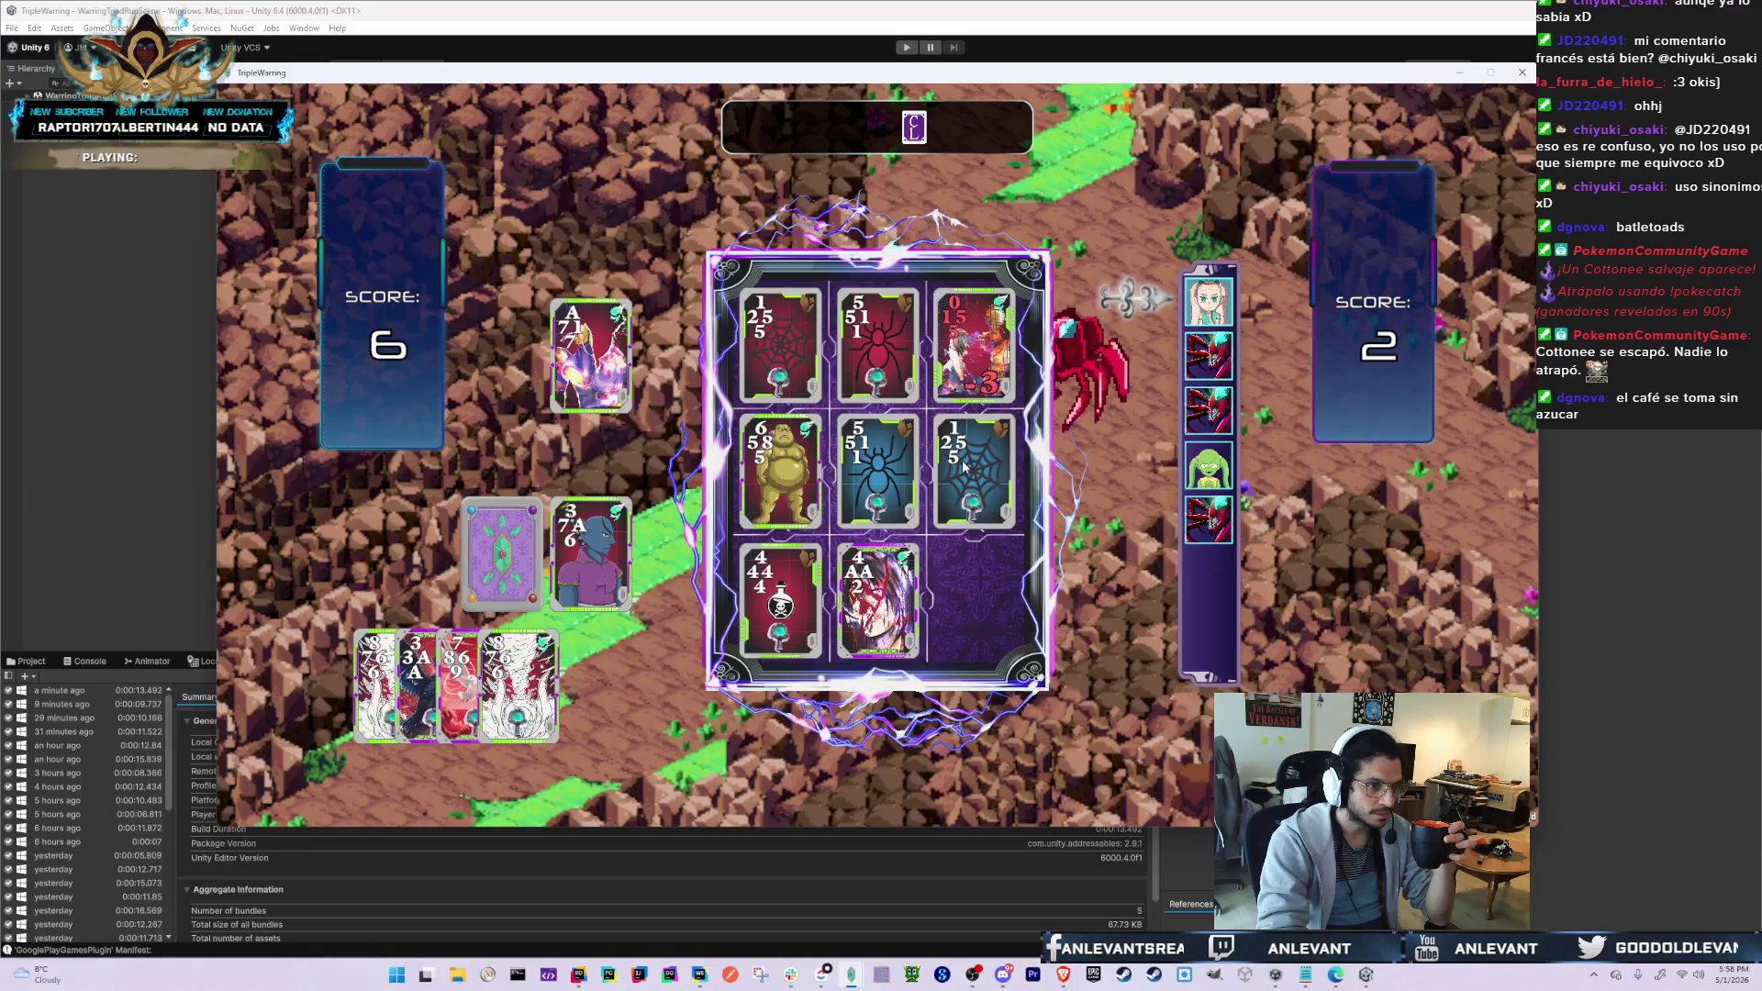
{"action": "right_click", "coordinate": [896, 433]}
{"action": "left_click", "coordinate": [629, 238]}
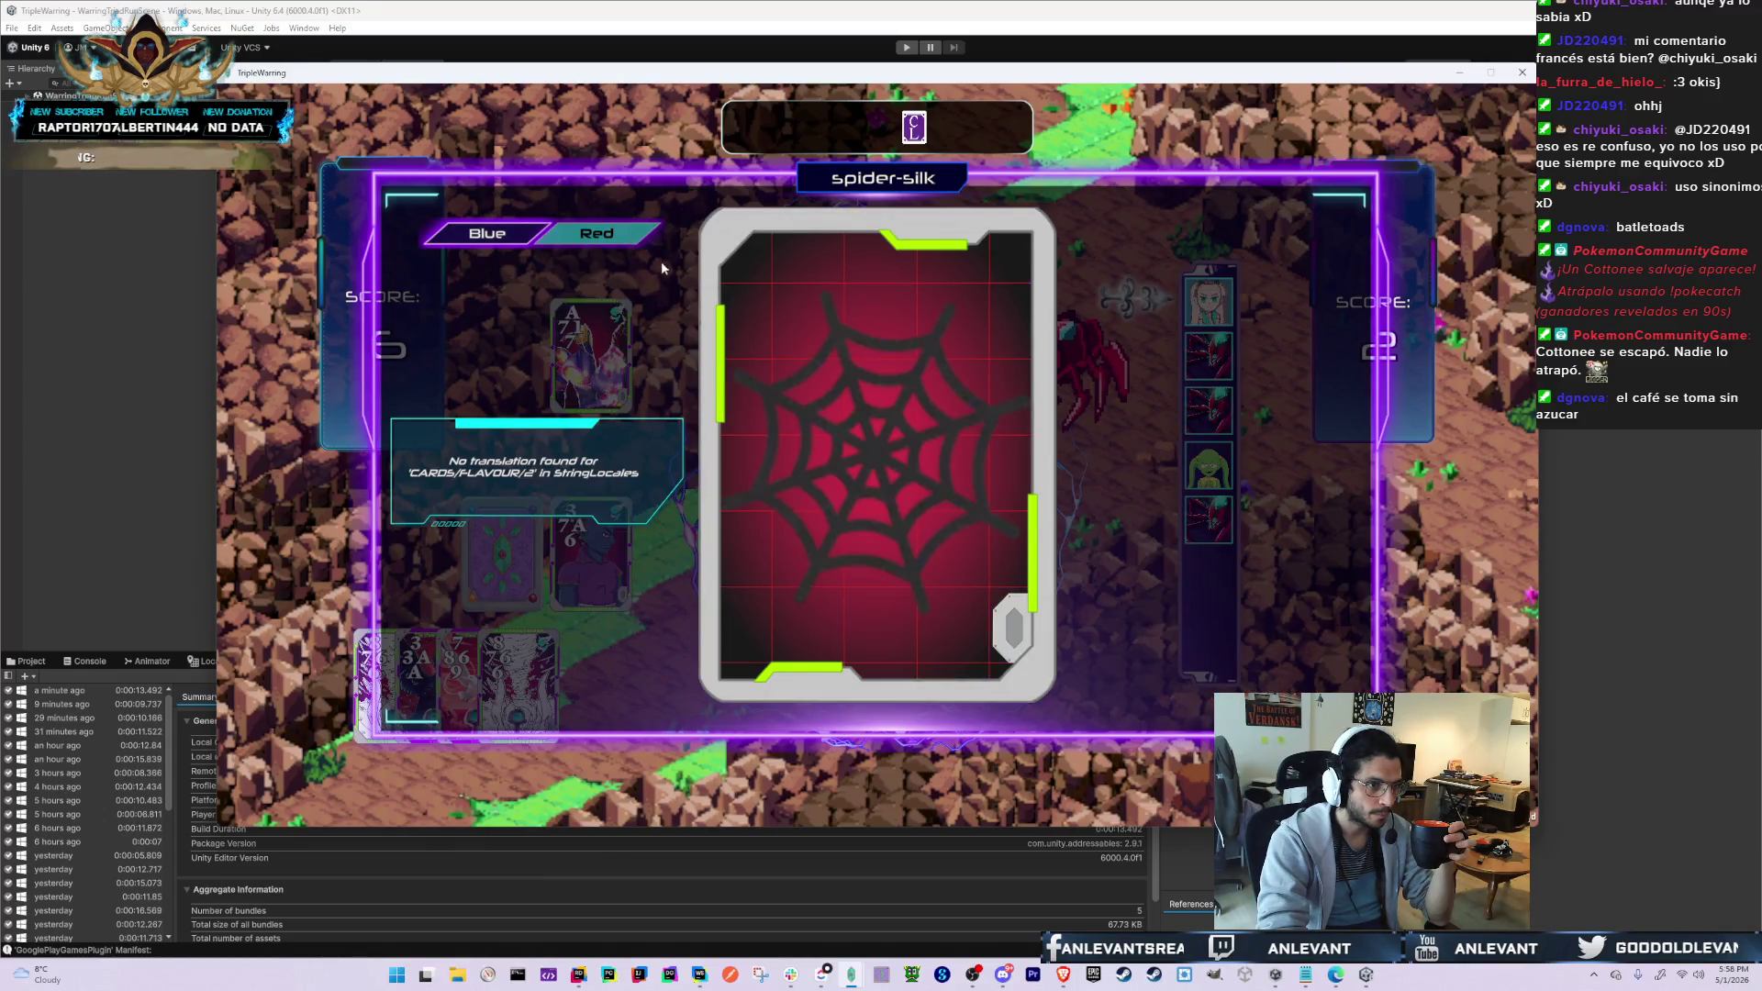
{"action": "left_click", "coordinate": [985, 469]}
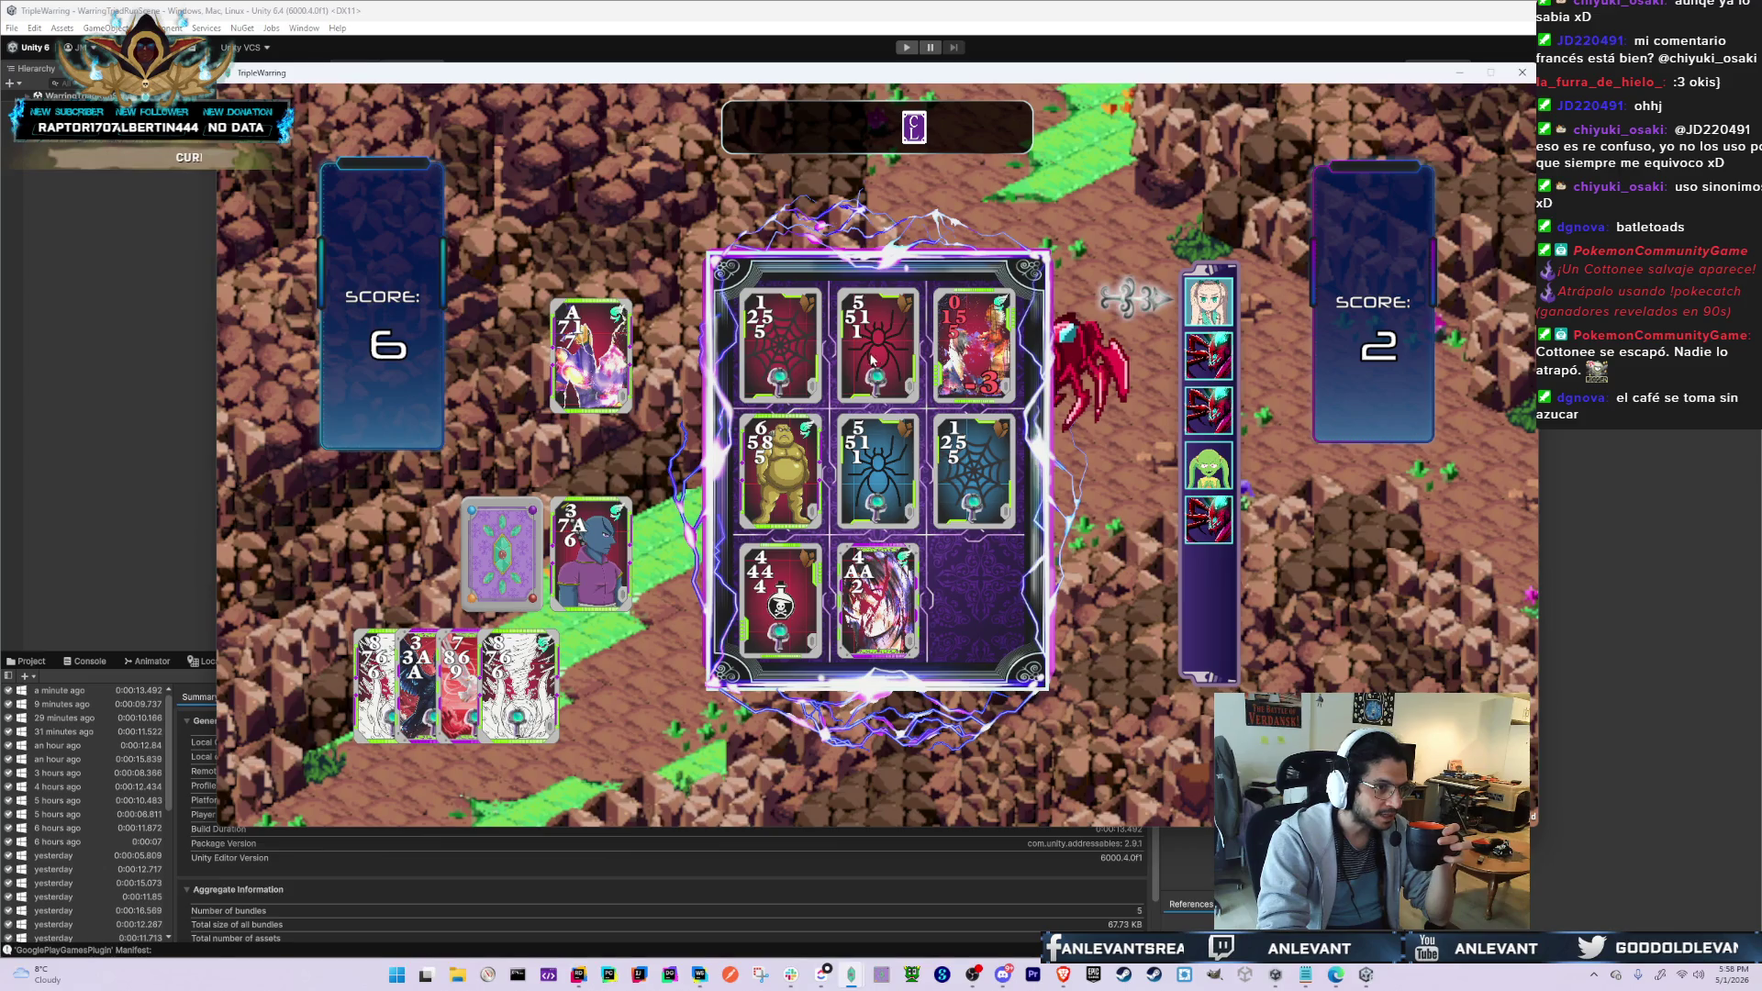
{"action": "right_click", "coordinate": [767, 548]}
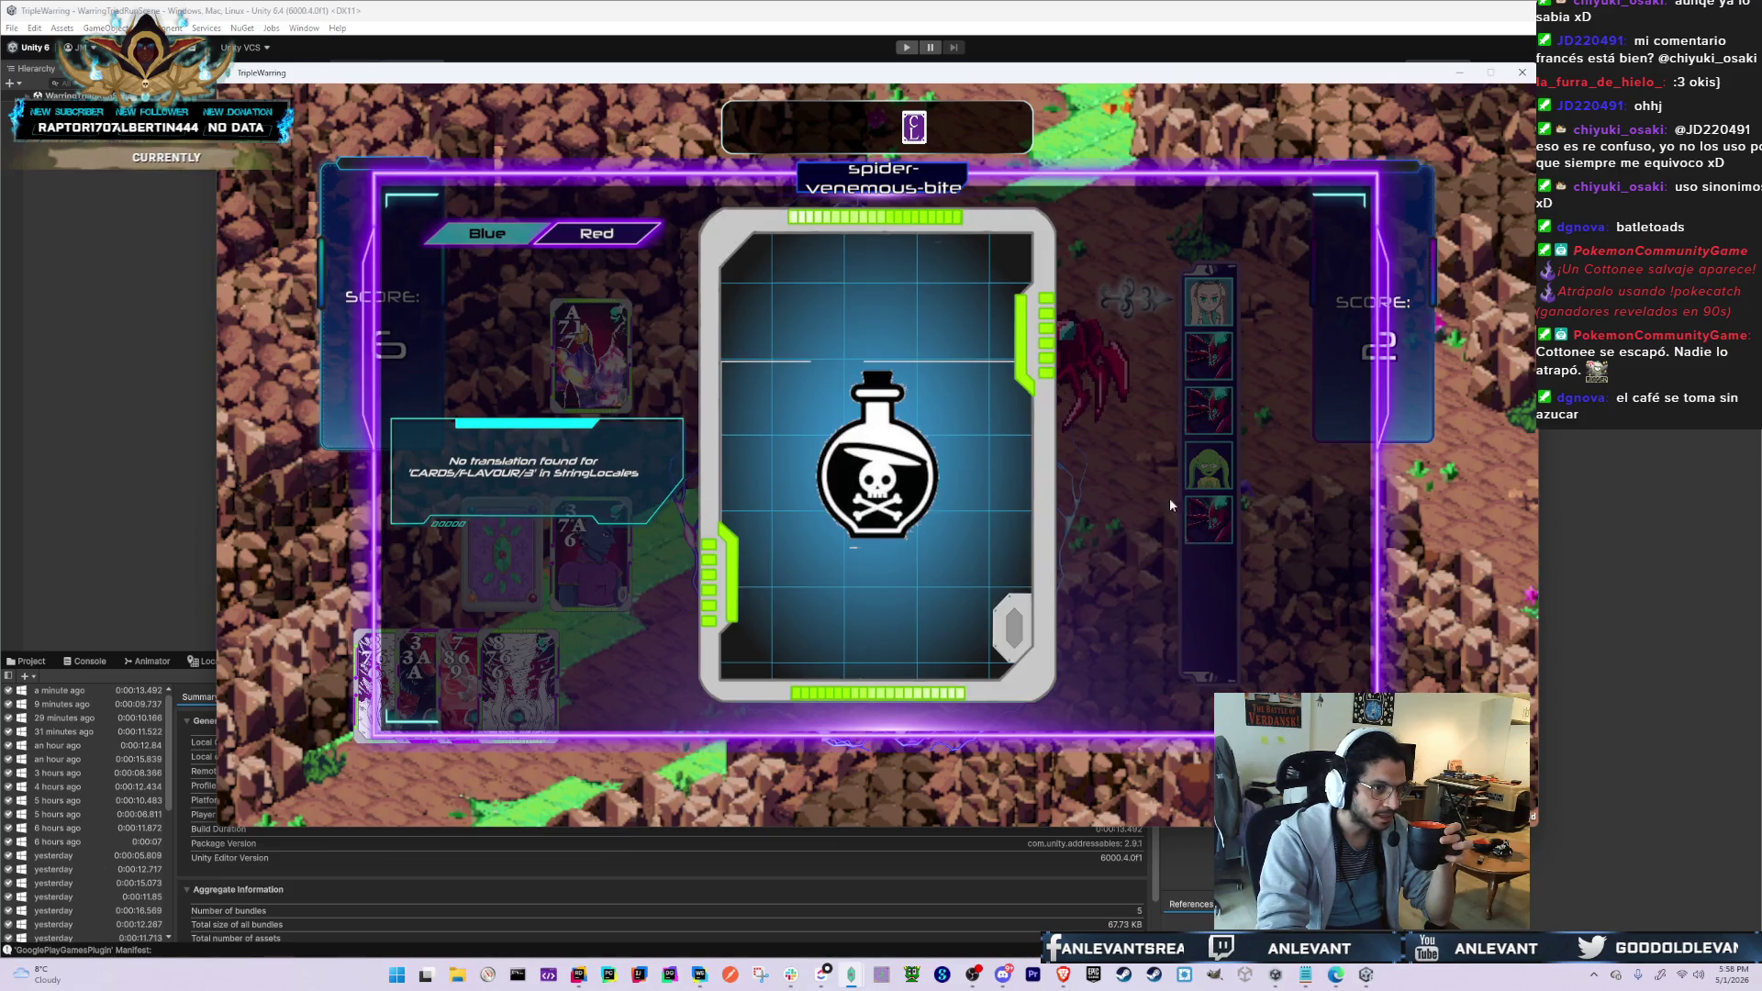
{"action": "left_click", "coordinate": [968, 368]}
{"action": "right_click", "coordinate": [590, 358]}
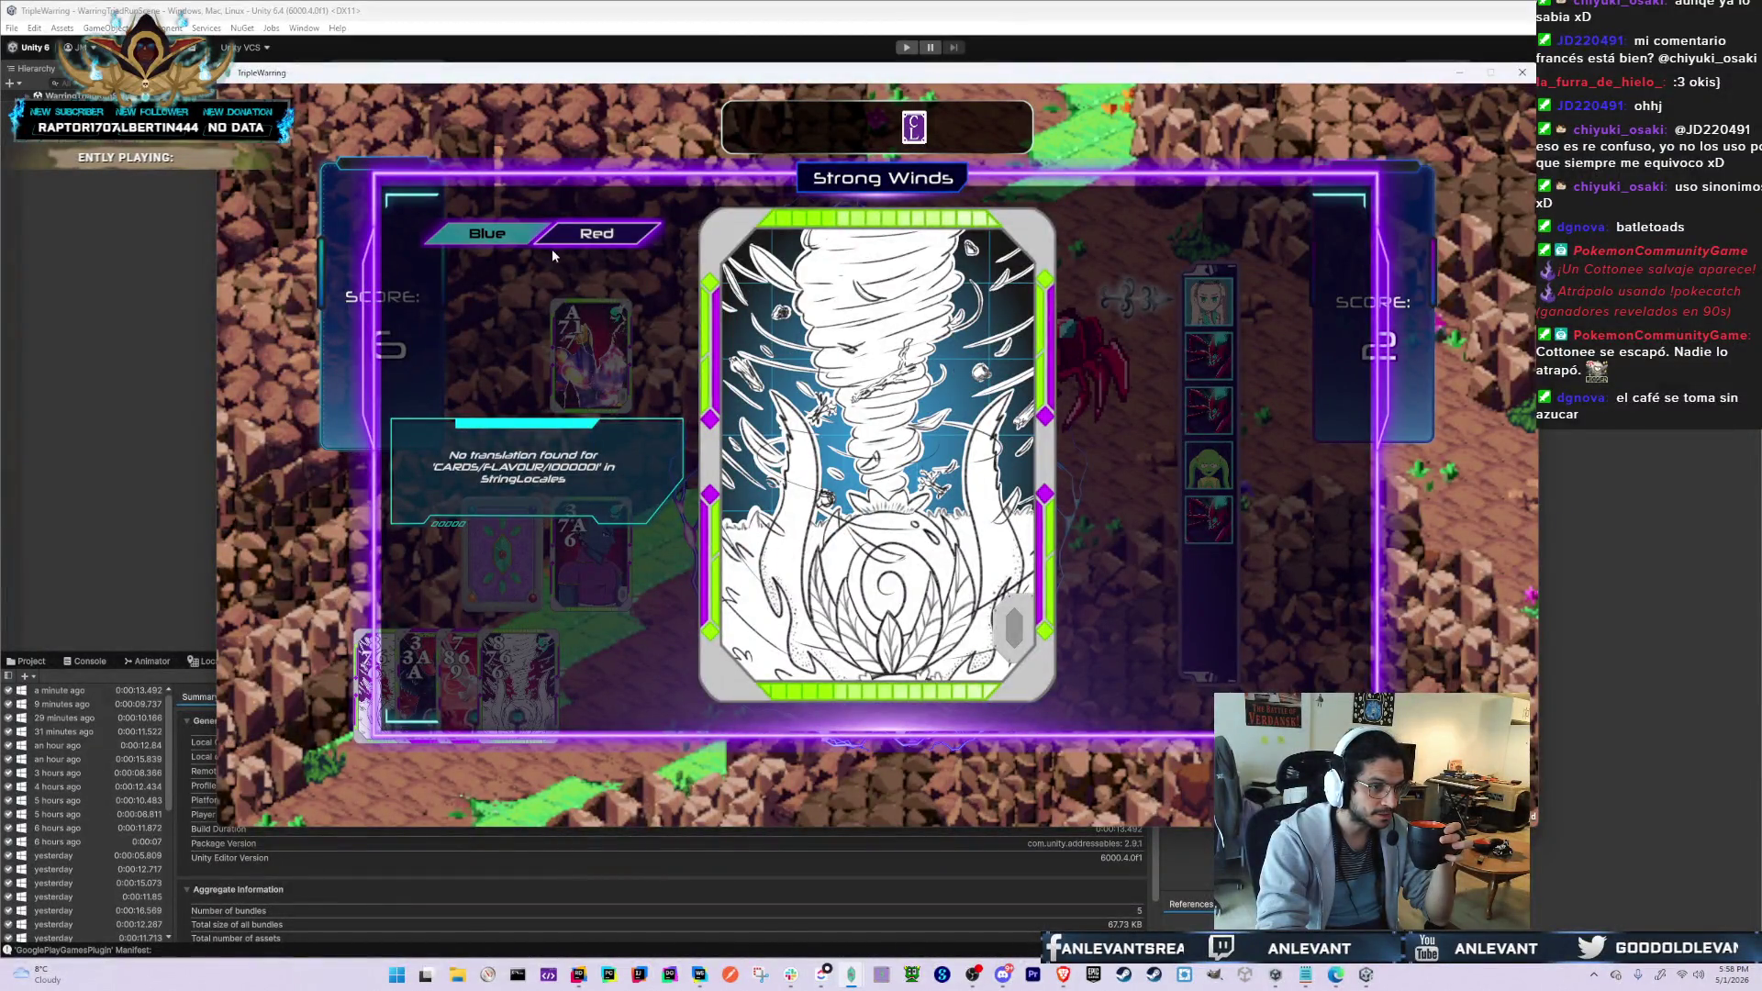
{"action": "left_click", "coordinate": [583, 319]}
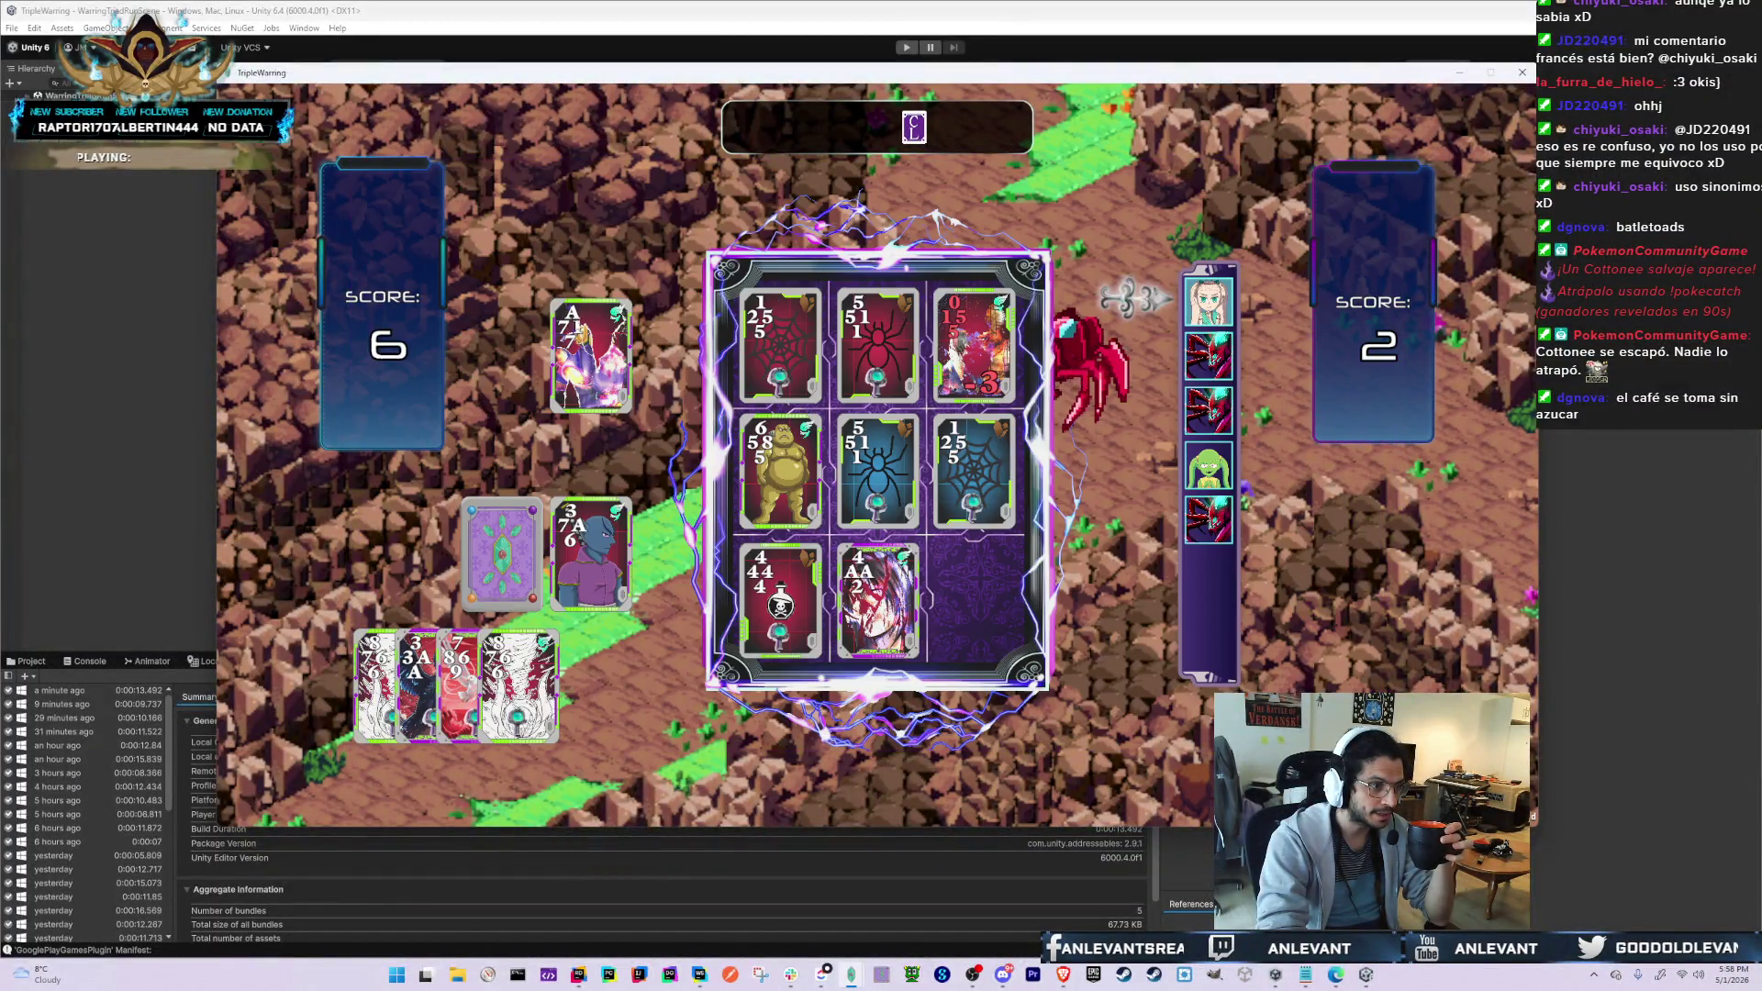
{"action": "right_click", "coordinate": [463, 690]}
{"action": "left_click", "coordinate": [596, 235]}
{"action": "left_click", "coordinate": [507, 233]}
{"action": "key", "text": "Escape"}
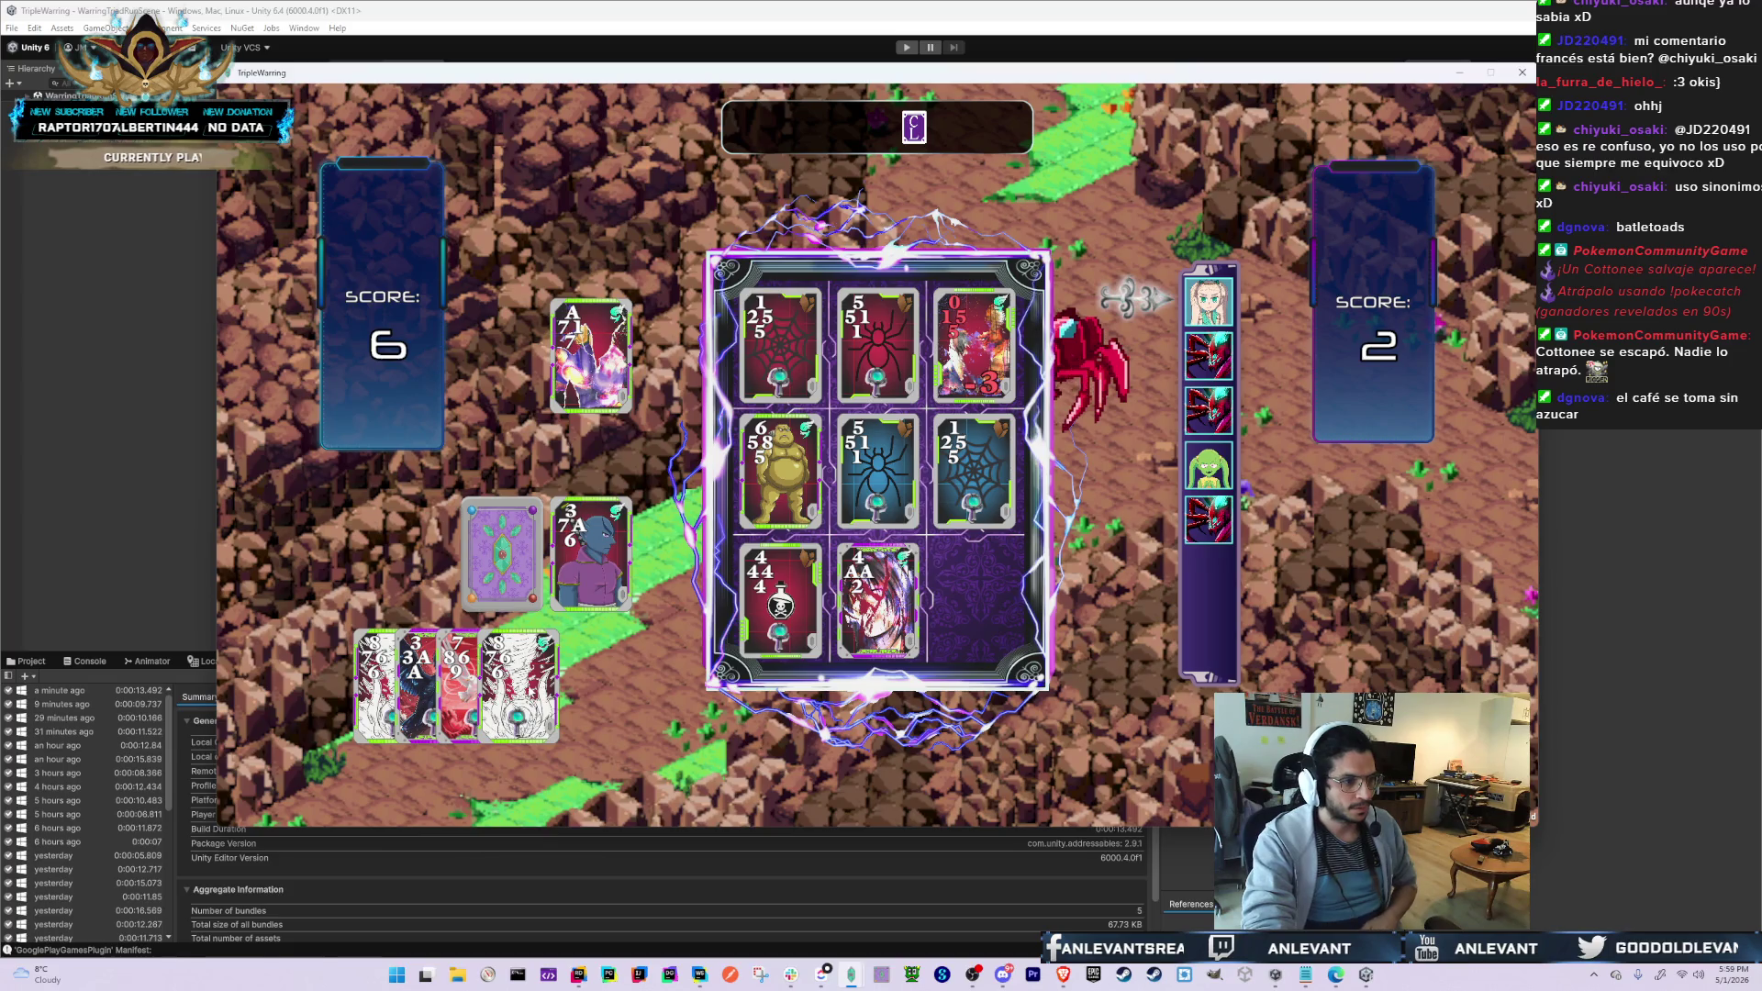
Check the Strong Winds card, place the last card bottom-right to win 8–1, and pick the lower eye node.
{"action": "right_click", "coordinate": [530, 691]}
{"action": "left_click", "coordinate": [657, 758]}
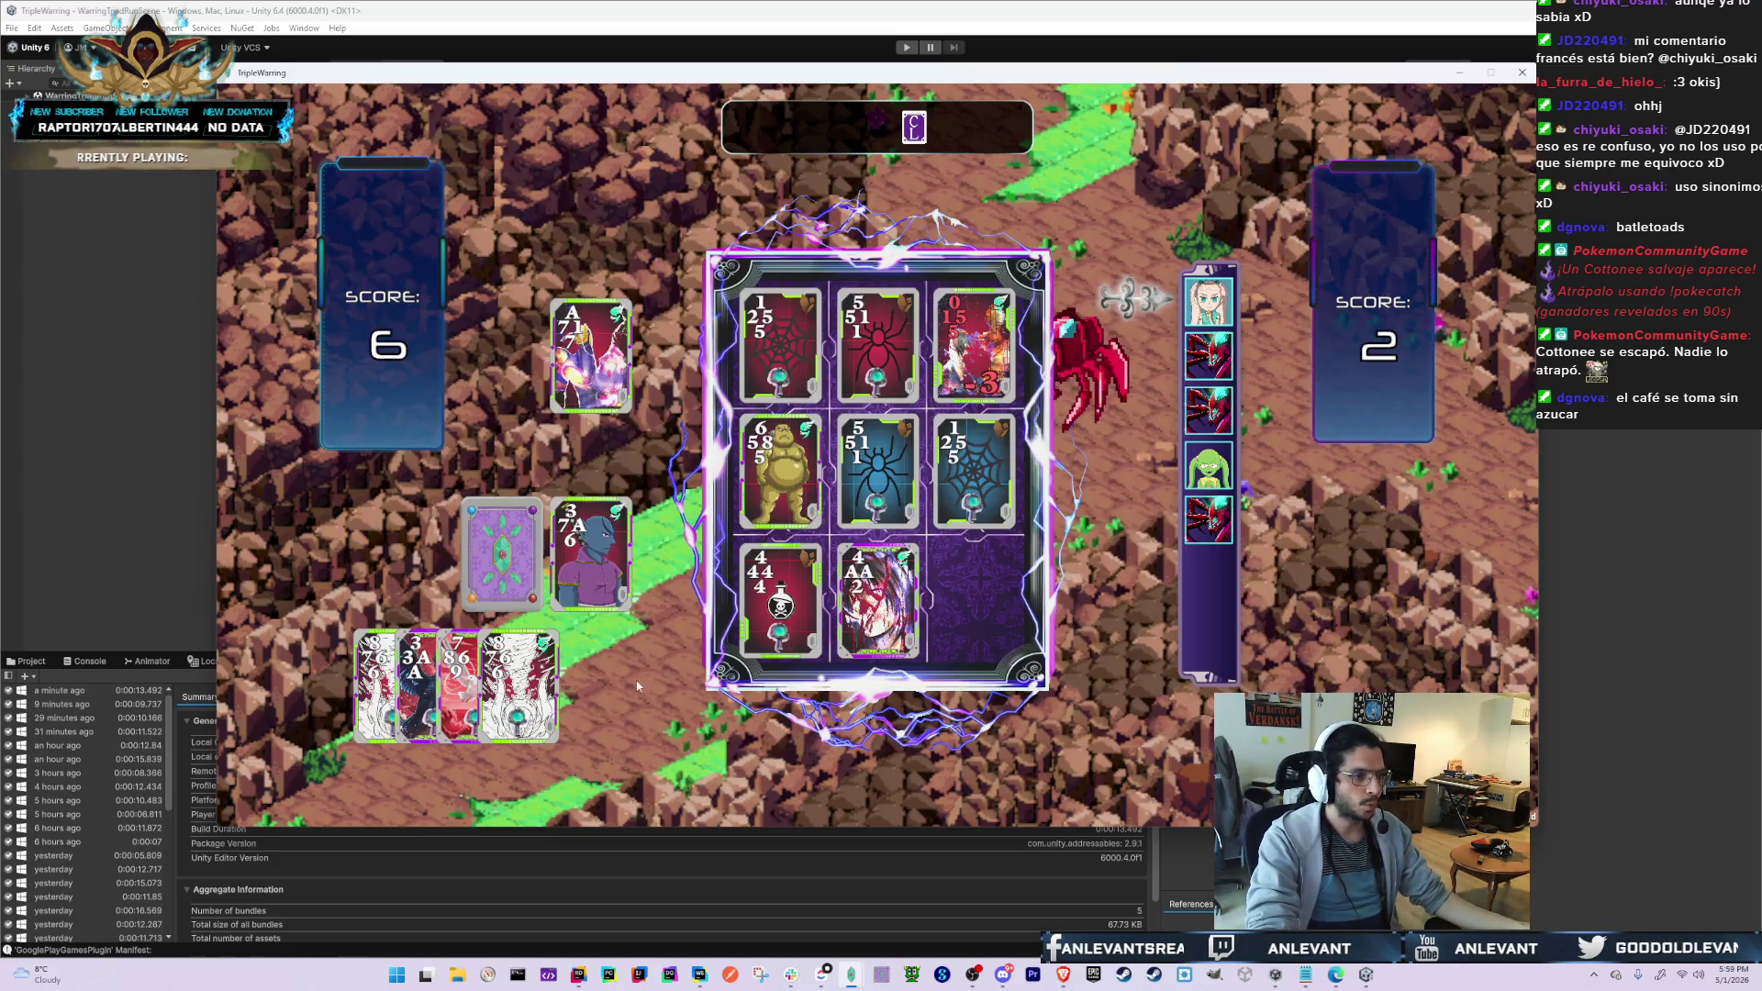
{"action": "mouse_move", "coordinate": [591, 356]}
{"action": "left_mouse_down"}
{"action": "mouse_move", "coordinate": [876, 459]}
{"action": "mouse_move", "coordinate": [1028, 550]}
{"action": "mouse_move", "coordinate": [975, 598]}
{"action": "left_mouse_up"}
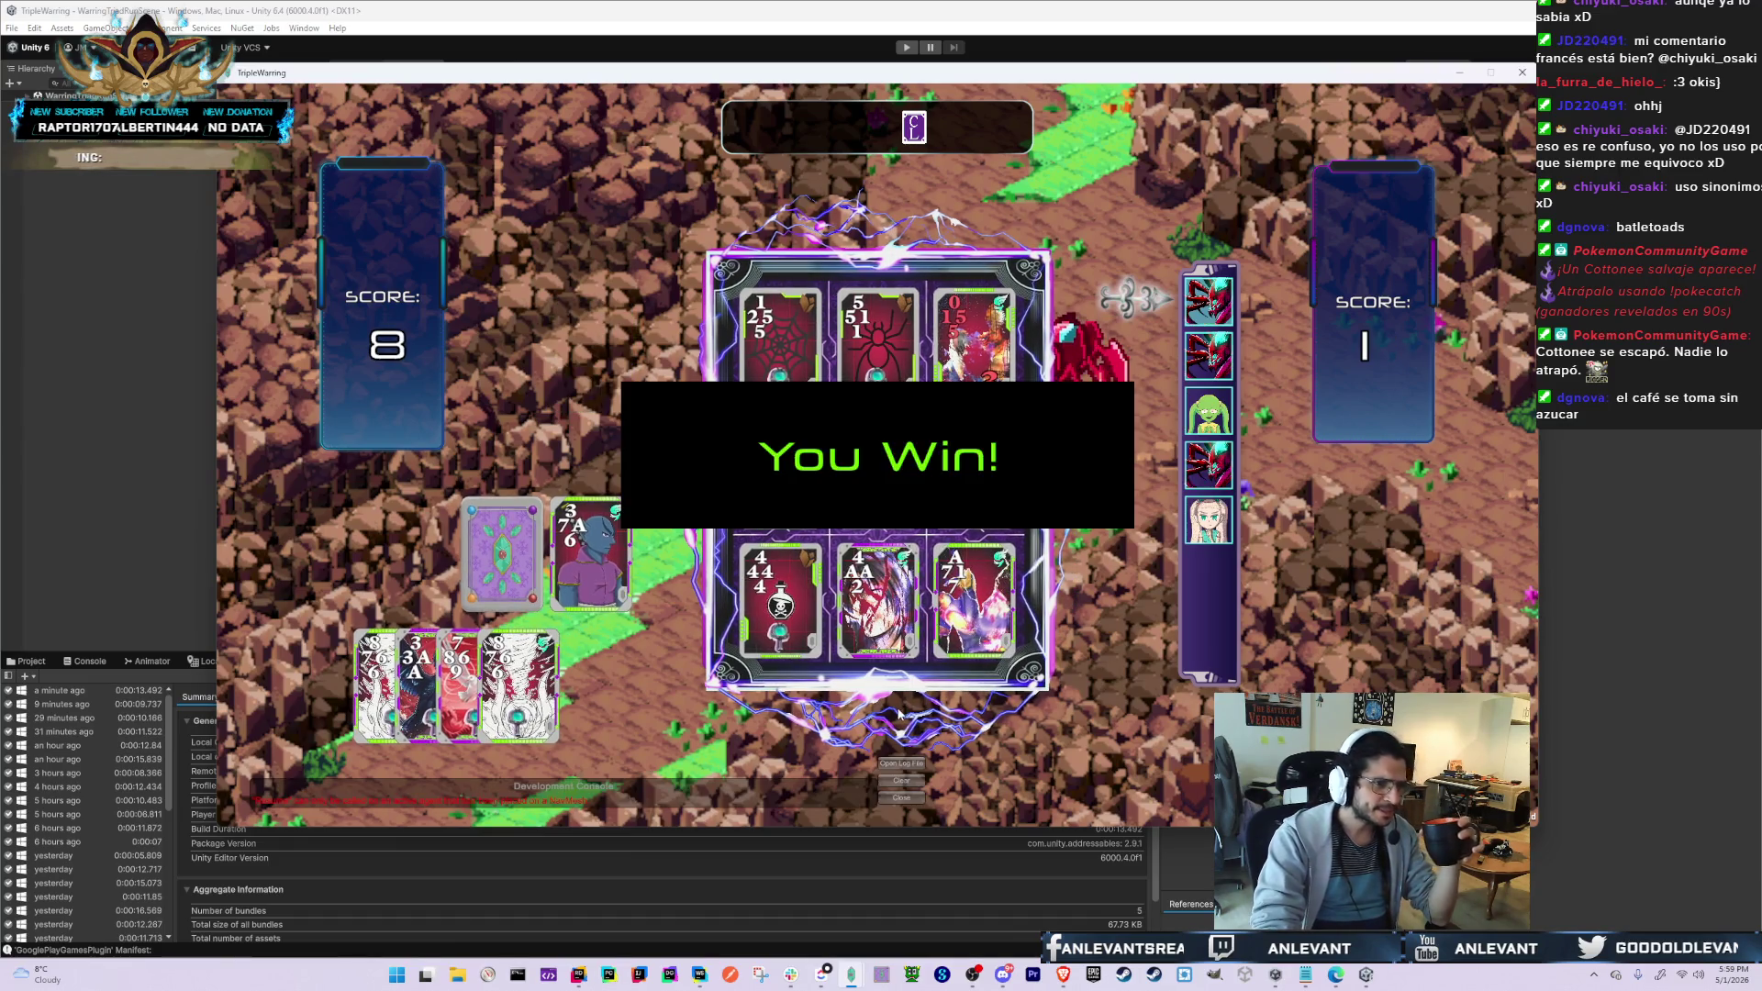
{"action": "left_click", "coordinate": [895, 781]}
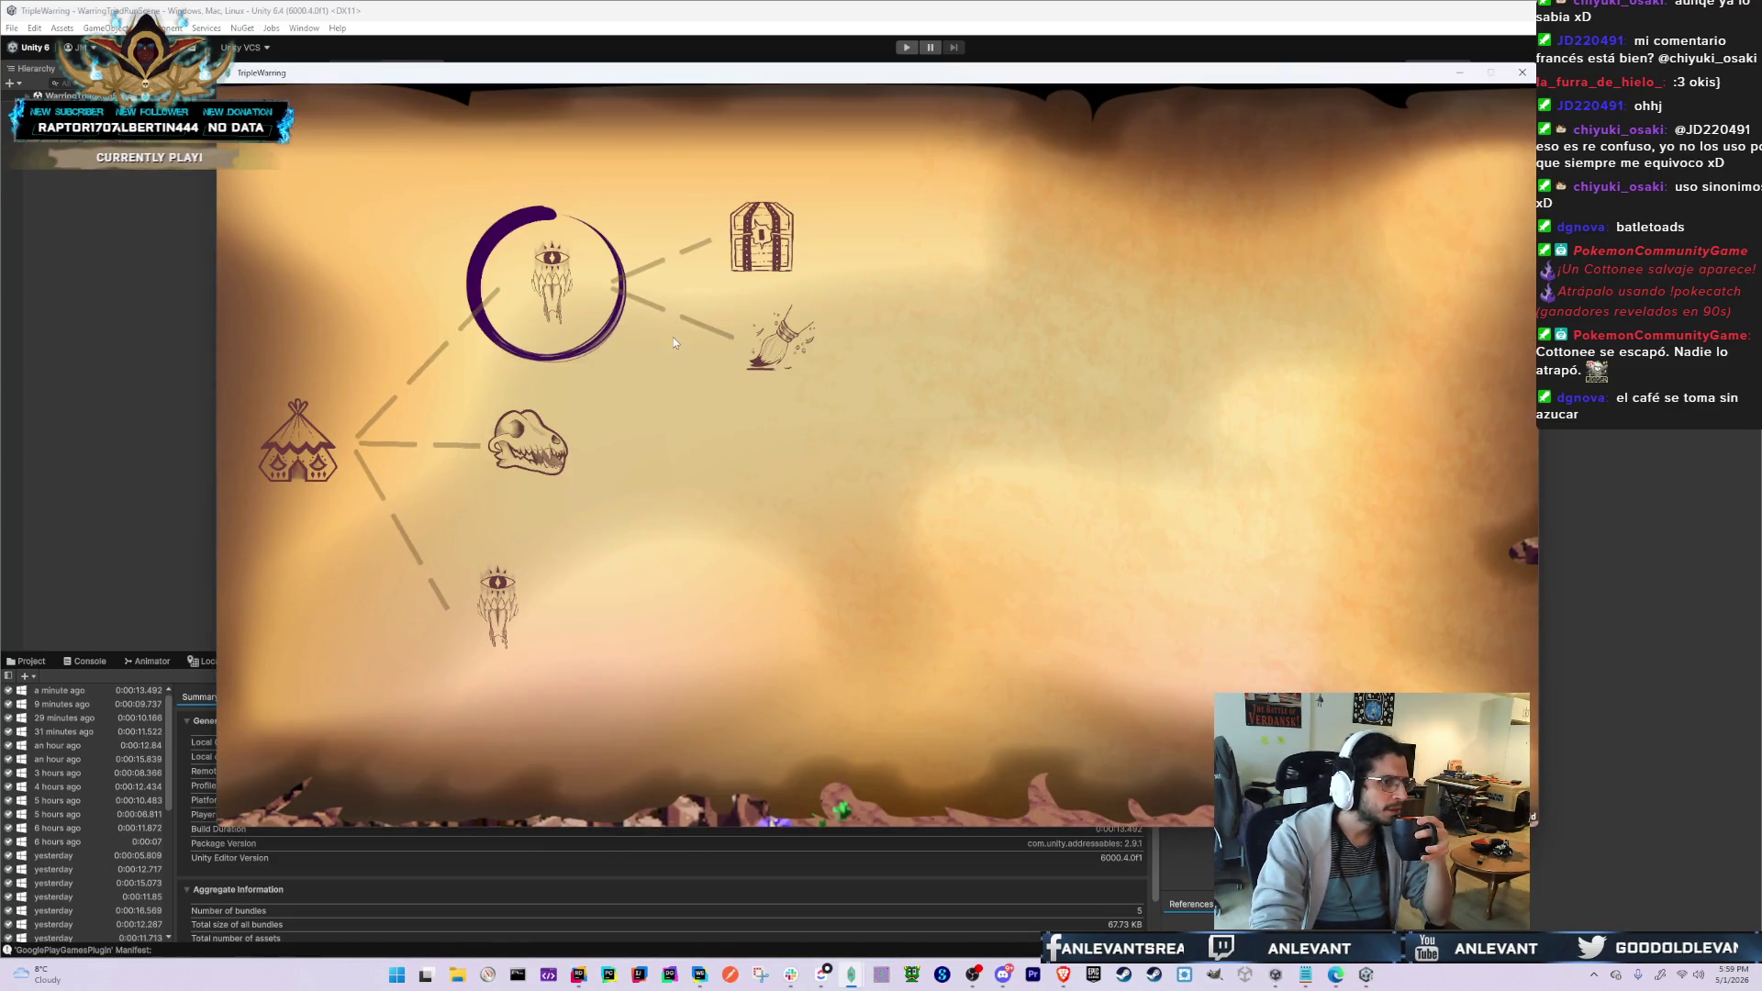
{"action": "left_click", "coordinate": [511, 586]}
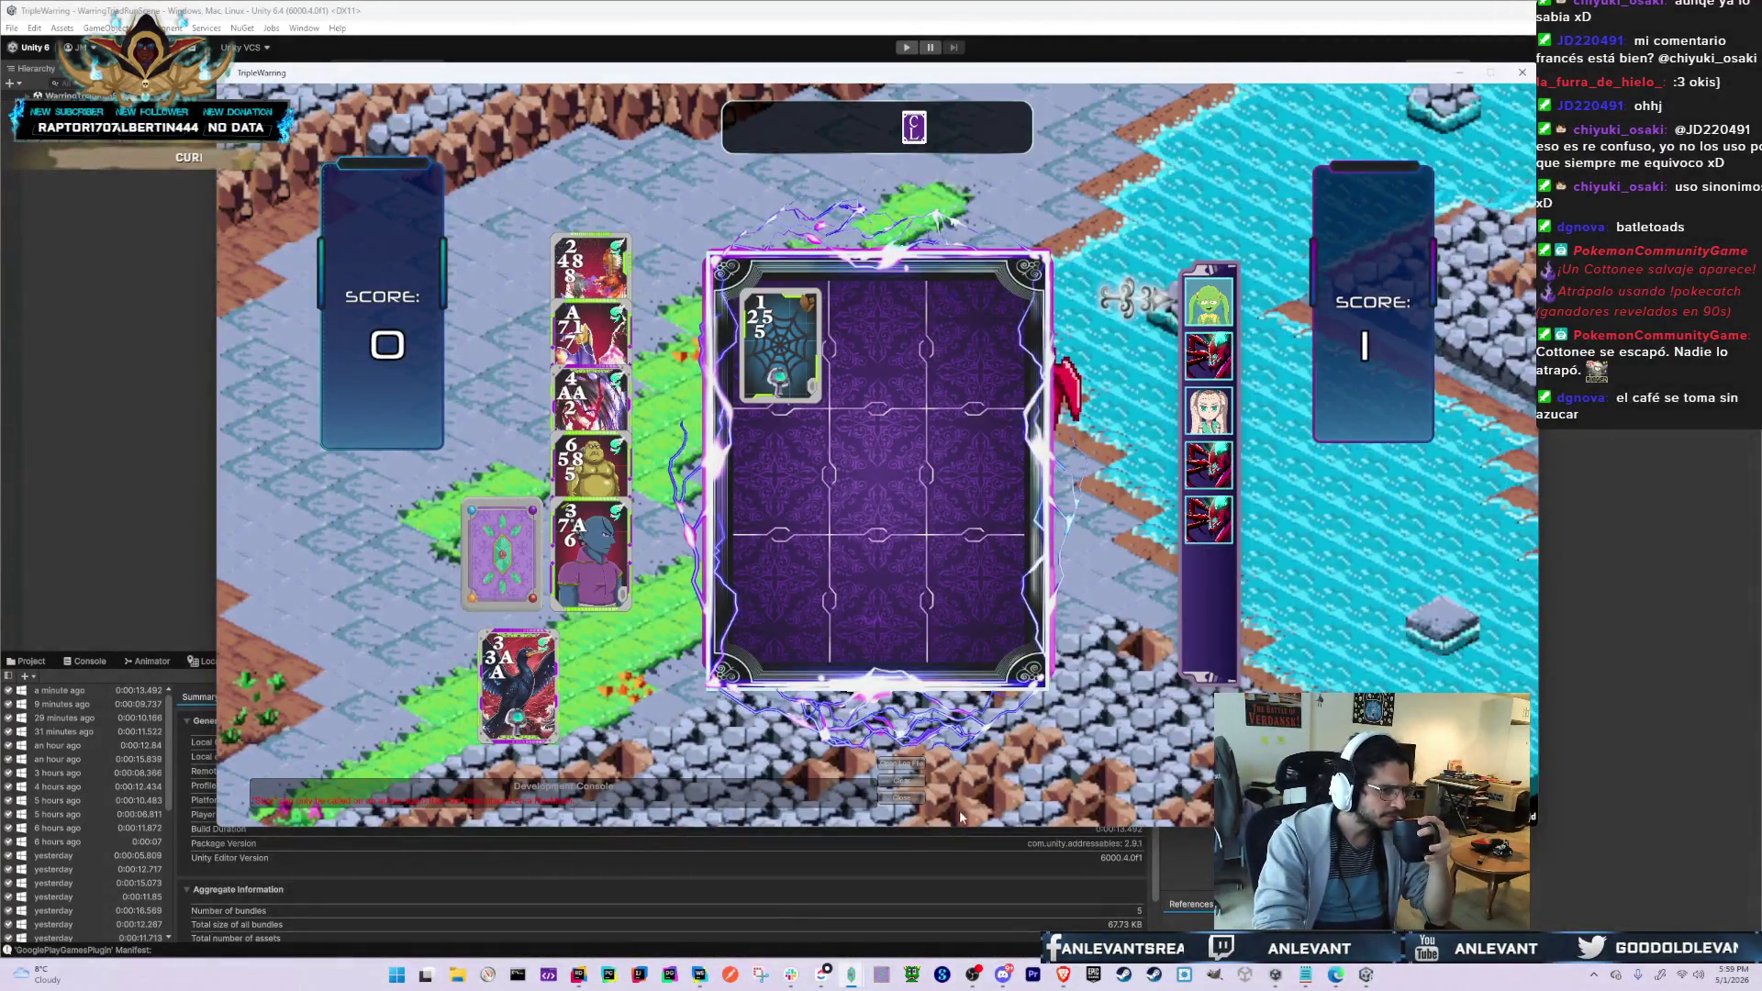
Fill the icy-level board with cards including 6-58-5, 7-7-7 and 4-AA-2, winning 7–2.
{"action": "left_click", "coordinate": [914, 787]}
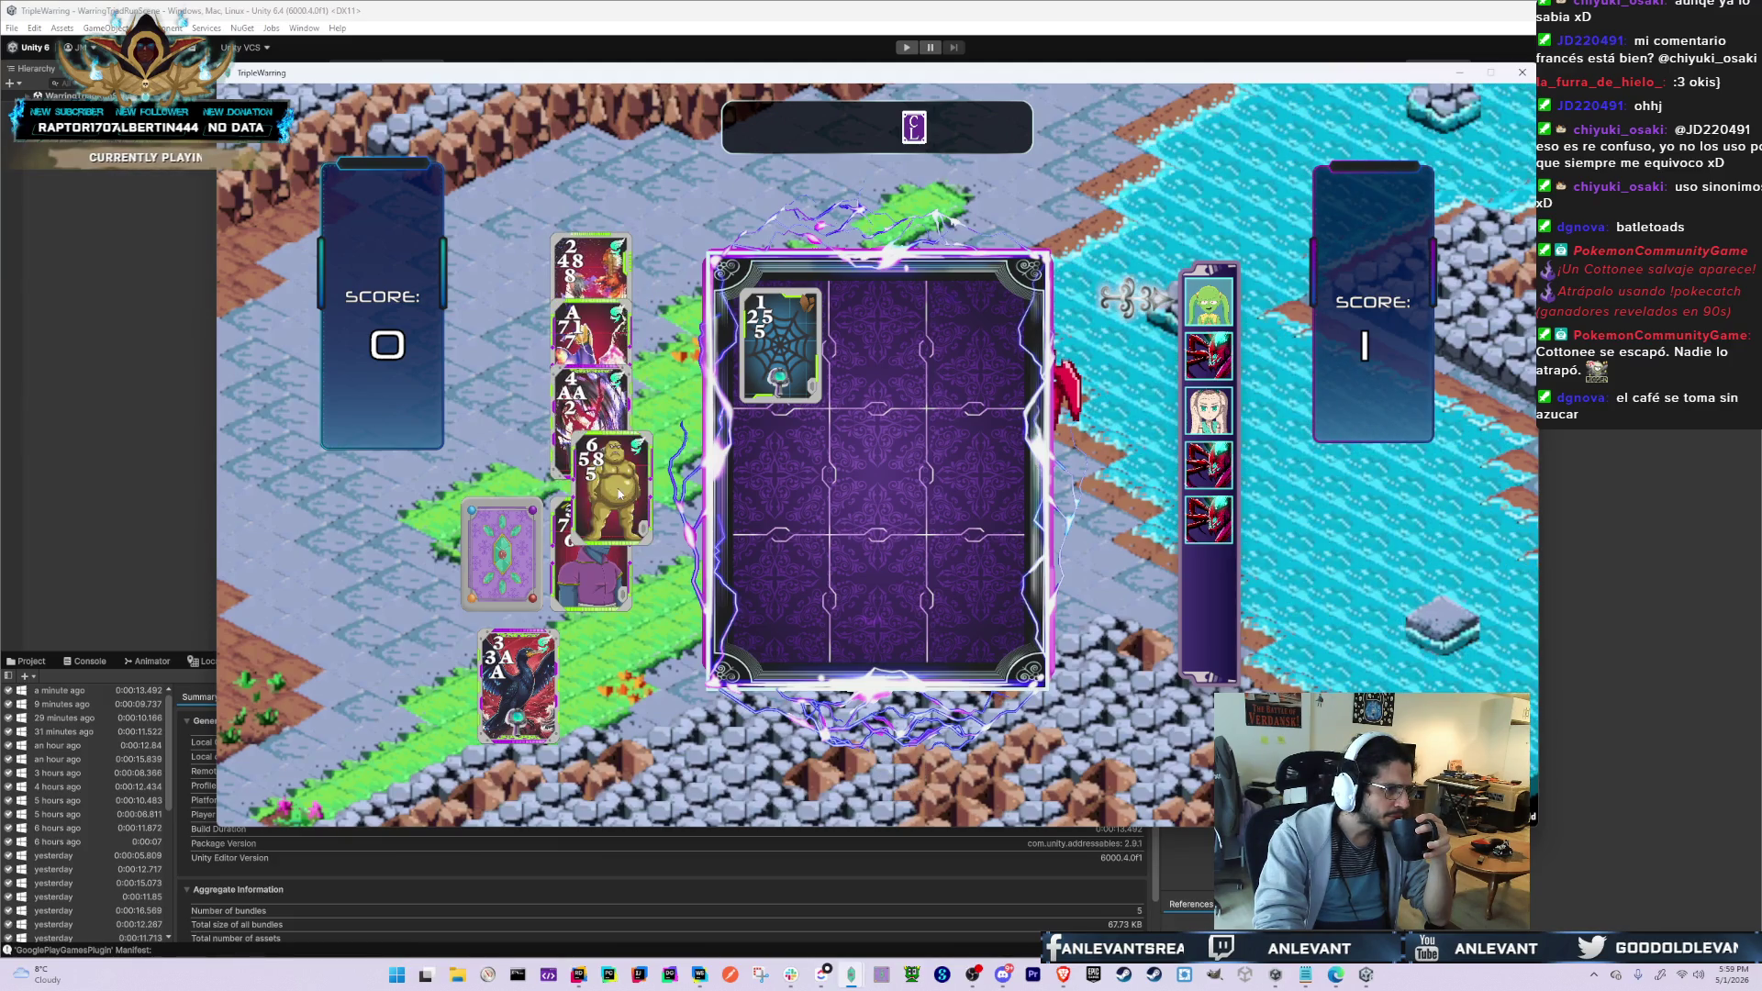
{"action": "left_click_drag", "start_coordinate": [592, 472], "coordinate": [774, 483]}
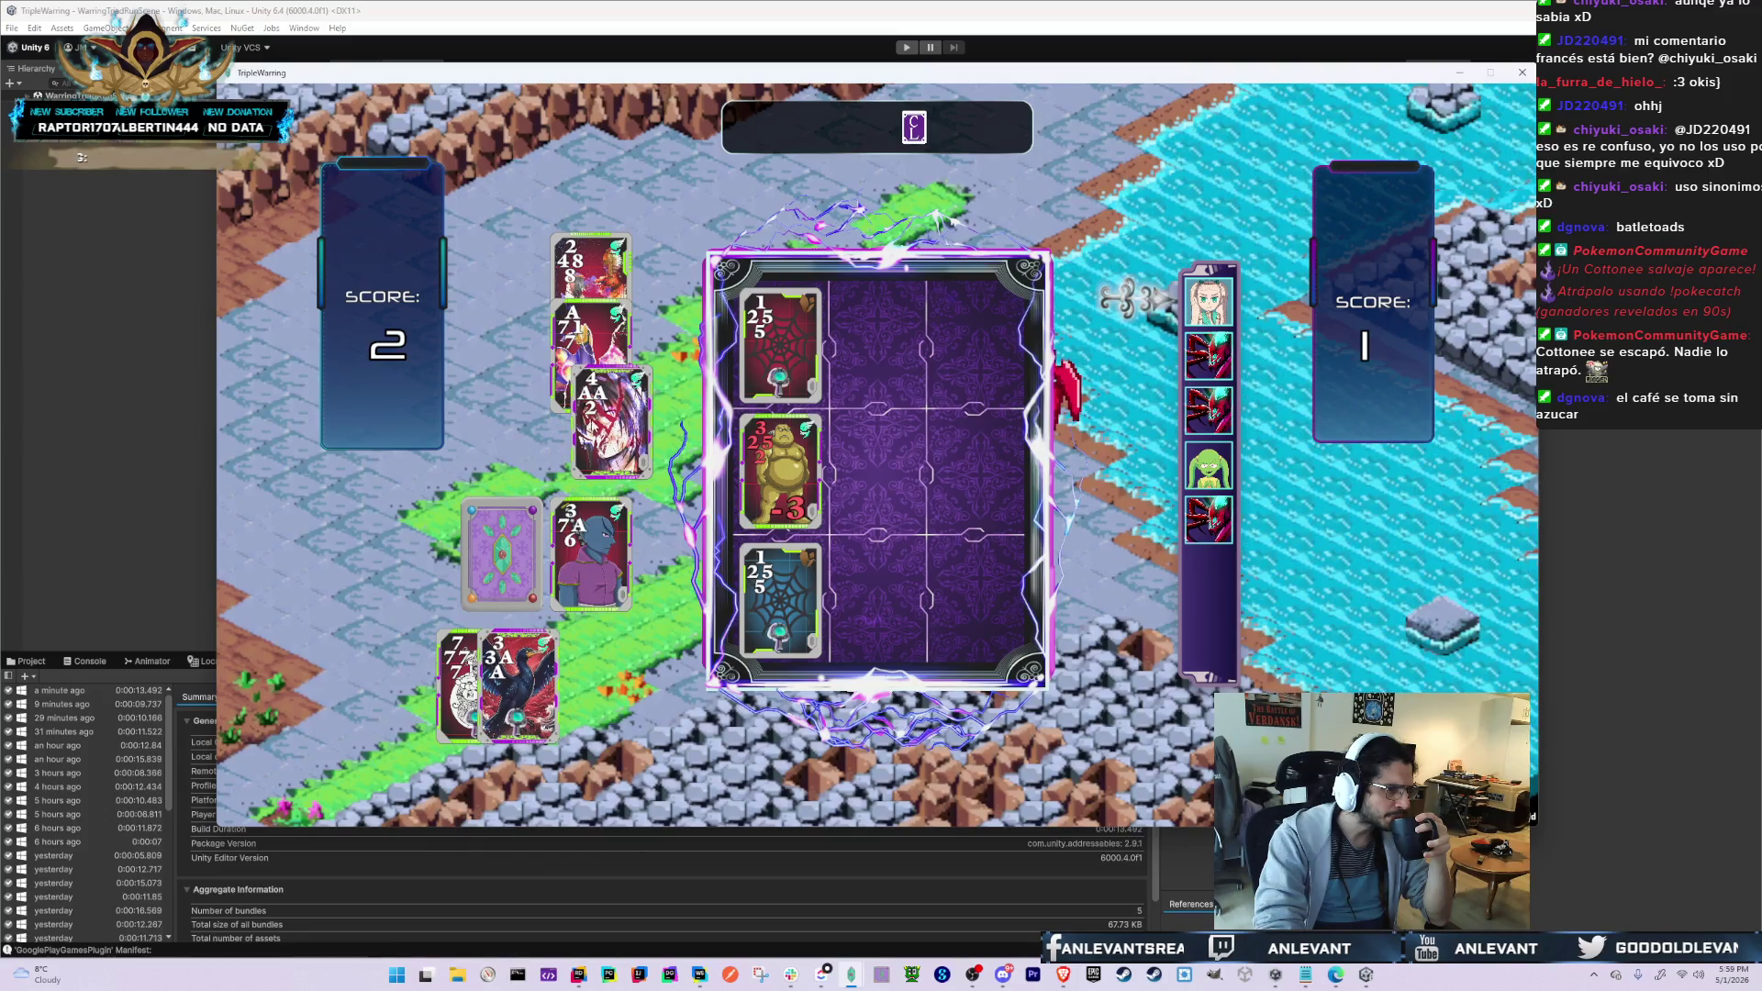
{"action": "mouse_move", "coordinate": [459, 684]}
{"action": "left_mouse_down"}
{"action": "mouse_move", "coordinate": [550, 514]}
{"action": "mouse_move", "coordinate": [799, 482]}
{"action": "left_mouse_up"}
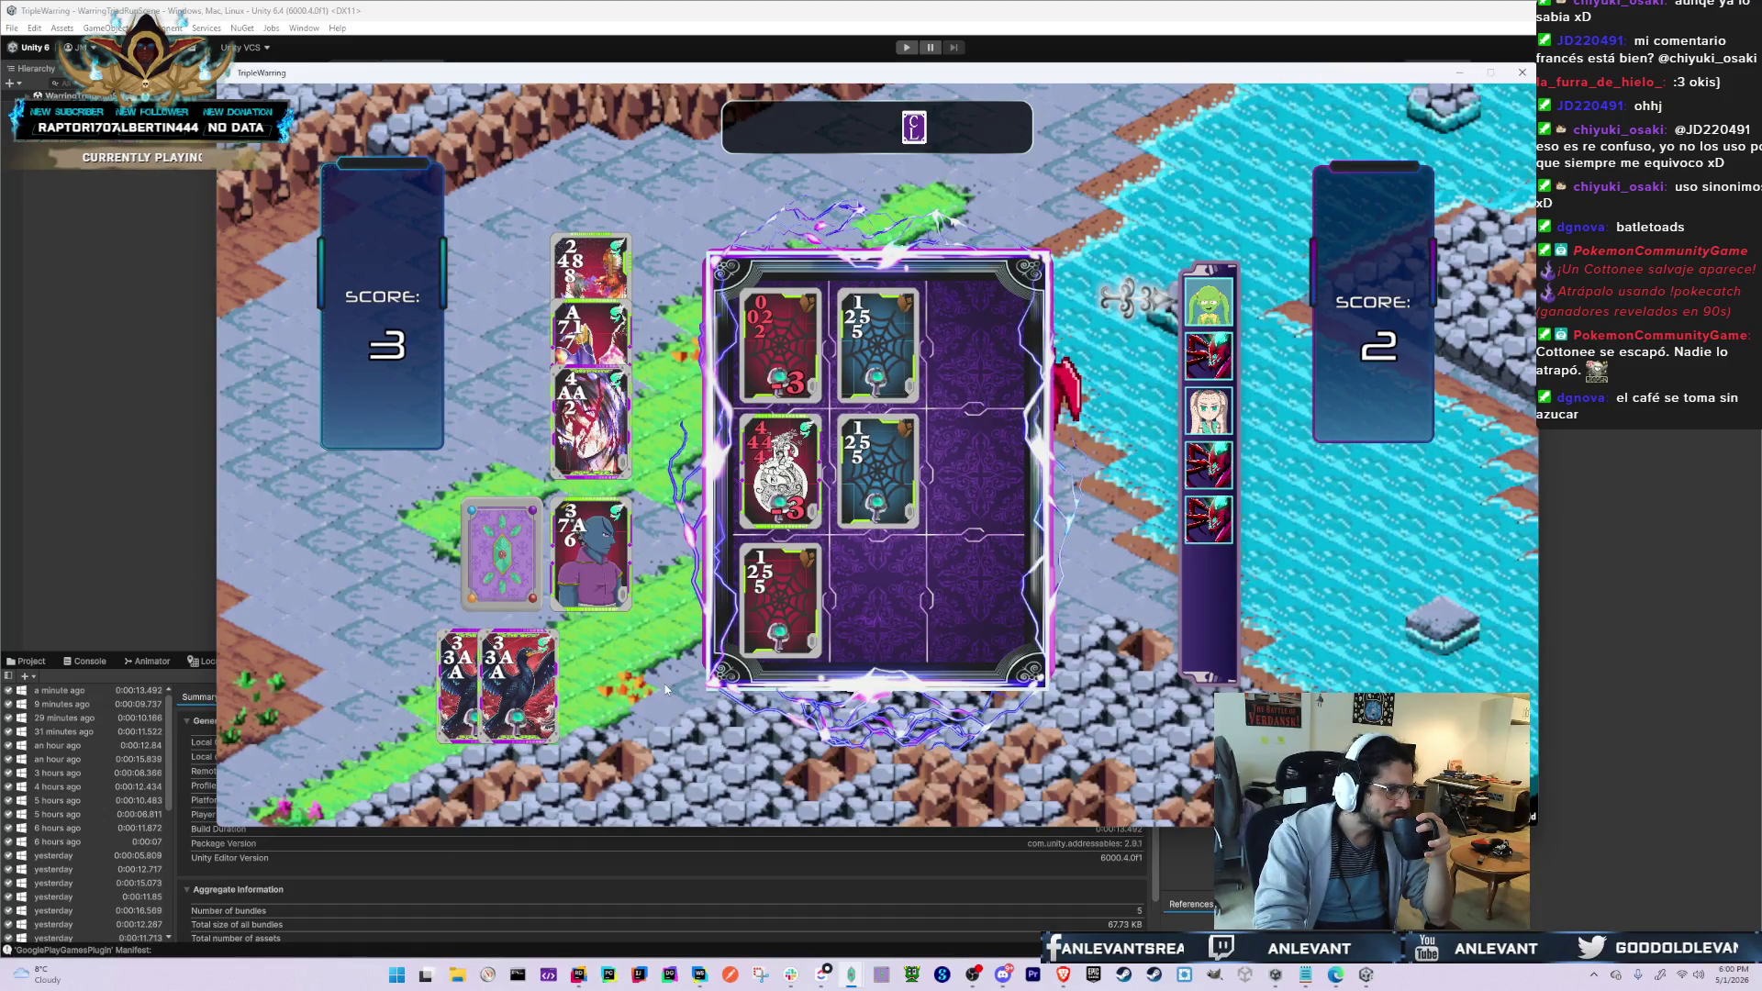
{"action": "mouse_move", "coordinate": [545, 673]}
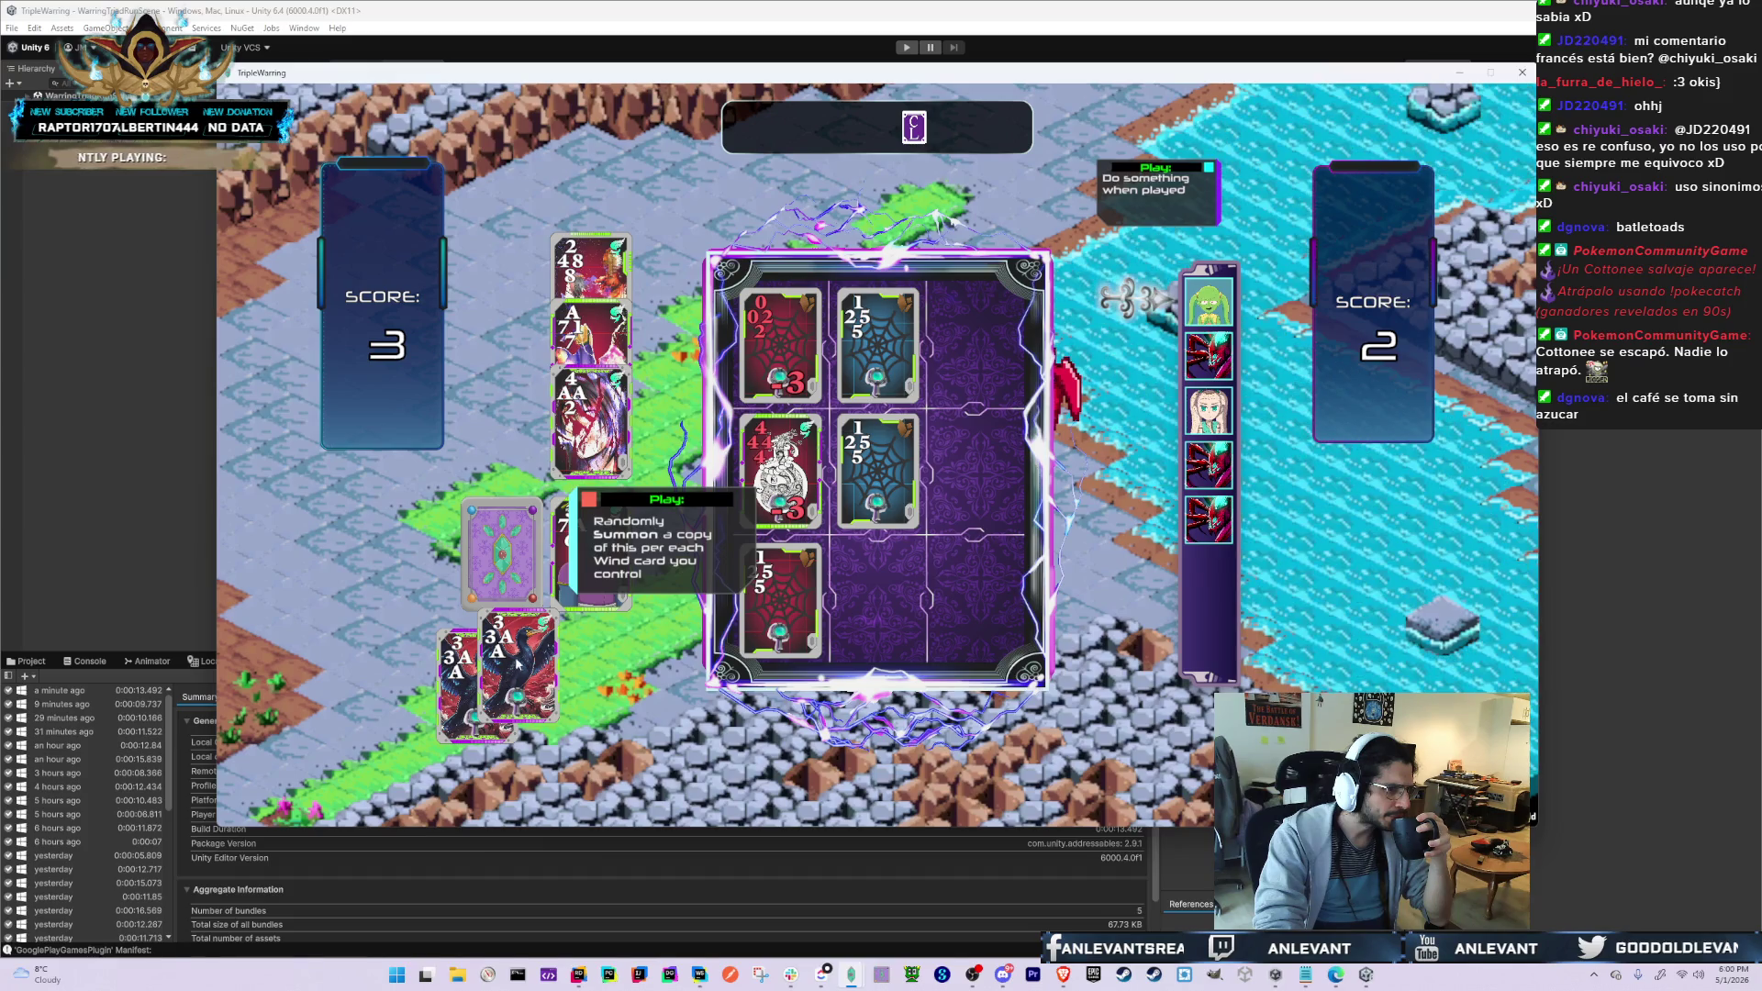
{"action": "mouse_move", "coordinate": [592, 335]}
{"action": "left_mouse_down"}
{"action": "mouse_move", "coordinate": [767, 367]}
{"action": "mouse_move", "coordinate": [976, 358]}
{"action": "mouse_move", "coordinate": [509, 353]}
{"action": "left_mouse_up"}
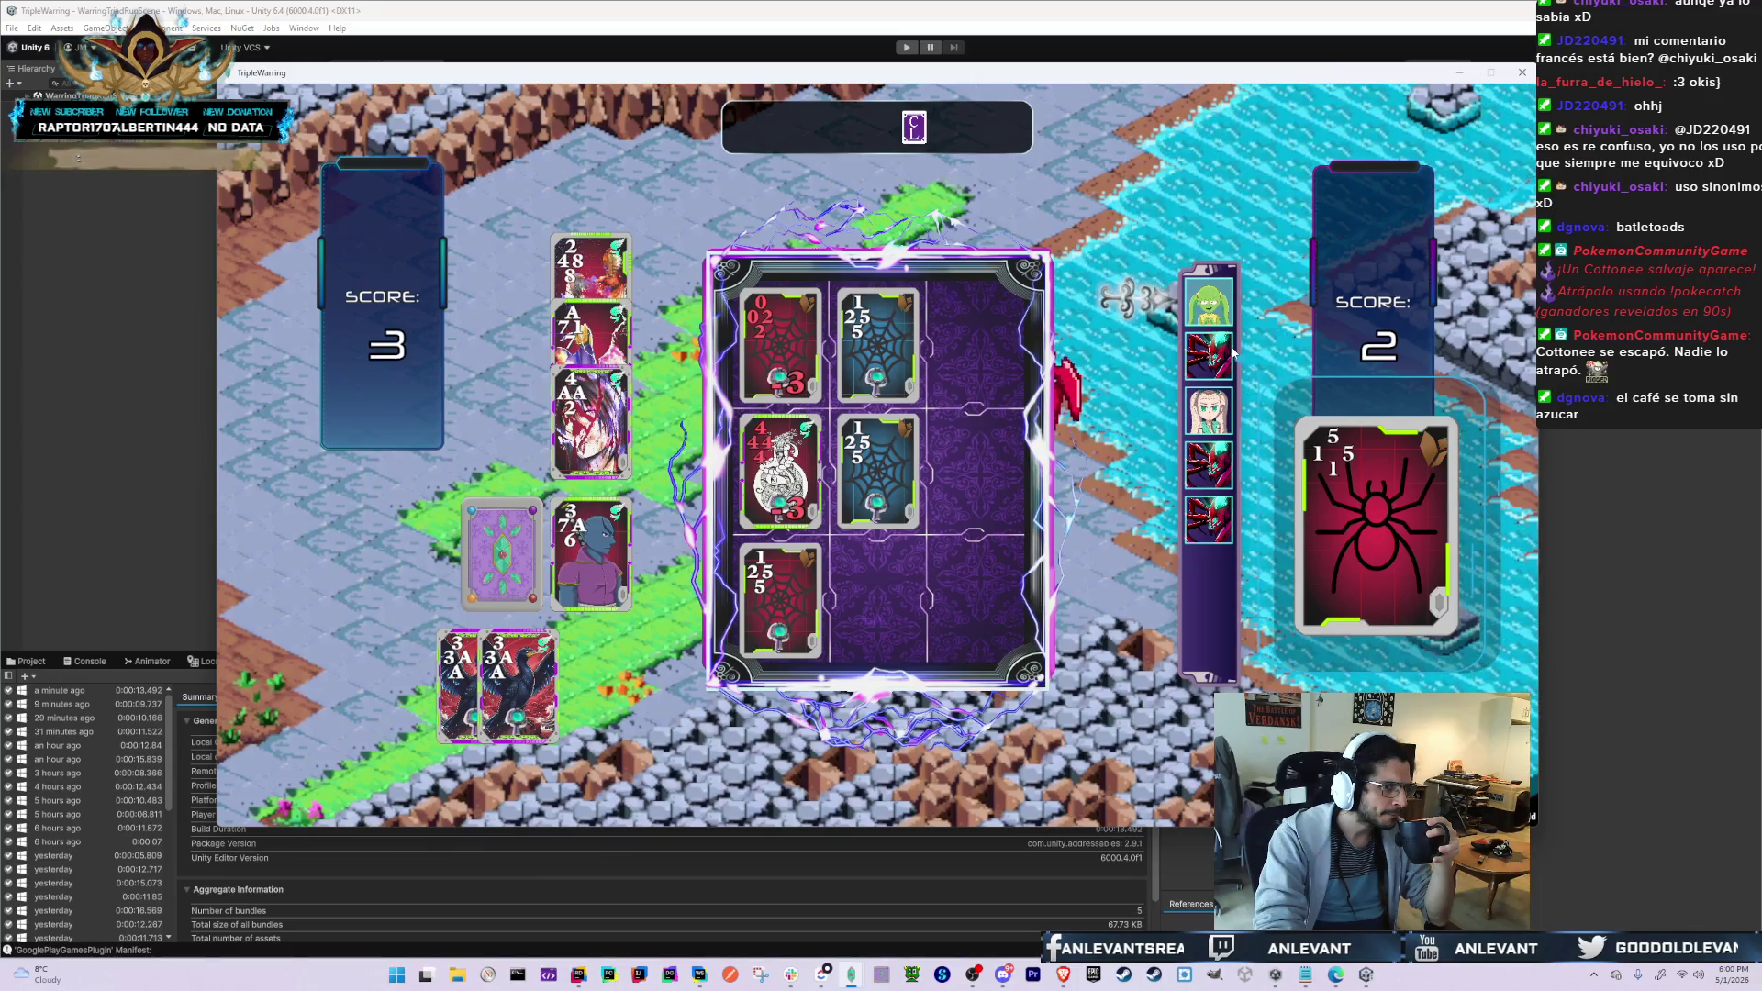
{"action": "left_click_drag", "start_coordinate": [592, 338], "coordinate": [977, 349]}
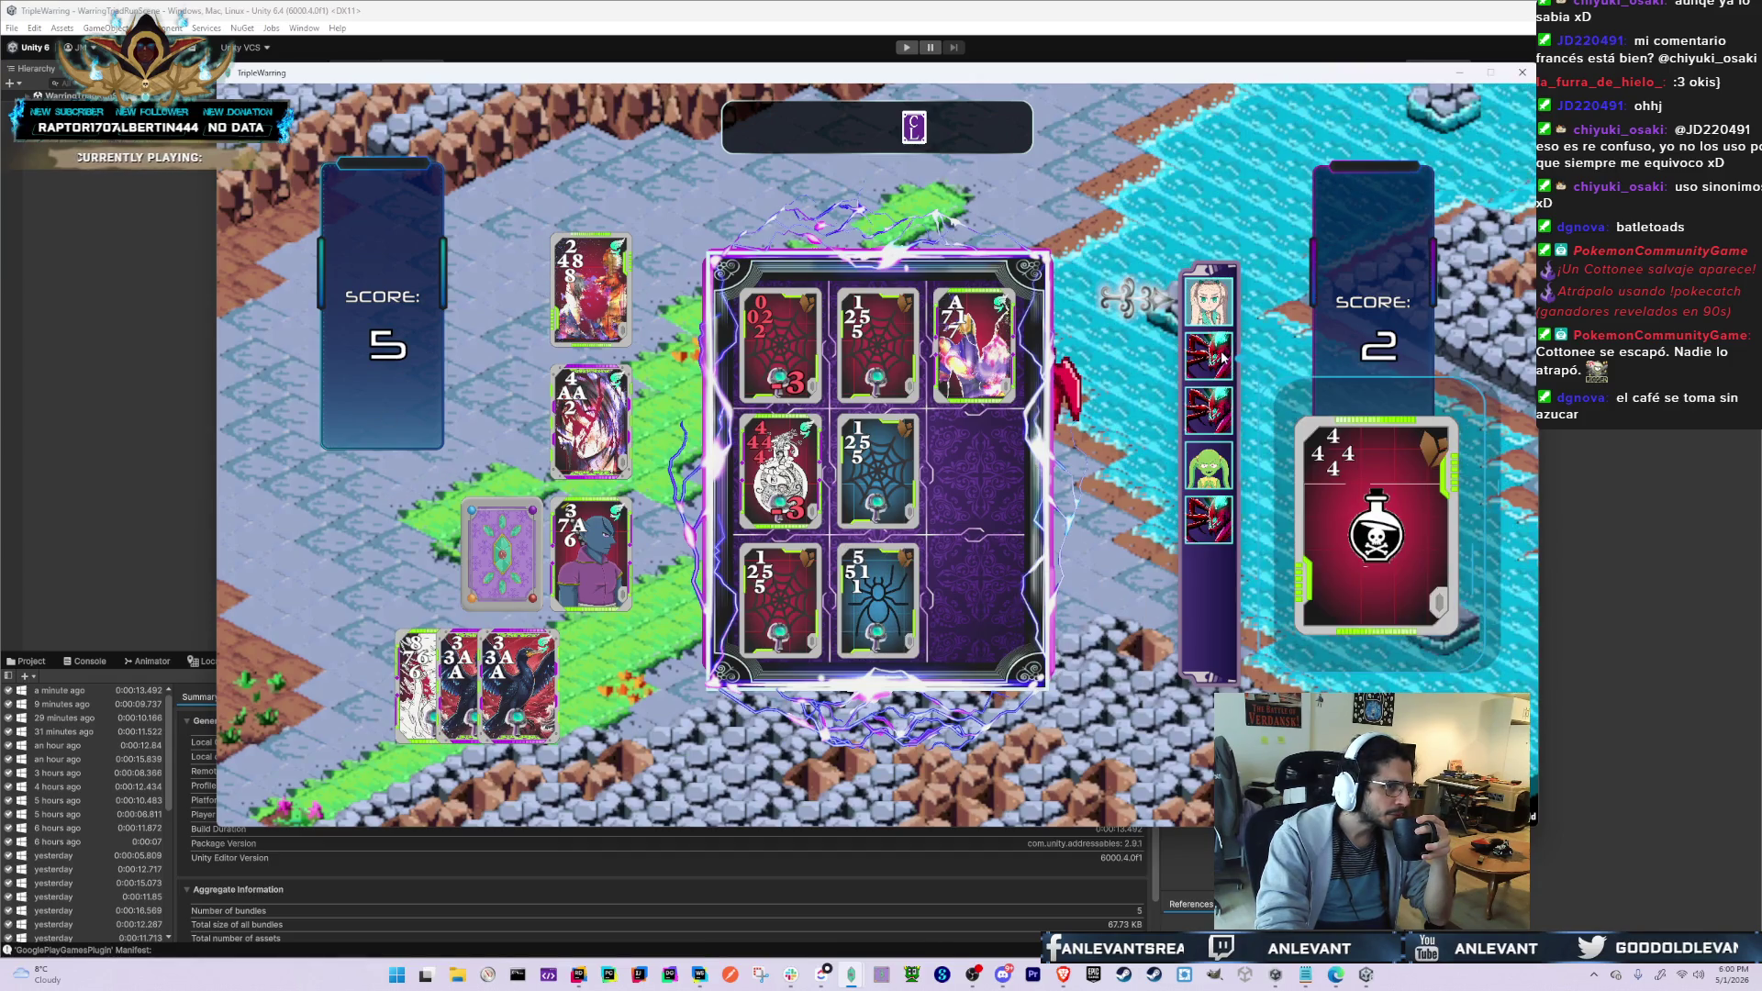
{"action": "mouse_move", "coordinate": [592, 422]}
{"action": "left_mouse_down"}
{"action": "mouse_move", "coordinate": [872, 569]}
{"action": "mouse_move", "coordinate": [982, 596]}
{"action": "left_mouse_up"}
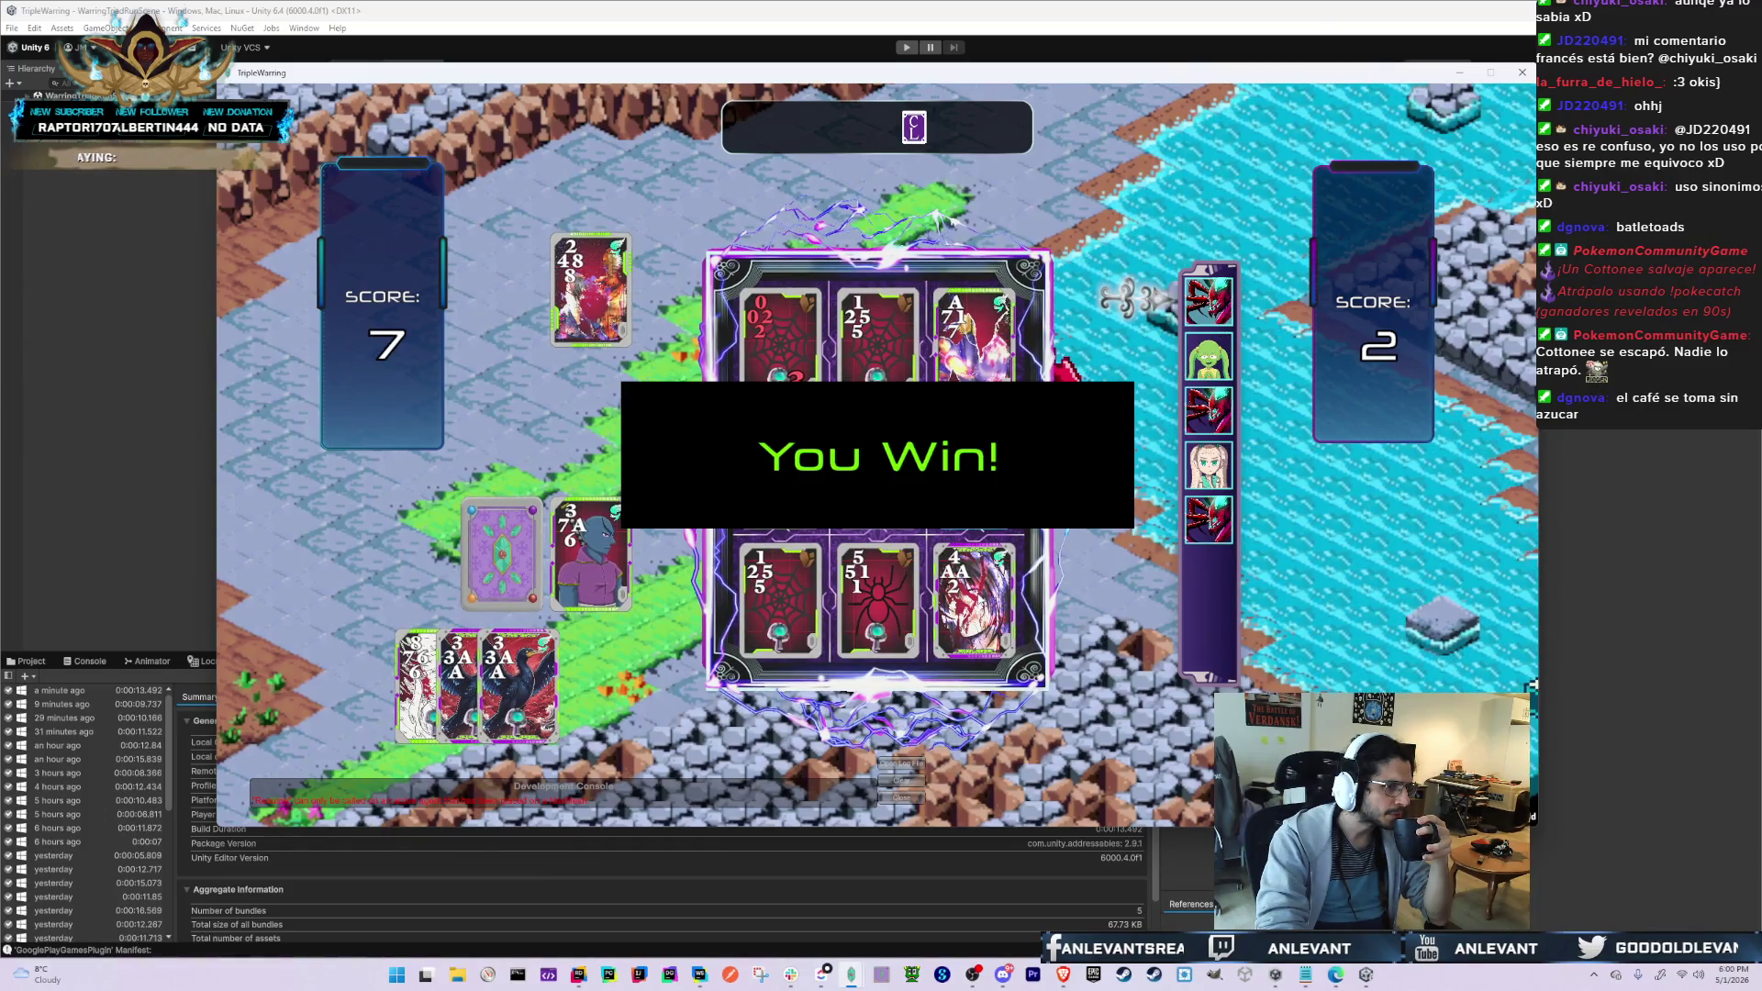
{"action": "left_click", "coordinate": [1031, 514]}
Walk right across the water to the route map and enter the chosen level.
{"action": "key", "text": "d"}
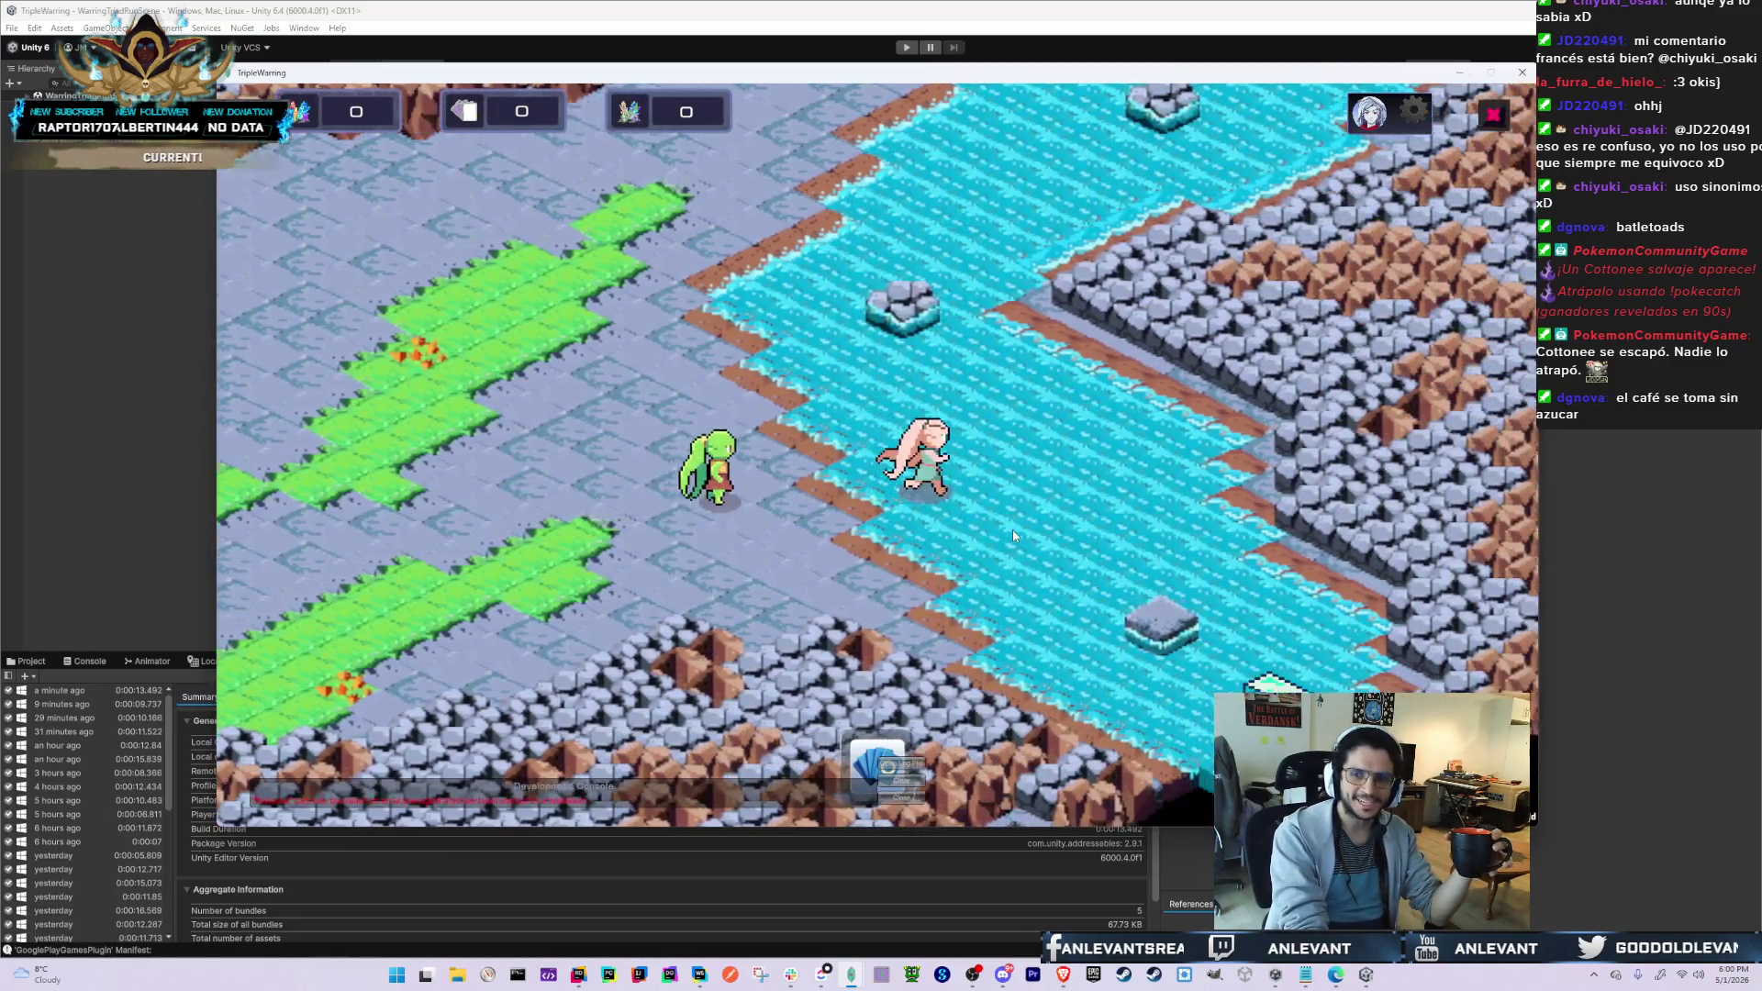
{"action": "key", "text": "d"}
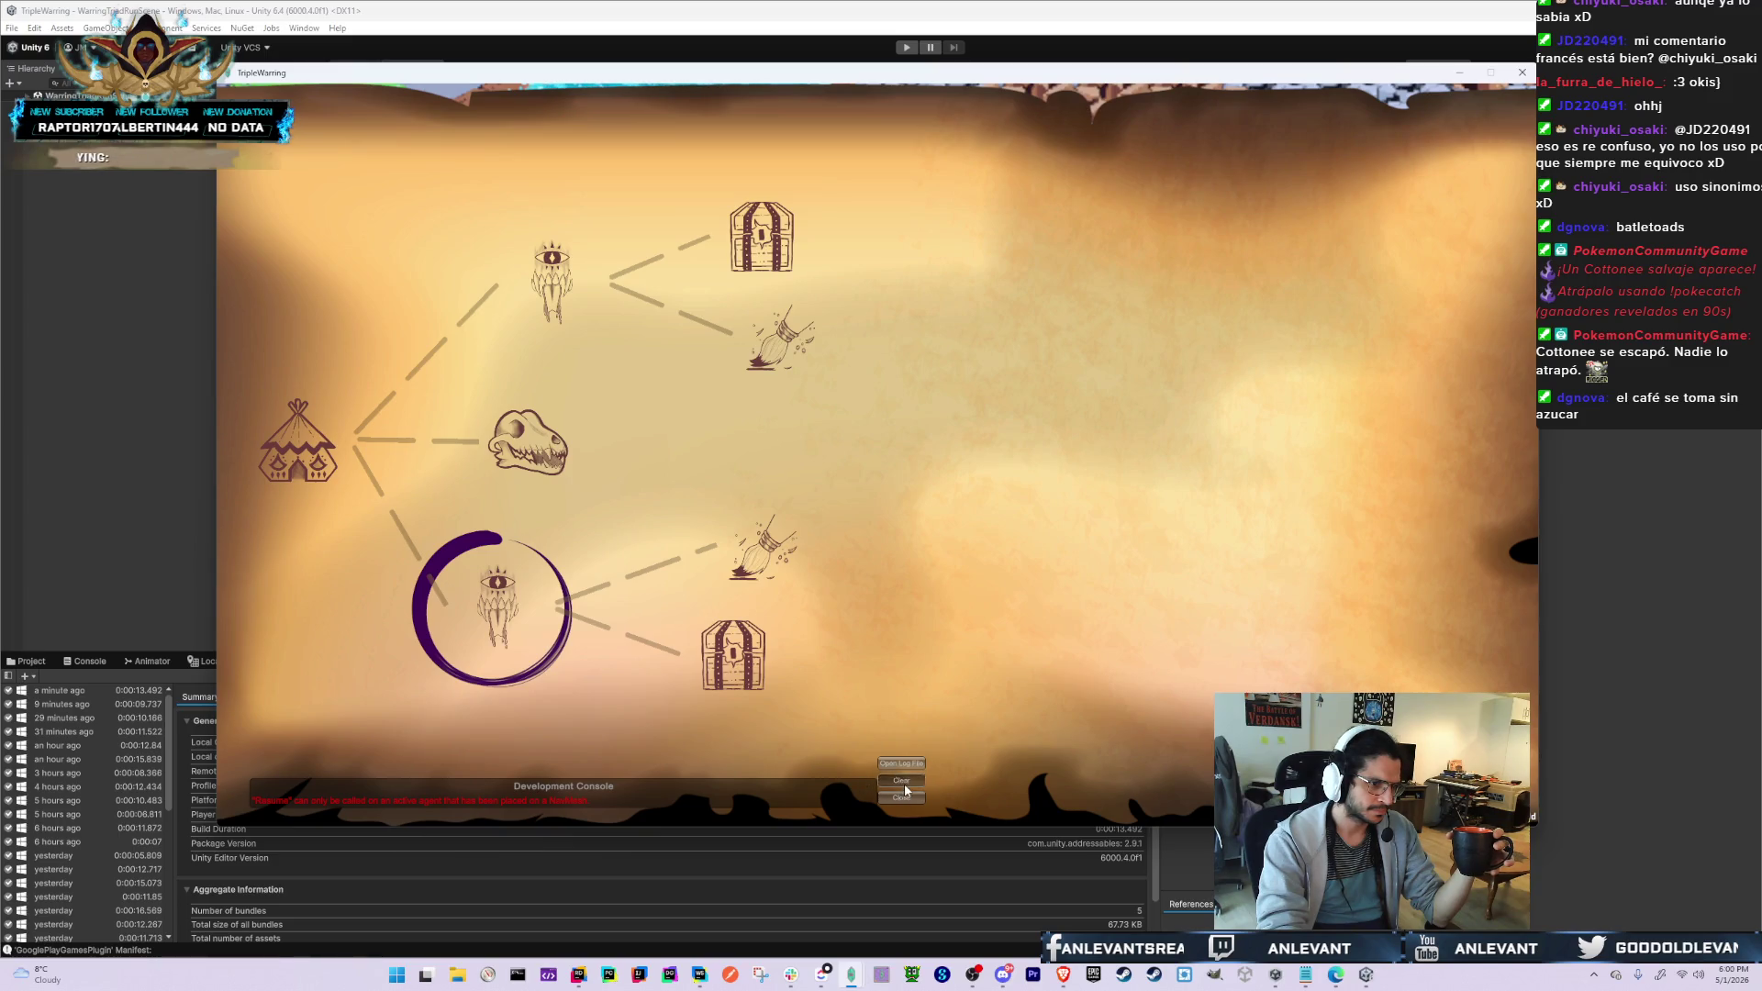
{"action": "left_click", "coordinate": [733, 656]}
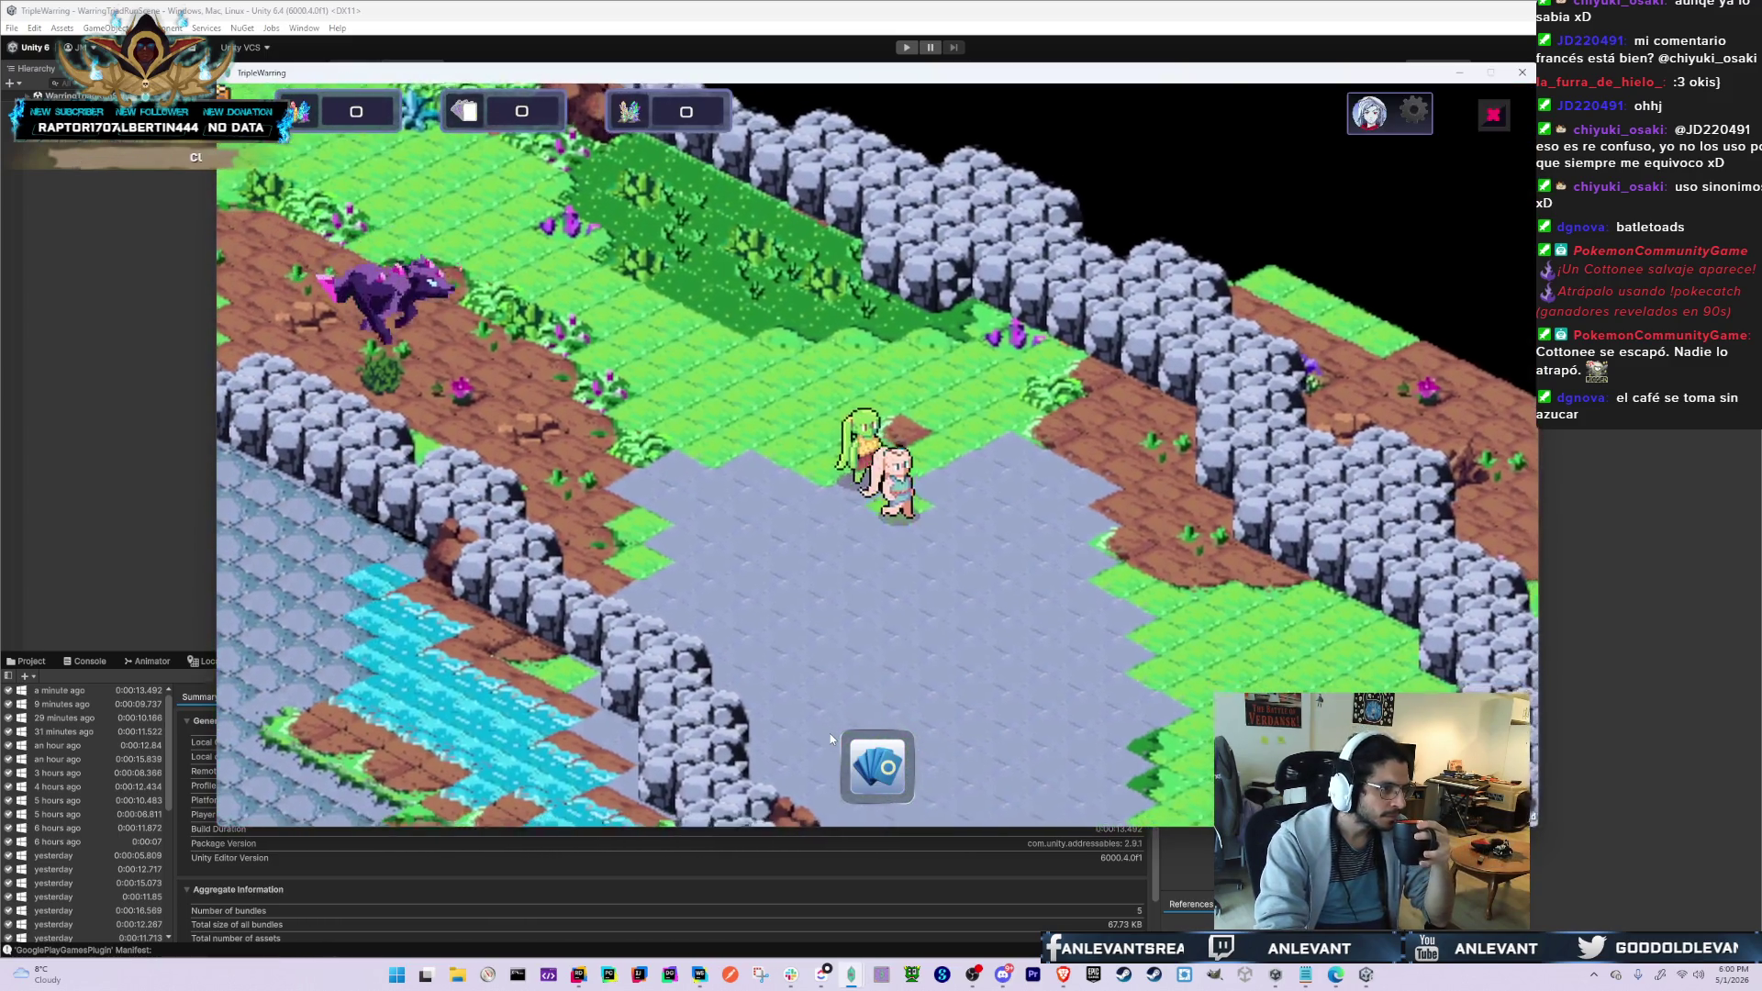
Walk the character south and right through the grassy canyon level.
{"action": "key", "text": "s"}
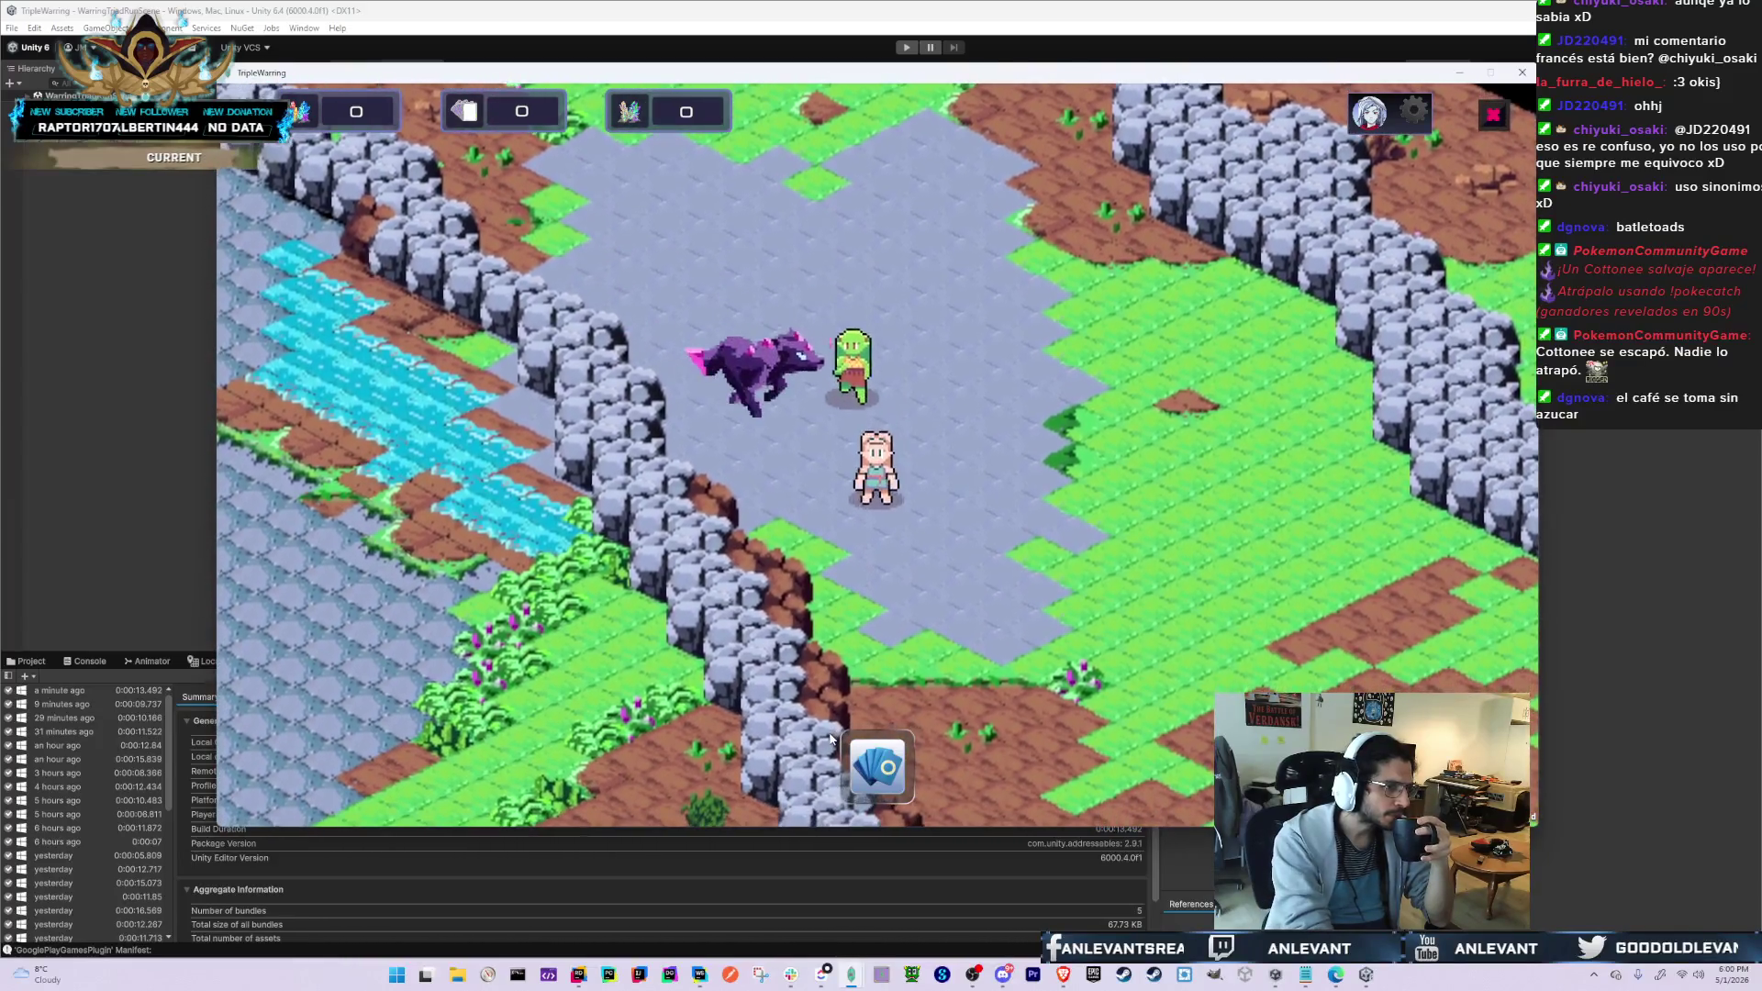
{"action": "key", "text": "d"}
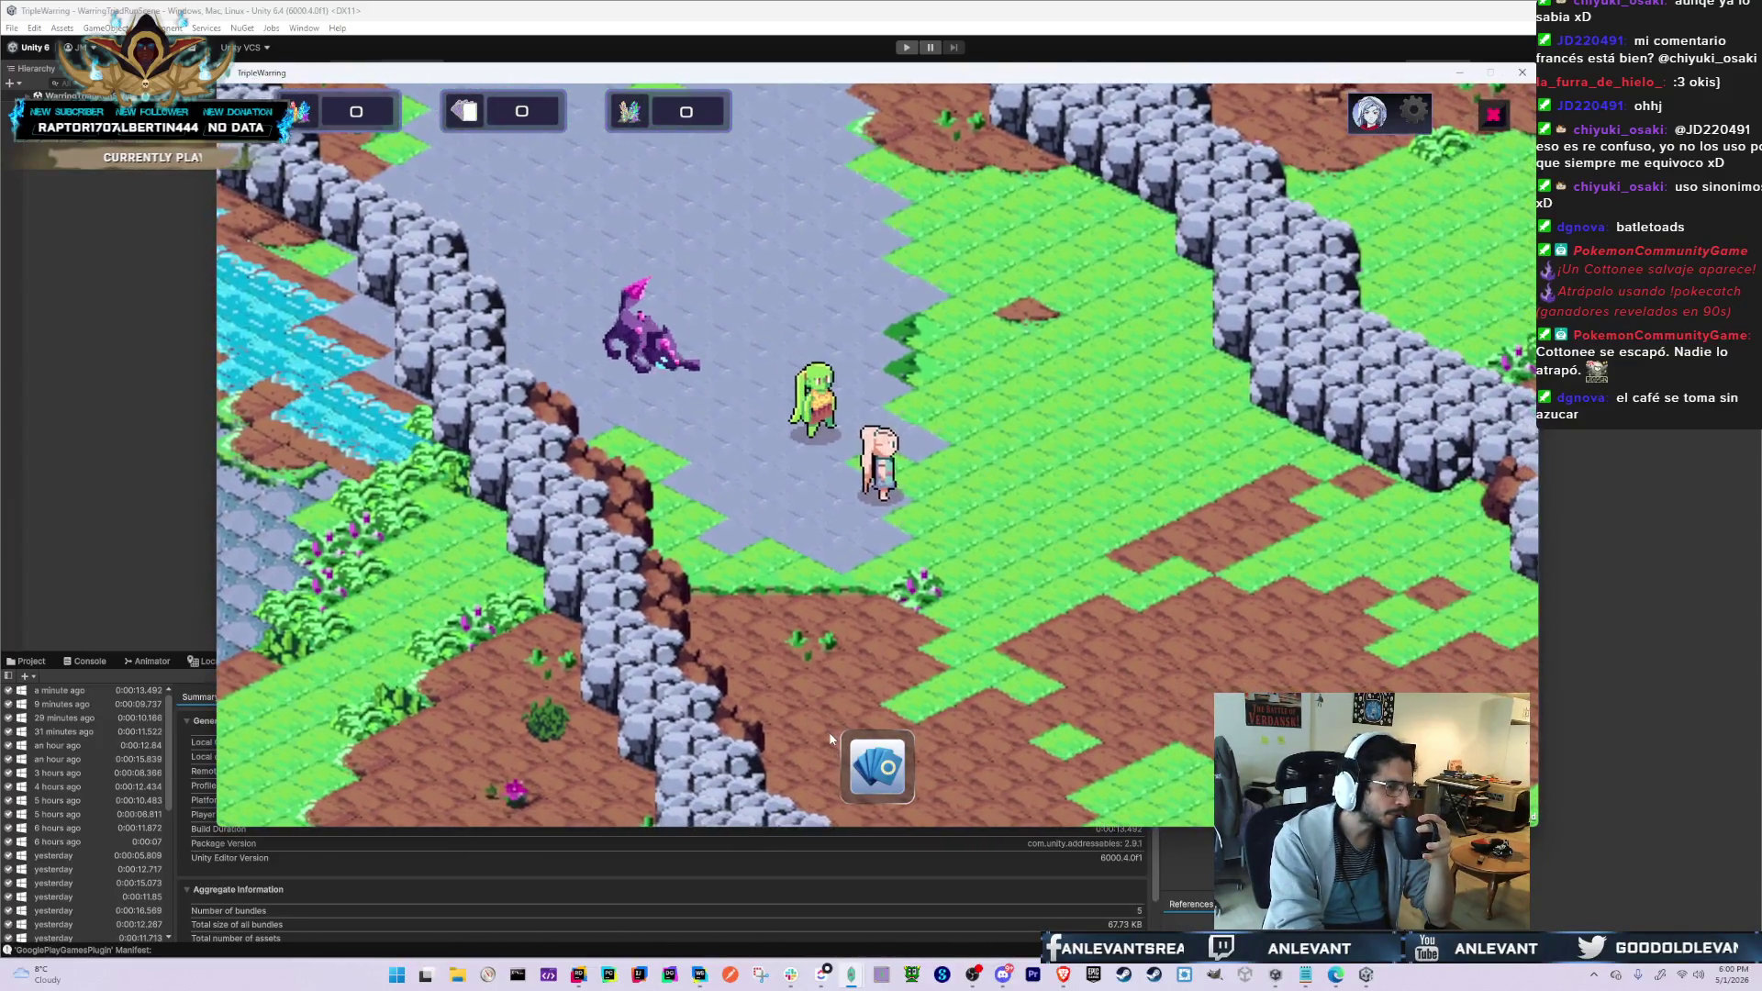
{"action": "key", "text": "d"}
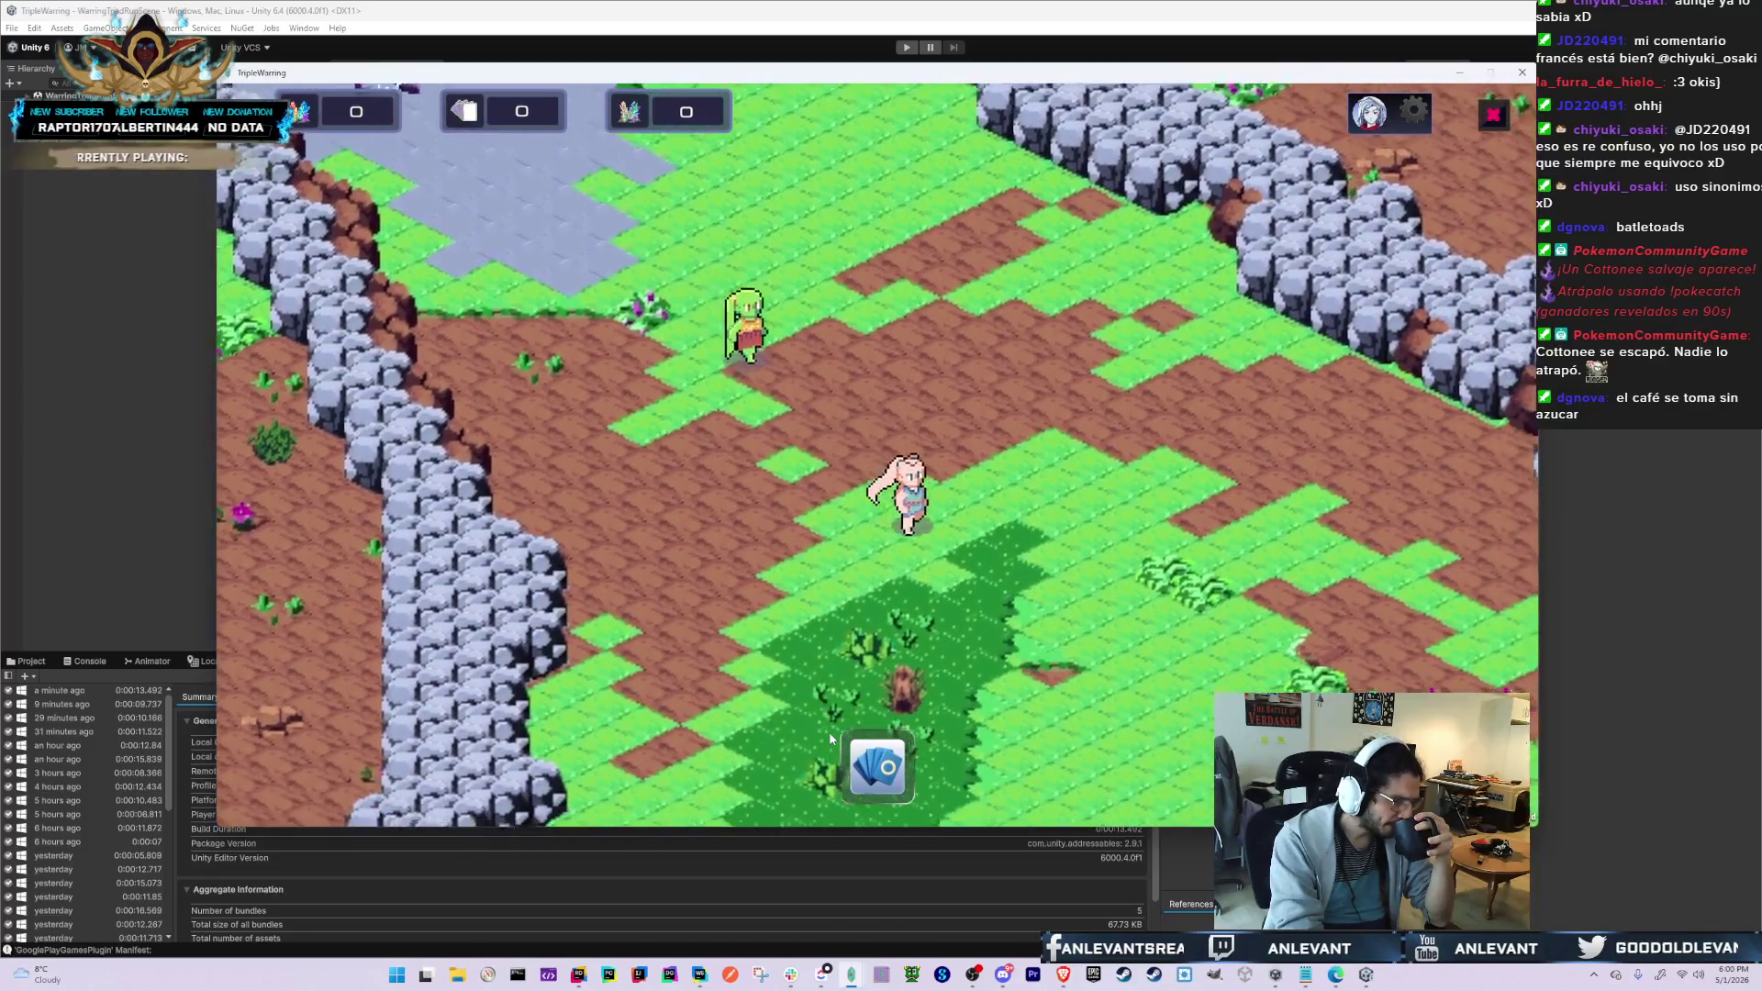
{"action": "key", "text": "d"}
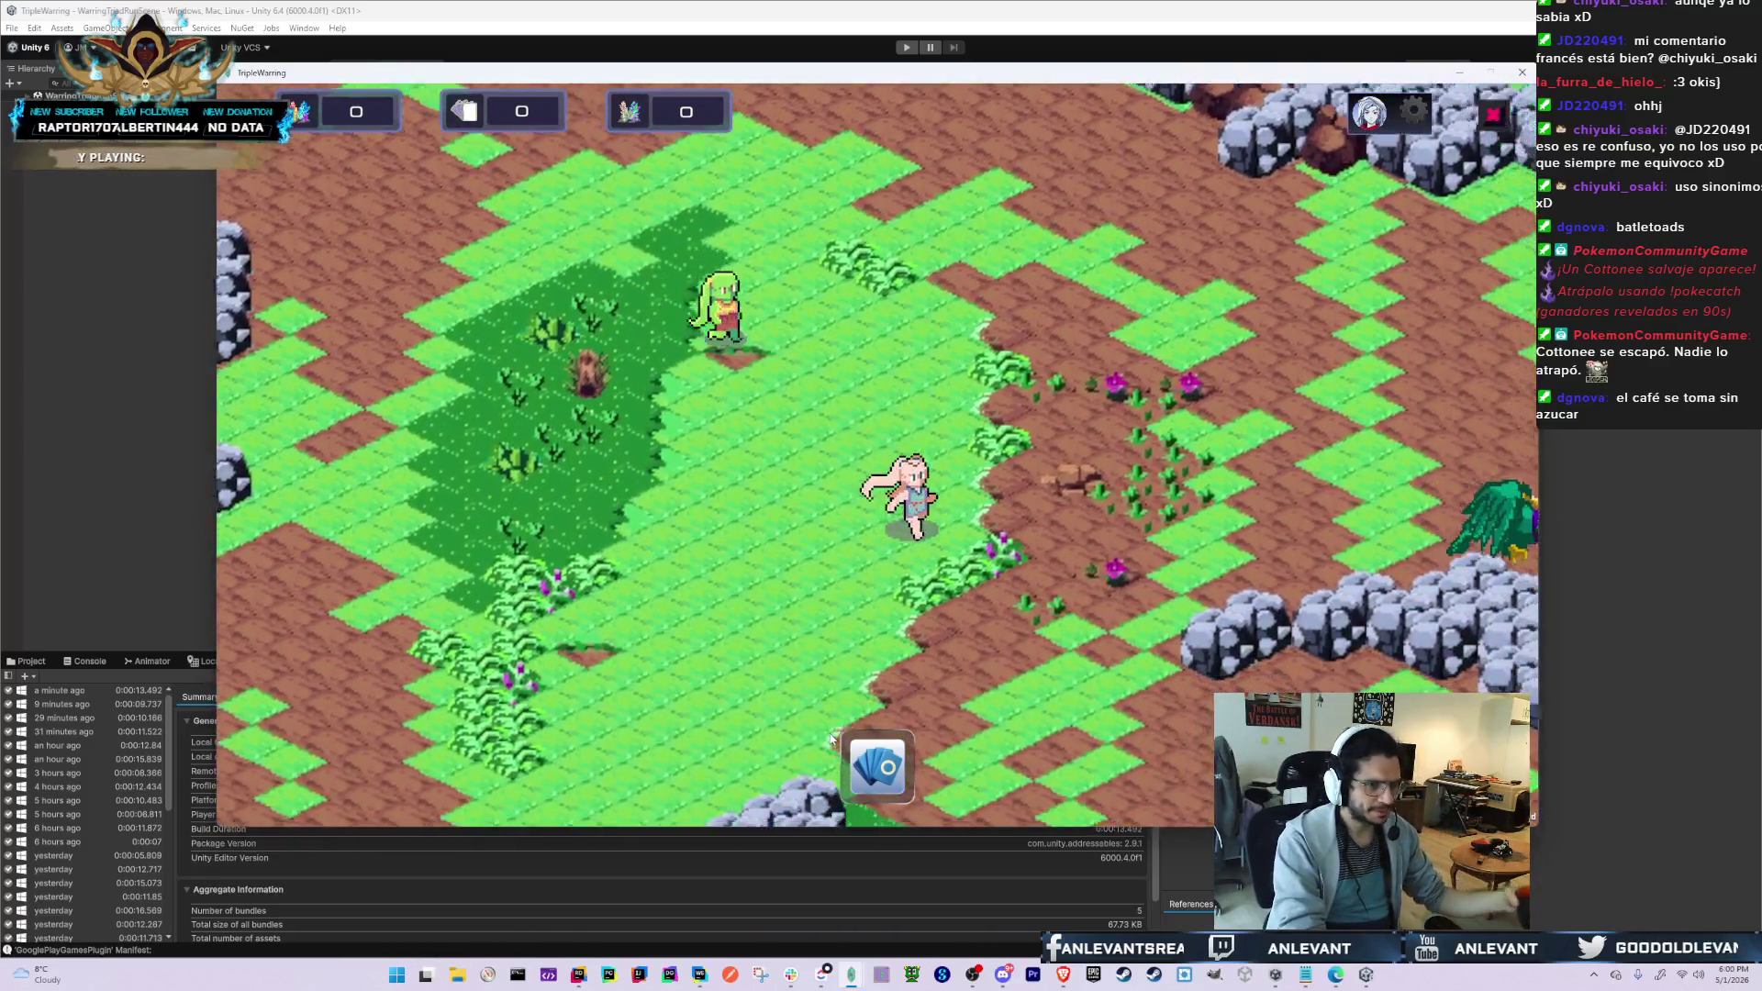
{"action": "key", "text": "d"}
{"action": "key", "text": "d"}
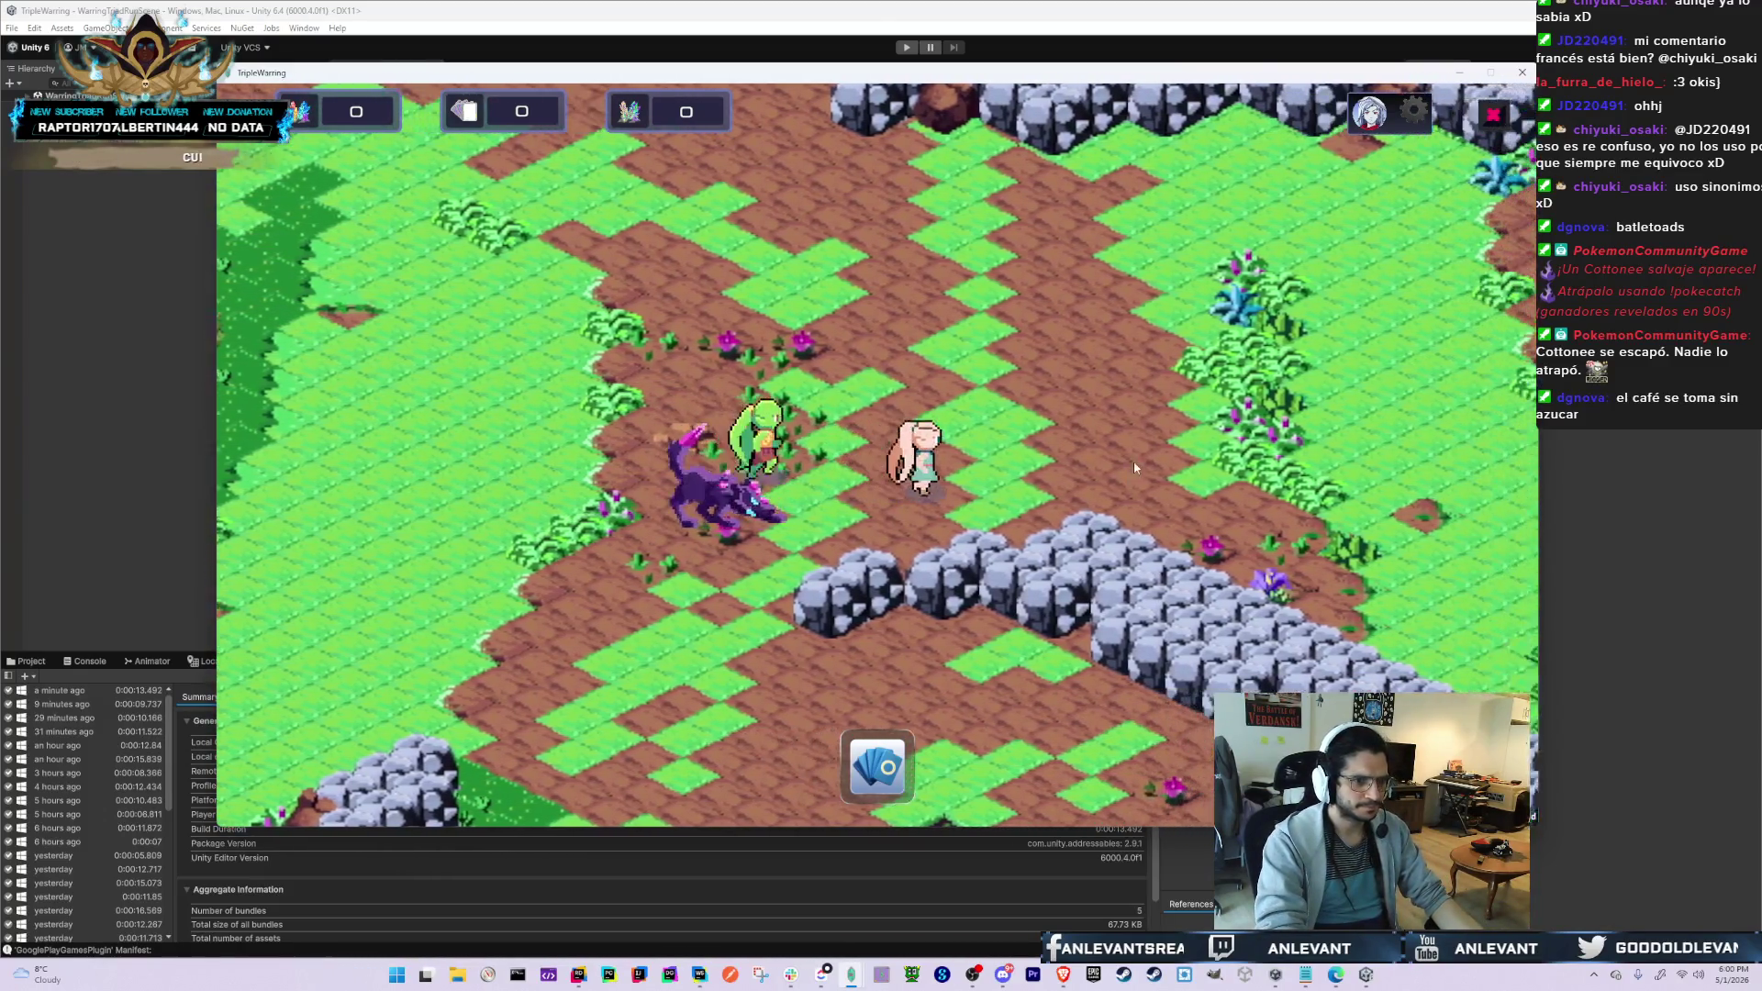
{"action": "key", "text": "d"}
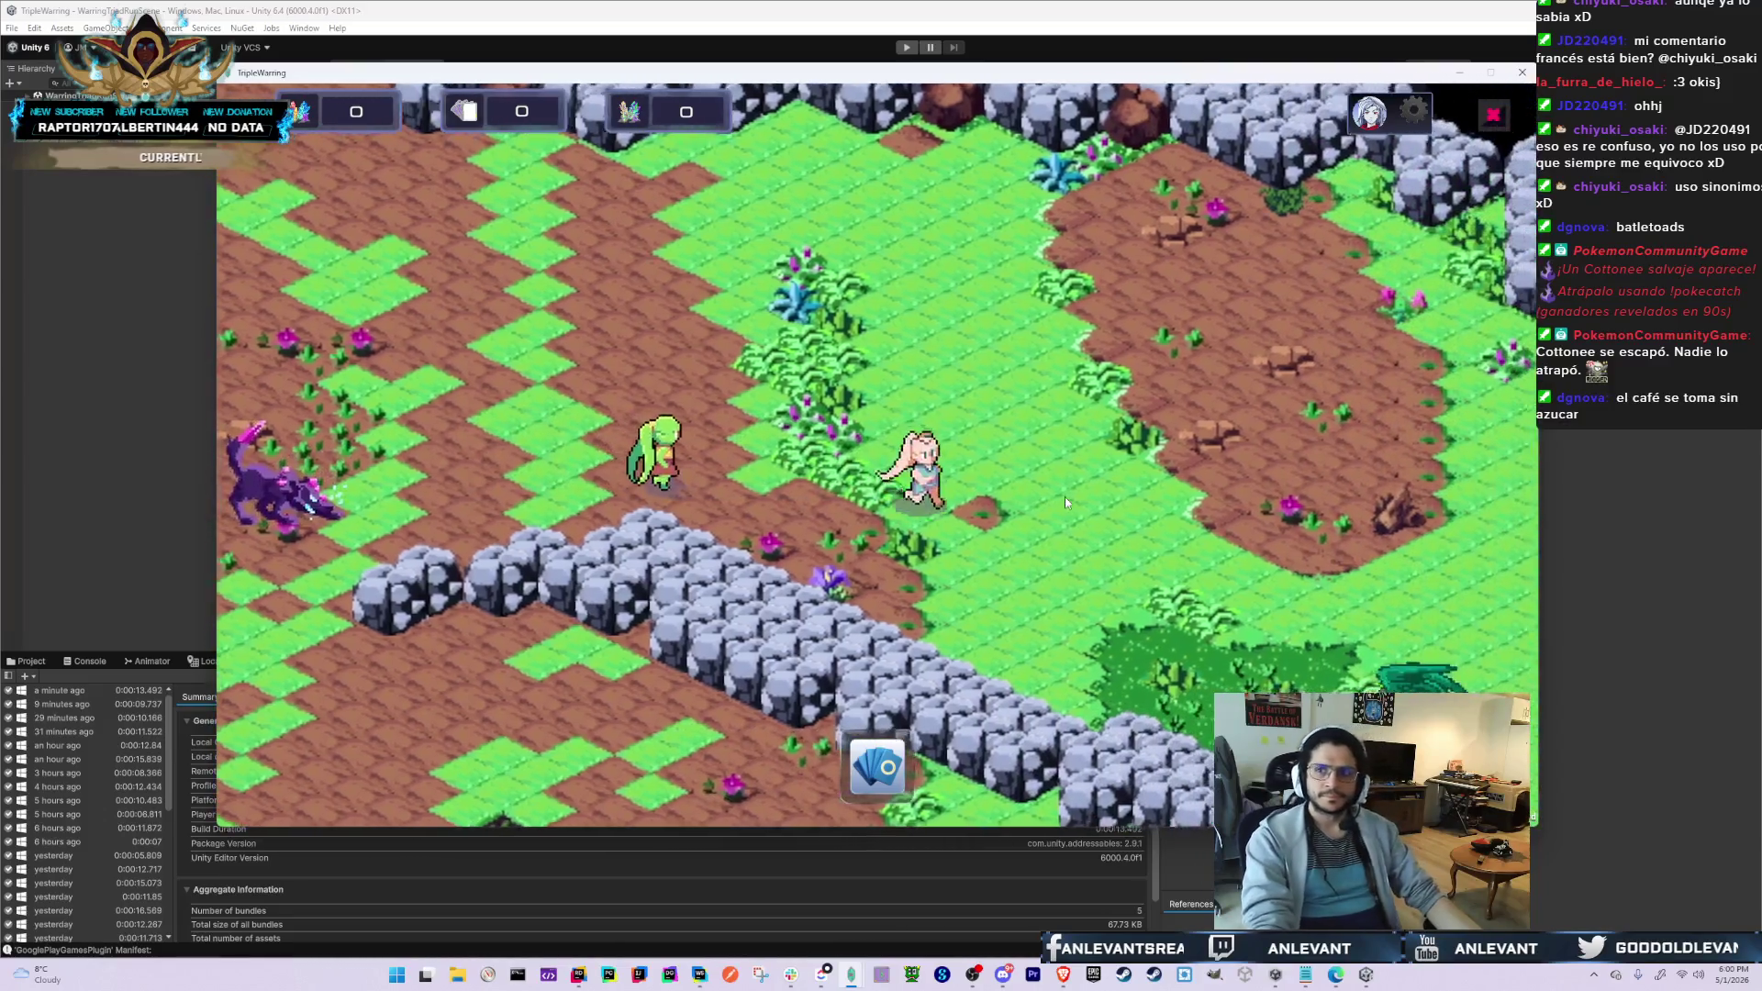
{"action": "key", "text": "d"}
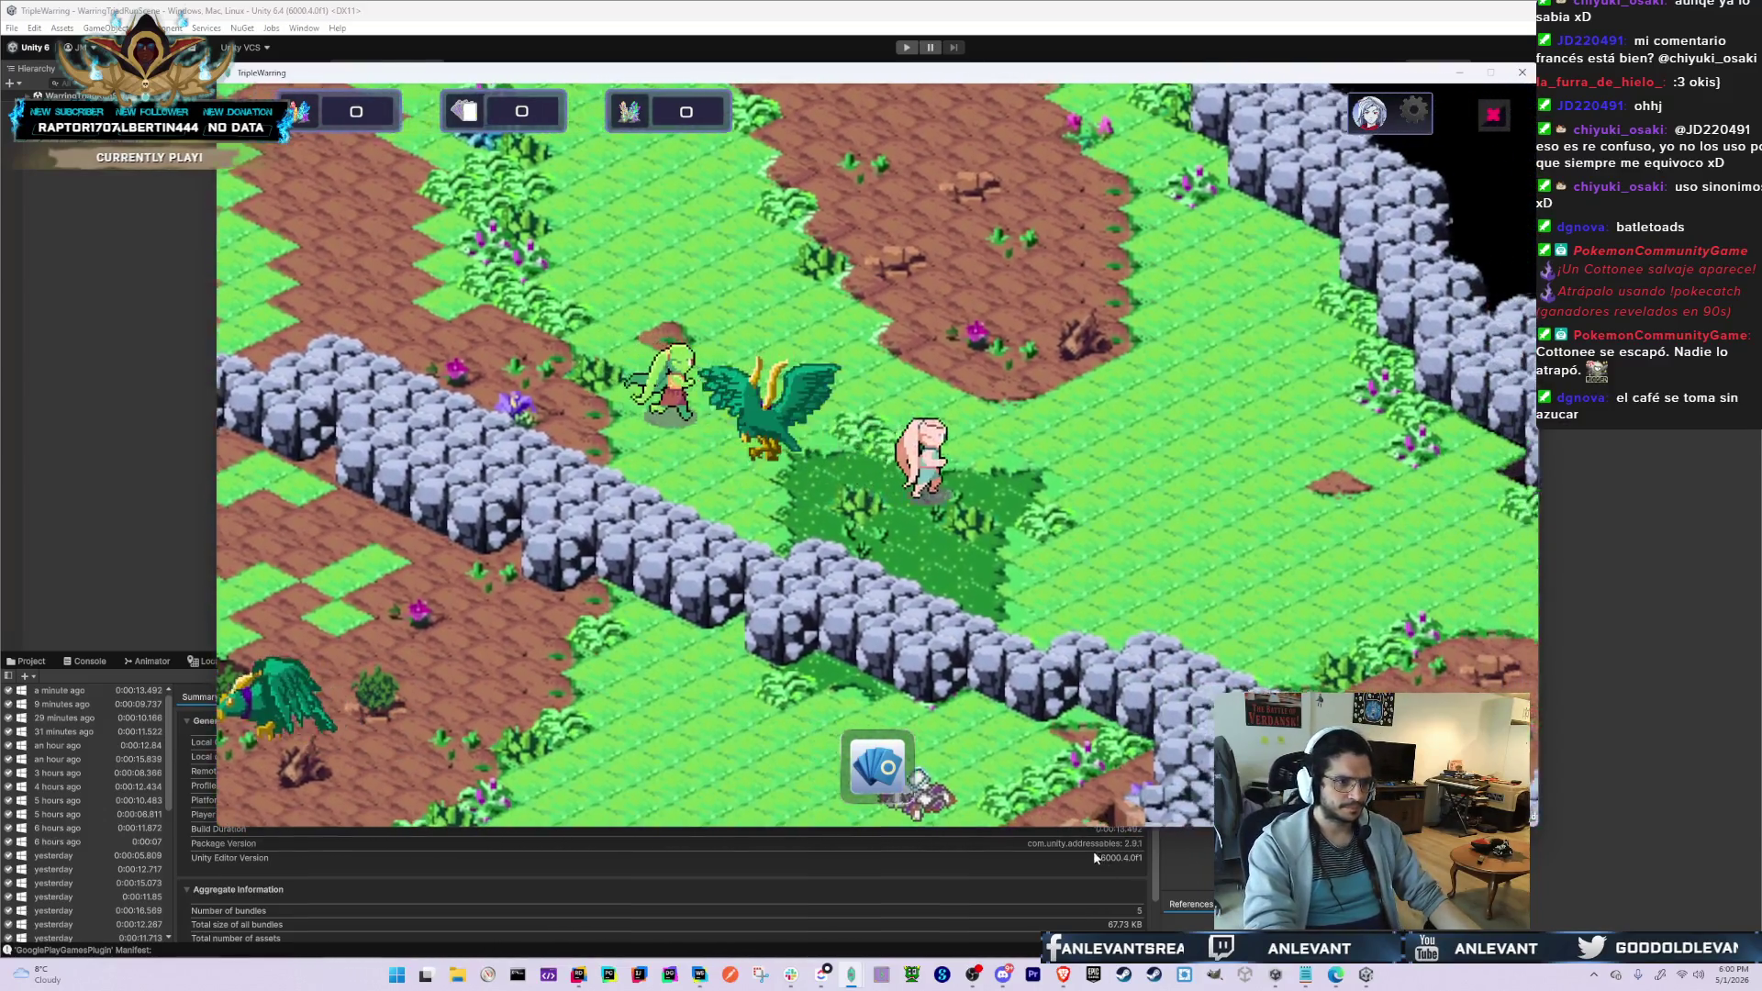
{"action": "key", "text": "d"}
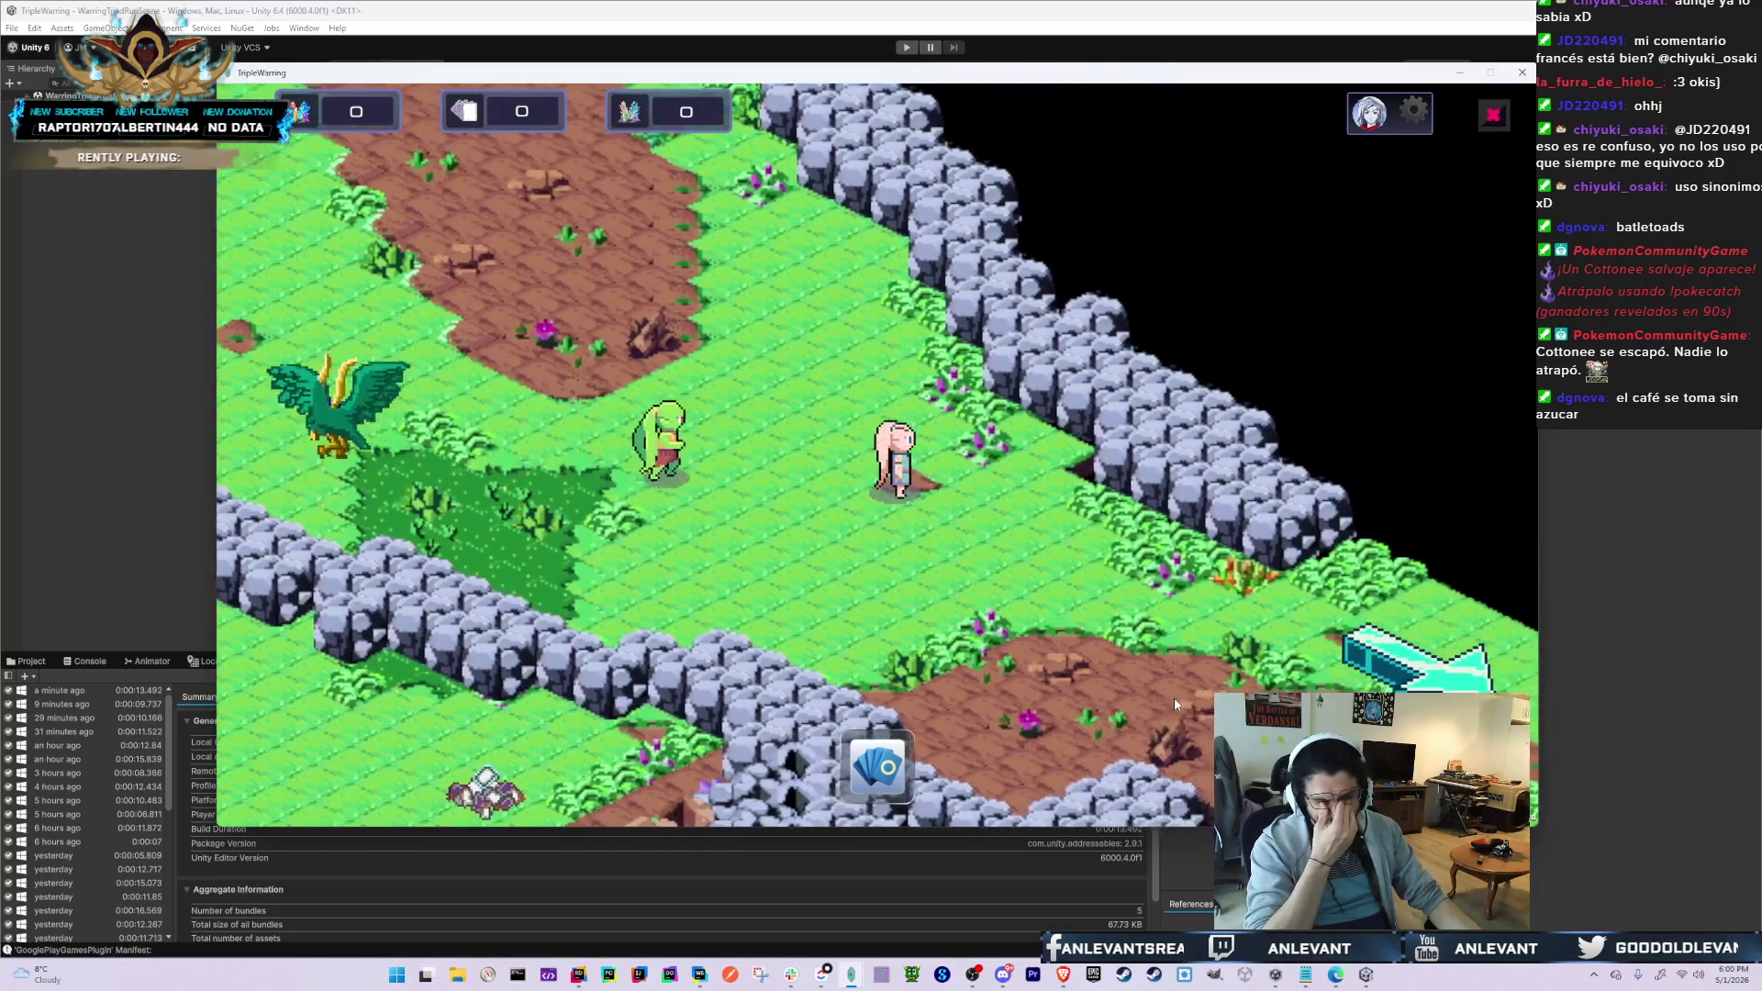
{"action": "key", "text": "a"}
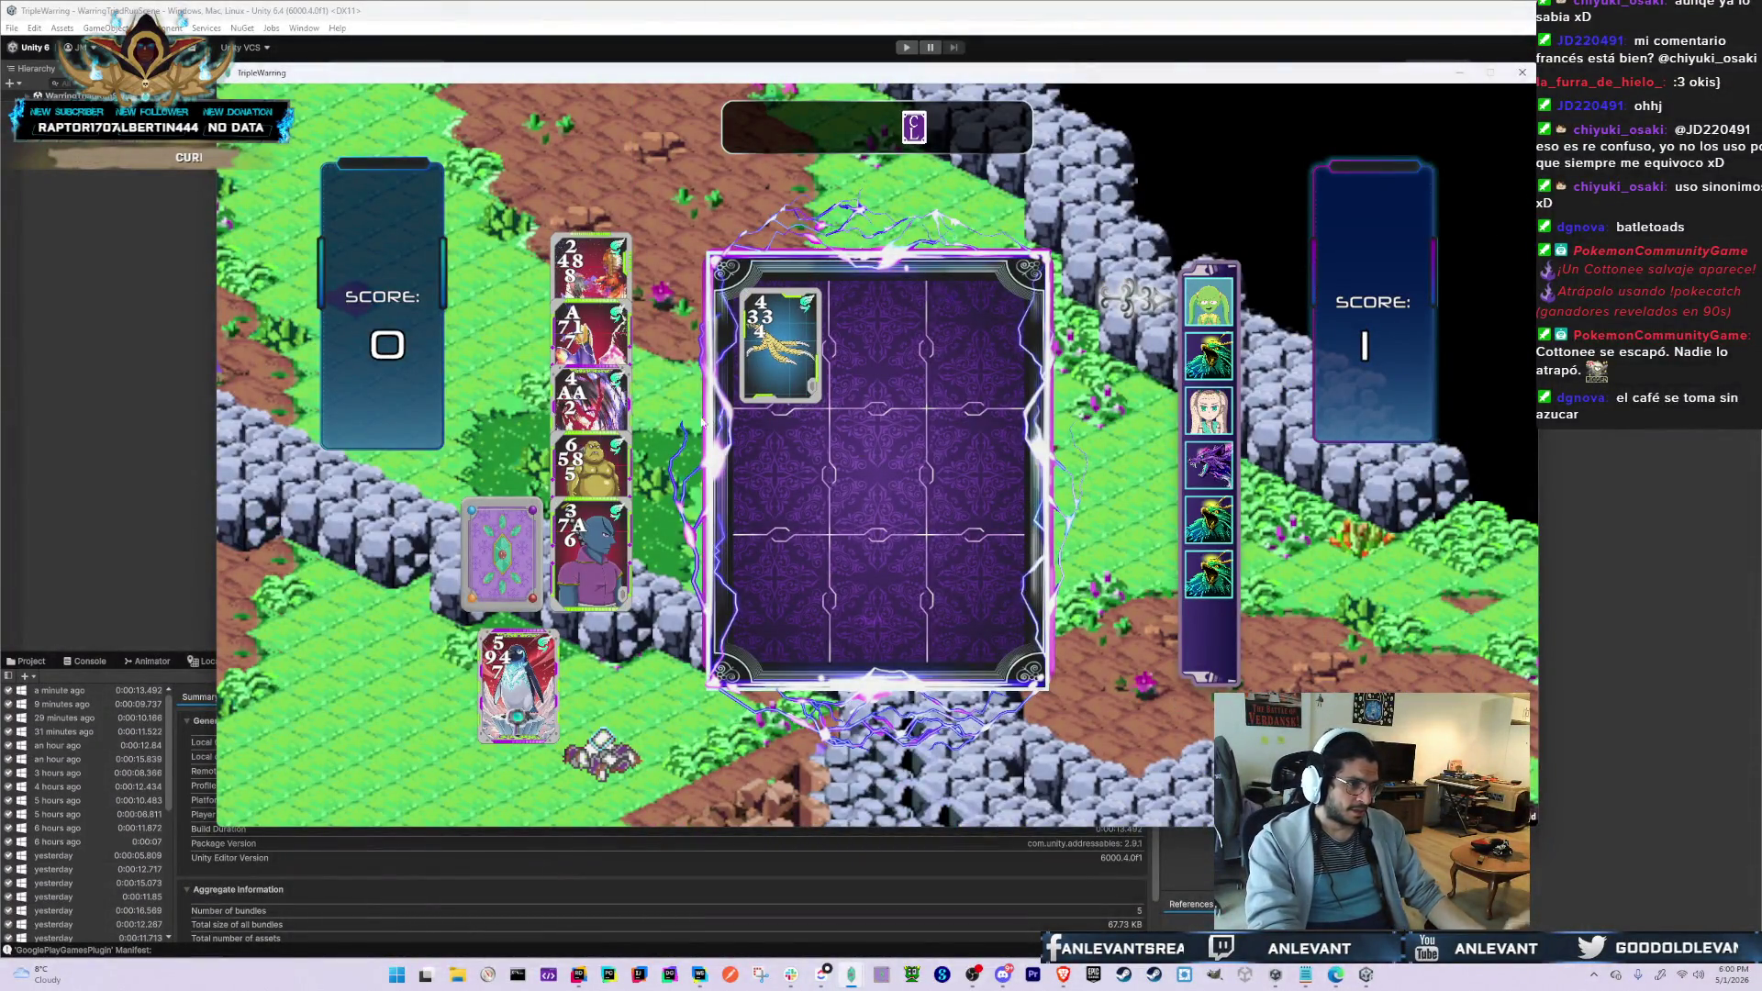
Play the 2/48/8 card top-left and the red card top-middle, ending in a 4–5 loss.
{"action": "mouse_move", "coordinate": [592, 266]}
{"action": "left_mouse_down"}
{"action": "mouse_move", "coordinate": [788, 350]}
{"action": "mouse_move", "coordinate": [879, 354]}
{"action": "left_mouse_up"}
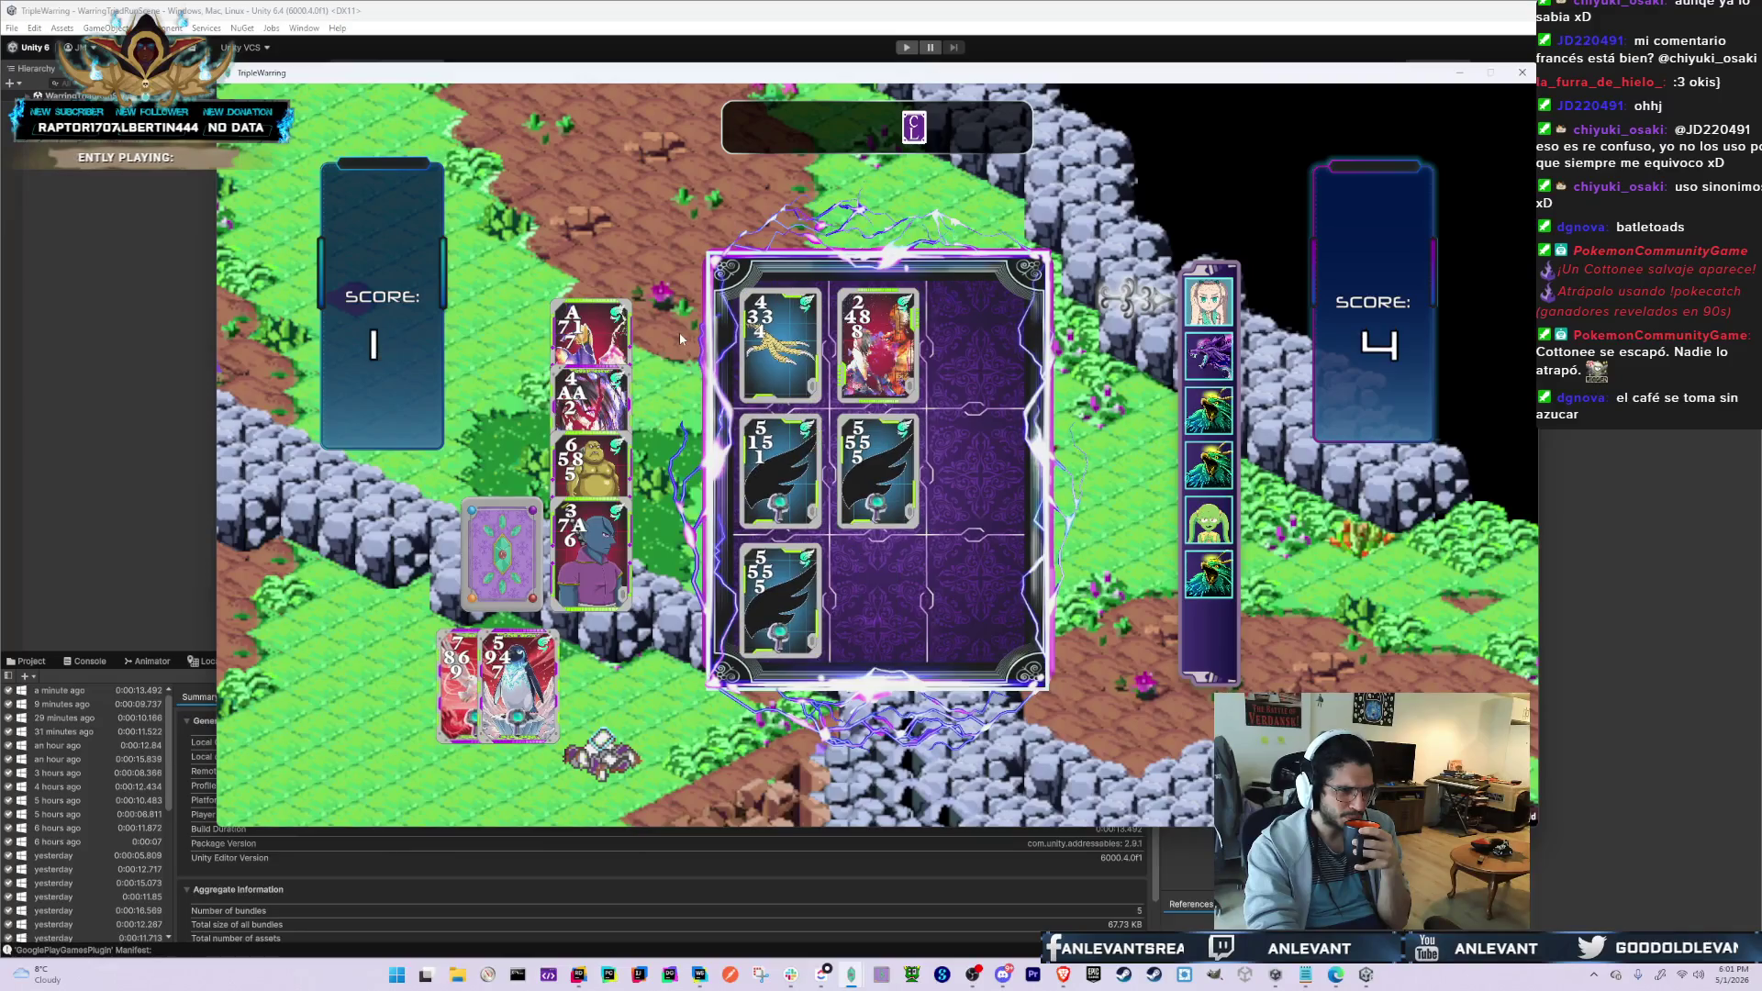
{"action": "mouse_move", "coordinate": [1210, 436]}
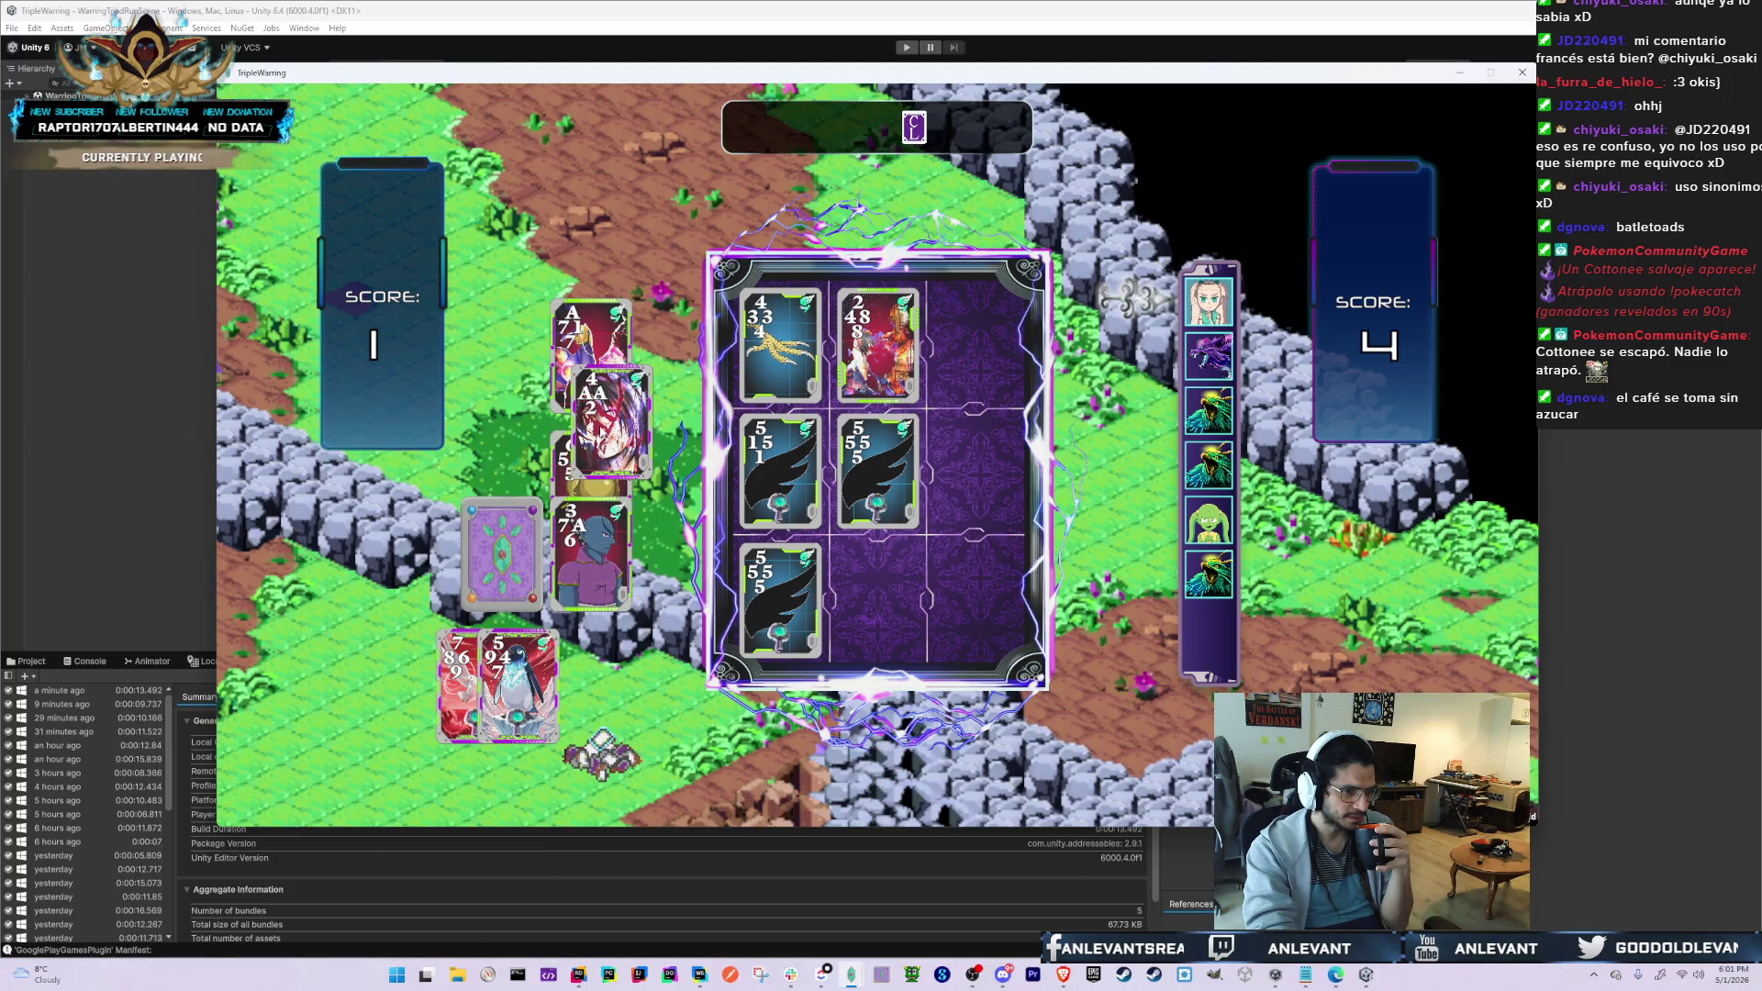
{"action": "mouse_move", "coordinate": [1214, 449]}
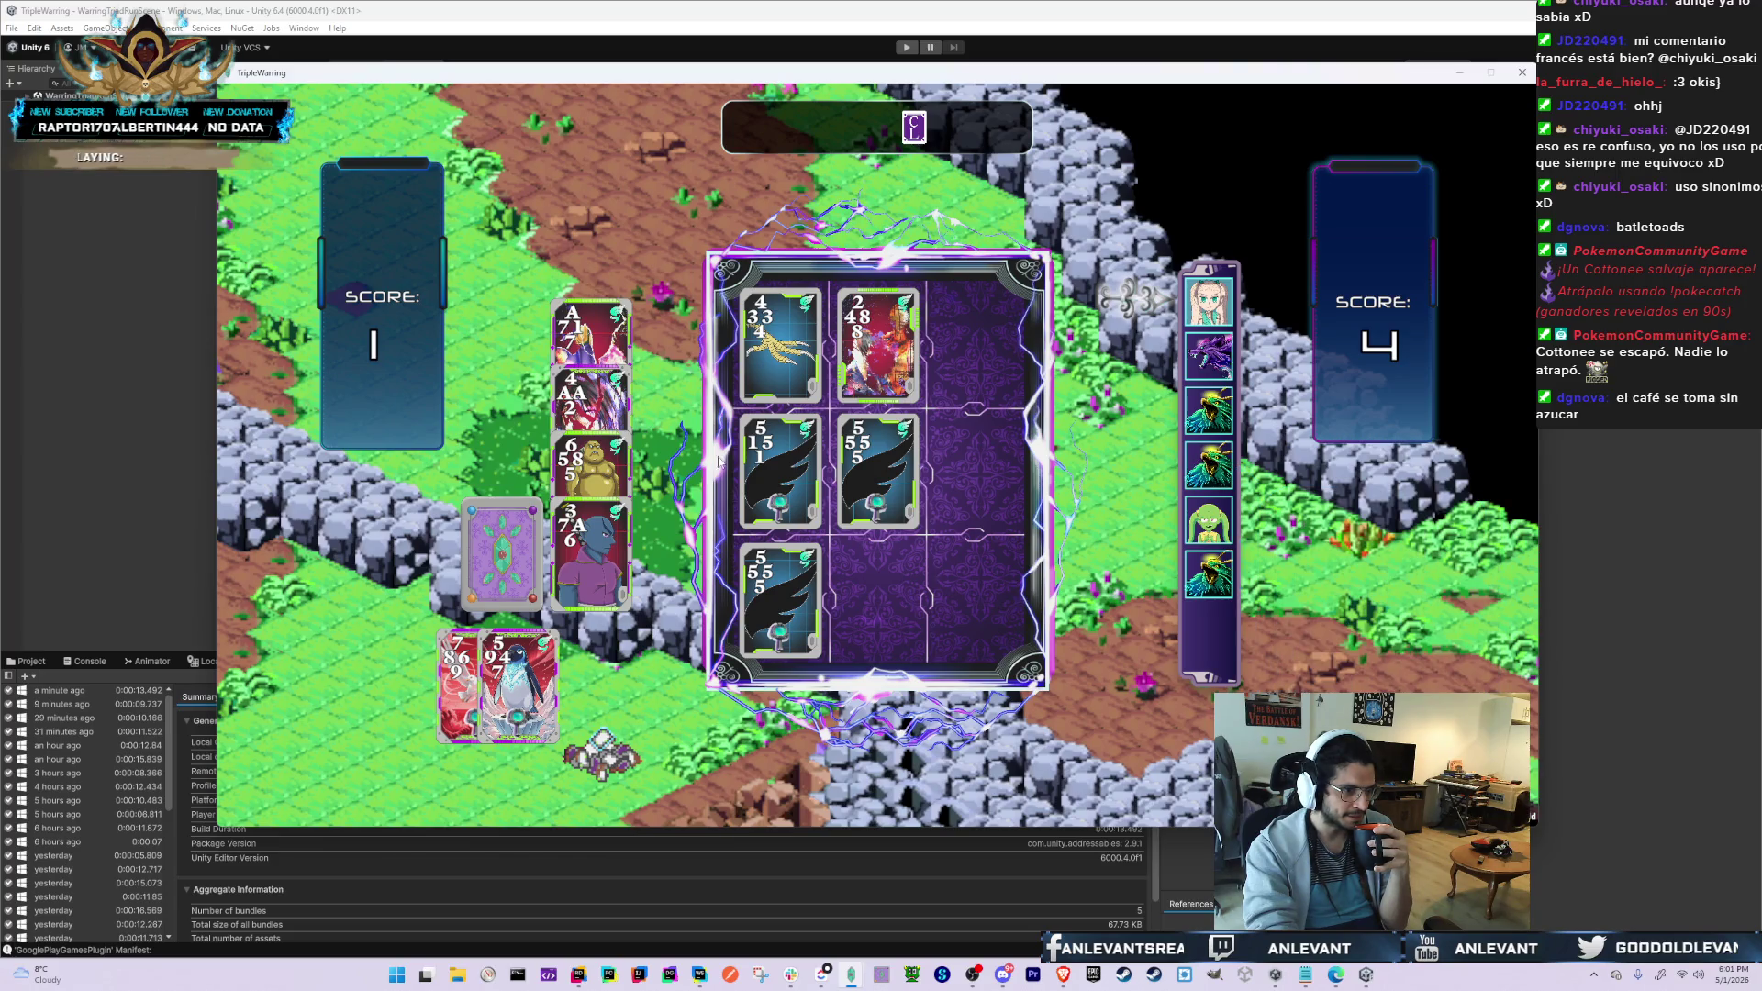
{"action": "mouse_move", "coordinate": [459, 683]}
{"action": "left_mouse_down"}
{"action": "mouse_move", "coordinate": [744, 427]}
{"action": "mouse_move", "coordinate": [868, 351]}
{"action": "left_mouse_up"}
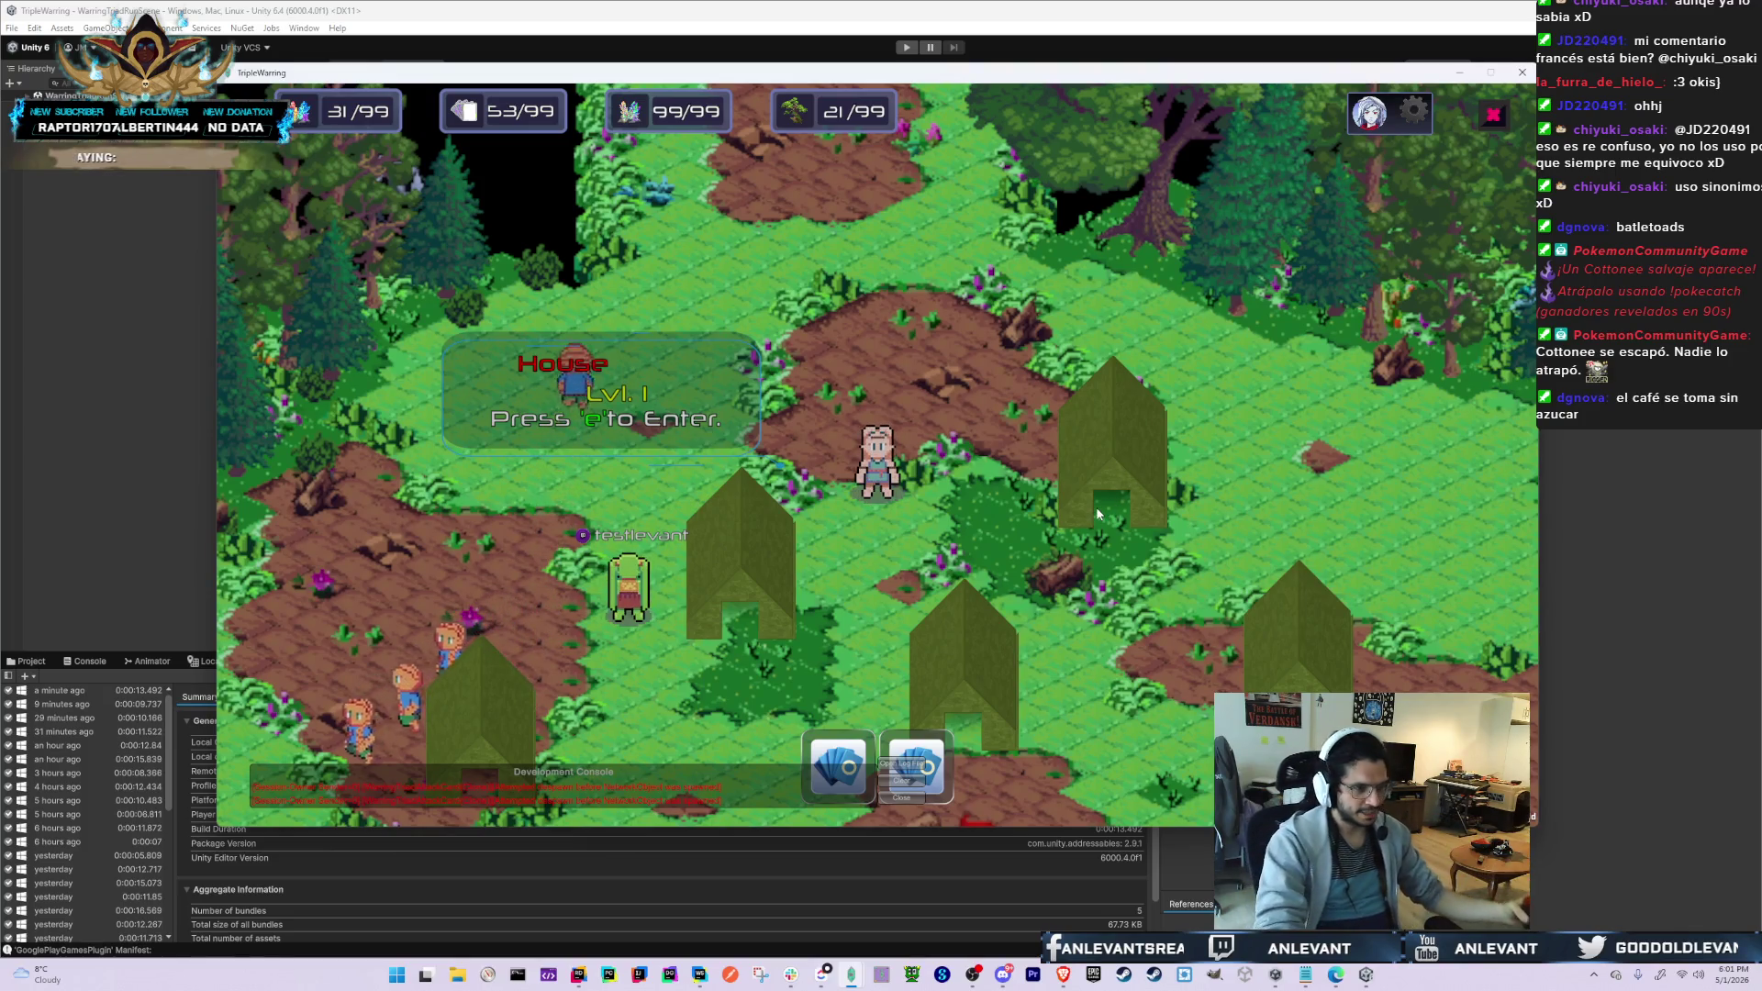
Step away from the House and dismiss the development console and buildings panel.
{"action": "key", "text": "s"}
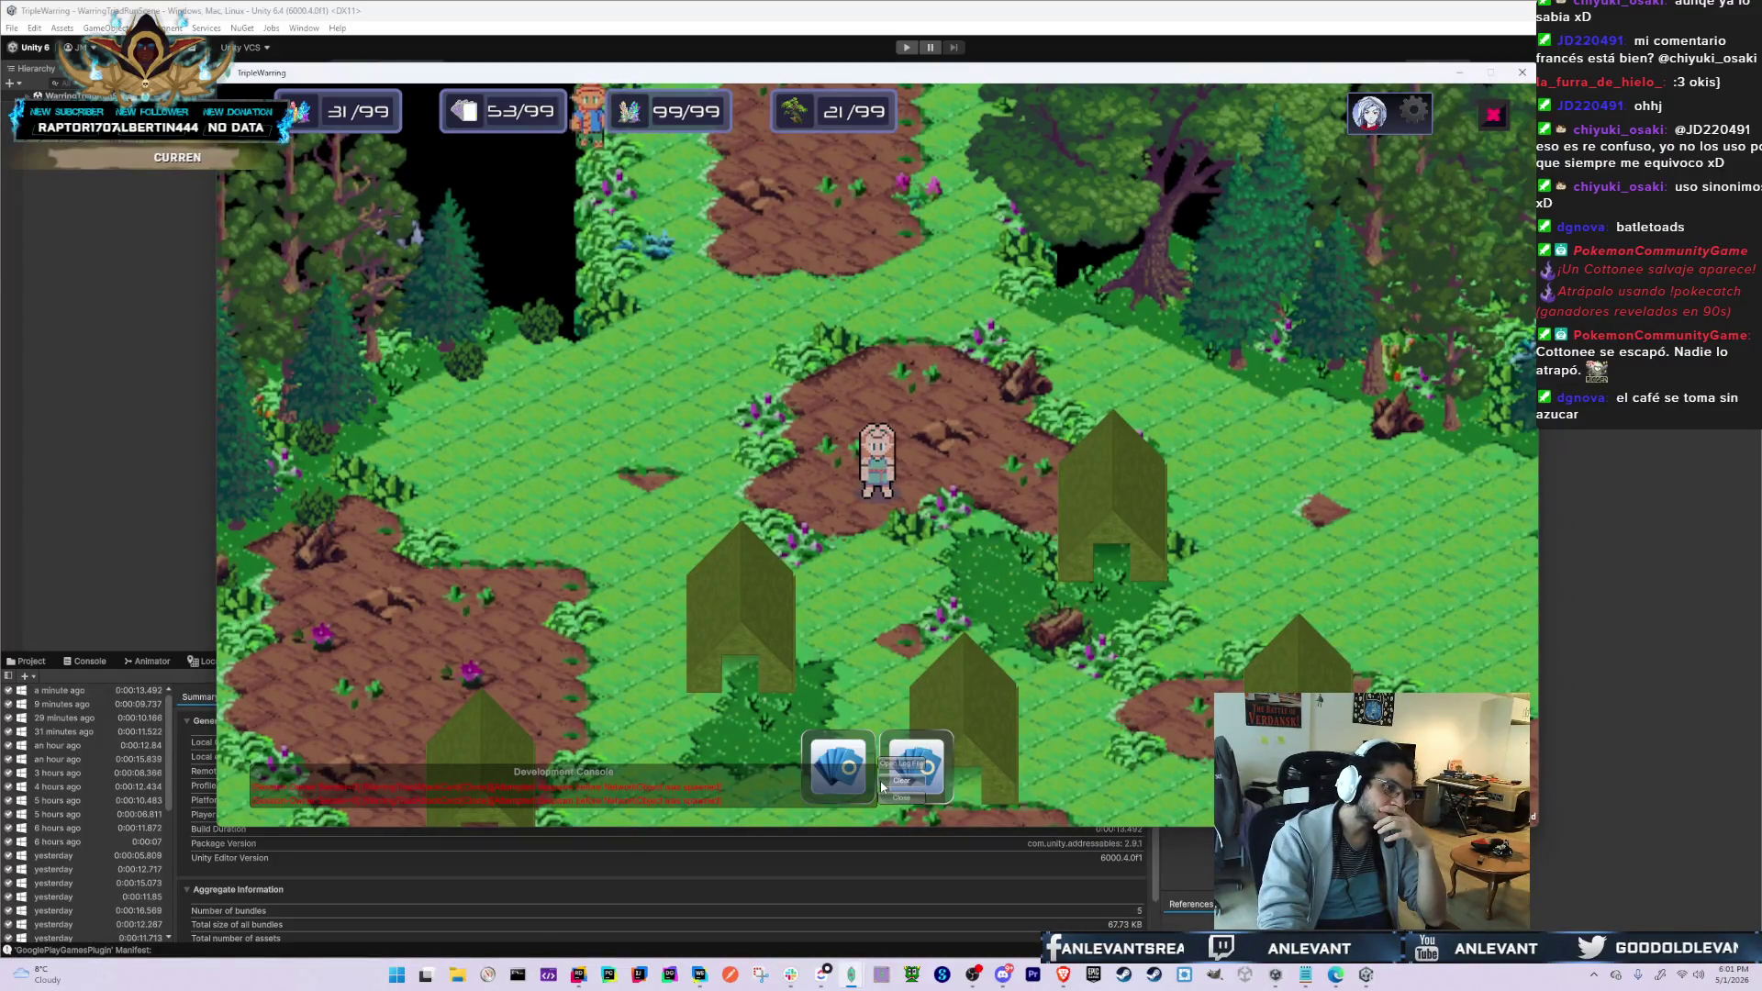
{"action": "left_click", "coordinate": [880, 785]}
{"action": "left_click", "coordinate": [1057, 501]}
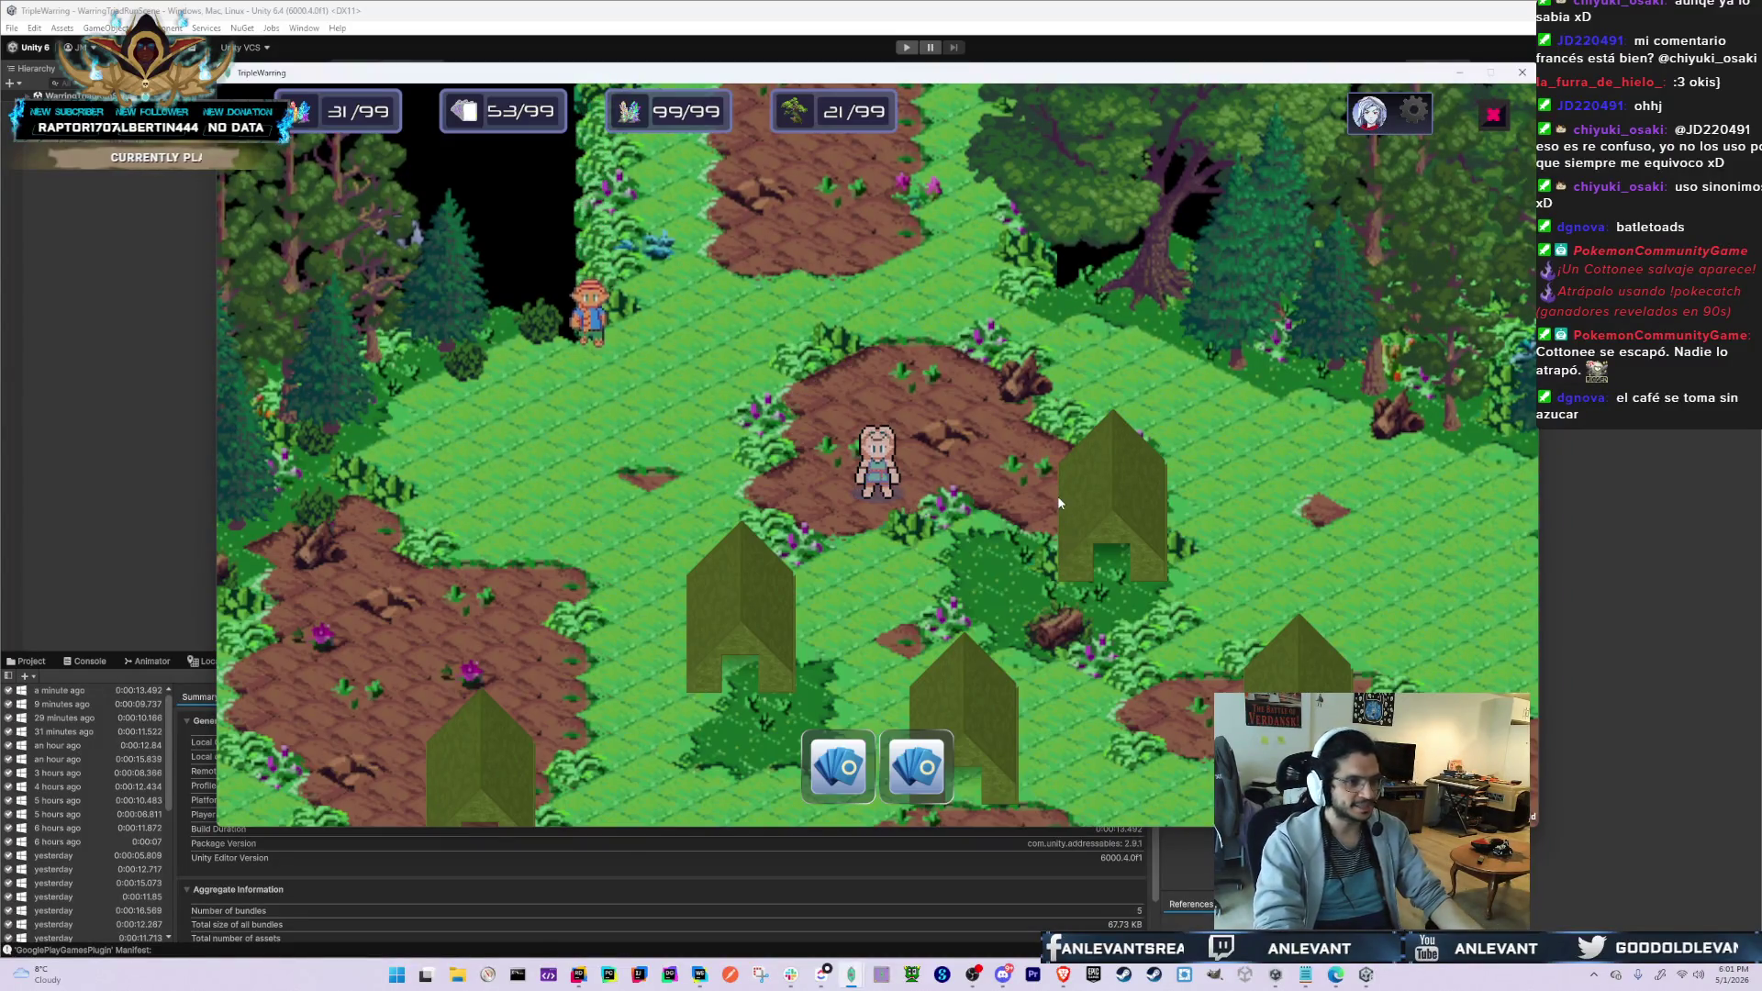
Walk around the House and villager, then close the TripleWarning game window.
{"action": "key", "text": "s"}
{"action": "key", "text": "a"}
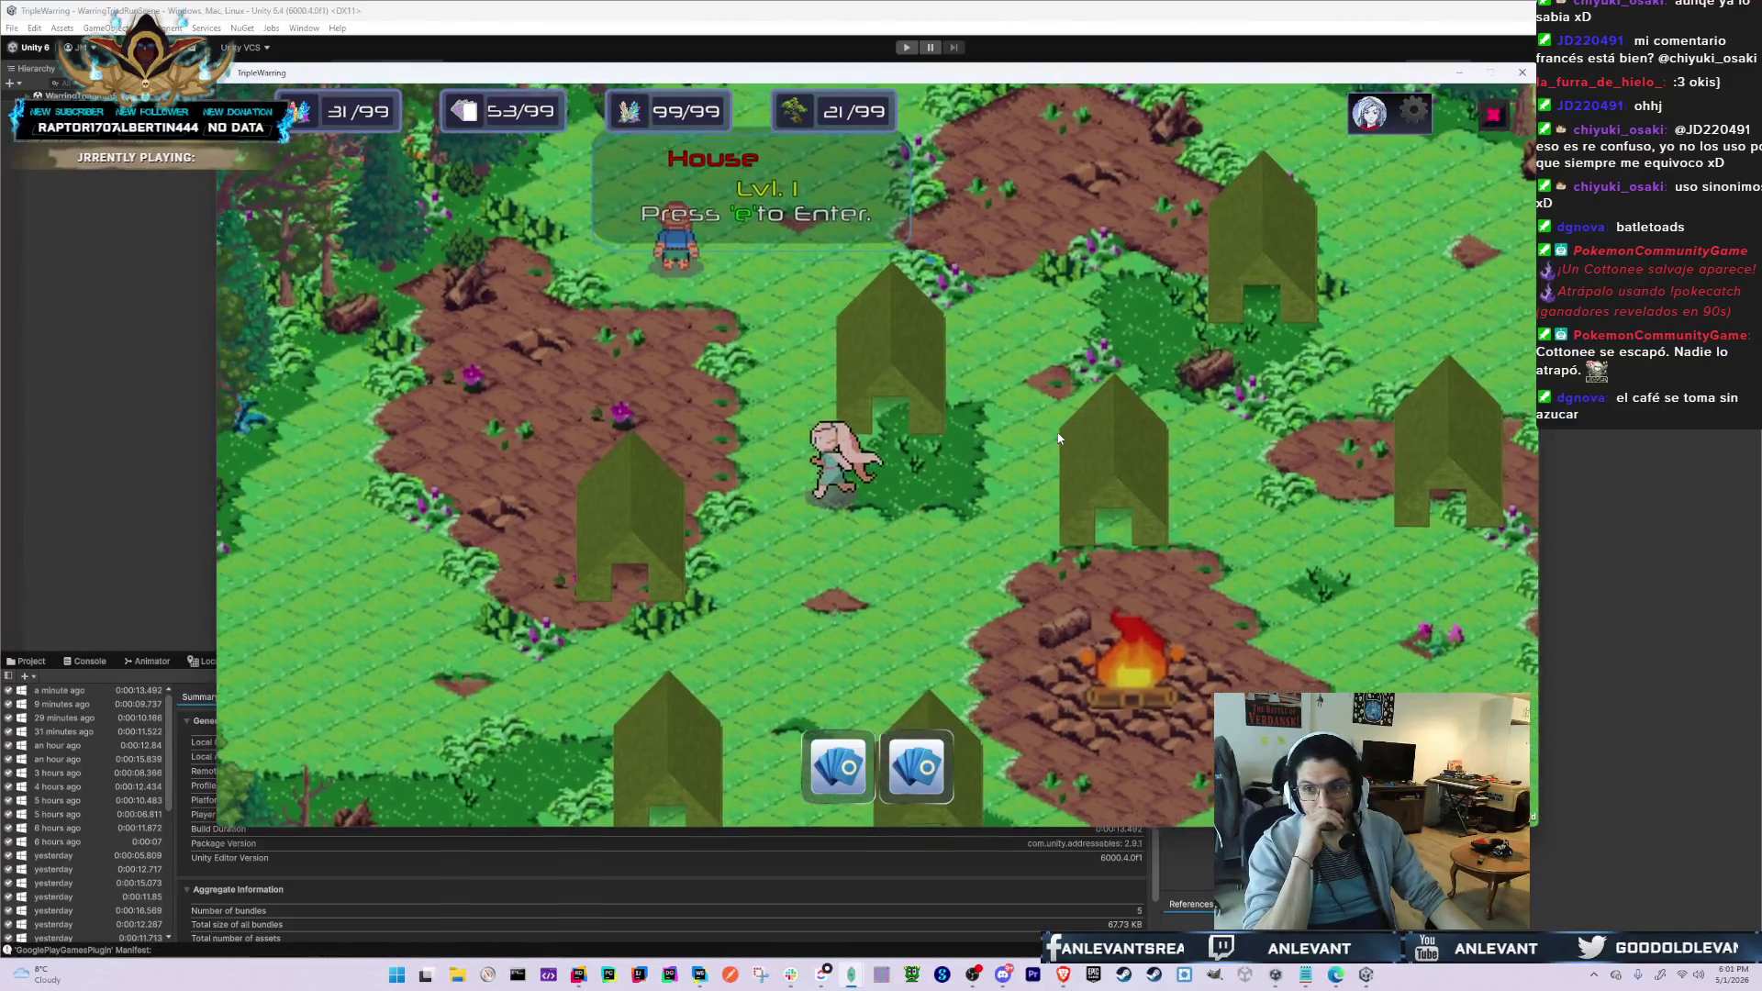
{"action": "key", "text": "w"}
{"action": "key", "text": "s"}
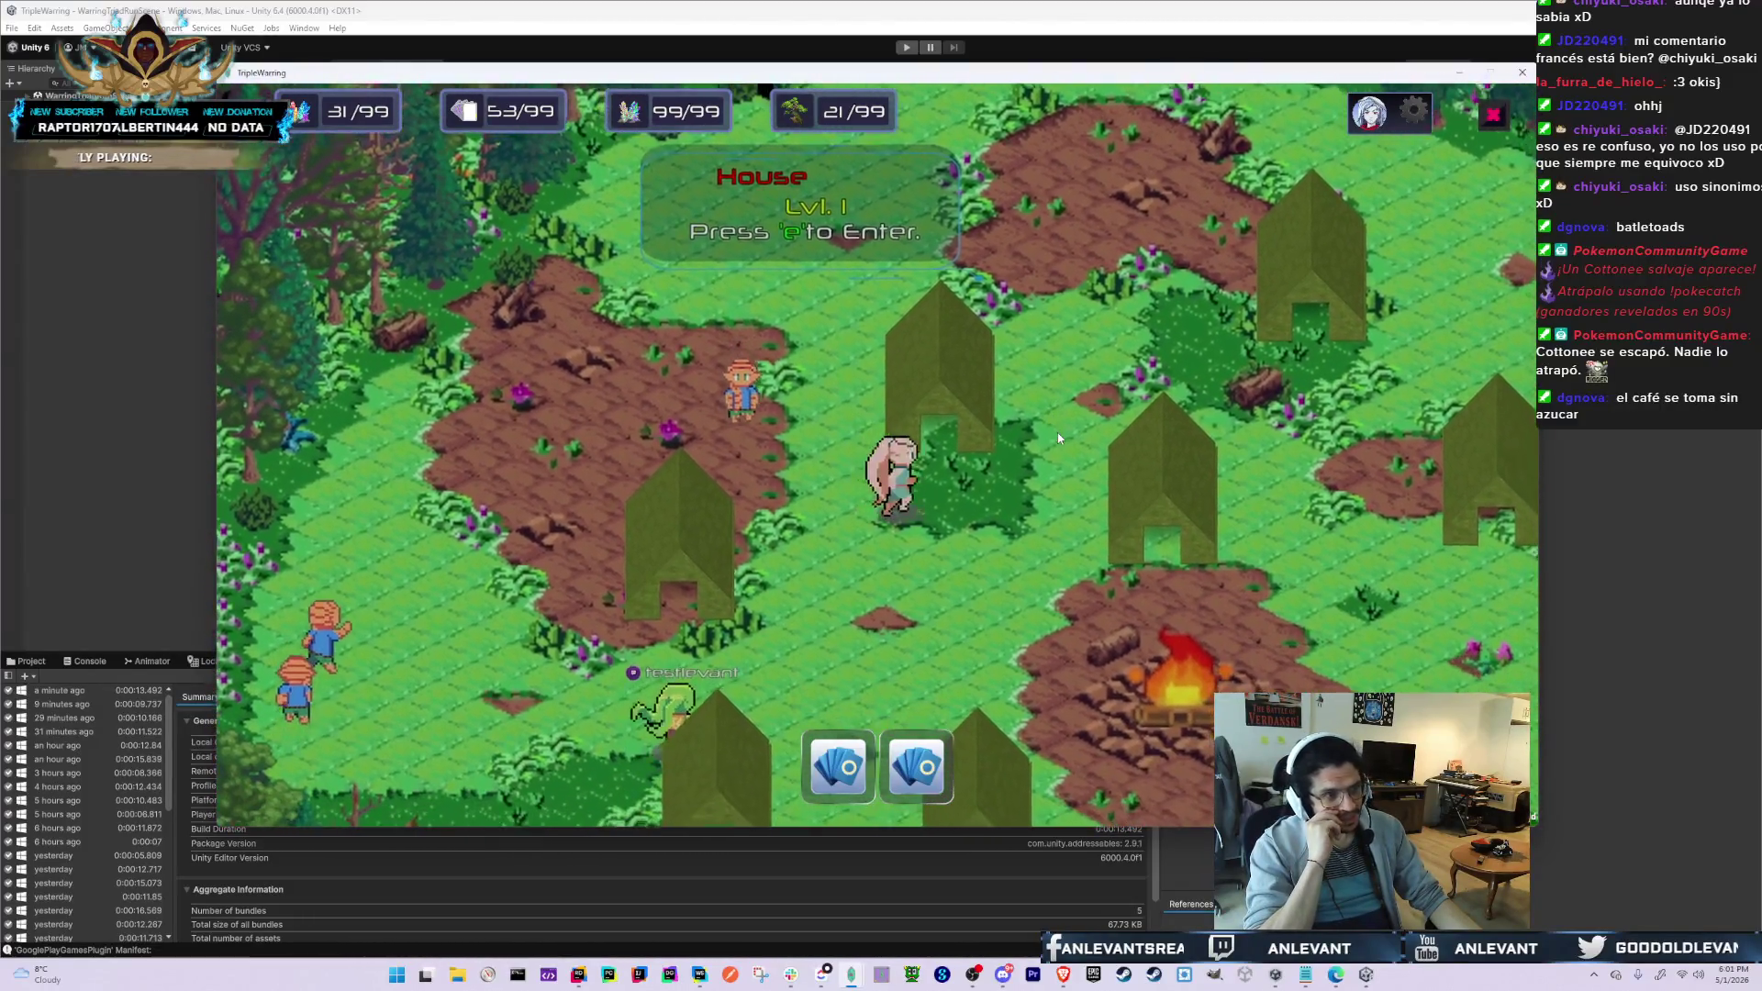
{"action": "key", "text": "w"}
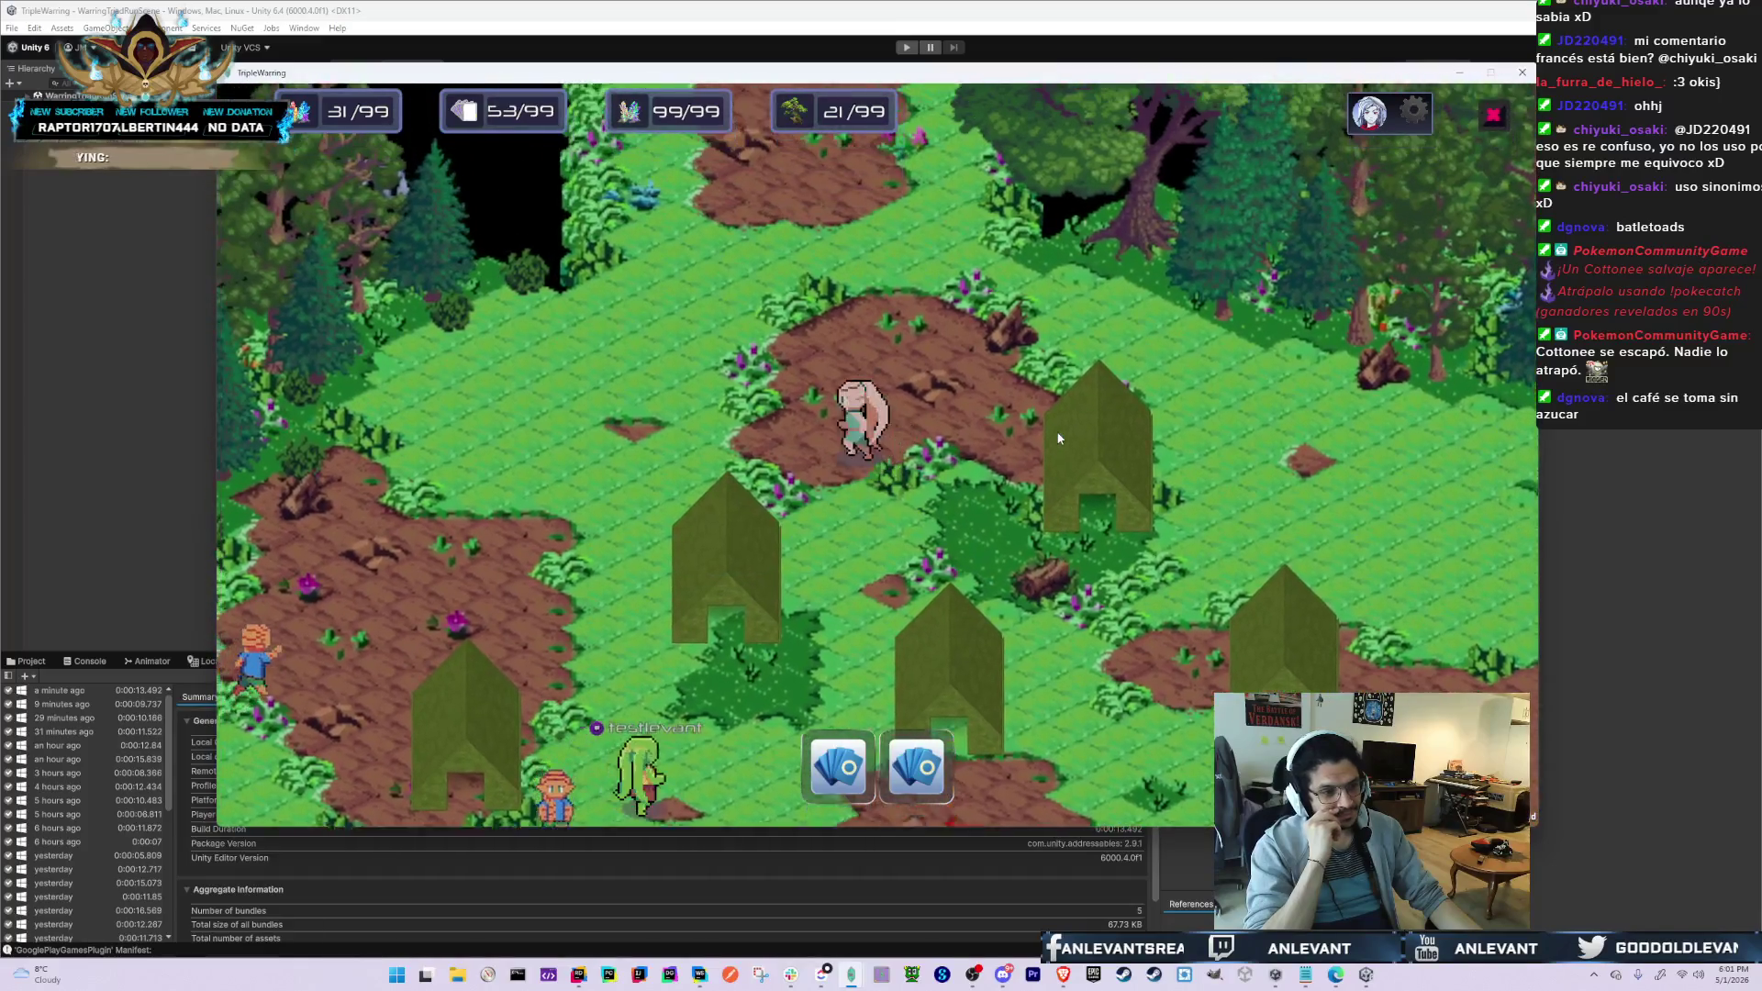
{"action": "key", "text": "w"}
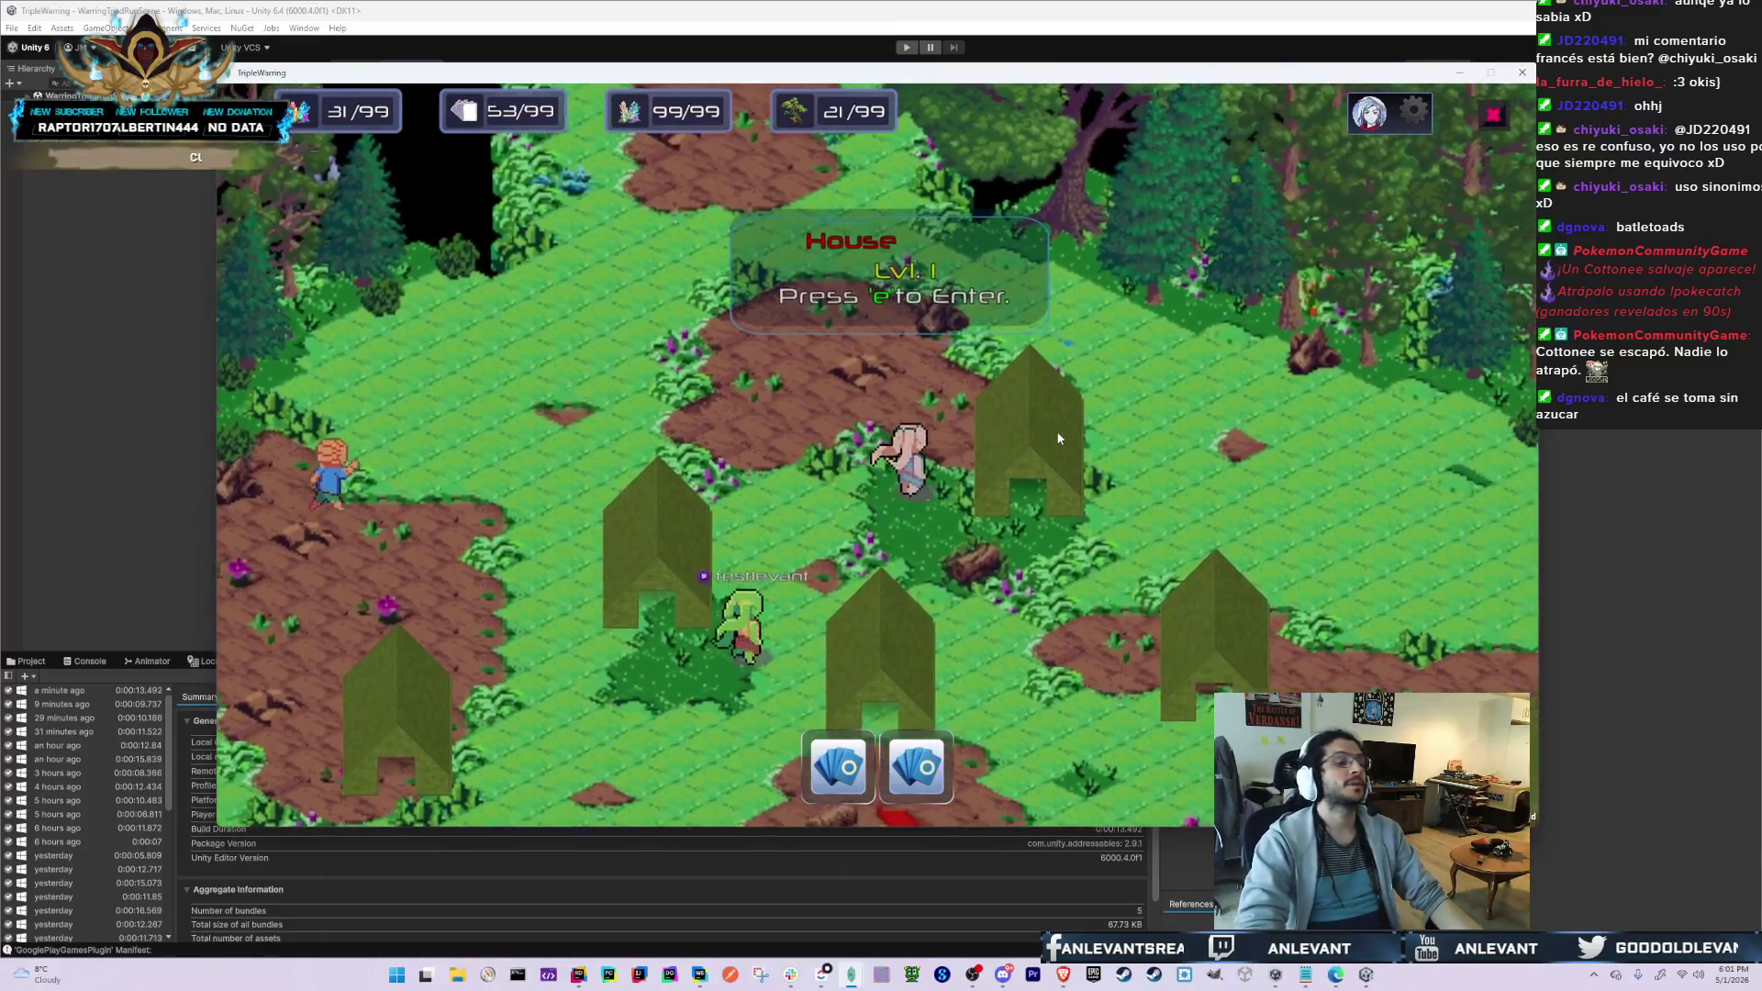
{"action": "key", "text": "w"}
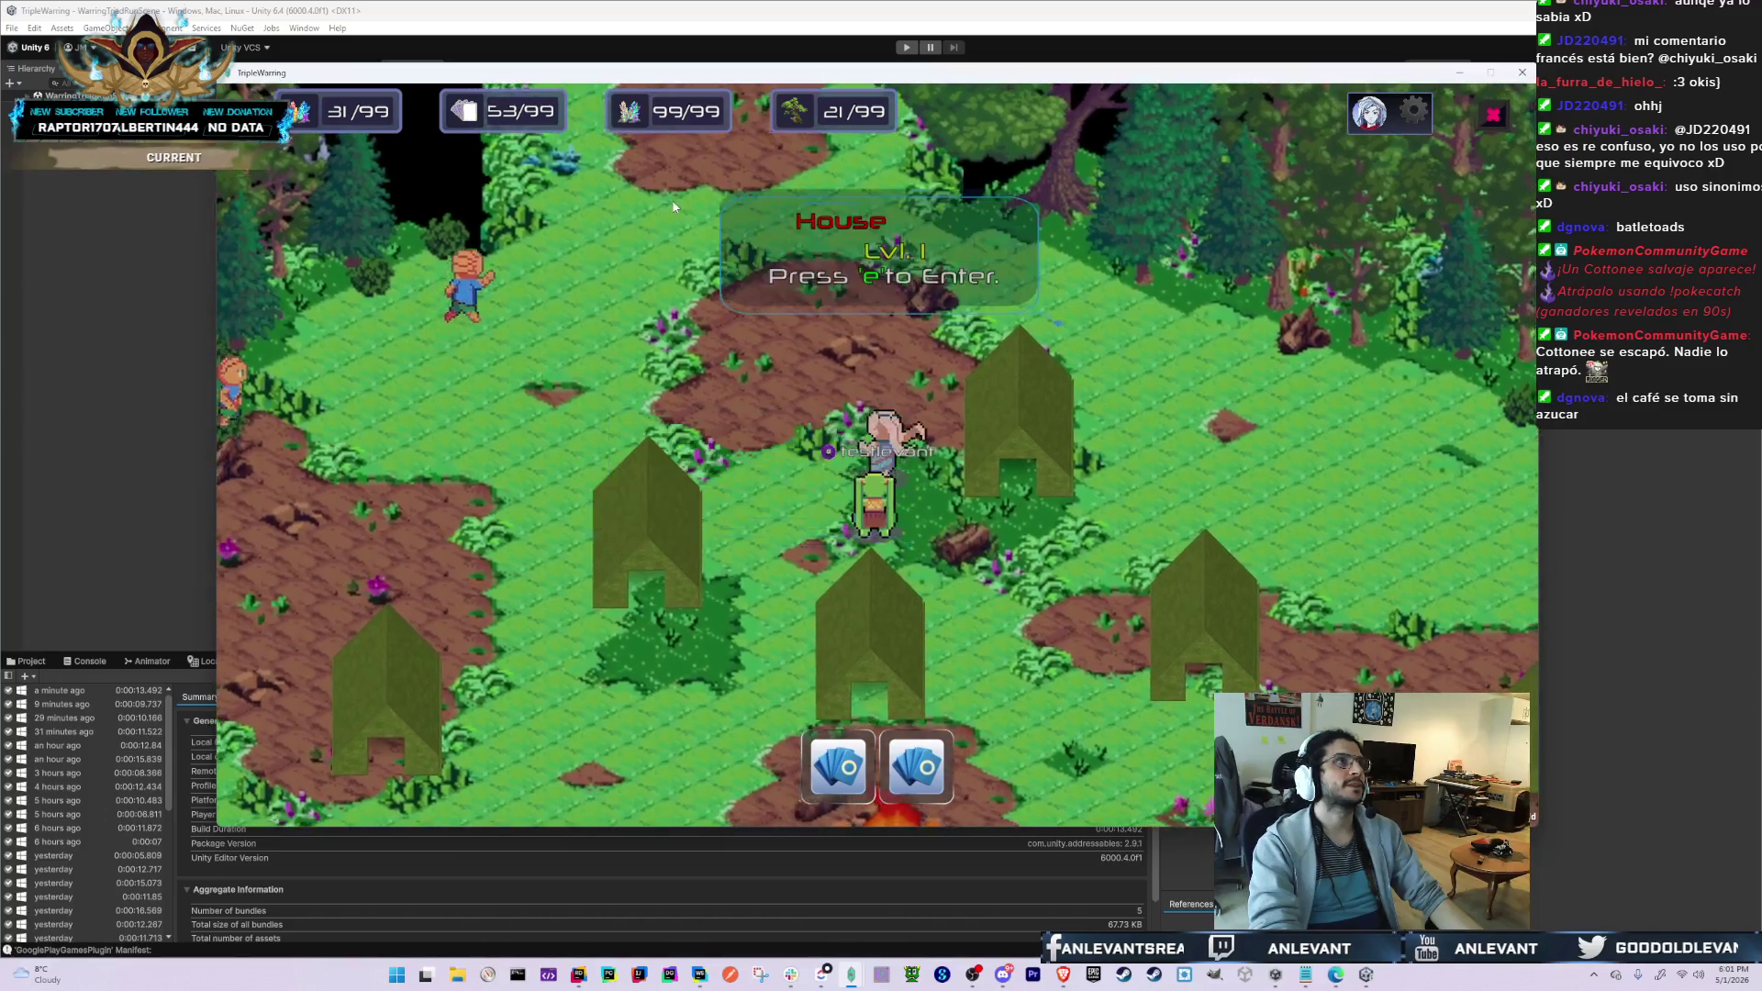
{"action": "key", "text": "s"}
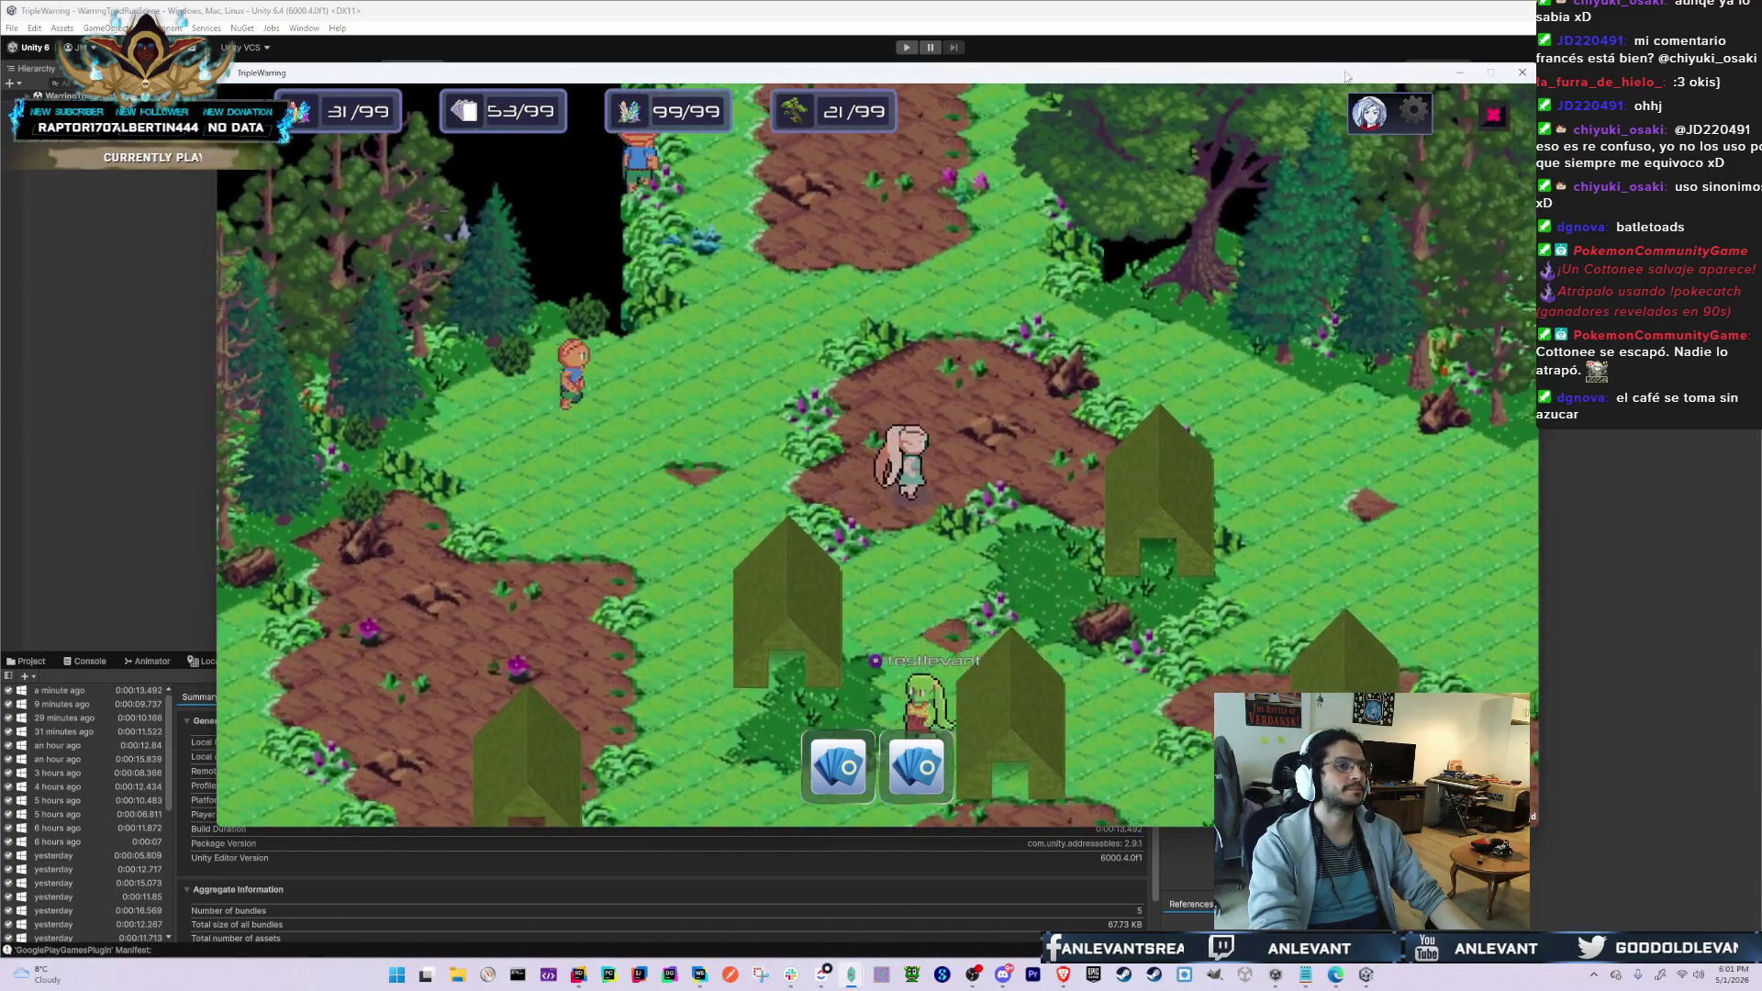
{"action": "left_click", "coordinate": [1522, 72]}
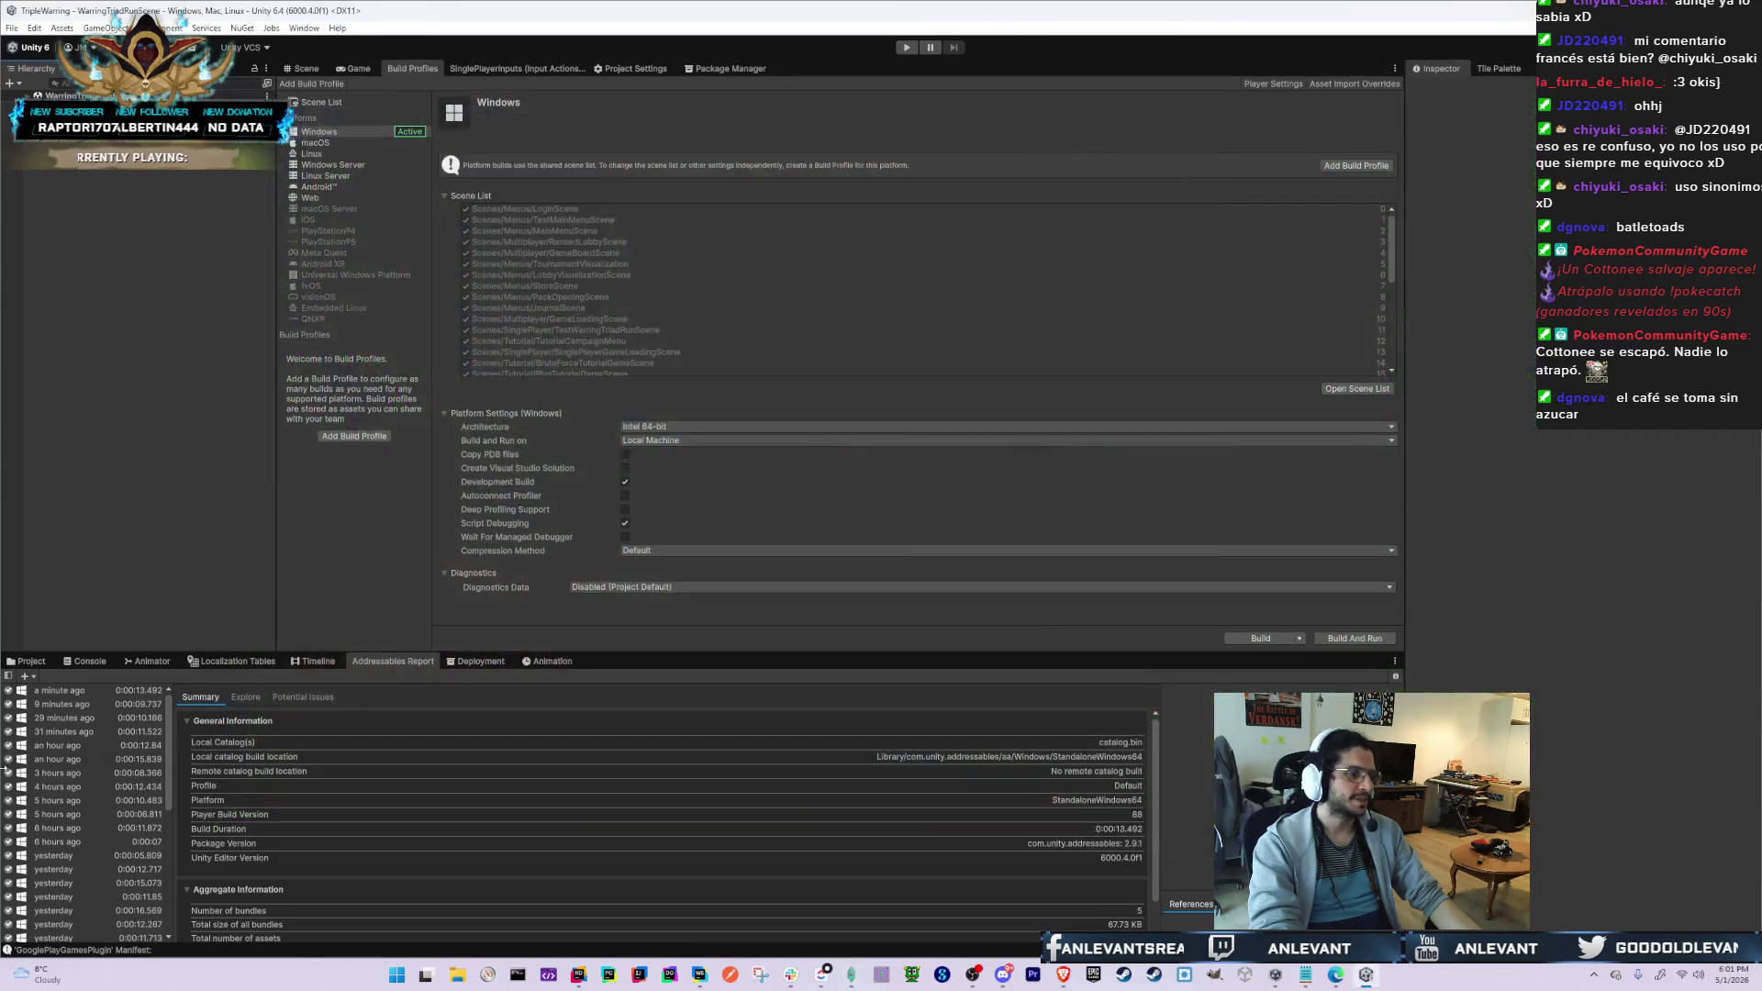
Clear the Console log, switch to the Game view and start Play mode.
{"action": "left_click", "coordinate": [87, 661]}
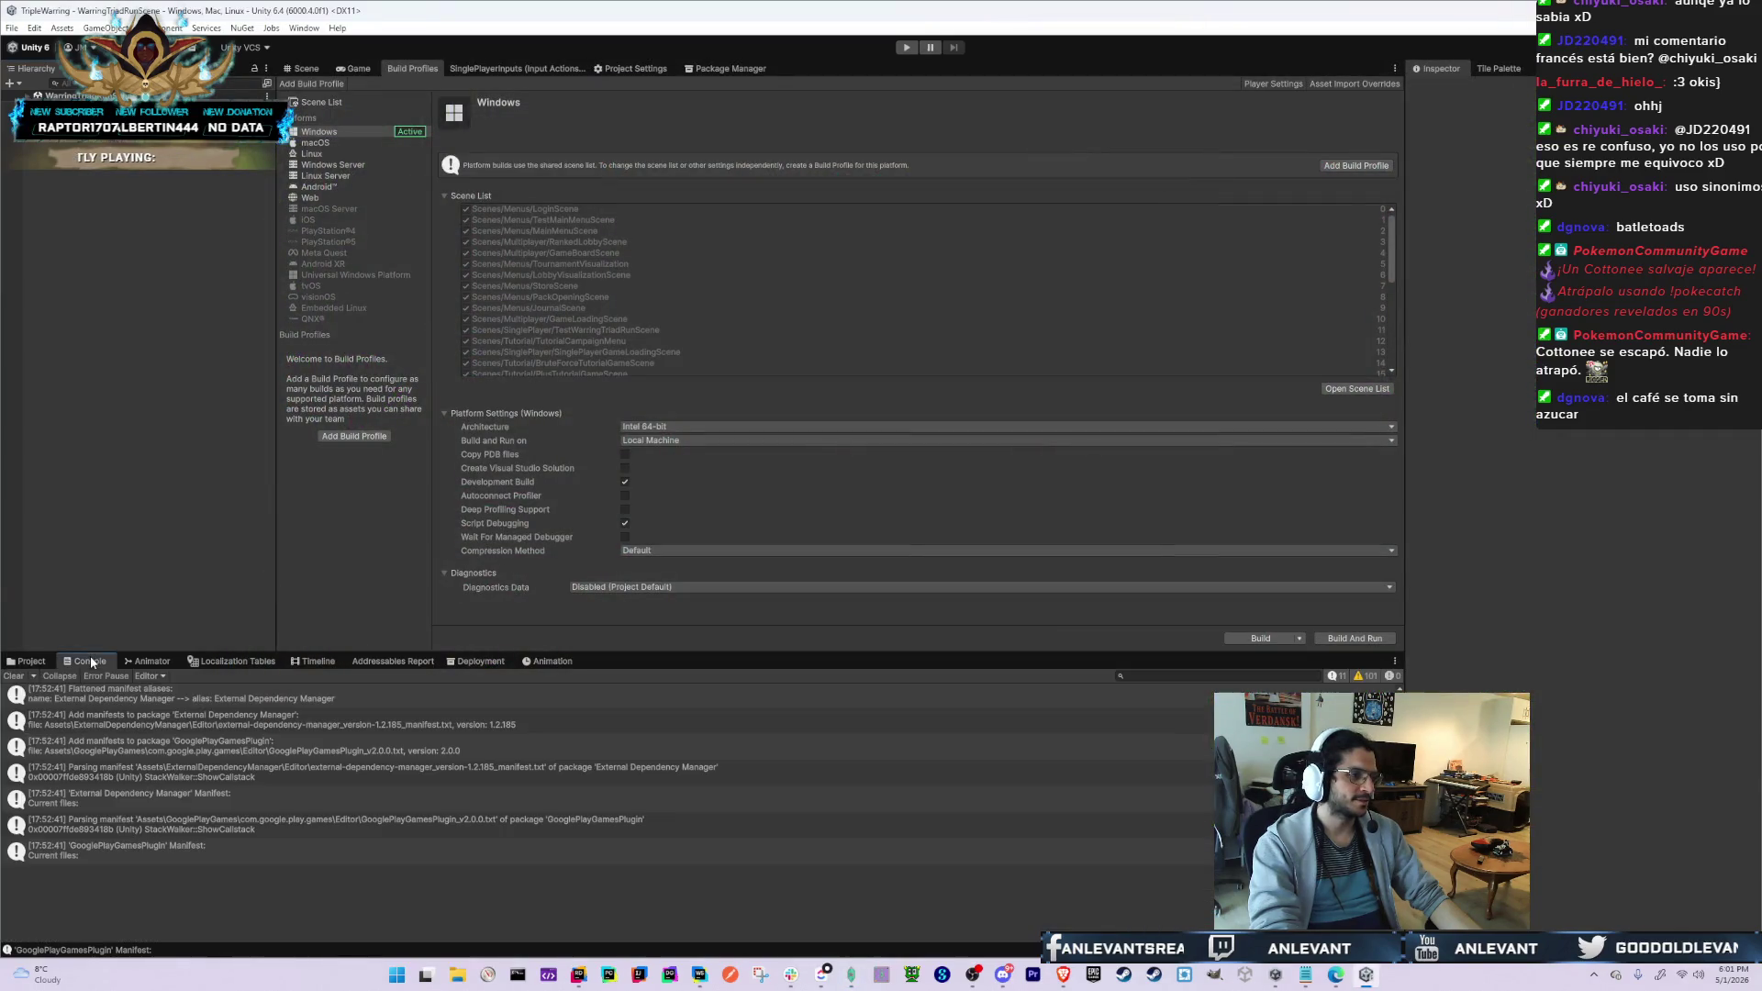
{"action": "left_click", "coordinate": [14, 675]}
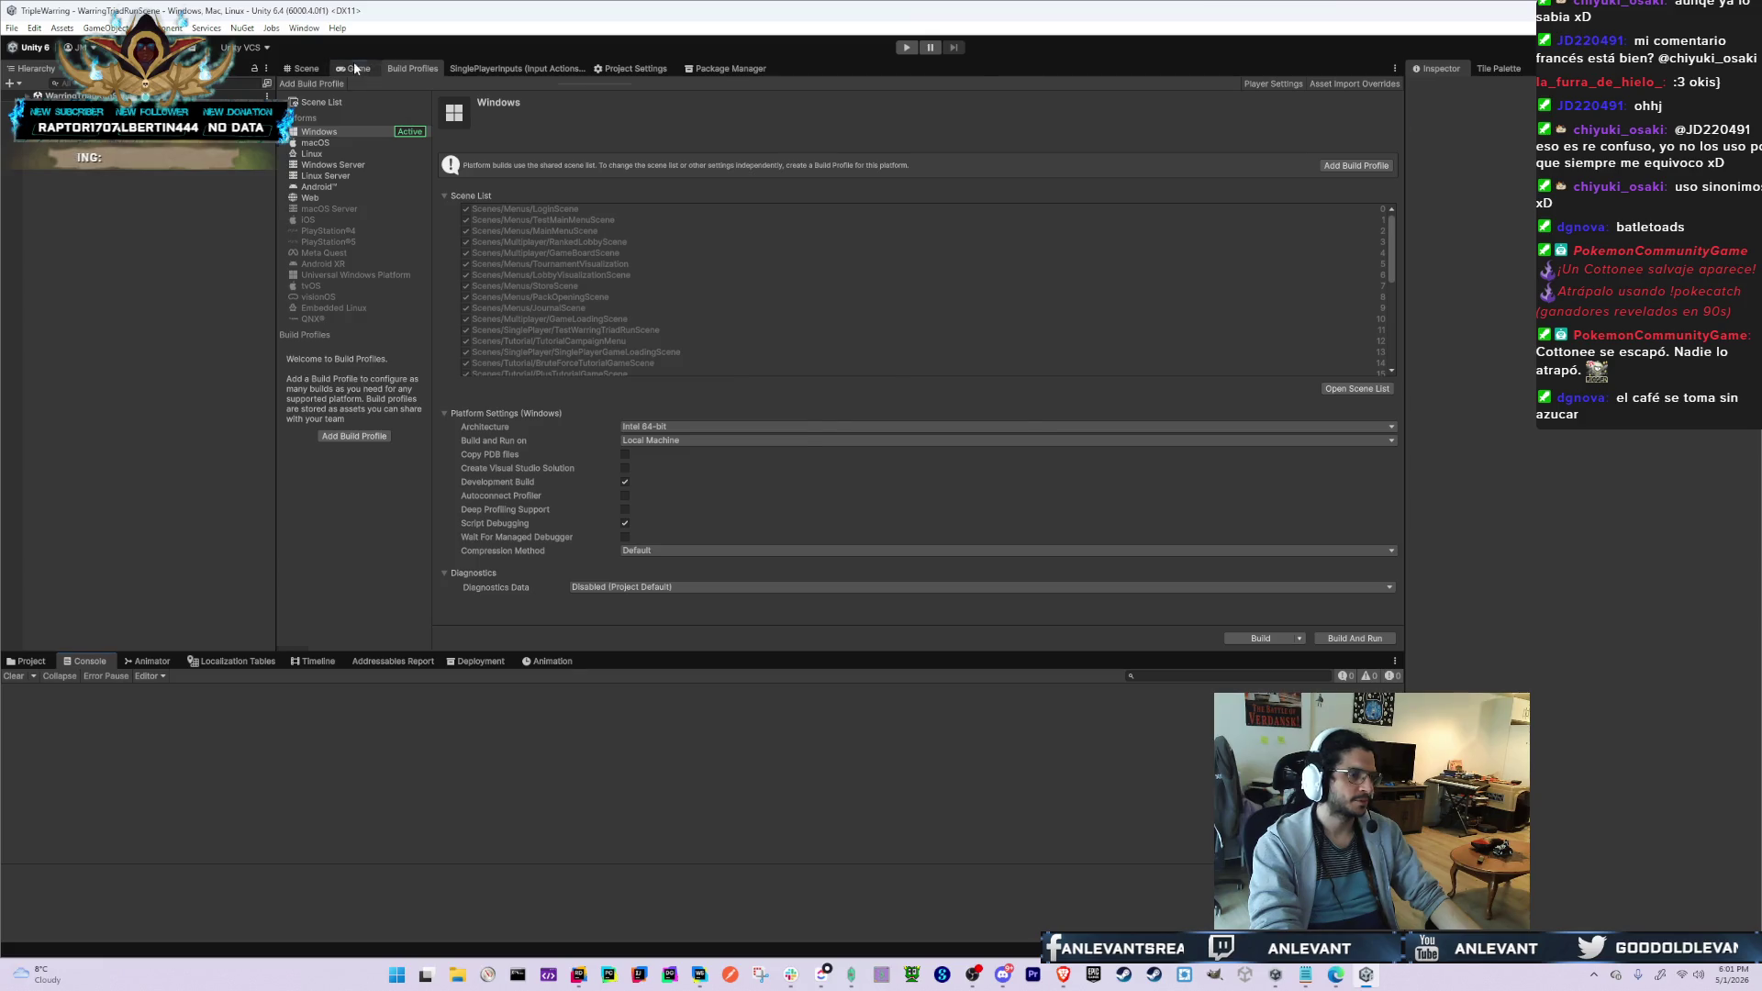
{"action": "left_click", "coordinate": [354, 68]}
{"action": "left_click", "coordinate": [905, 47]}
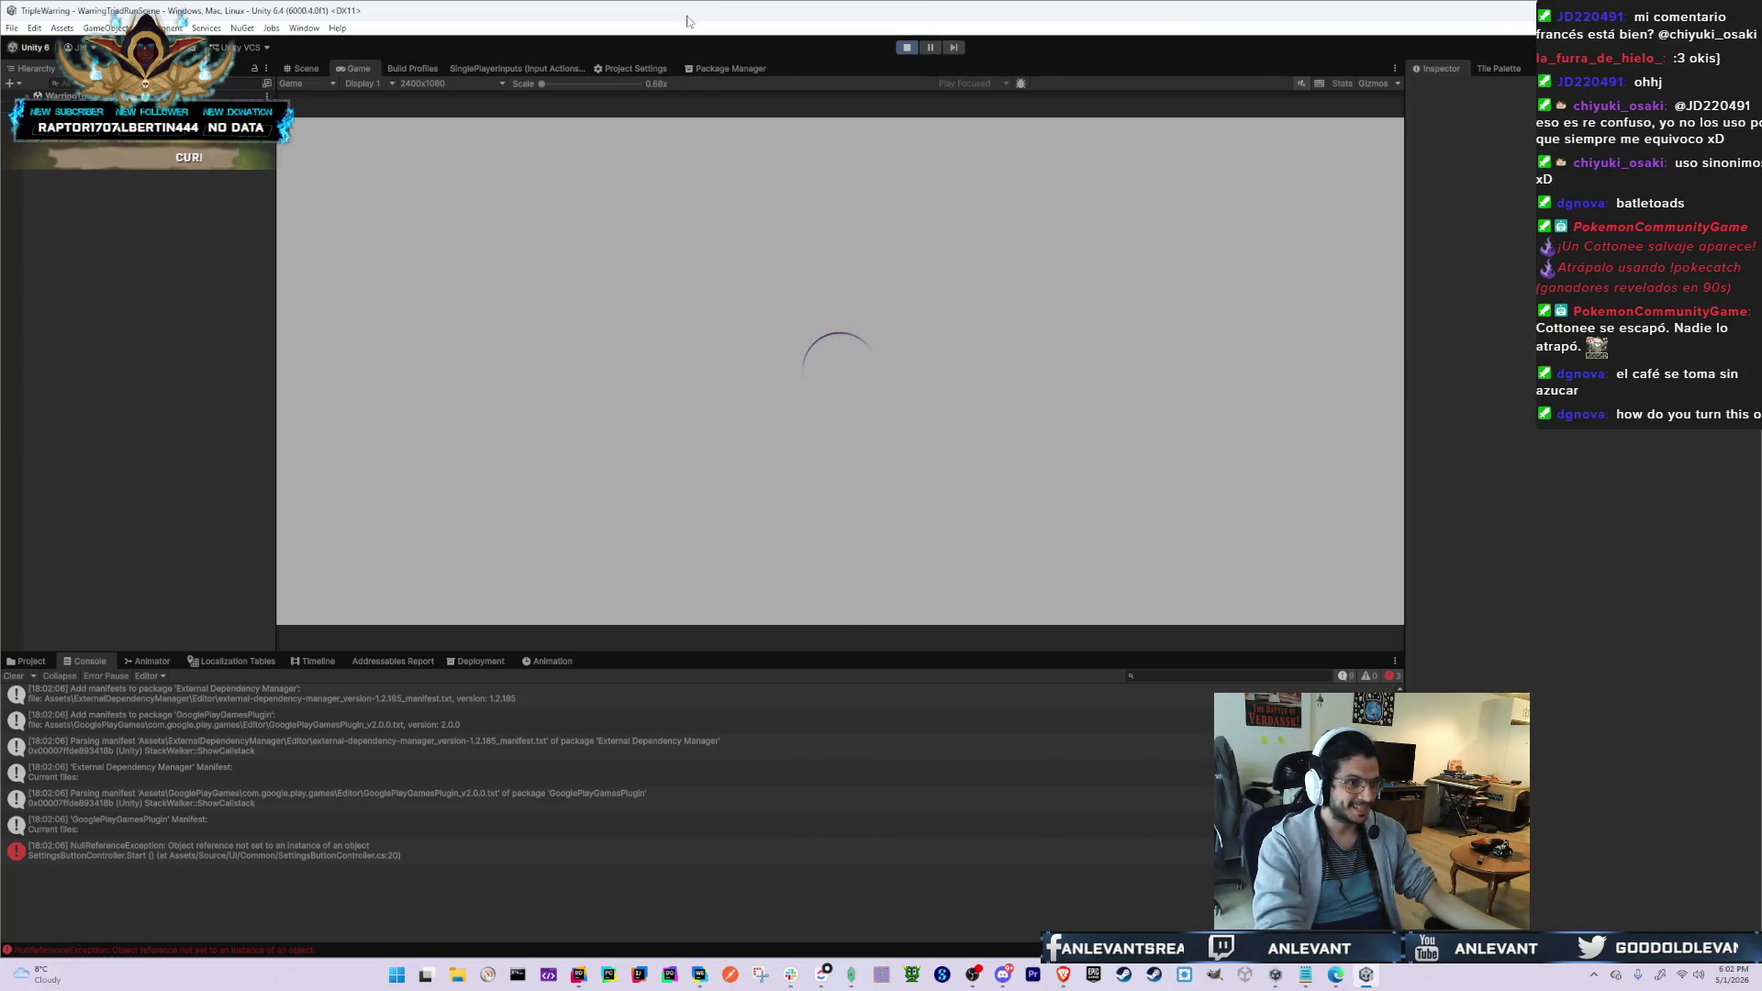
Clear the console again, then maximize and restore the Project window.
{"action": "left_click", "coordinate": [907, 47]}
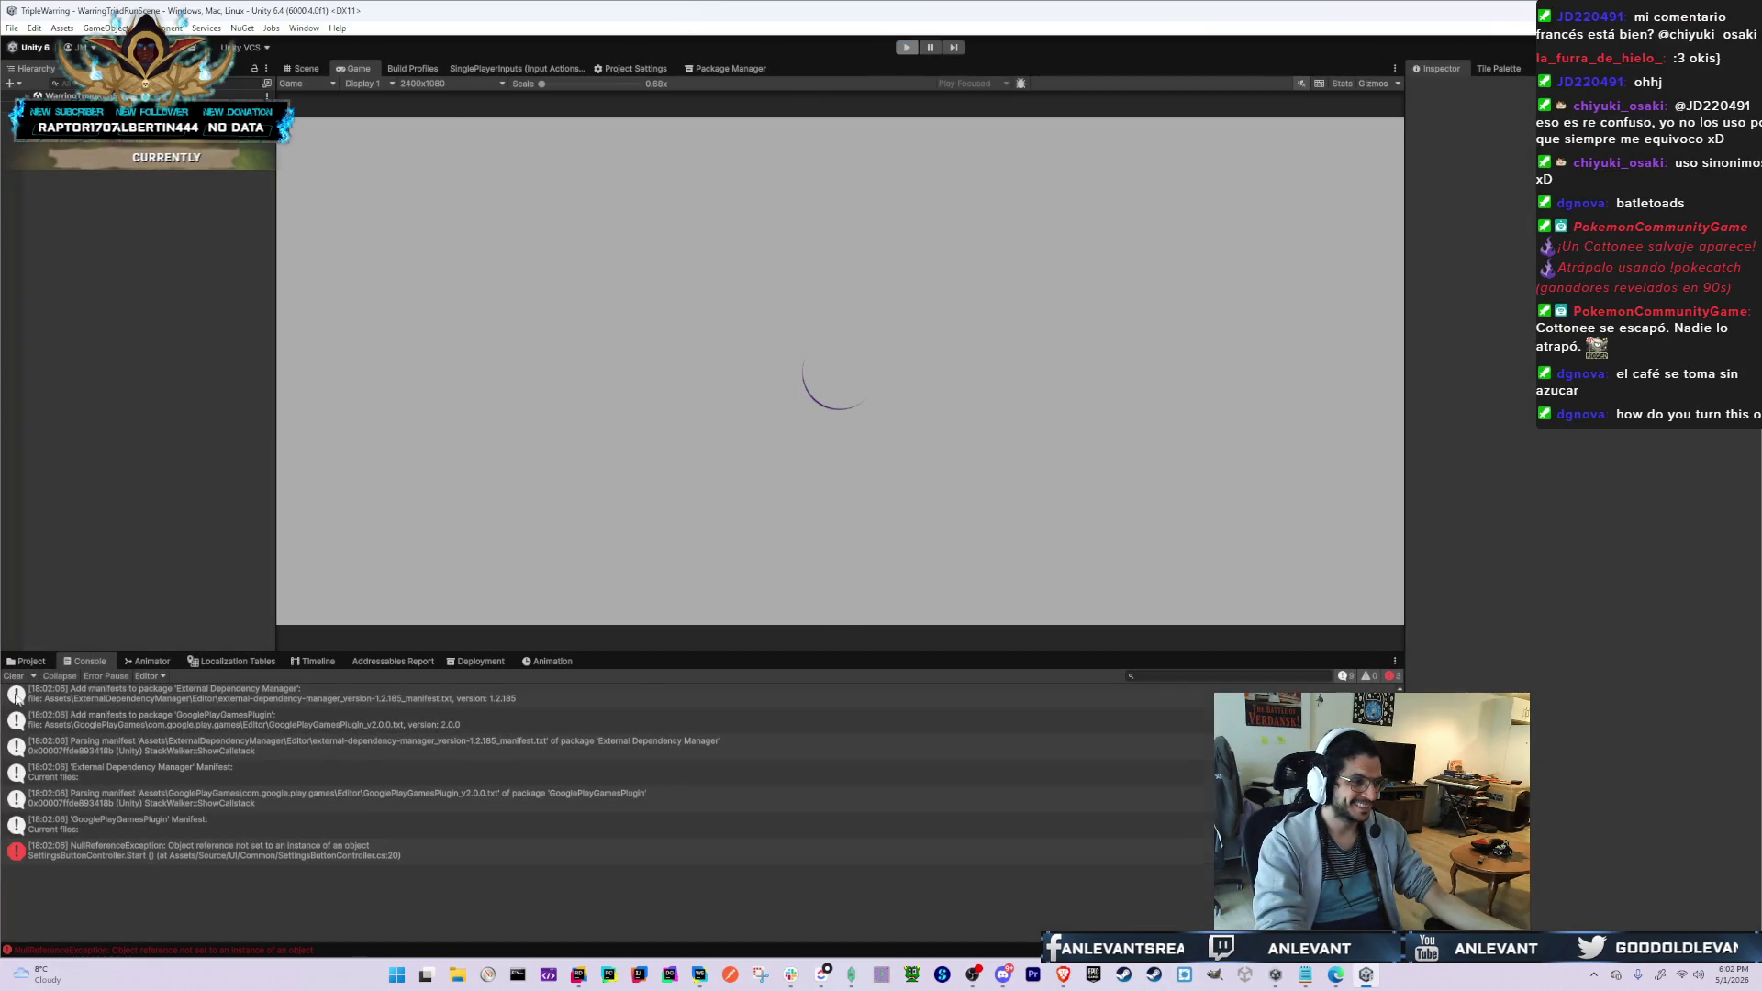
{"action": "left_click", "coordinate": [13, 676]}
{"action": "double_click", "coordinate": [31, 661]}
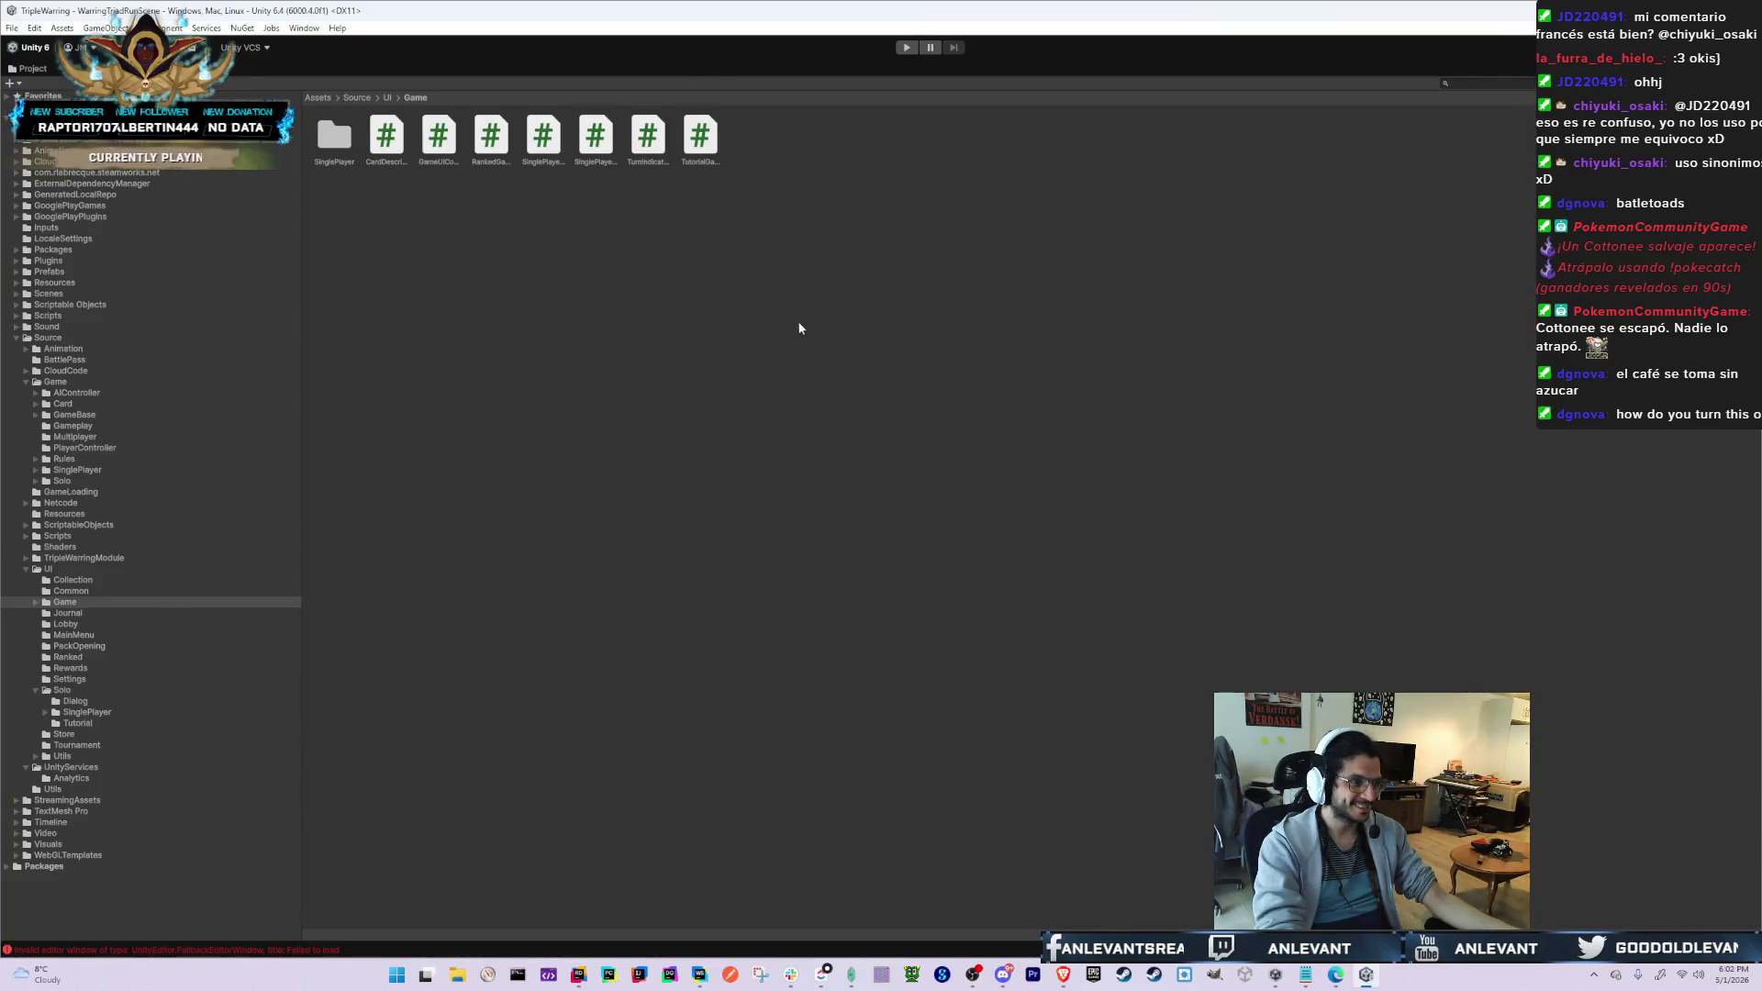
{"action": "double_click", "coordinate": [754, 73]}
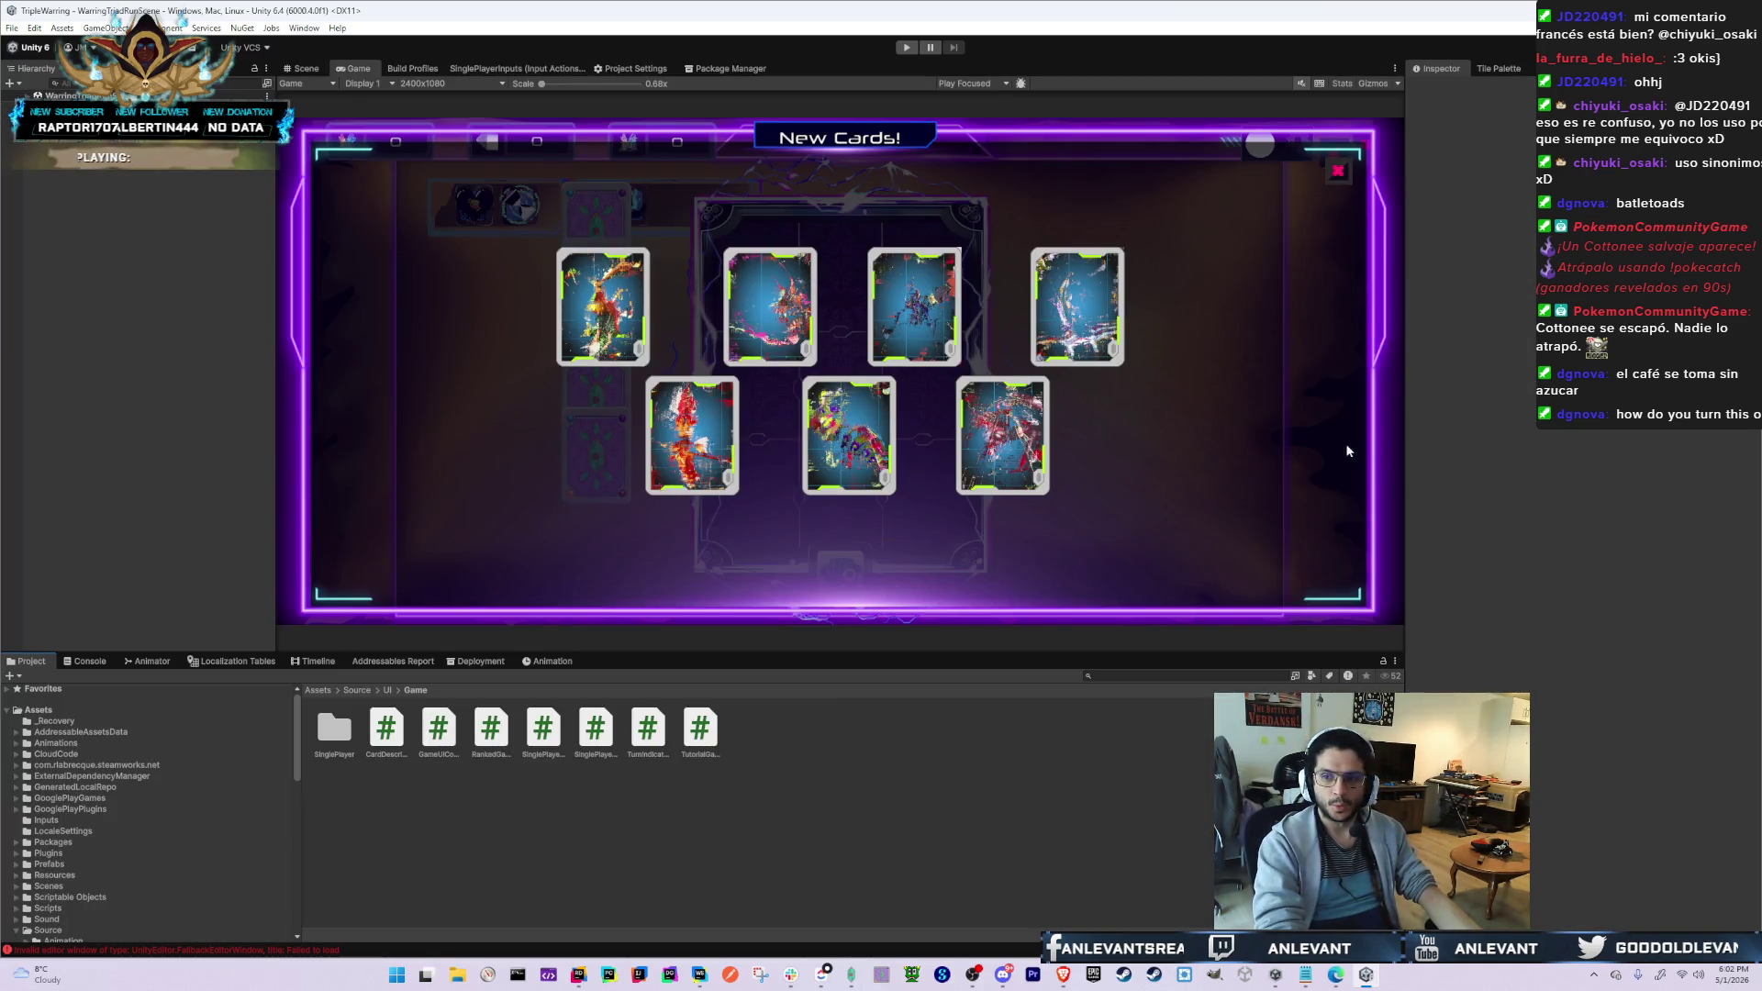
Search the project assets for 'Login' and select the LoginScene asset.
{"action": "left_click", "coordinate": [1226, 671]}
{"action": "type", "text": "L"}
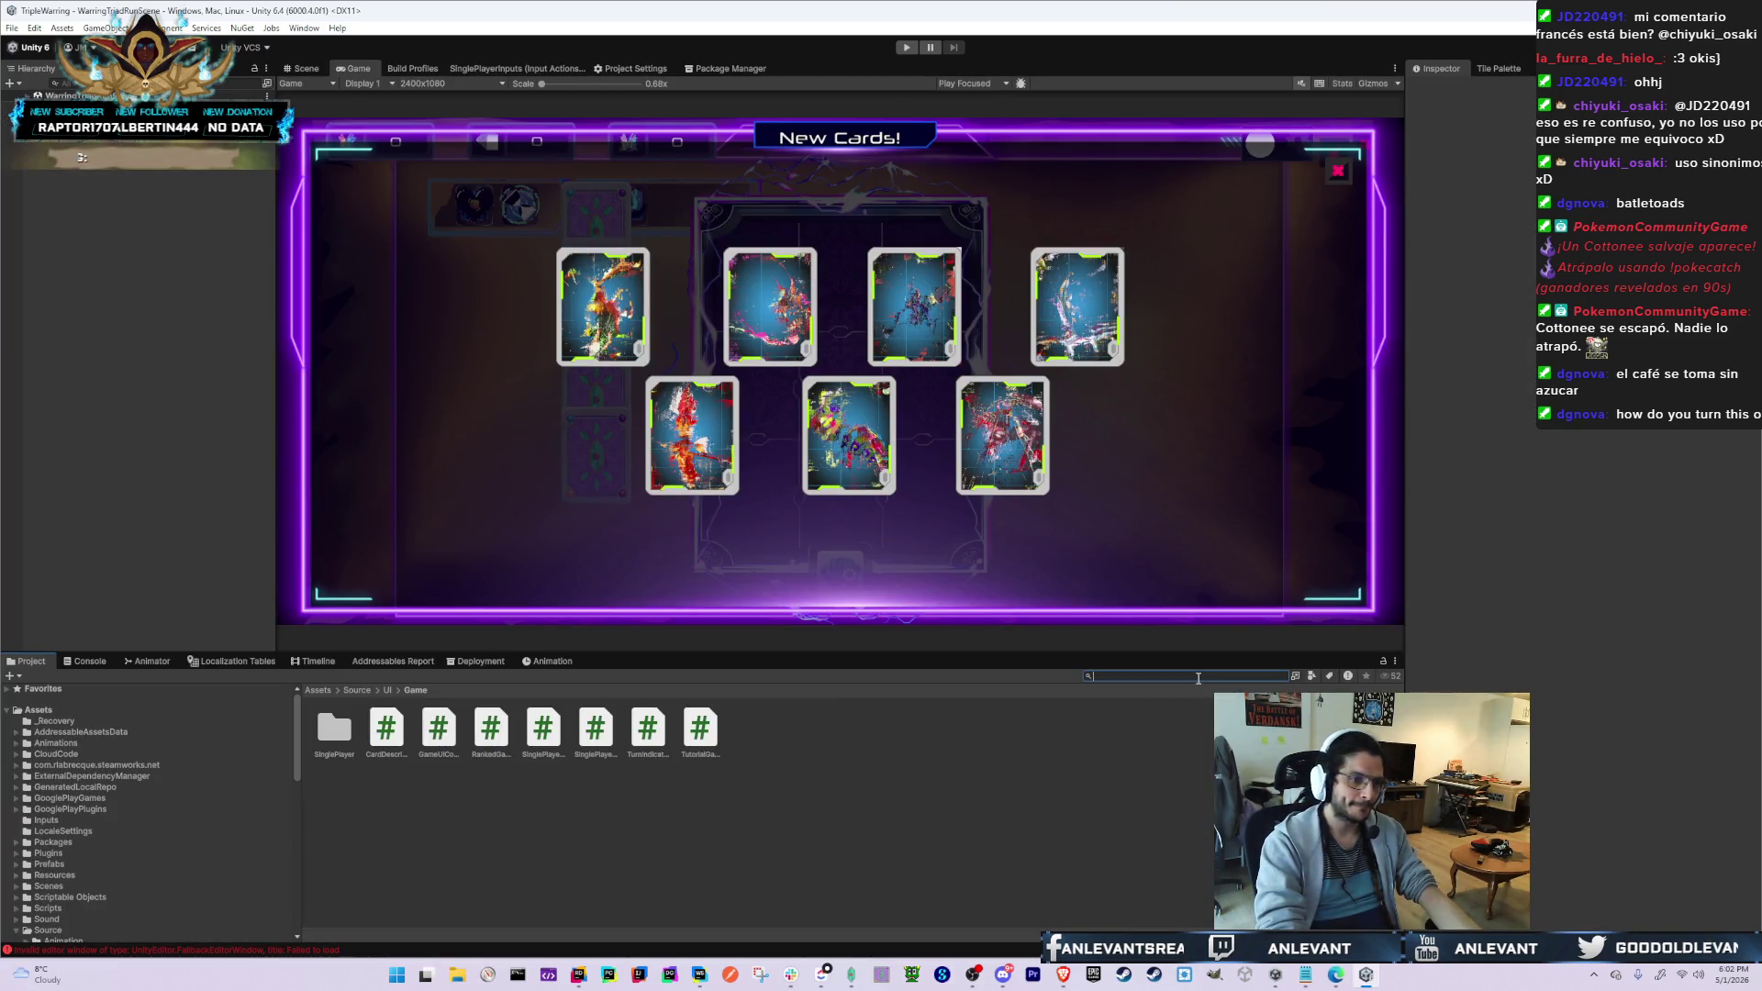
{"action": "key", "text": "BackSpace"}
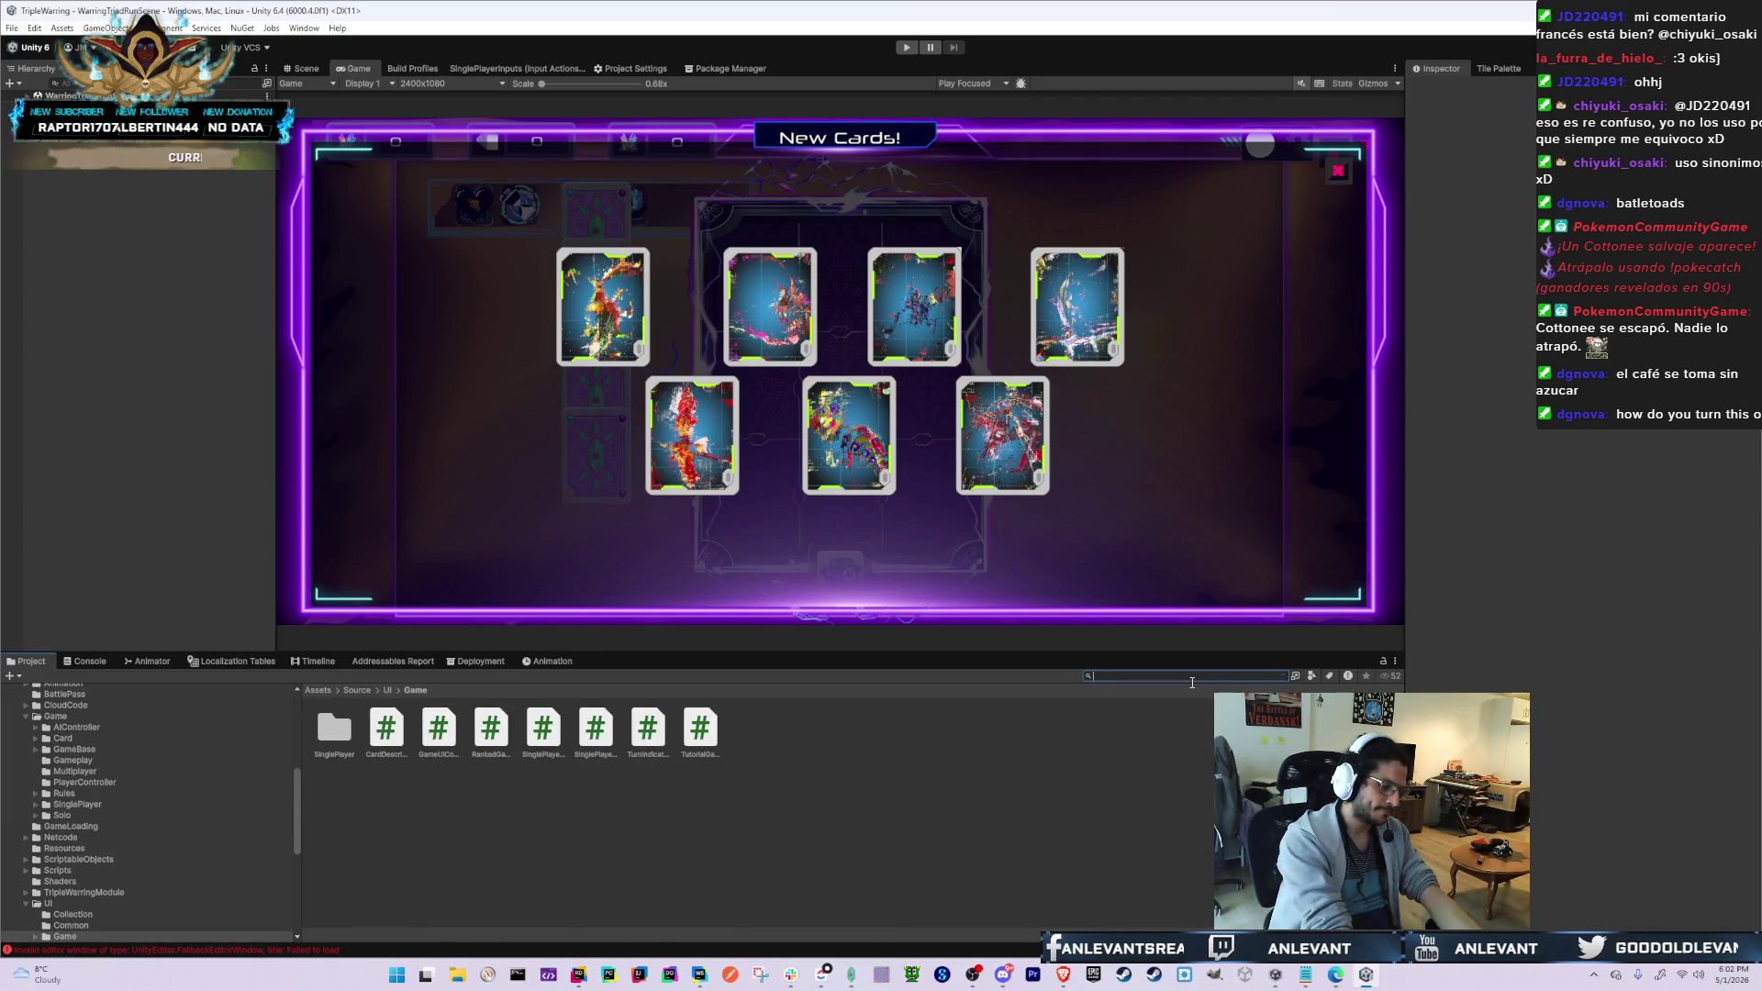
{"action": "type", "text": "n"}
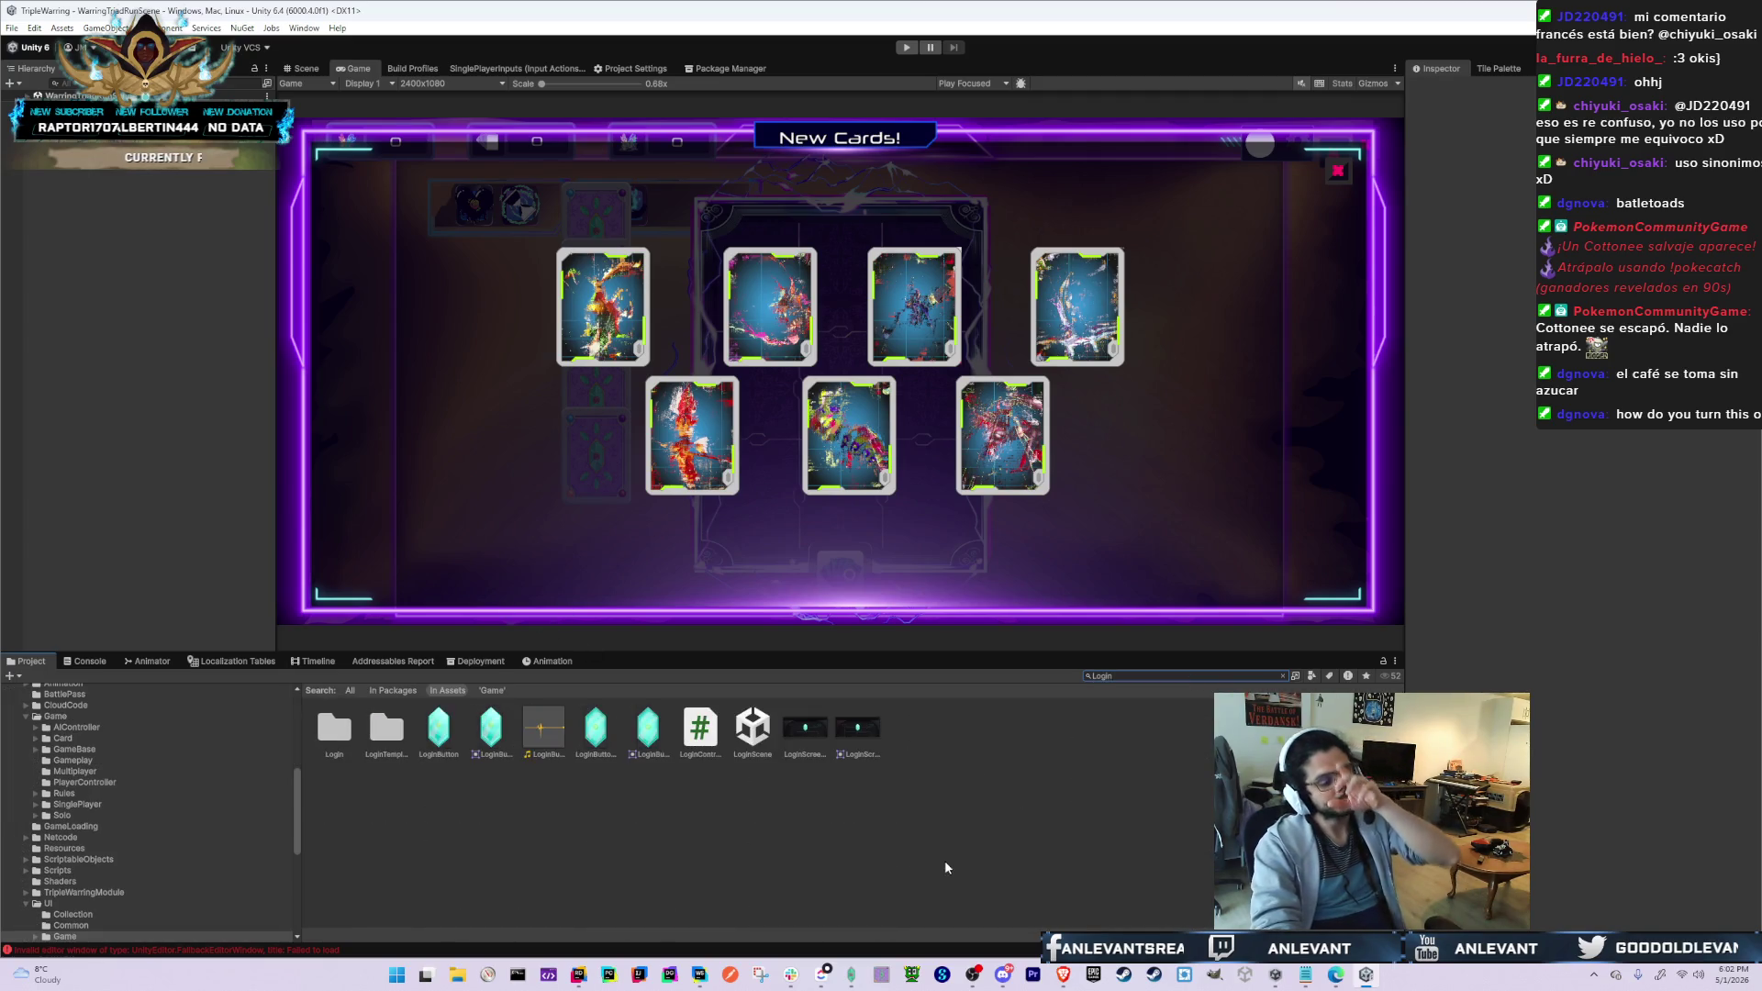
{"action": "left_click", "coordinate": [772, 728]}
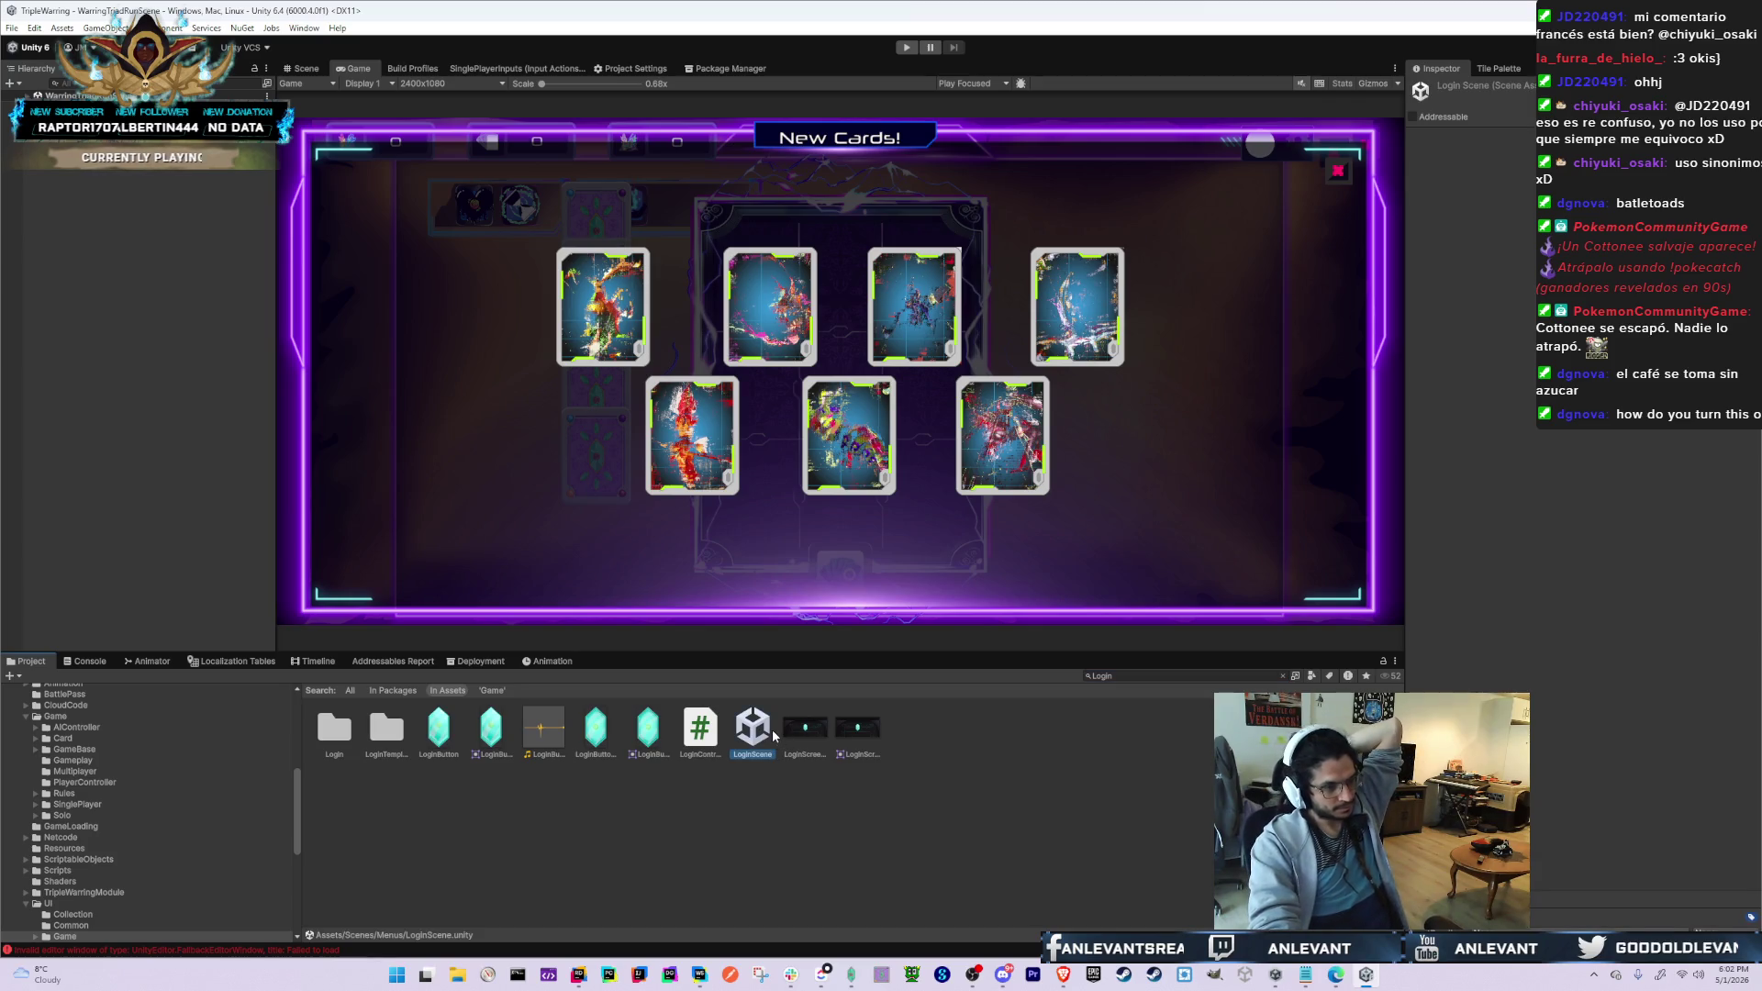